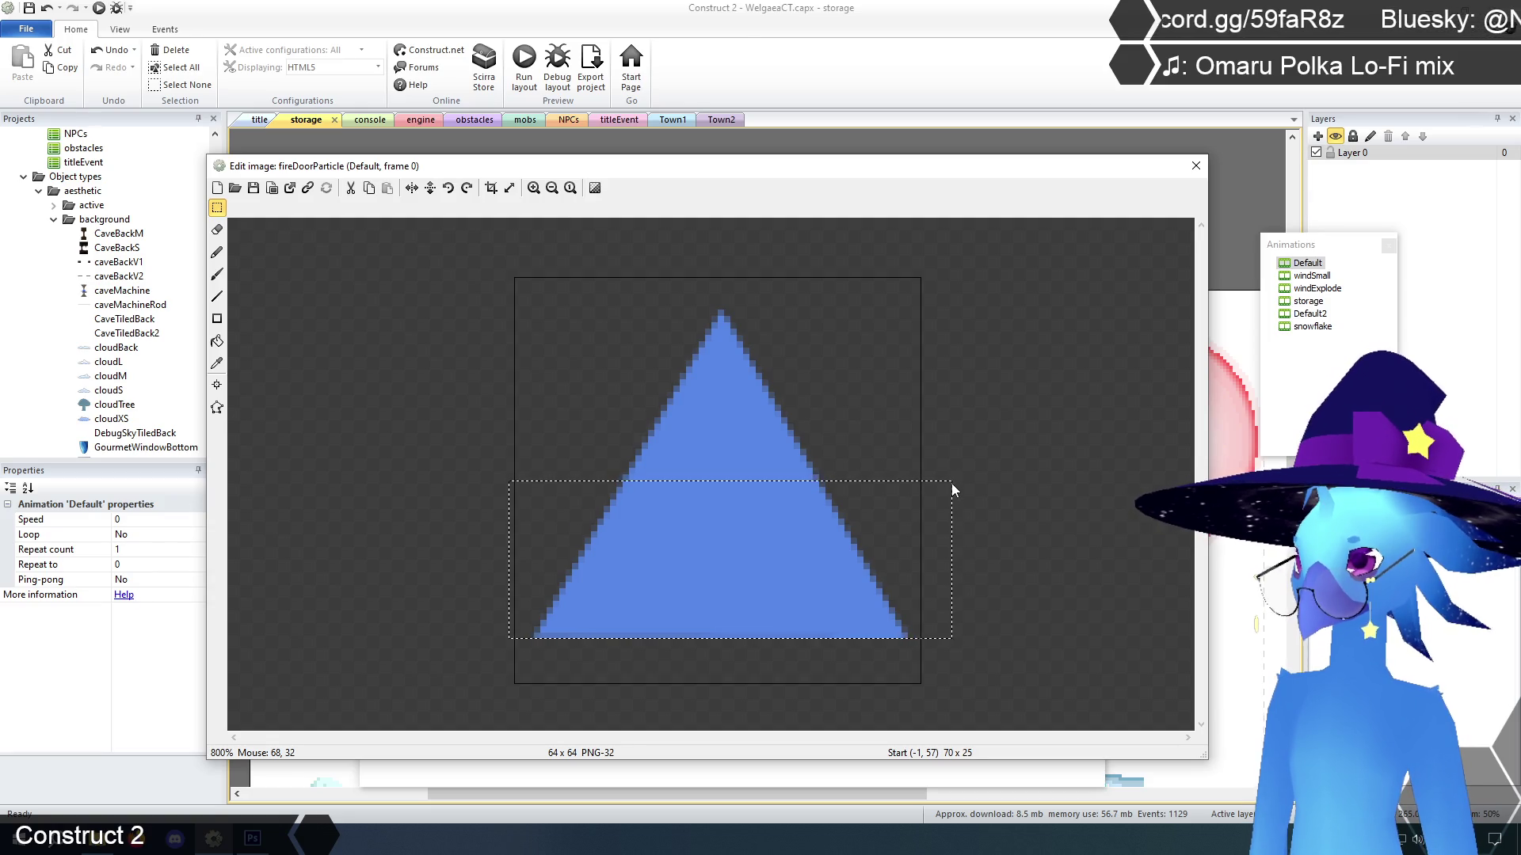
# Erase the selected lower part of frame 0's triangle and close the image editor
pyautogui.press('Delete')
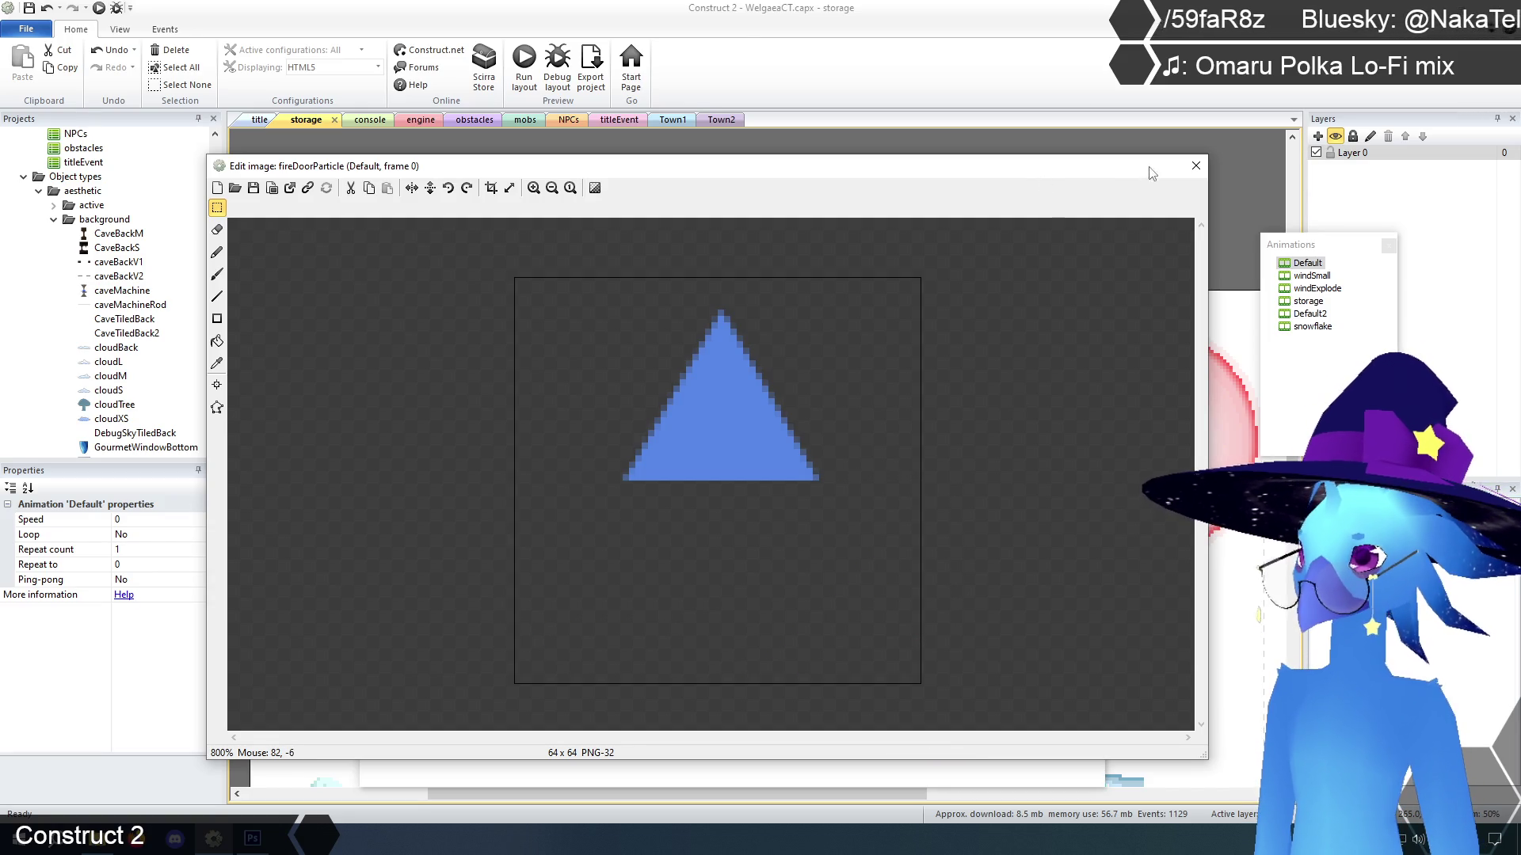
pyautogui.click(1194, 167)
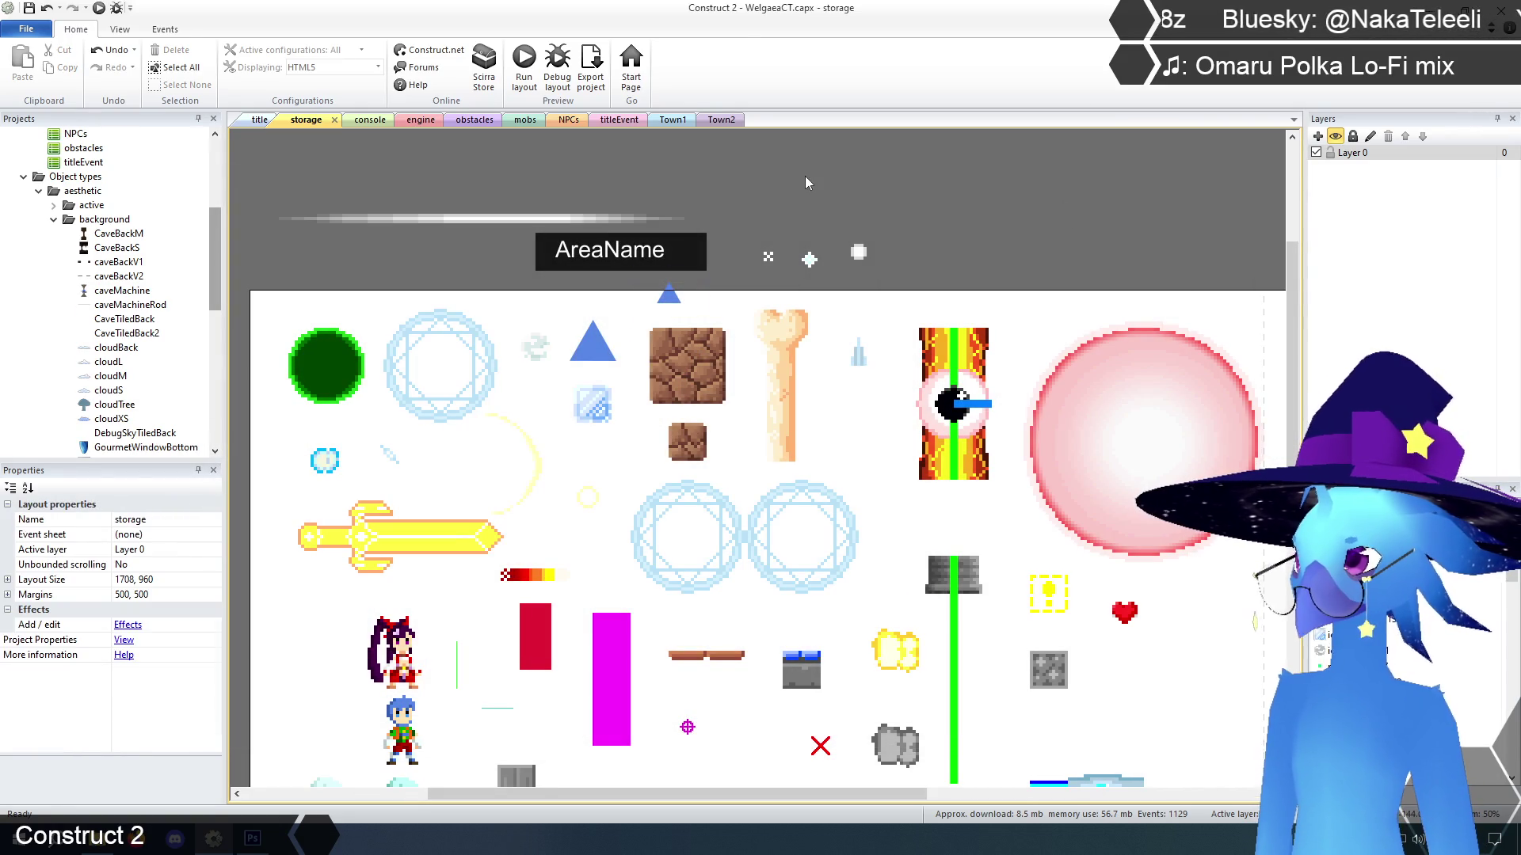
# Move the fireDoorParticle sprite onto the fire pillar at 840, 72 and open its animations
pyautogui.click(870, 369)
pyautogui.moveTo(869, 369); pyautogui.dragTo(931, 364)
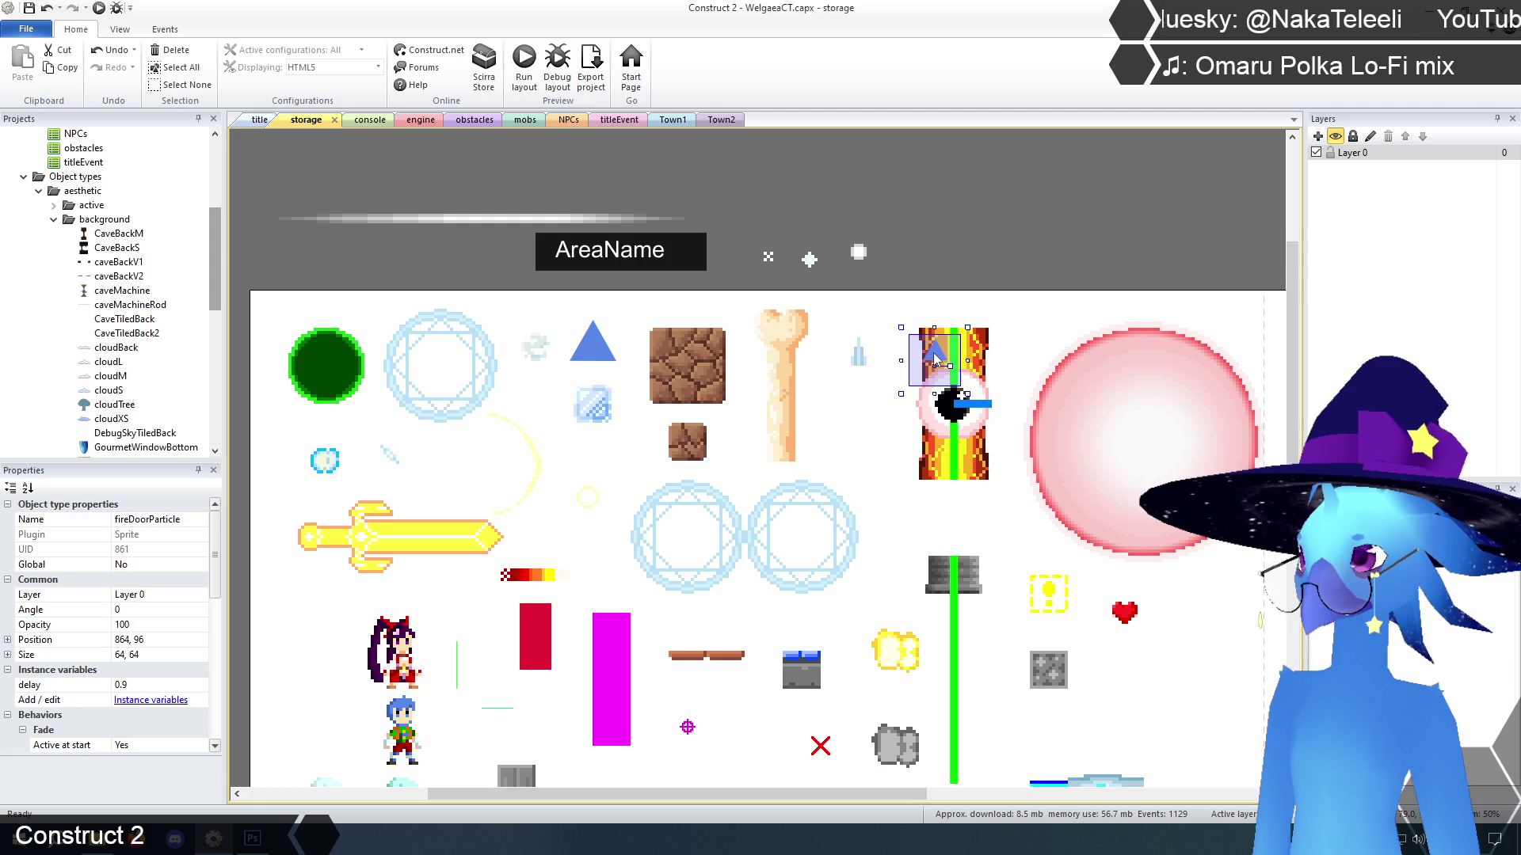
pyautogui.moveTo(933, 361)
pyautogui.mouseDown()
pyautogui.moveTo(927, 346)
pyautogui.moveTo(943, 384)
pyautogui.moveTo(803, 197)
pyautogui.mouseUp()
pyautogui.rightClick(803, 189)
pyautogui.click(831, 213)
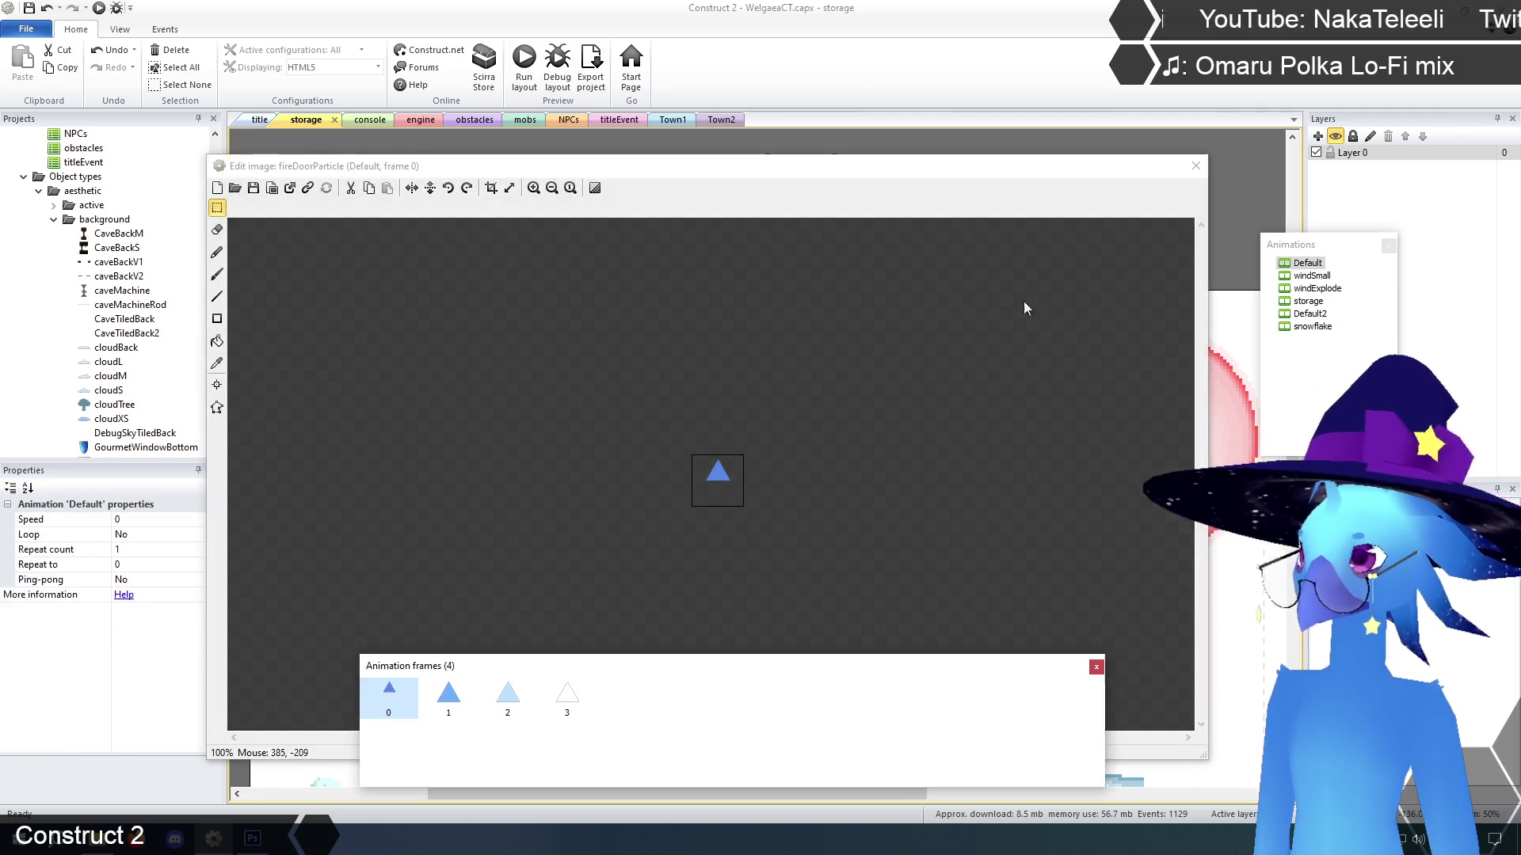
# Zoom to 800% and erase the lower part of frame 1's triangle
pyautogui.click(533, 188)
pyautogui.click(533, 189)
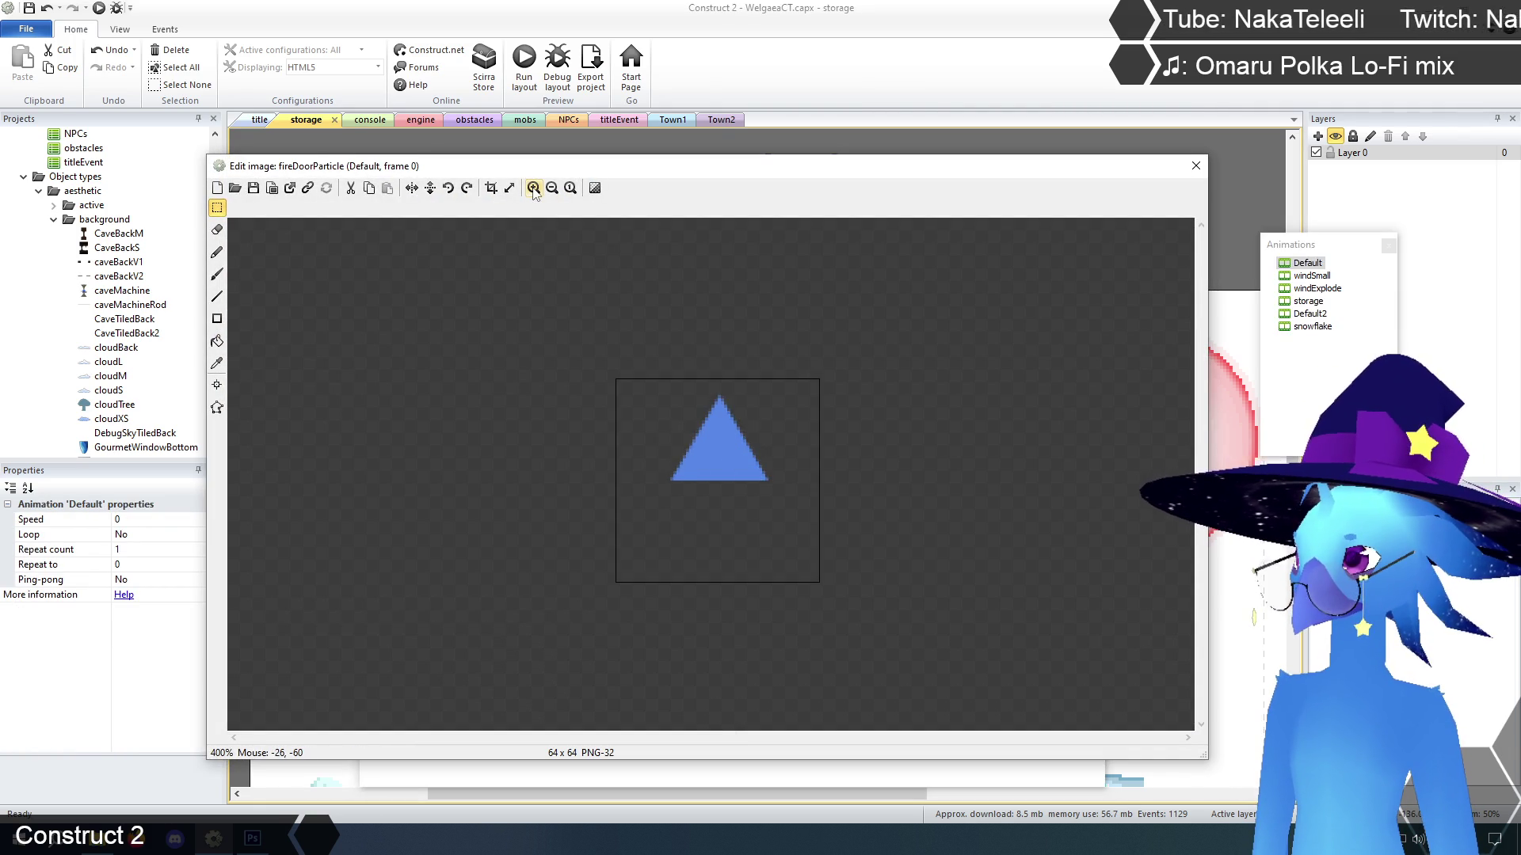
pyautogui.click(533, 188)
pyautogui.moveTo(650, 176); pyautogui.dragTo(691, 65)
pyautogui.click(458, 686)
pyautogui.moveTo(575, 526)
pyautogui.mouseDown()
pyautogui.moveTo(612, 513)
pyautogui.moveTo(709, 419)
pyautogui.mouseUp()
pyautogui.moveTo(566, 530)
pyautogui.mouseDown()
pyautogui.moveTo(844, 392)
pyautogui.moveTo(981, 384)
pyautogui.moveTo(981, 370)
pyautogui.mouseUp()
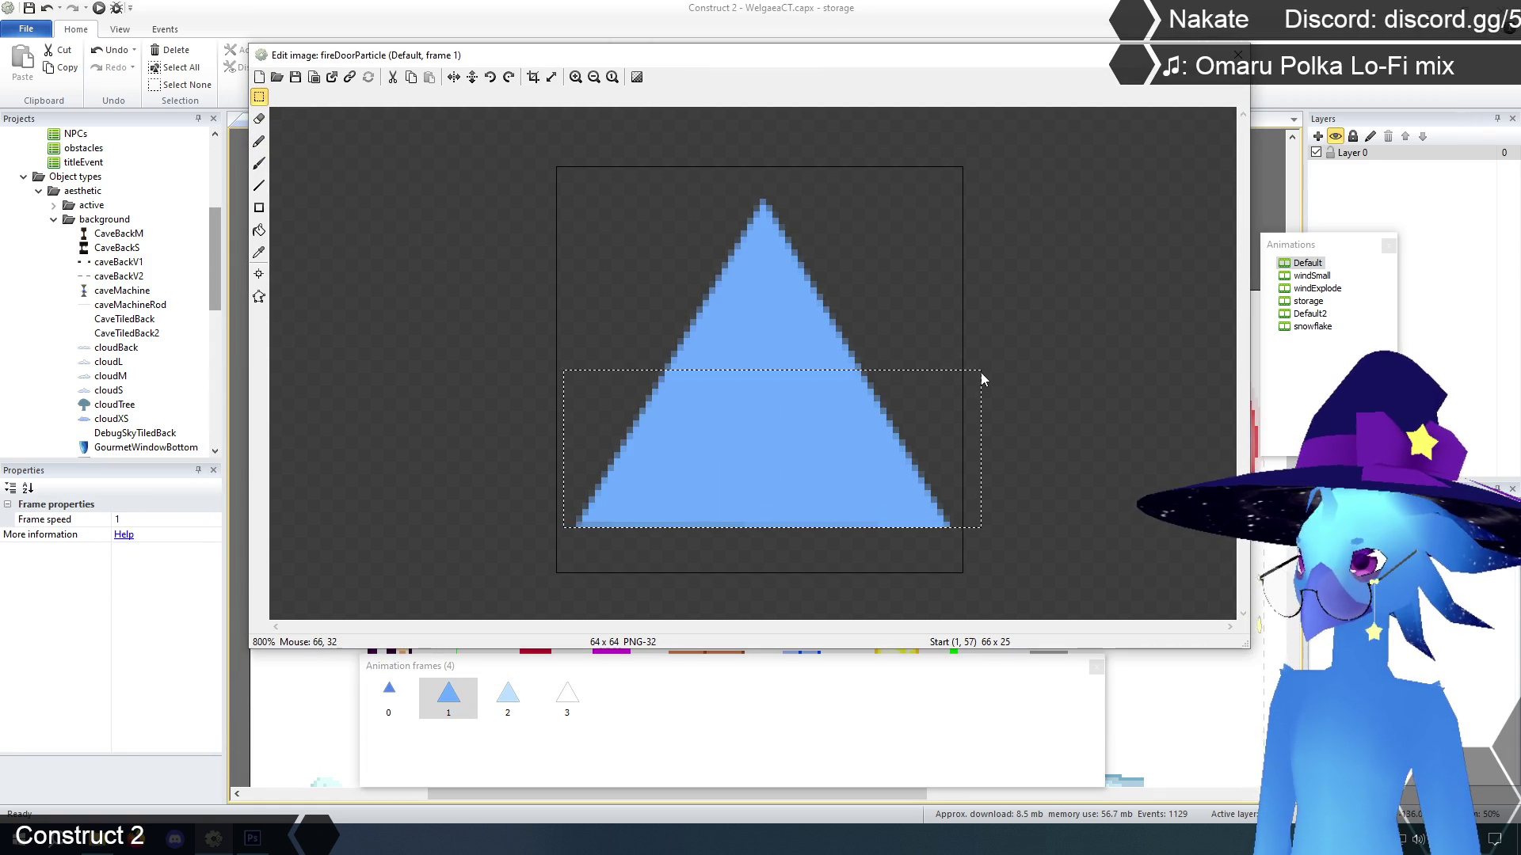
pyautogui.press('Delete')
# Trim the lower part off the triangles in frames 2 and 3
pyautogui.click(506, 693)
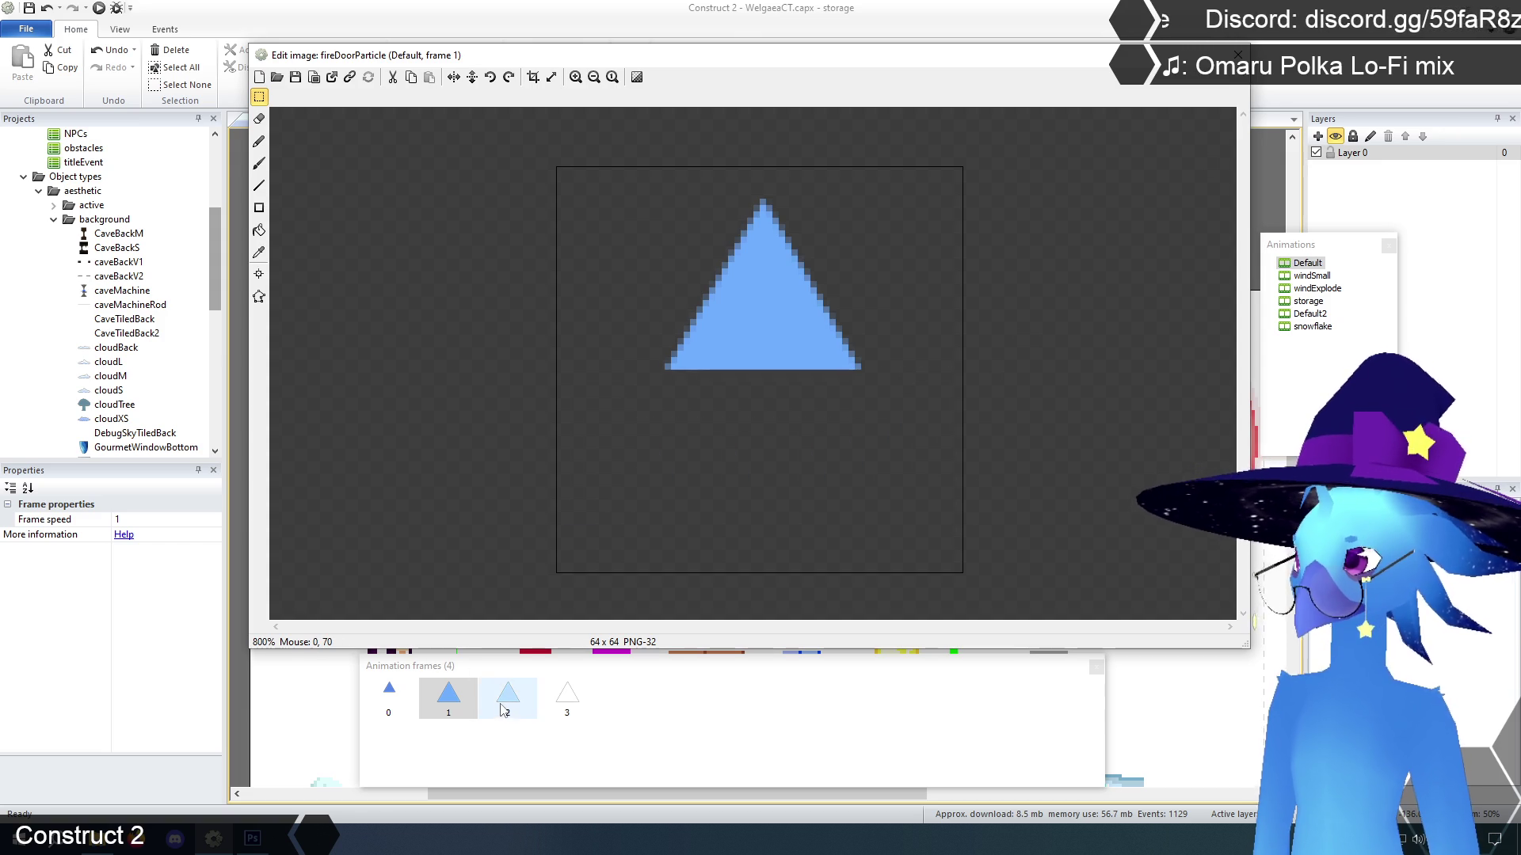
pyautogui.moveTo(567, 528)
pyautogui.mouseDown()
pyautogui.moveTo(934, 396)
pyautogui.moveTo(999, 350)
pyautogui.moveTo(1000, 373)
pyautogui.mouseUp()
pyautogui.click(567, 694)
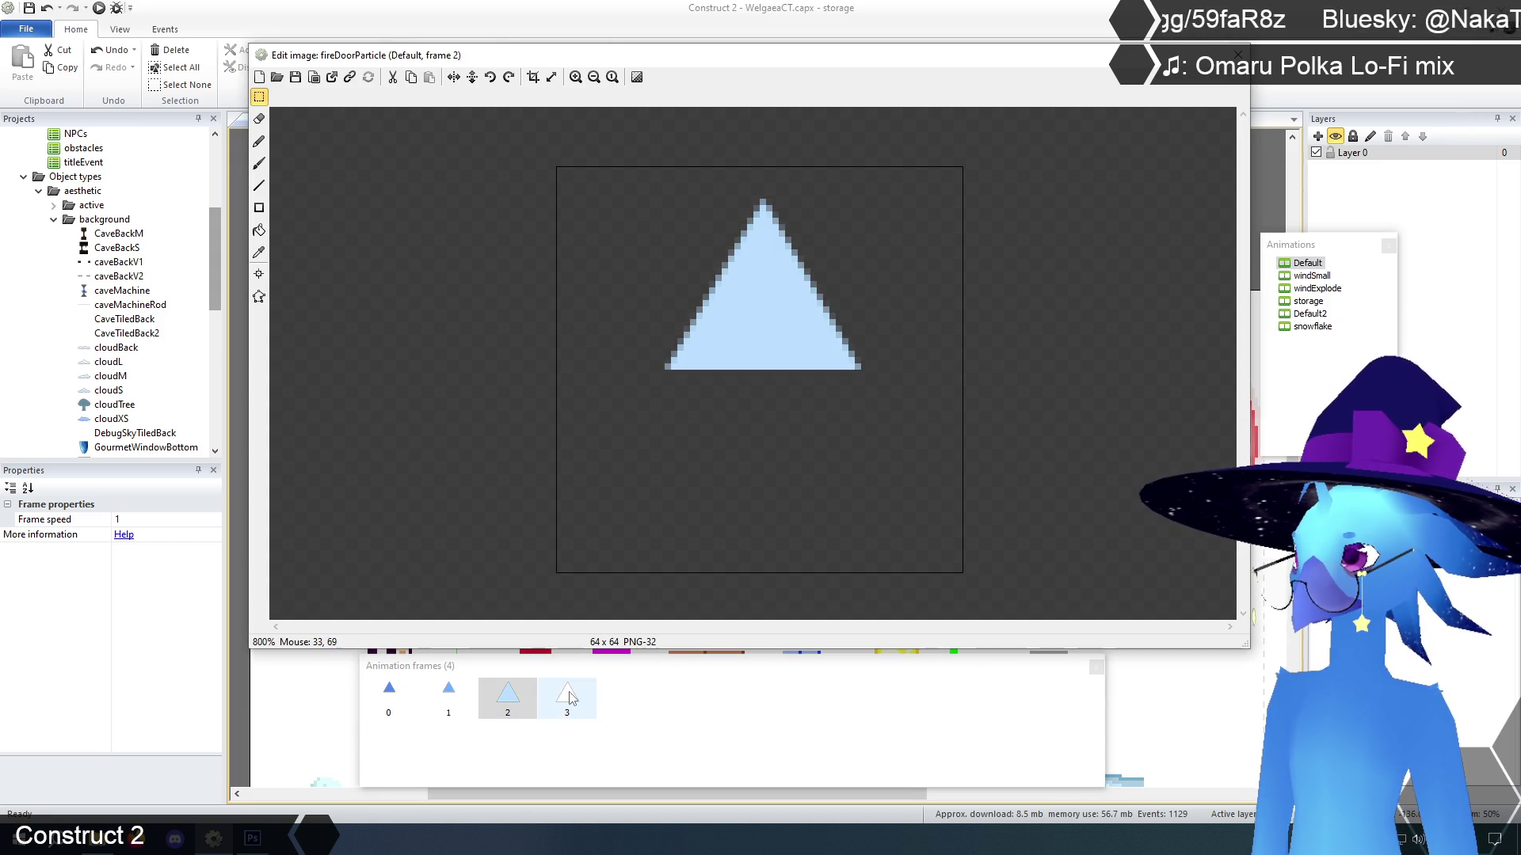
pyautogui.moveTo(568, 529); pyautogui.dragTo(962, 382)
pyautogui.moveTo(570, 535); pyautogui.dragTo(1022, 386)
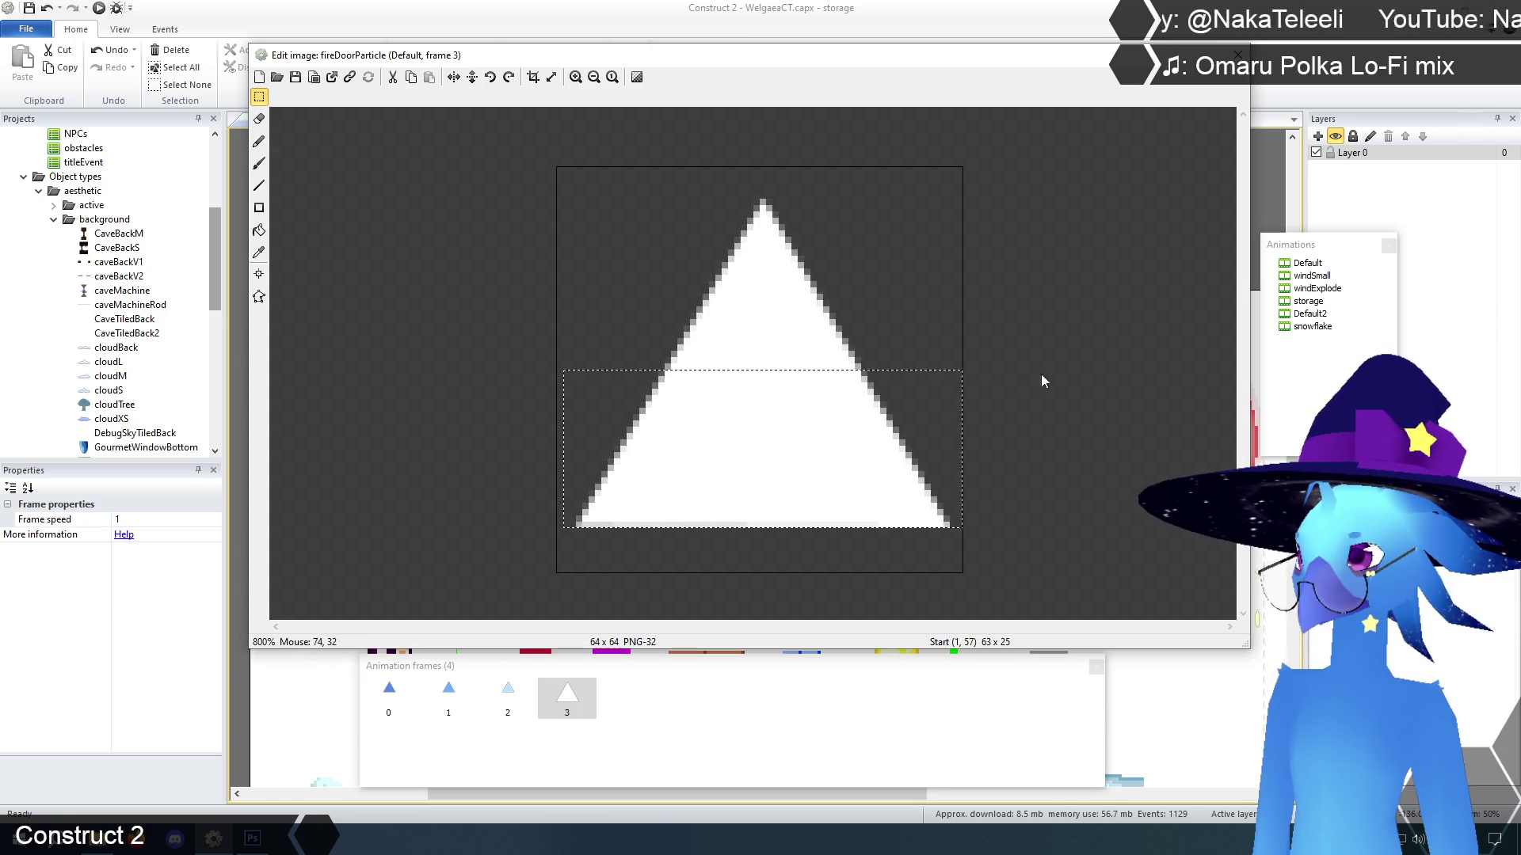
pyautogui.press('Delete')
# Review the trimmed frames, then return to frame 0 and box its triangle
pyautogui.click(508, 693)
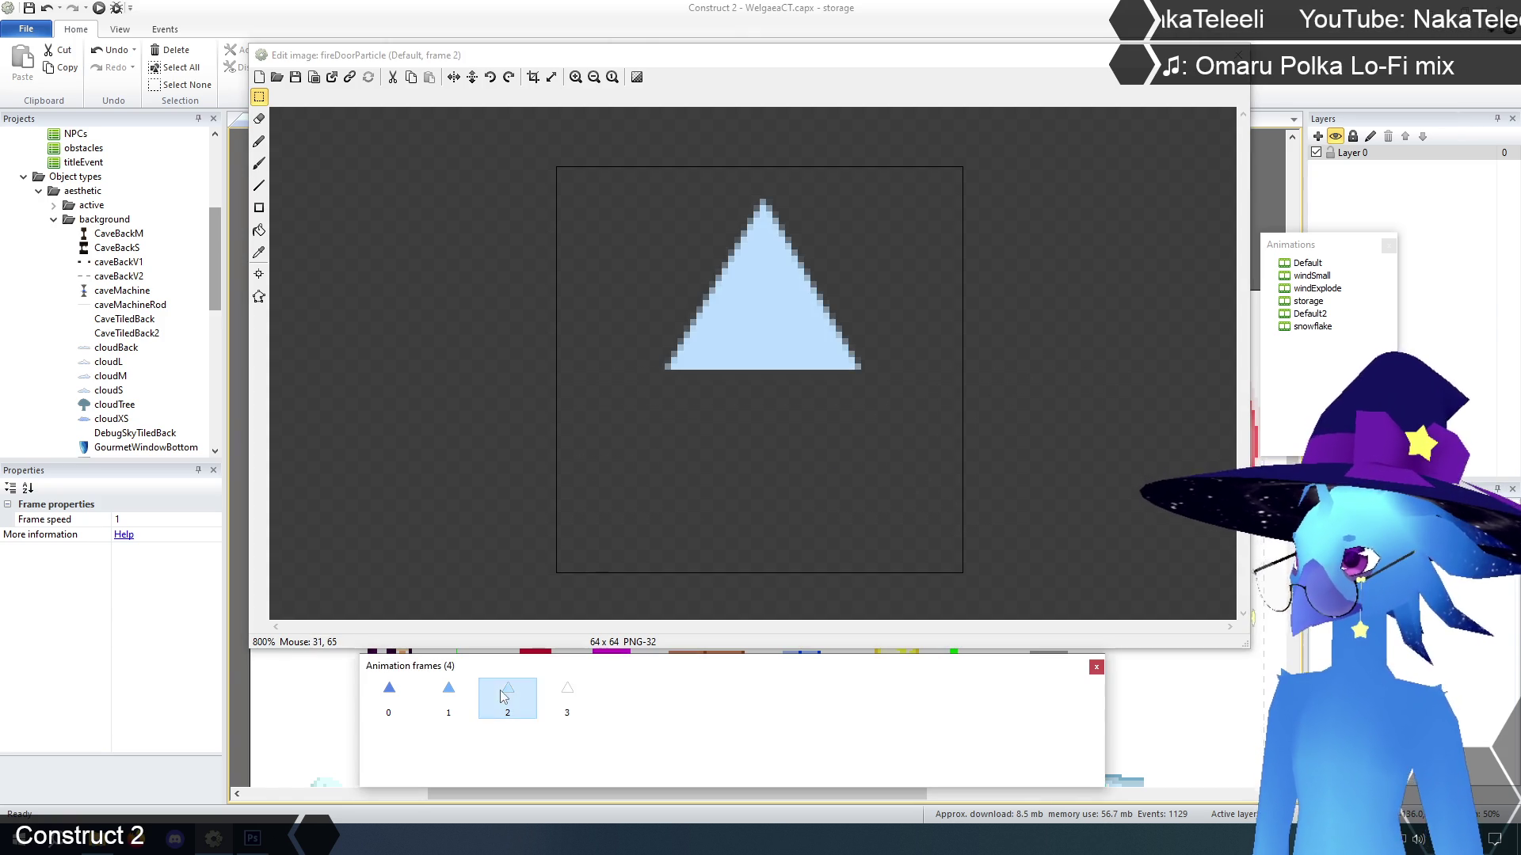
pyautogui.click(567, 695)
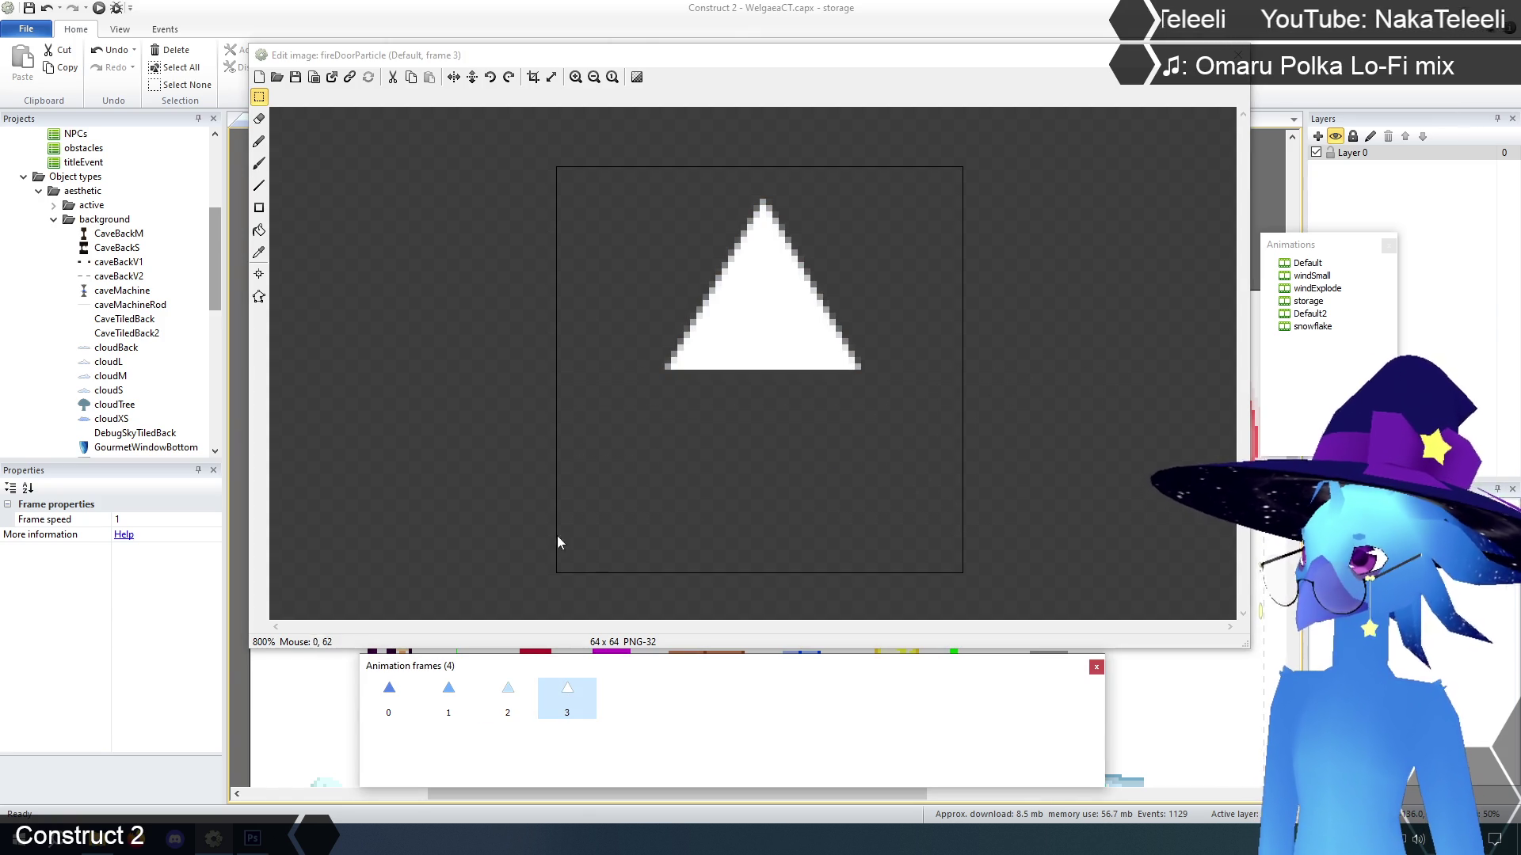
pyautogui.click(388, 701)
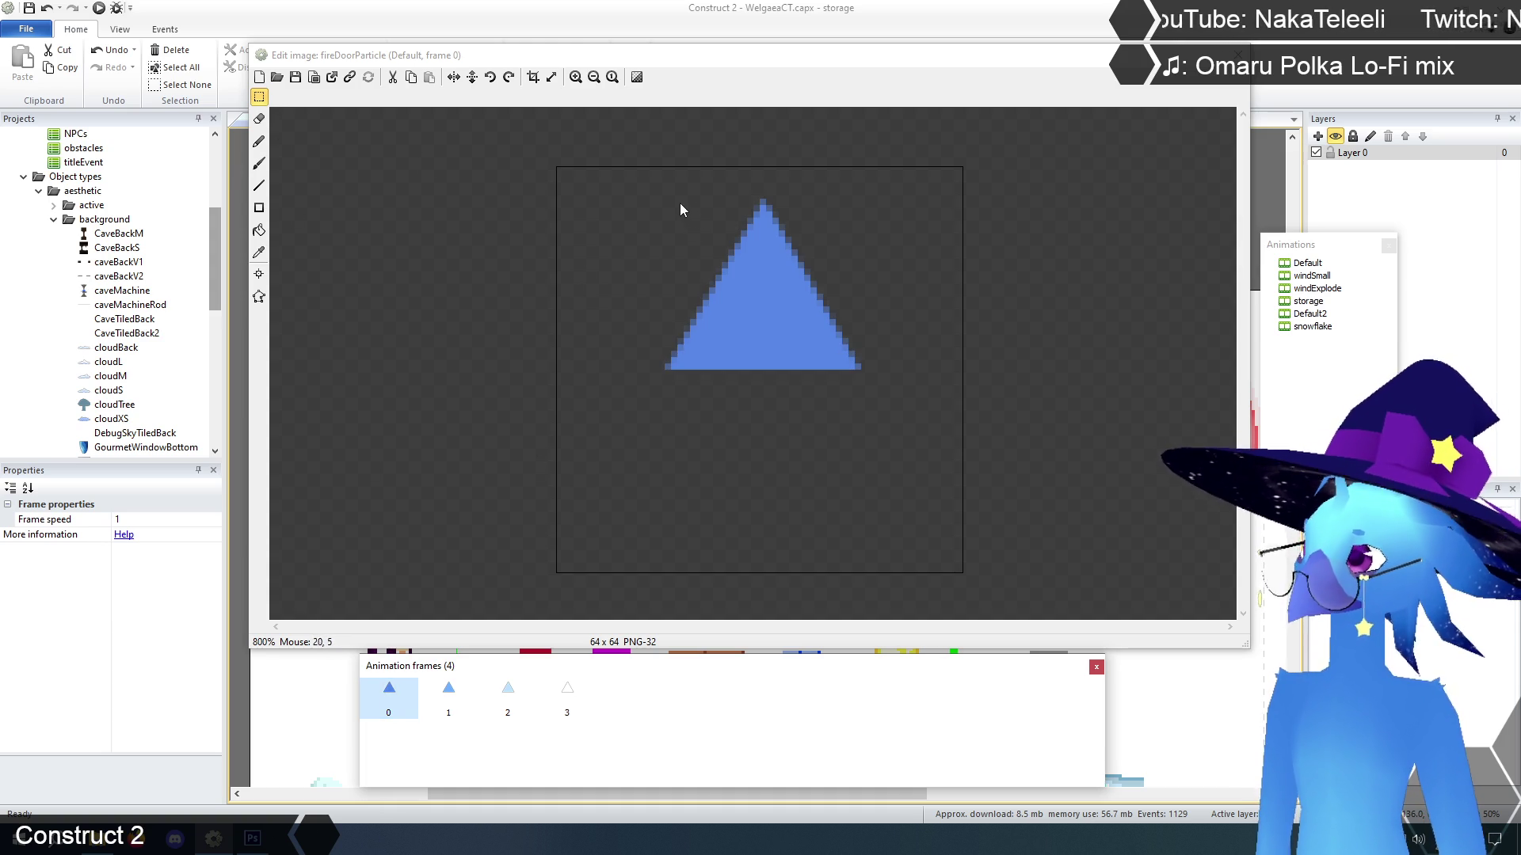
pyautogui.moveTo(663, 380)
pyautogui.mouseDown()
pyautogui.moveTo(866, 195)
pyautogui.moveTo(858, 163)
pyautogui.mouseUp()
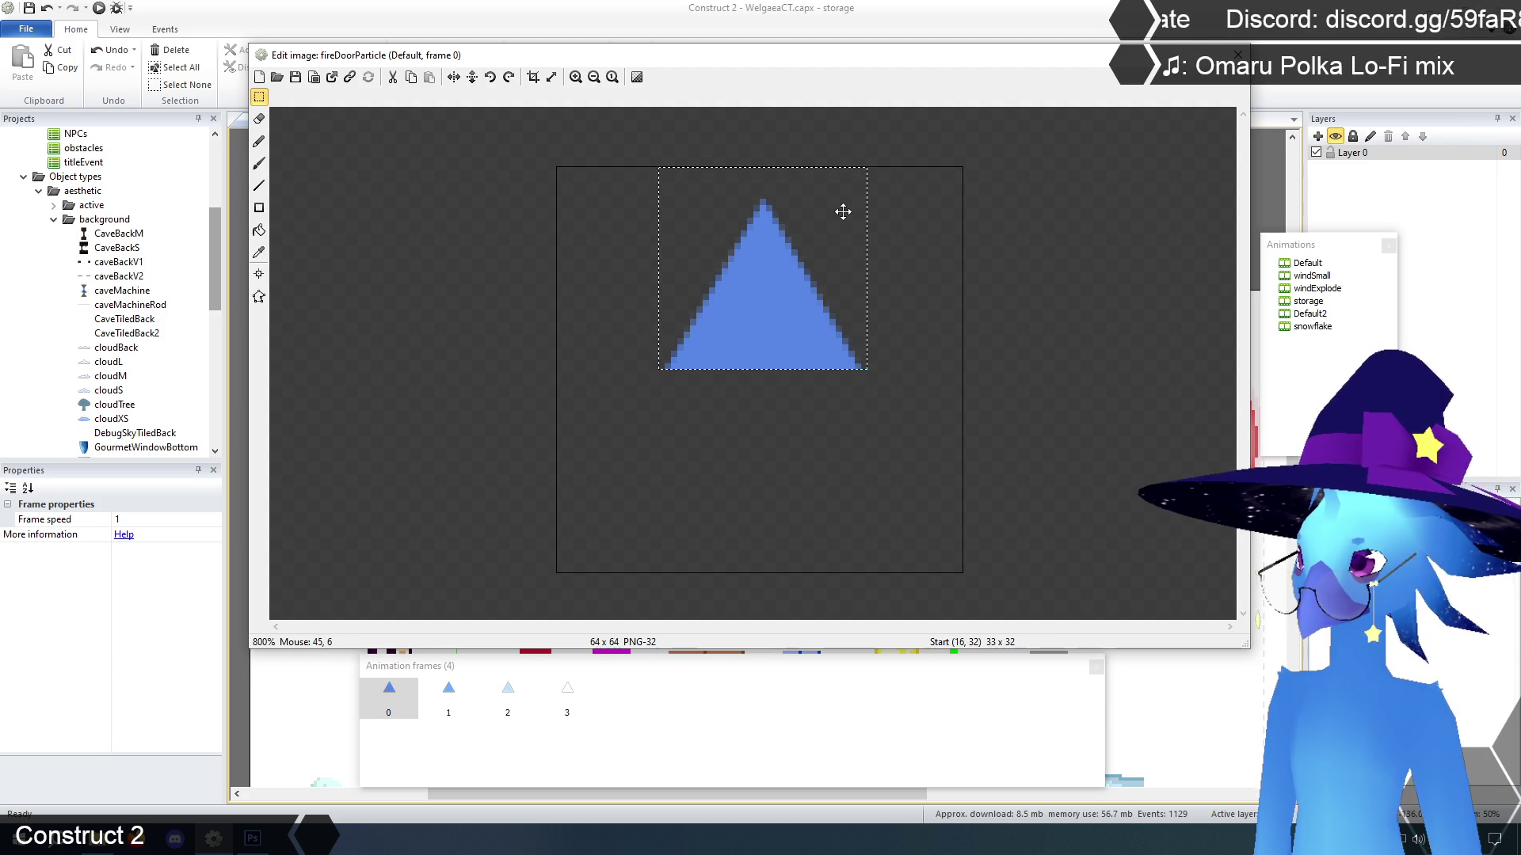
# Box a 33-pixel area around frame 0's triangle and crop the frame to 33 x 33
pyautogui.click(664, 399)
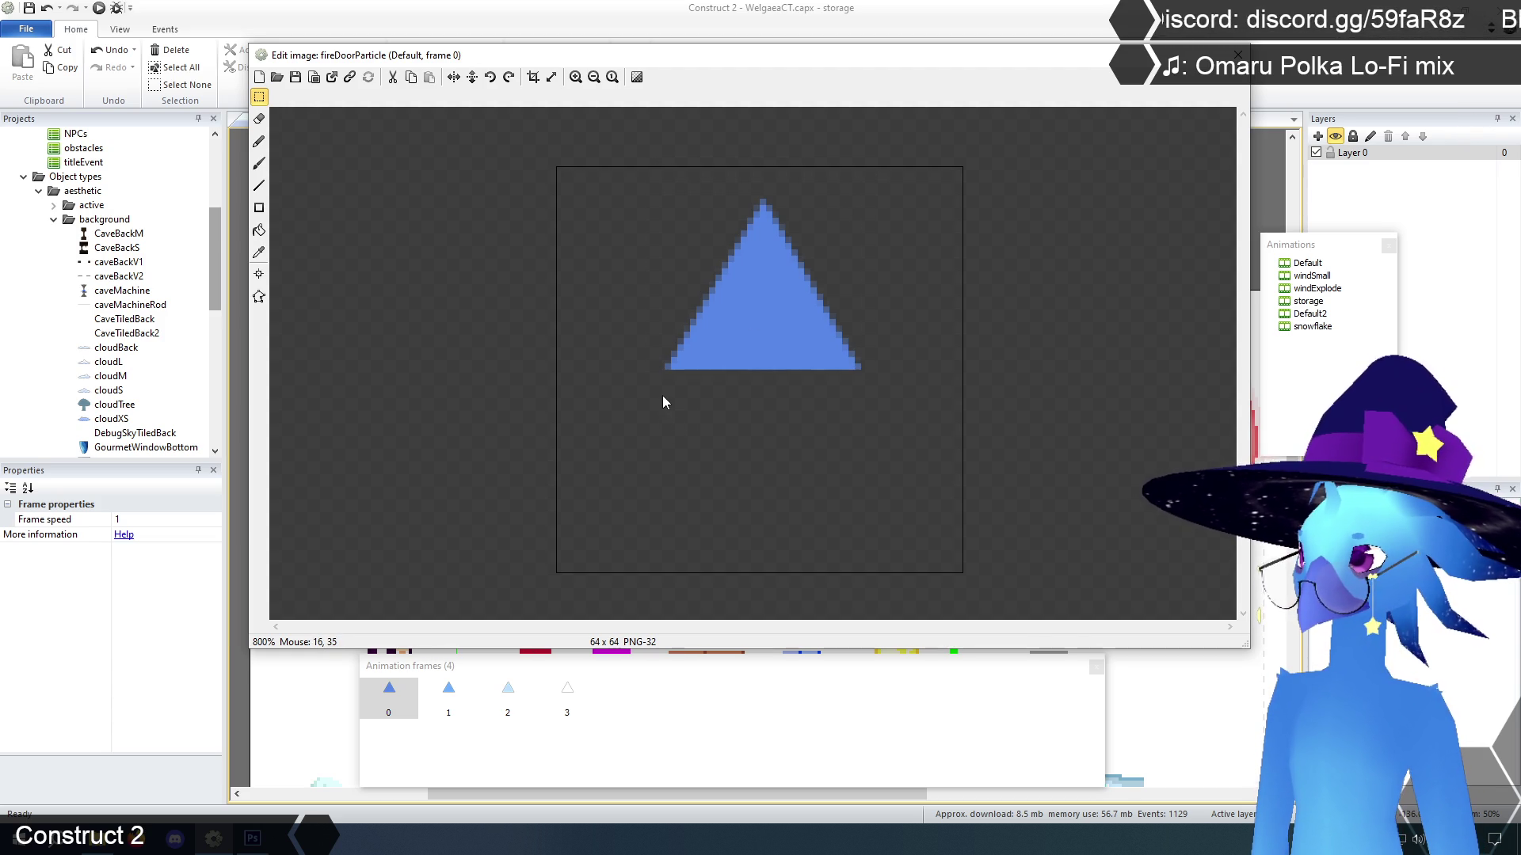
pyautogui.moveTo(659, 393)
pyautogui.mouseDown()
pyautogui.moveTo(869, 212)
pyautogui.moveTo(862, 180)
pyautogui.mouseUp()
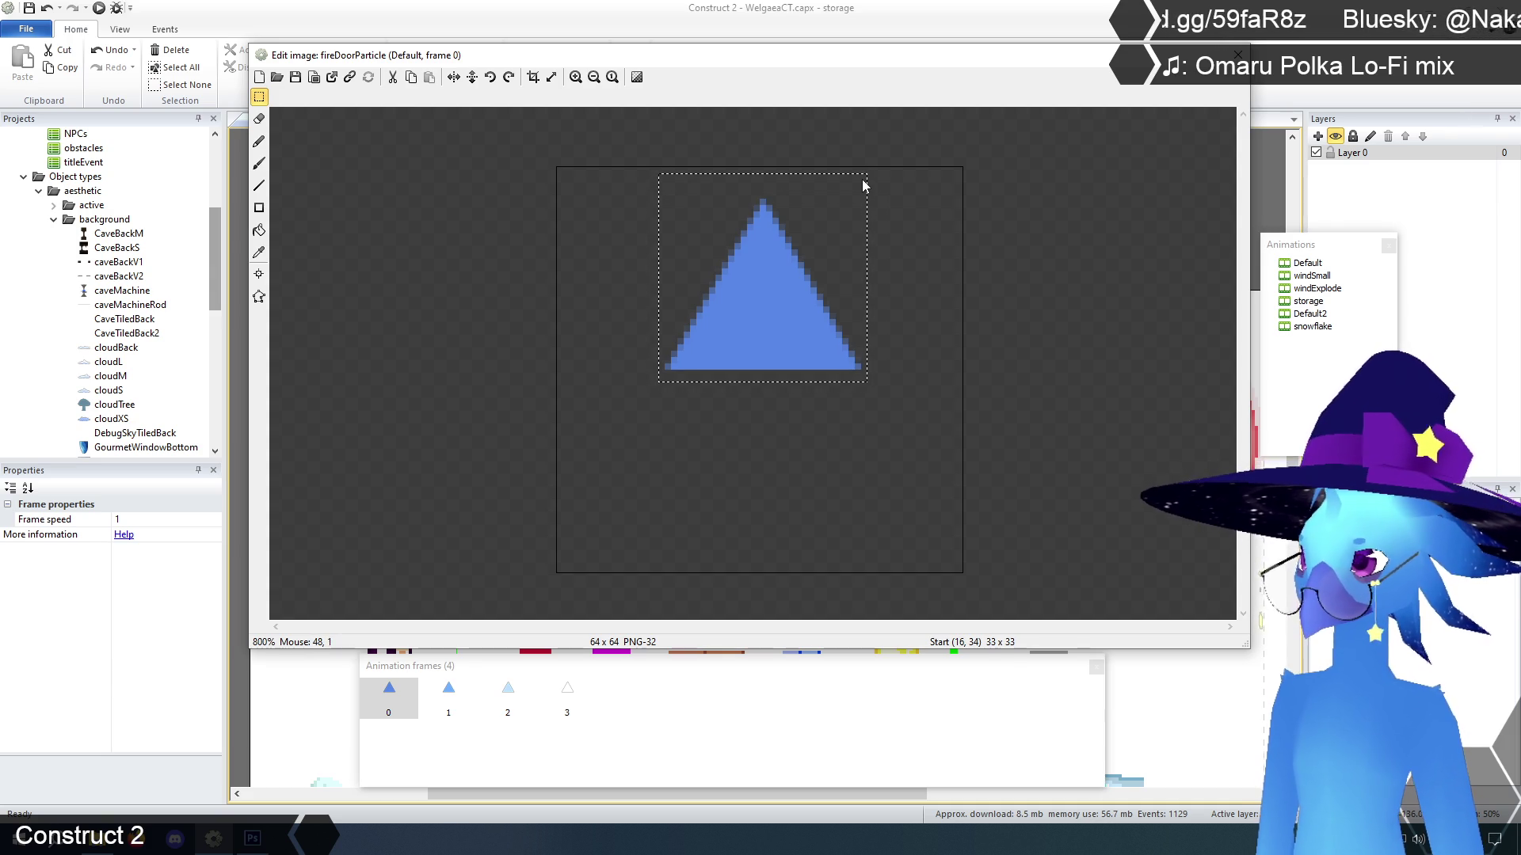
pyautogui.click(662, 398)
pyautogui.moveTo(661, 391)
pyautogui.mouseDown()
pyautogui.moveTo(816, 211)
pyautogui.moveTo(864, 184)
pyautogui.mouseUp()
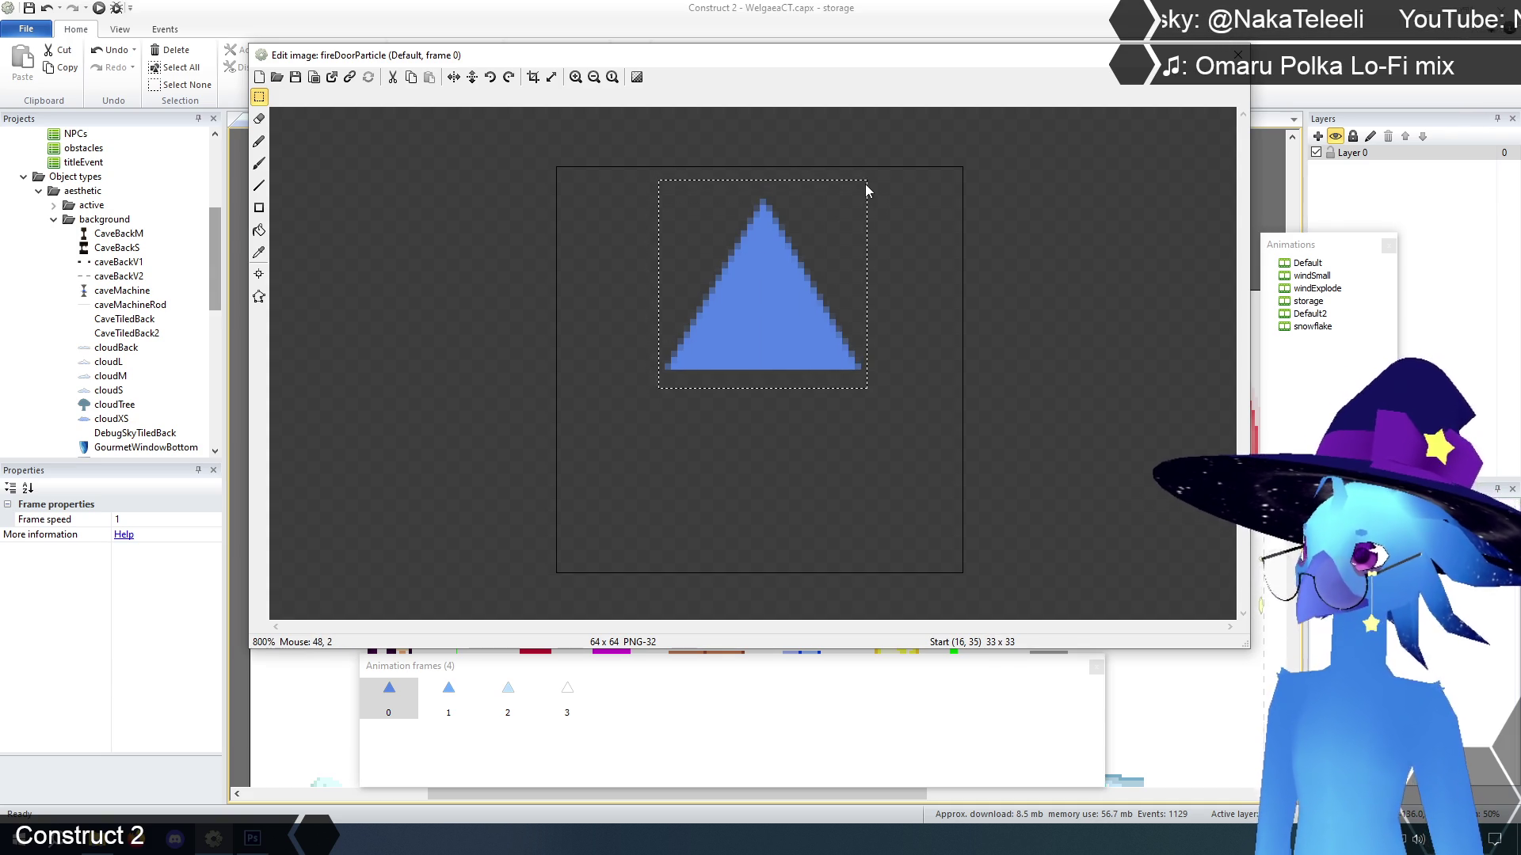
pyautogui.click(533, 77)
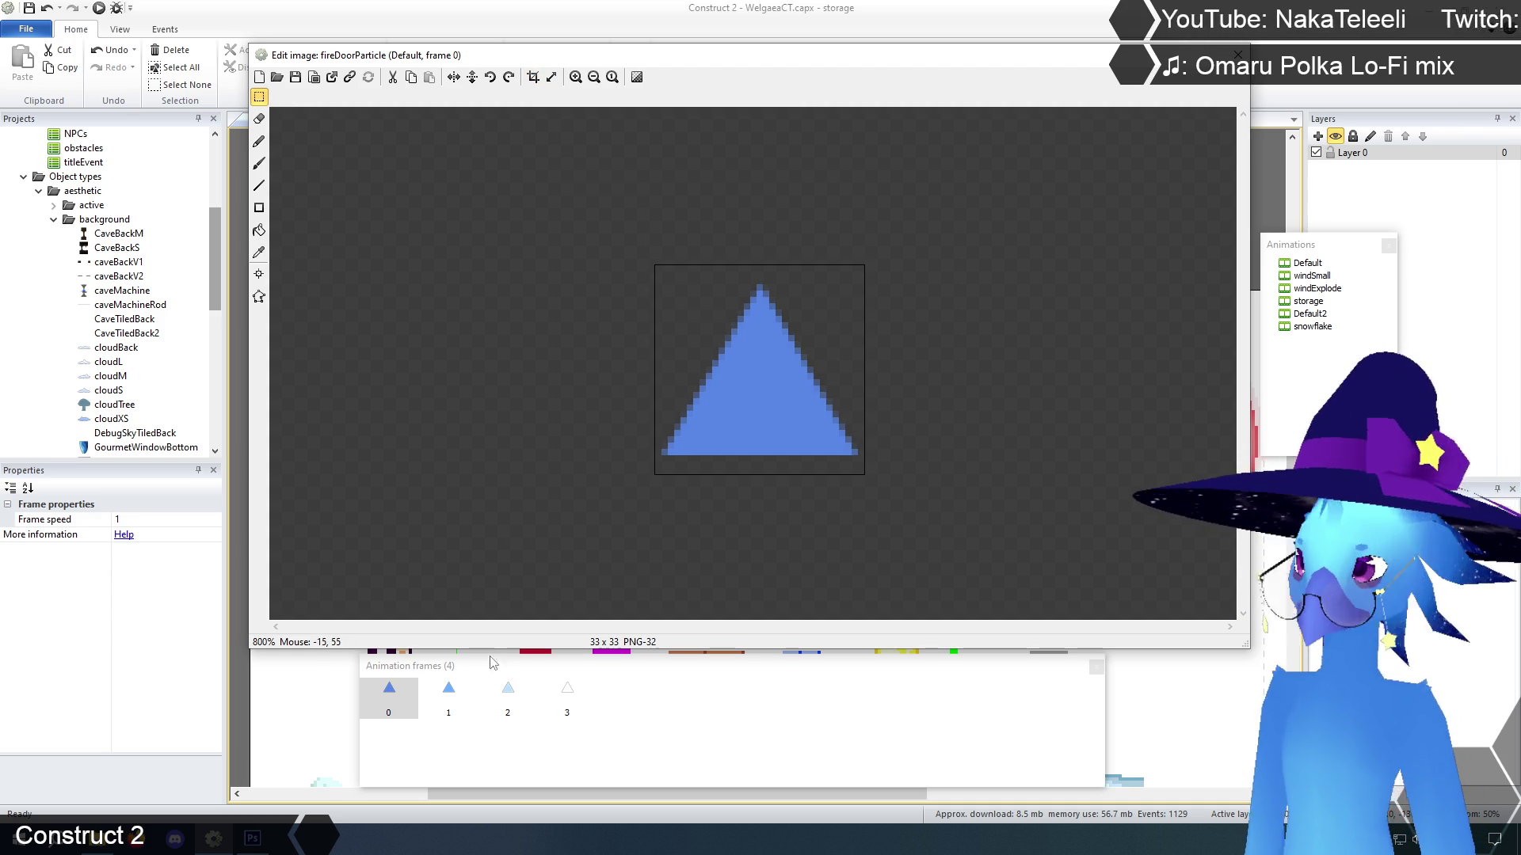
pyautogui.click(448, 695)
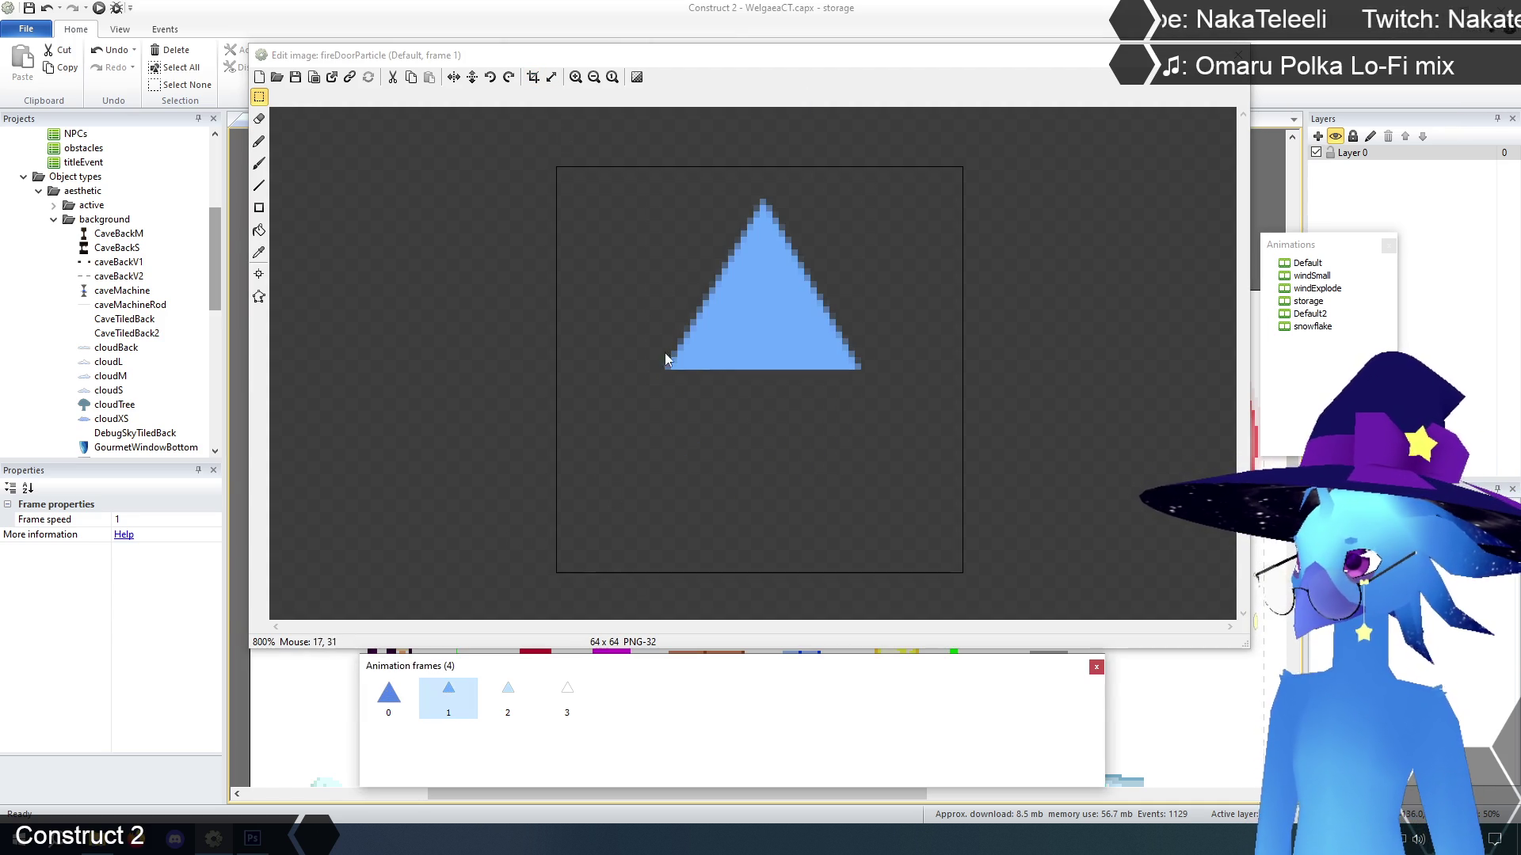
# Crop frames 1, 2 and 3 to 33 x 33 around their triangles
pyautogui.moveTo(658, 387)
pyautogui.mouseDown()
pyautogui.moveTo(884, 186)
pyautogui.moveTo(872, 194)
pyautogui.moveTo(863, 178)
pyautogui.mouseUp()
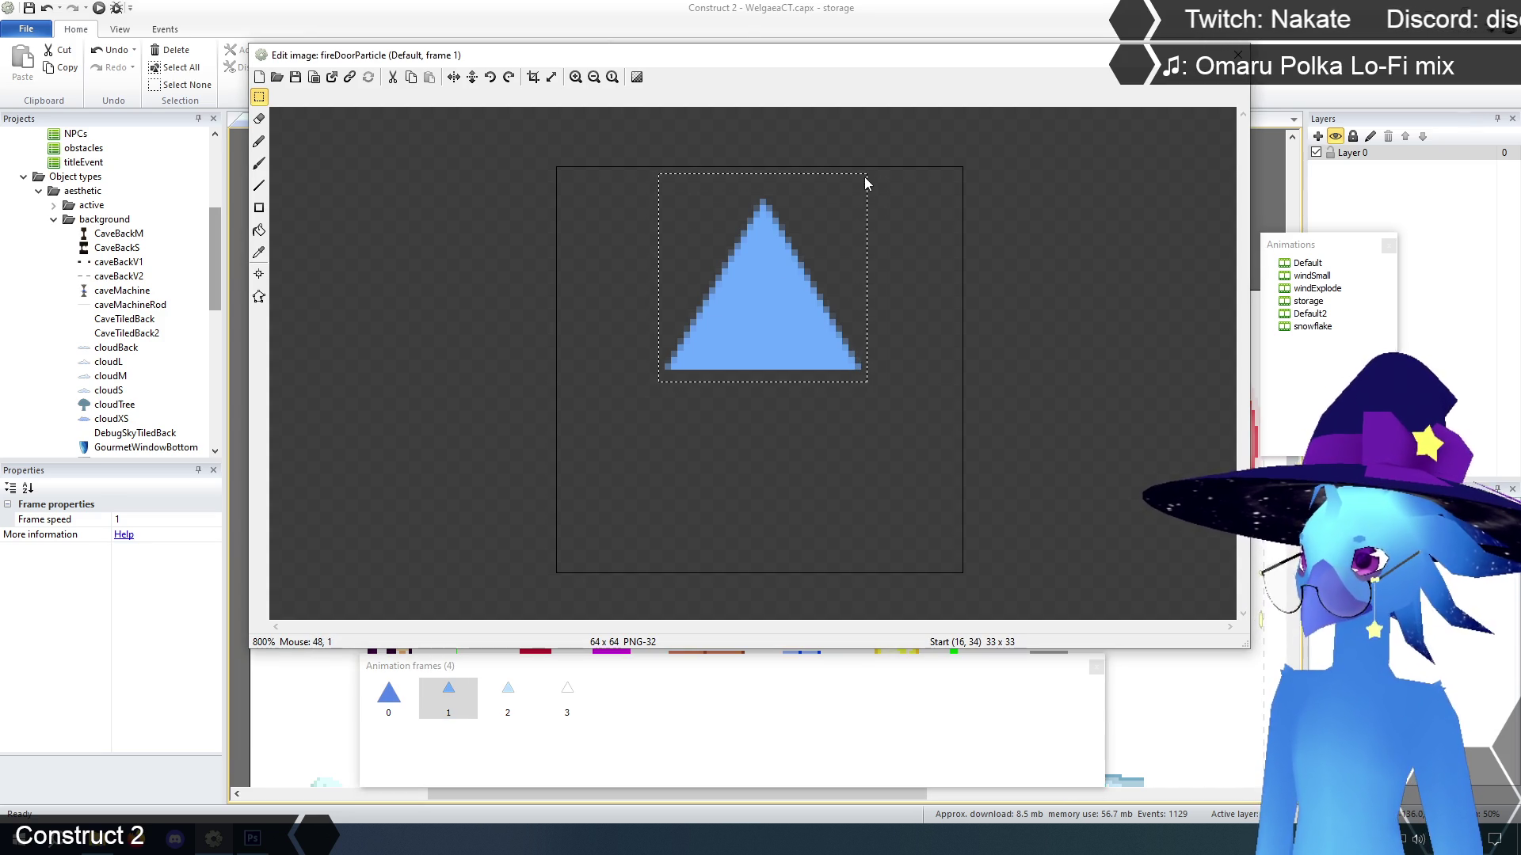
pyautogui.click(533, 77)
pyautogui.click(499, 707)
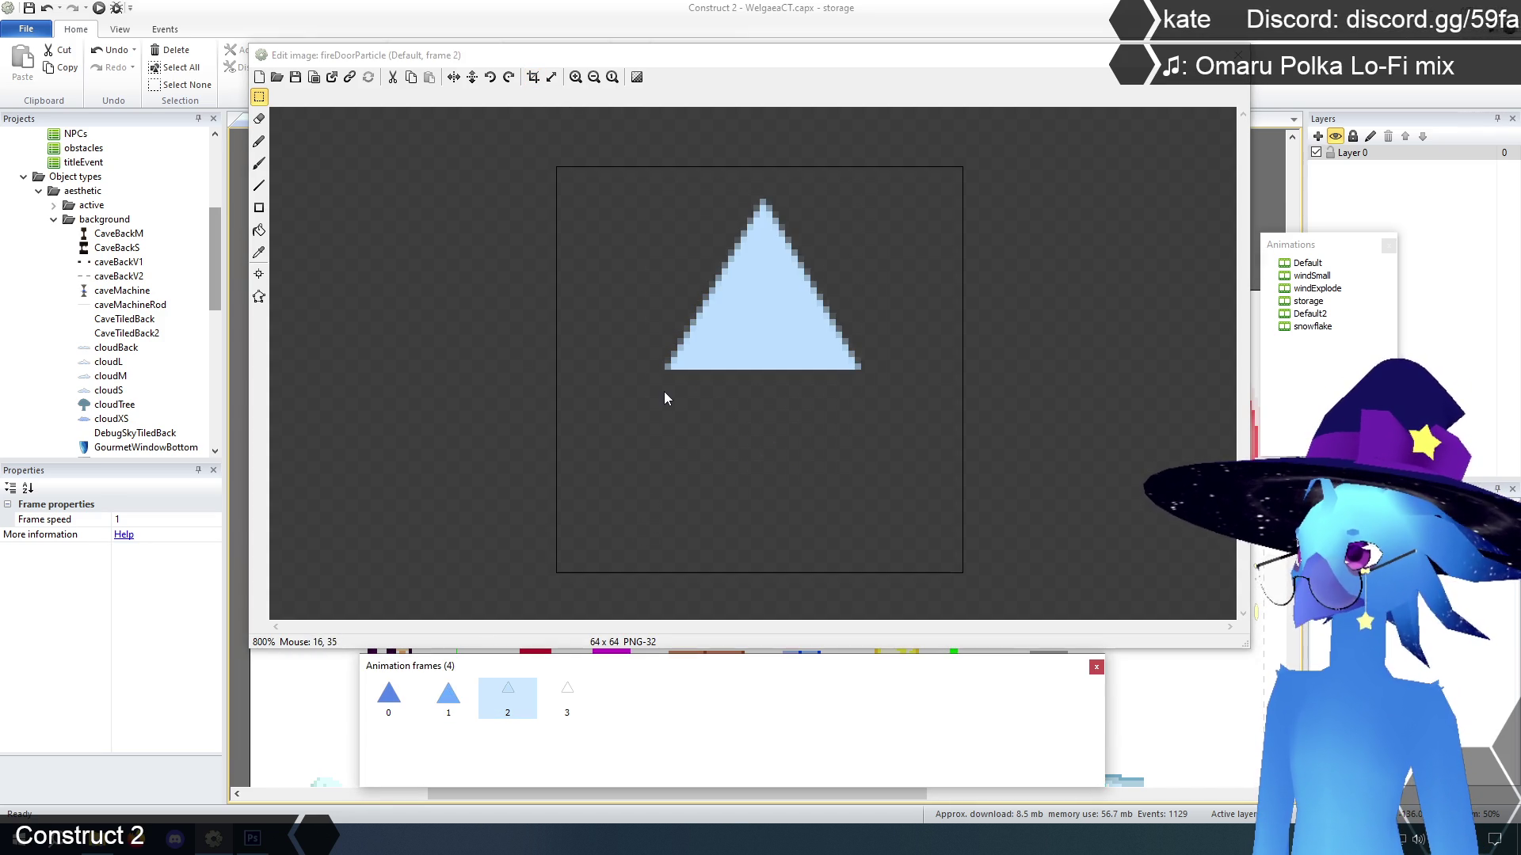
pyautogui.moveTo(660, 389)
pyautogui.mouseDown()
pyautogui.moveTo(851, 235)
pyautogui.moveTo(865, 182)
pyautogui.mouseUp()
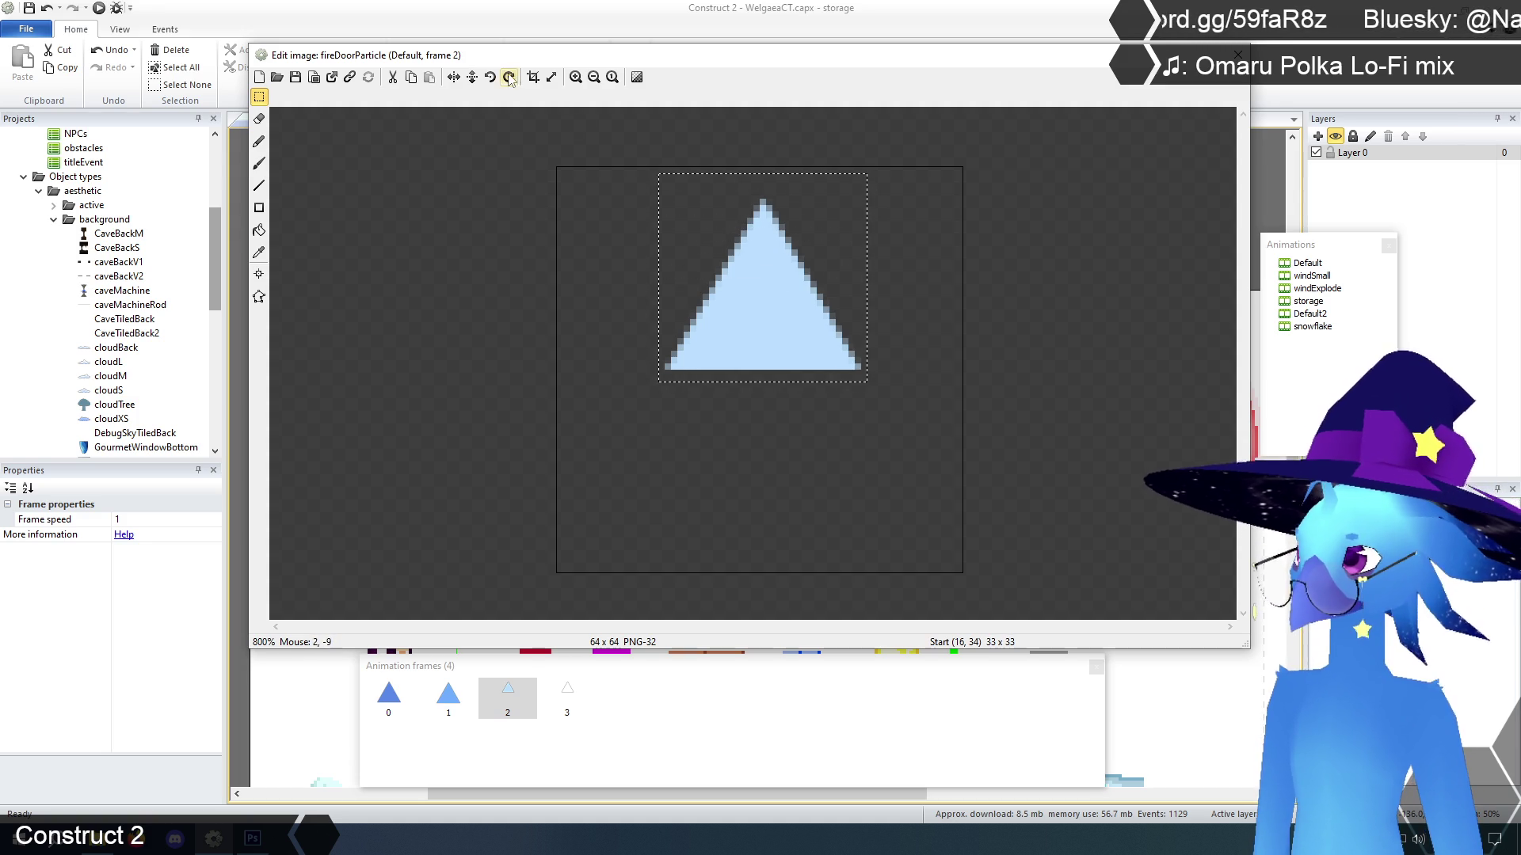
pyautogui.click(533, 77)
pyautogui.click(567, 694)
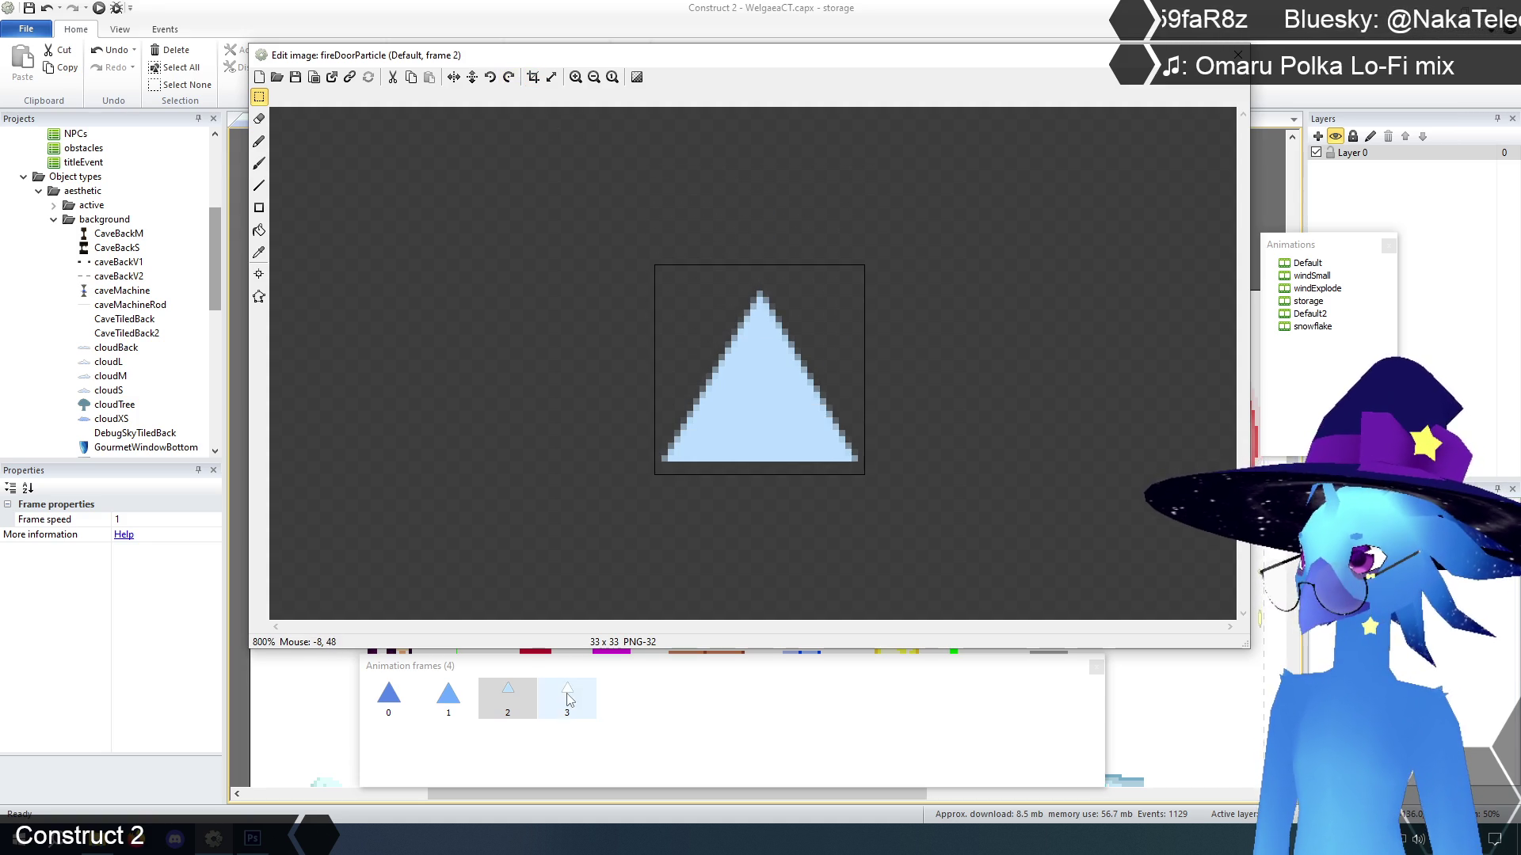
pyautogui.moveTo(657, 385); pyautogui.dragTo(822, 190)
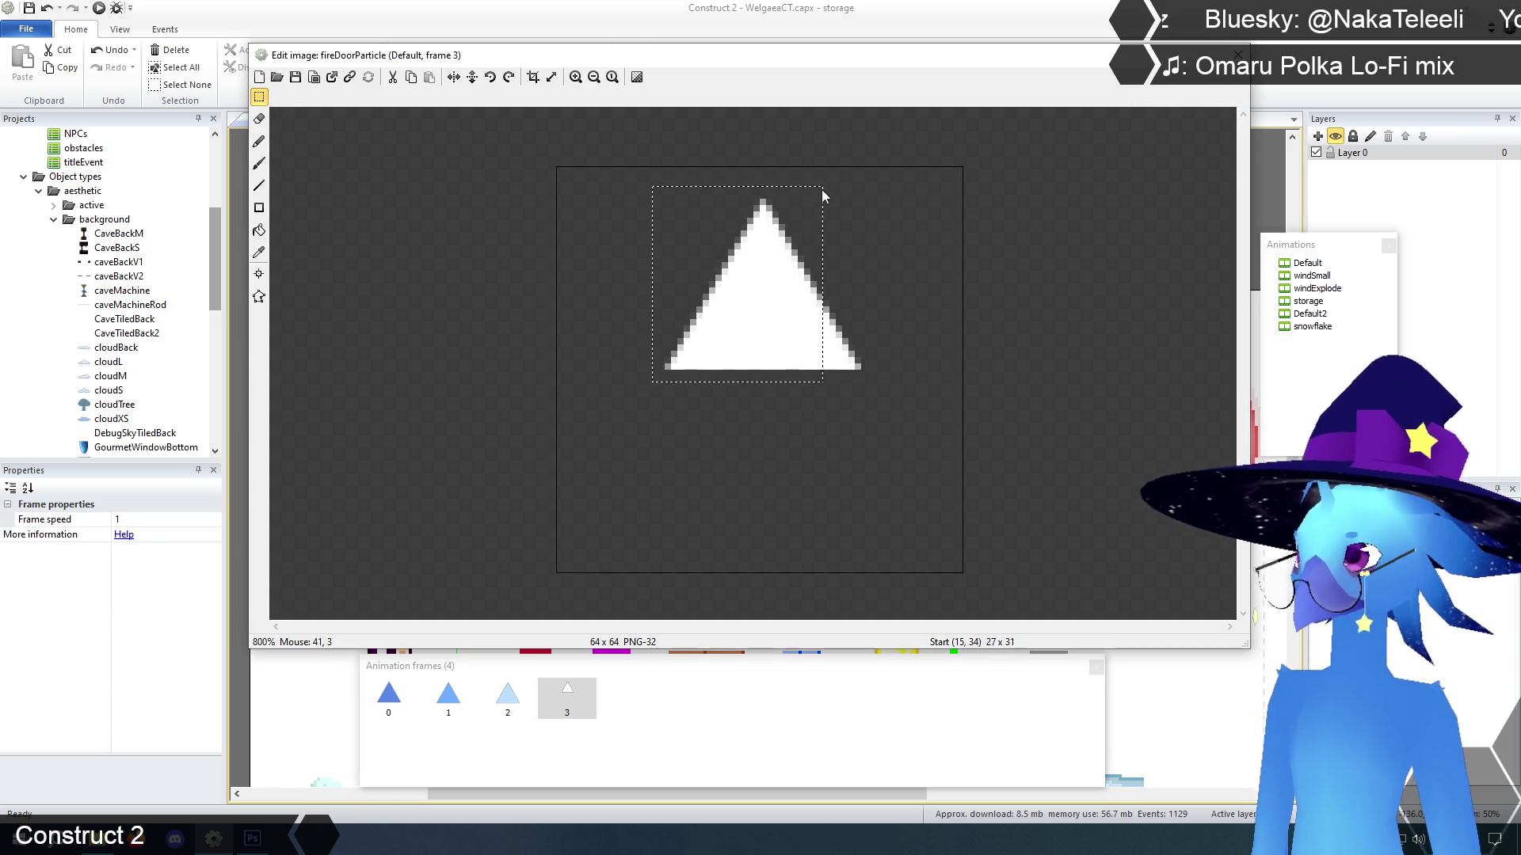
pyautogui.moveTo(662, 390); pyautogui.dragTo(862, 184)
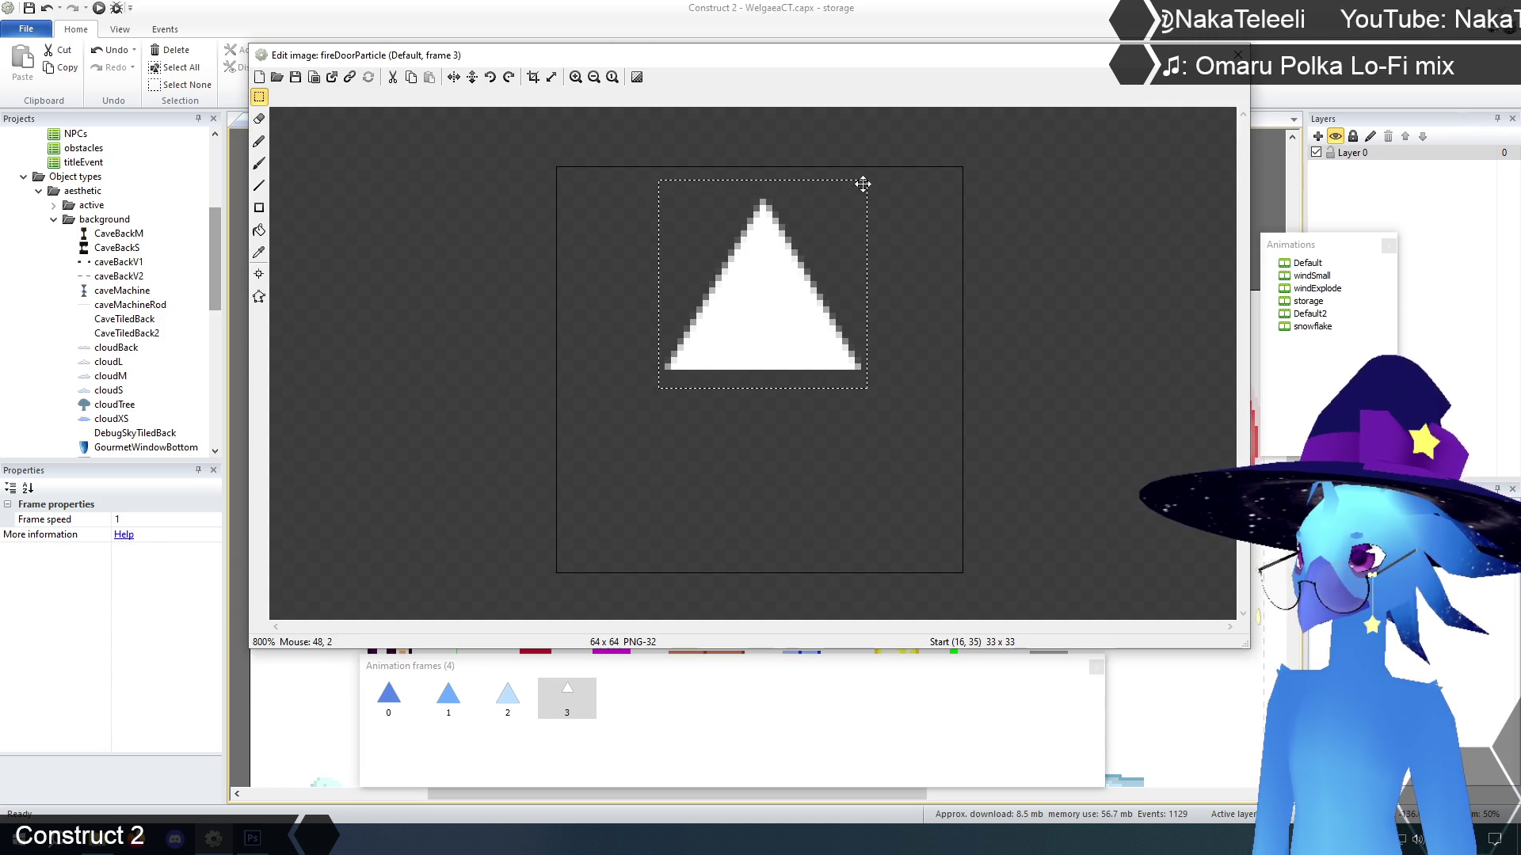
pyautogui.click(532, 76)
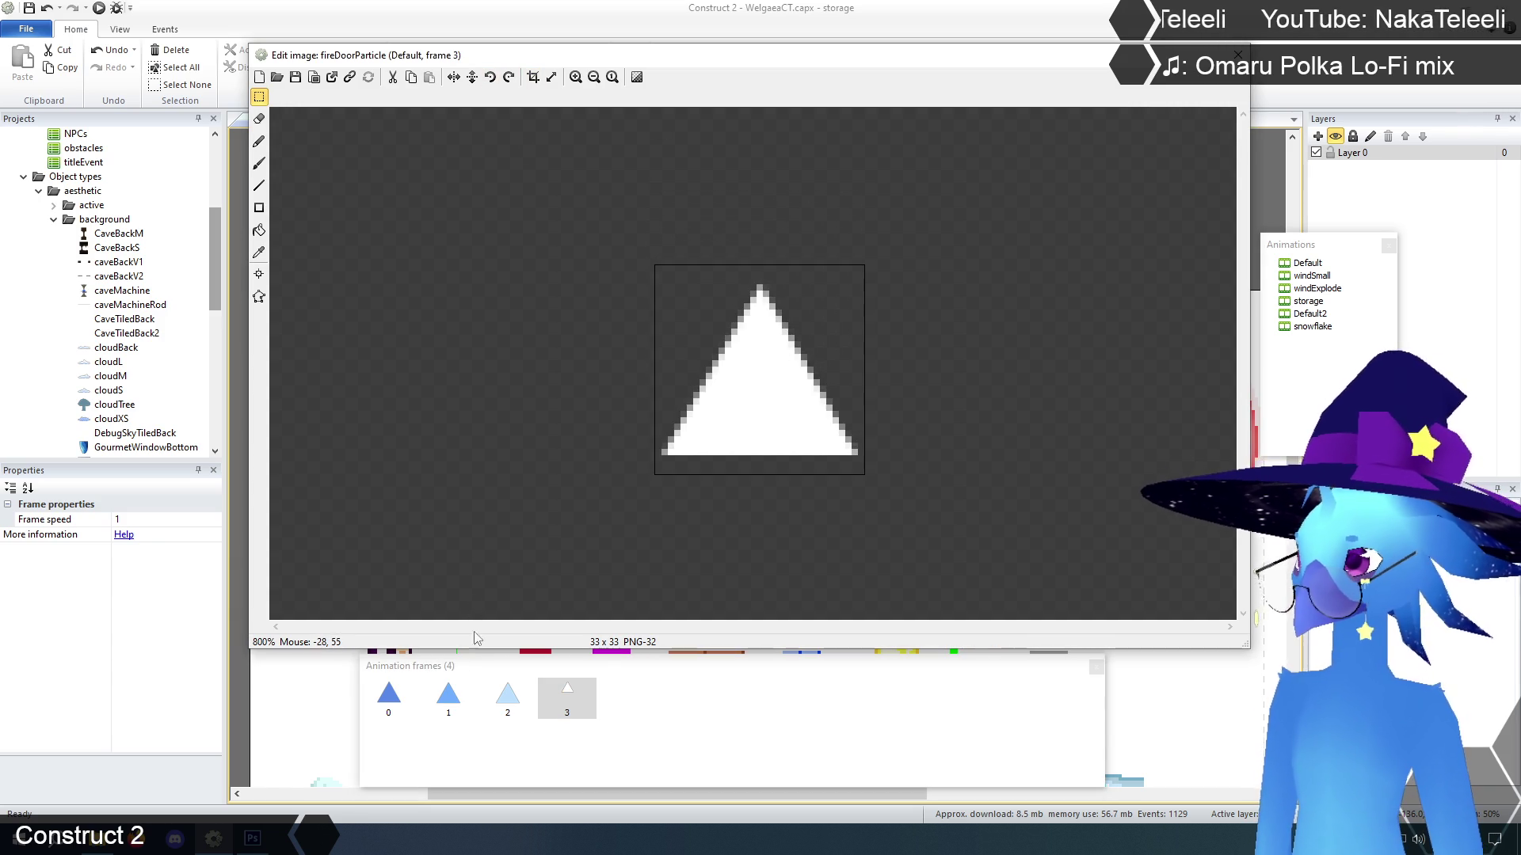
# Shift the triangles in frames 1 and 2 up by one pixel
pyautogui.click(388, 696)
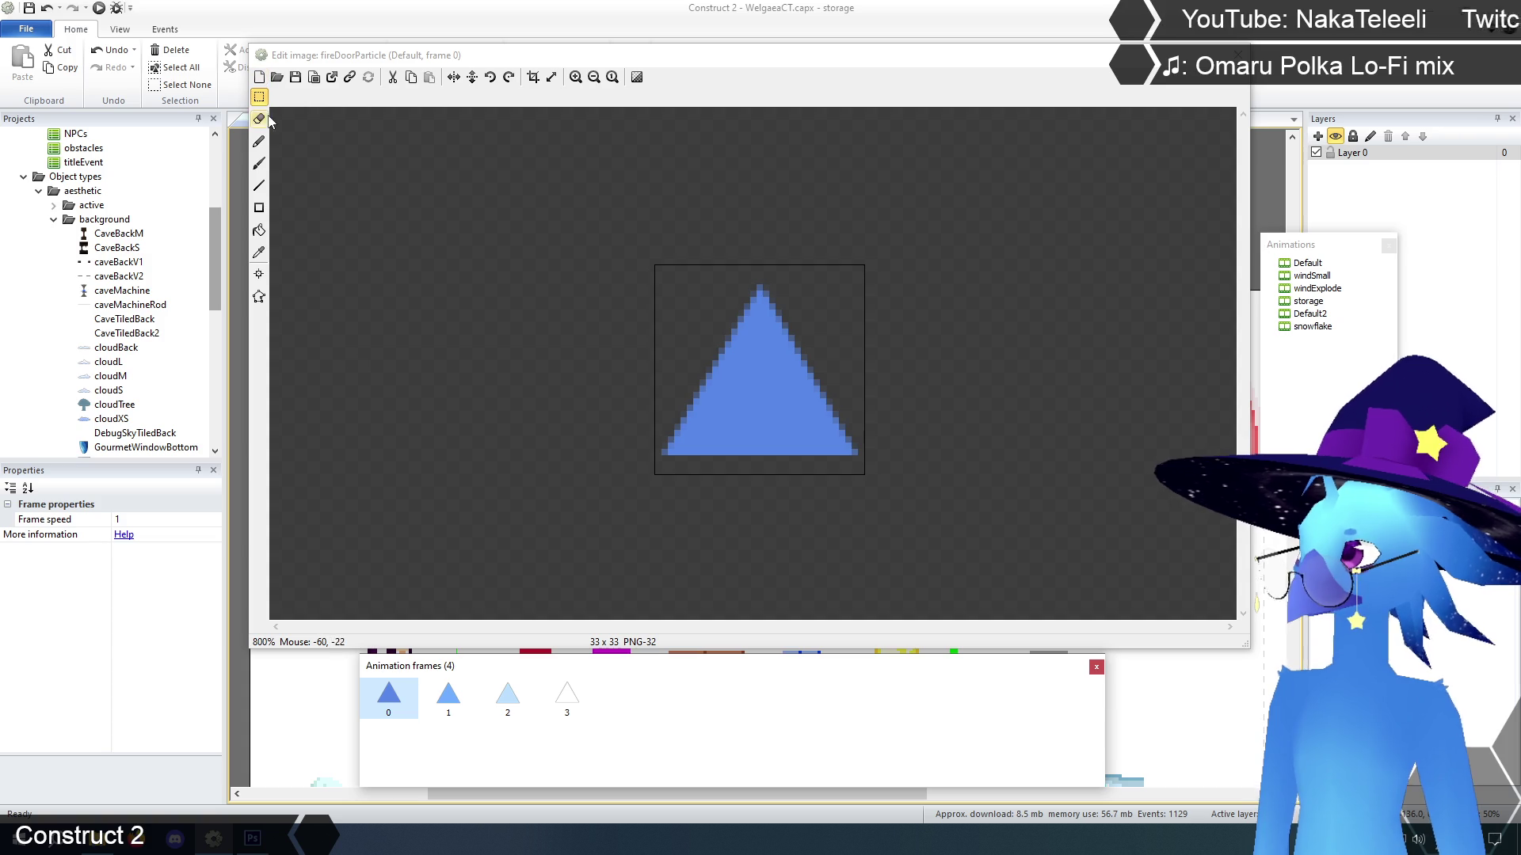
pyautogui.click(448, 697)
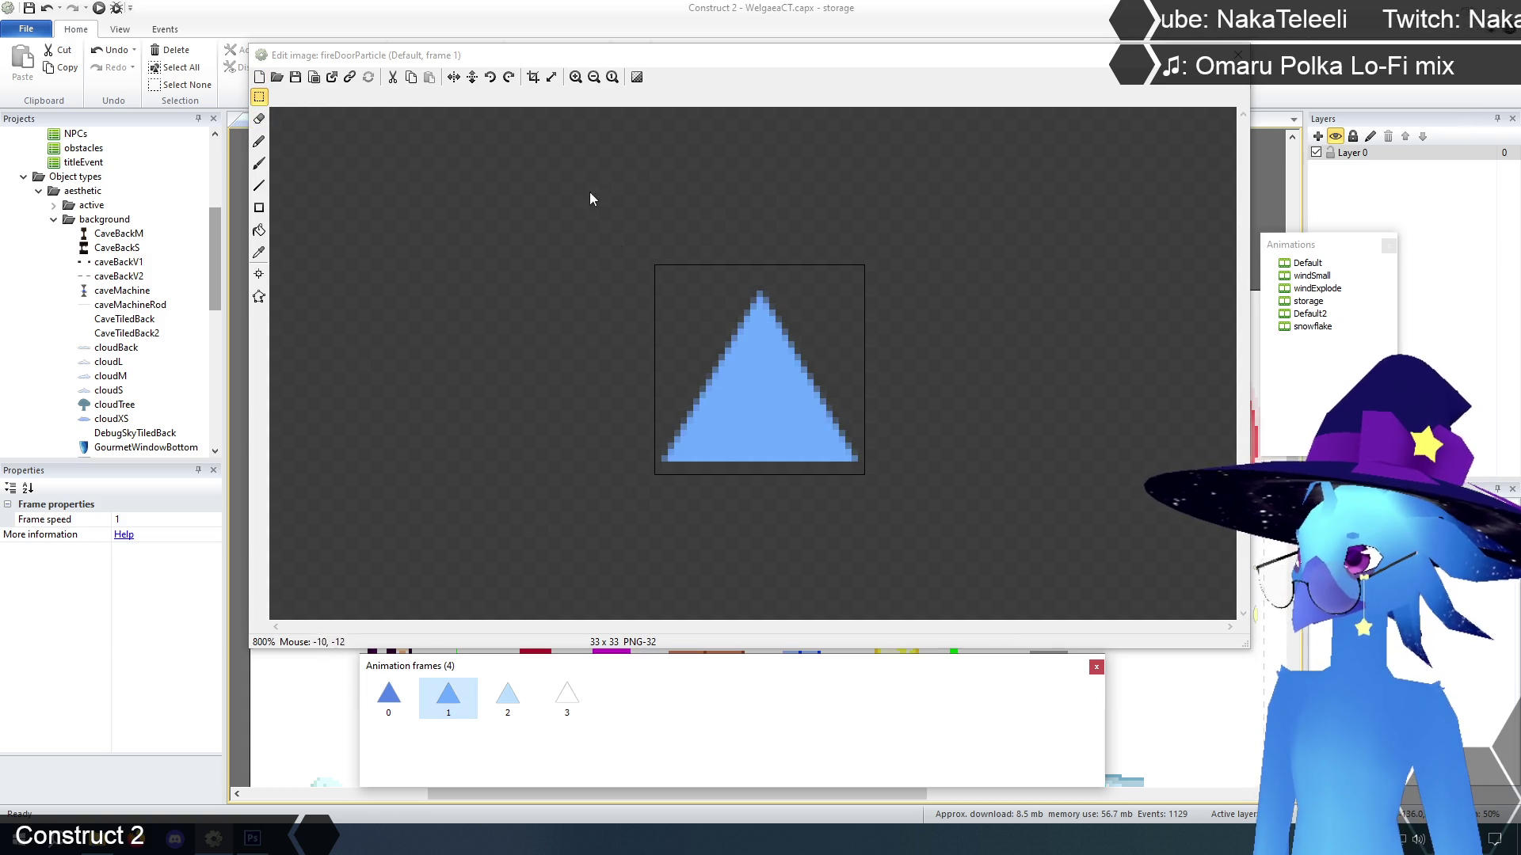
pyautogui.moveTo(590, 185); pyautogui.dragTo(966, 539)
pyautogui.moveTo(774, 424); pyautogui.dragTo(774, 418)
pyautogui.click(617, 496)
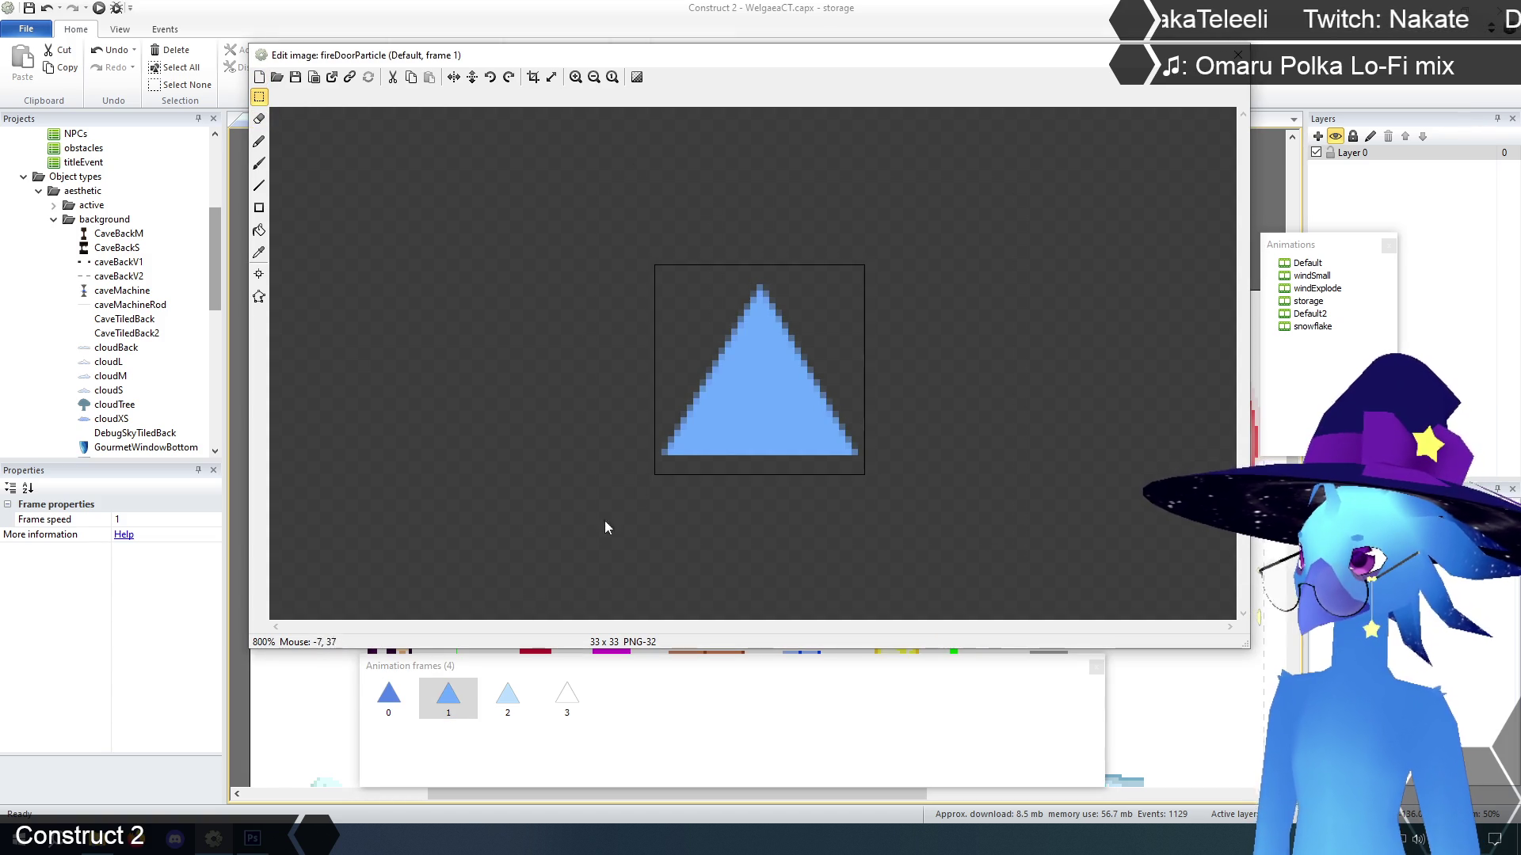
pyautogui.click(519, 683)
pyautogui.moveTo(612, 193); pyautogui.dragTo(1022, 514)
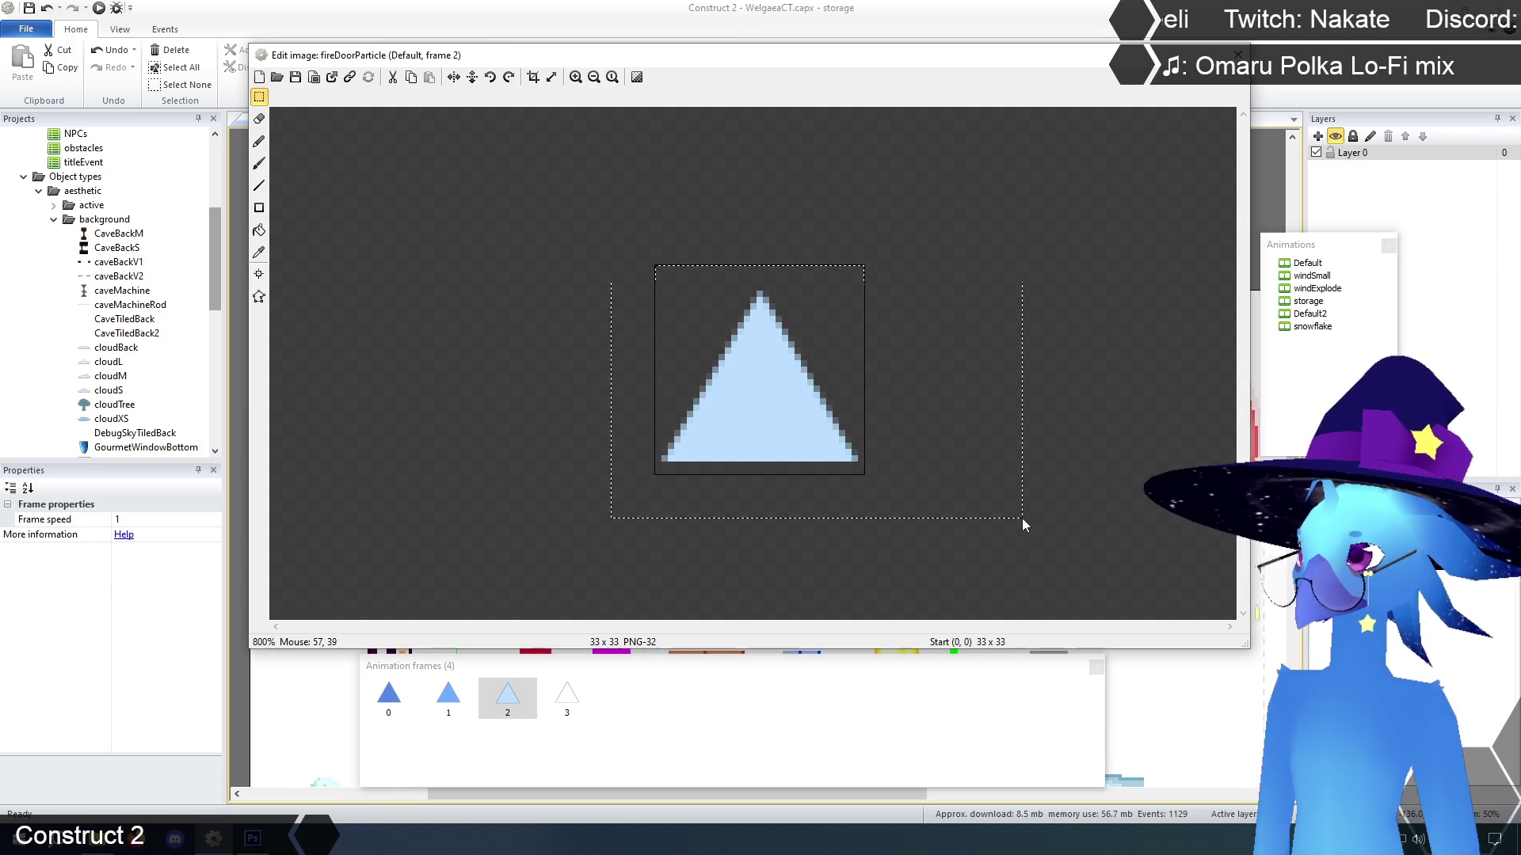
pyautogui.moveTo(776, 427); pyautogui.dragTo(773, 417)
pyautogui.click(567, 696)
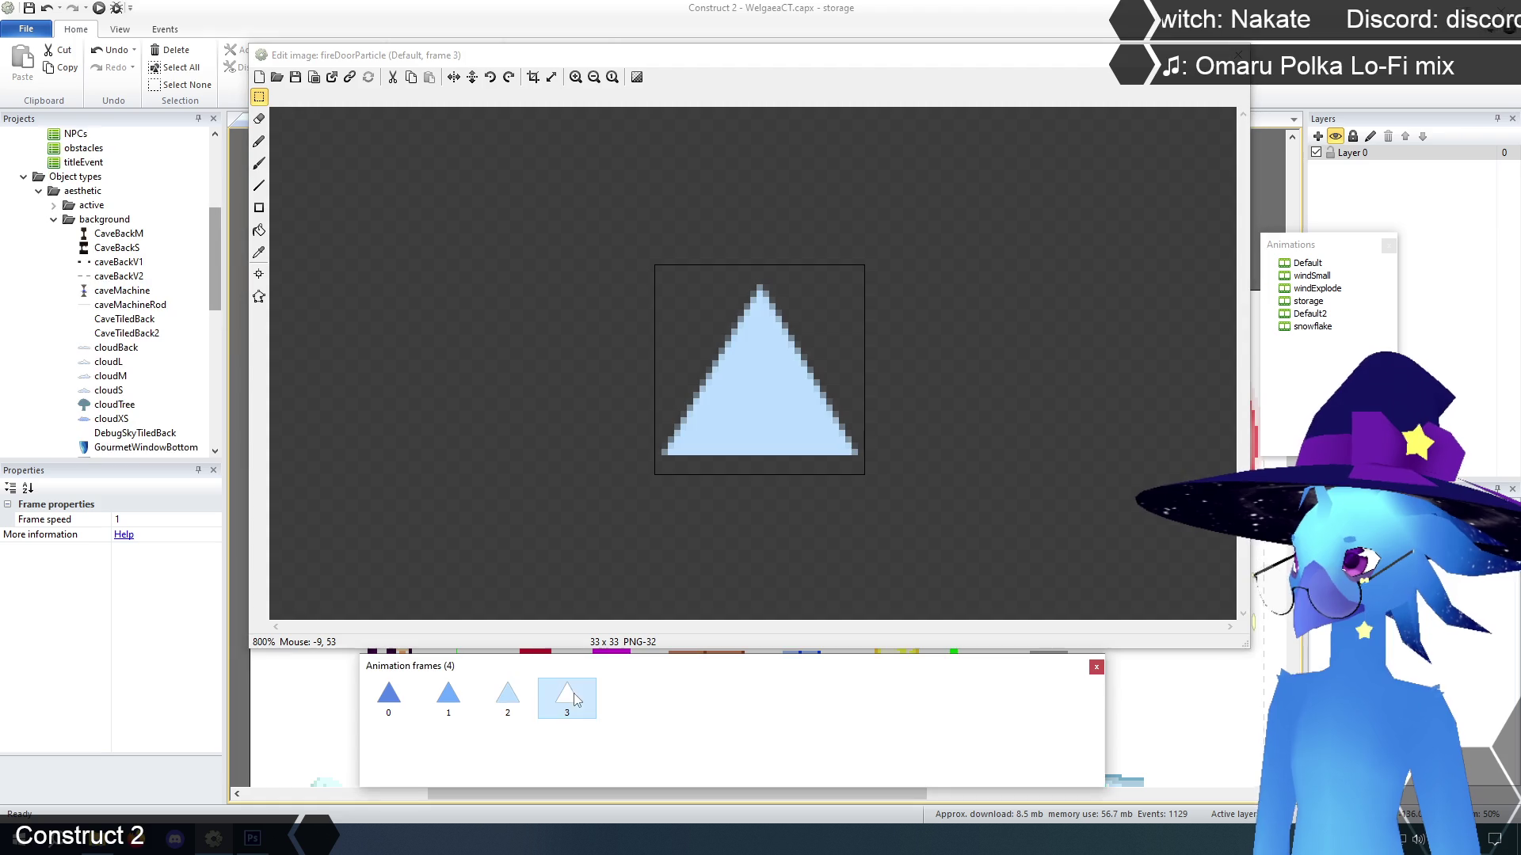
pyautogui.click(389, 708)
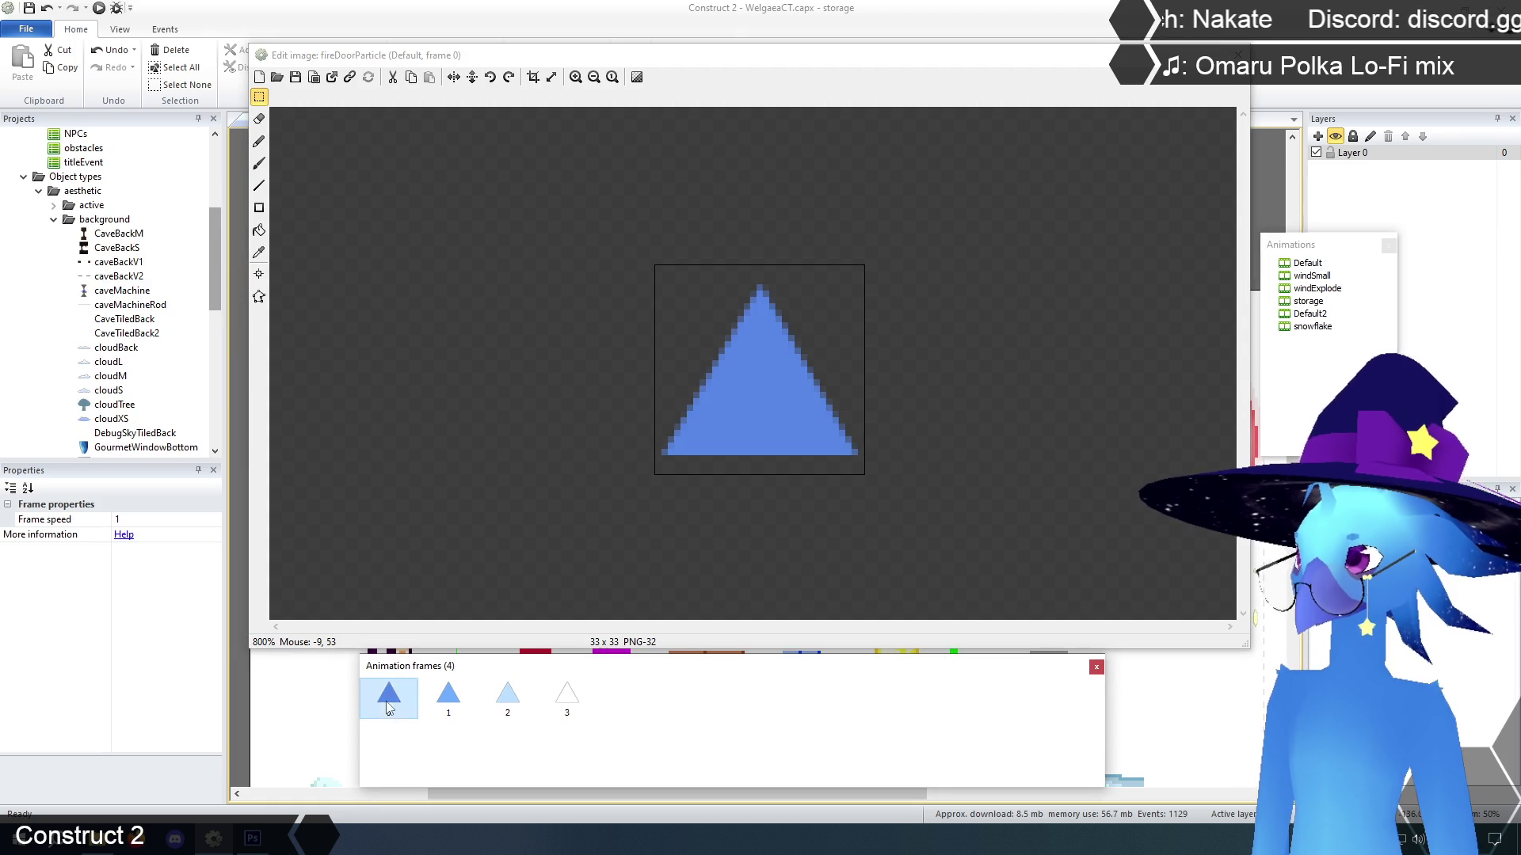
# Quick-assign the origin point to Middle on frames 0 and 1
pyautogui.click(259, 274)
pyautogui.rightClick(128, 625)
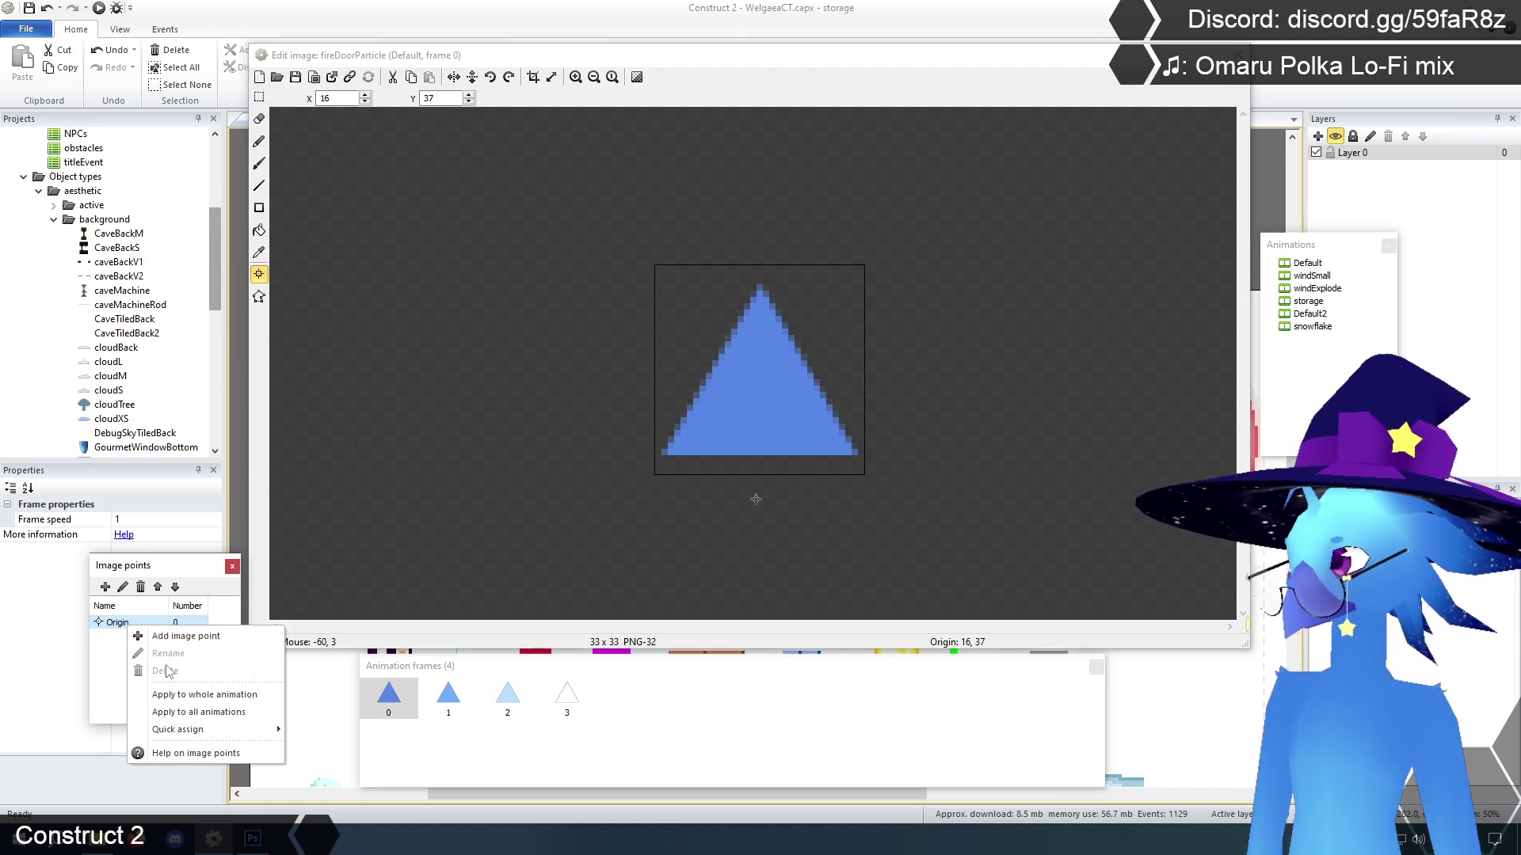
pyautogui.moveTo(198, 730)
pyautogui.click(321, 657)
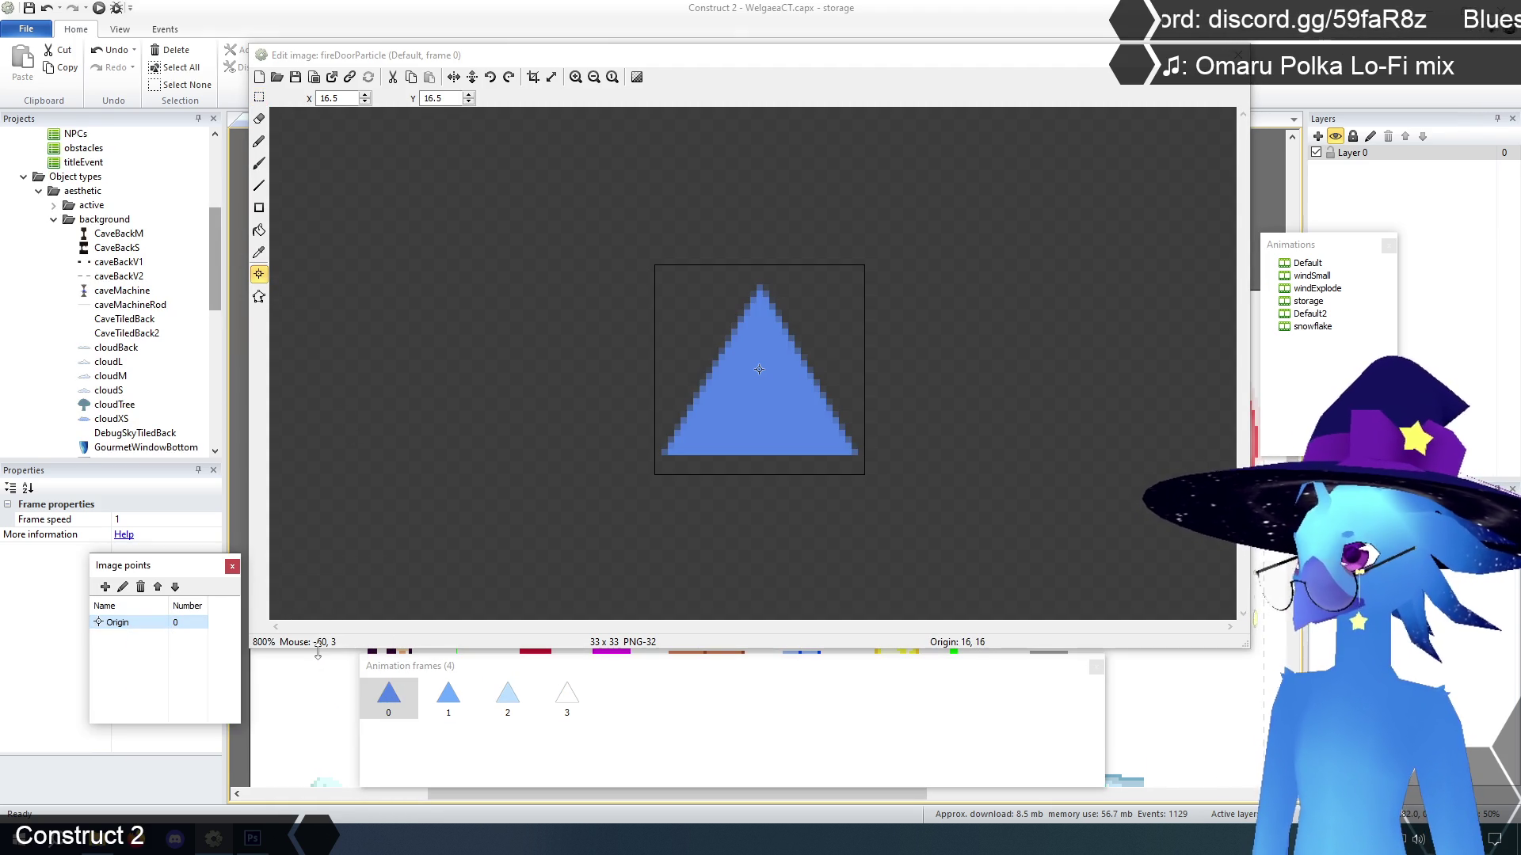
pyautogui.click(451, 708)
pyautogui.rightClick(128, 625)
pyautogui.moveTo(198, 727)
pyautogui.click(329, 650)
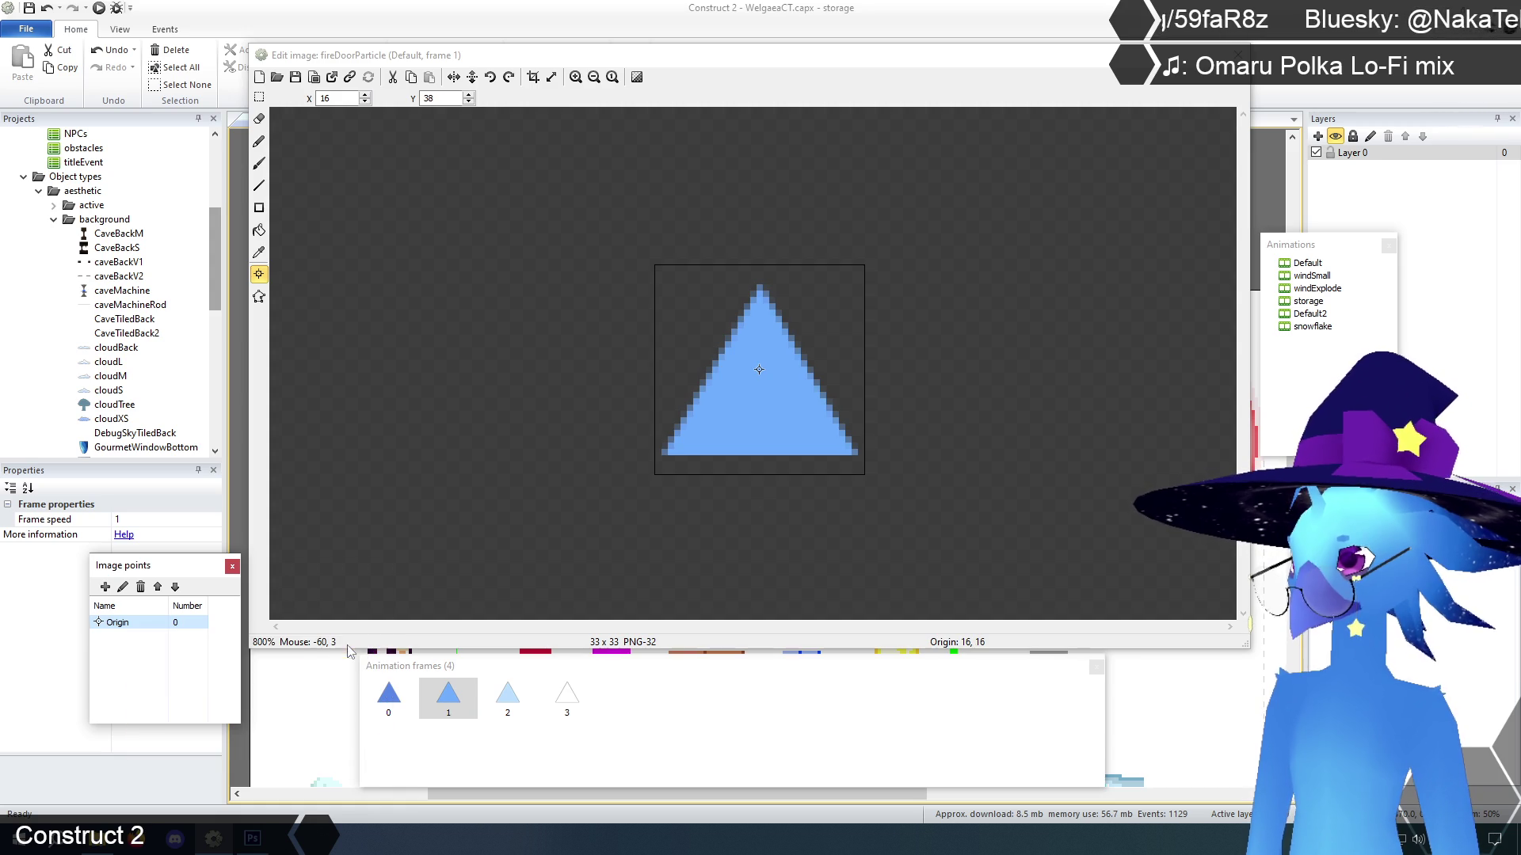
# Quick-assign the origin point to Middle on frames 2 and 3
pyautogui.click(505, 694)
pyautogui.rightClick(127, 625)
pyautogui.moveTo(198, 727)
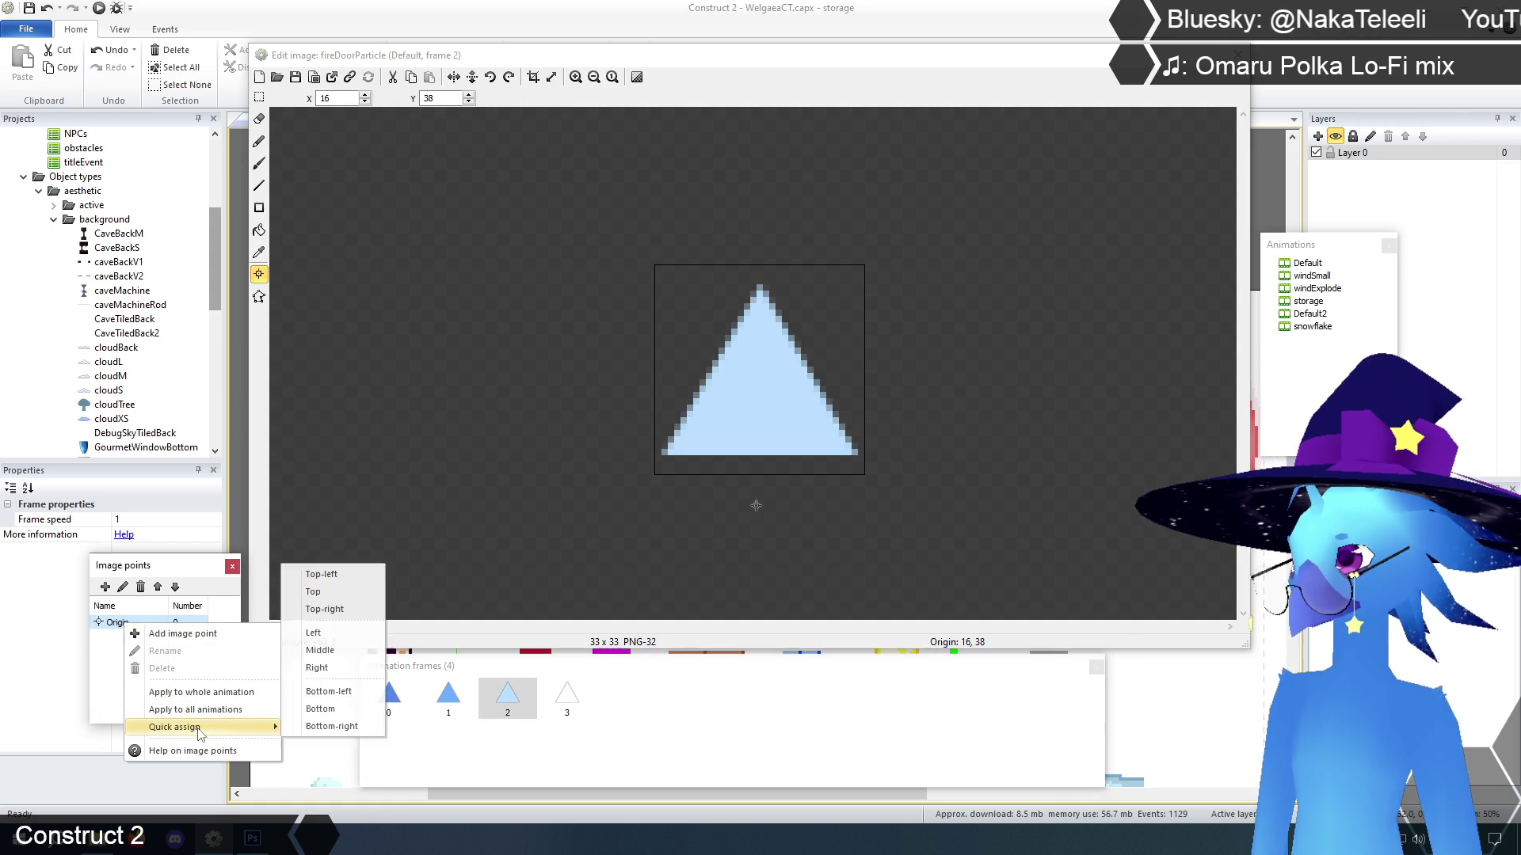
pyautogui.click(329, 650)
pyautogui.click(567, 697)
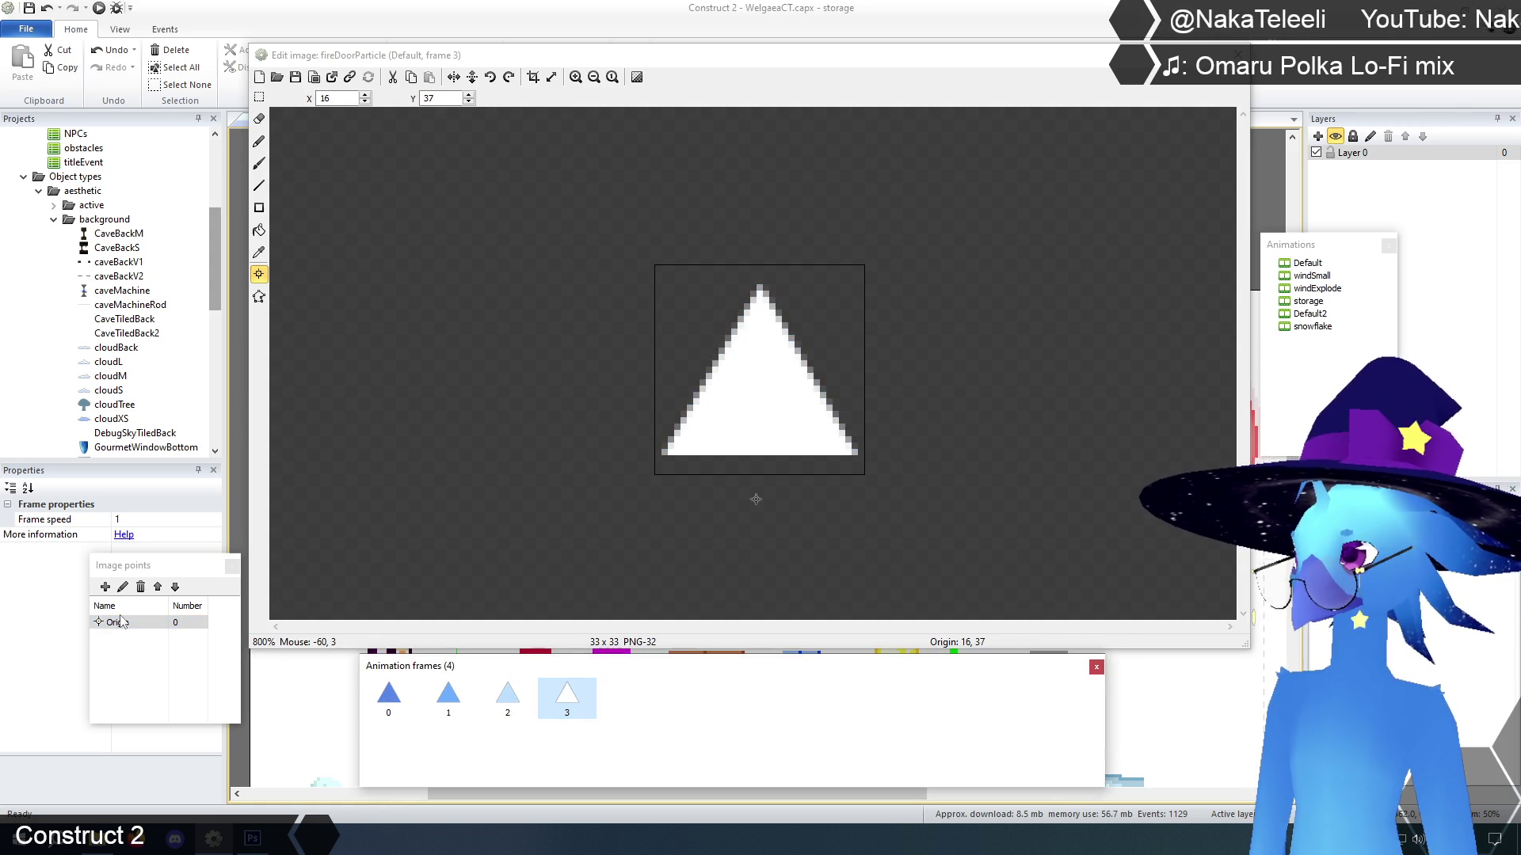
pyautogui.rightClick(124, 623)
pyautogui.moveTo(198, 726)
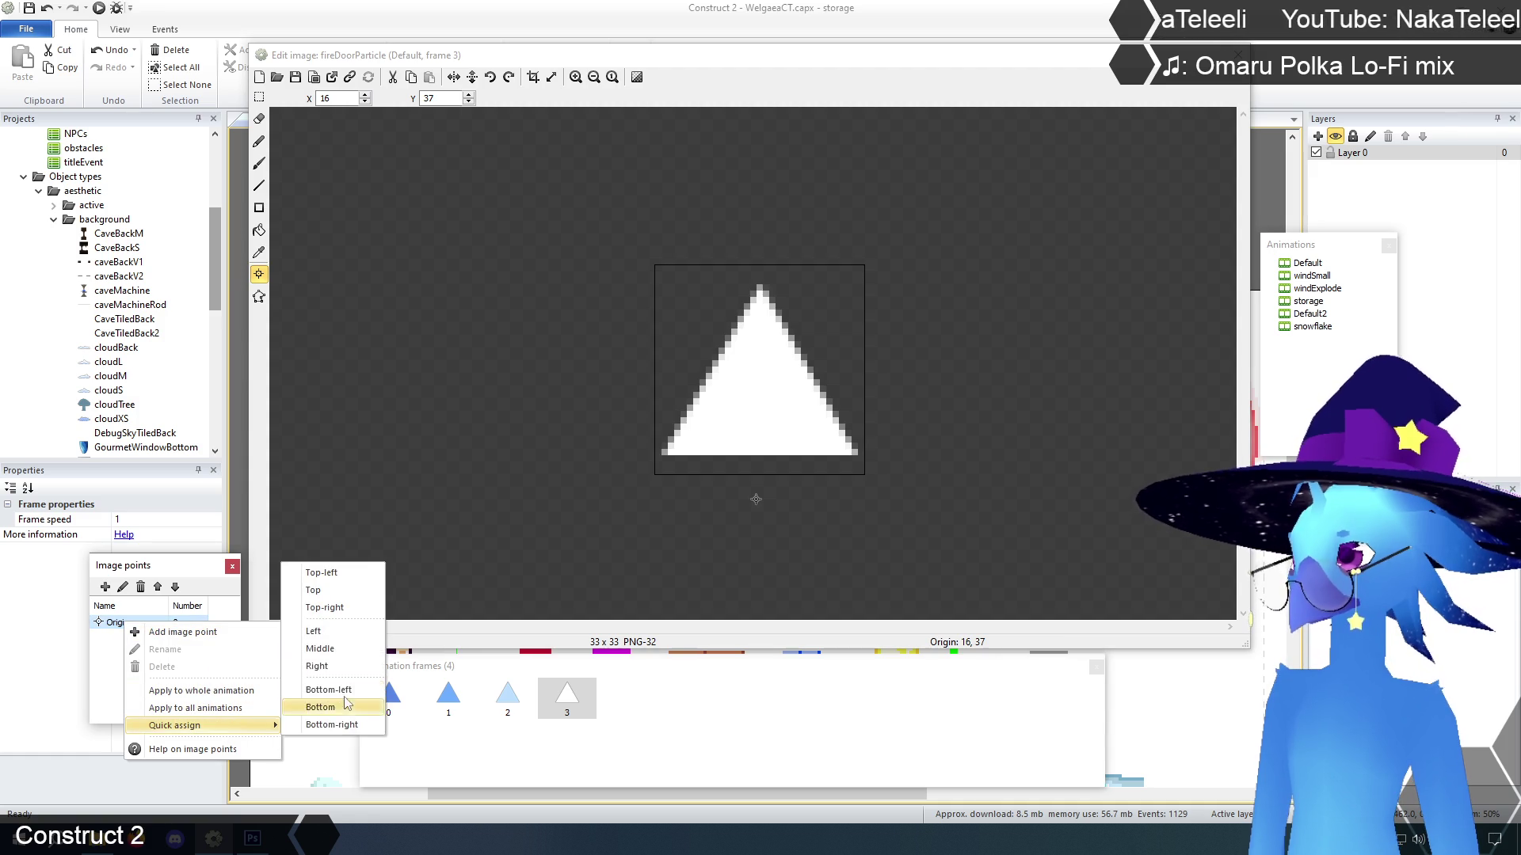
pyautogui.click(343, 650)
# Step through the four frames to compare their origin positions
pyautogui.click(389, 696)
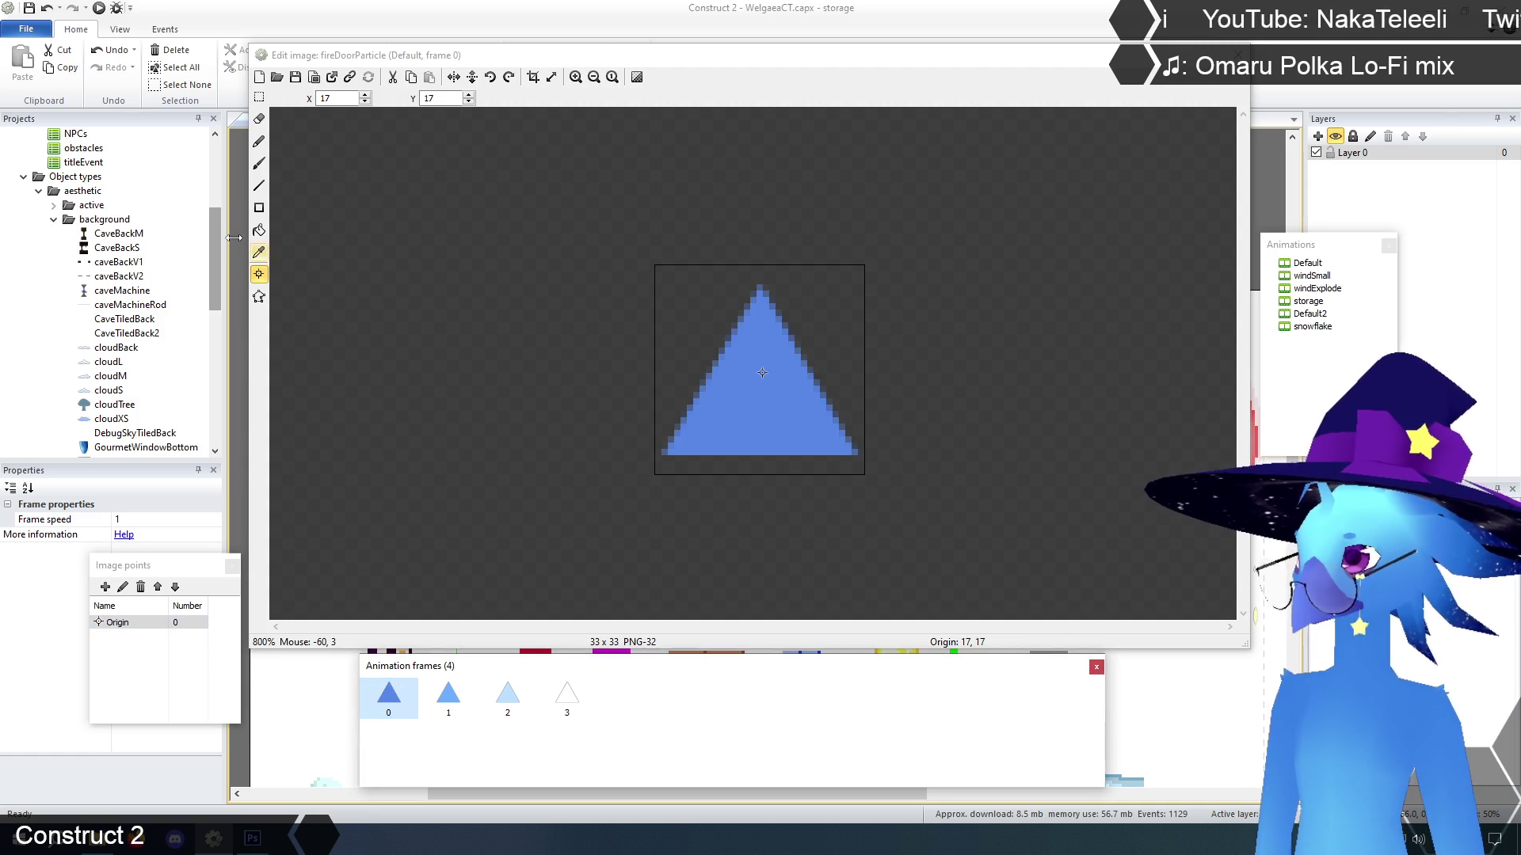
pyautogui.click(444, 692)
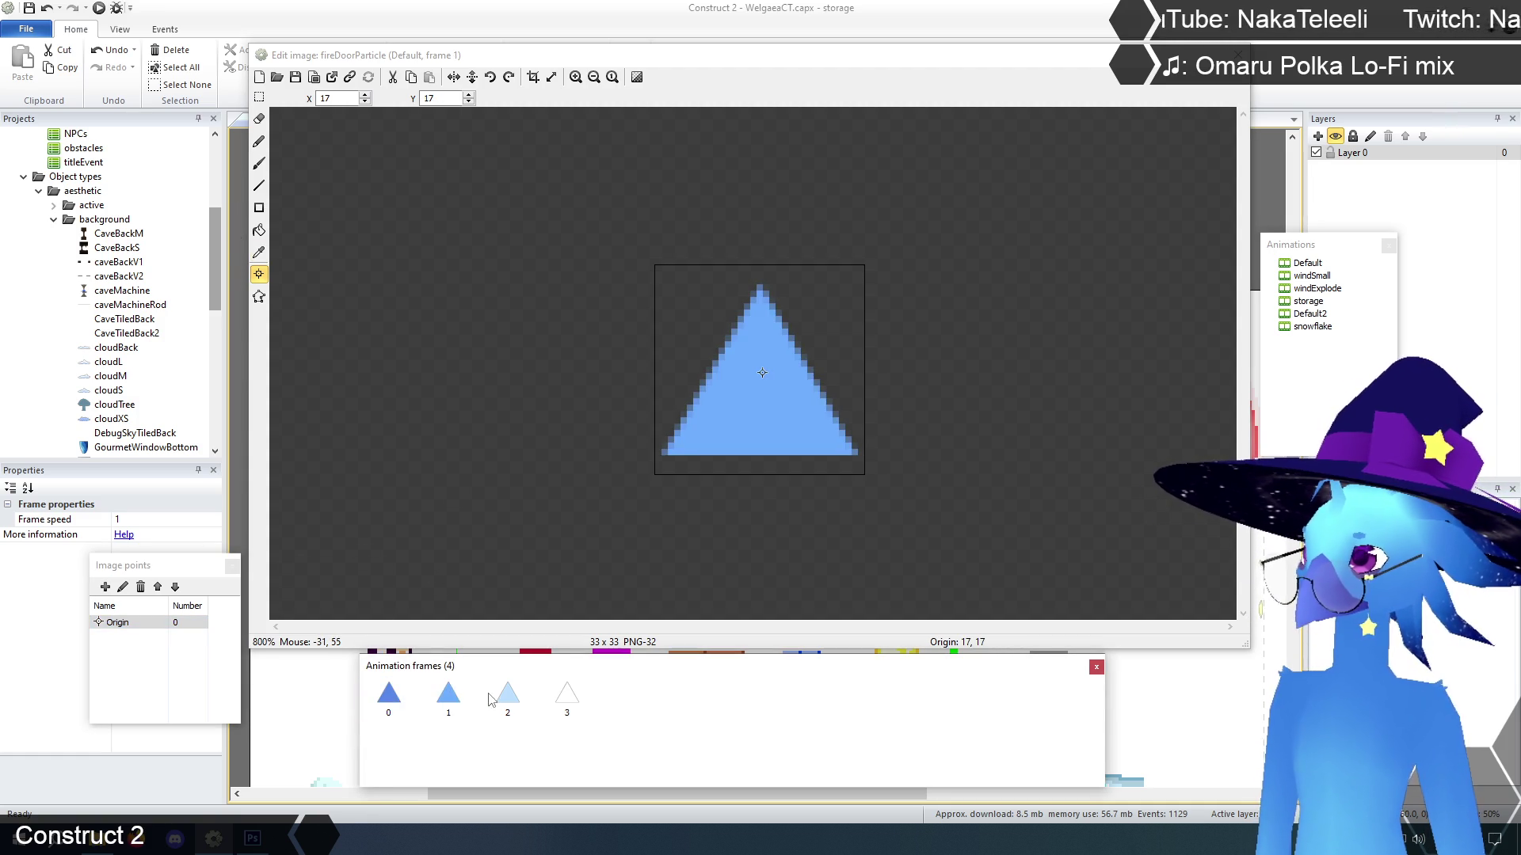
pyautogui.click(385, 692)
pyautogui.click(449, 696)
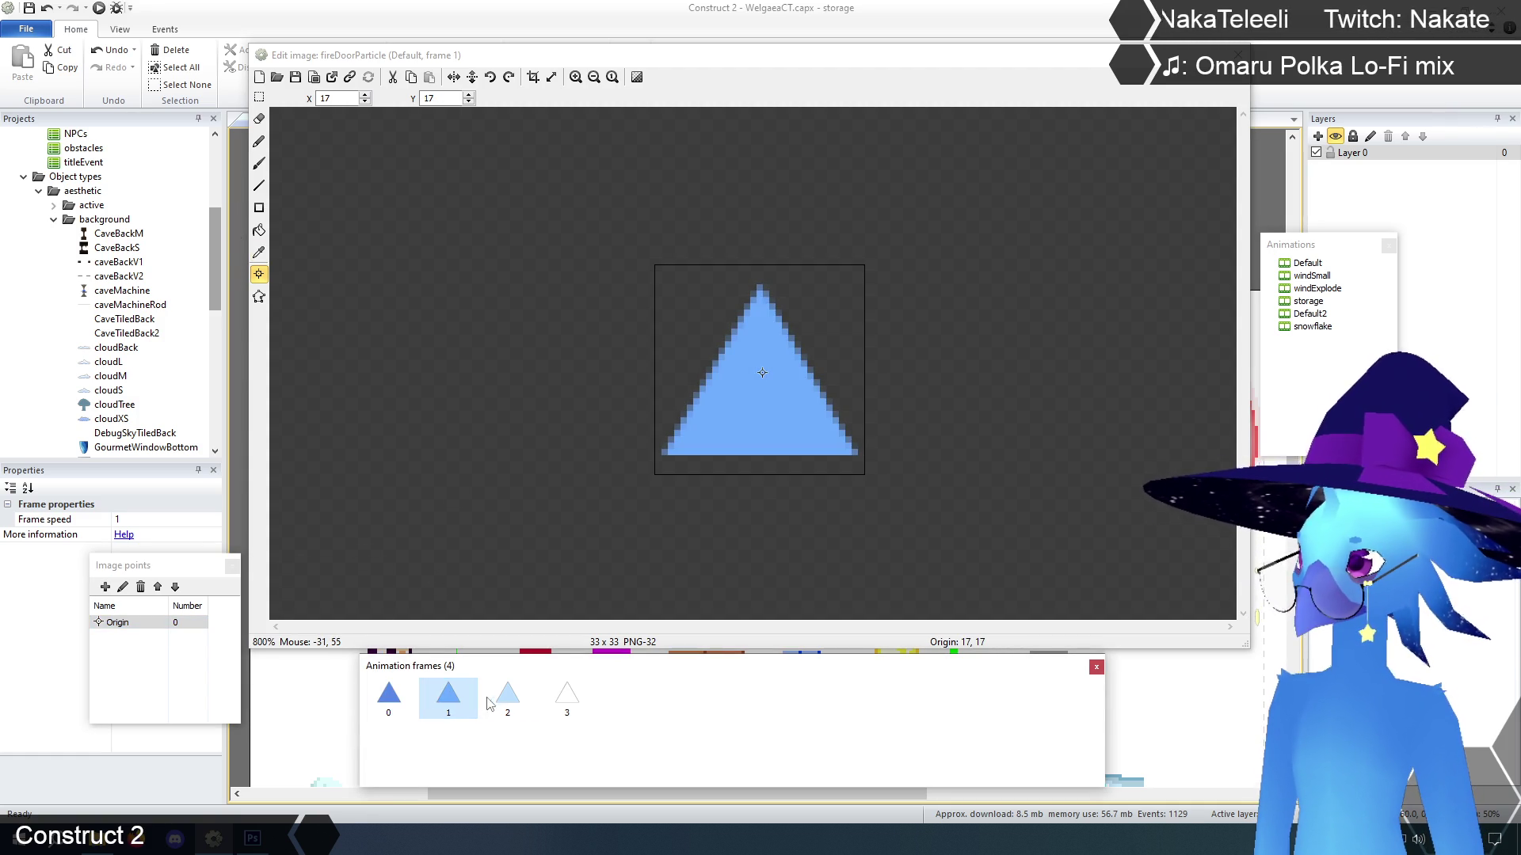
pyautogui.click(508, 695)
pyautogui.click(559, 701)
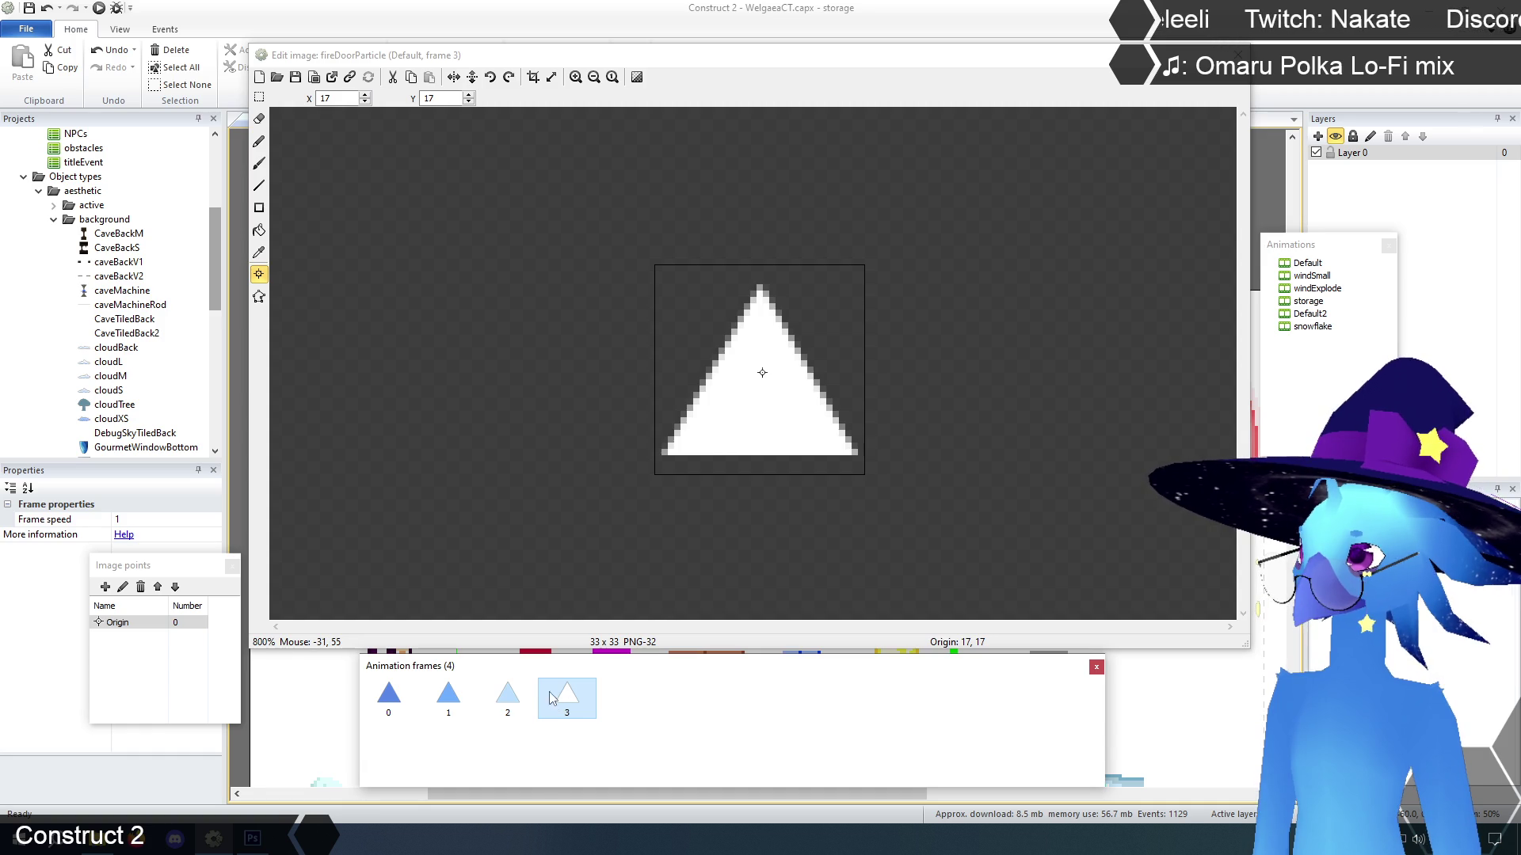
pyautogui.click(383, 690)
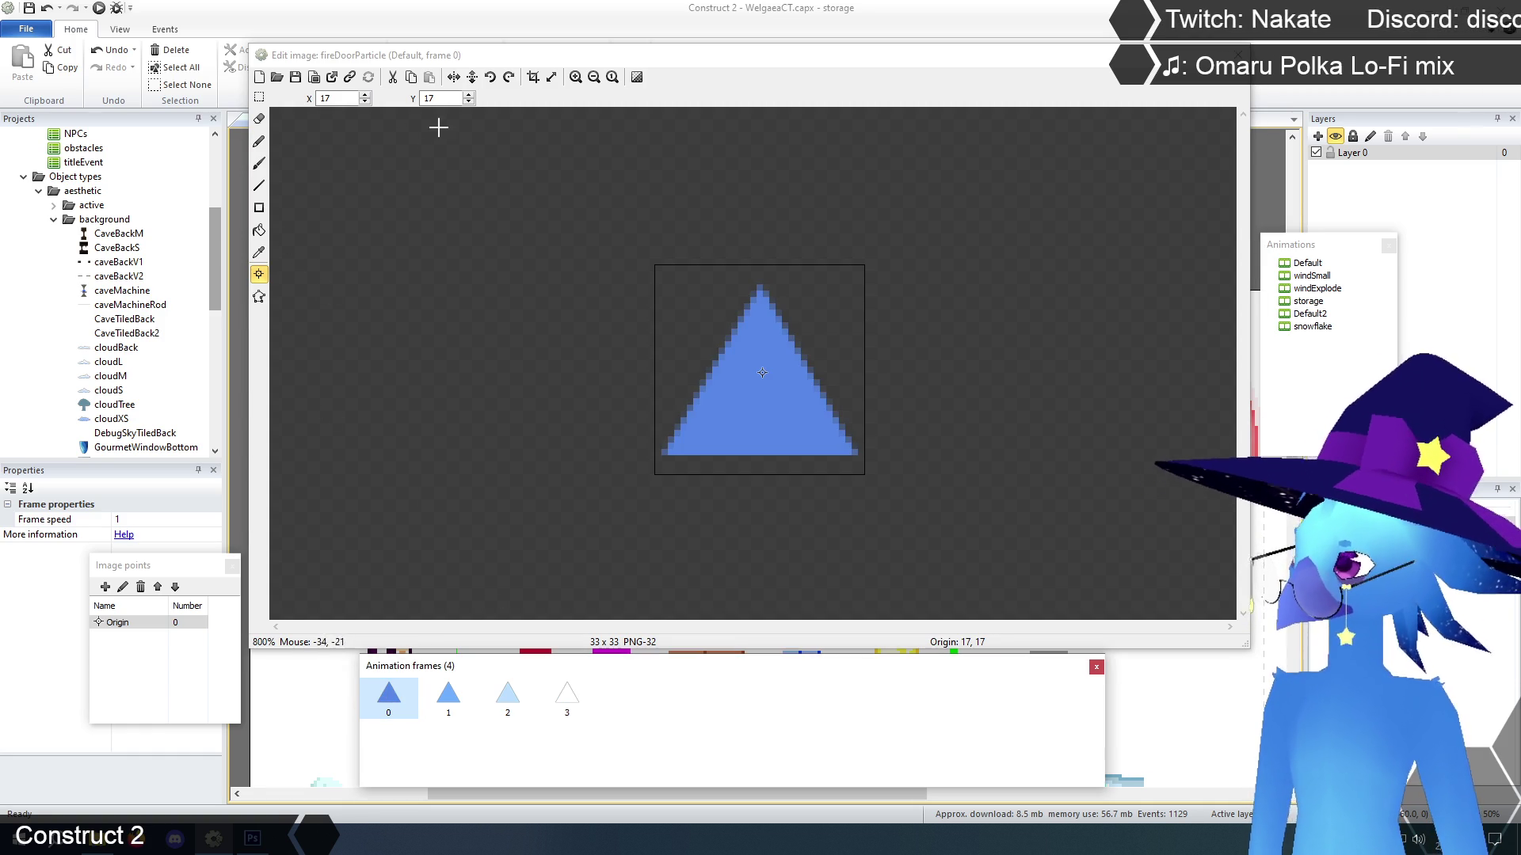
# Lower the origin on frames 0–3 to 17, 21 and leave the image points tool
pyautogui.click(470, 102)
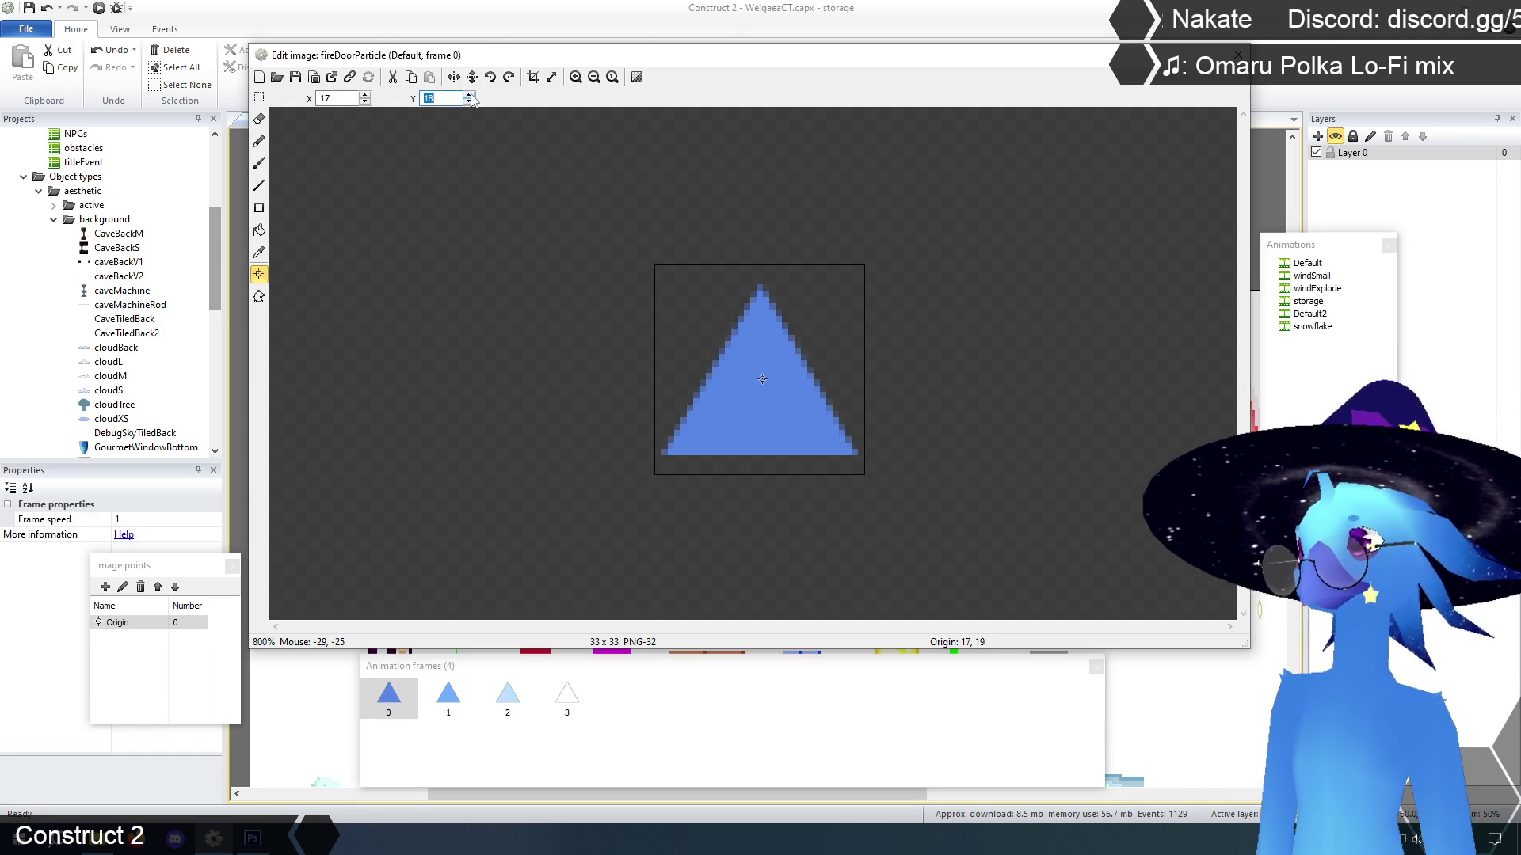
pyautogui.click(469, 100)
pyautogui.click(470, 101)
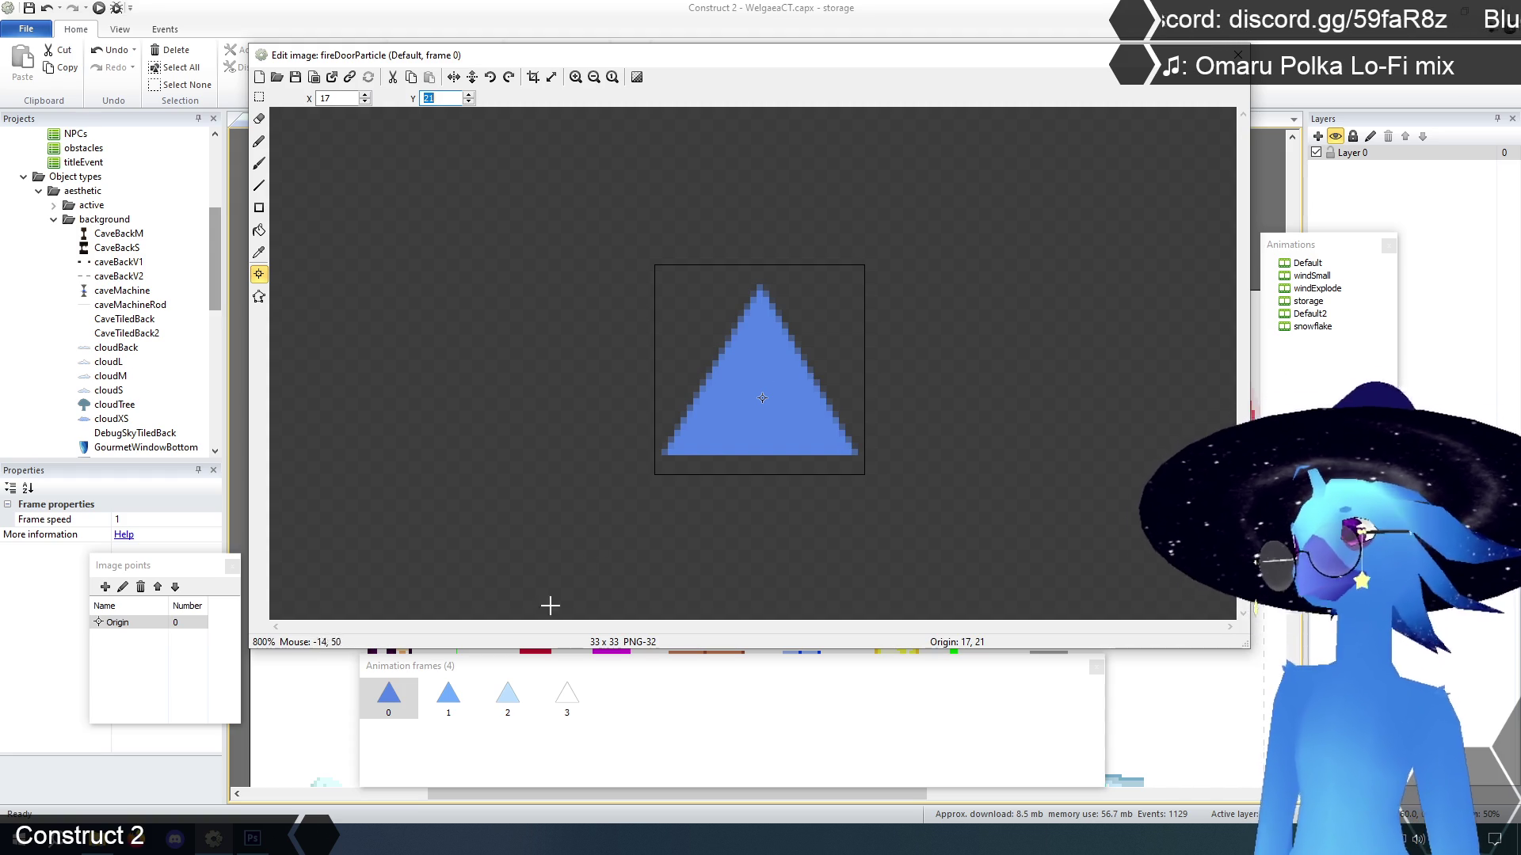
pyautogui.click(466, 710)
pyautogui.click(469, 101)
pyautogui.click(507, 695)
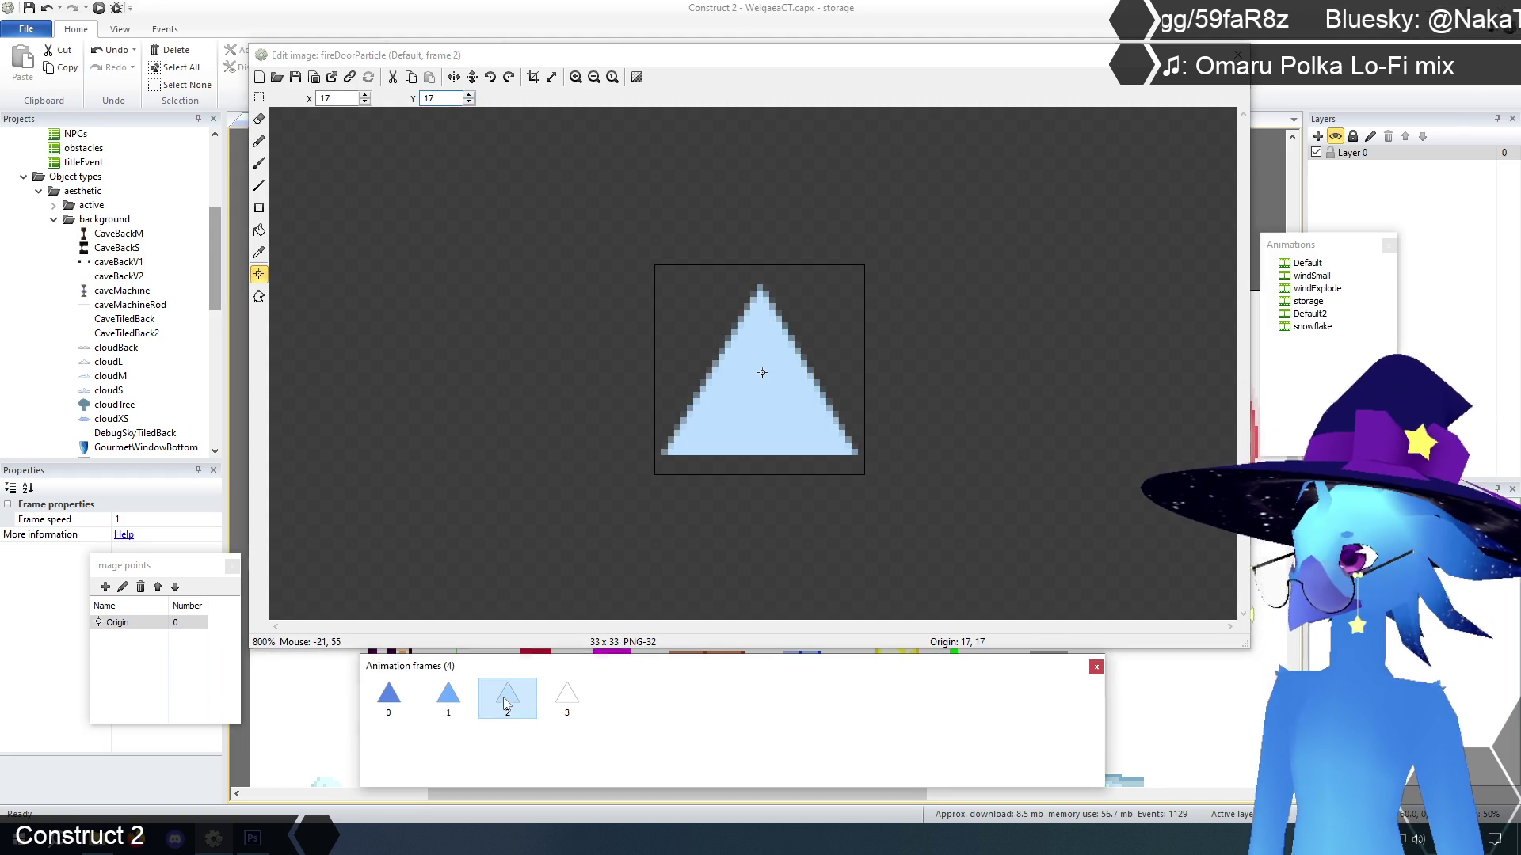
pyautogui.click(470, 100)
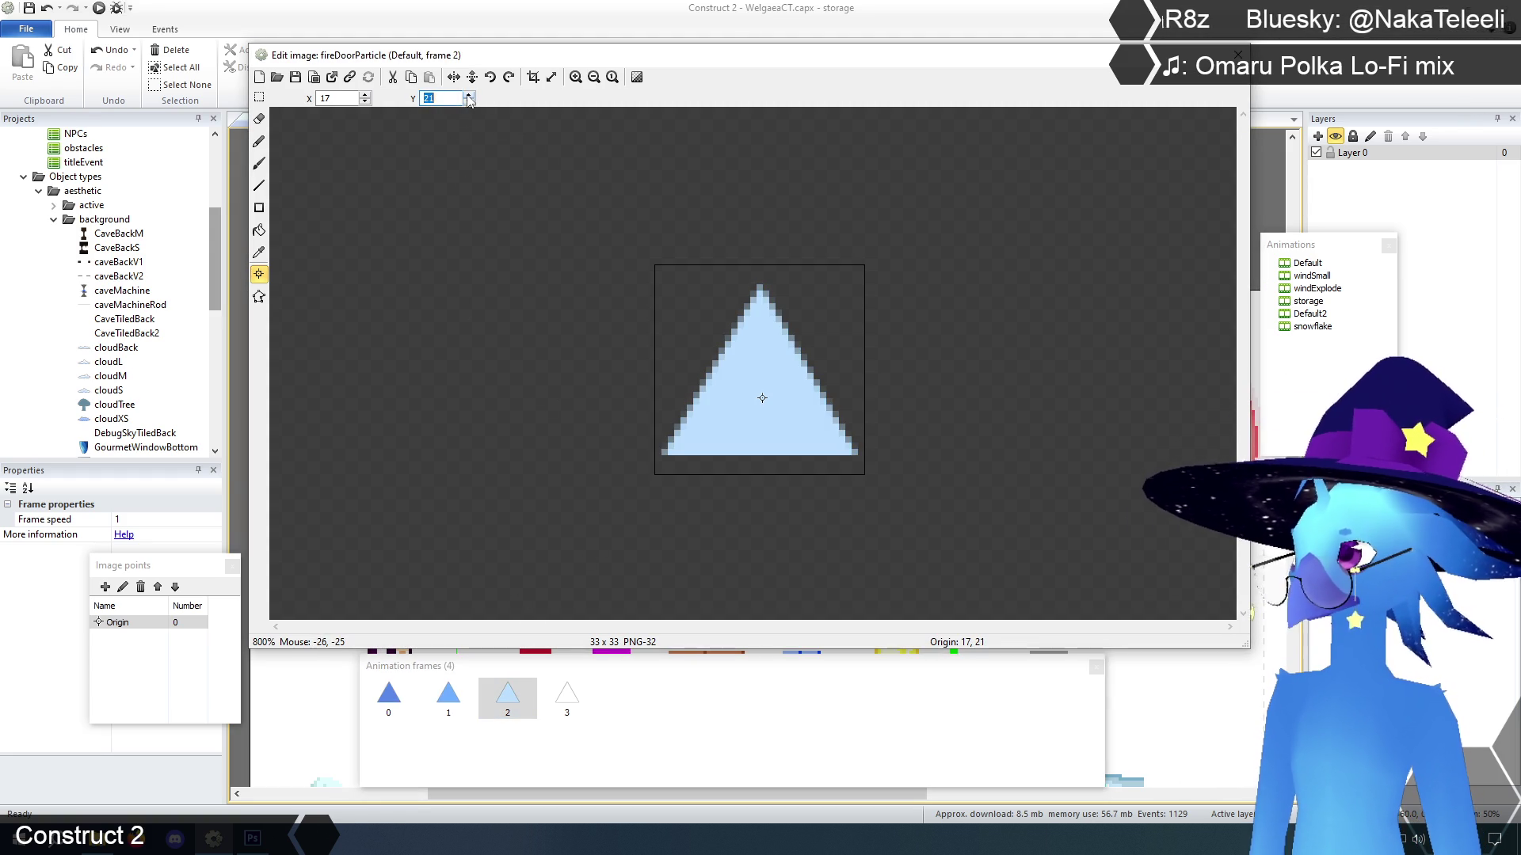
pyautogui.click(568, 696)
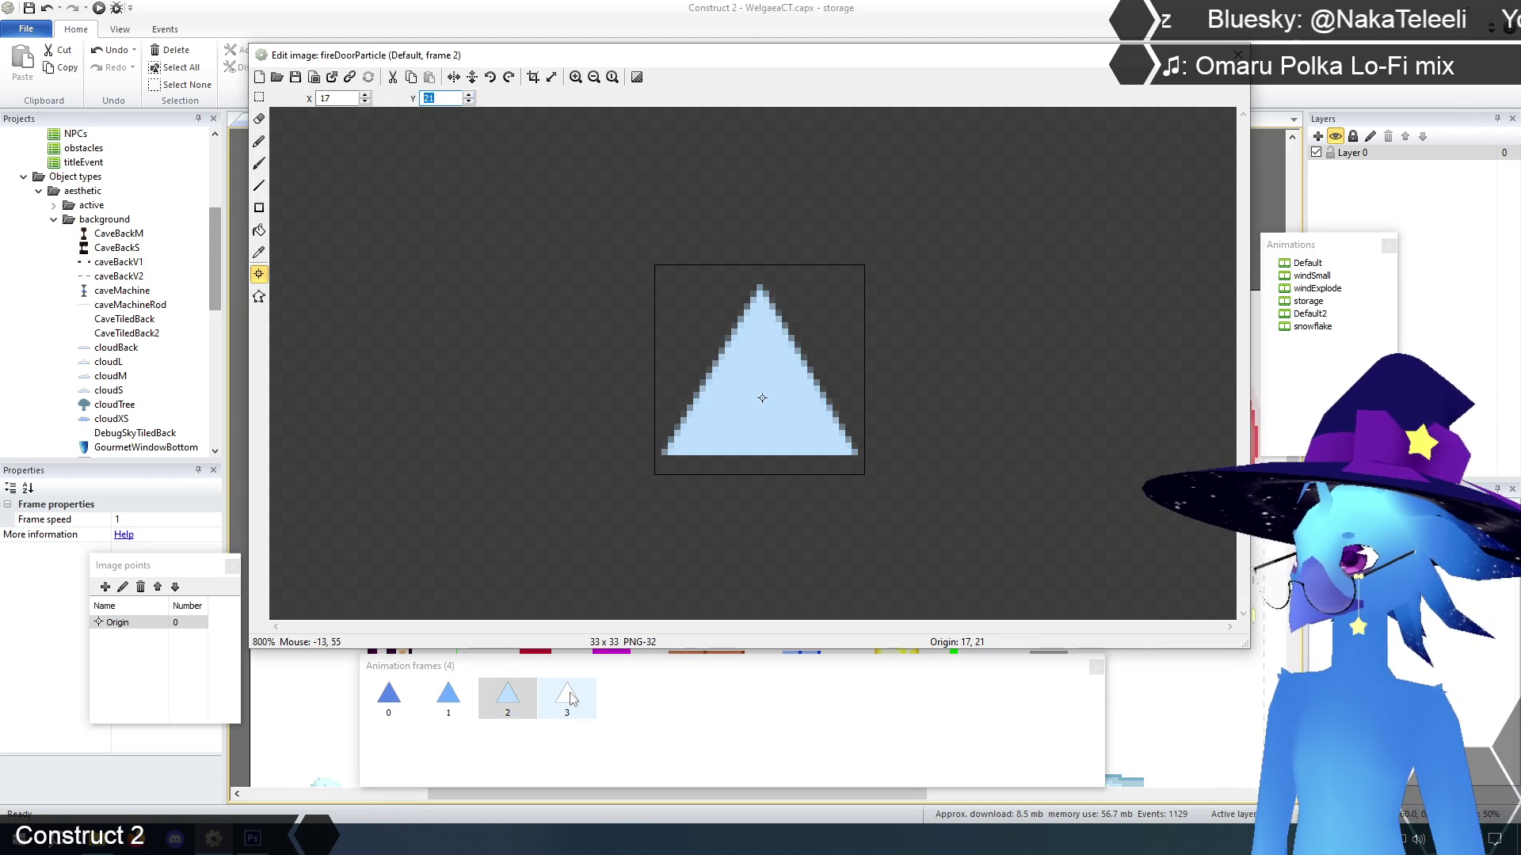
pyautogui.click(470, 100)
pyautogui.click(470, 101)
pyautogui.click(470, 100)
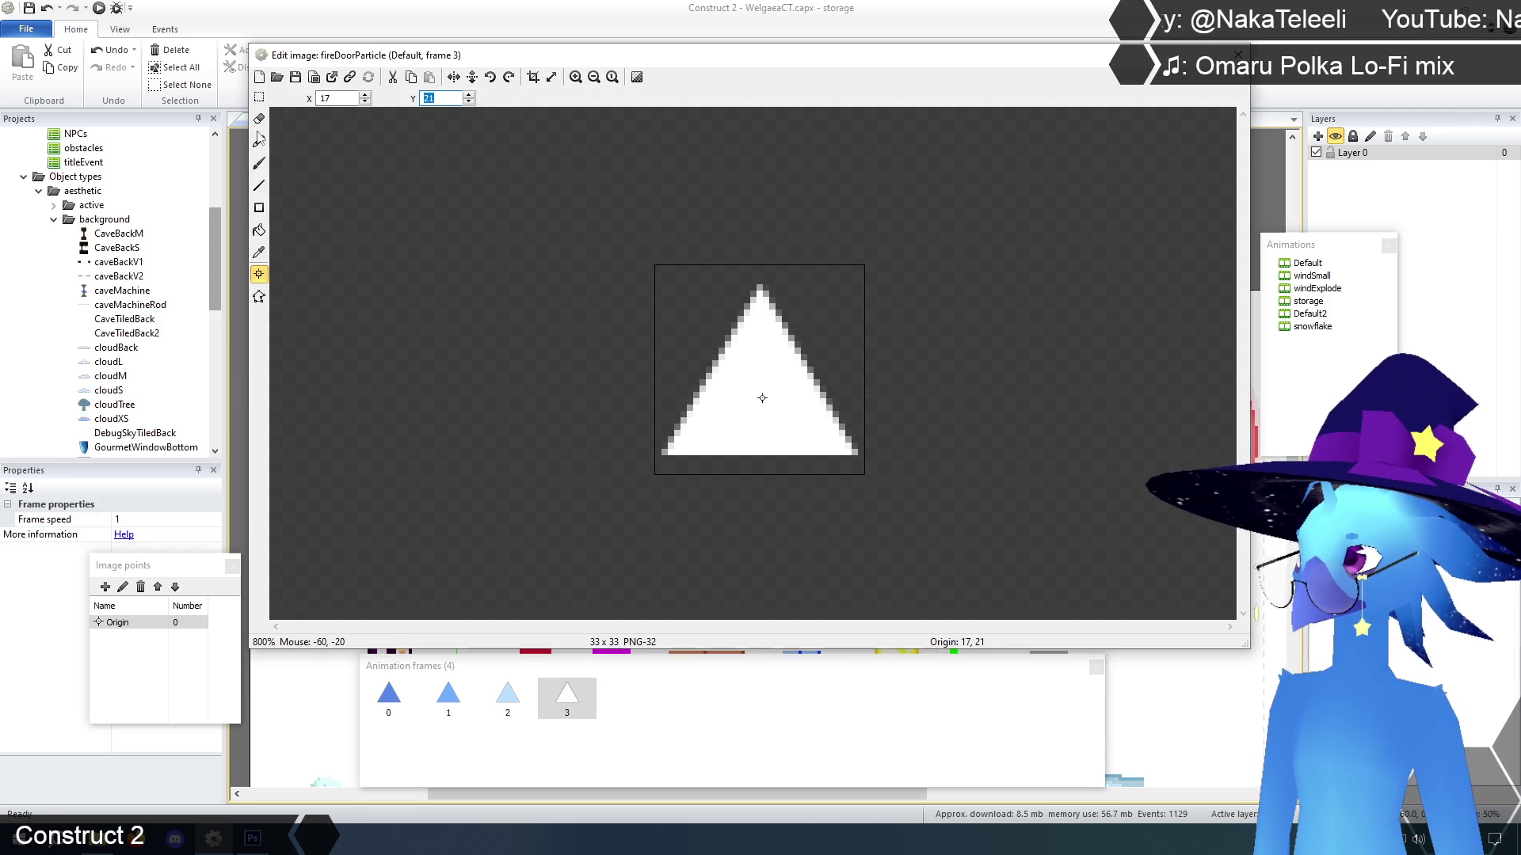
pyautogui.click(261, 98)
pyautogui.click(388, 696)
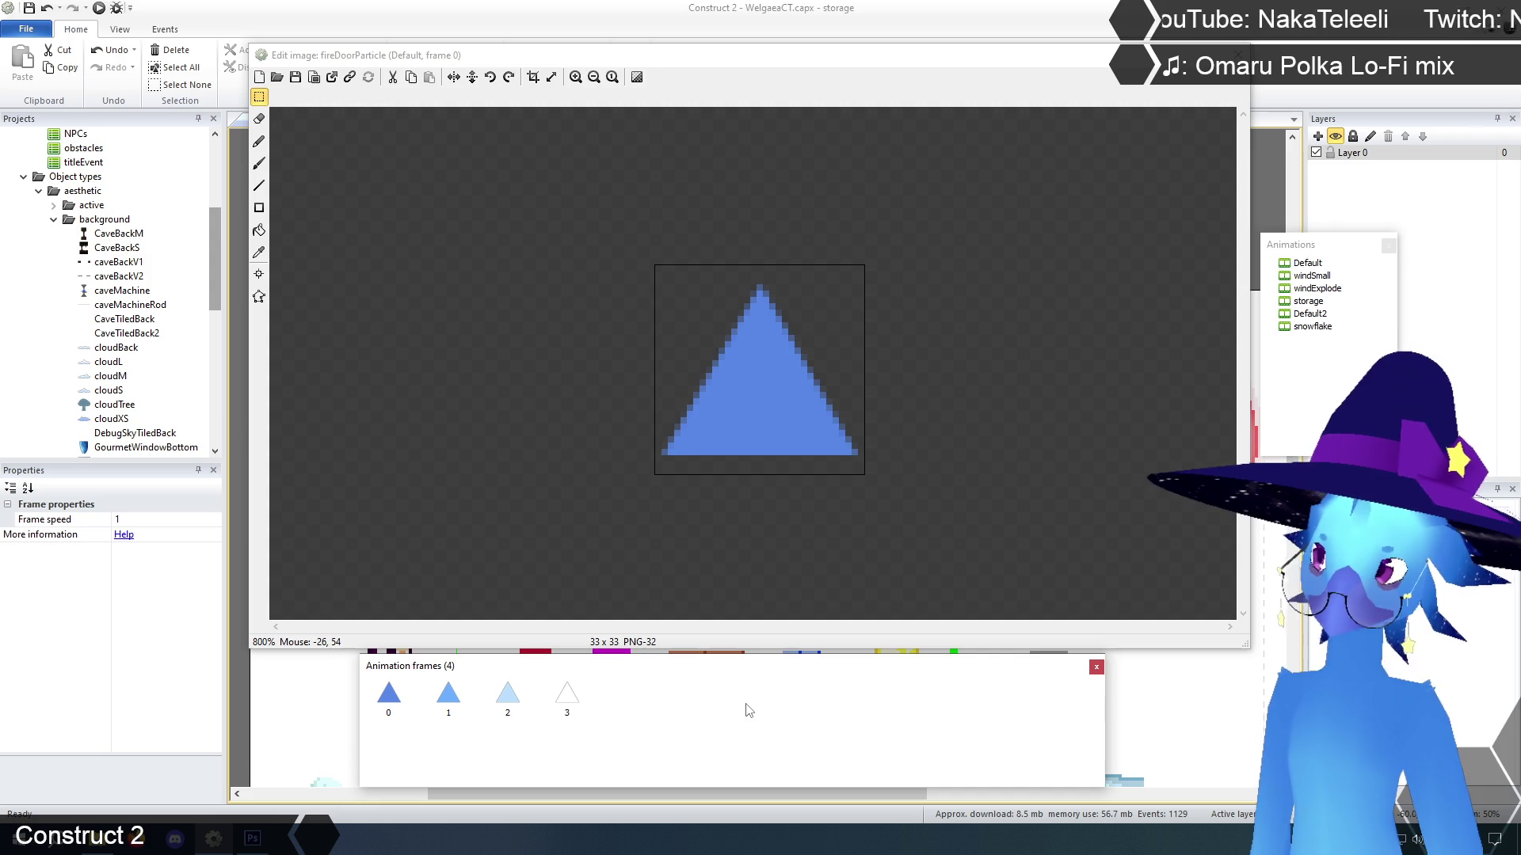
# Delete the windSmall and windExplode animations
pyautogui.moveTo(723, 62)
pyautogui.mouseDown()
pyautogui.moveTo(723, 84)
pyautogui.moveTo(727, 57)
pyautogui.moveTo(711, 50)
pyautogui.mouseUp()
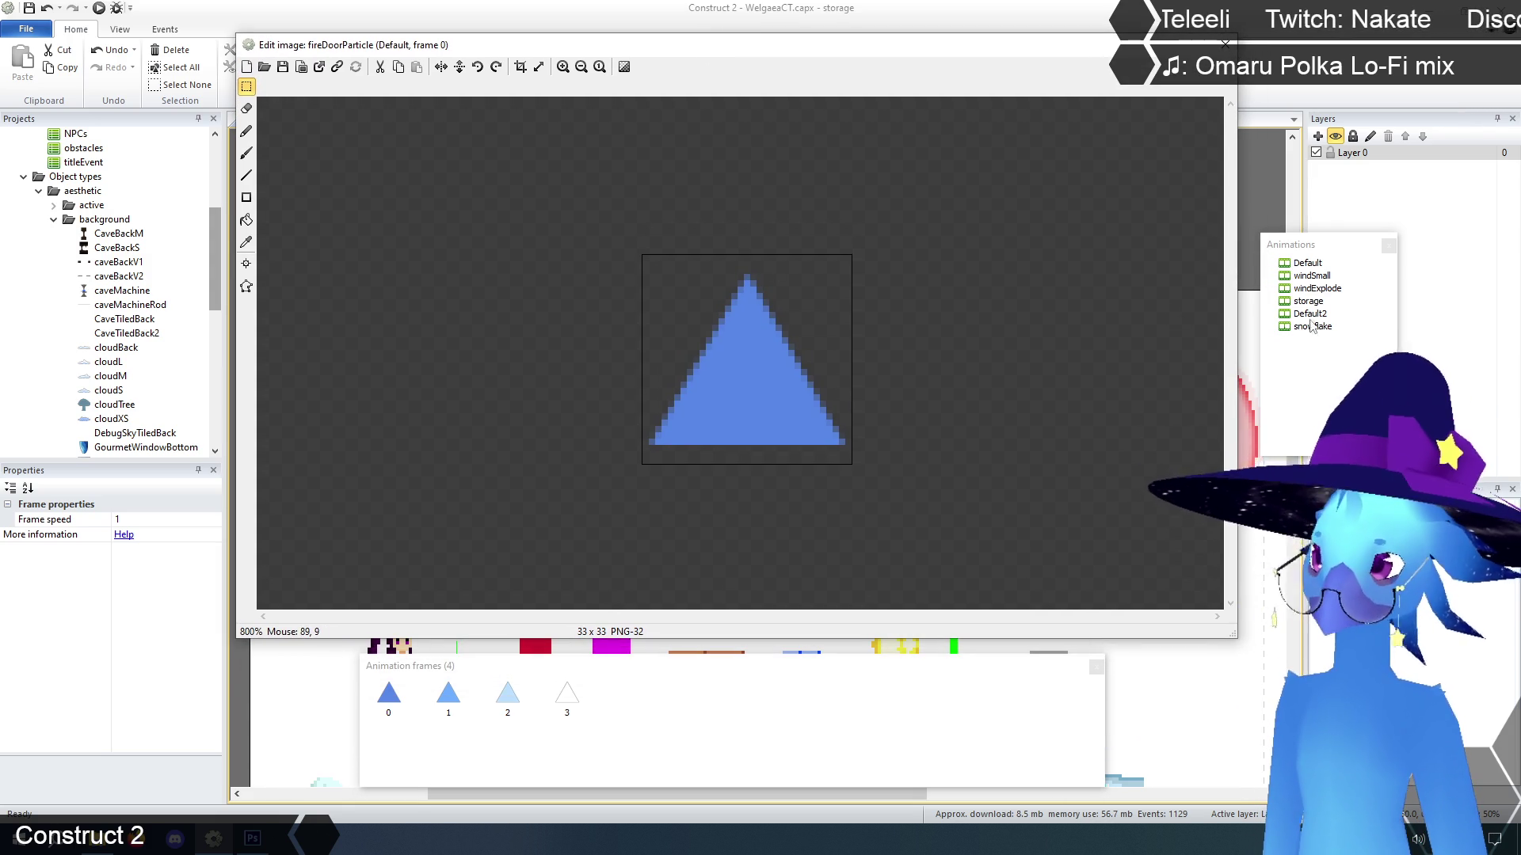
pyautogui.click(1308, 263)
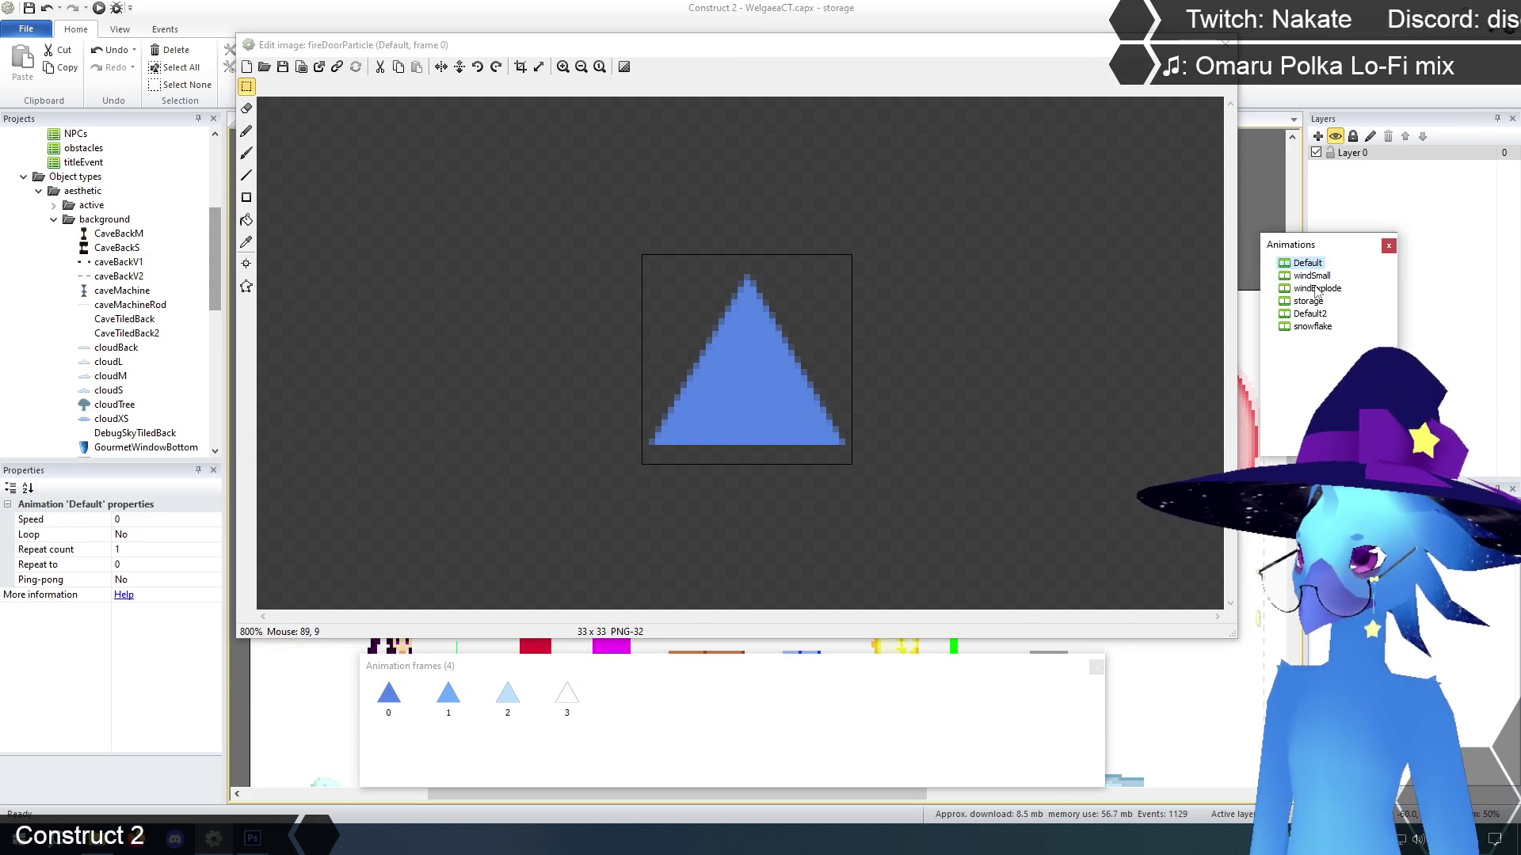
pyautogui.click(1317, 290)
pyautogui.click(1312, 276)
pyautogui.press('Delete')
pyautogui.press('Return')
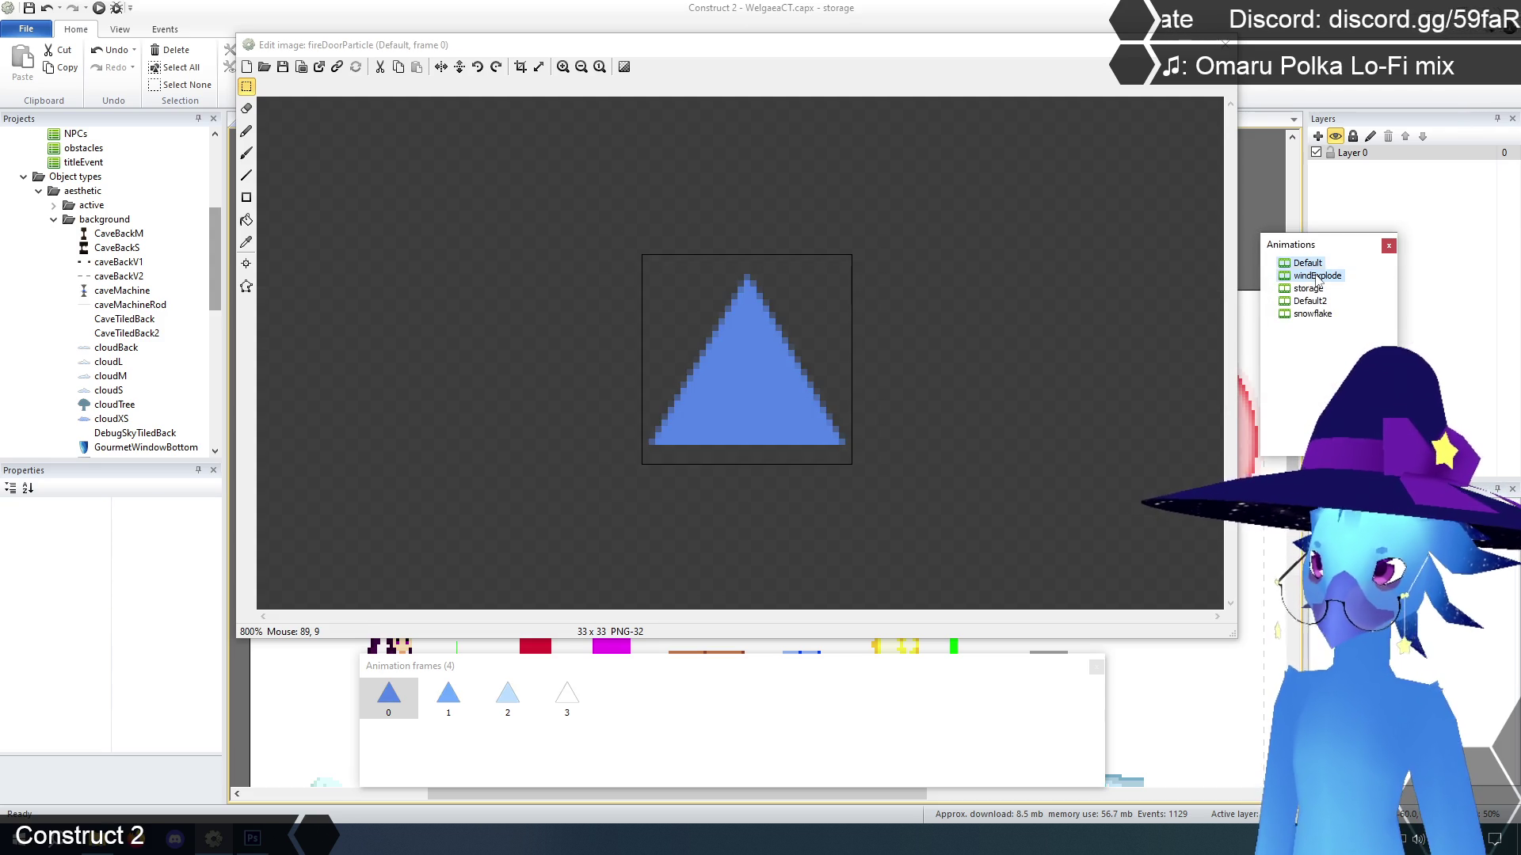
pyautogui.click(1317, 275)
pyautogui.press('Delete')
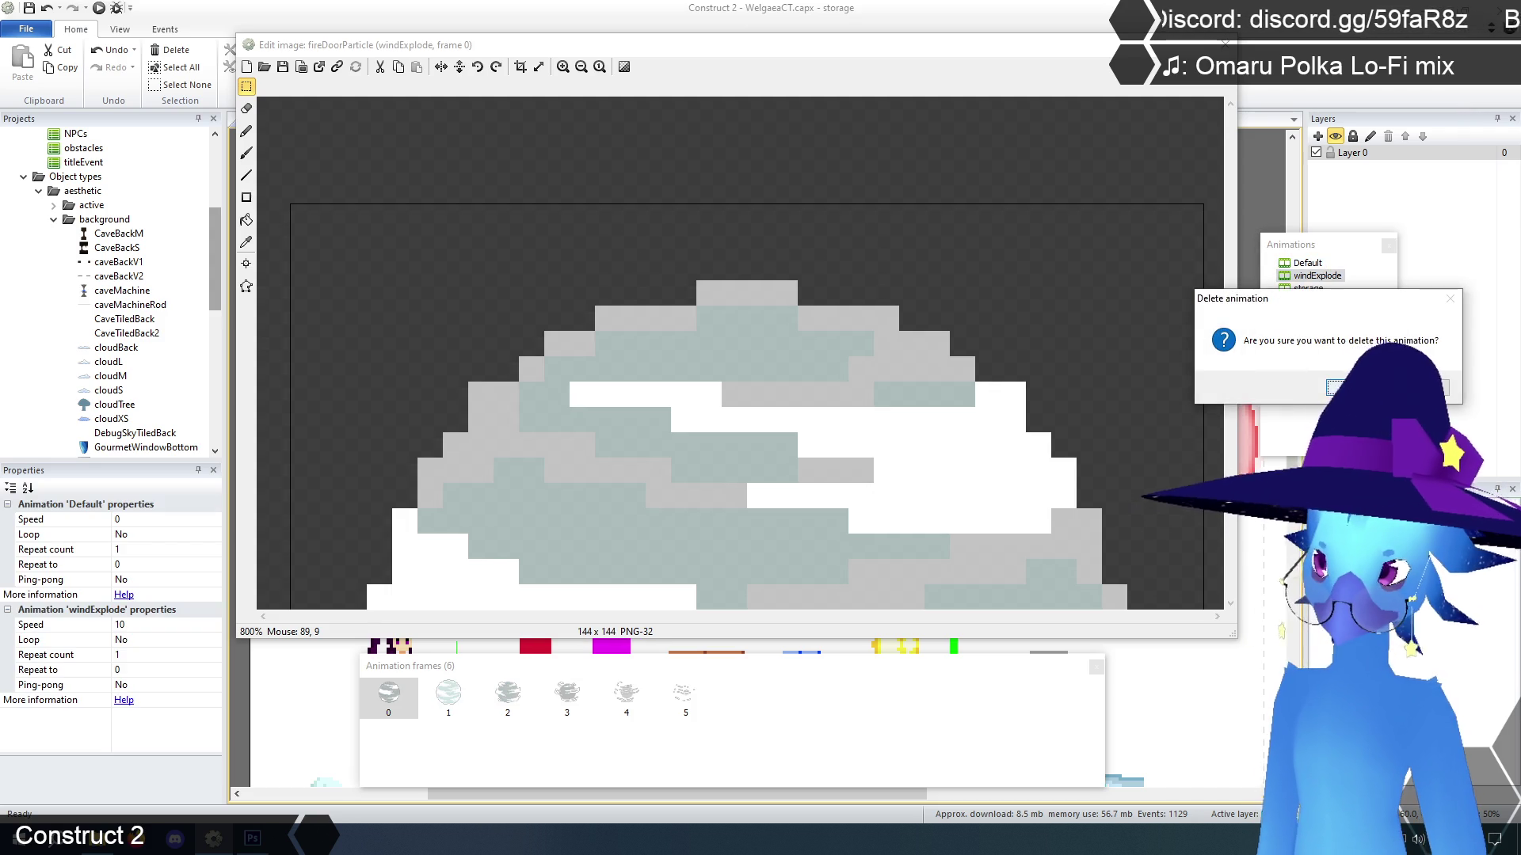
pyautogui.press('Return')
# Delete the storage, Default2 and snowflake animations, leaving only Default
pyautogui.click(1307, 276)
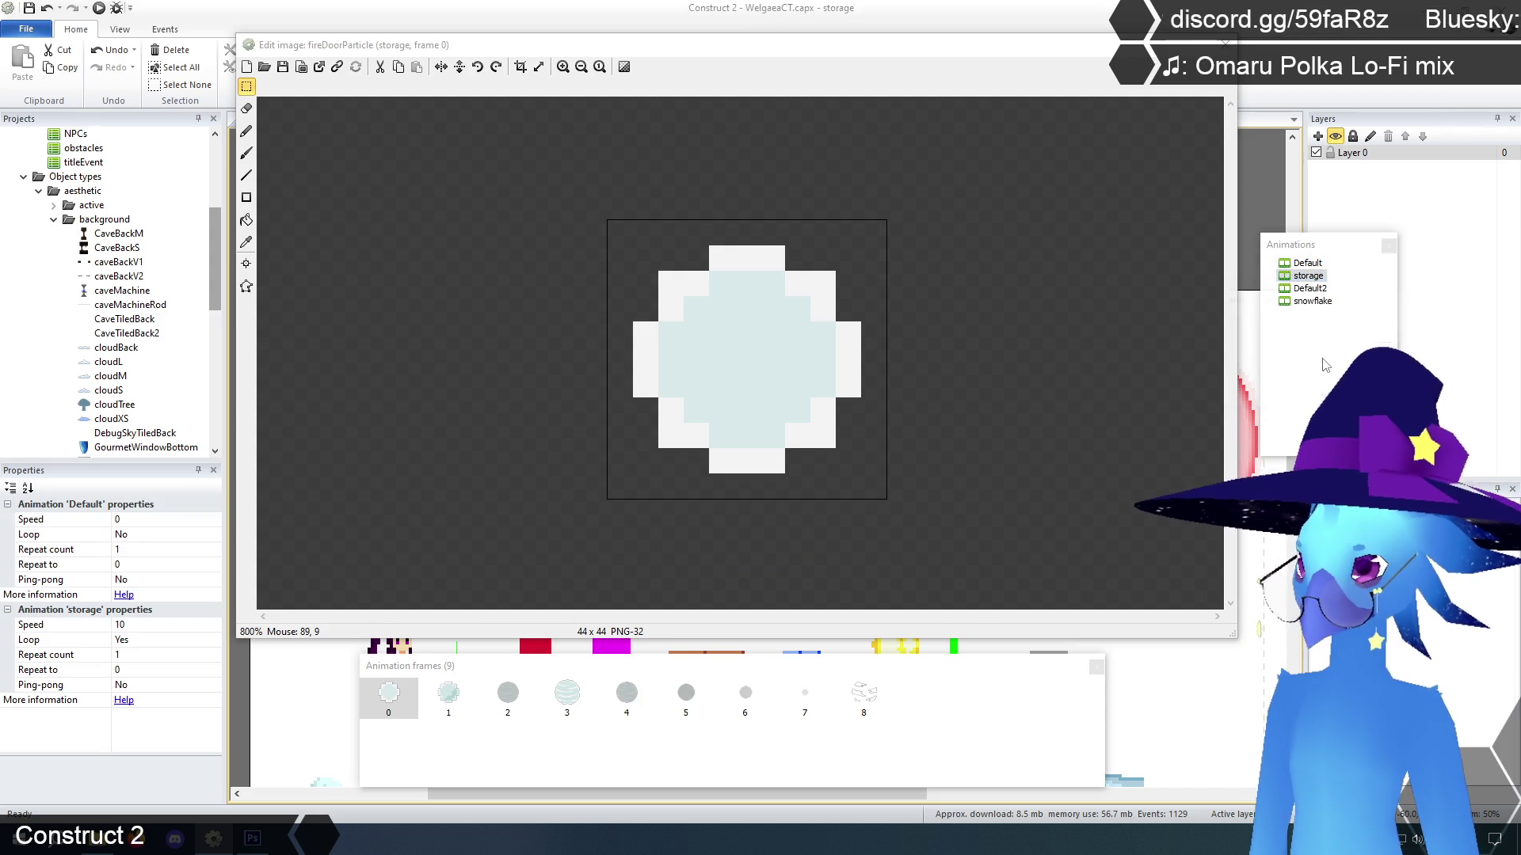
pyautogui.press('Delete')
pyautogui.press('Return')
pyautogui.click(1311, 277)
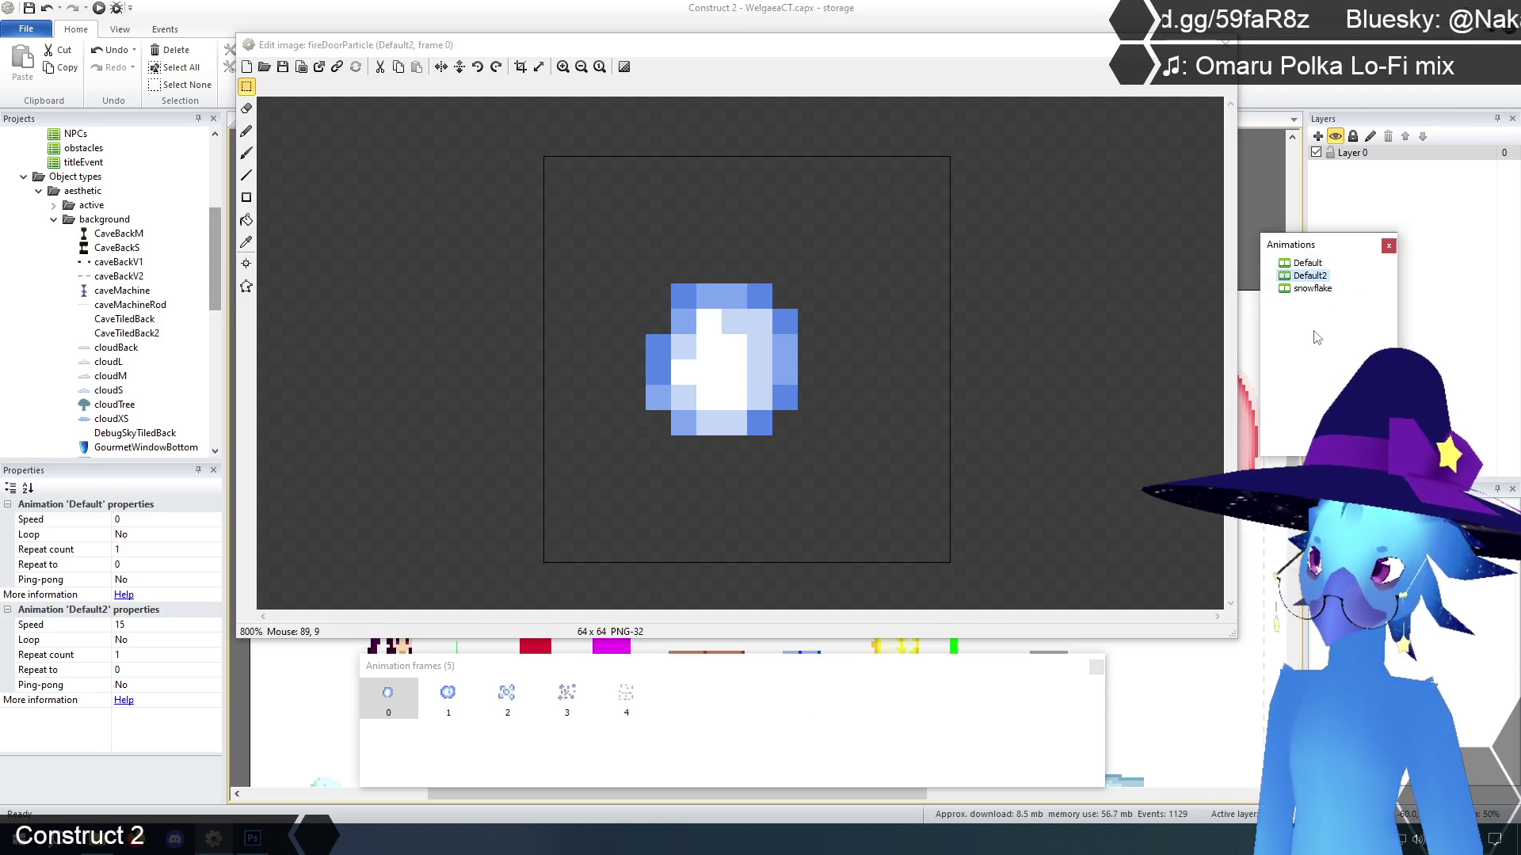
pyautogui.press('Delete')
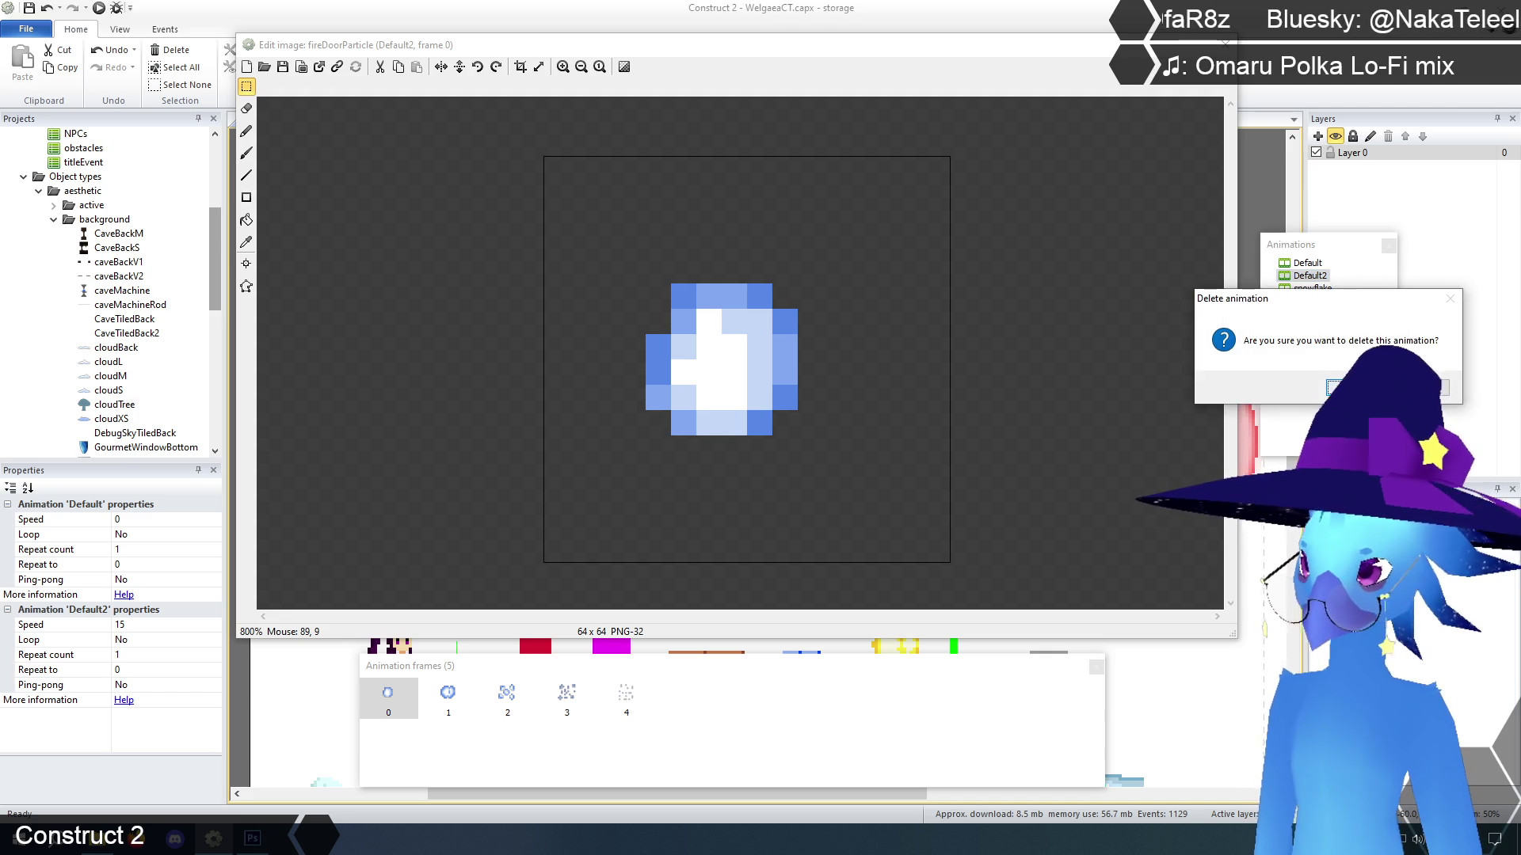
pyautogui.press('Return')
pyautogui.click(1309, 276)
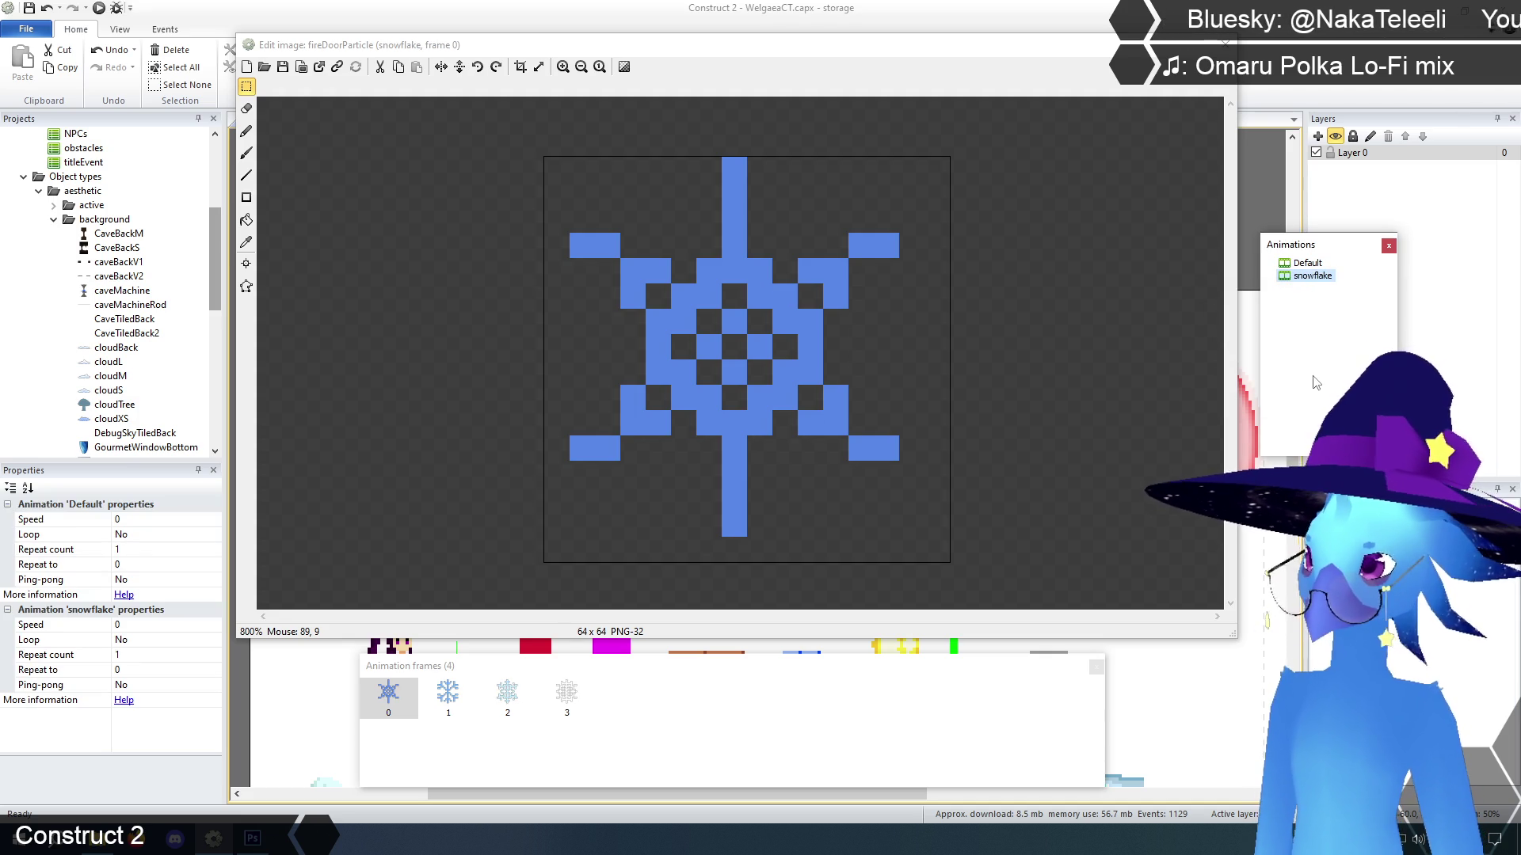
pyautogui.press('Delete')
pyautogui.press('Return')
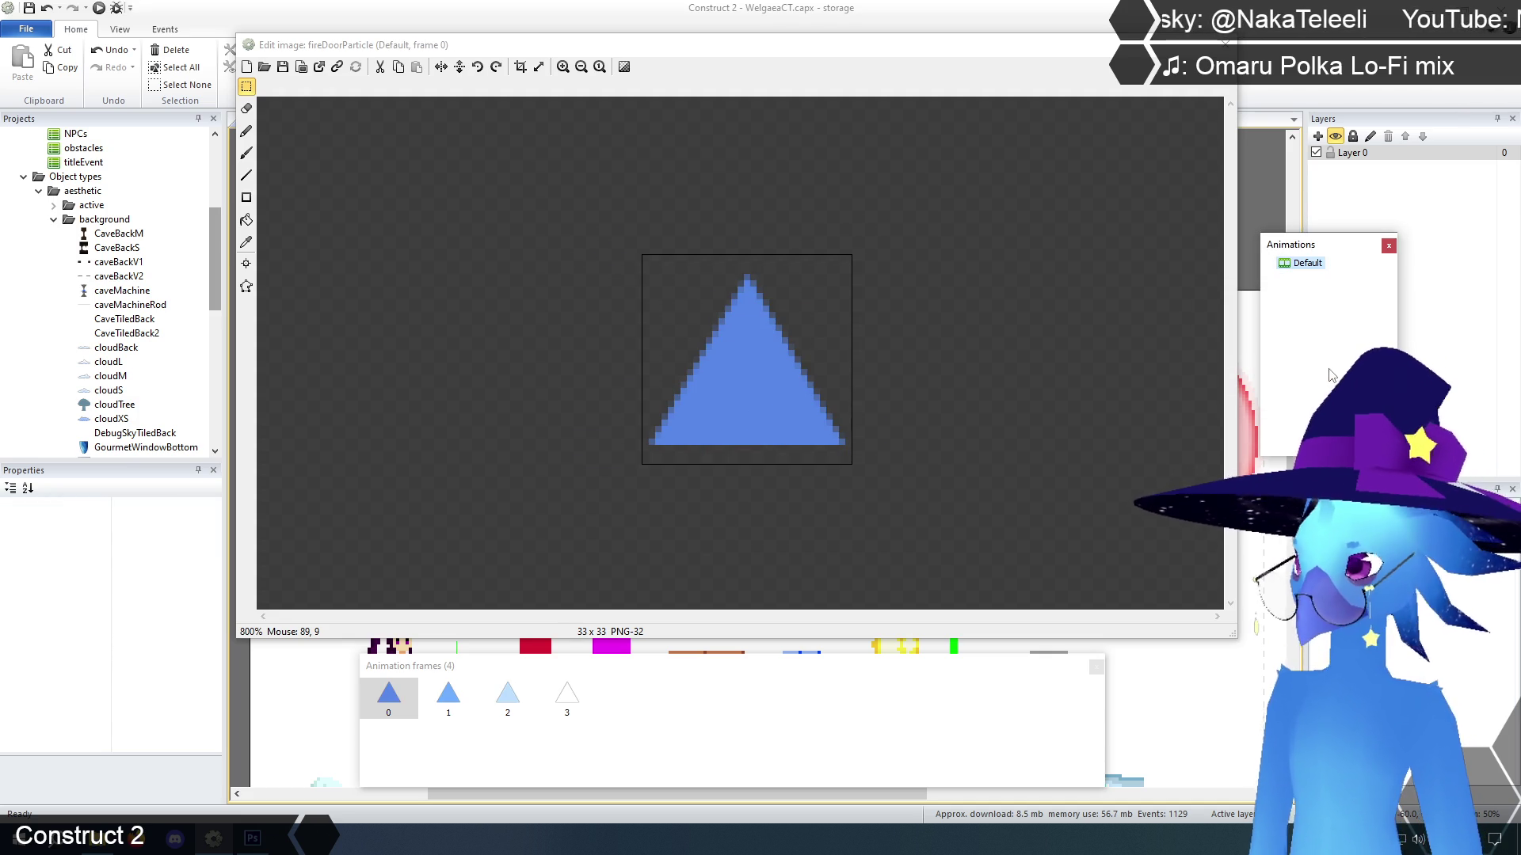
# Open frame 0 in Photoshop through the external editor and zoom in on the triangle
pyautogui.click(322, 69)
pyautogui.moveTo(252, 832)
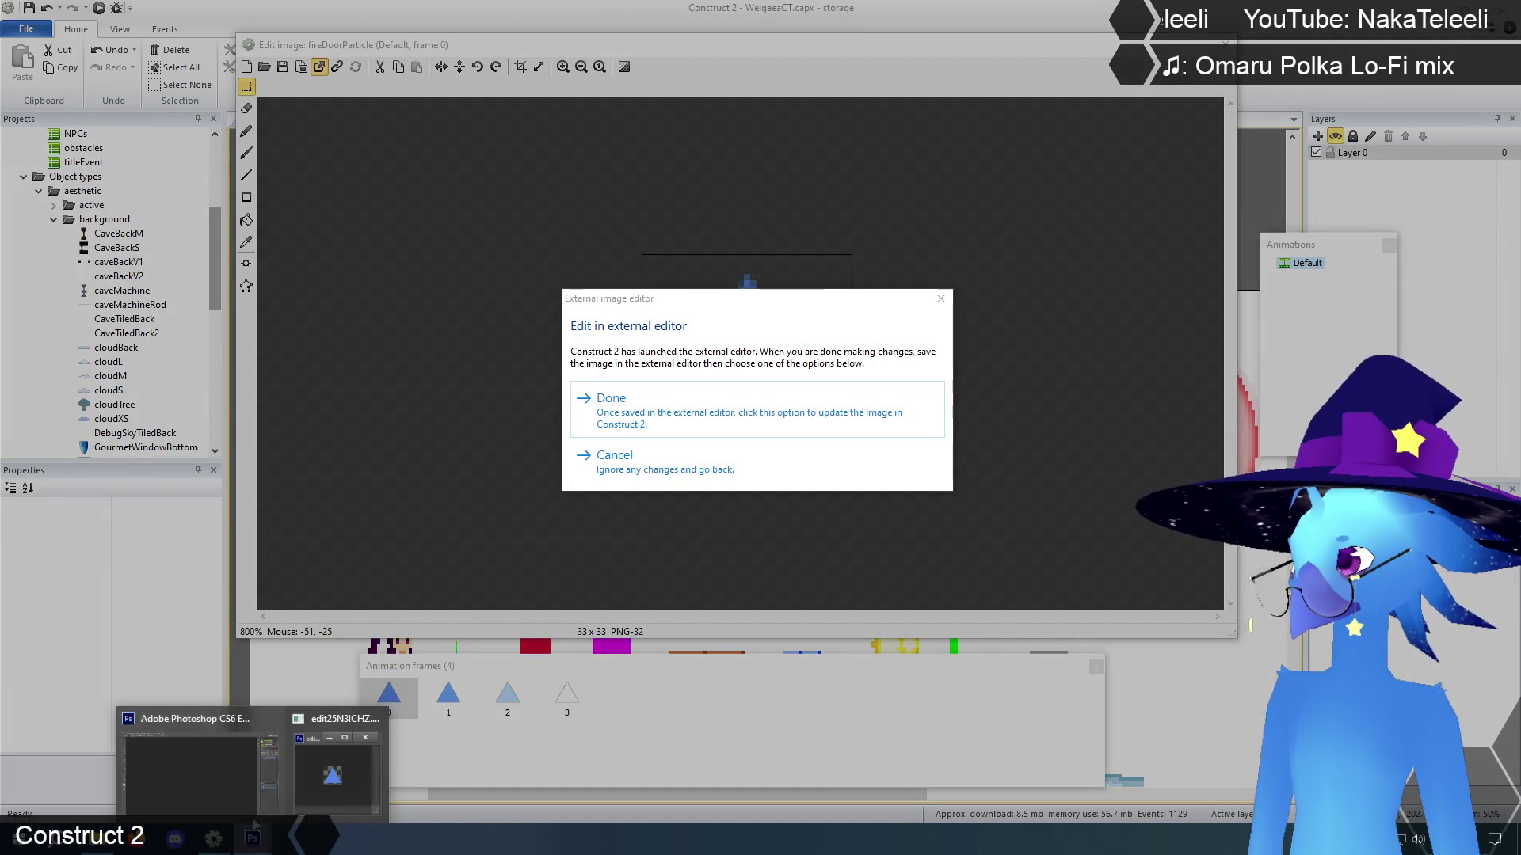
pyautogui.click(216, 784)
pyautogui.moveTo(151, 163); pyautogui.dragTo(846, 600)
pyautogui.click(20, 483)
pyautogui.click(407, 362)
pyautogui.click(407, 362)
pyautogui.click(407, 362)
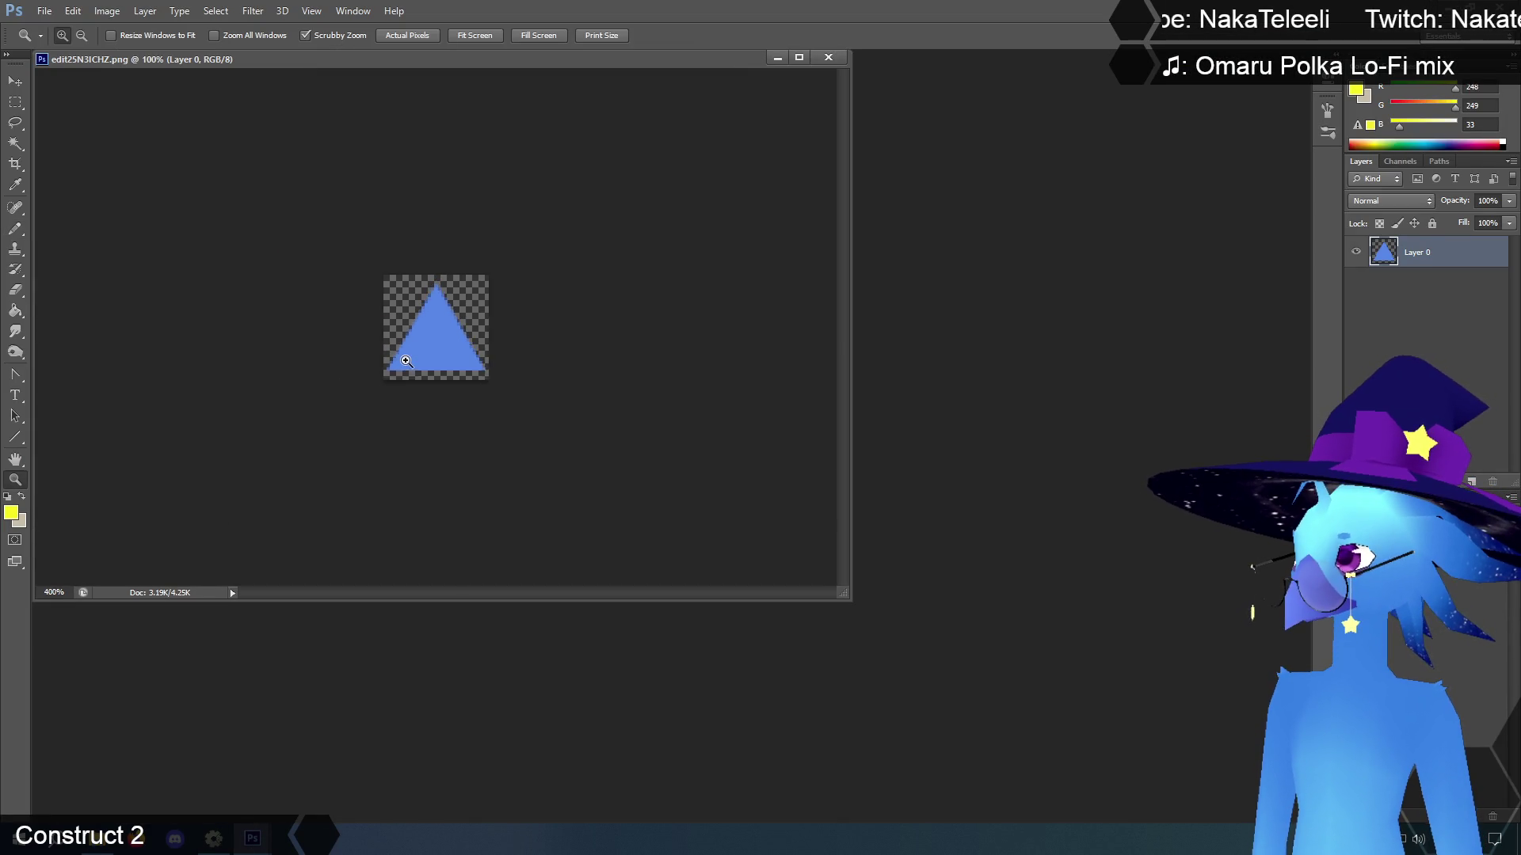
pyautogui.click(407, 362)
# Paint the triangle solid yellow with a 19 px Pencil brush
pyautogui.moveTo(210, 62); pyautogui.dragTo(504, 122)
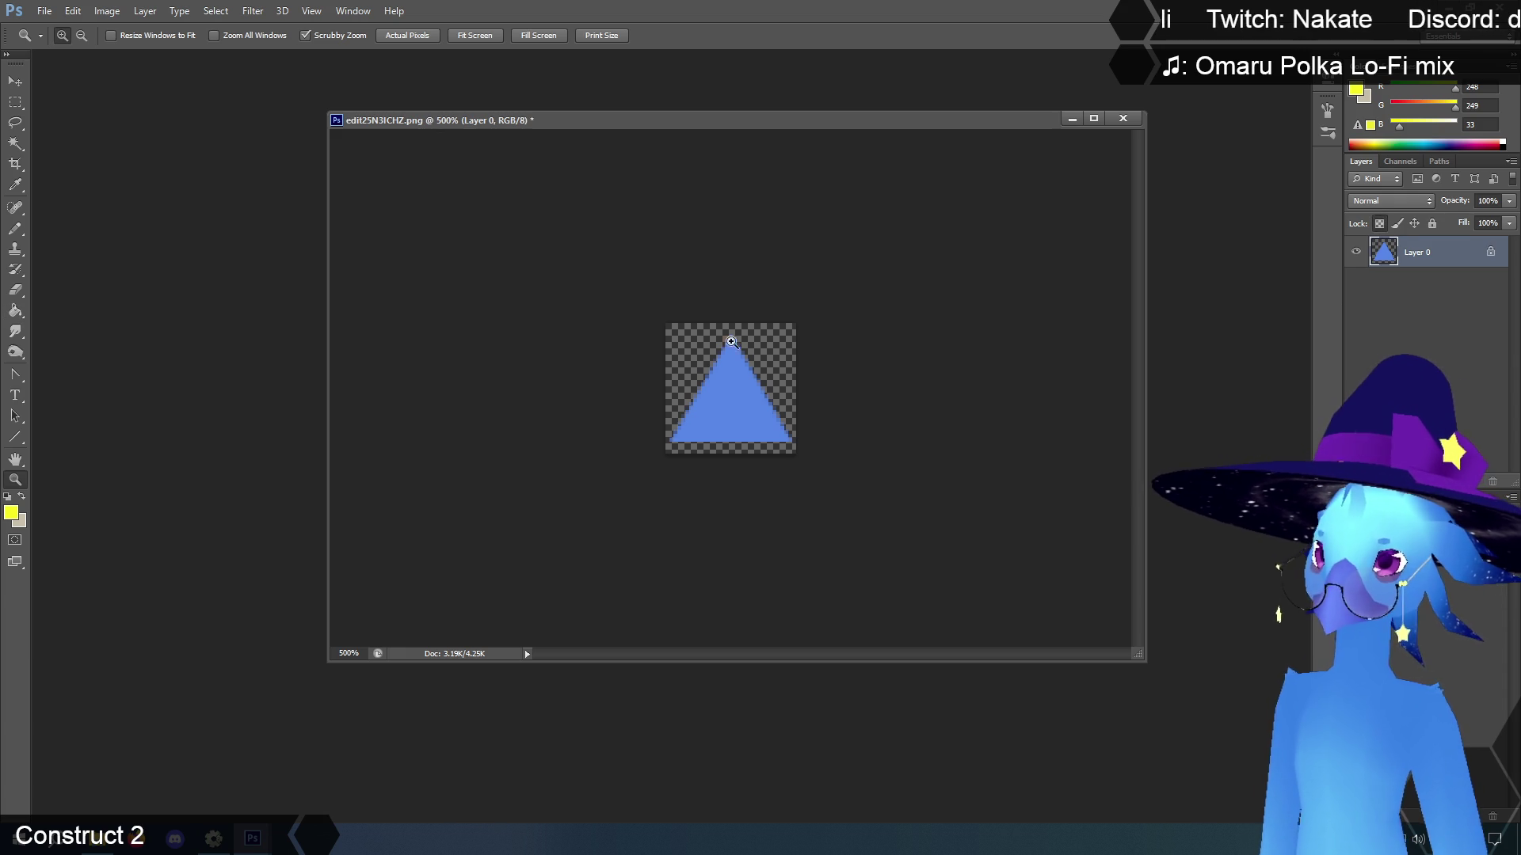
pyautogui.click(18, 230)
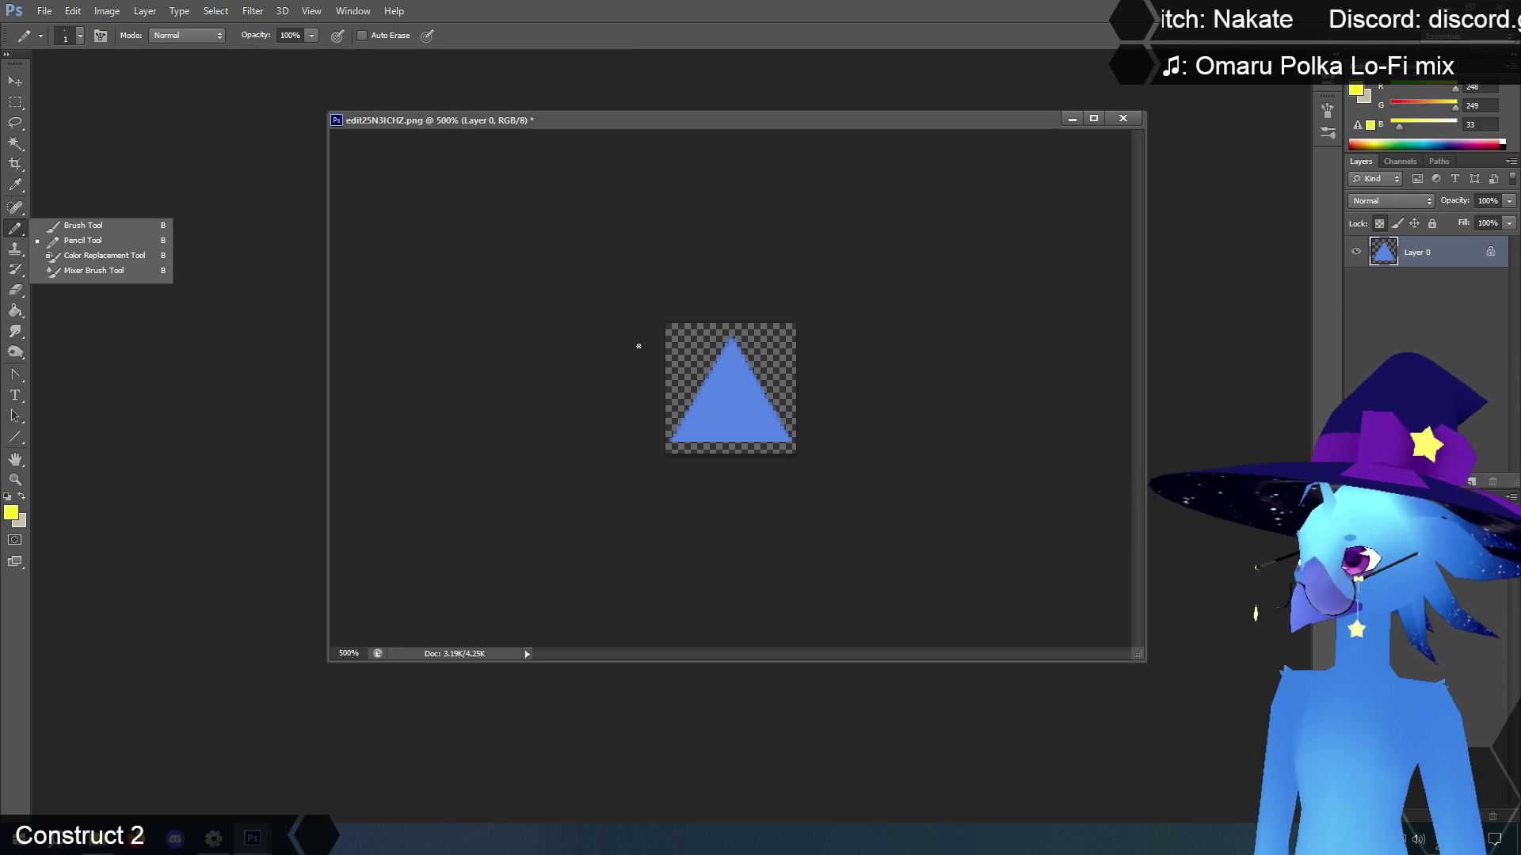
pyautogui.click(89, 170)
pyautogui.rightClick(791, 324)
pyautogui.click(780, 456)
pyautogui.moveTo(749, 303)
pyautogui.mouseDown()
pyautogui.moveTo(689, 360)
pyautogui.moveTo(741, 410)
pyautogui.mouseUp()
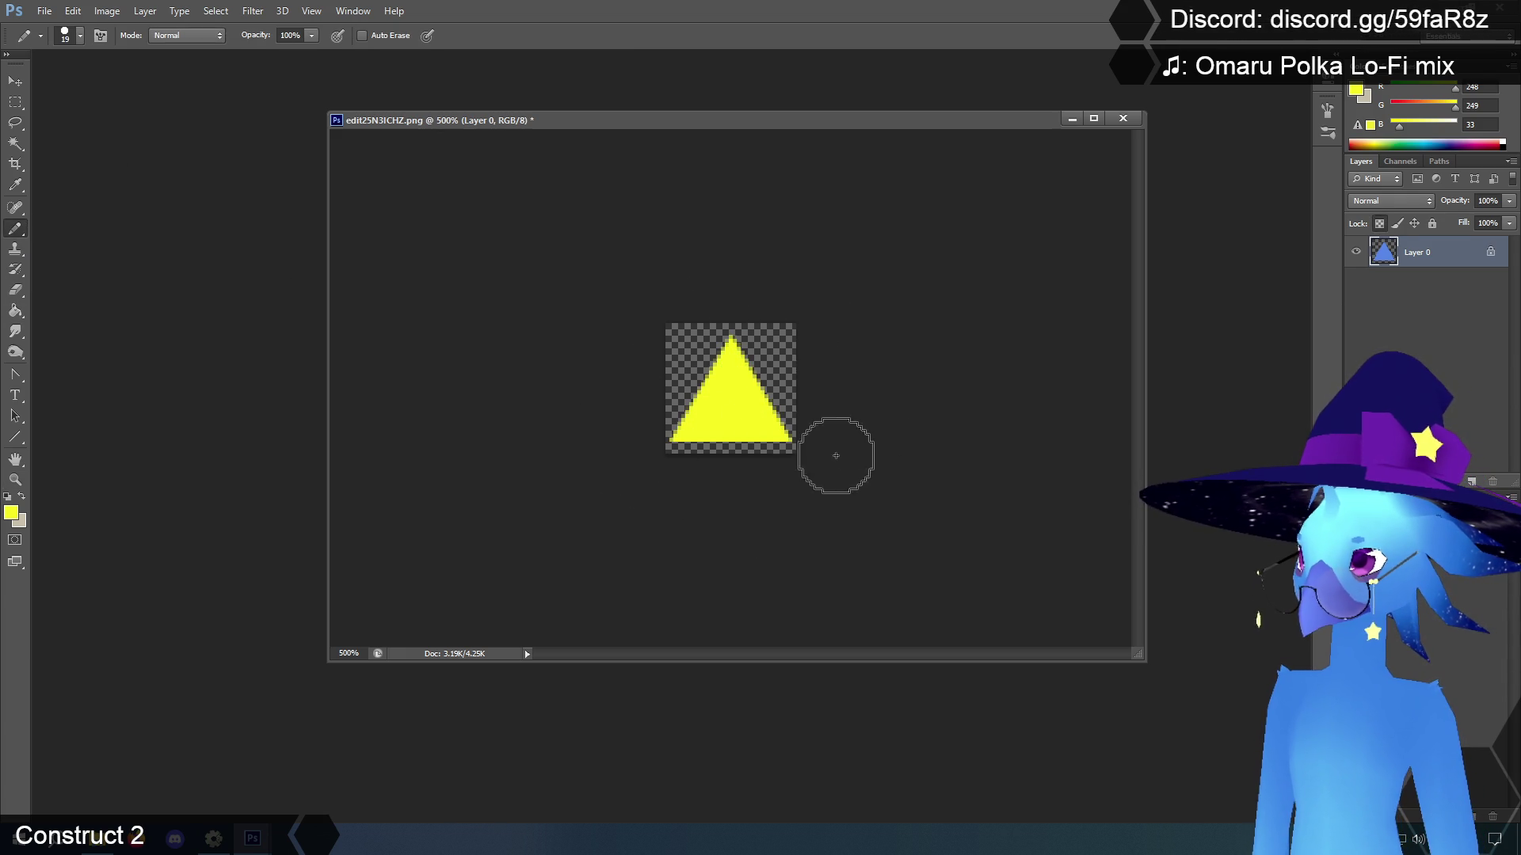
# Save the yellow triangle and close the document
pyautogui.click(44, 10)
pyautogui.click(63, 187)
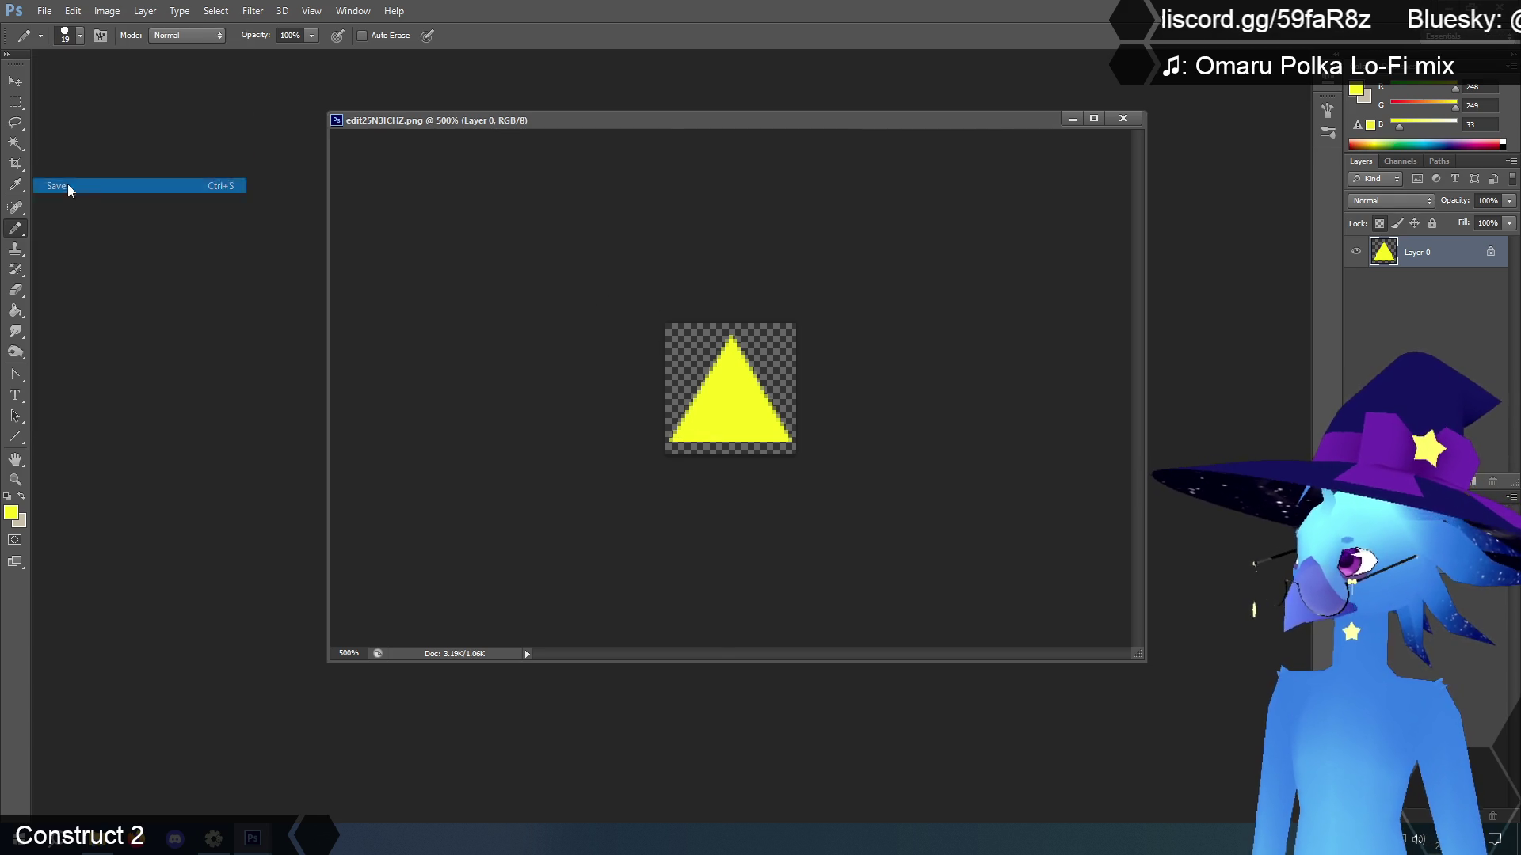
pyautogui.click(1123, 118)
pyautogui.click(213, 838)
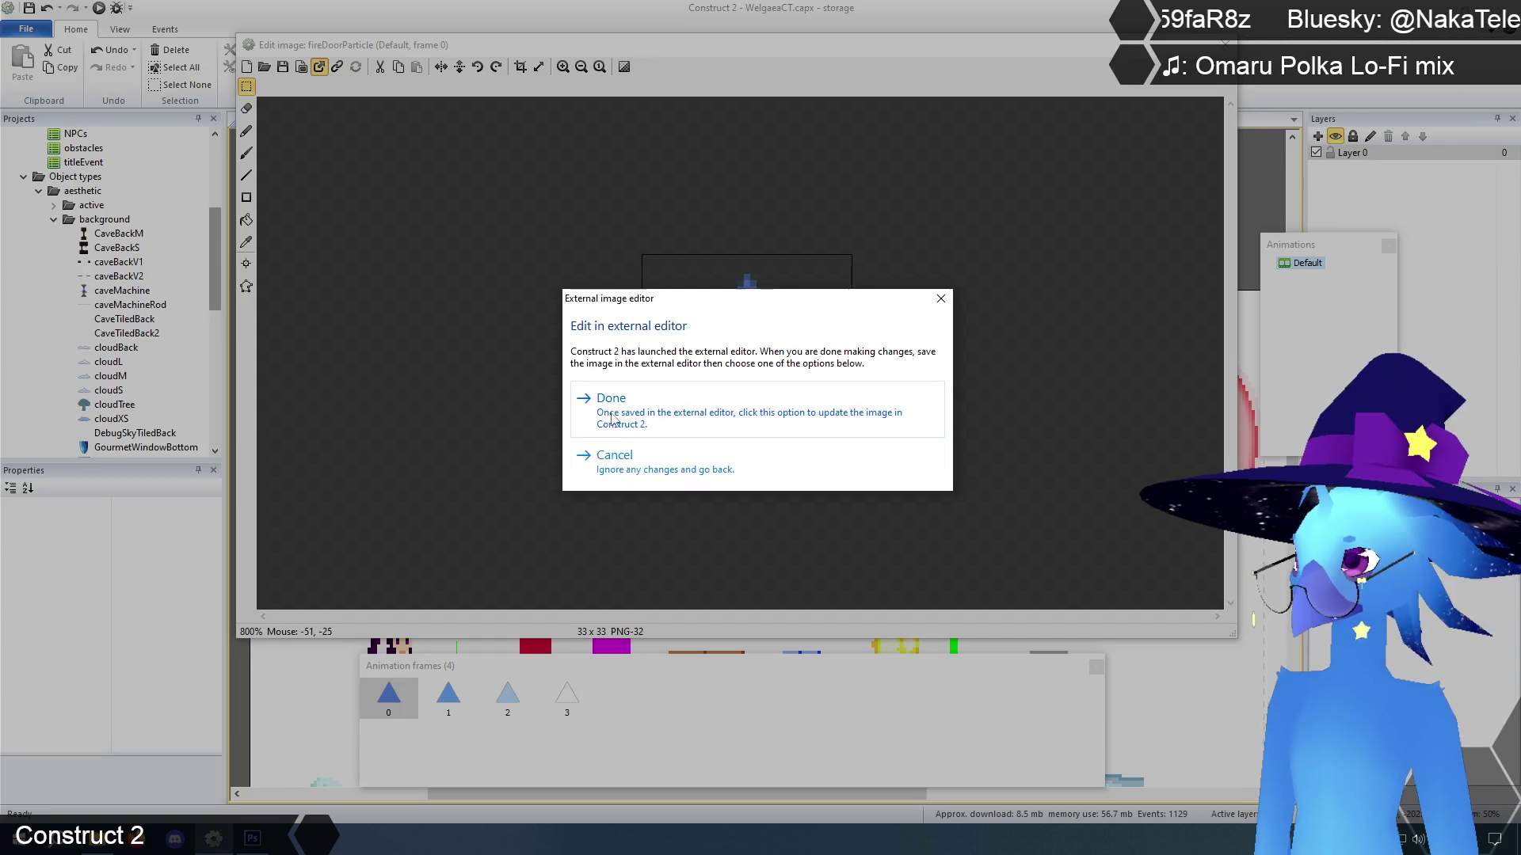
# Accept the yellow triangle into frame 0 and close the image editor
pyautogui.click(610, 401)
pyautogui.click(446, 709)
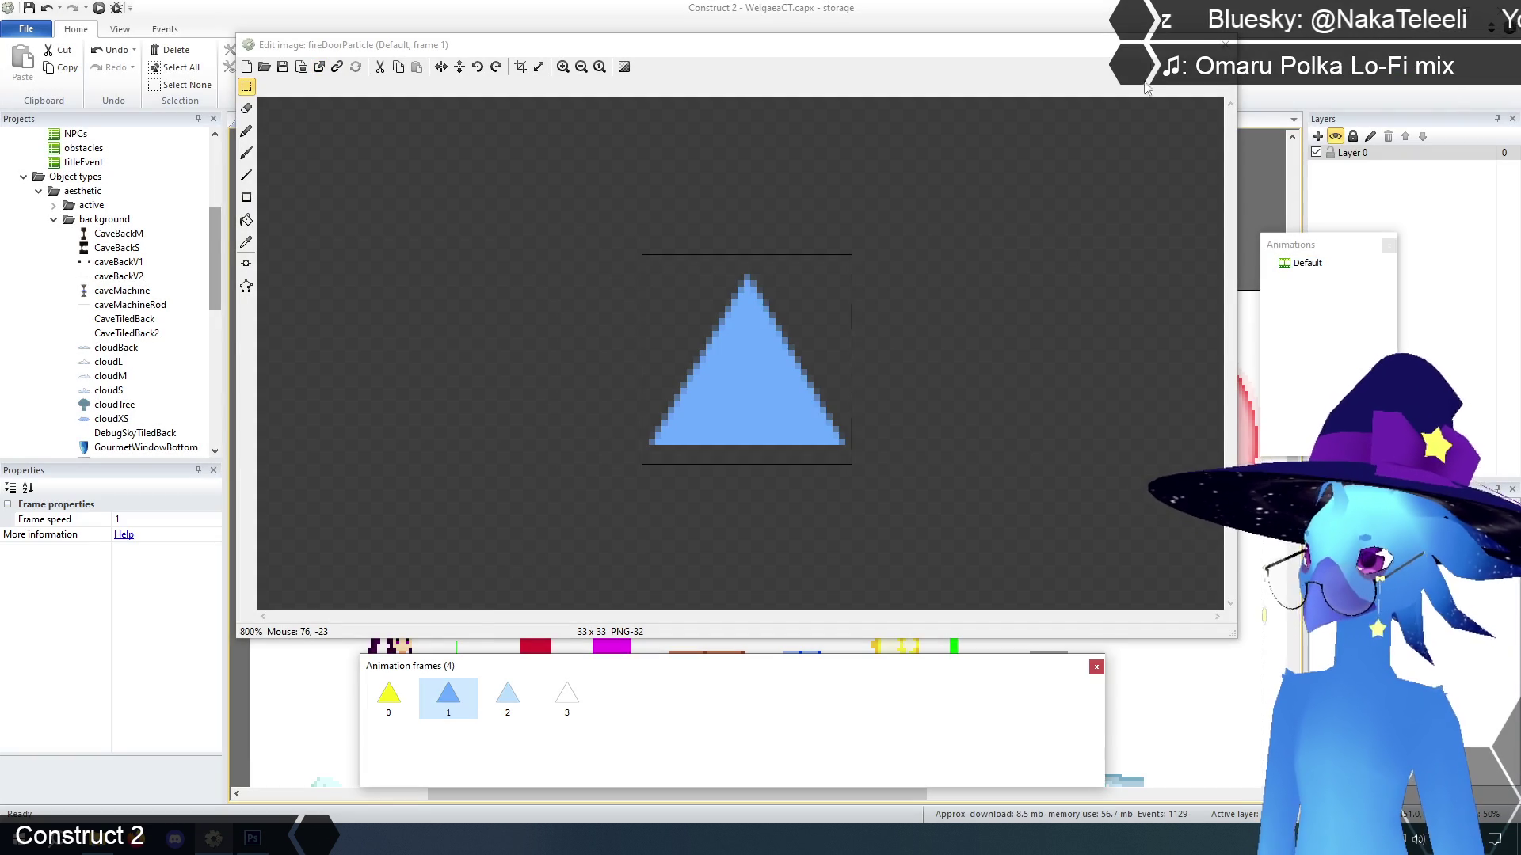
pyautogui.click(1226, 45)
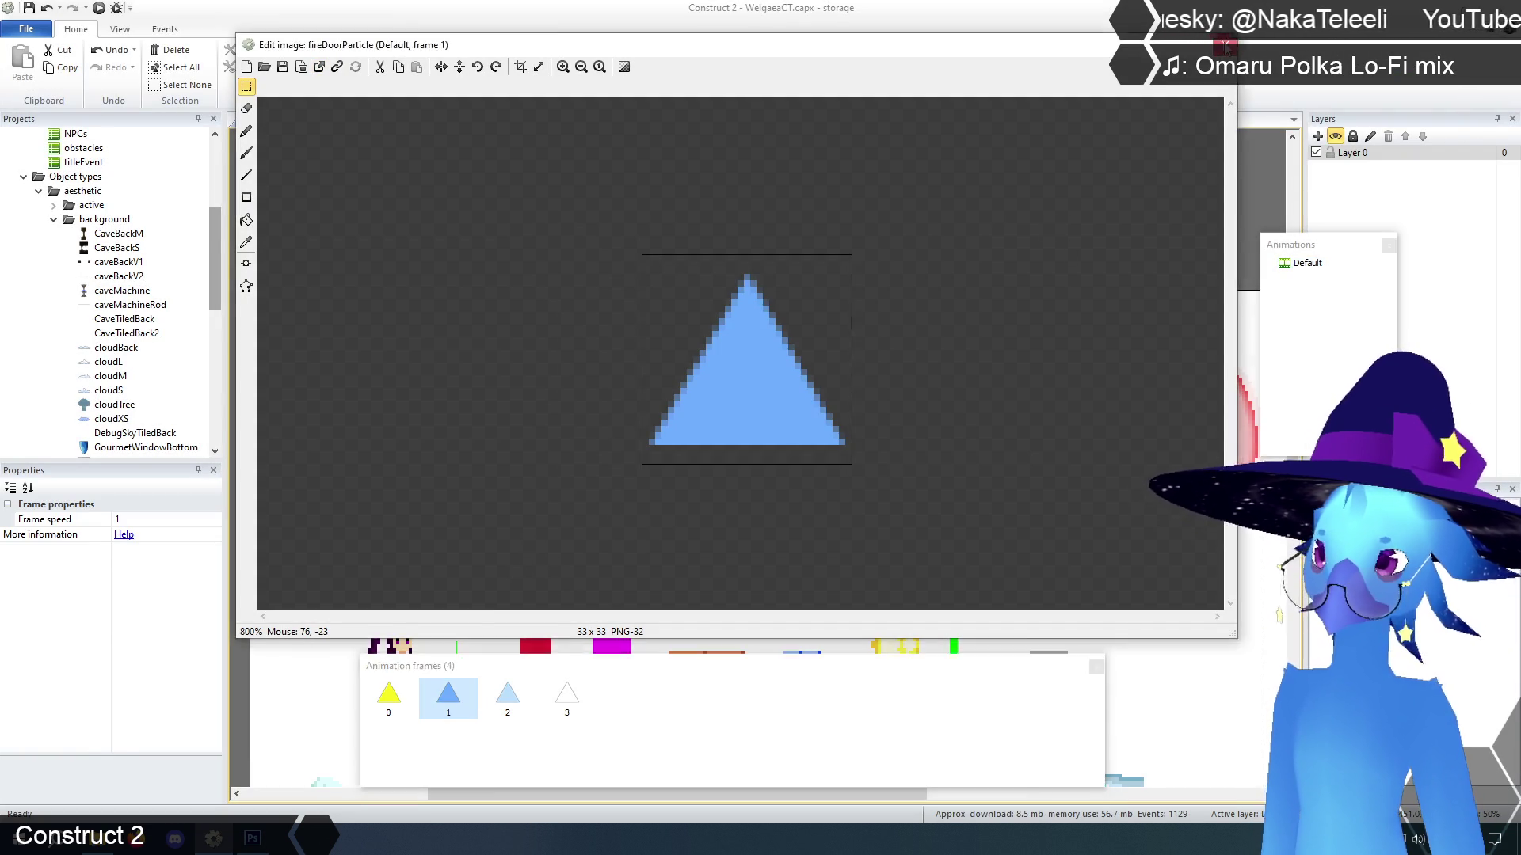
# Send the GhostVines image to the external editor, then cancel and close it
pyautogui.rightClick(932, 339)
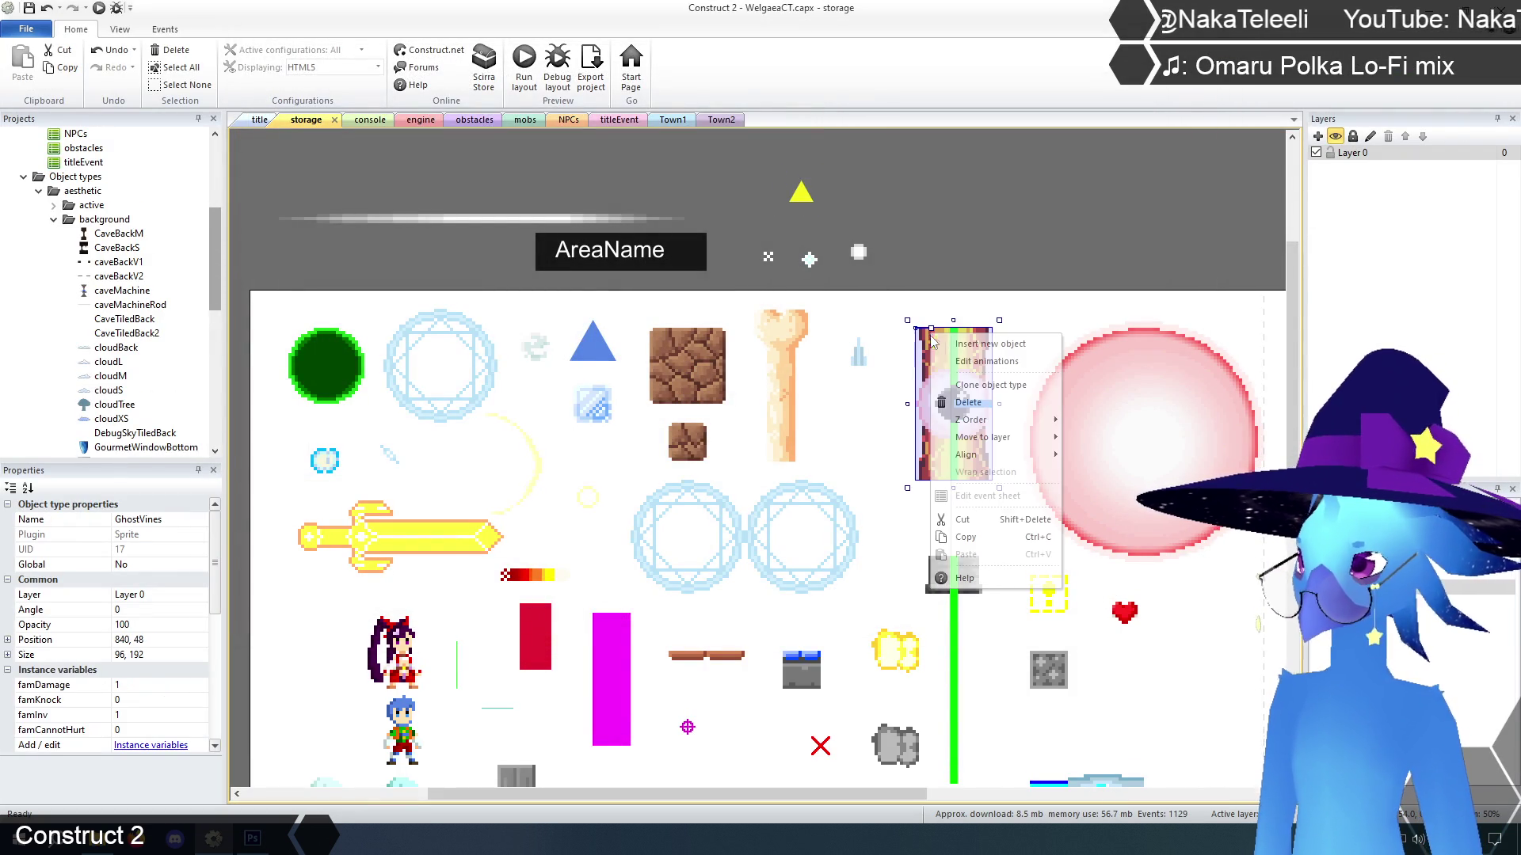
pyautogui.click(935, 351)
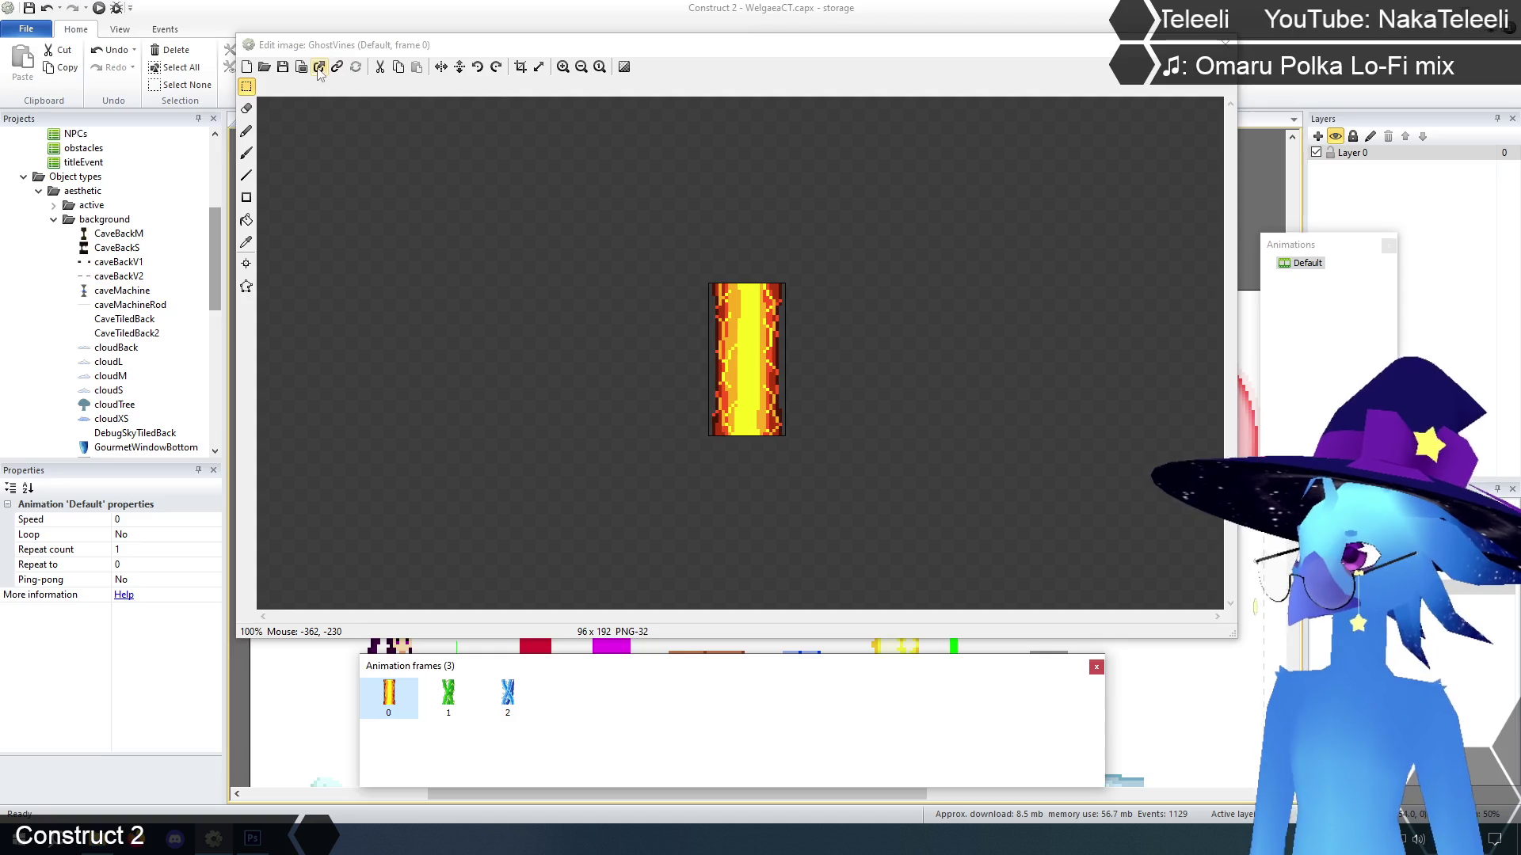
pyautogui.click(319, 66)
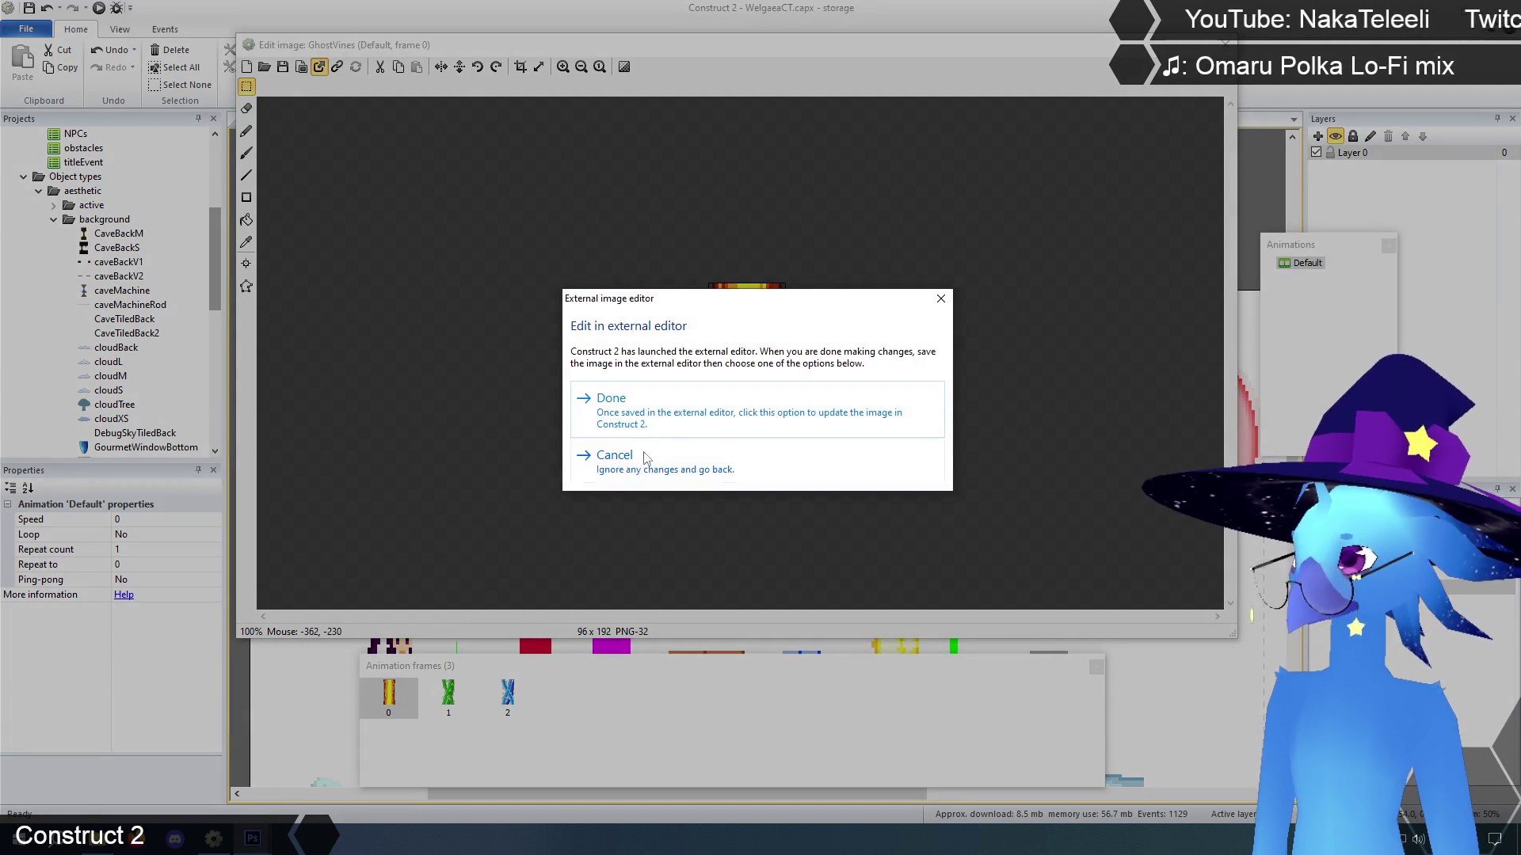
pyautogui.click(646, 458)
pyautogui.press('Escape')
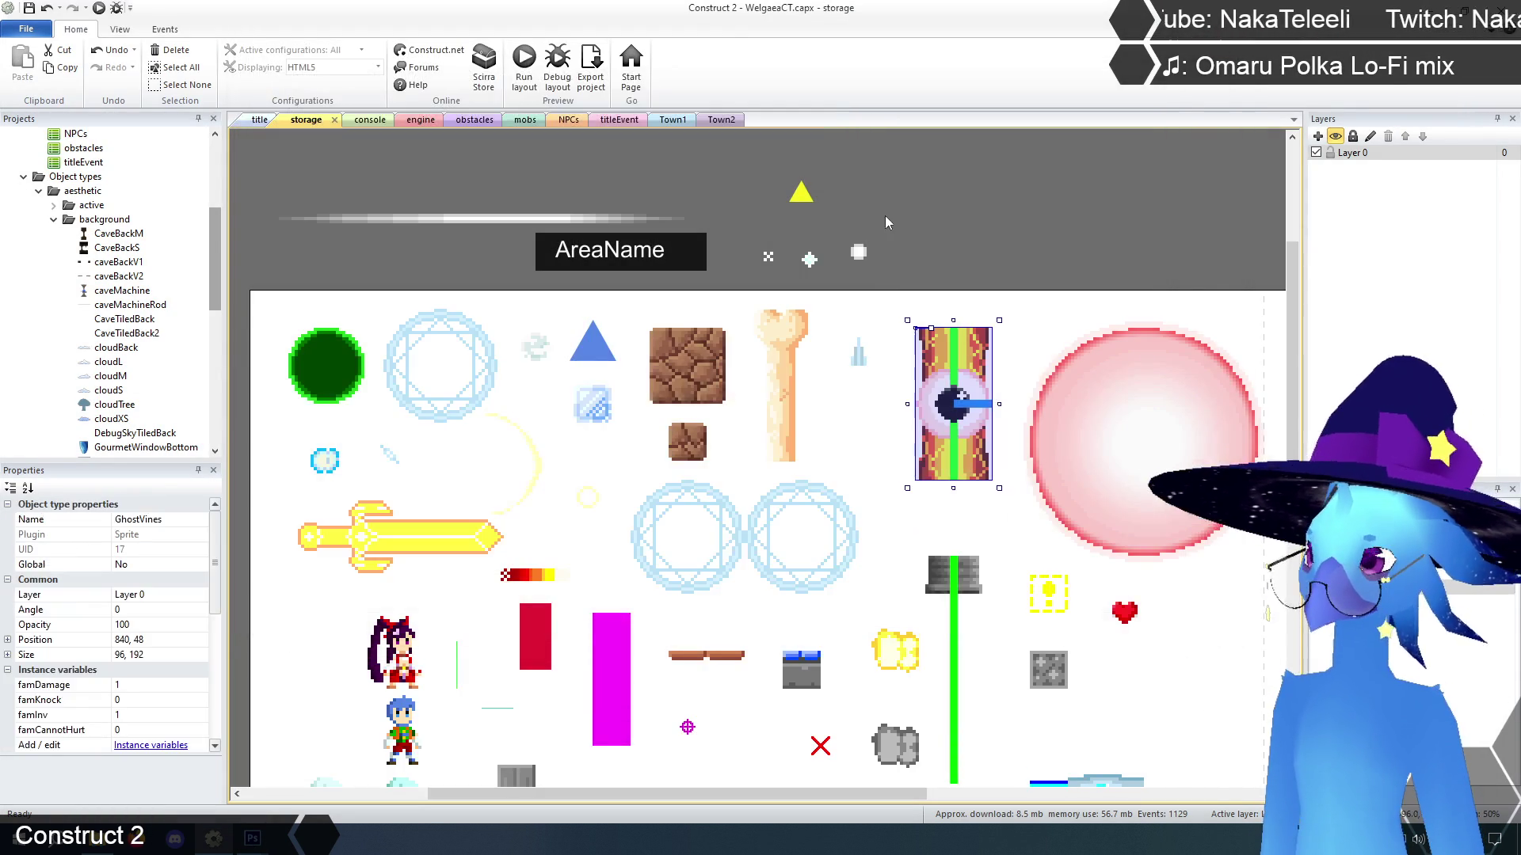
# Reopen fireDoorParticle and send frame 1's blue triangle to Photoshop
pyautogui.rightClick(802, 195)
pyautogui.click(816, 206)
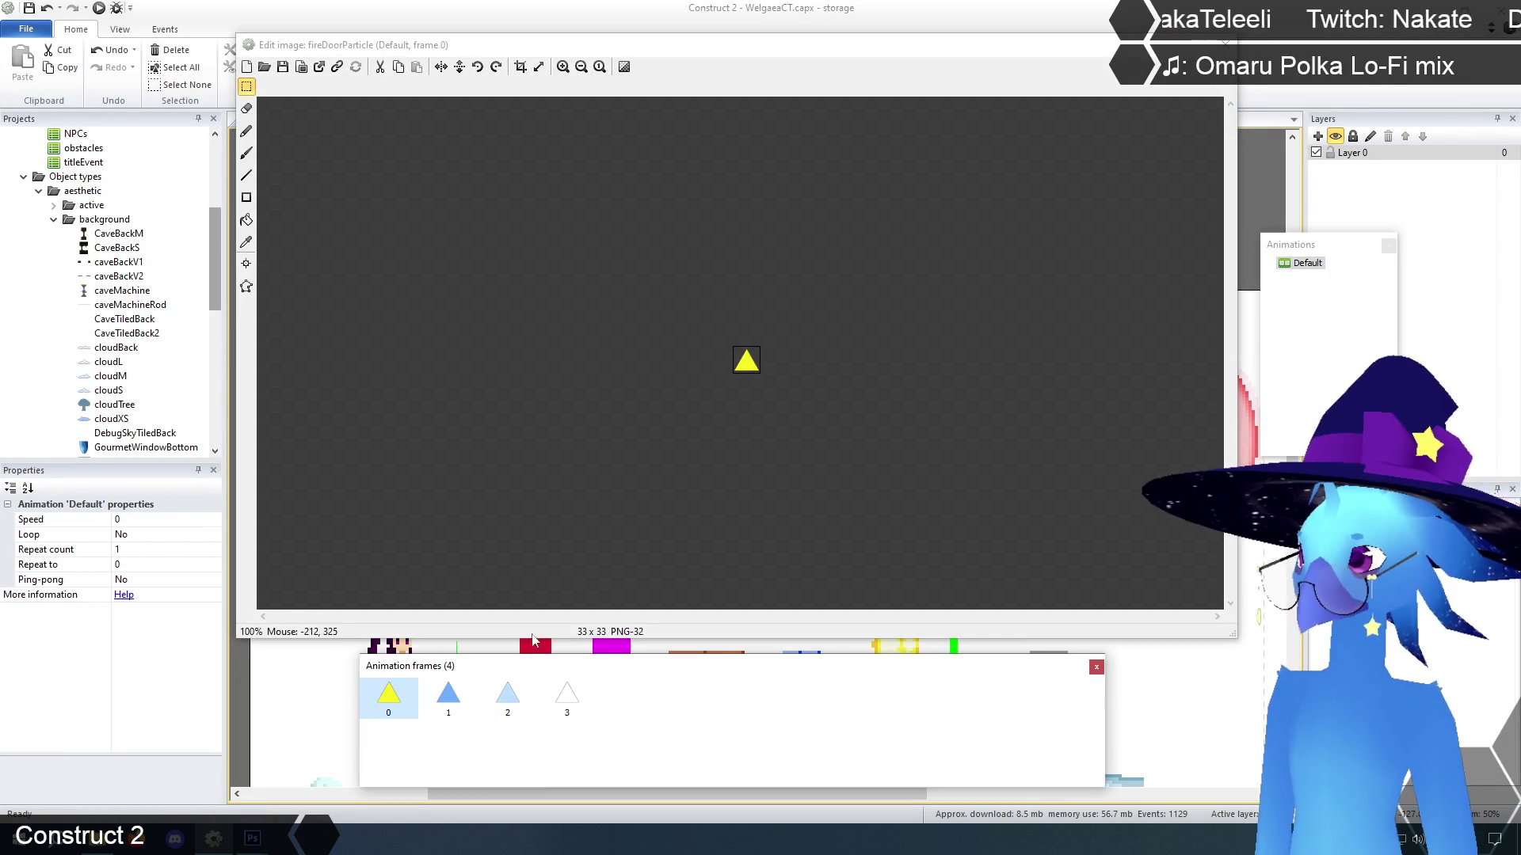
pyautogui.click(438, 703)
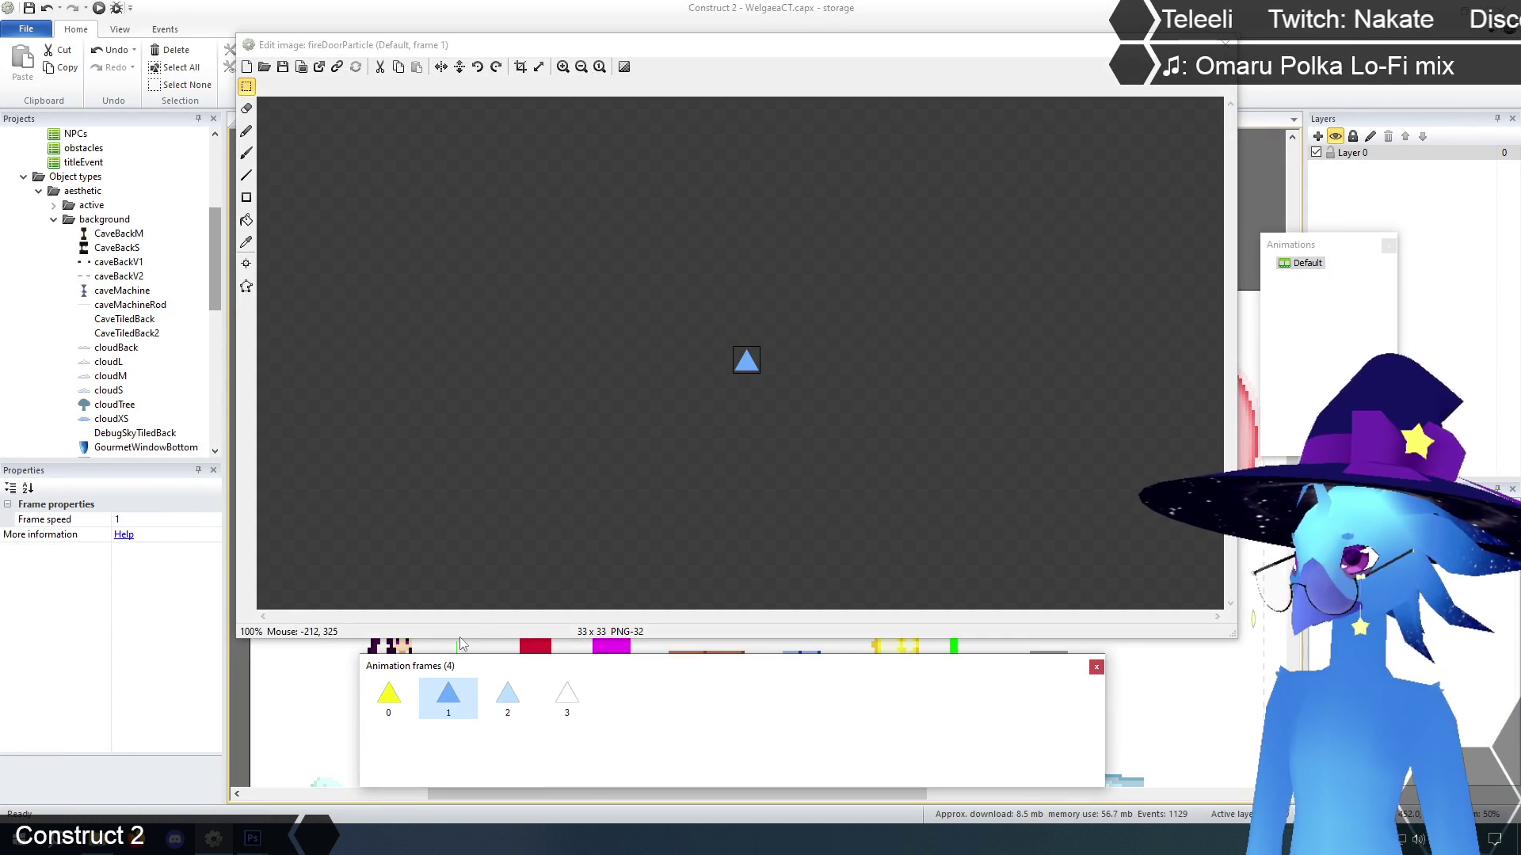
pyautogui.click(322, 69)
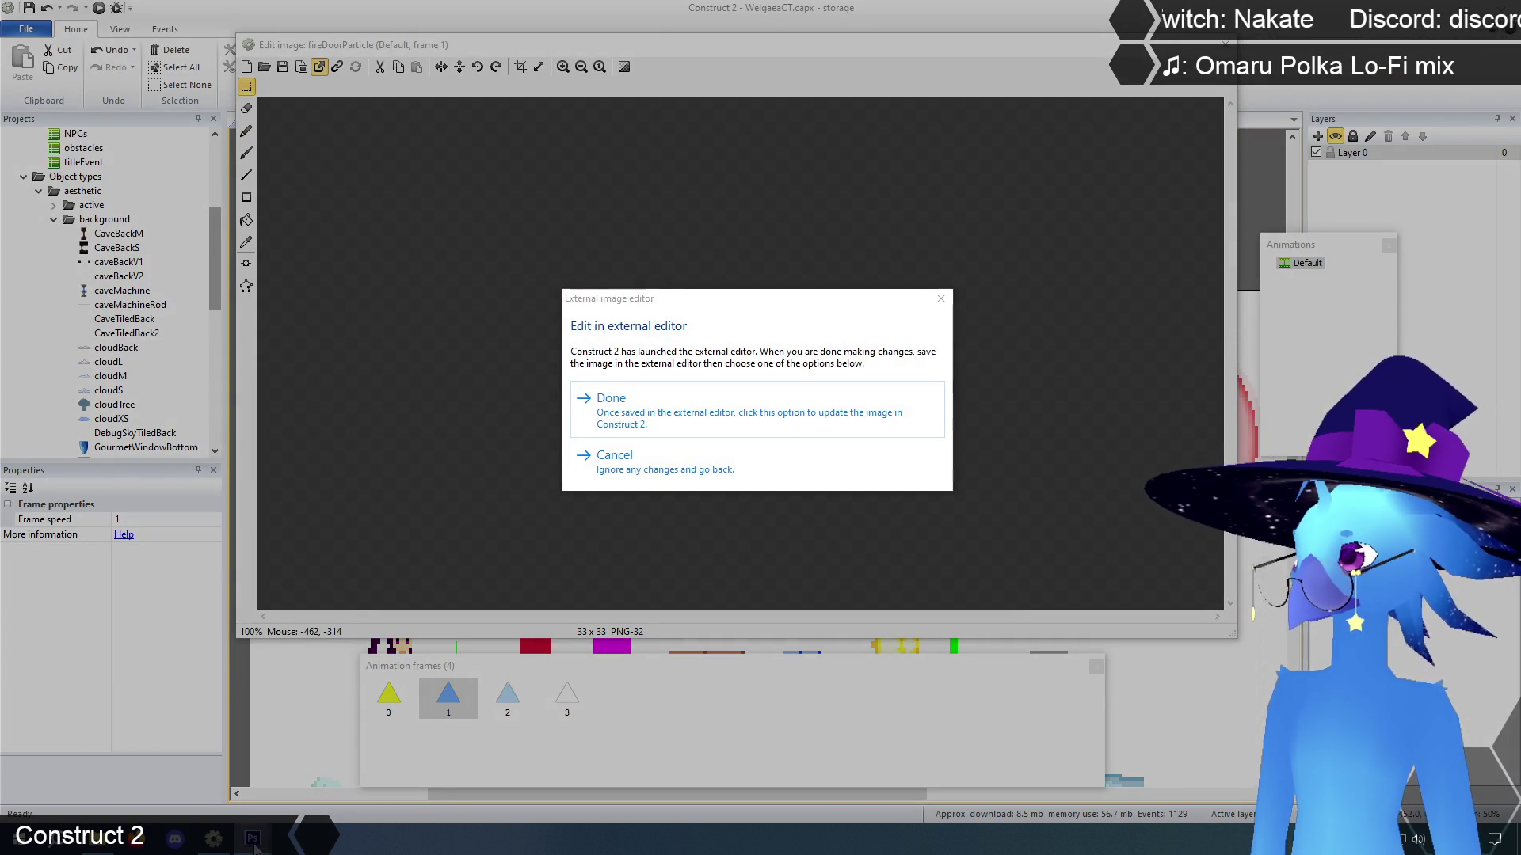
pyautogui.moveTo(253, 840)
pyautogui.click(156, 791)
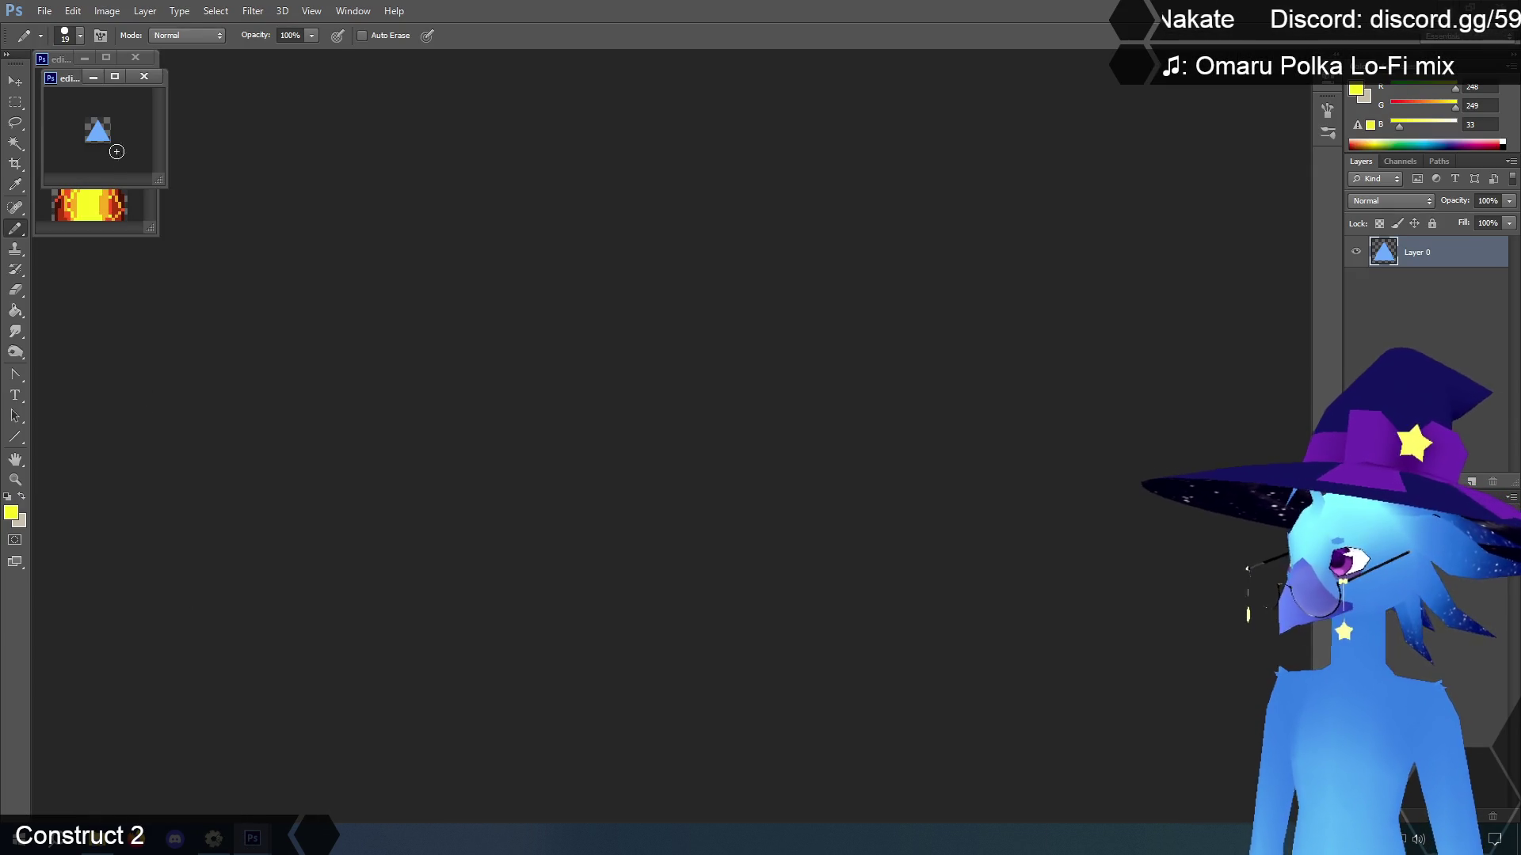
# Enlarge and centre the fire texture window, then eyedrop its orange
pyautogui.click(63, 61)
pyautogui.moveTo(153, 230)
pyautogui.mouseDown()
pyautogui.moveTo(792, 615)
pyautogui.moveTo(815, 646)
pyautogui.mouseUp()
pyautogui.moveTo(304, 55); pyautogui.dragTo(674, 117)
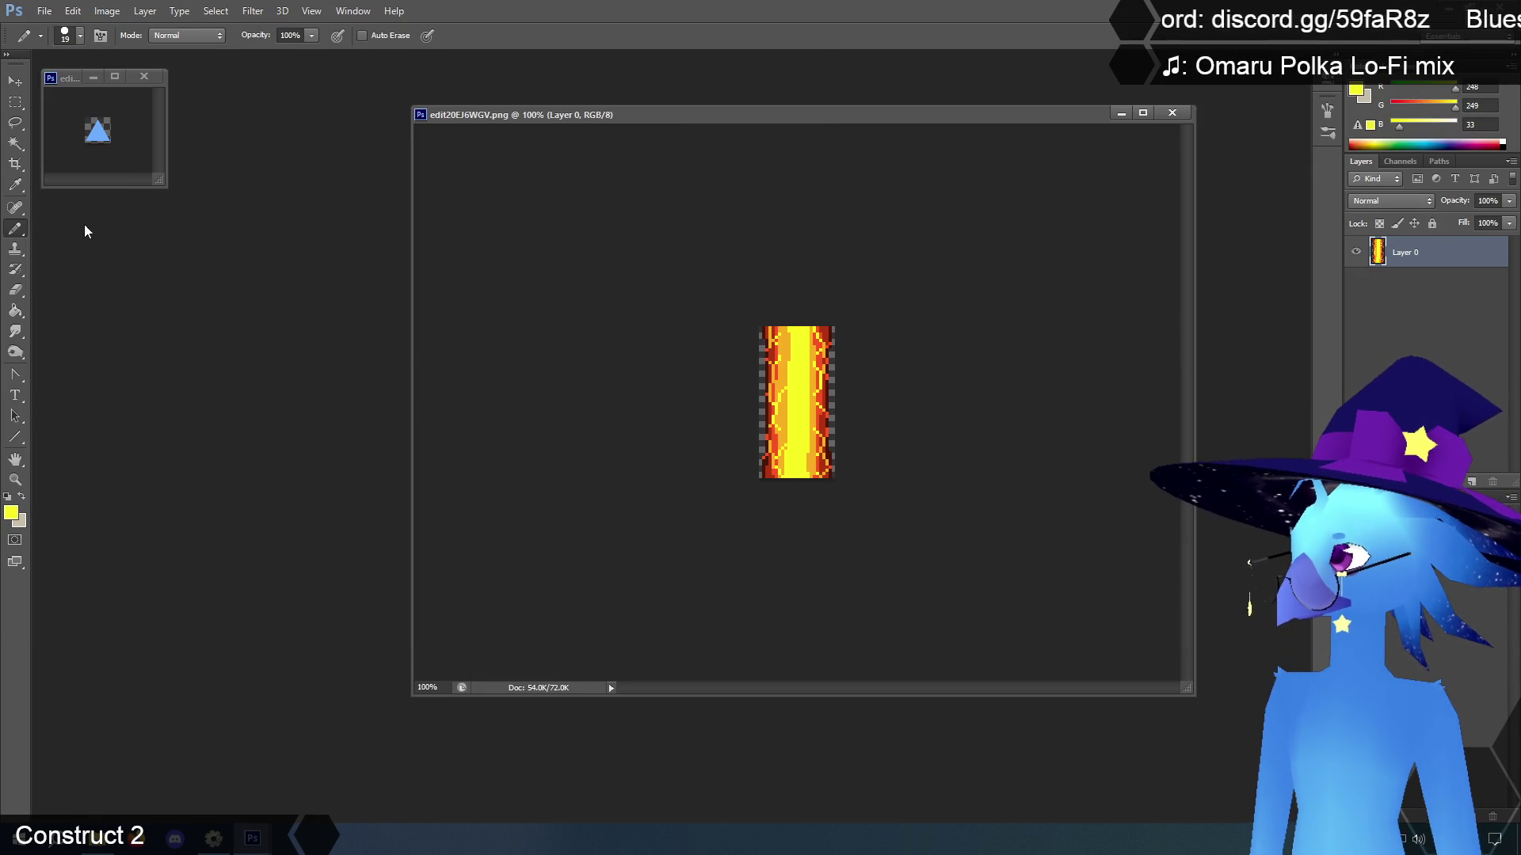
pyautogui.click(17, 185)
pyautogui.scroll(3, 792, 414)
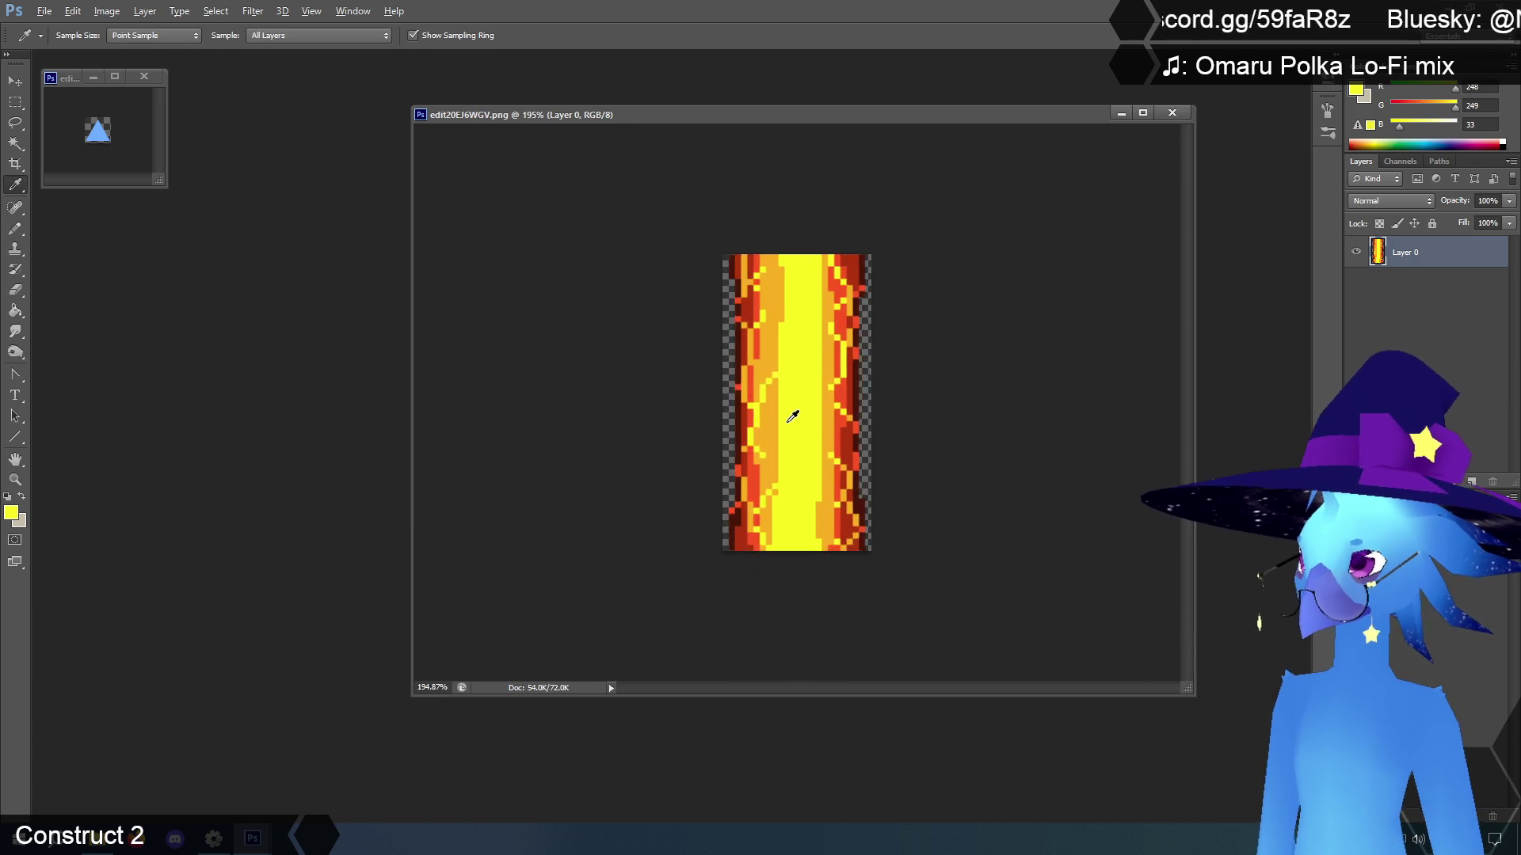
pyautogui.click(755, 432)
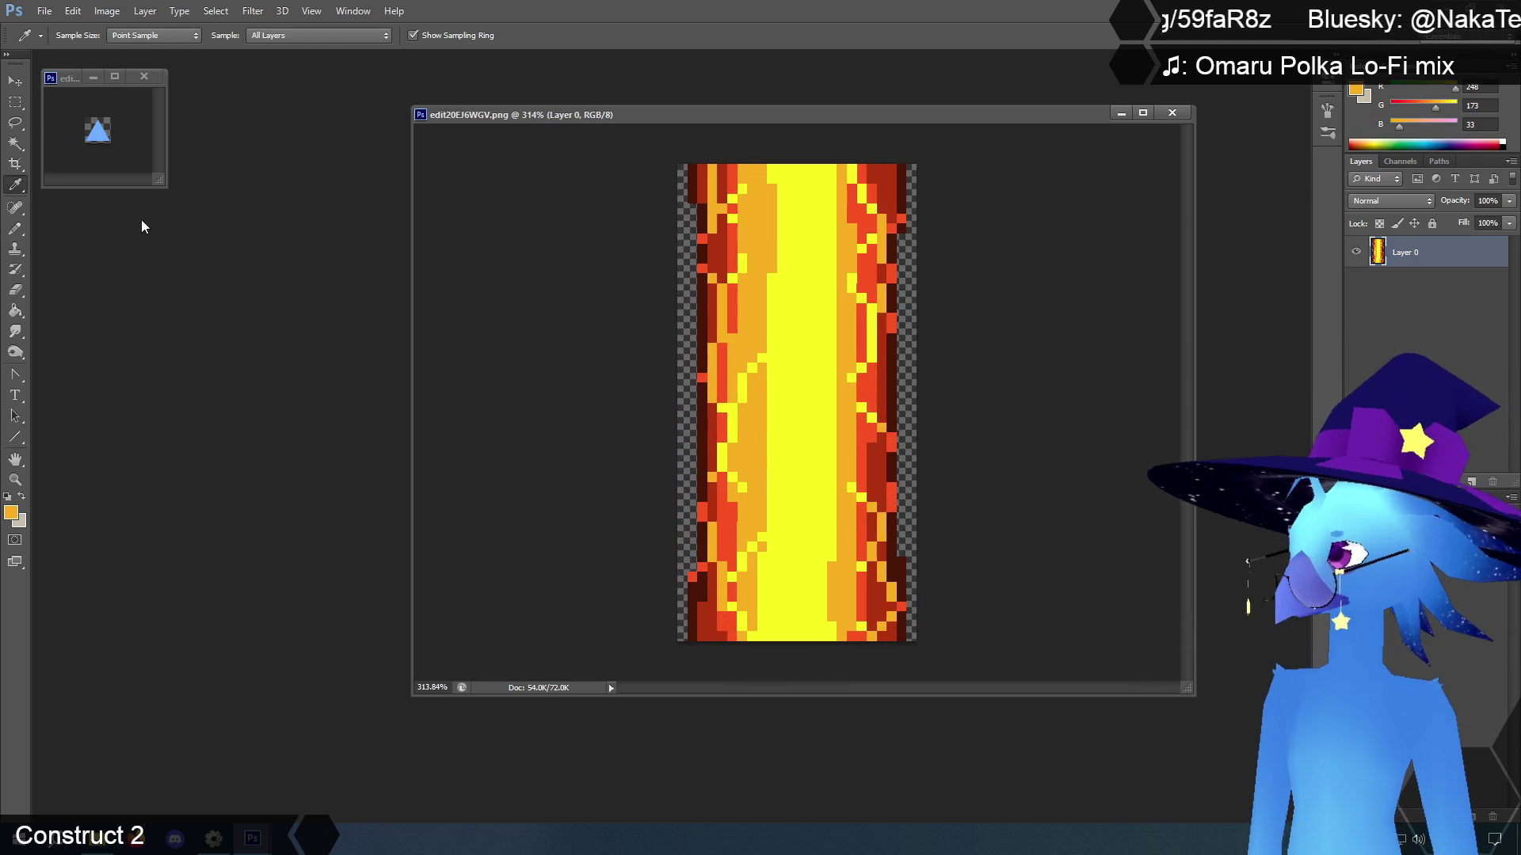
# Paint the blue triangle orange with the Pencil at a 35 px soft brush
pyautogui.click(14, 228)
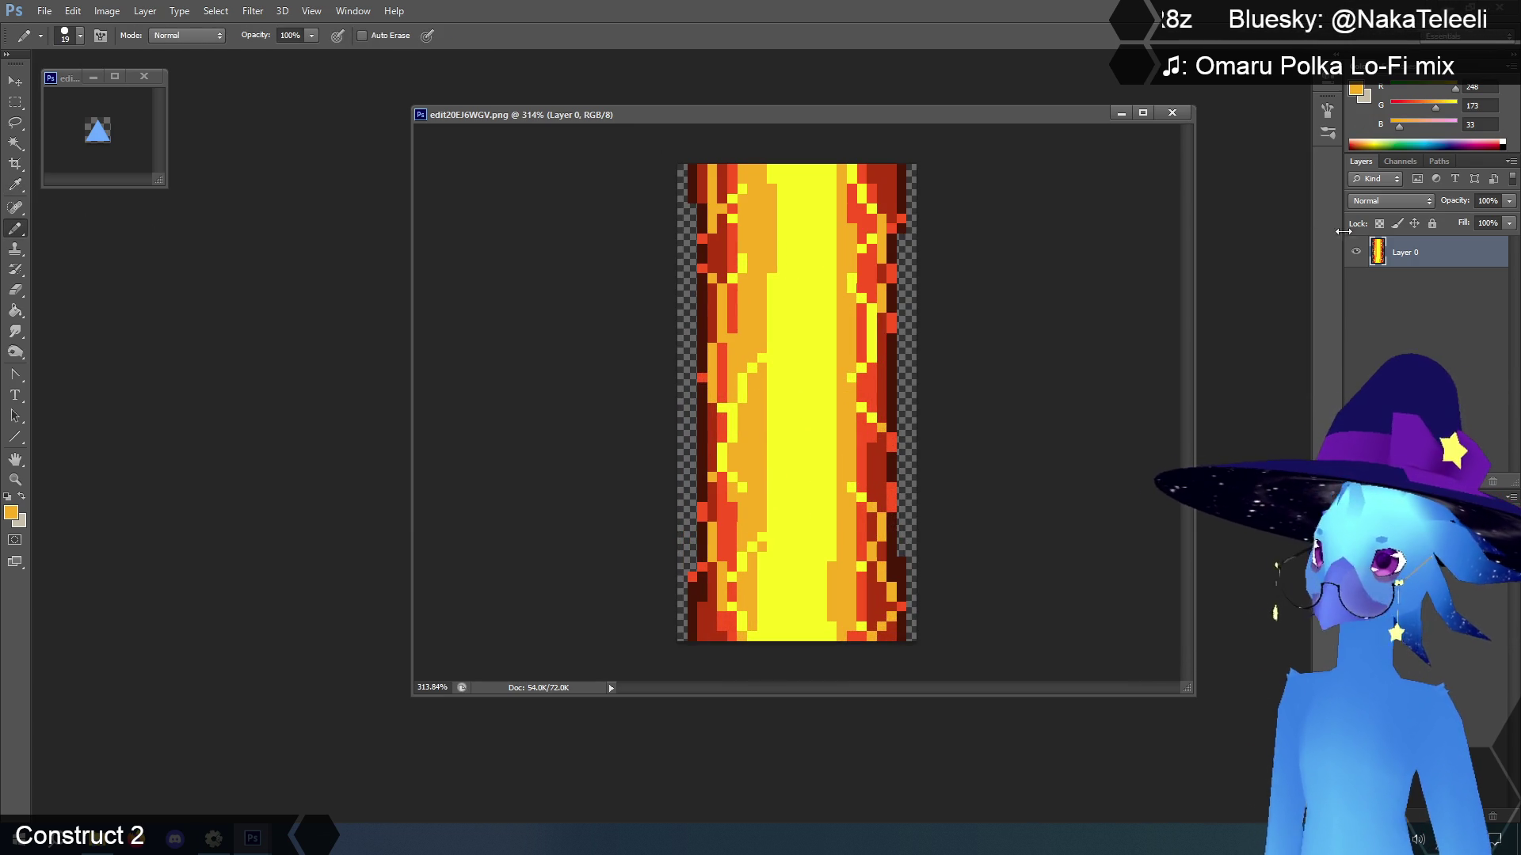
pyautogui.click(66, 71)
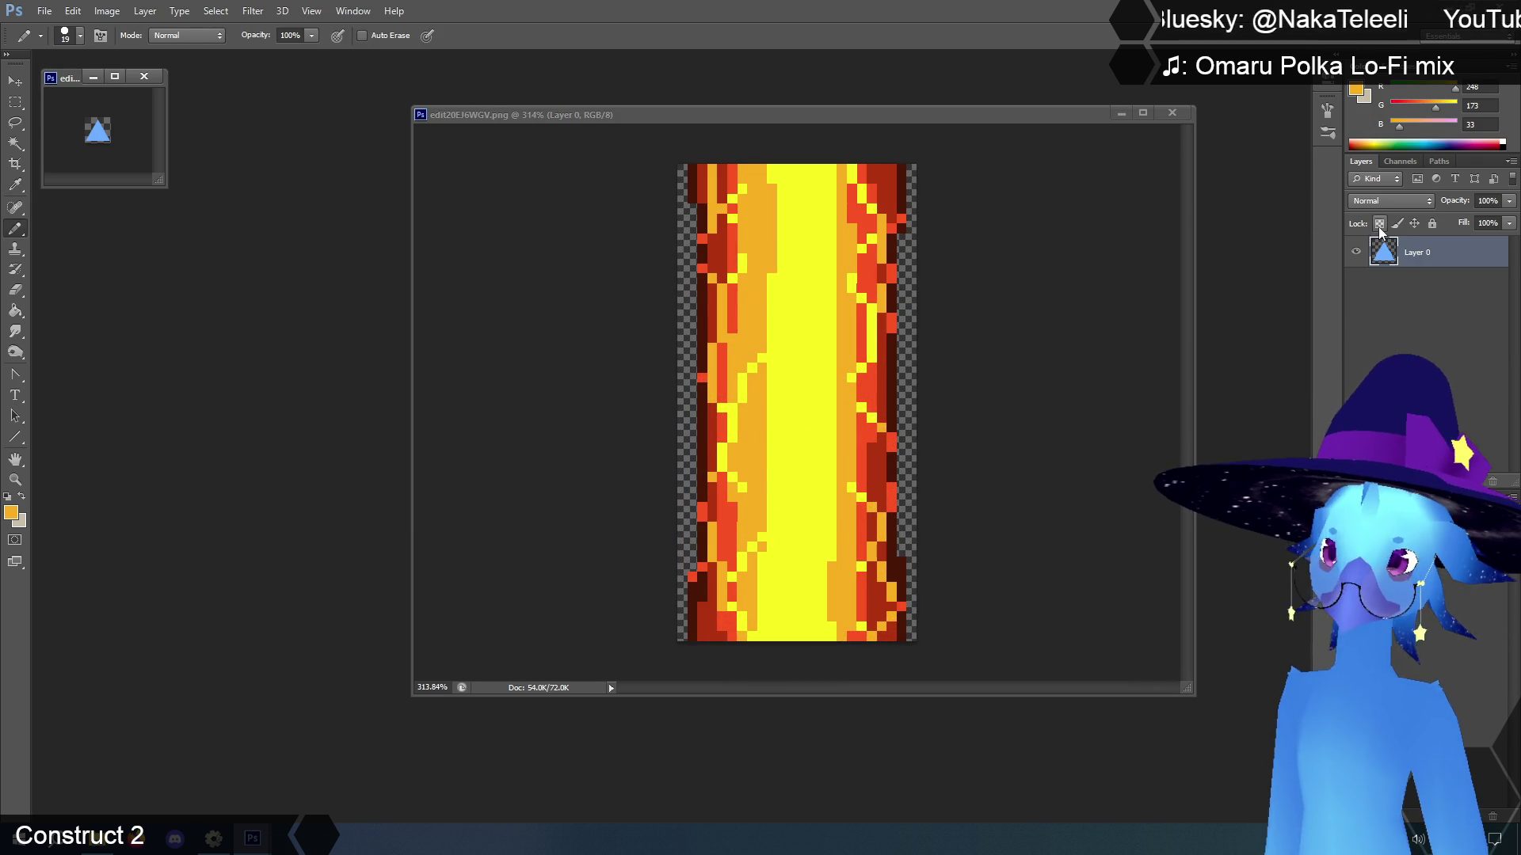
pyautogui.rightClick(106, 165)
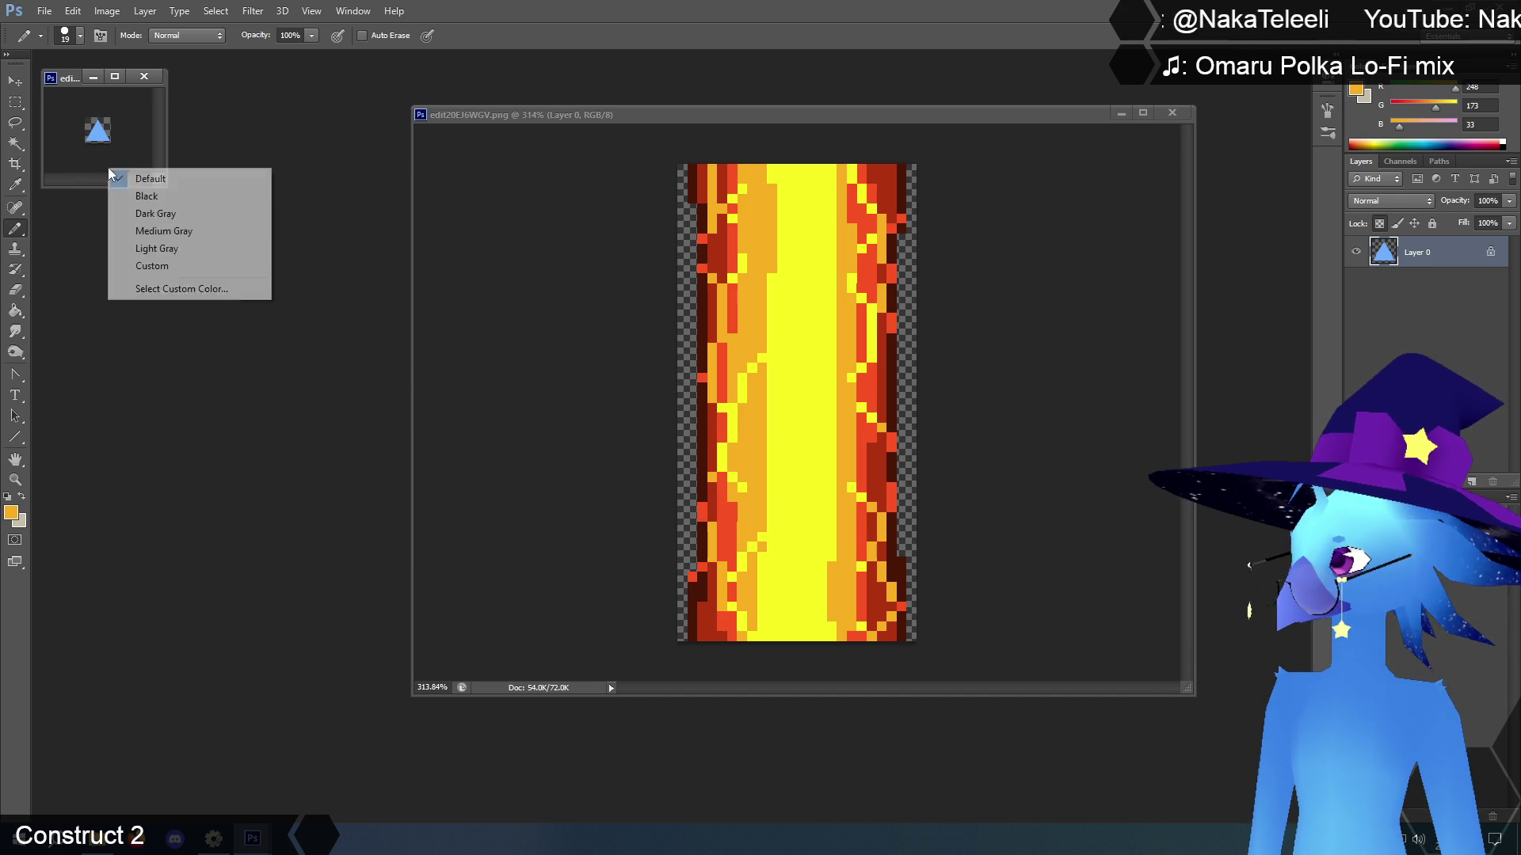
pyautogui.rightClick(95, 133)
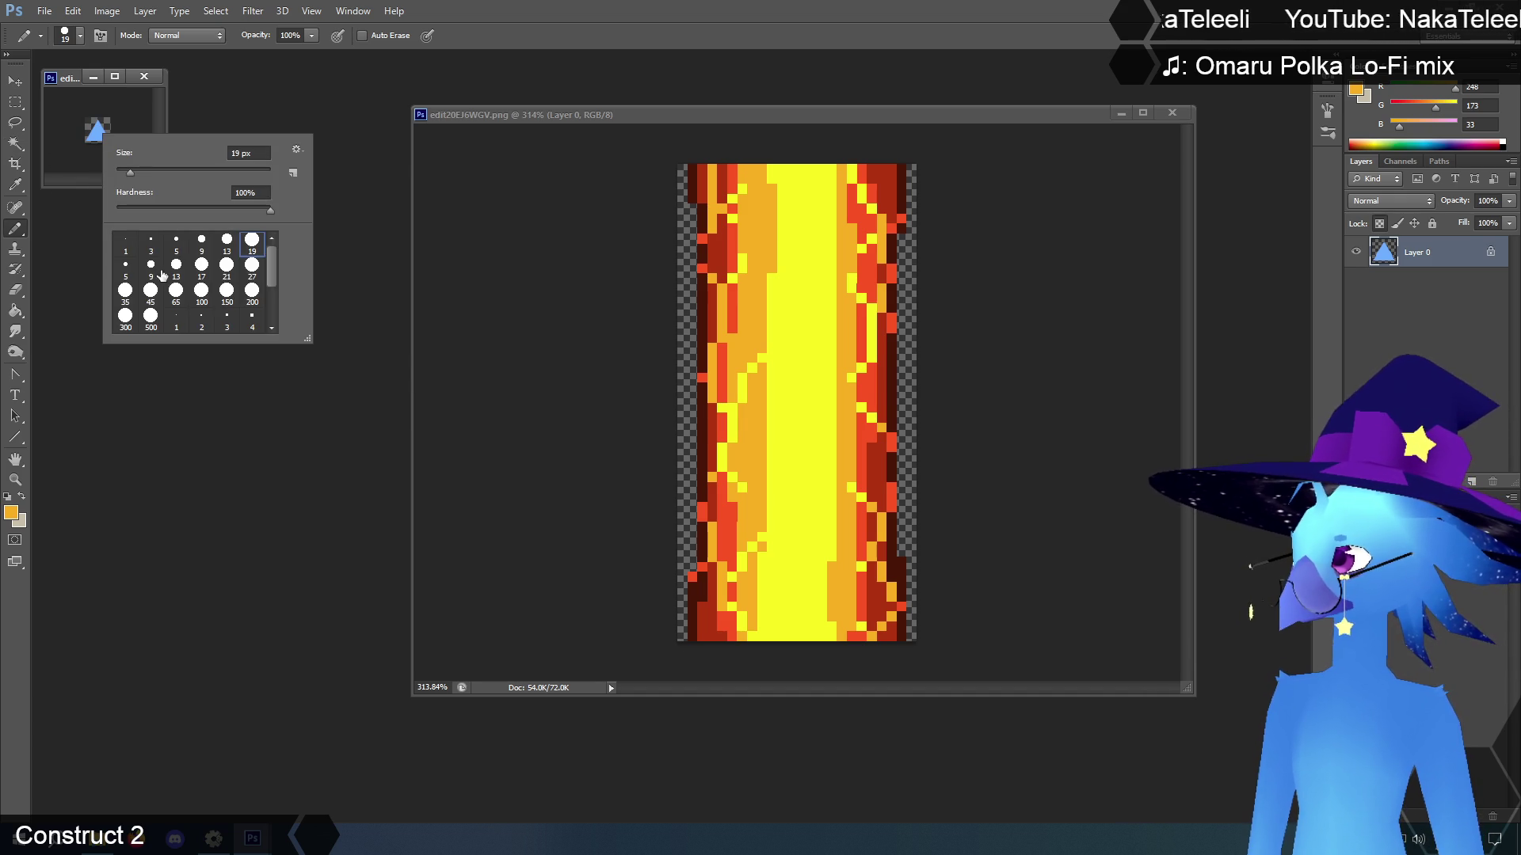
pyautogui.click(127, 291)
pyautogui.click(93, 118)
pyautogui.moveTo(95, 123); pyautogui.dragTo(83, 155)
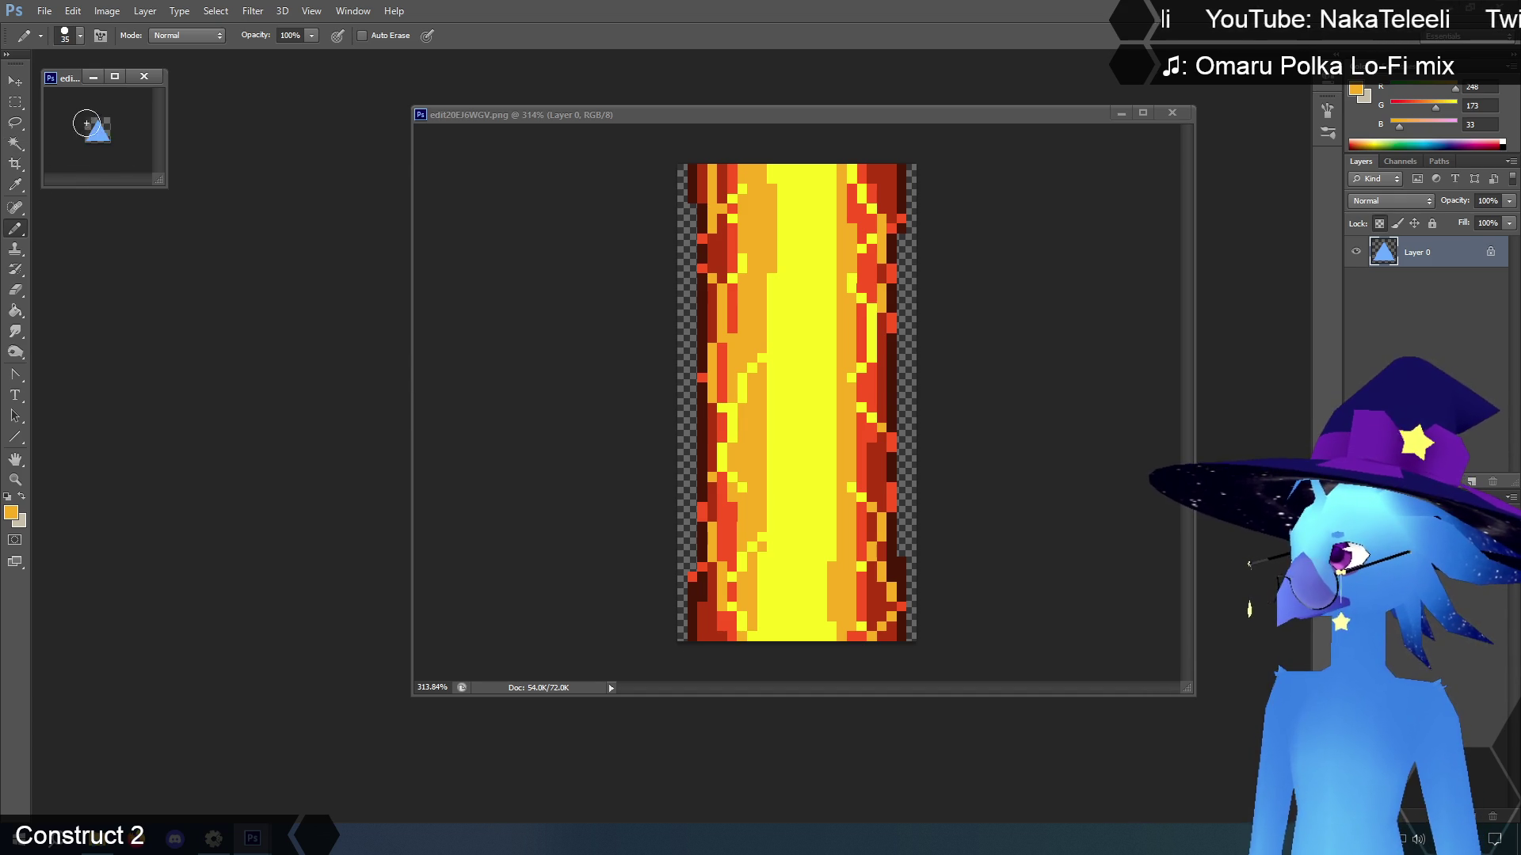
# Save and close the orange triangle, then accept it as frame 1 in Construct 2
pyautogui.click(46, 12)
pyautogui.click(119, 188)
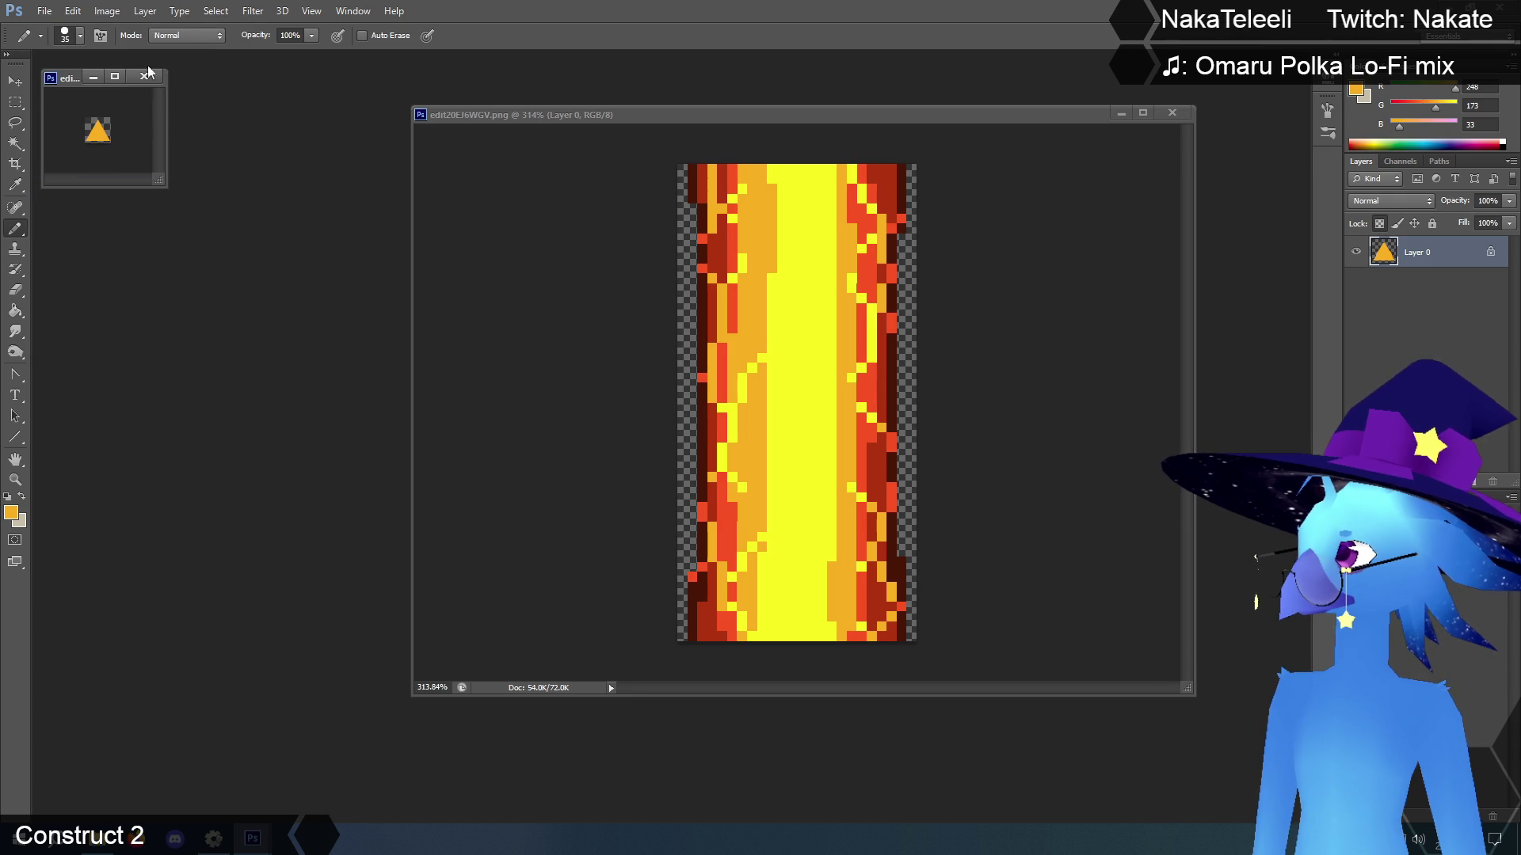
pyautogui.click(143, 78)
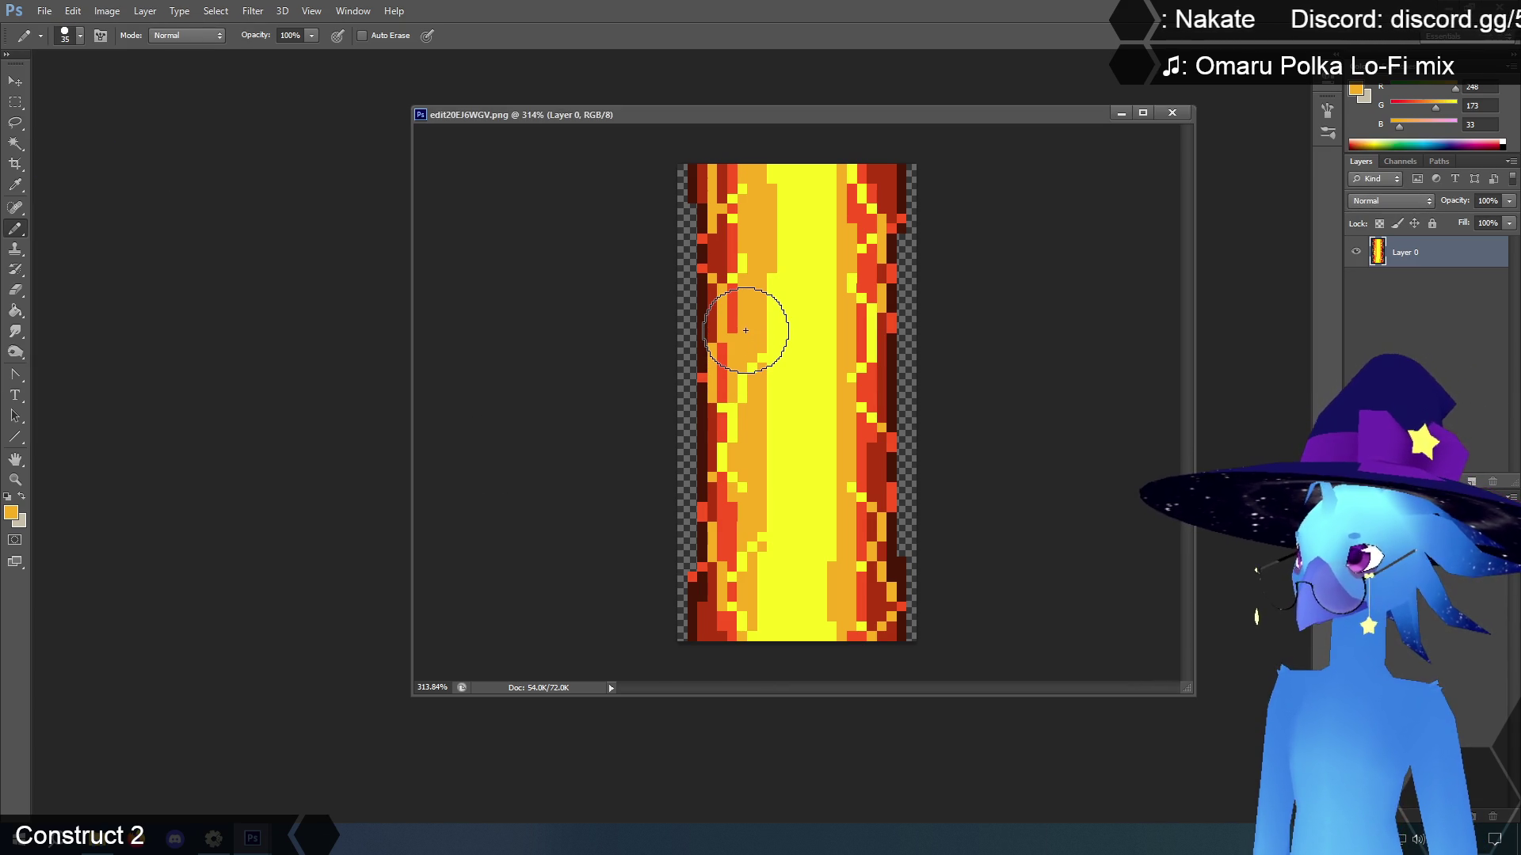
pyautogui.click(214, 841)
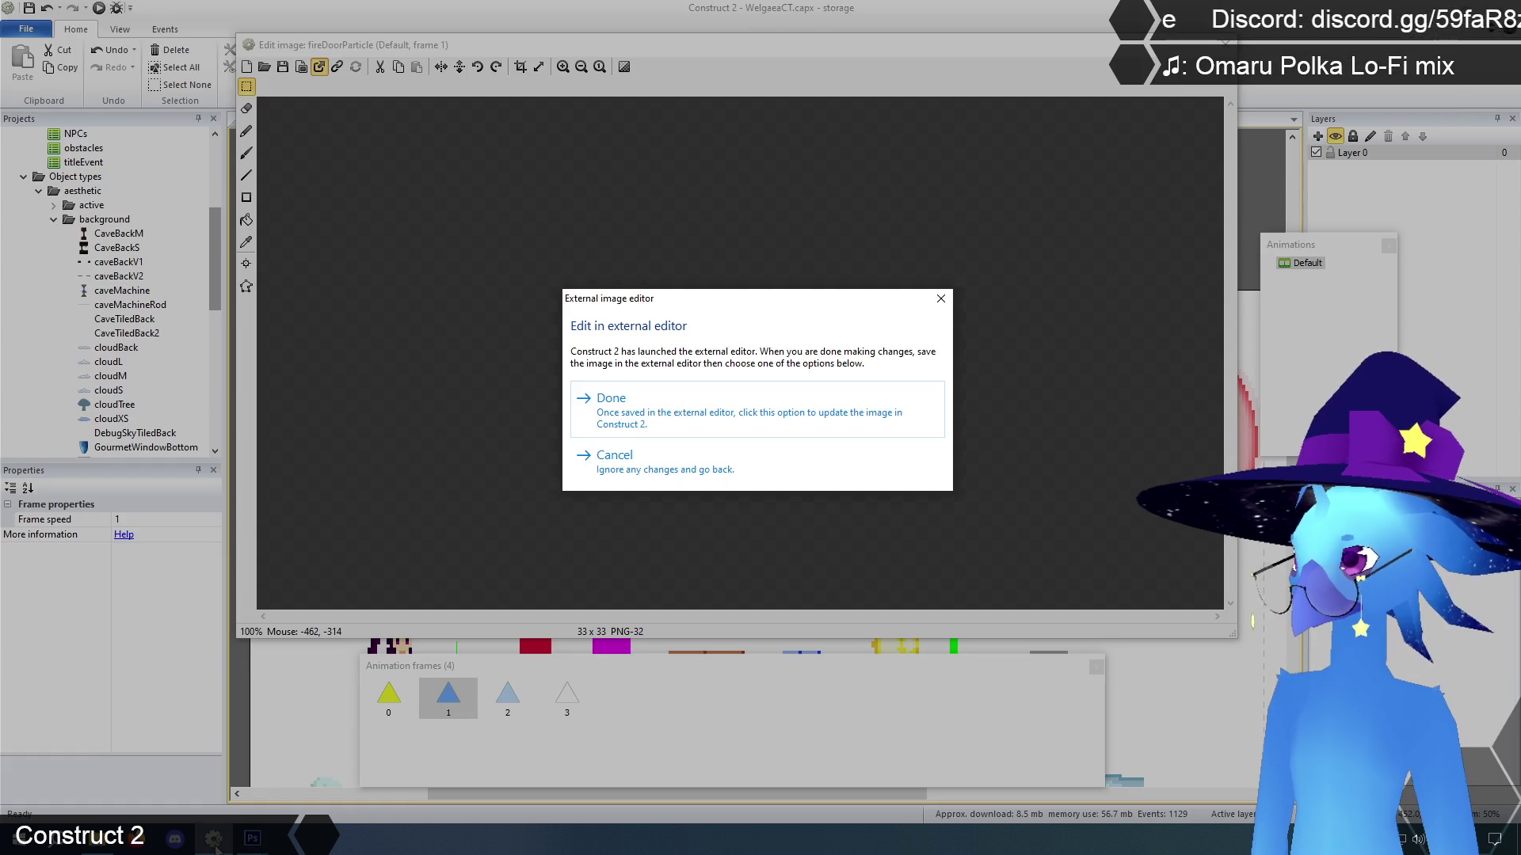
pyautogui.click(645, 410)
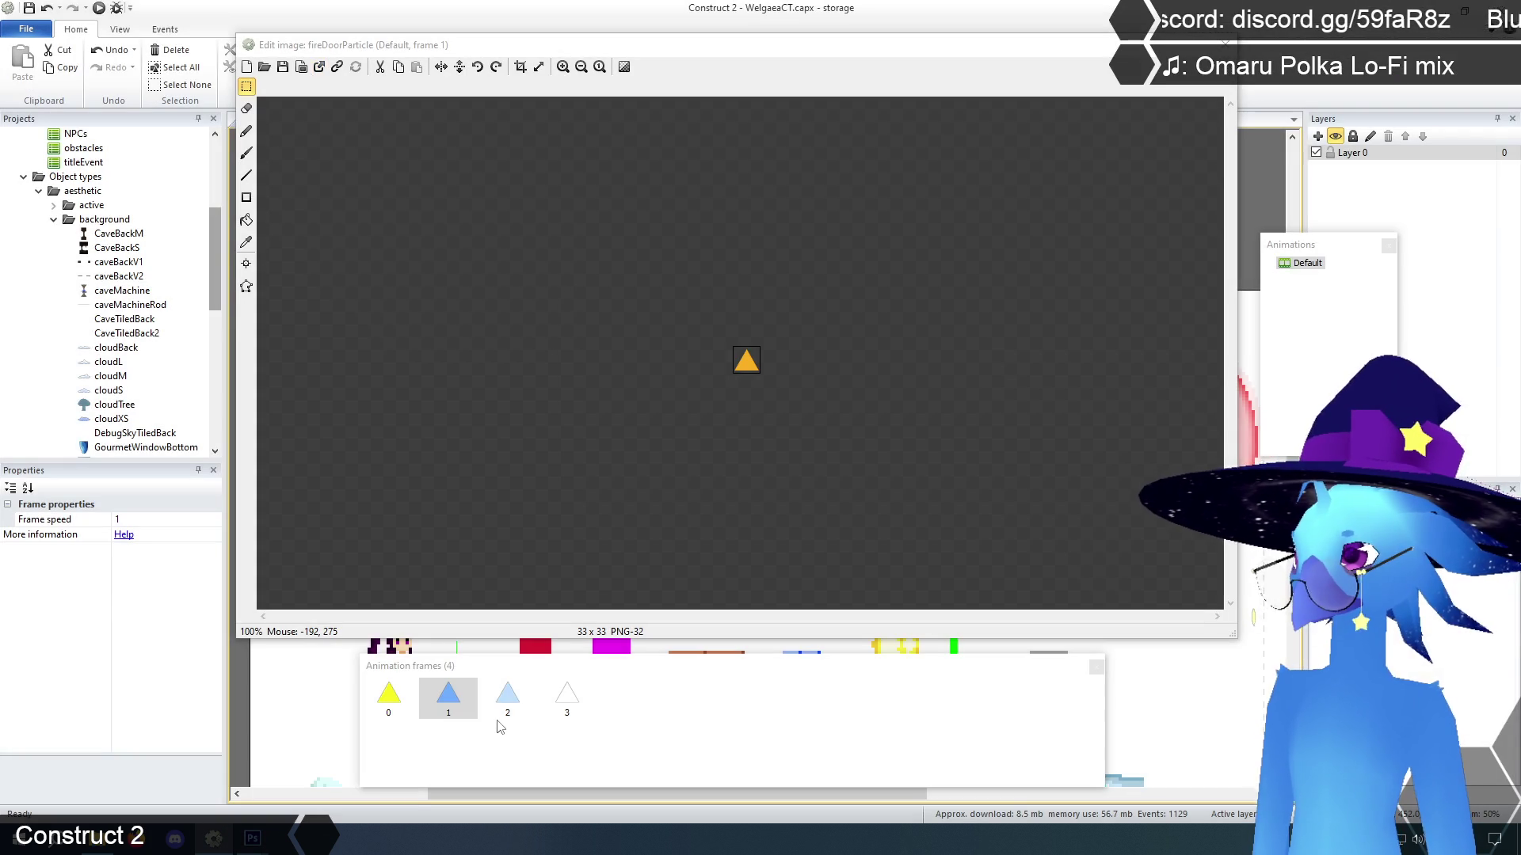
# Send frame 2 to Photoshop and eyedrop the red from the fire texture
pyautogui.click(514, 692)
pyautogui.click(319, 66)
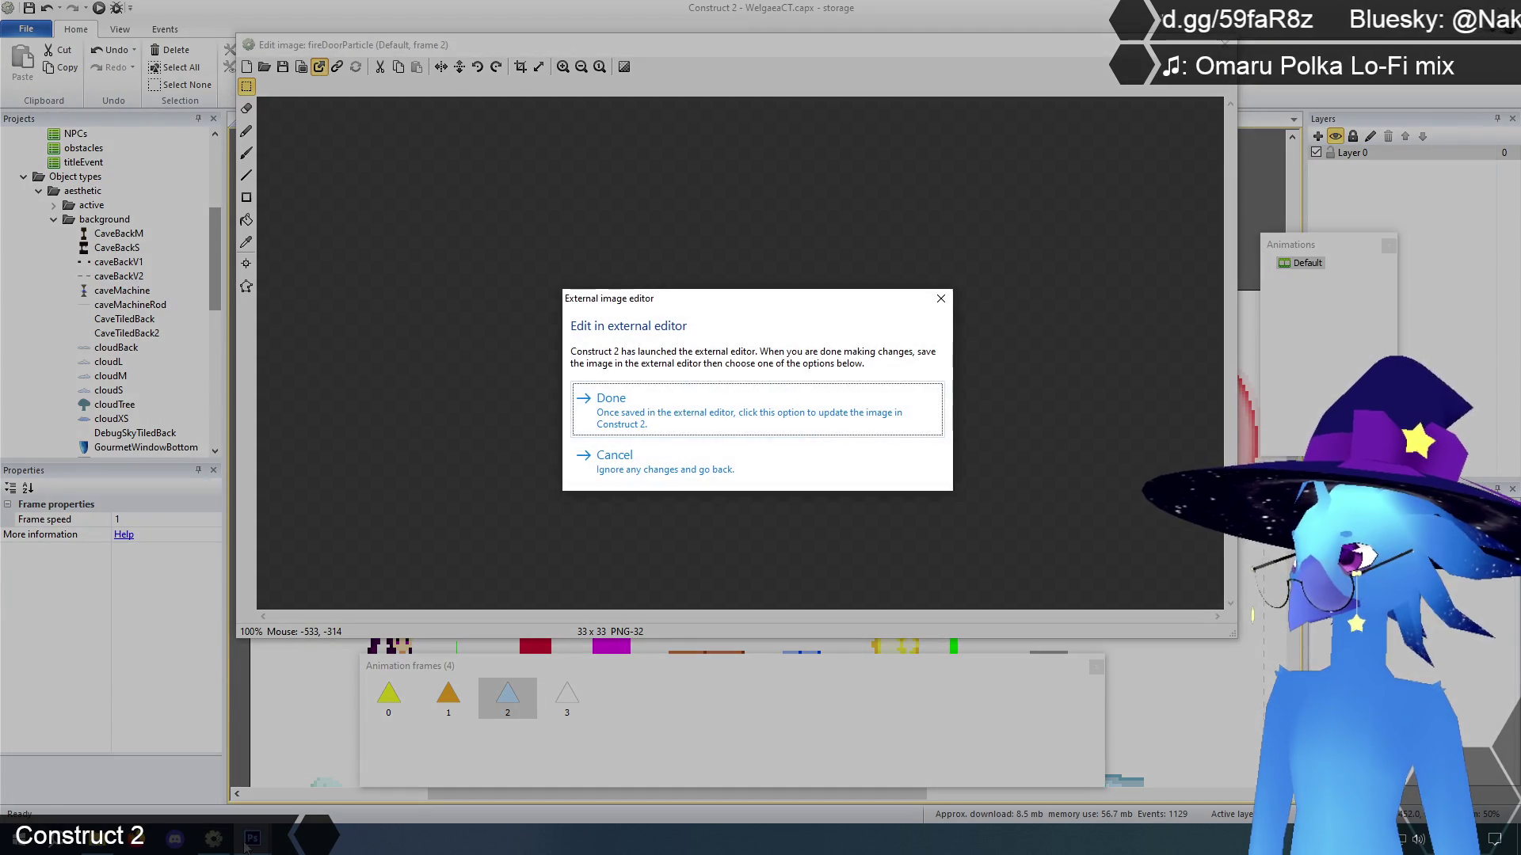
pyautogui.moveTo(250, 841)
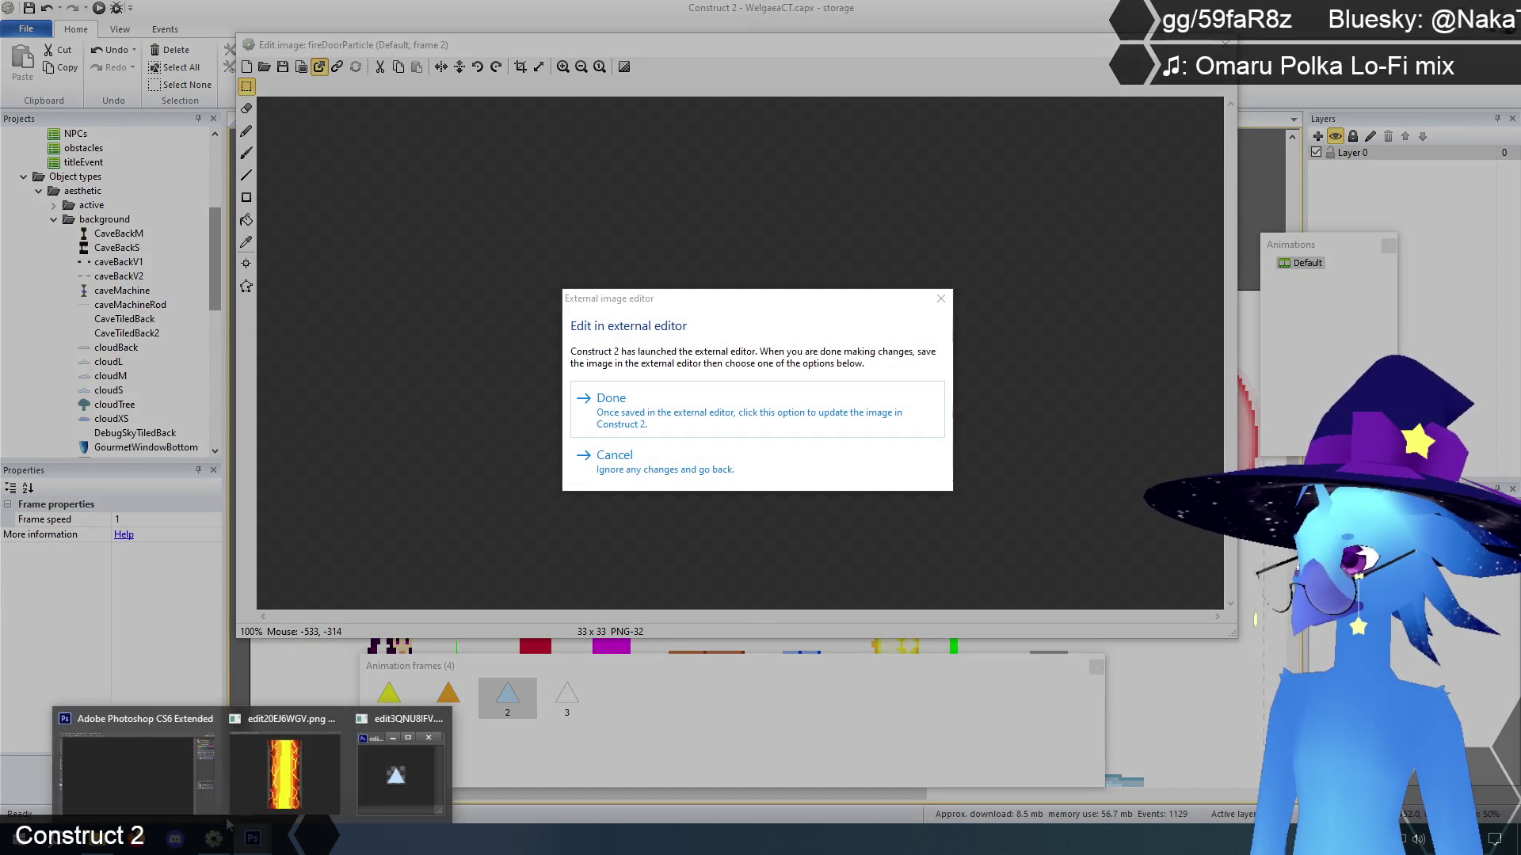
pyautogui.click(204, 813)
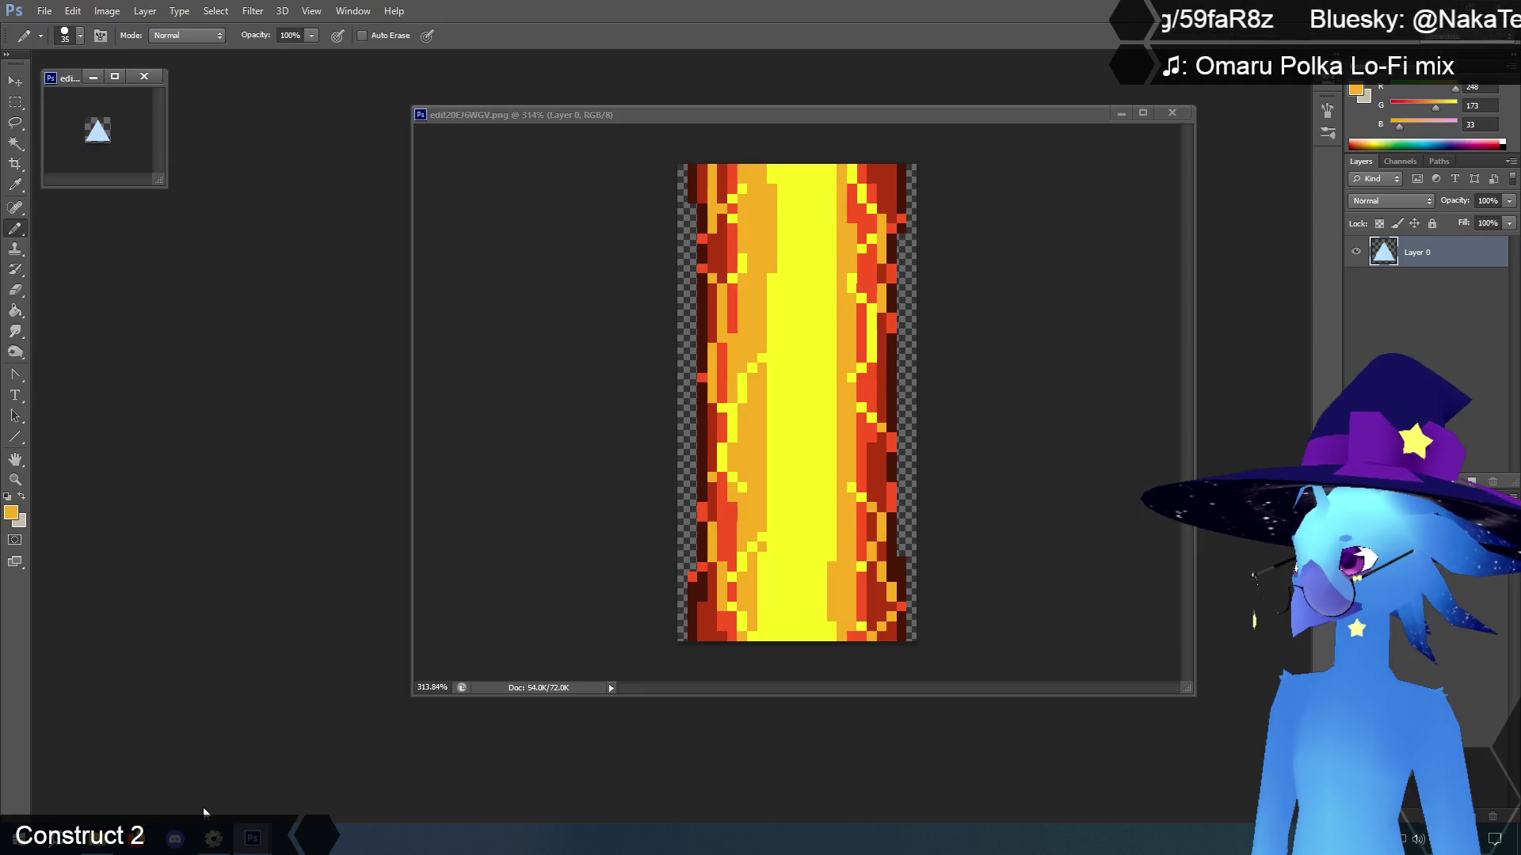
pyautogui.click(15, 186)
pyautogui.click(735, 238)
pyautogui.click(17, 229)
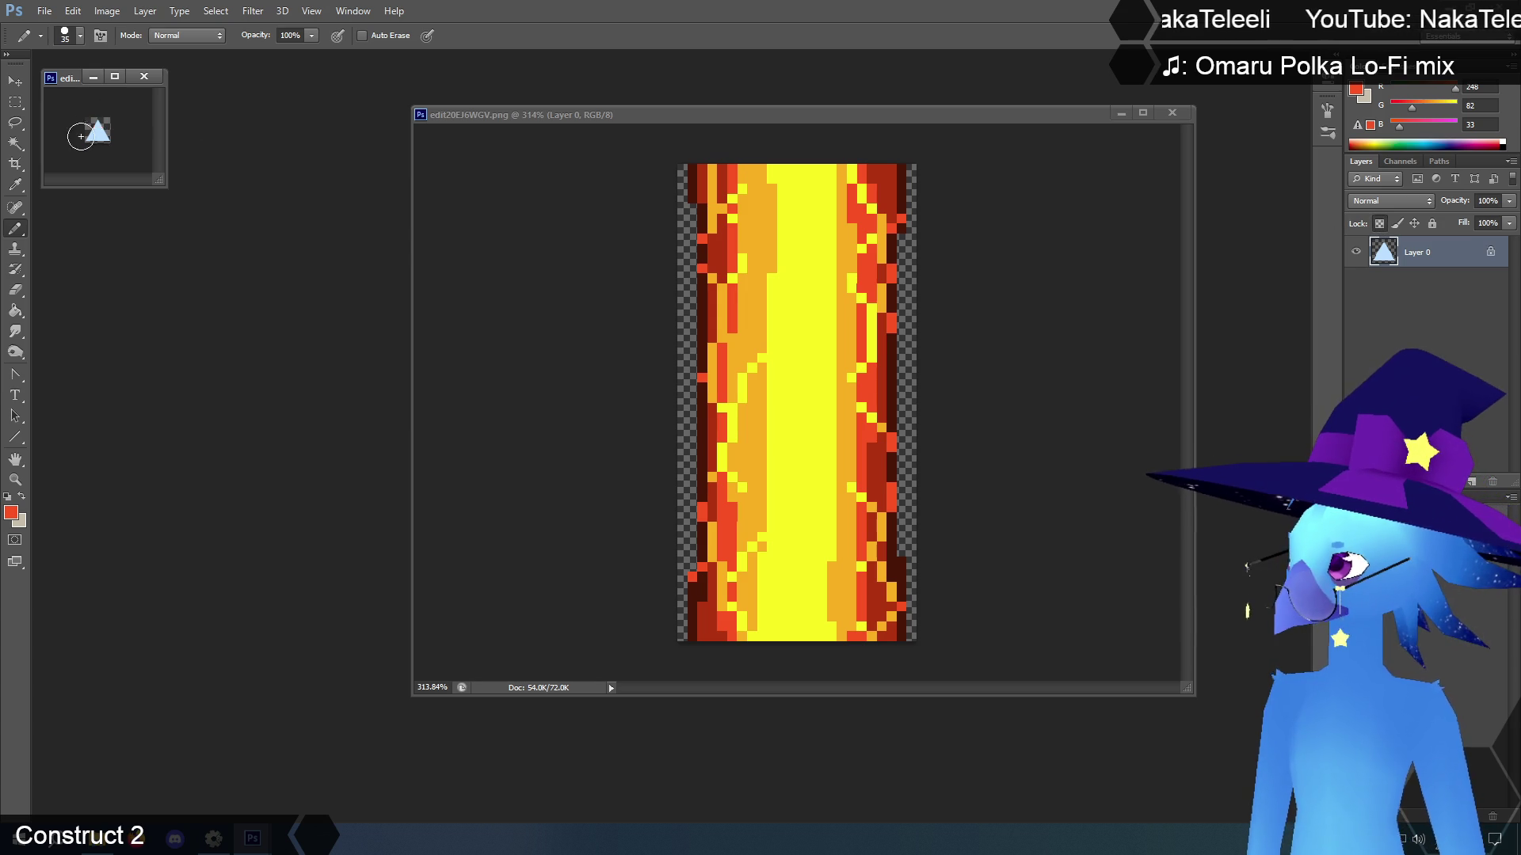
# Save and close the red triangle, loading it back as frame 2
pyautogui.click(43, 14)
pyautogui.click(71, 180)
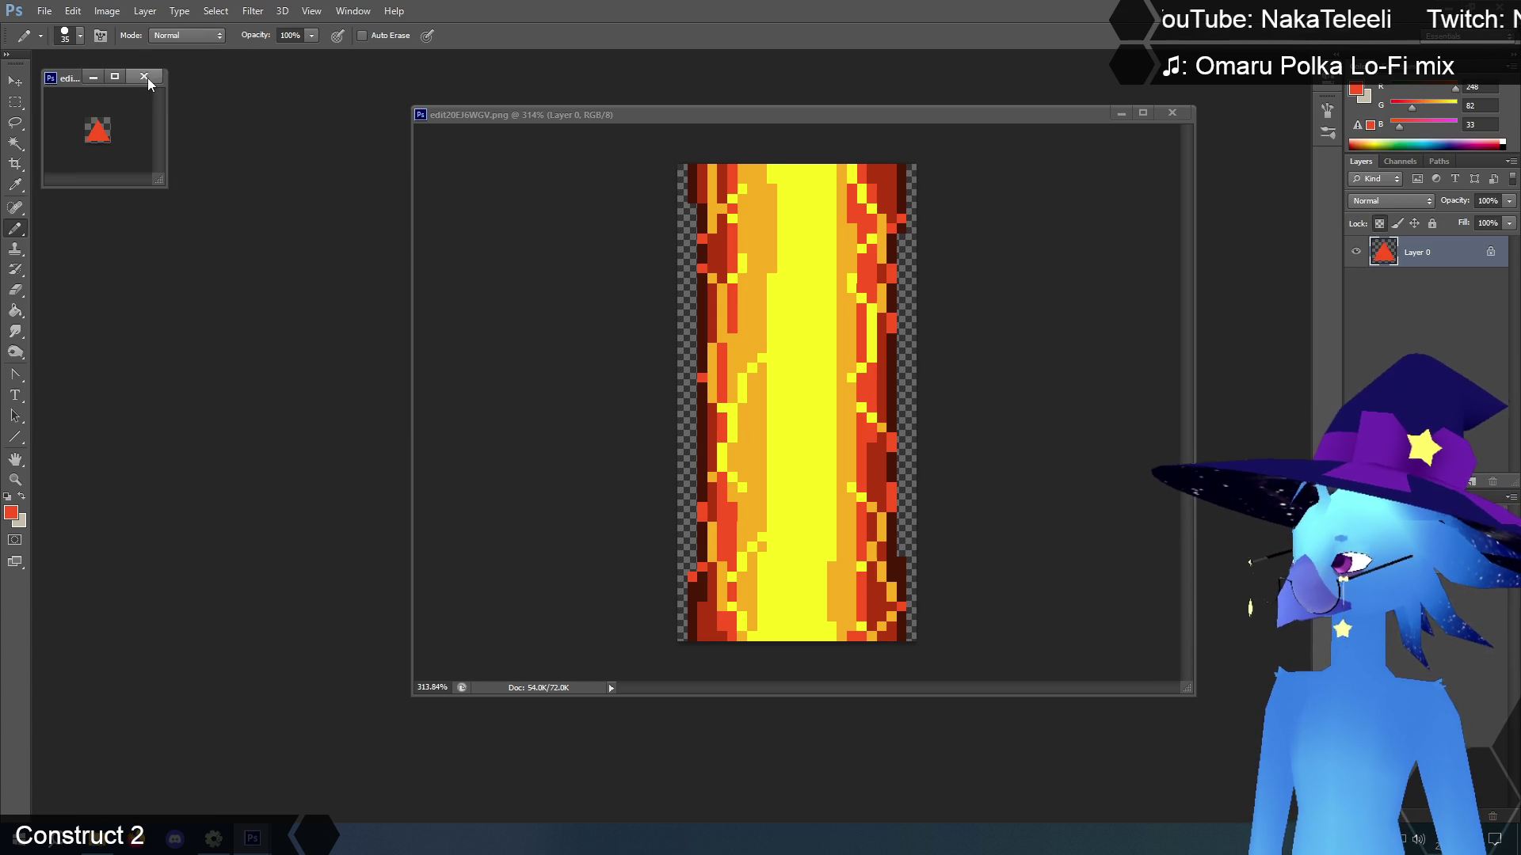
pyautogui.click(145, 77)
pyautogui.click(214, 841)
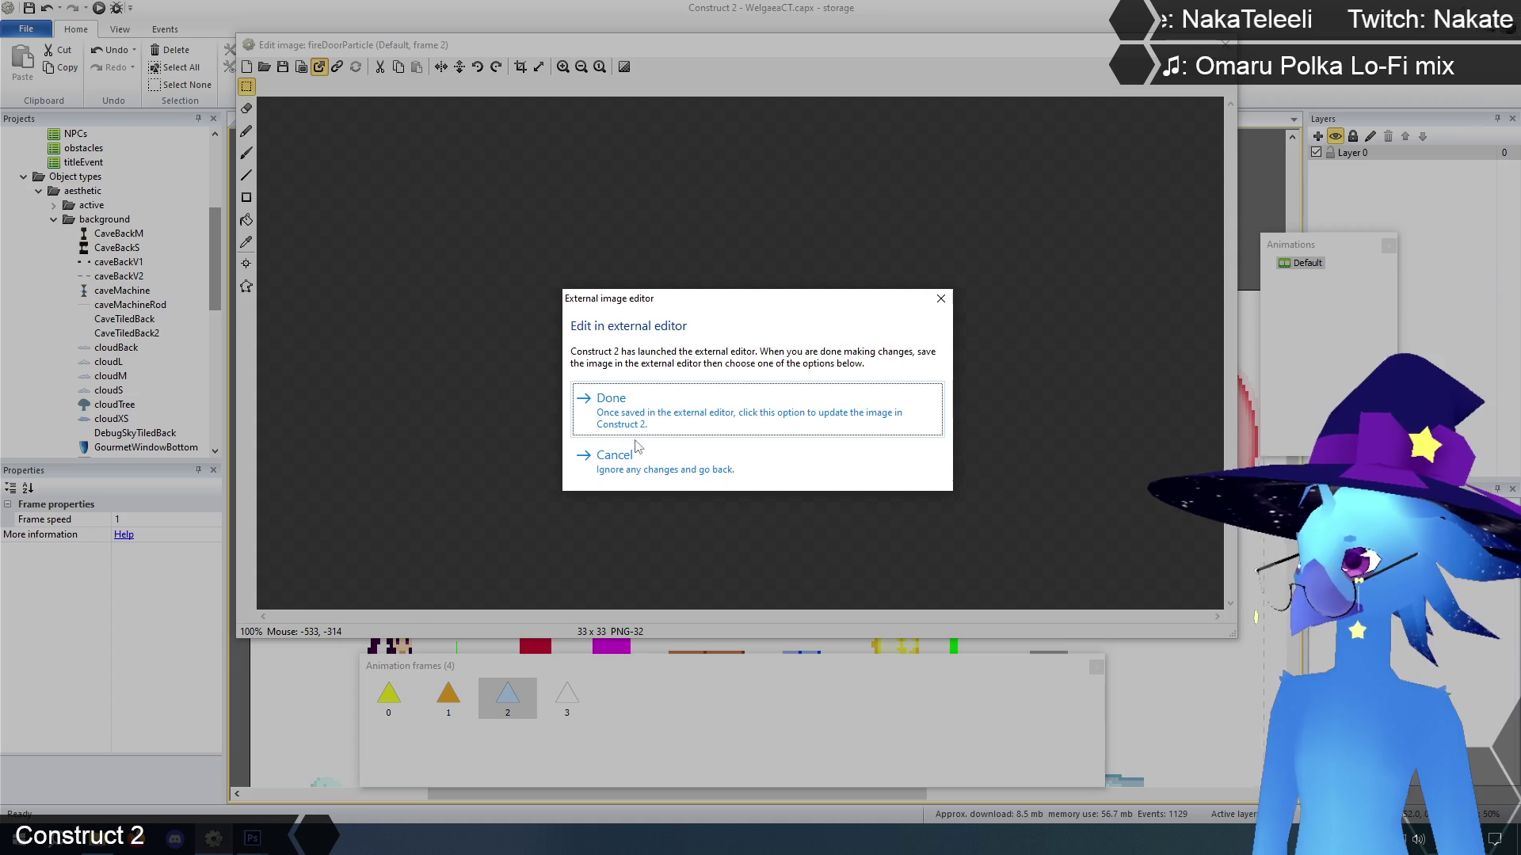
pyautogui.click(641, 414)
# Duplicate frame 3 into a new frame 4
pyautogui.click(564, 697)
pyautogui.rightClick(567, 705)
pyautogui.click(602, 712)
pyautogui.click(508, 697)
pyautogui.click(566, 697)
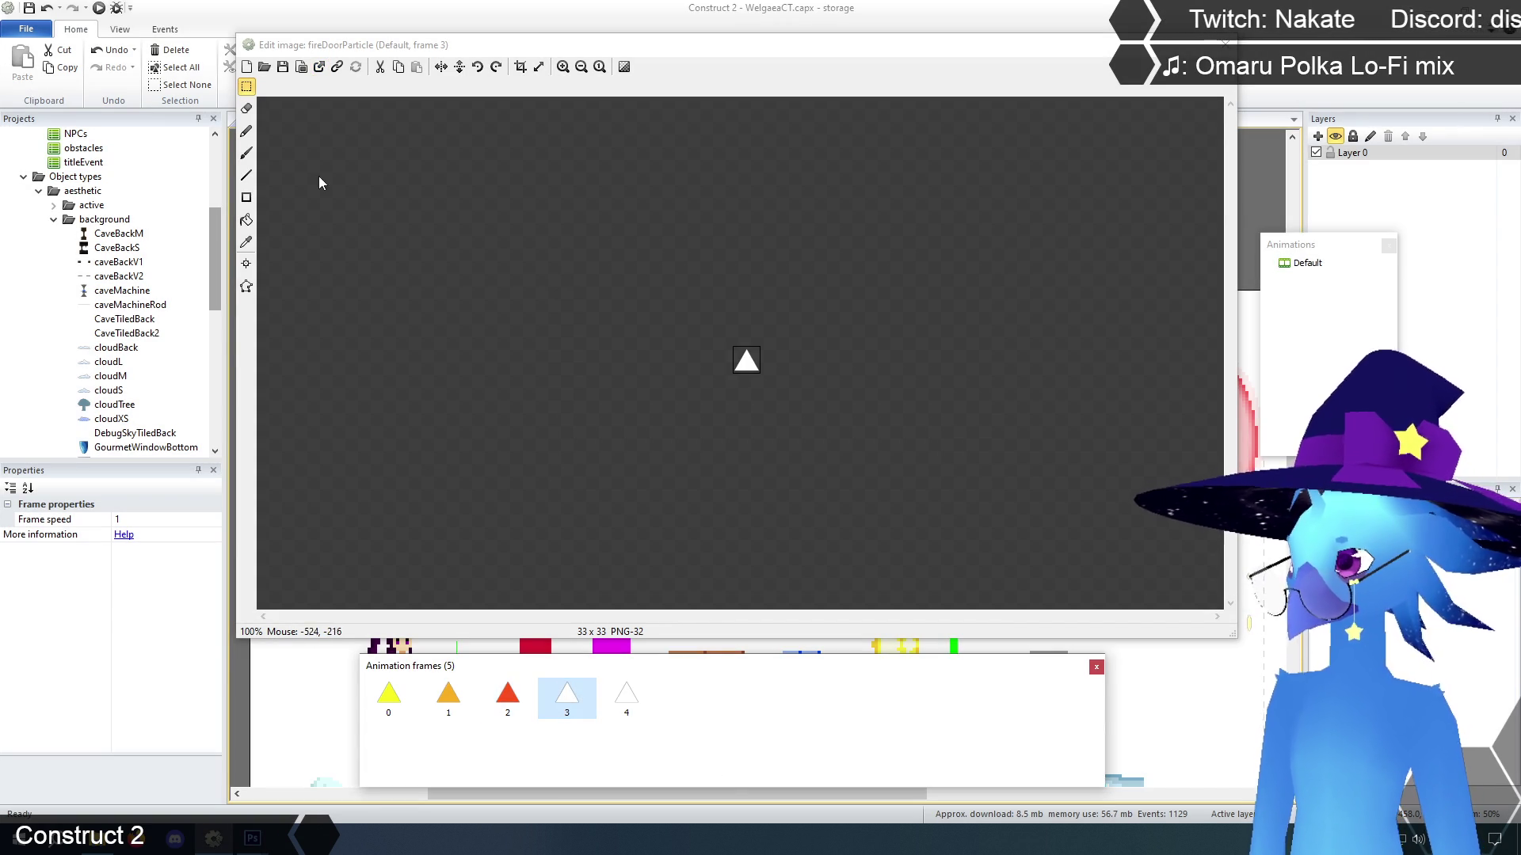
# Recolour frame 3's triangle with a darker lava red, save it and load it back
pyautogui.click(319, 67)
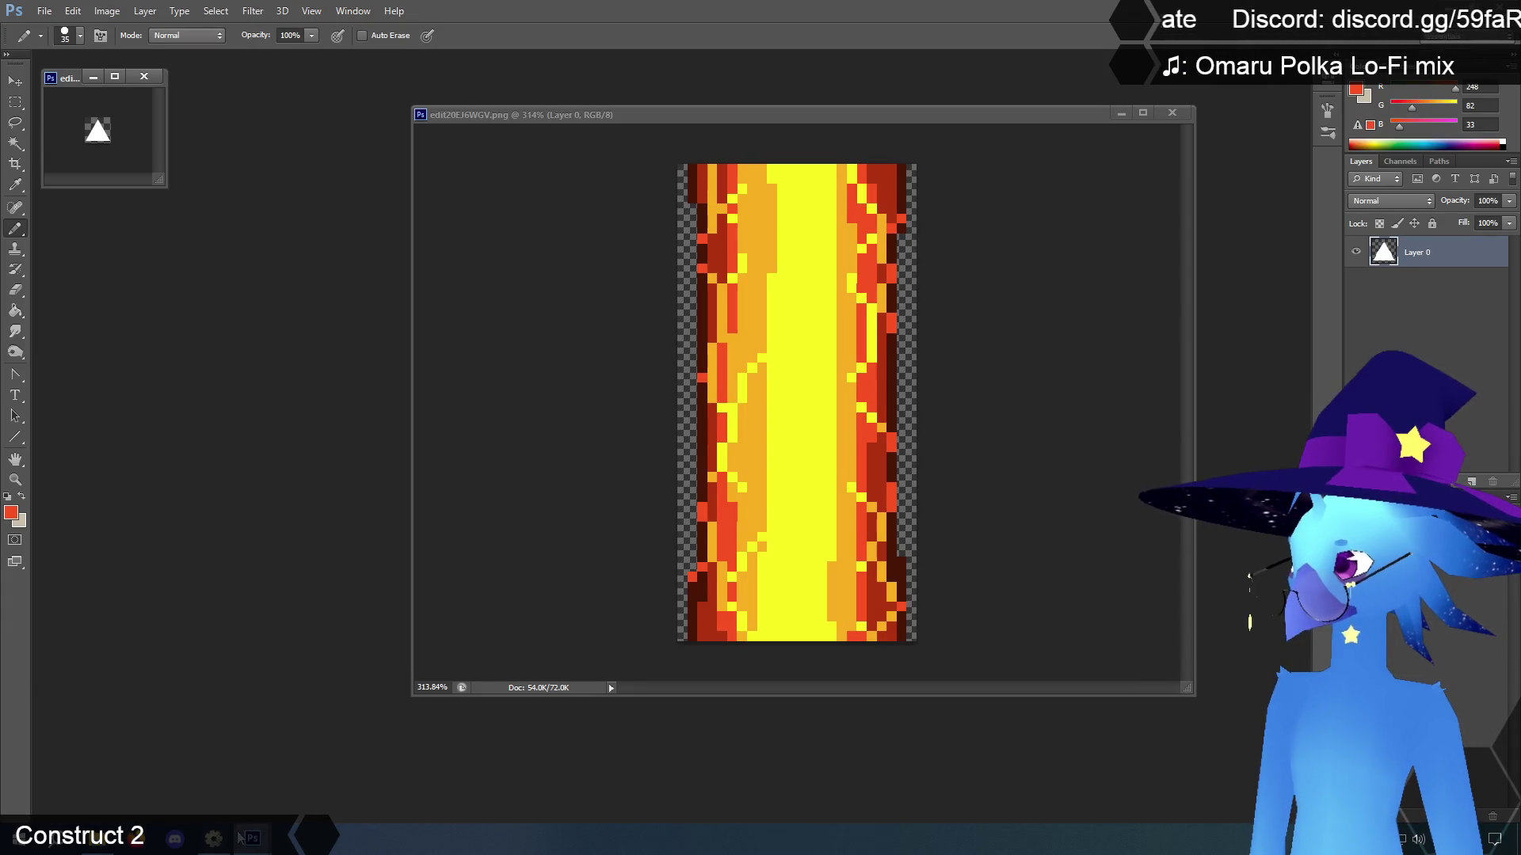
pyautogui.click(17, 186)
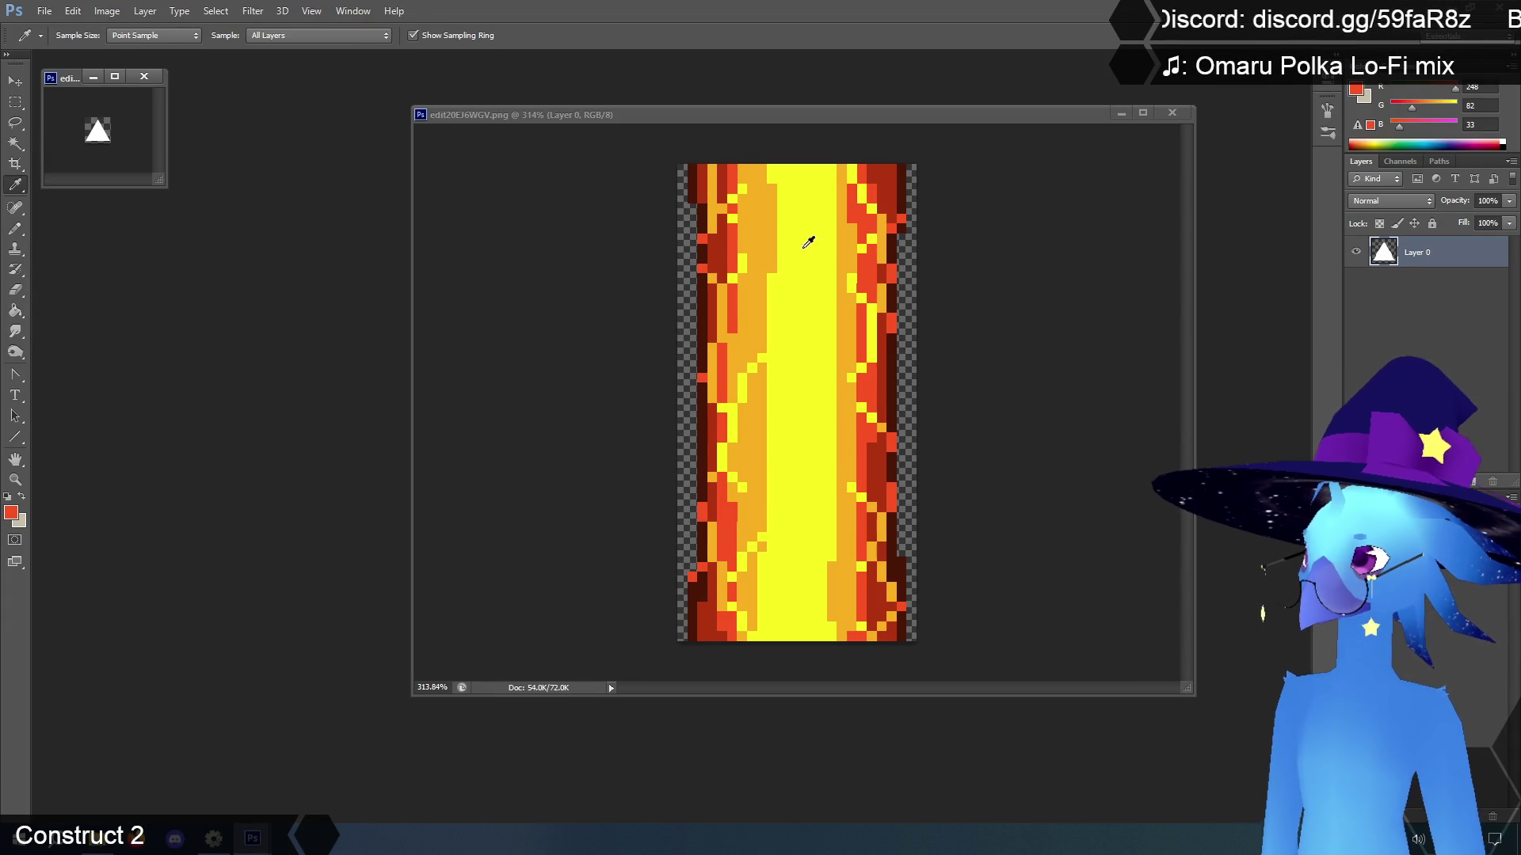
pyautogui.click(711, 247)
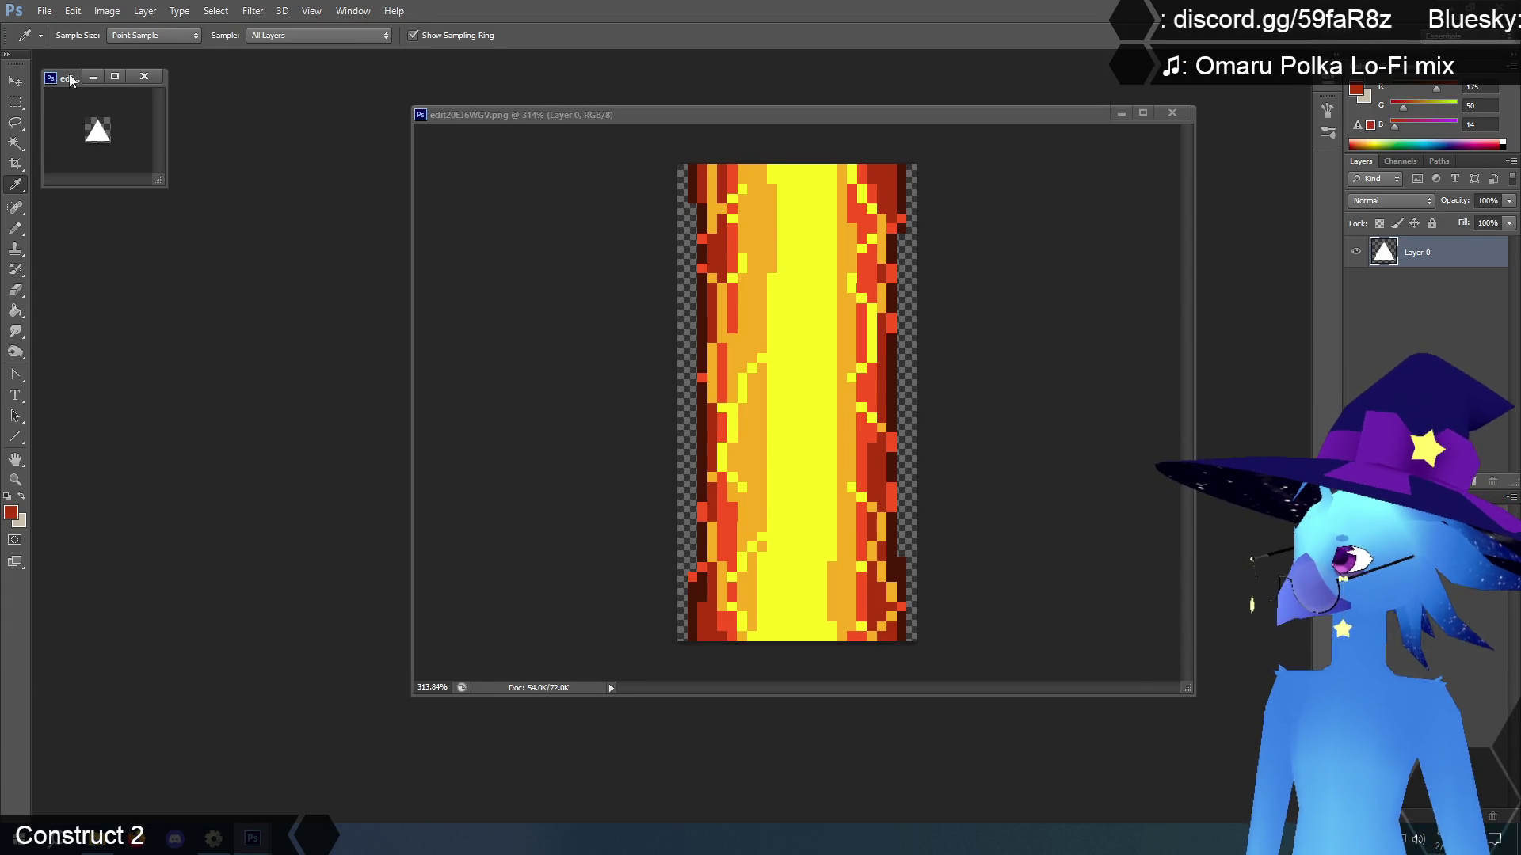
pyautogui.click(14, 228)
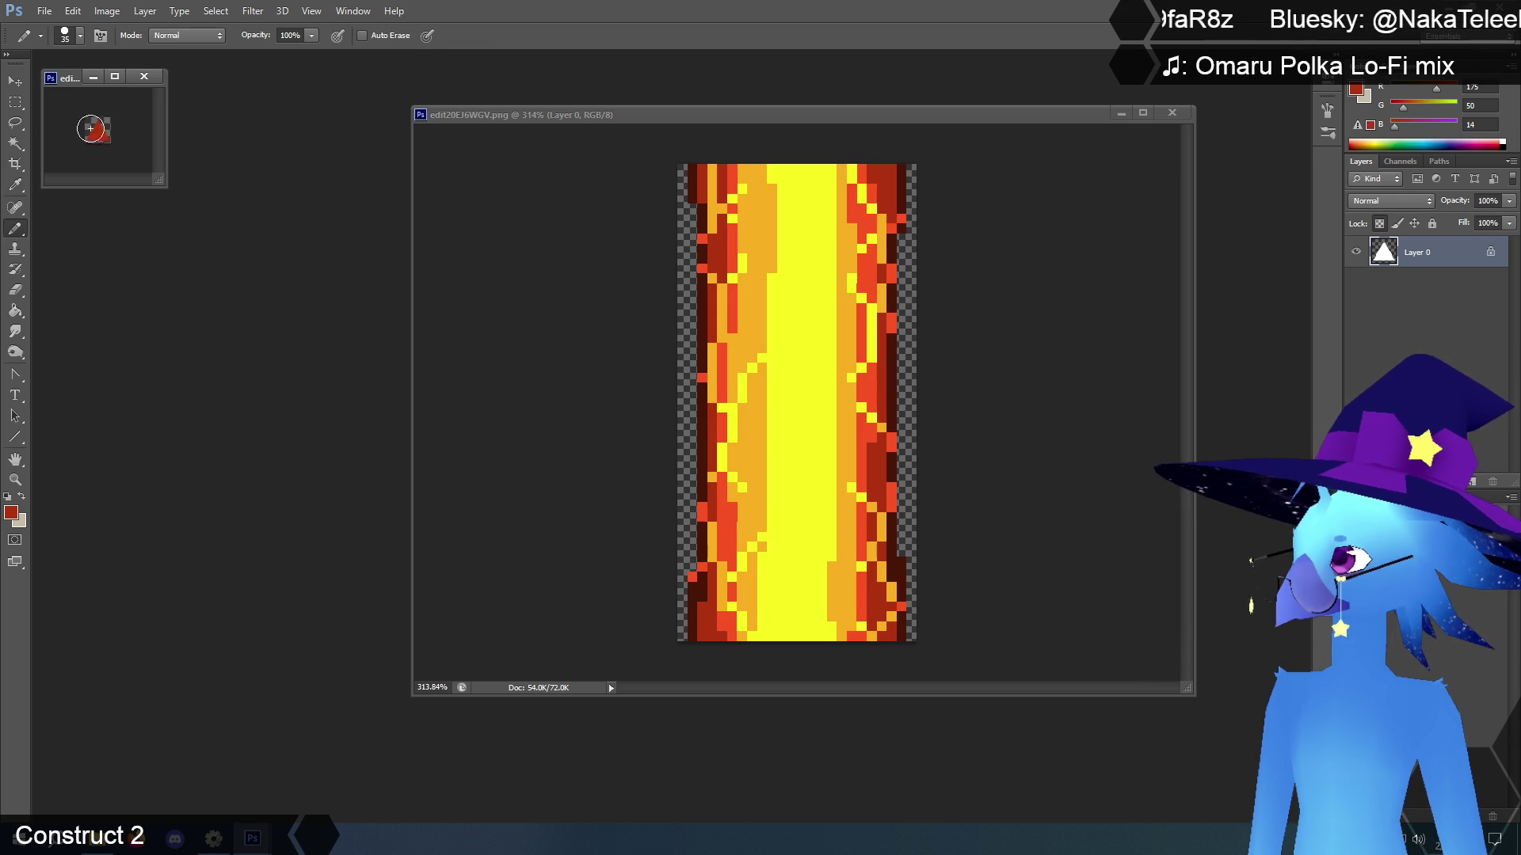
pyautogui.click(47, 12)
pyautogui.click(71, 159)
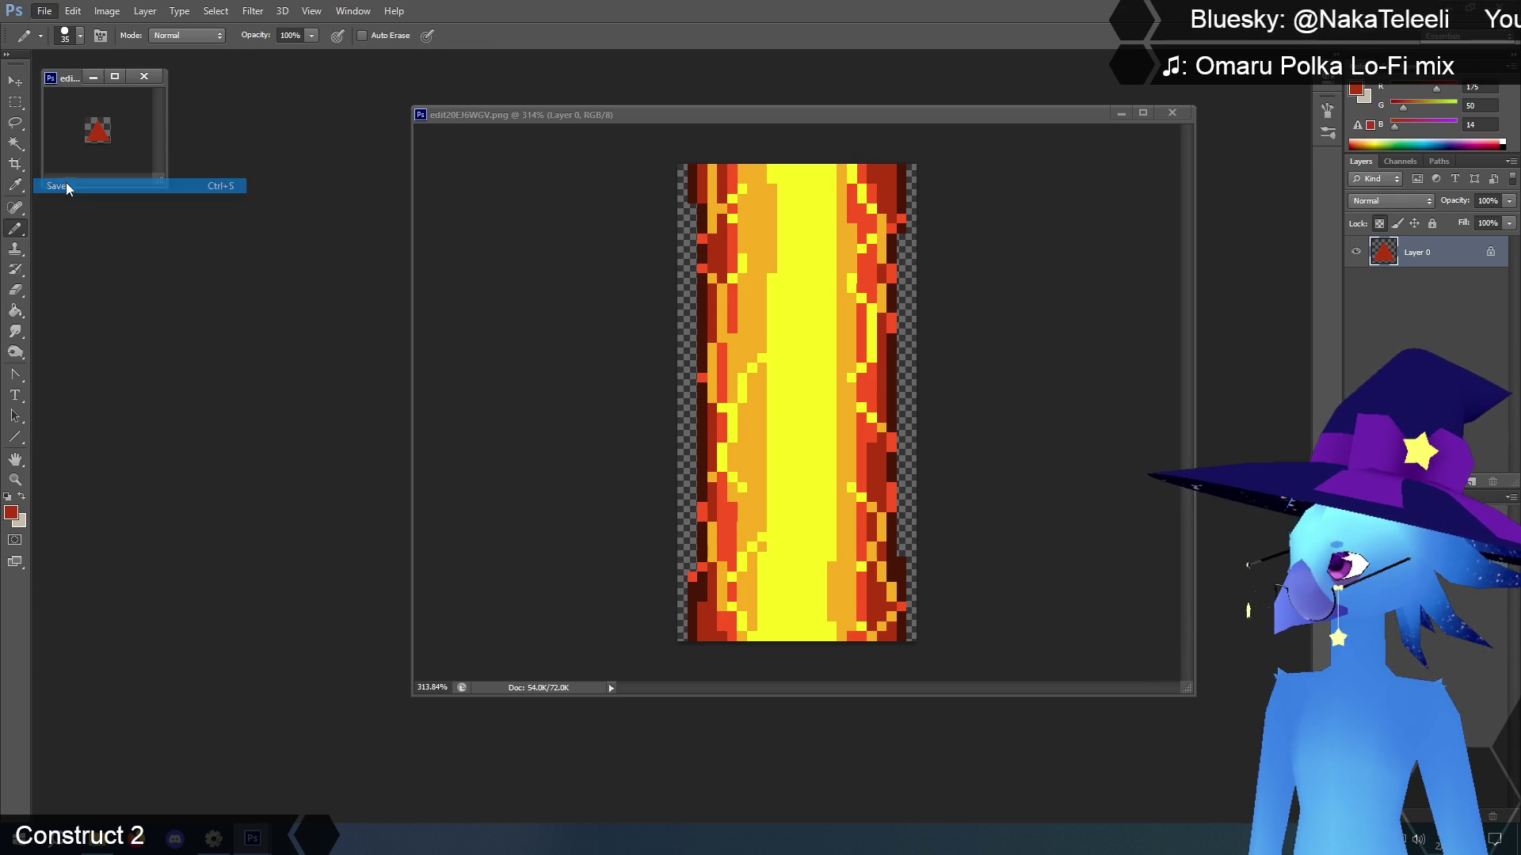
pyautogui.click(214, 836)
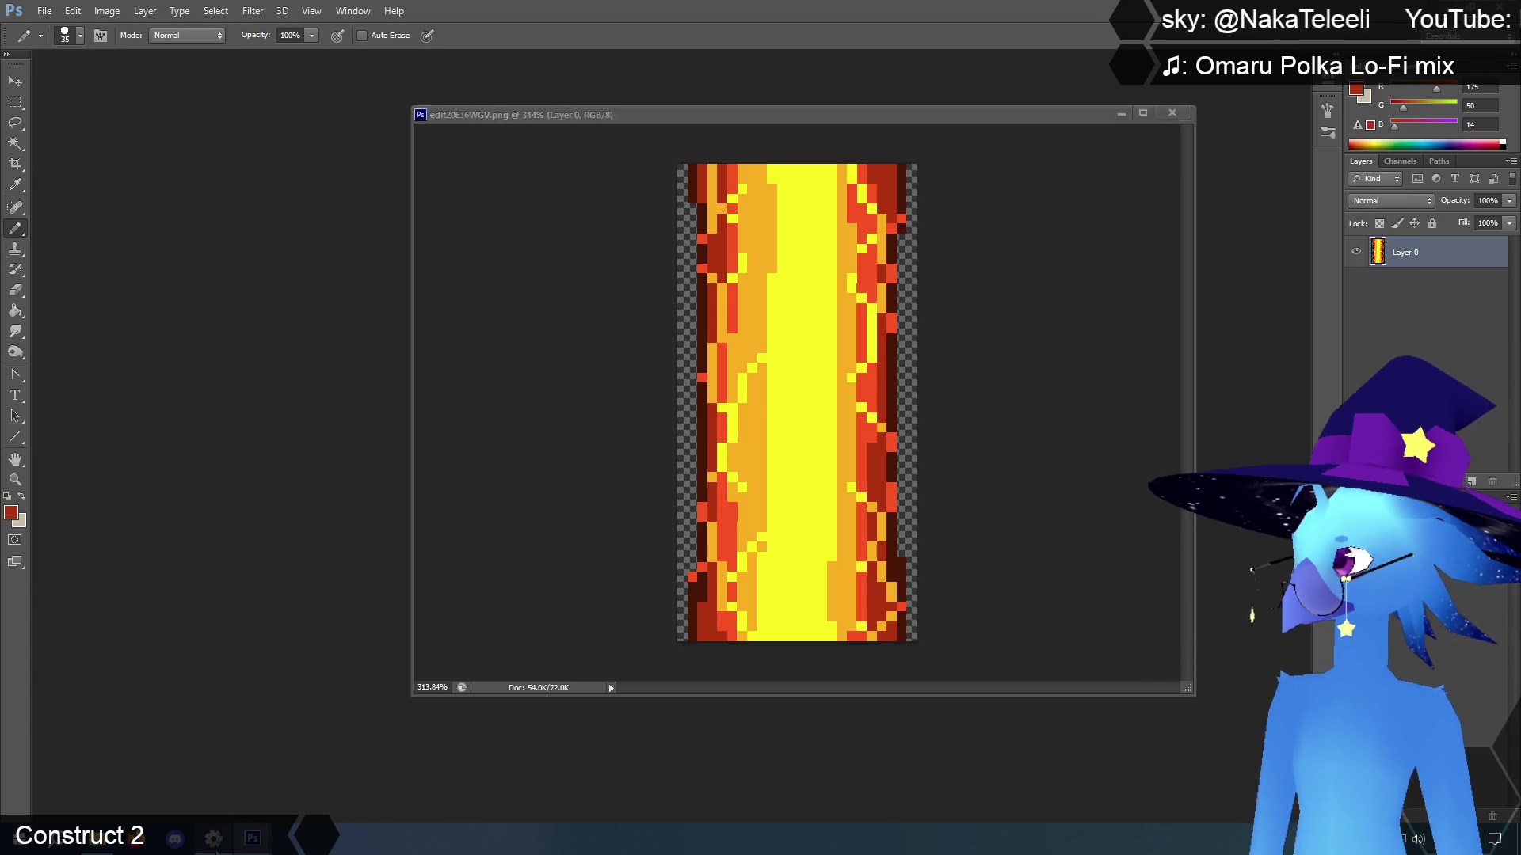
pyautogui.click(645, 403)
pyautogui.click(621, 701)
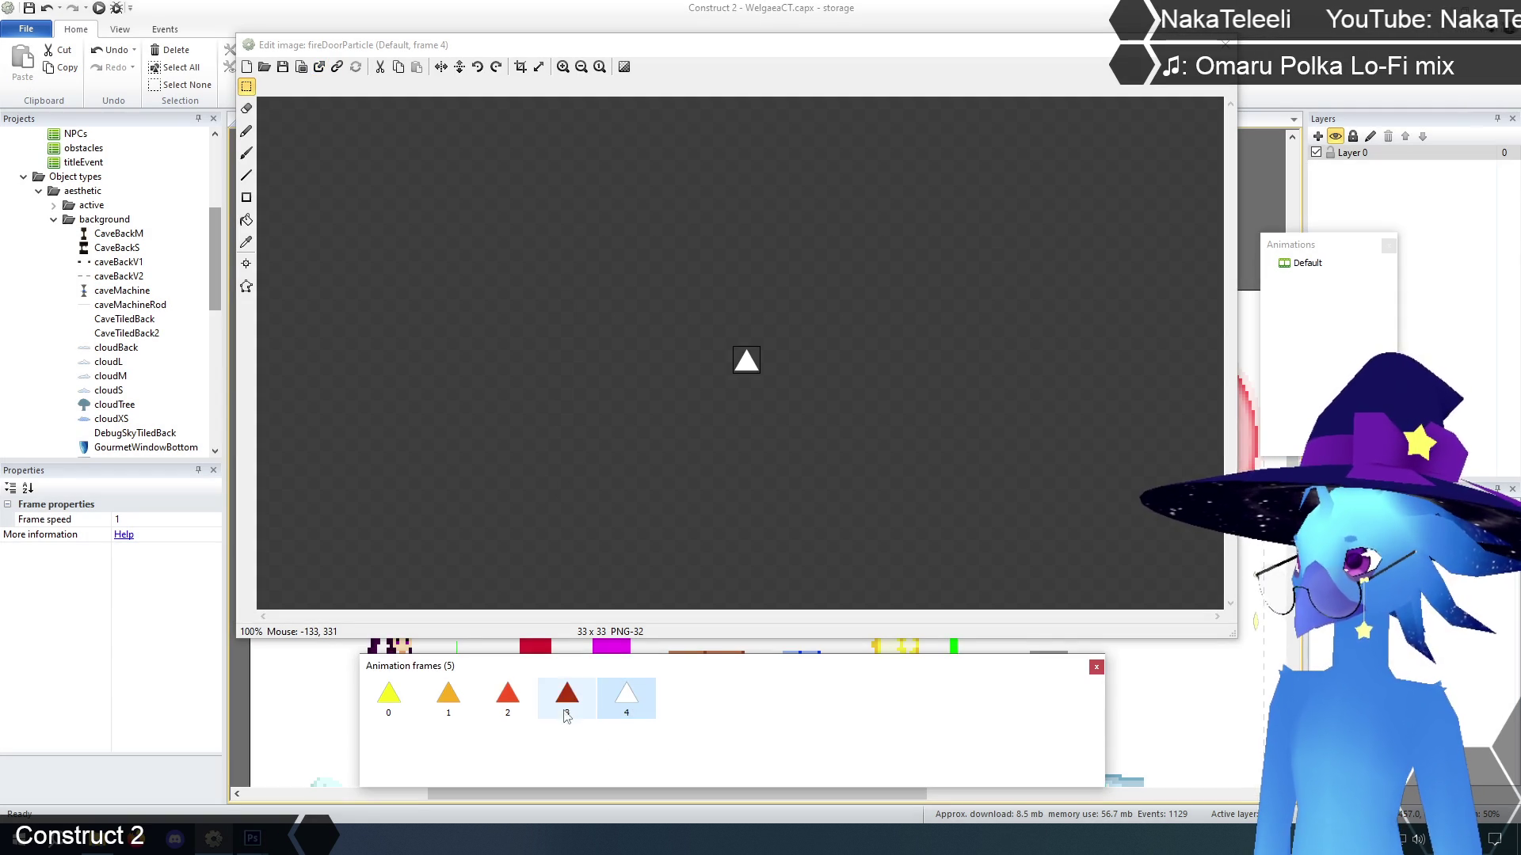
# Paint frame 4's white triangle dark maroon sampled from the lava edge
pyautogui.click(318, 68)
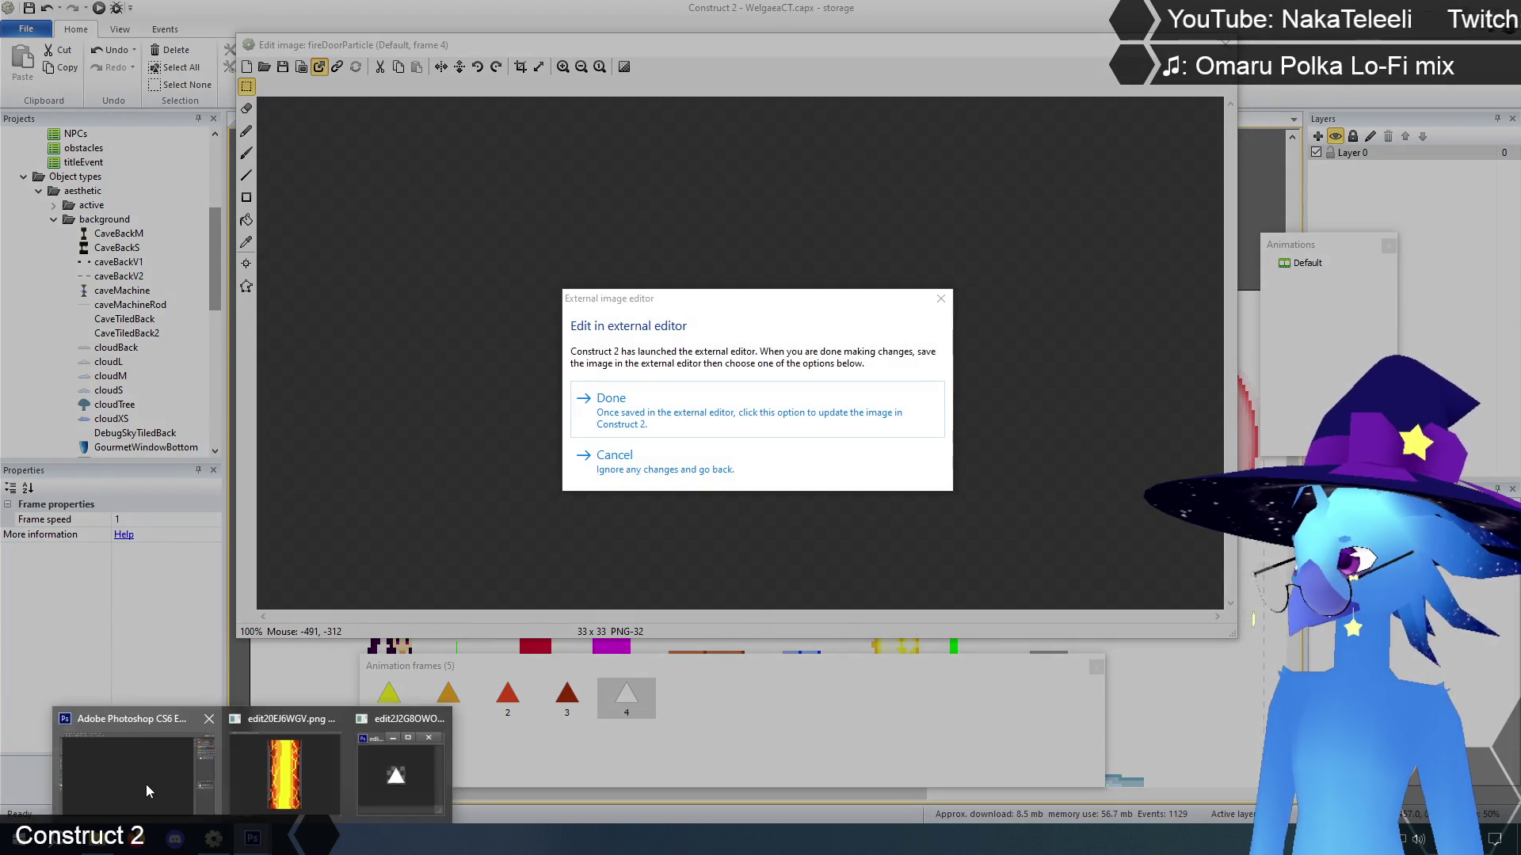
pyautogui.click(246, 841)
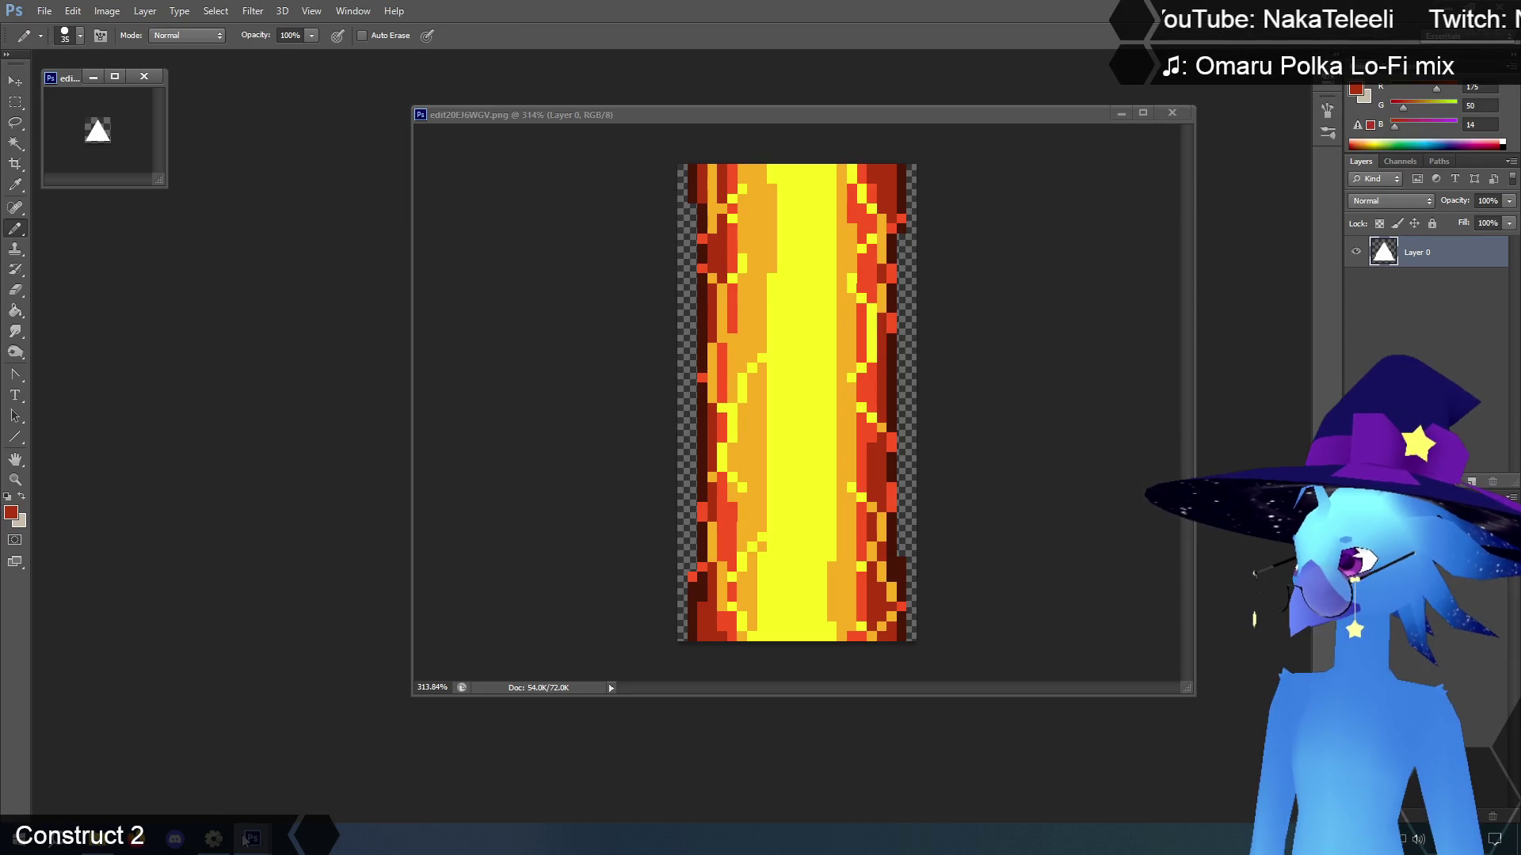
pyautogui.click(18, 186)
pyautogui.click(704, 290)
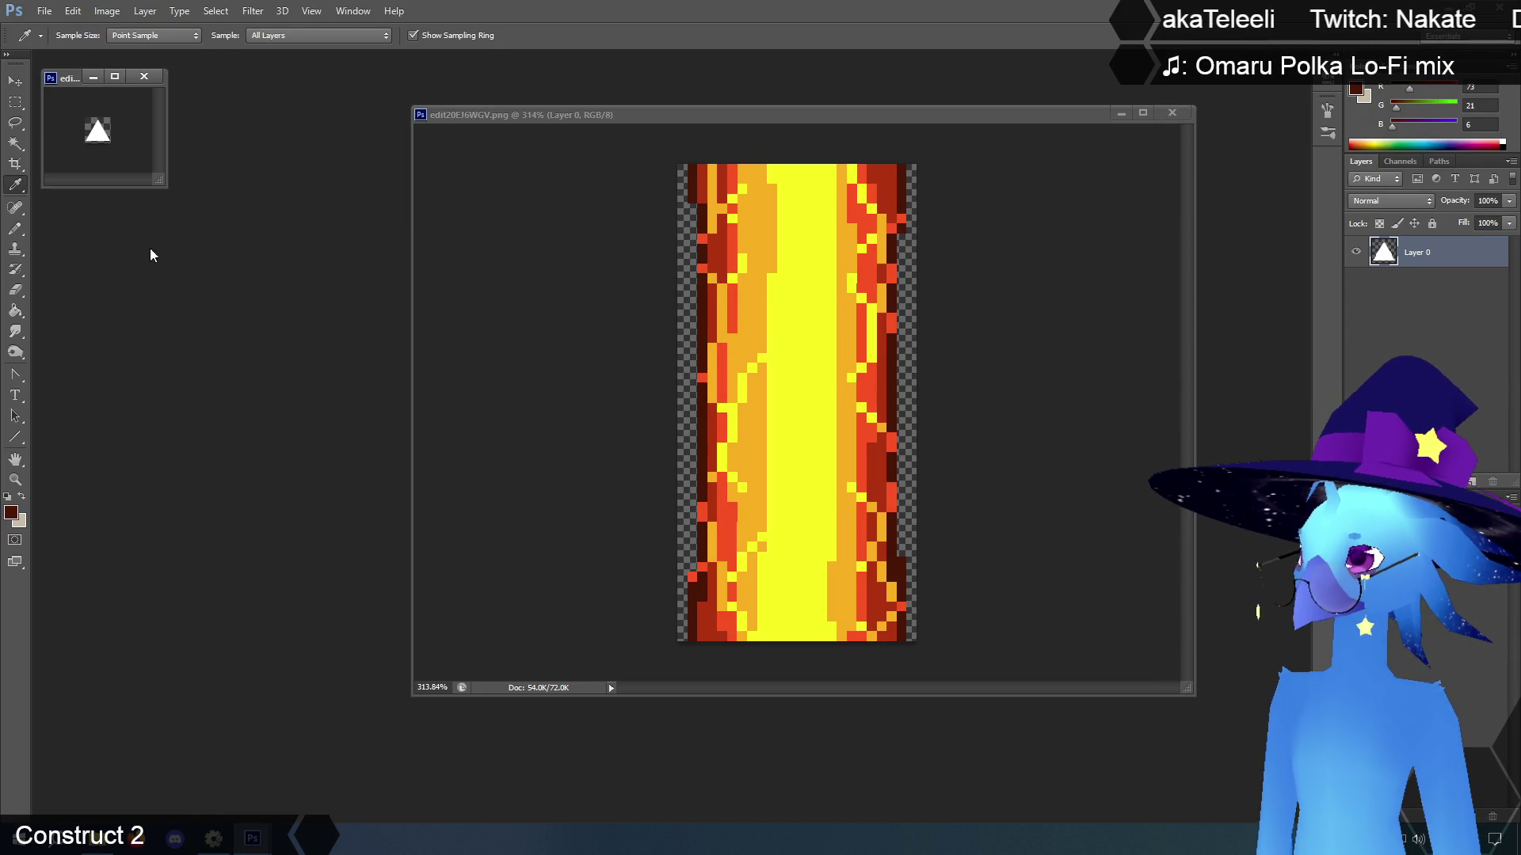
pyautogui.click(17, 228)
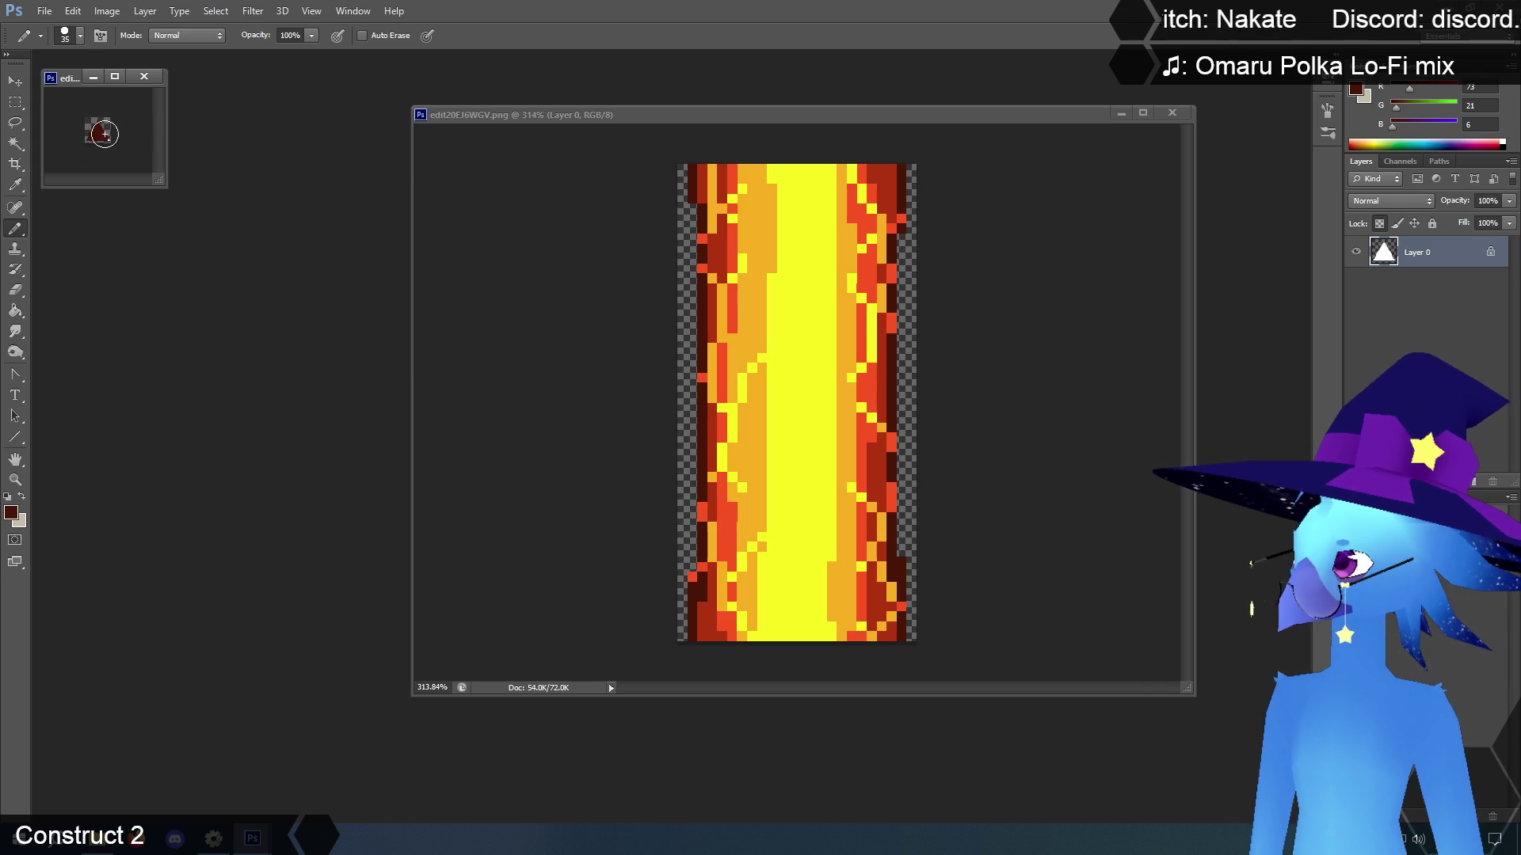
pyautogui.moveTo(103, 127); pyautogui.dragTo(111, 145)
# Save the maroon triangle, close both images, and accept it as frame 4
pyautogui.click(43, 11)
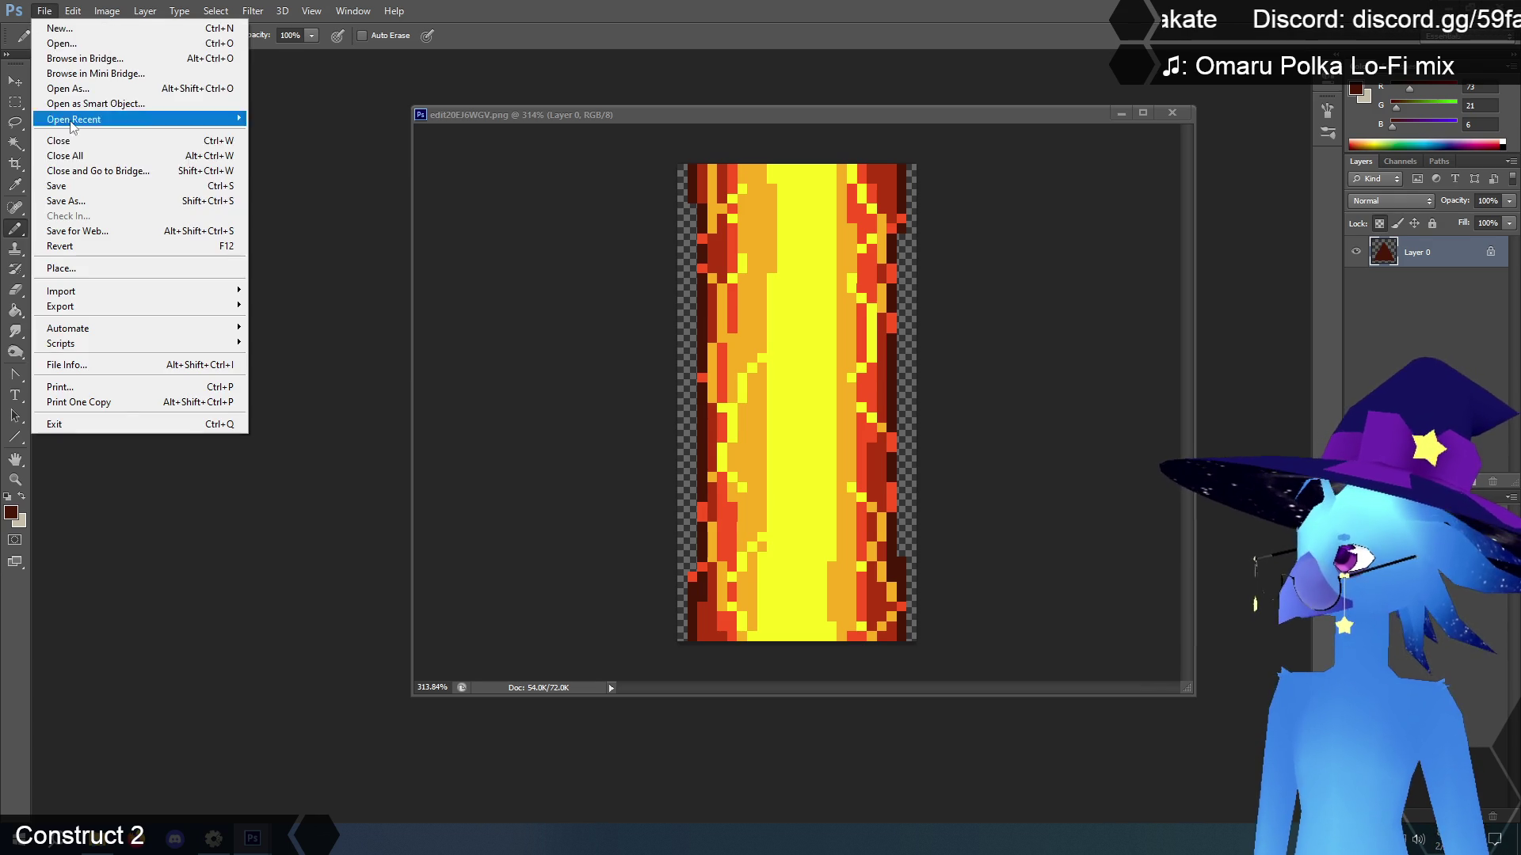
pyautogui.click(119, 171)
pyautogui.click(145, 77)
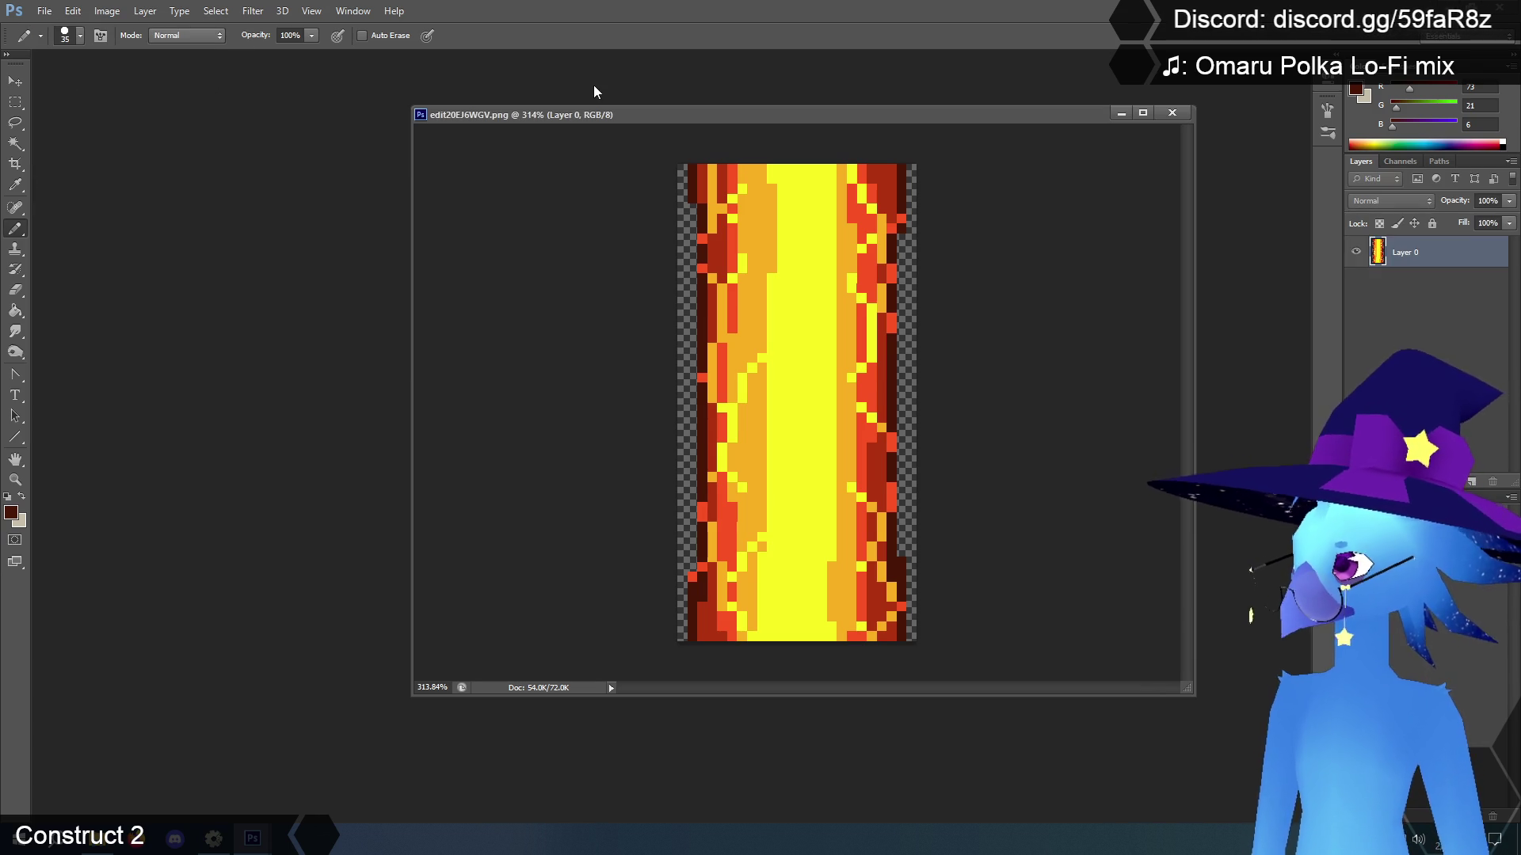
pyautogui.click(1172, 114)
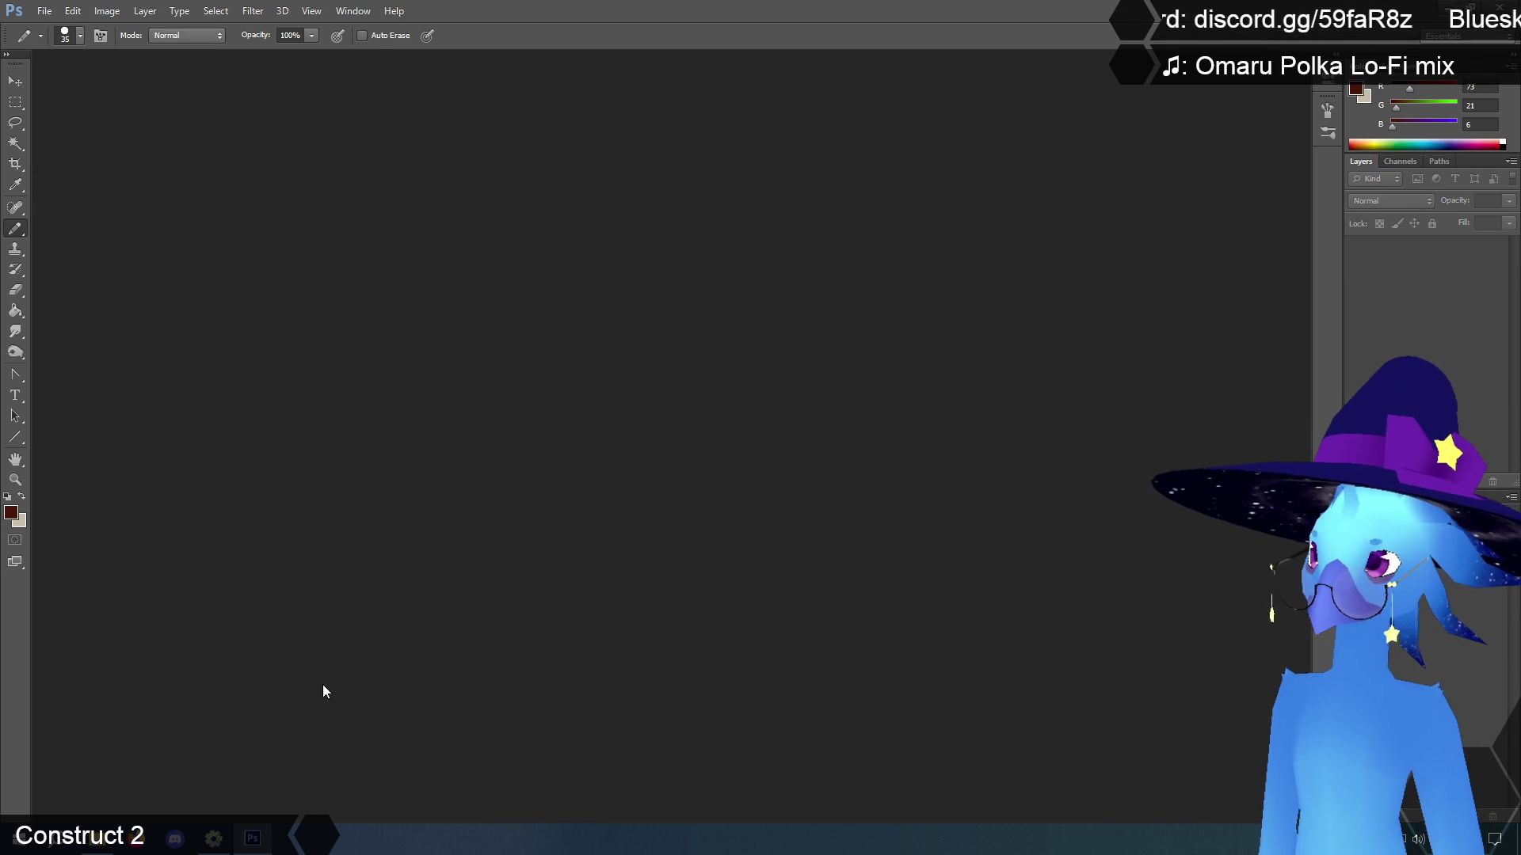
pyautogui.click(248, 827)
pyautogui.click(615, 412)
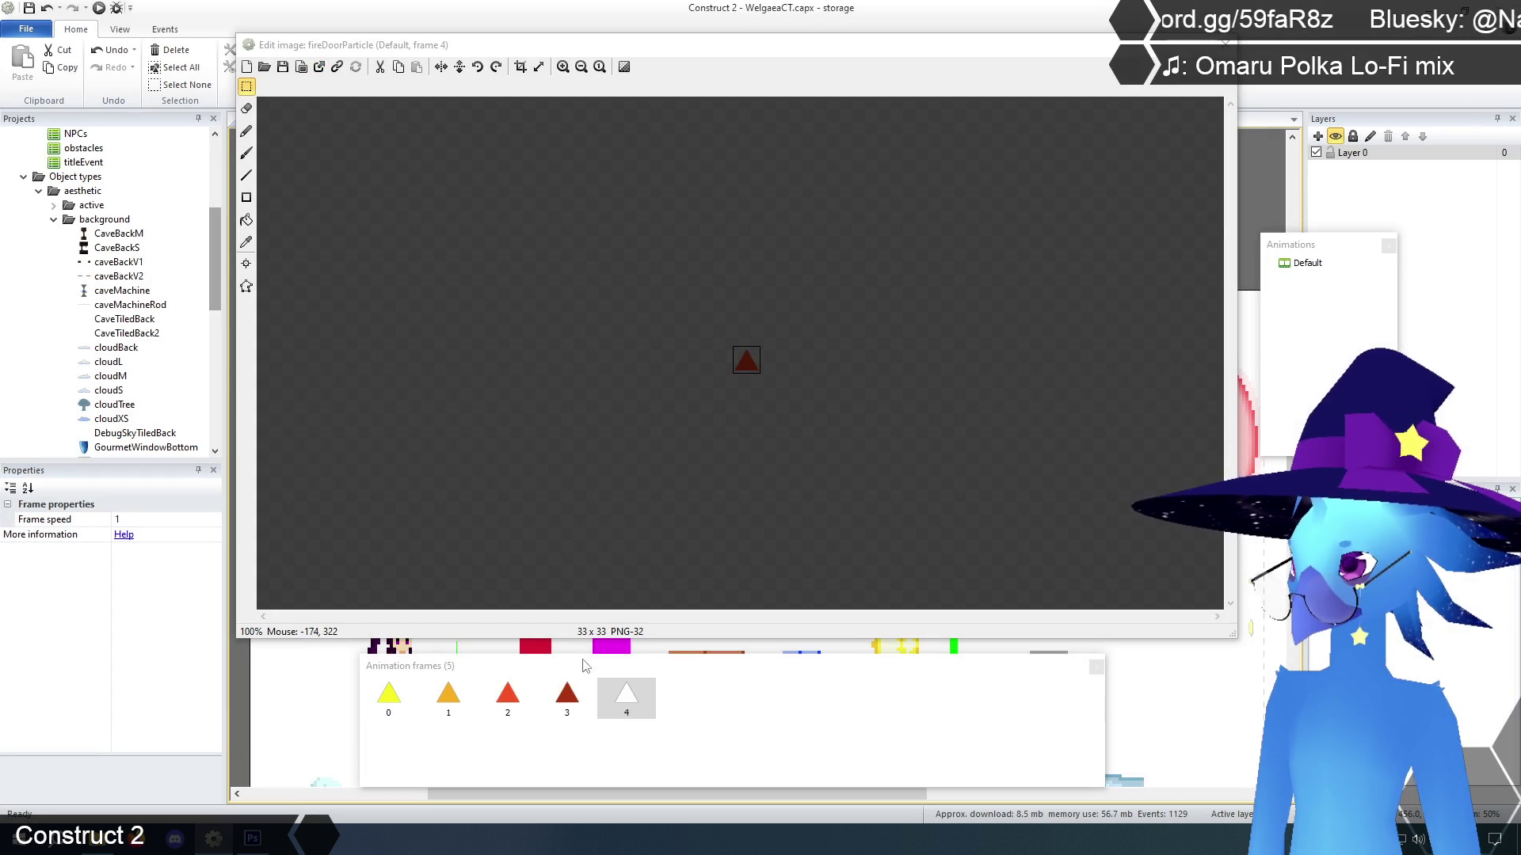
# Set the Default animation's Speed to 5 and close the image editor
pyautogui.click(1307, 264)
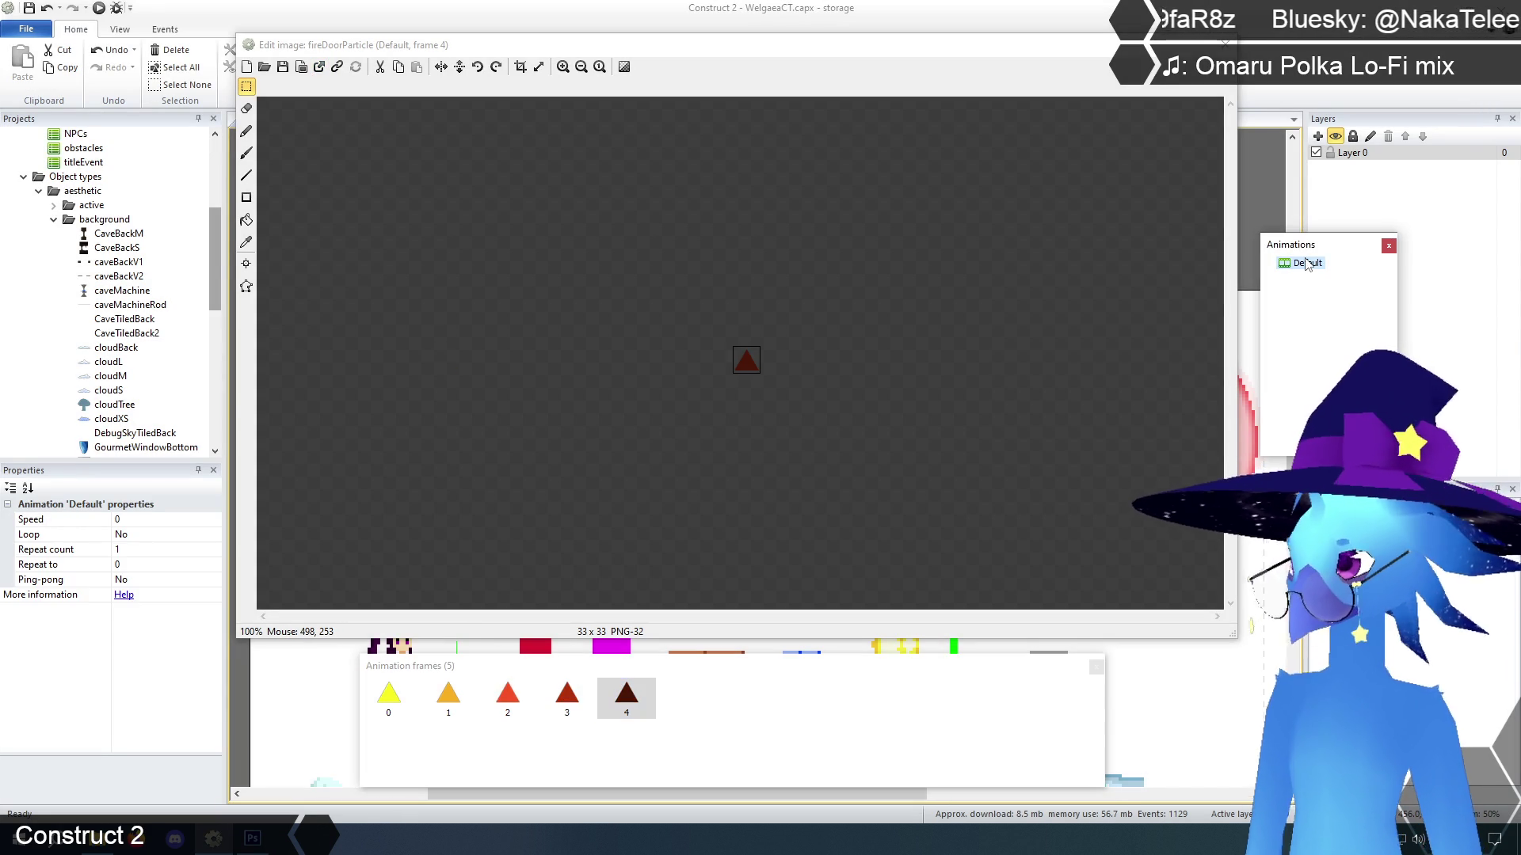
pyautogui.click(140, 520)
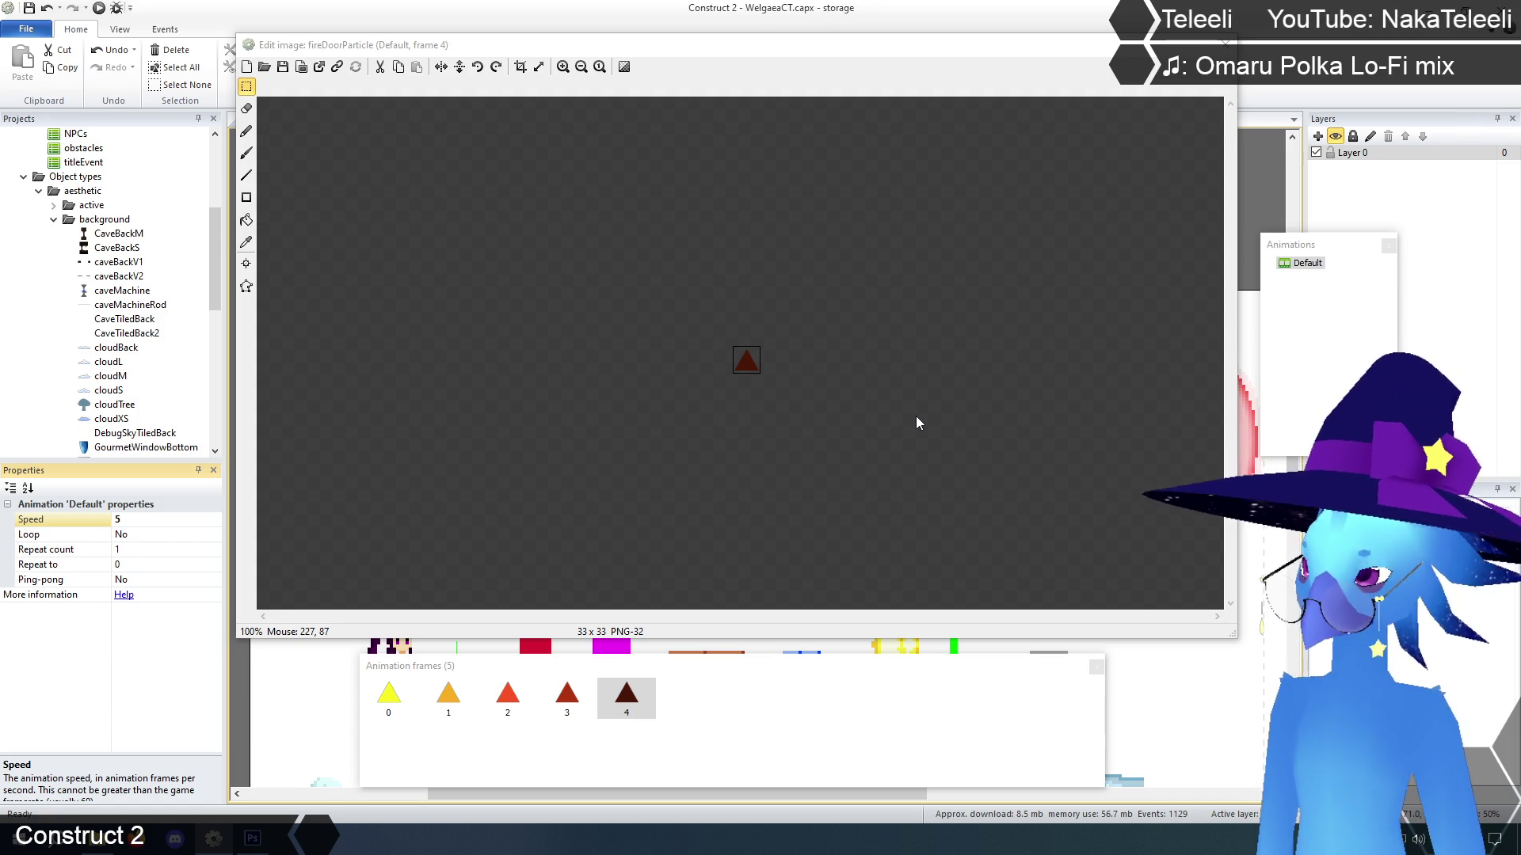
pyautogui.click(810, 716)
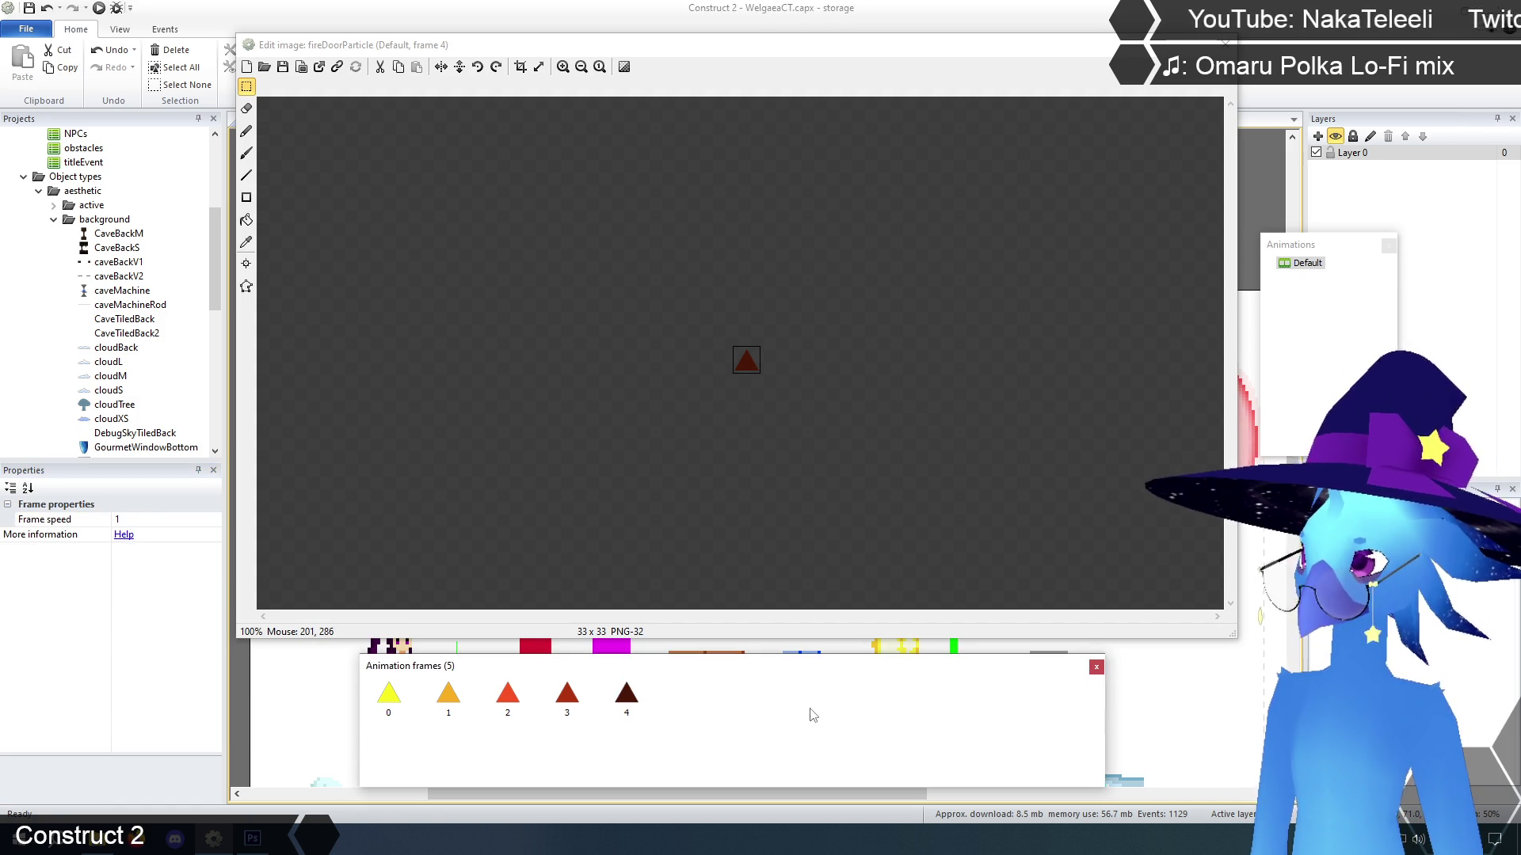
pyautogui.press('Escape')
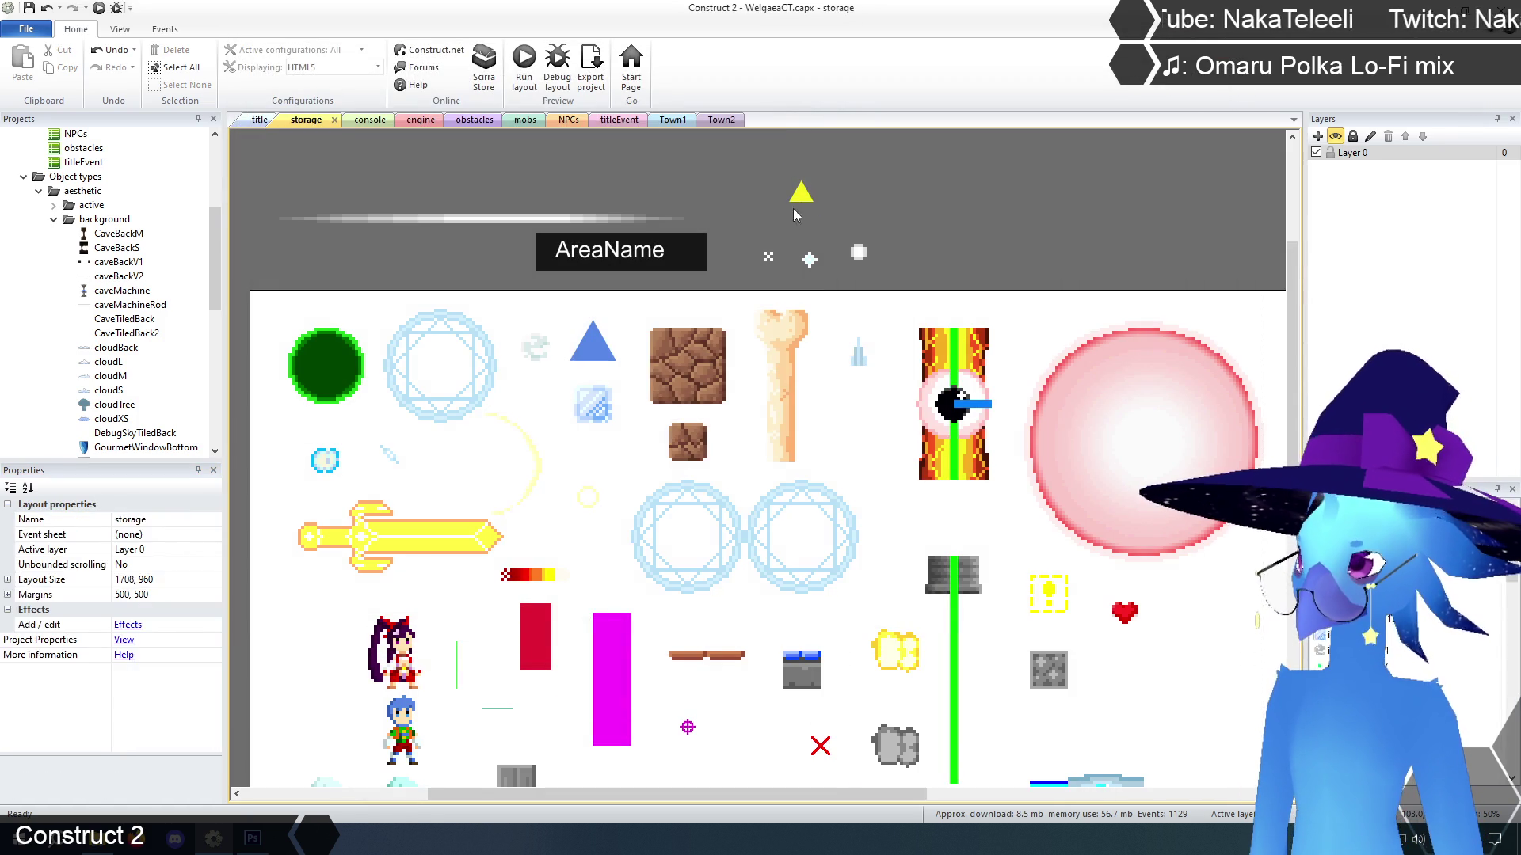
# Move fireDoorParticle beside the fire column and review its Fade and Rotate behaviors
pyautogui.moveTo(802, 195); pyautogui.dragTo(876, 406)
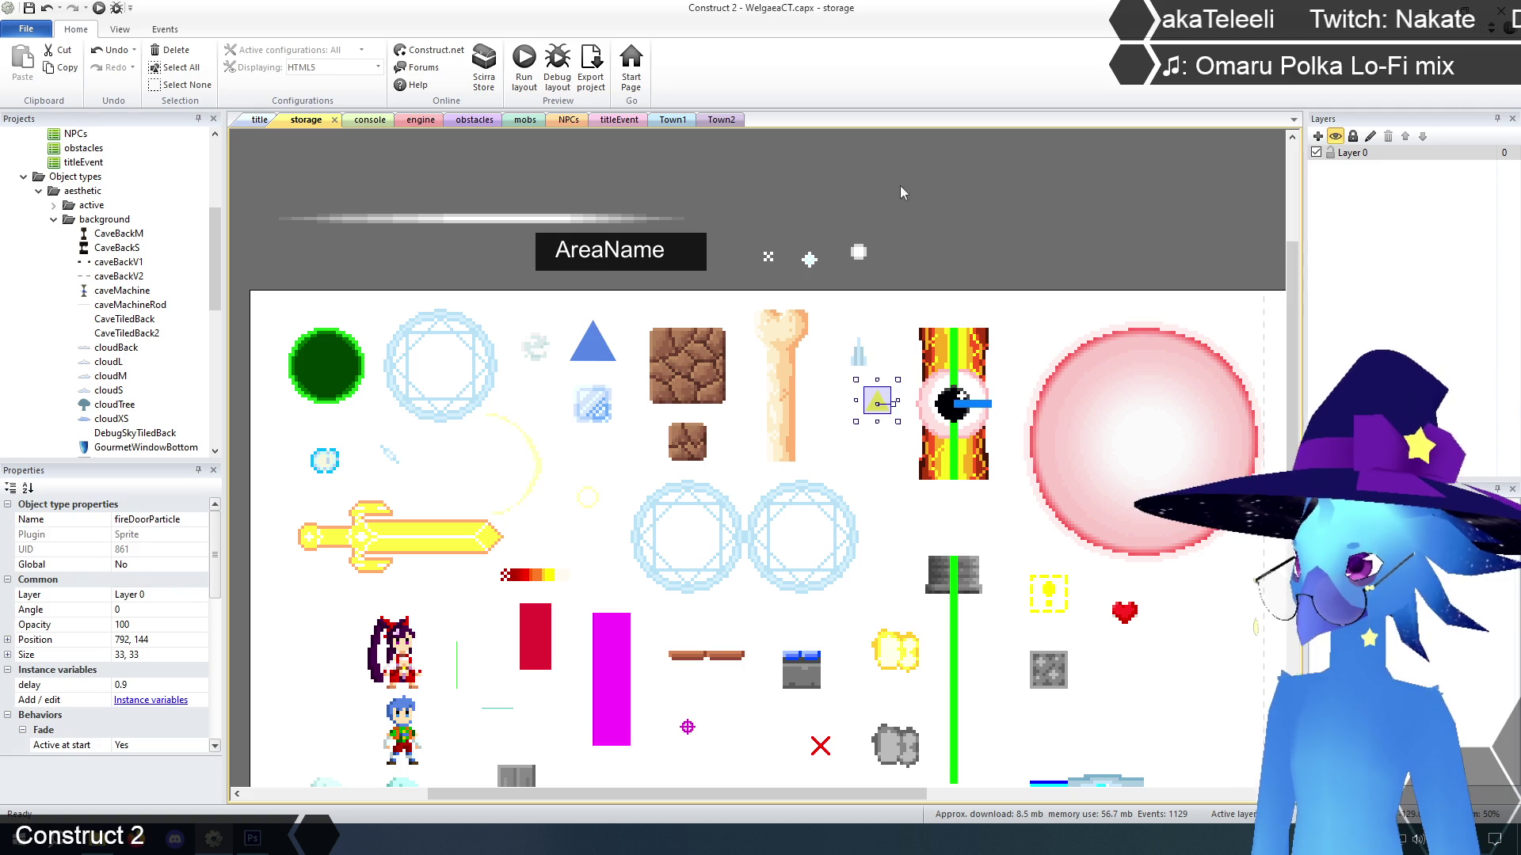
pyautogui.click(905, 430)
pyautogui.click(876, 407)
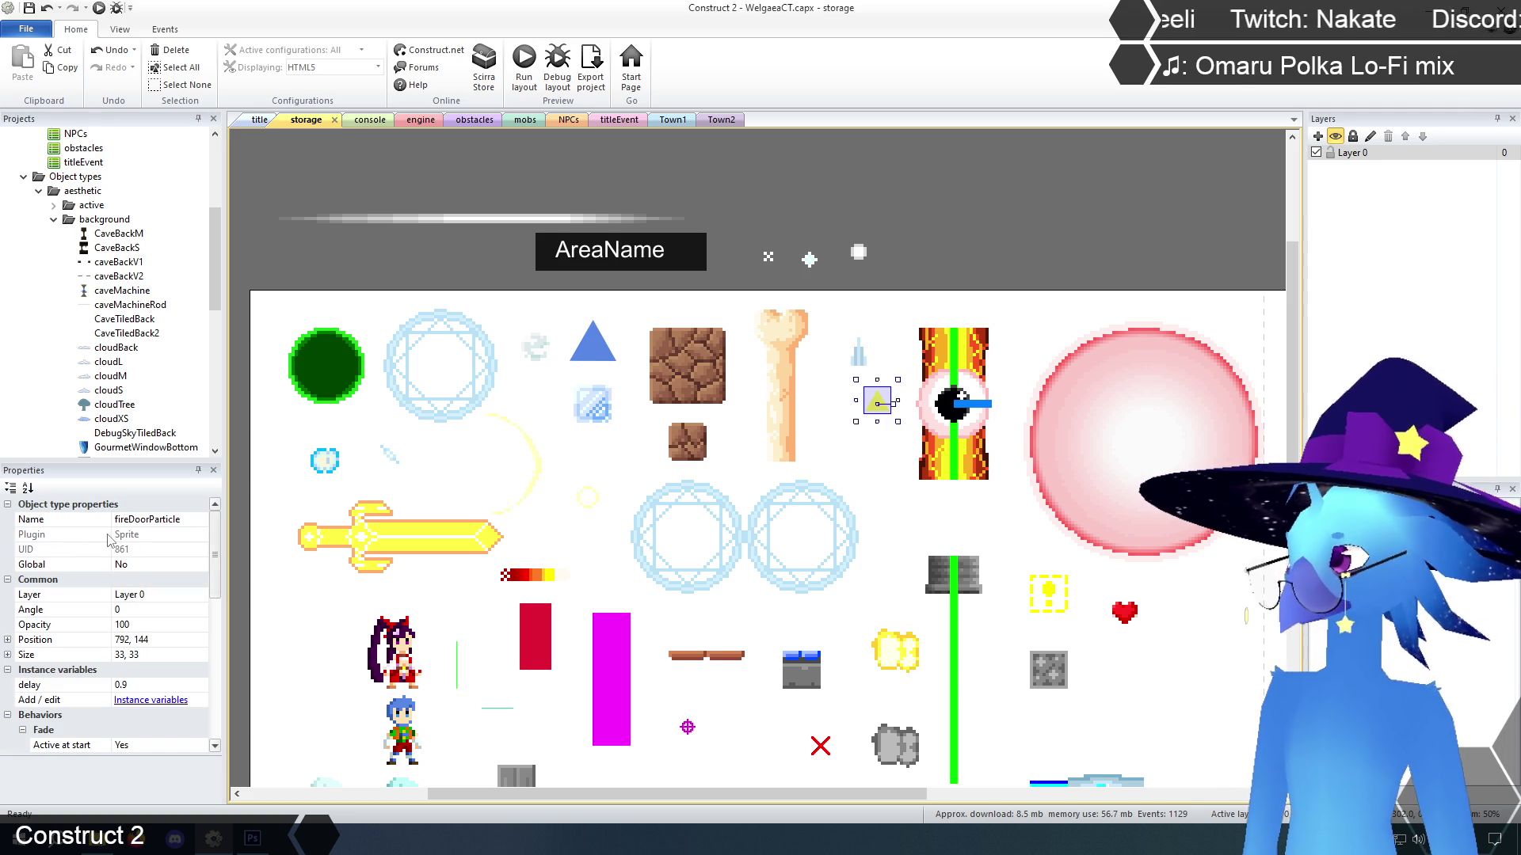
pyautogui.moveTo(218, 576); pyautogui.dragTo(225, 644)
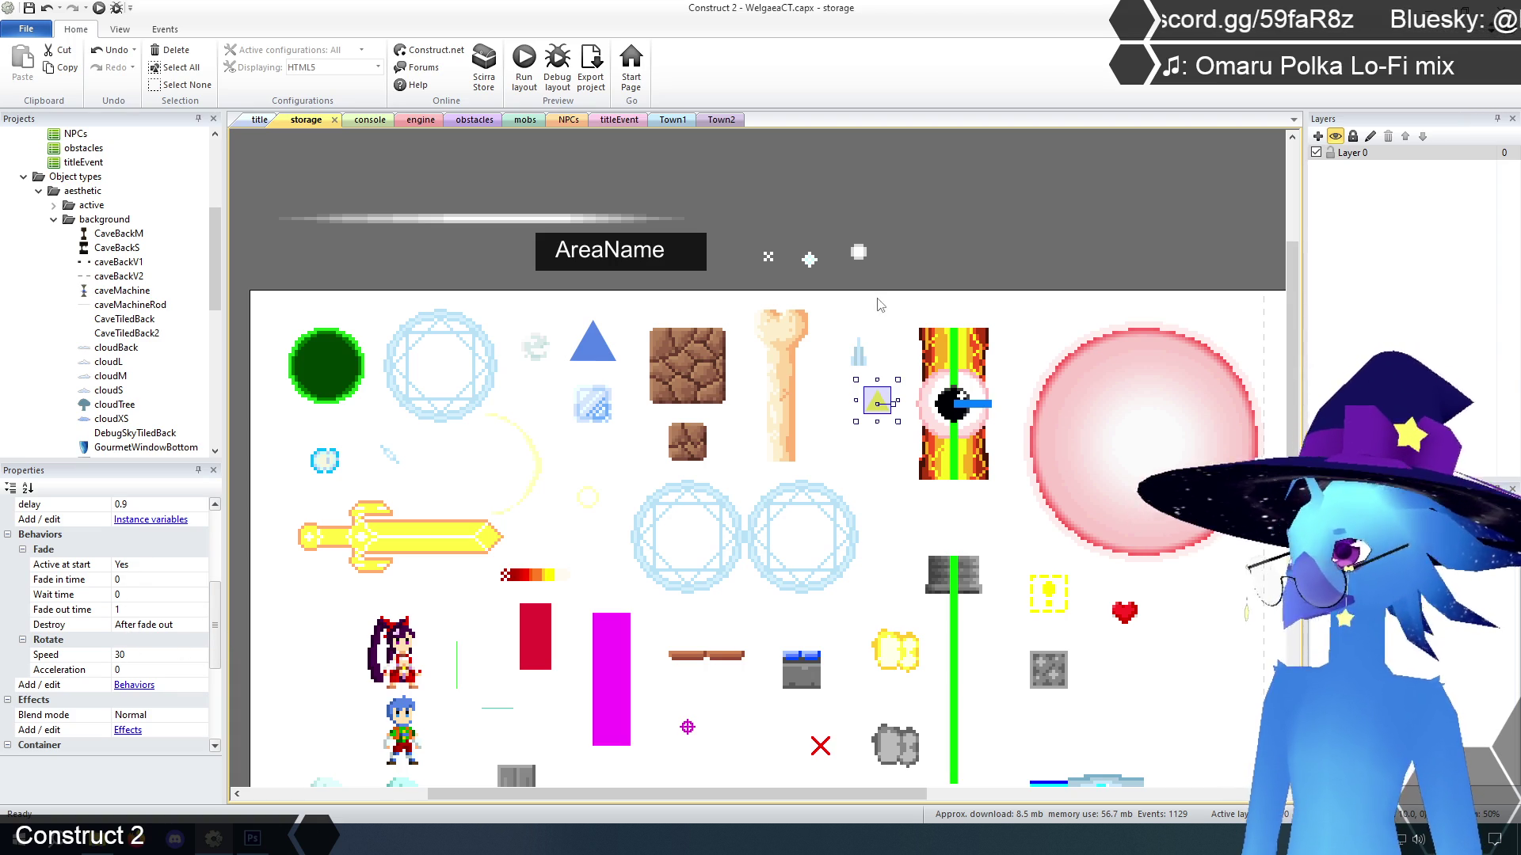
pyautogui.click(1052, 236)
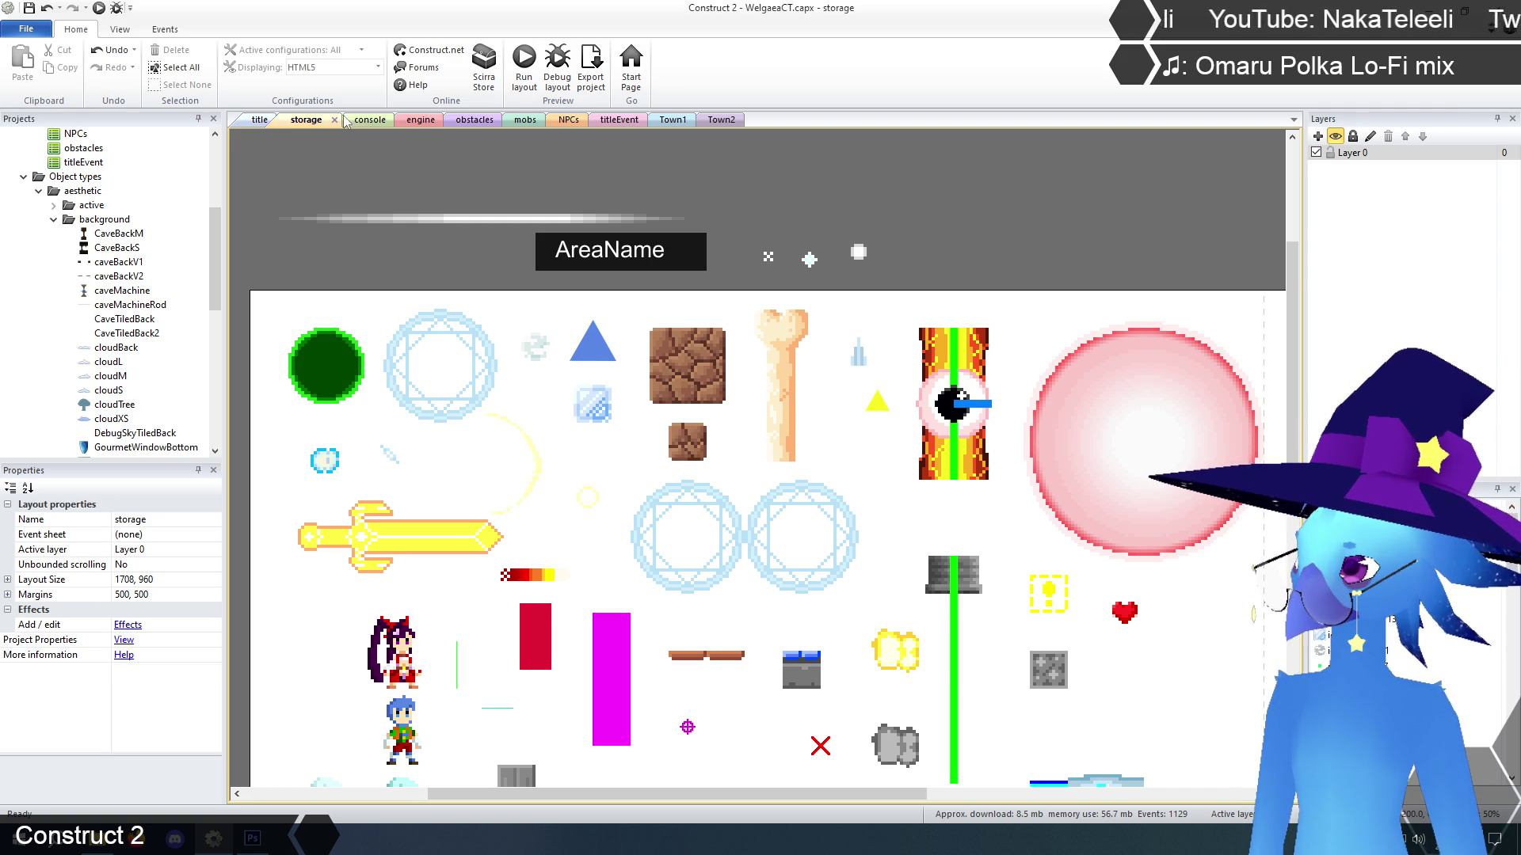
# Glance at the obstacles sheet, then expand the effects group on the engine sheet
pyautogui.click(474, 119)
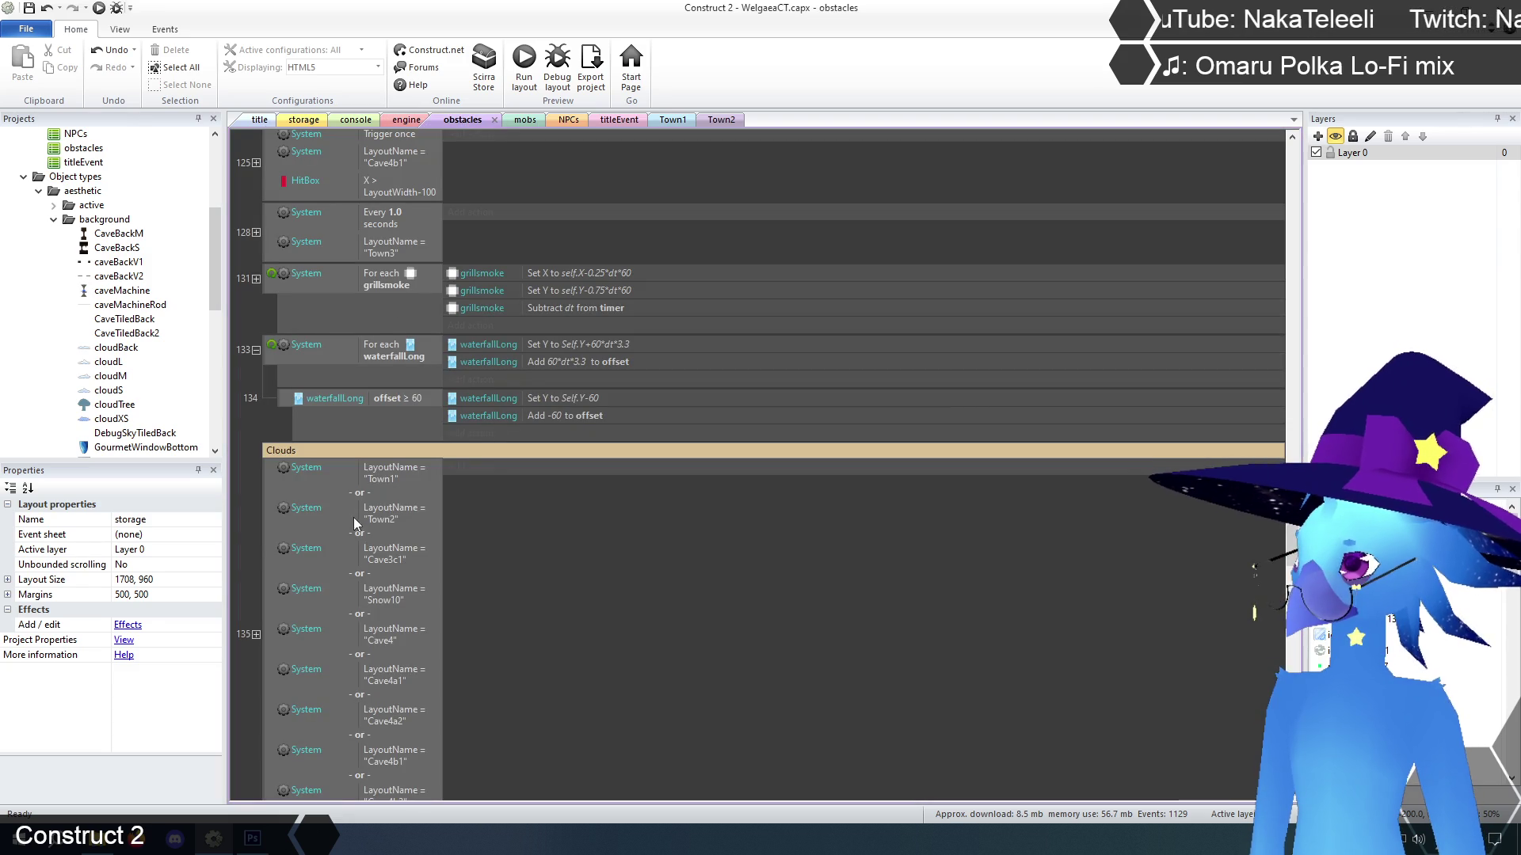
pyautogui.moveTo(1305, 541); pyautogui.dragTo(1266, 271)
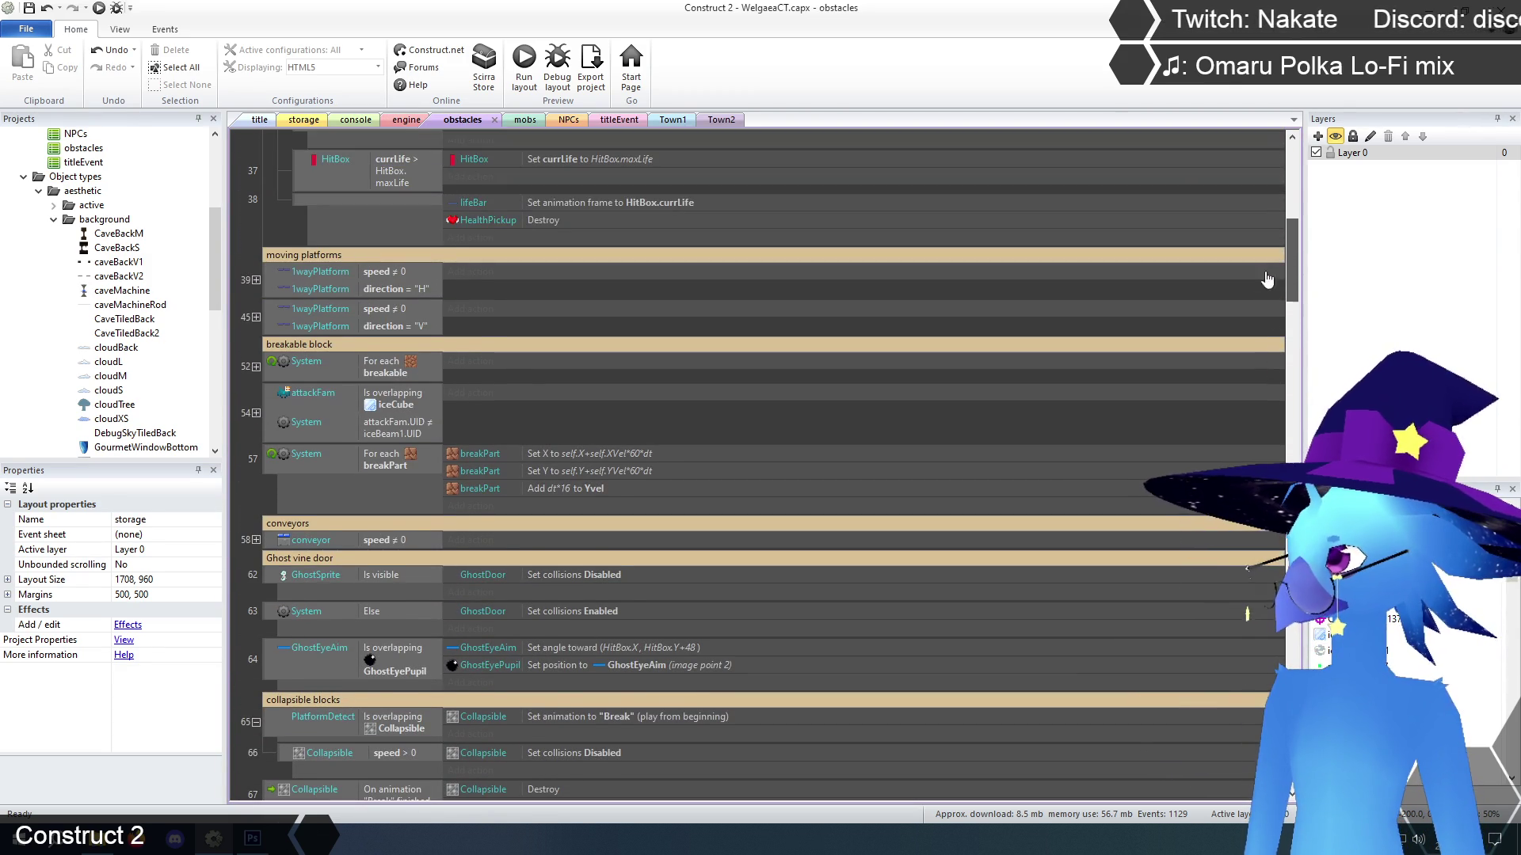
pyautogui.click(404, 120)
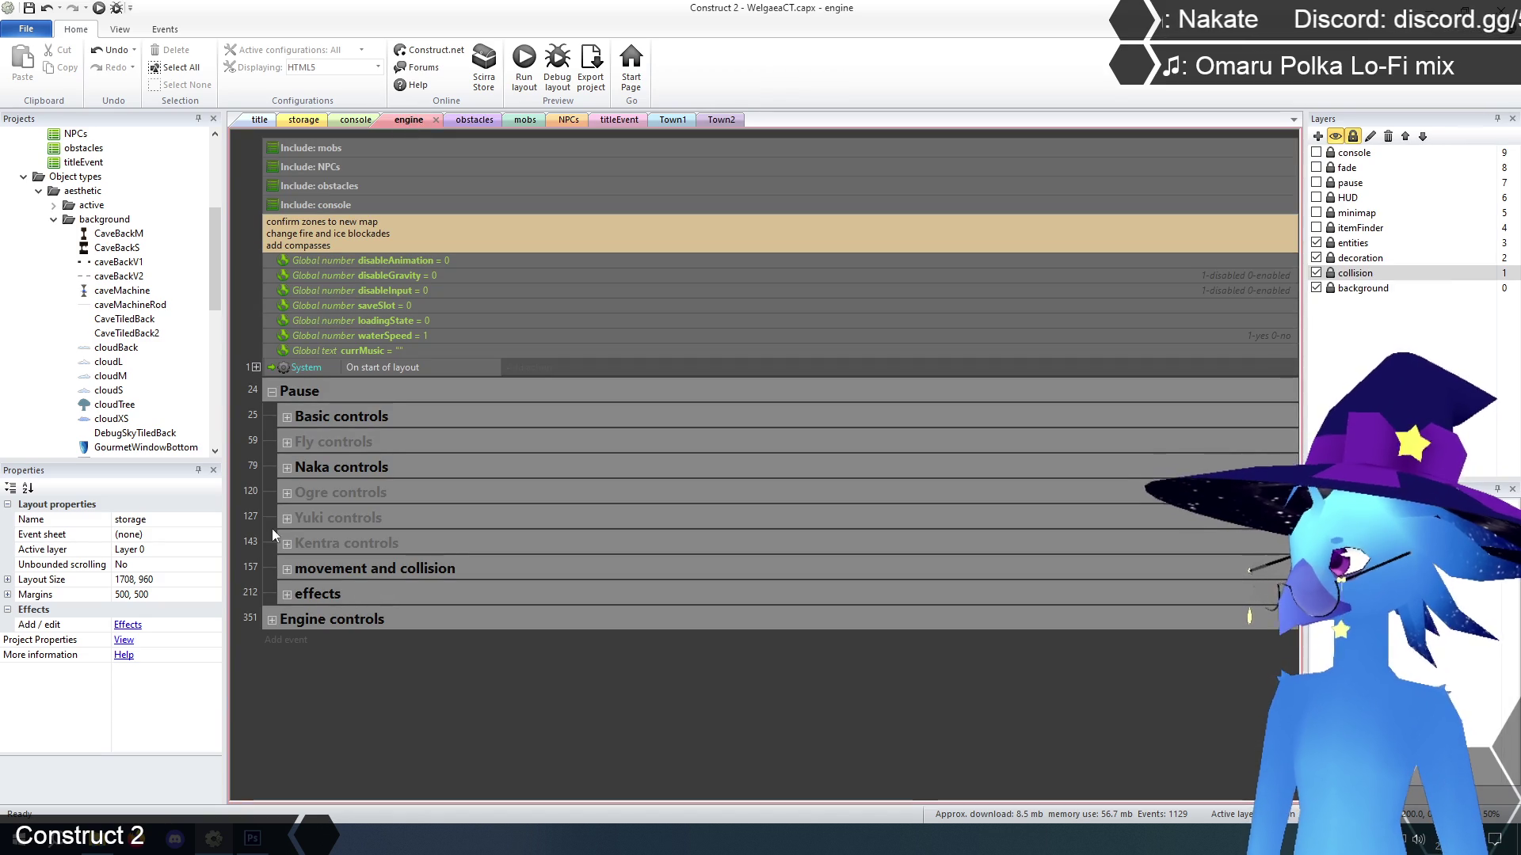
pyautogui.click(287, 594)
pyautogui.scroll(-10, 274, 468)
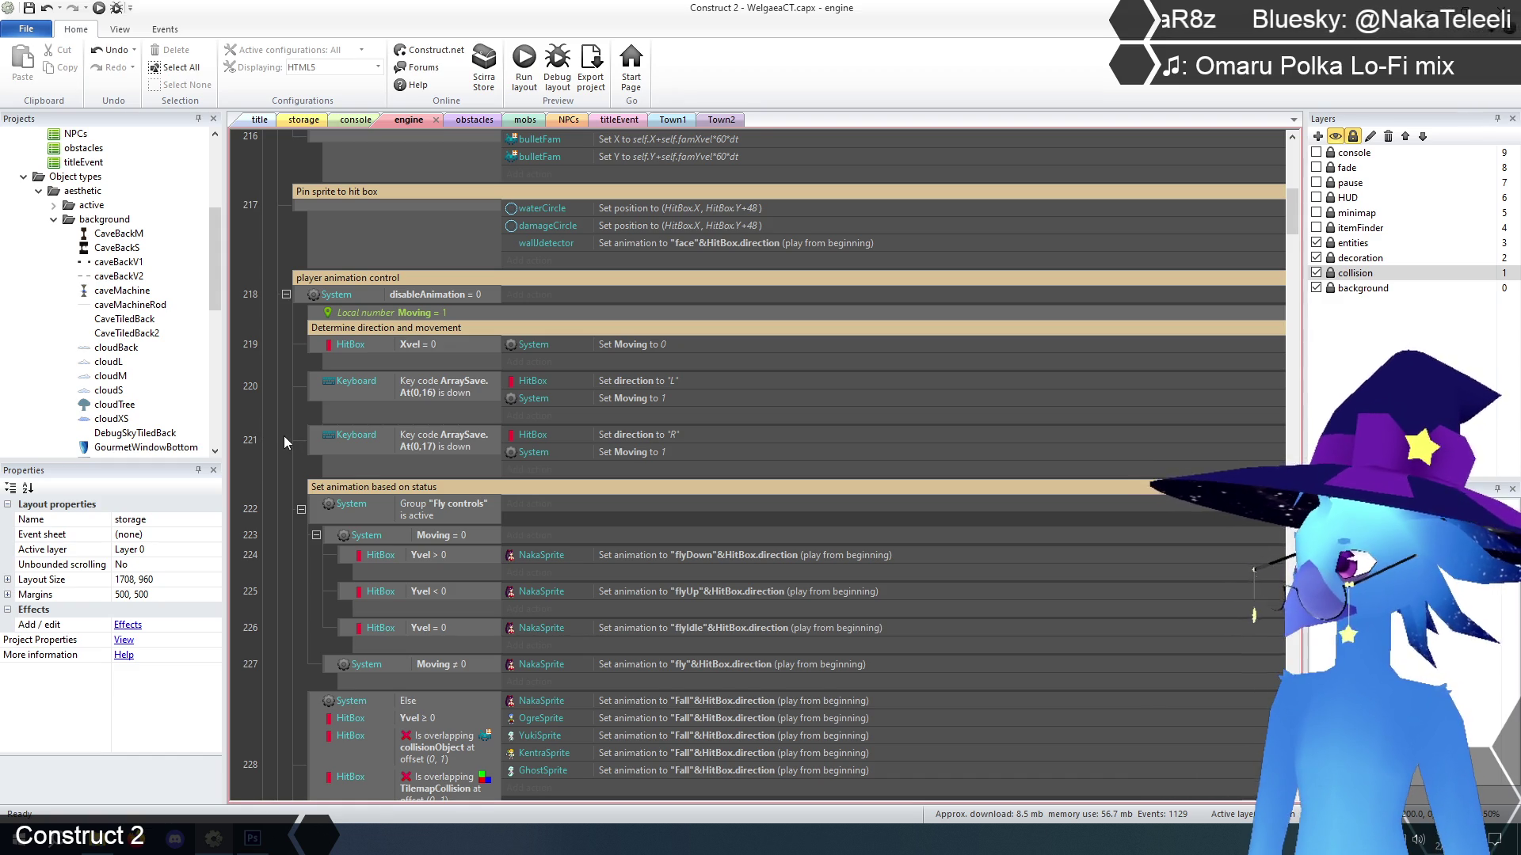
pyautogui.scroll(-2, 284, 436)
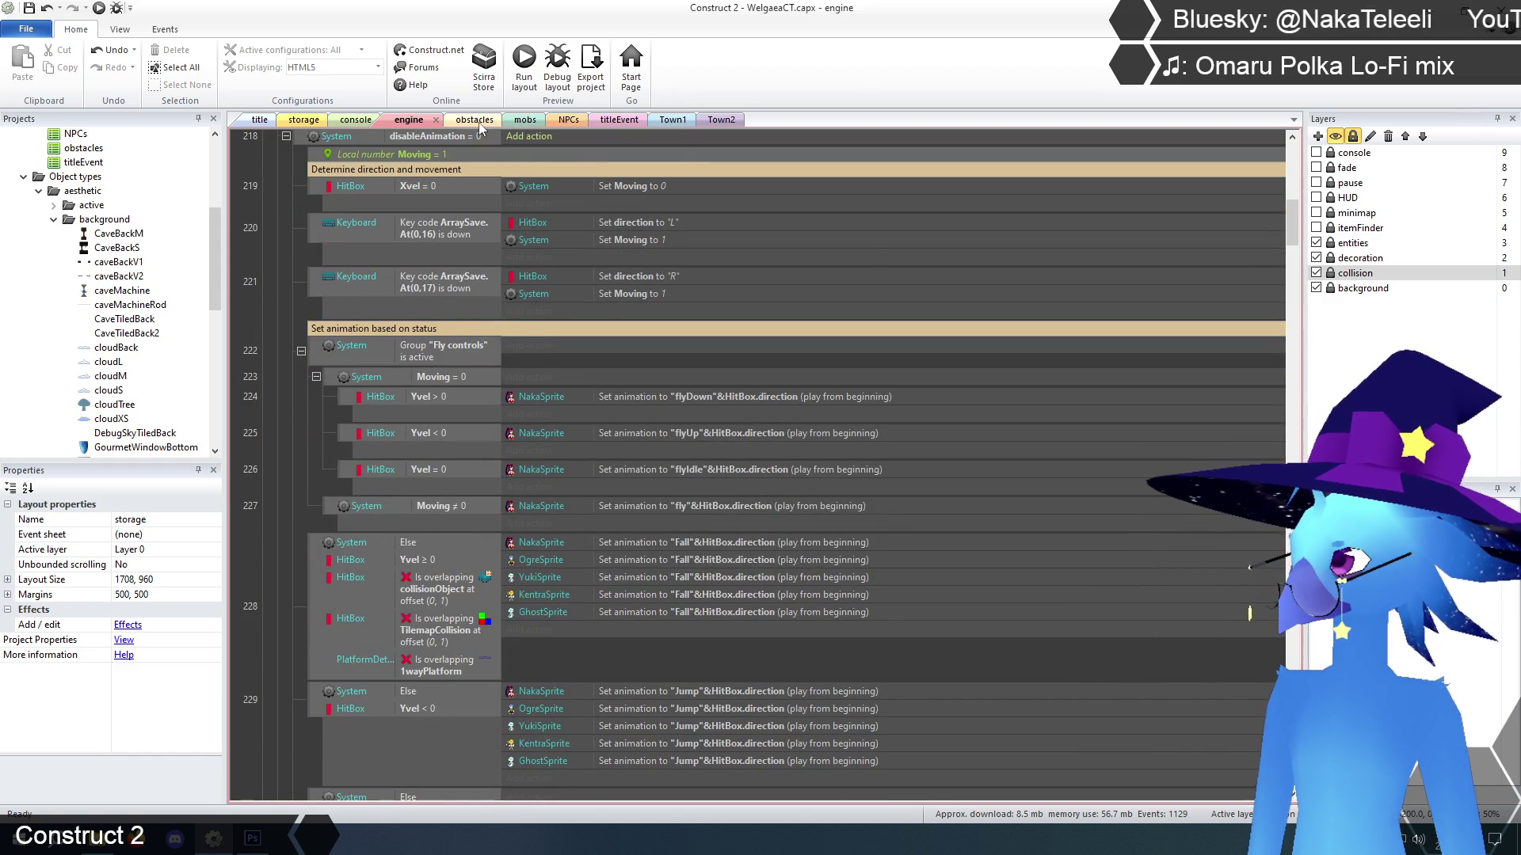
# Compare the obstacles sheet and return to scroll the engine event sheet
pyautogui.click(478, 122)
pyautogui.moveTo(1282, 286); pyautogui.dragTo(1312, 176)
pyautogui.hotkey('ctrl', 'Tab')
pyautogui.moveTo(1289, 240); pyautogui.dragTo(1296, 155)
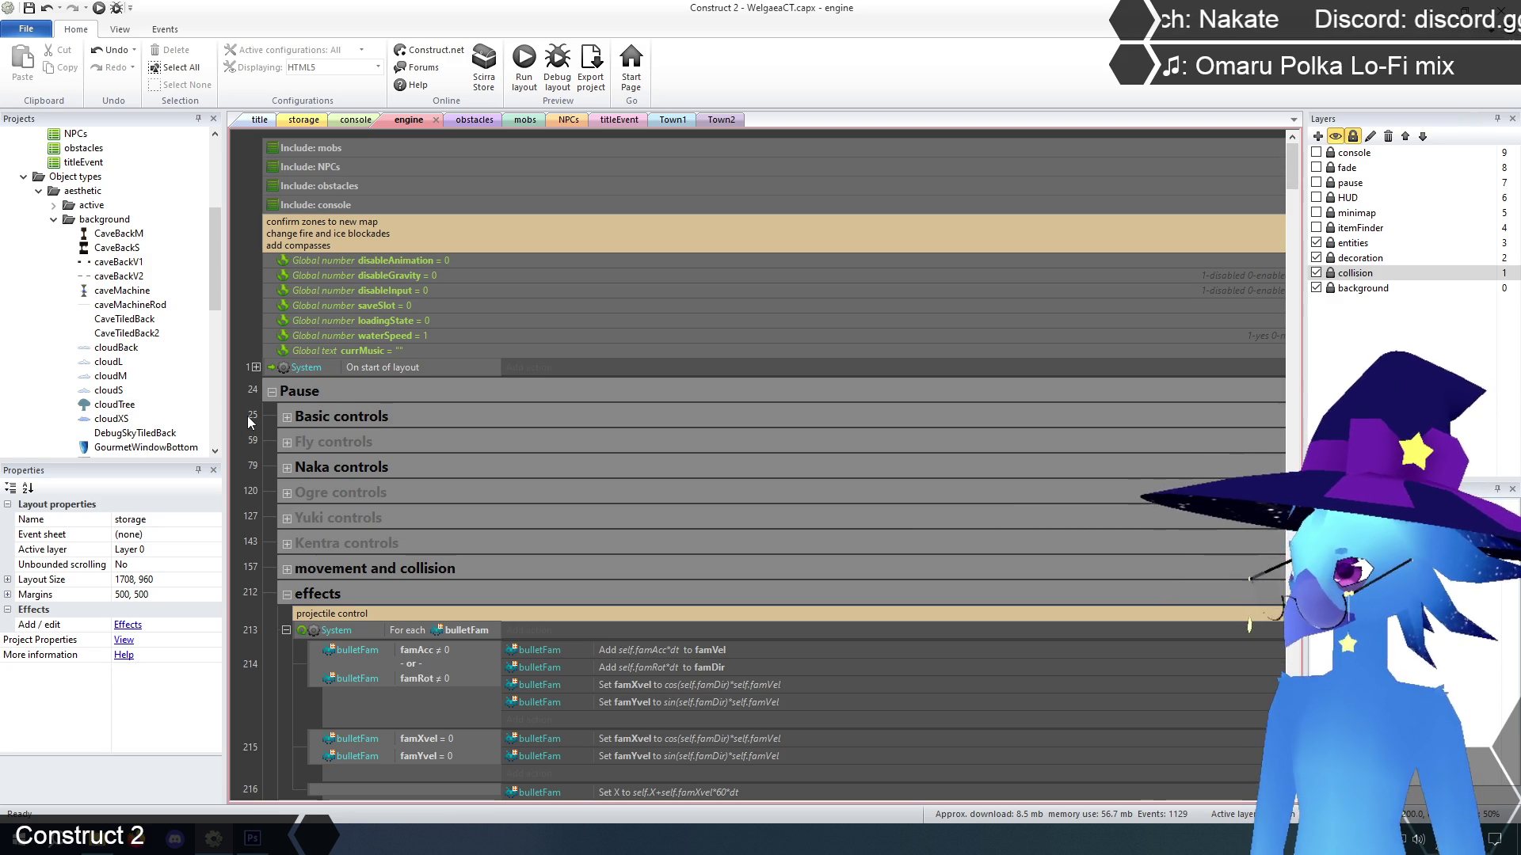
pyautogui.moveTo(1288, 162)
pyautogui.mouseDown()
pyautogui.moveTo(1229, 776)
pyautogui.moveTo(1228, 735)
pyautogui.mouseUp()
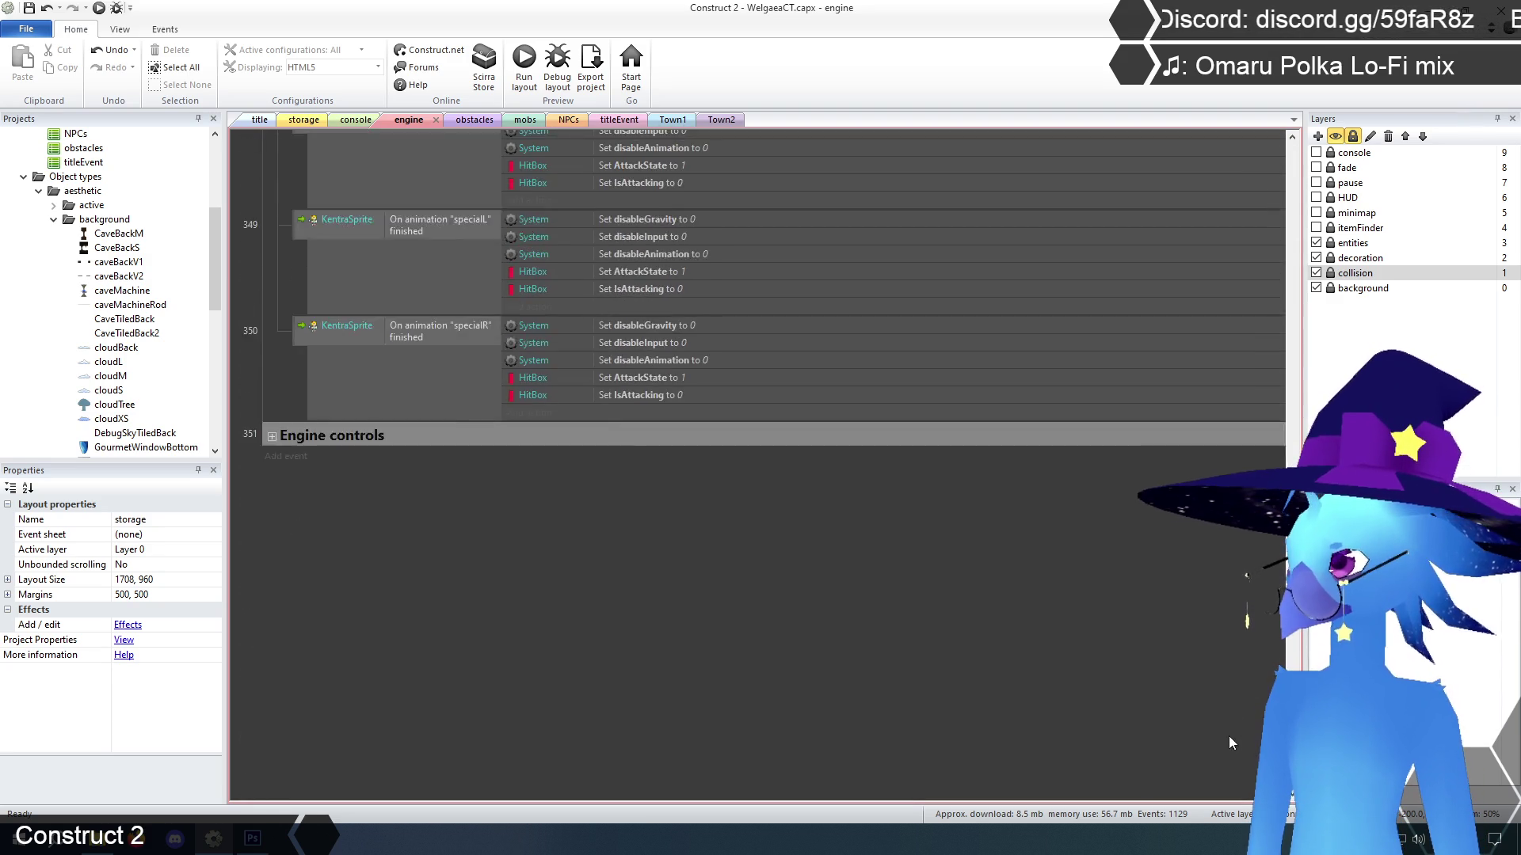
# Expand Engine controls and scroll through its playtime, map and pause events
pyautogui.click(271, 471)
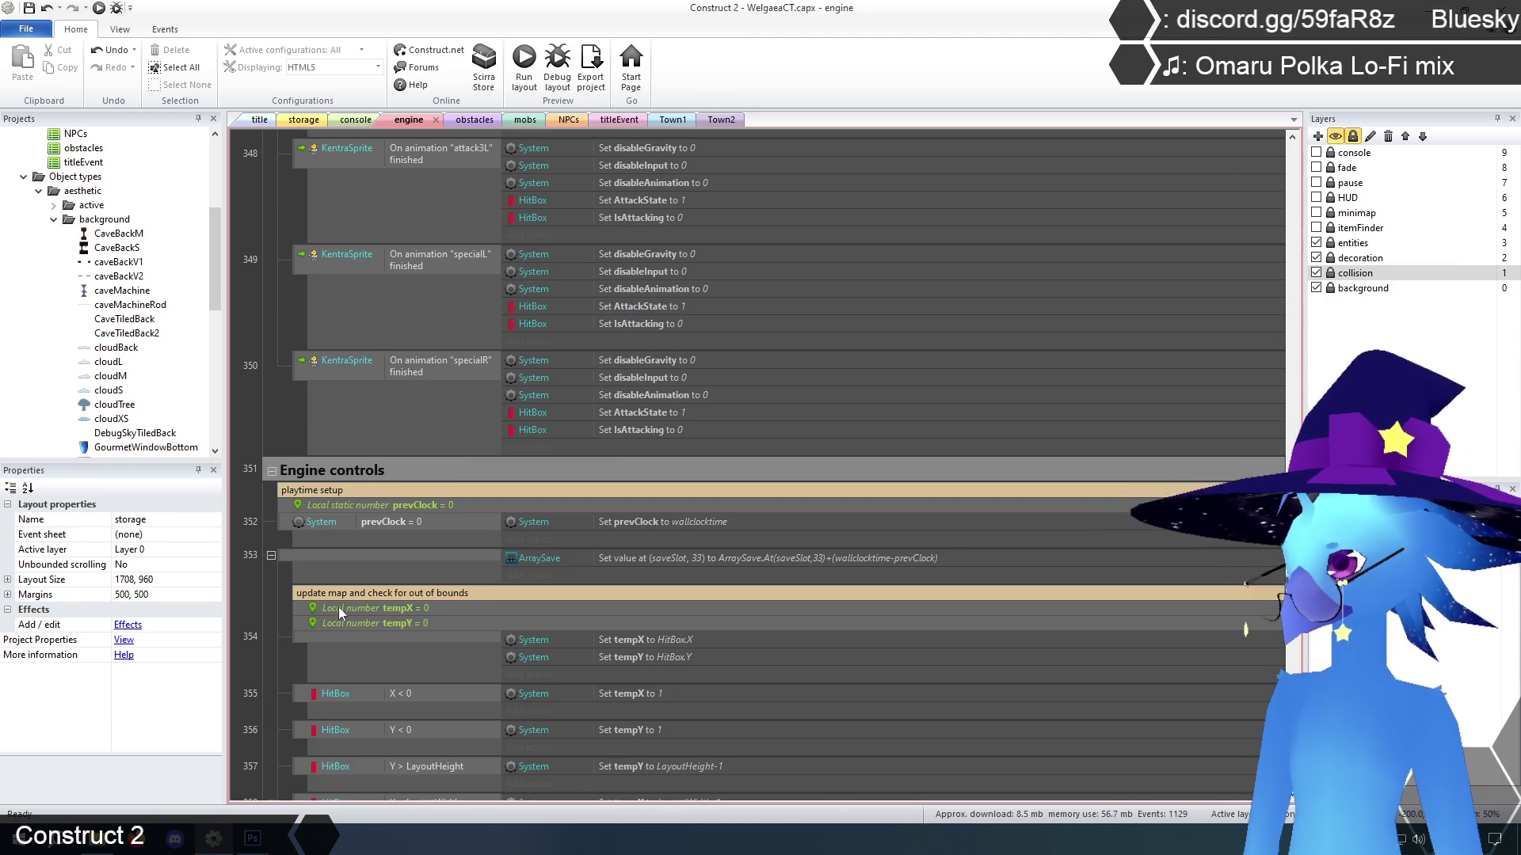
pyautogui.scroll(-3, 369, 597)
pyautogui.scroll(-3, 370, 597)
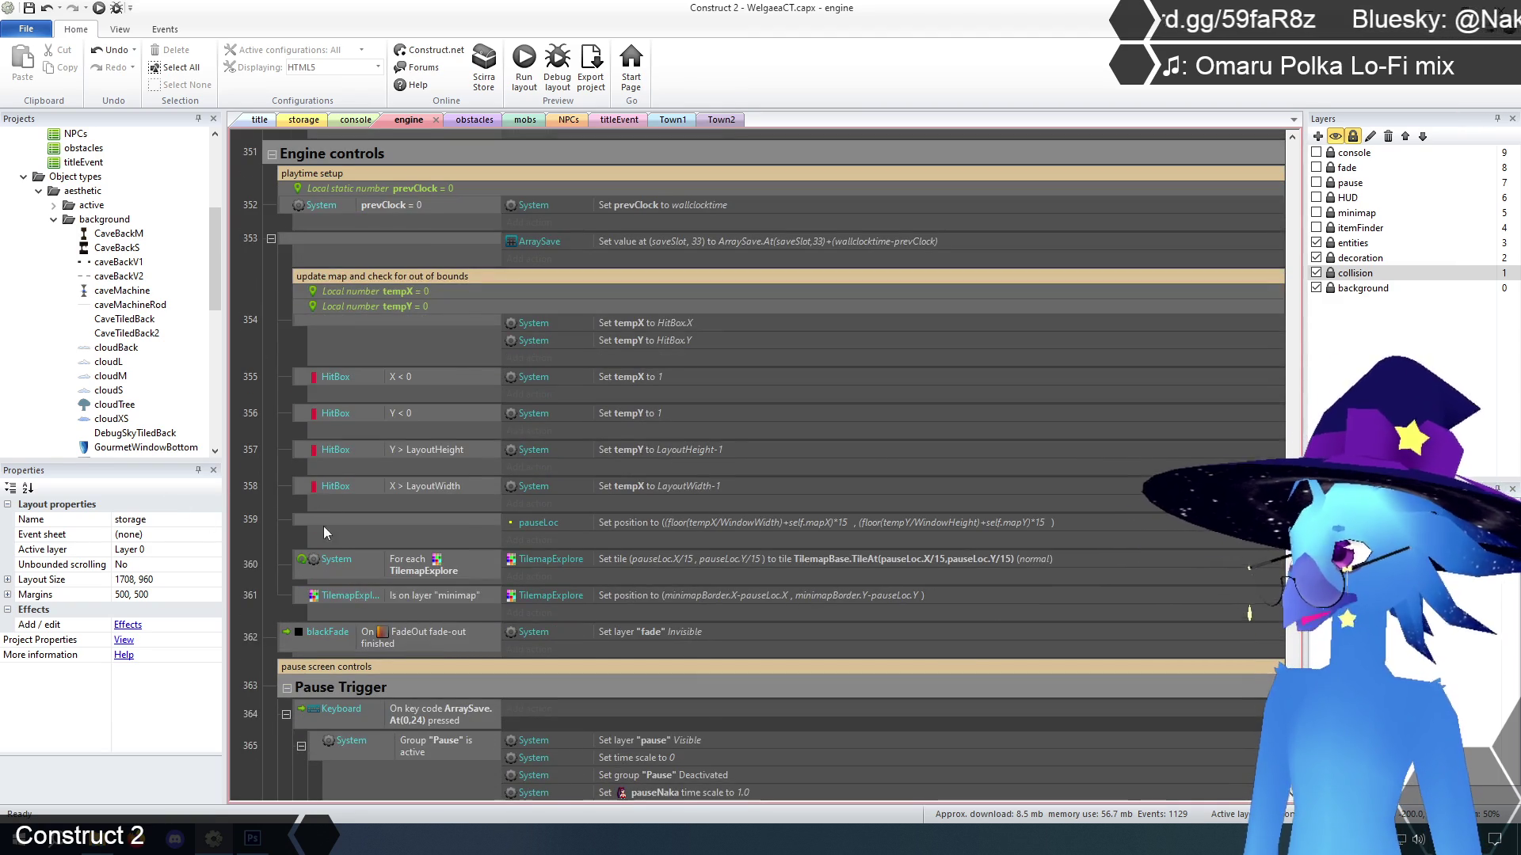
pyautogui.scroll(-5, 283, 445)
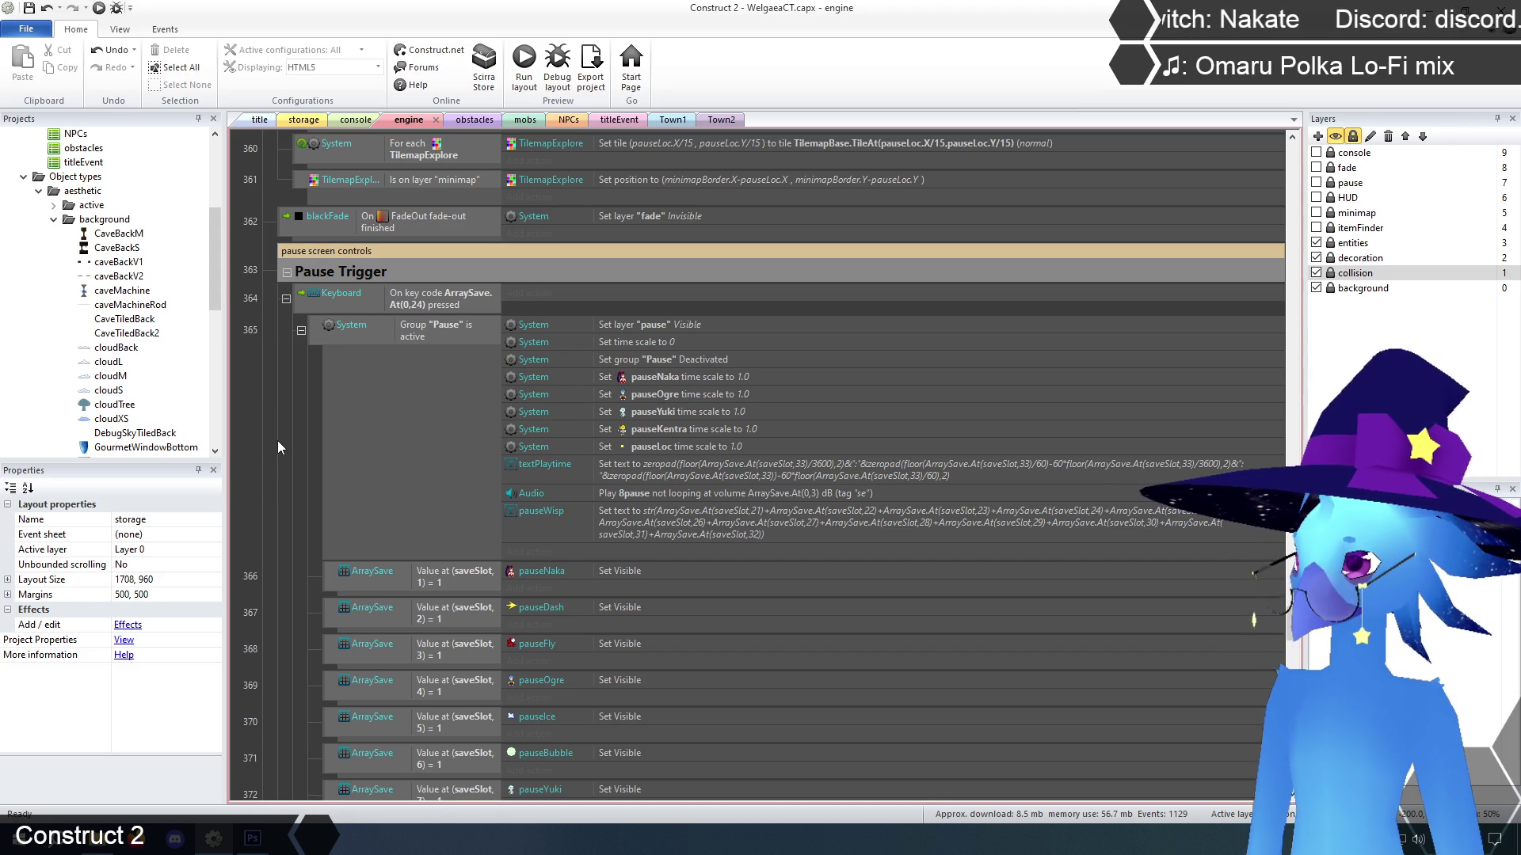
pyautogui.scroll(-3, 278, 437)
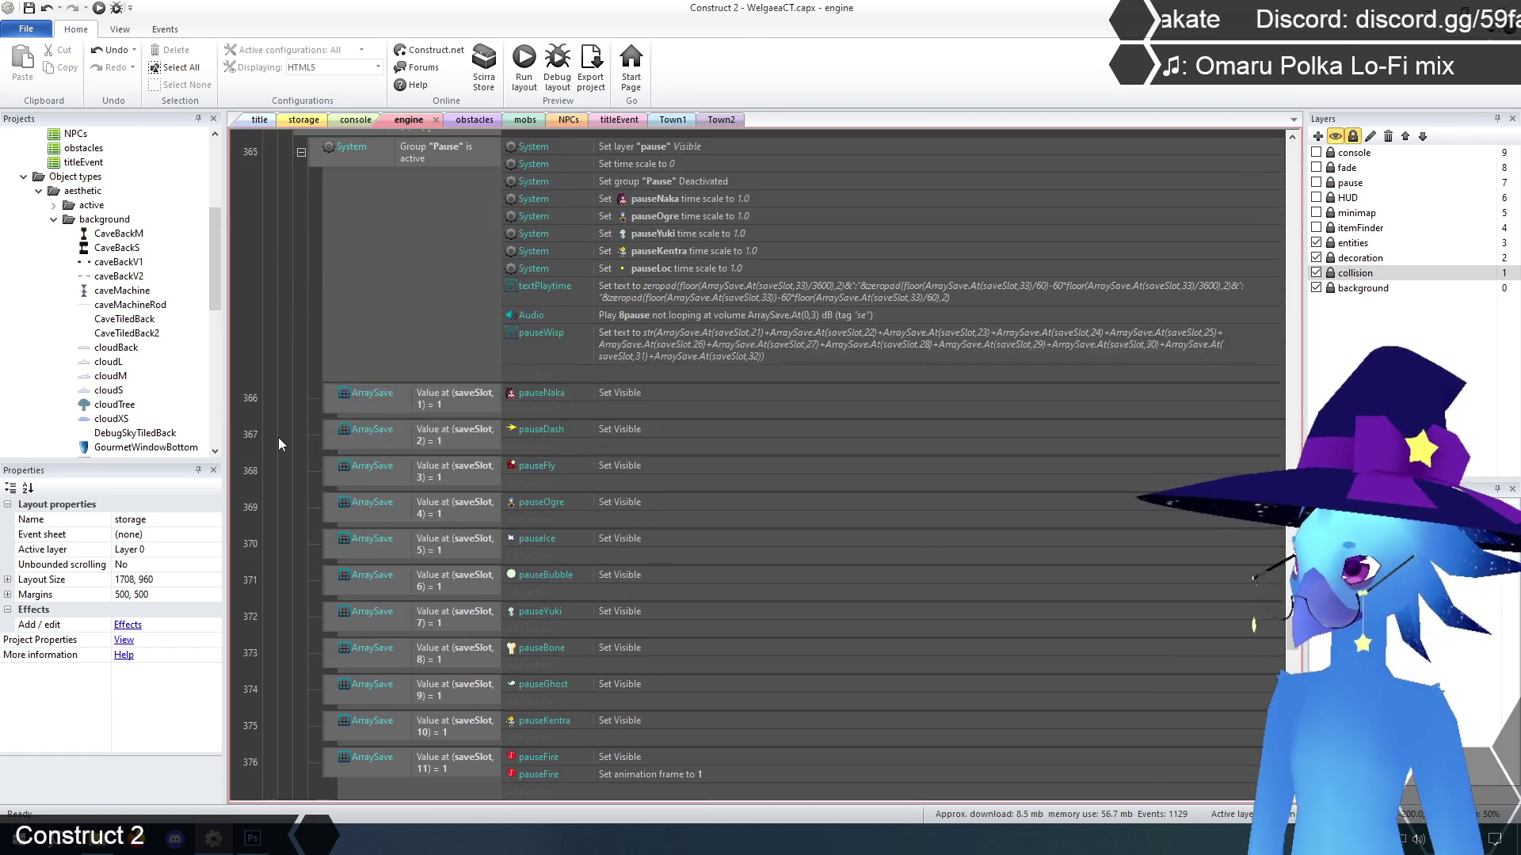
pyautogui.scroll(-10, 1293, 663)
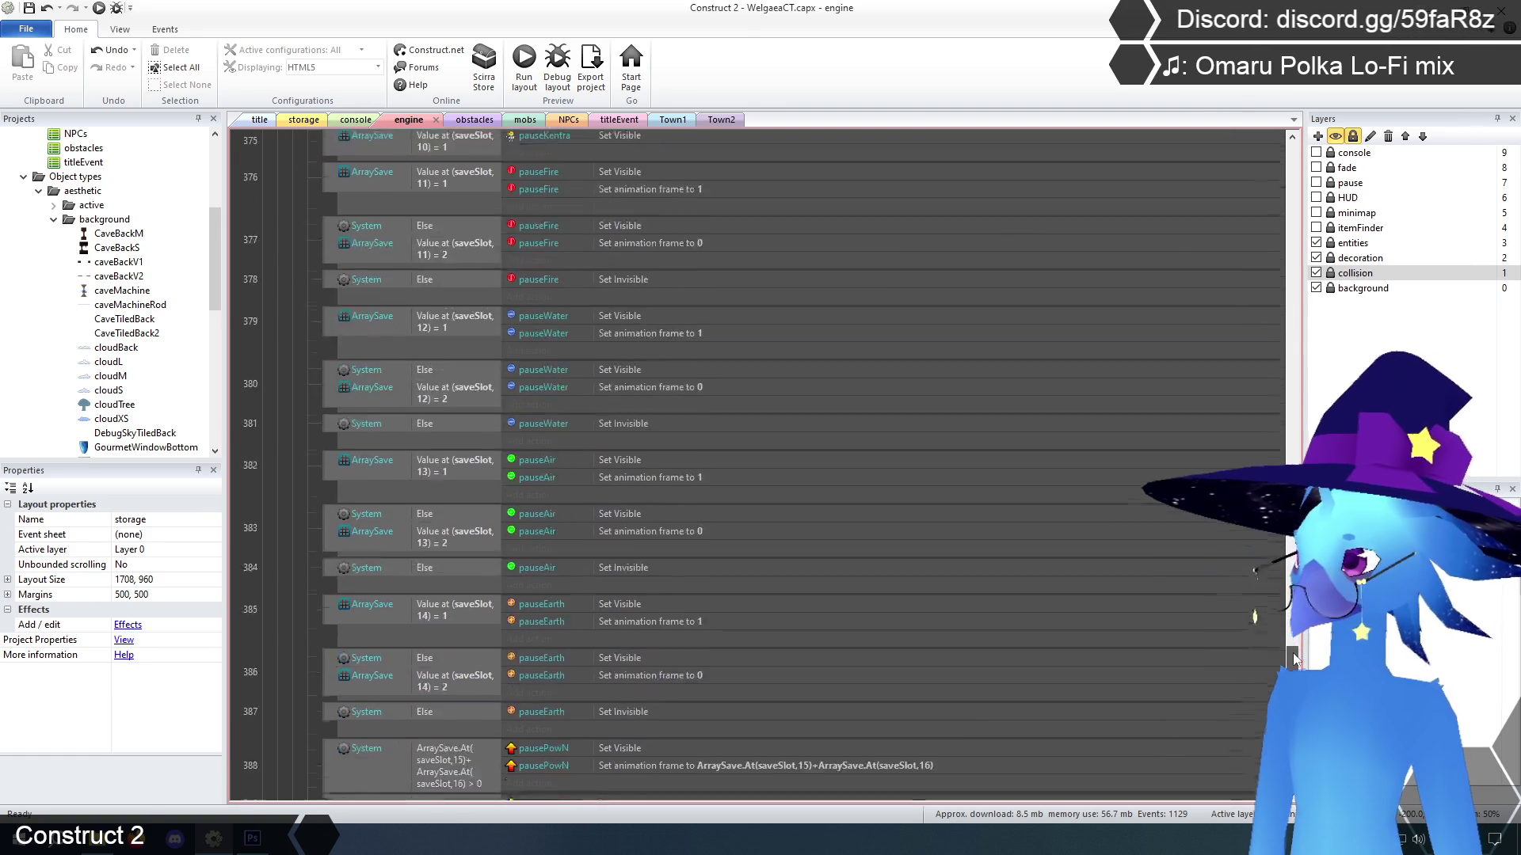
pyautogui.scroll(-10, 1292, 657)
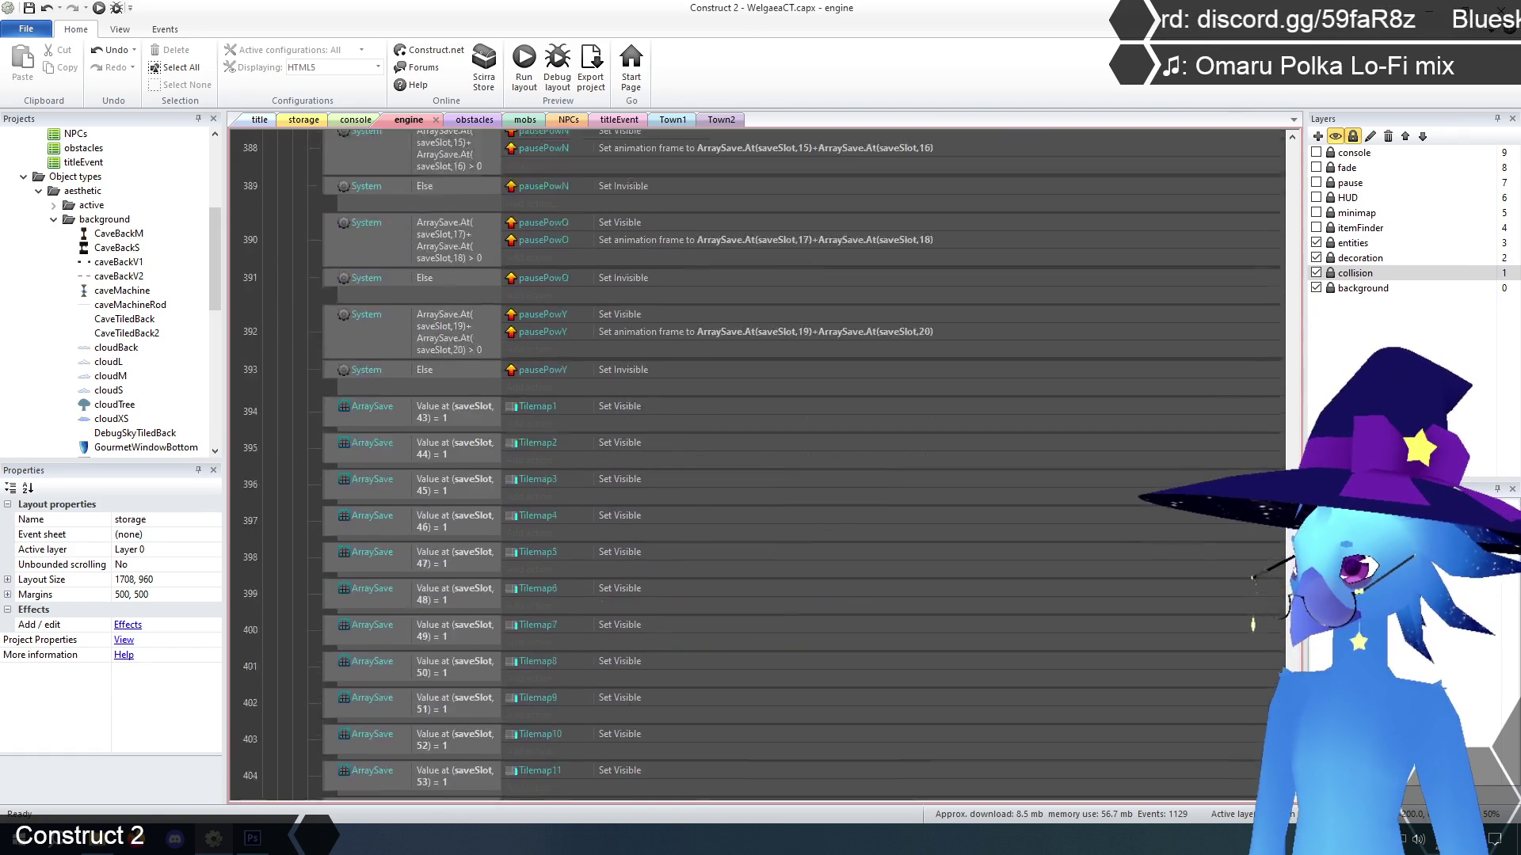
pyautogui.scroll(-5, 756, 465)
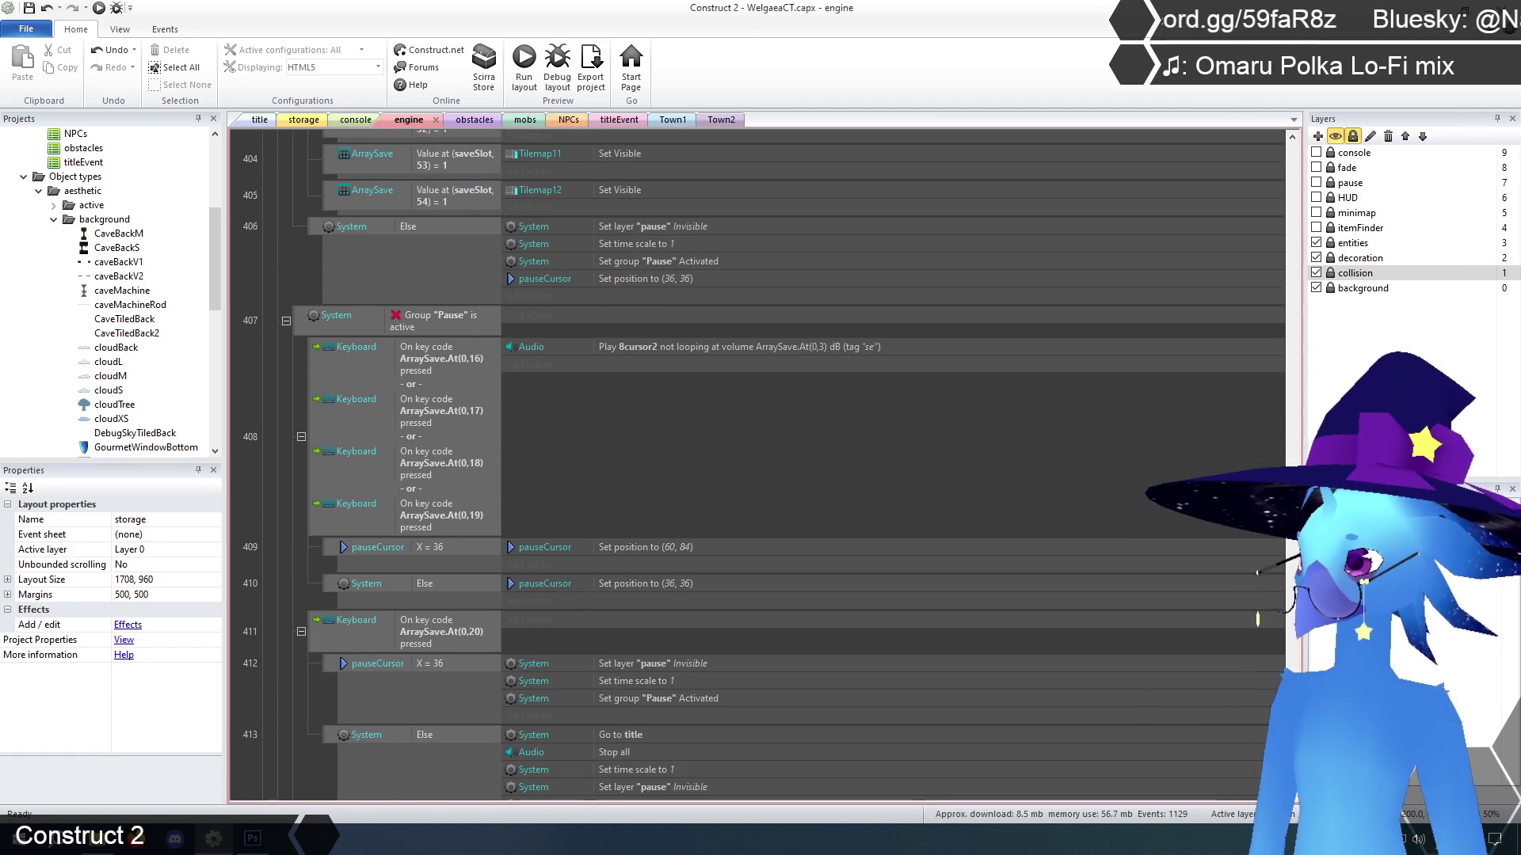
pyautogui.scroll(2, 756, 465)
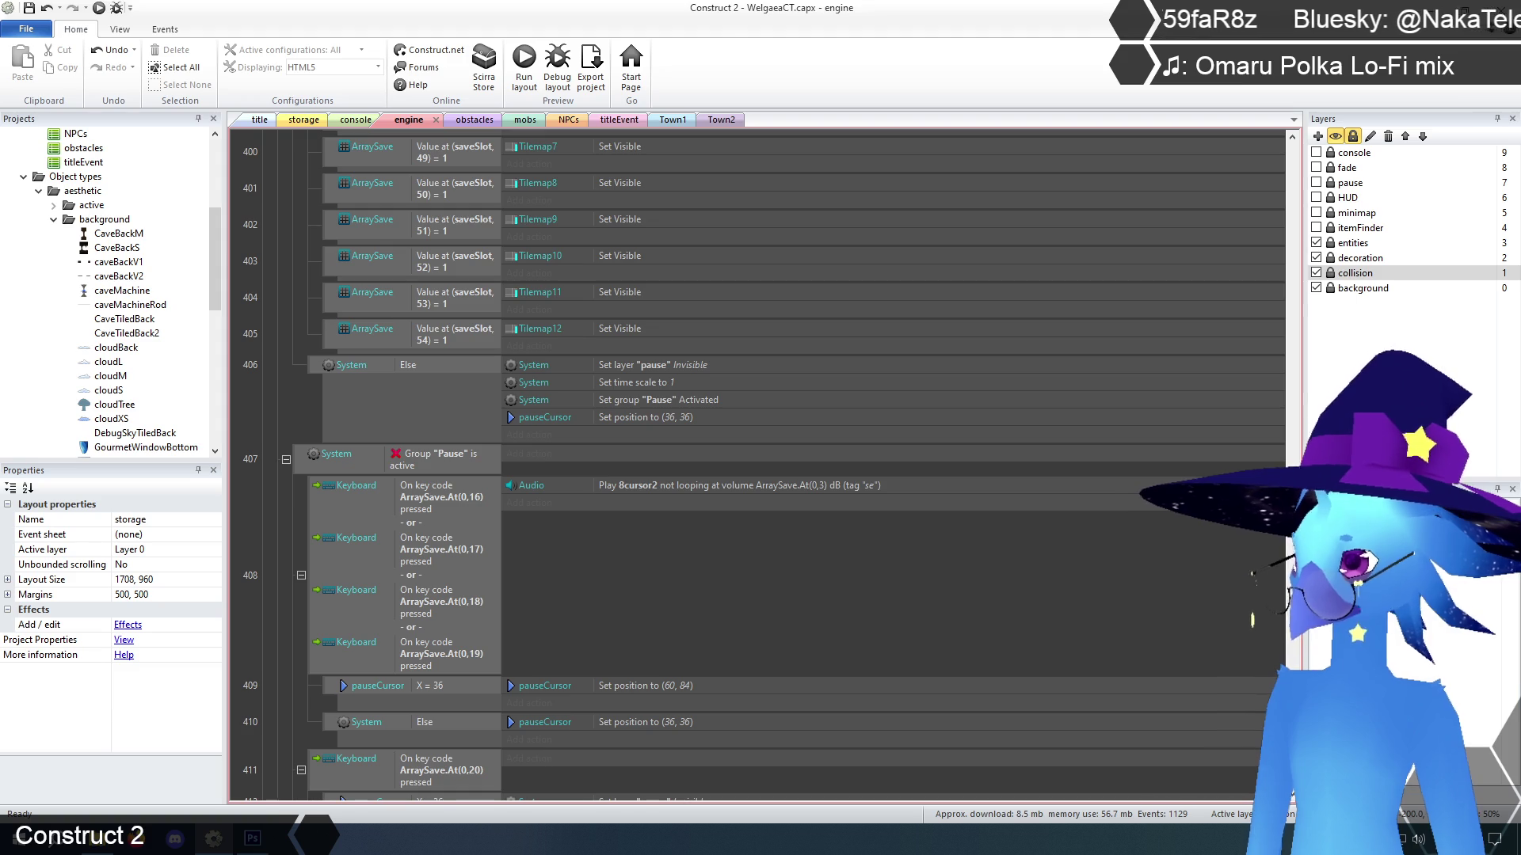
pyautogui.scroll(-4, 757, 465)
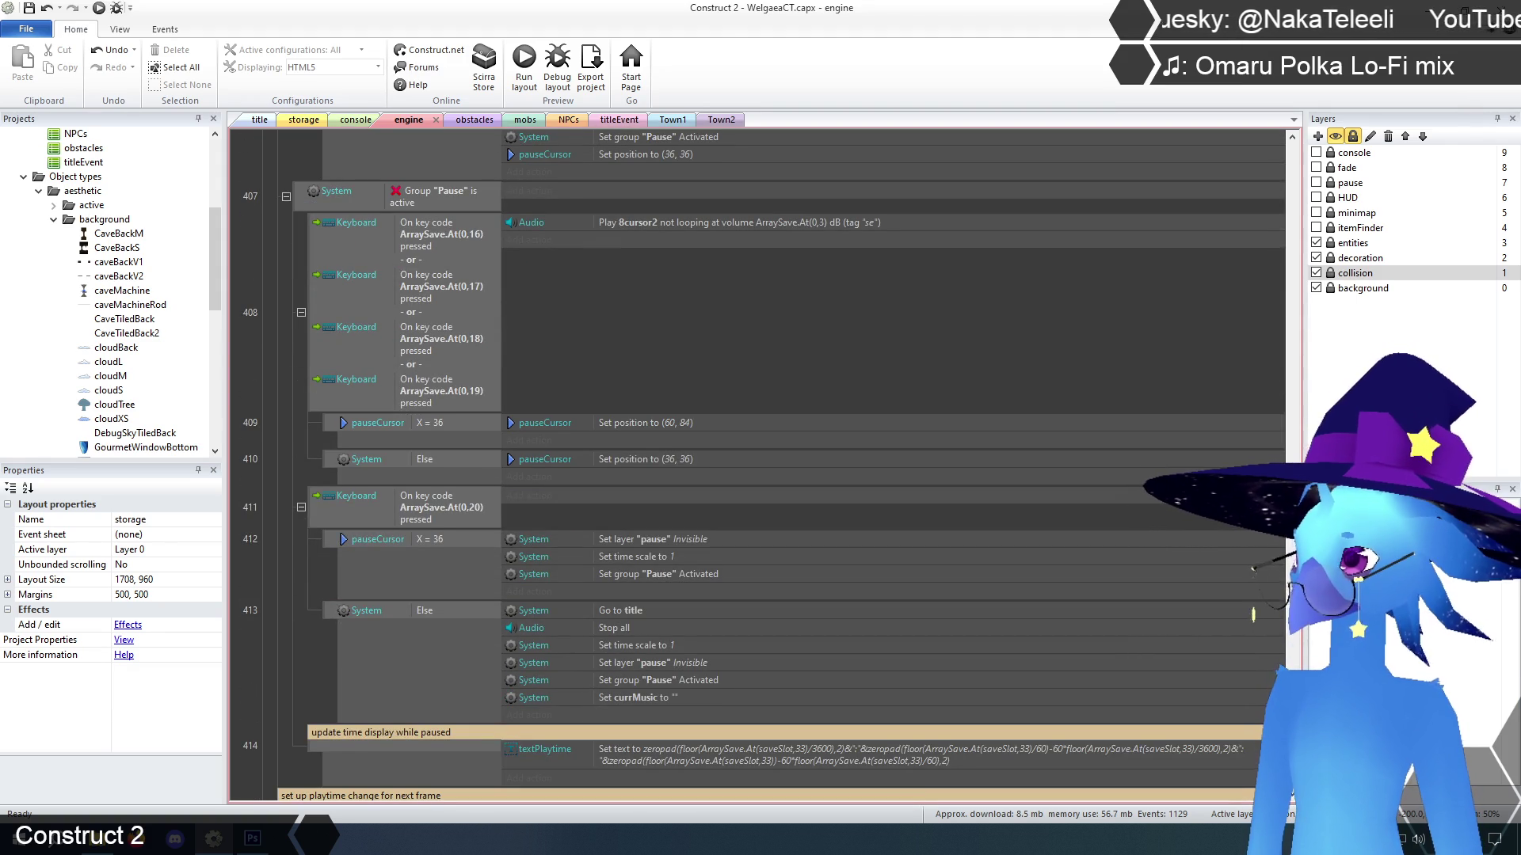
pyautogui.scroll(-2, 757, 464)
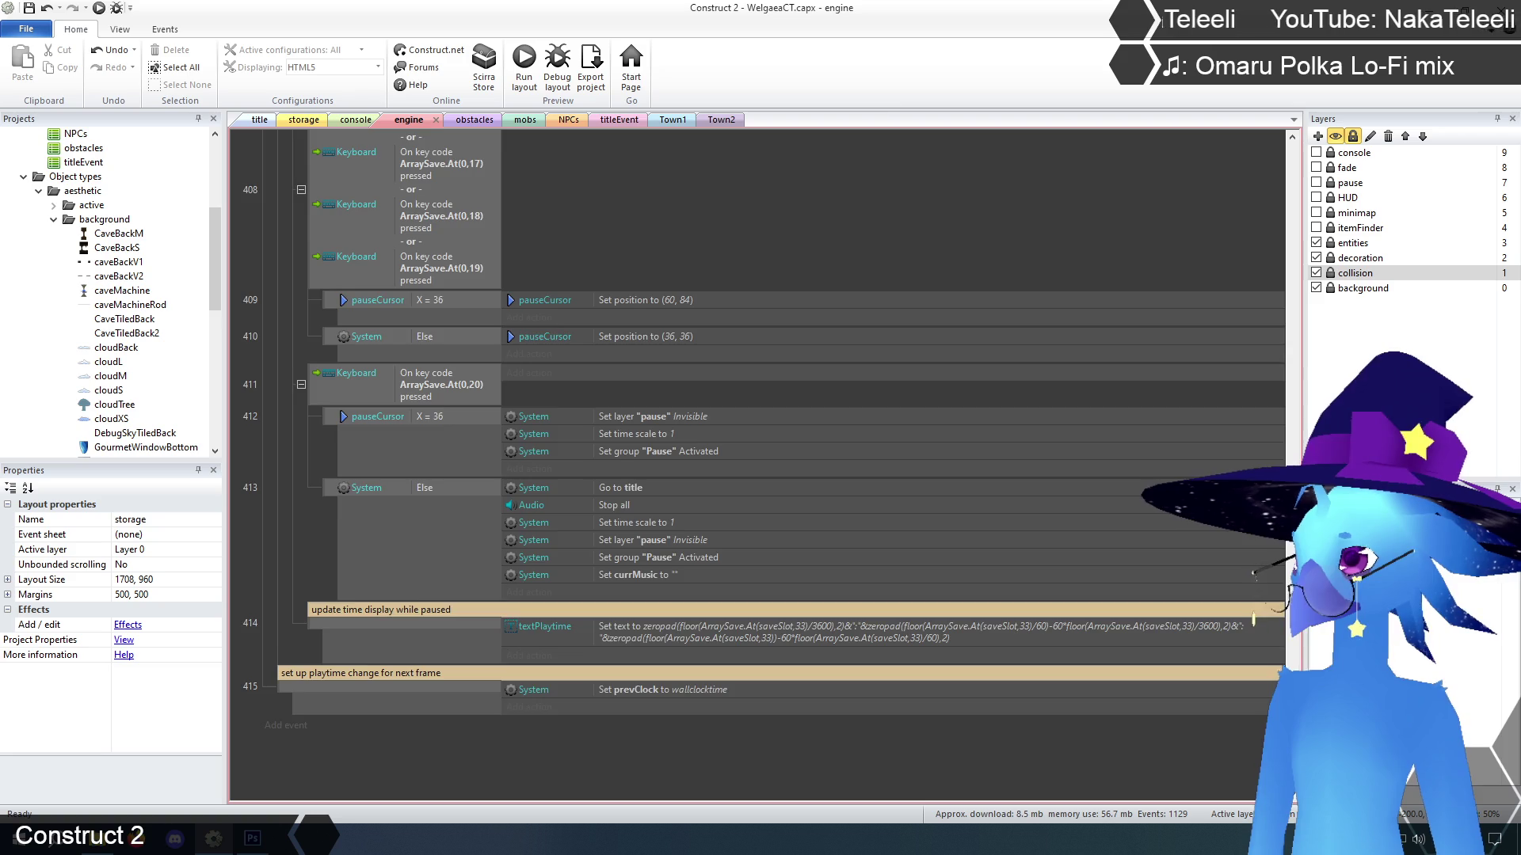
pyautogui.scroll(6, 756, 465)
pyautogui.scroll(15, 756, 465)
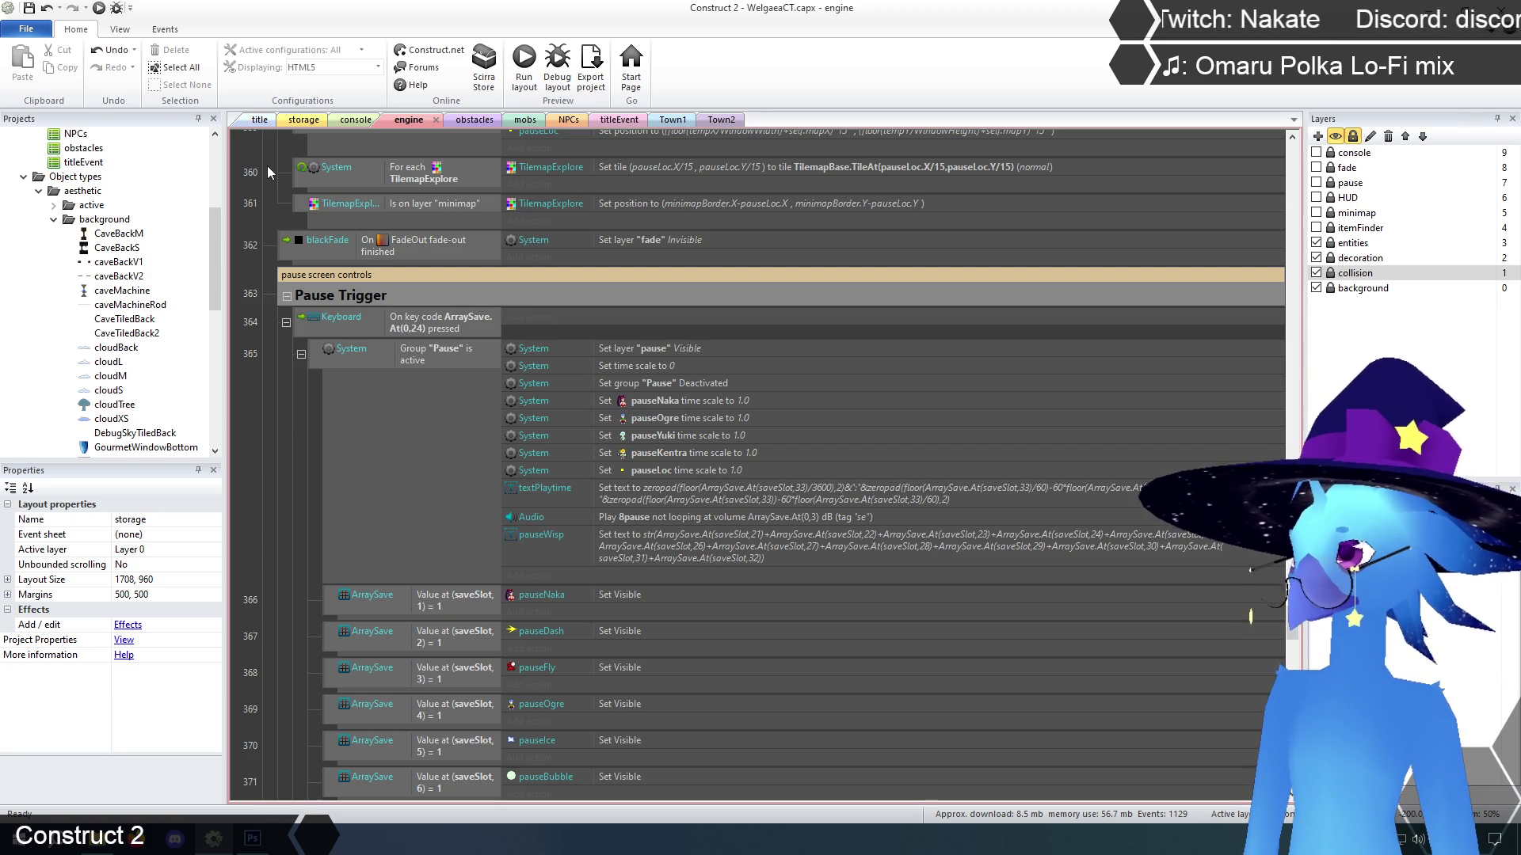
pyautogui.click(260, 119)
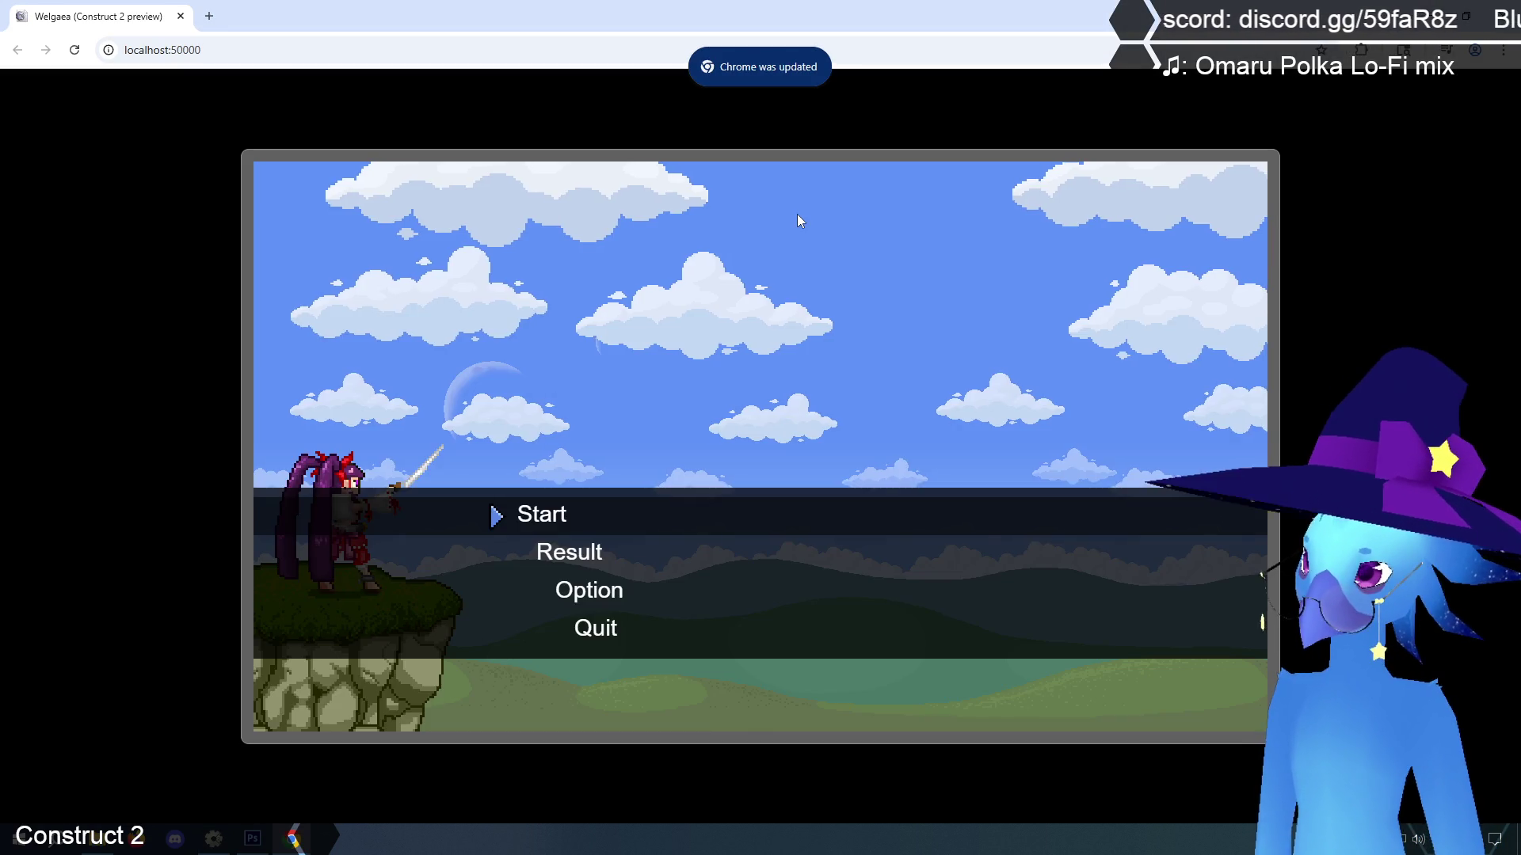
# Load the saved game into Ruto Village and check the pause map menu
pyautogui.press('Return')
pyautogui.press('Return')
pyautogui.press('Right')
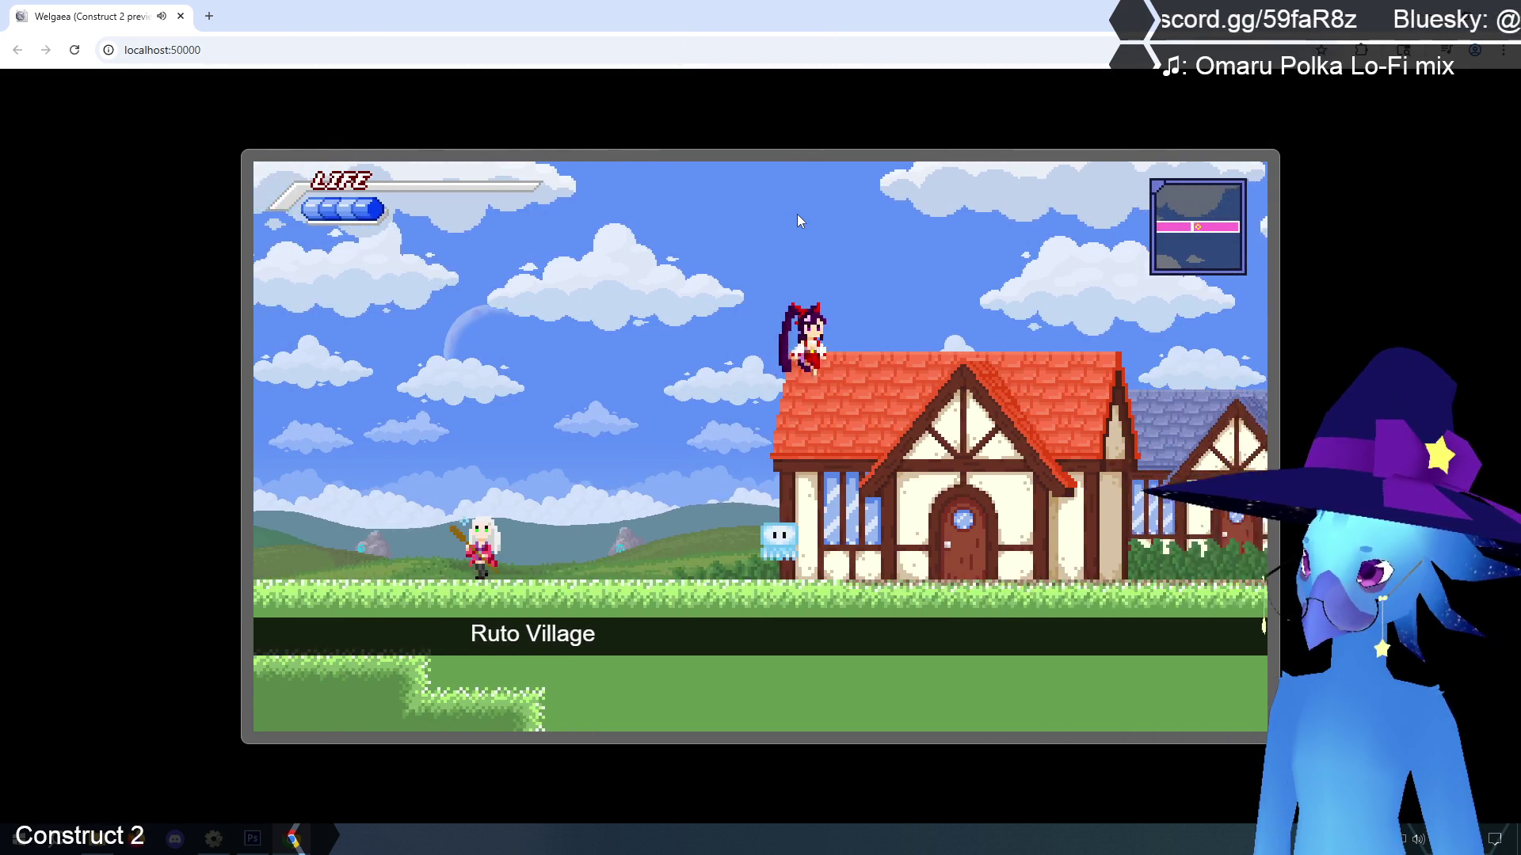
pyautogui.press('Escape')
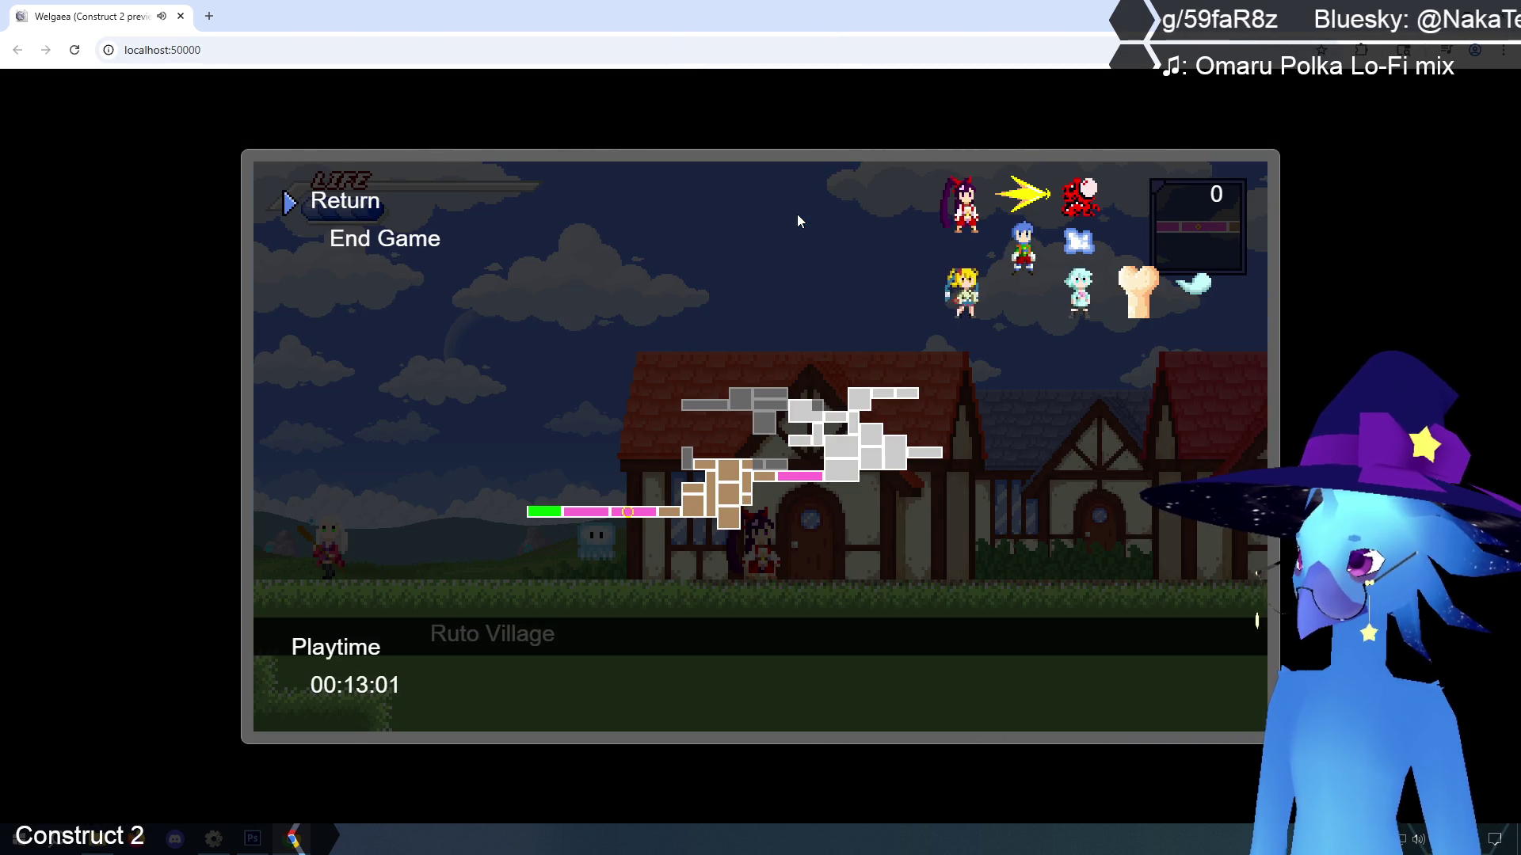
pyautogui.press('Return')
# Run and jump into the cave, toggle the pause menu, then close the preview
pyautogui.press('Right')
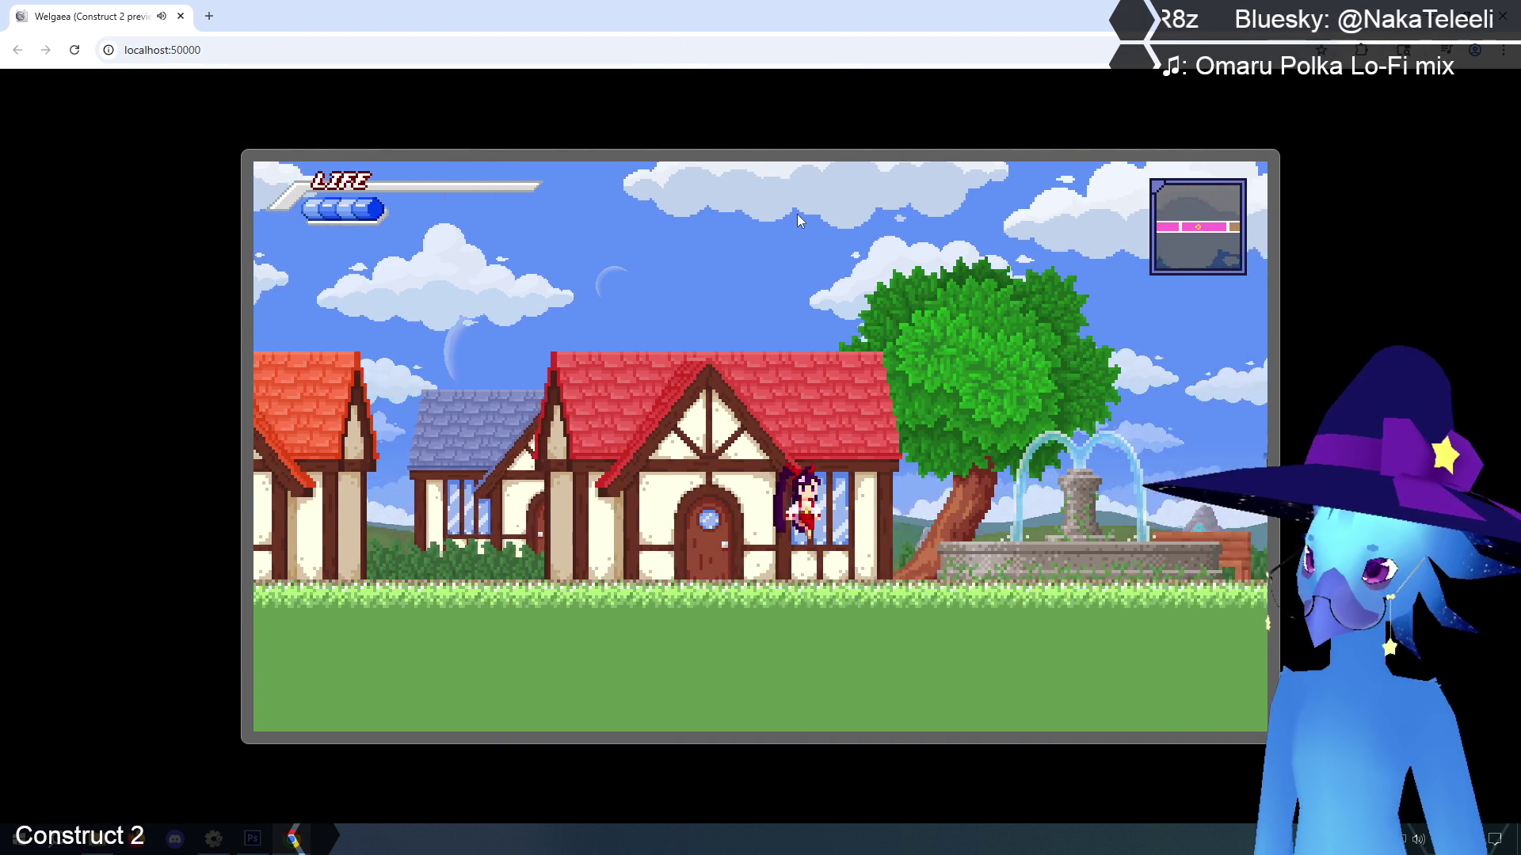
pyautogui.press('Up')
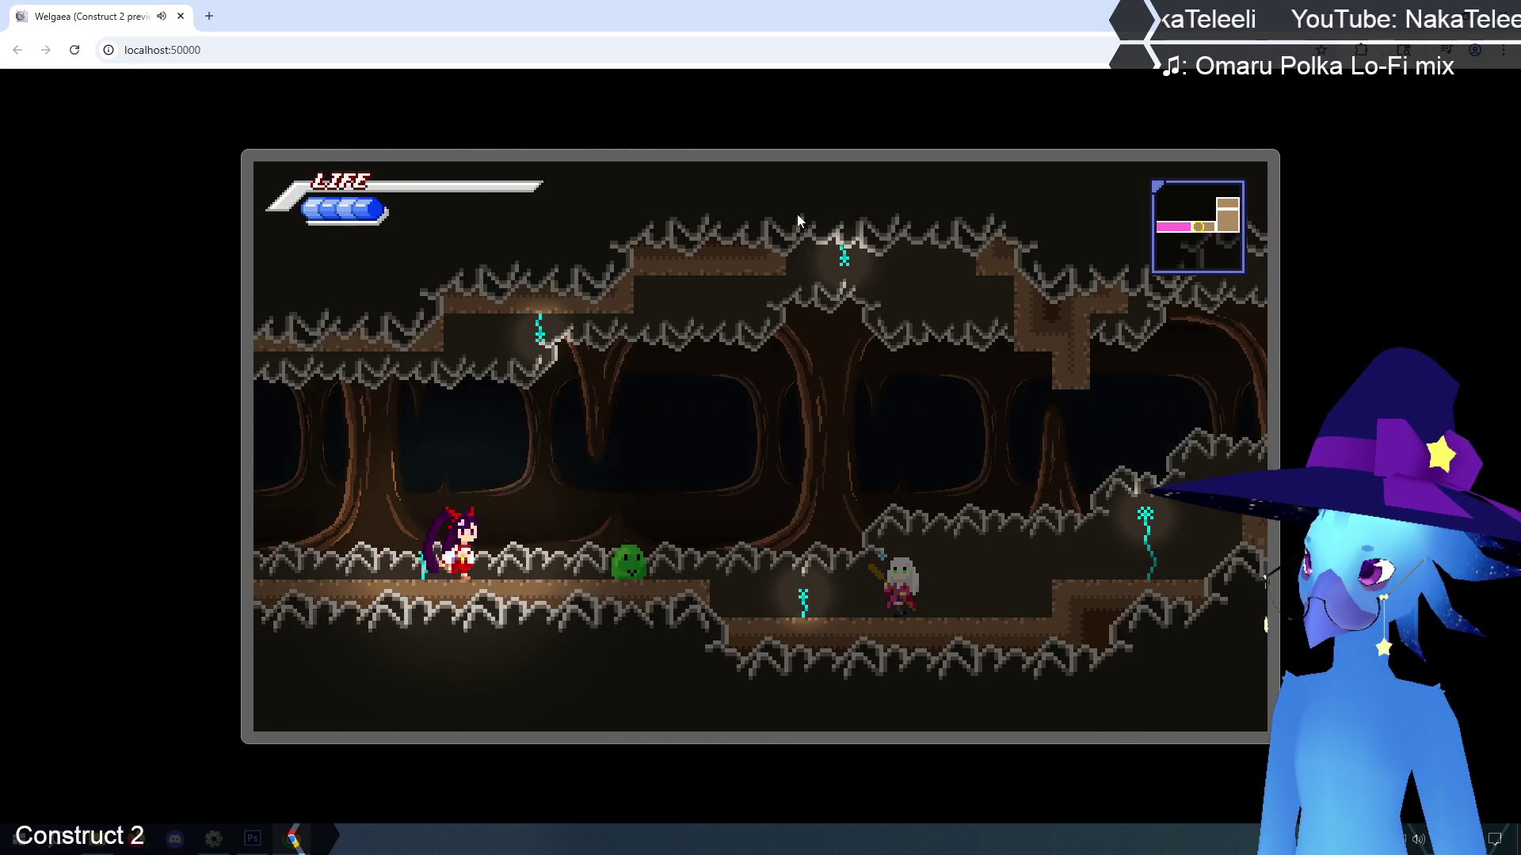
pyautogui.press('Escape')
pyautogui.press('Escape')
pyautogui.press('Escape')
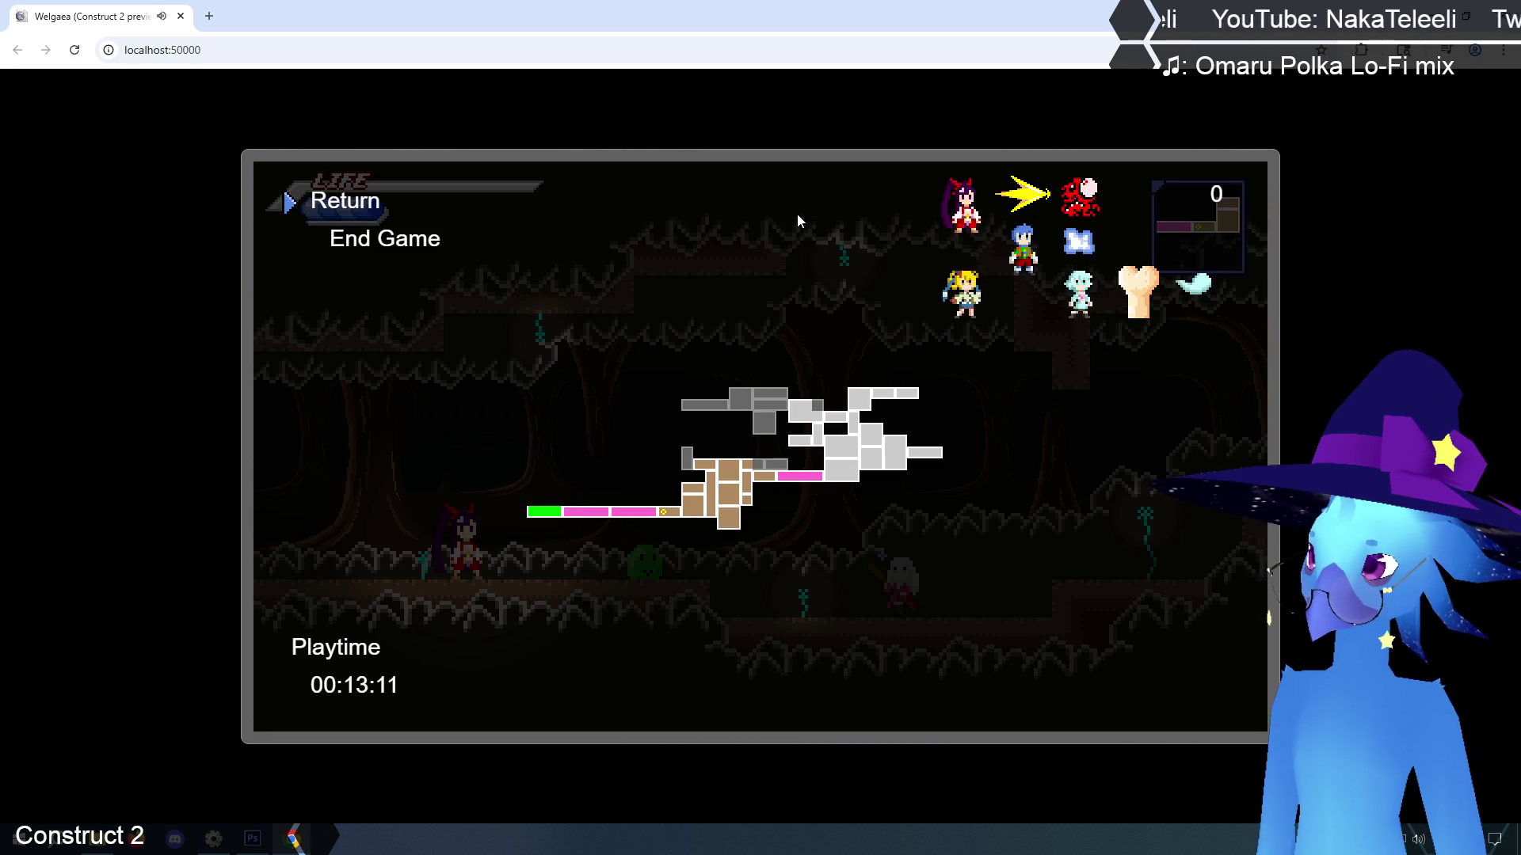
pyautogui.press('Escape')
pyautogui.press('Escape')
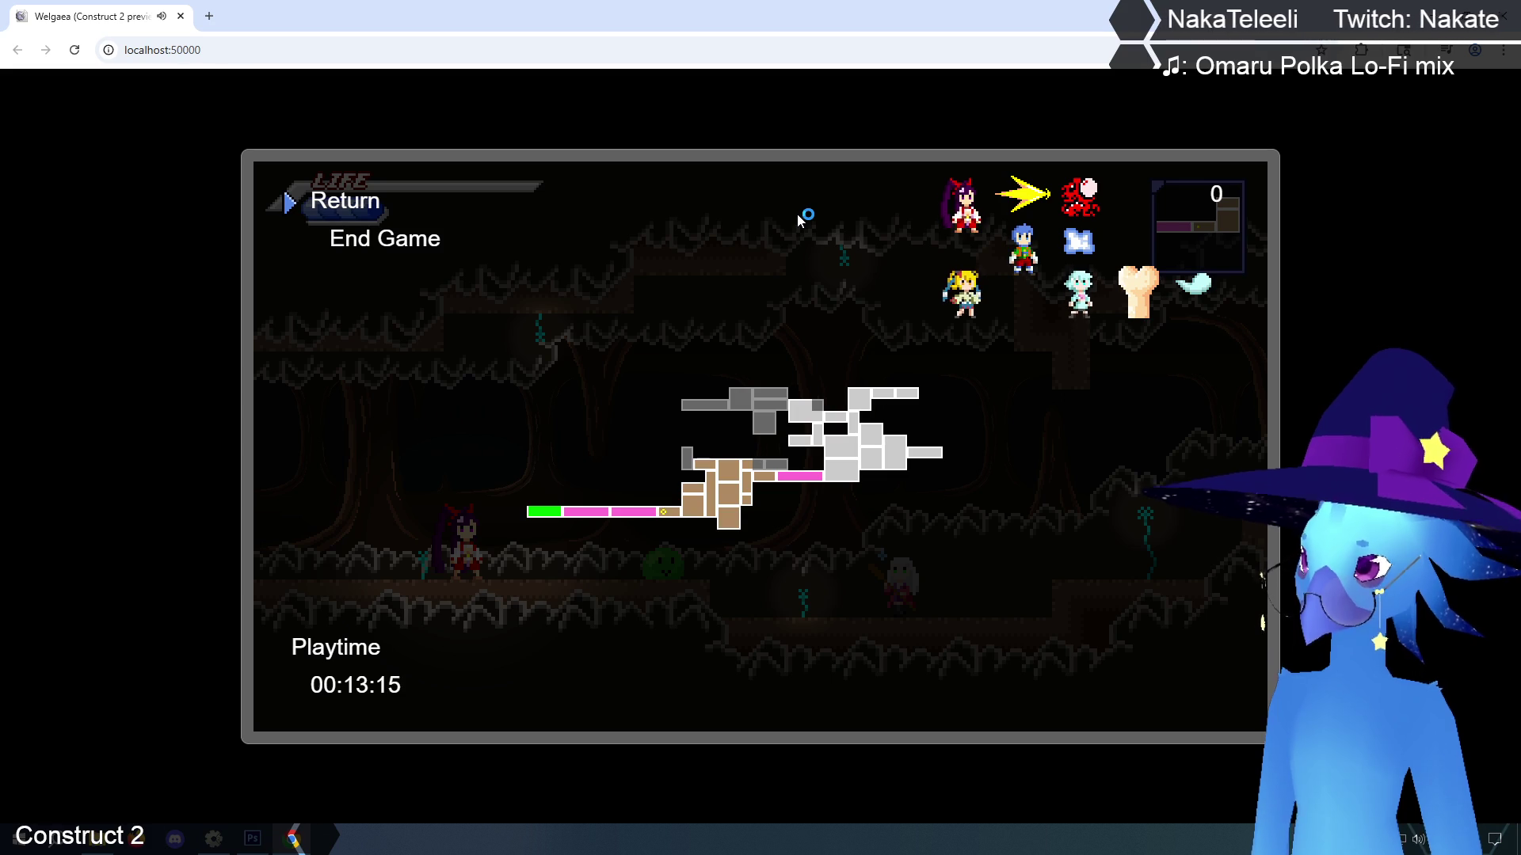
pyautogui.press('Escape')
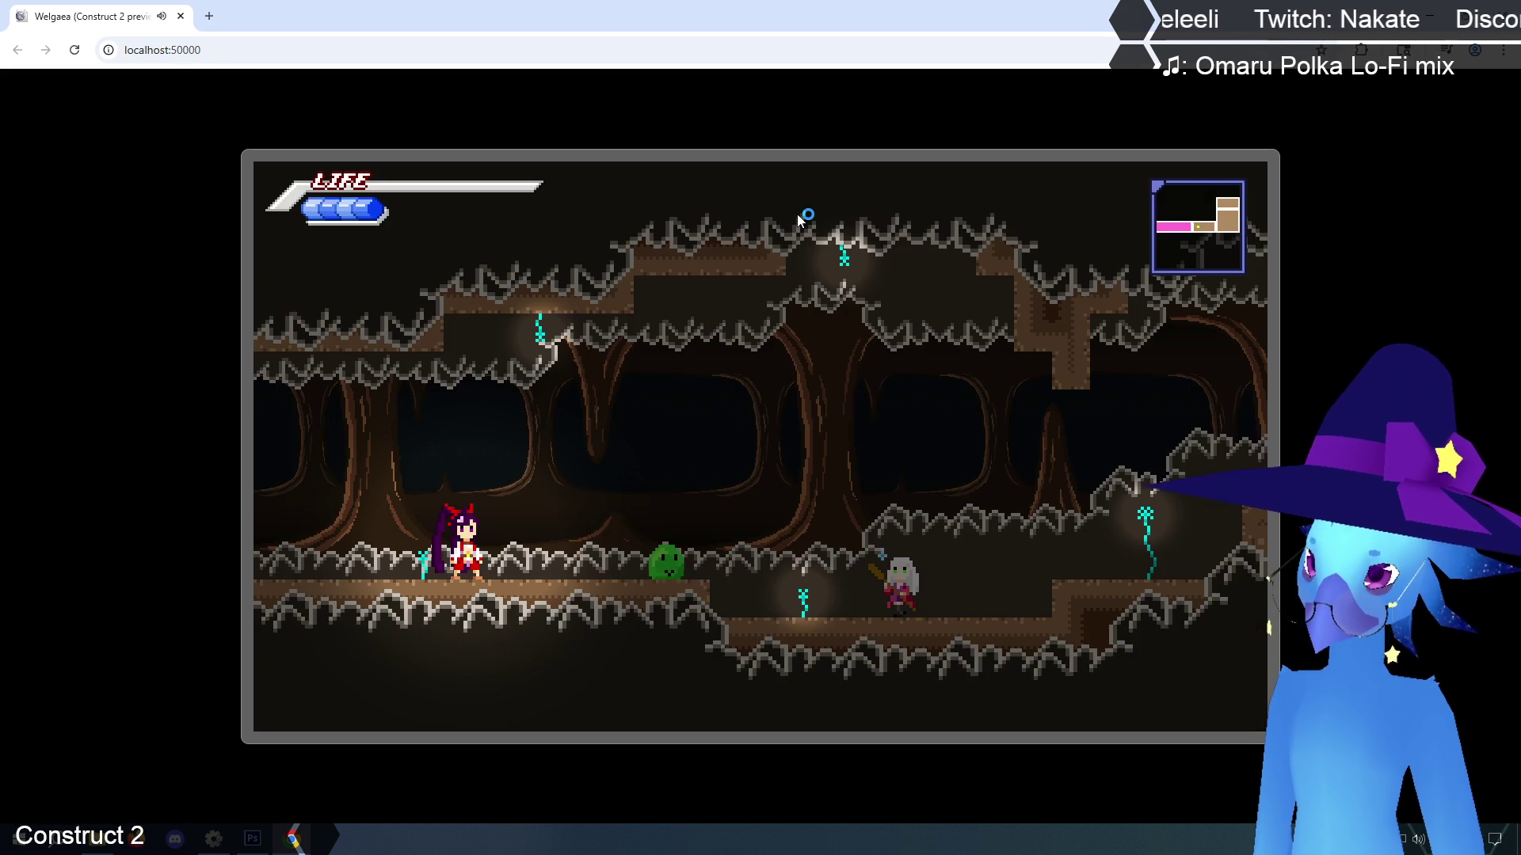
pyautogui.press('Escape')
pyautogui.press('Escape')
pyautogui.press('Escape')
pyautogui.press('Escape')
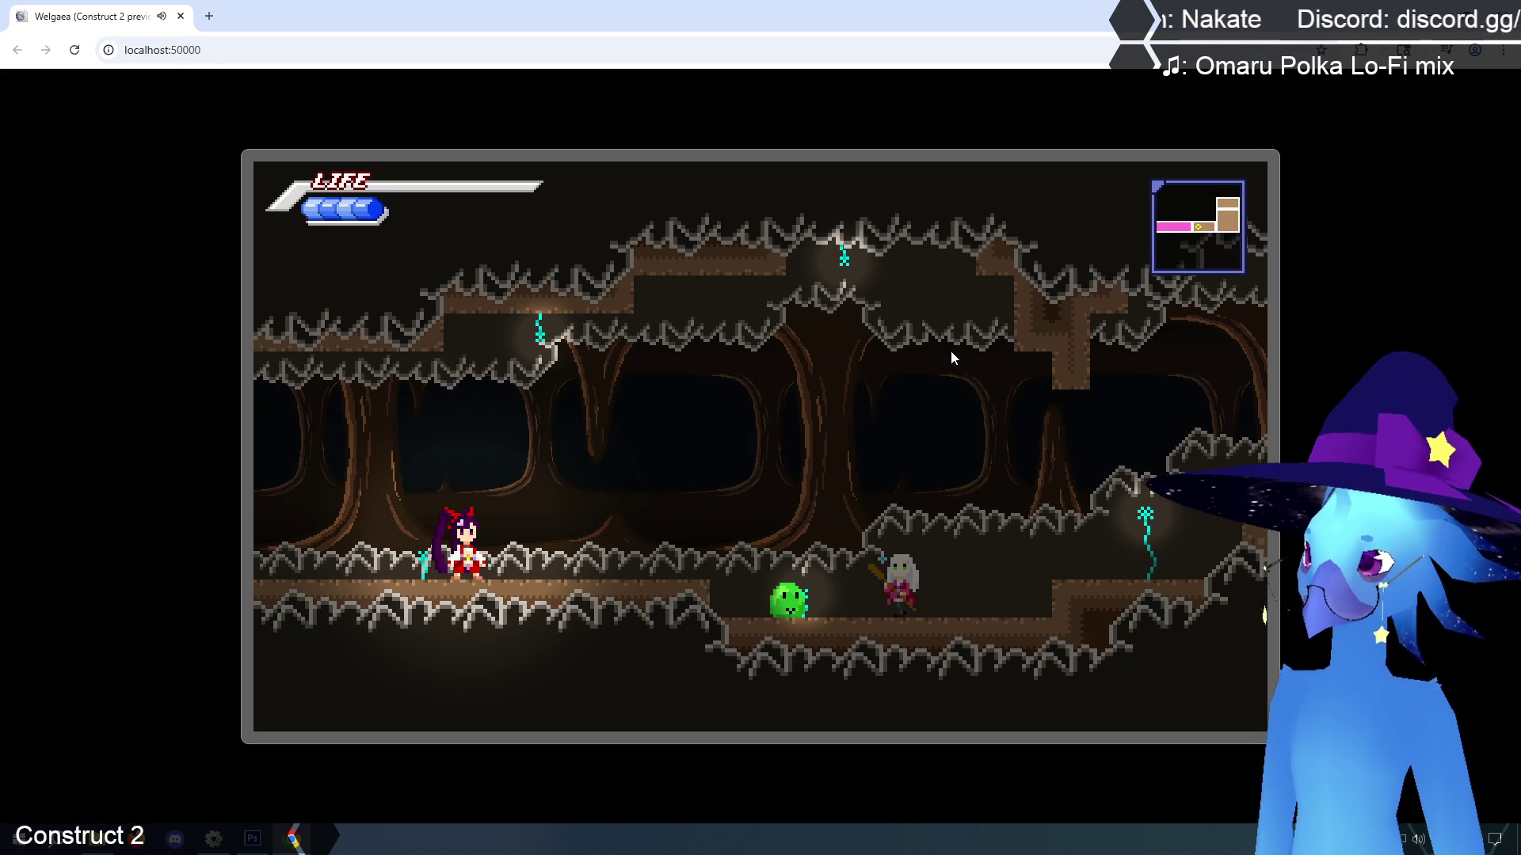
pyautogui.hotkey('ctrl', 'w')
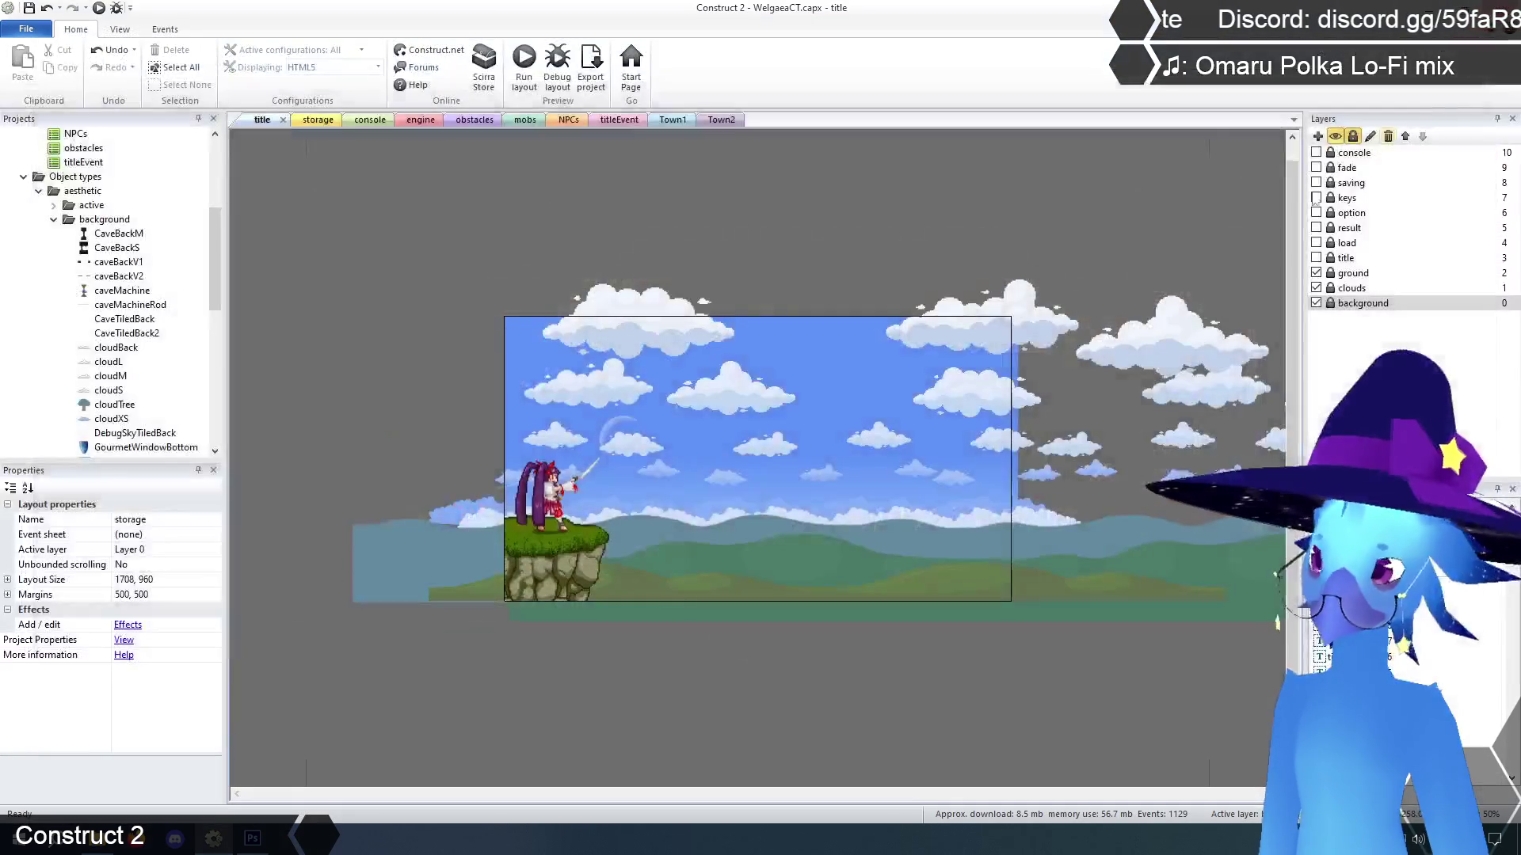
# Check the title layout properties and obstacles sheet, then open the engine sheet
pyautogui.click(342, 264)
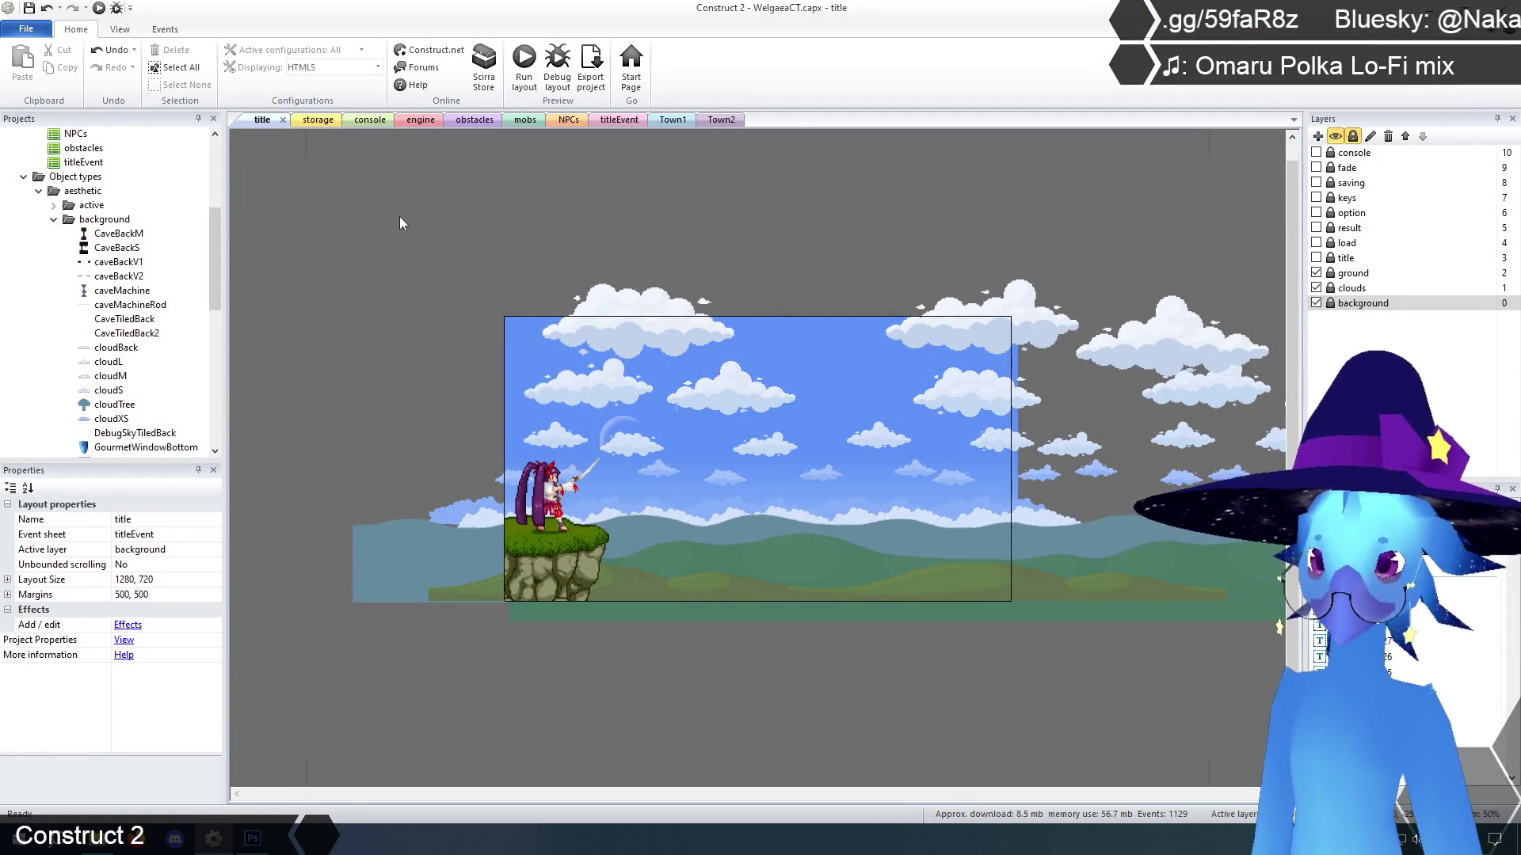
pyautogui.click(471, 123)
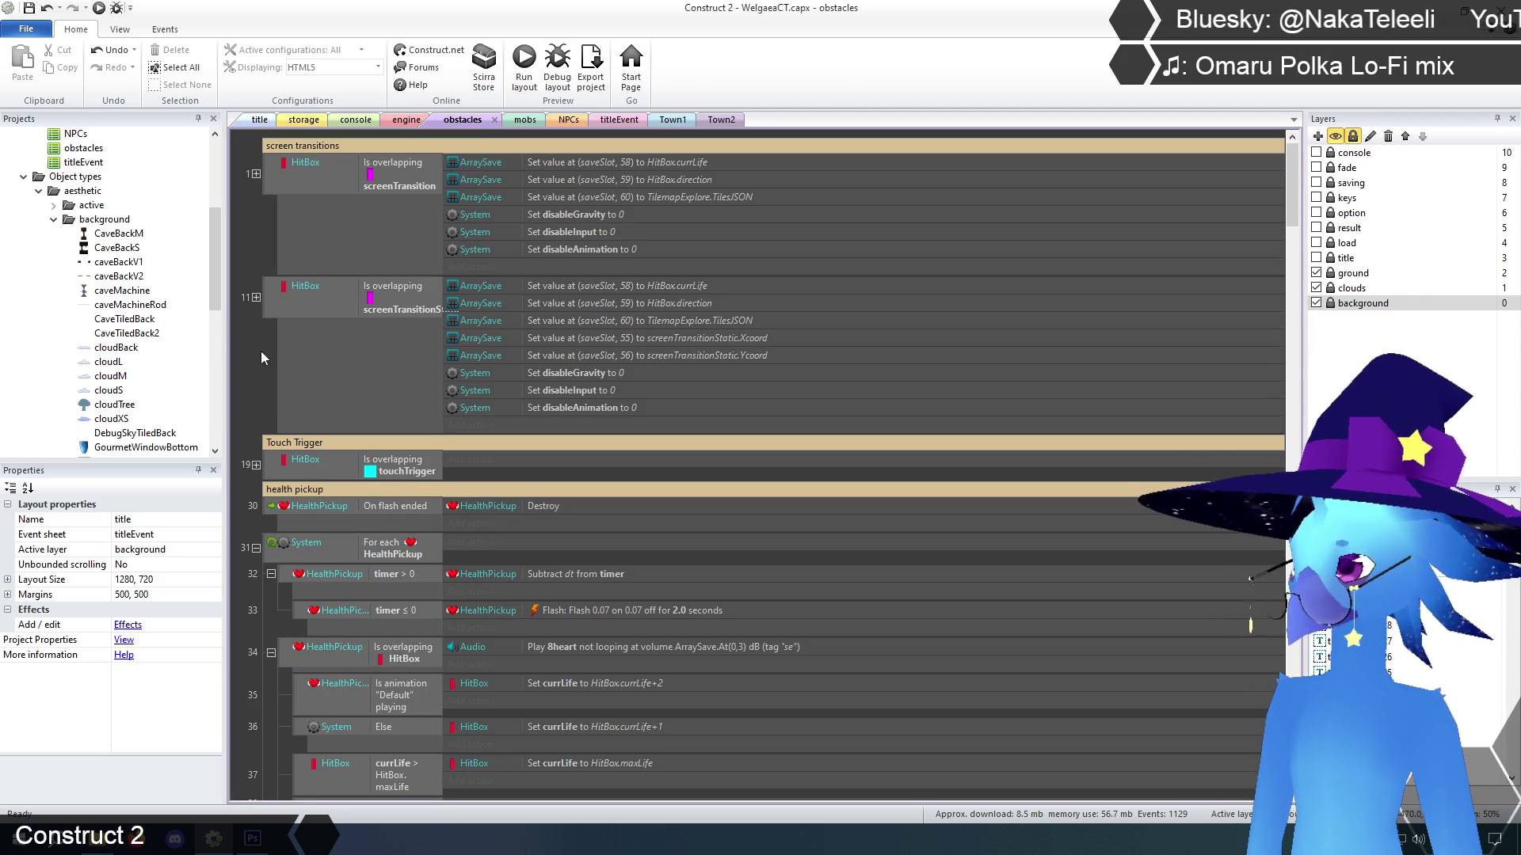
pyautogui.scroll(-2, 259, 358)
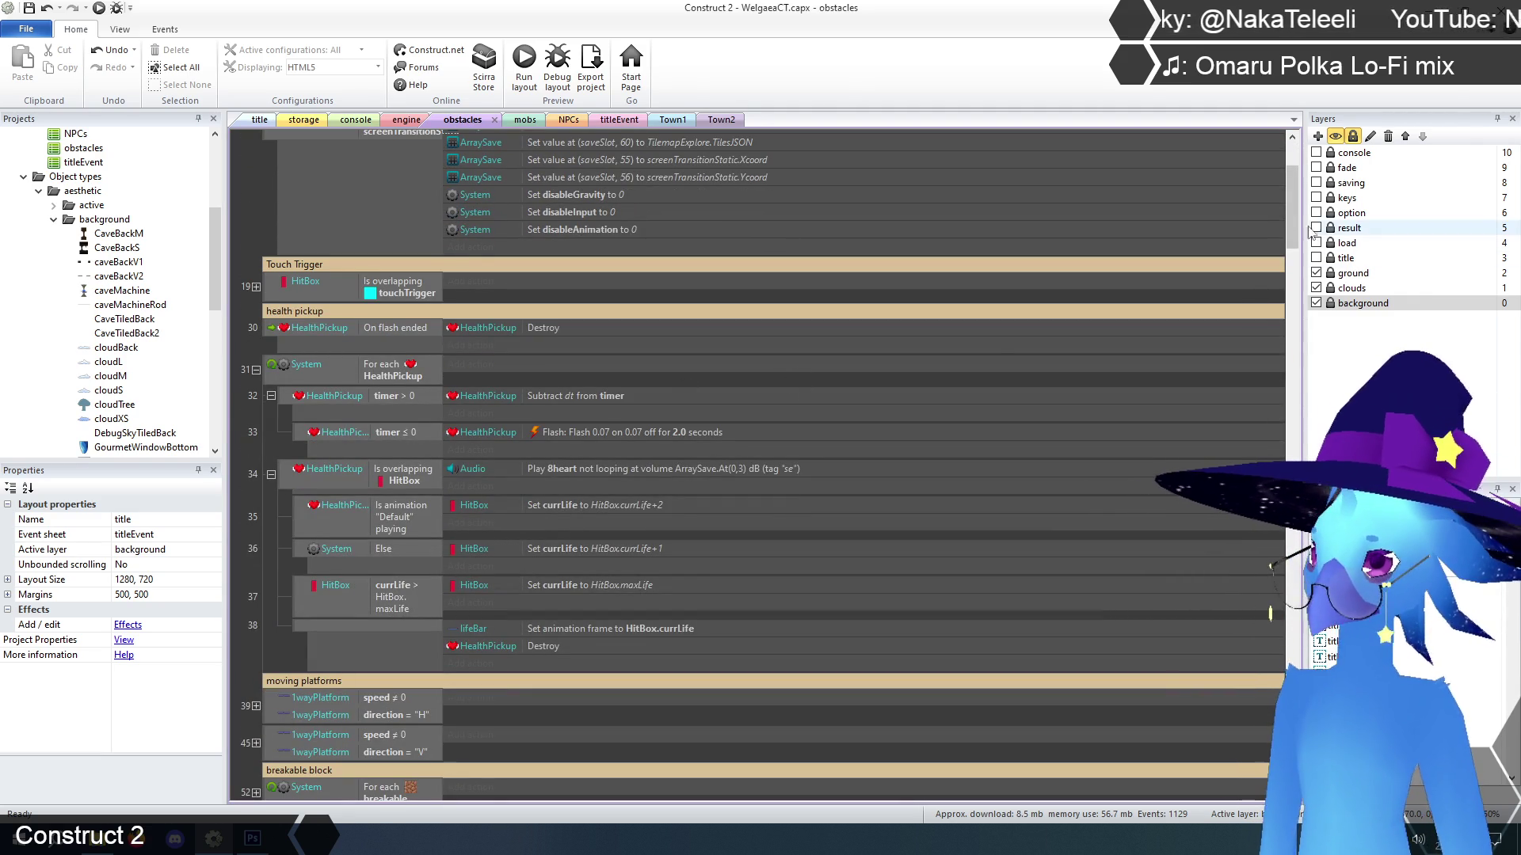
pyautogui.moveTo(1294, 220); pyautogui.dragTo(1295, 190)
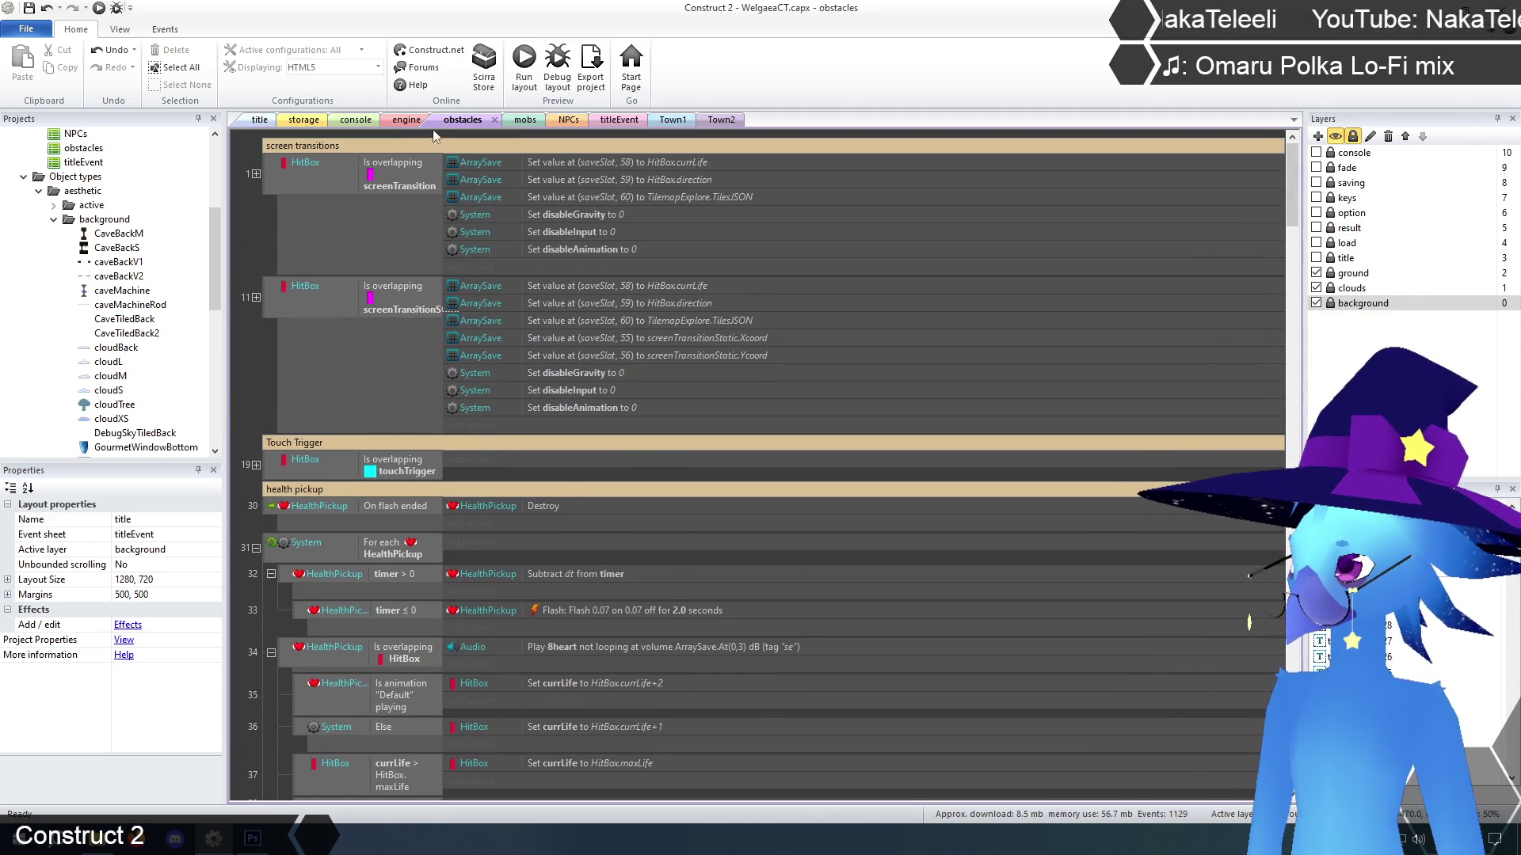
pyautogui.click(403, 124)
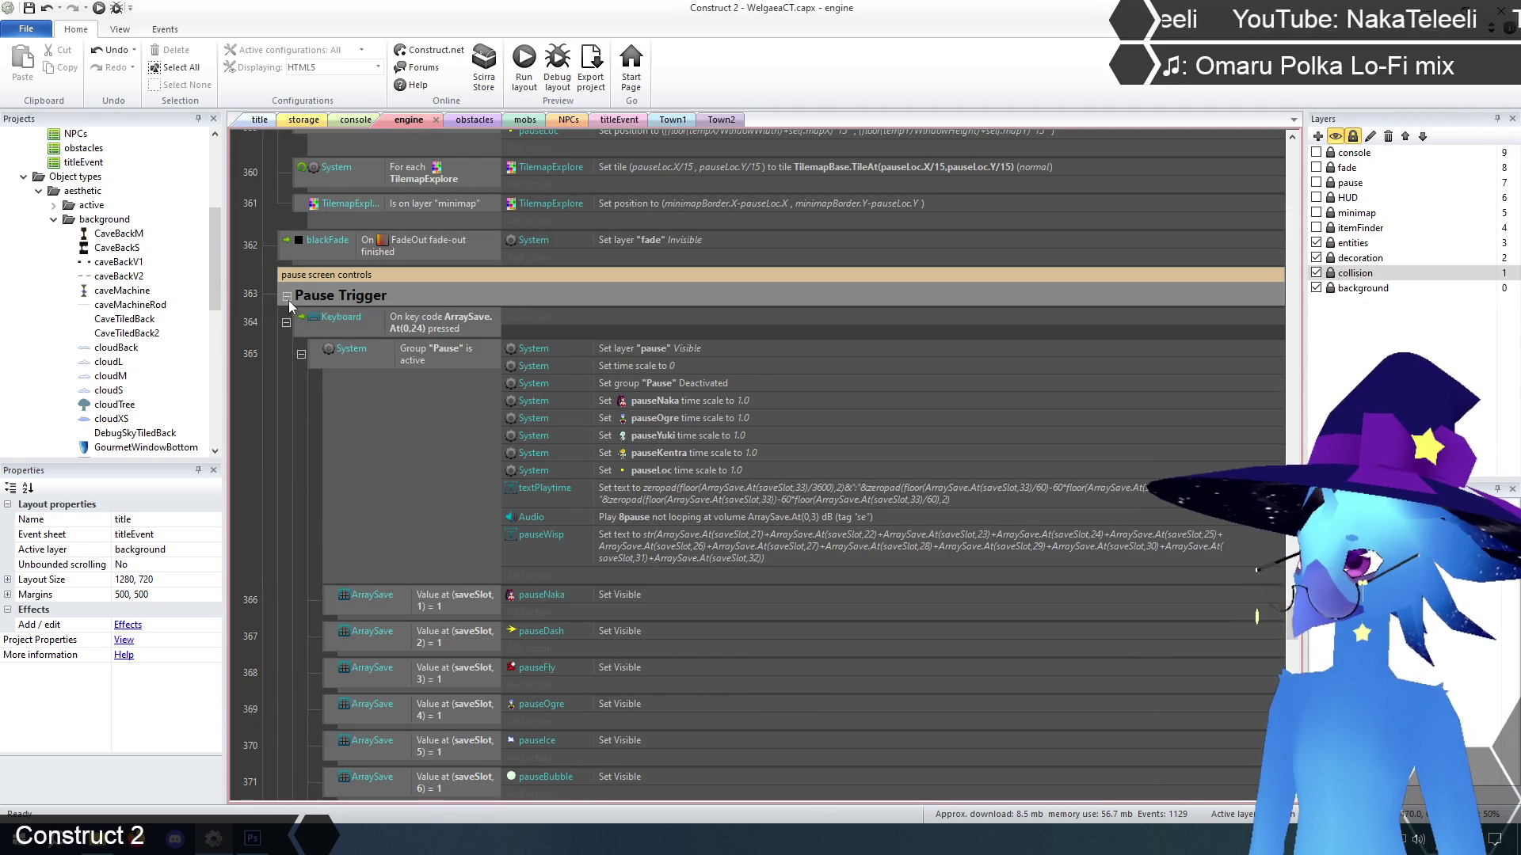
# Collapse the Pause Trigger group on the engine event sheet
pyautogui.click(287, 296)
pyautogui.scroll(10, 641, 386)
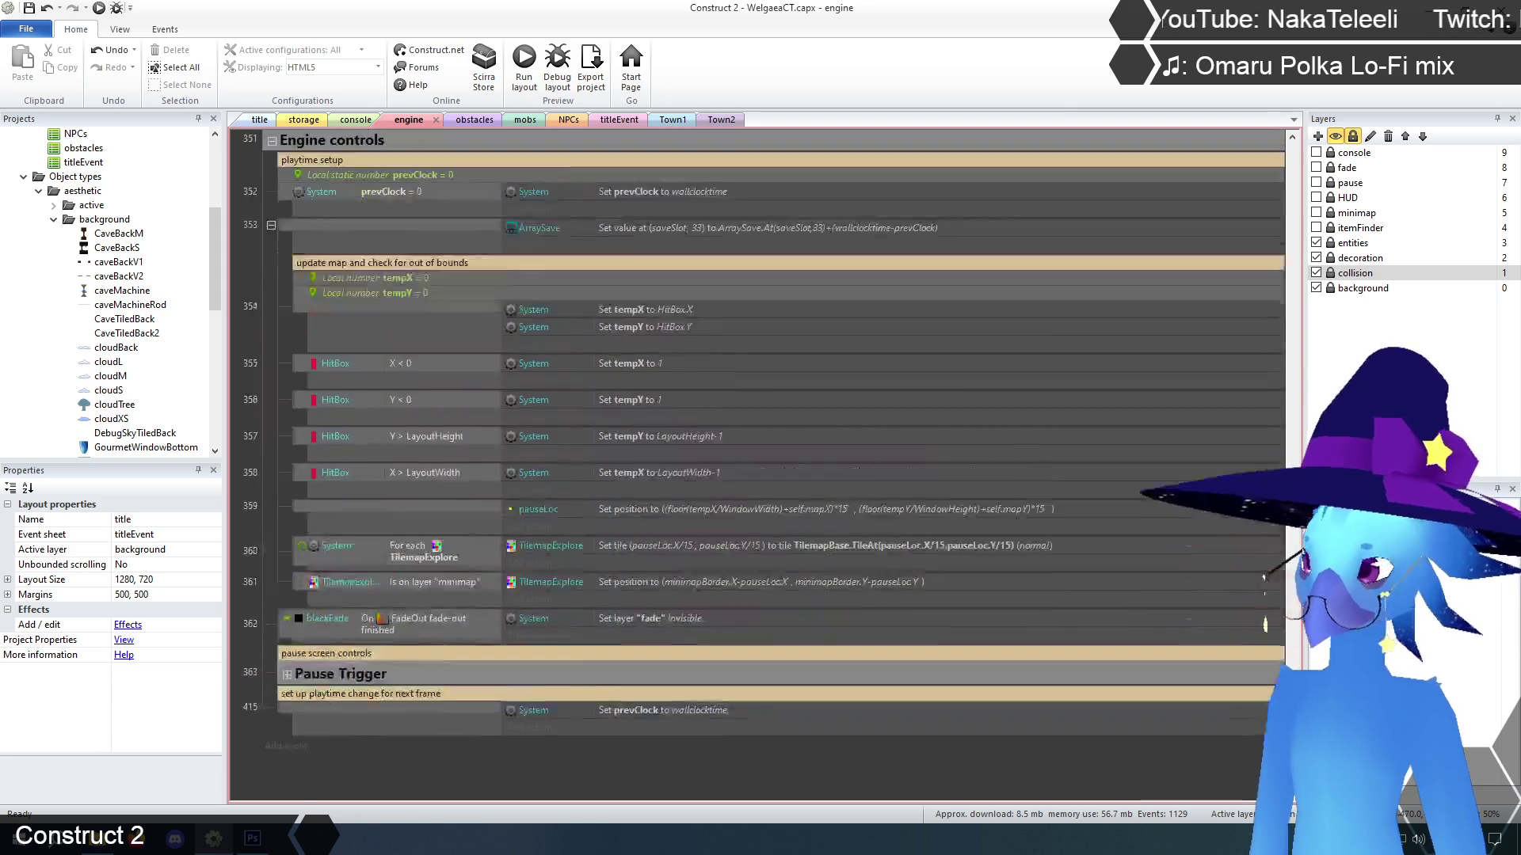
pyautogui.scroll(-10, 761, 465)
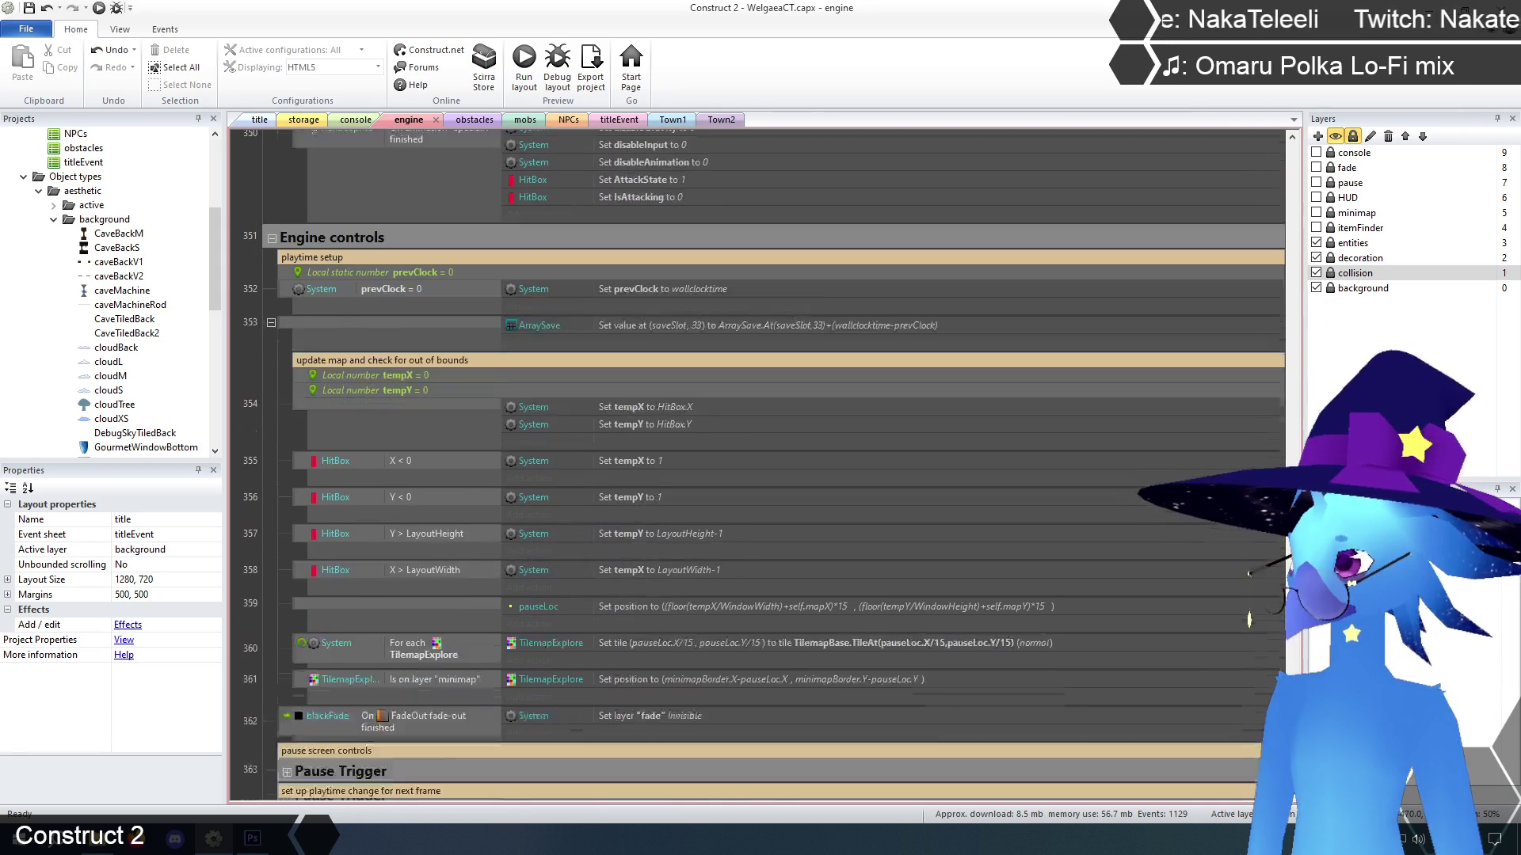
pyautogui.scroll(1, 1249, 621)
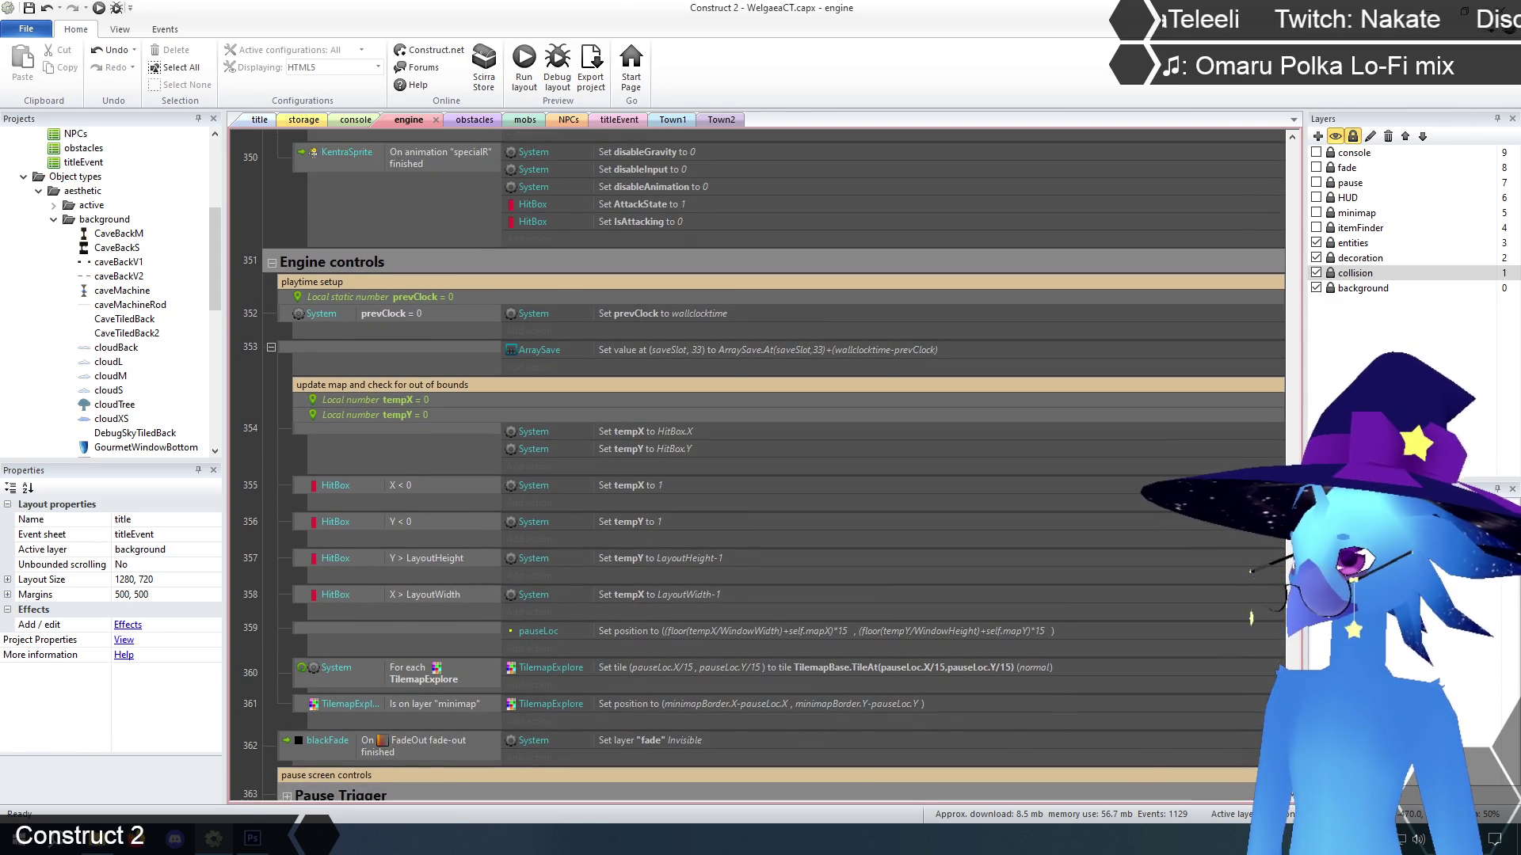
pyautogui.scroll(7, 1250, 618)
pyautogui.scroll(-7, 1249, 620)
pyautogui.scroll(-1, 760, 465)
# Collapse Engine controls and scroll up to events 291–306
pyautogui.click(272, 226)
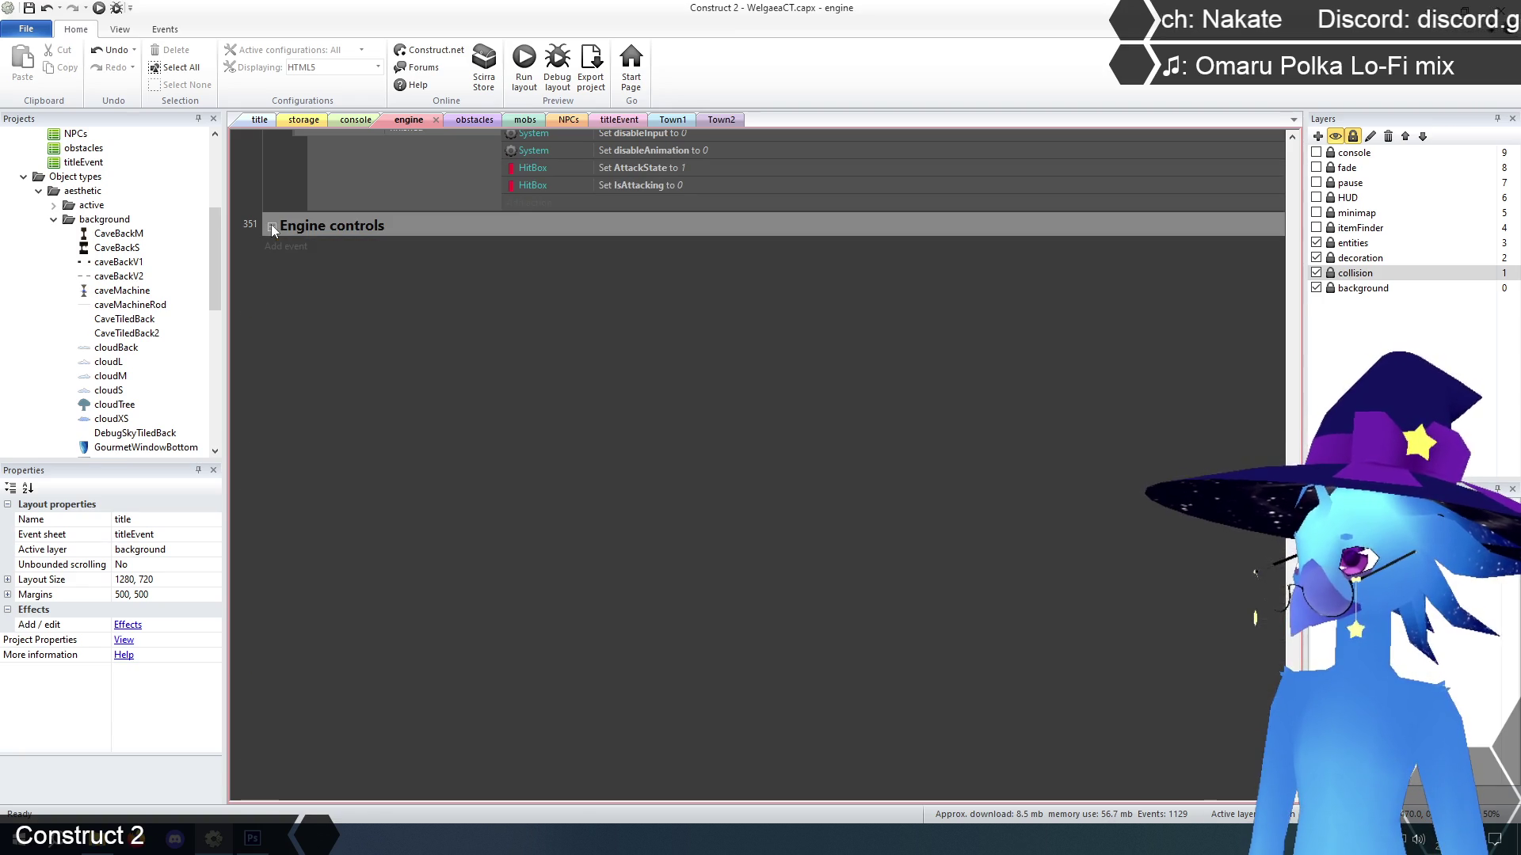
pyautogui.scroll(15, 1253, 571)
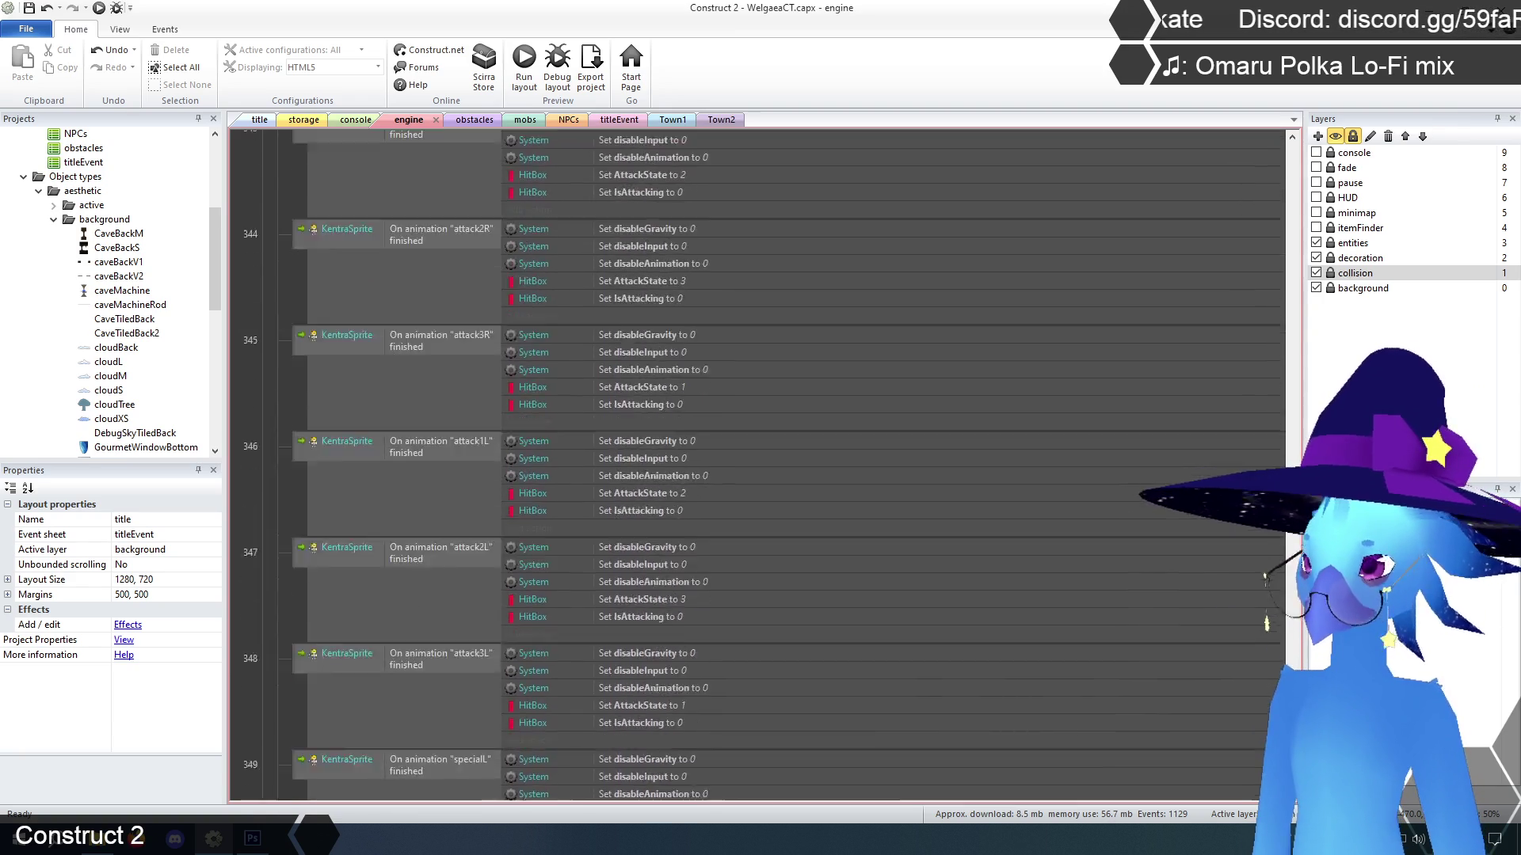
pyautogui.scroll(10, 1250, 569)
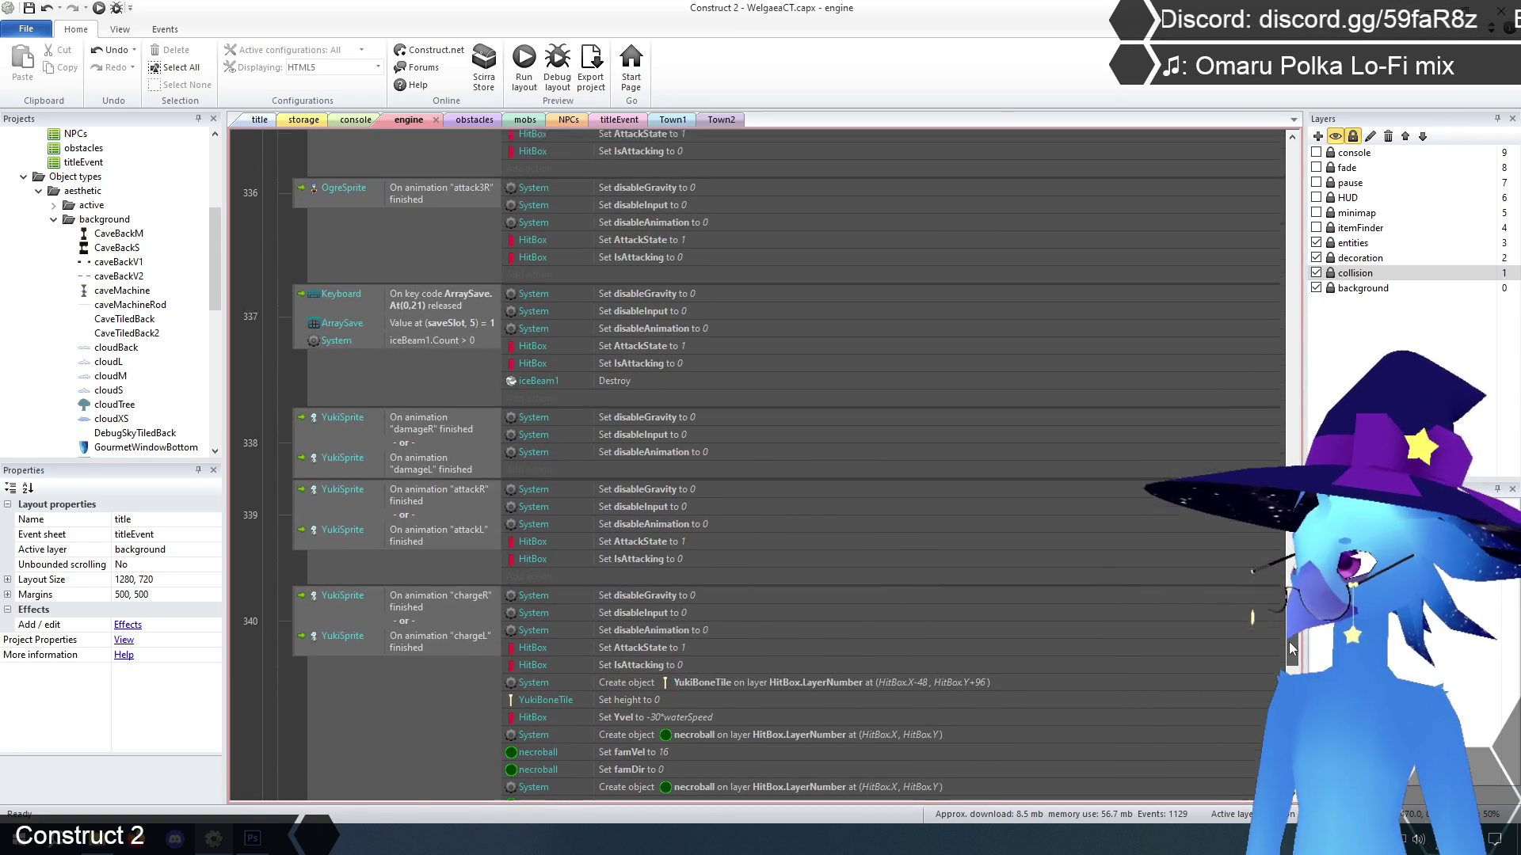
pyautogui.scroll(10, 1255, 572)
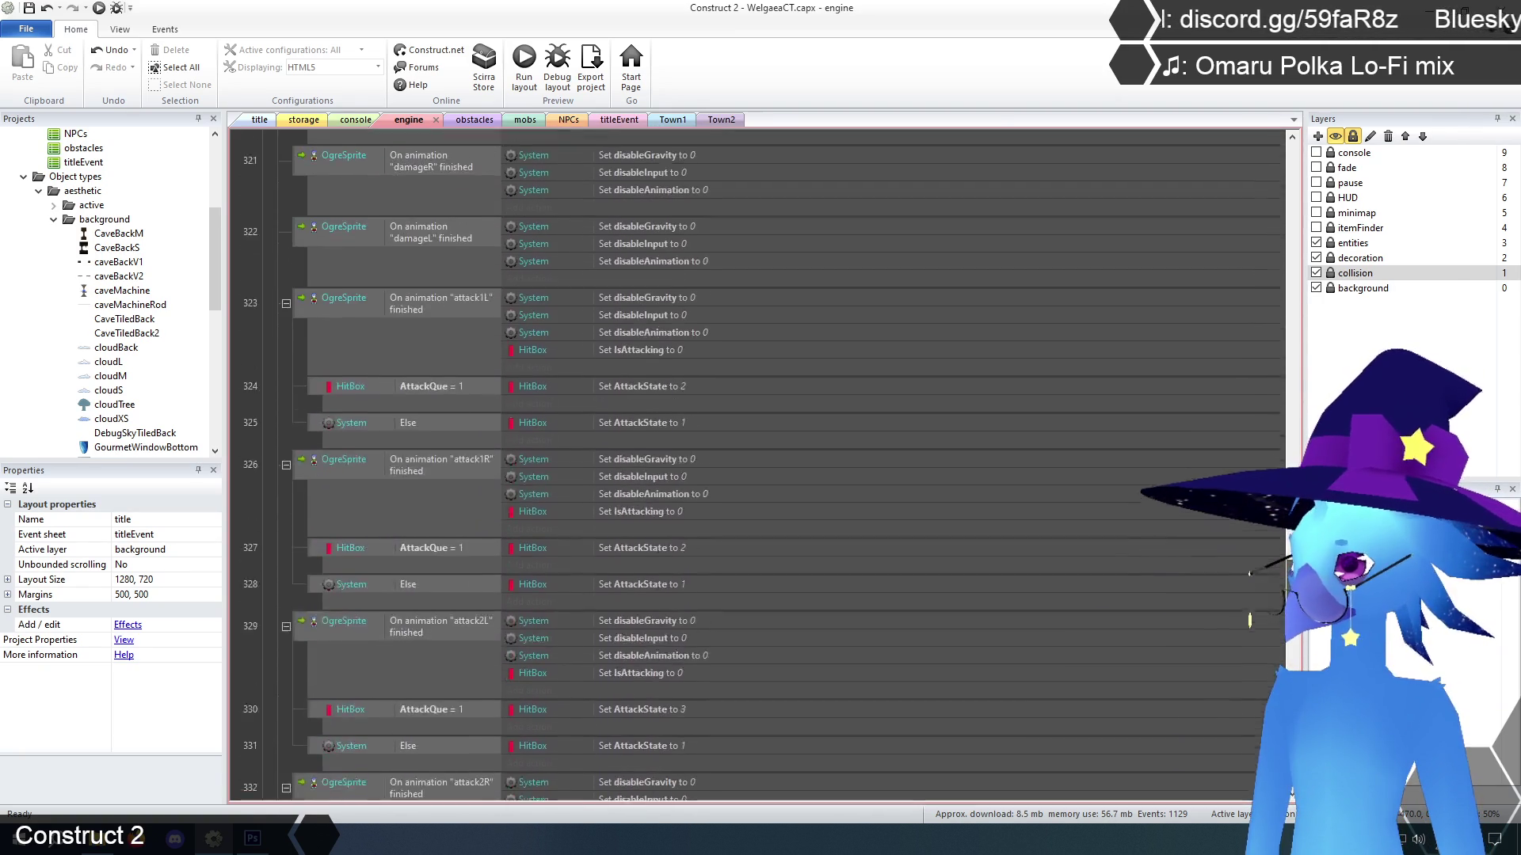
pyautogui.scroll(12, 1252, 574)
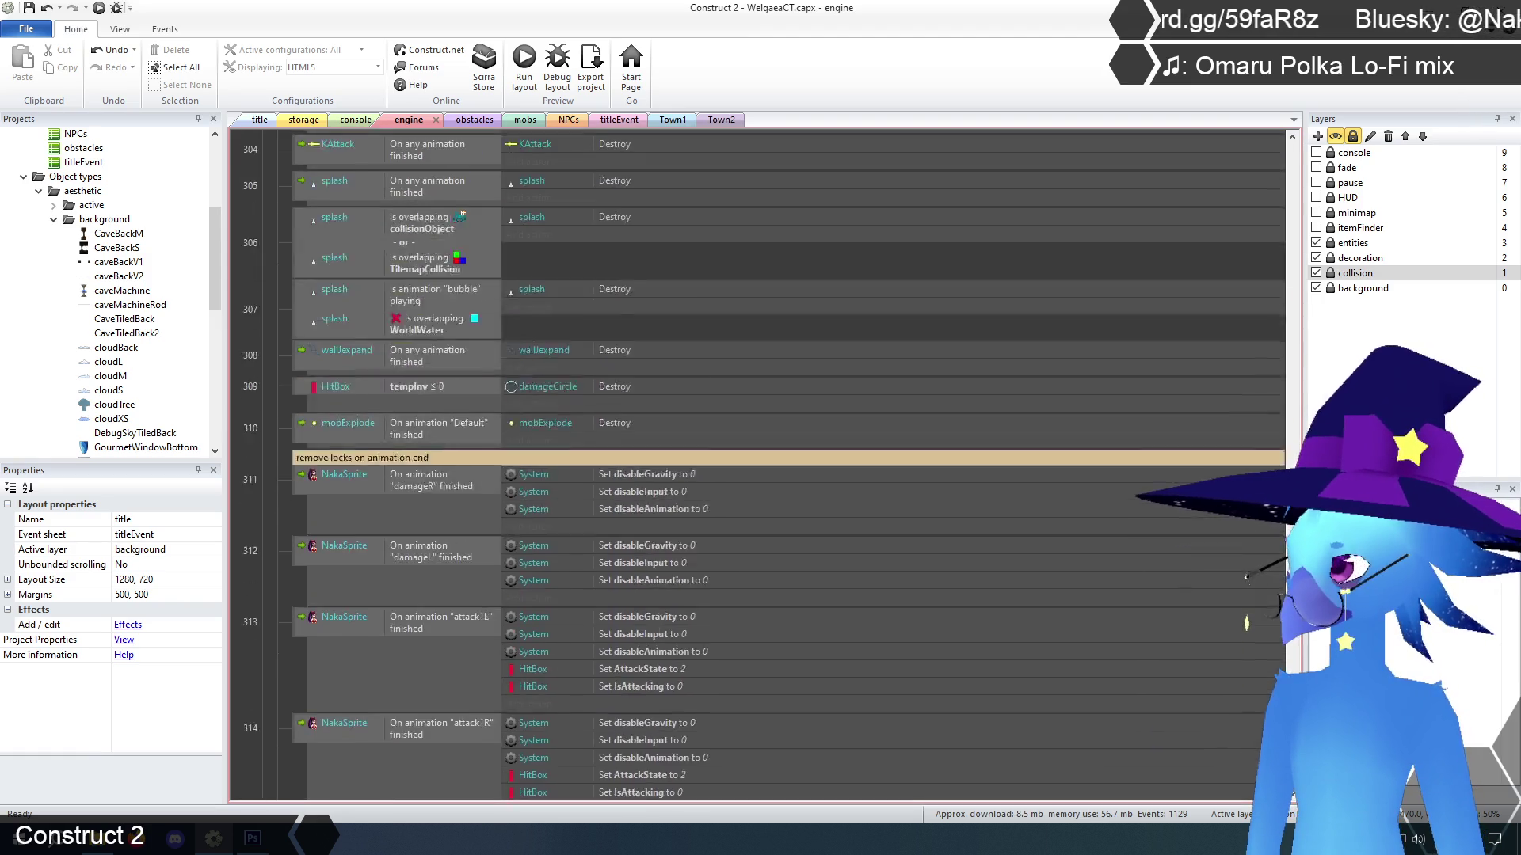
pyautogui.scroll(10, 1250, 574)
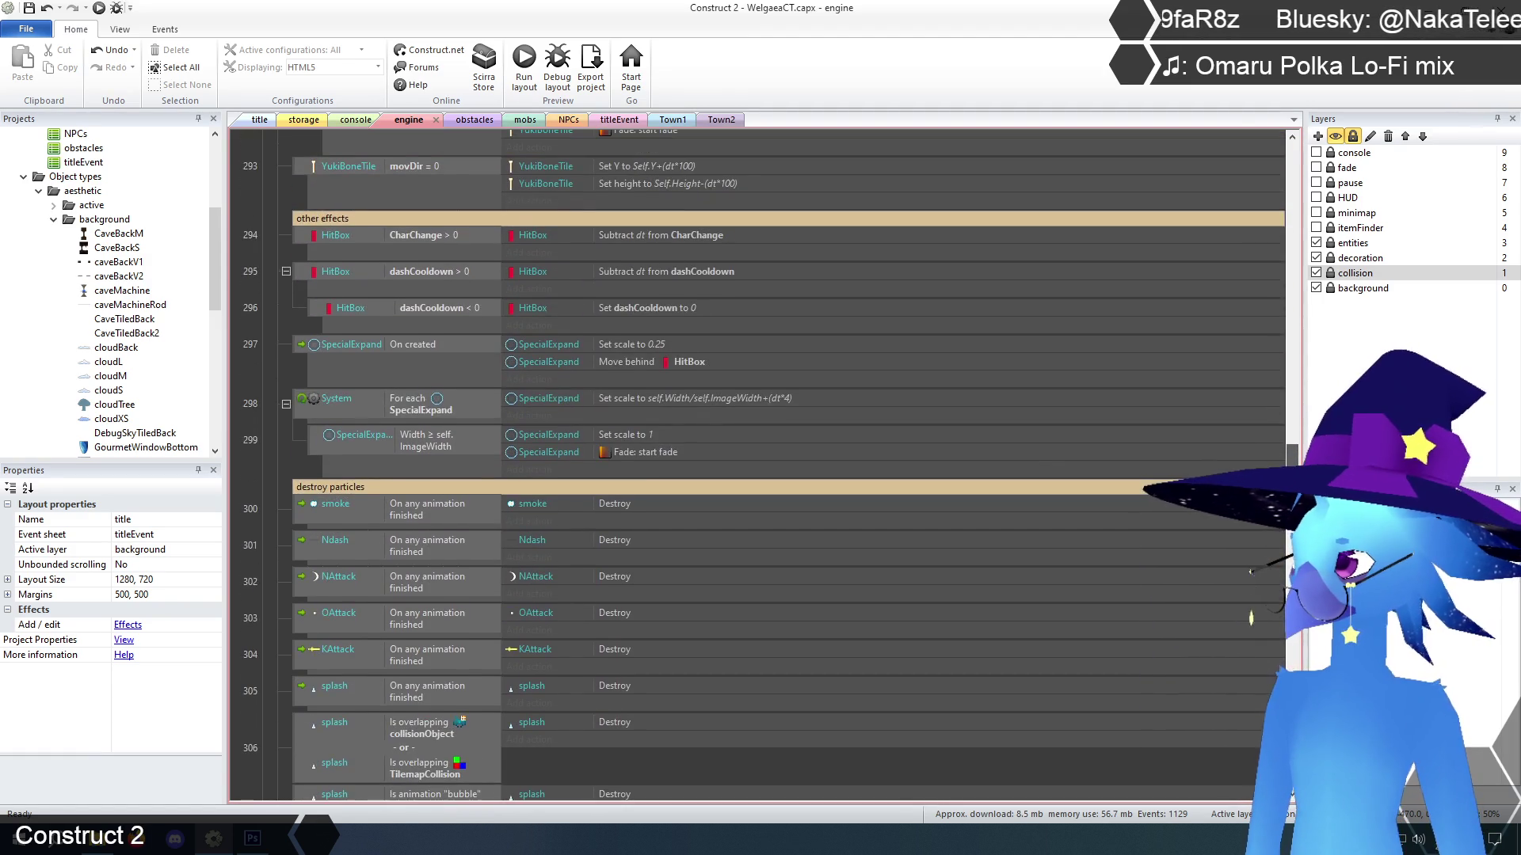
pyautogui.moveTo(1288, 453); pyautogui.dragTo(1290, 421)
# Delete the disabled 'Set animation to pixel2' action
pyautogui.click(686, 448)
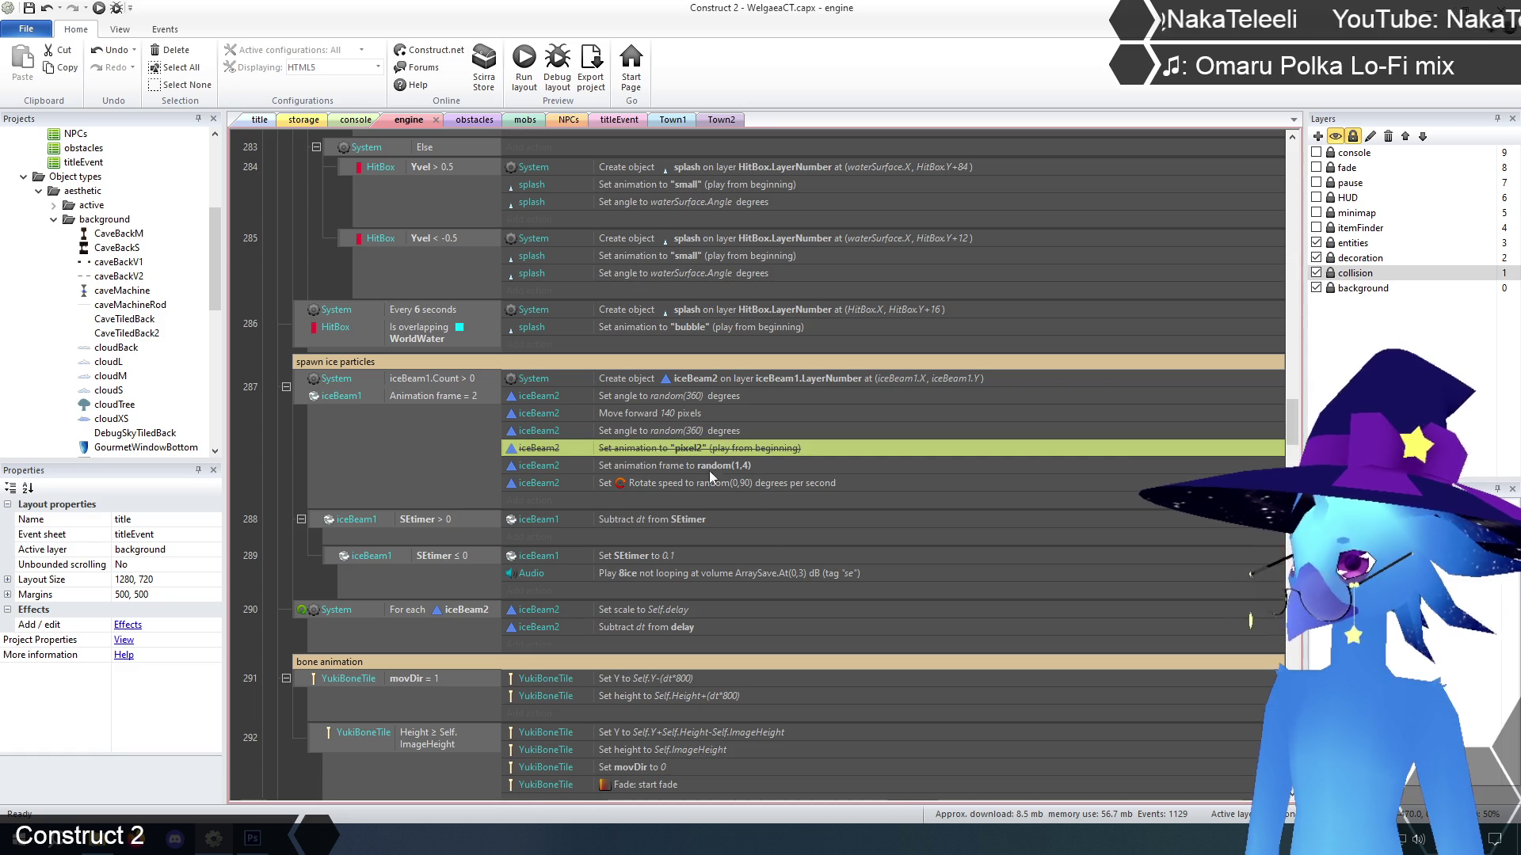
pyautogui.press('Delete')
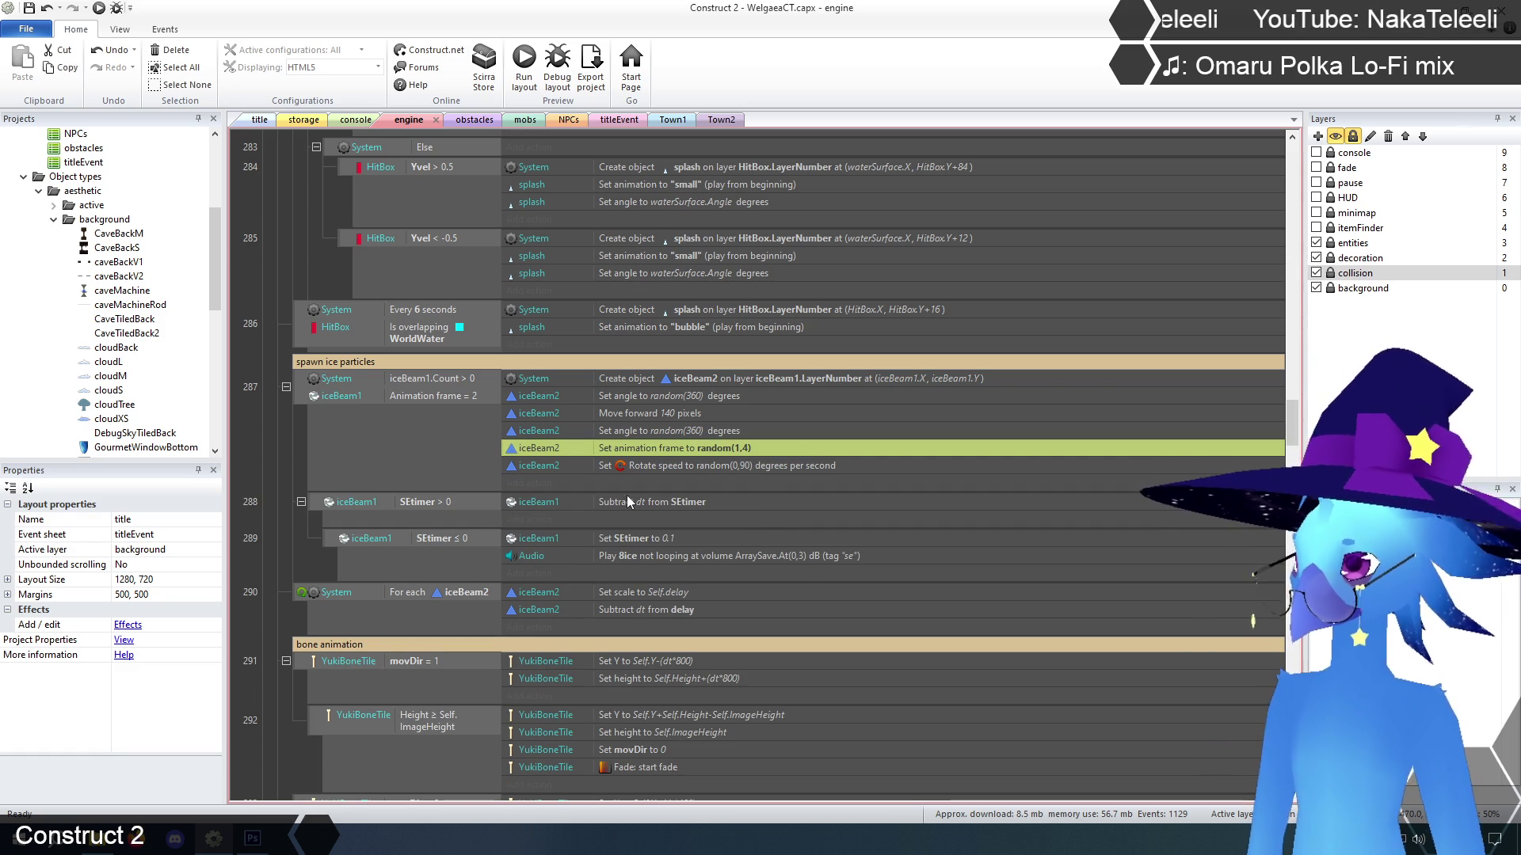
pyautogui.click(287, 416)
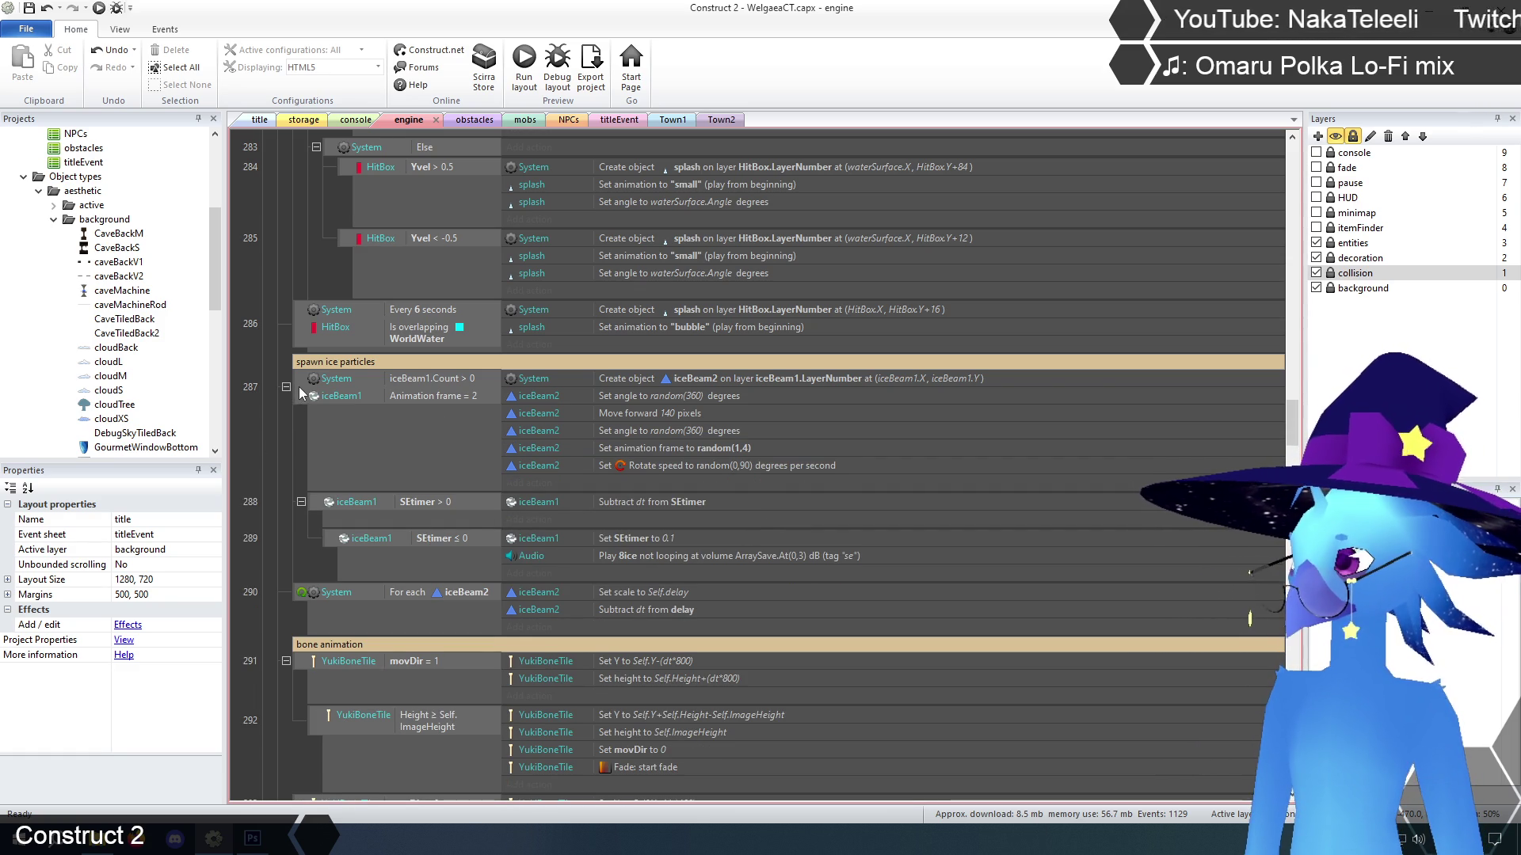
# Select the spawn ice particles events 287–290, then deselect and go to the obstacles sheet
pyautogui.click(300, 394)
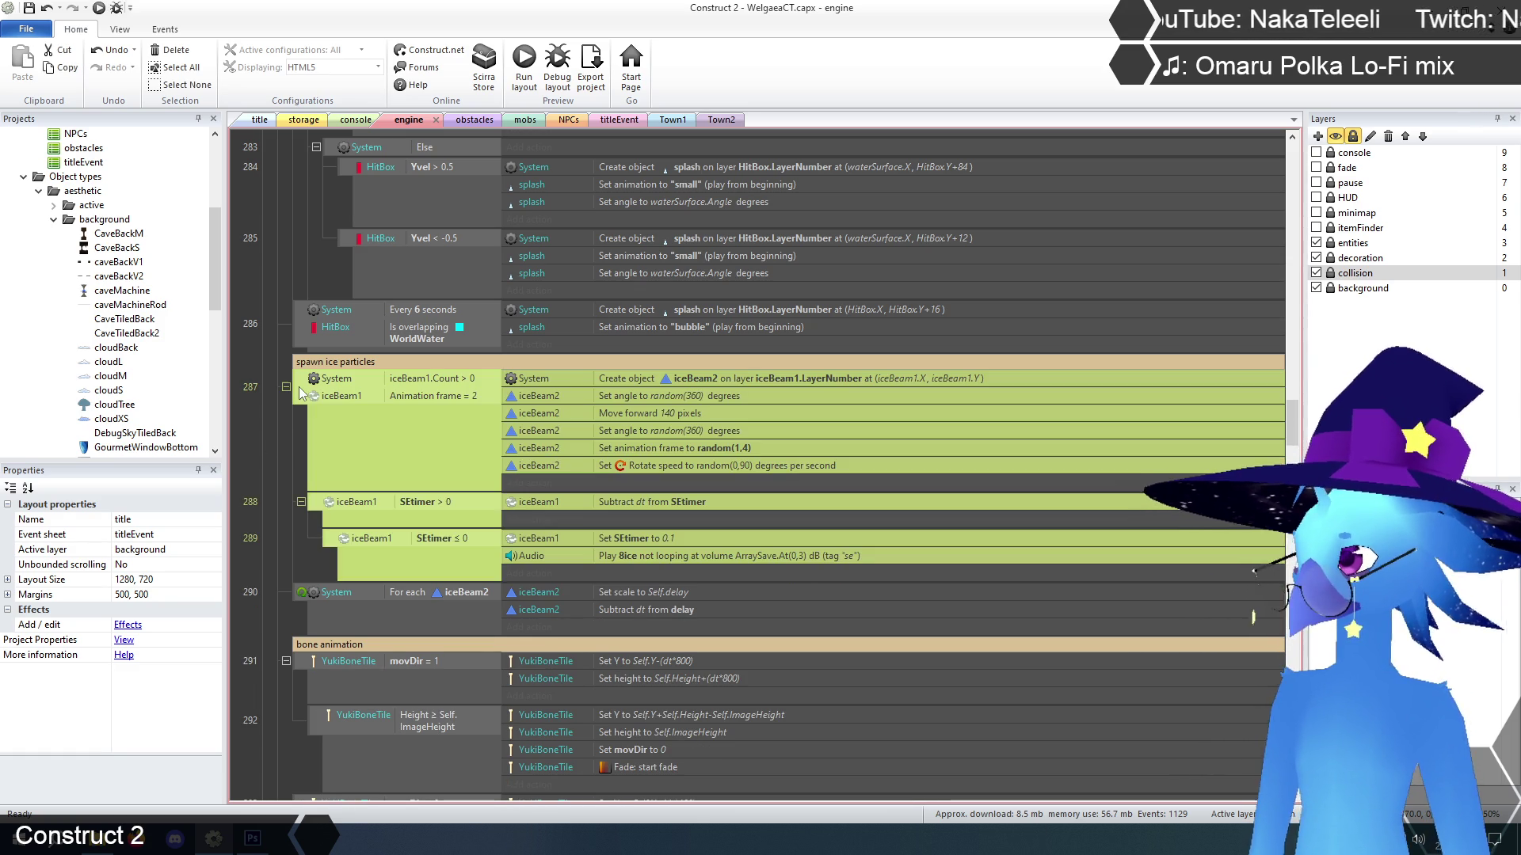
pyautogui.keyDown('ctrl'); pyautogui.click(303, 597); pyautogui.keyUp('ctrl')
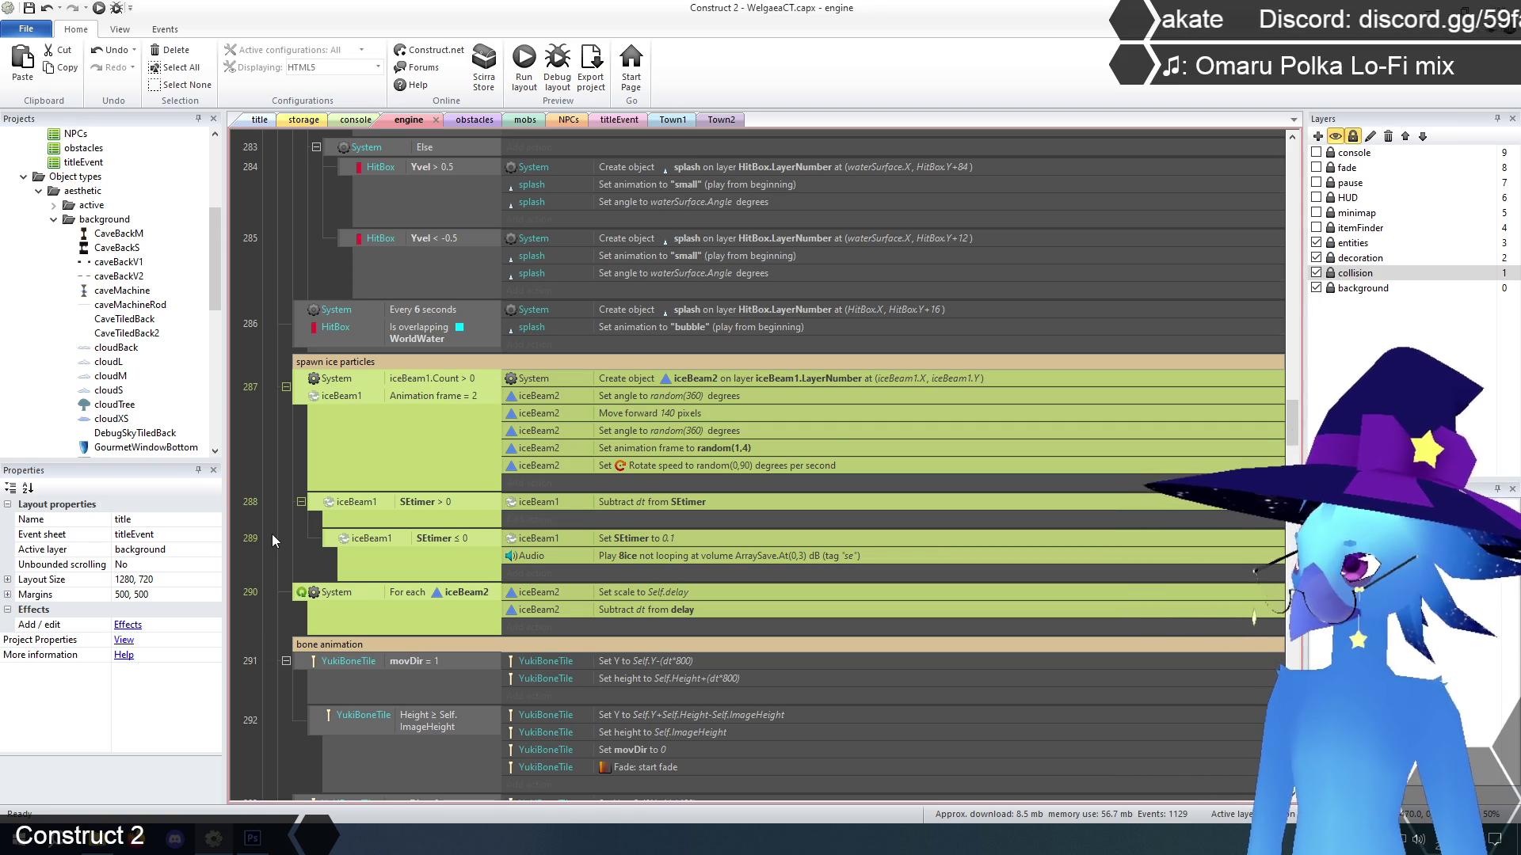
pyautogui.click(272, 467)
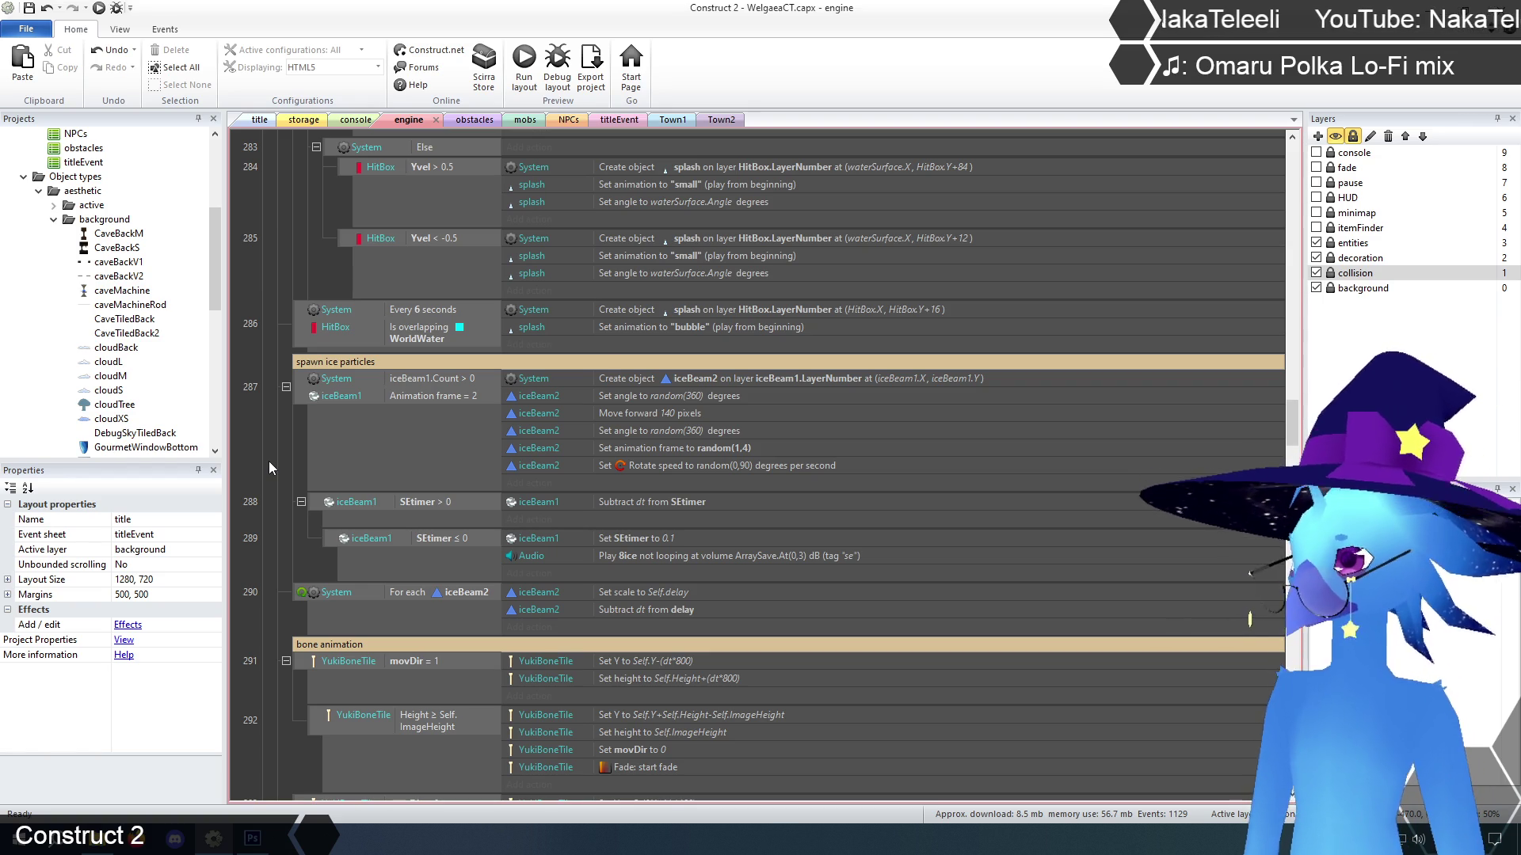
pyautogui.rightClick(270, 465)
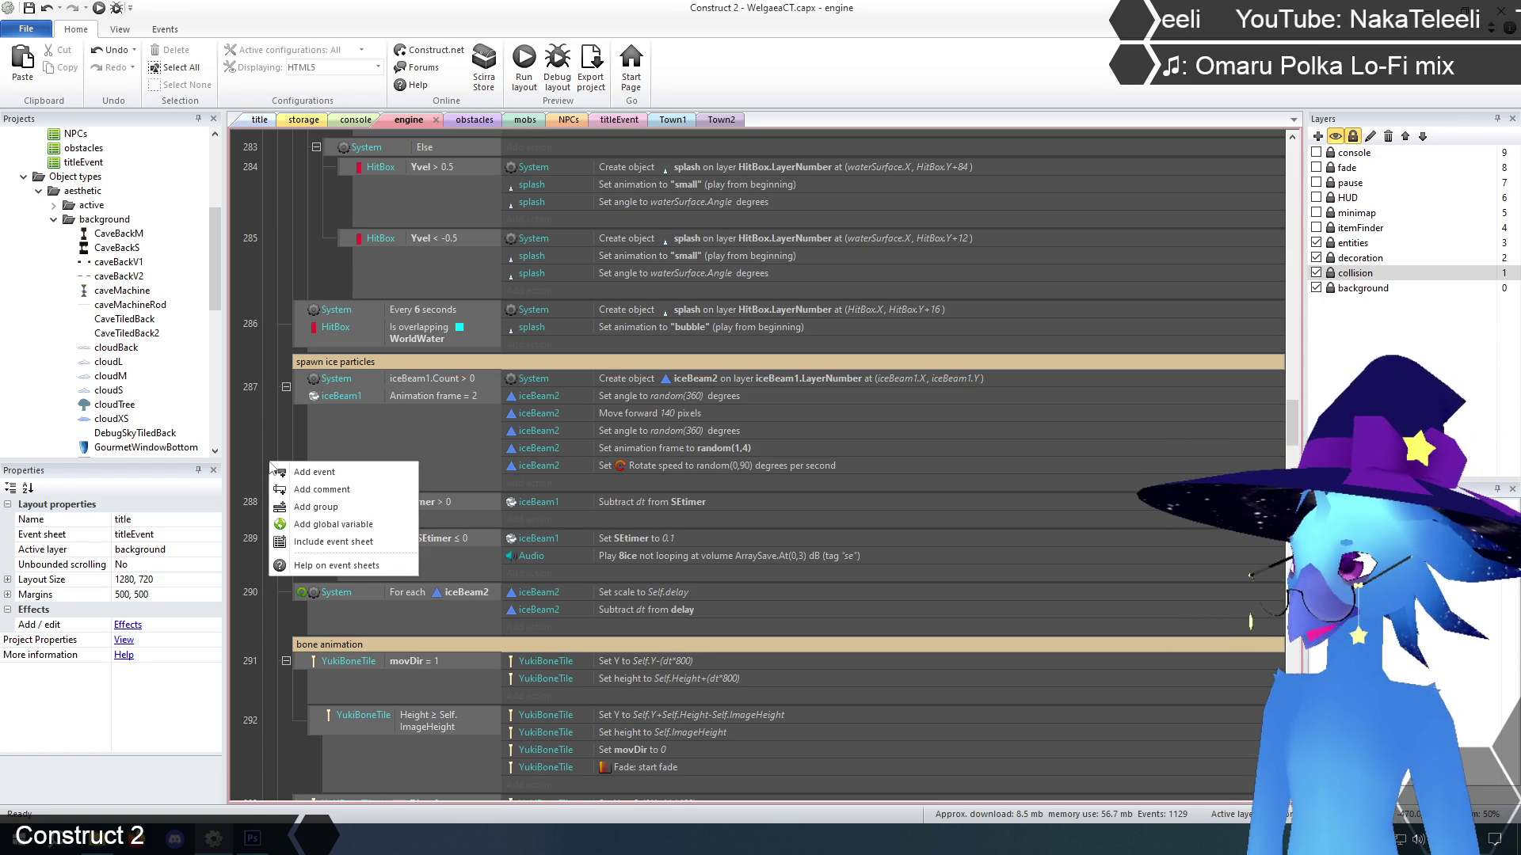
pyautogui.click(257, 427)
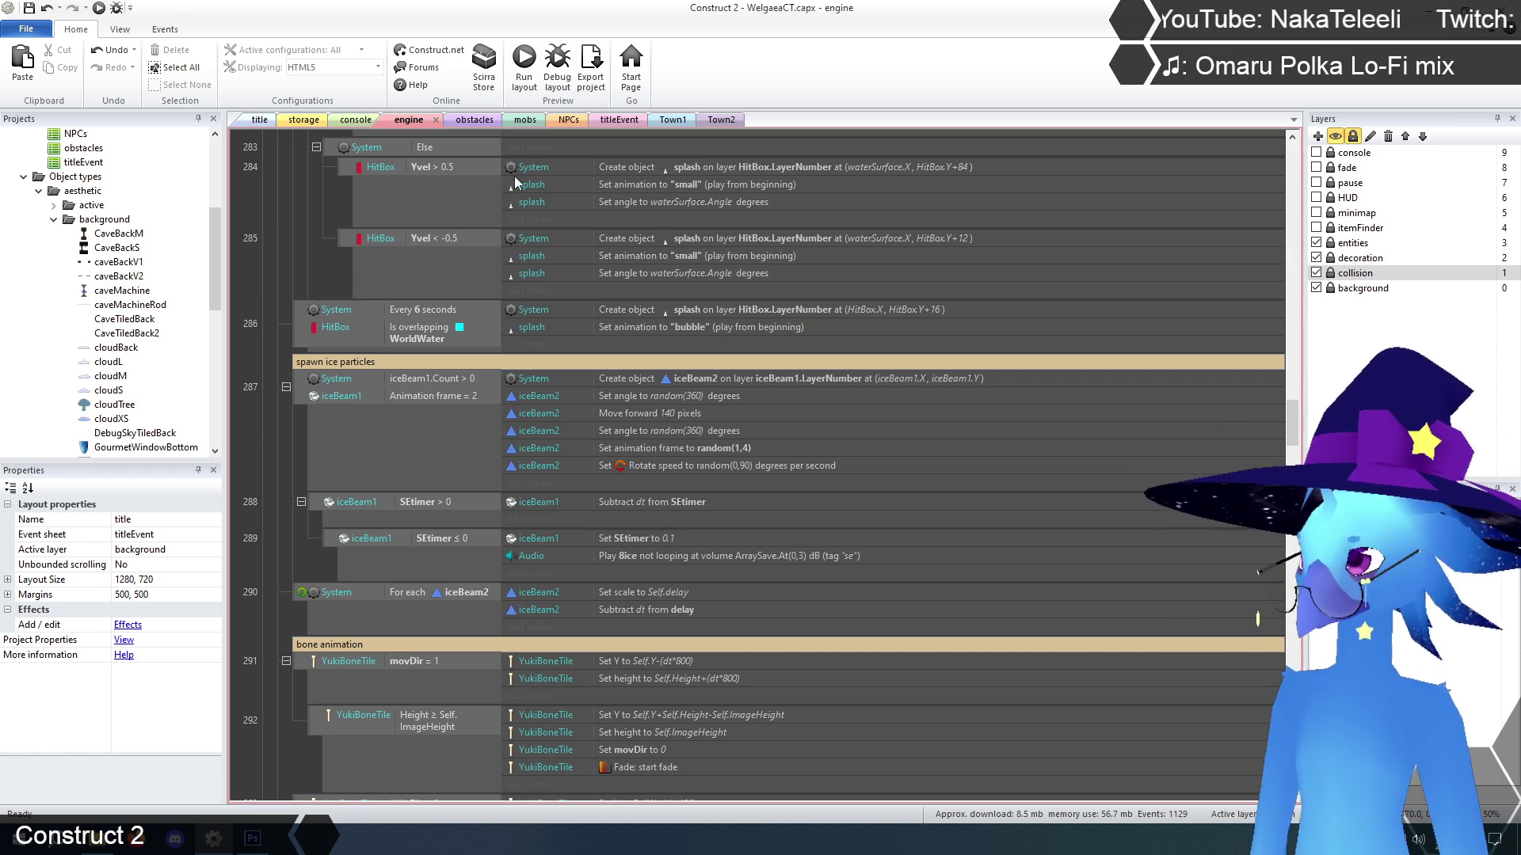
pyautogui.click(481, 121)
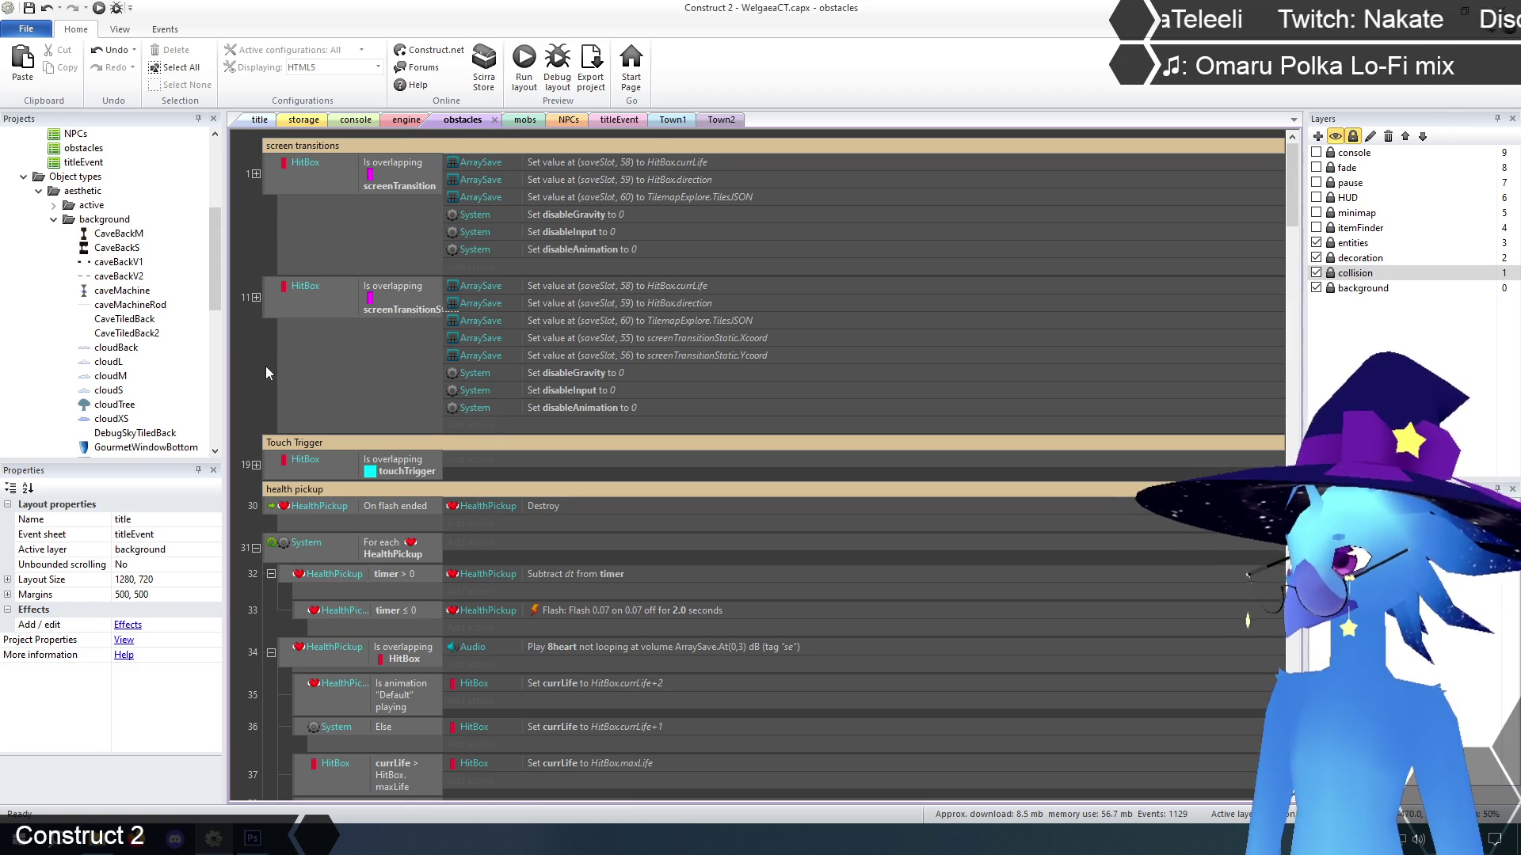
# Glance back over the engine event sheet
pyautogui.click(407, 120)
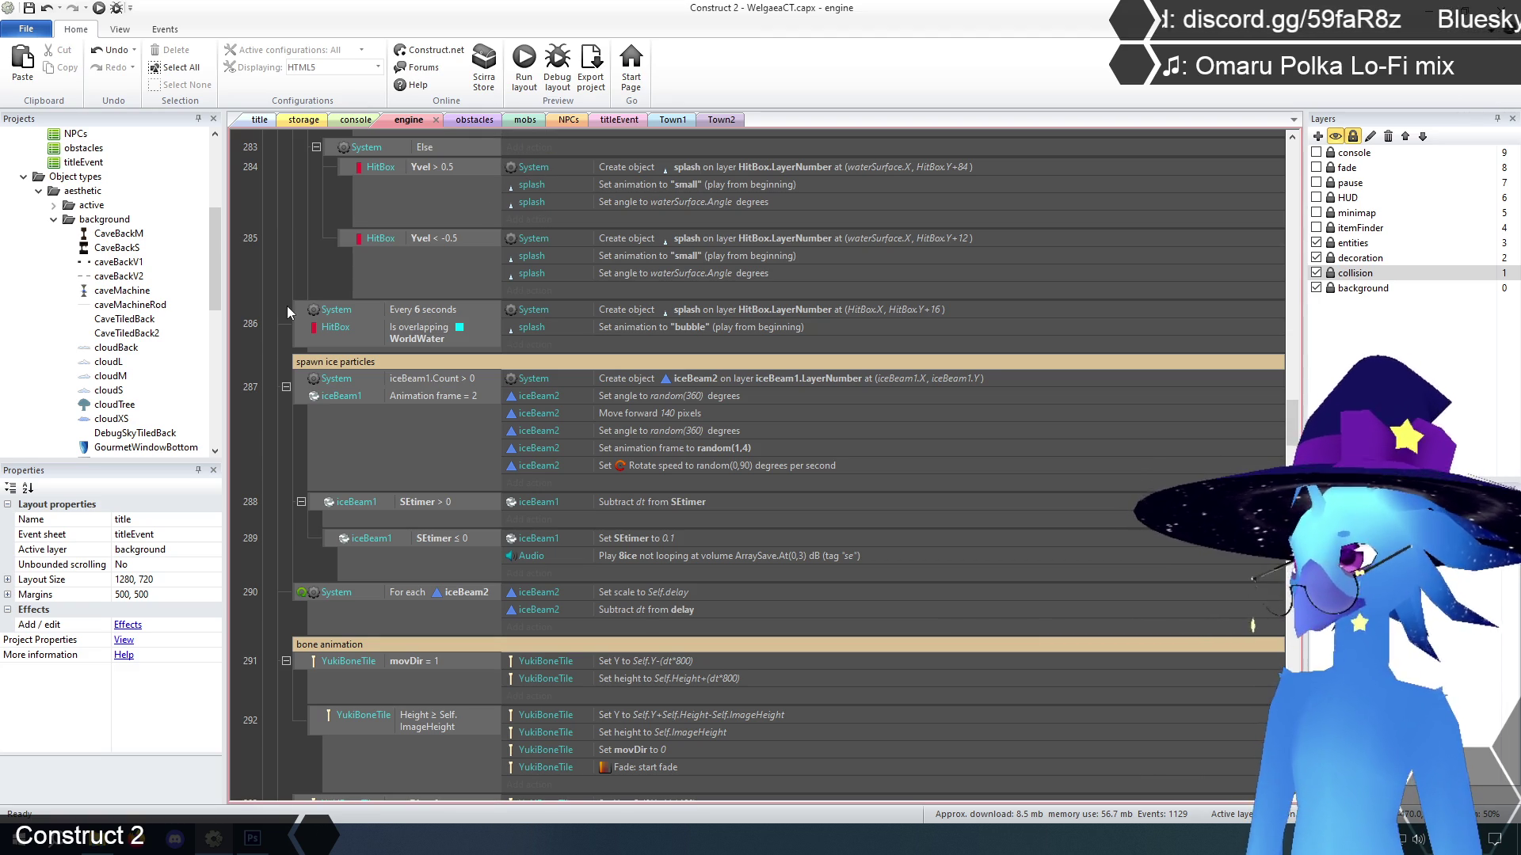
pyautogui.scroll(-3, 287, 312)
pyautogui.scroll(15, 1275, 312)
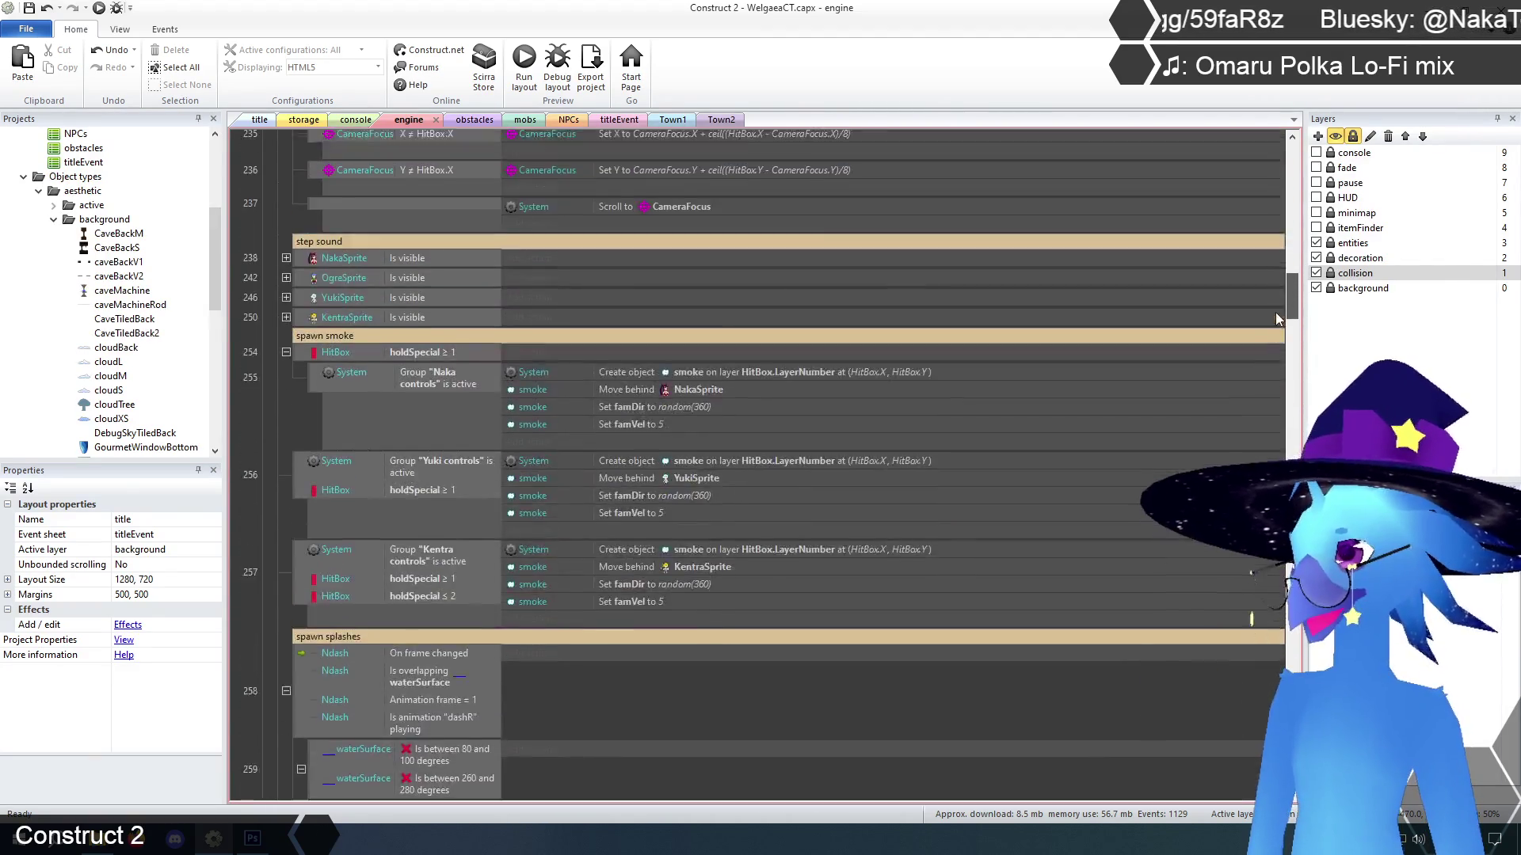
pyautogui.moveTo(1277, 319); pyautogui.dragTo(1296, 236)
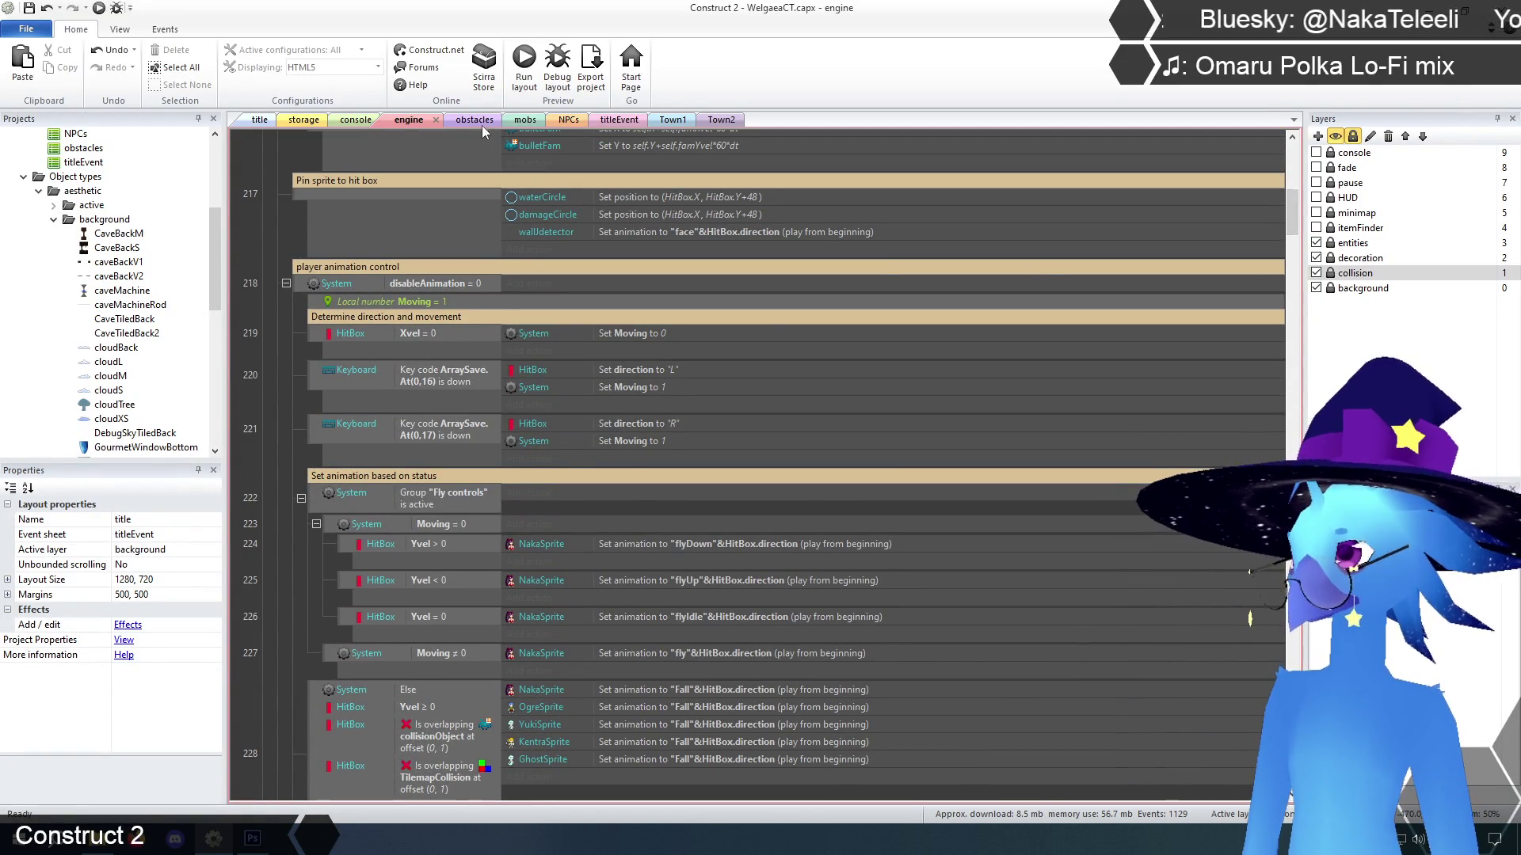
# Scroll the obstacles sheet to the Ghost vine door events 62–64 and select the GhostEyeAim event
pyautogui.click(479, 120)
pyautogui.scroll(-10, 250, 368)
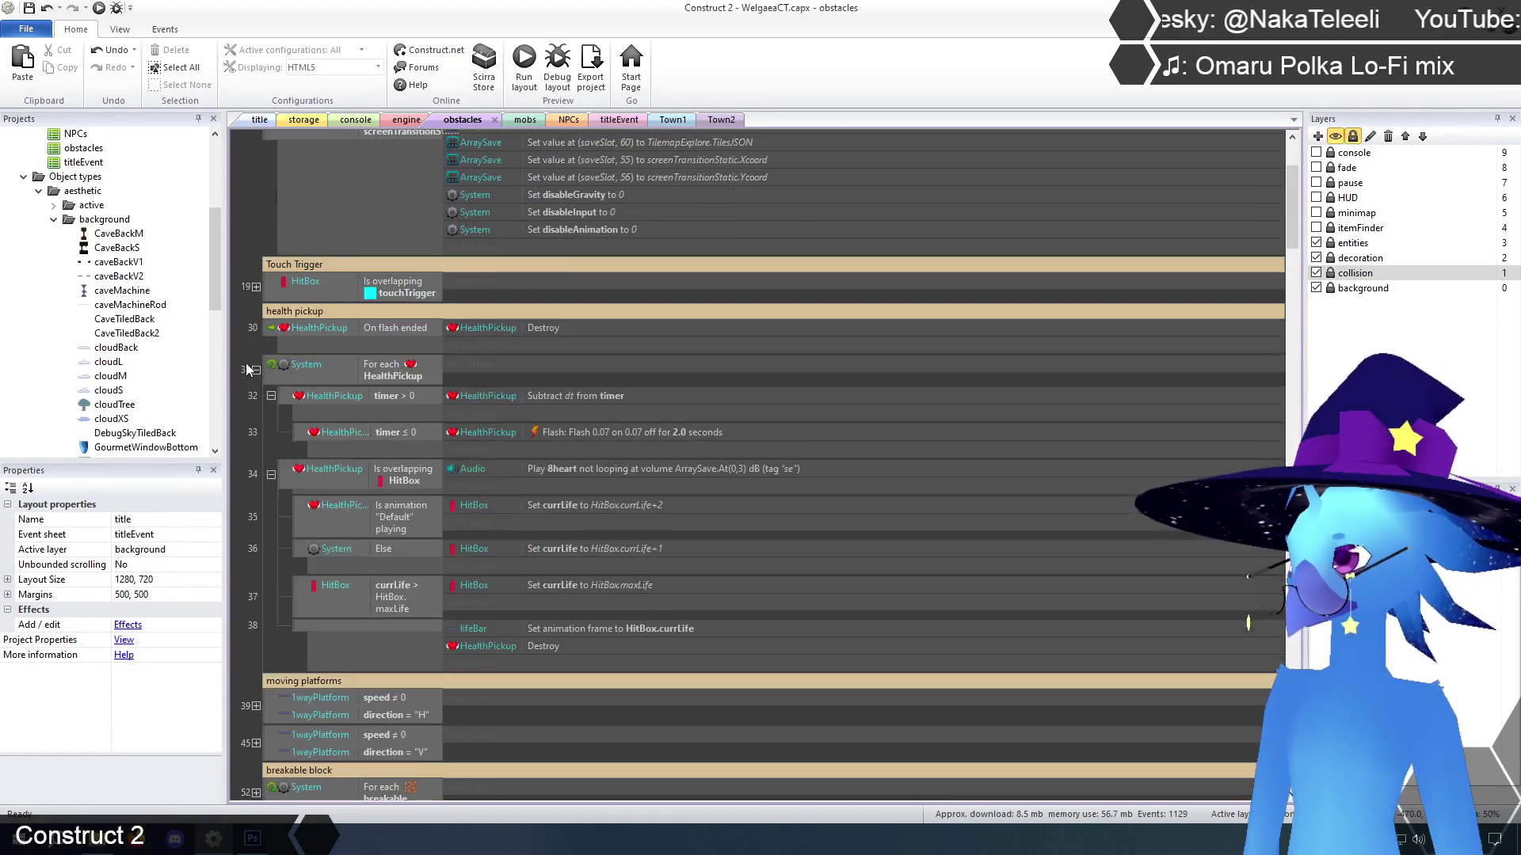
pyautogui.scroll(-5, 250, 365)
pyautogui.scroll(-8, 249, 359)
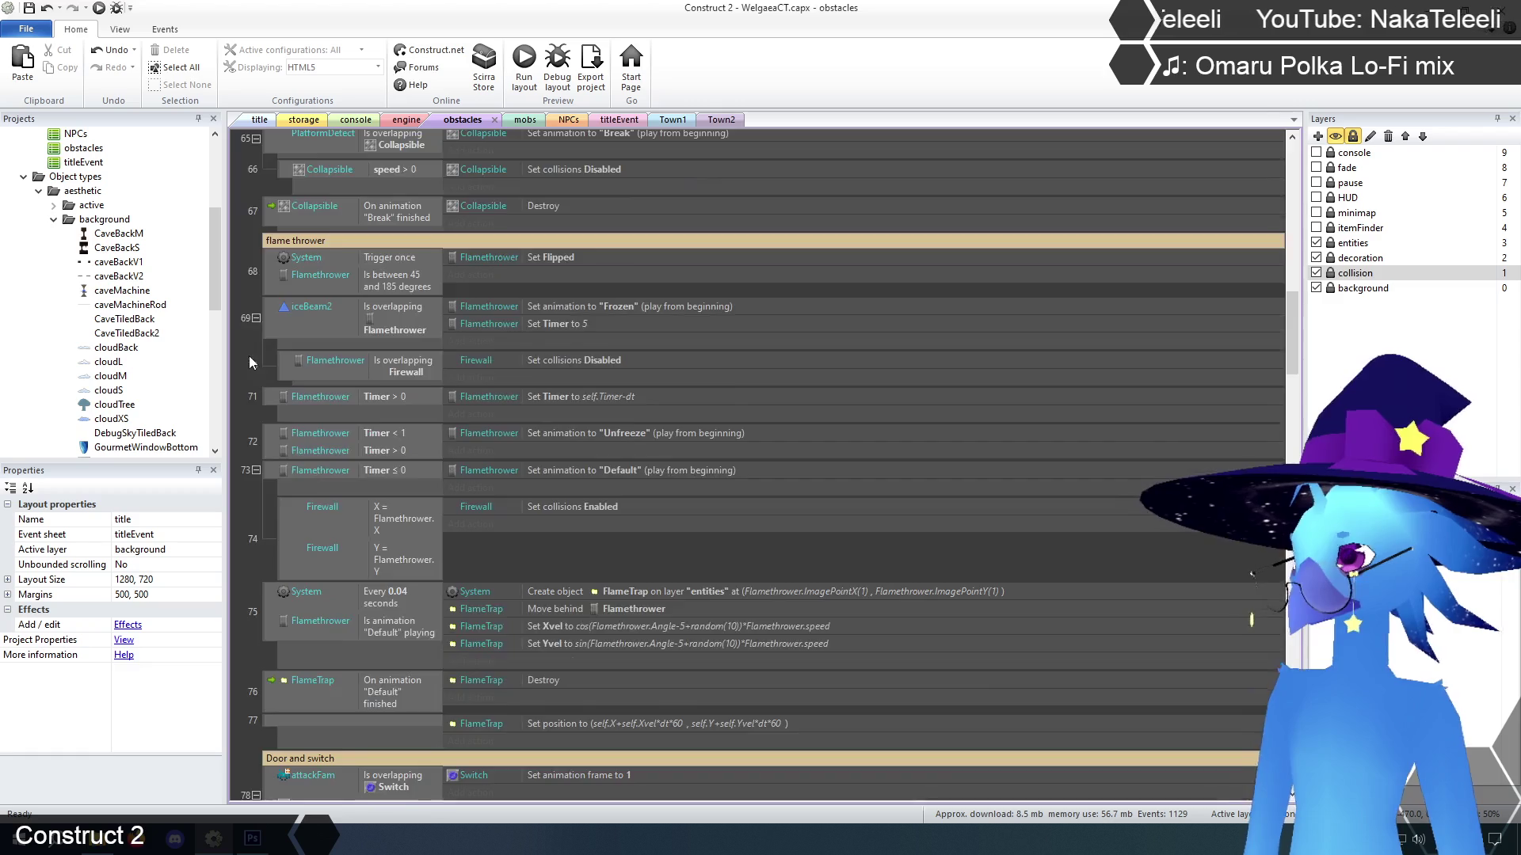
pyautogui.scroll(-10, 250, 356)
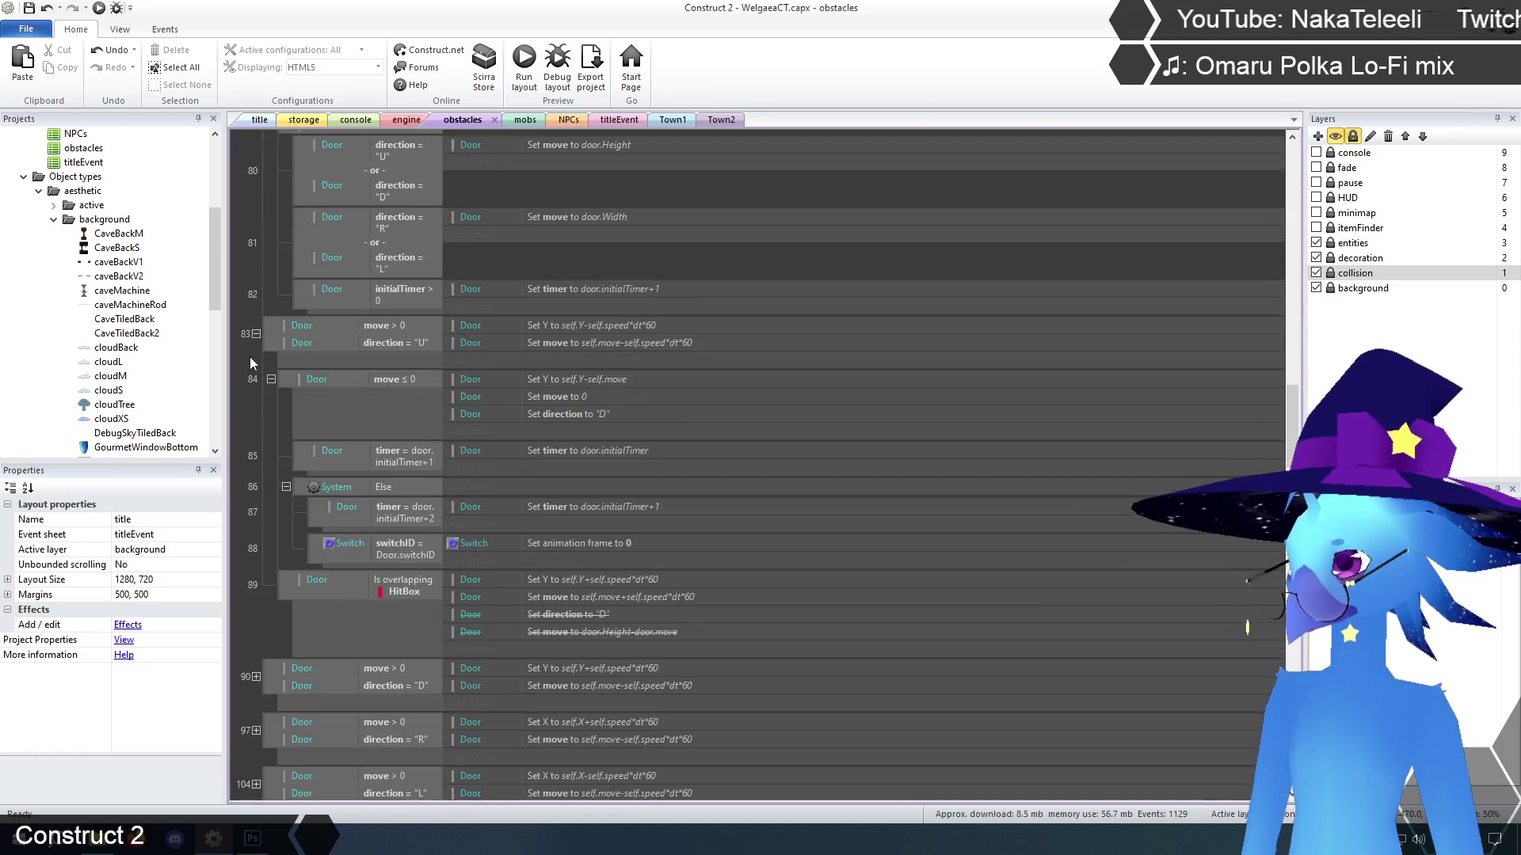
pyautogui.scroll(-5, 250, 357)
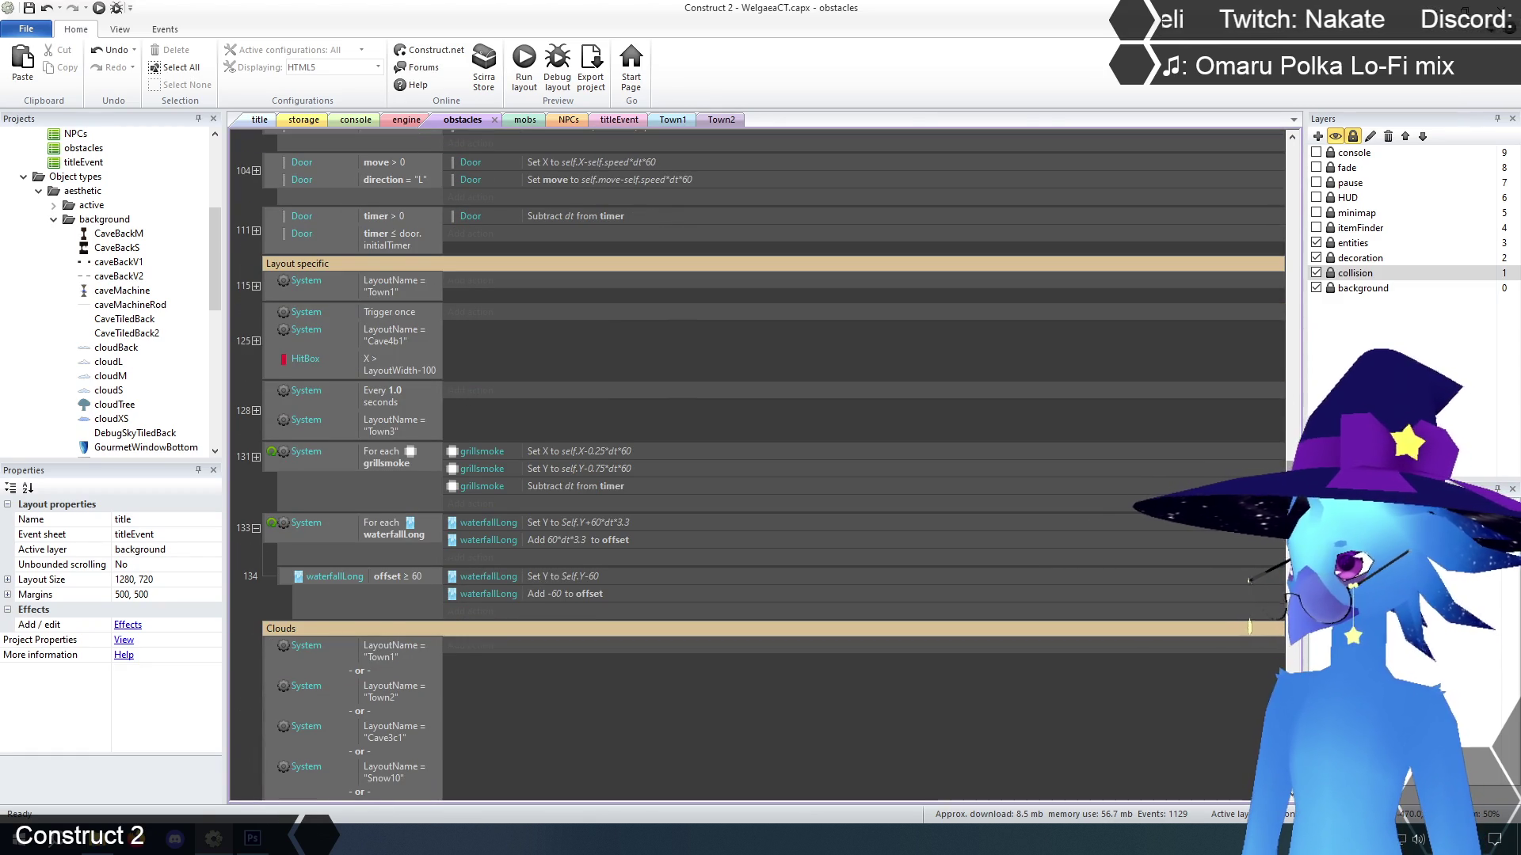
pyautogui.scroll(-2, 761, 468)
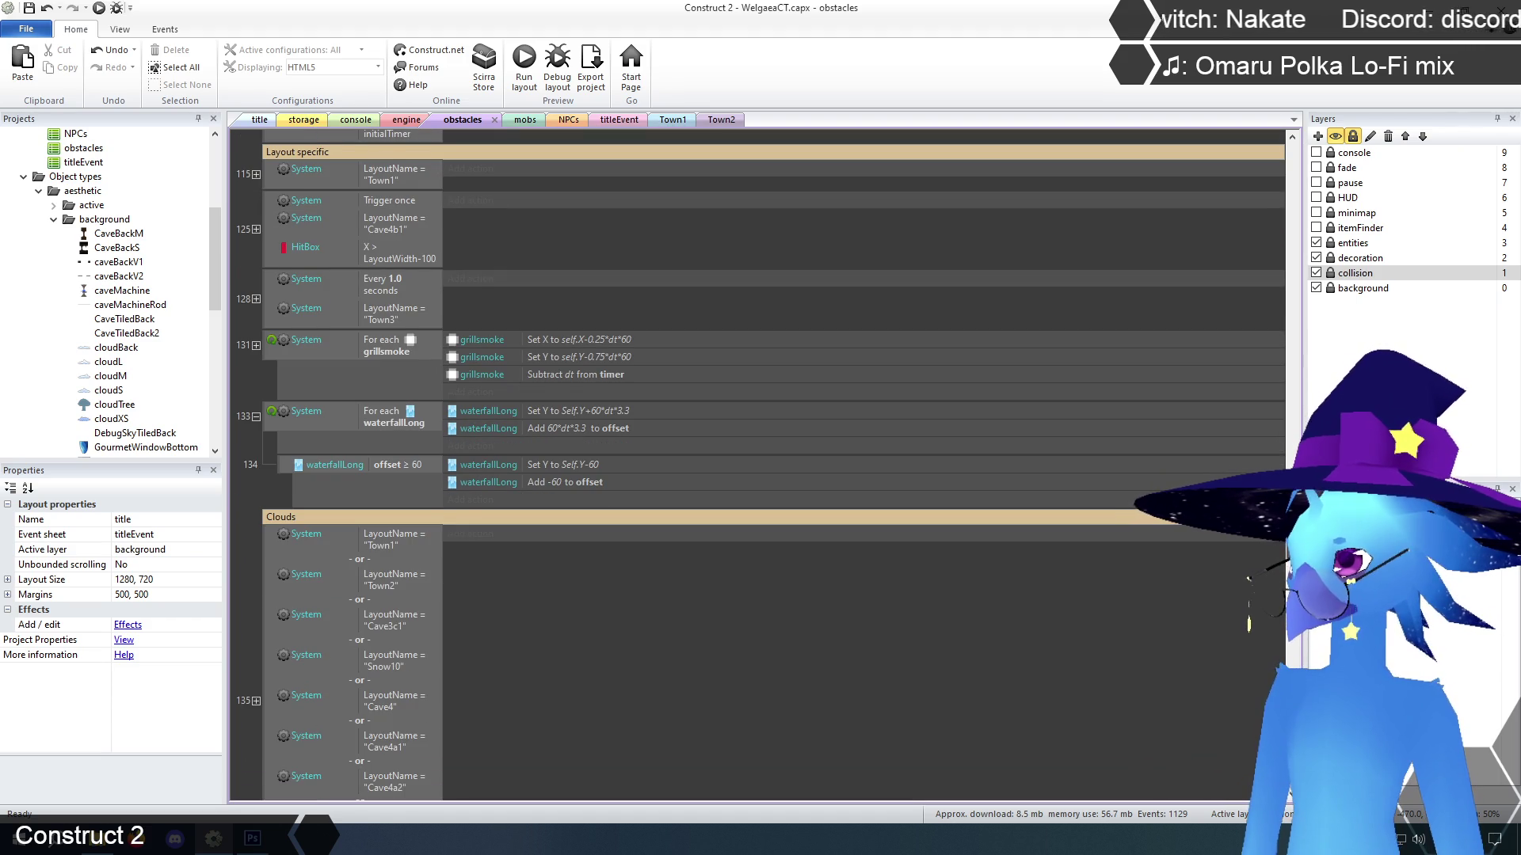
pyautogui.scroll(1, 760, 468)
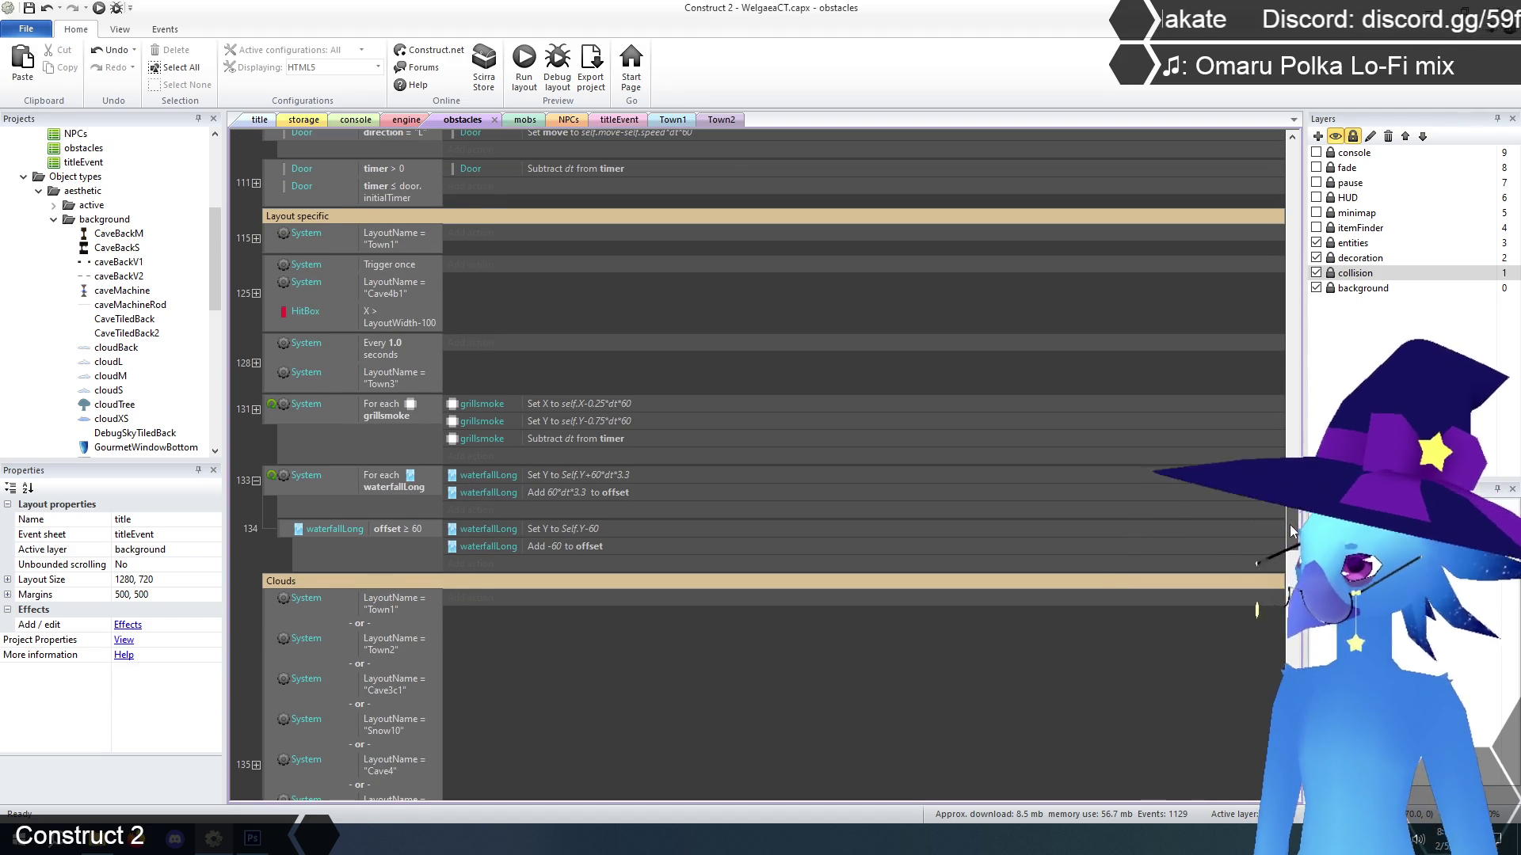
pyautogui.scroll(-2, 761, 468)
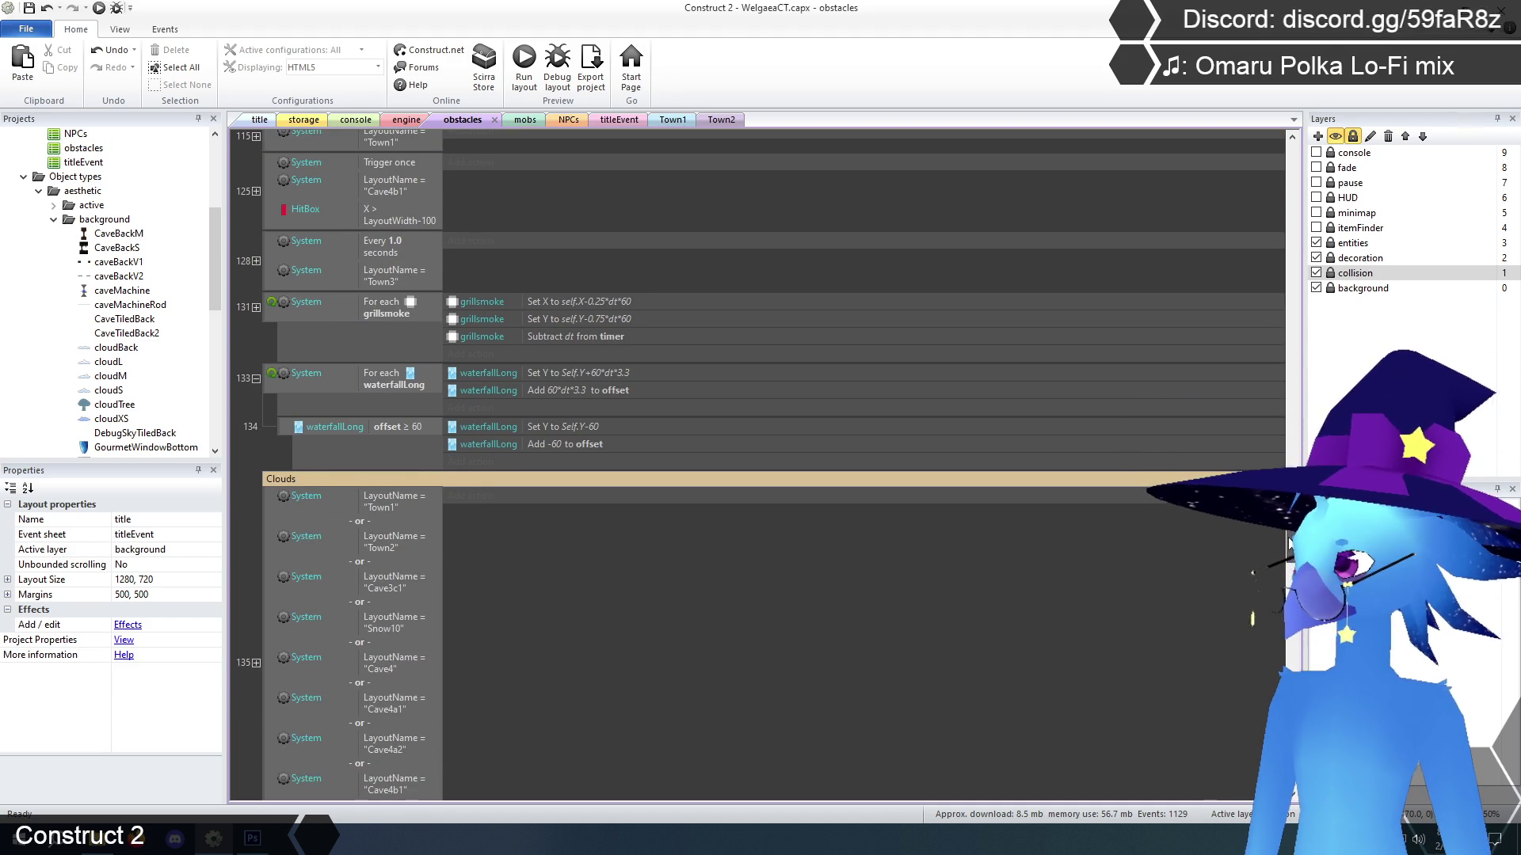
pyautogui.scroll(-1, 761, 468)
pyautogui.scroll(-2, 761, 468)
pyautogui.scroll(3, 761, 467)
pyautogui.scroll(-3, 760, 468)
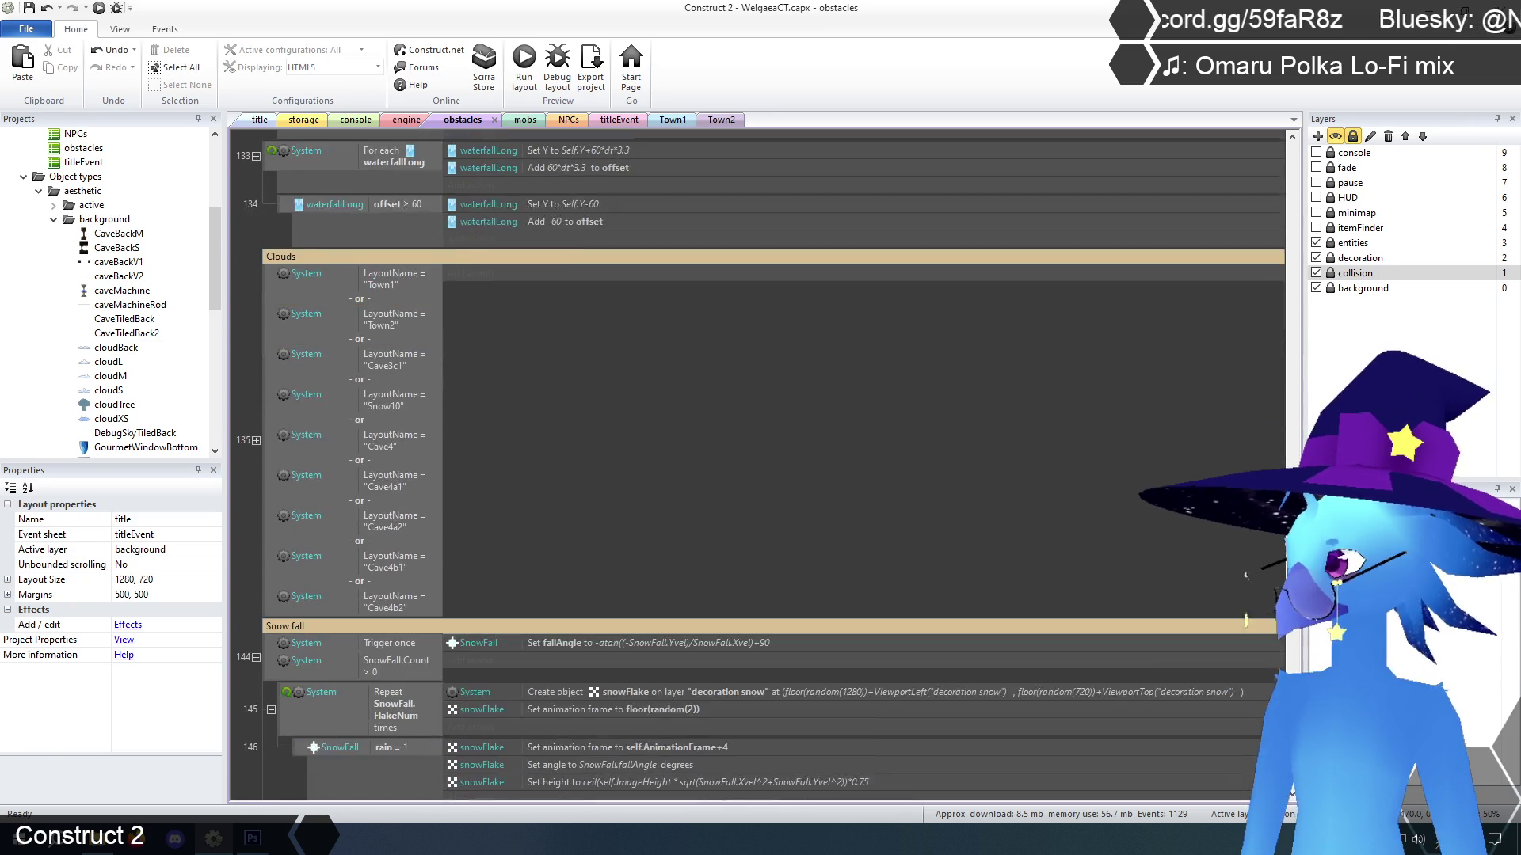
pyautogui.scroll(-10, 1303, 651)
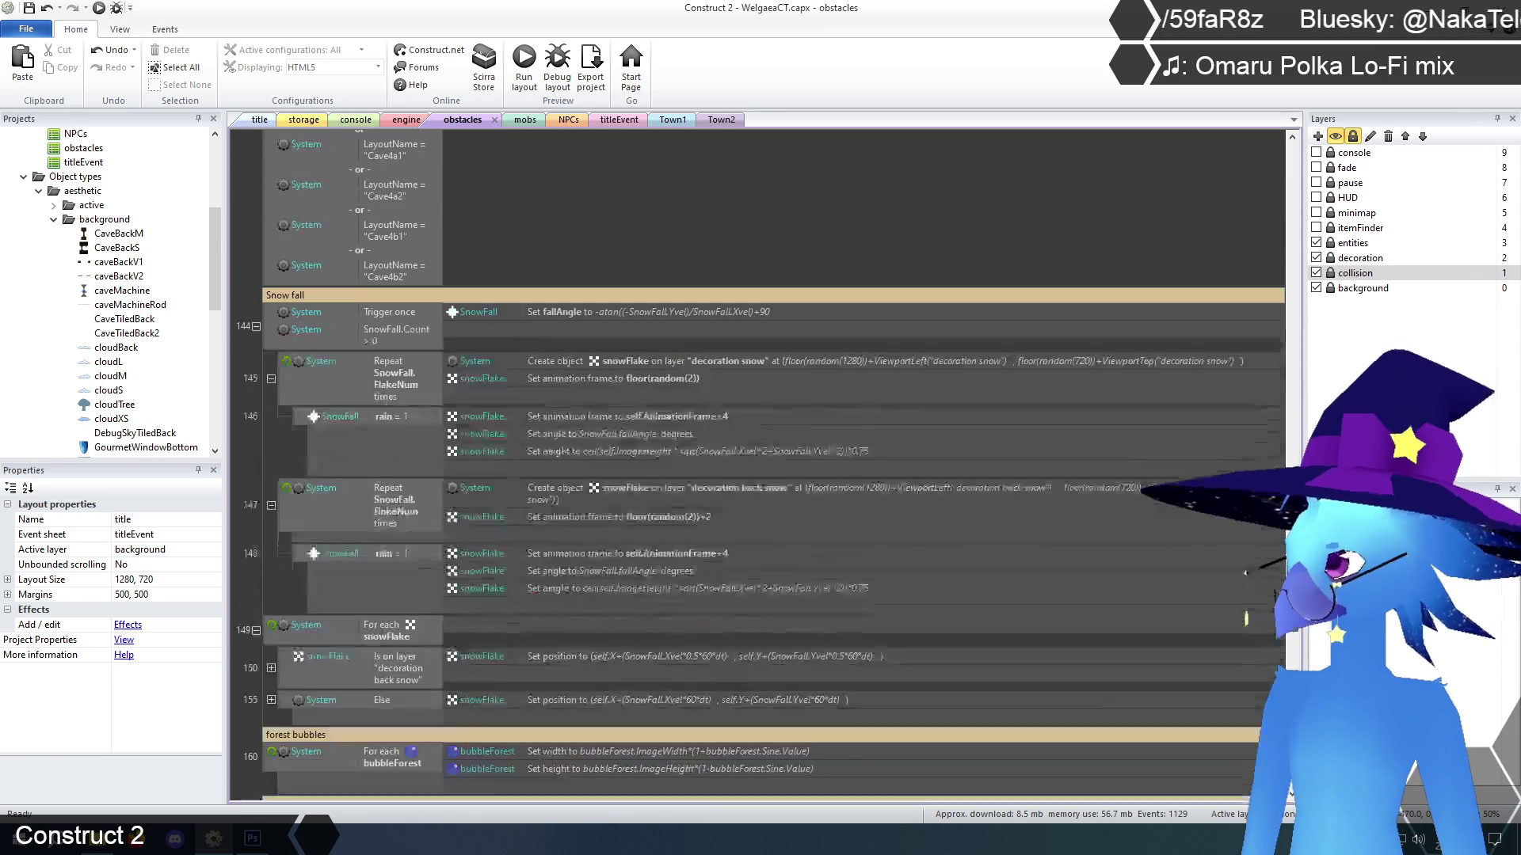
pyautogui.scroll(4, 1303, 652)
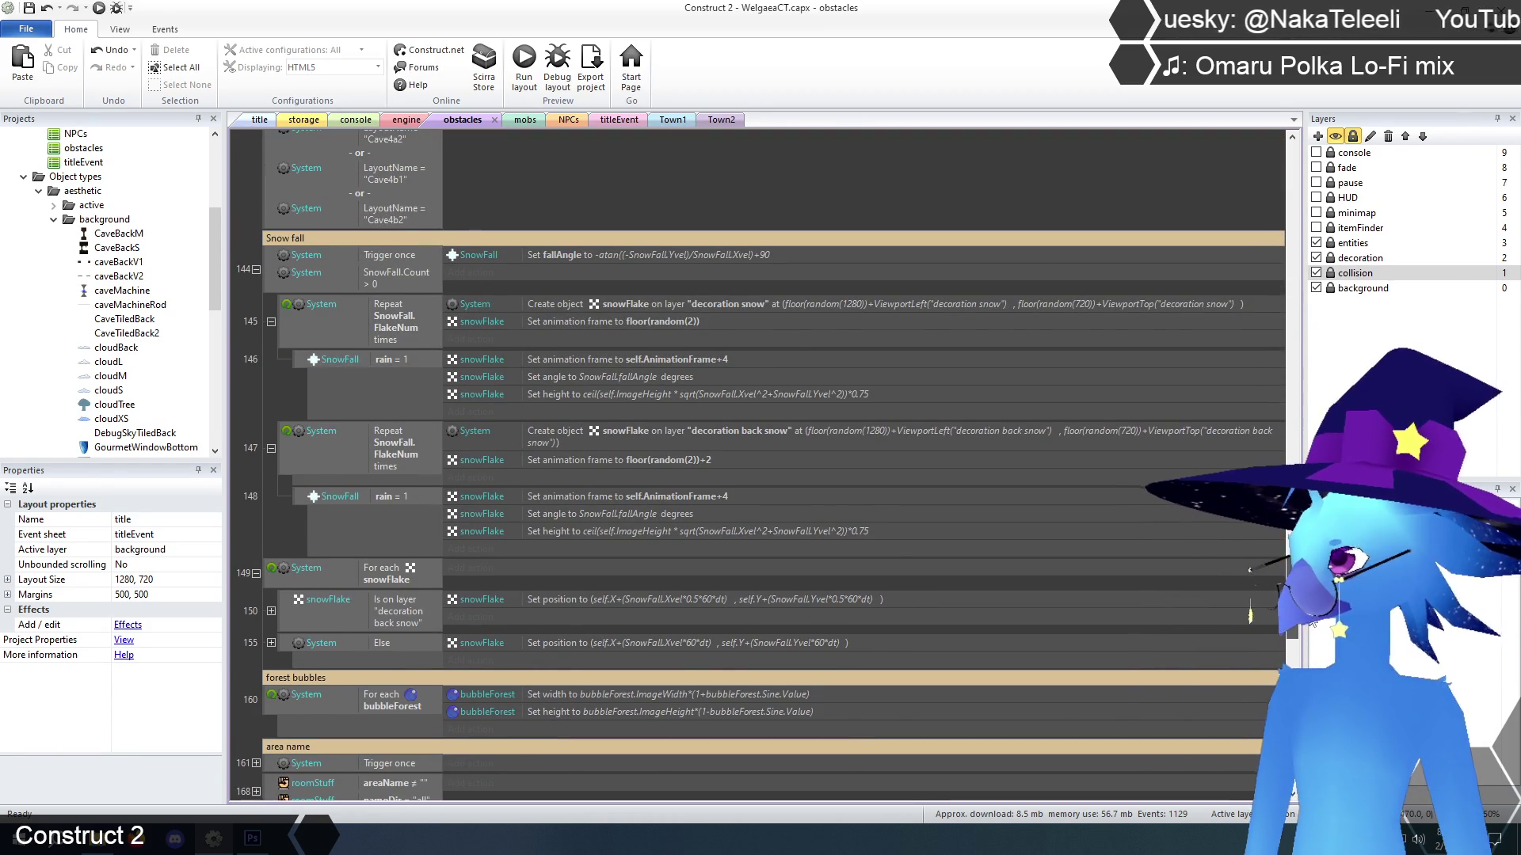
pyautogui.scroll(-1, 1310, 626)
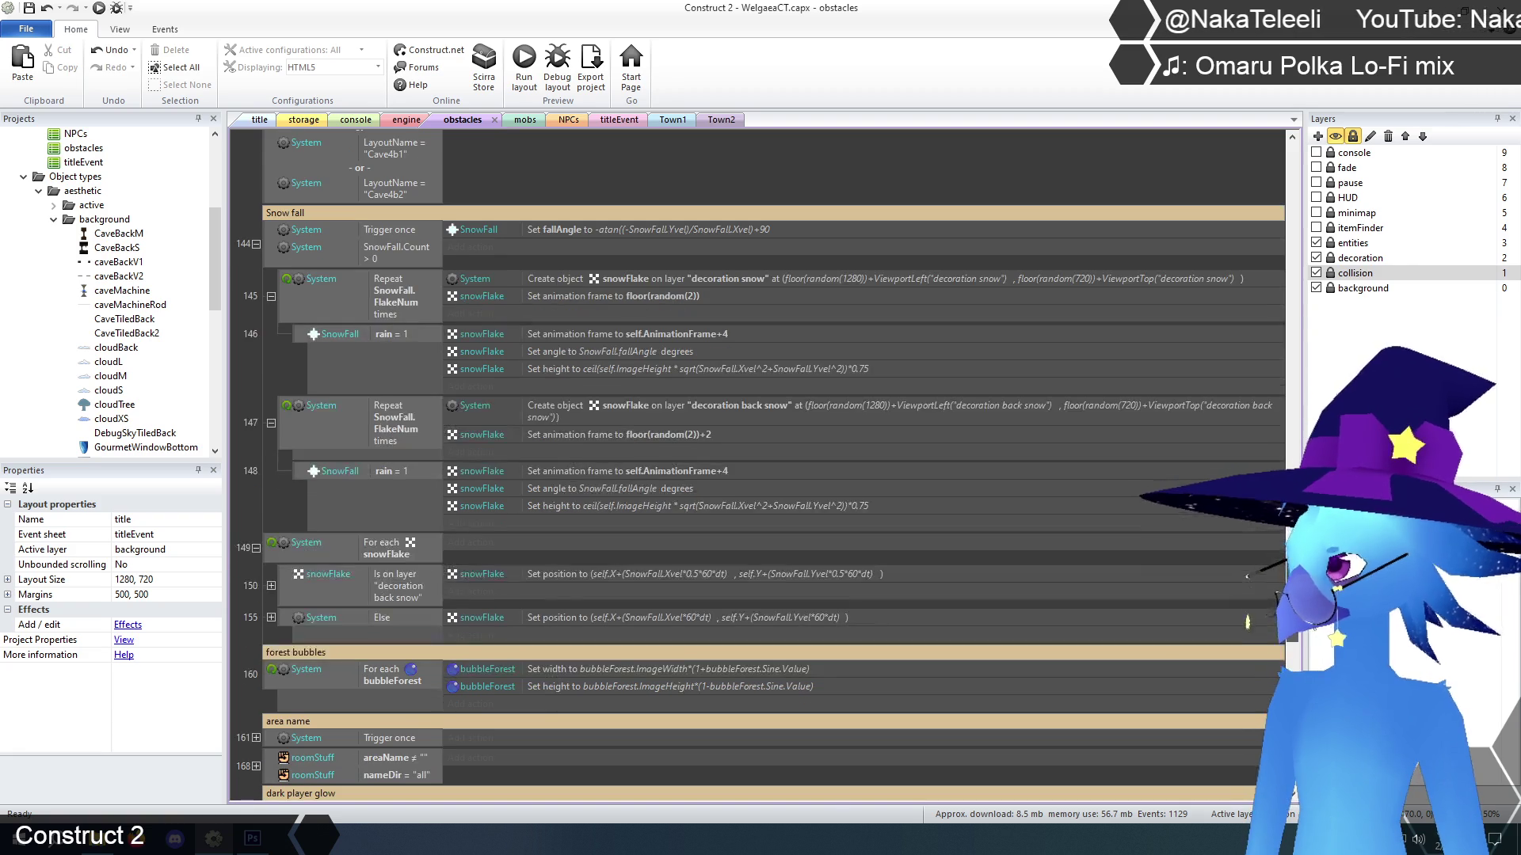
pyautogui.scroll(-1, 1310, 626)
pyautogui.scroll(-5, 1311, 626)
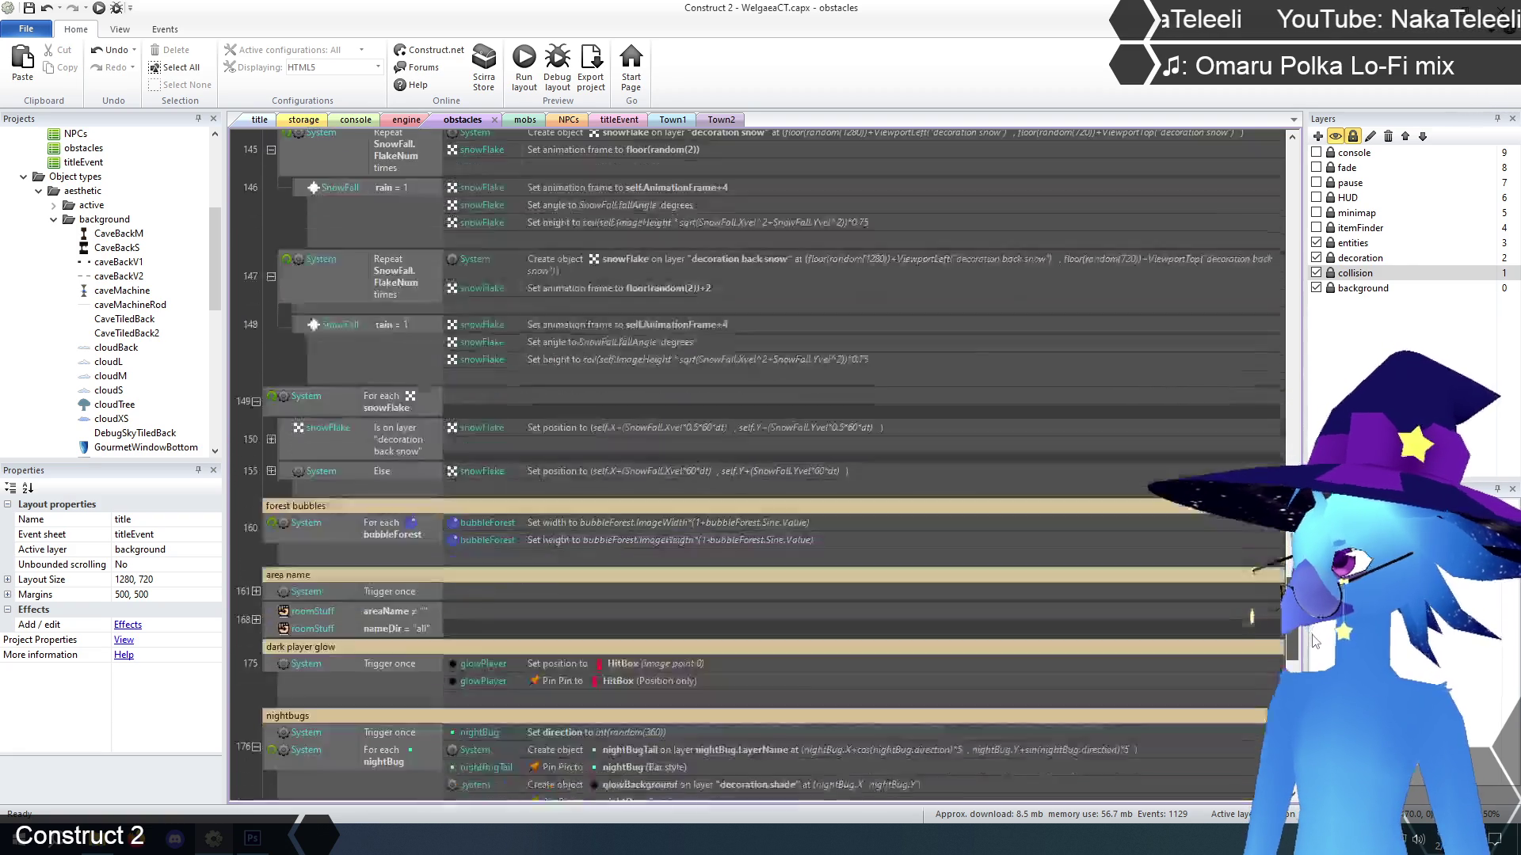
pyautogui.scroll(-10, 1313, 656)
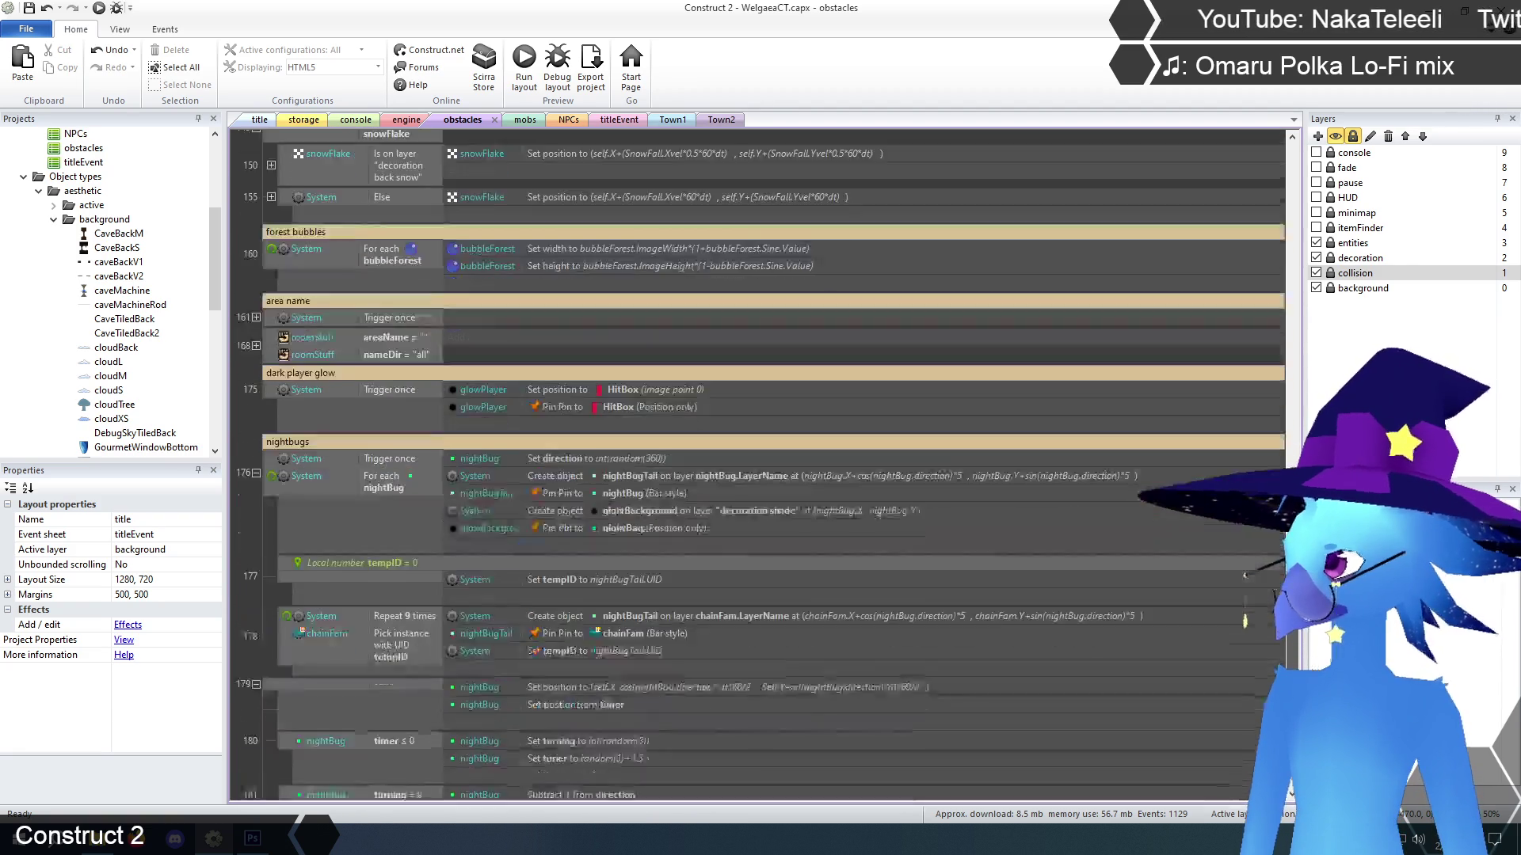
pyautogui.scroll(20, 1312, 656)
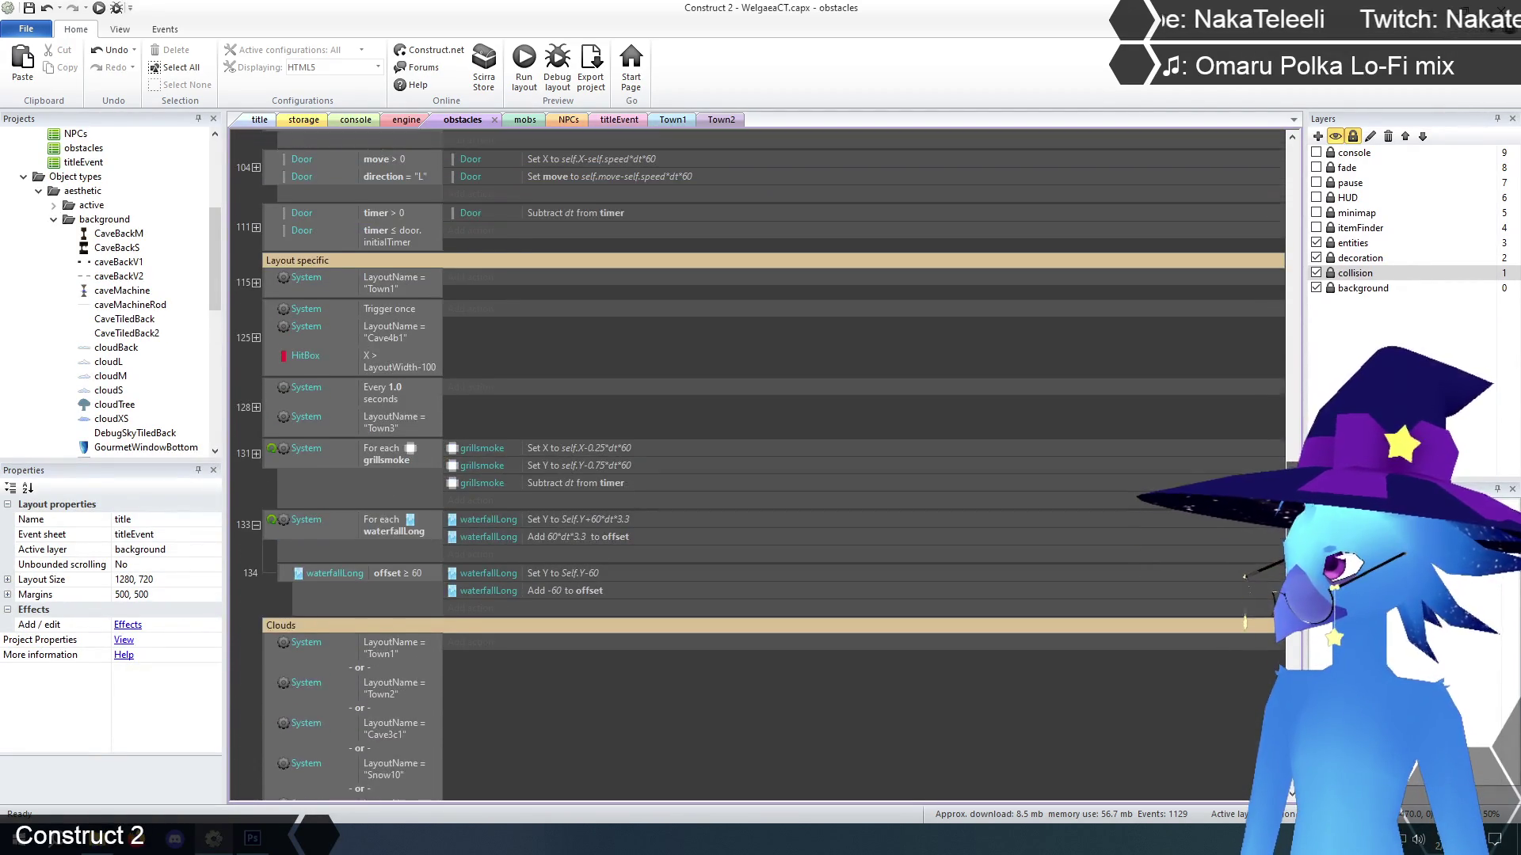
pyautogui.moveTo(1288, 554)
pyautogui.mouseDown()
pyautogui.moveTo(1285, 365)
pyautogui.moveTo(1261, 283)
pyautogui.moveTo(1260, 301)
pyautogui.mouseUp()
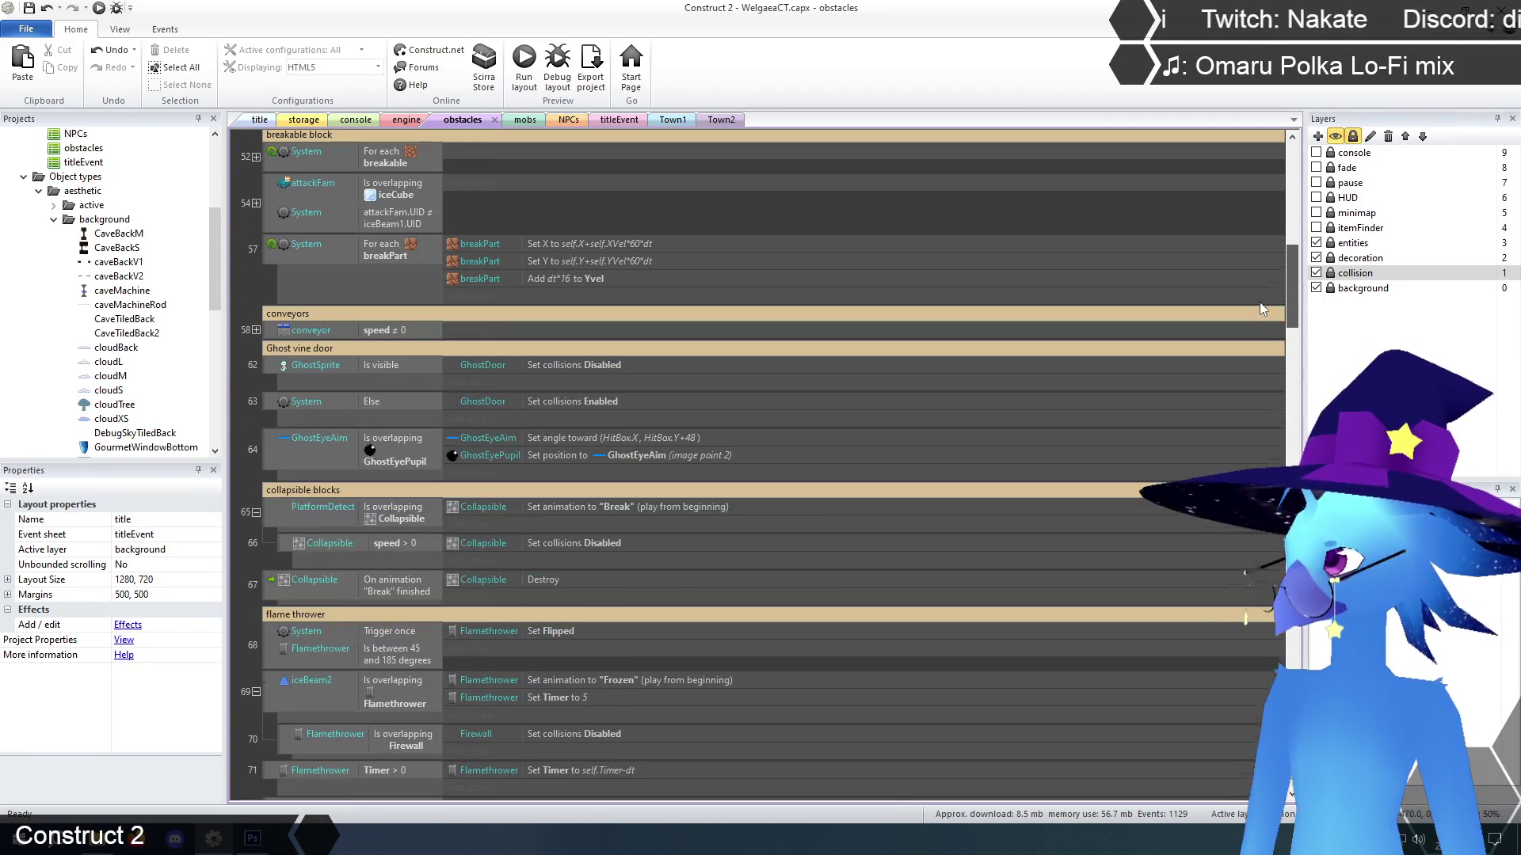
pyautogui.click(272, 450)
# Paste the ice events below event 64, then delete event 65's iceBeam1.Count and animation-frame conditions
pyautogui.hotkey('ctrl', 'v')
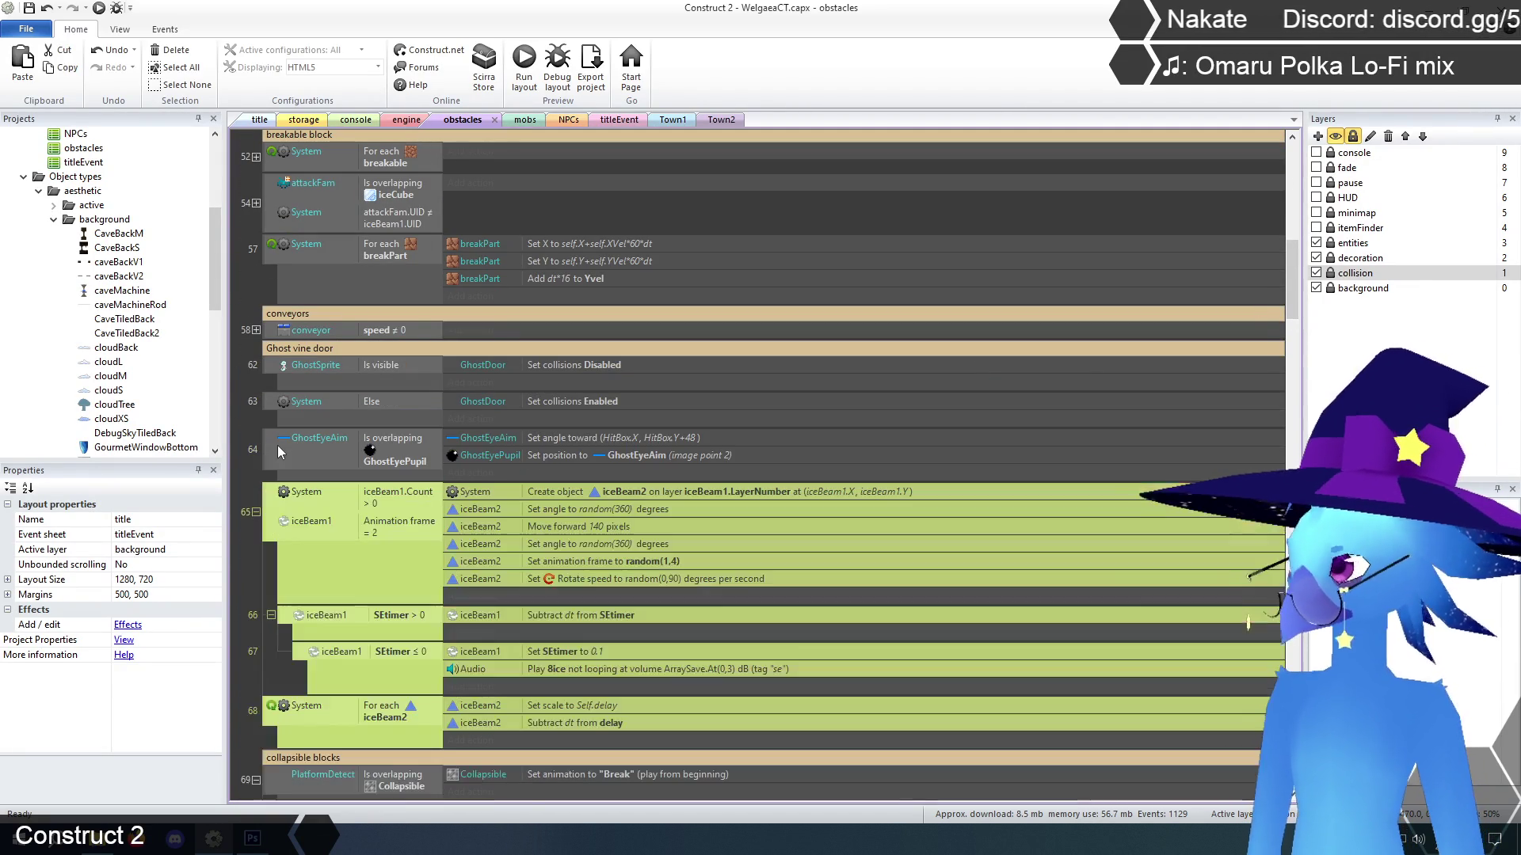
pyautogui.click(251, 469)
pyautogui.scroll(-3, 251, 469)
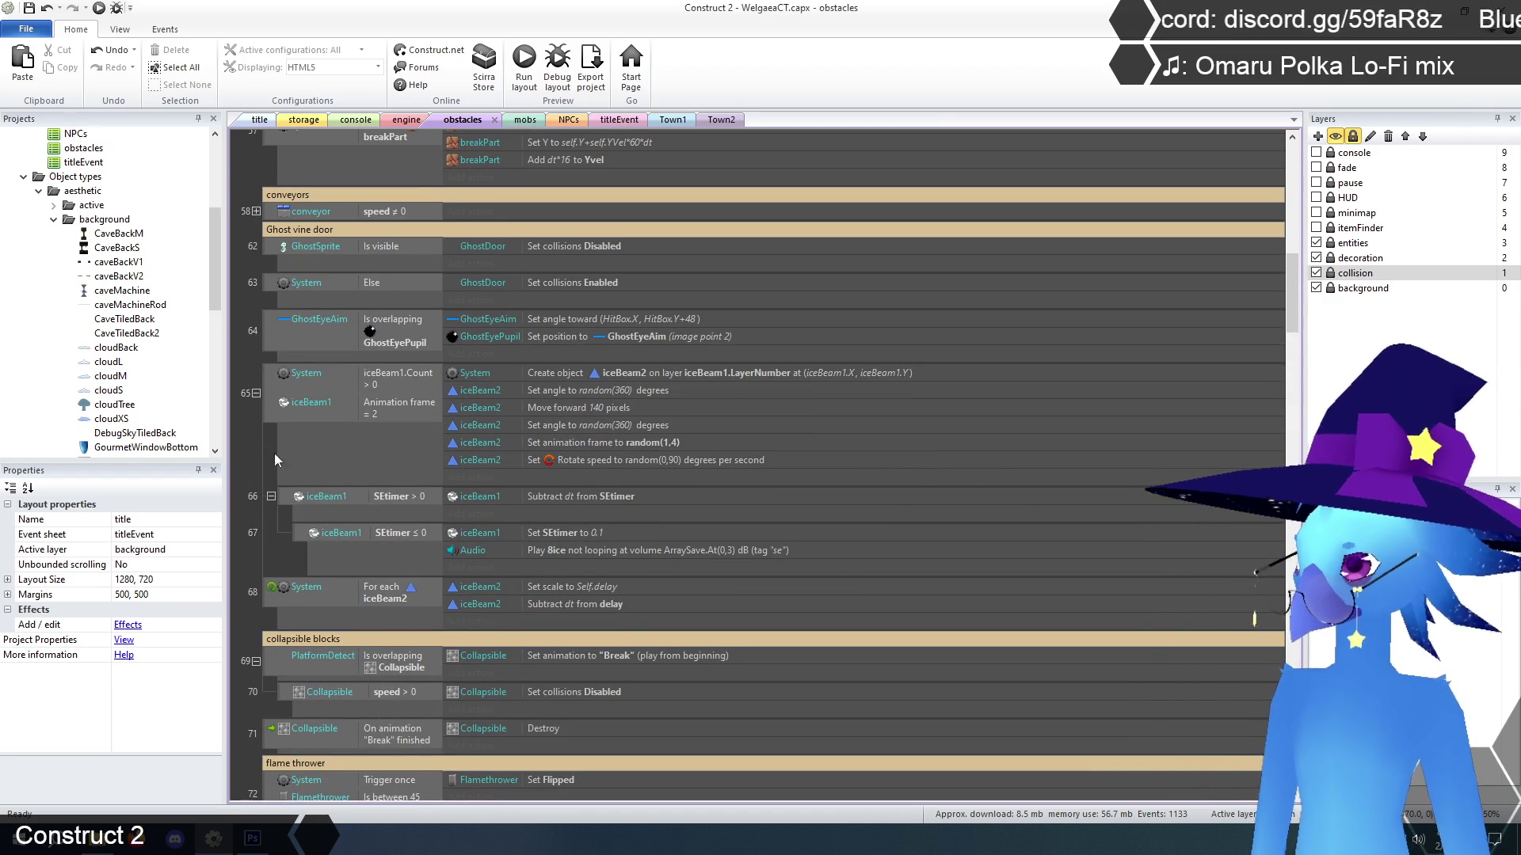
pyautogui.click(383, 381)
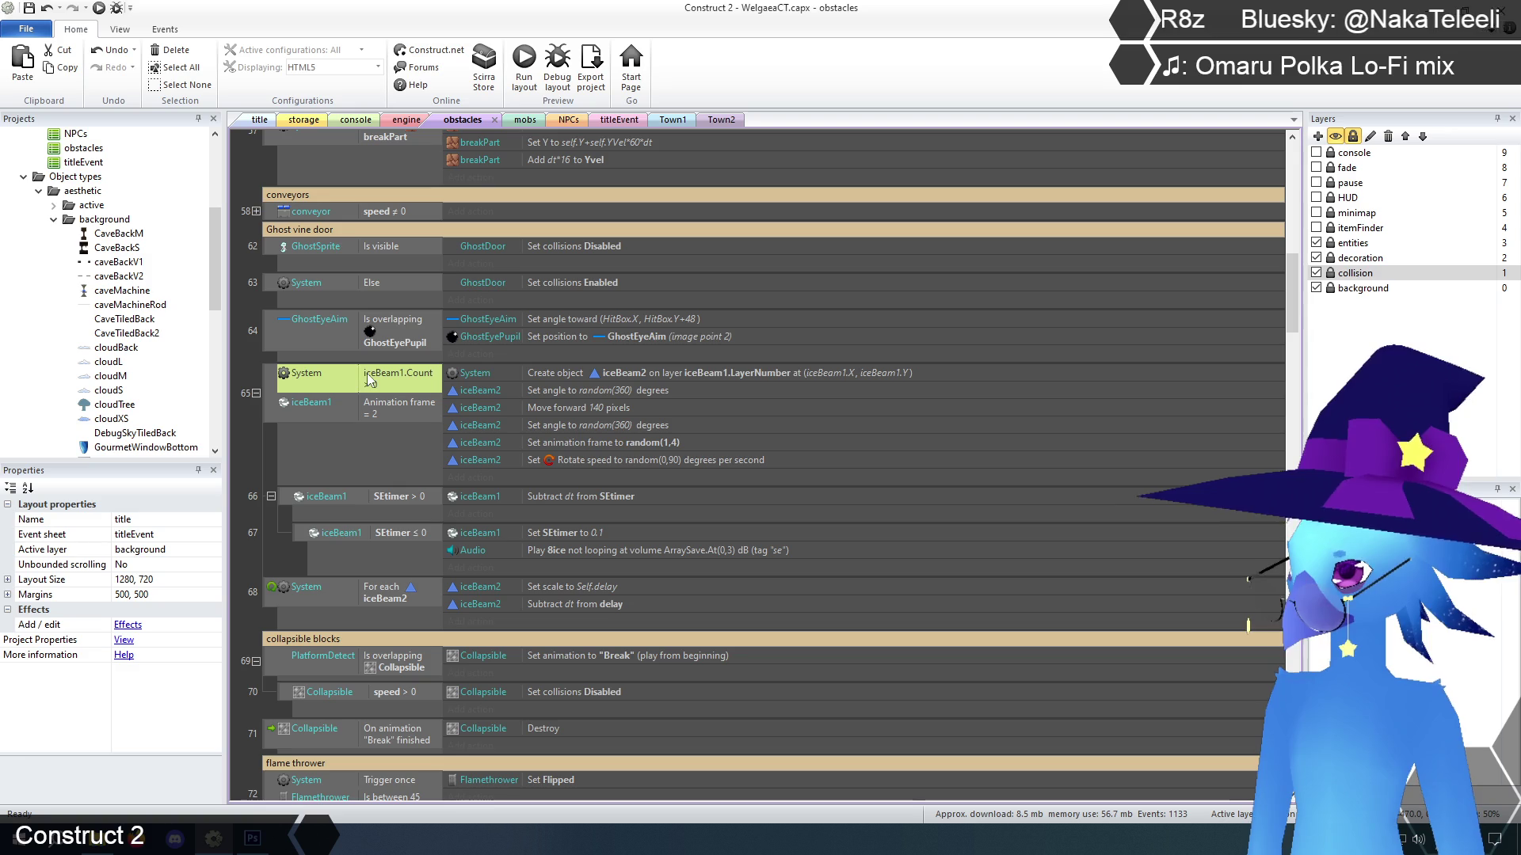
pyautogui.press('Delete')
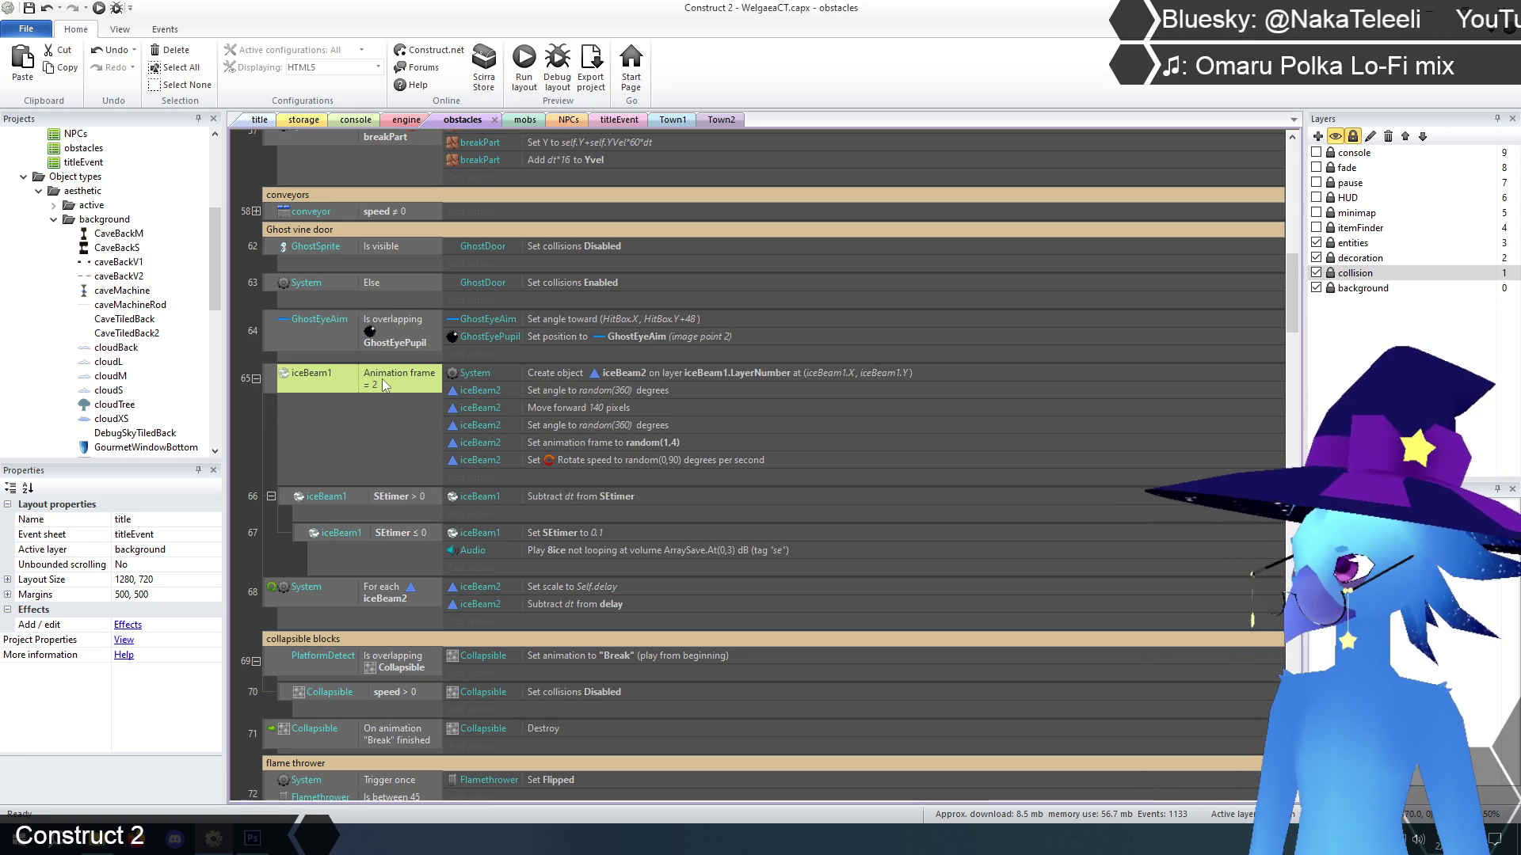
pyautogui.press('Delete')
# Add a System 'For each GhostVines' condition to event 65
pyautogui.rightClick(360, 372)
pyautogui.moveTo(412, 384)
pyautogui.click(634, 386)
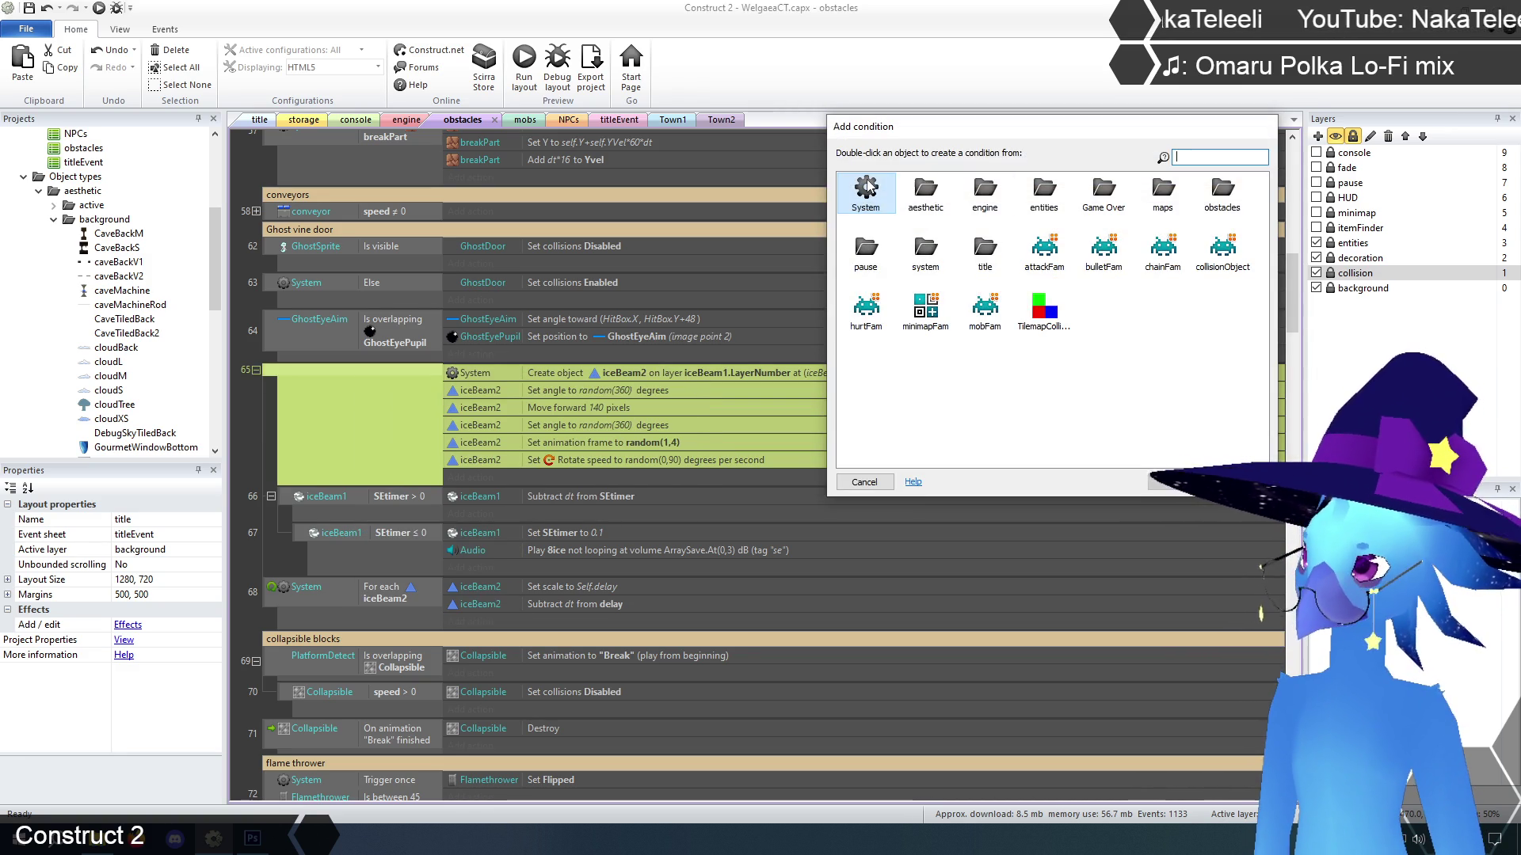
pyautogui.doubleClick(872, 194)
pyautogui.scroll(-2, 915, 380)
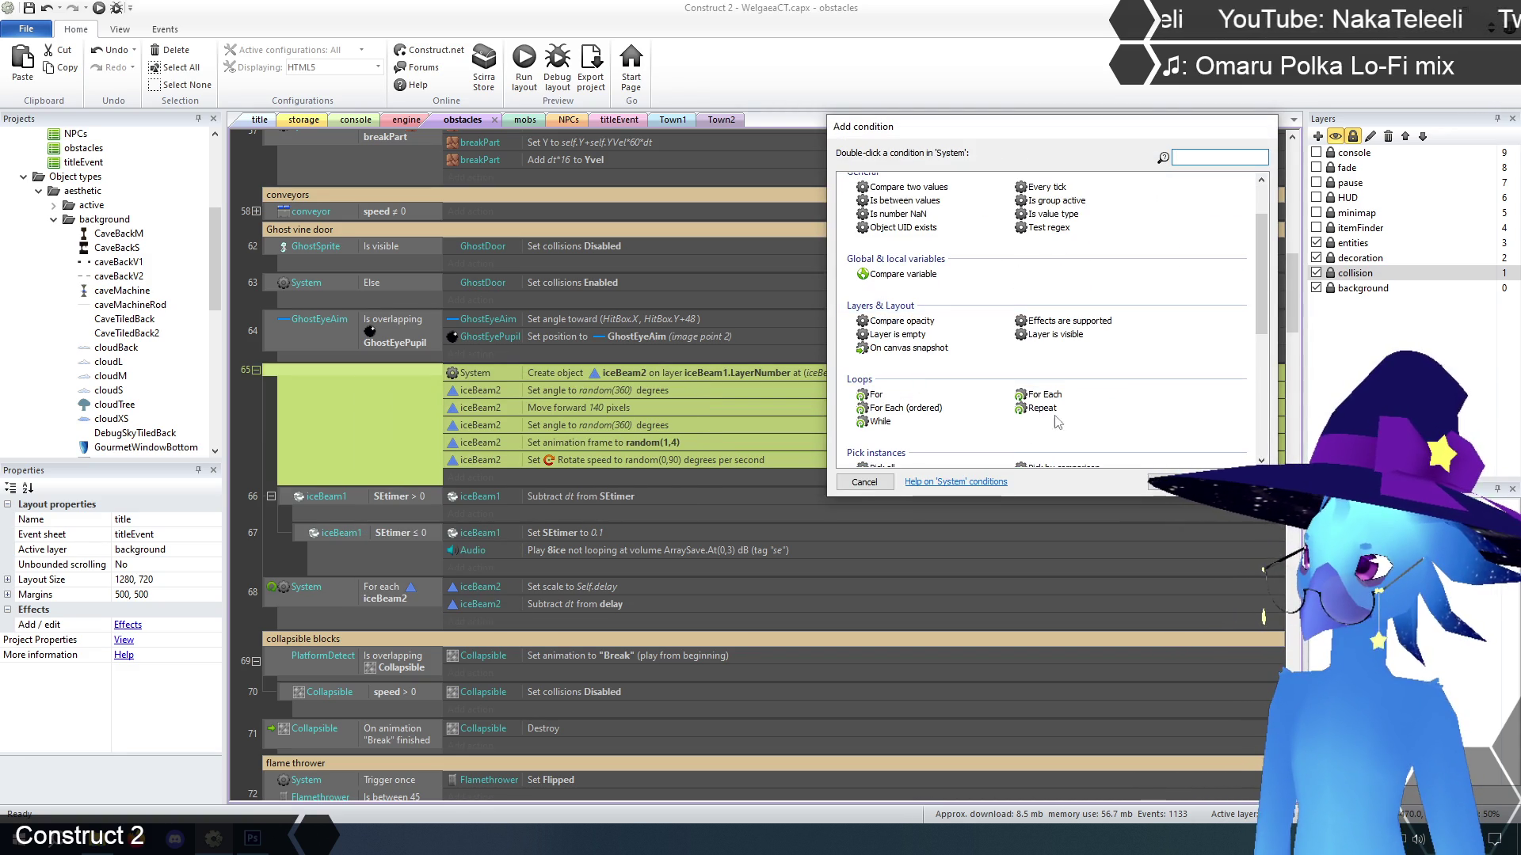
pyautogui.doubleClick(1041, 395)
pyautogui.click(922, 216)
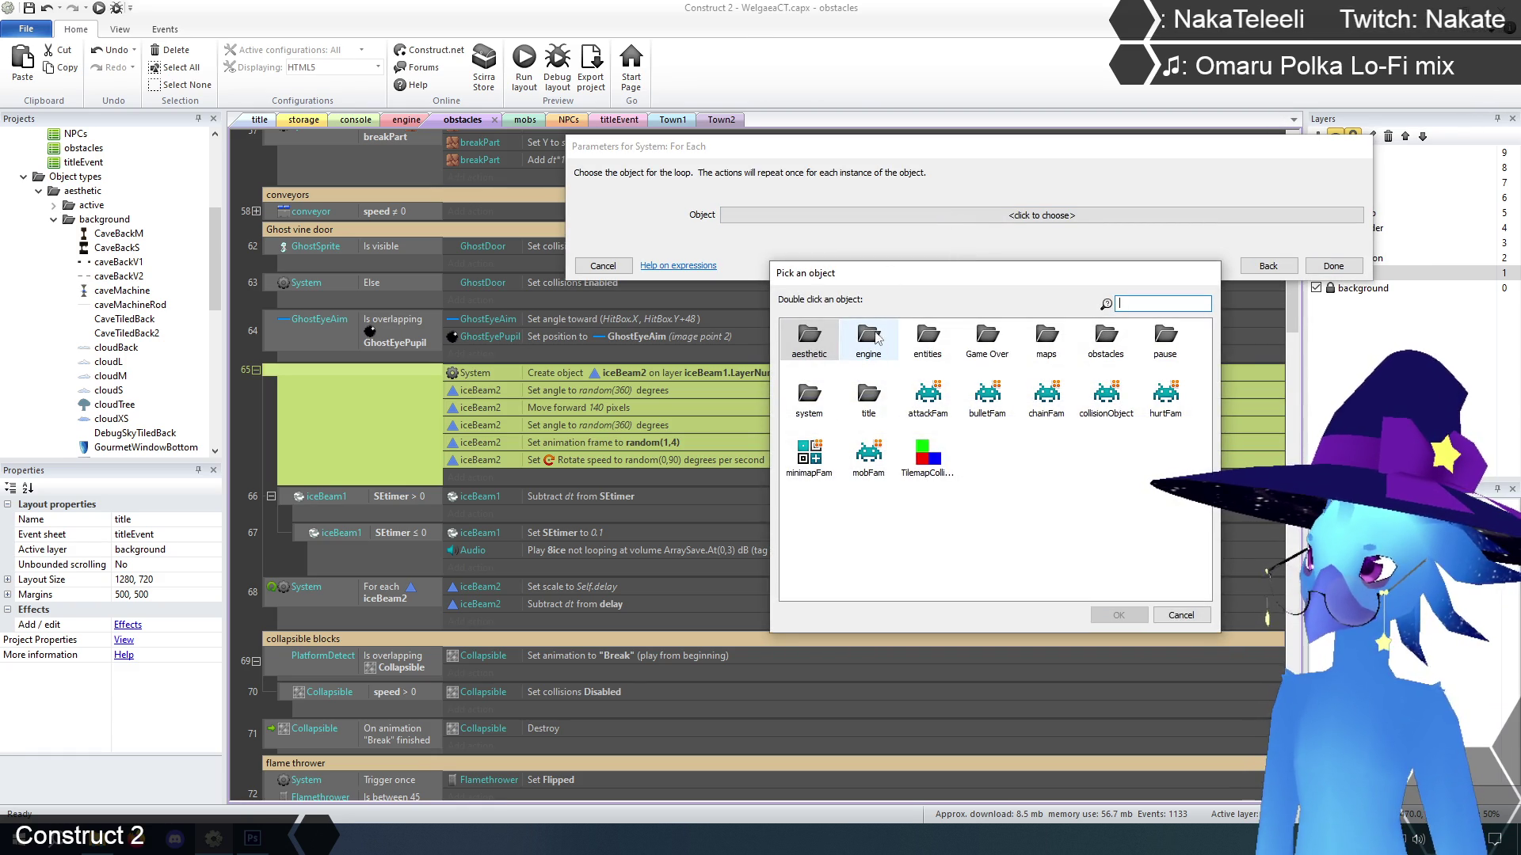
pyautogui.doubleClick(1105, 337)
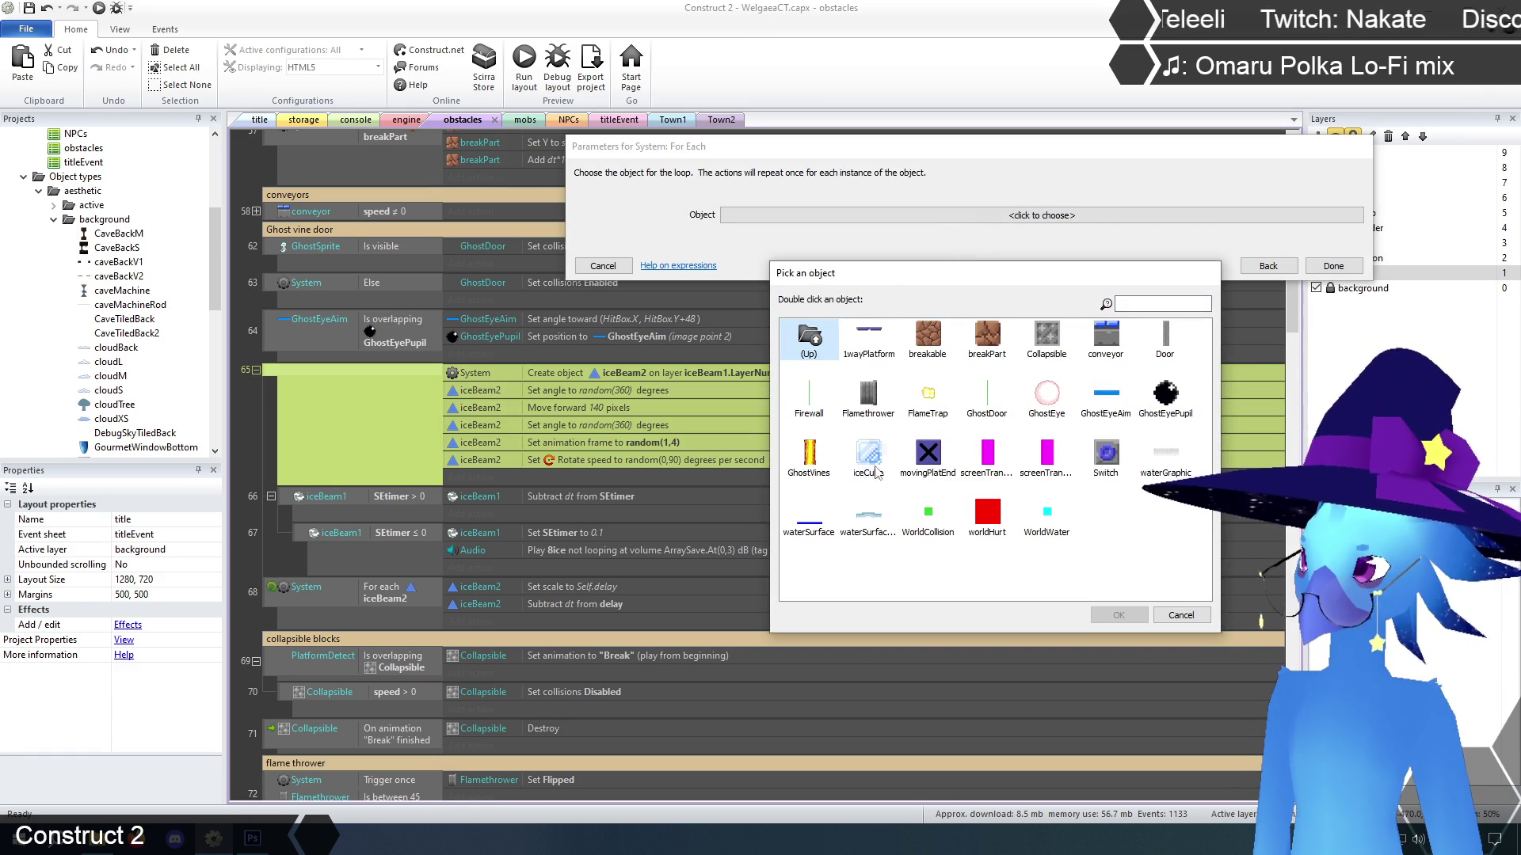
pyautogui.click(808, 457)
pyautogui.click(1106, 617)
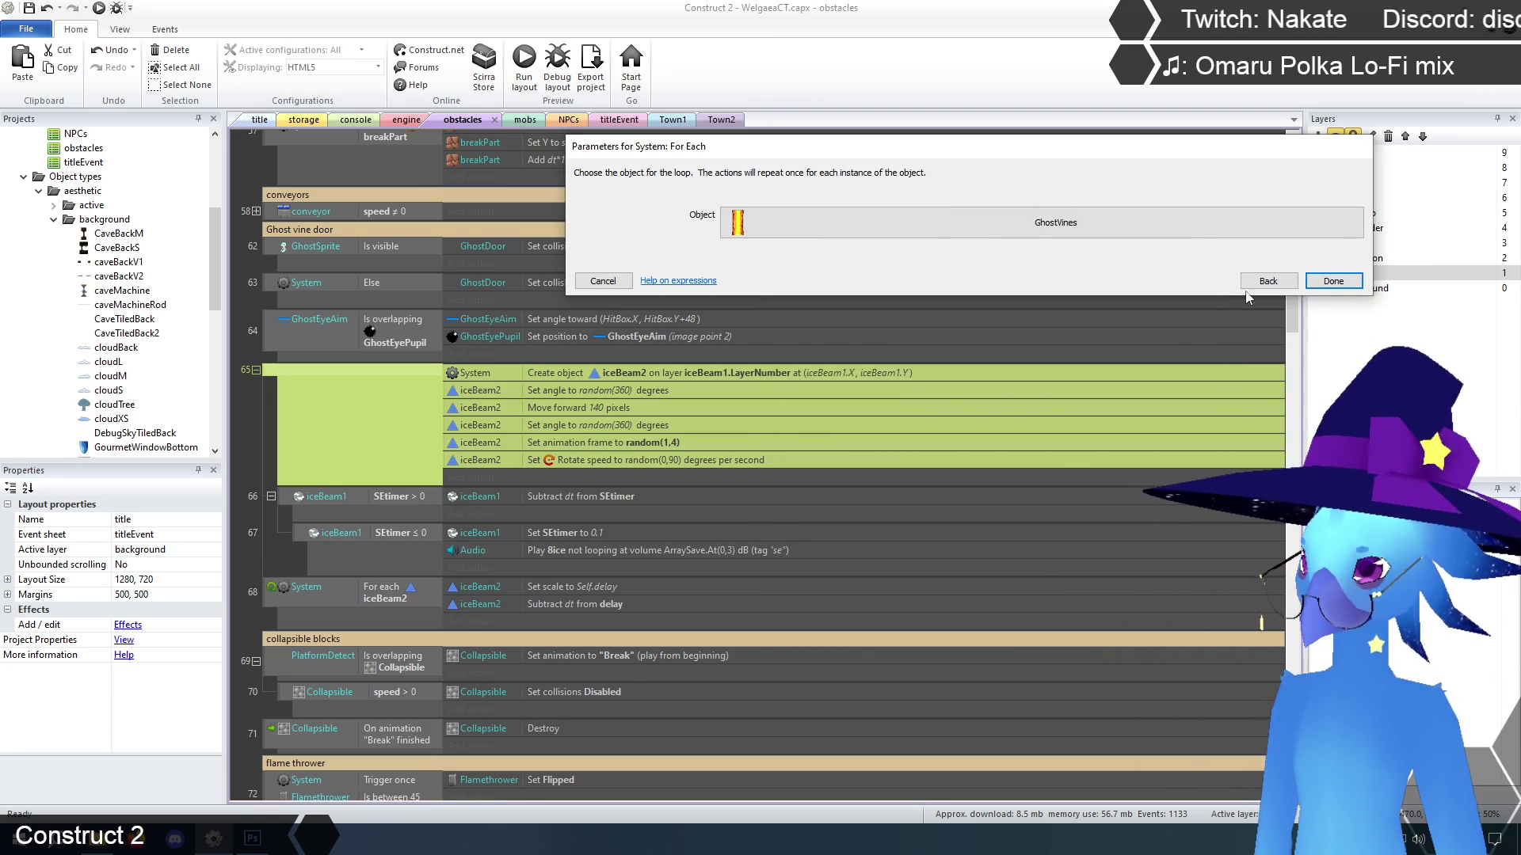
pyautogui.click(1333, 281)
pyautogui.click(258, 423)
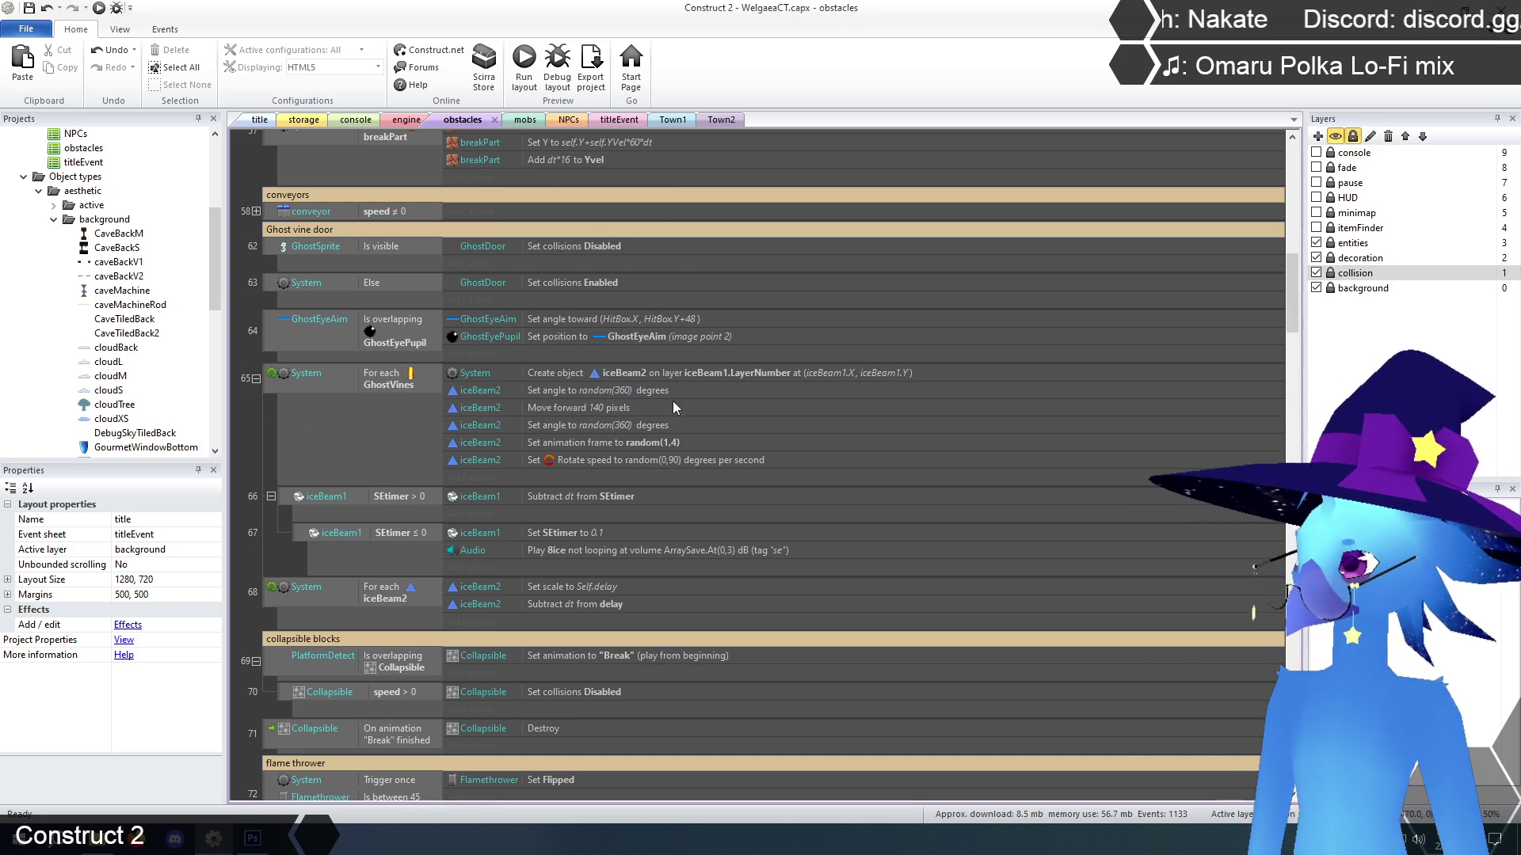
pyautogui.click(618, 374)
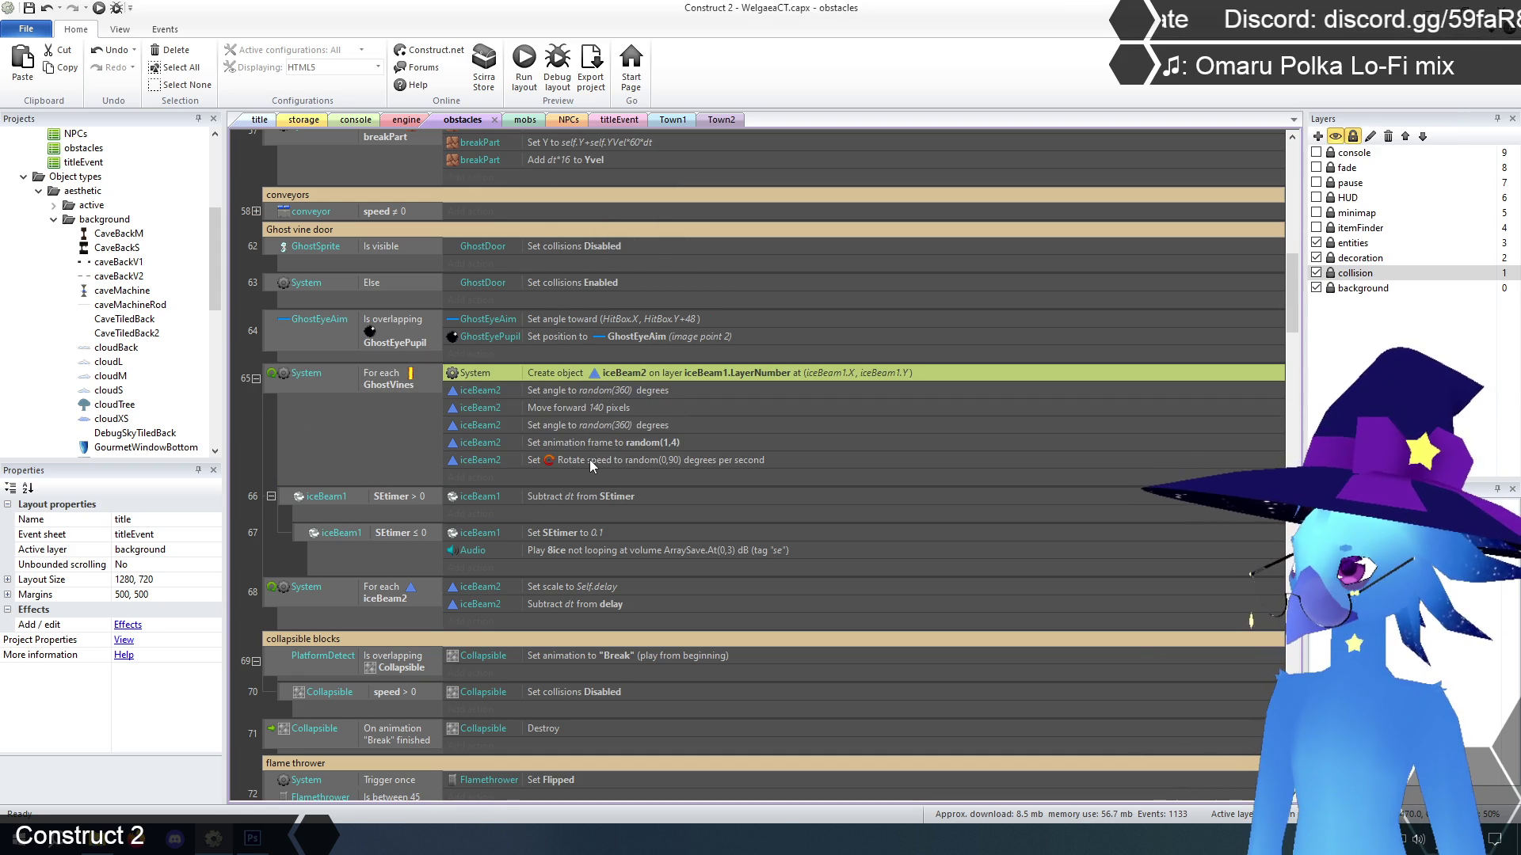
# Select event 65's six iceBeam2 actions and choose iceBeam2 as the object to replace
pyautogui.keyDown('shift'); pyautogui.click(591, 453); pyautogui.keyUp('shift')
pyautogui.rightClick(605, 375)
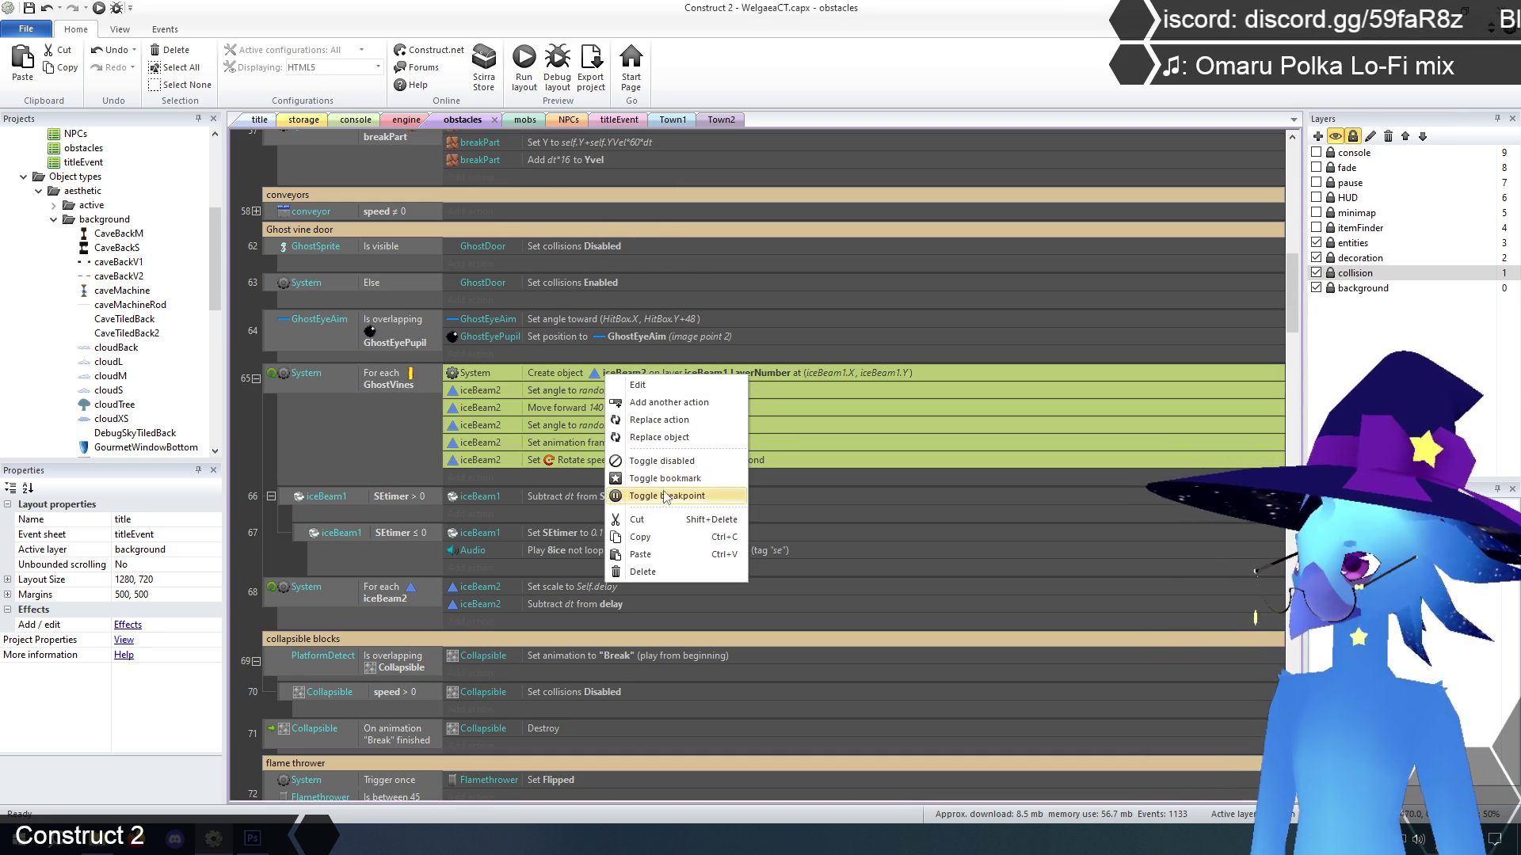
pyautogui.click(667, 437)
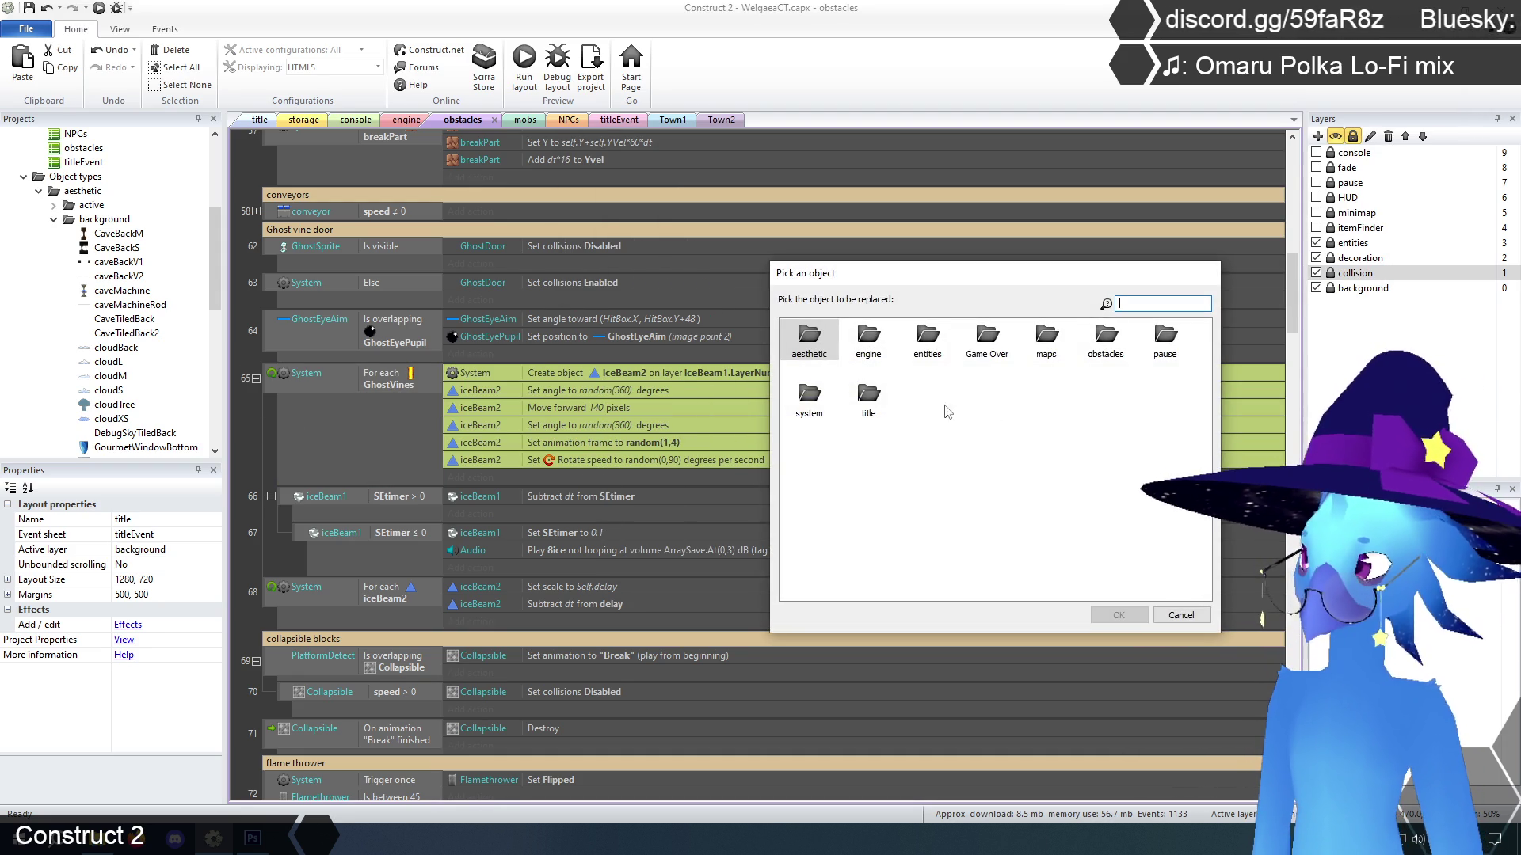
pyautogui.doubleClick(1107, 346)
pyautogui.doubleClick(812, 347)
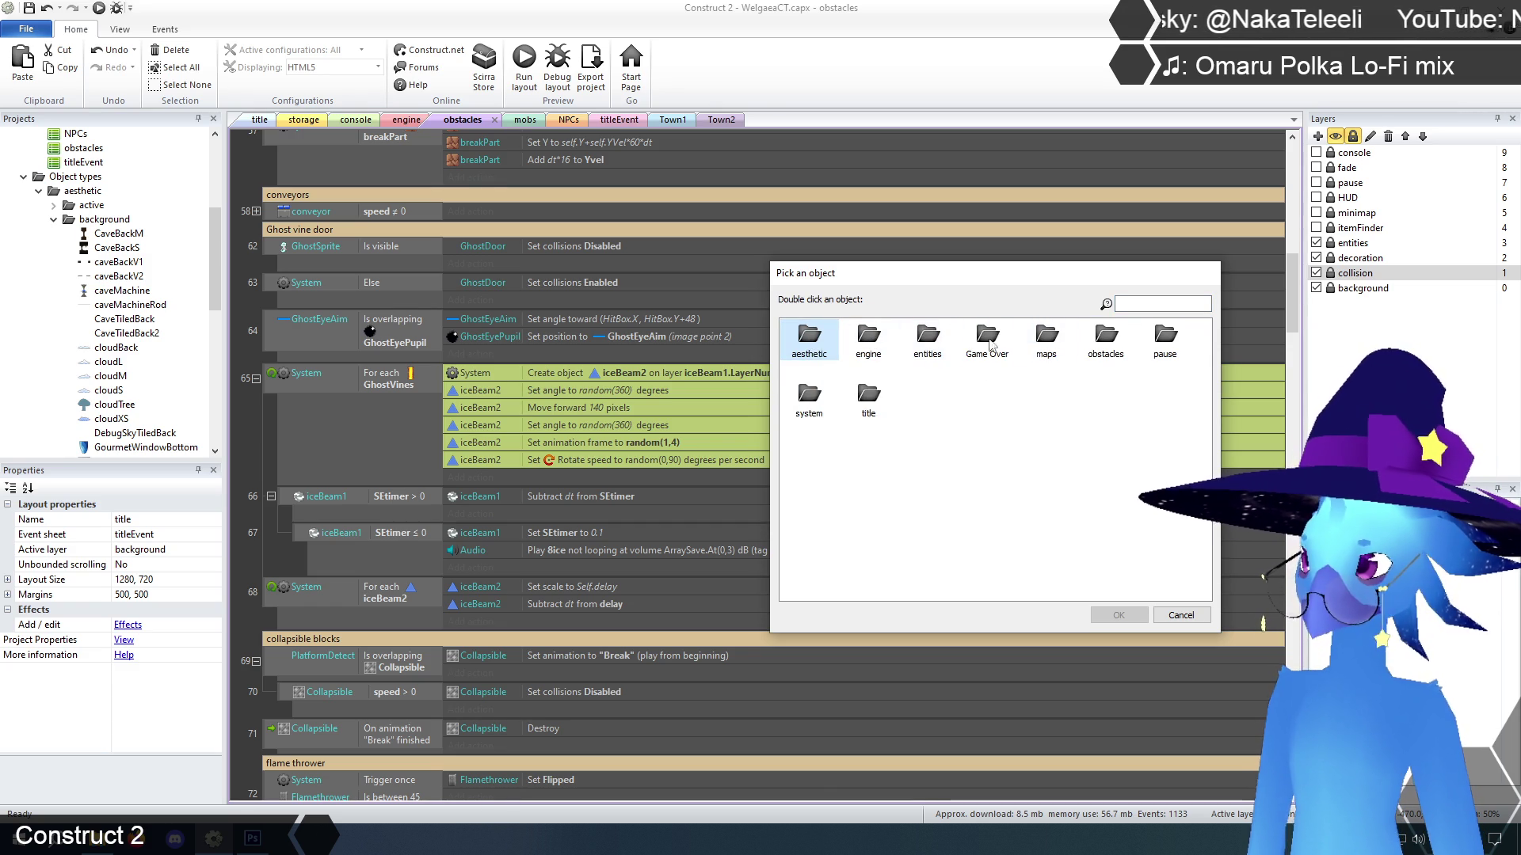
pyautogui.doubleClick(928, 339)
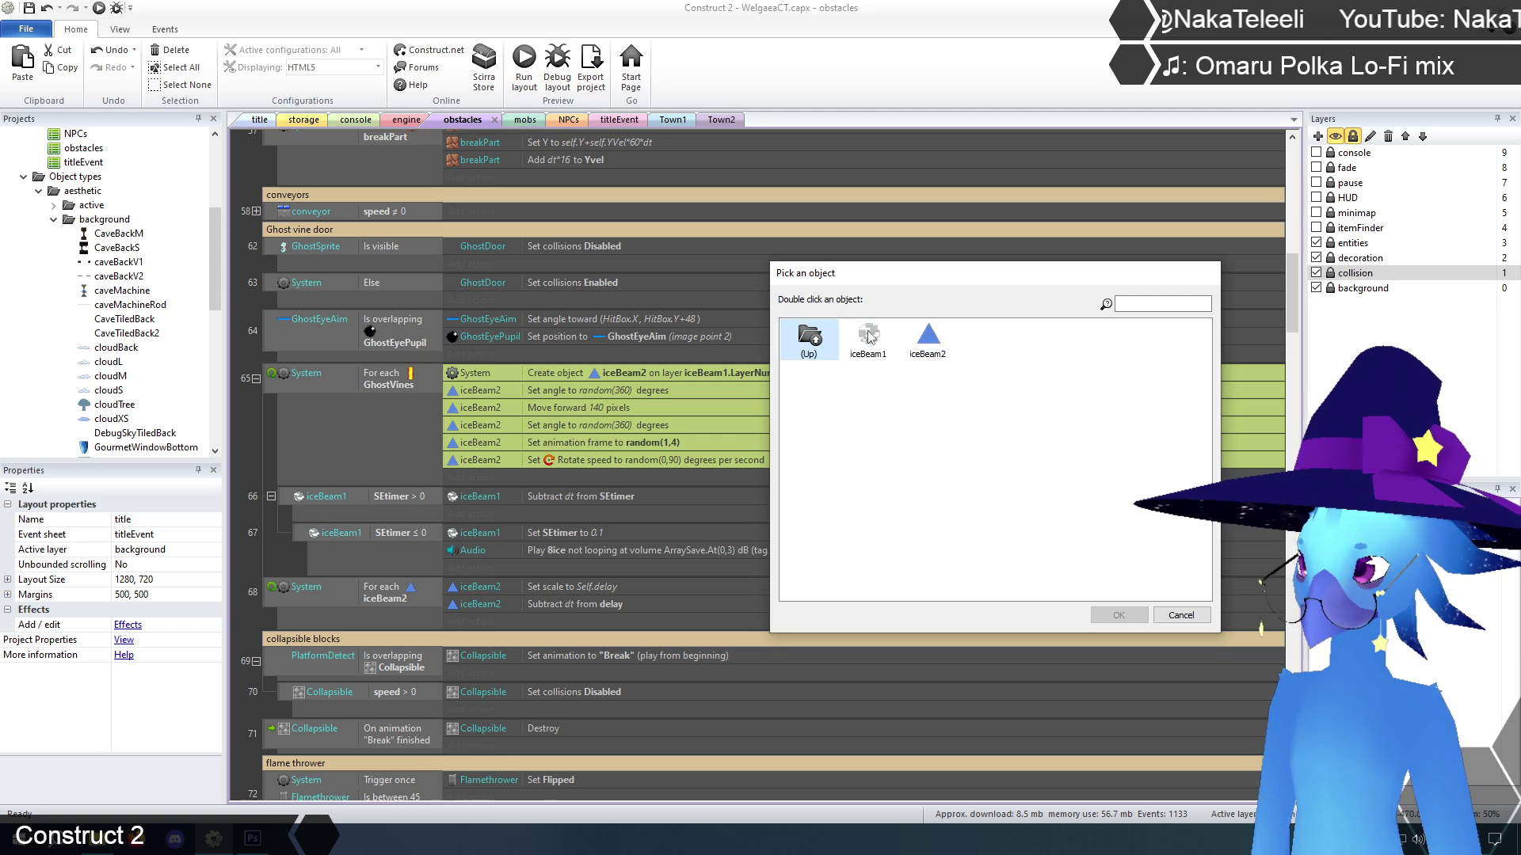
pyautogui.click(927, 341)
pyautogui.click(1117, 616)
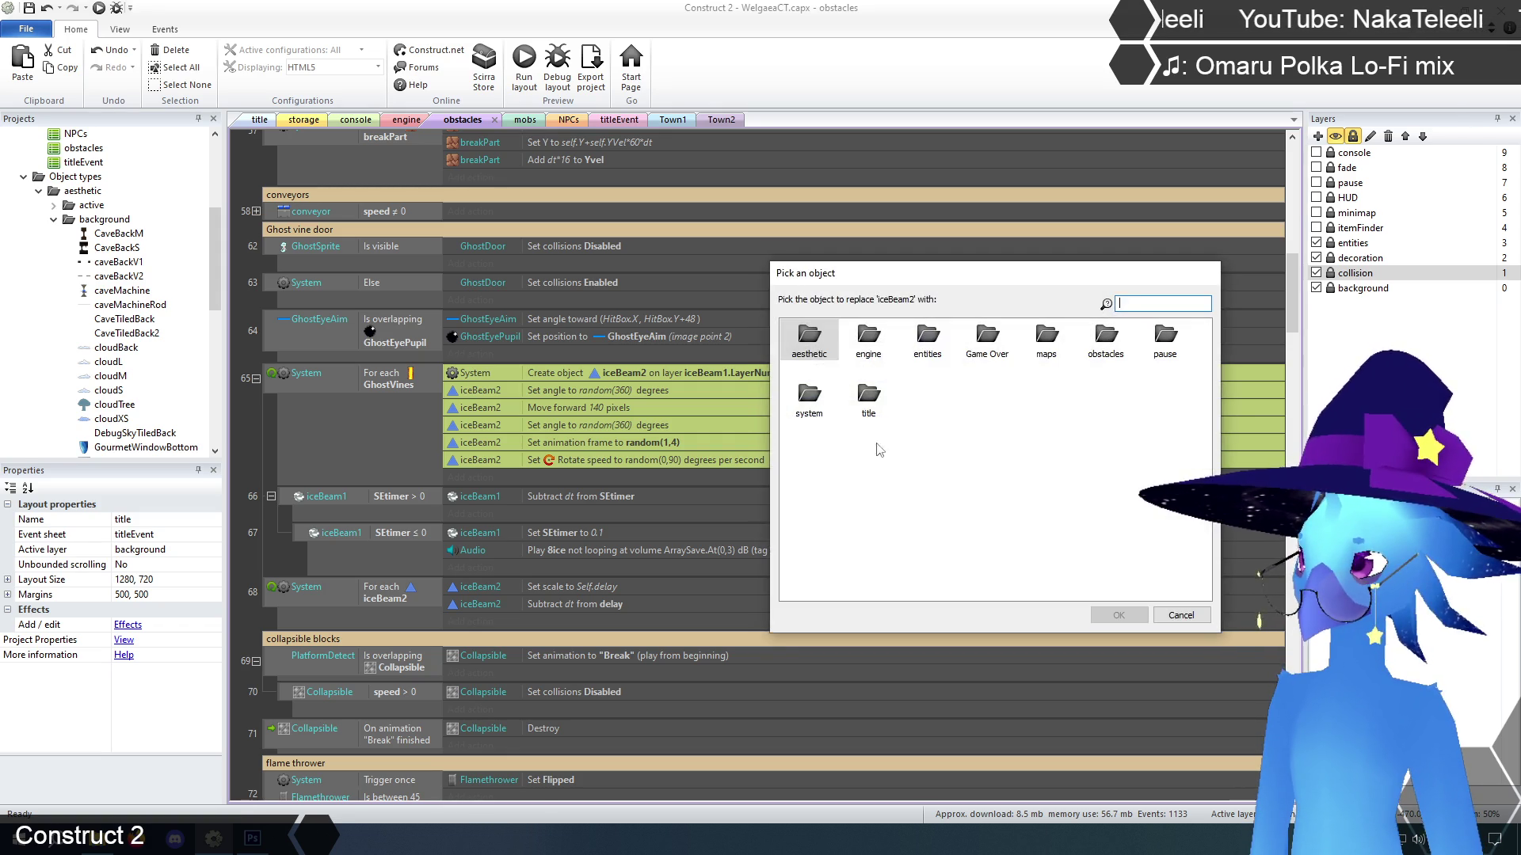
# Make fireDoorParticle the replacement object, then save the project
pyautogui.doubleClick(1118, 340)
pyautogui.doubleClick(818, 339)
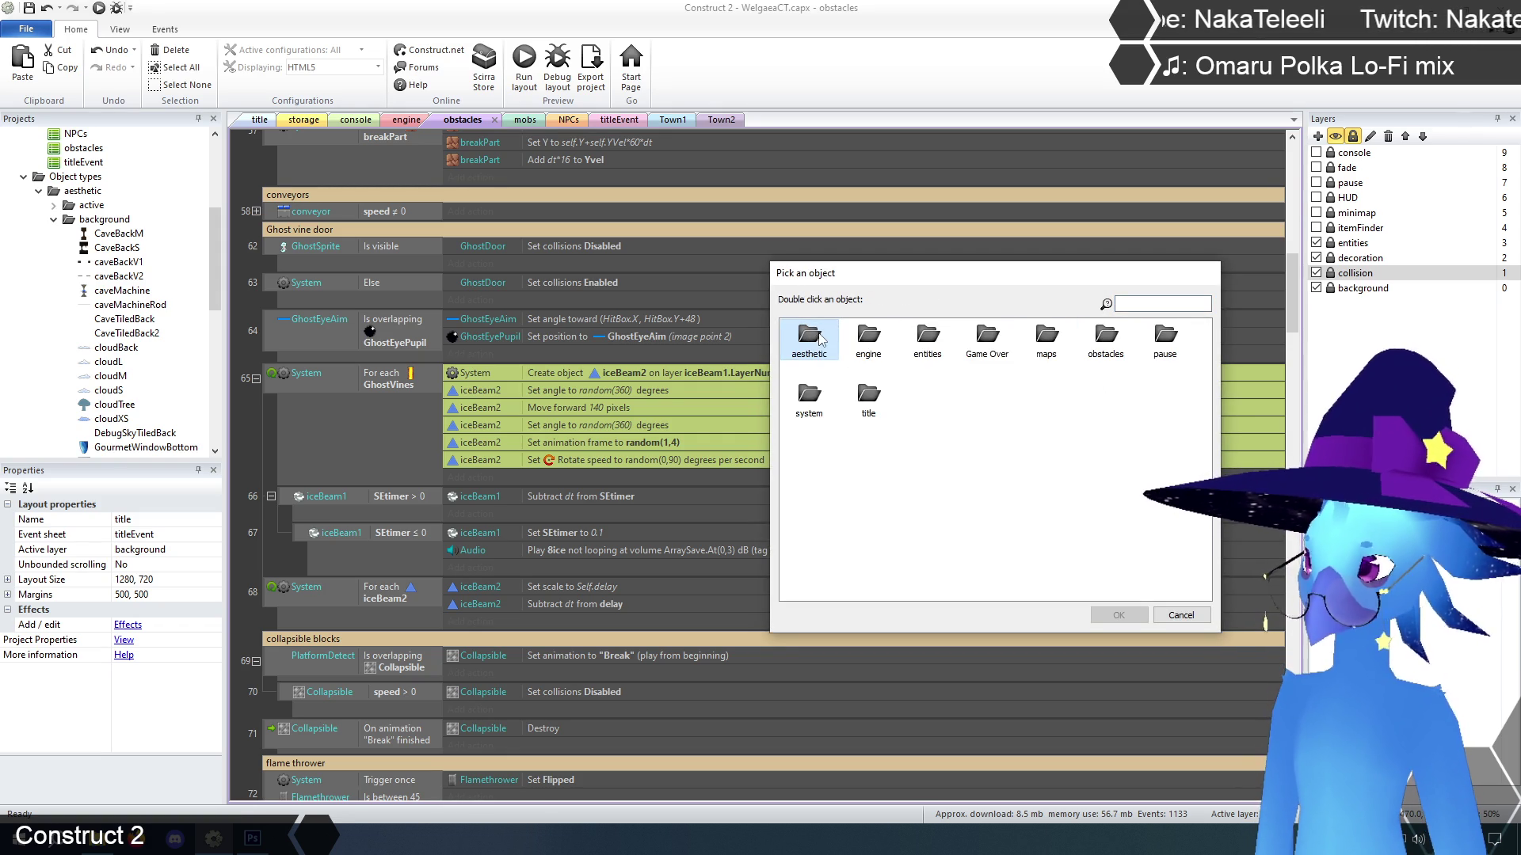
pyautogui.doubleClick(869, 339)
pyautogui.click(929, 340)
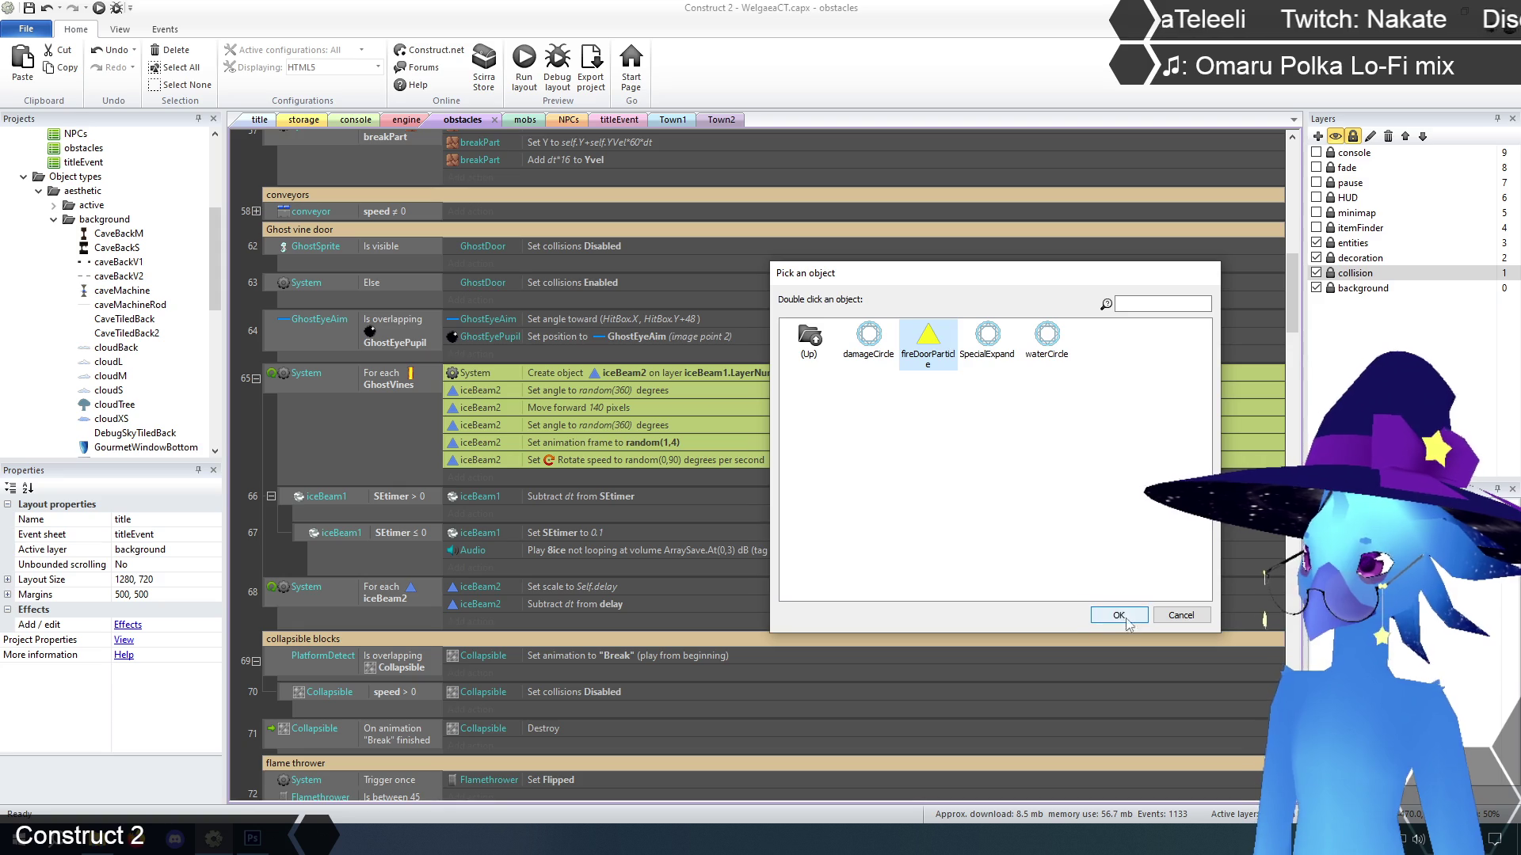
pyautogui.click(1119, 615)
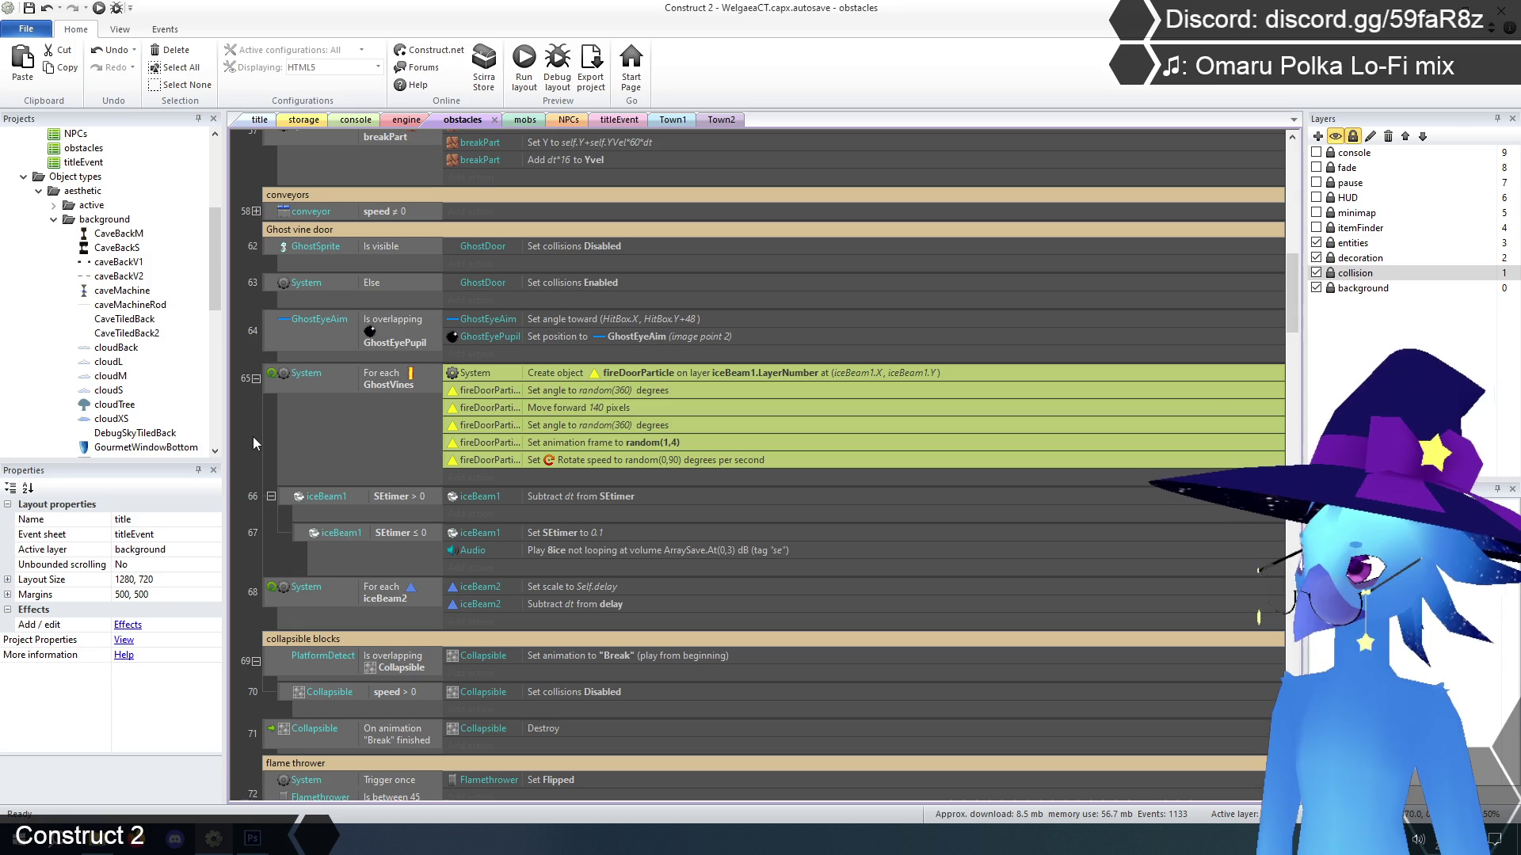
pyautogui.hotkey('ctrl', 's')
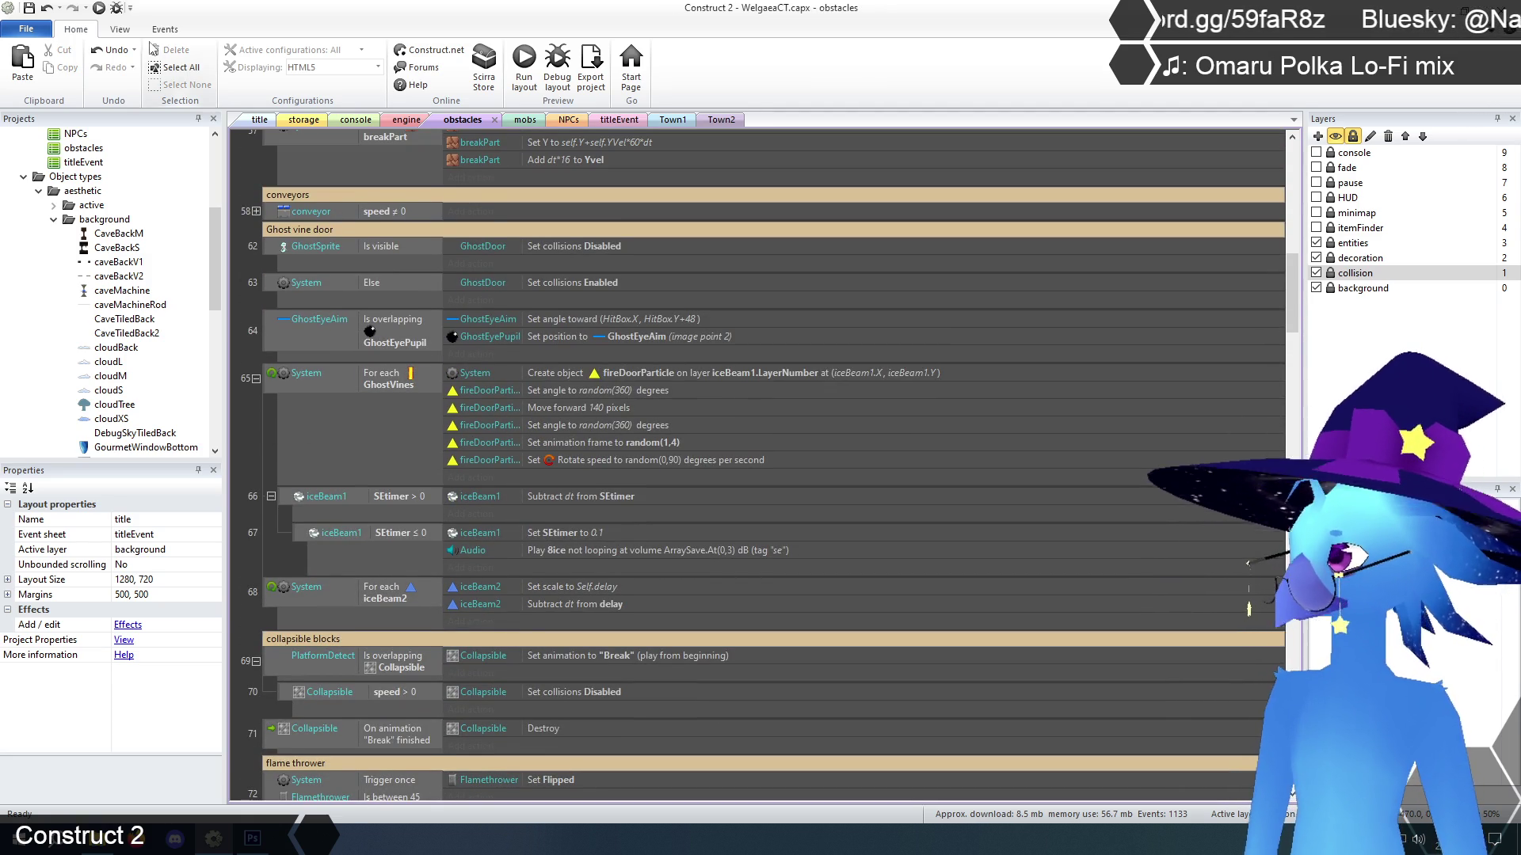
# Change the Autosave frequency in Preferences from every 30 minutes to Hourly
pyautogui.click(41, 33)
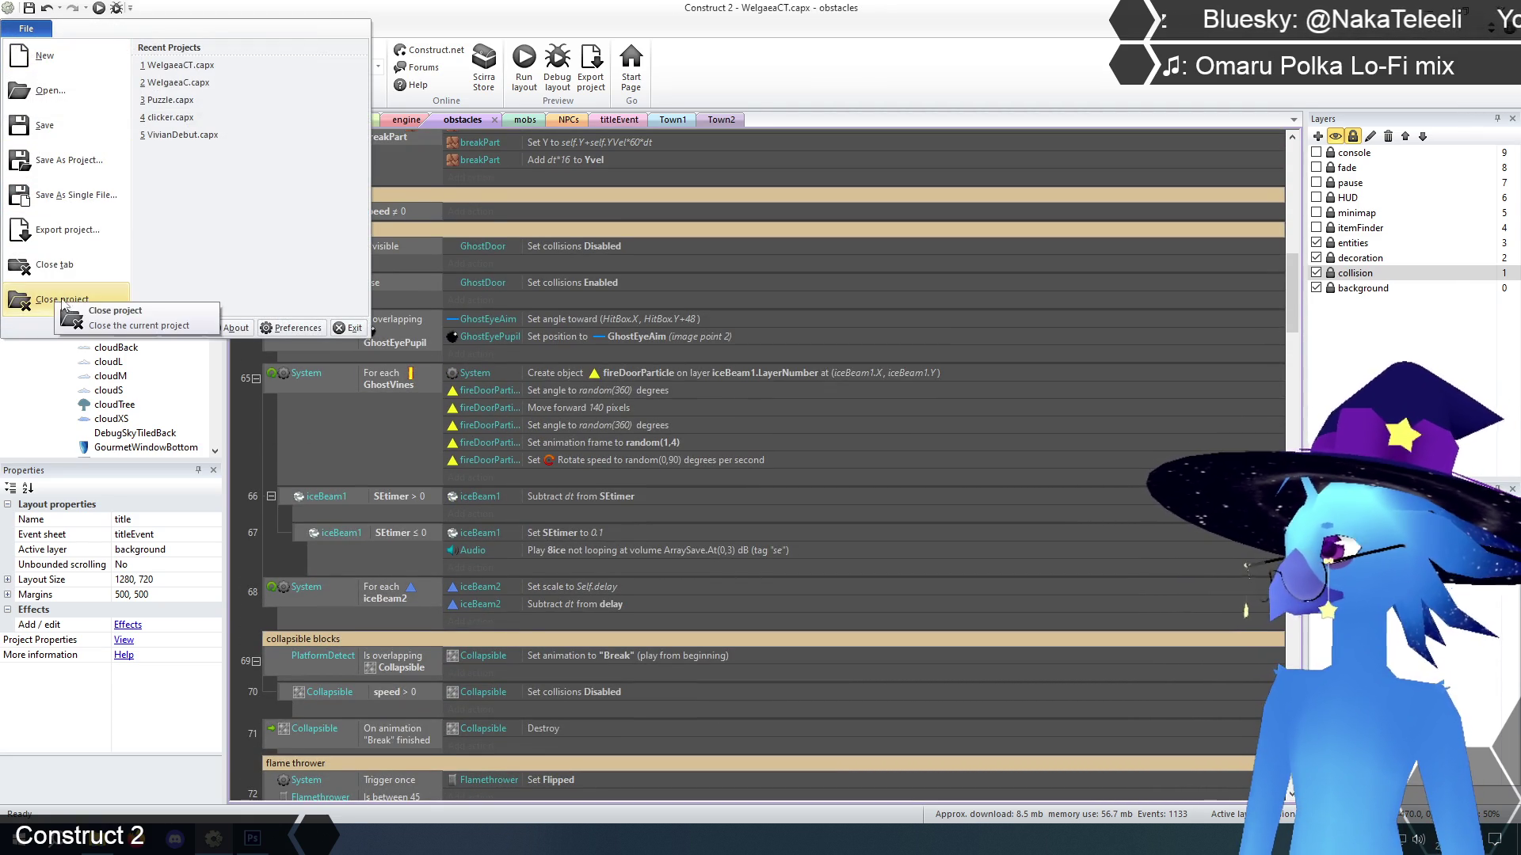
pyautogui.click(295, 327)
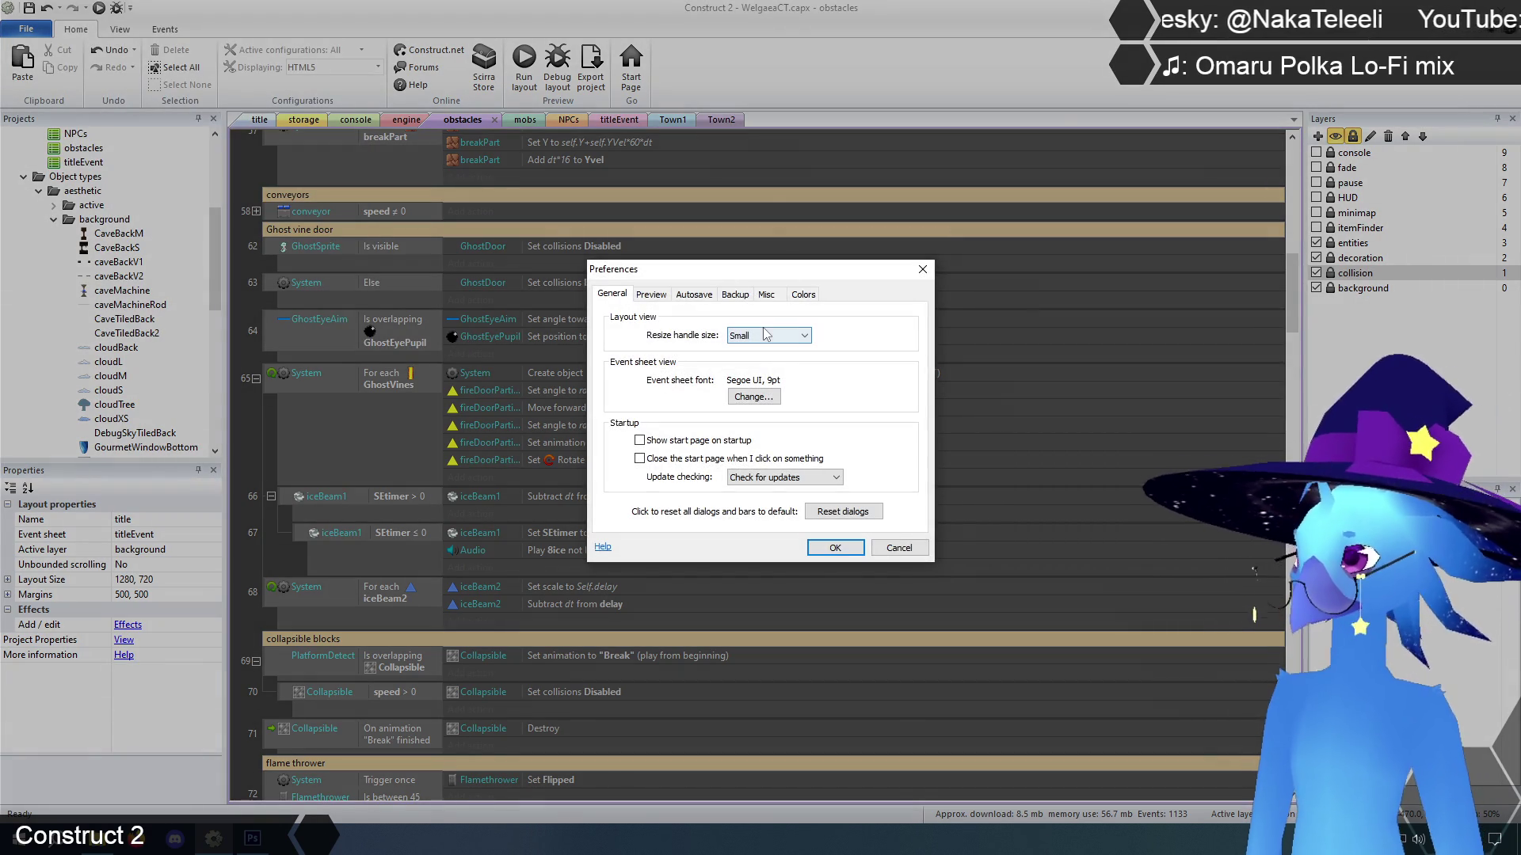
pyautogui.click(694, 295)
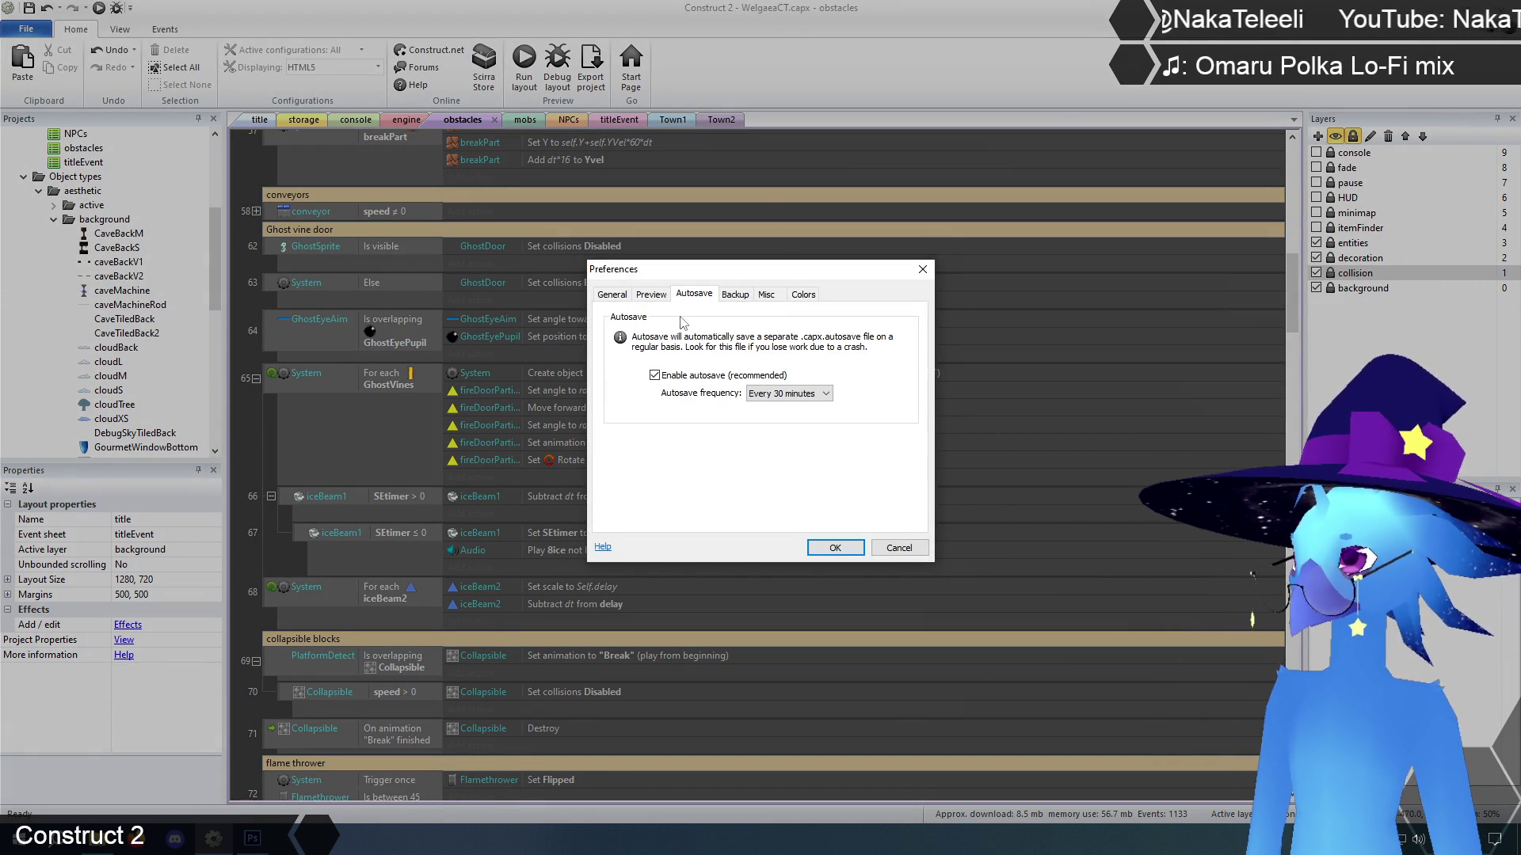
pyautogui.click(820, 396)
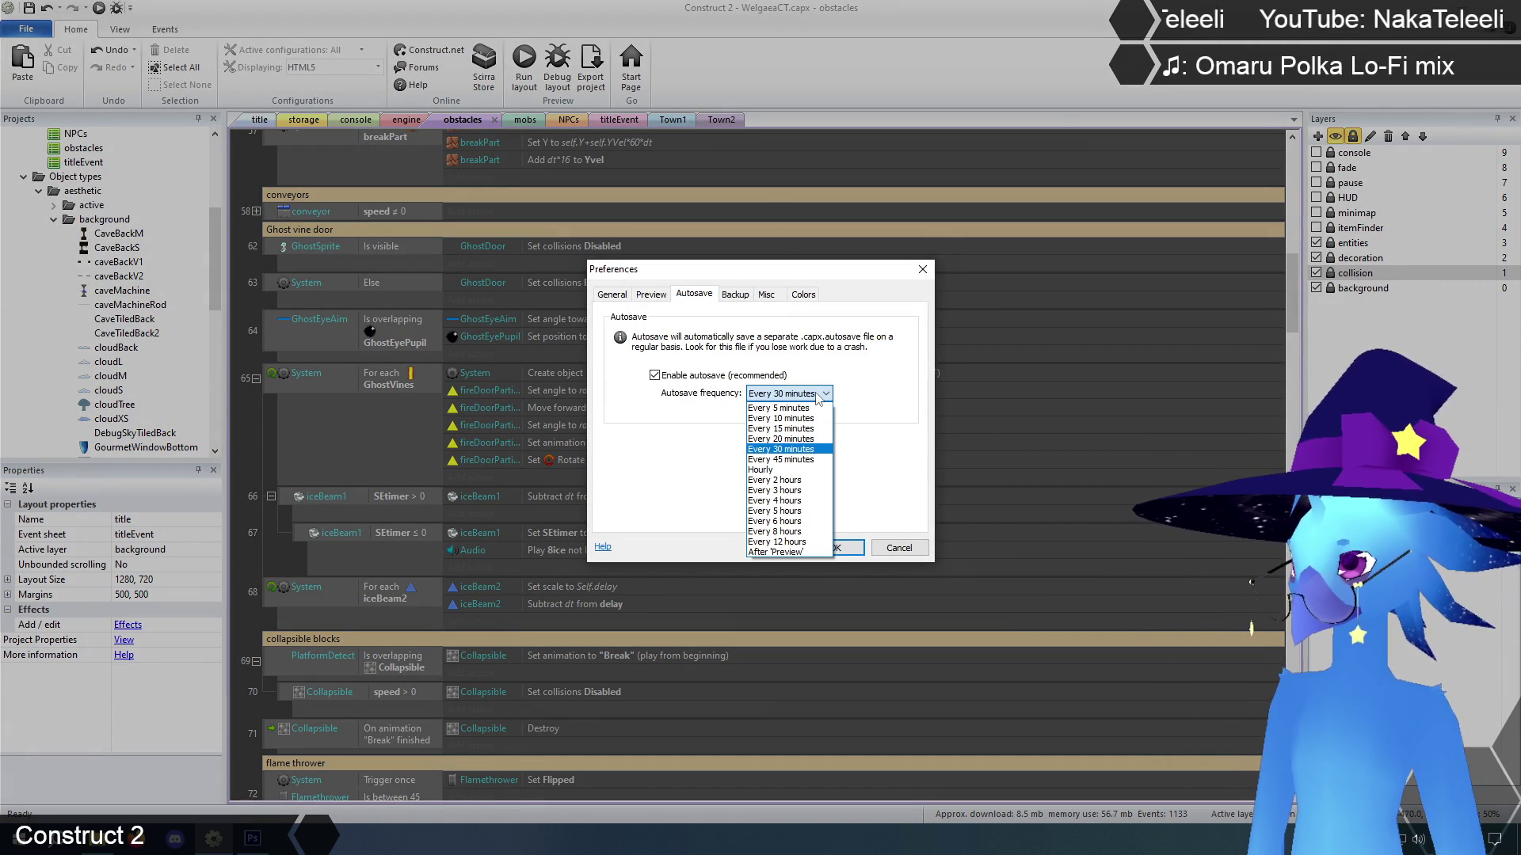
pyautogui.click(779, 471)
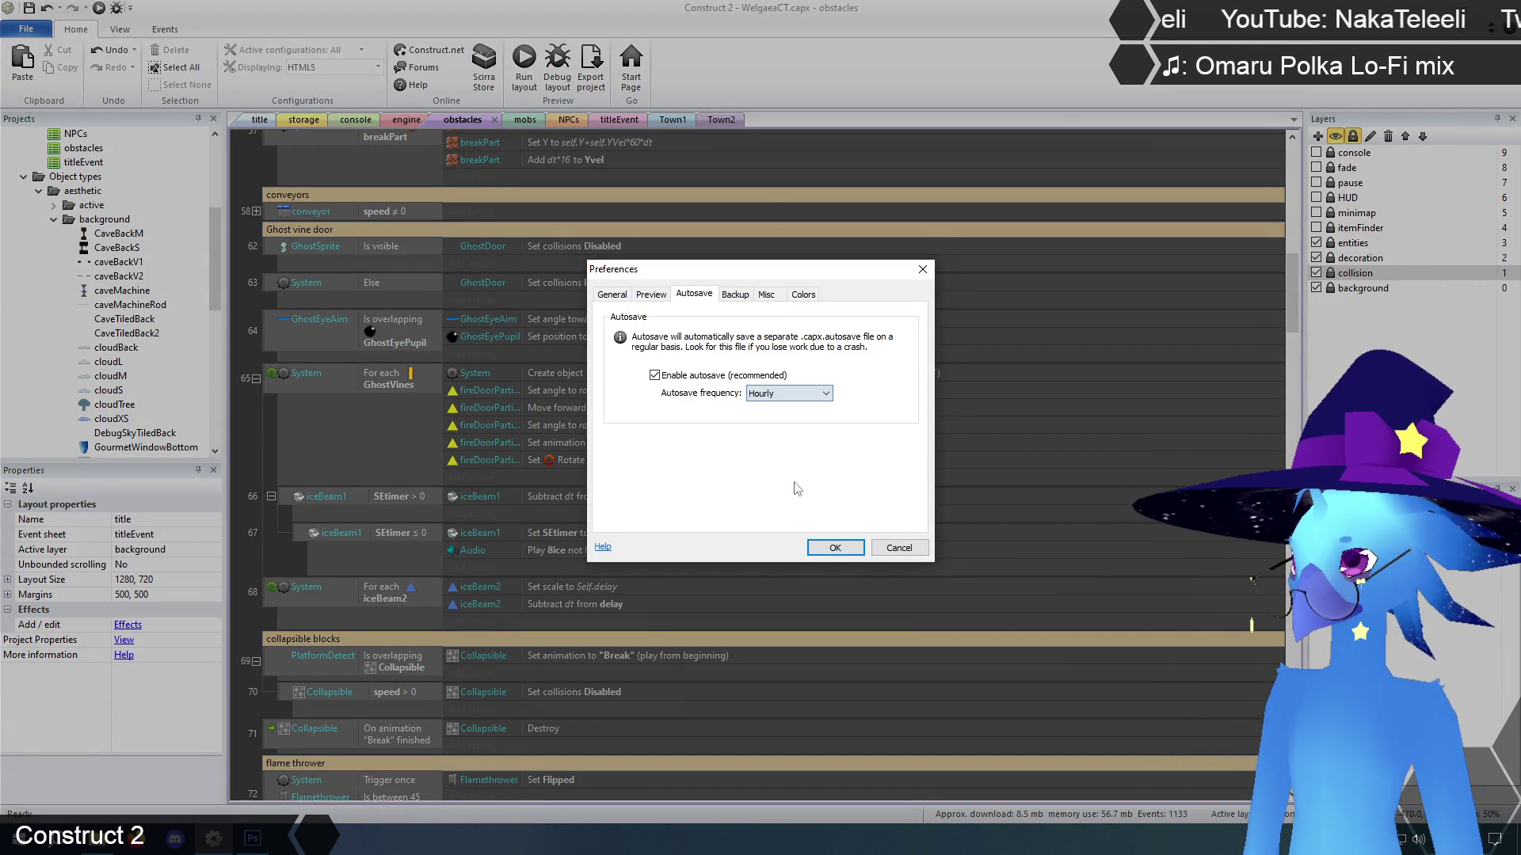
pyautogui.click(835, 550)
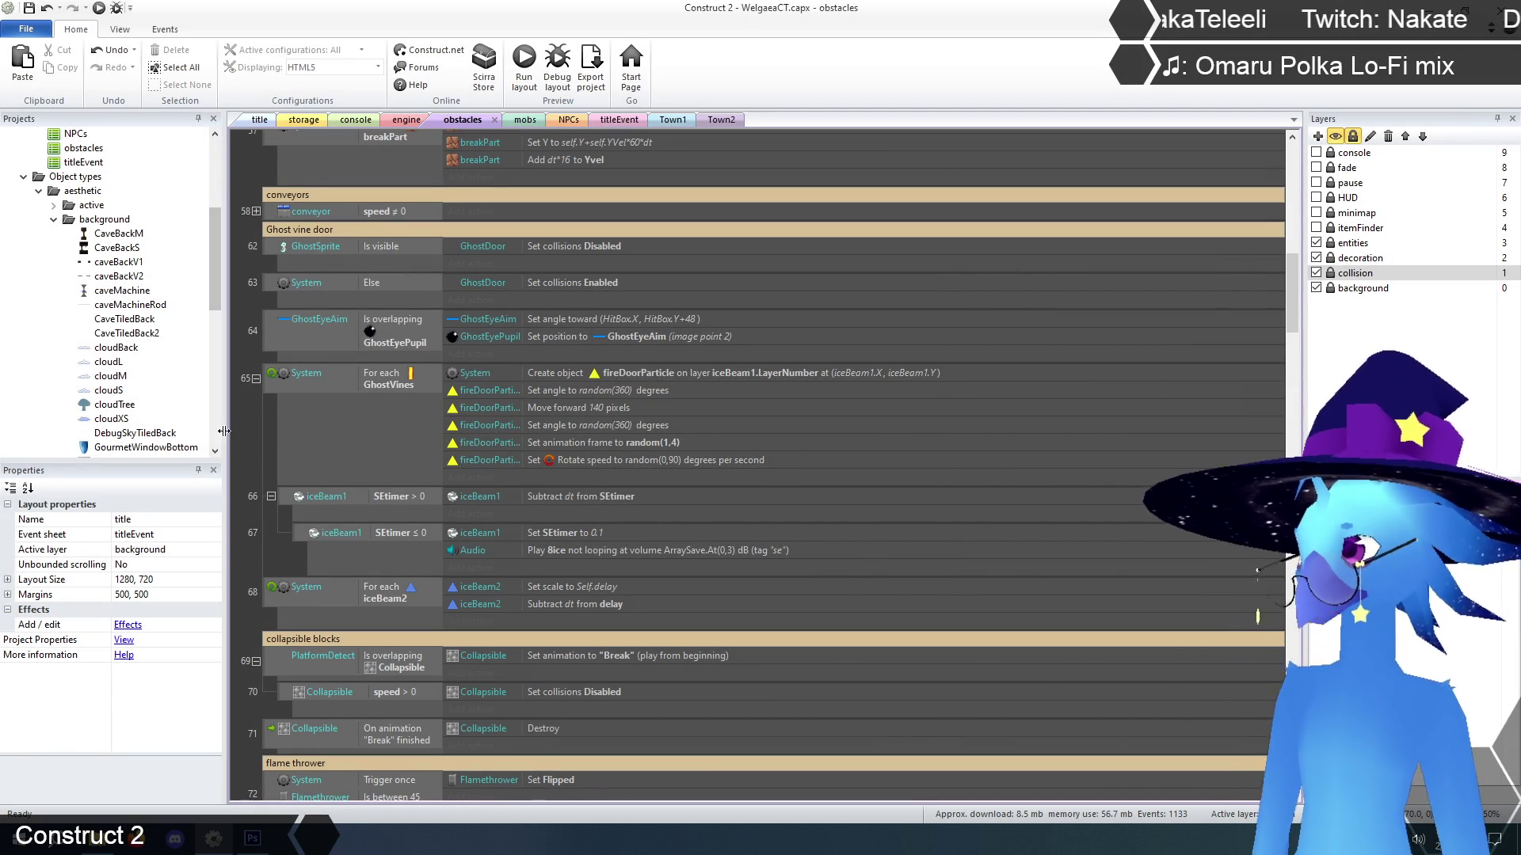
# Delete the two iceBeam1 timer events
pyautogui.scroll(-2, 240, 440)
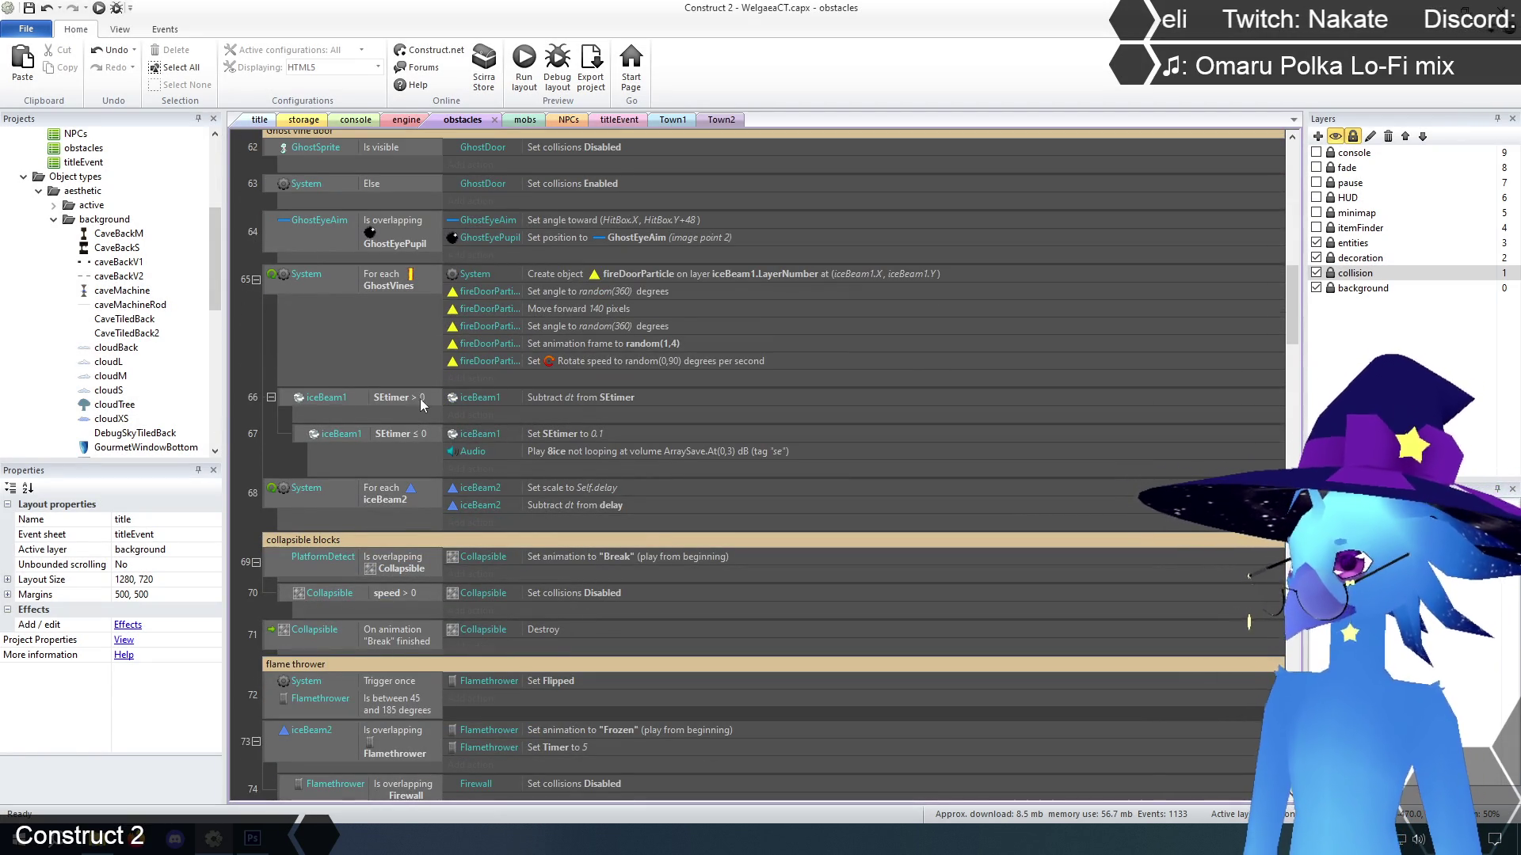
pyautogui.click(287, 404)
pyautogui.press('Delete')
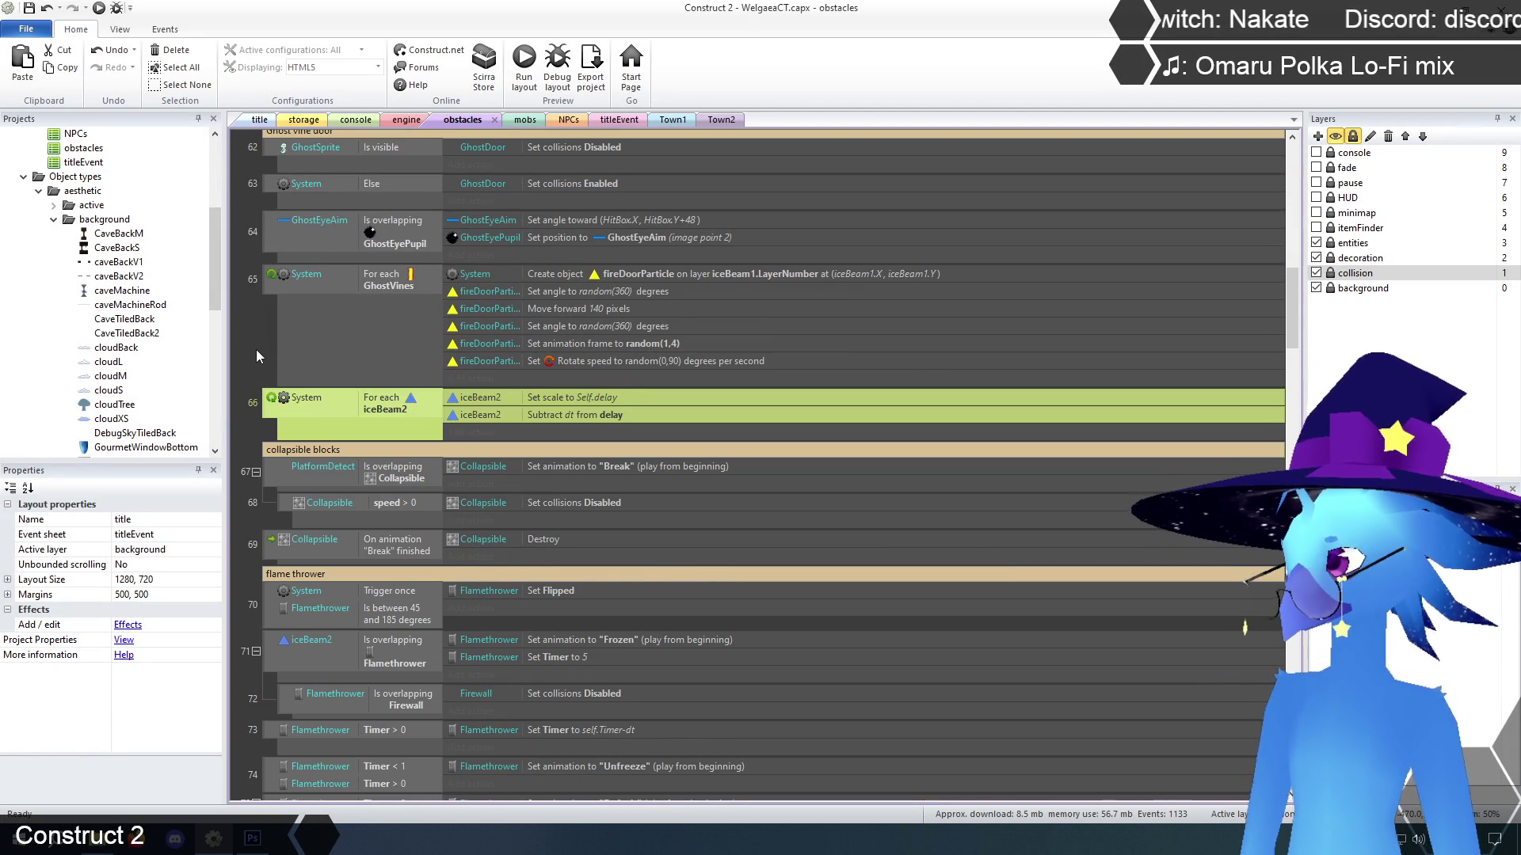
# Replace iceBeam2 with fireDoorParticle throughout event 66
pyautogui.scroll(2, 260, 454)
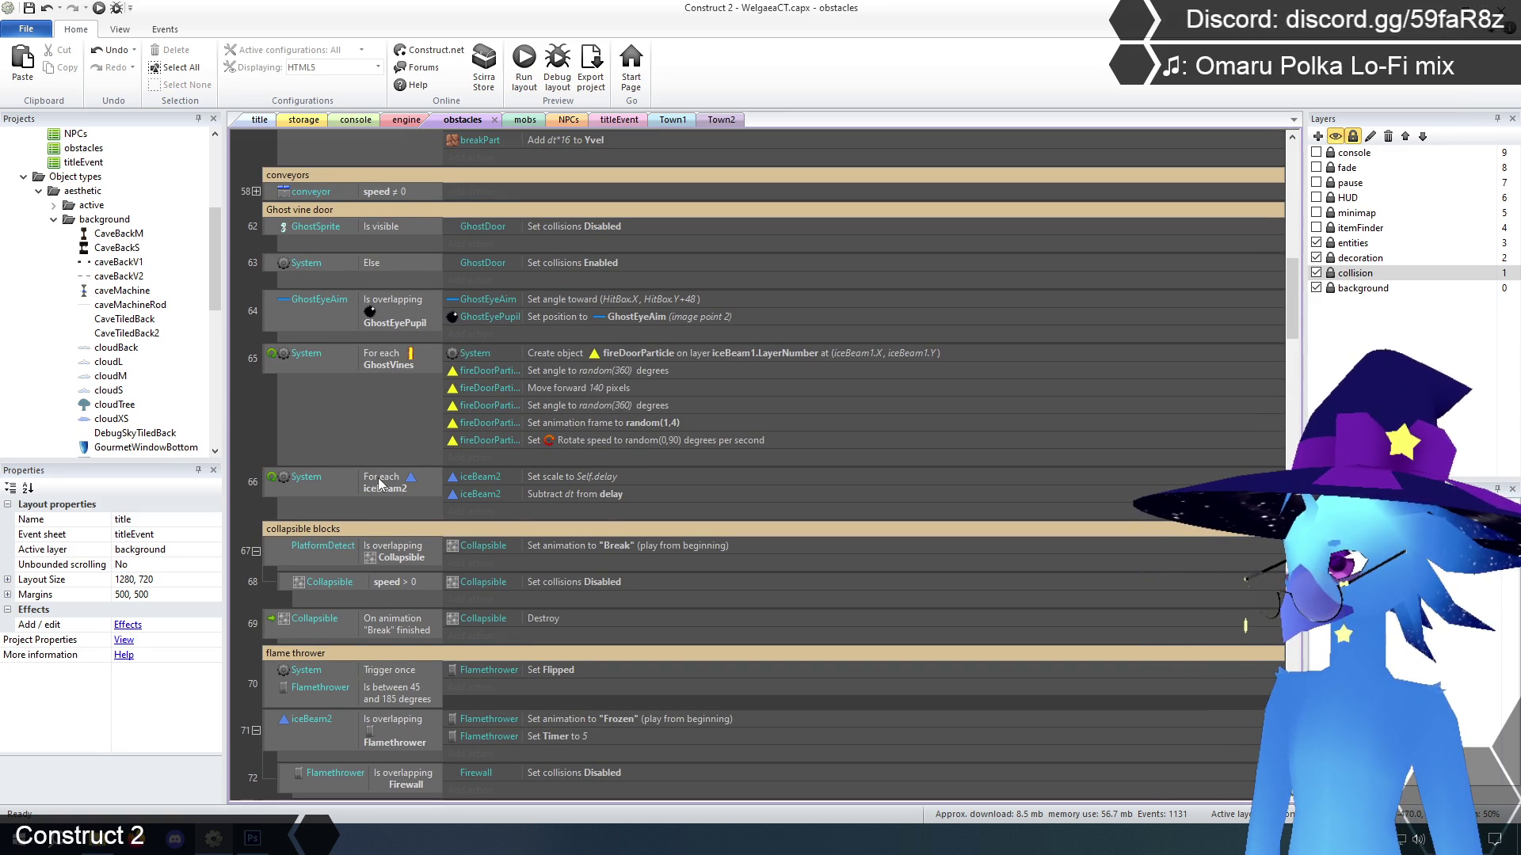
pyautogui.click(383, 484)
pyautogui.click(272, 484)
pyautogui.rightClick(271, 484)
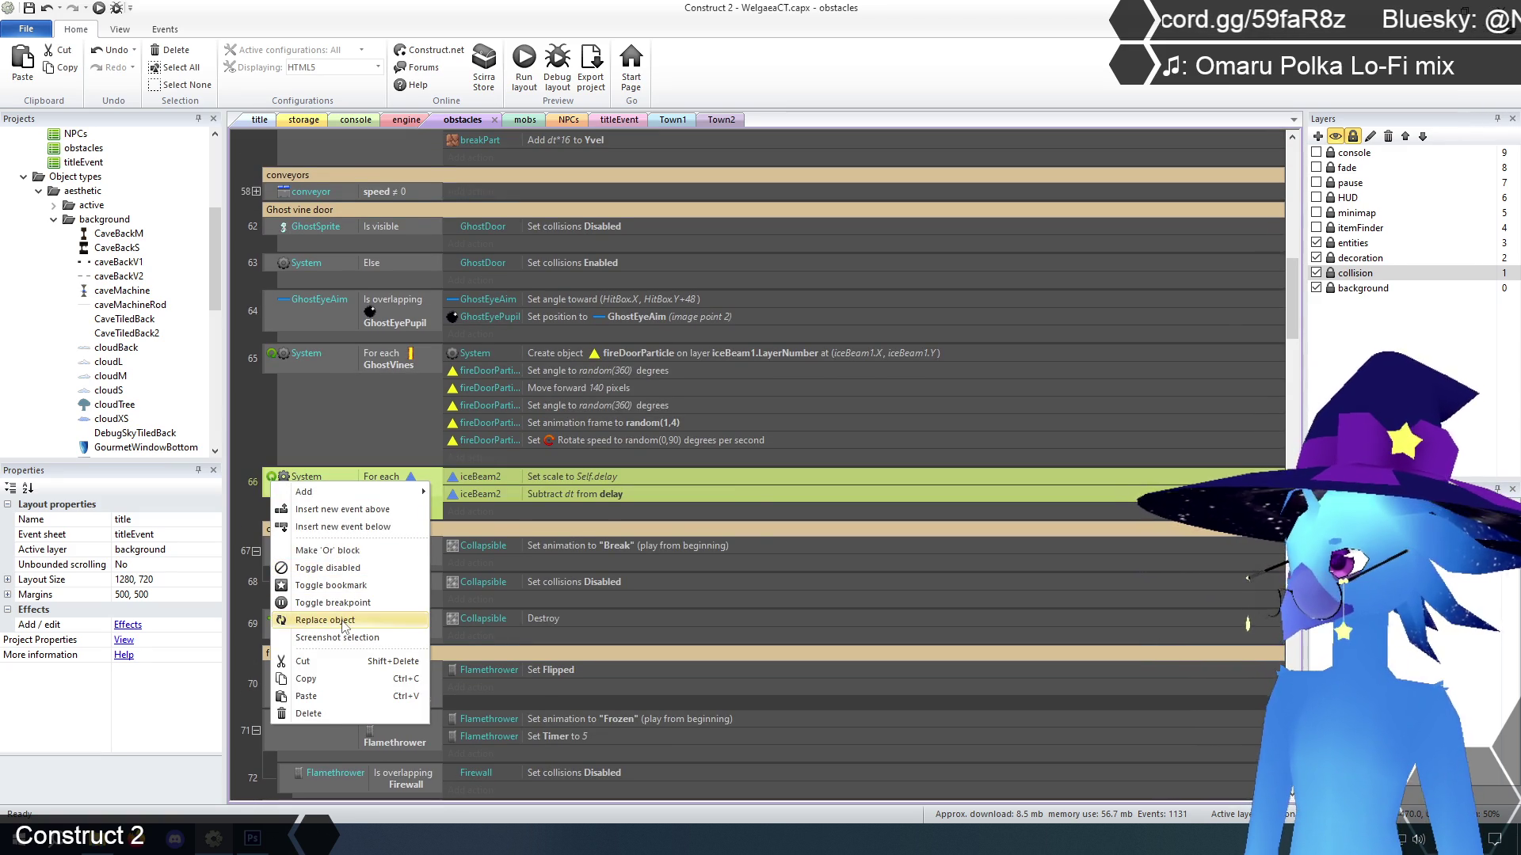
pyautogui.click(344, 621)
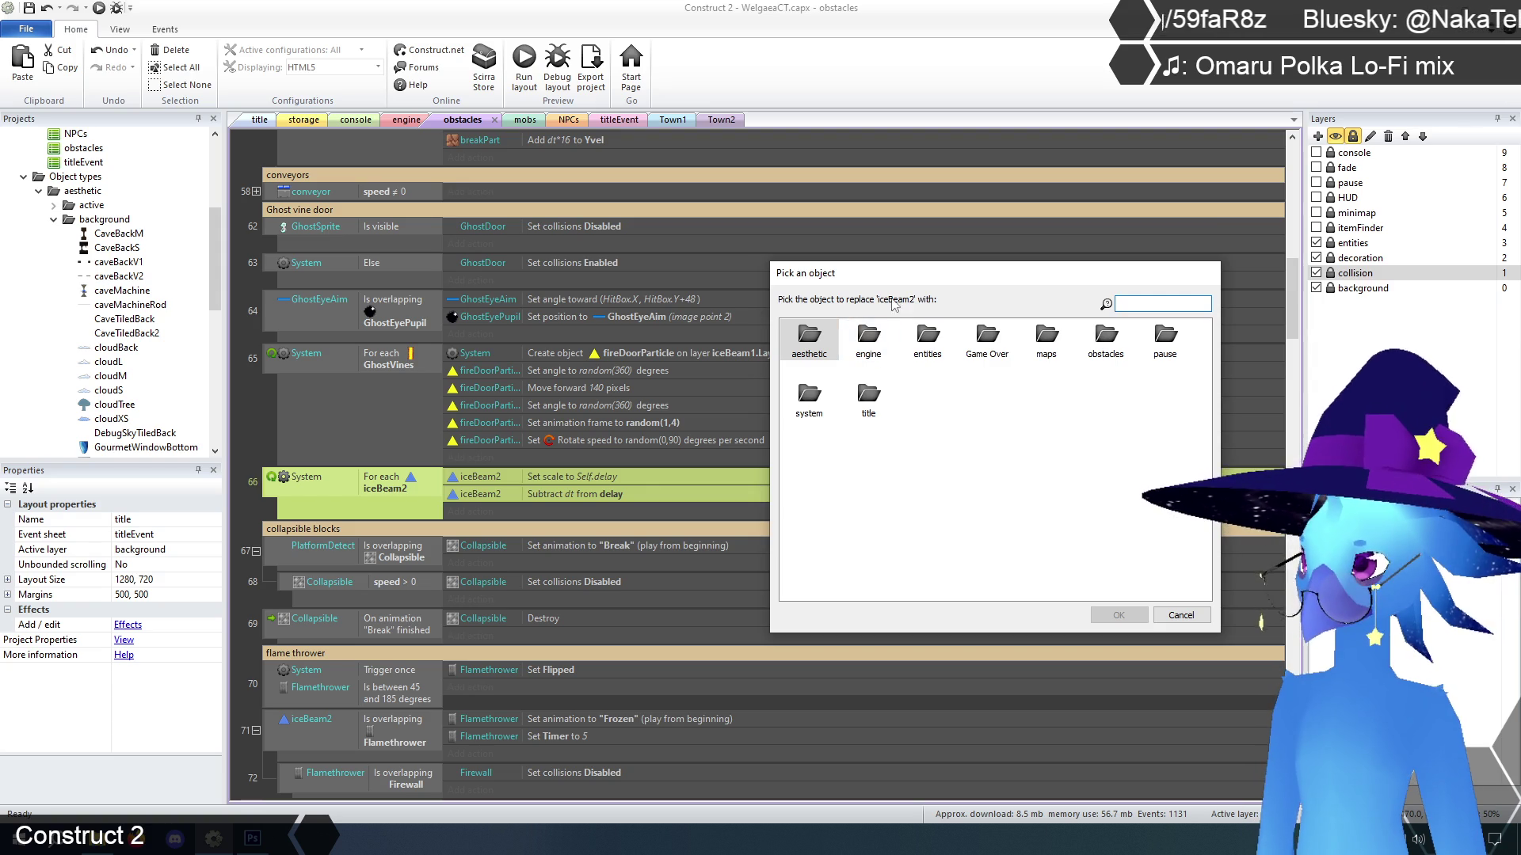
pyautogui.doubleClick(881, 347)
pyautogui.click(871, 342)
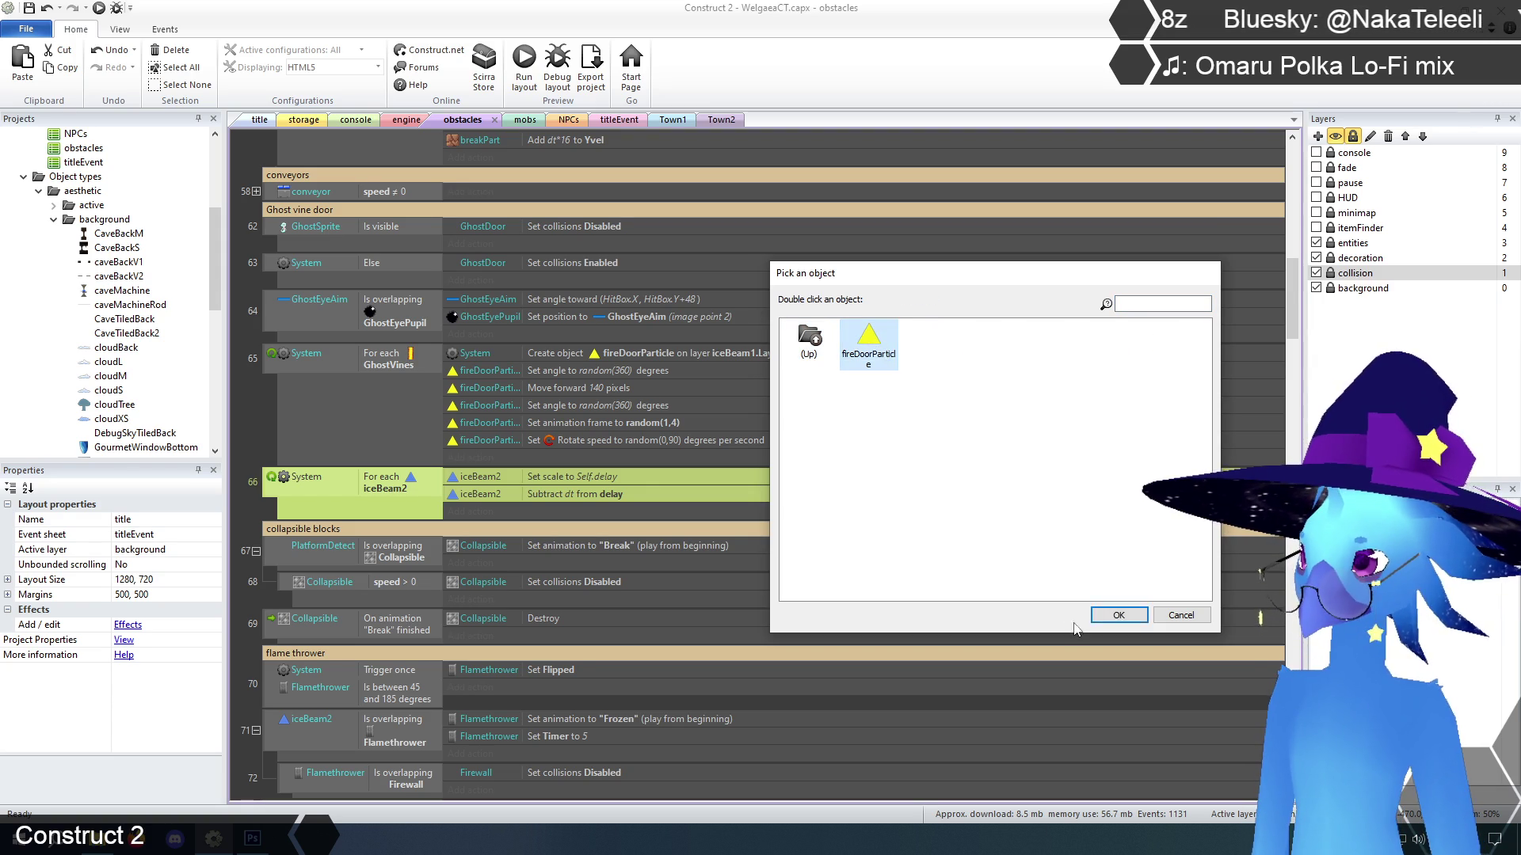
pyautogui.click(1119, 615)
pyautogui.click(253, 415)
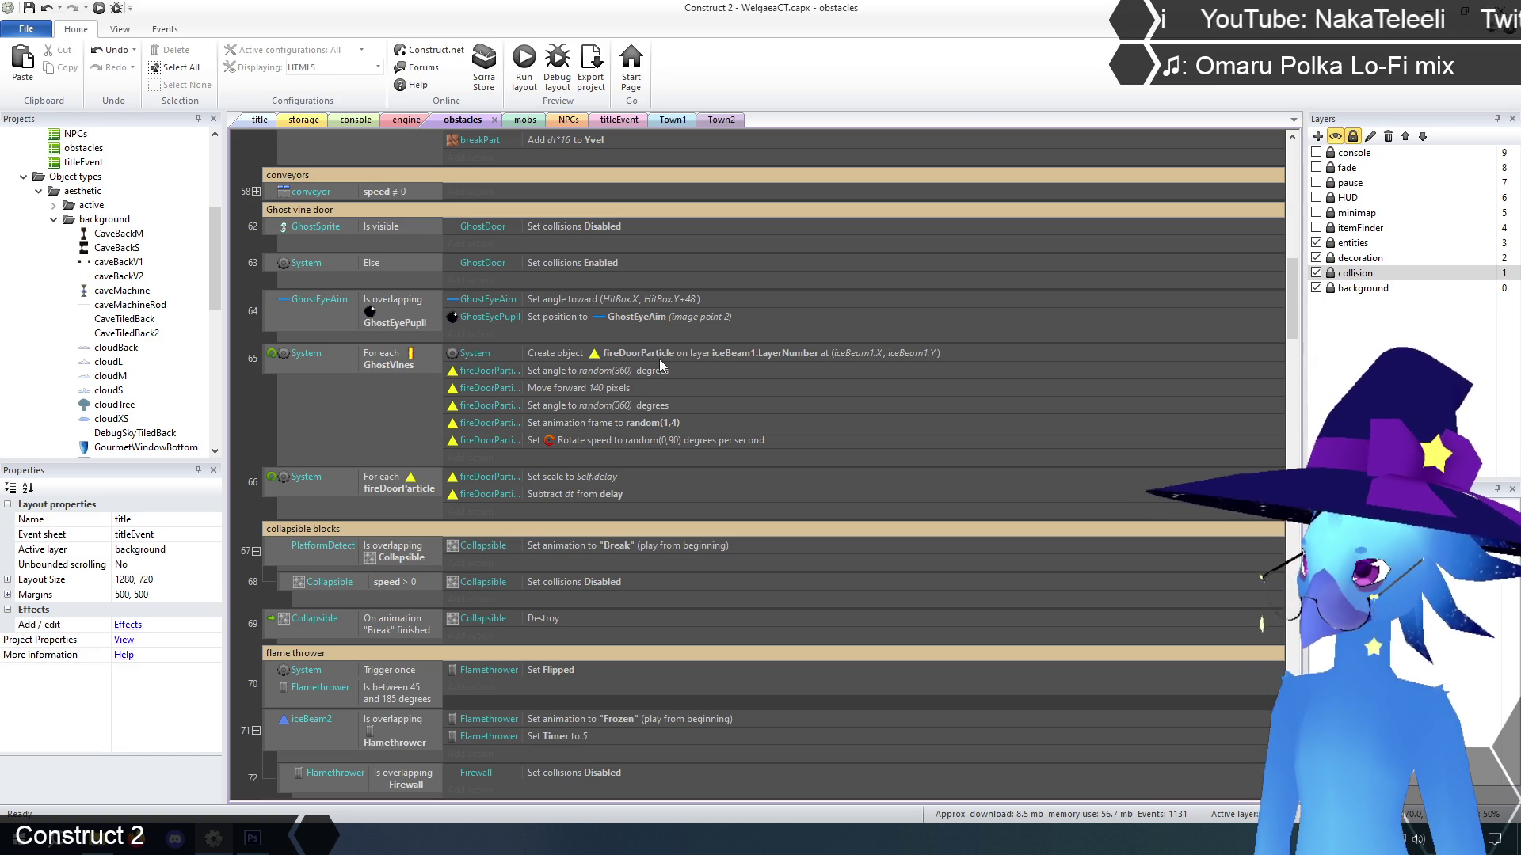
pyautogui.click(751, 353)
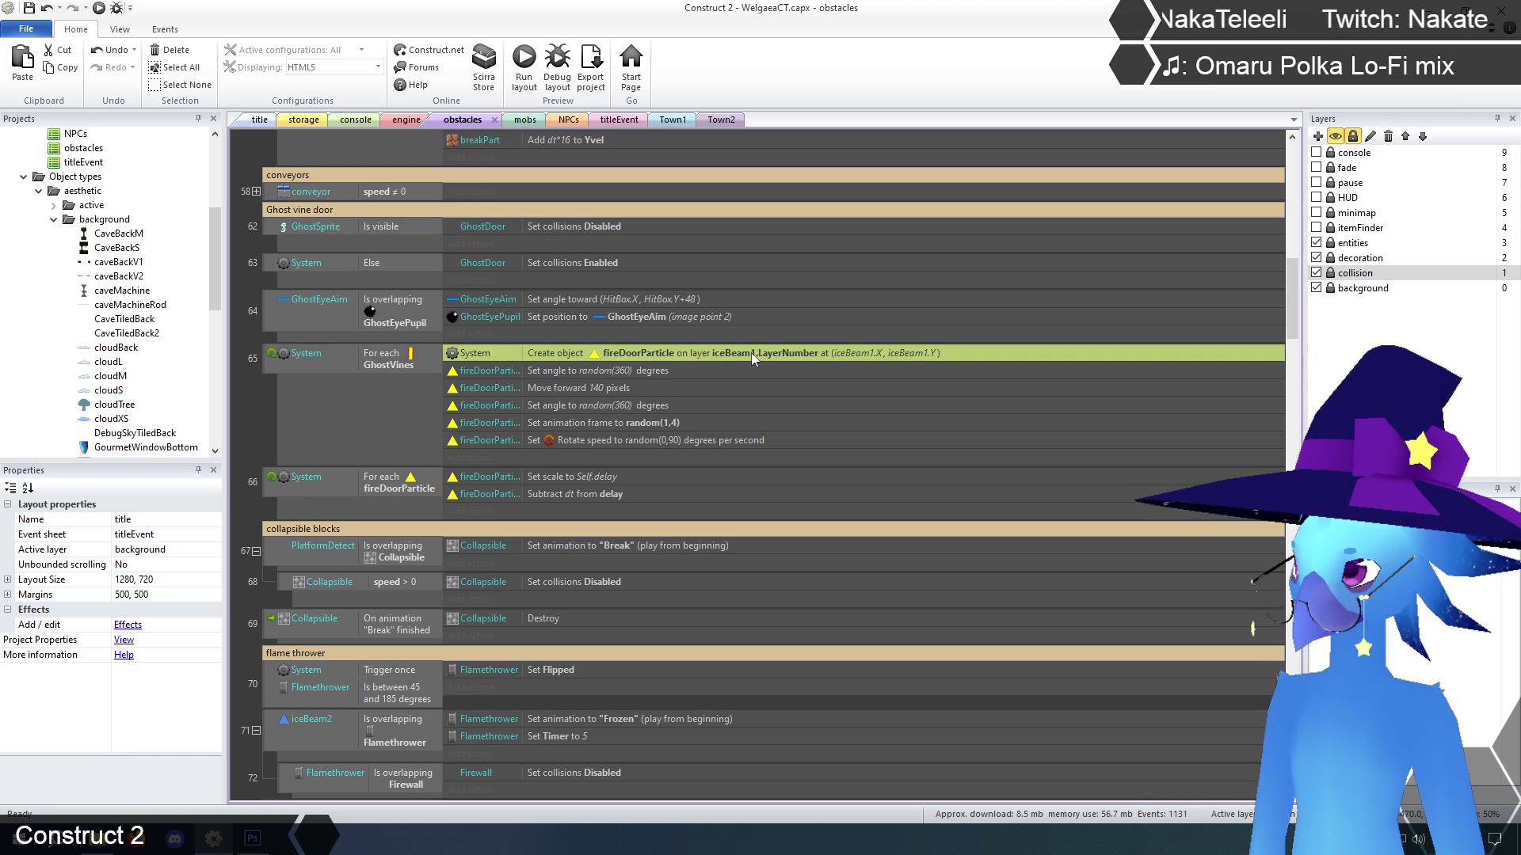
# Set the Create object action's layer to GhostVines.LayerNumber
pyautogui.rightClick(751, 354)
pyautogui.click(780, 362)
pyautogui.click(814, 255)
pyautogui.doubleClick(860, 255)
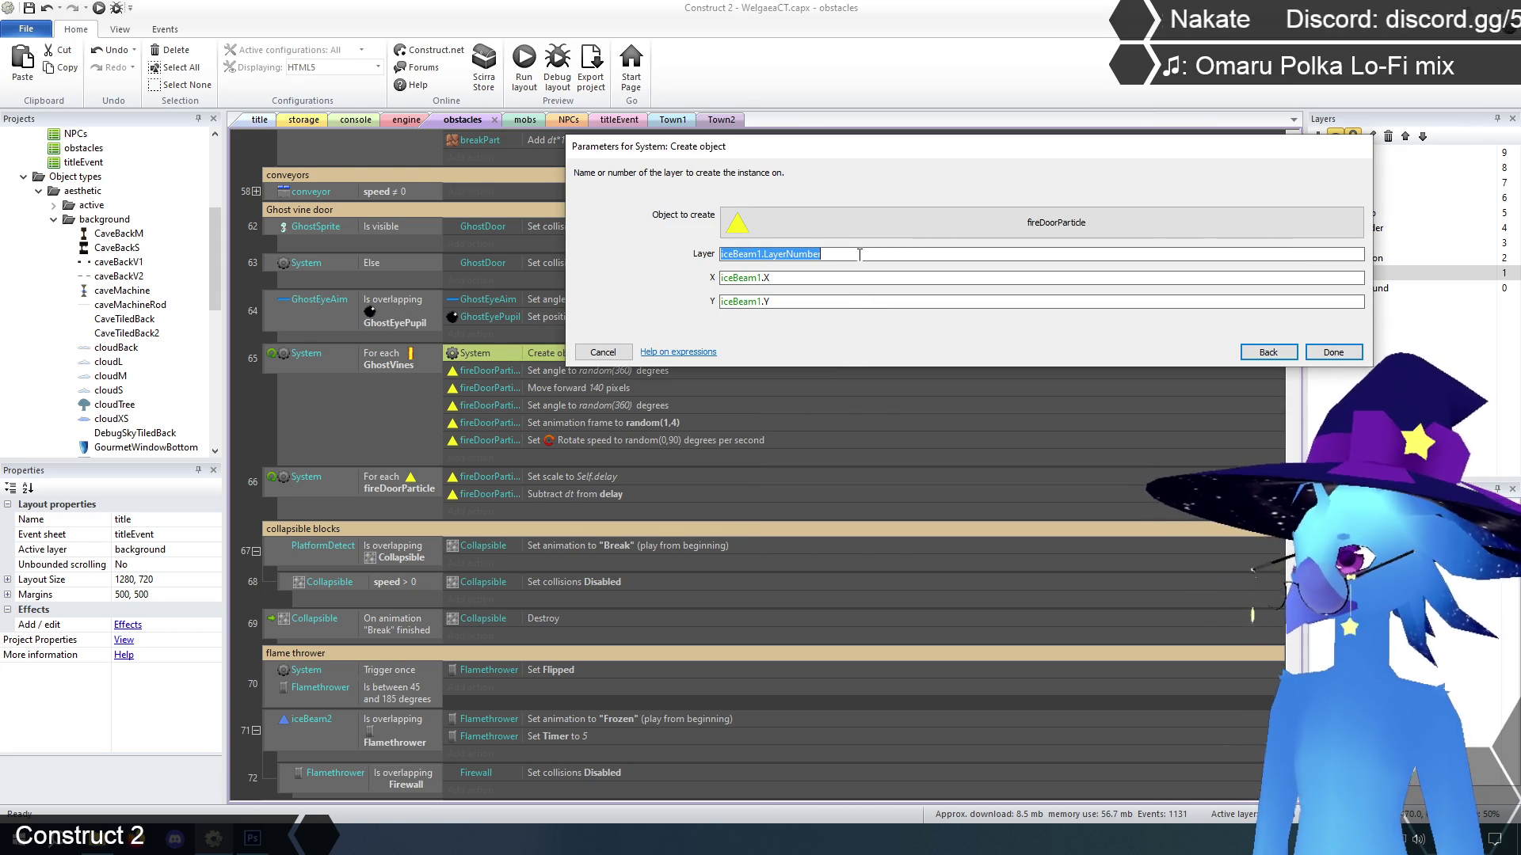
pyautogui.write('ghost')
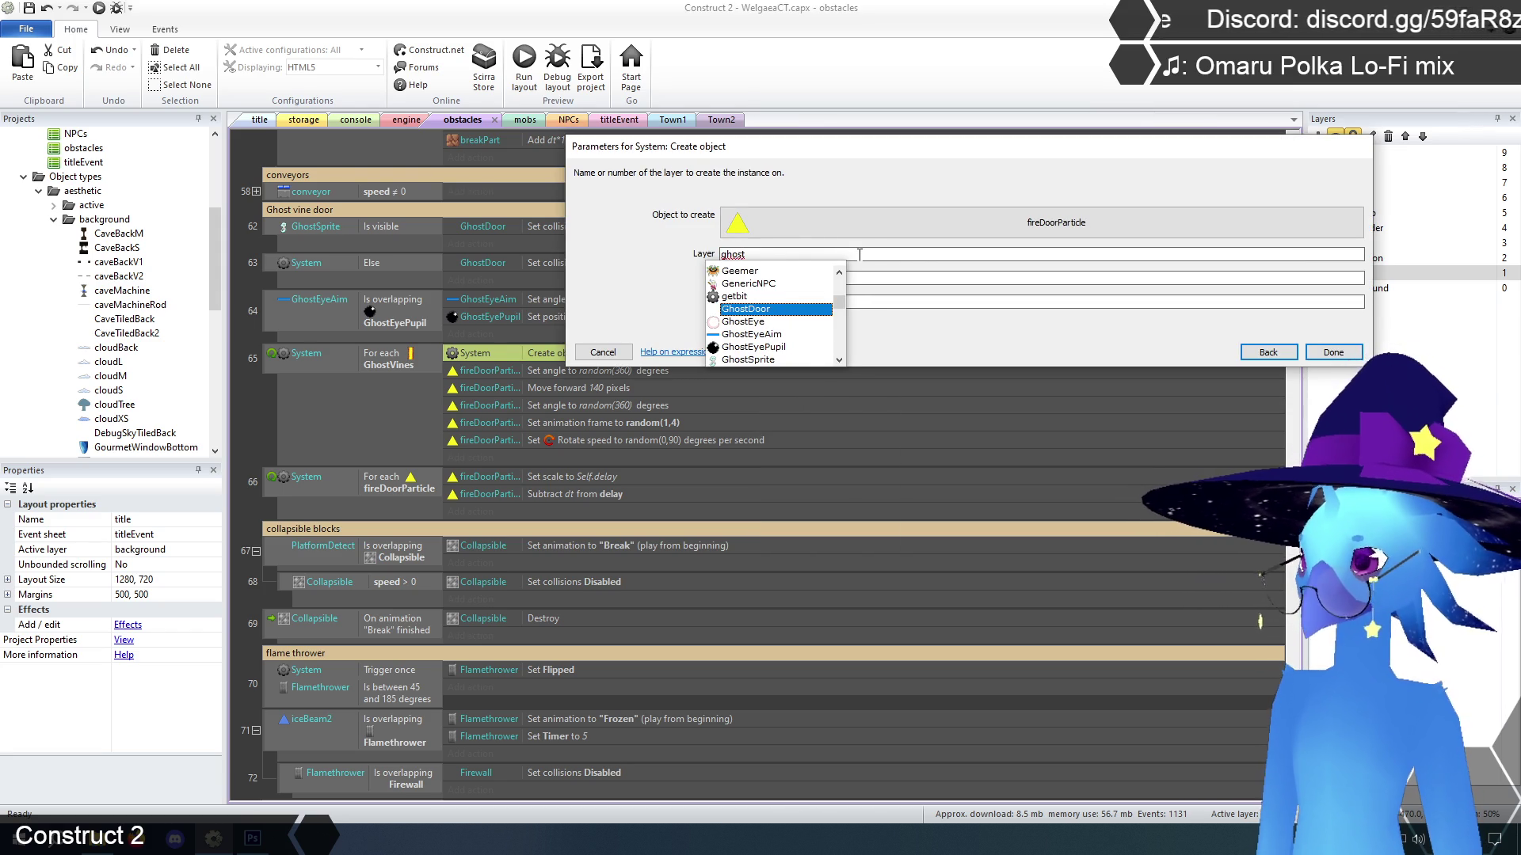
pyautogui.write('v')
pyautogui.press('Return')
pyautogui.write('.')
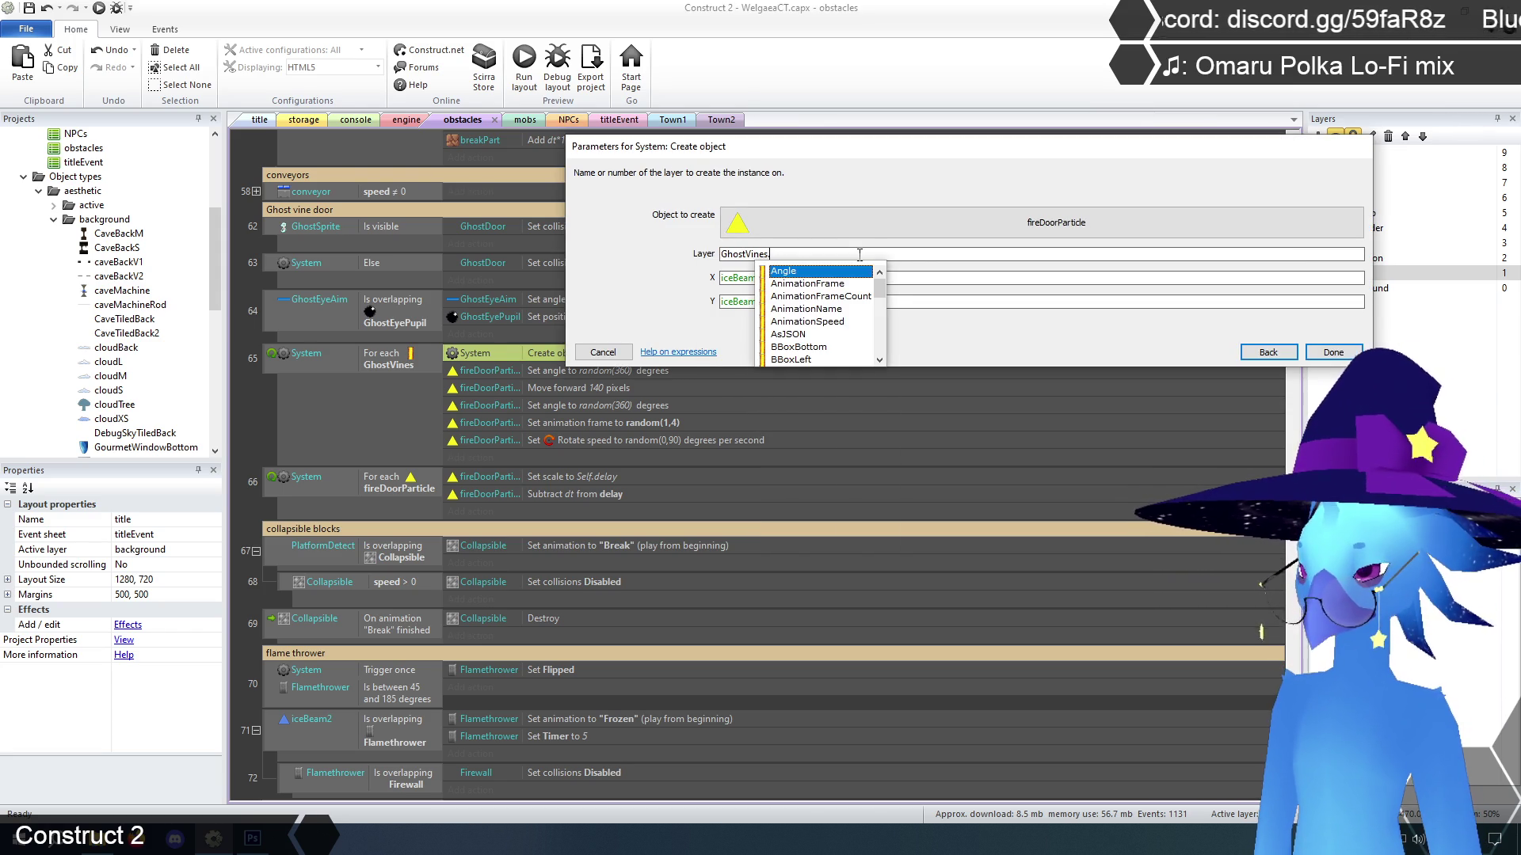
pyautogui.press('Down')
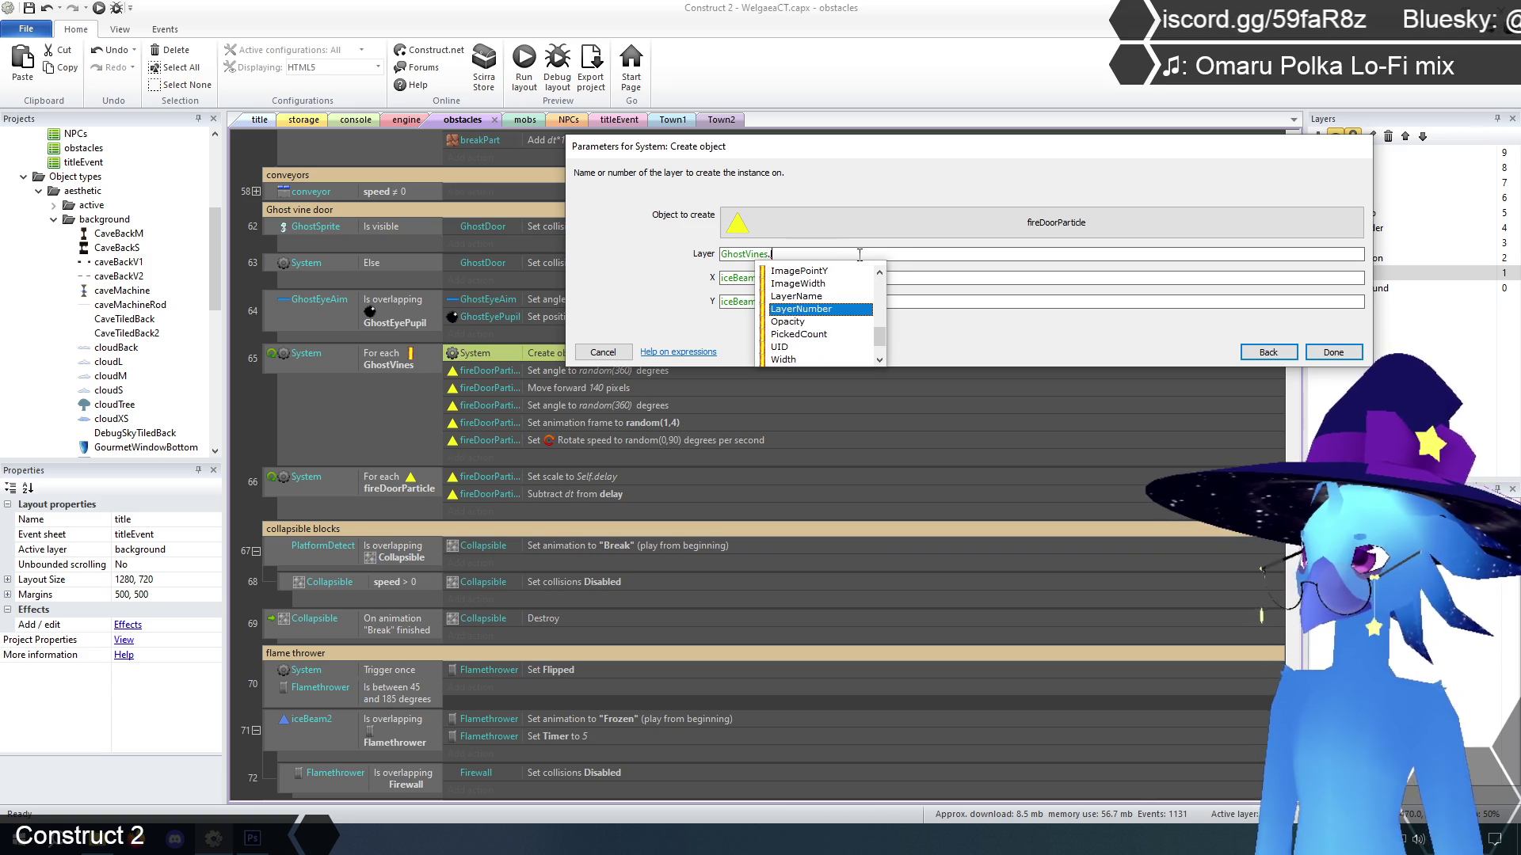
pyautogui.press('Return')
pyautogui.click(1338, 353)
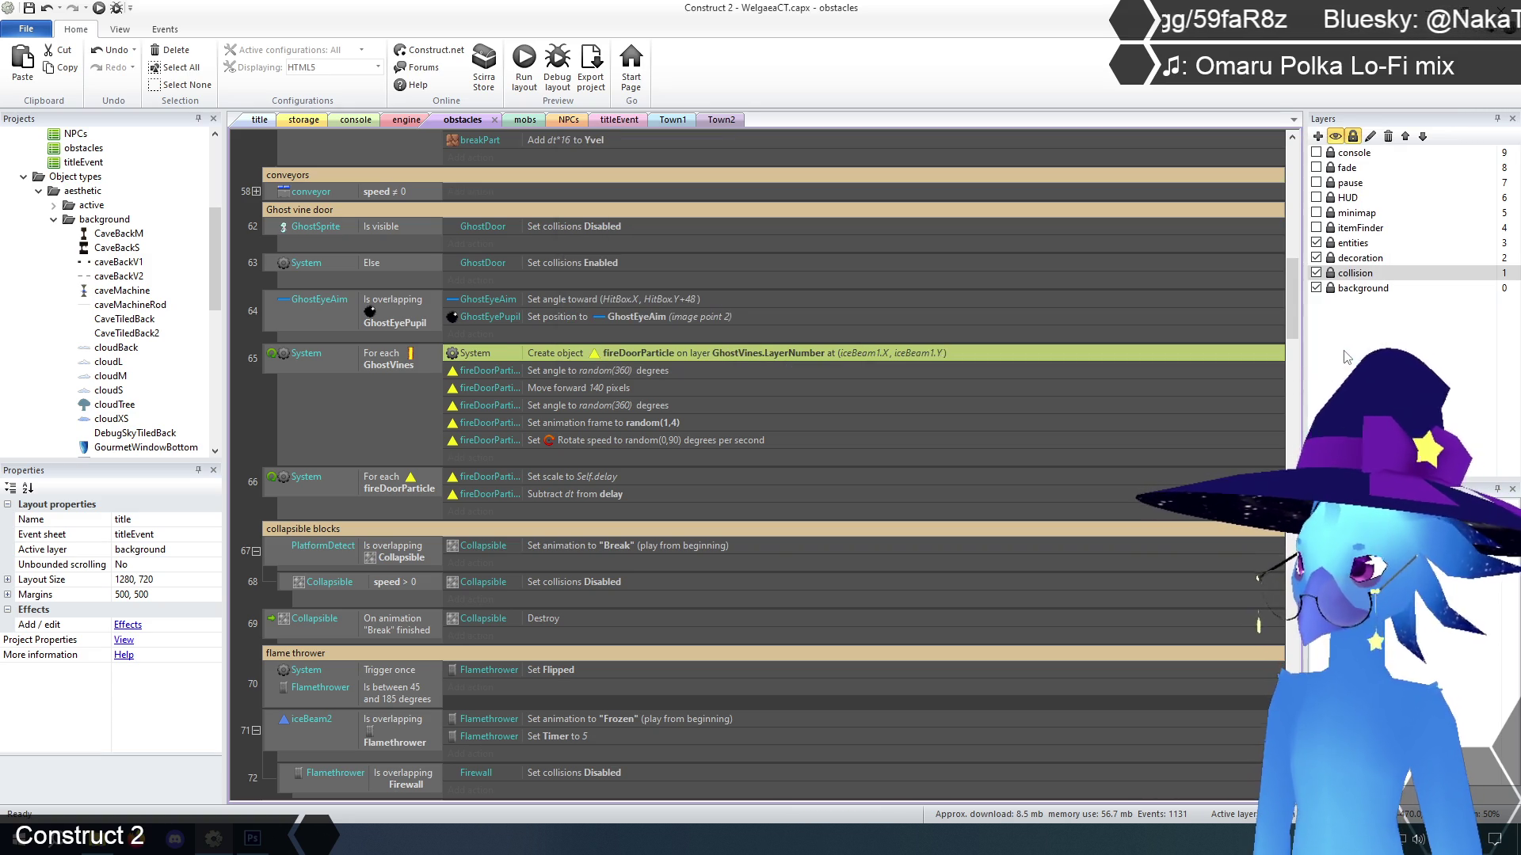
pyautogui.click(260, 407)
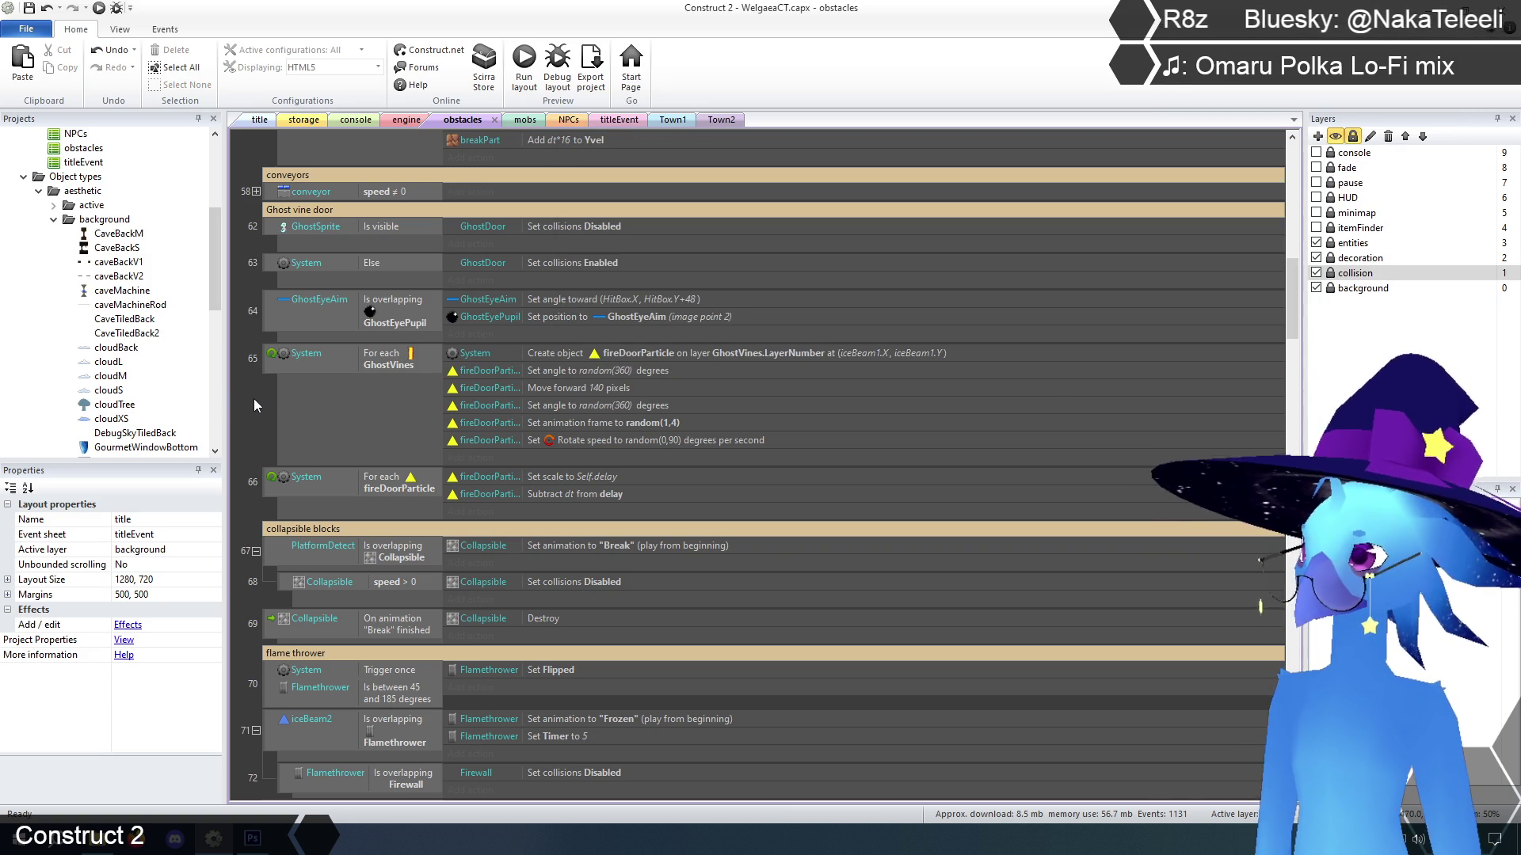
# Reselect event 65's Create object action for further editing
pyautogui.rightClick(868, 358)
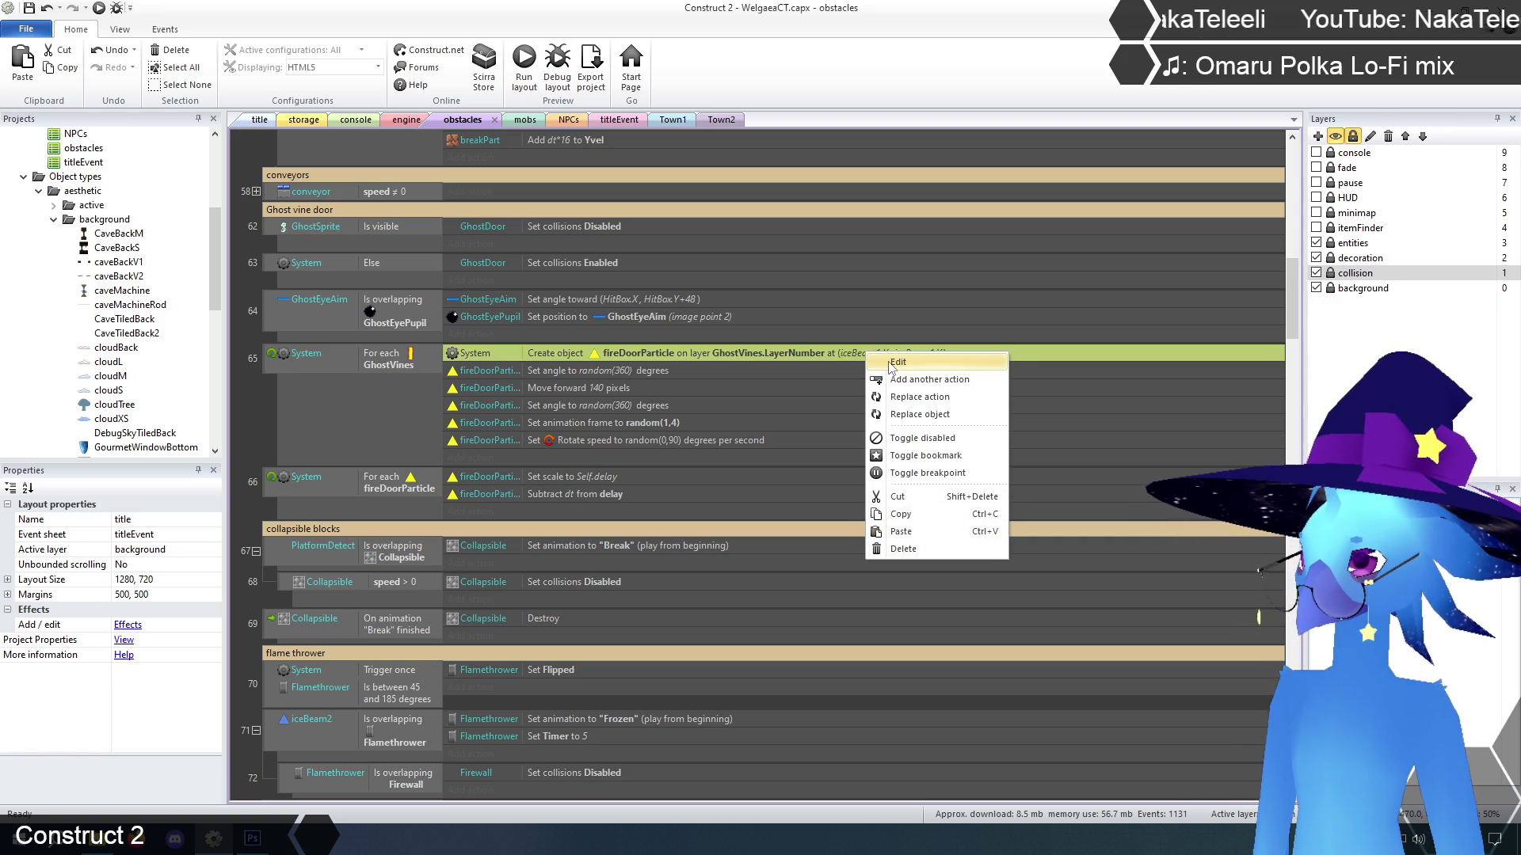
pyautogui.click(268, 428)
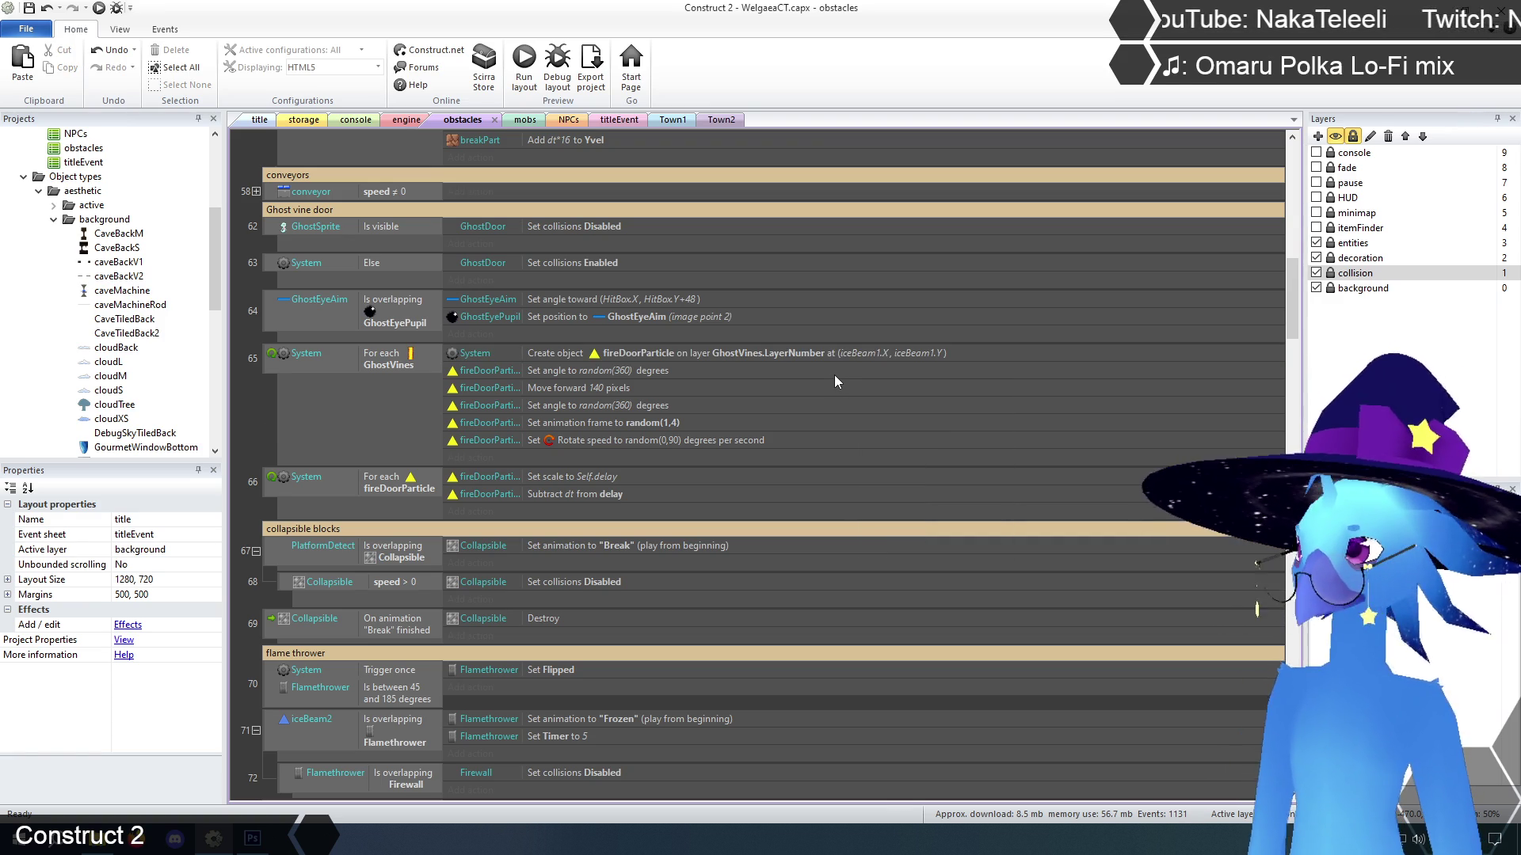
pyautogui.click(834, 354)
pyautogui.rightClick(834, 355)
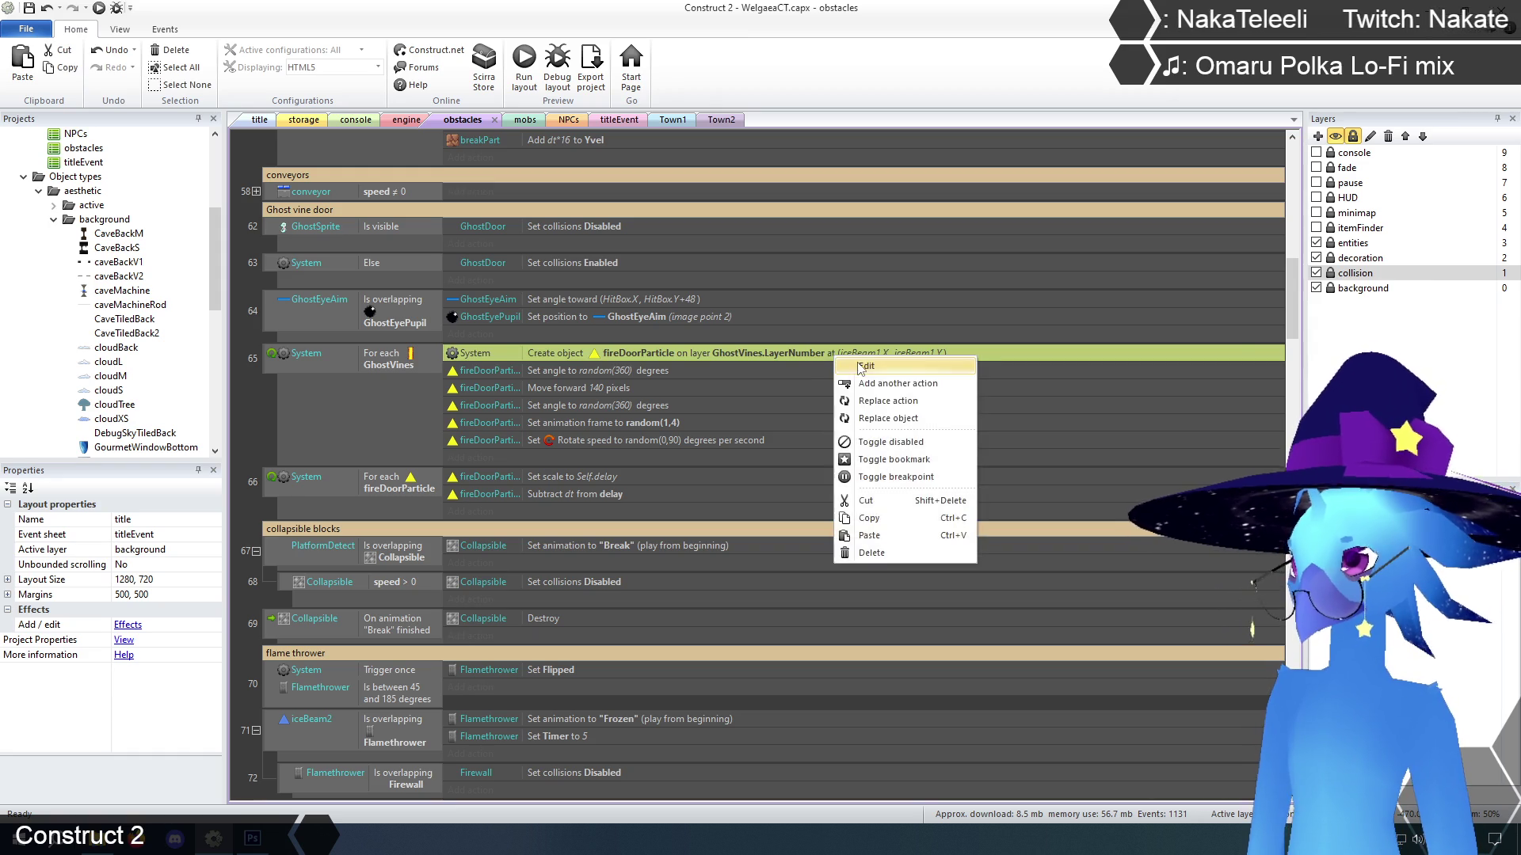
# Set the Create object X to GhostVines.X + random(GhostVines.Width)
pyautogui.click(855, 365)
pyautogui.click(824, 278)
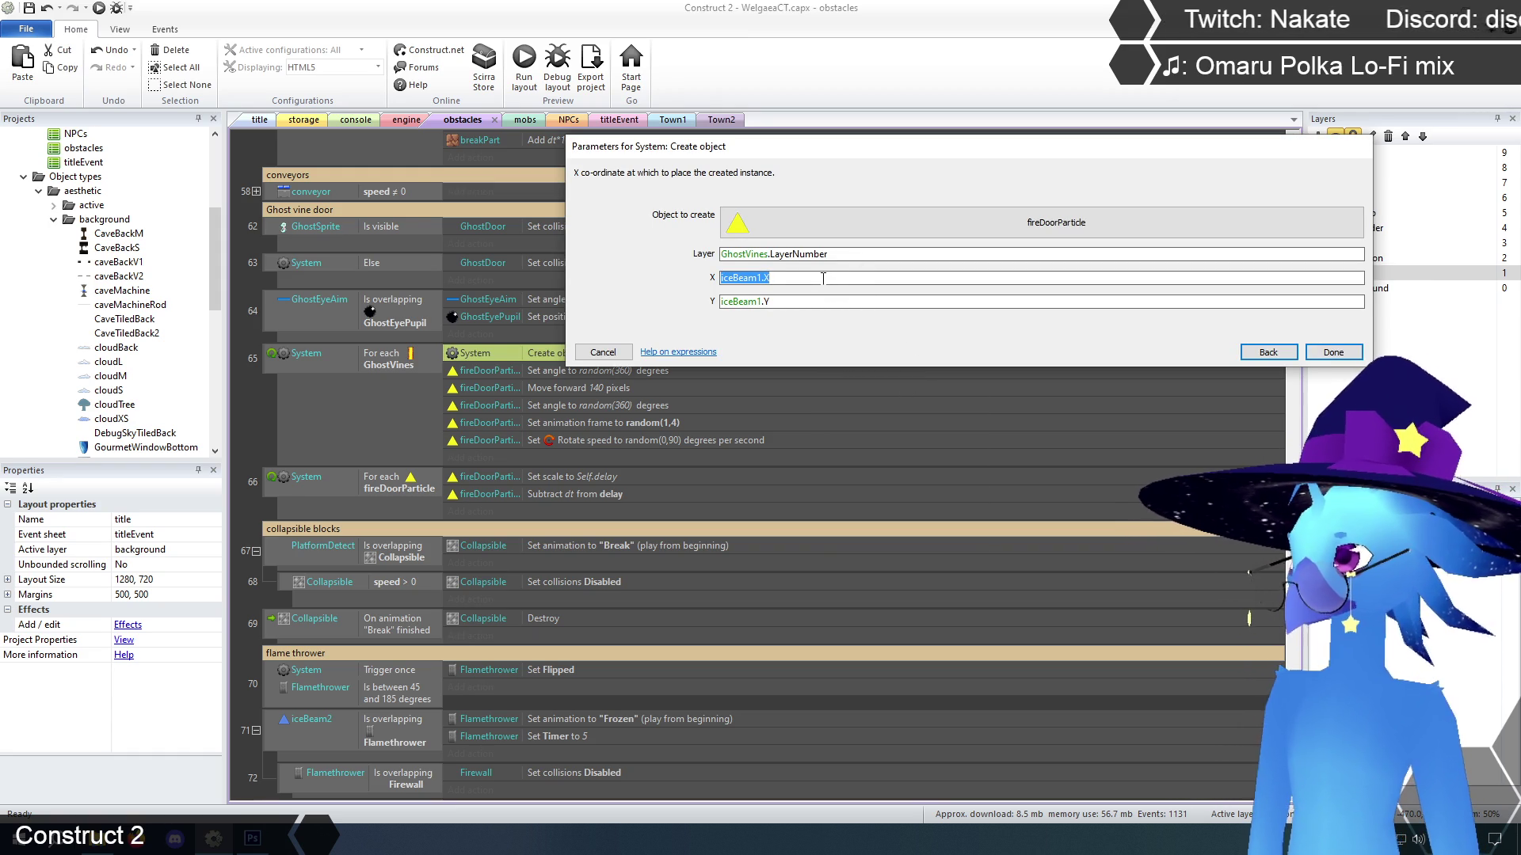
pyautogui.write('ghost')
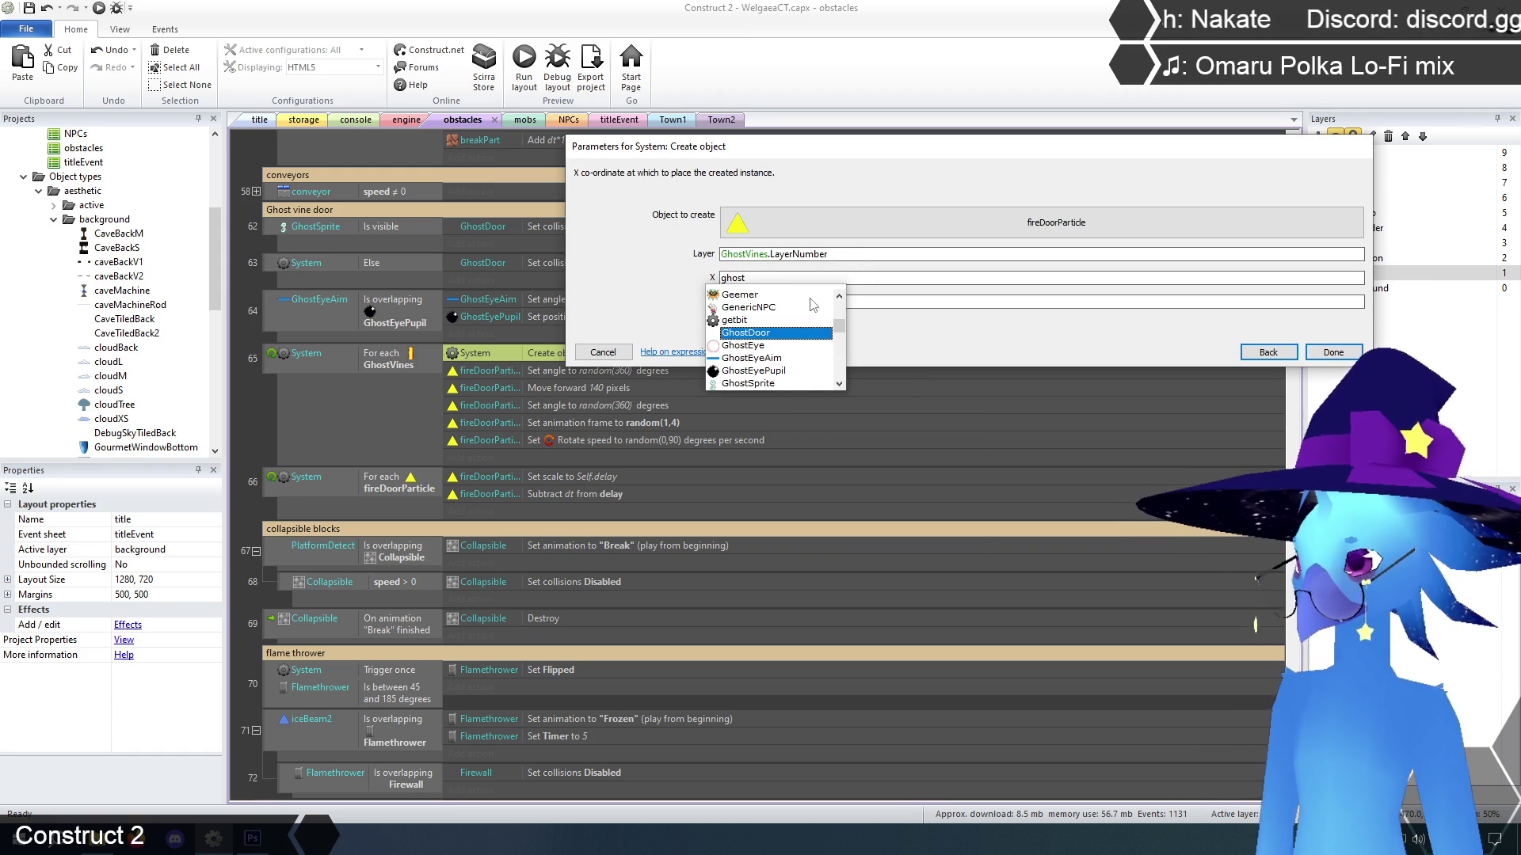
pyautogui.write('v')
pyautogui.press('Return')
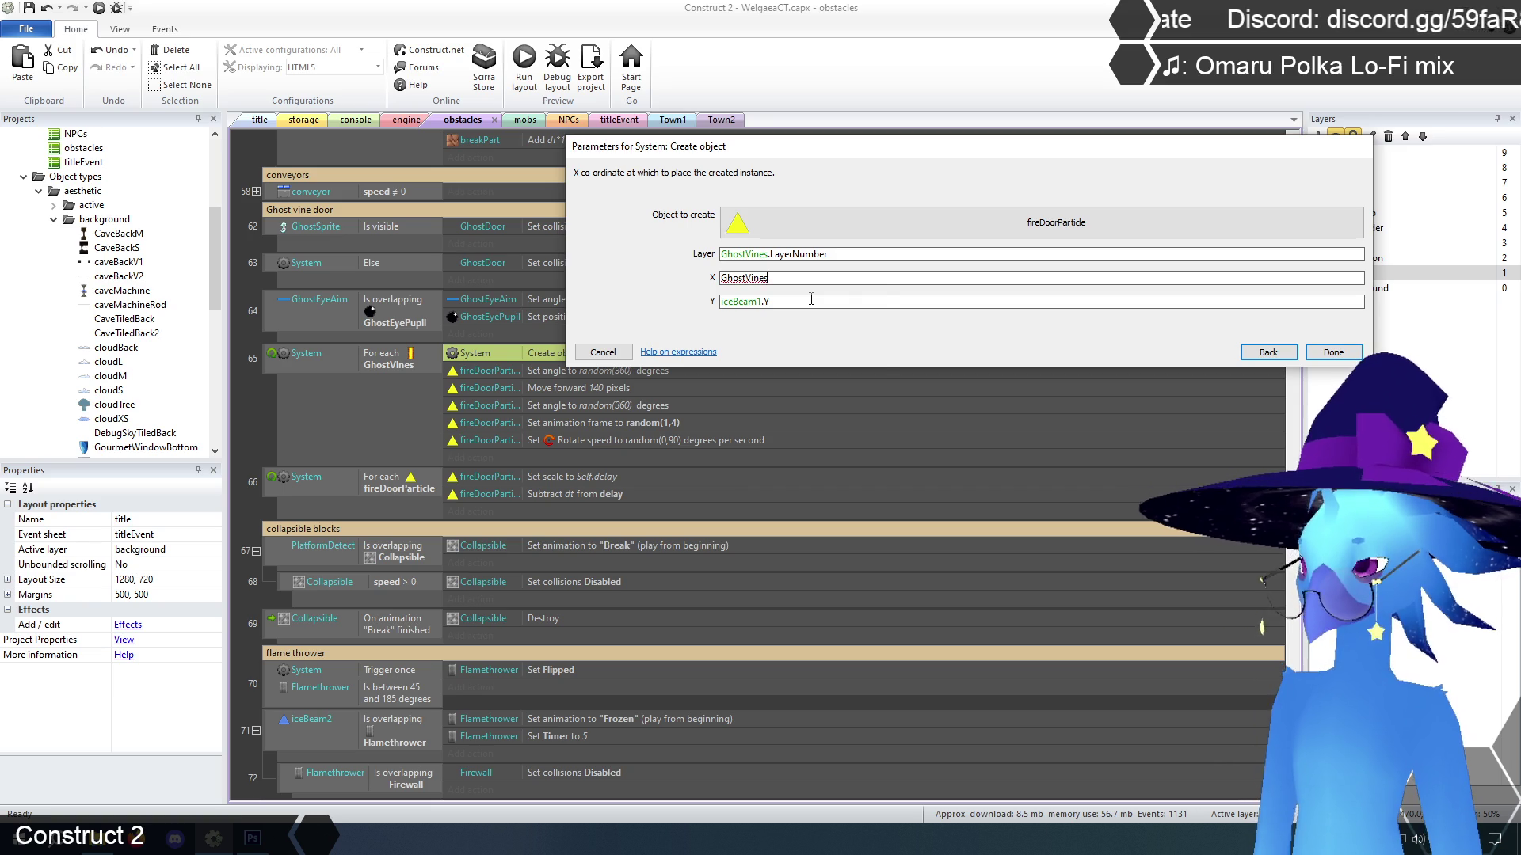
pyautogui.write('.x')
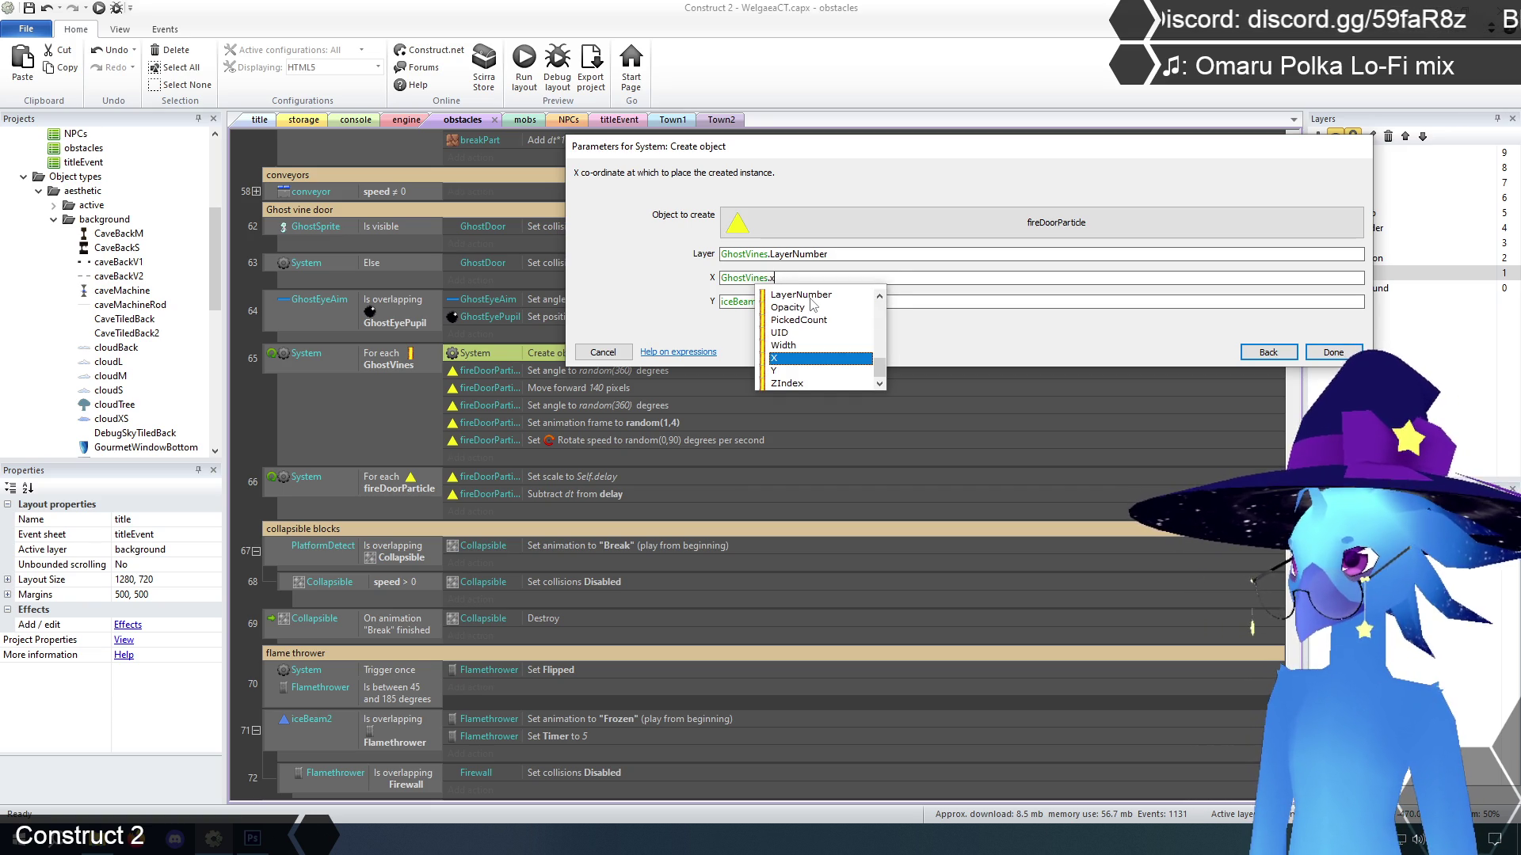
pyautogui.press('Return')
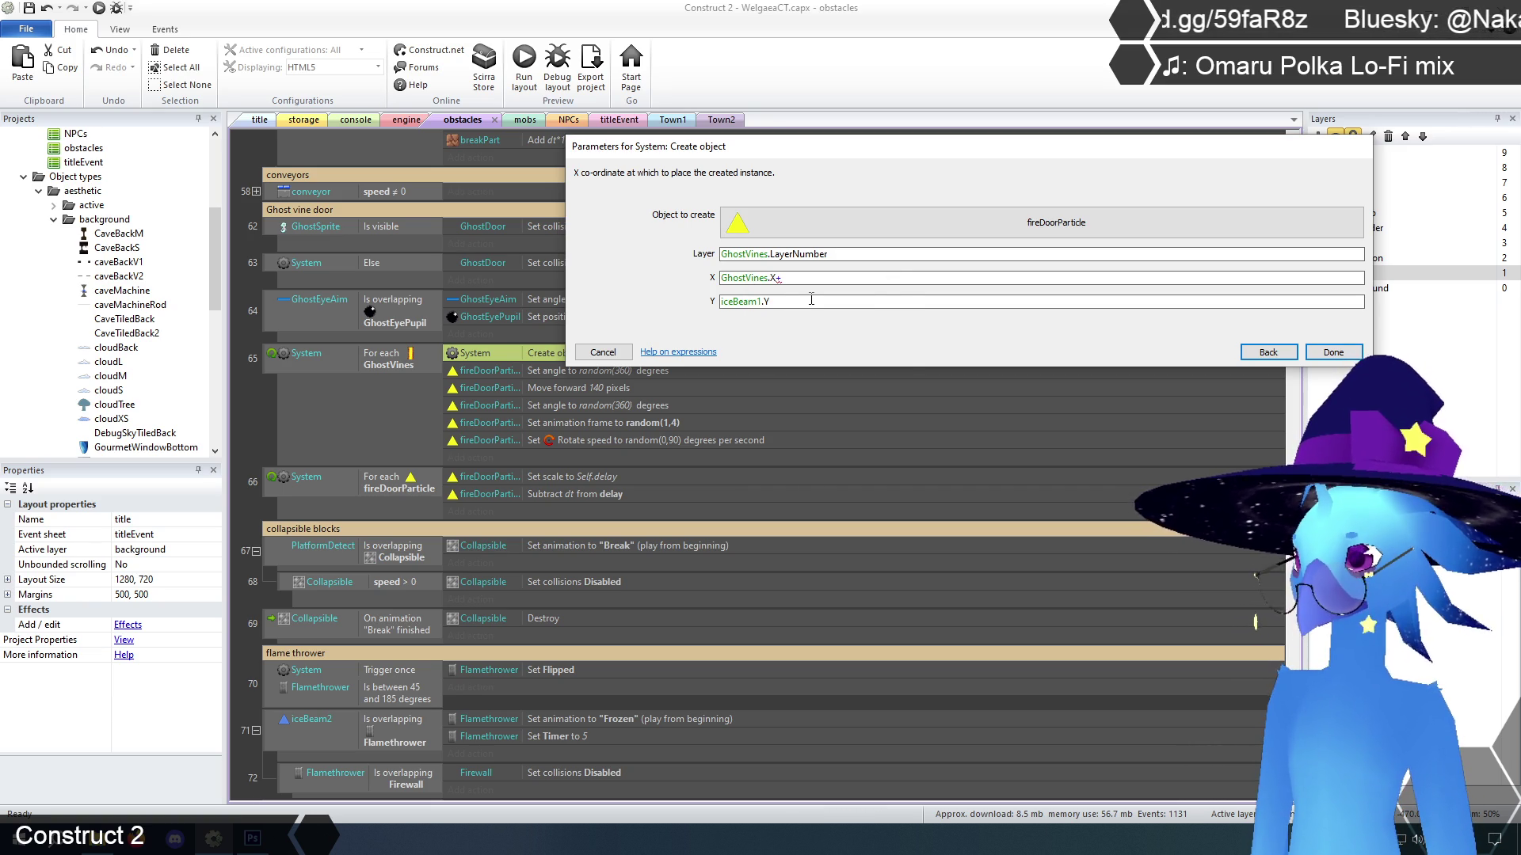
pyautogui.write('ghostv')
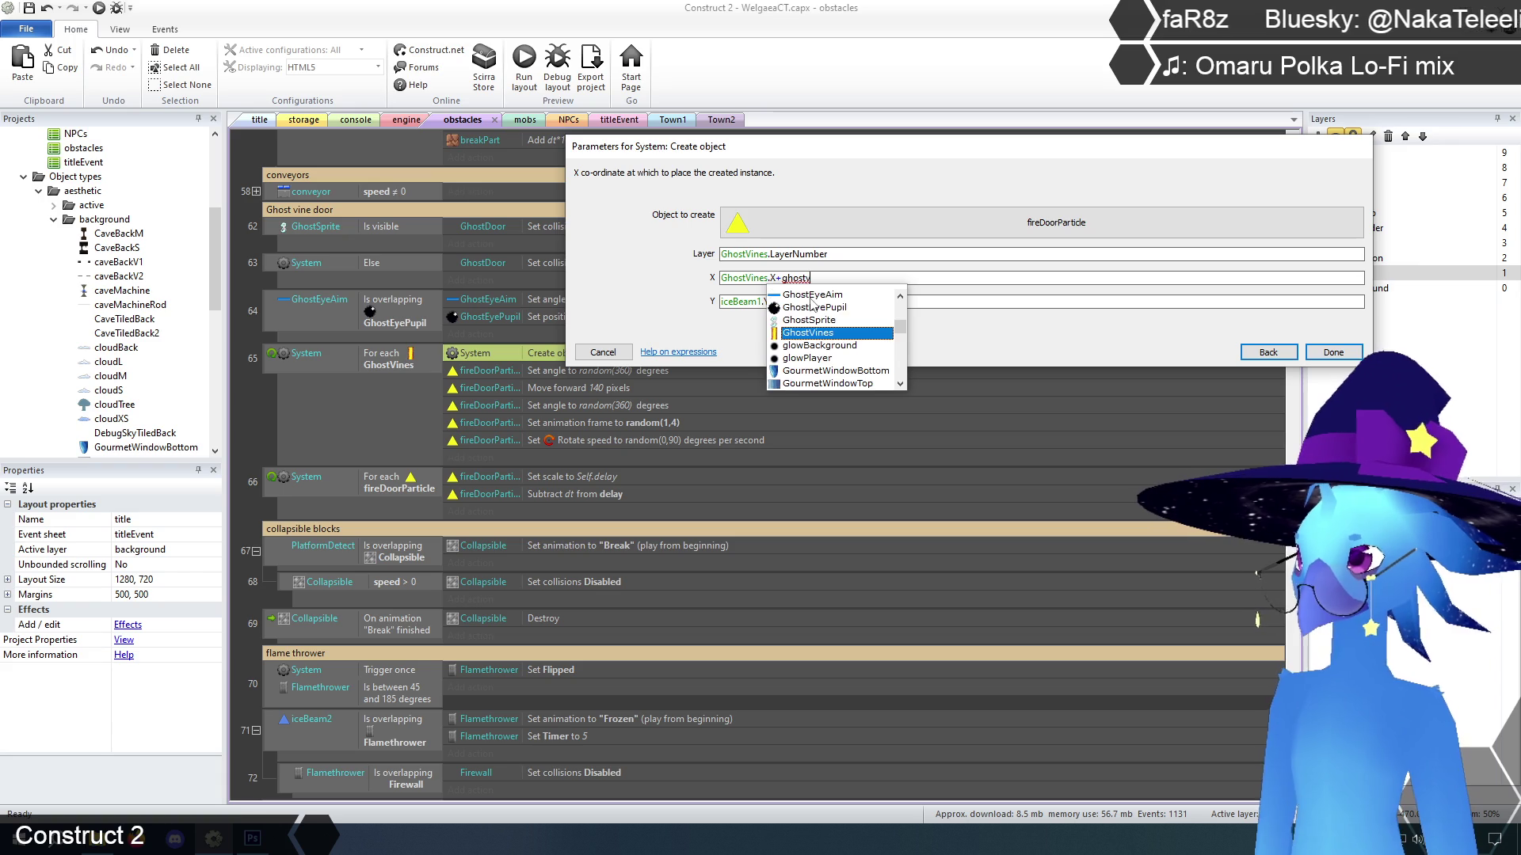
pyautogui.write('y.w')
pyautogui.press('Return')
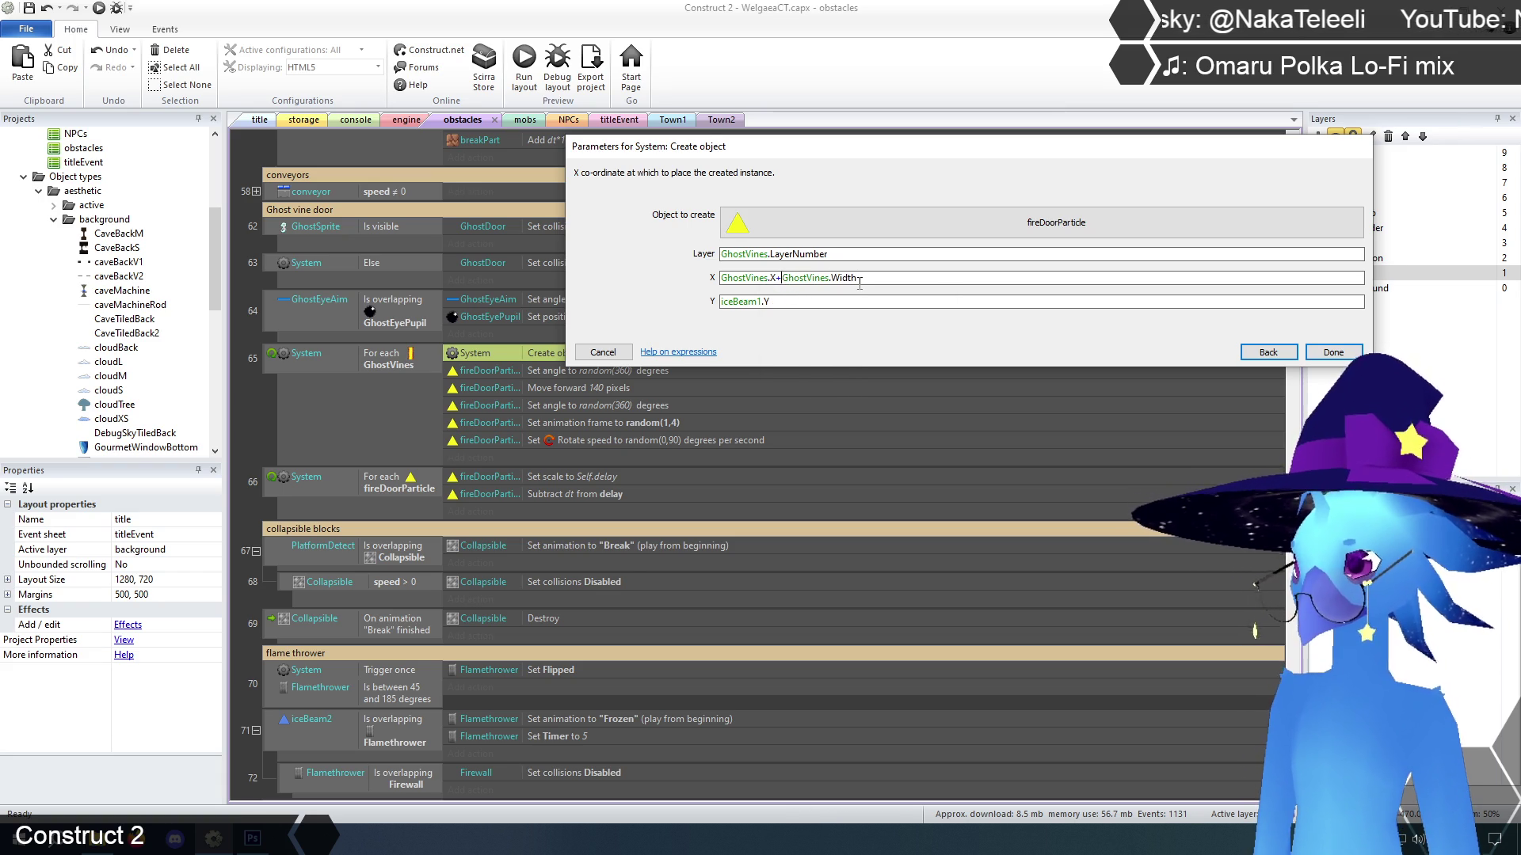
pyautogui.write('random(')
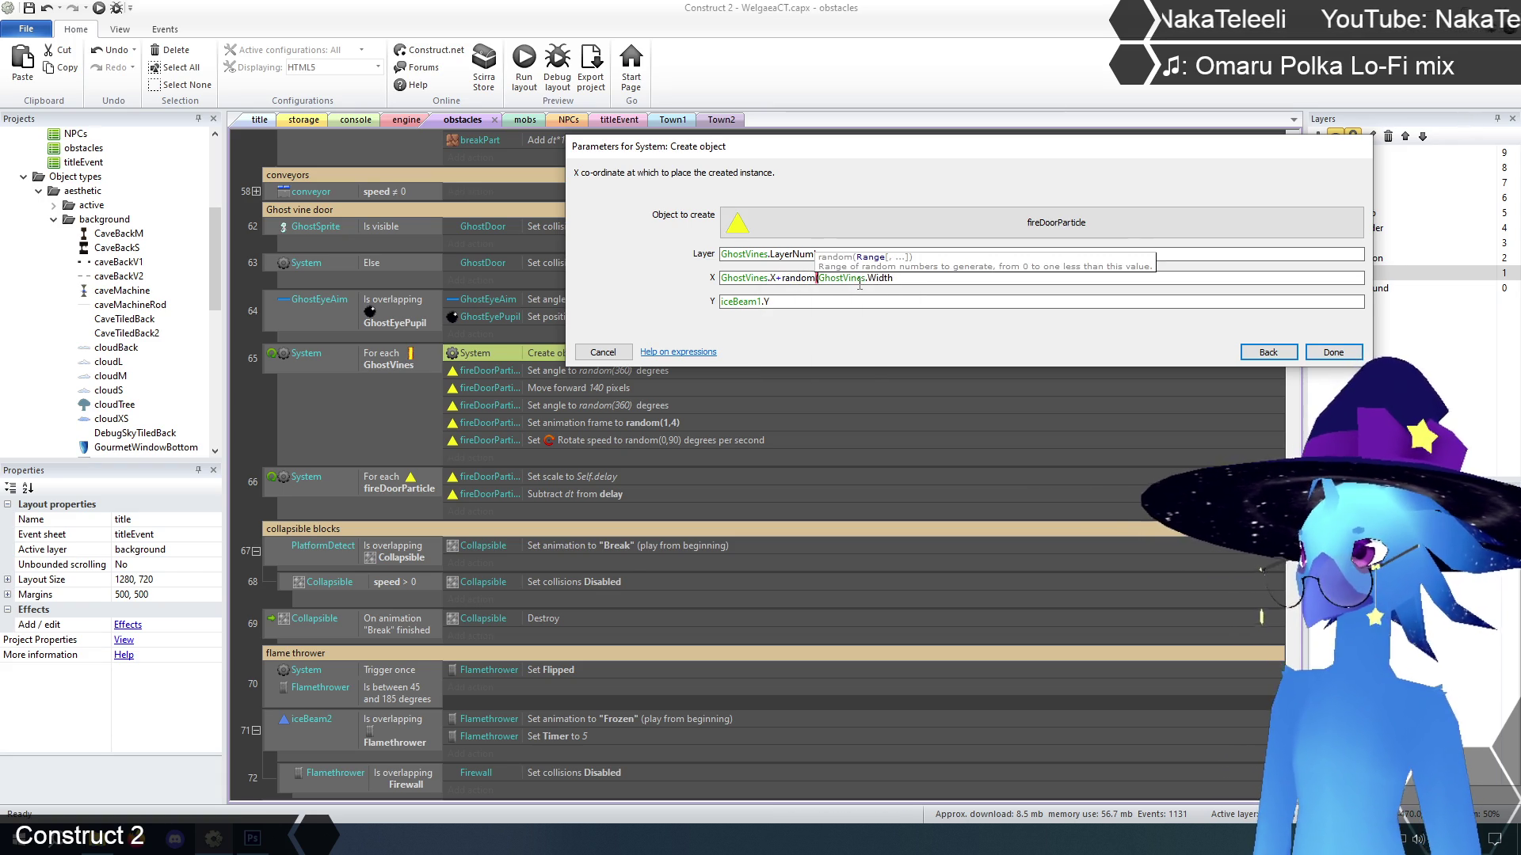
pyautogui.click(913, 280)
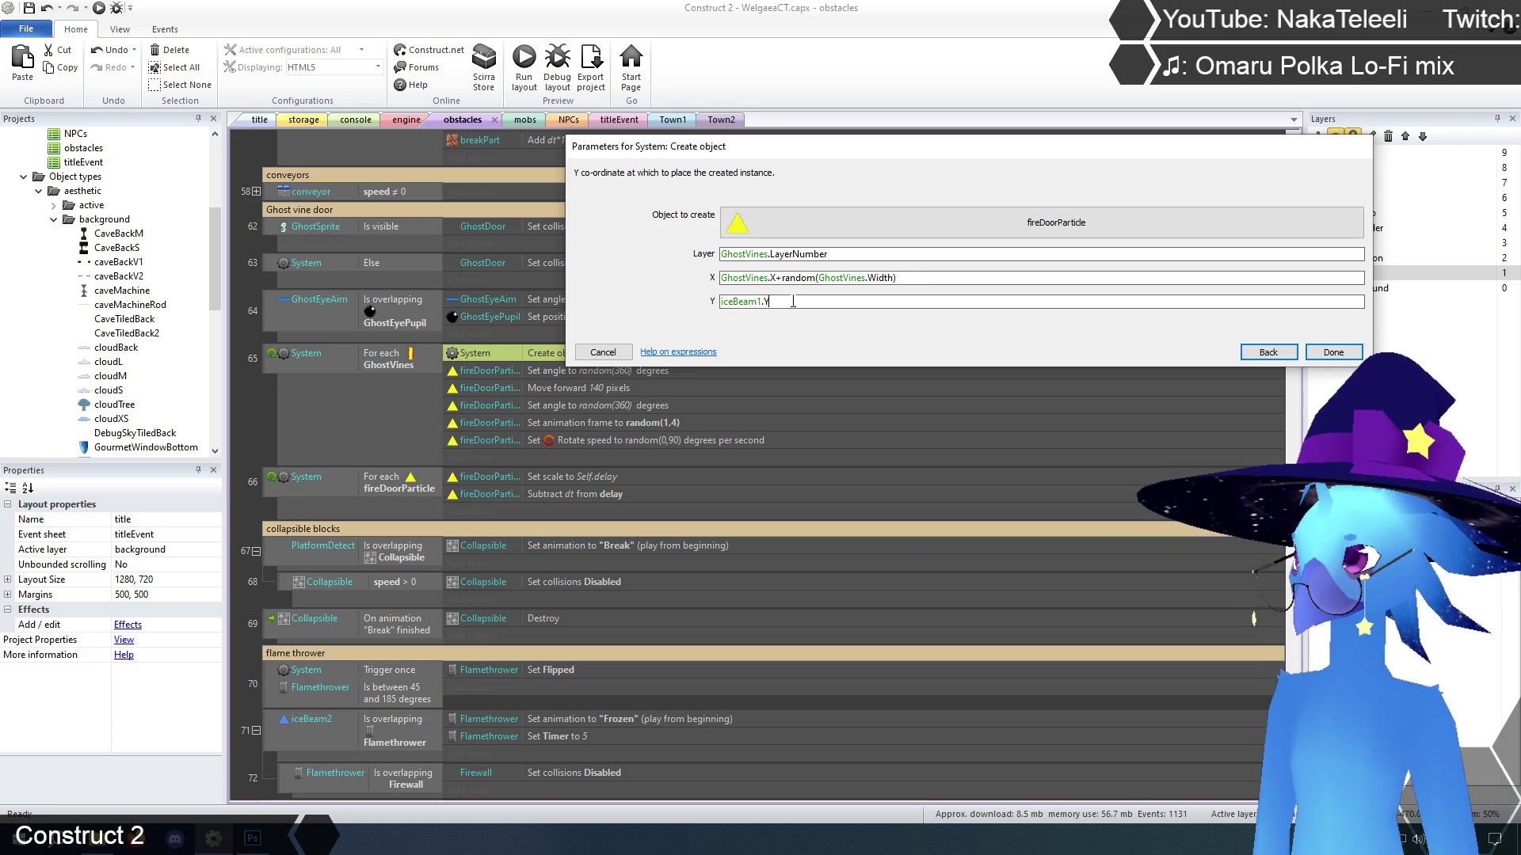
# Set the Y to GhostVines.Y + random(GhostVines.Height) and confirm the action
pyautogui.write('g')
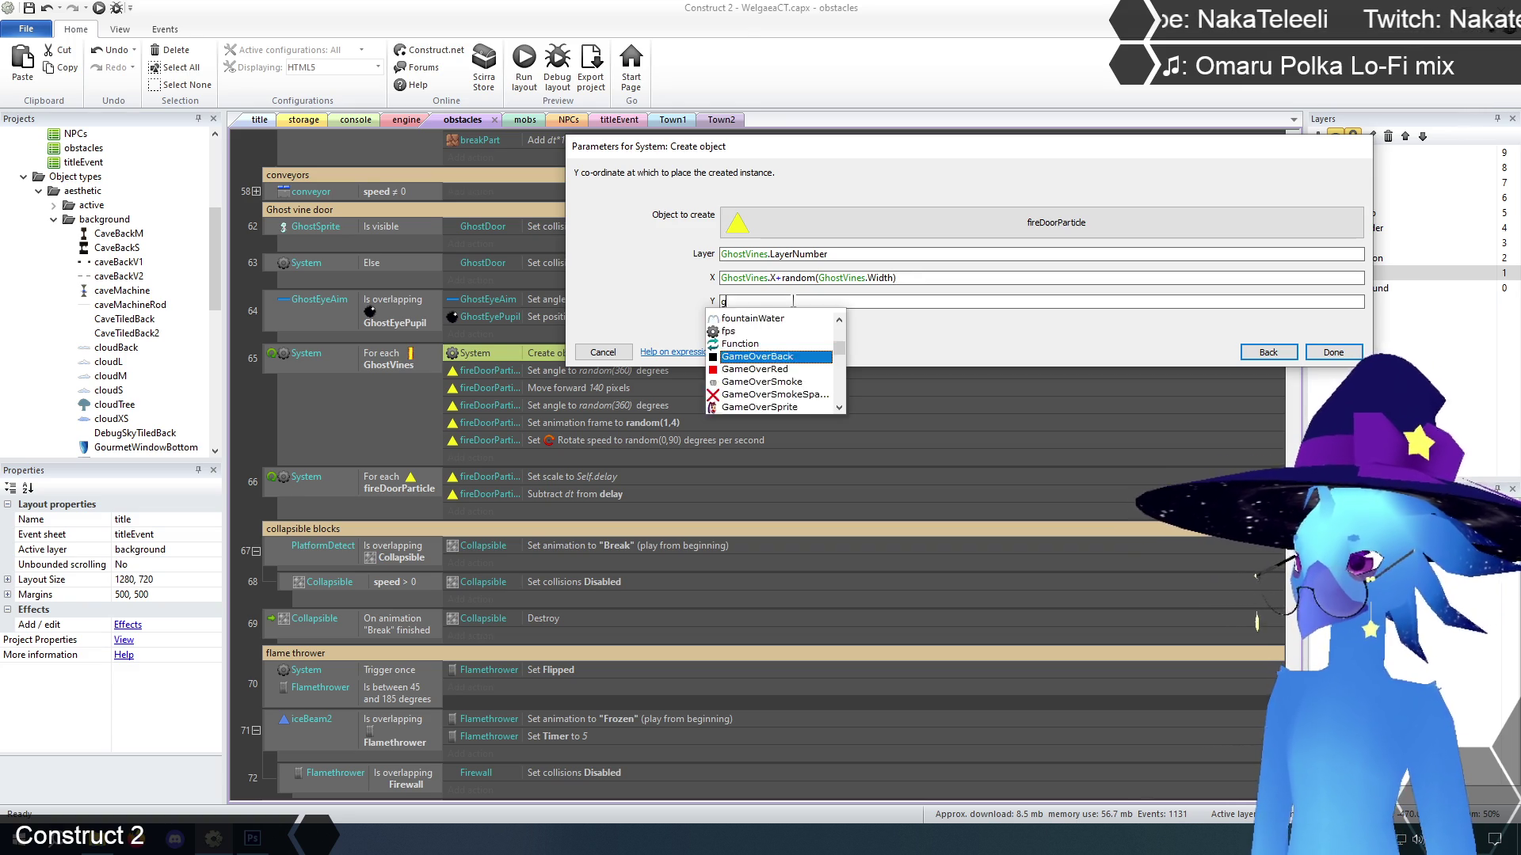
pyautogui.write('hostv')
pyautogui.press('Return')
pyautogui.write('.y')
pyautogui.press('Return')
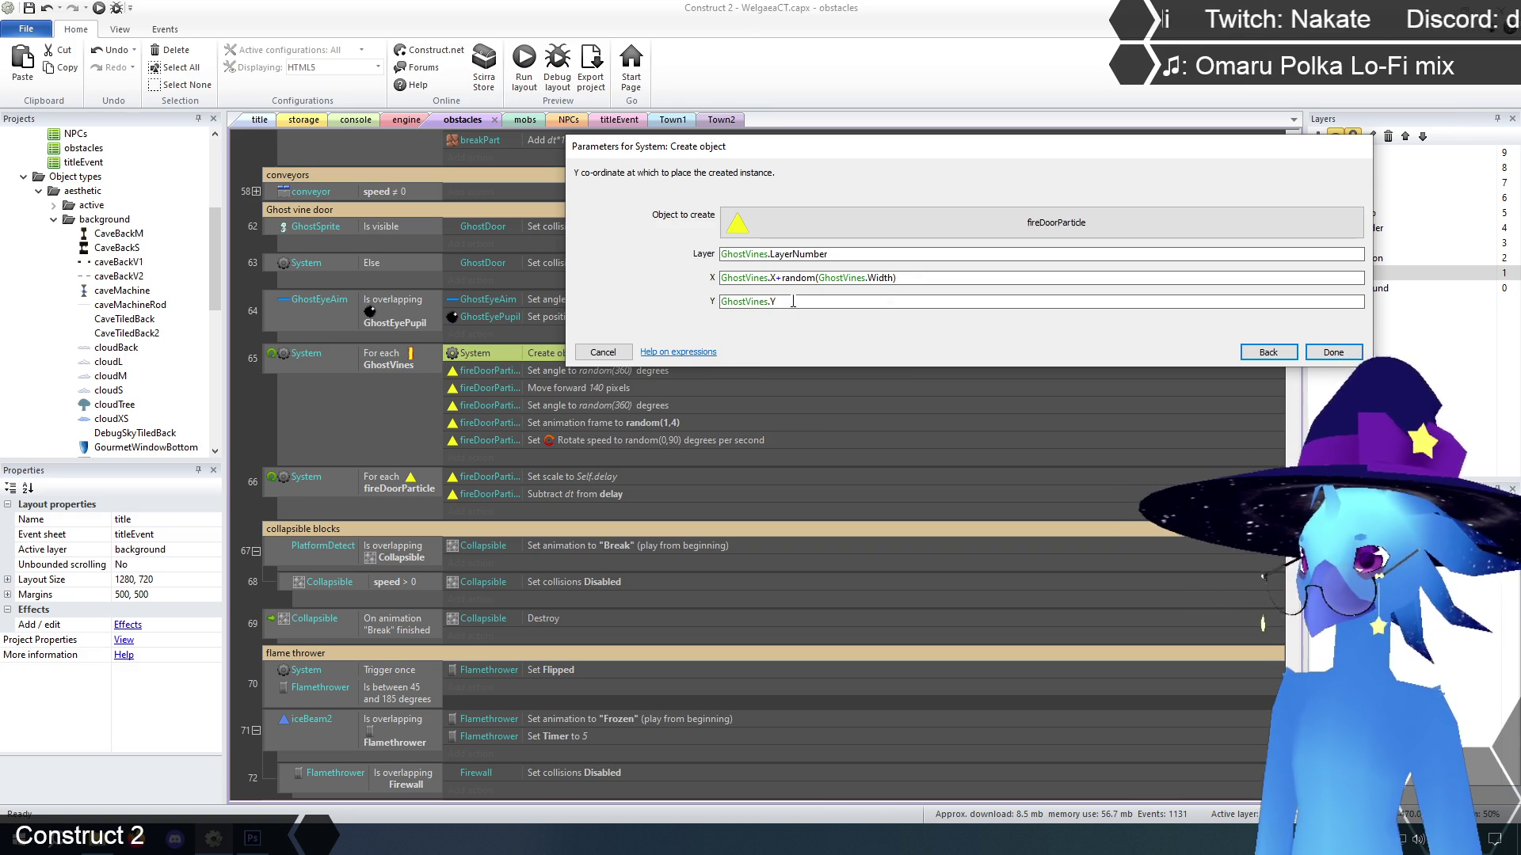
pyautogui.write('+rand')
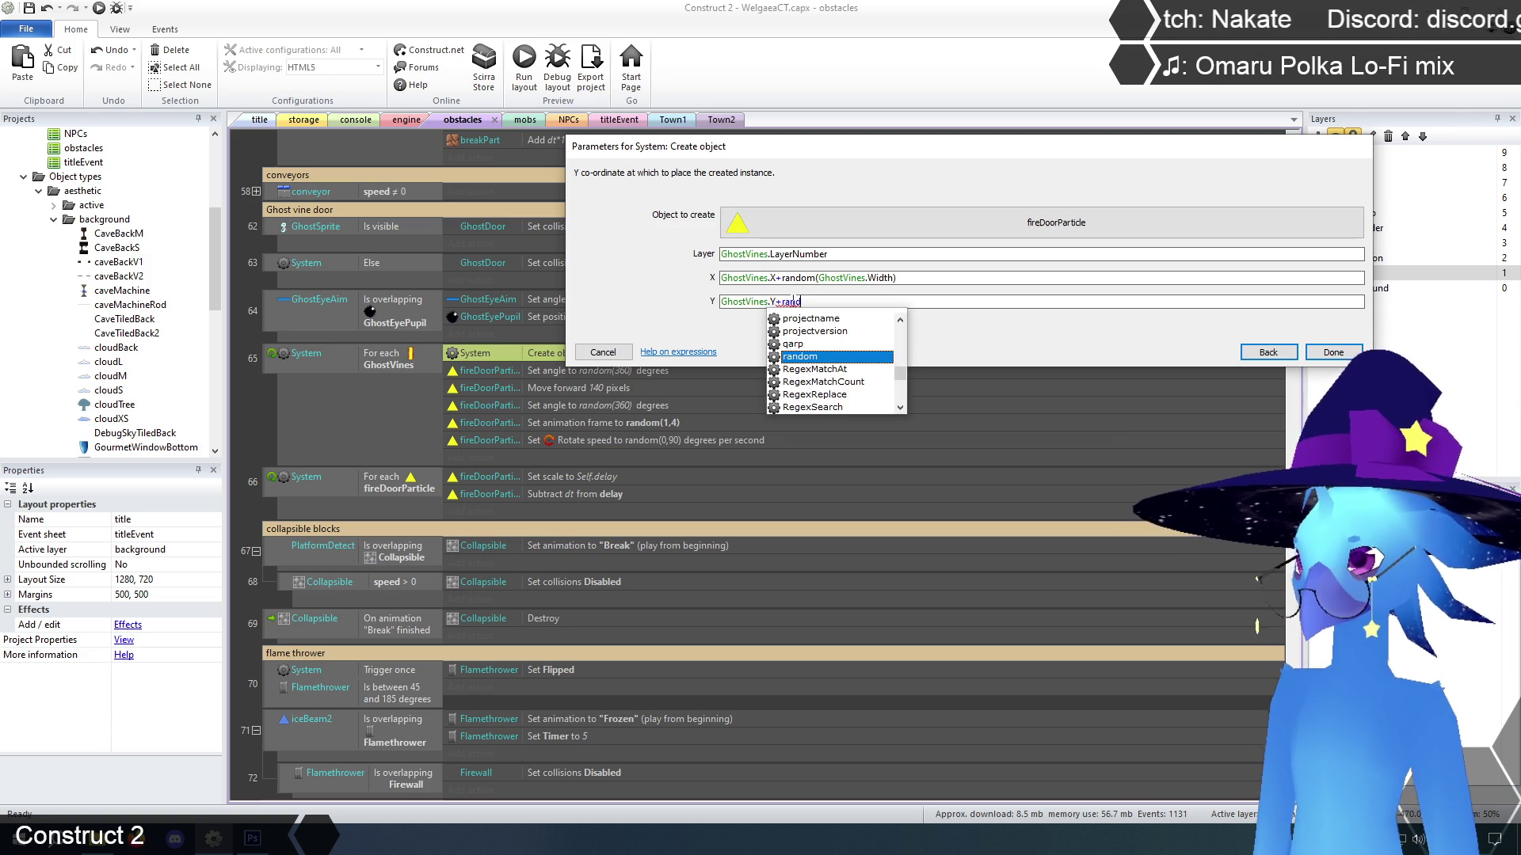
pyautogui.write('om(gh')
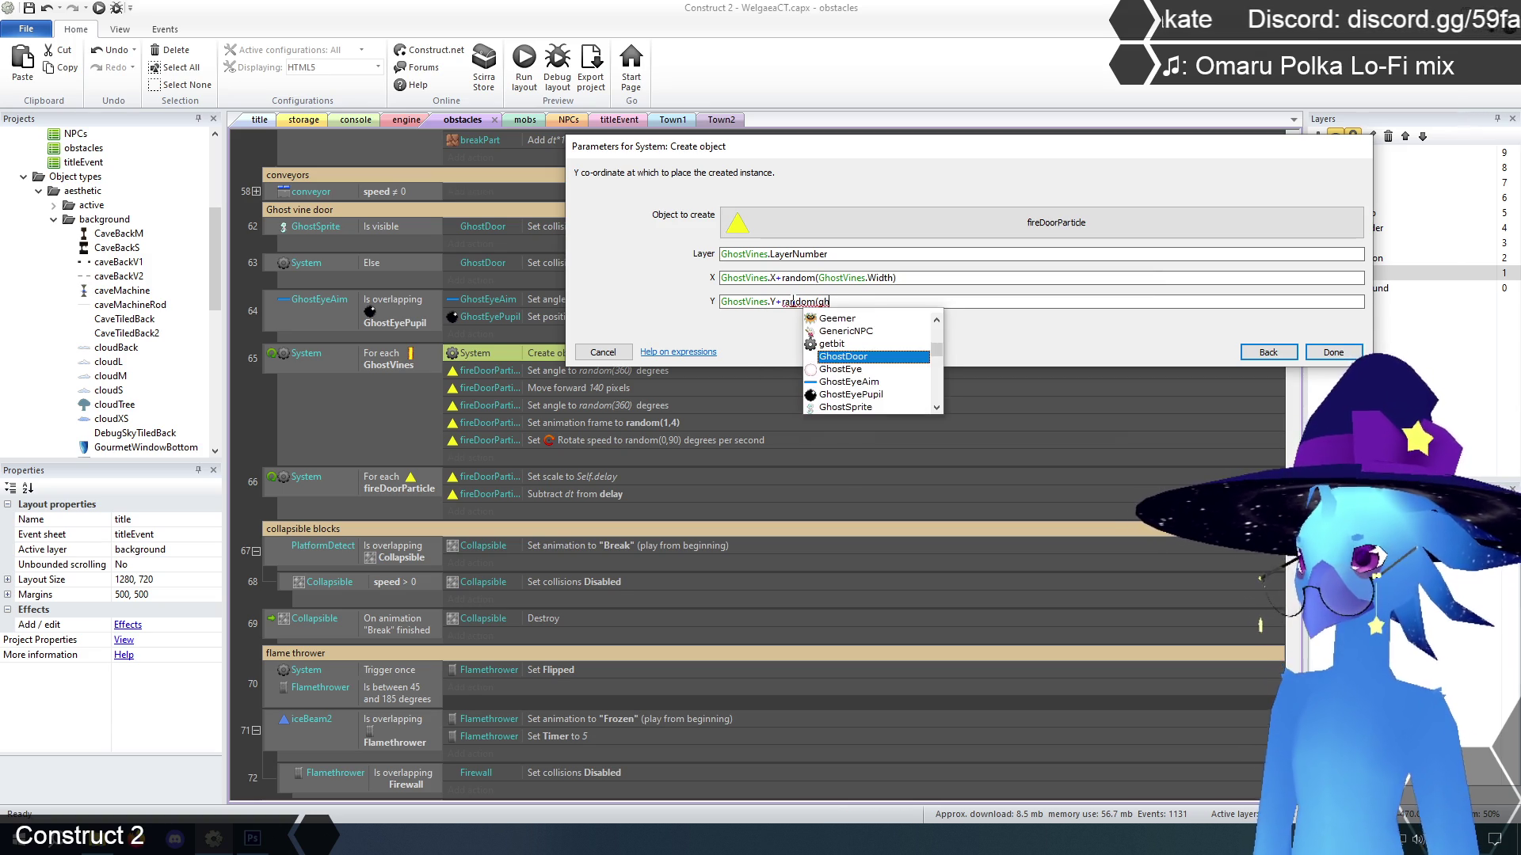
pyautogui.write('Vines.Height)')
pyautogui.press('Return')
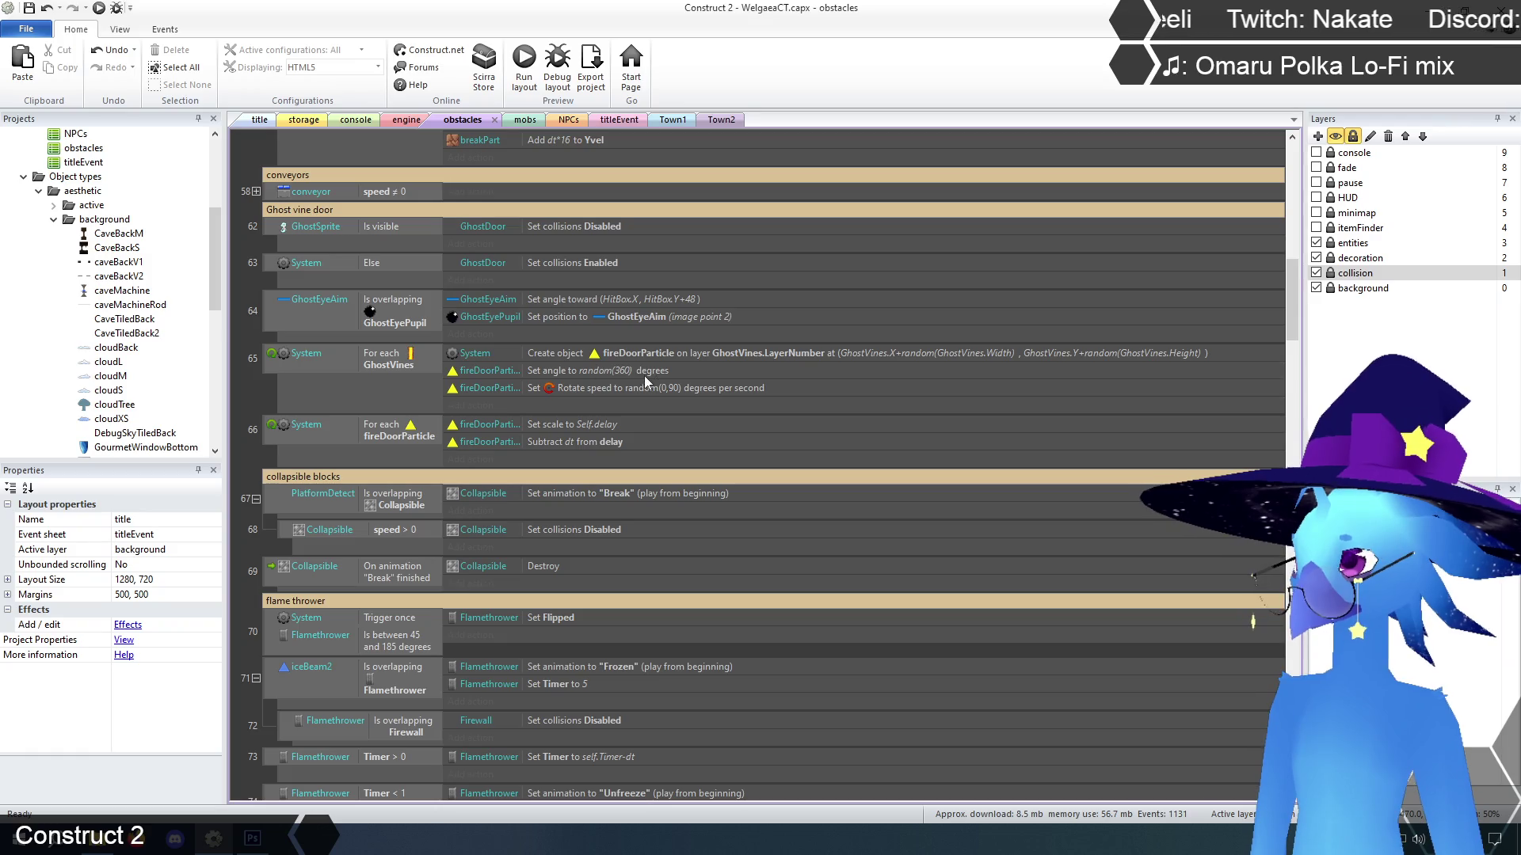
pyautogui.click(648, 375)
pyautogui.click(250, 395)
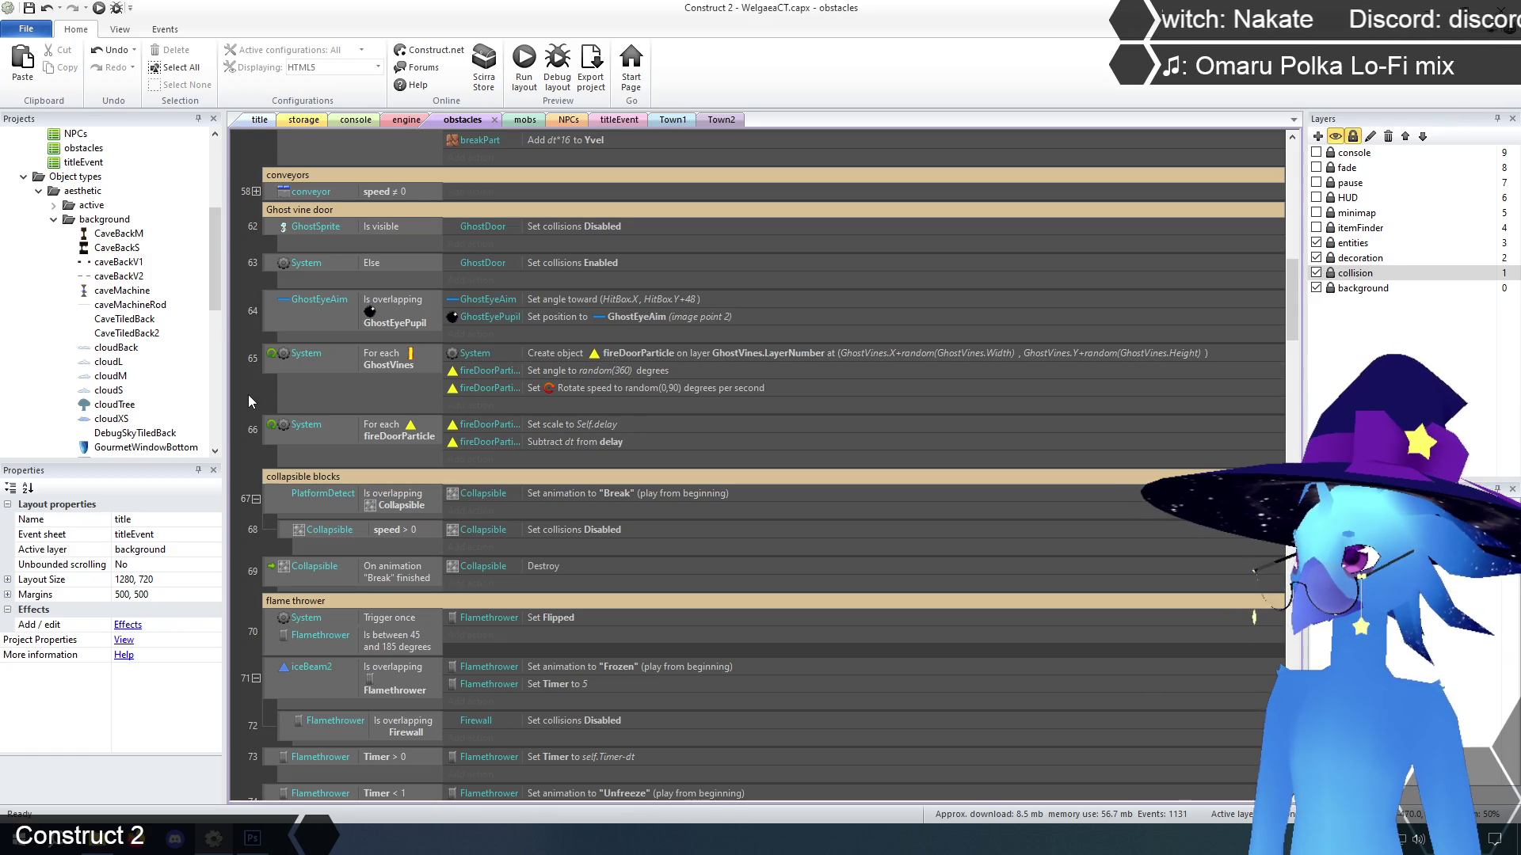
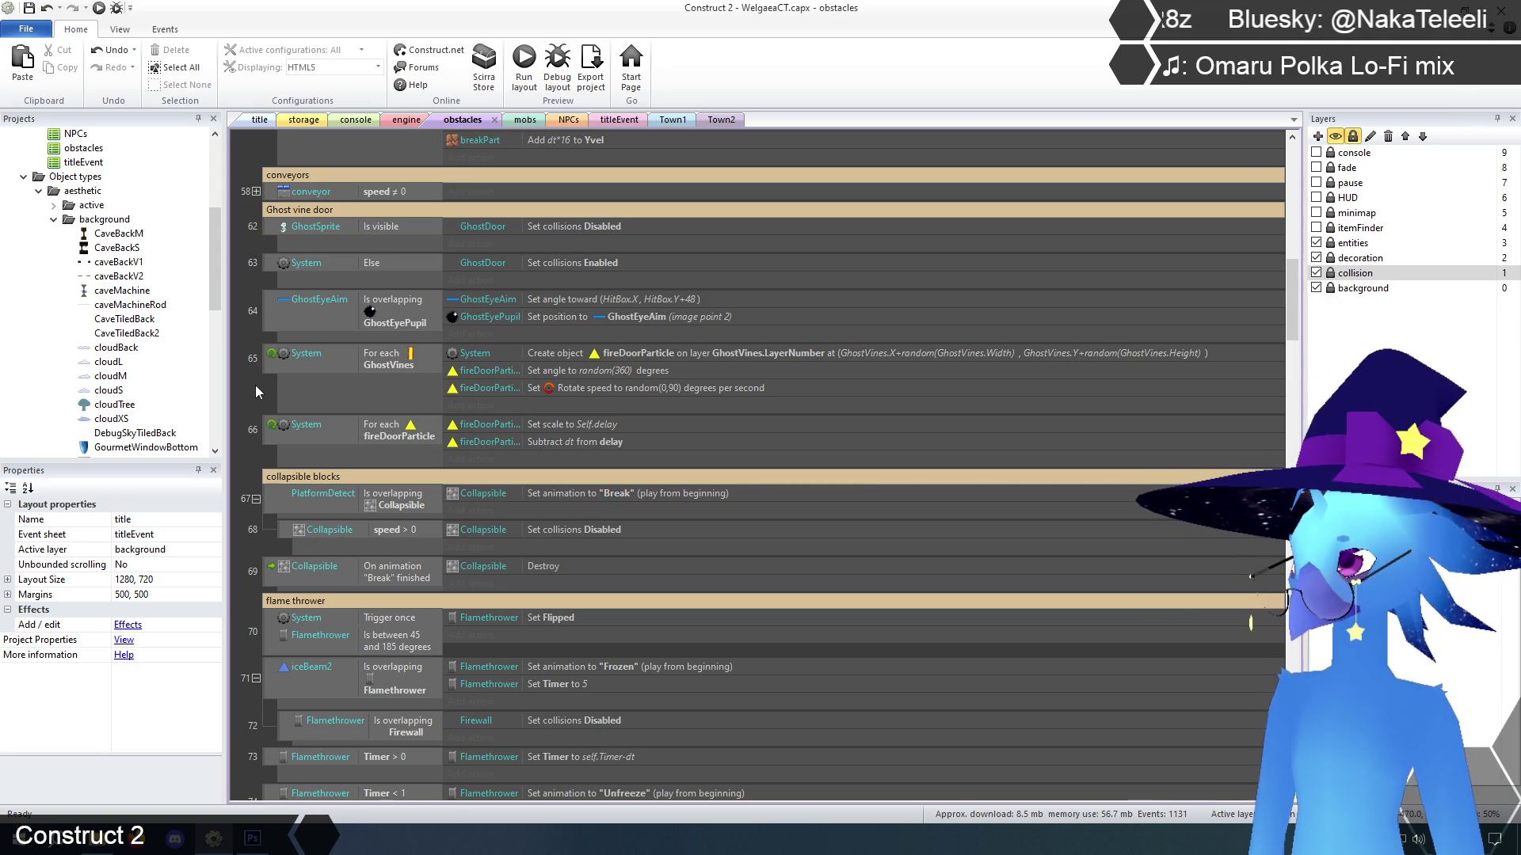
# Switch to the title layout and launch a browser preview of Welgaea from it
pyautogui.click(269, 120)
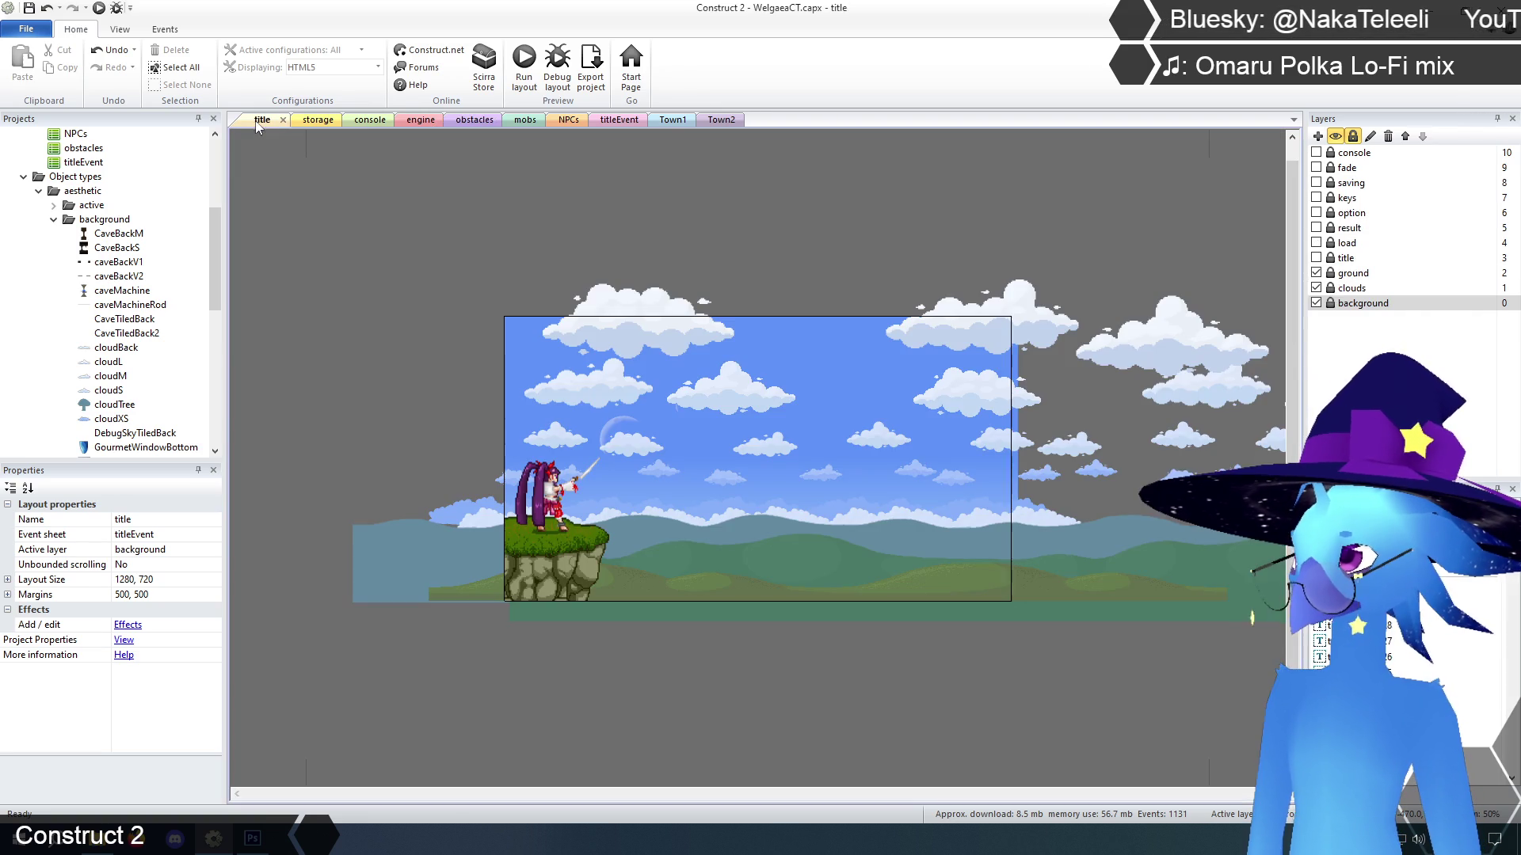
pyautogui.click(524, 63)
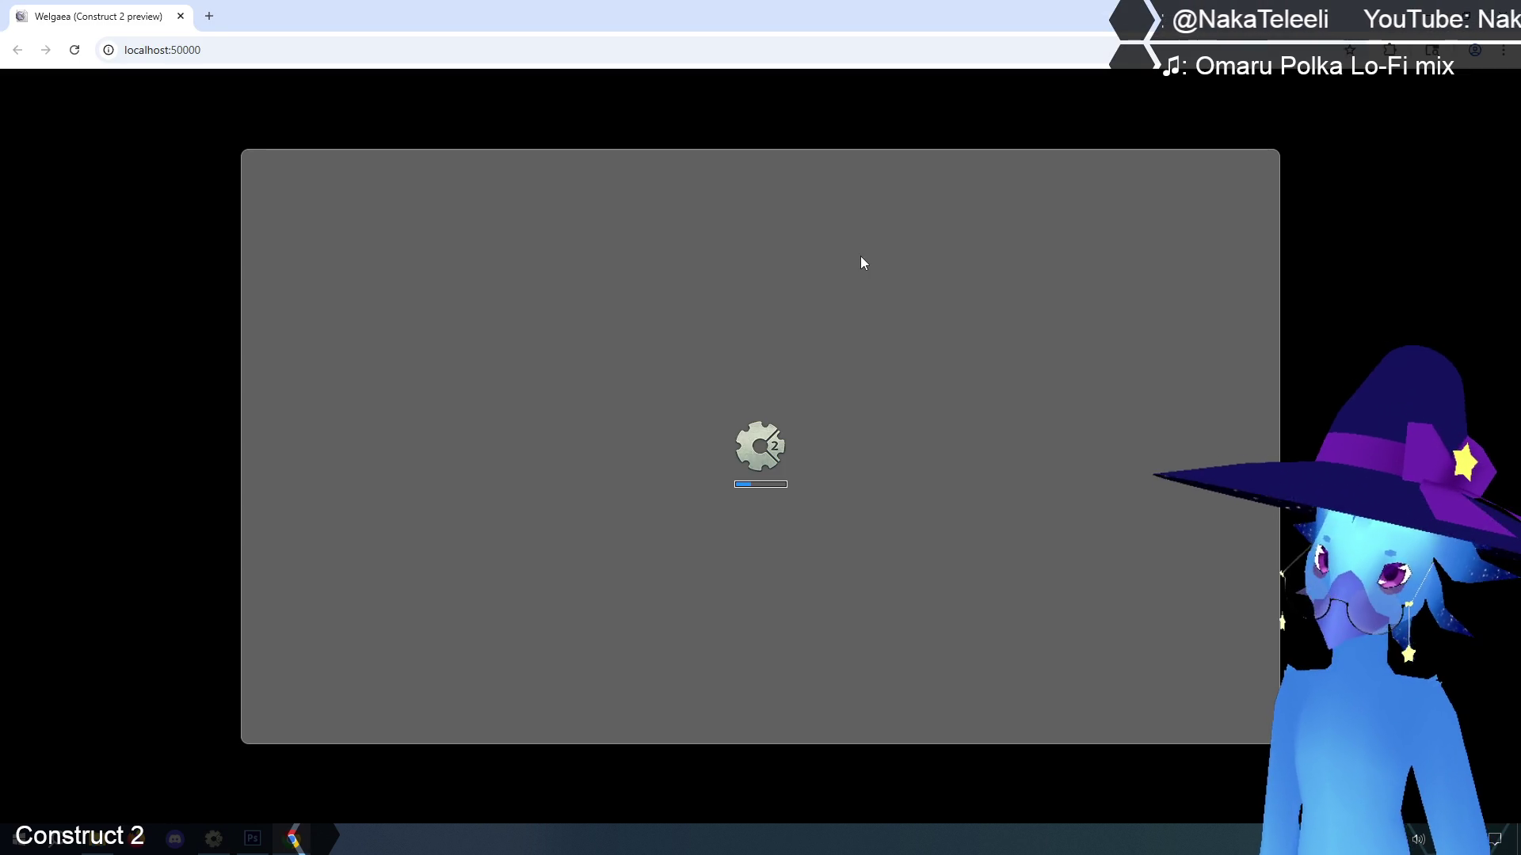
# Start the game and walk left through the village, pond and ledge past the rock and temple
pyautogui.press('Return')
pyautogui.press('Return')
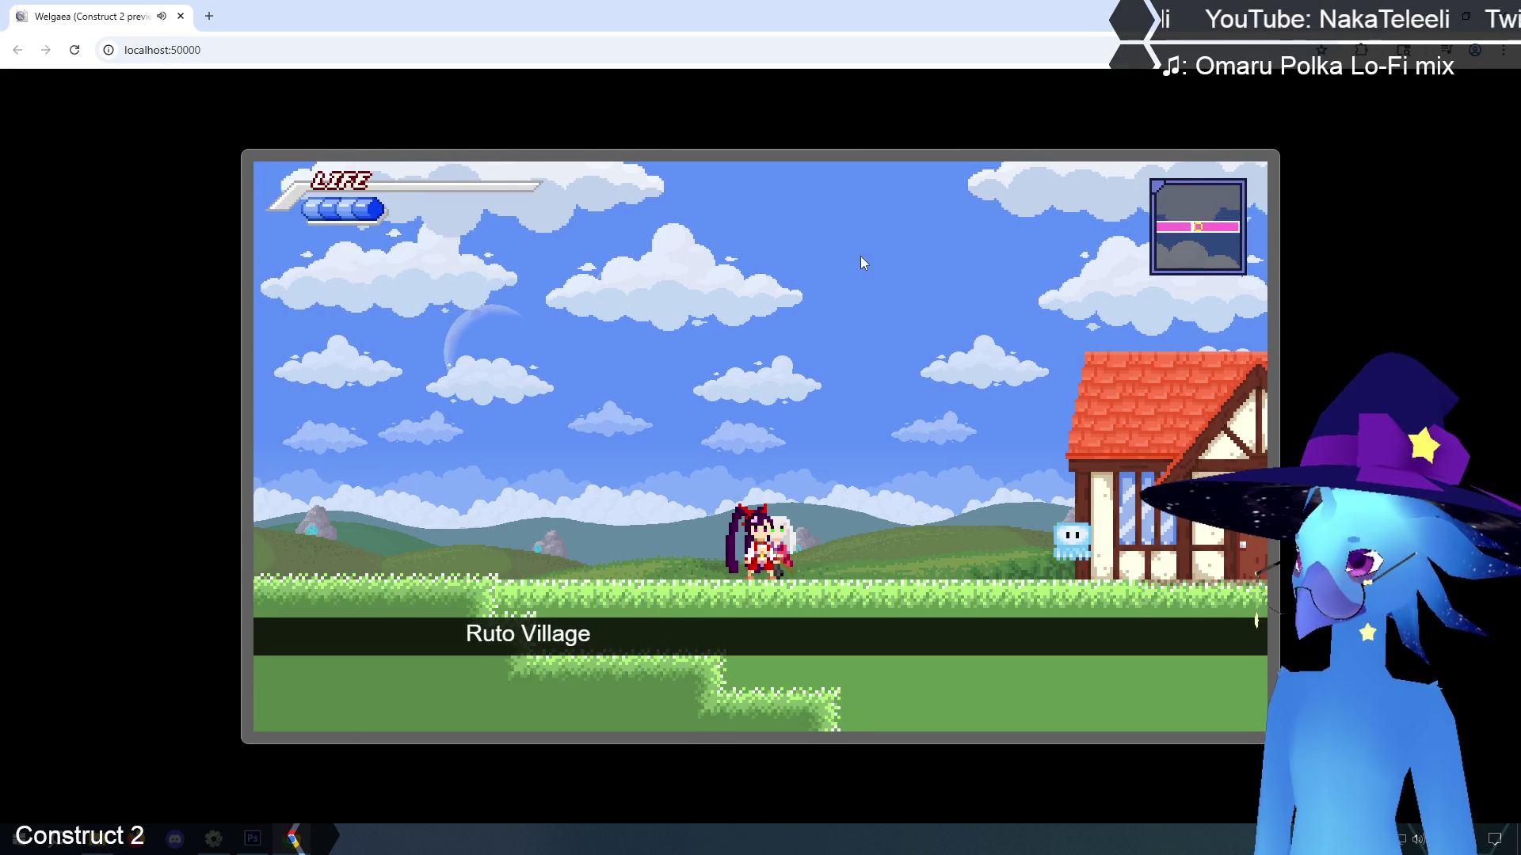
pyautogui.press('Left')
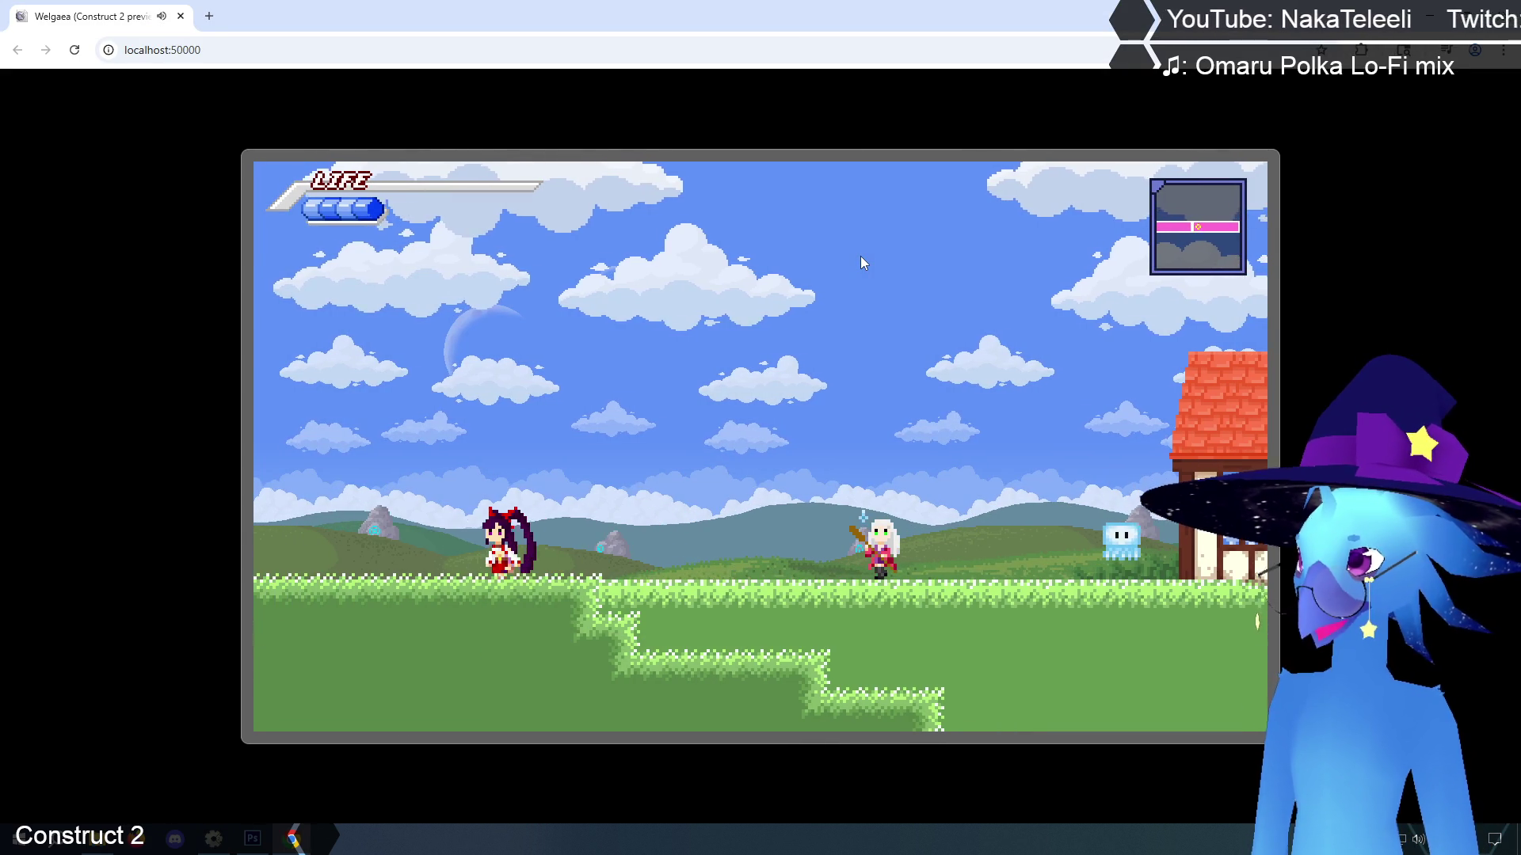
pyautogui.press('Left')
pyautogui.press('z')
pyautogui.press('Escape')
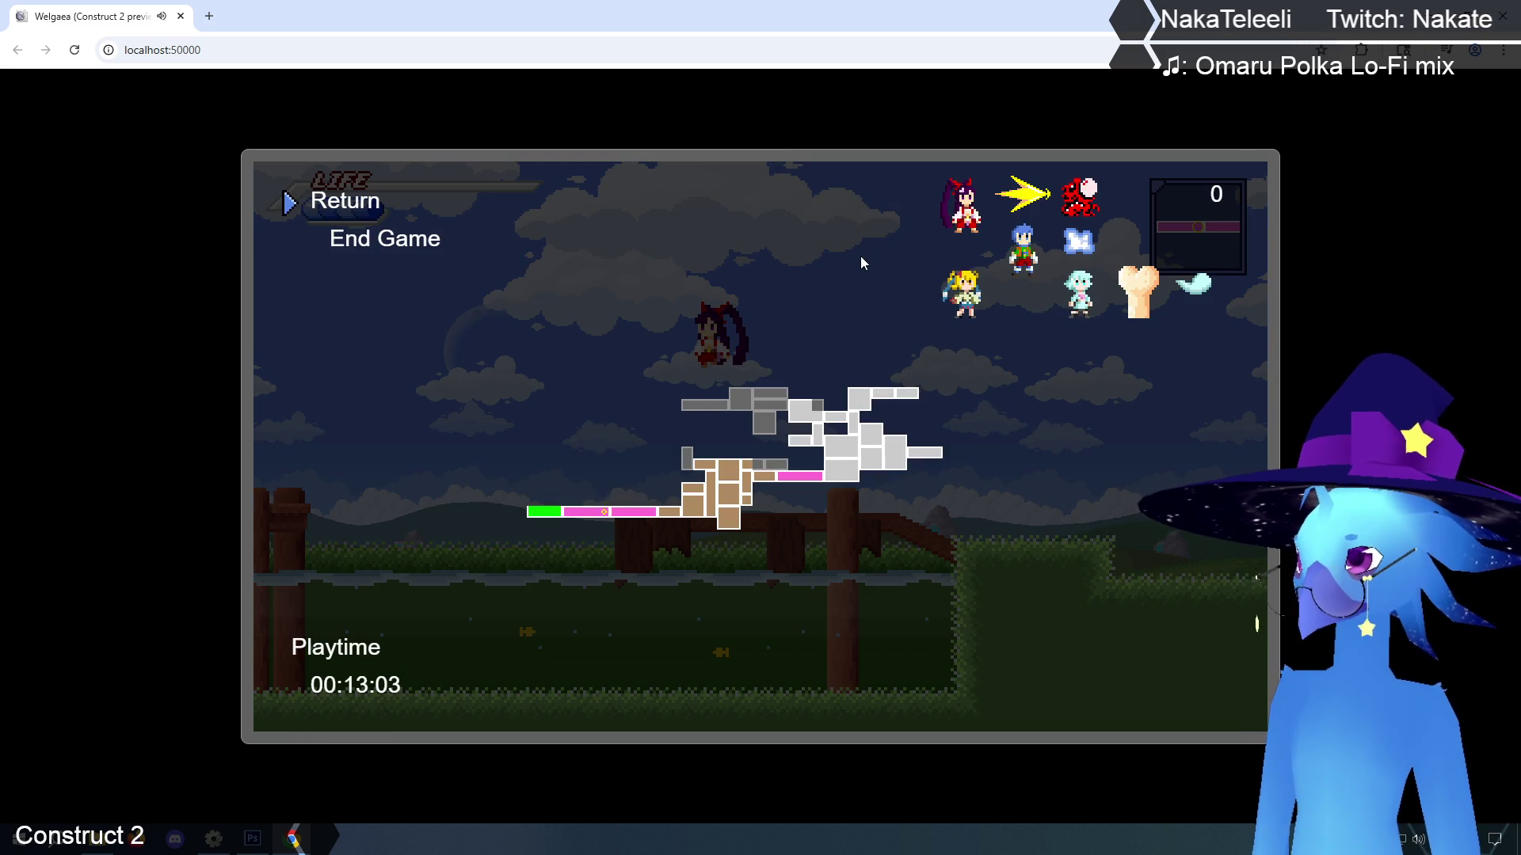
pyautogui.press('Return')
pyautogui.press('Left')
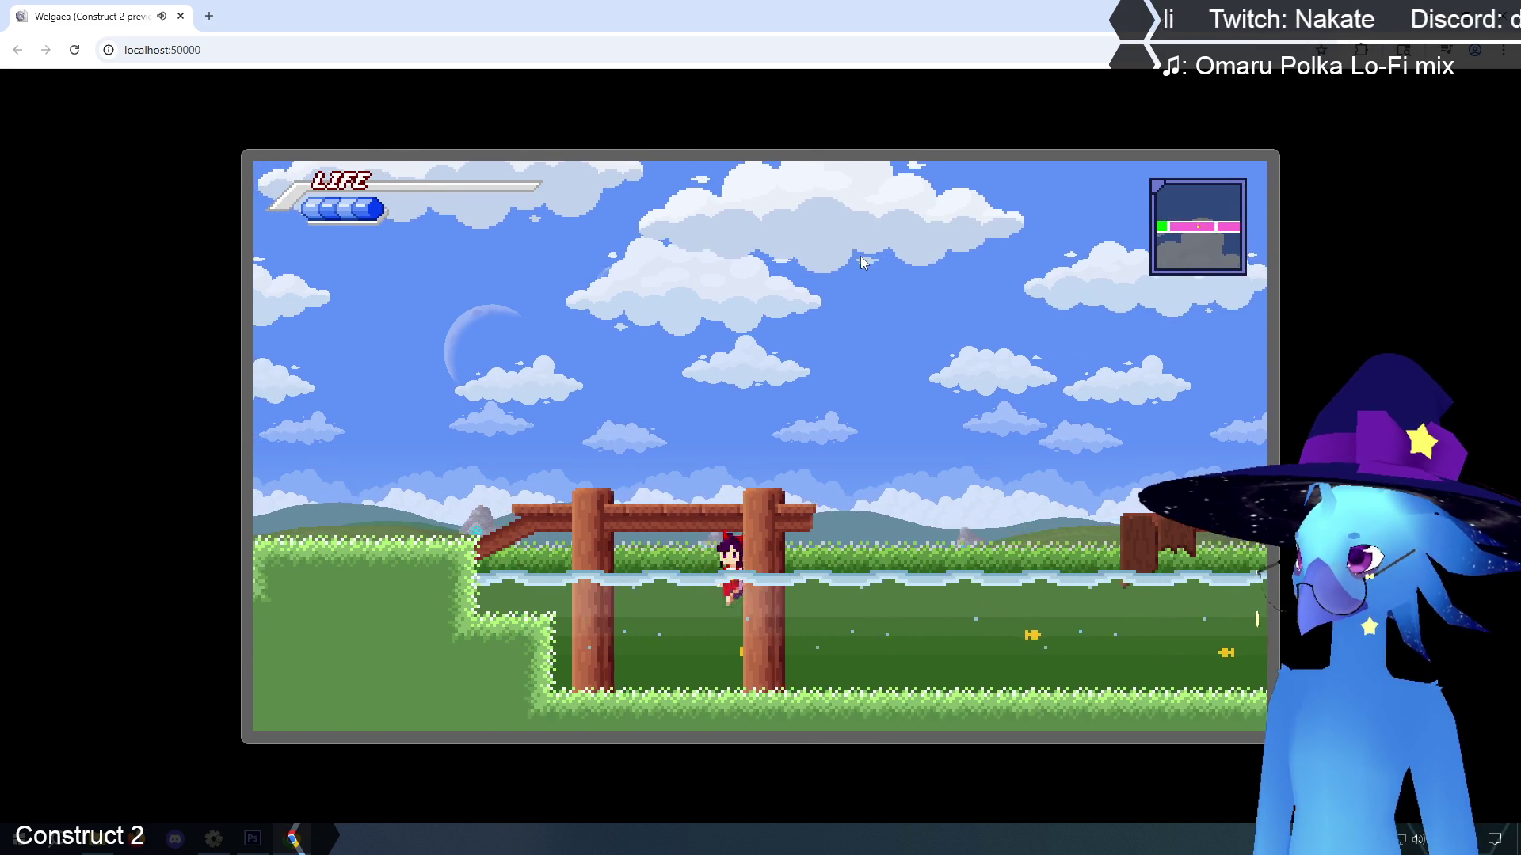
pyautogui.press('Left')
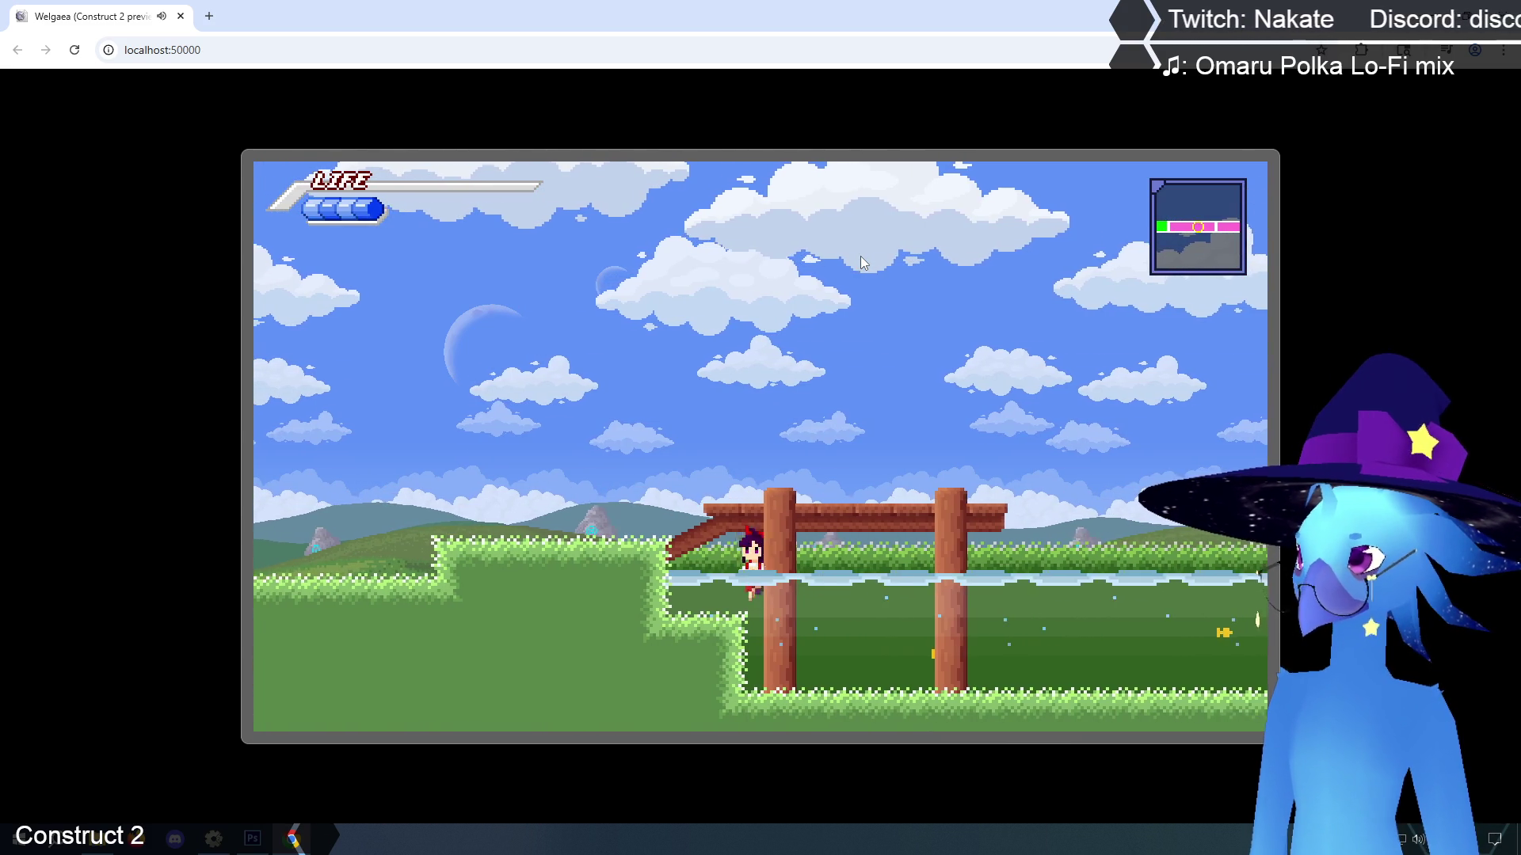
pyautogui.press('z')
pyautogui.press('Left')
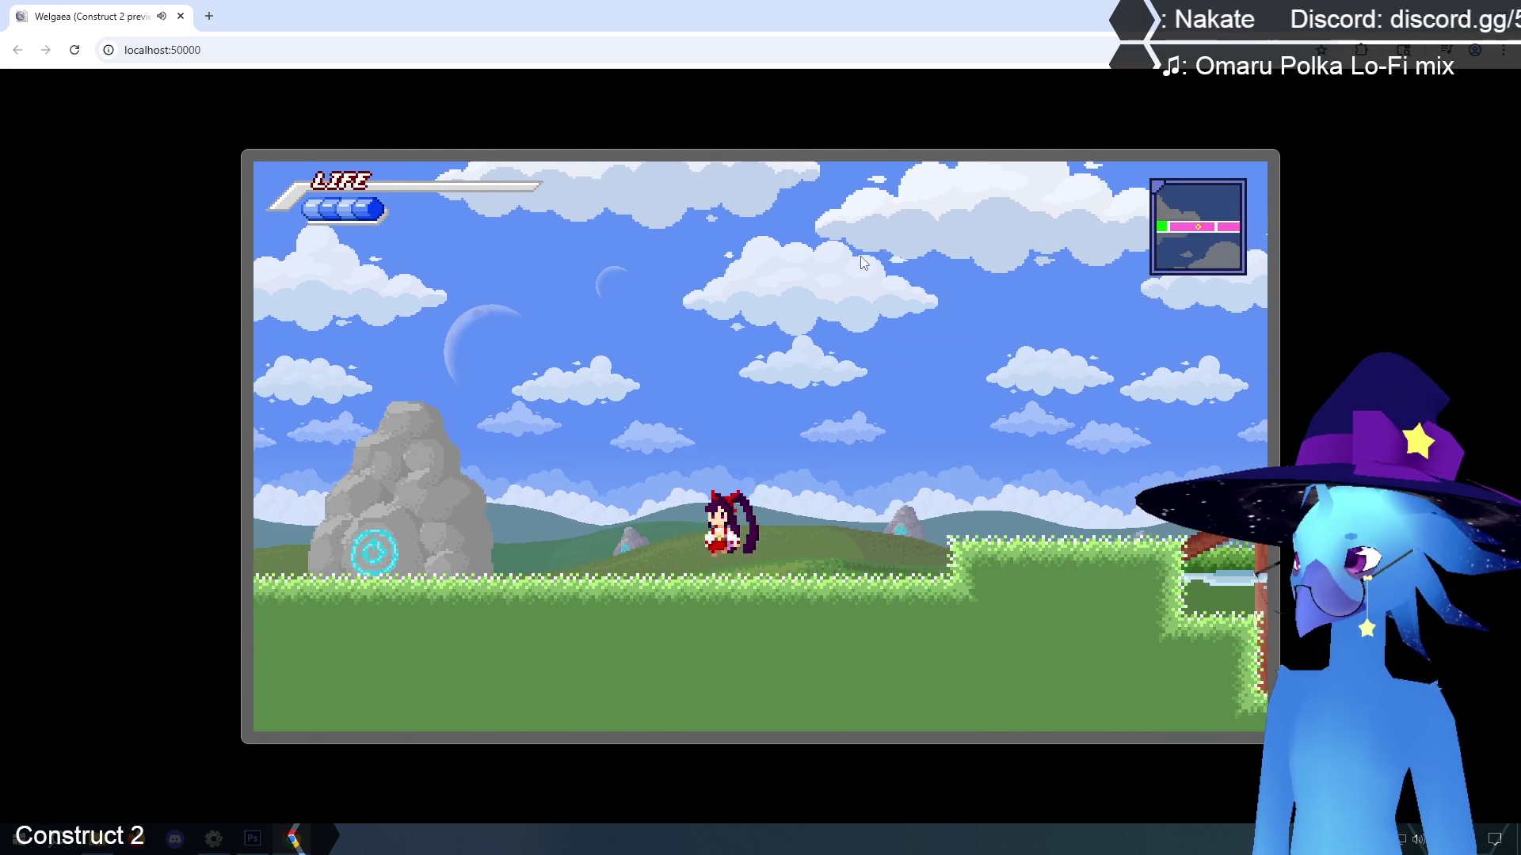
pyautogui.press('Left')
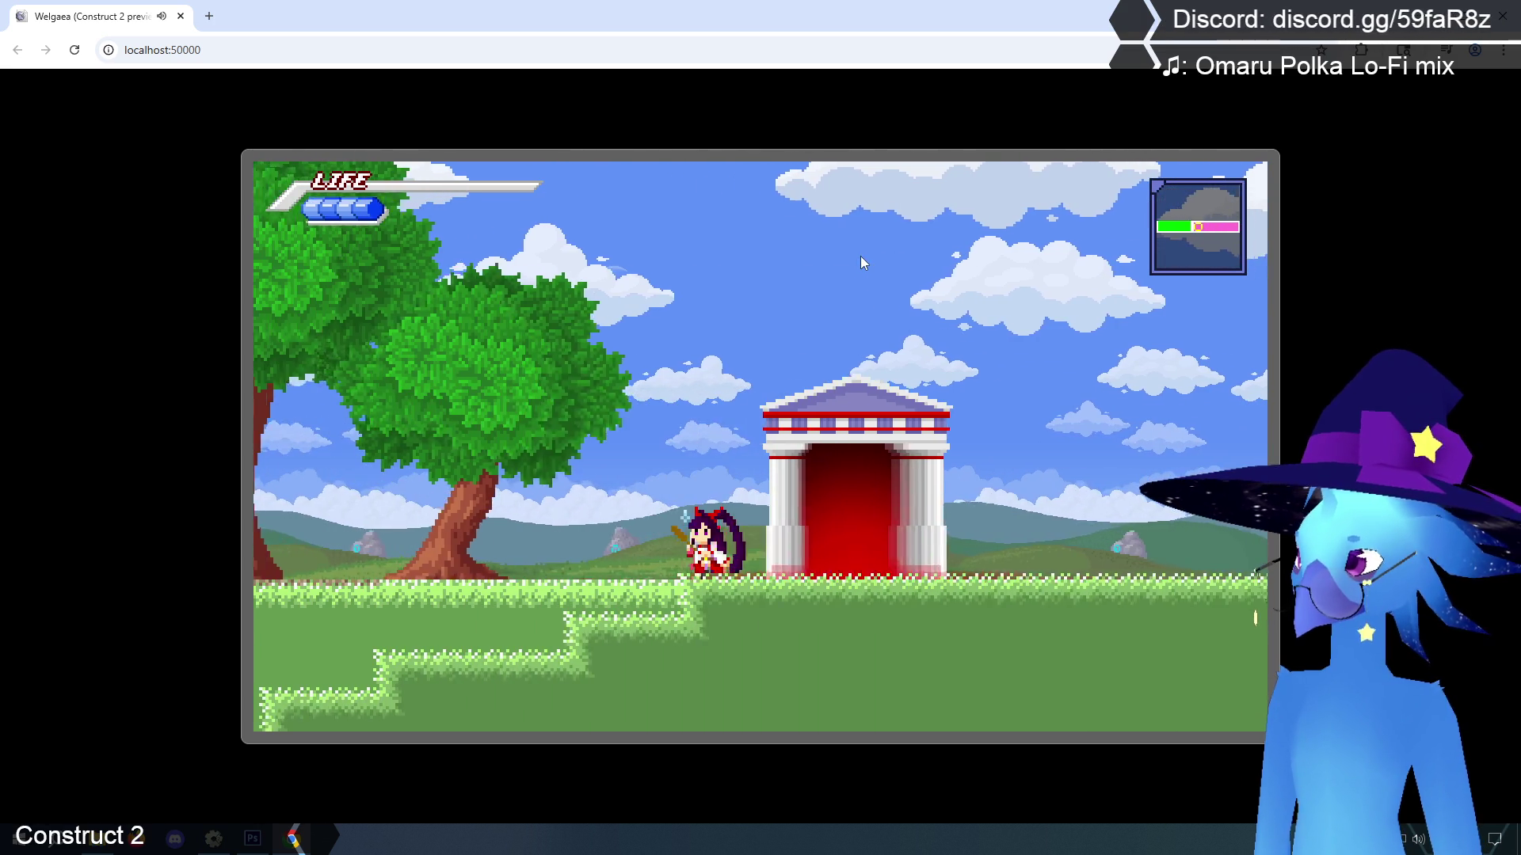
pyautogui.press('Left')
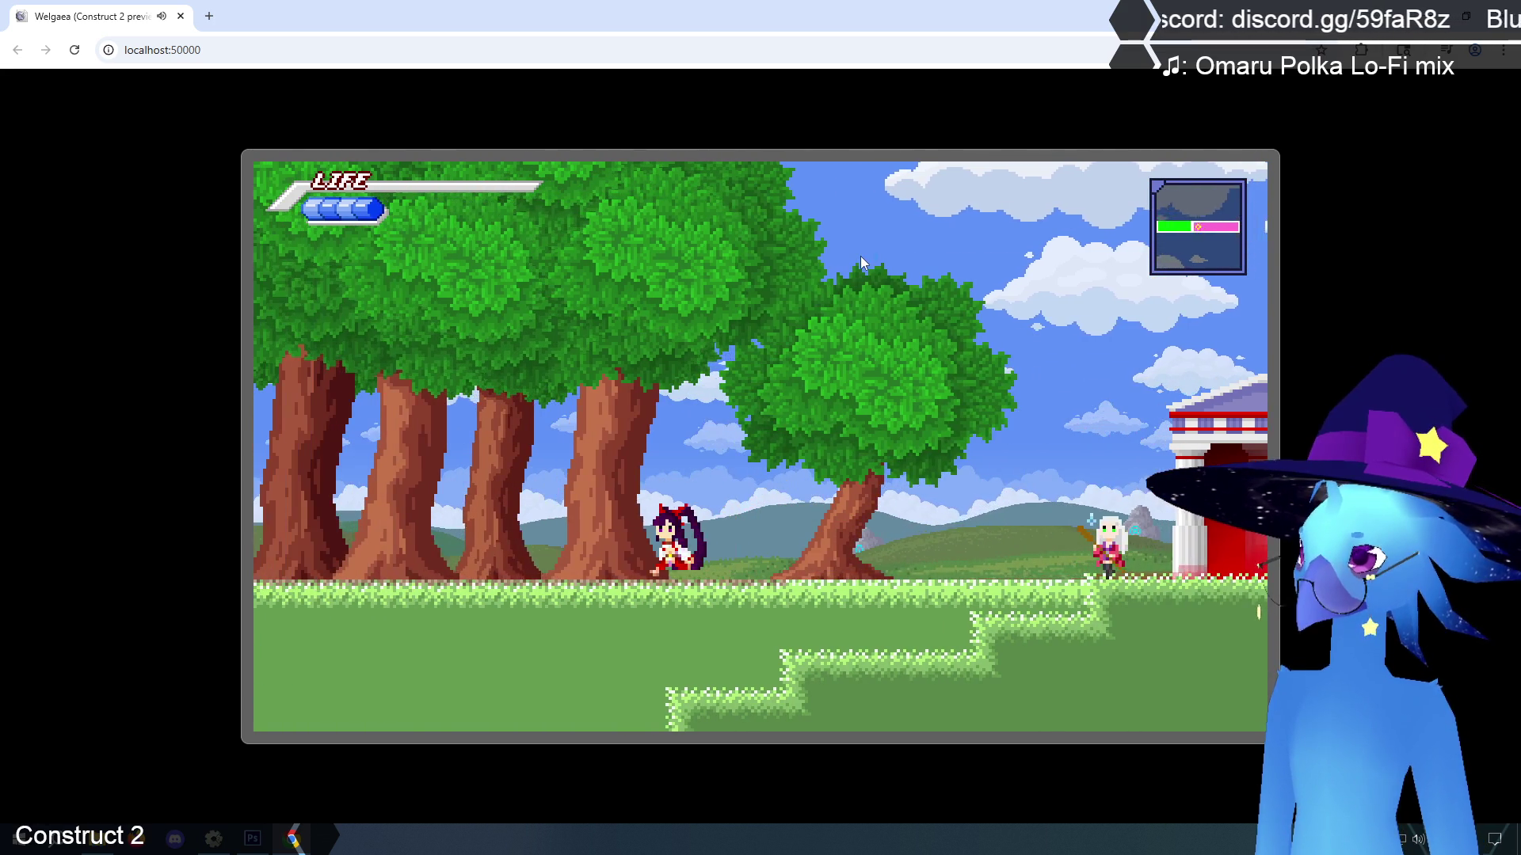
# Jump around the temple and big tree into the Lost Woods, pausing to check map and playtime
pyautogui.press('Right')
pyautogui.press('Up')
pyautogui.press('Left')
pyautogui.press('Up')
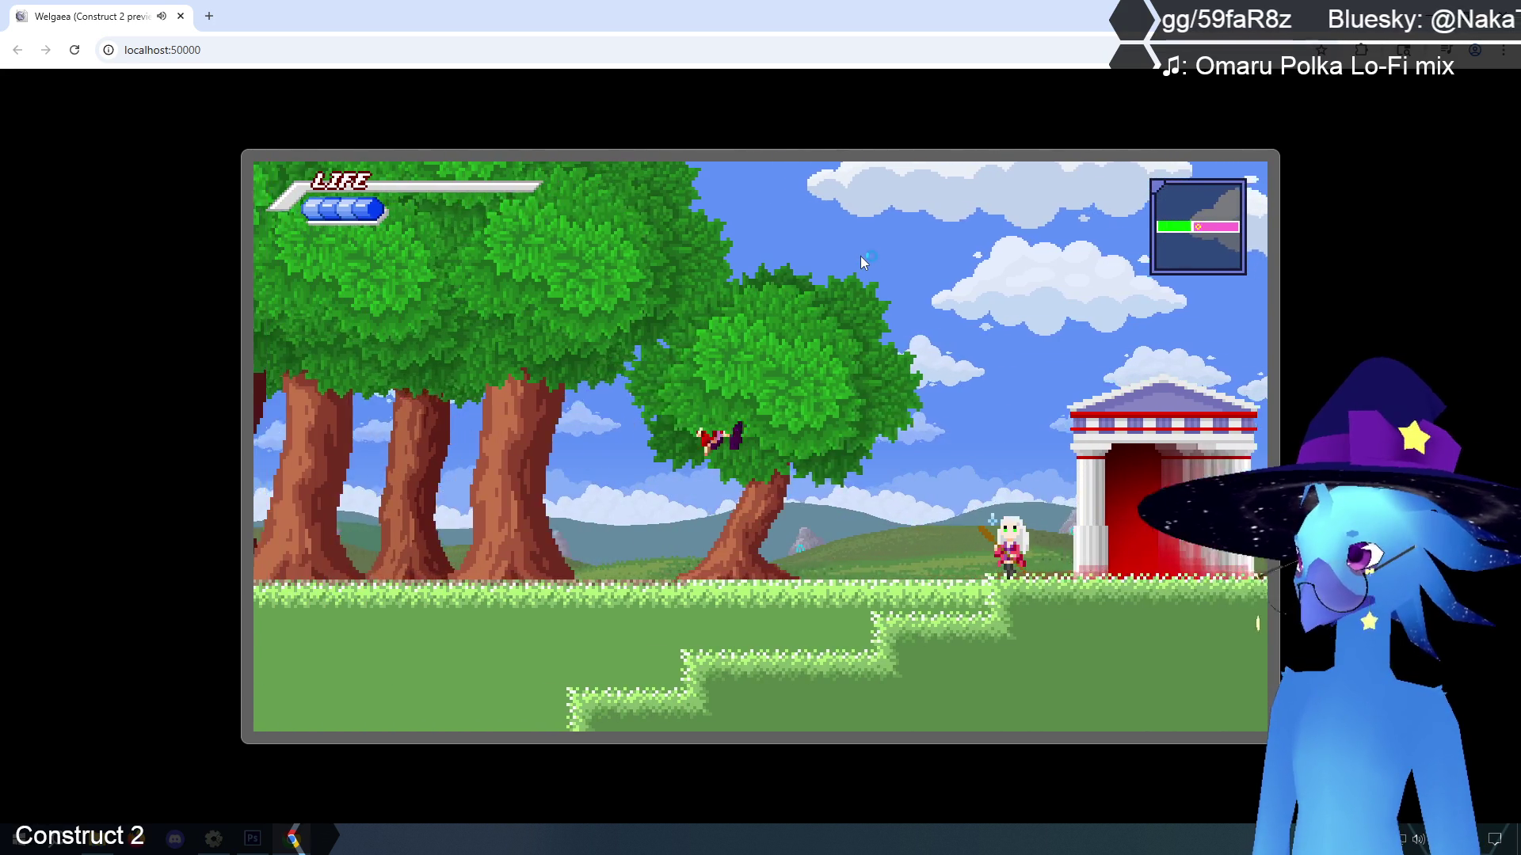
pyautogui.press('Left')
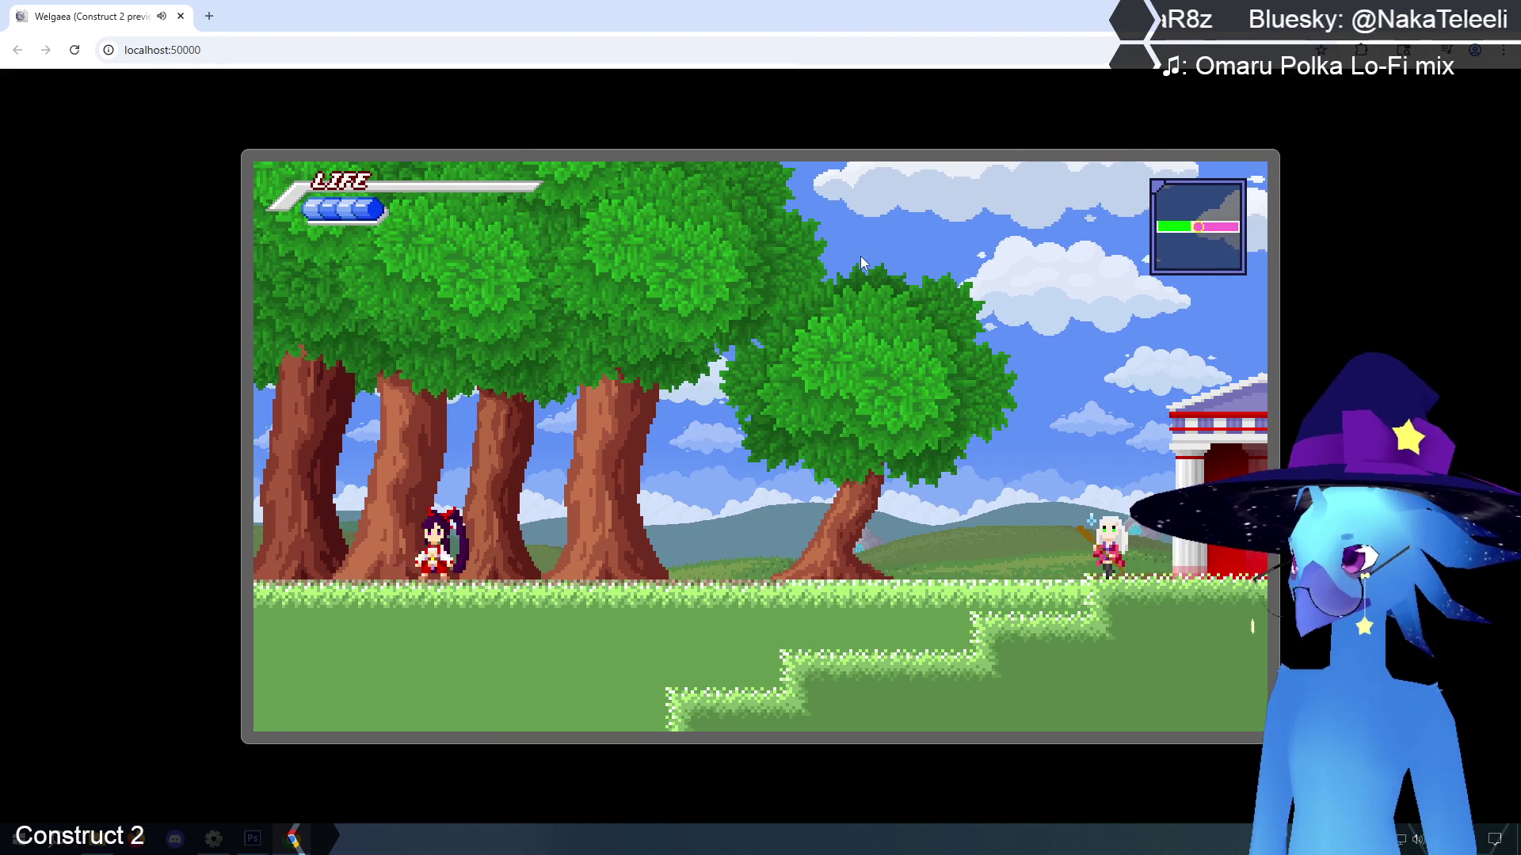
pyautogui.press('Left')
pyautogui.press('Escape')
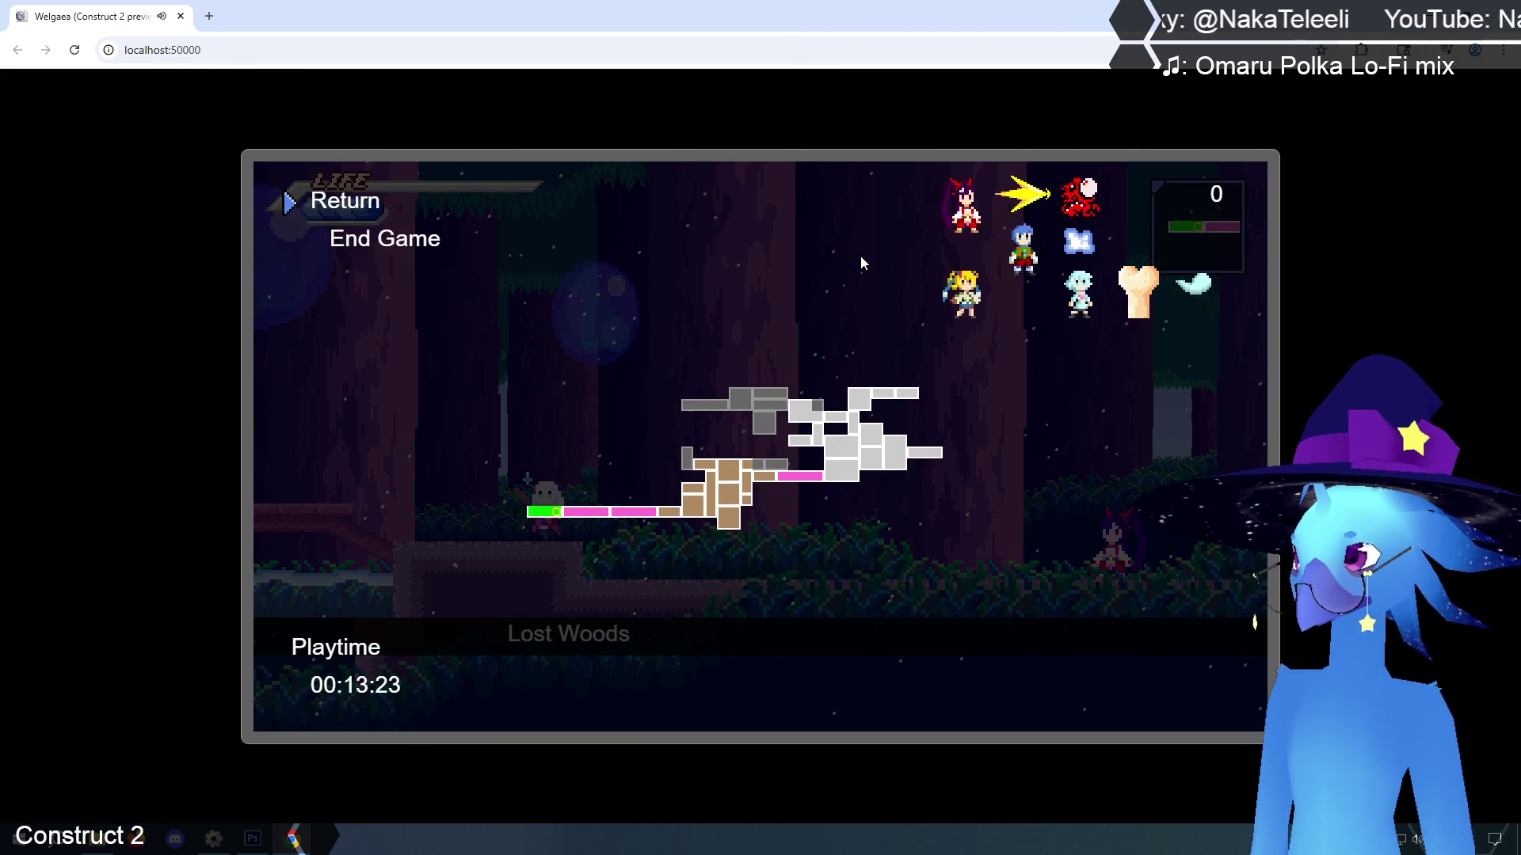
pyautogui.press('Escape')
pyautogui.press('Escape')
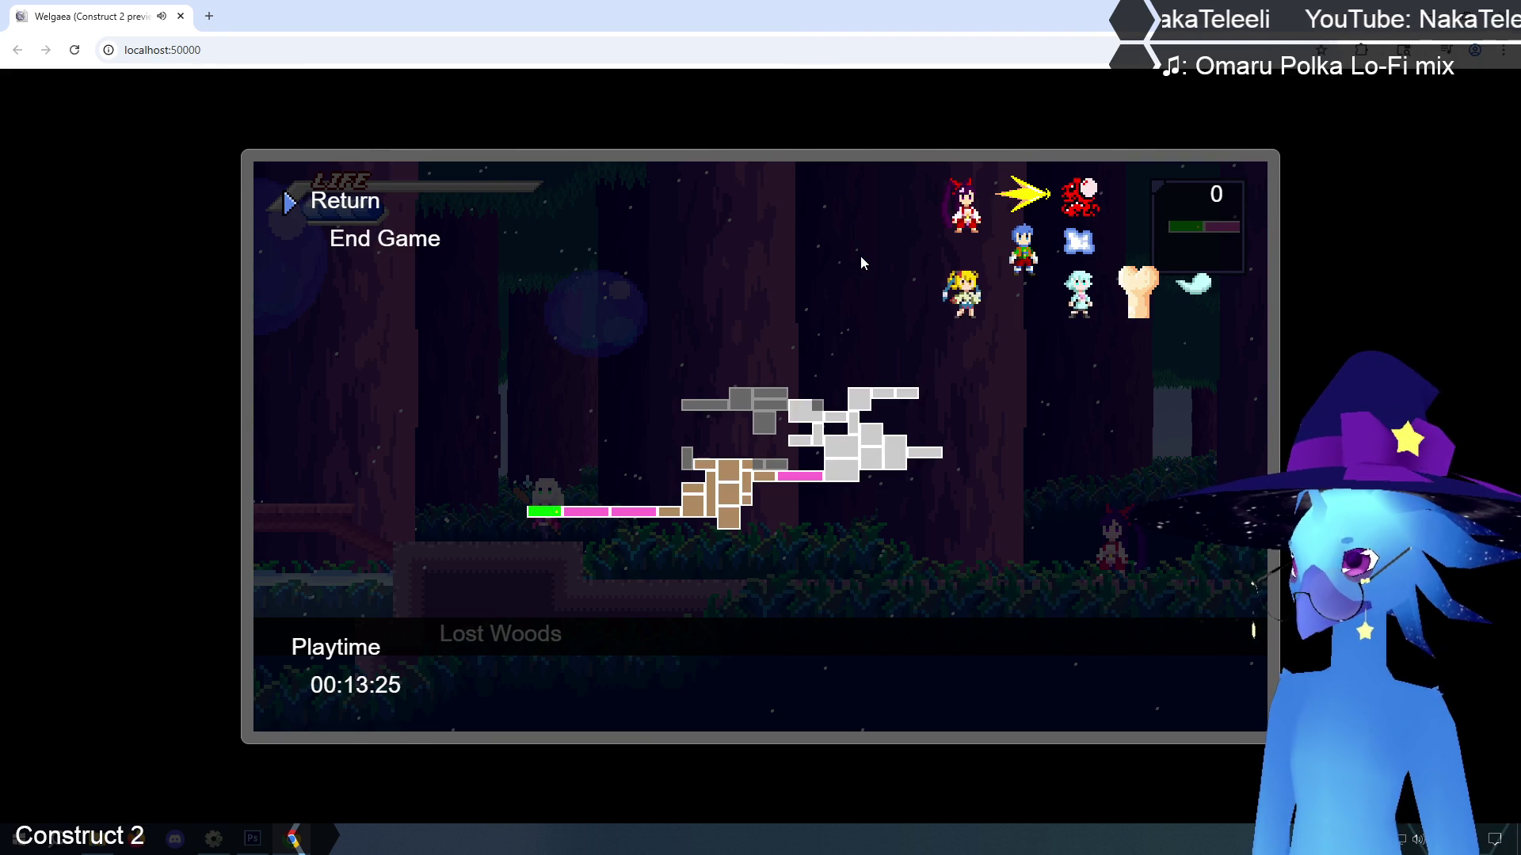
pyautogui.press('Escape')
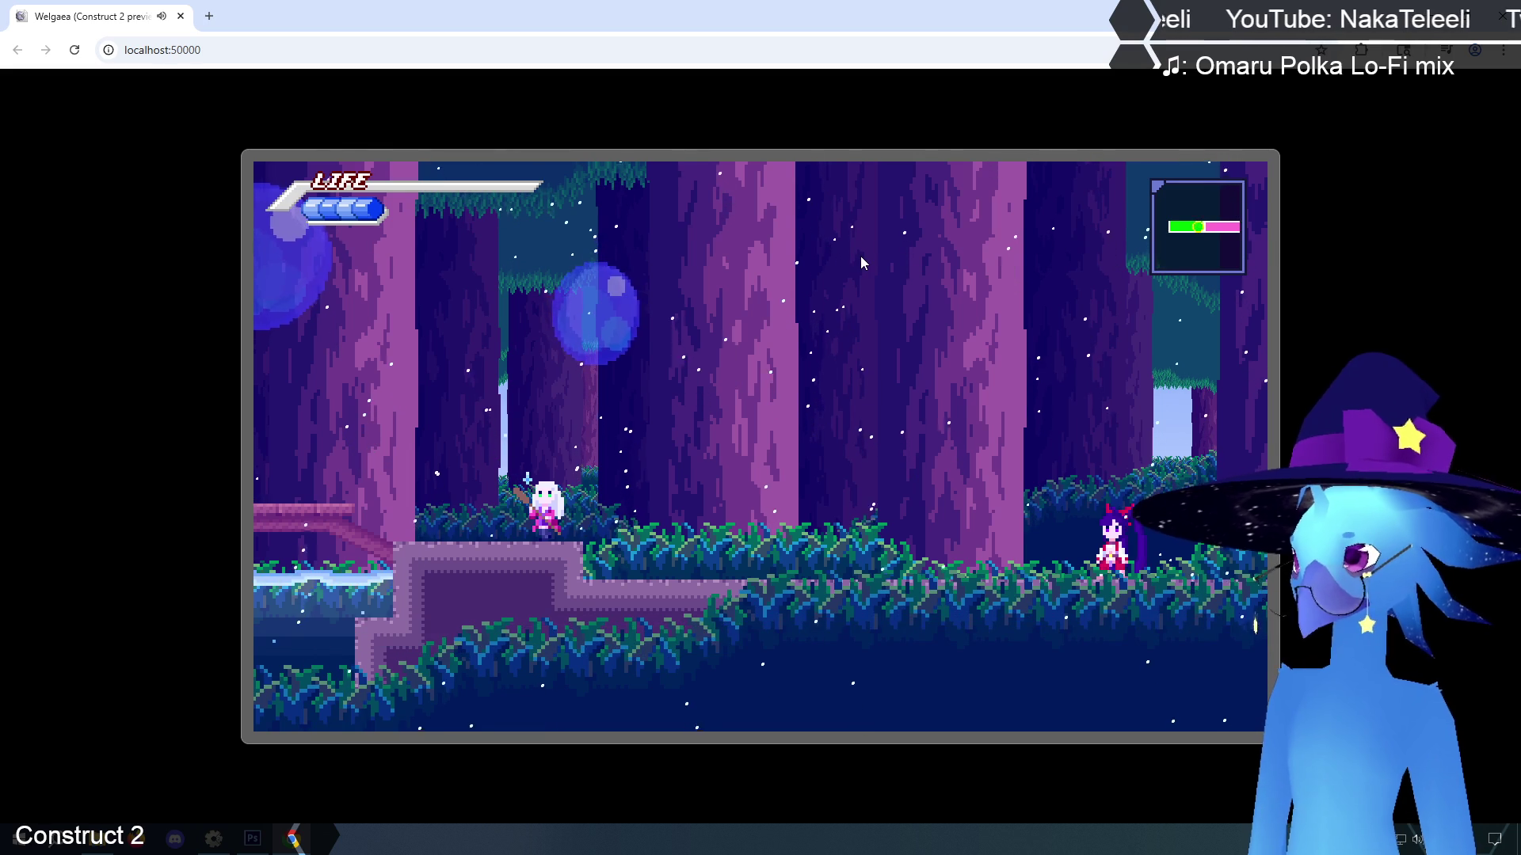
pyautogui.press('Escape')
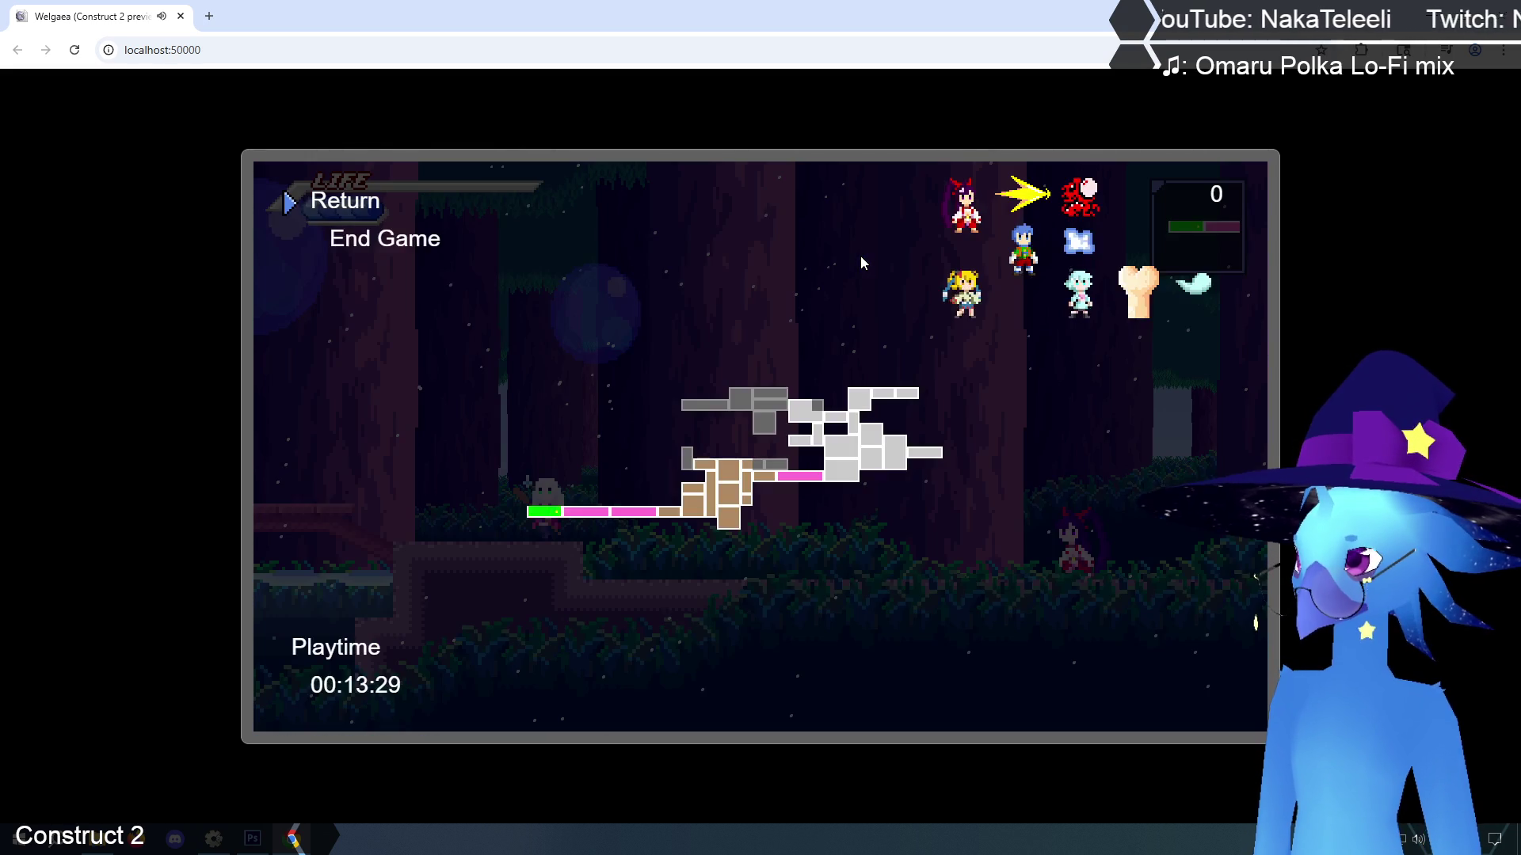
pyautogui.press('Escape')
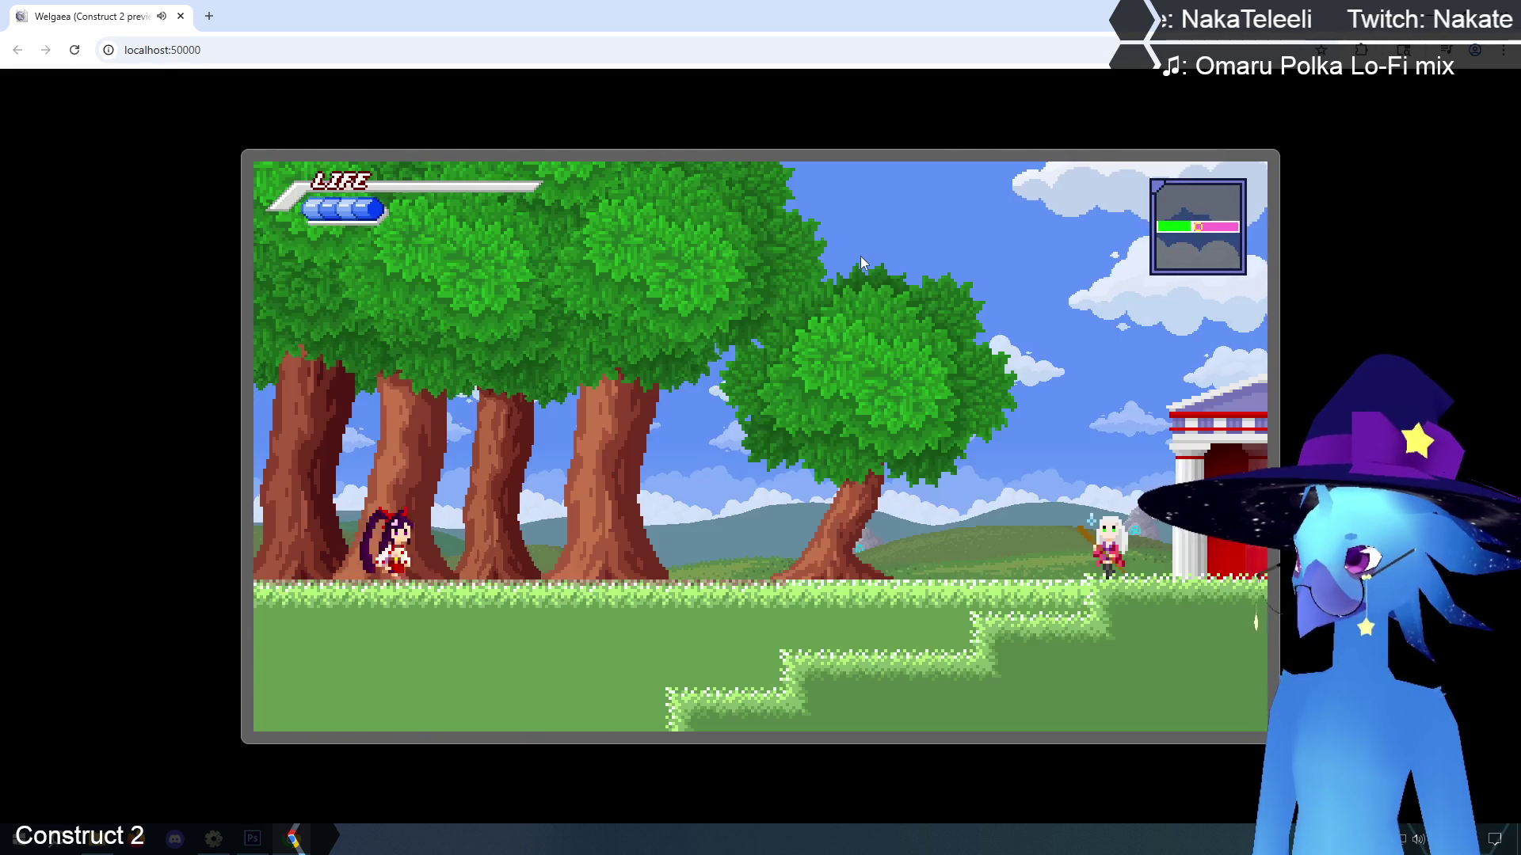
# Run back right over the wooden bridge through Ruto Village to the cave cliff
pyautogui.press('Right')
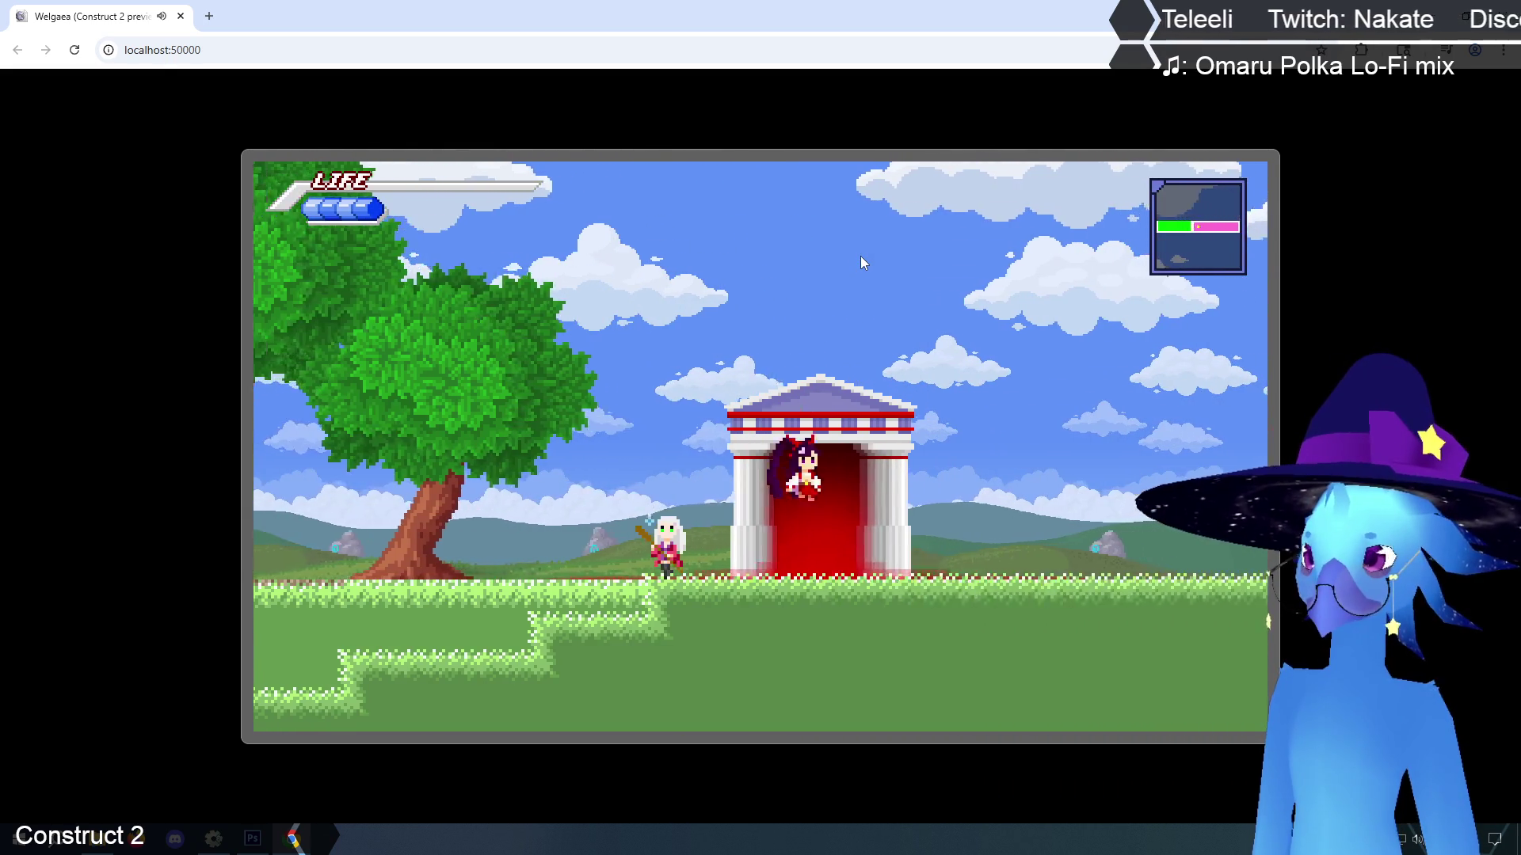
pyautogui.press('Left')
pyautogui.press('Escape')
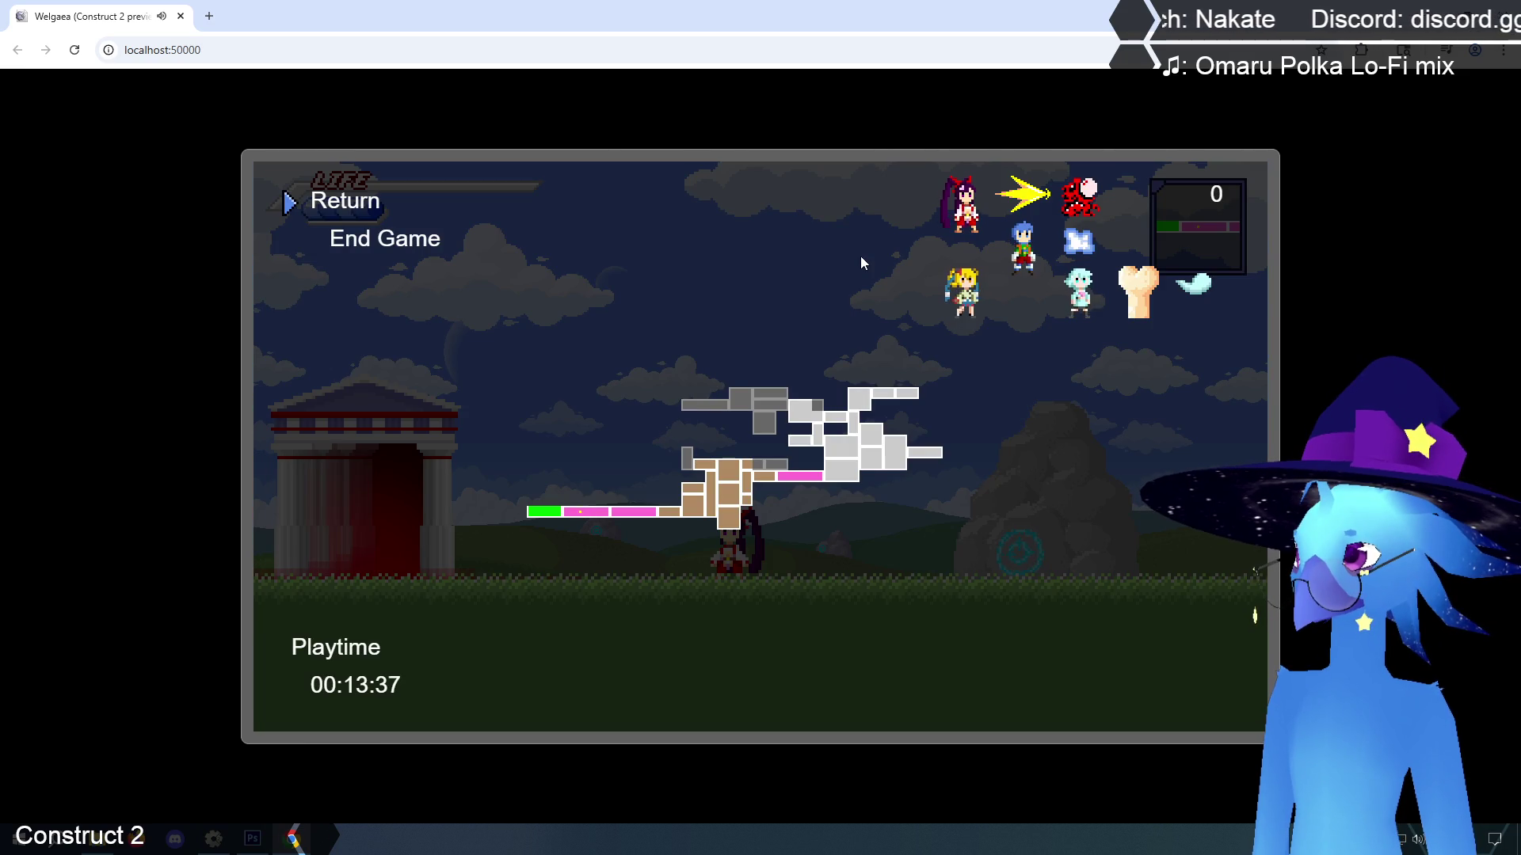
pyautogui.press('Escape')
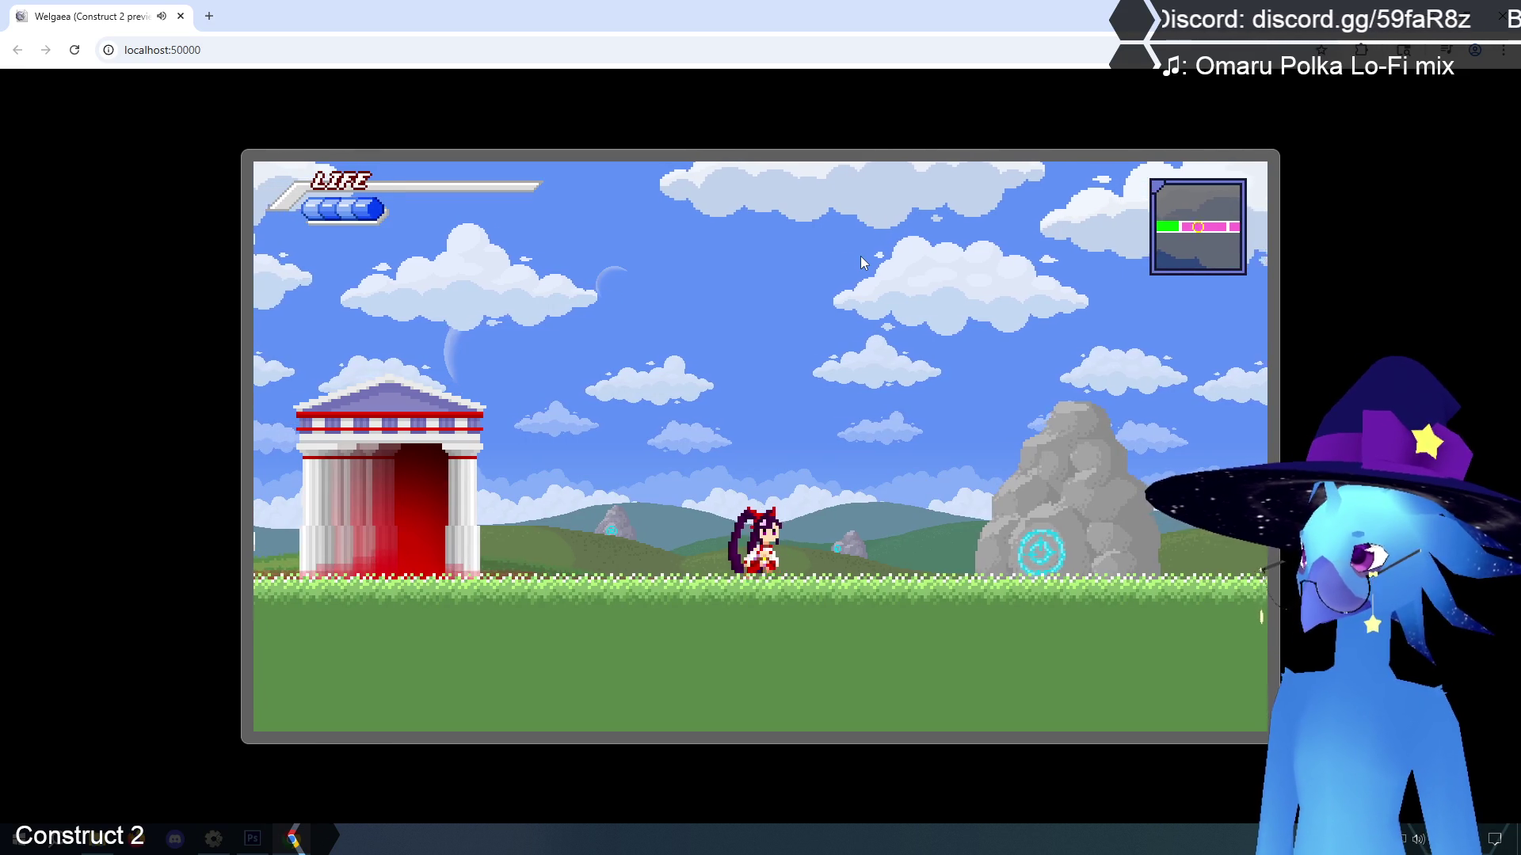
pyautogui.press('Right')
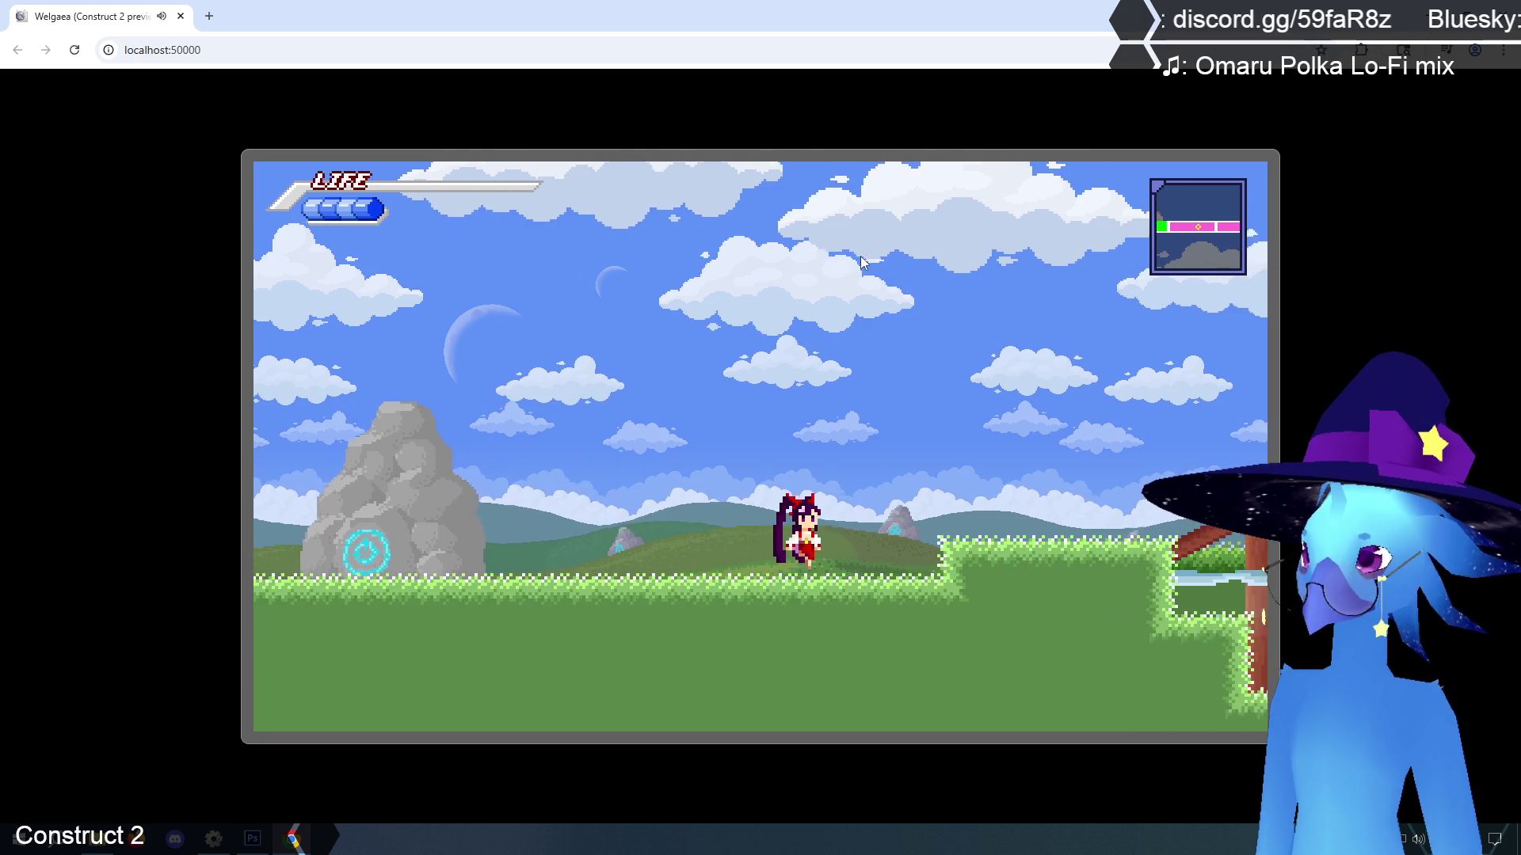
pyautogui.press('Up')
pyautogui.press('Up')
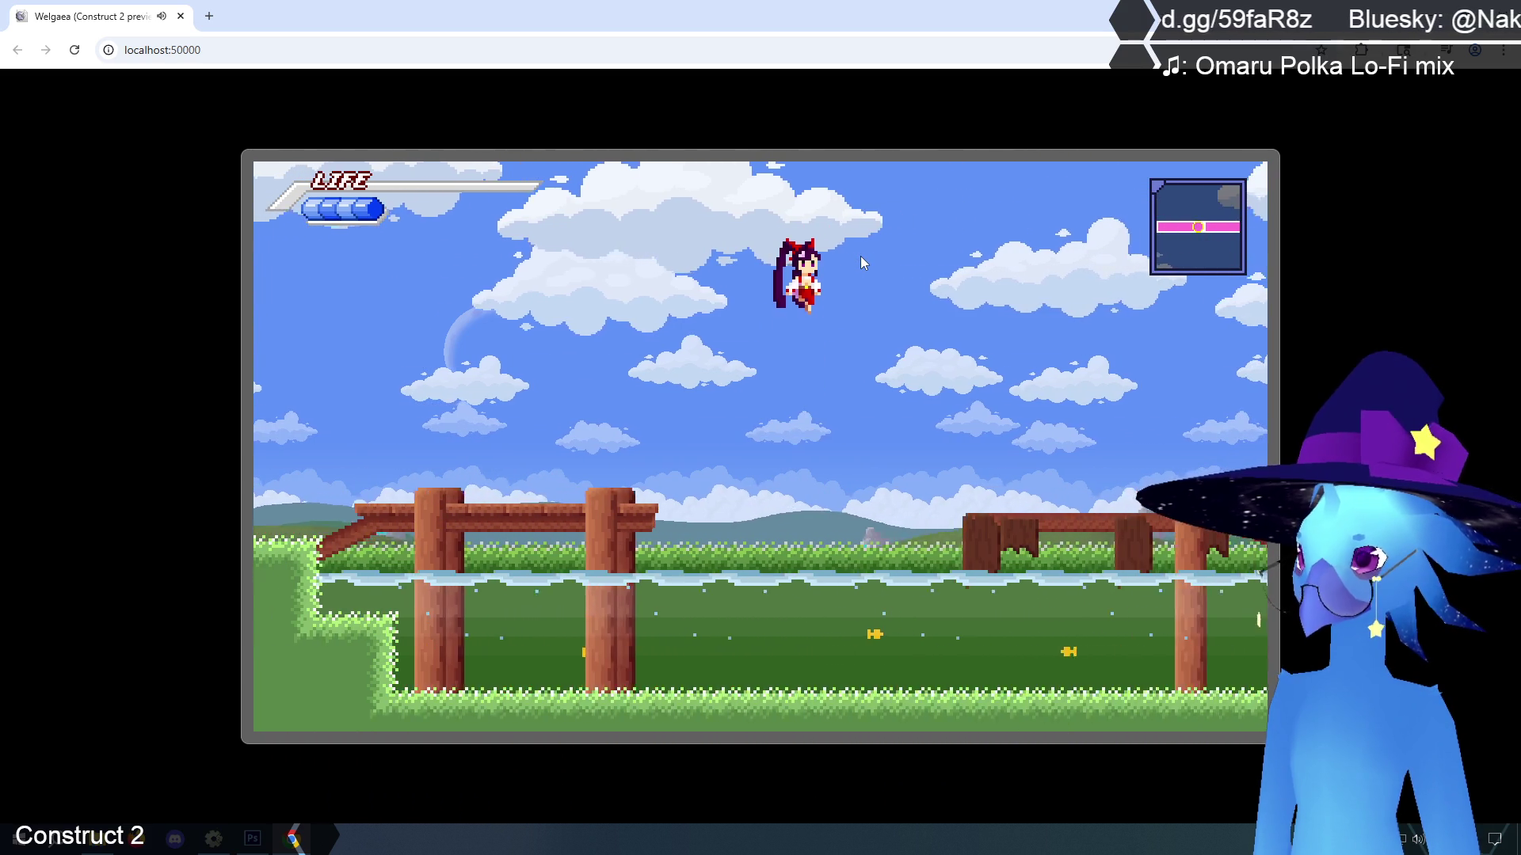
pyautogui.press('Right')
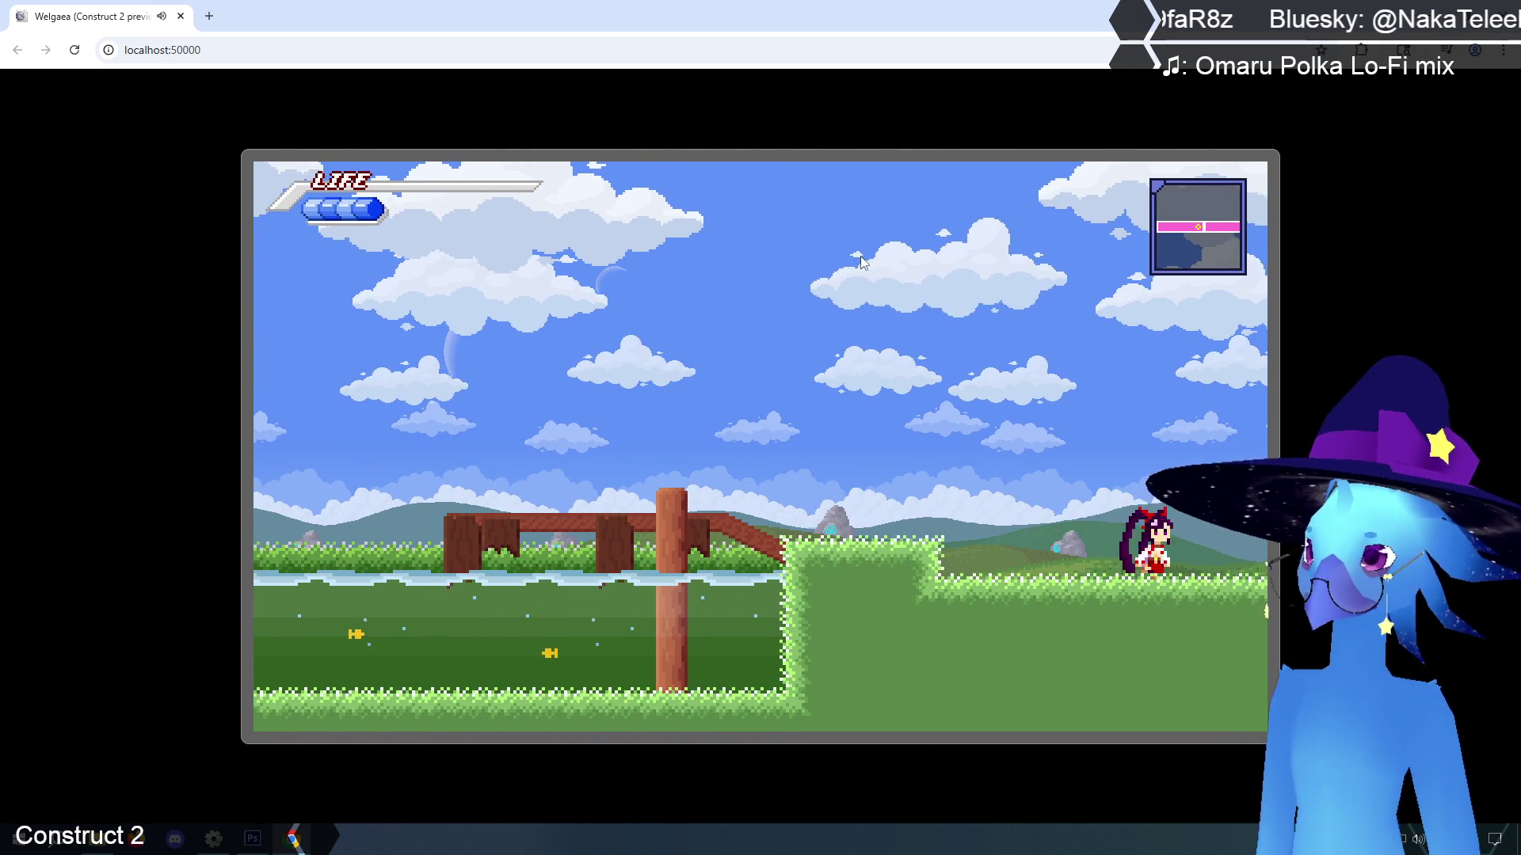
pyautogui.press('Right')
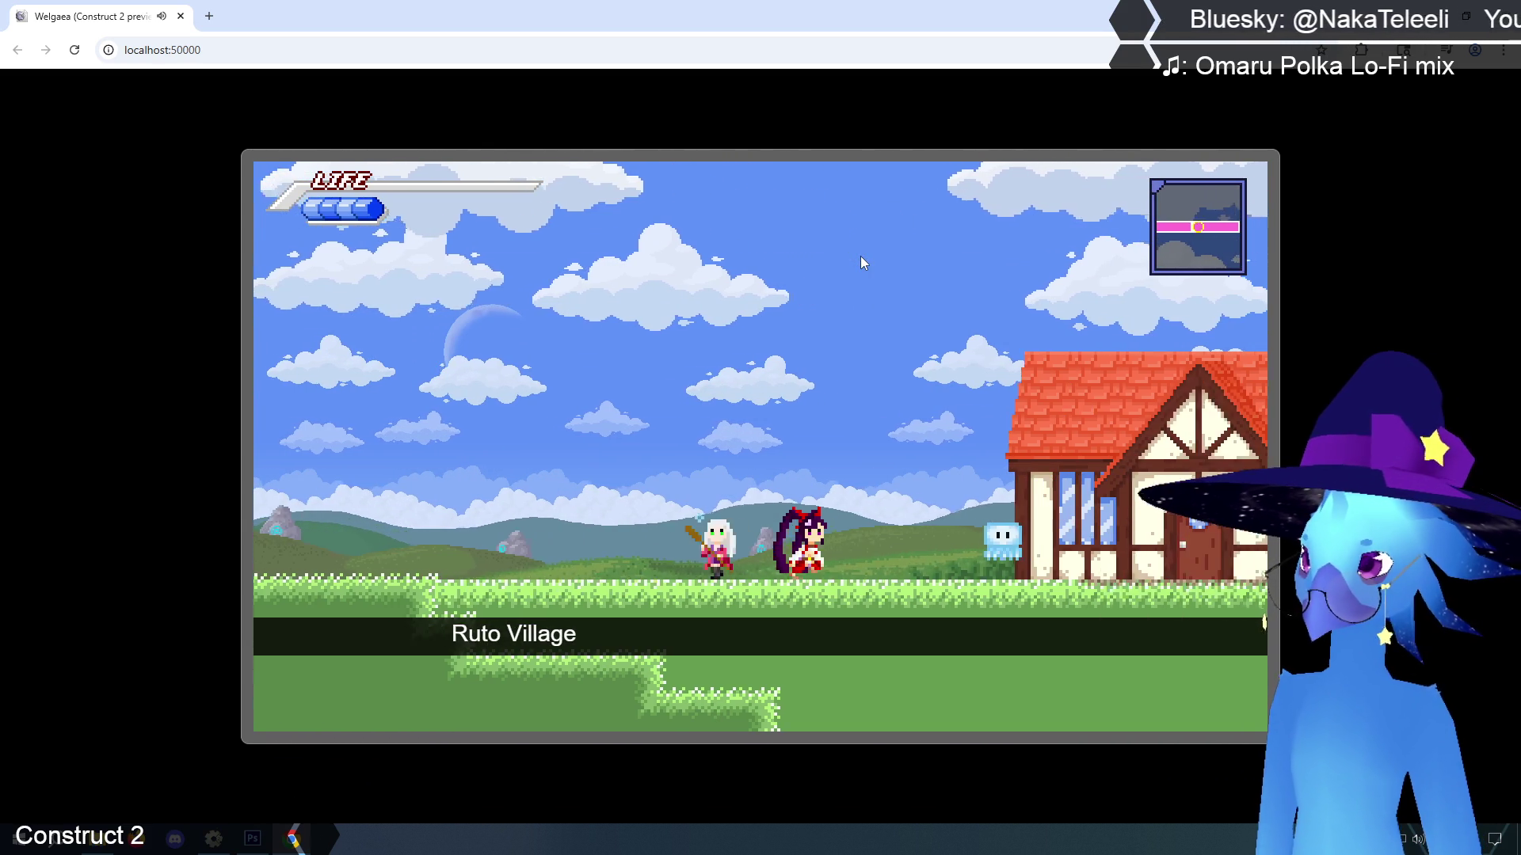
pyautogui.press('Up')
pyautogui.press('Right')
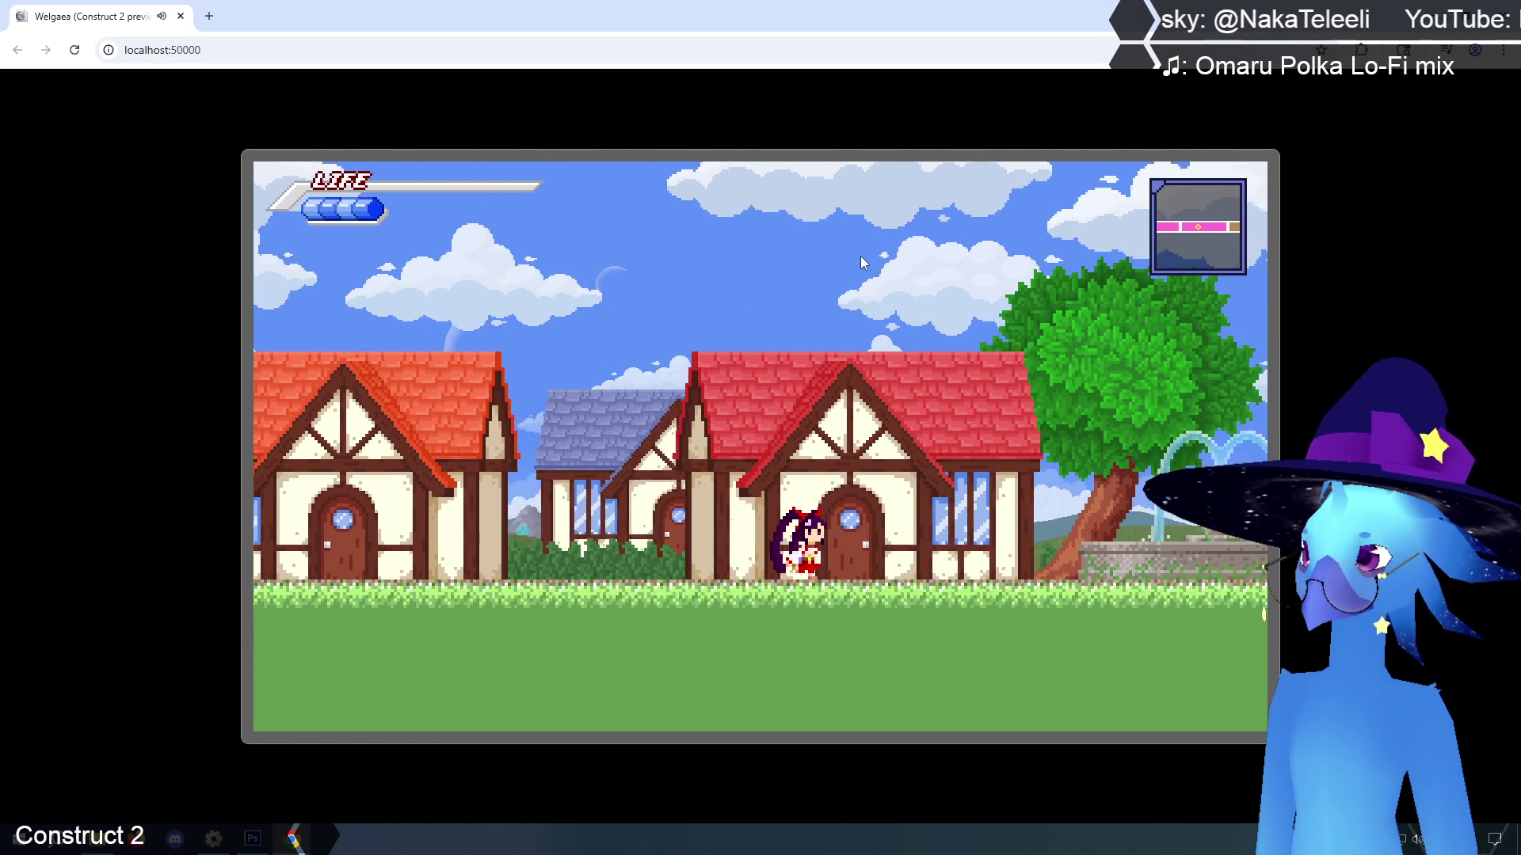
pyautogui.press('Up')
pyautogui.press('Right')
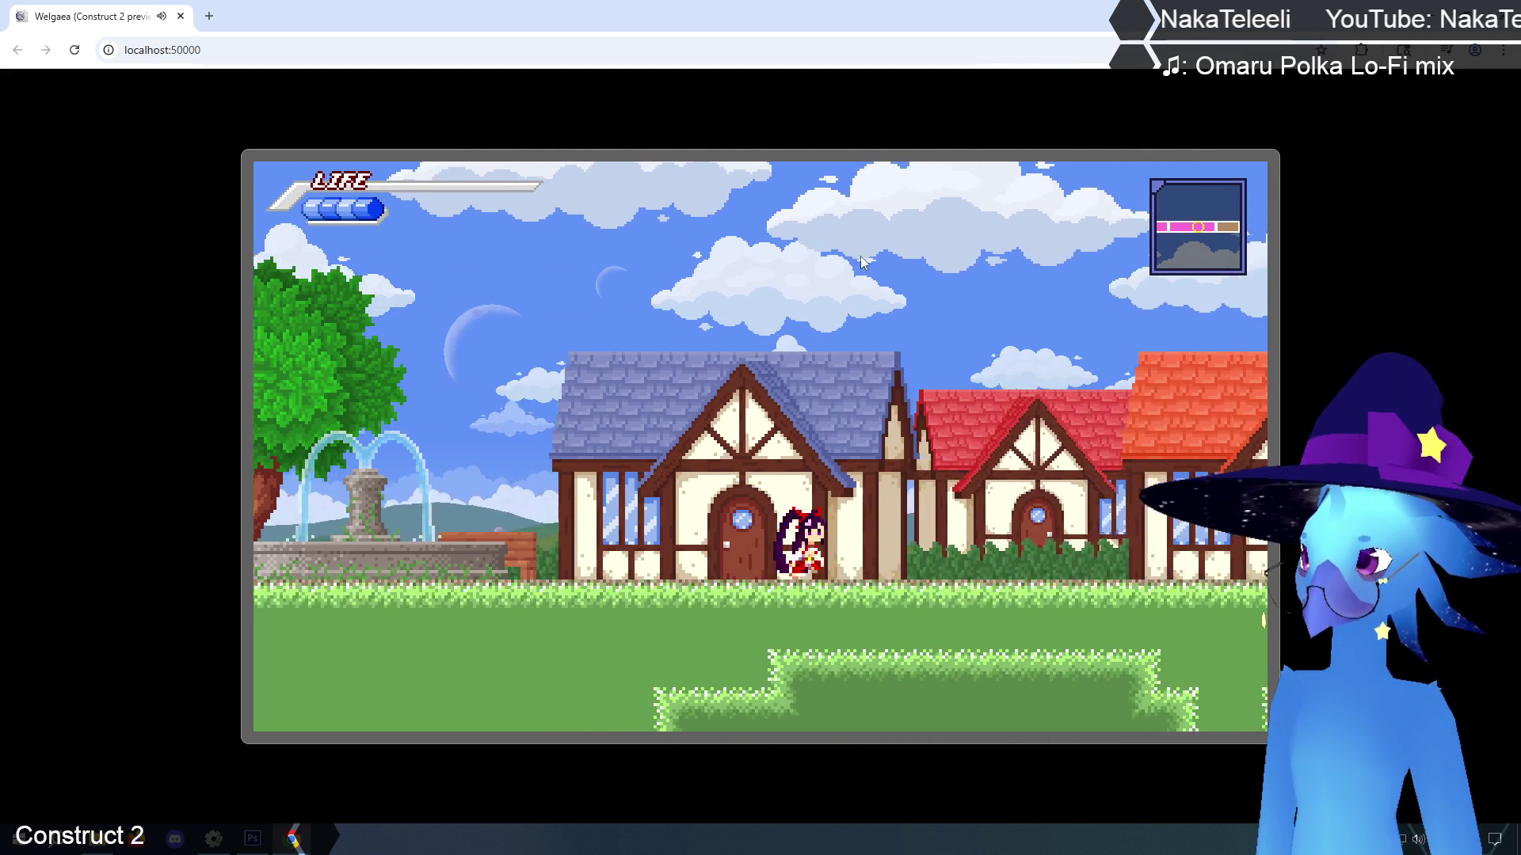
pyautogui.press('Right')
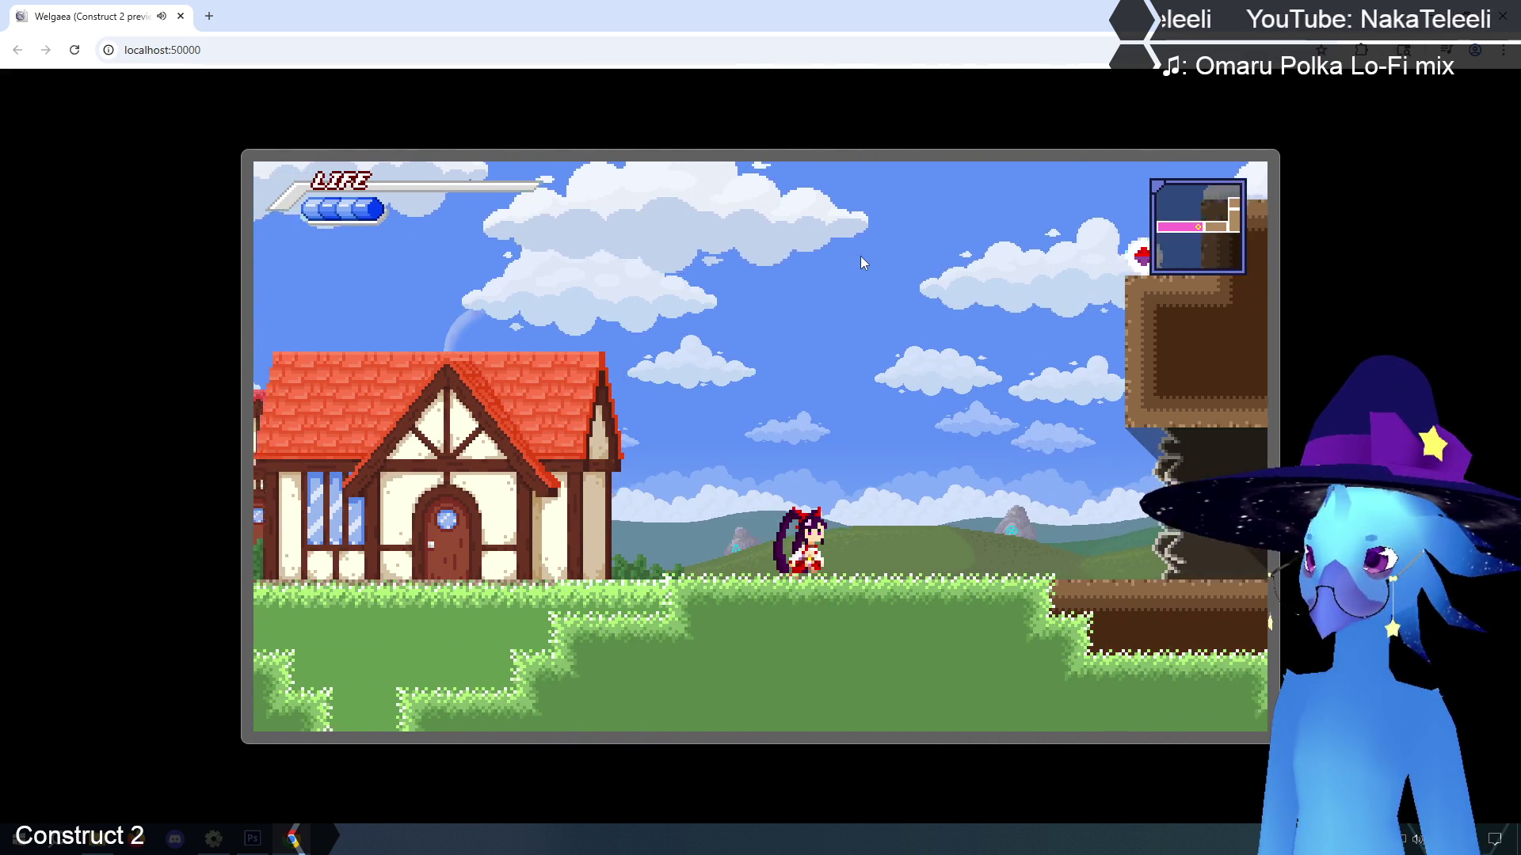
pyautogui.press('Right')
# Climb up through the cave into Tallon Cave, briefly pausing and resuming
pyautogui.press('Up')
pyautogui.press('Right')
pyautogui.press('Up')
pyautogui.press('Right')
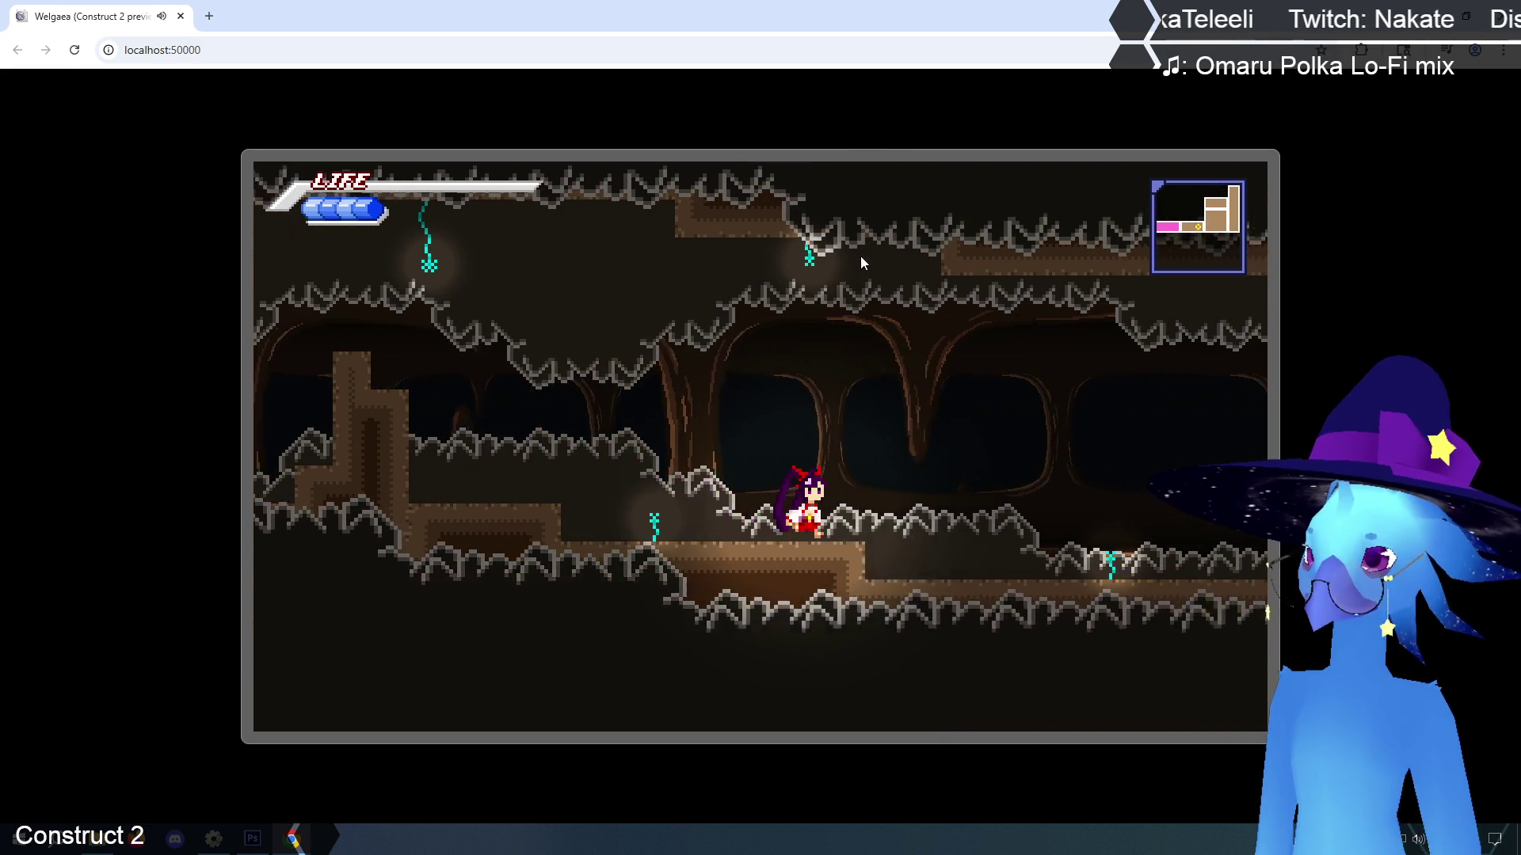
pyautogui.press('Right')
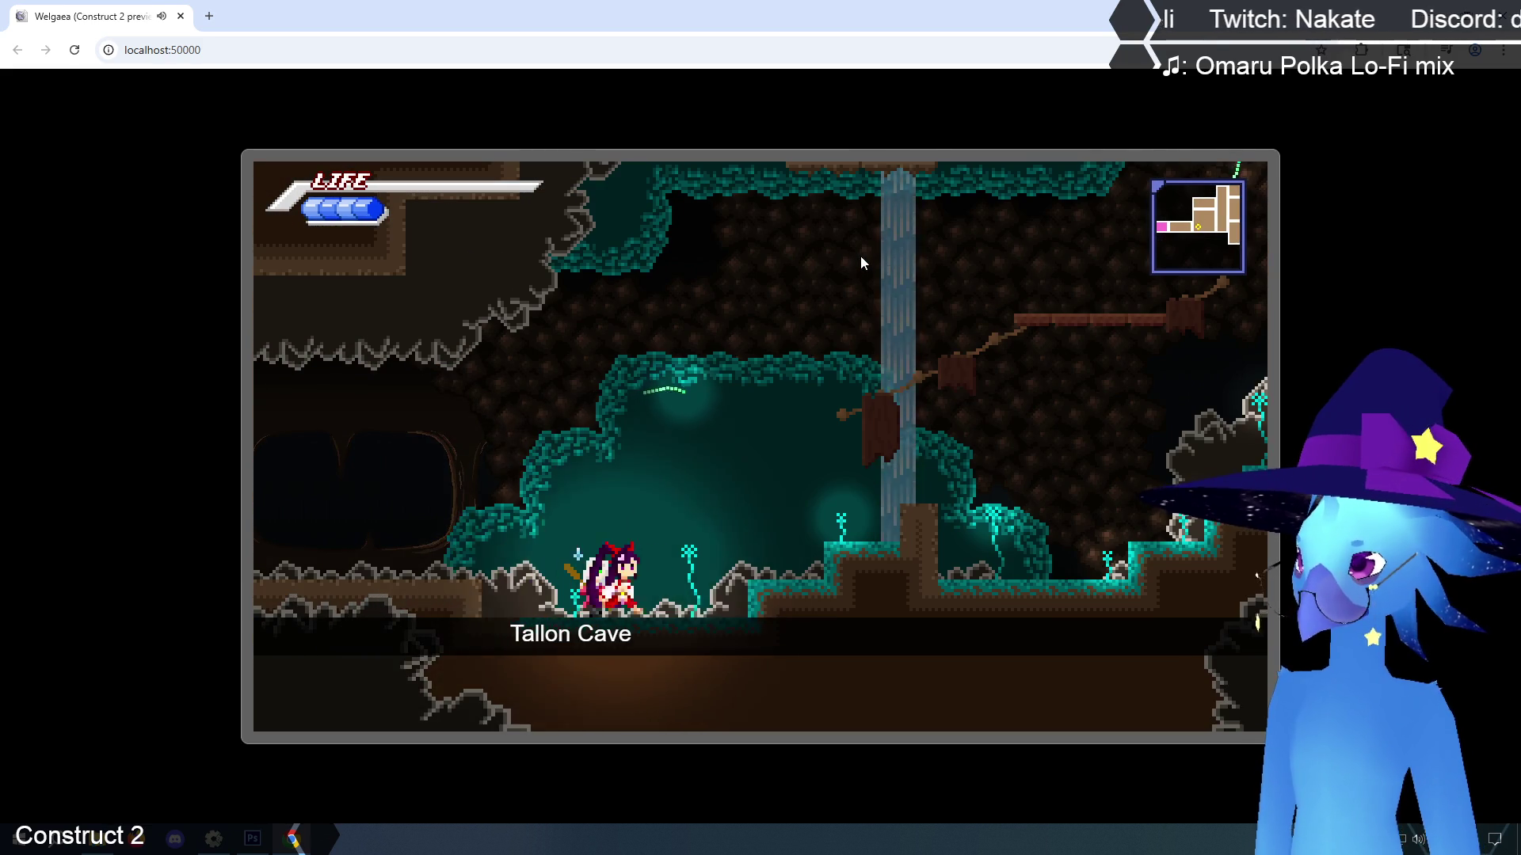
pyautogui.press('Up')
pyautogui.press('Escape')
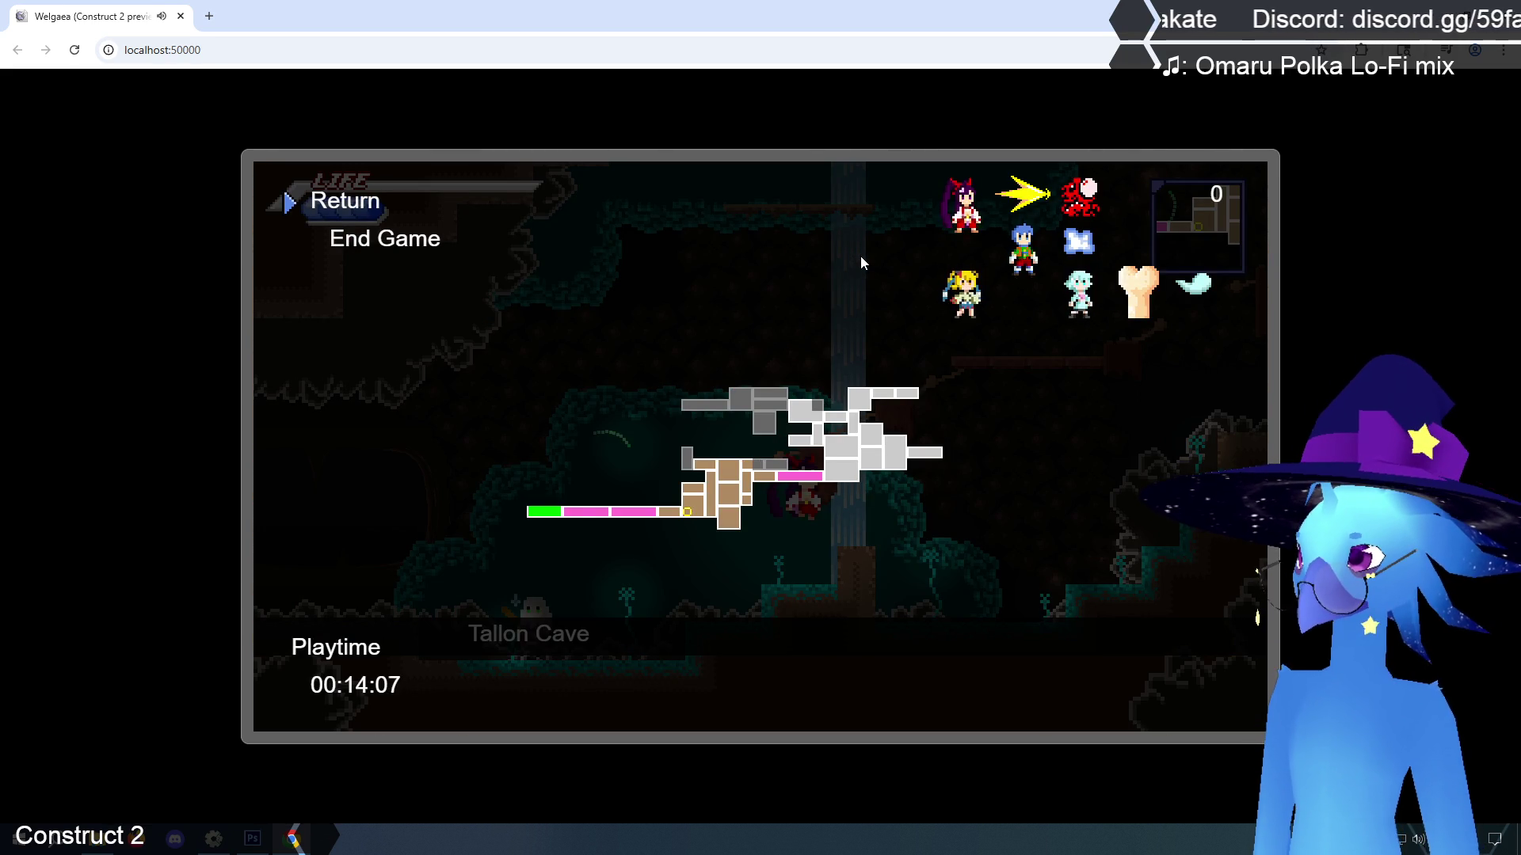
pyautogui.press('Escape')
pyautogui.press('Escape')
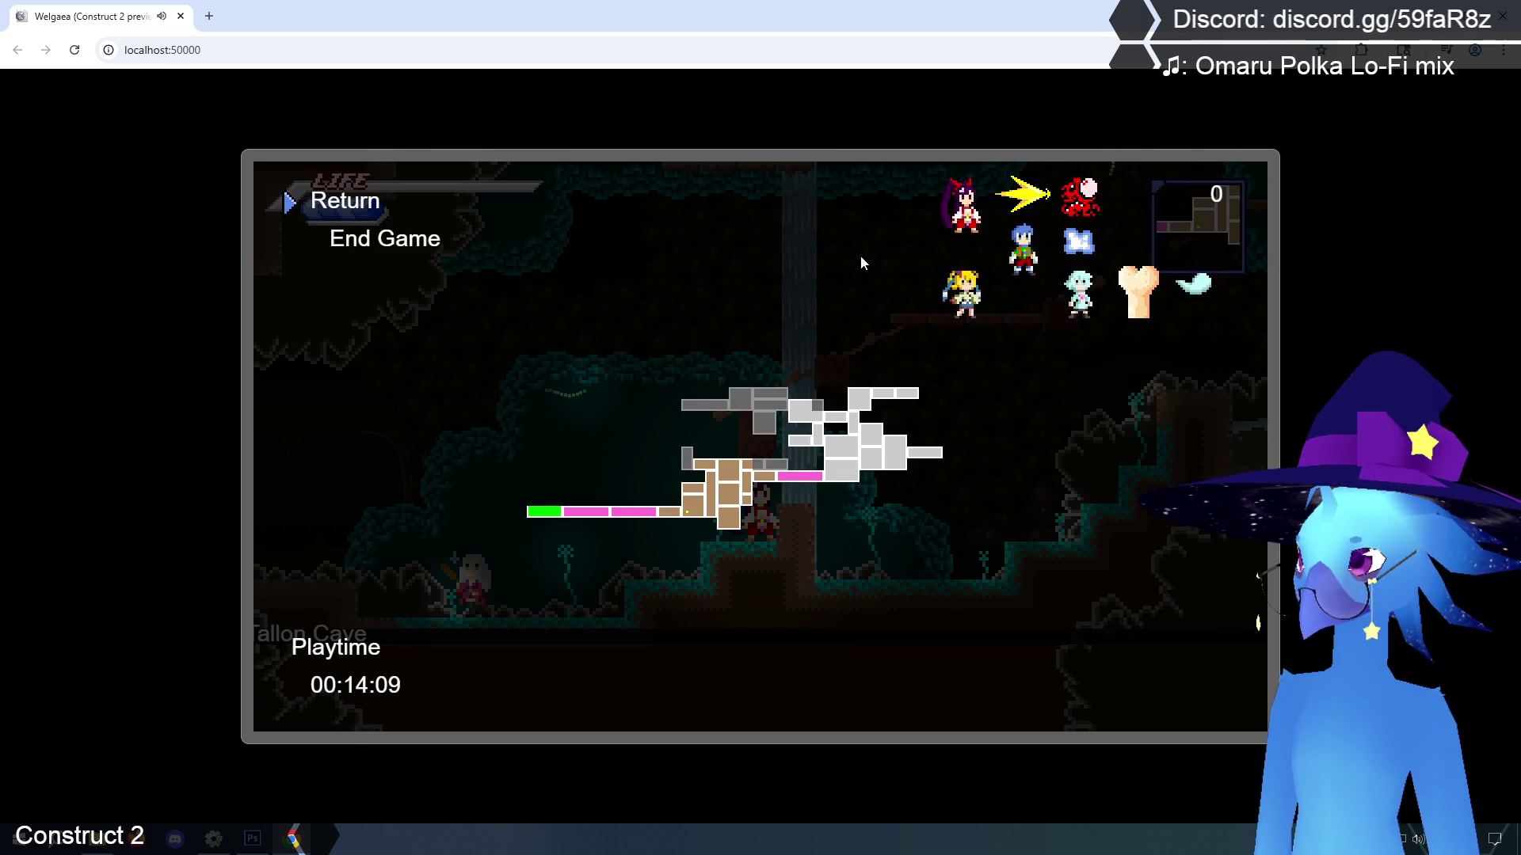
pyautogui.press('Escape')
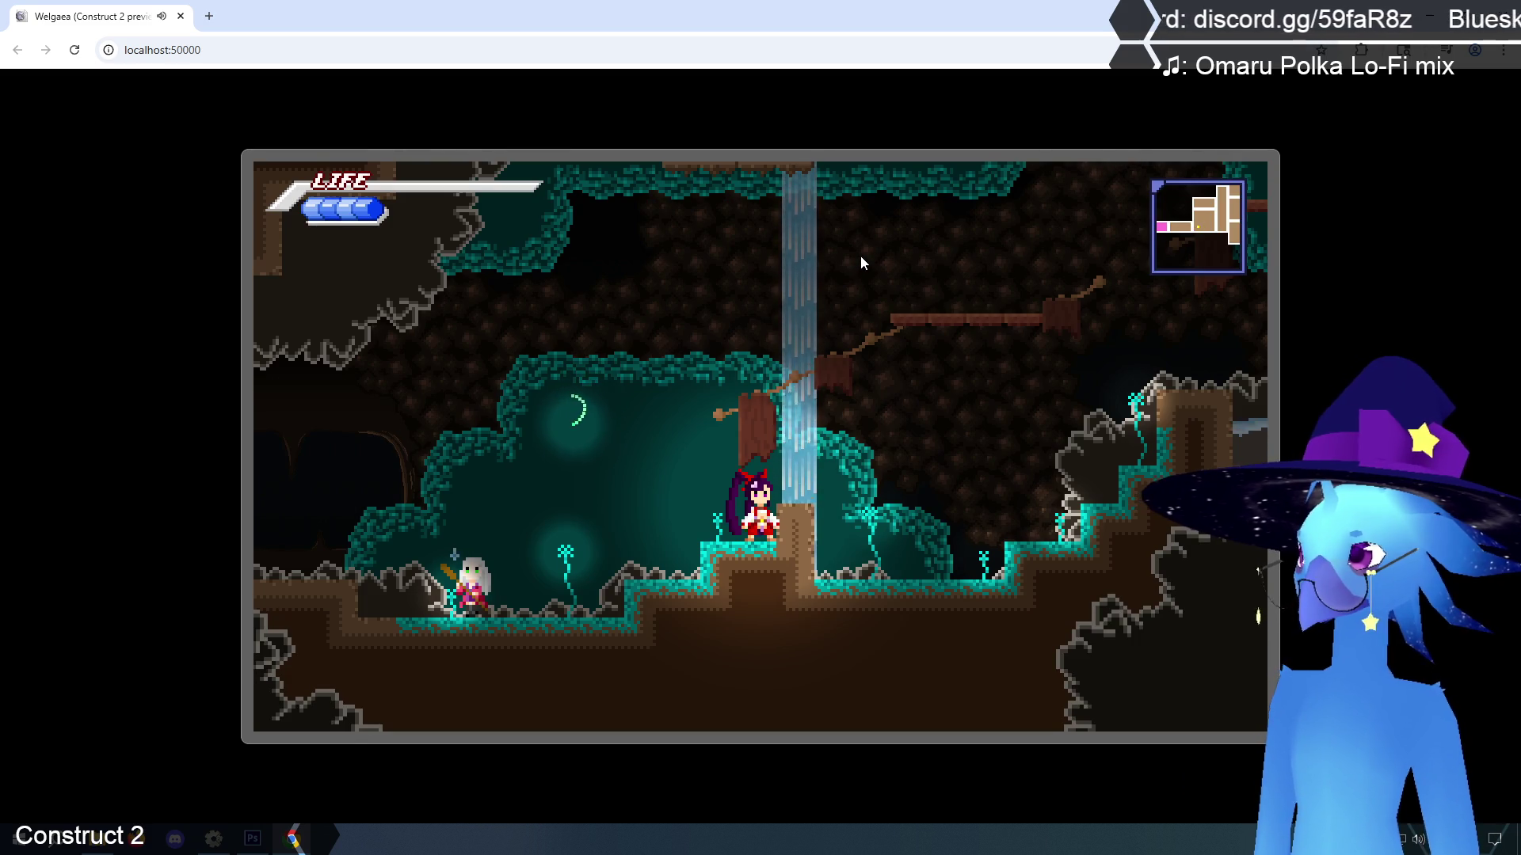
# Jump the heroine up the platforms through the cave rooms above onto the right-hand ledge
pyautogui.press('z')
pyautogui.press('z')
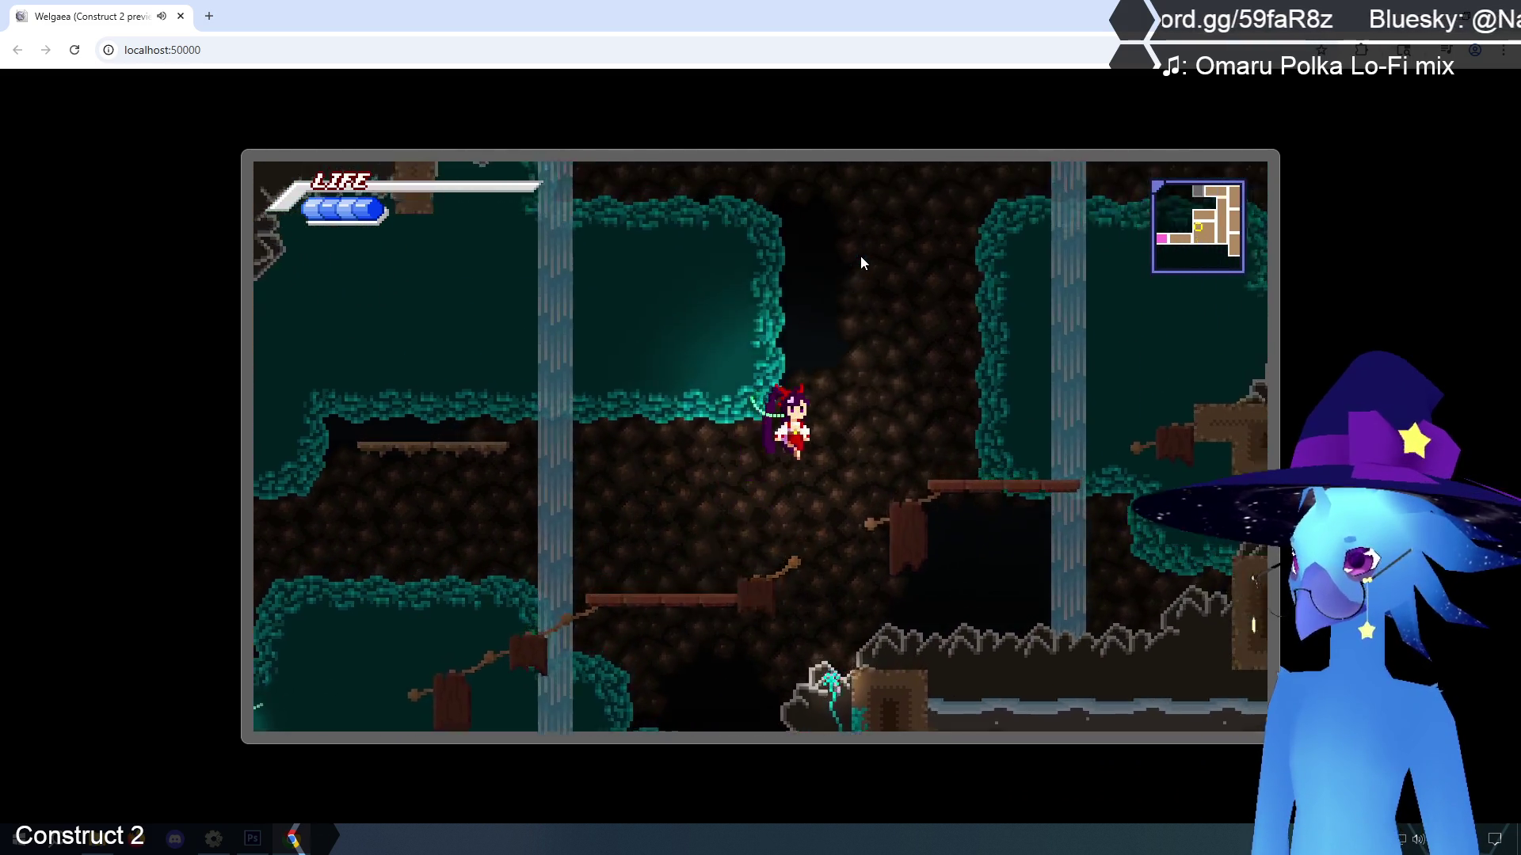
pyautogui.press('z')
pyautogui.press('z')
pyautogui.press('Right')
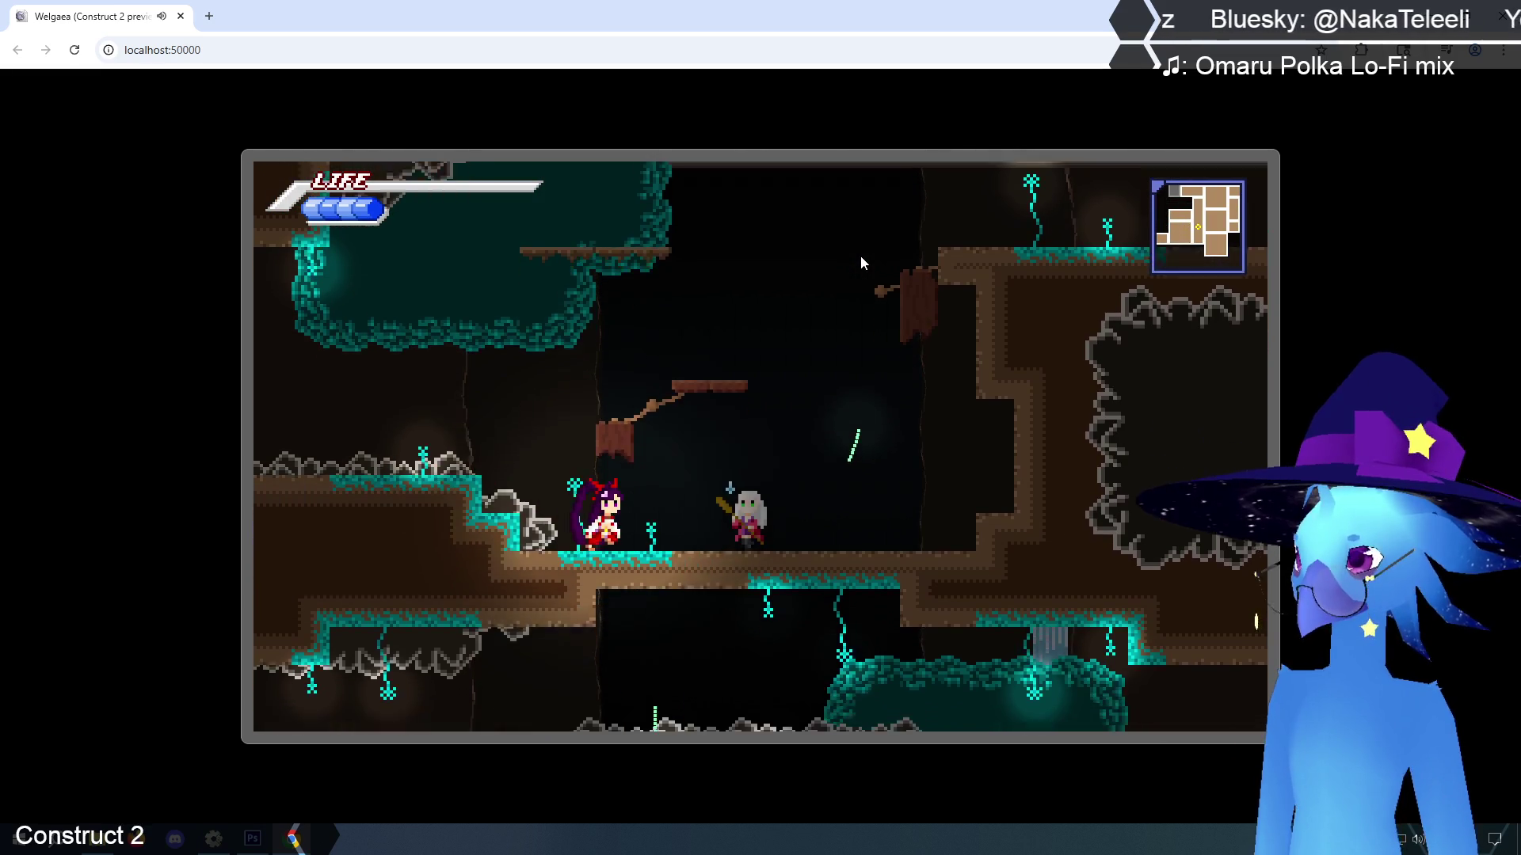
pyautogui.press('z')
pyautogui.press('z')
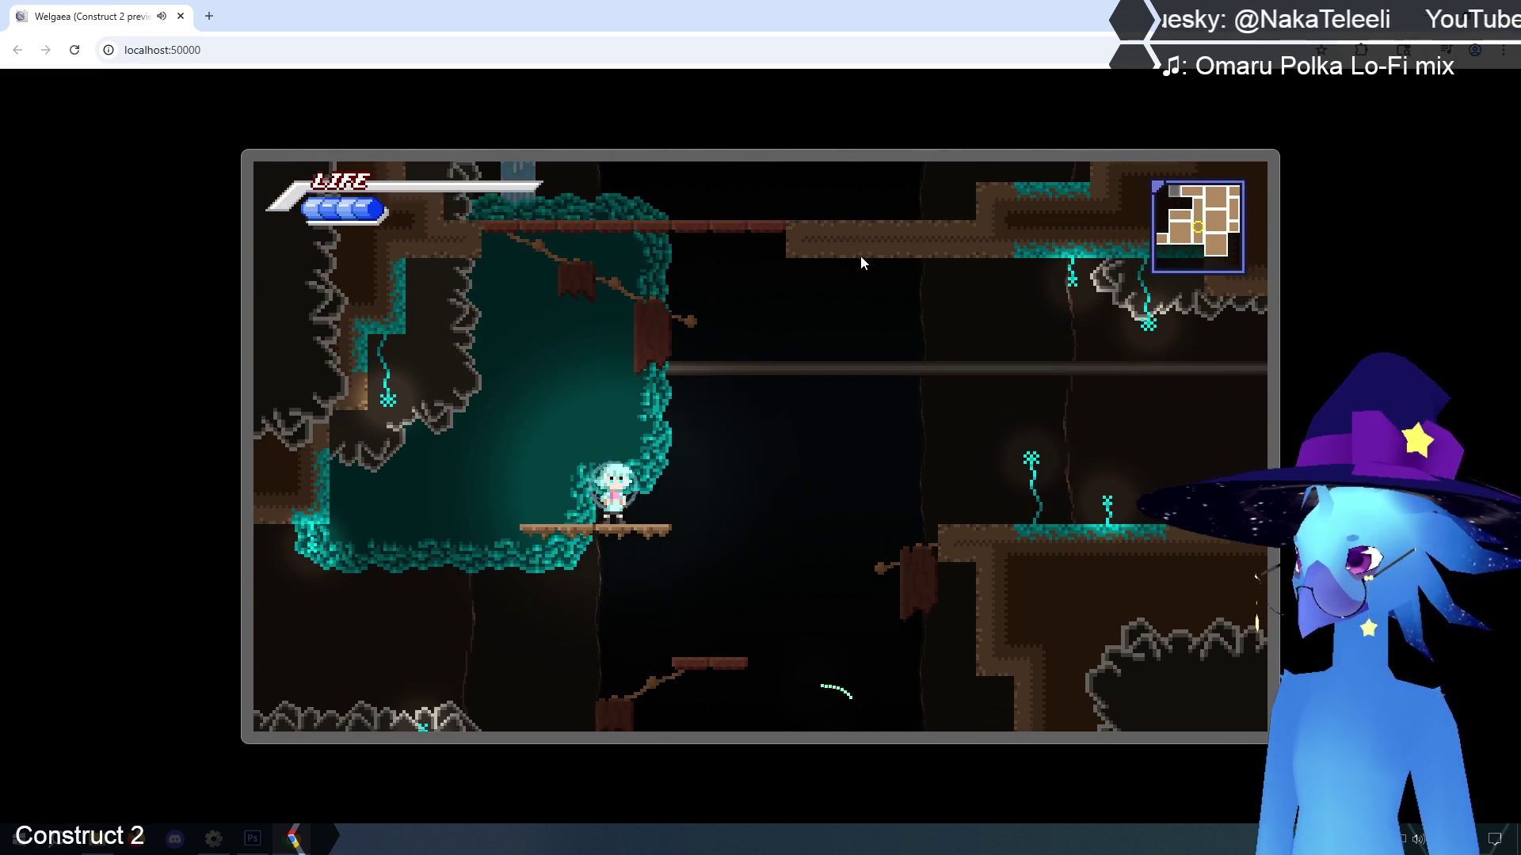
pyautogui.press('z')
pyautogui.press('z')
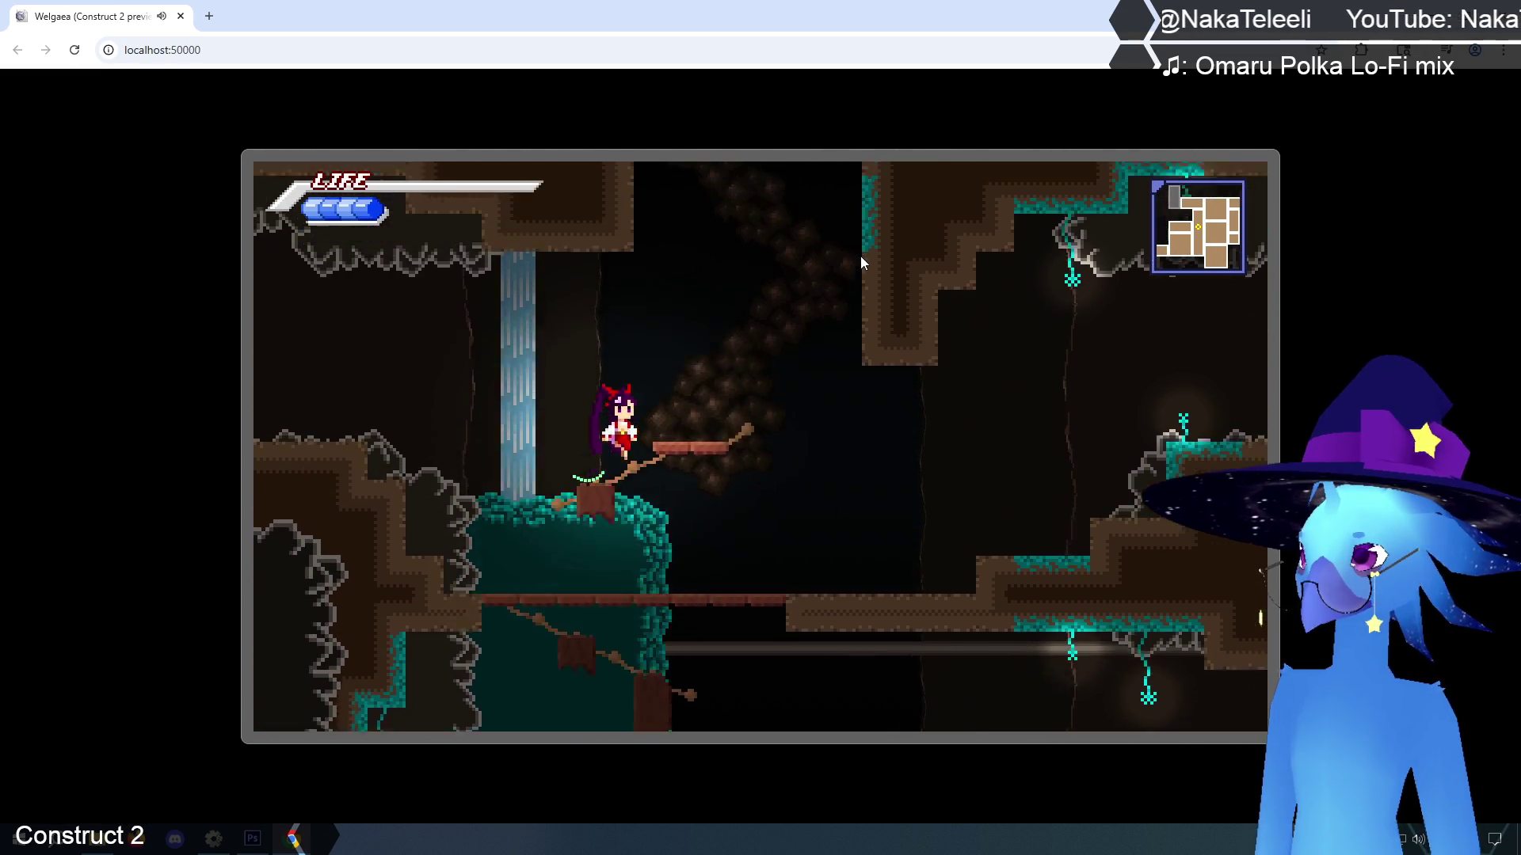
pyautogui.press('Right')
pyautogui.press('z')
pyautogui.press('Right')
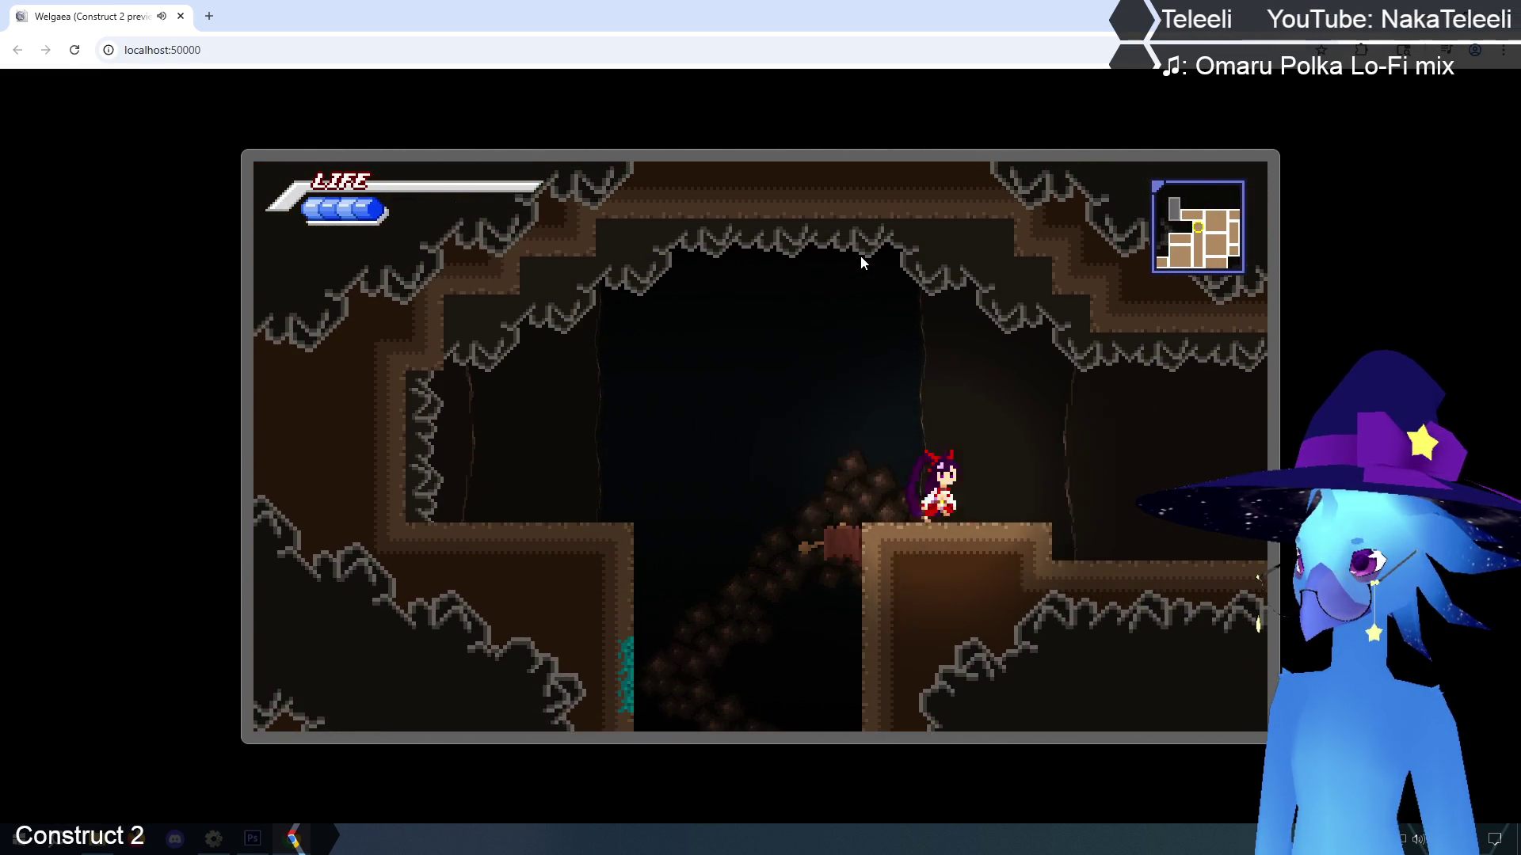
pyautogui.press('Right')
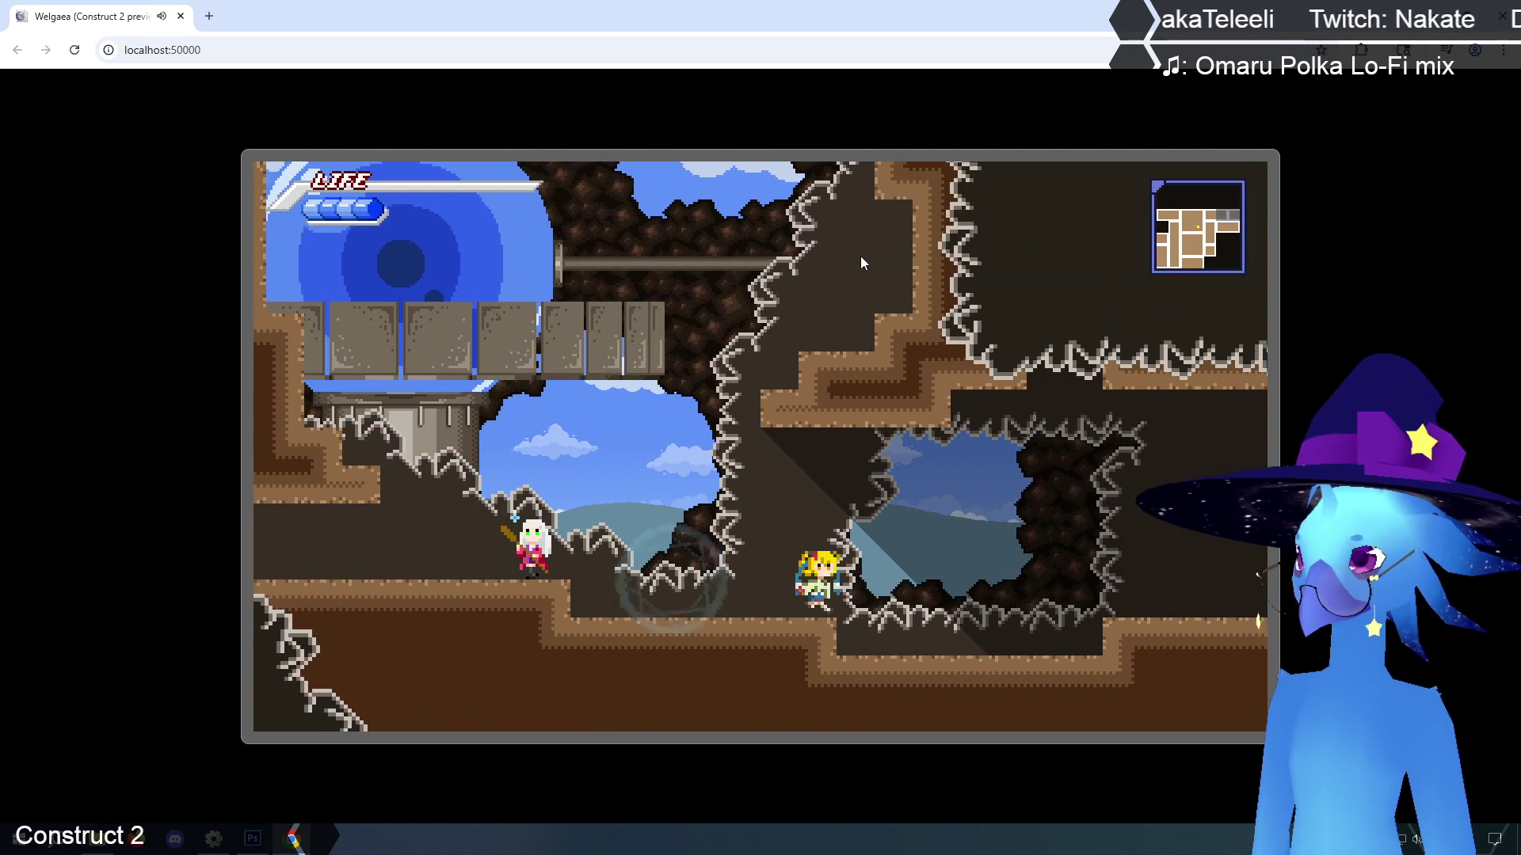
# Run right past the red button through the long cave into Agitha Village, pausing to check the map
pyautogui.press('Right')
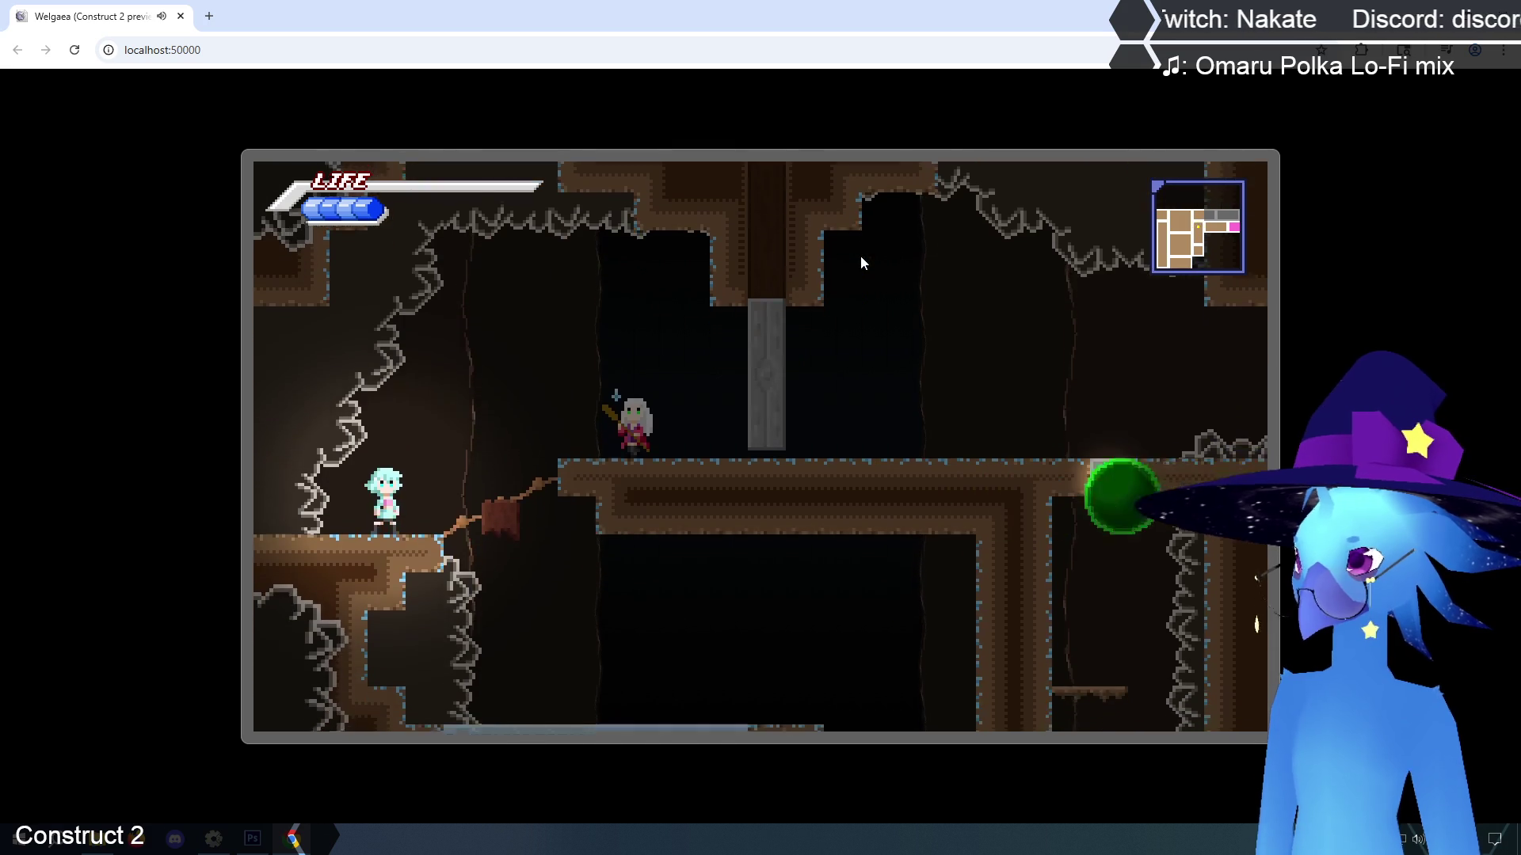
pyautogui.press('Right')
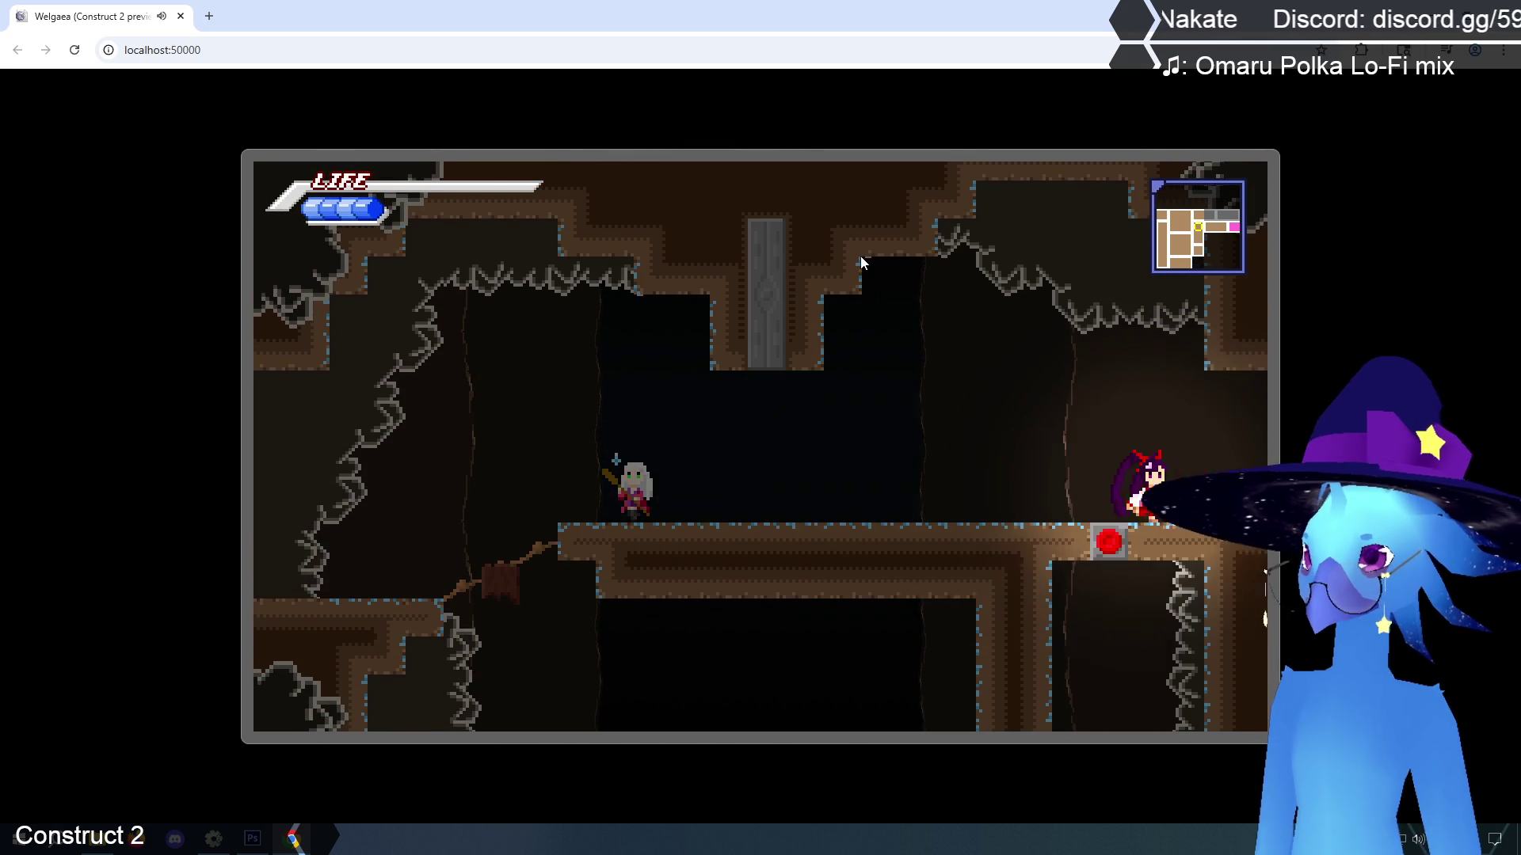
pyautogui.press('Right')
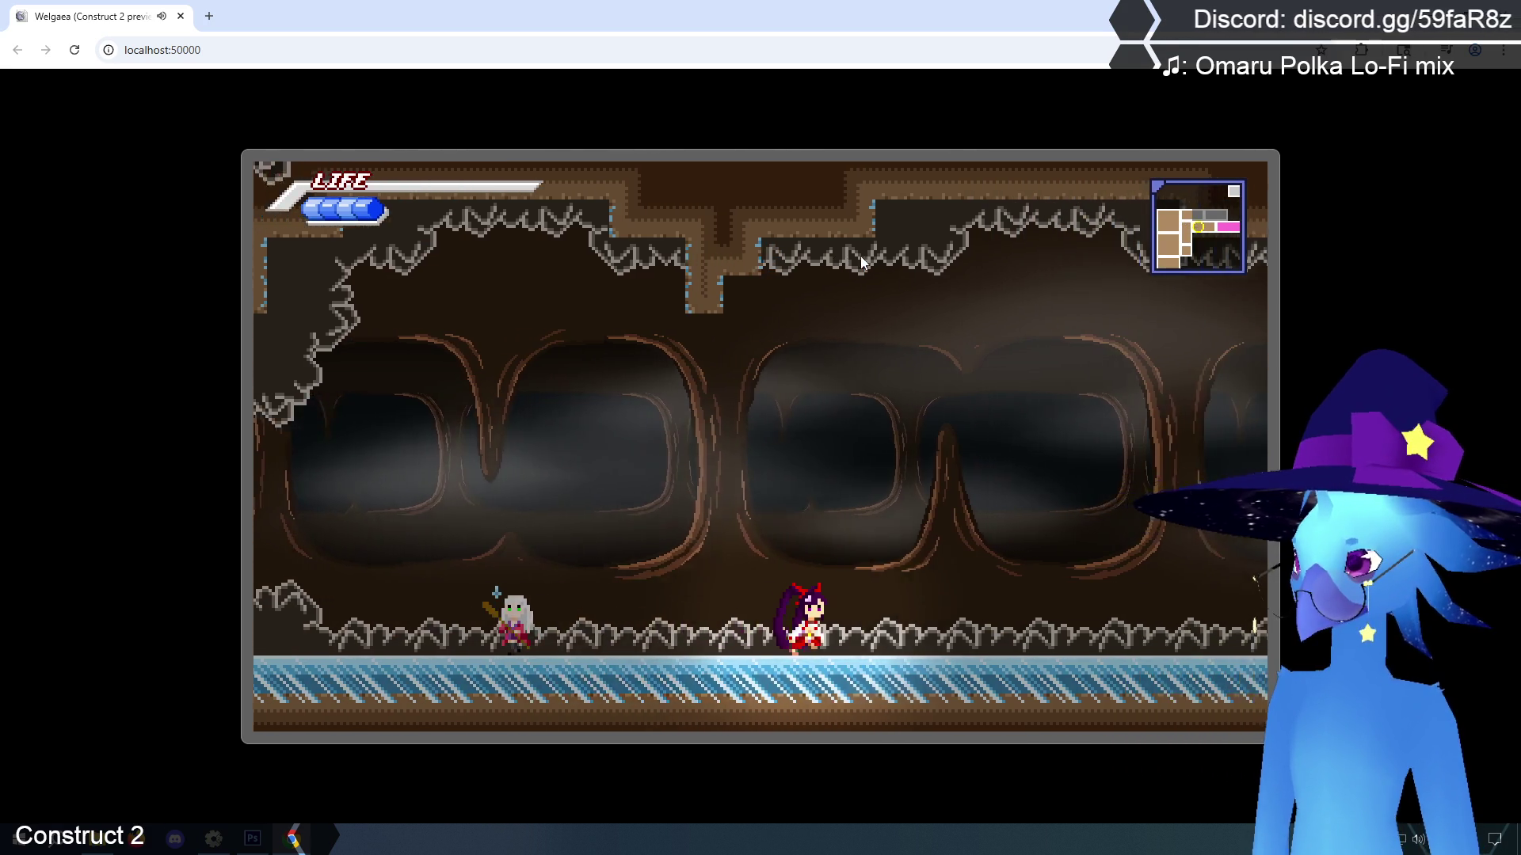
pyautogui.press('Right')
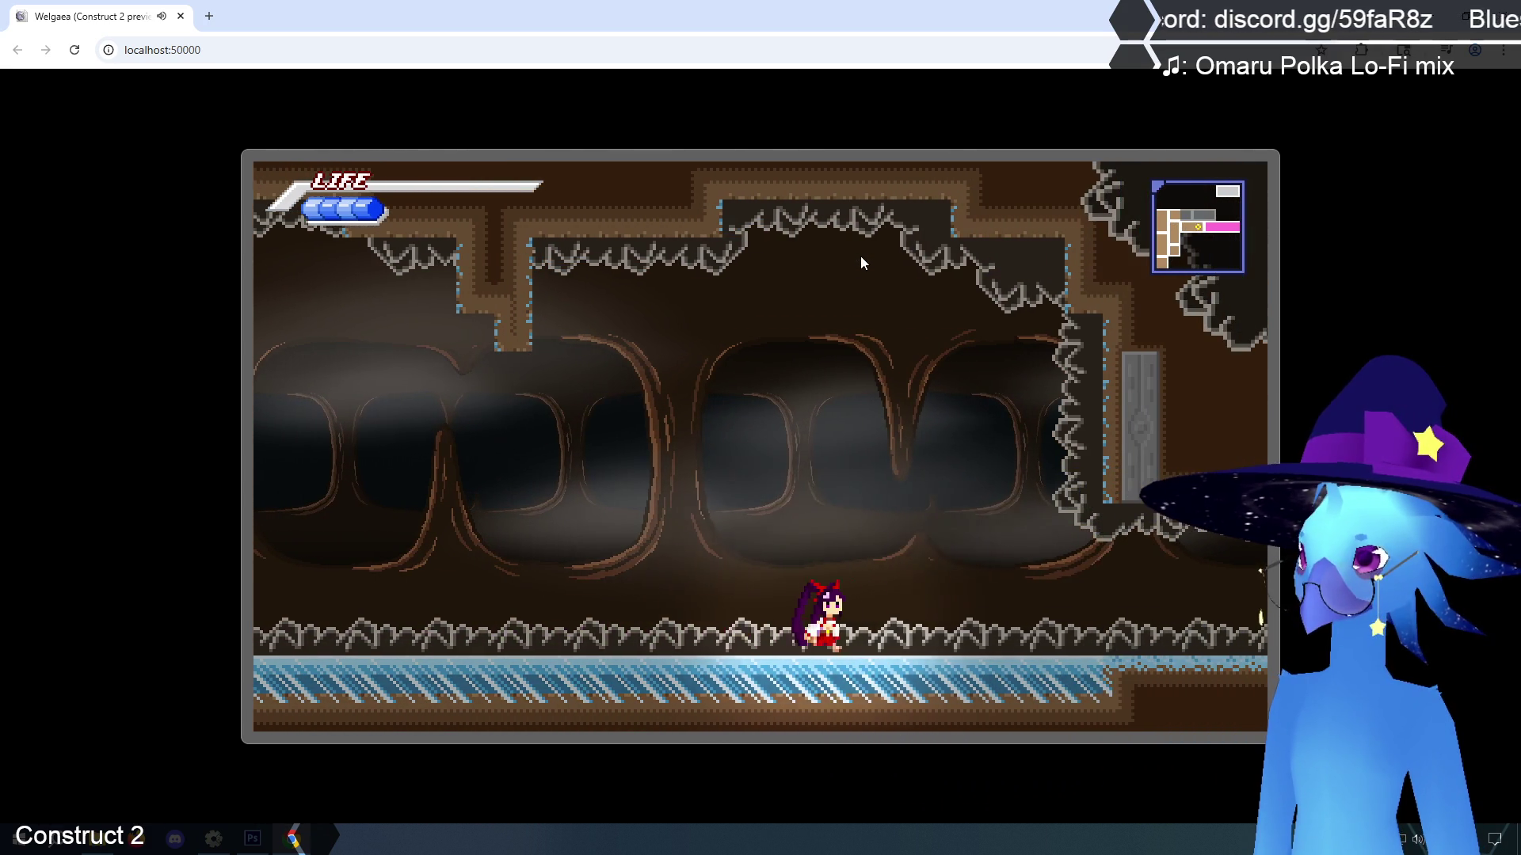
pyautogui.press('Right')
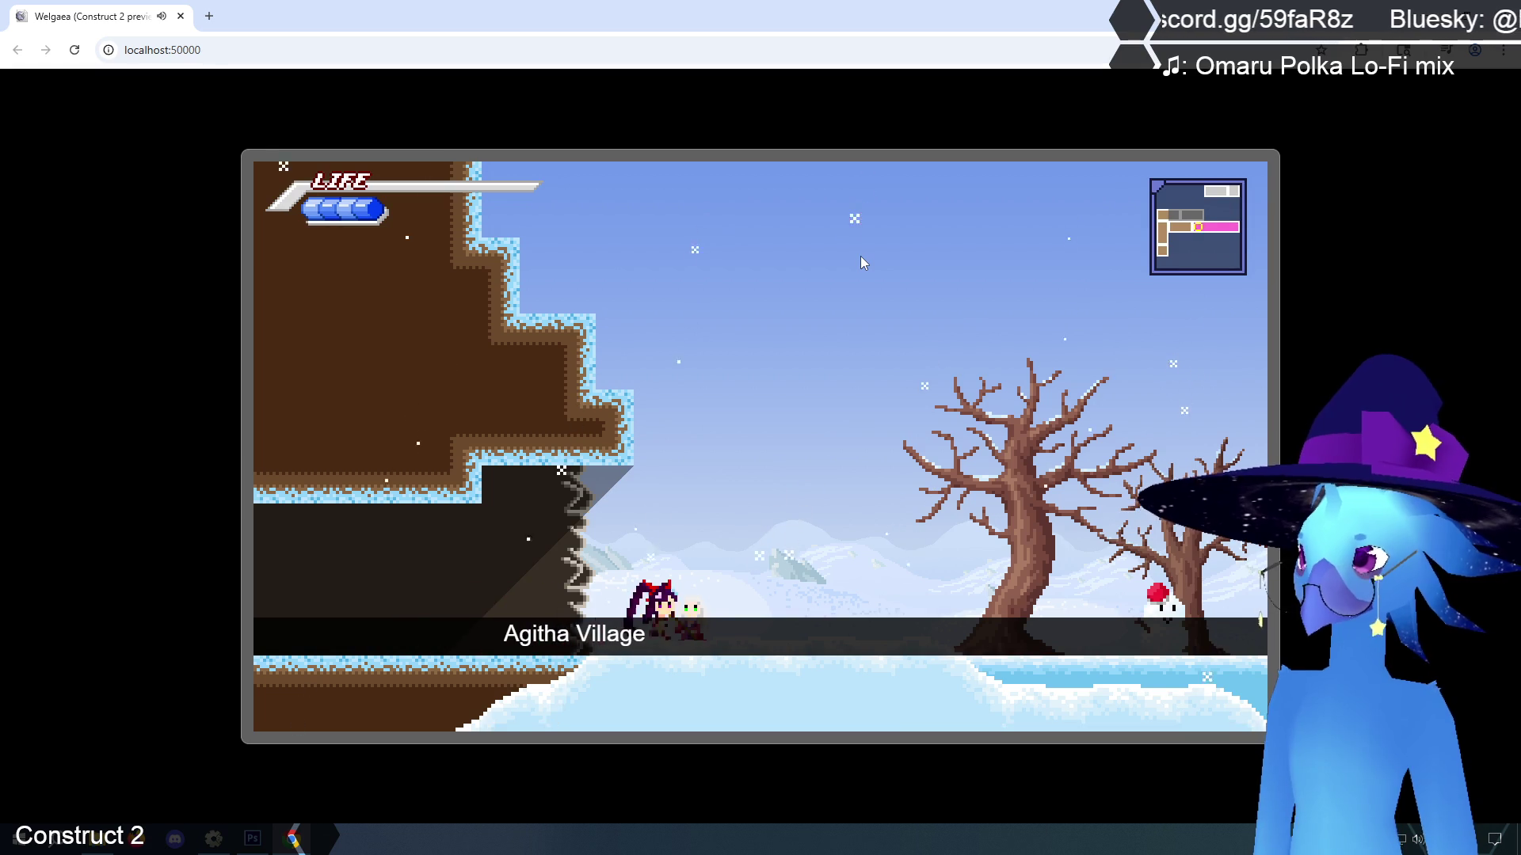
pyautogui.press('Escape')
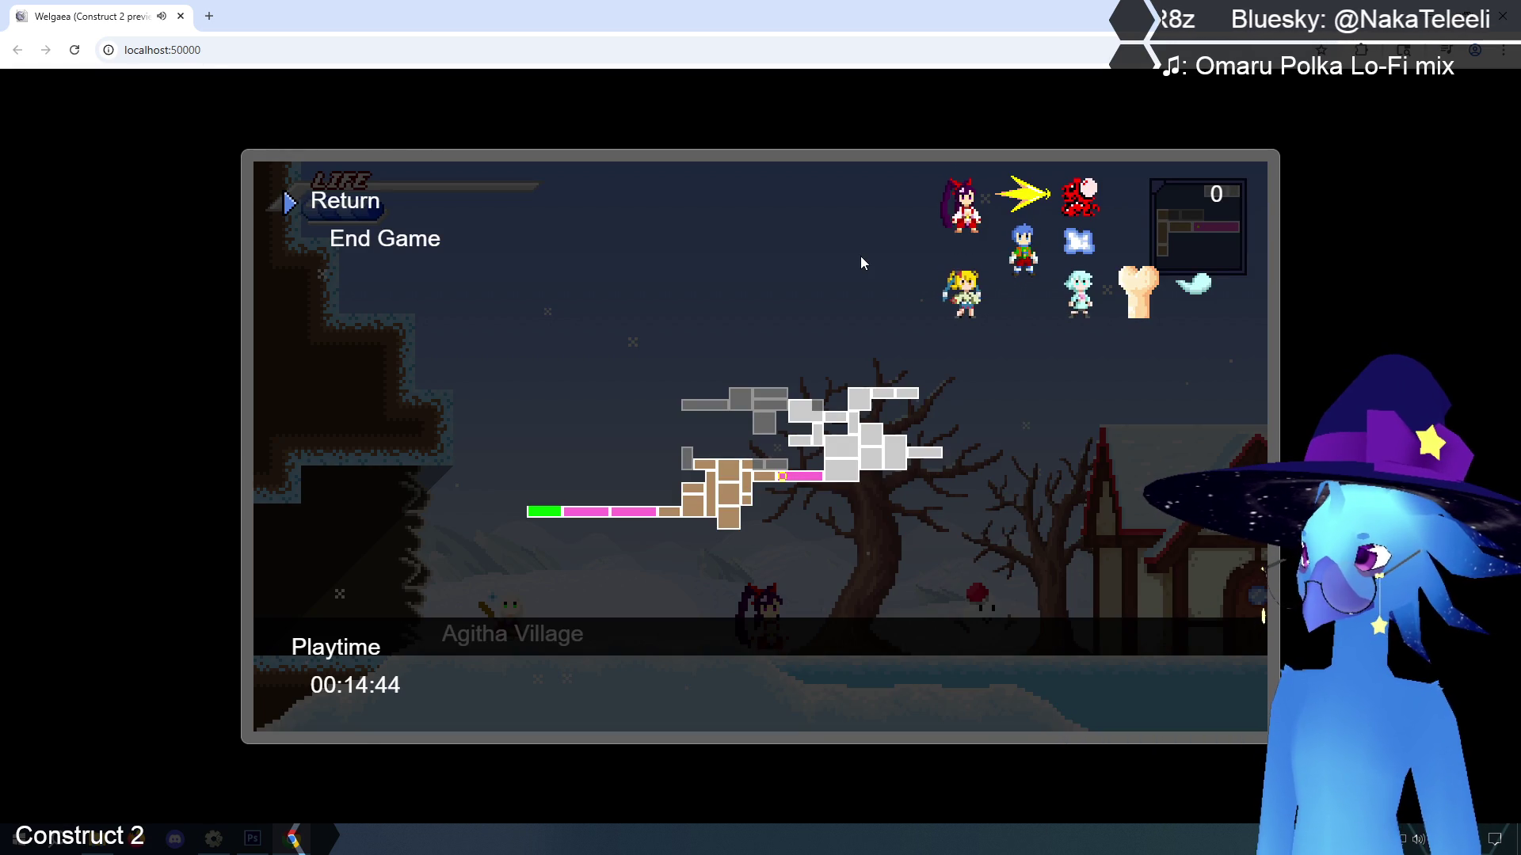
pyautogui.press('Escape')
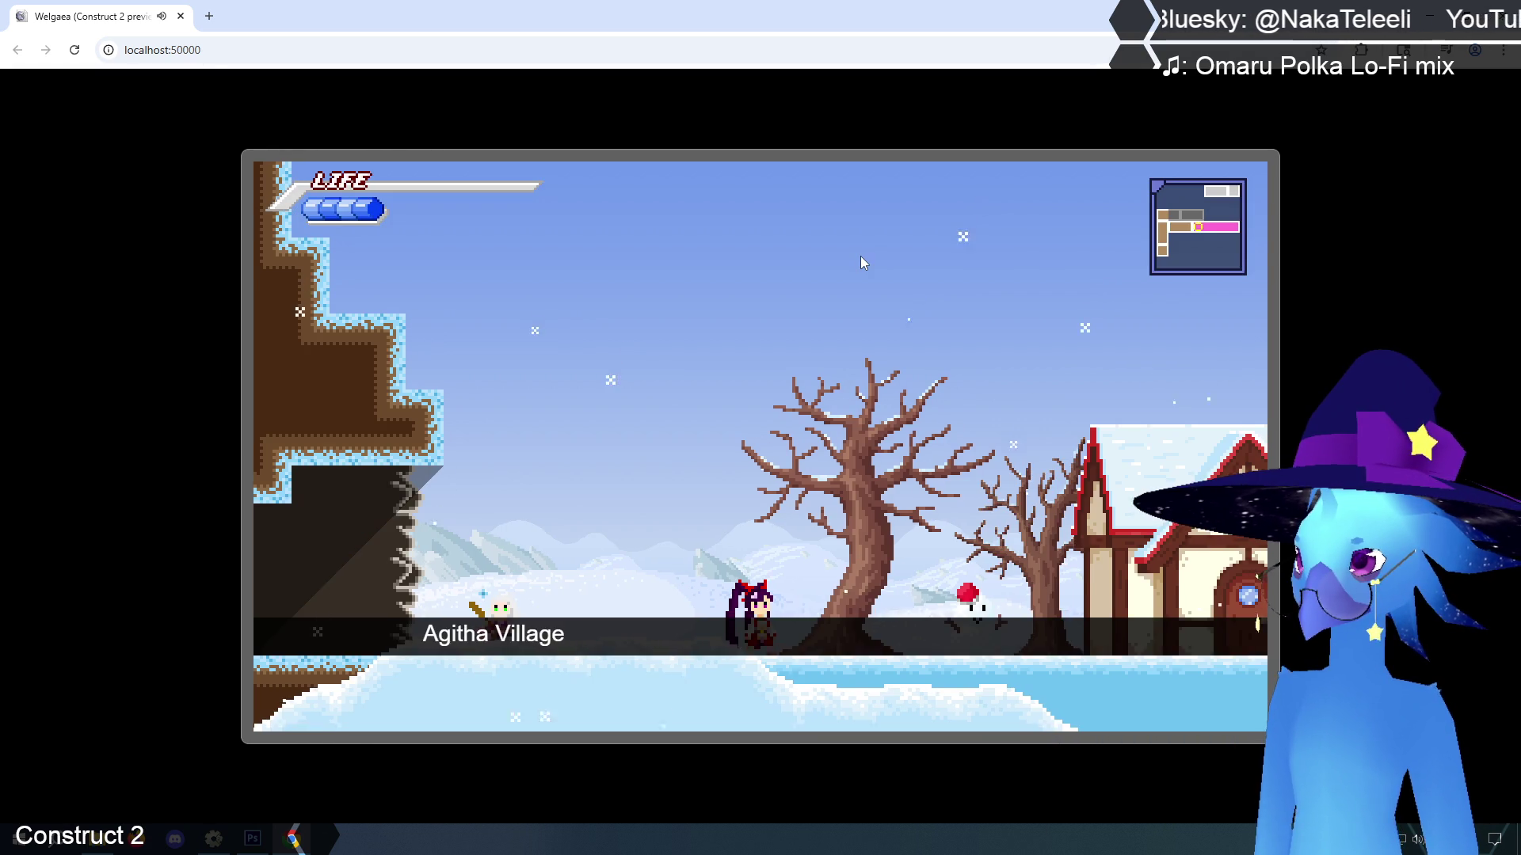
pyautogui.press('Escape')
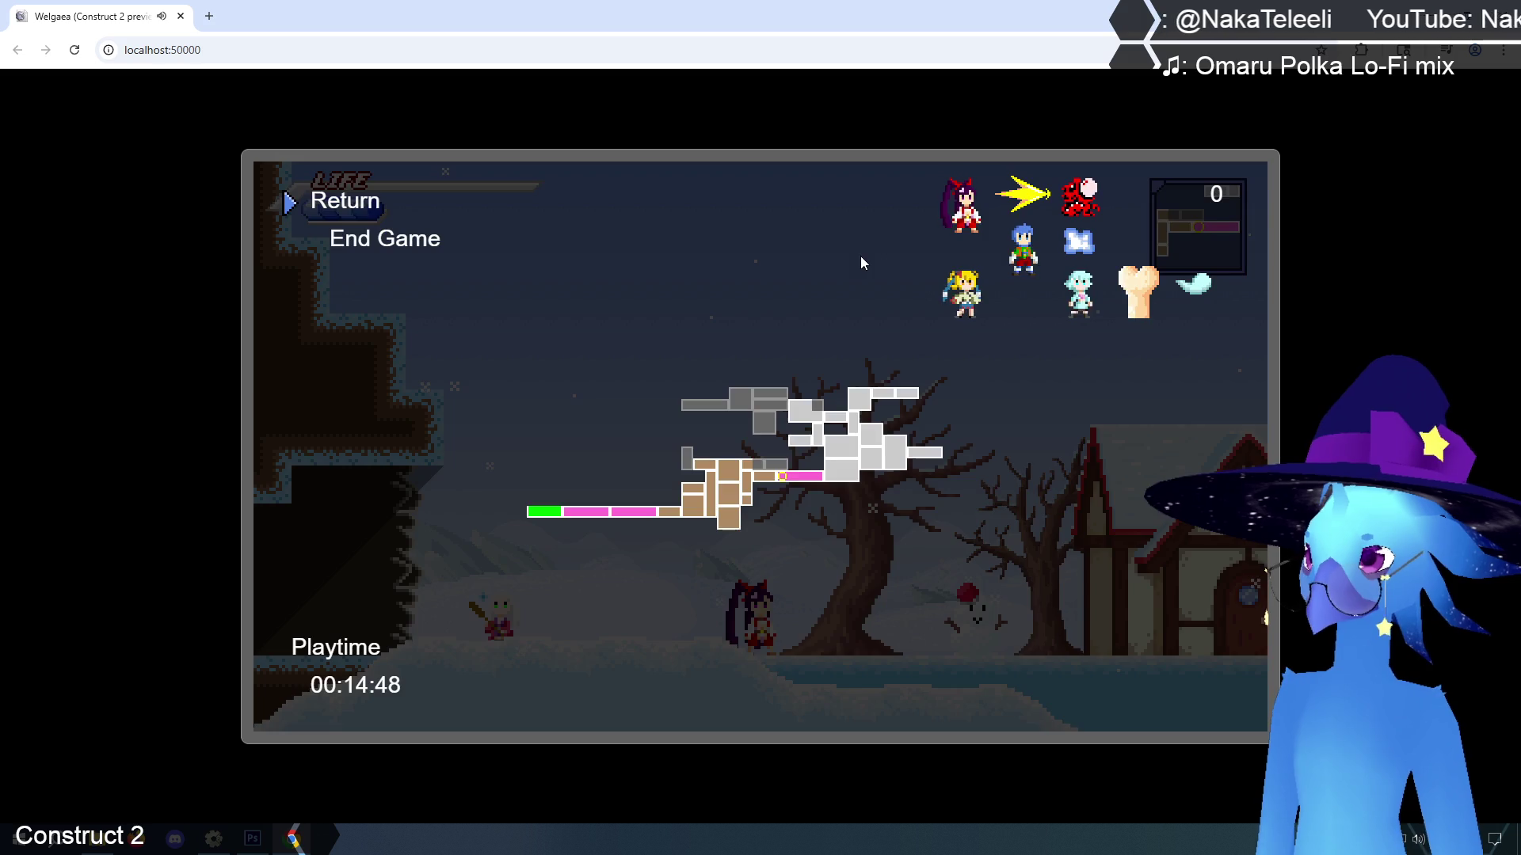
pyautogui.press('Escape')
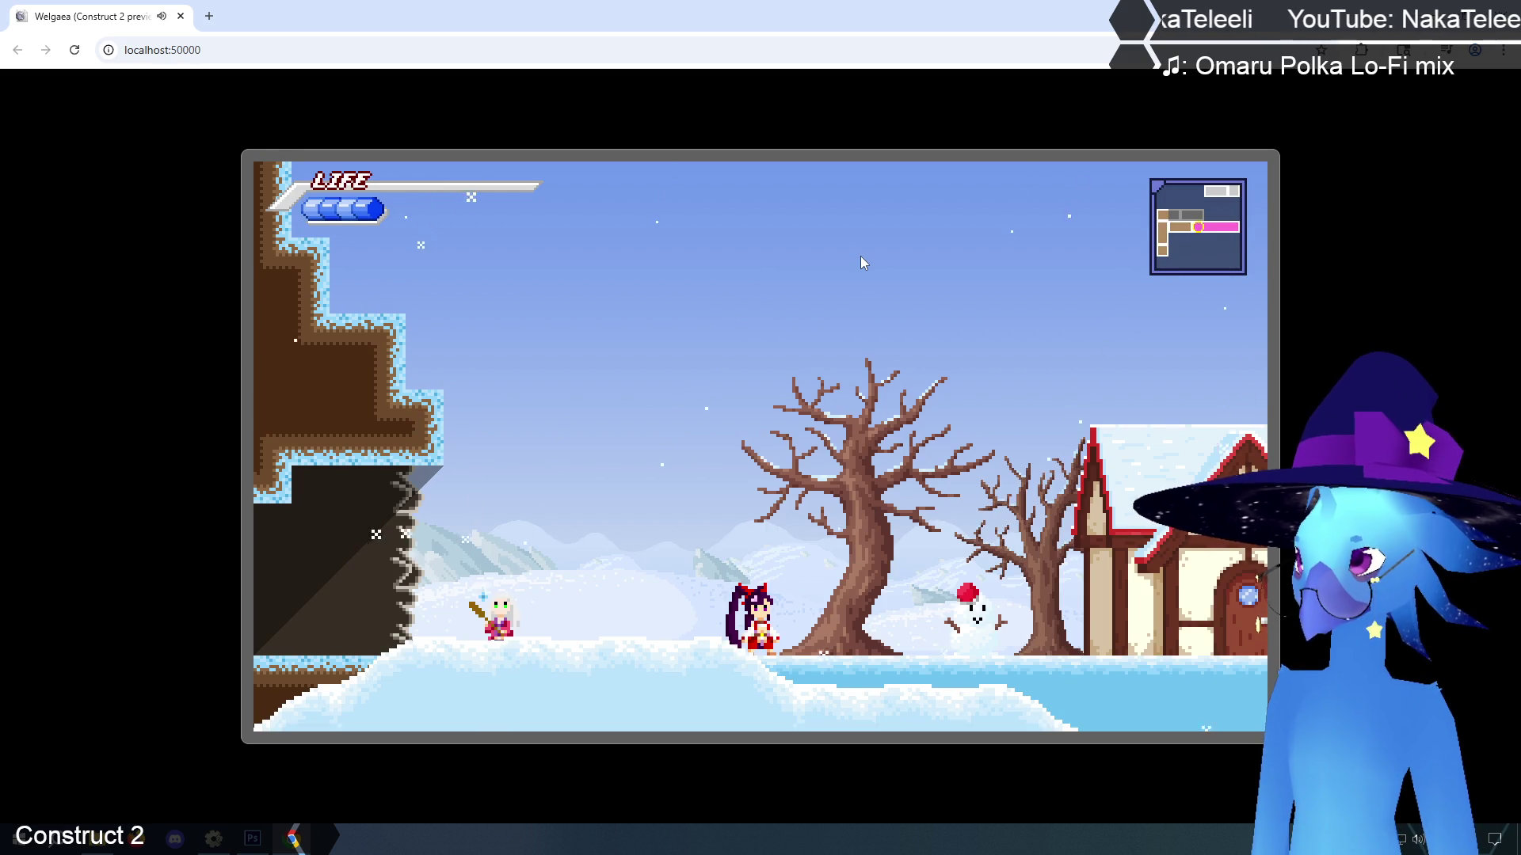
# Walk the heroine through the village to the Hot dogs stand and back, then pause
pyautogui.press('Right')
pyautogui.press('Right')
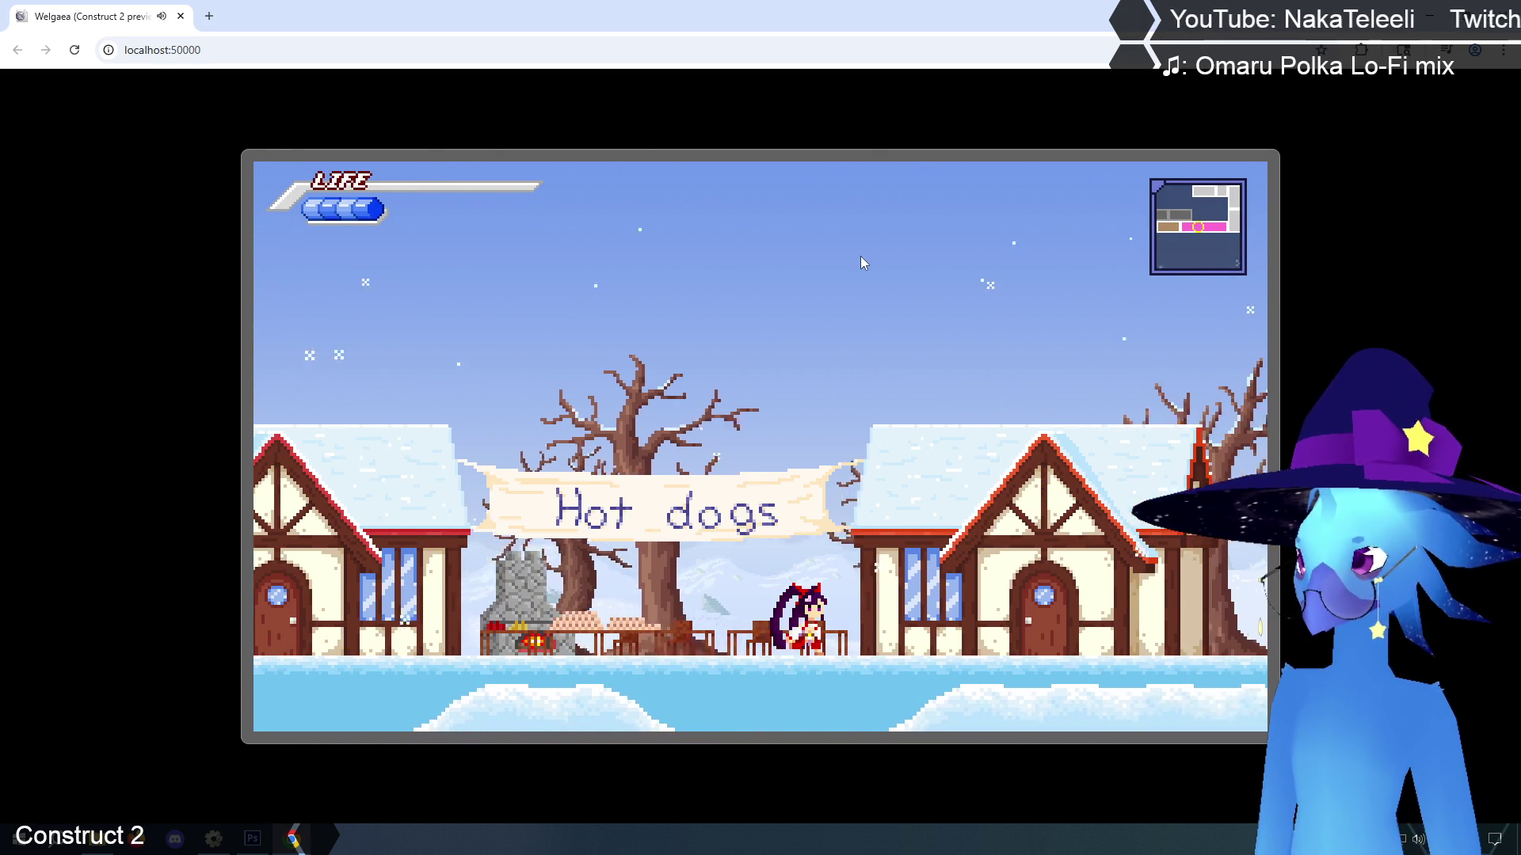
pyautogui.press('Right')
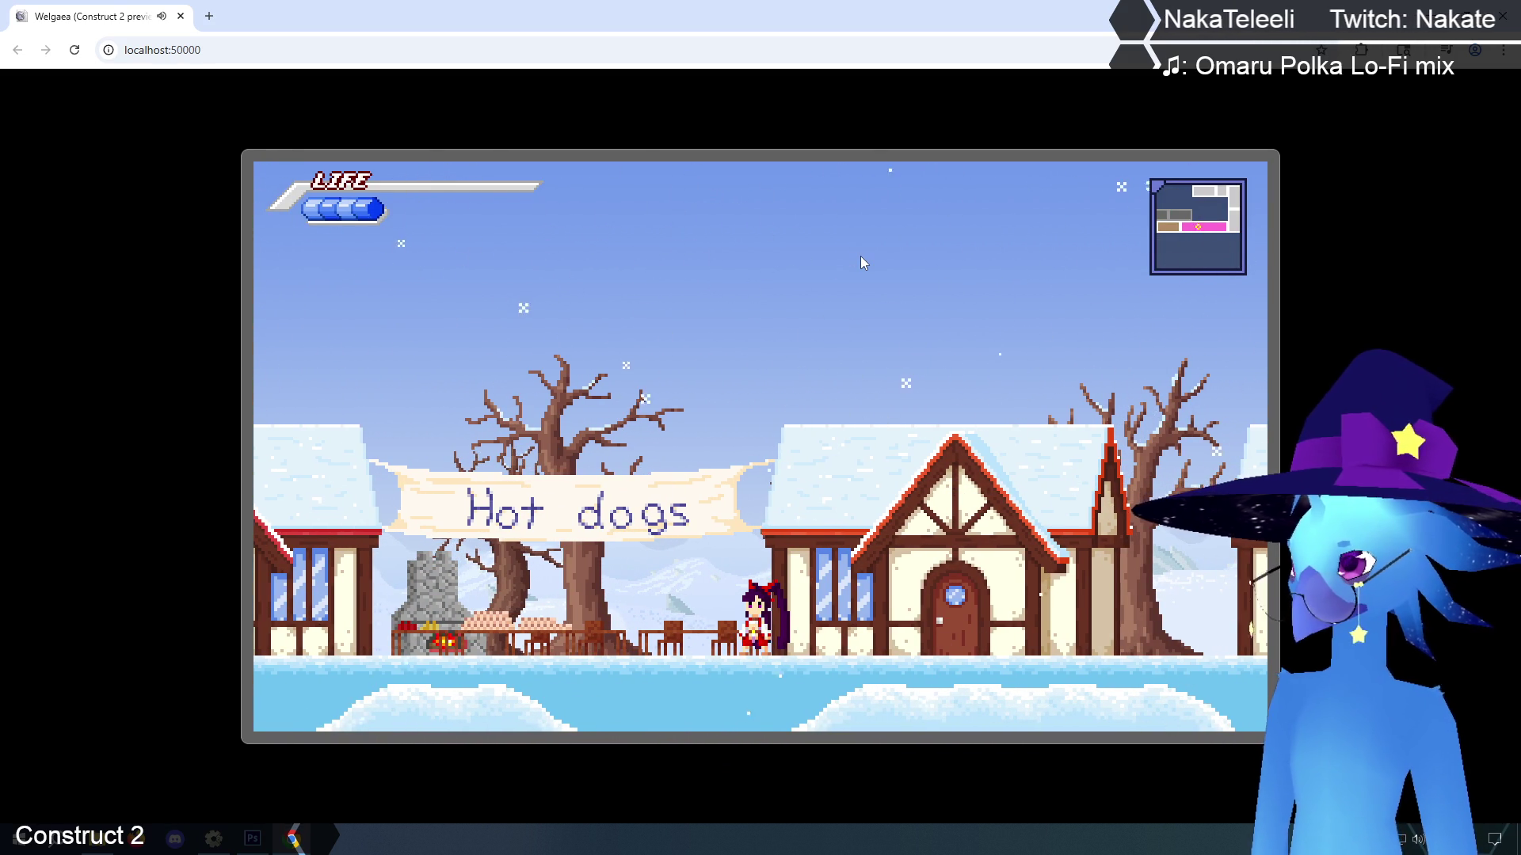
pyautogui.press('Escape')
pyautogui.press('Escape')
pyautogui.press('Left')
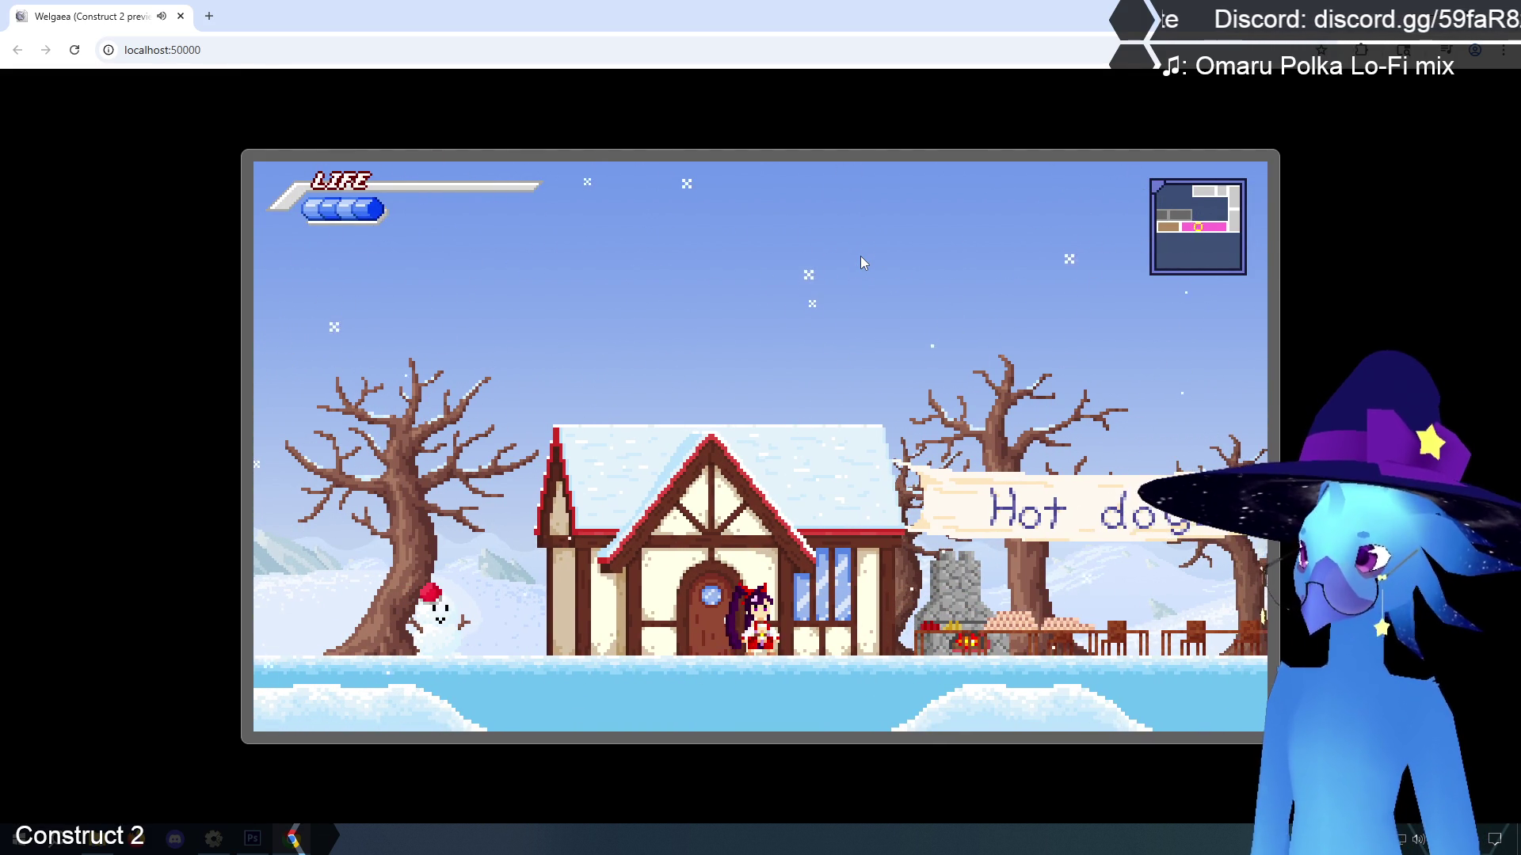
pyautogui.press('Right')
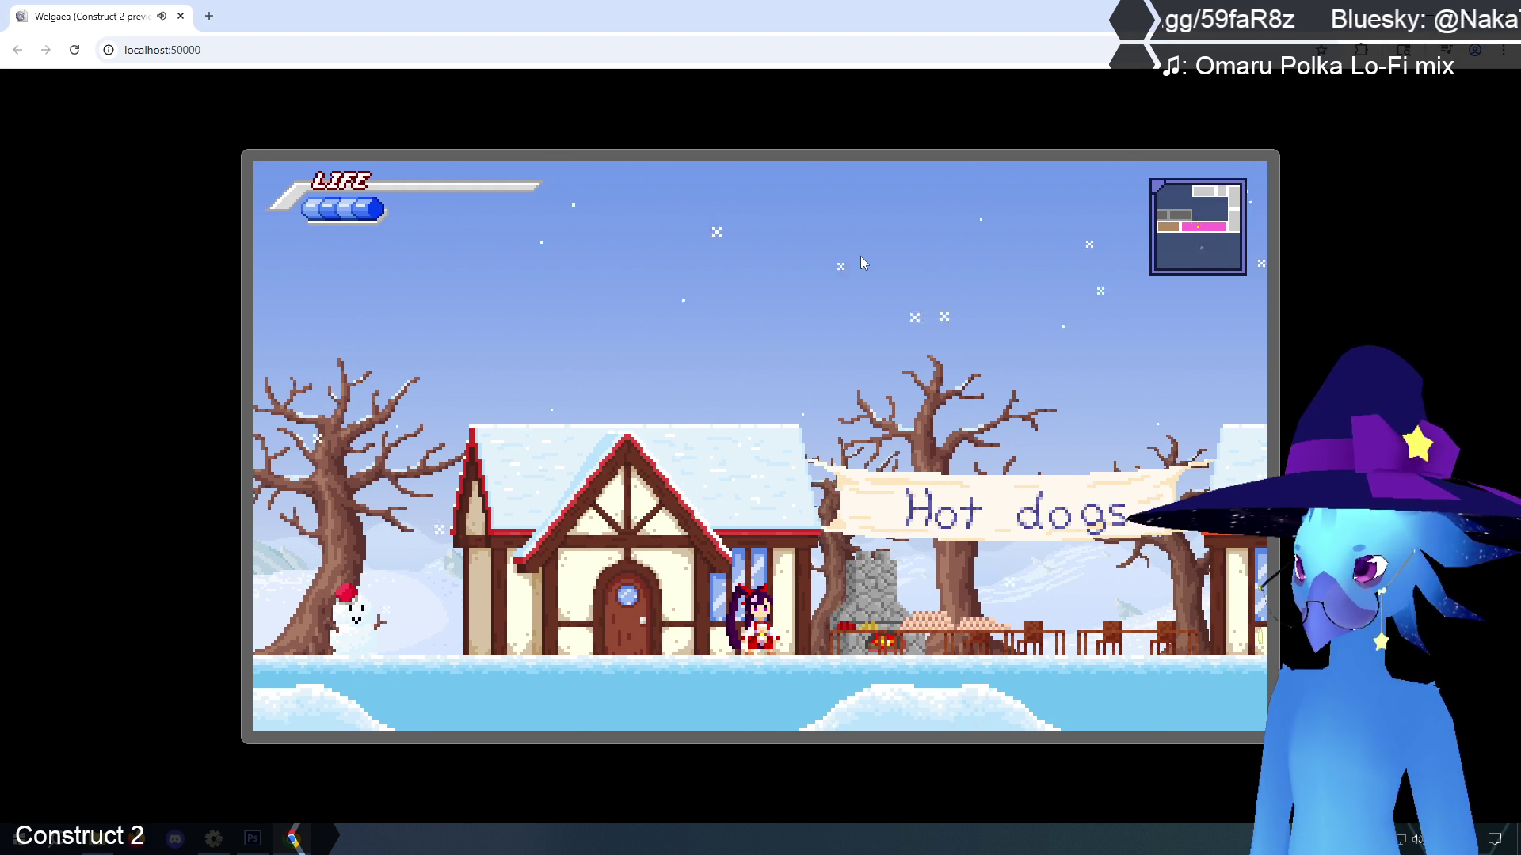
pyautogui.press('Escape')
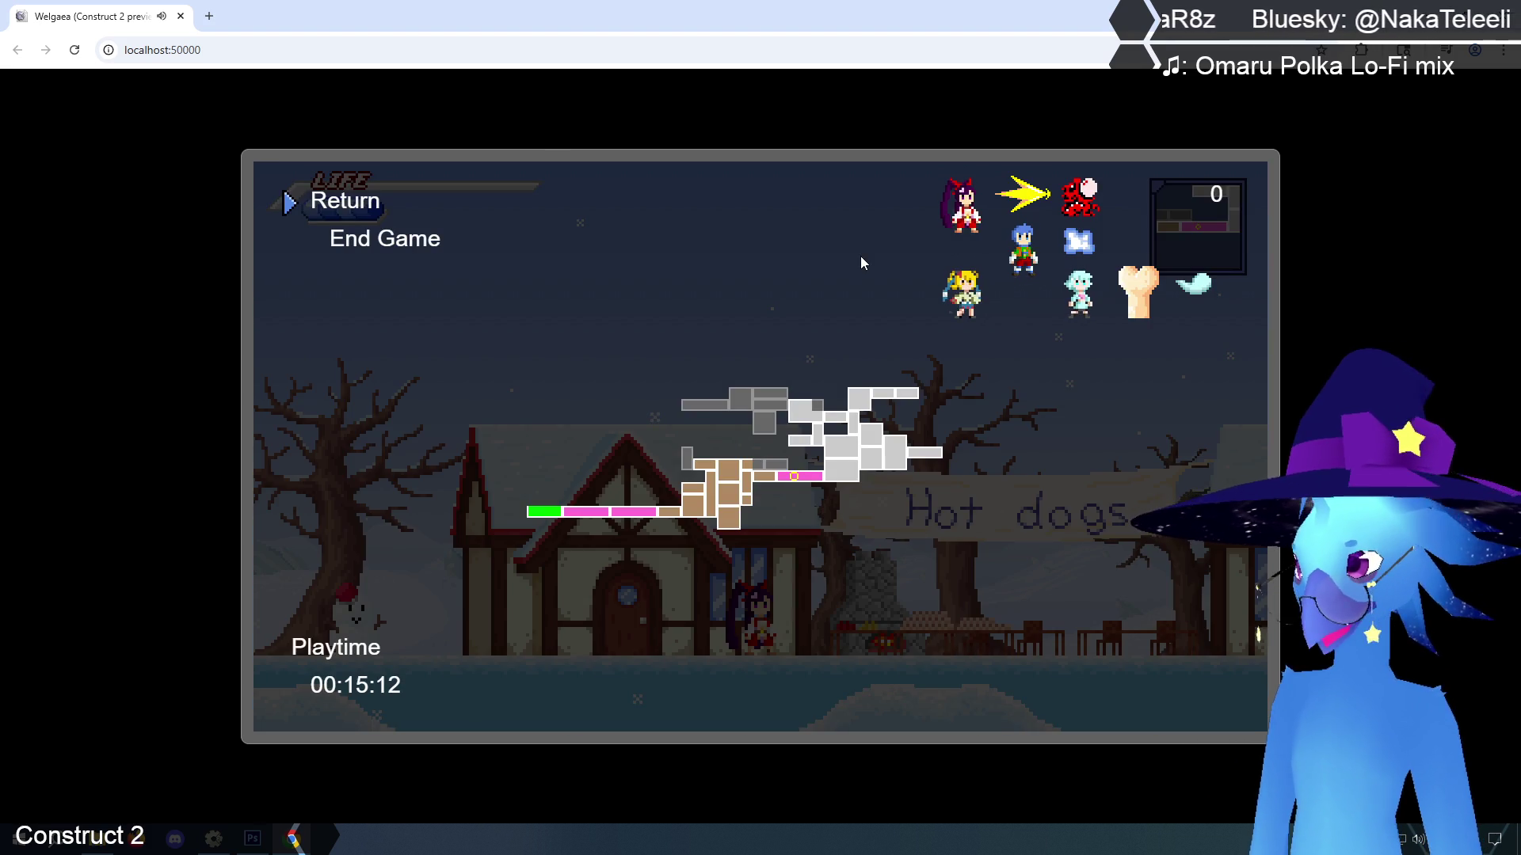
# Return to the Construct 2 editor and open the obstacles event sheet
pyautogui.hotkey('alt', 'Tab')
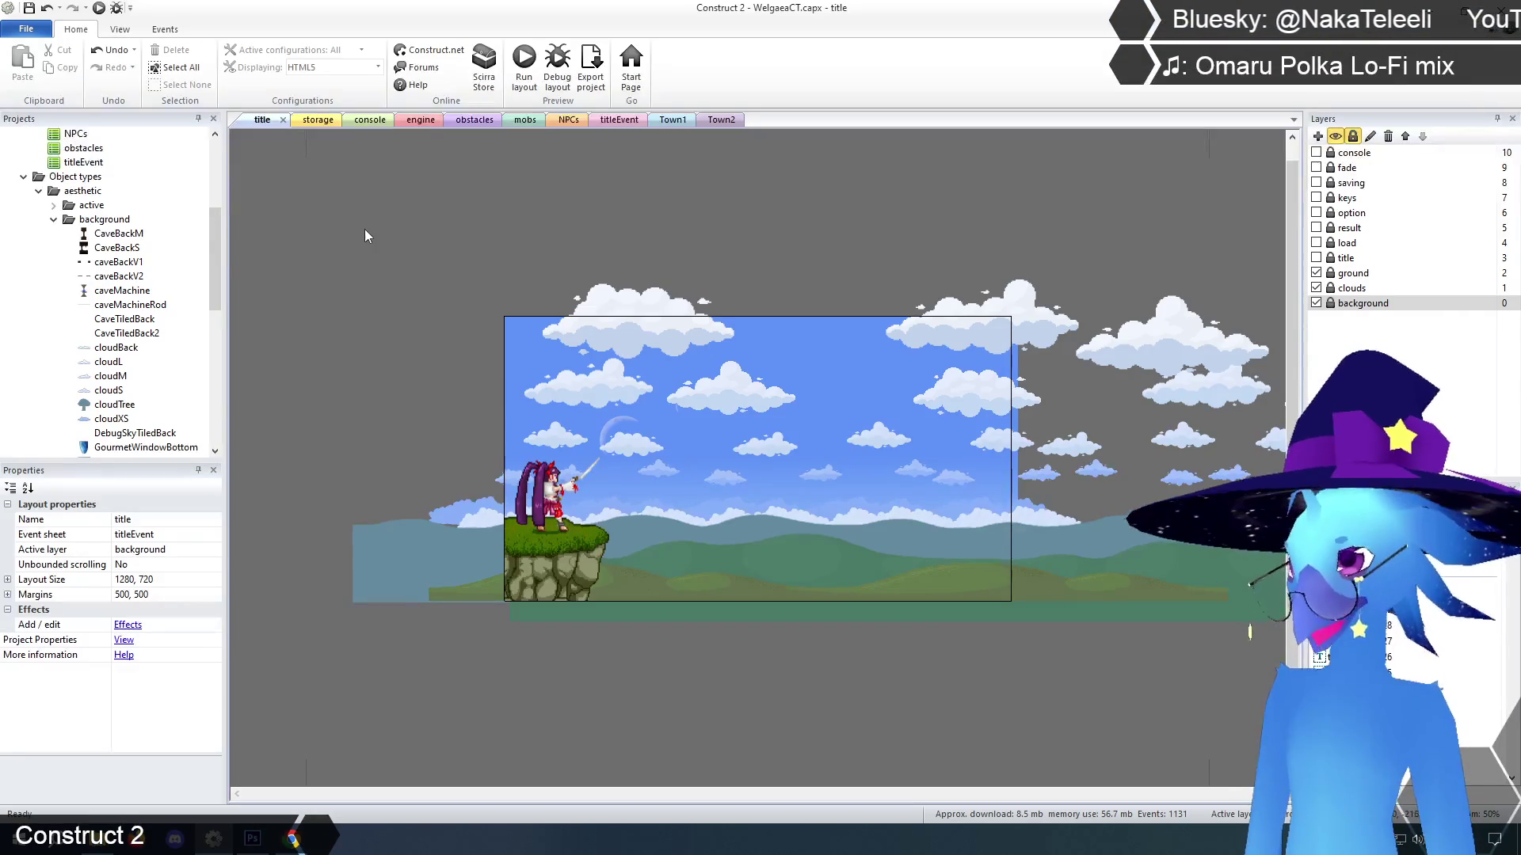
pyautogui.click(467, 121)
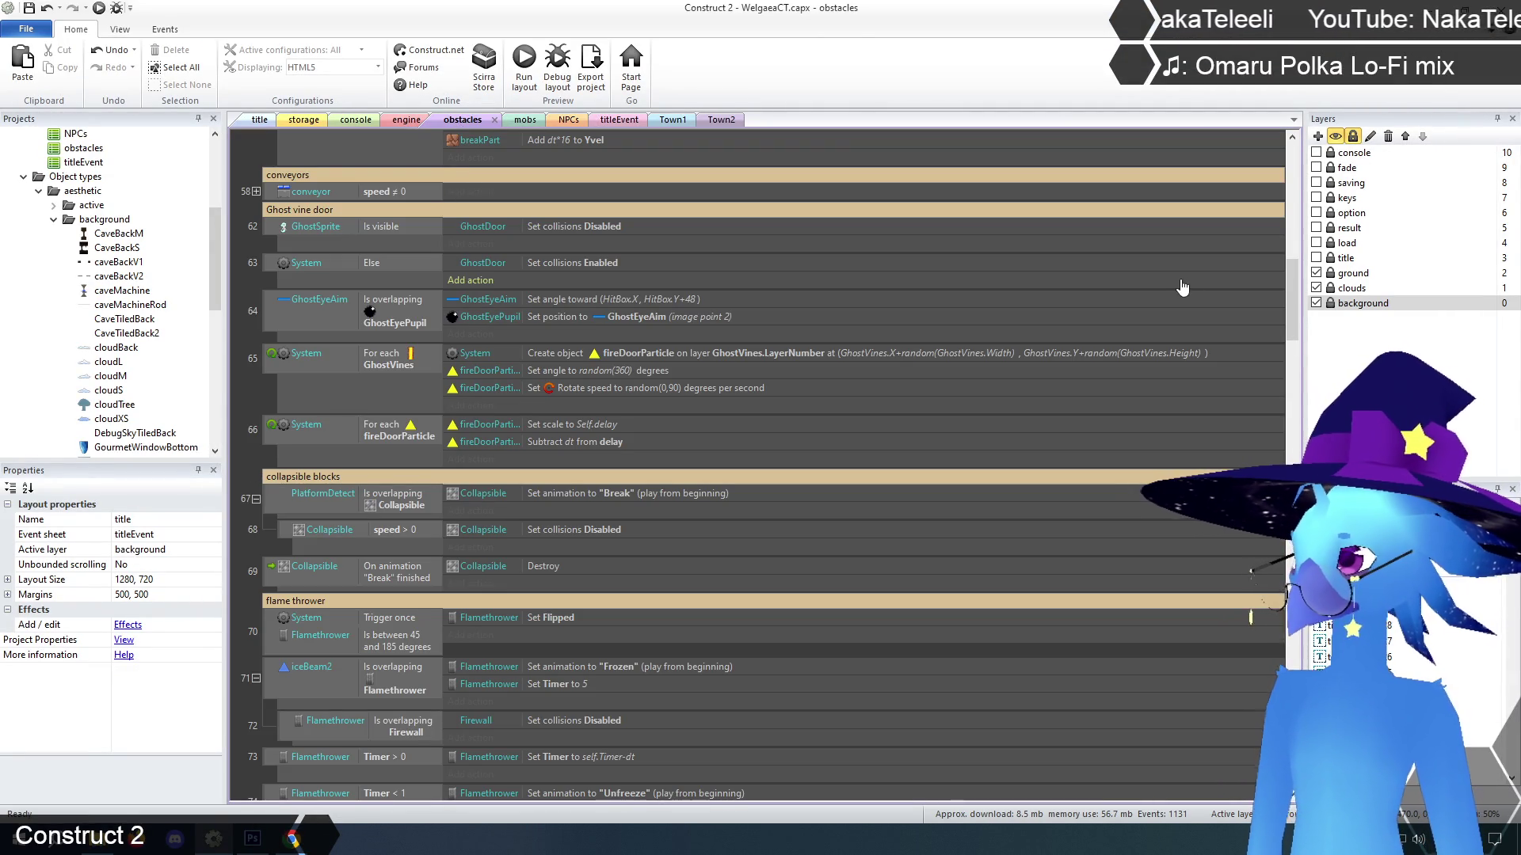
pyautogui.moveTo(1292, 294); pyautogui.dragTo(1299, 697)
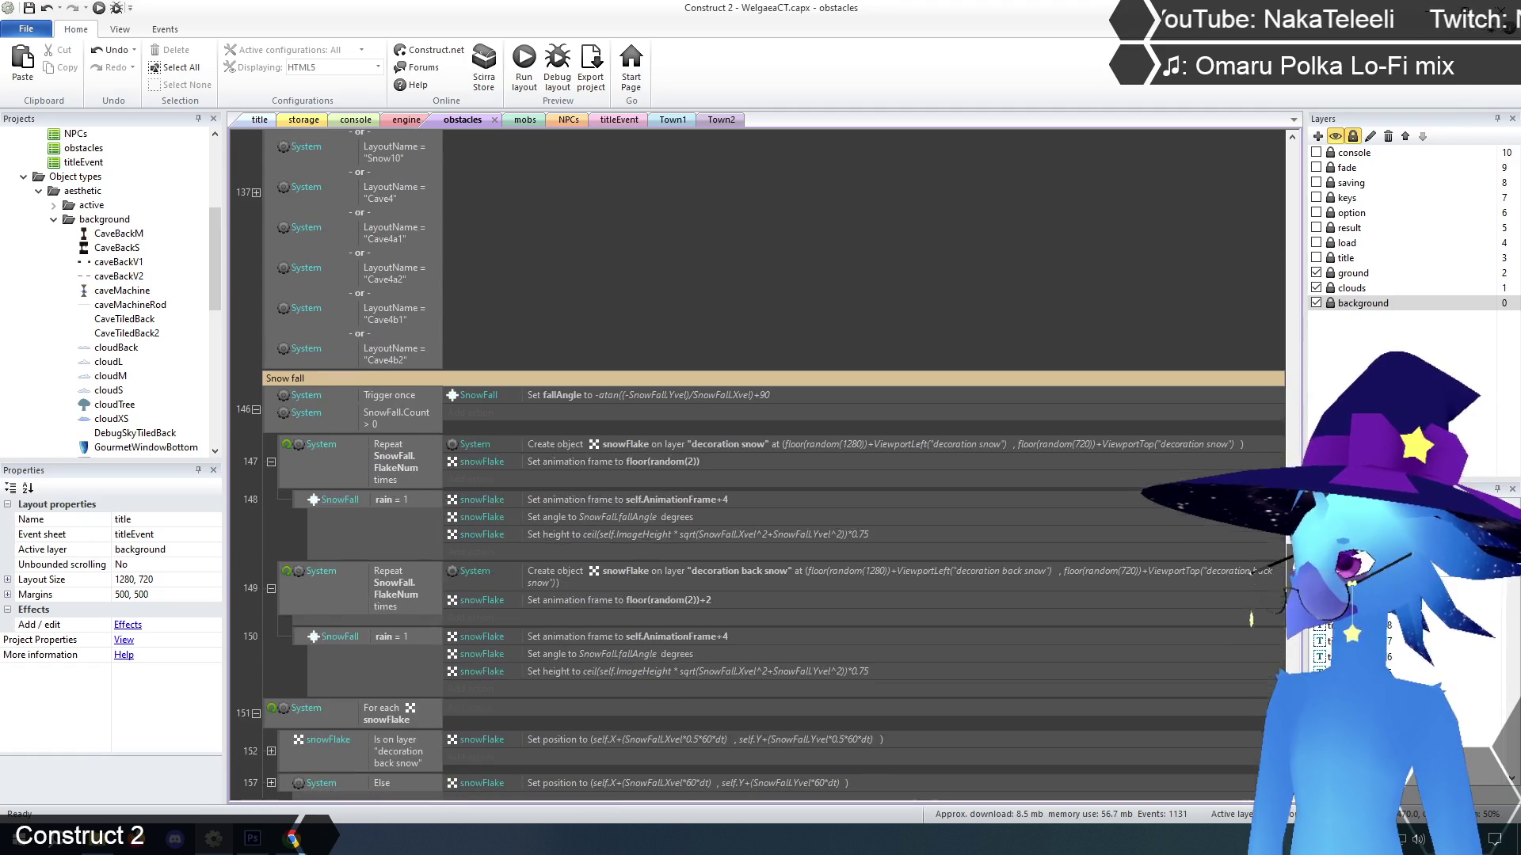
# Filter the event sheet to the grillsmoke events and select event 131's Create object action
pyautogui.click(164, 29)
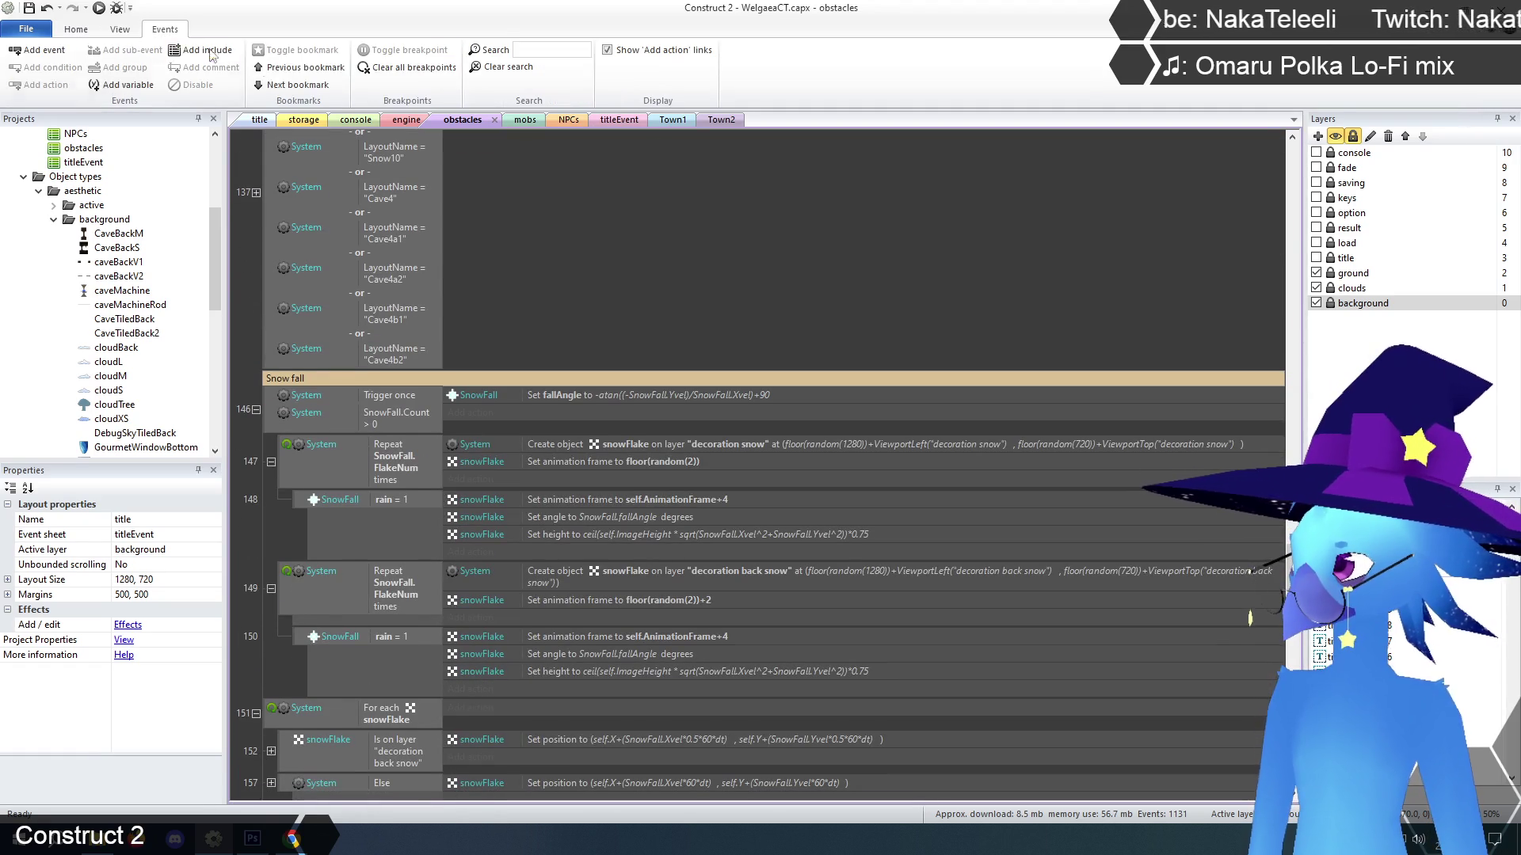
pyautogui.click(542, 50)
pyautogui.write('grillsmoke')
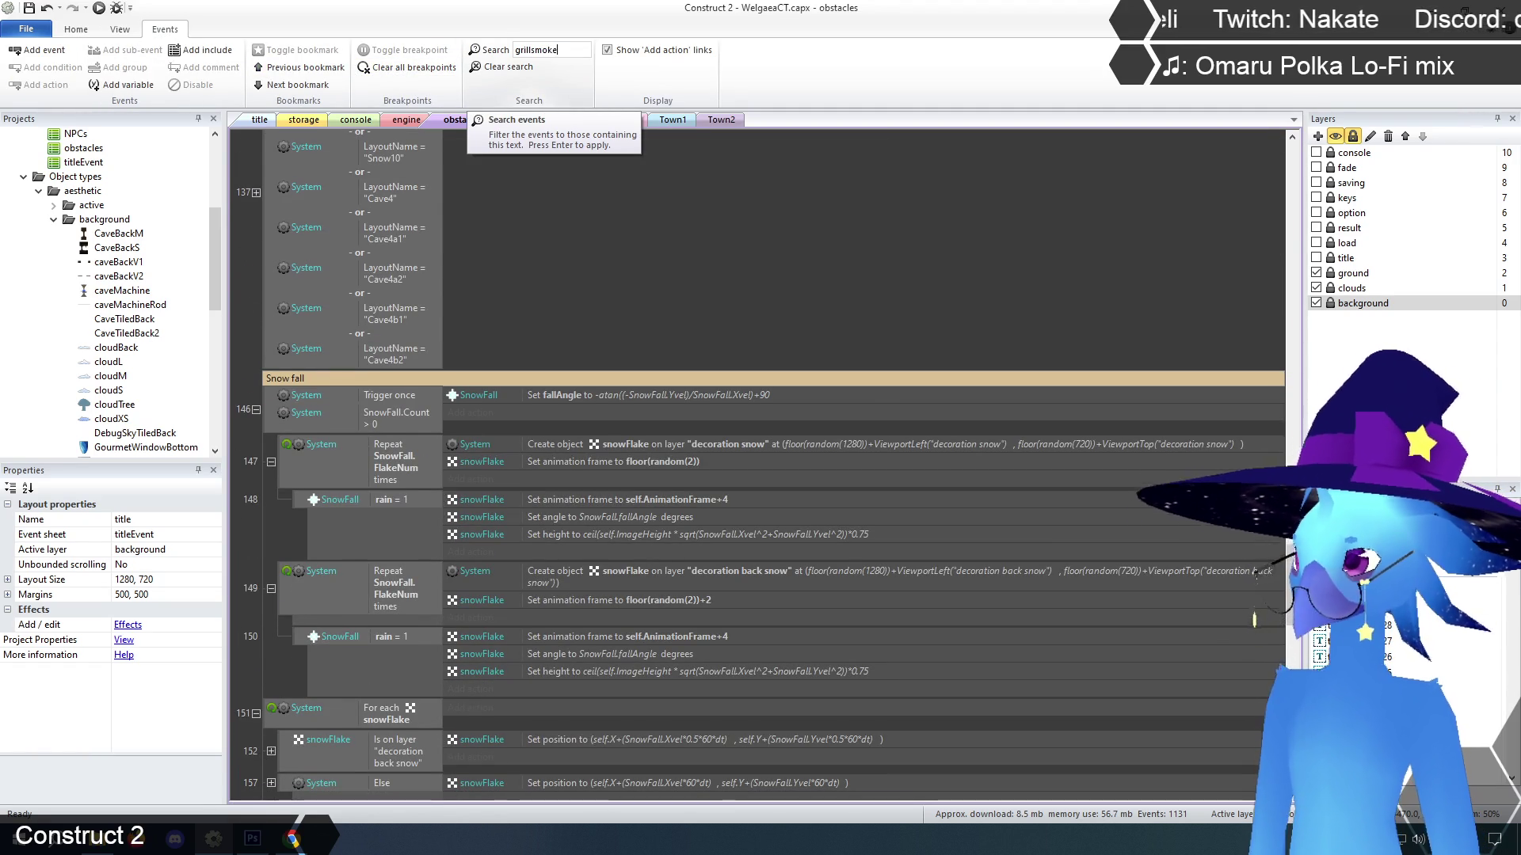
pyautogui.press('Return')
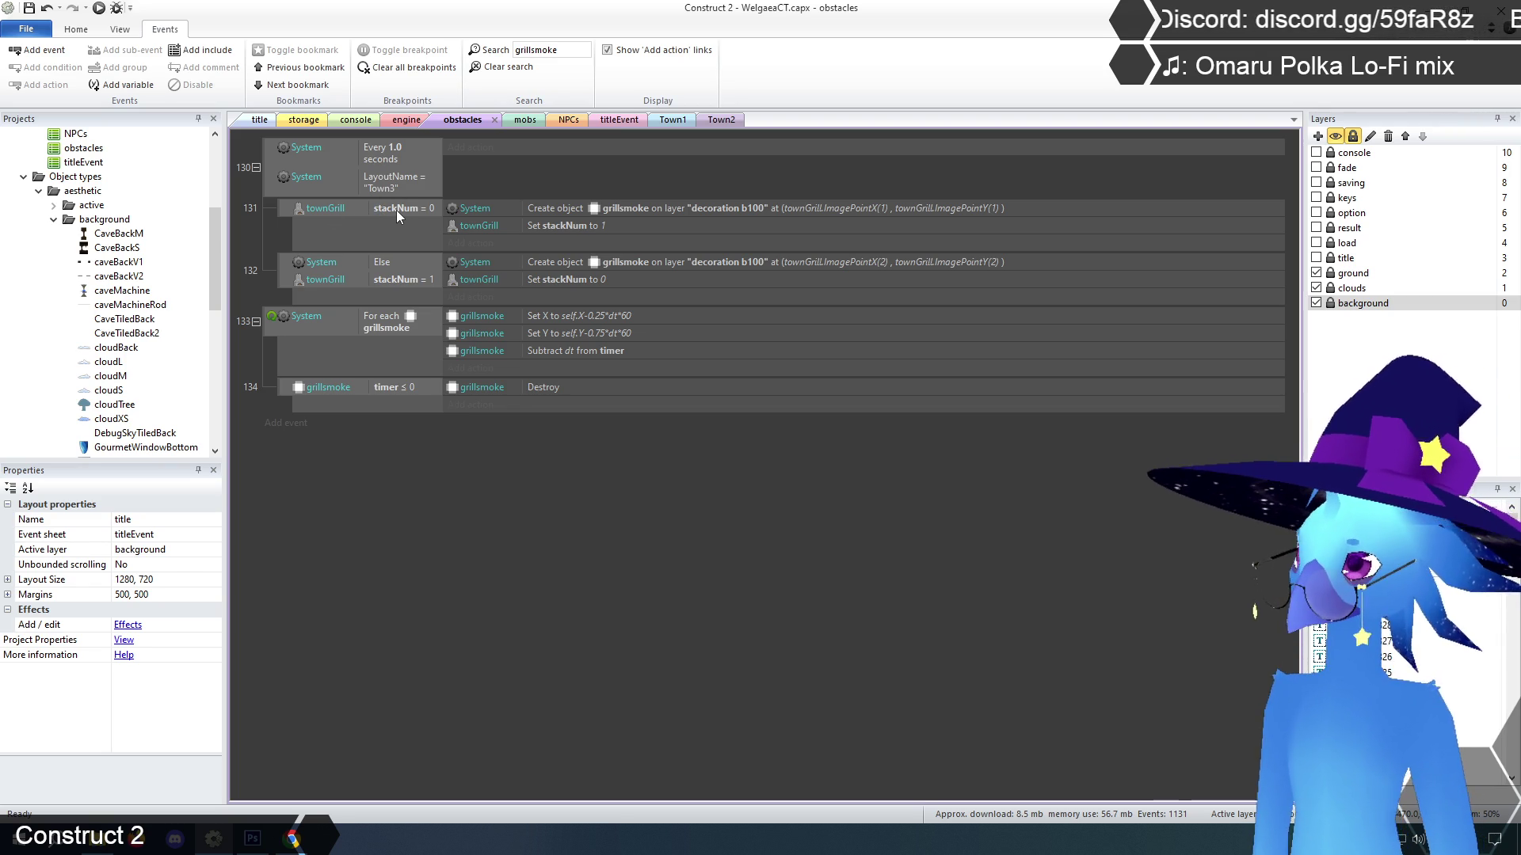
pyautogui.click(731, 208)
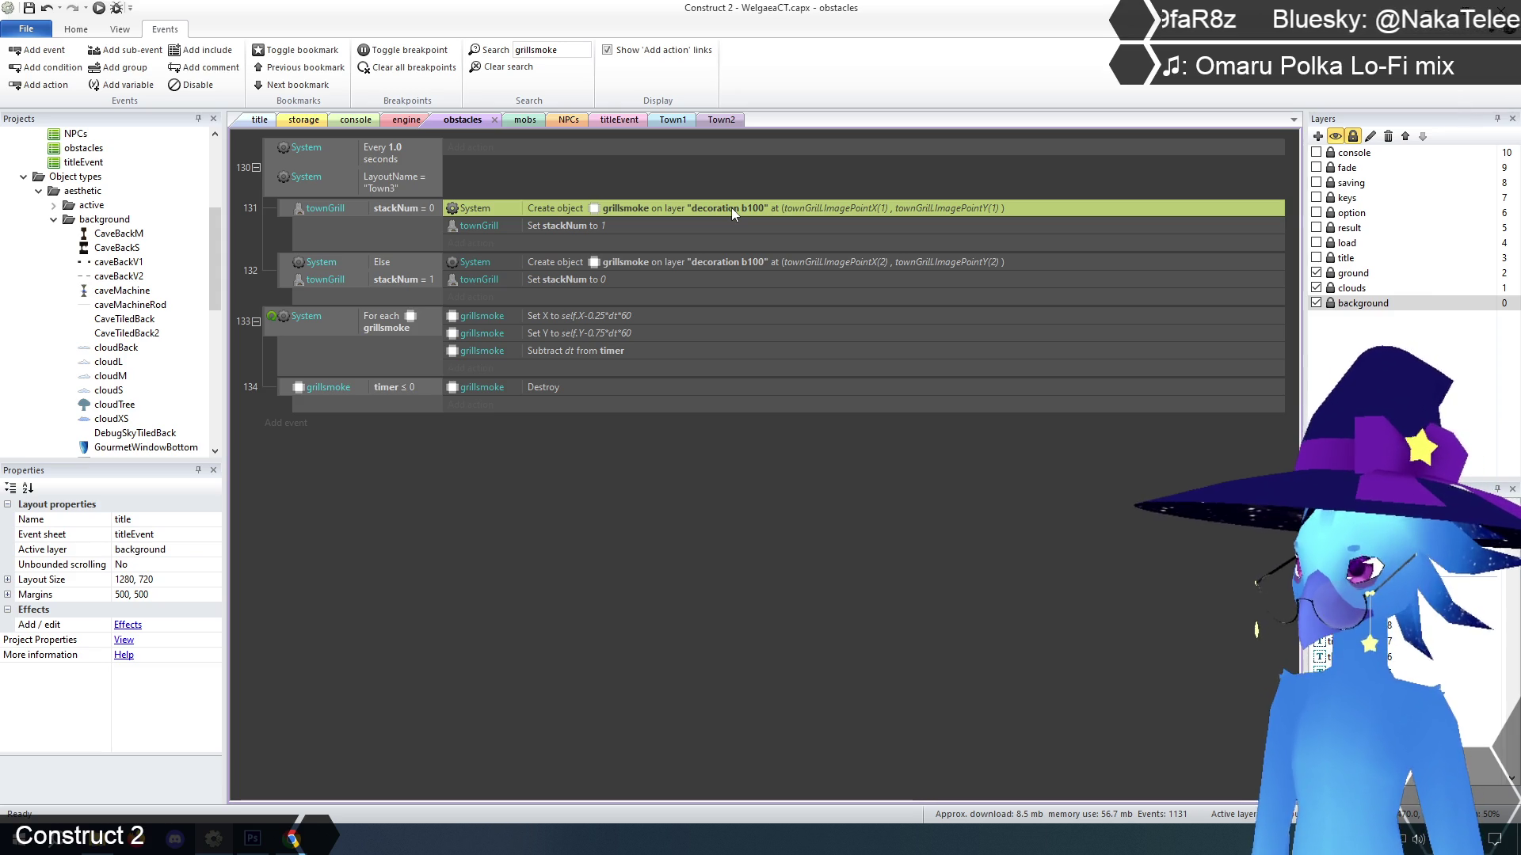
# Change event 131's grillsmoke Create object layer from decoration b100 to decoration
pyautogui.rightClick(732, 207)
pyautogui.click(769, 231)
pyautogui.click(754, 254)
pyautogui.moveTo(797, 254); pyautogui.dragTo(678, 257)
pyautogui.write('"de')
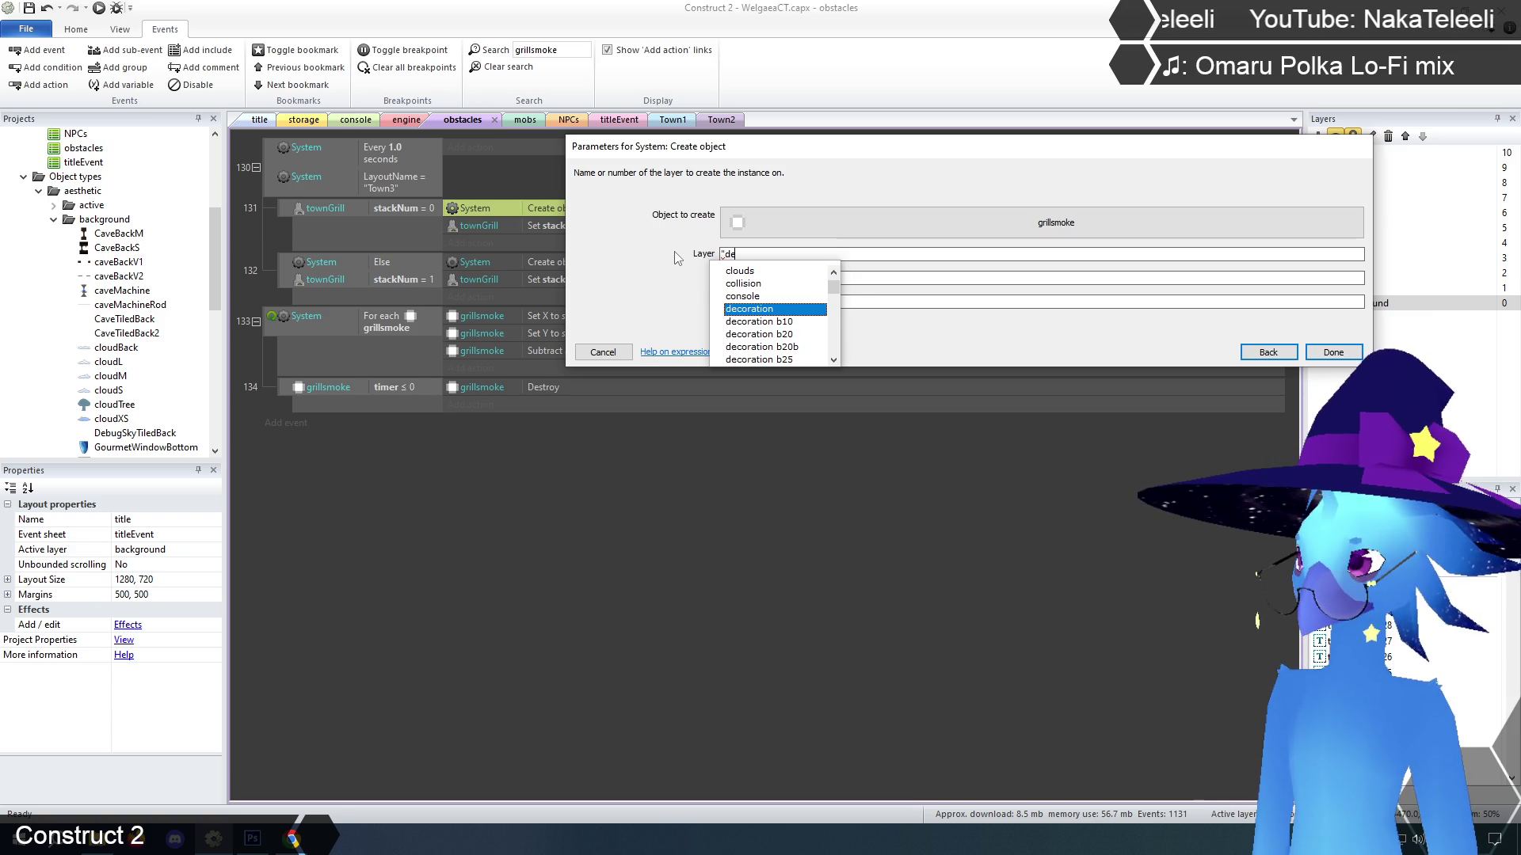
pyautogui.press('Return')
pyautogui.click(1334, 353)
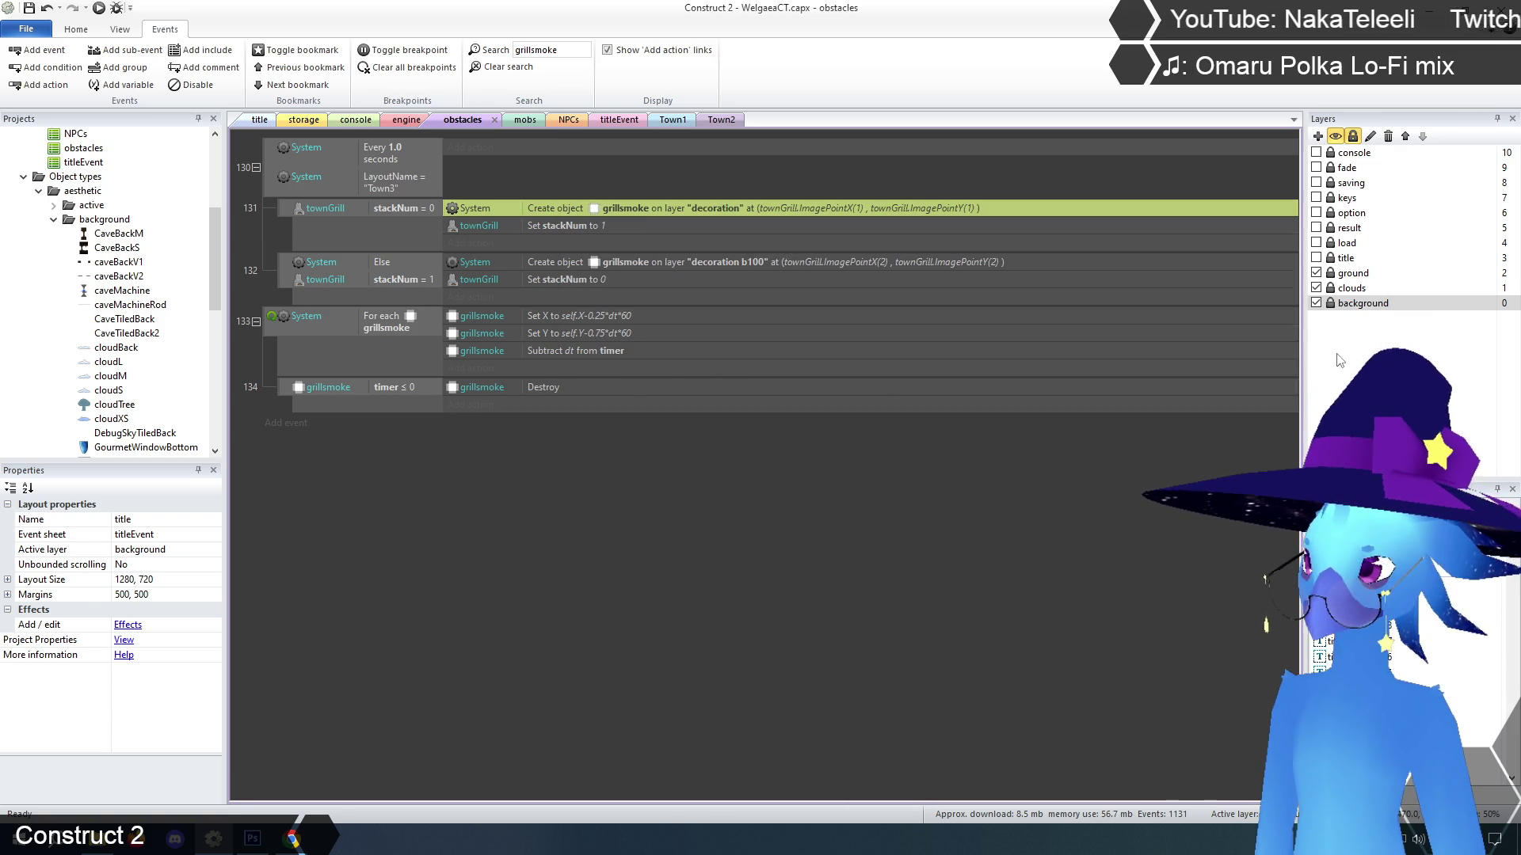
# Set event 132's grillsmoke spawn layer to decoration as well, then return to the title layout
pyautogui.rightClick(725, 260)
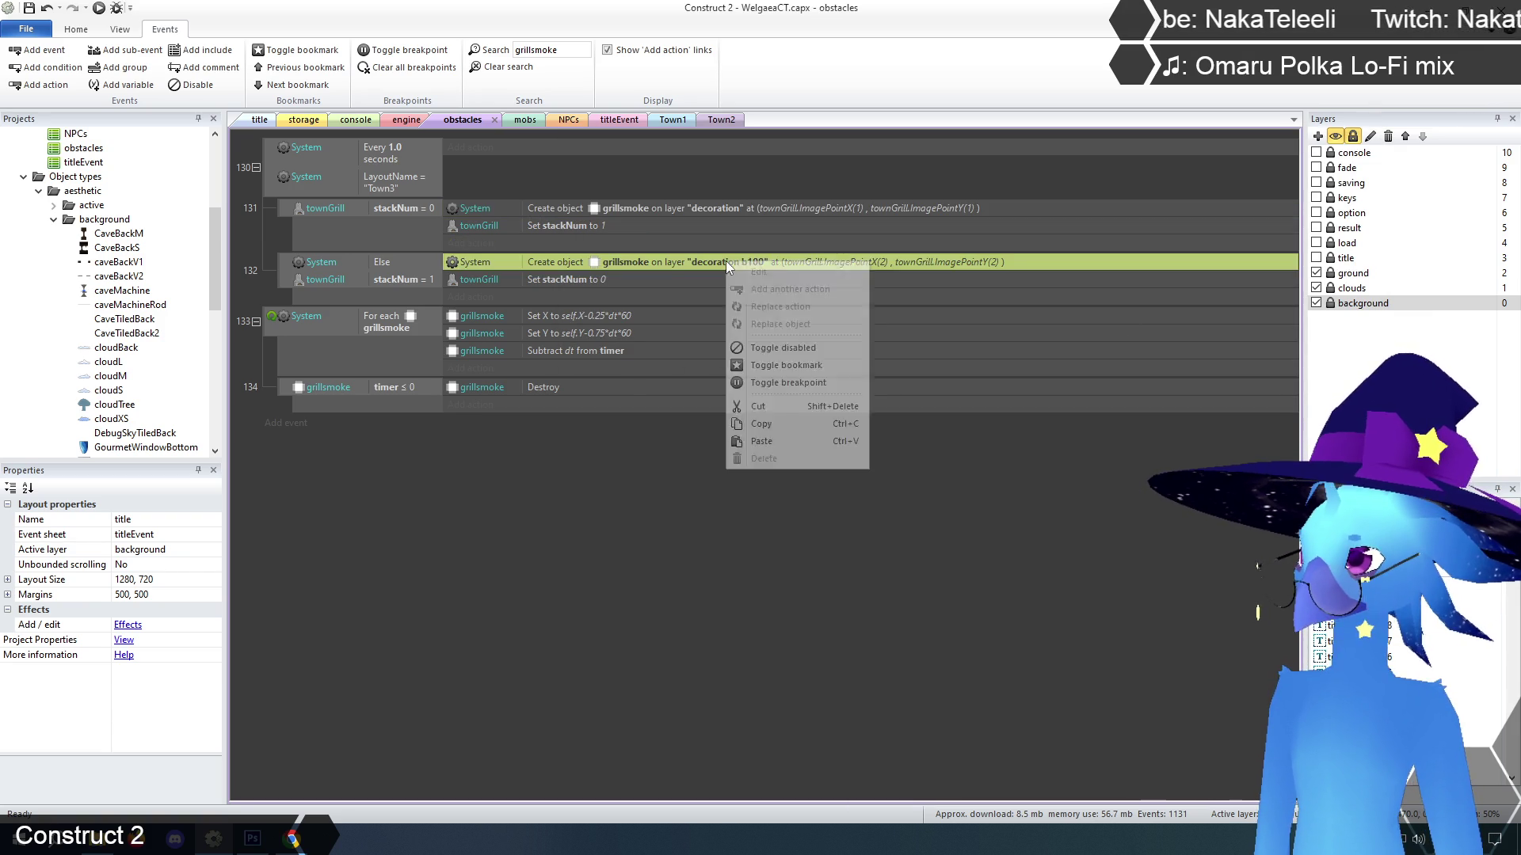
pyautogui.click(752, 275)
pyautogui.tripleClick(813, 252)
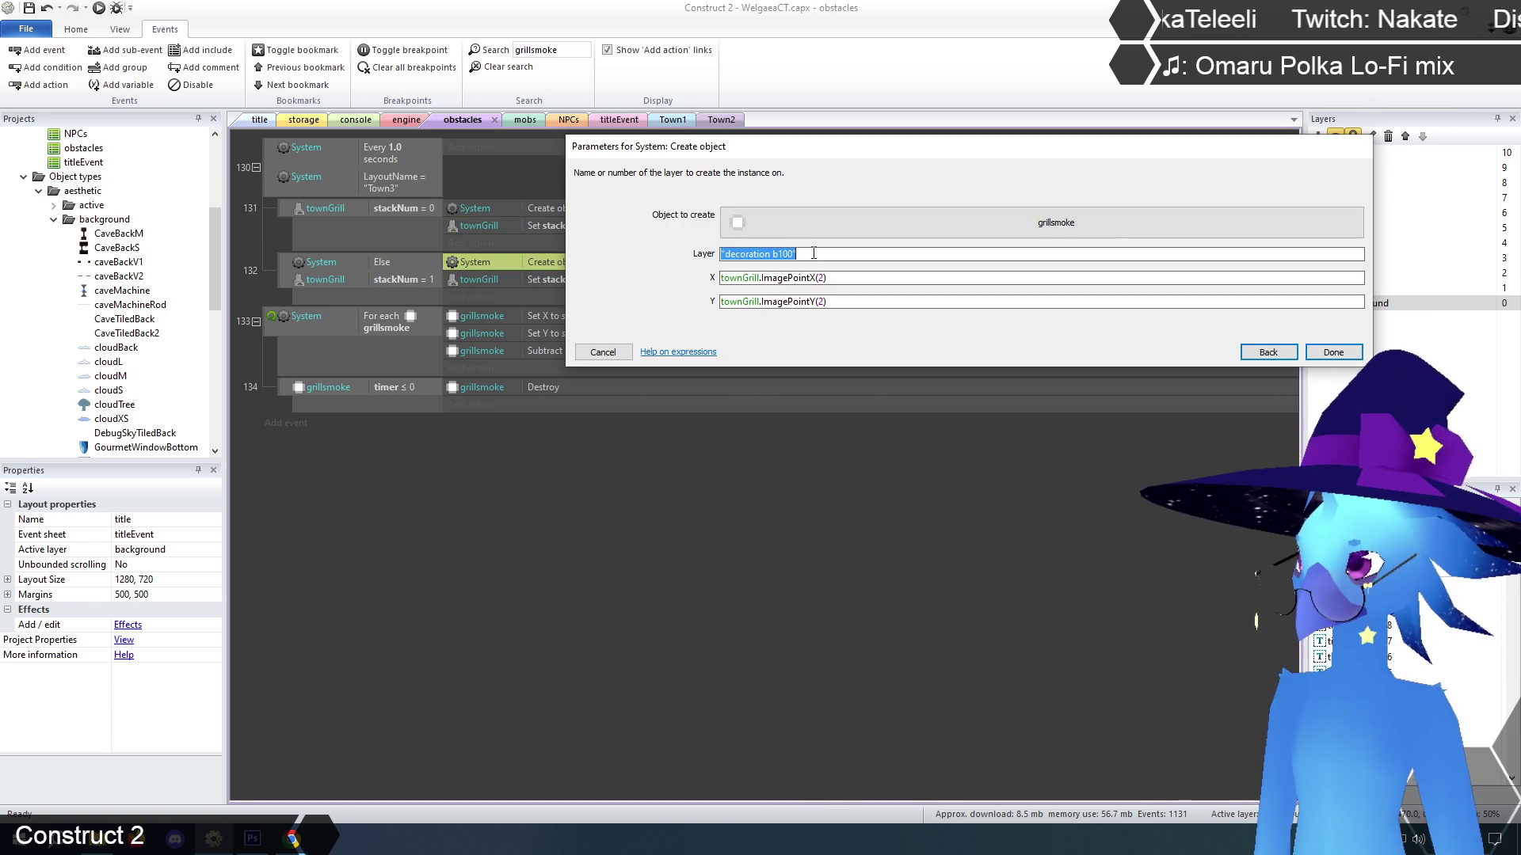
pyautogui.write('"de')
pyautogui.press('Return')
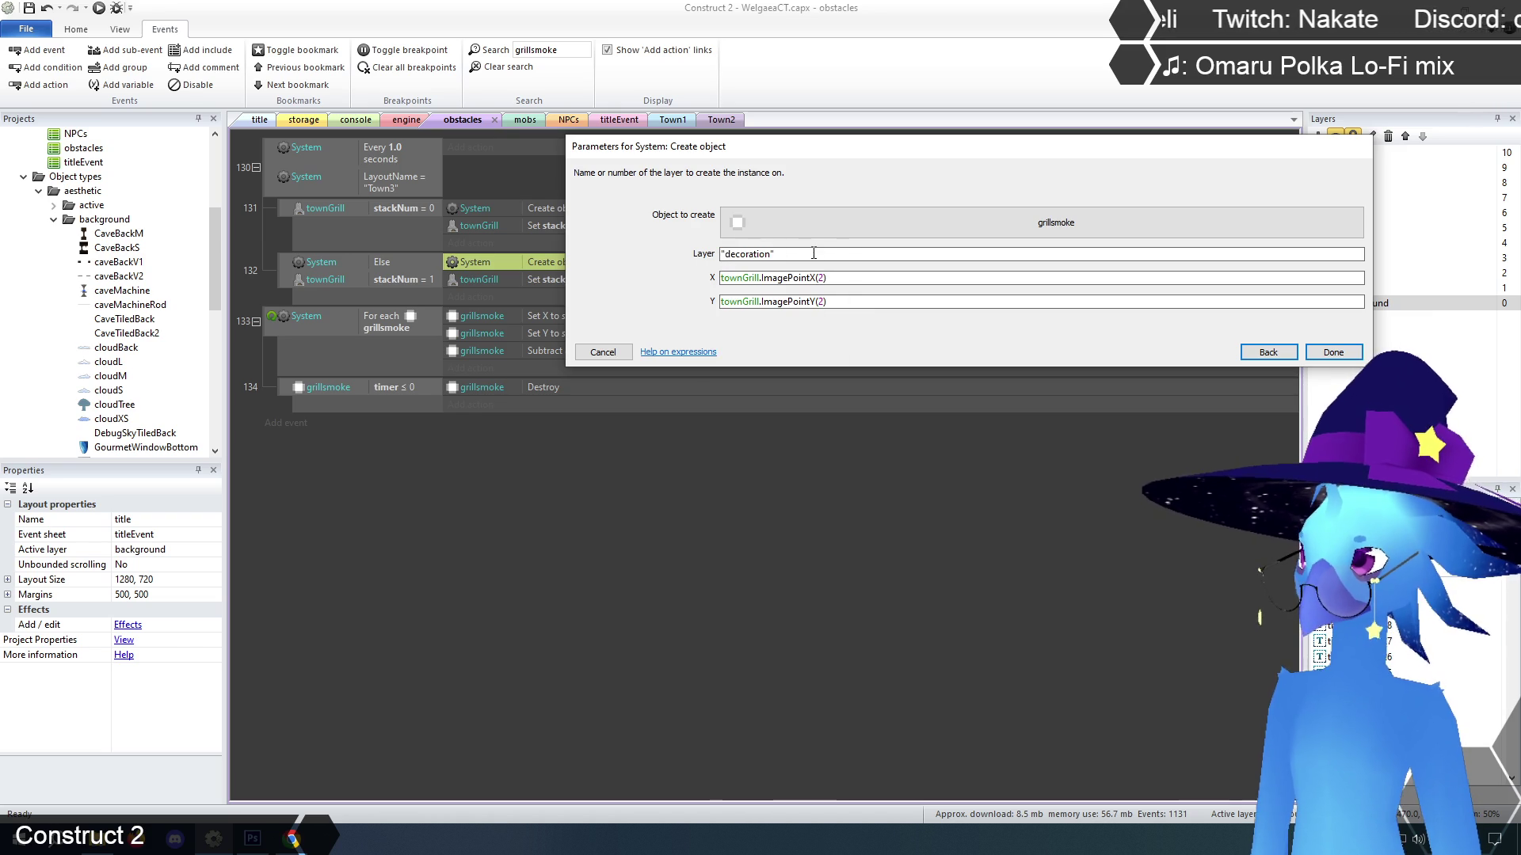
pyautogui.click(1336, 351)
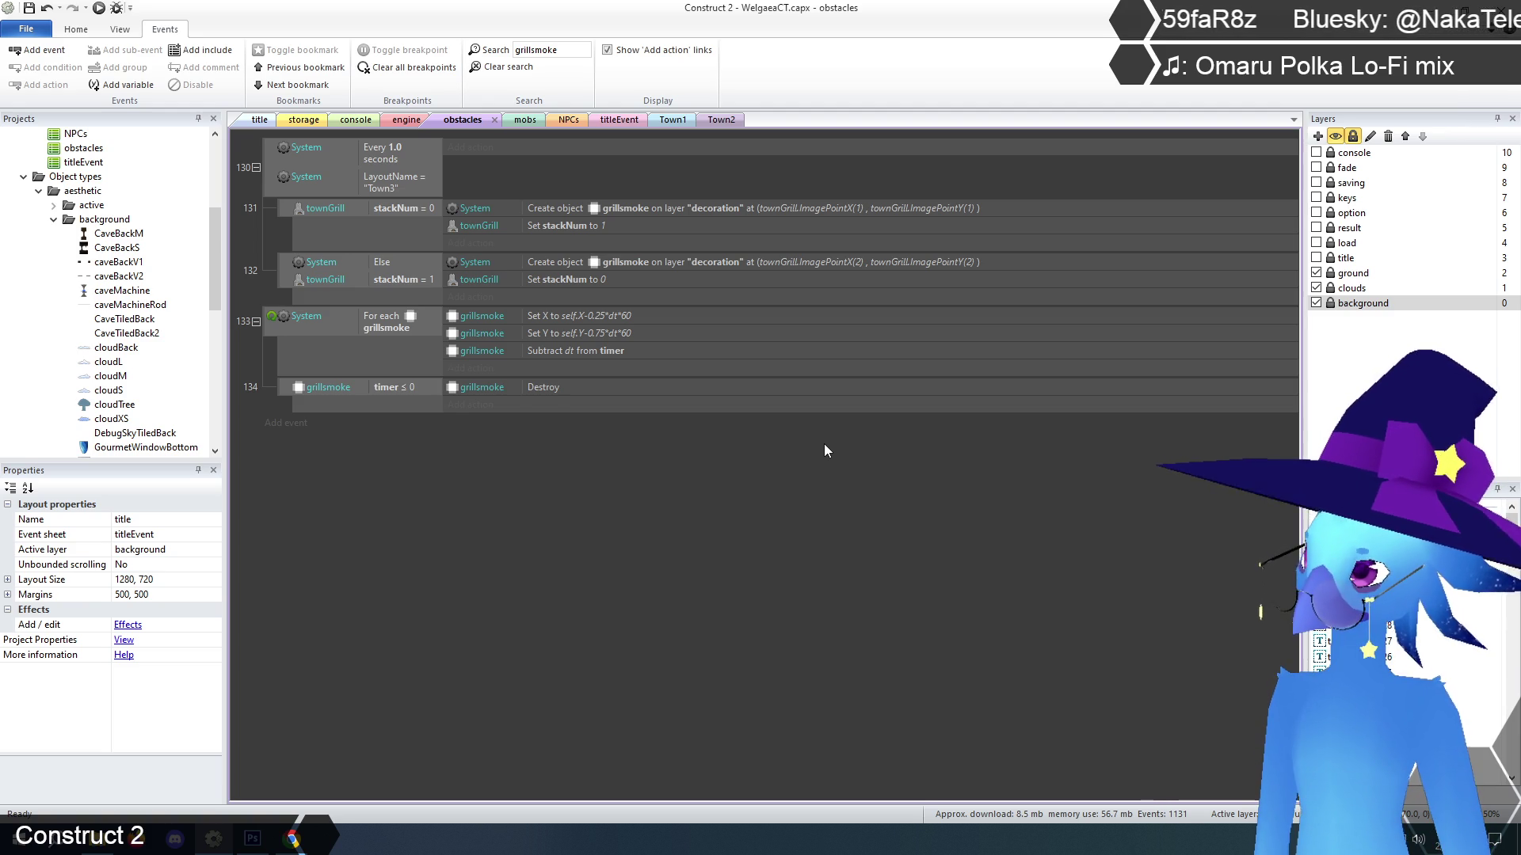
pyautogui.click(259, 121)
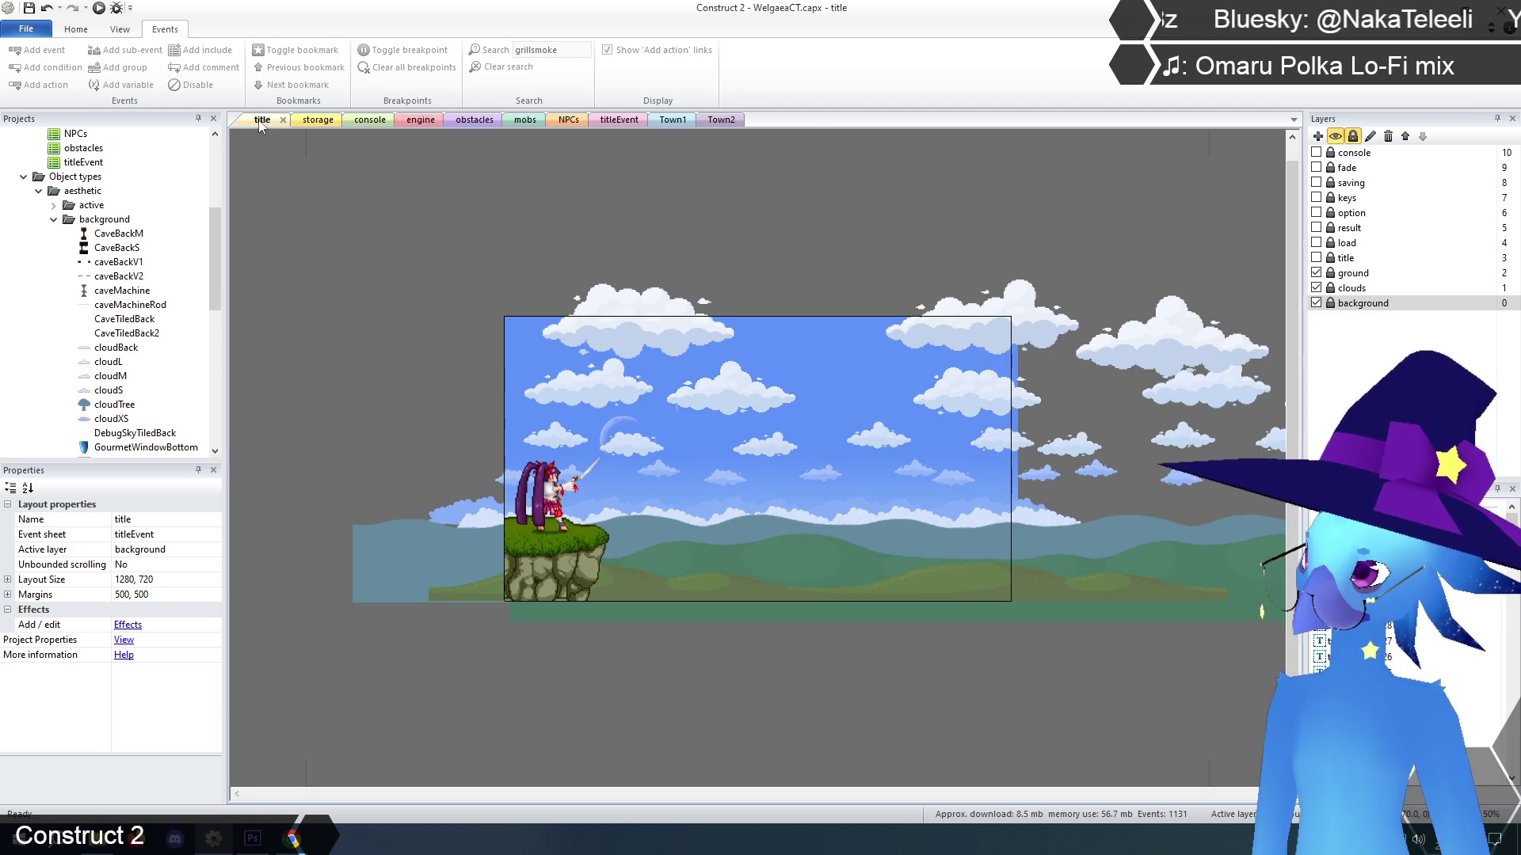
# Open the Town3 layout and toggle and inspect its decoration f110 layer
pyautogui.click(54, 219)
pyautogui.scroll(5, 68, 246)
pyautogui.doubleClick(78, 263)
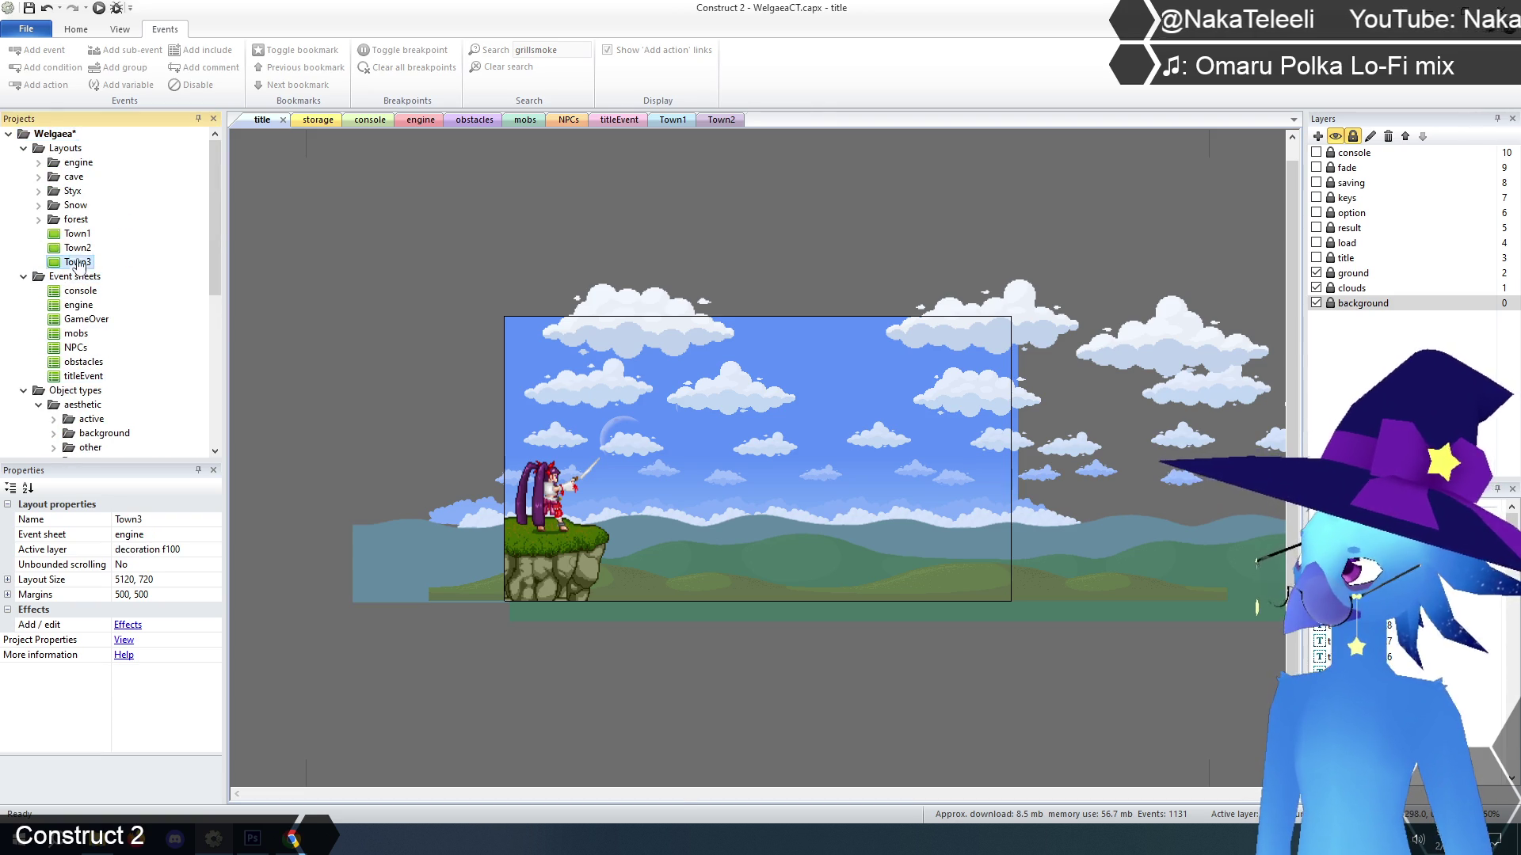
pyautogui.moveTo(624, 794)
pyautogui.mouseDown()
pyautogui.moveTo(889, 794)
pyautogui.moveTo(819, 794)
pyautogui.mouseUp()
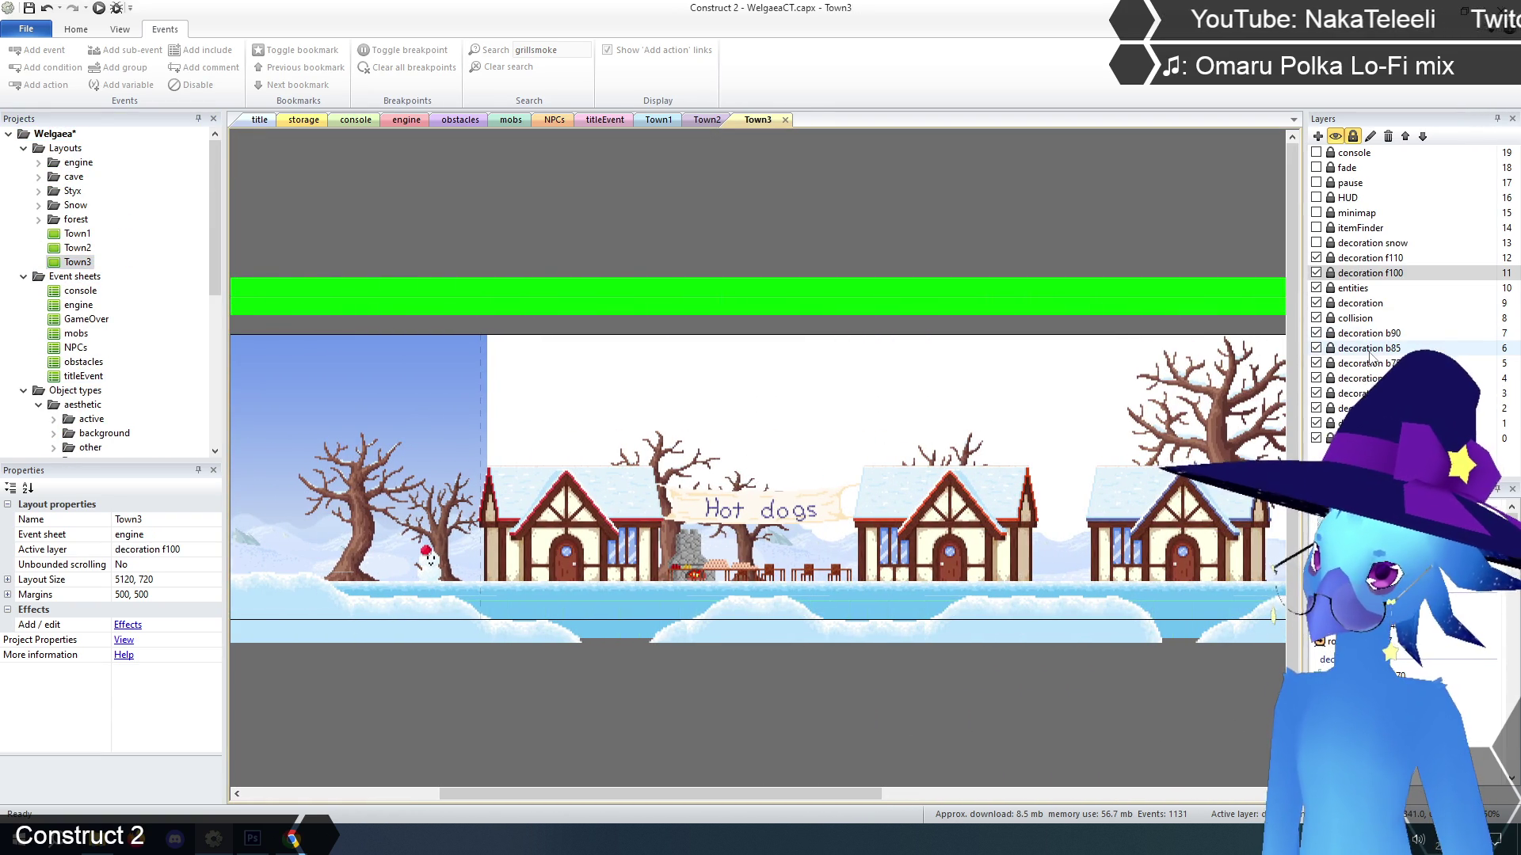
pyautogui.click(1316, 260)
pyautogui.click(1317, 259)
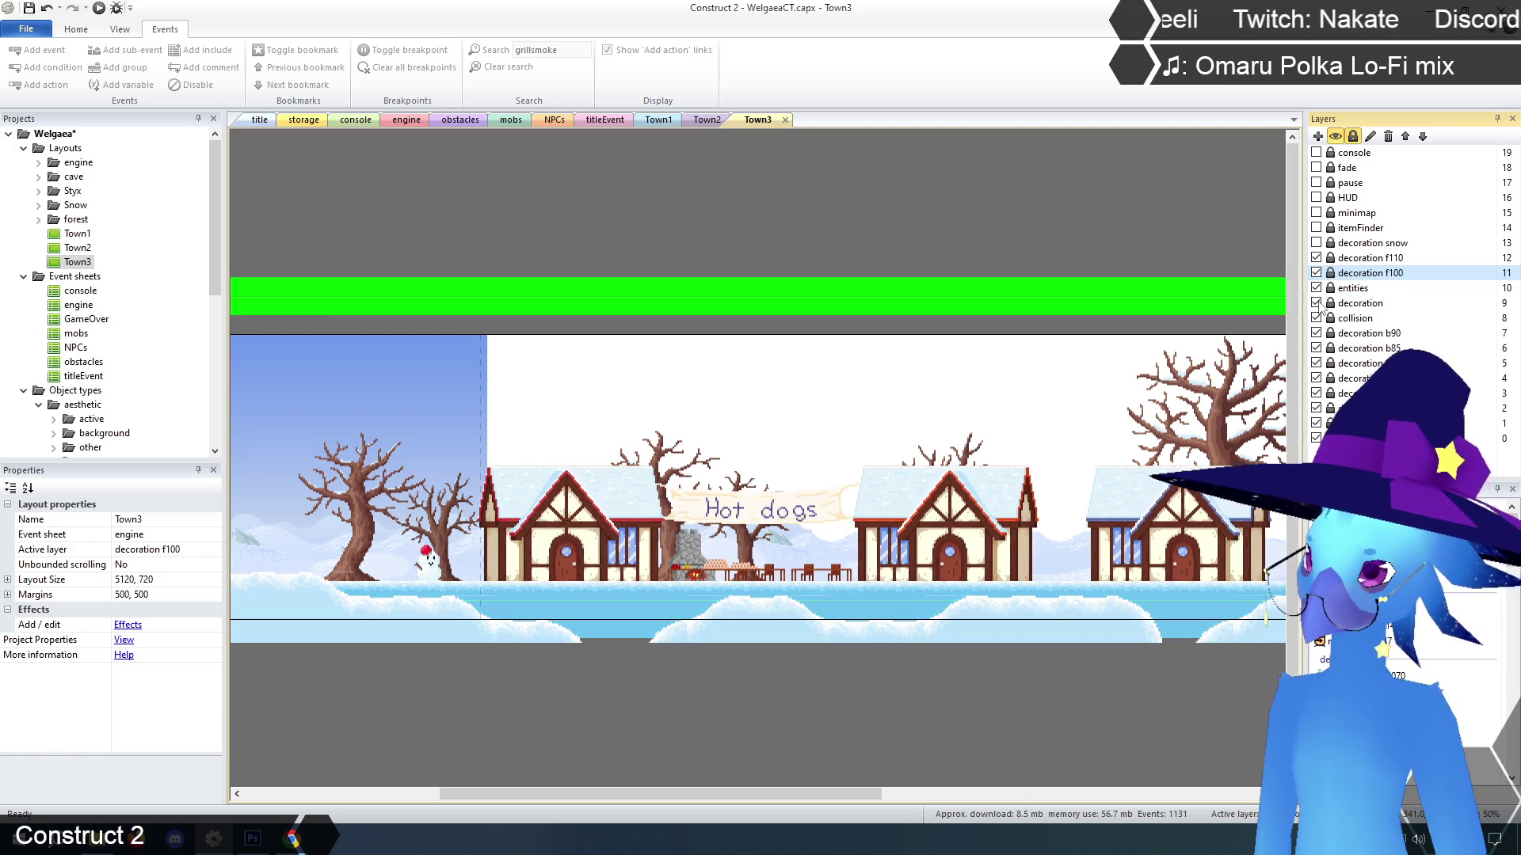
pyautogui.click(1361, 305)
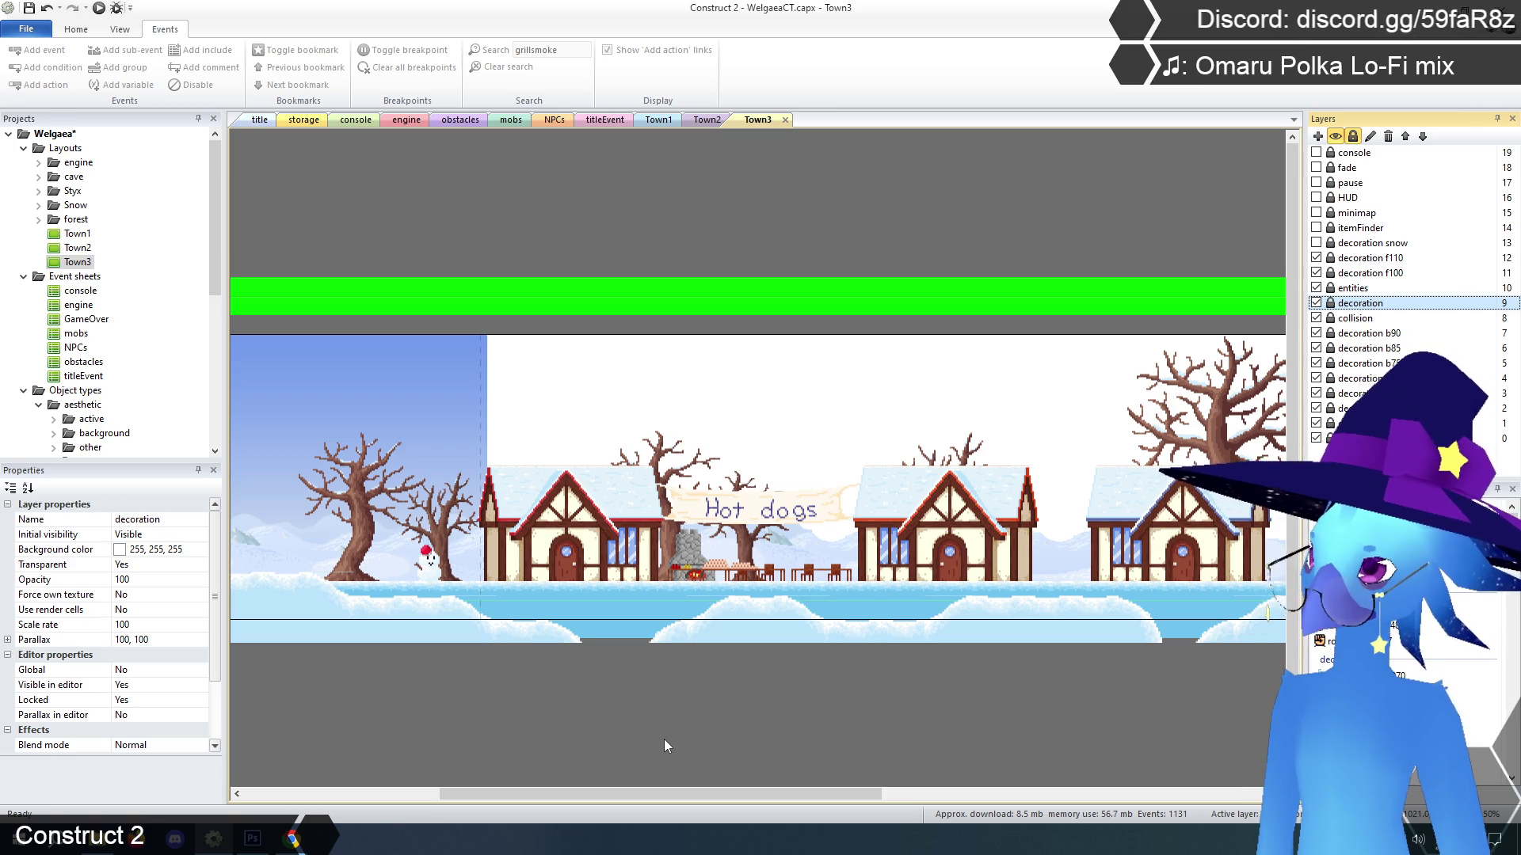
# Check the title layout's properties, then clear the grillsmoke search on the obstacles sheet
pyautogui.click(259, 121)
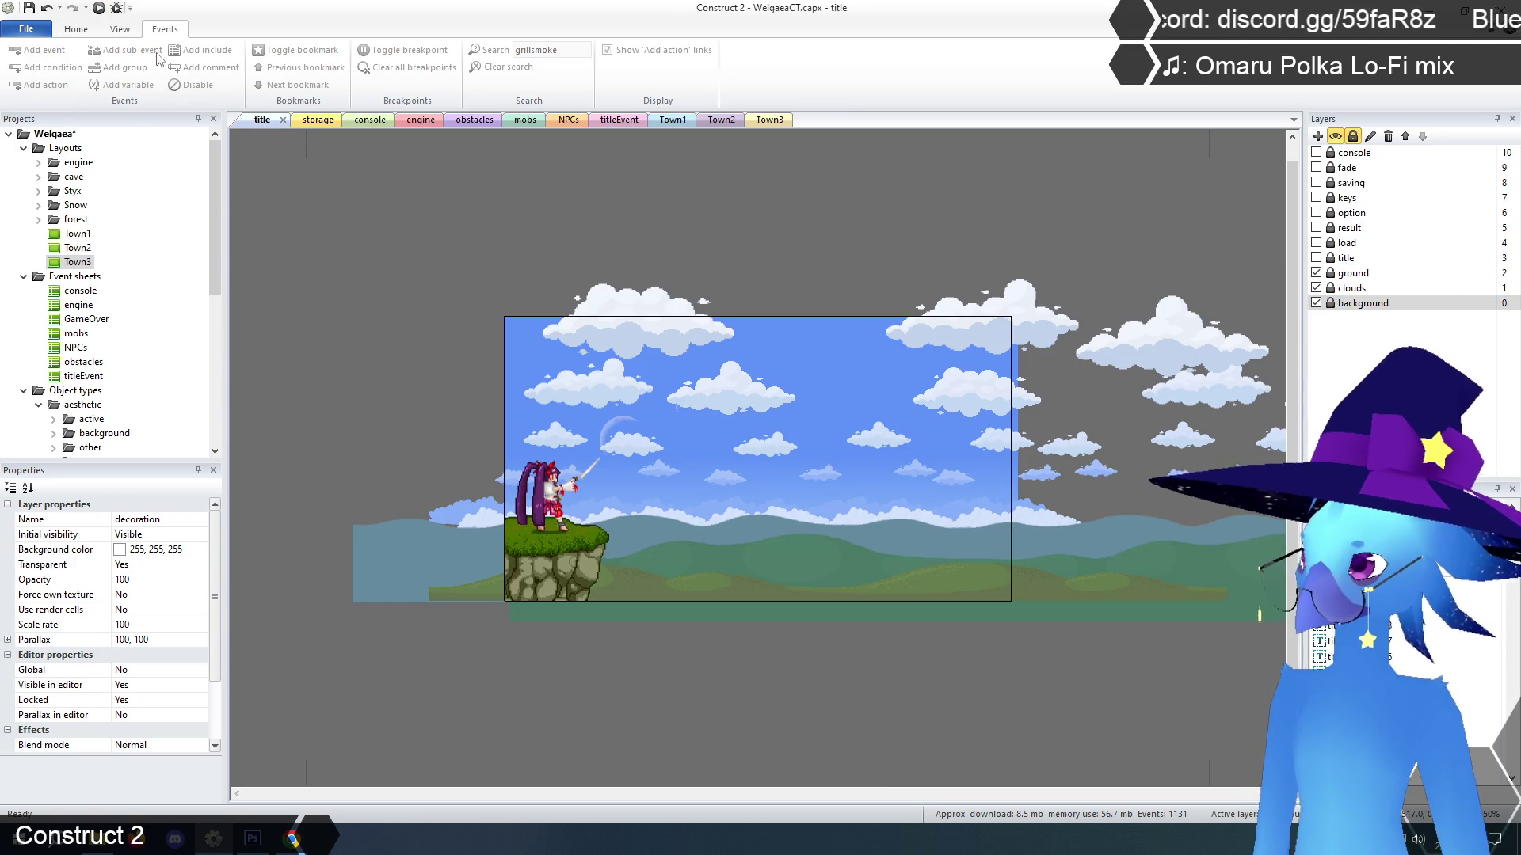
pyautogui.click(554, 702)
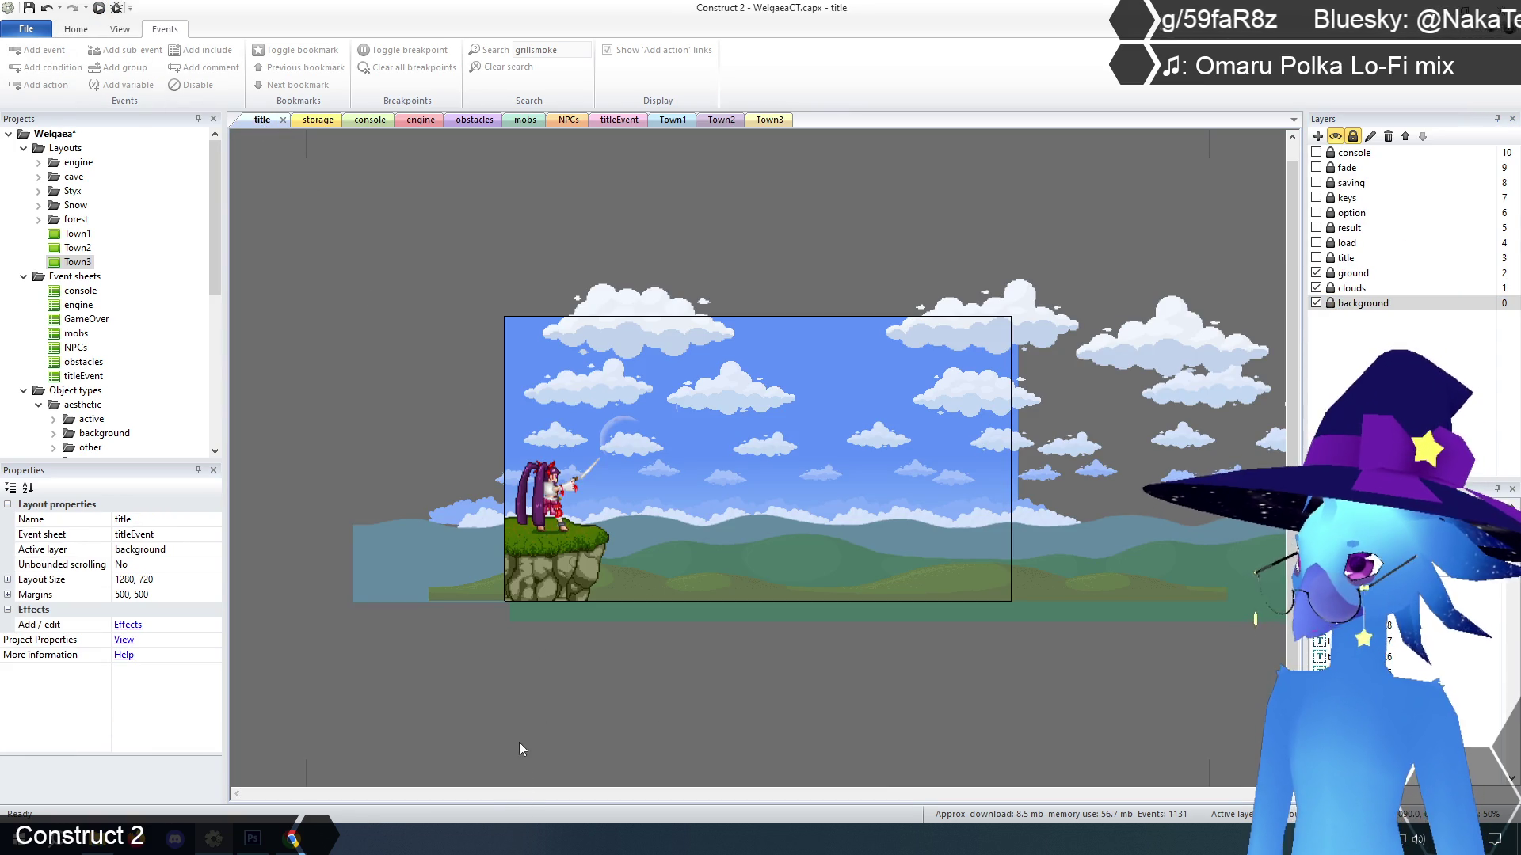
pyautogui.click(772, 121)
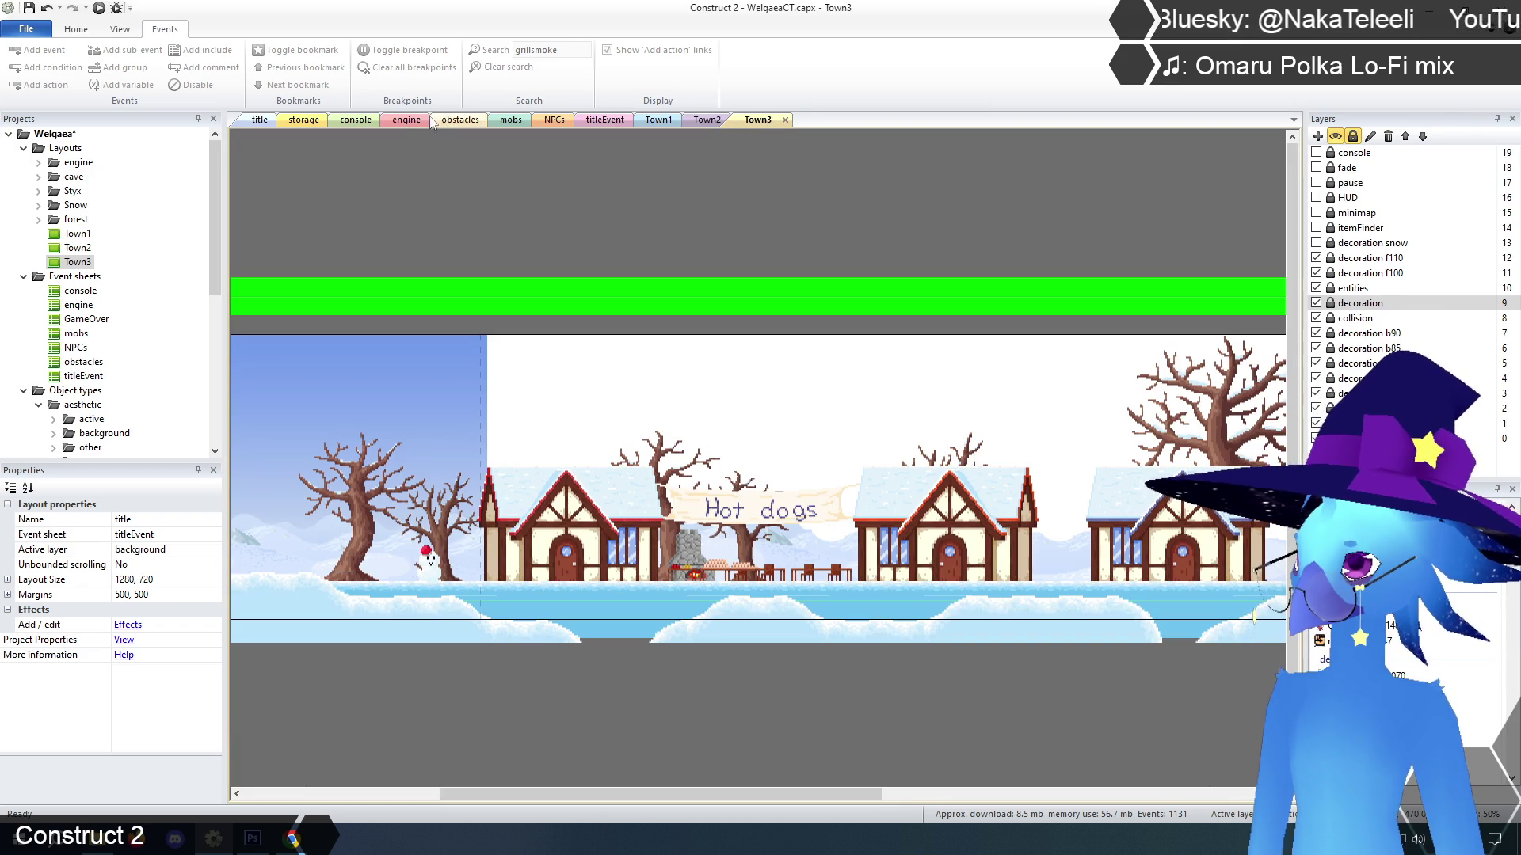
pyautogui.click(462, 121)
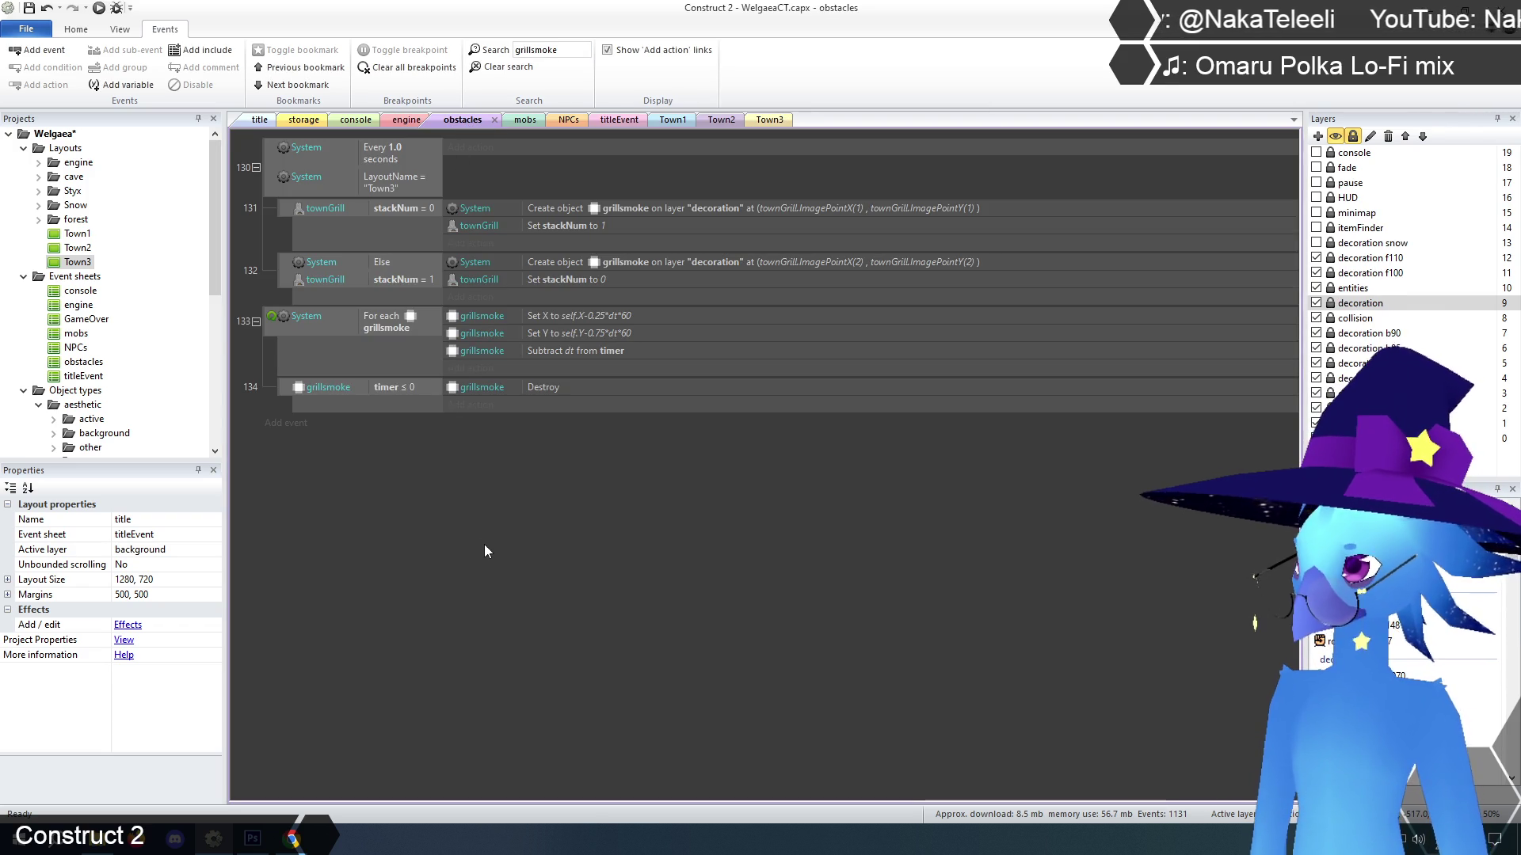
pyautogui.click(504, 66)
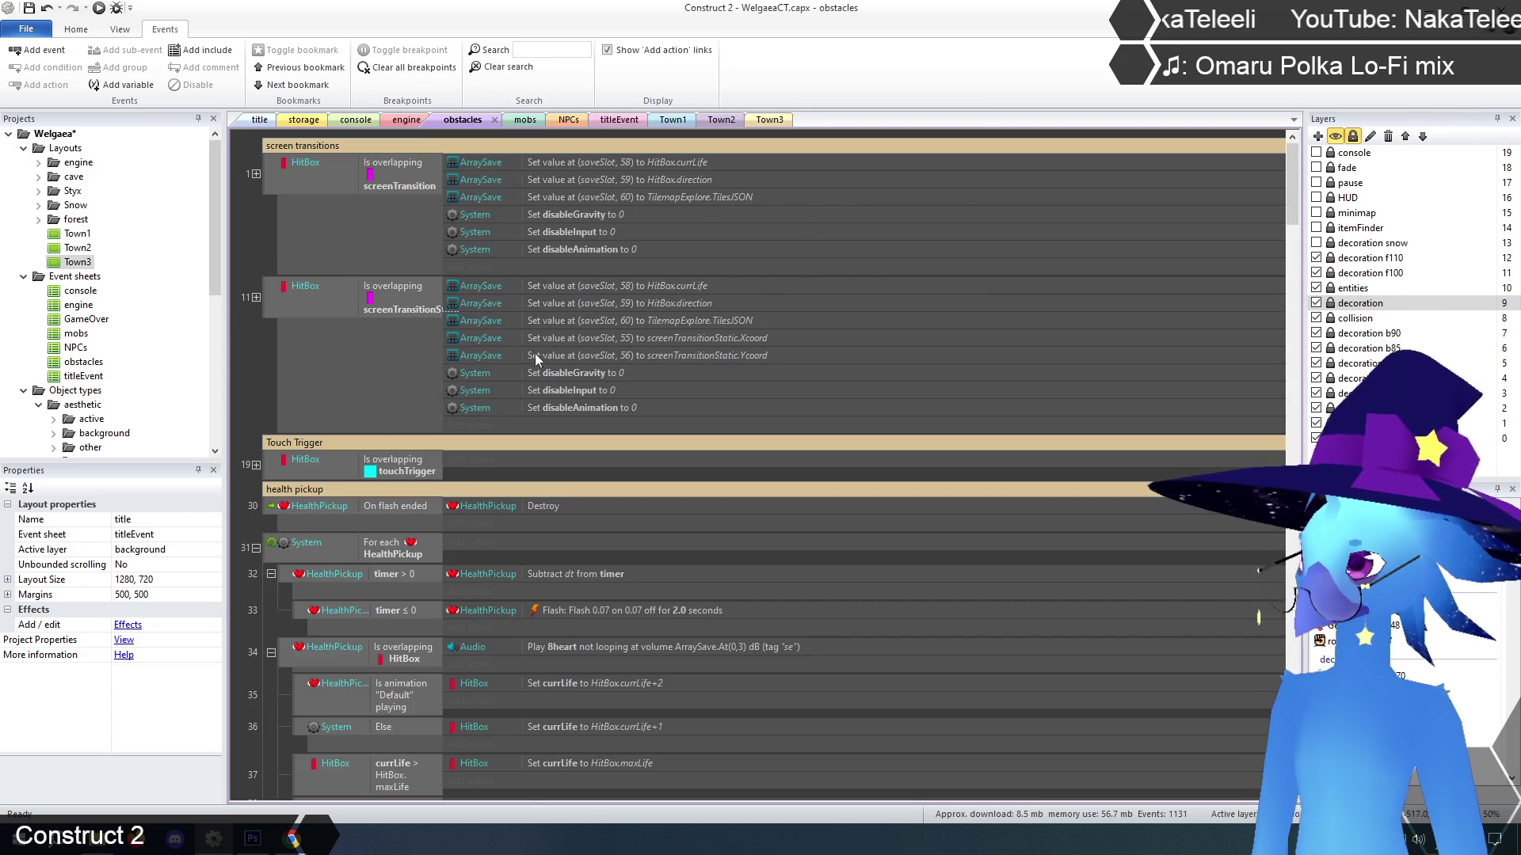
# Add a fireDoorParticle Move to object action to event 65, placing it behind GhostEye
pyautogui.scroll(-20, 404, 372)
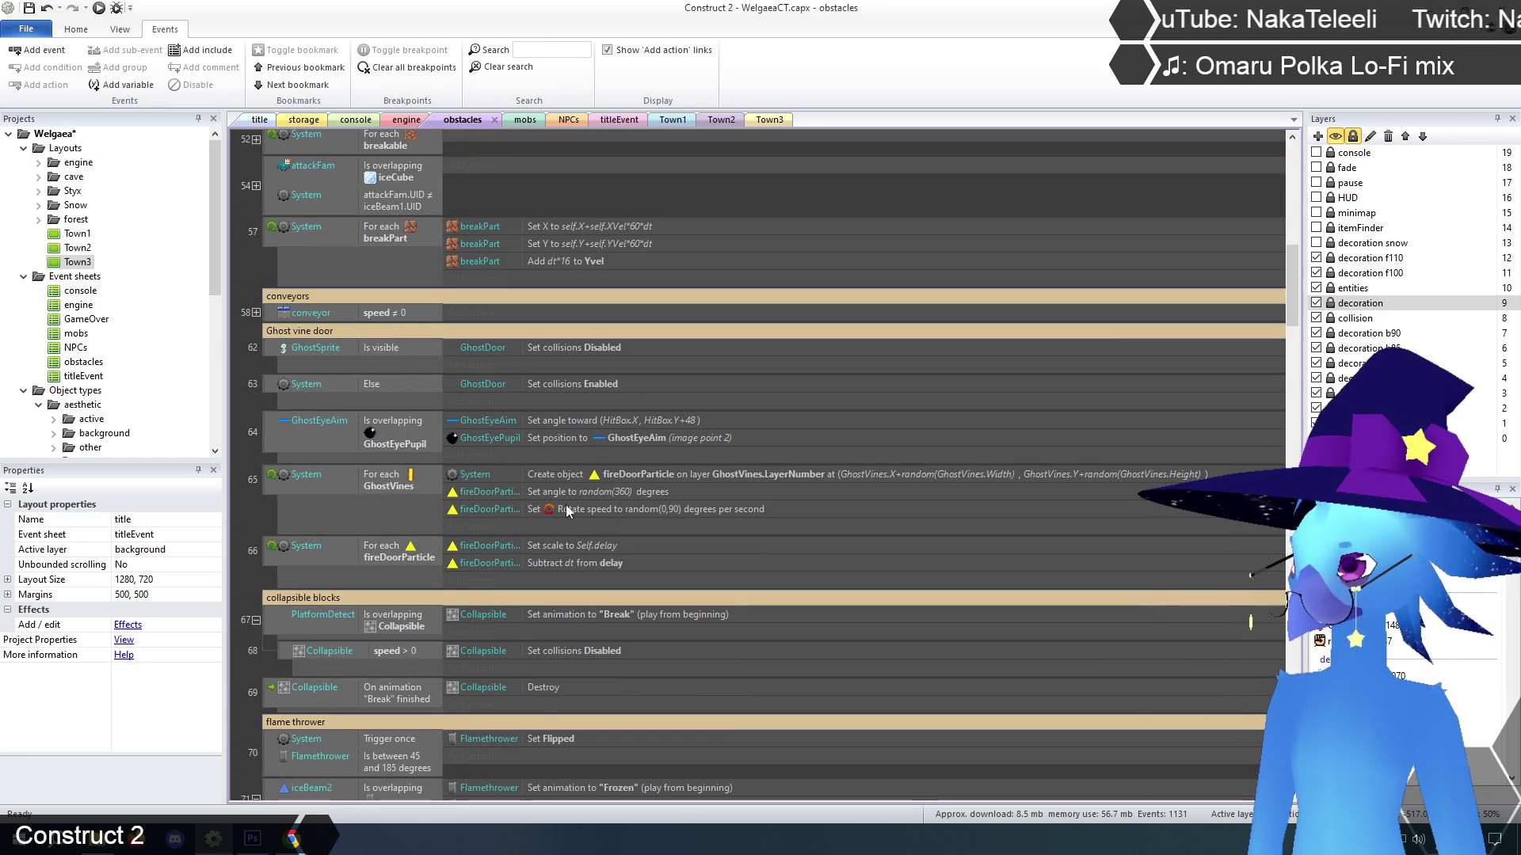
pyautogui.click(473, 527)
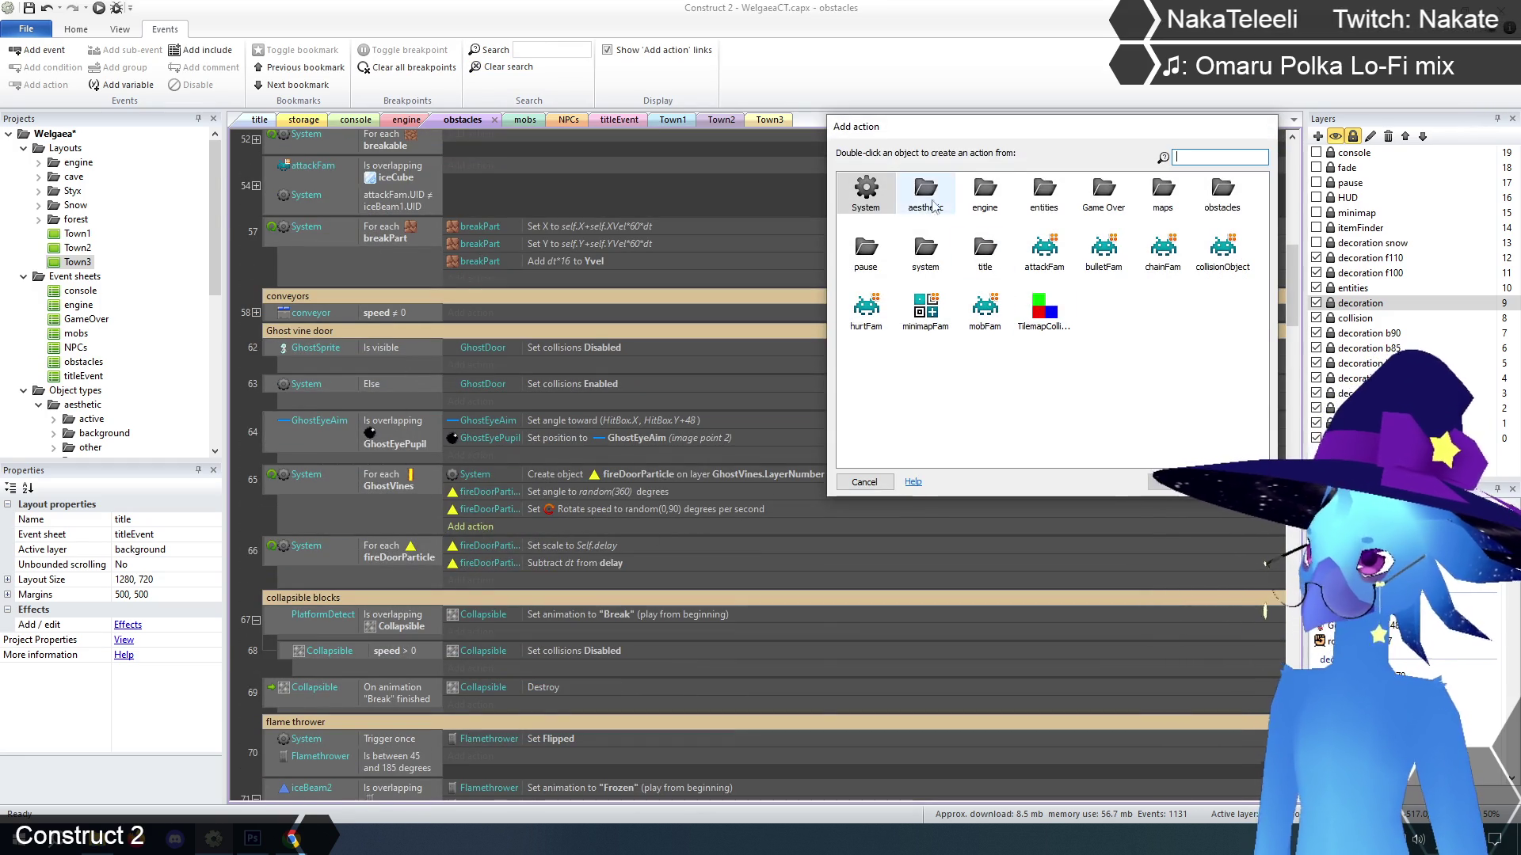
pyautogui.doubleClick(980, 198)
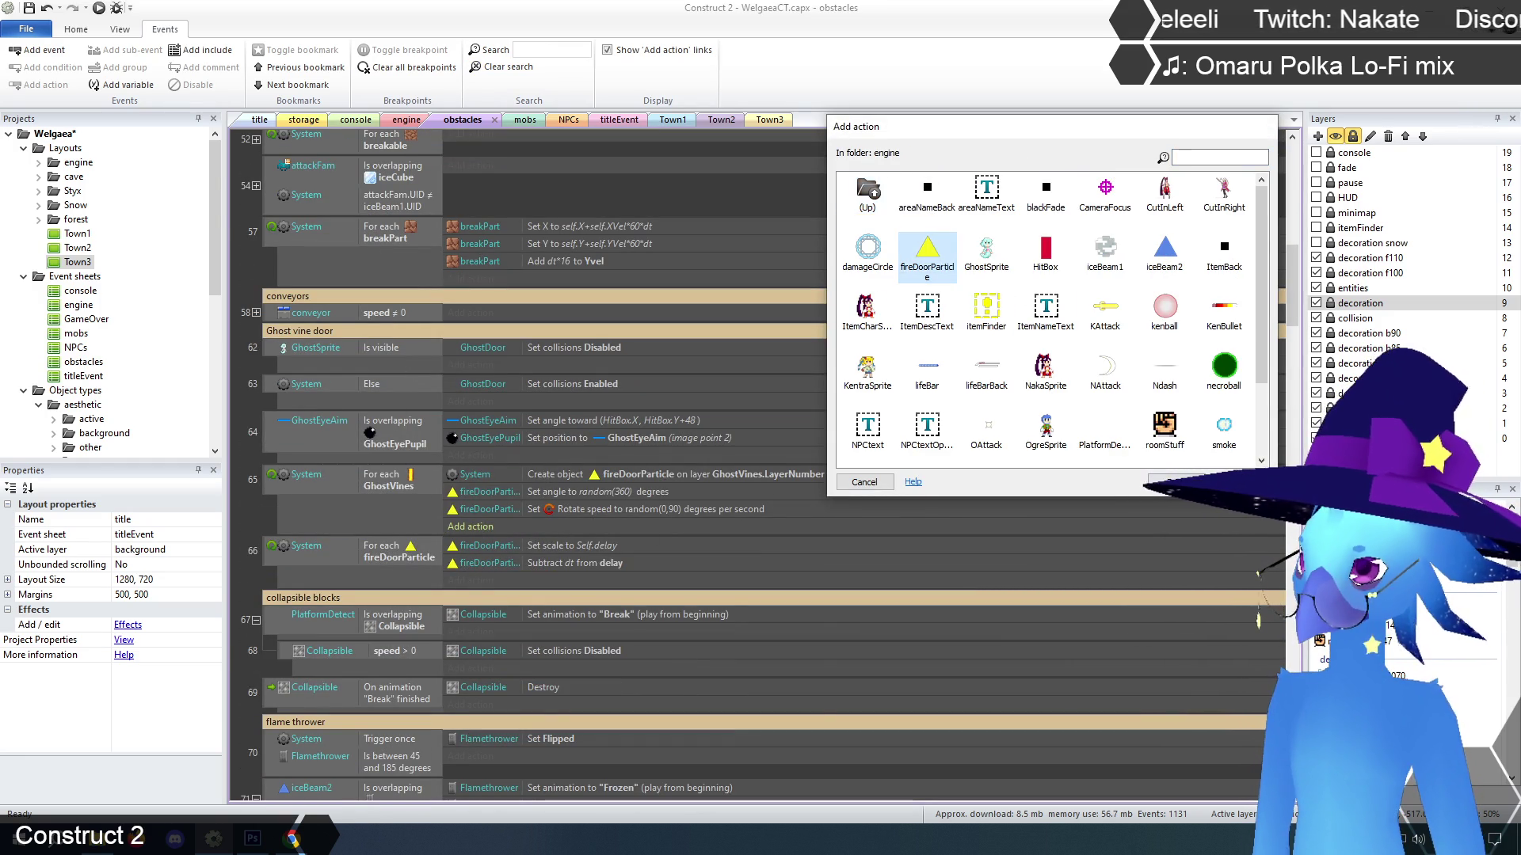
pyautogui.doubleClick(926, 252)
pyautogui.scroll(-8, 1028, 344)
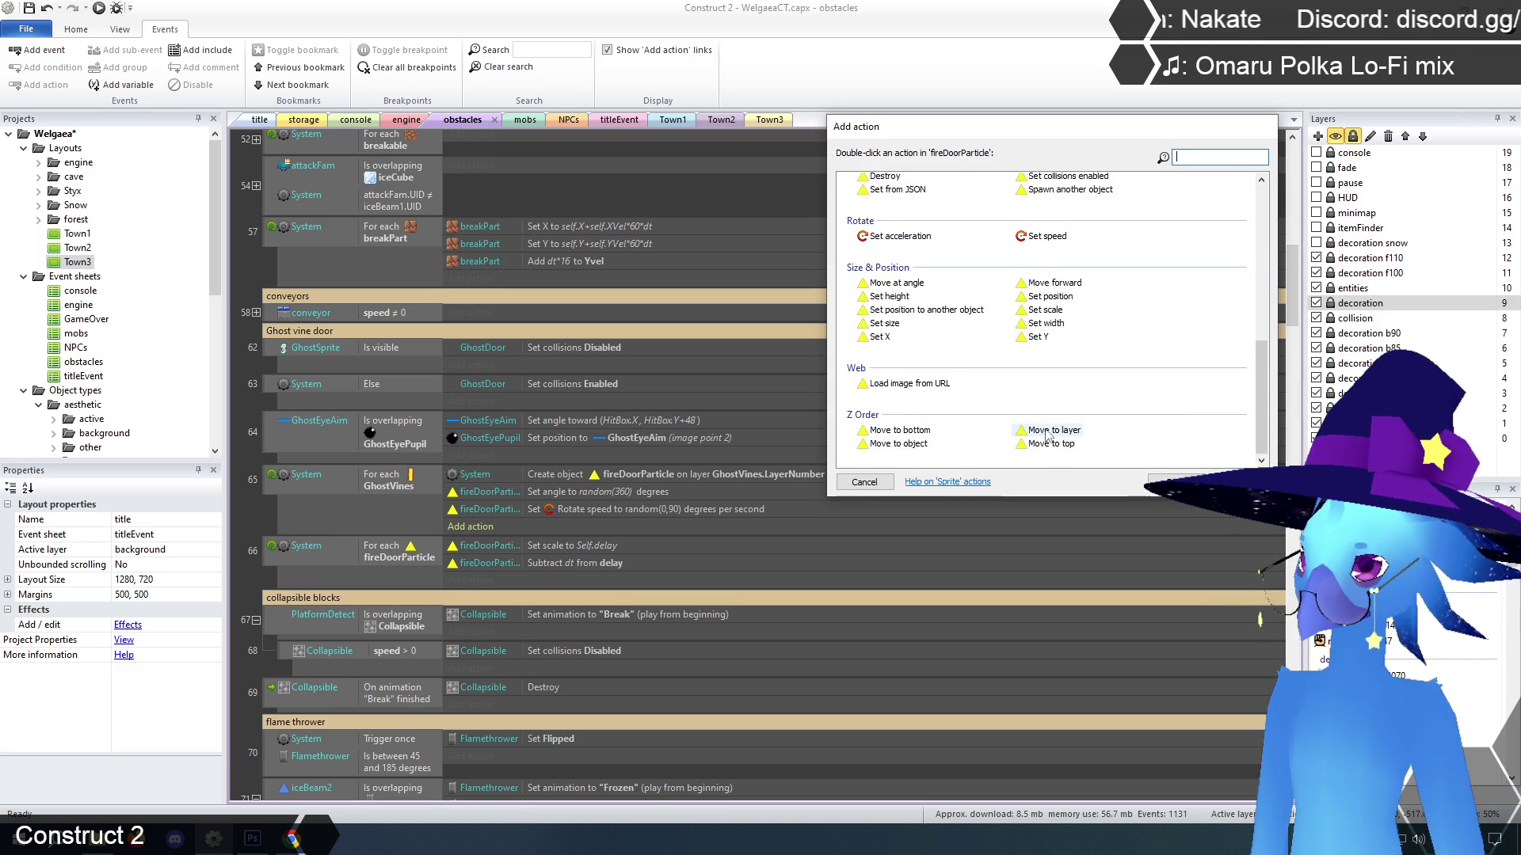
pyautogui.doubleClick(898, 445)
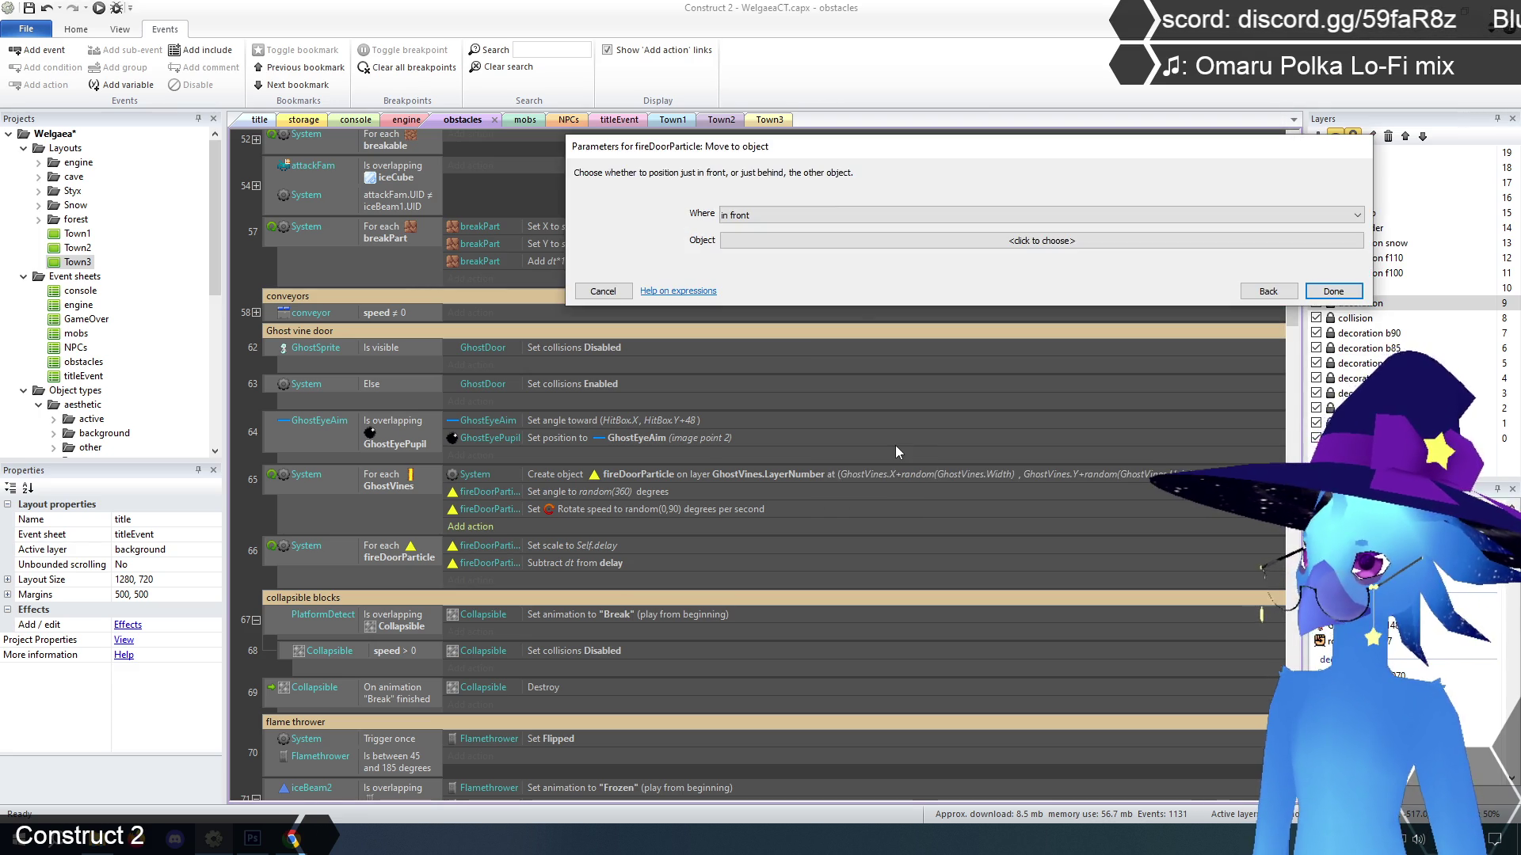
pyautogui.click(846, 216)
pyautogui.click(813, 244)
pyautogui.click(814, 242)
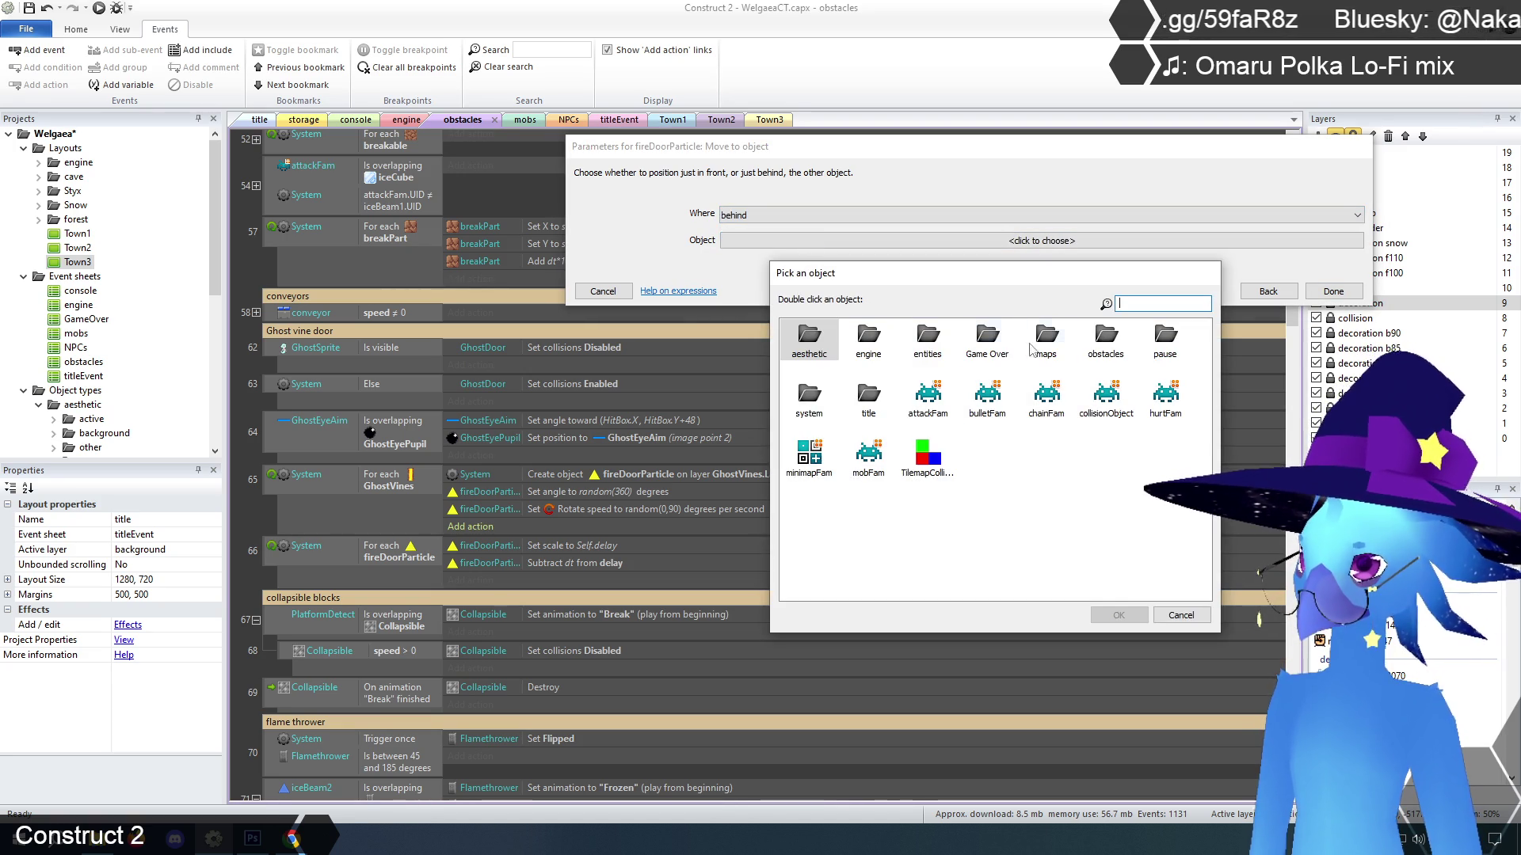
pyautogui.doubleClick(1106, 337)
pyautogui.click(1049, 400)
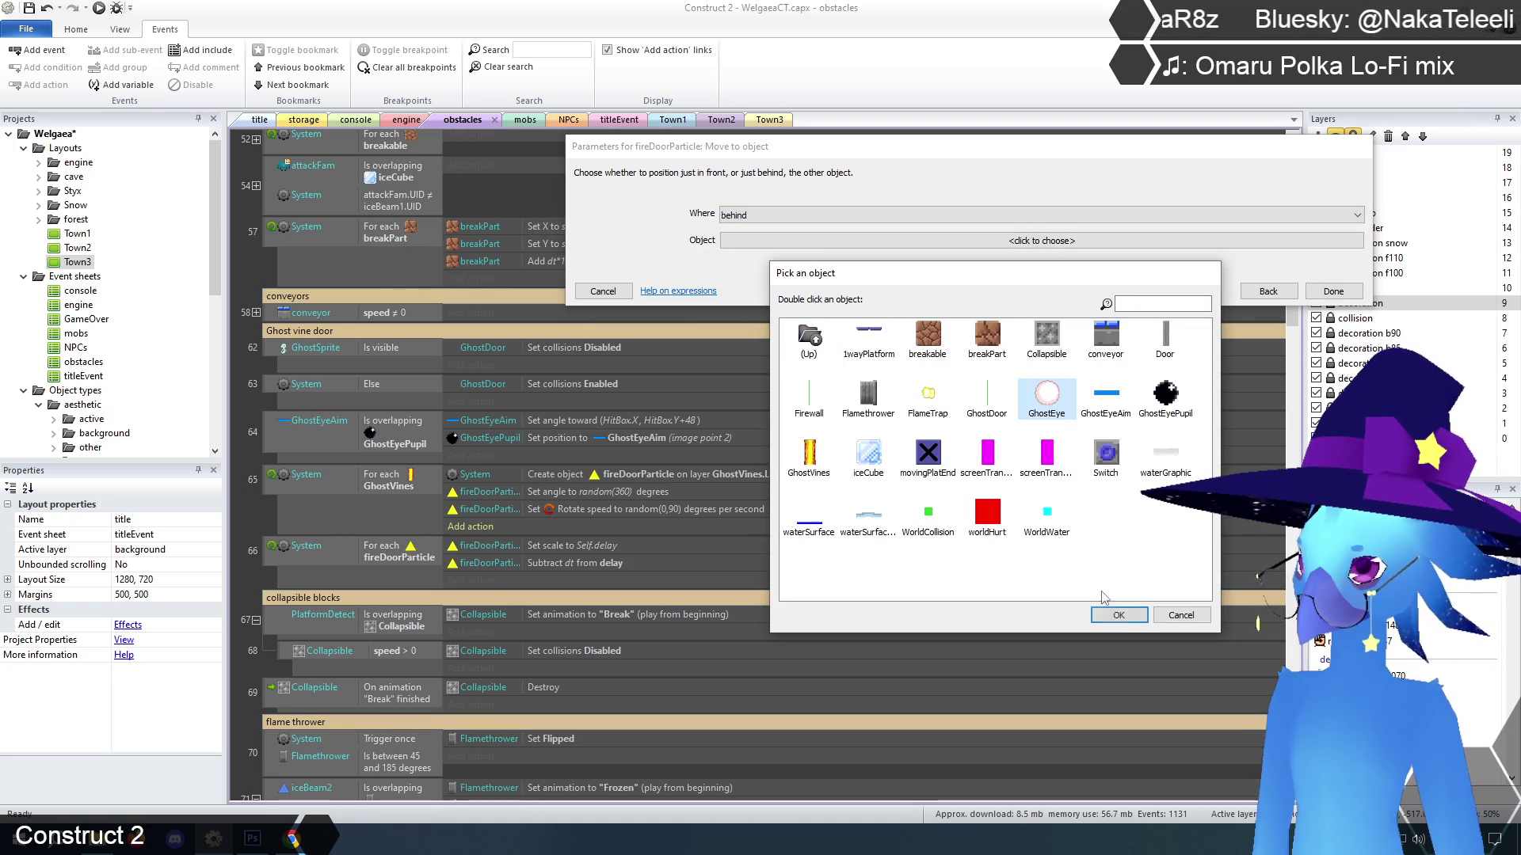
pyautogui.click(1117, 616)
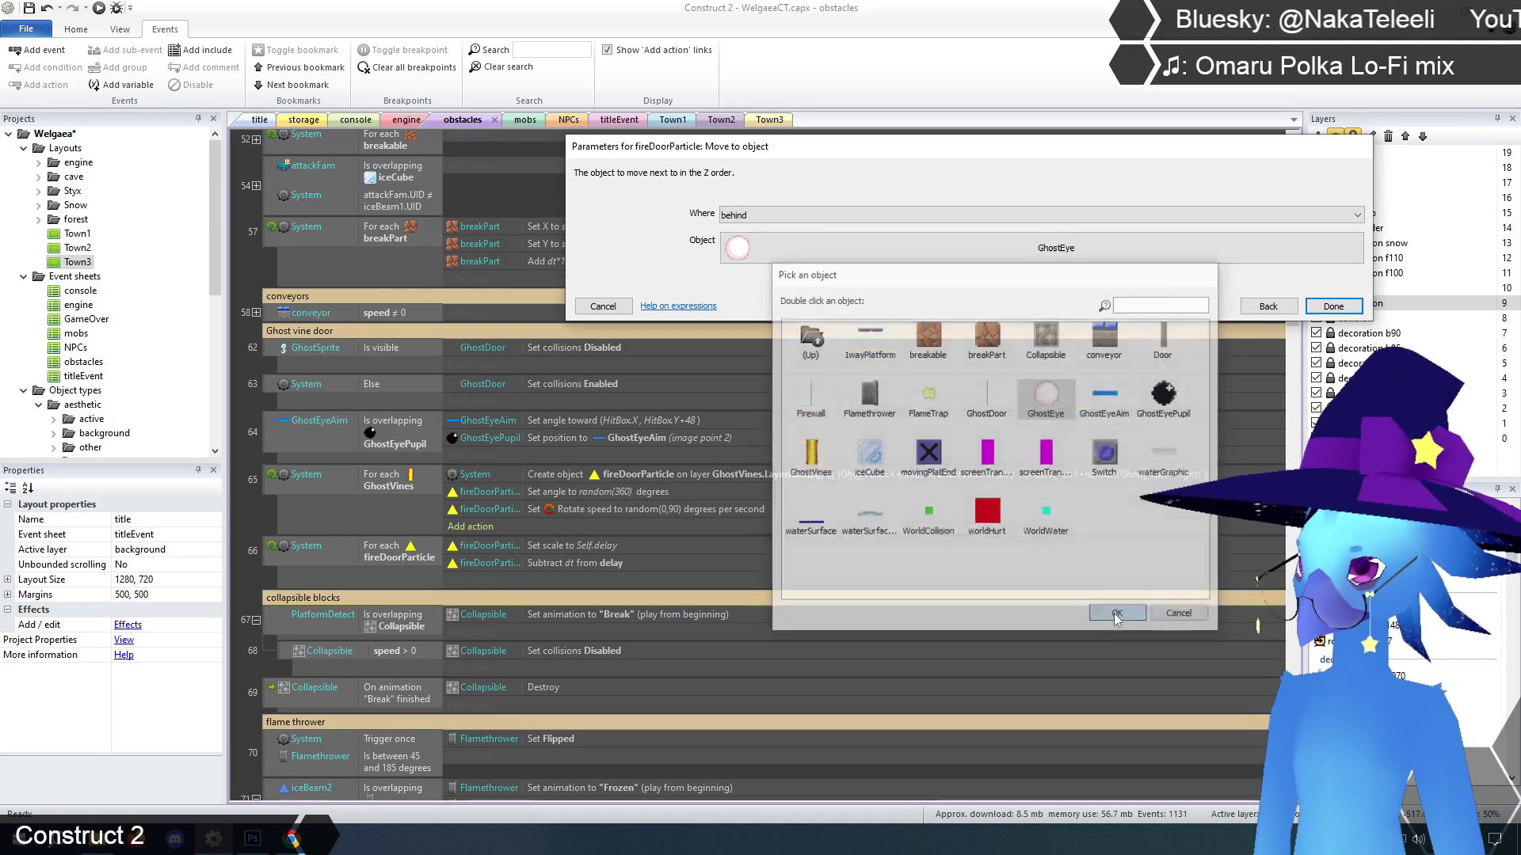
pyautogui.click(1332, 306)
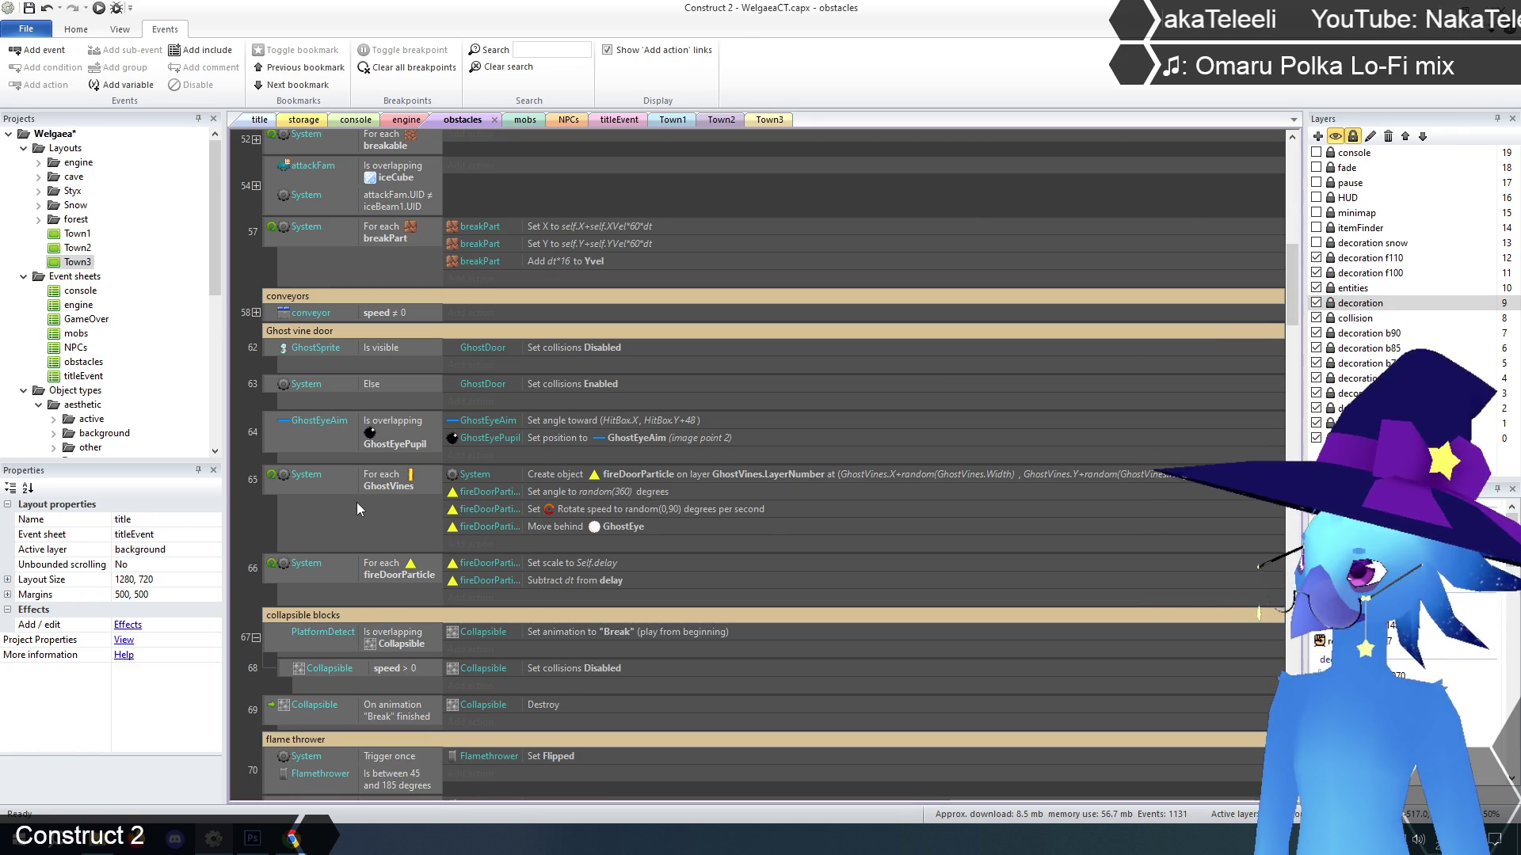
# Edit that action to move the particle in front of GhostVines, then return to the title layout
pyautogui.click(599, 527)
pyautogui.rightClick(599, 527)
pyautogui.click(625, 537)
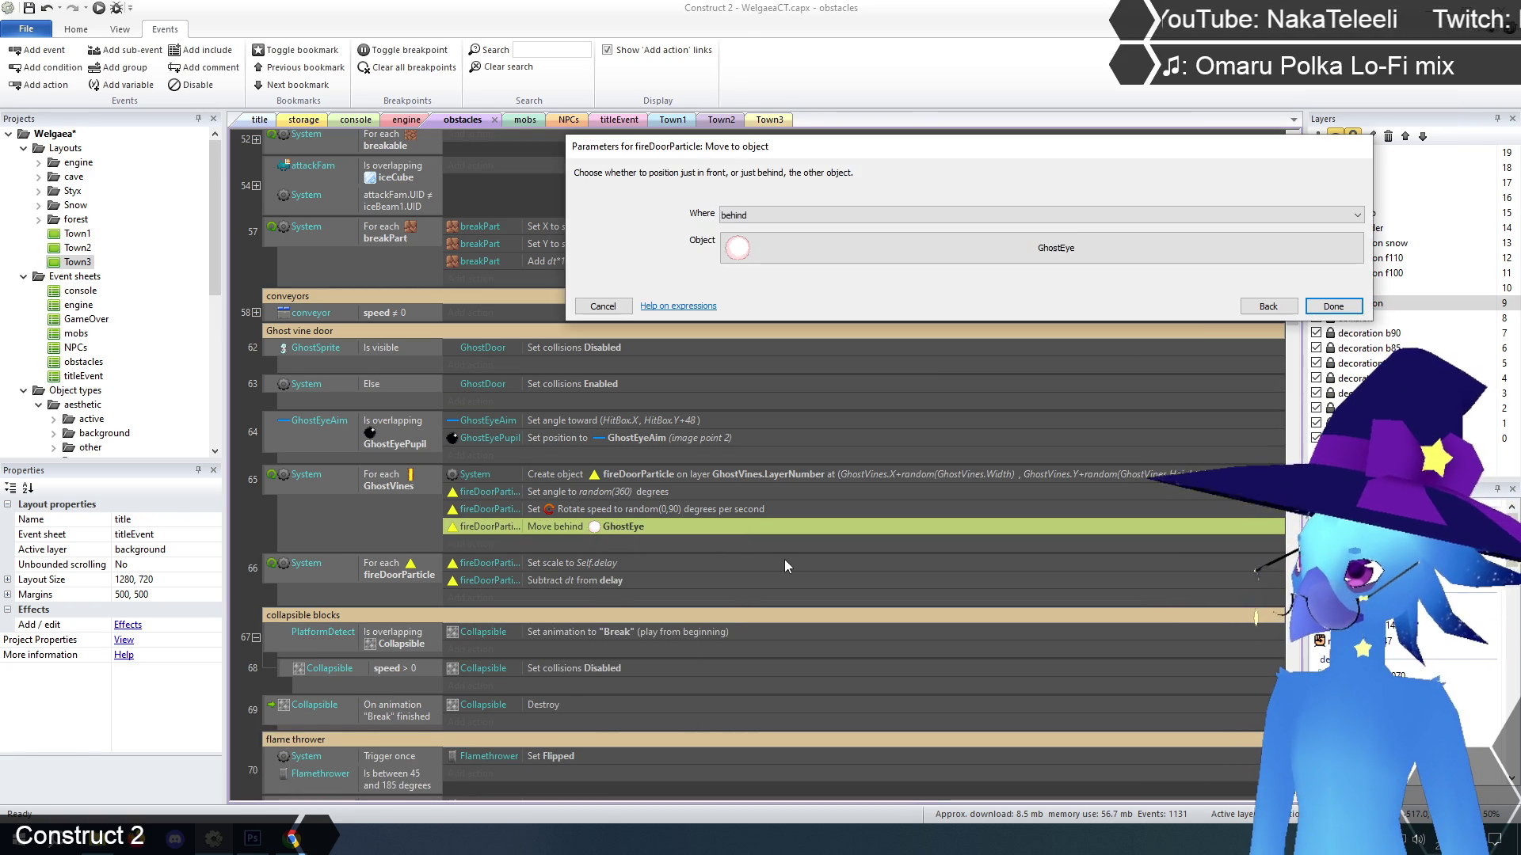
pyautogui.click(871, 215)
pyautogui.click(824, 227)
pyautogui.click(867, 247)
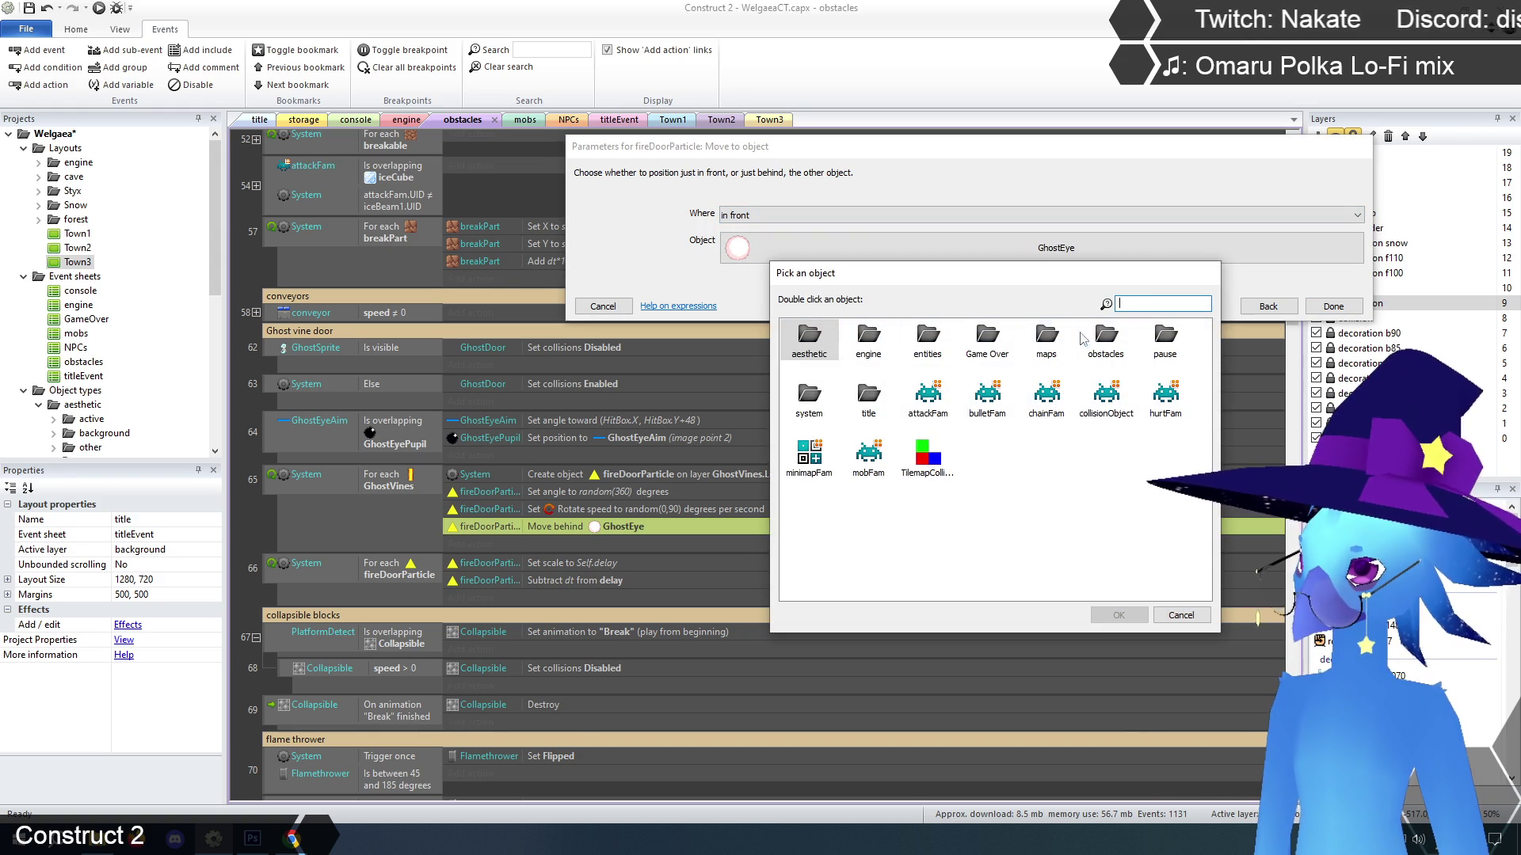
pyautogui.doubleClick(1106, 339)
pyautogui.click(809, 458)
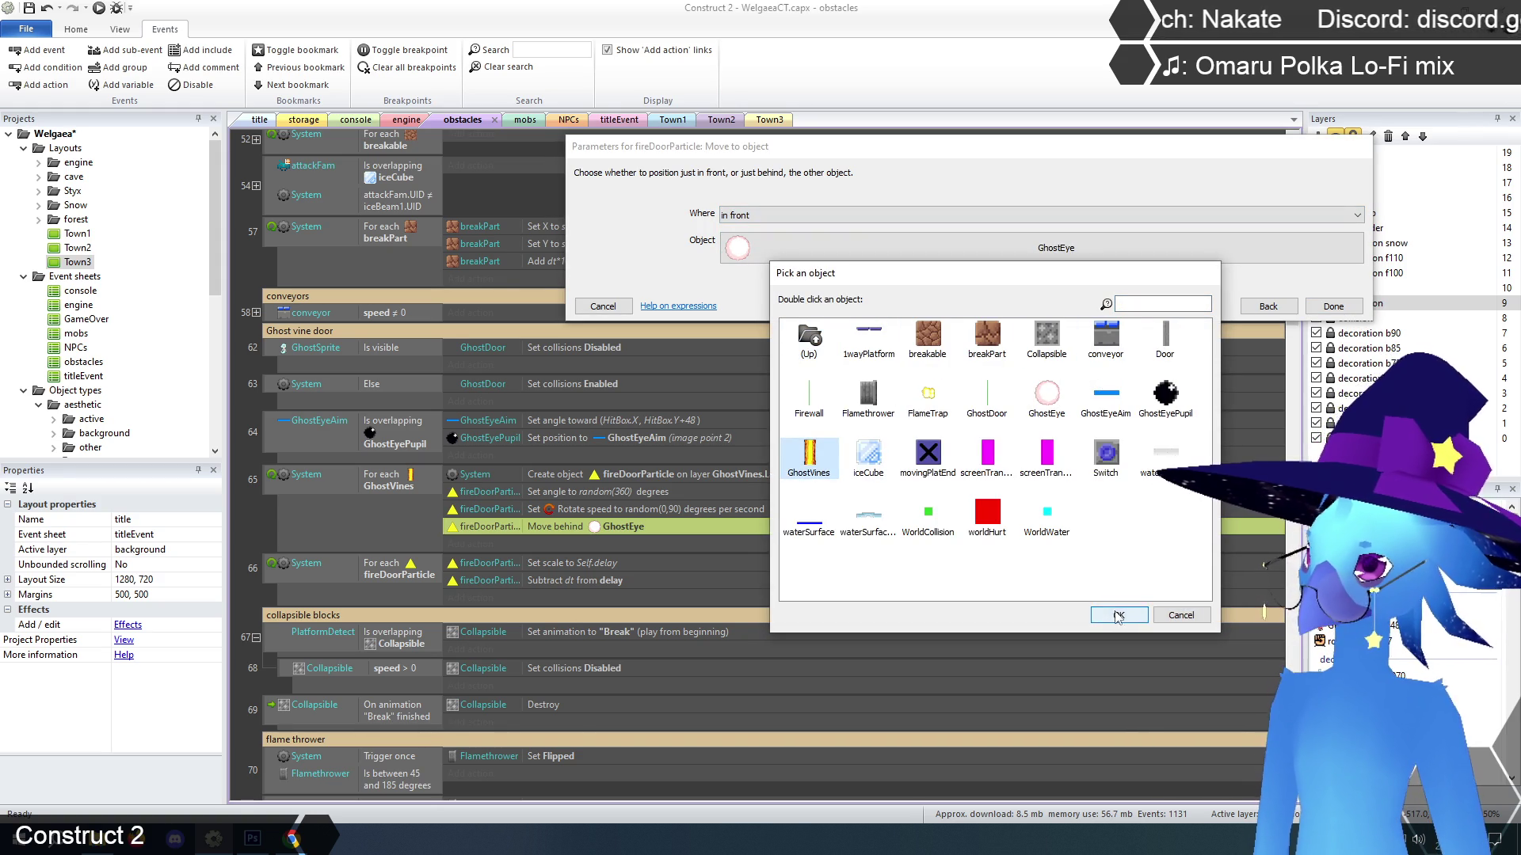
pyautogui.click(1119, 615)
pyautogui.click(1331, 308)
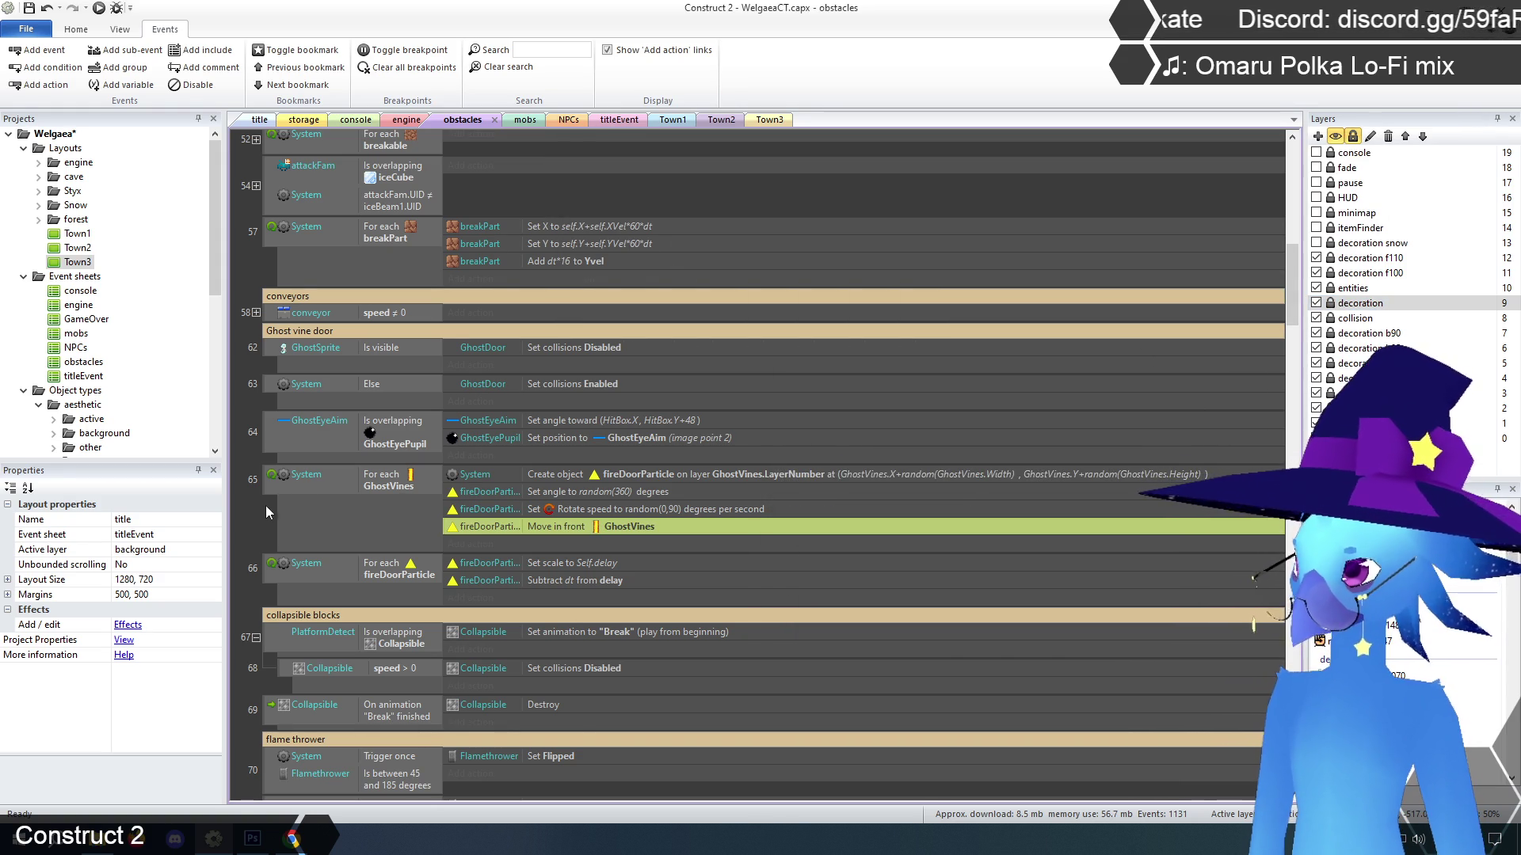
pyautogui.click(268, 528)
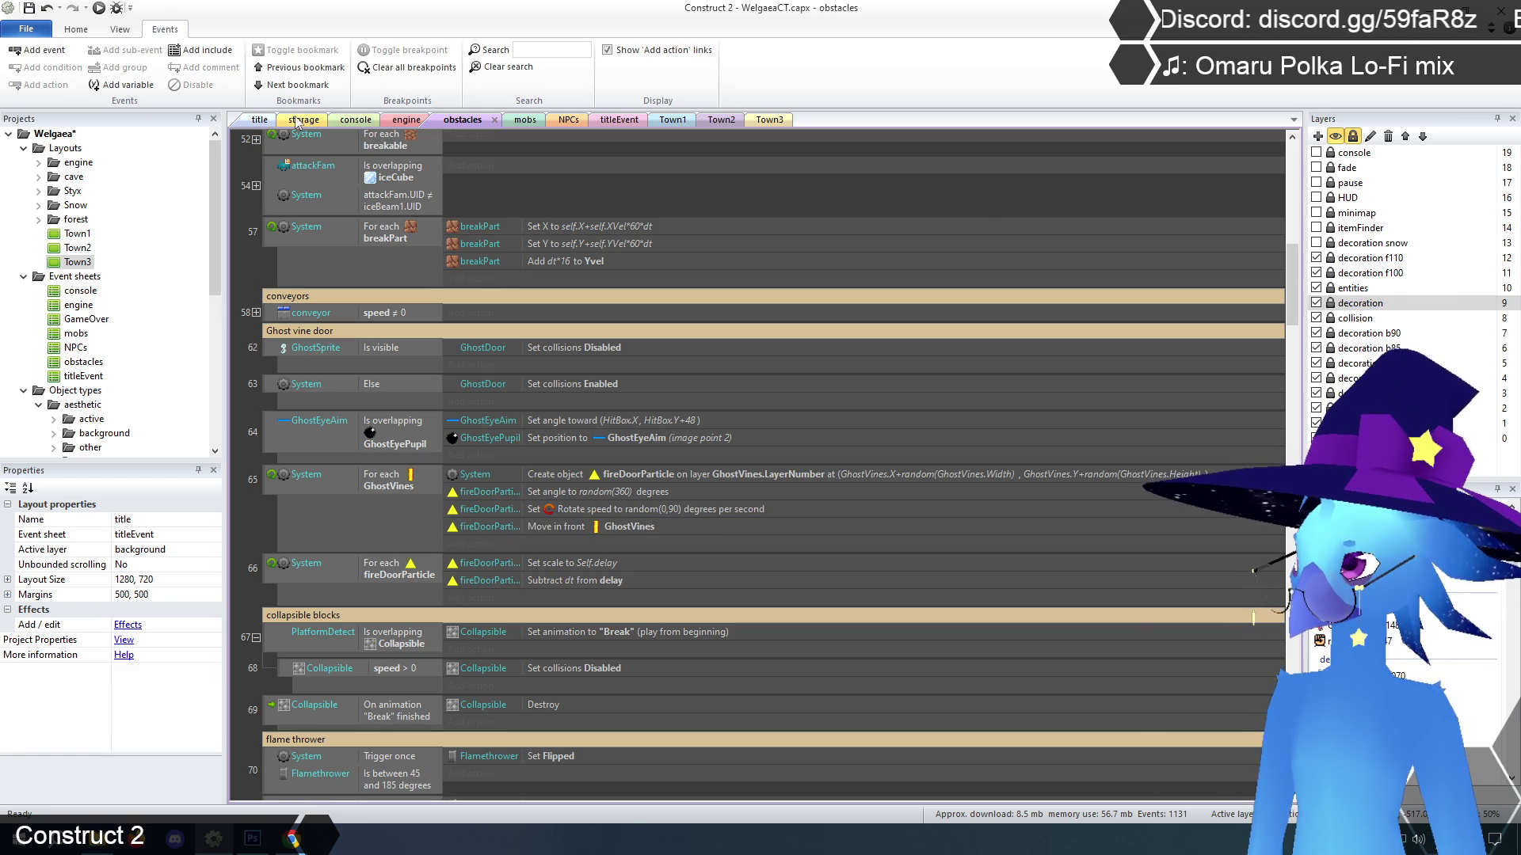
pyautogui.click(260, 121)
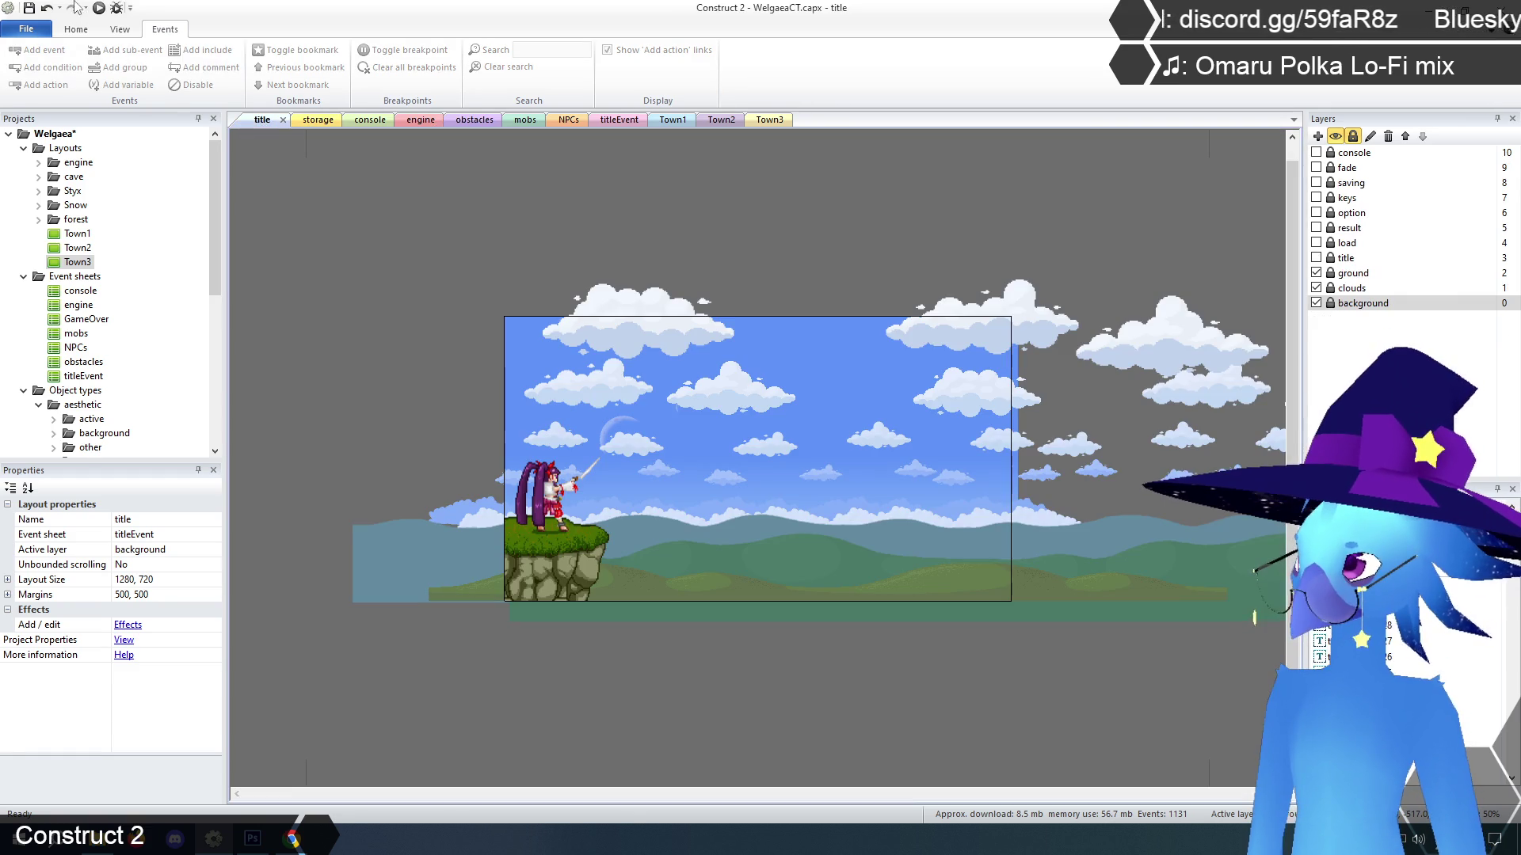
# Launch the browser preview, start the game and run right through Ruto Village
pyautogui.click(99, 9)
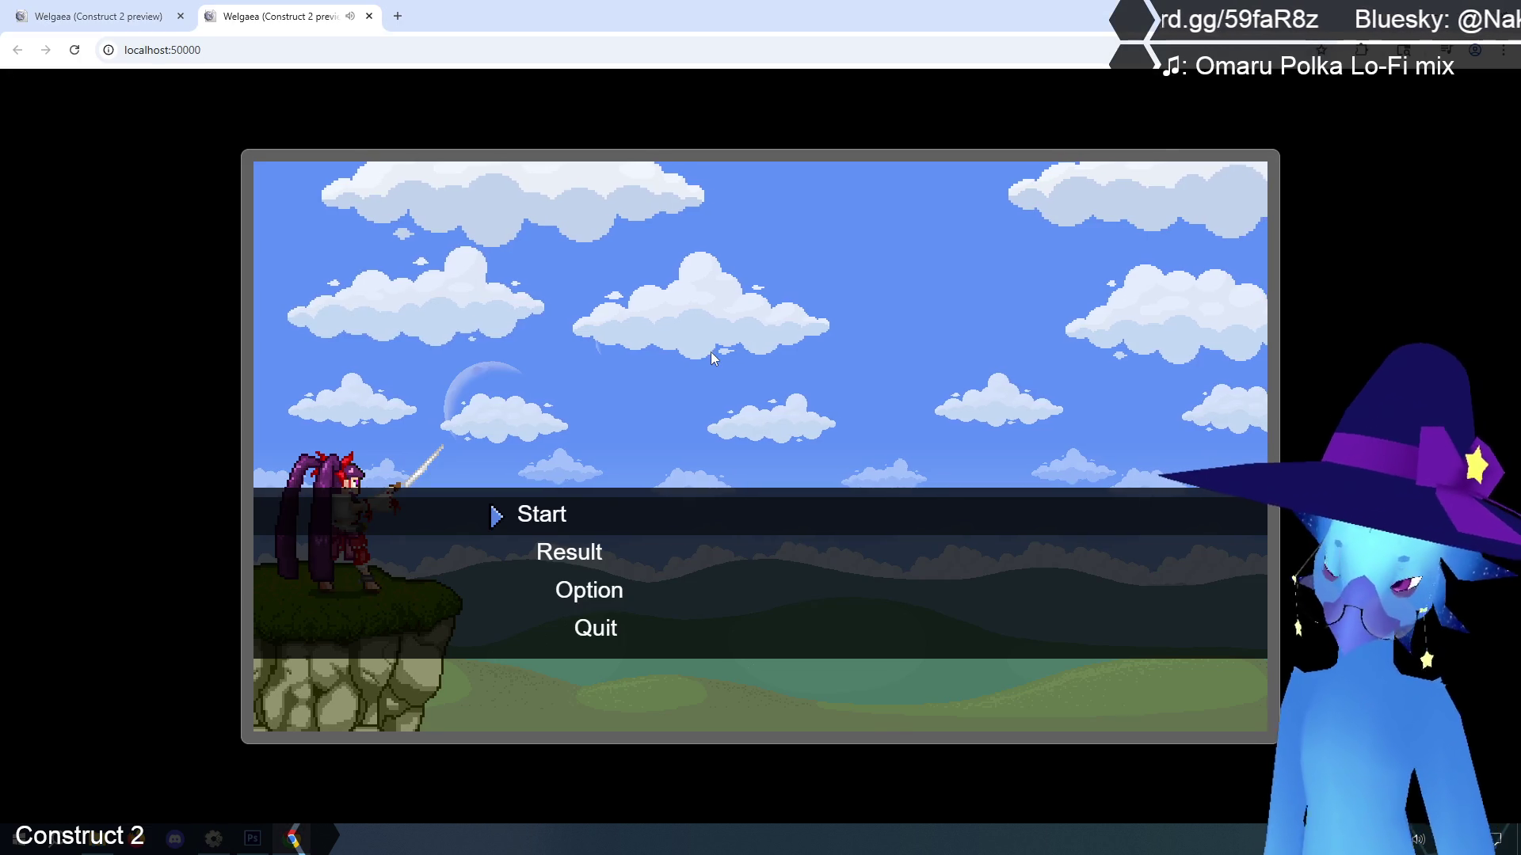
pyautogui.press('Return')
pyautogui.press('Return')
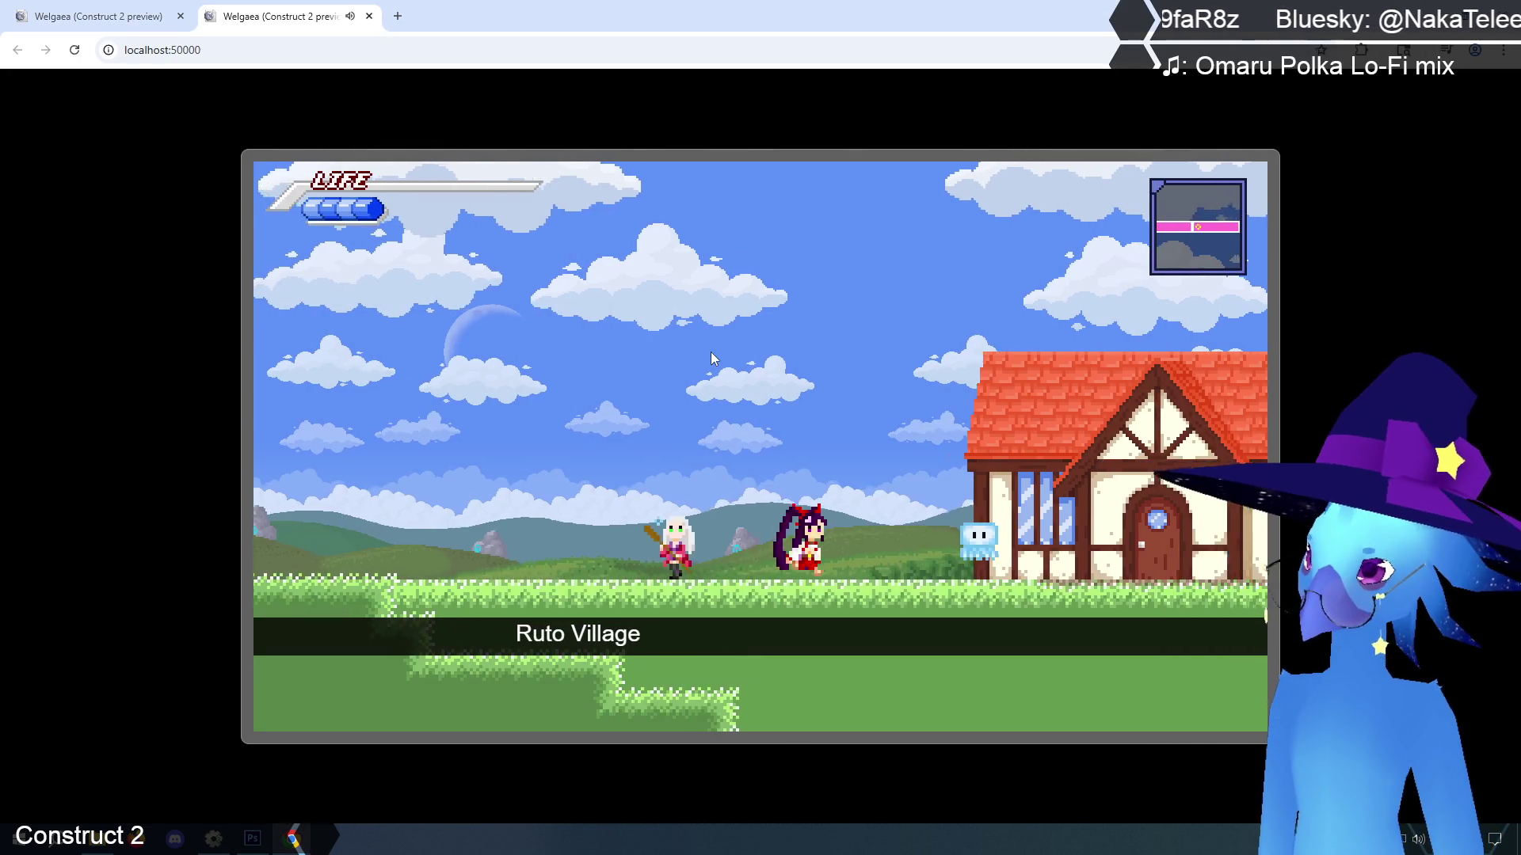
pyautogui.press('Right')
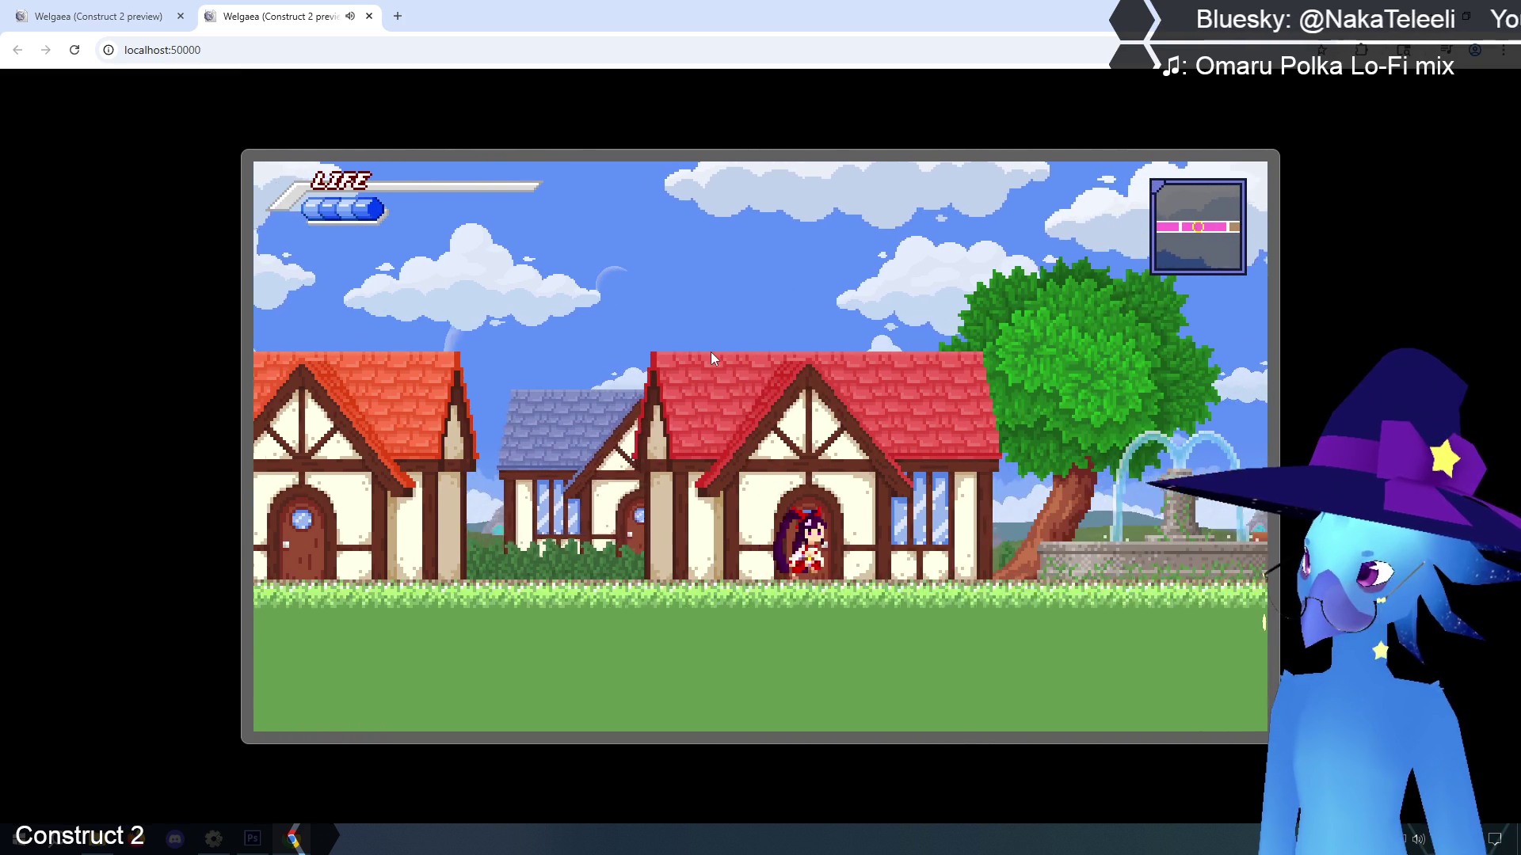
pyautogui.press('Right')
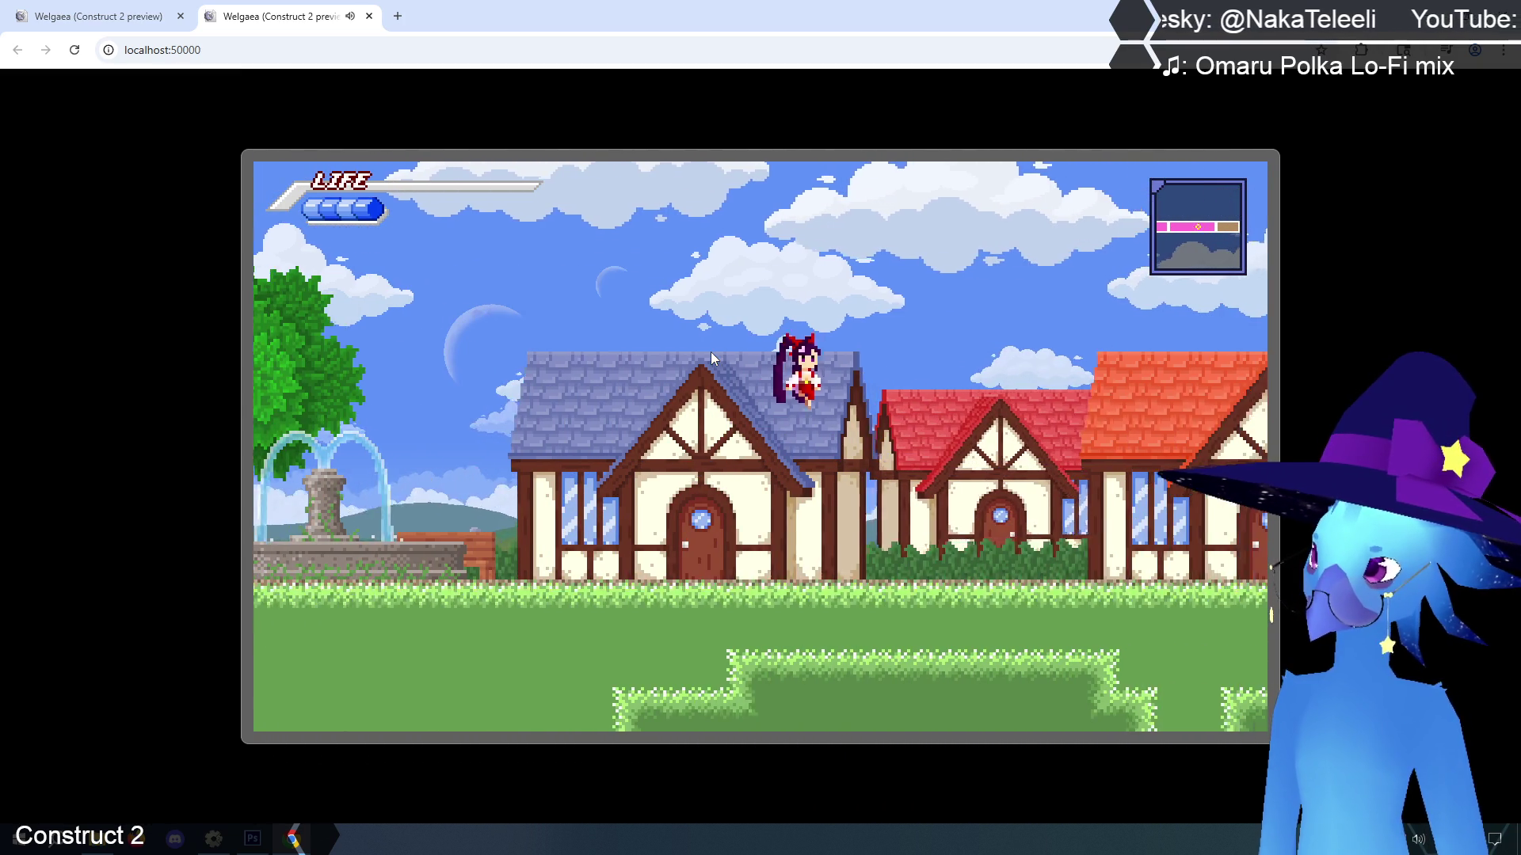
pyautogui.press('Right')
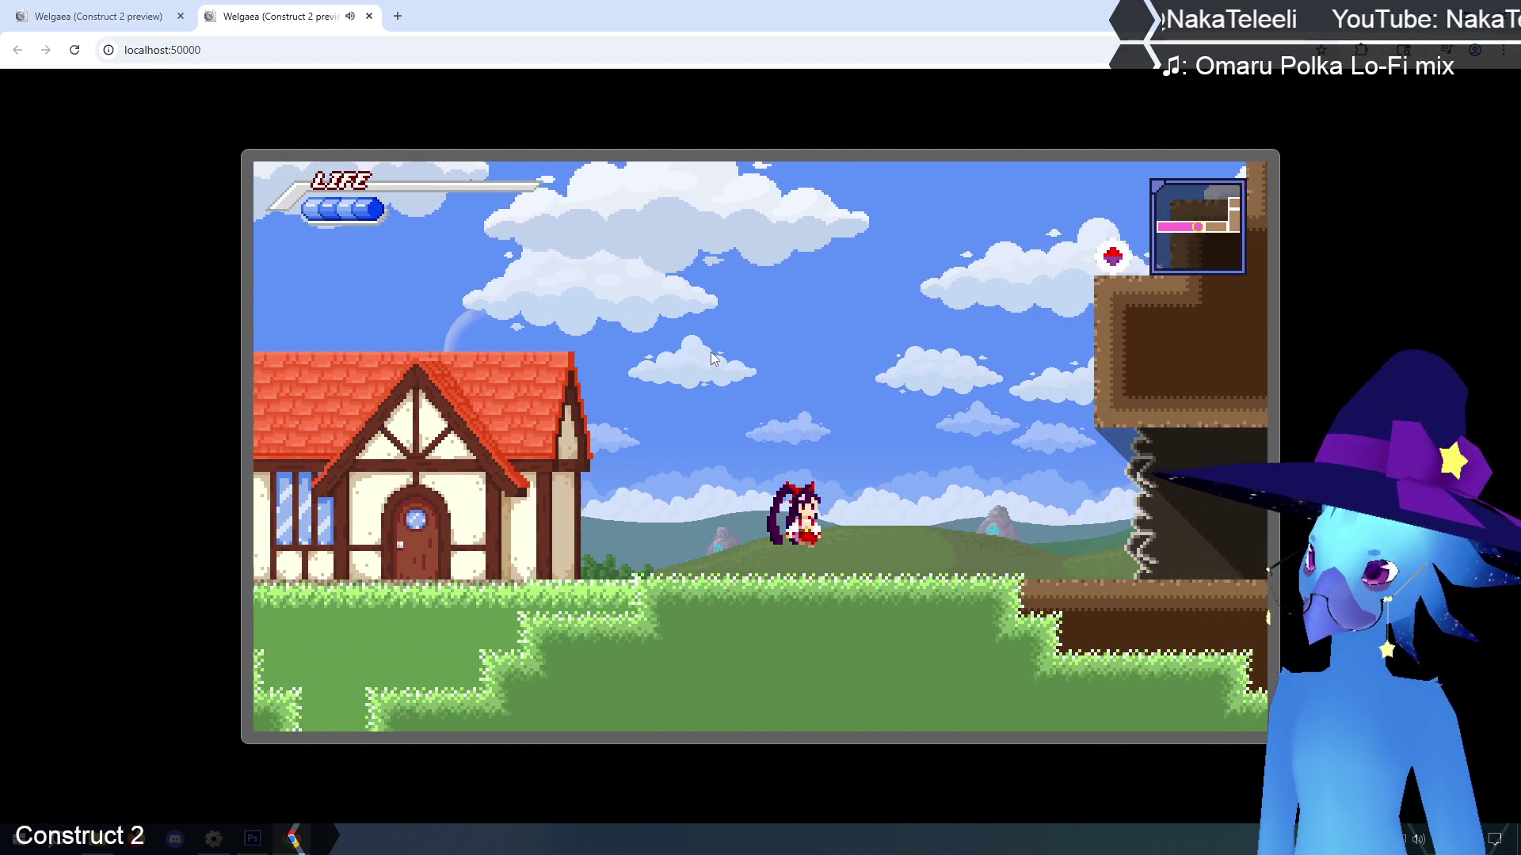
# Run right through the underground caves and climb the ledges of Tallon Cave
pyautogui.press('Right')
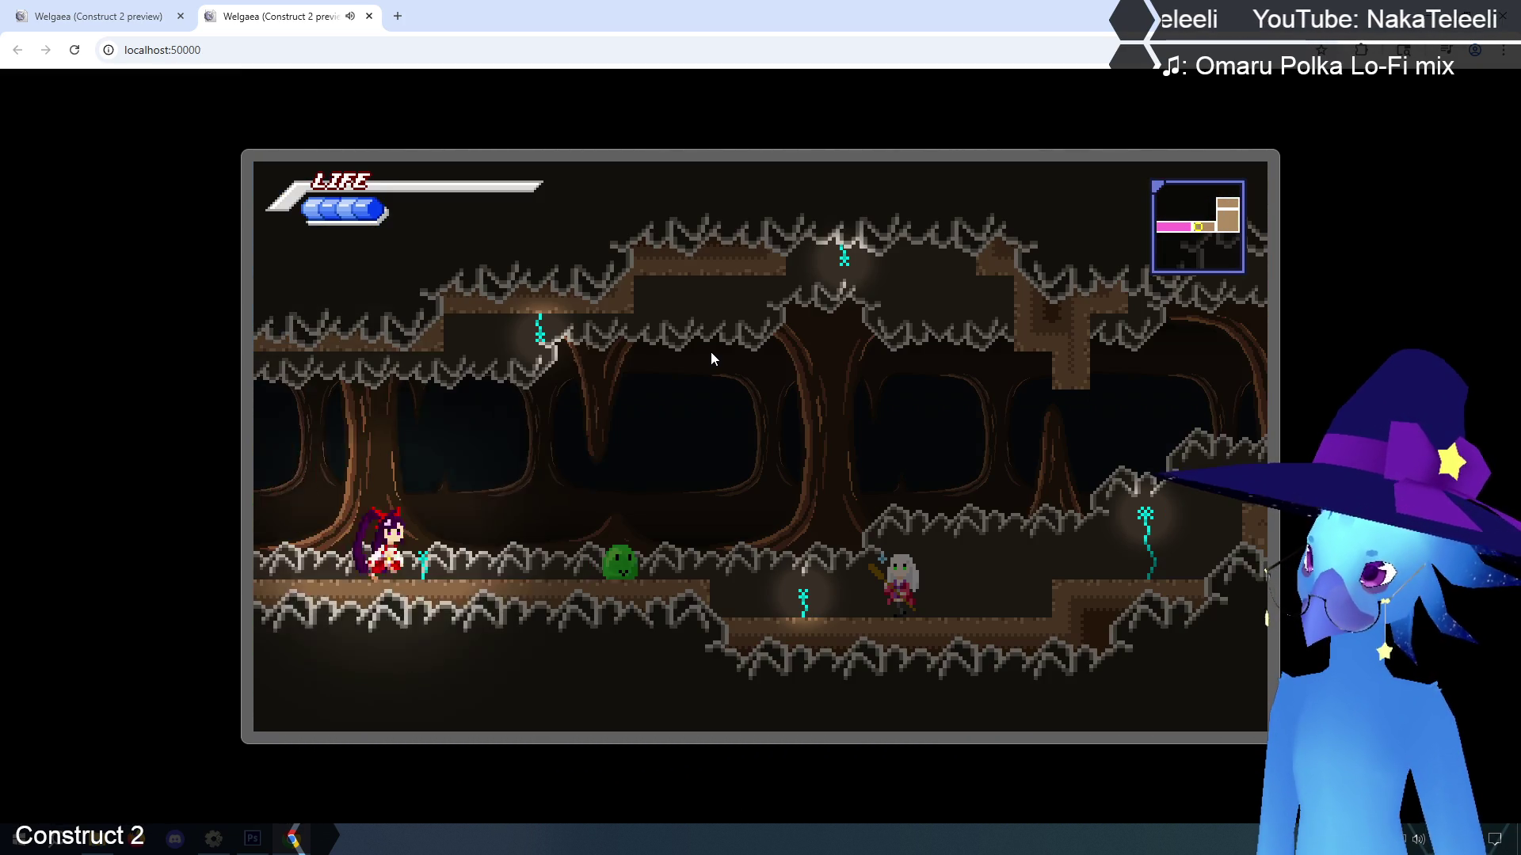
pyautogui.press('Right')
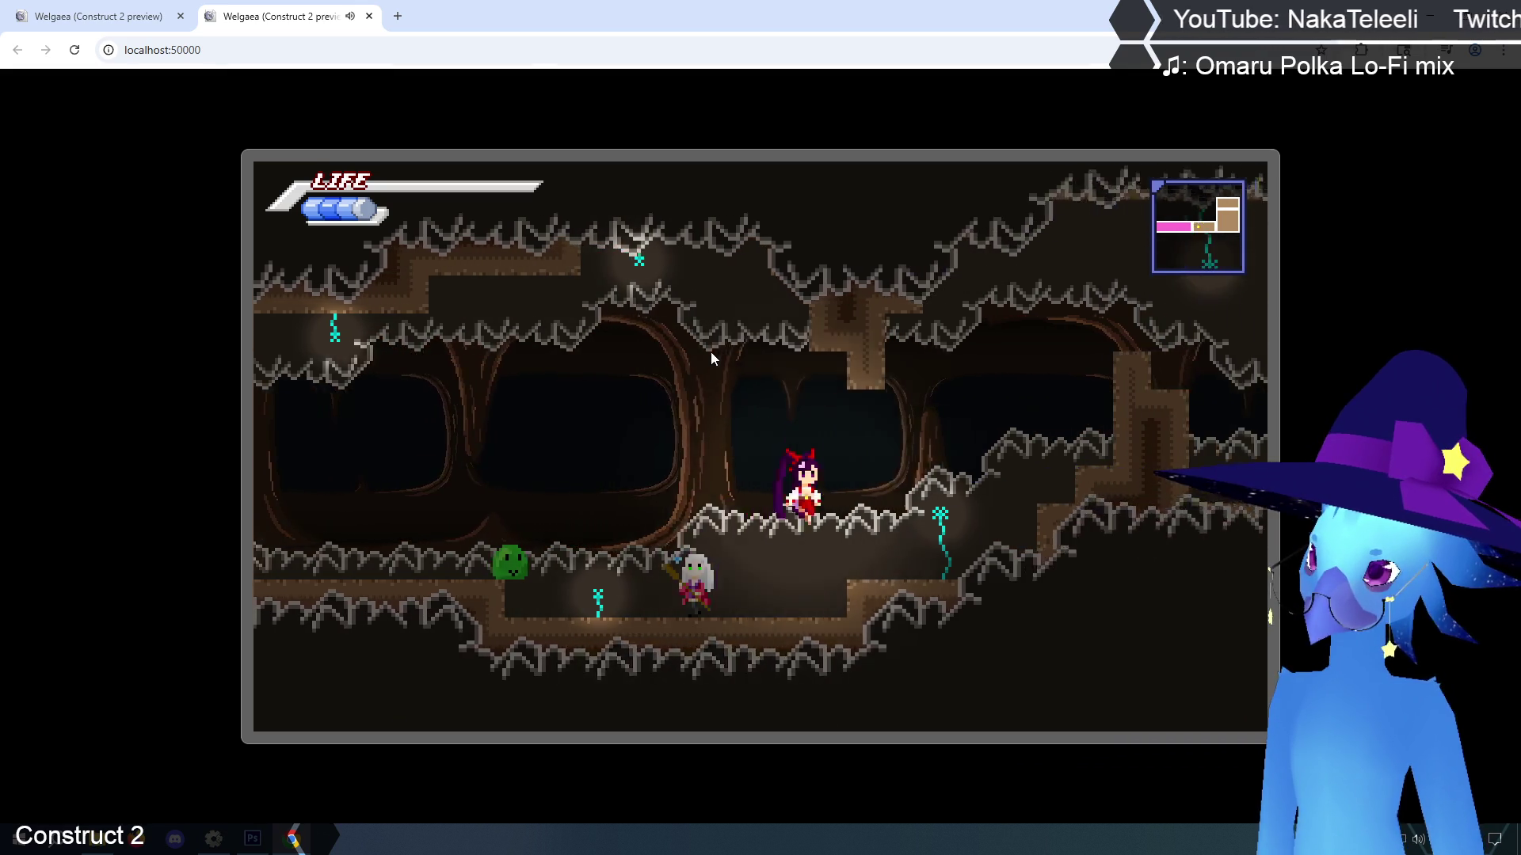
pyautogui.press('Right')
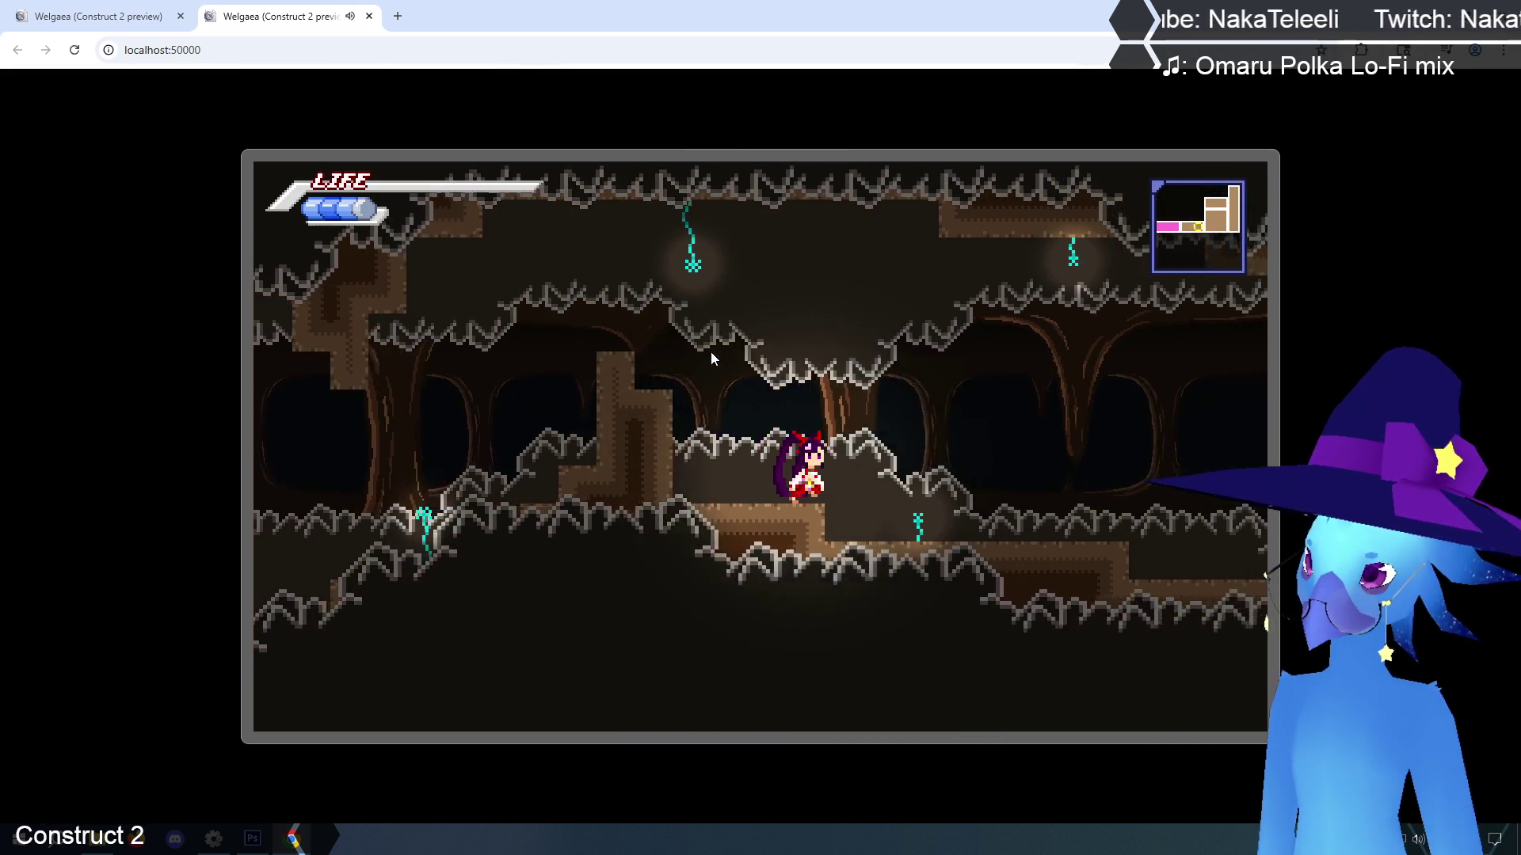
pyautogui.press('Right')
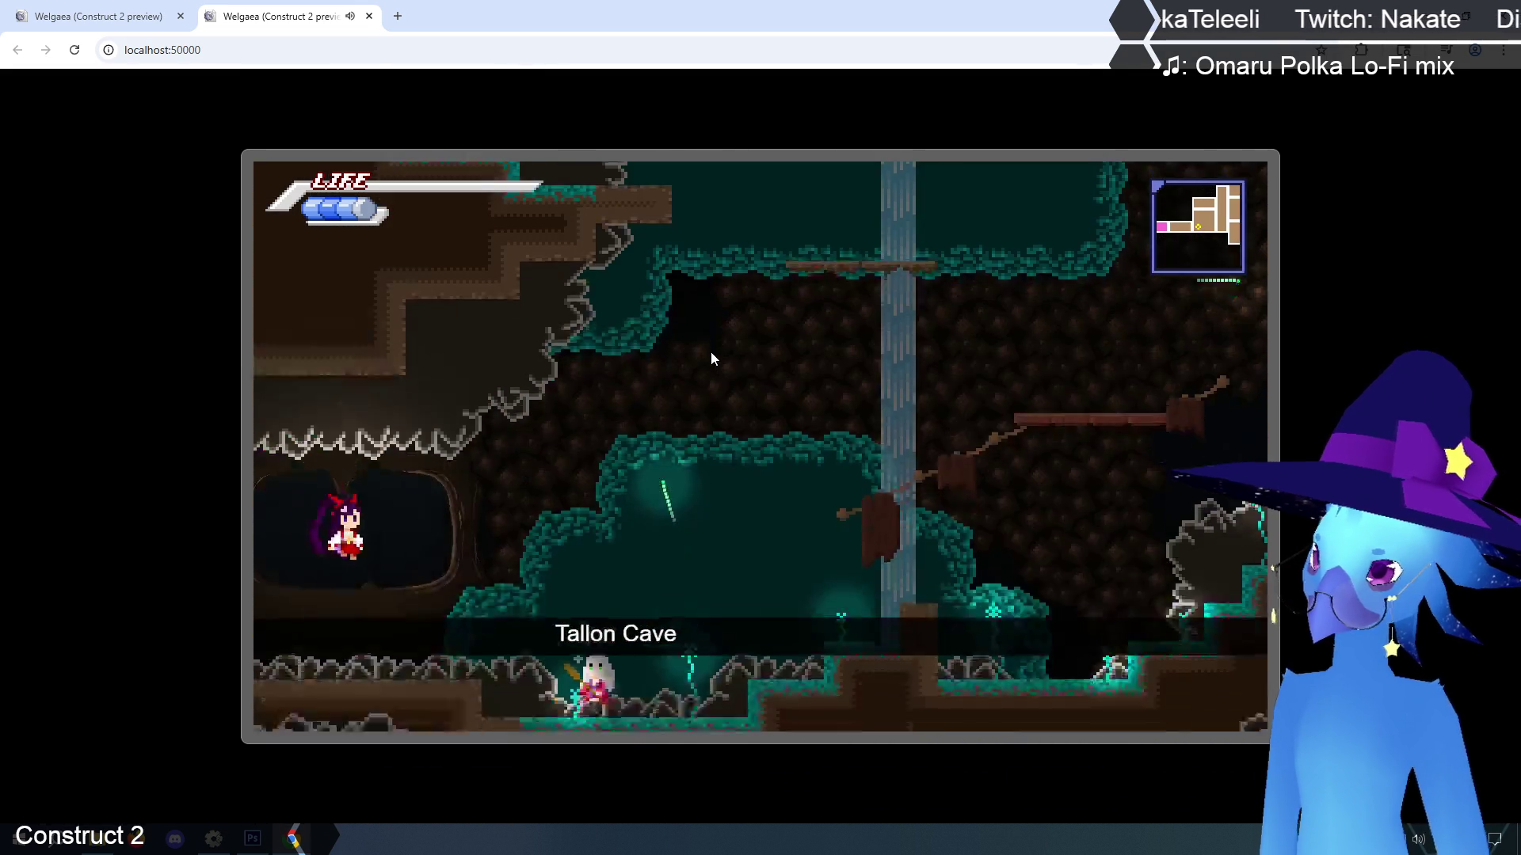
pyautogui.press('Right')
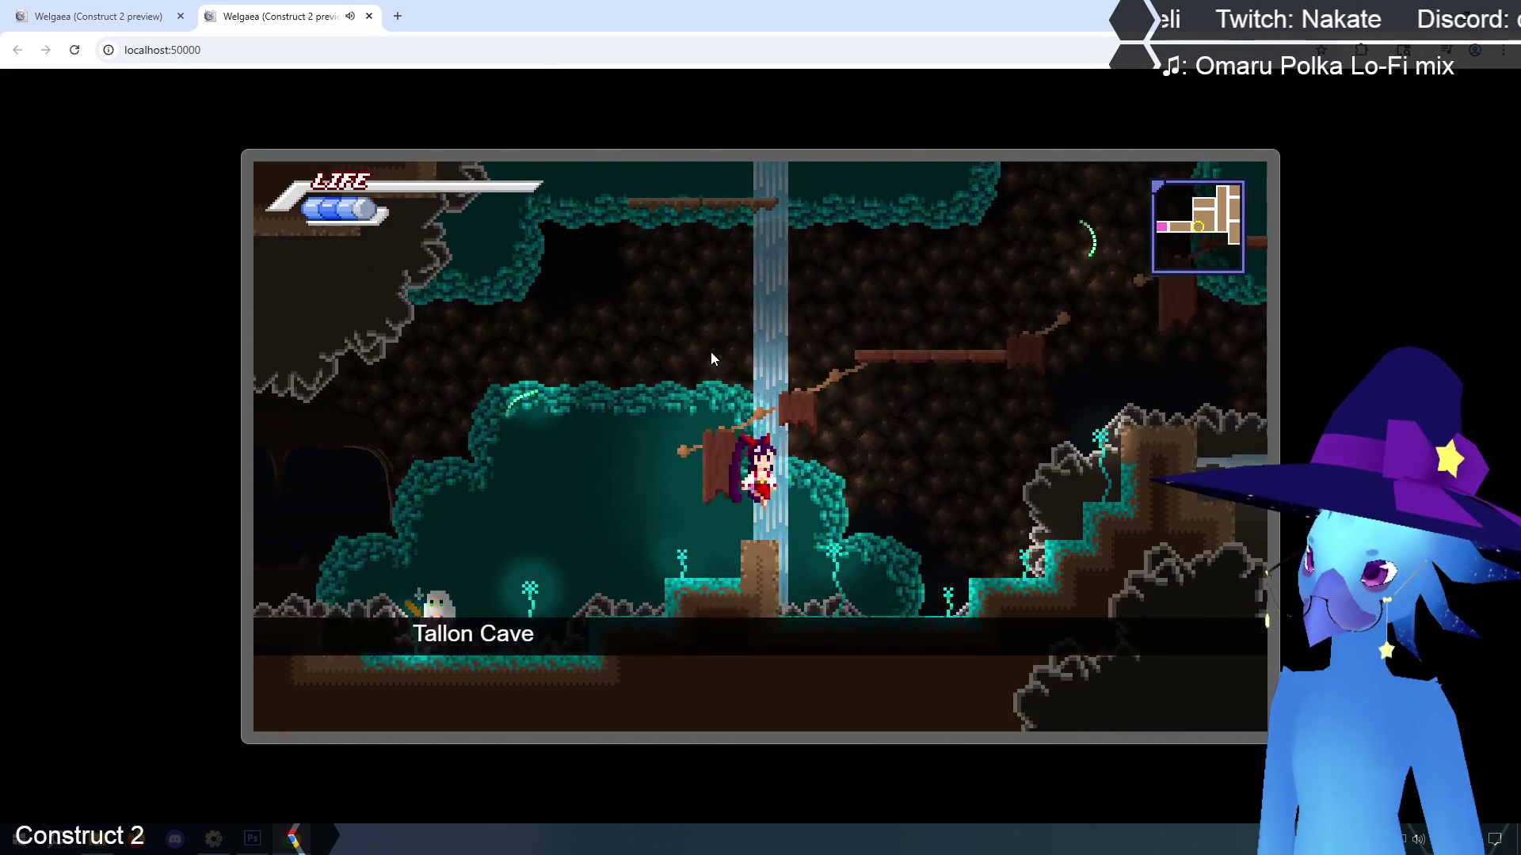
pyautogui.press('Right')
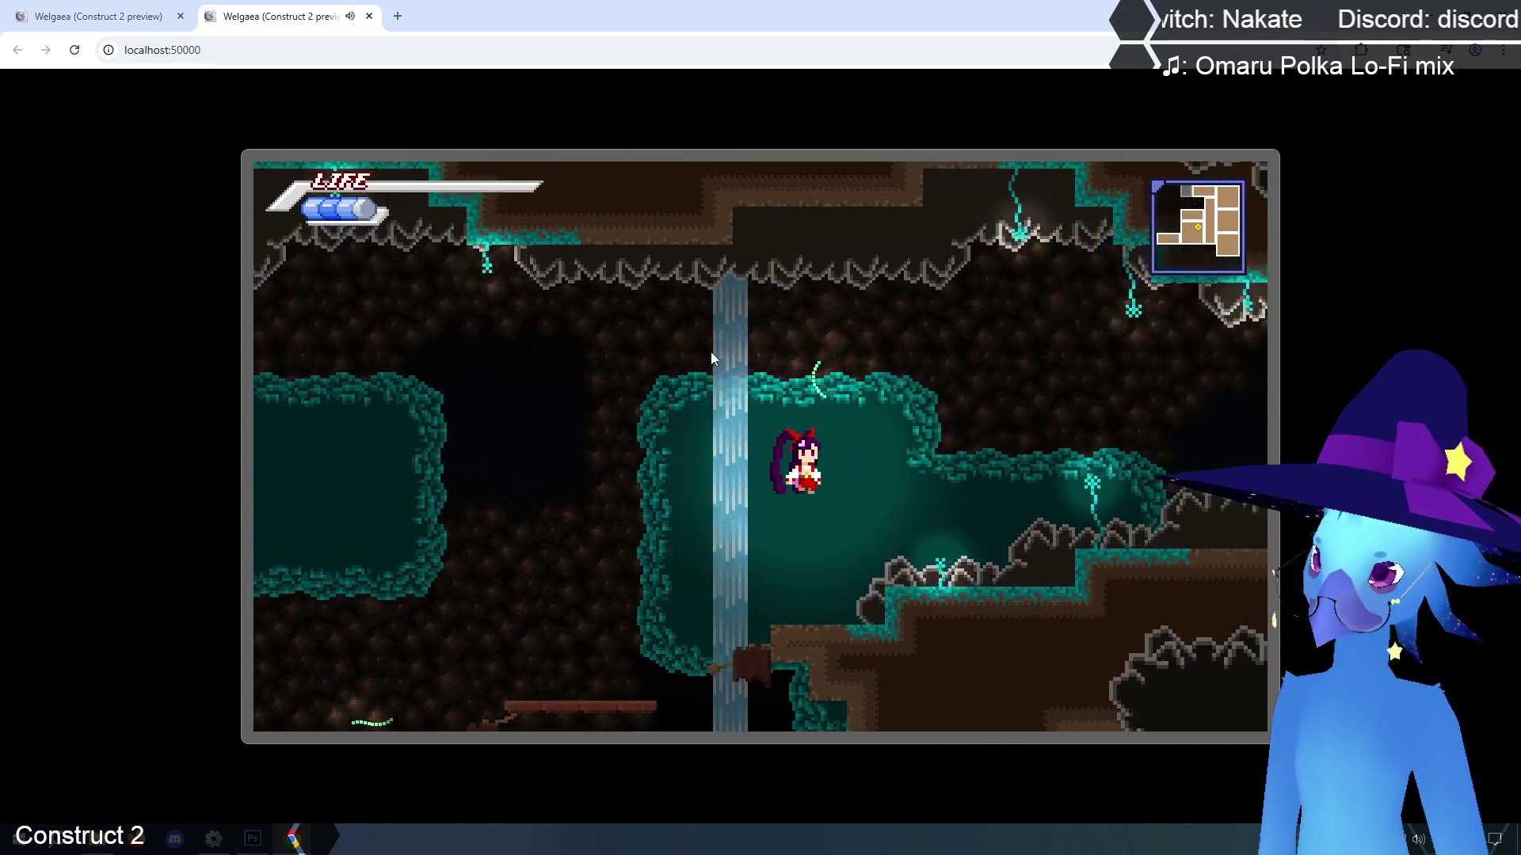
pyautogui.press('Right')
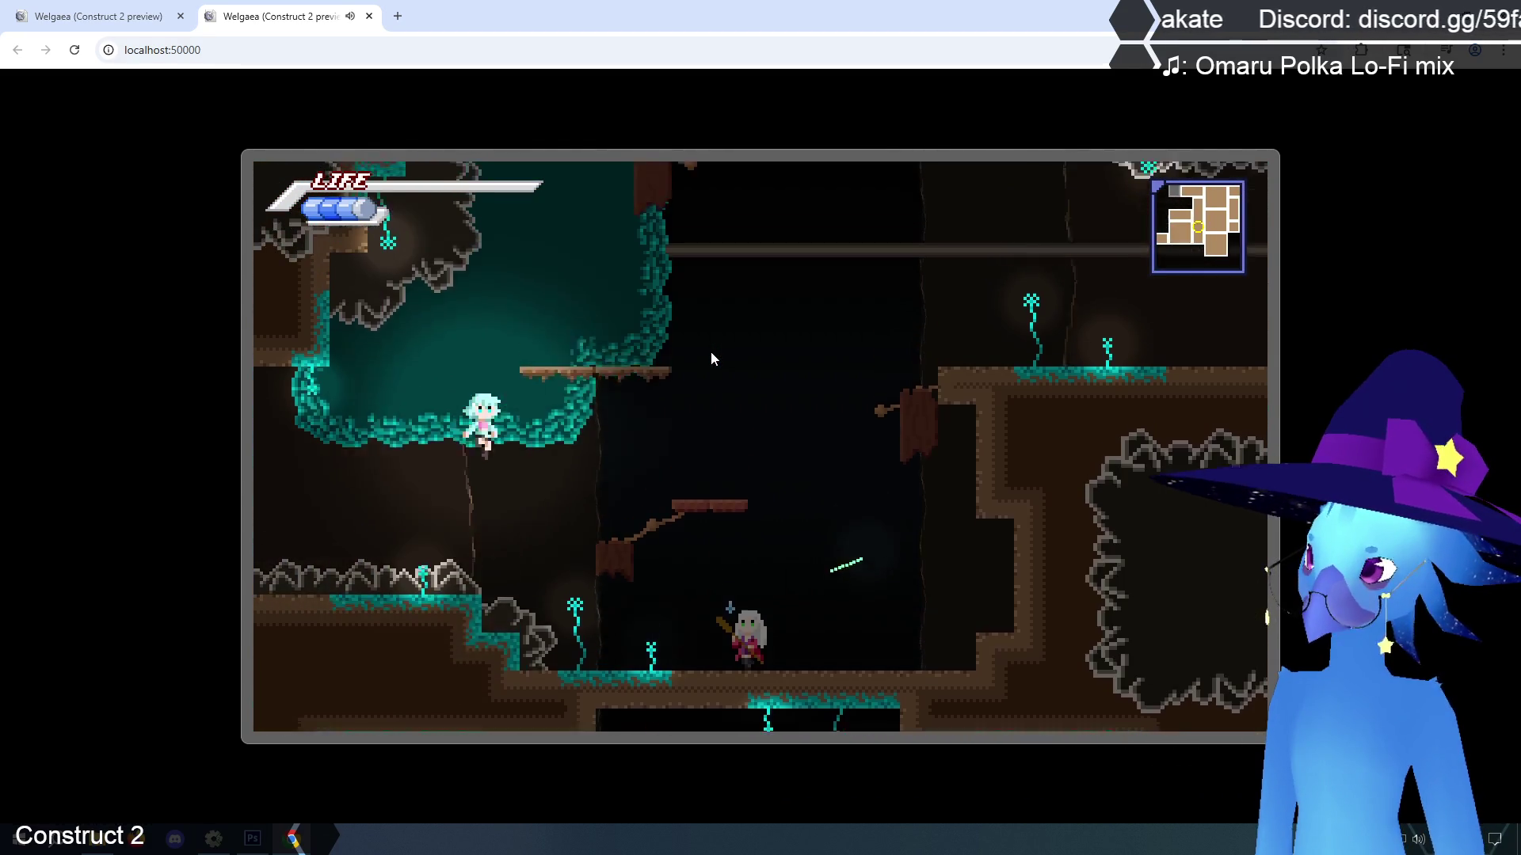
# Jump and transform up the shaft, then exit right into the snowy village
pyautogui.press('Up')
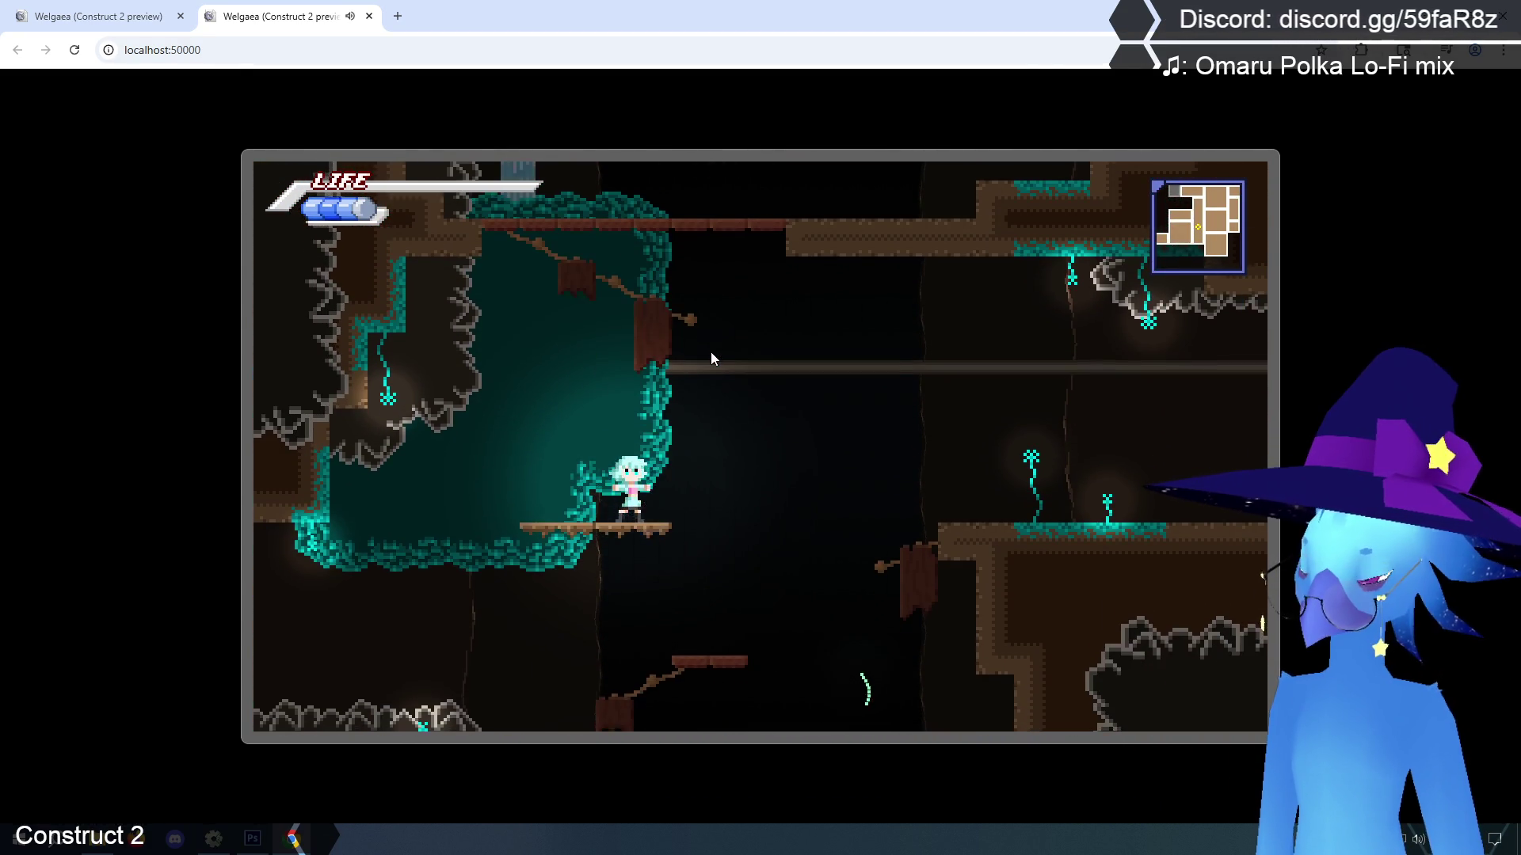
pyautogui.press('Up')
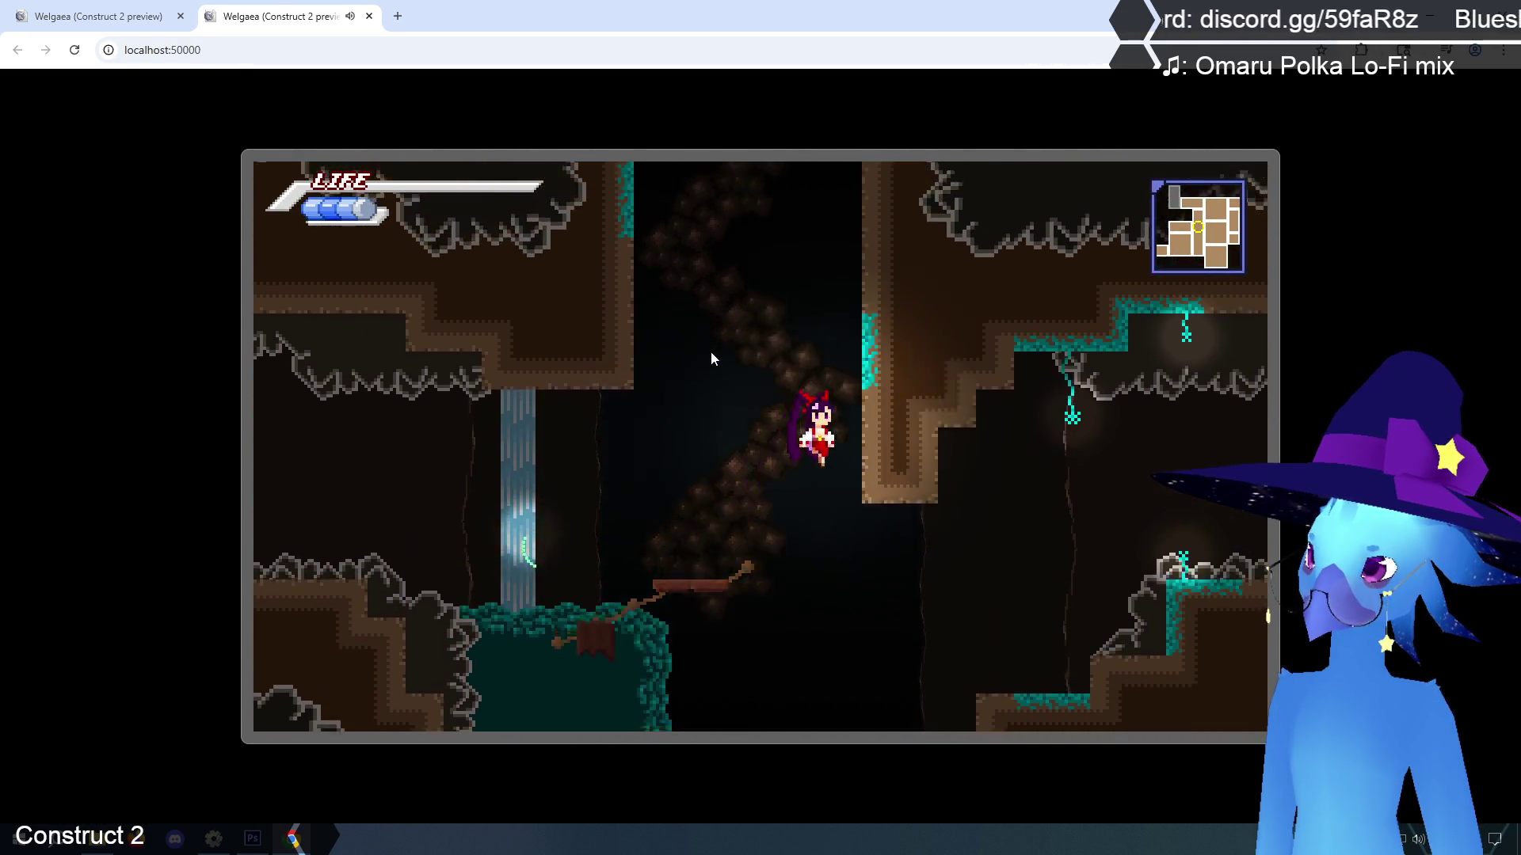
pyautogui.press('Right')
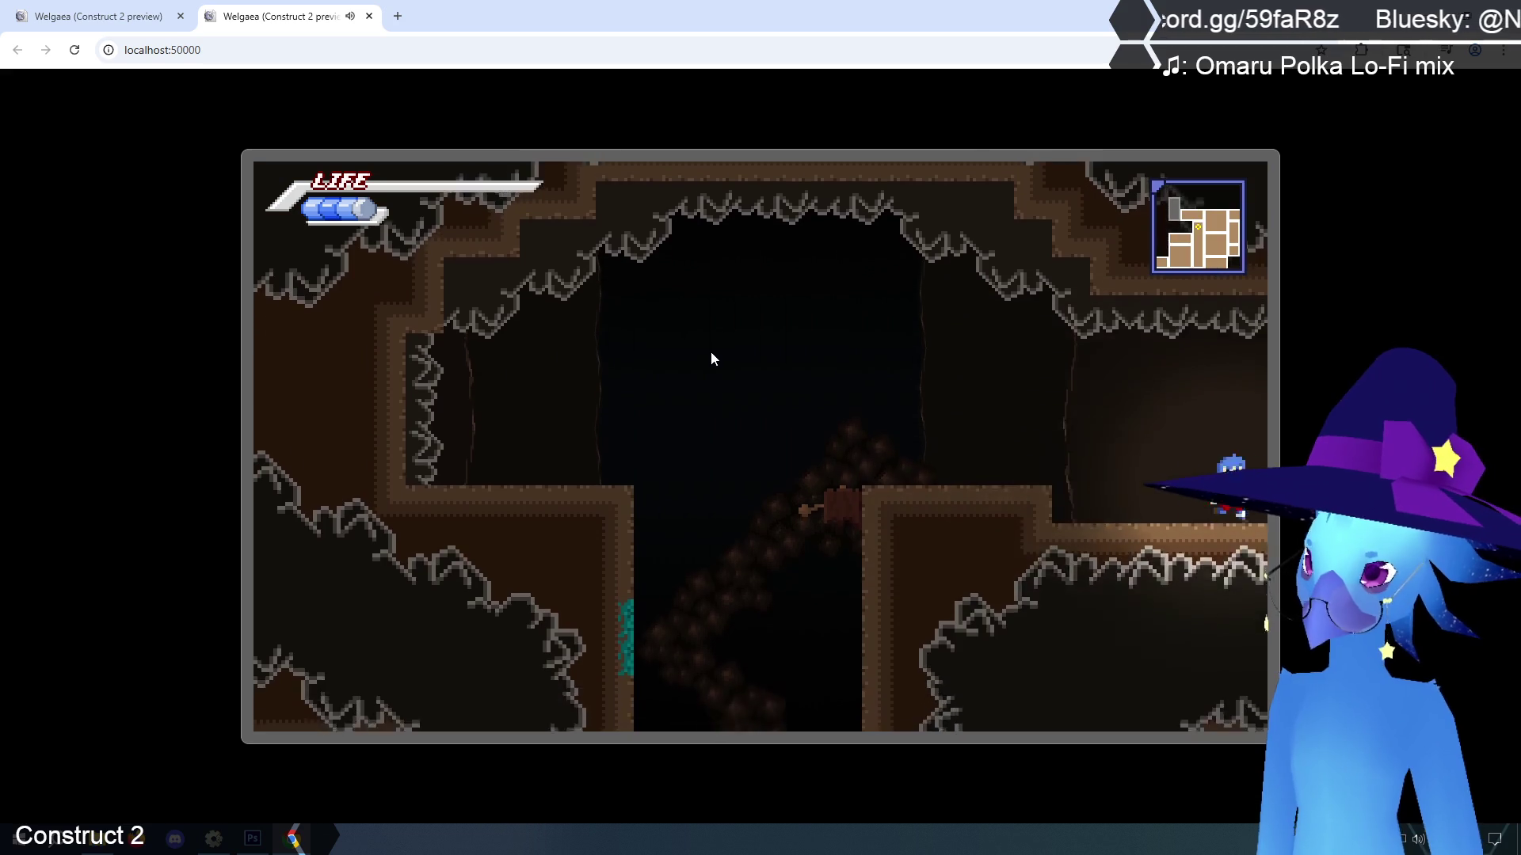
pyautogui.press('Right')
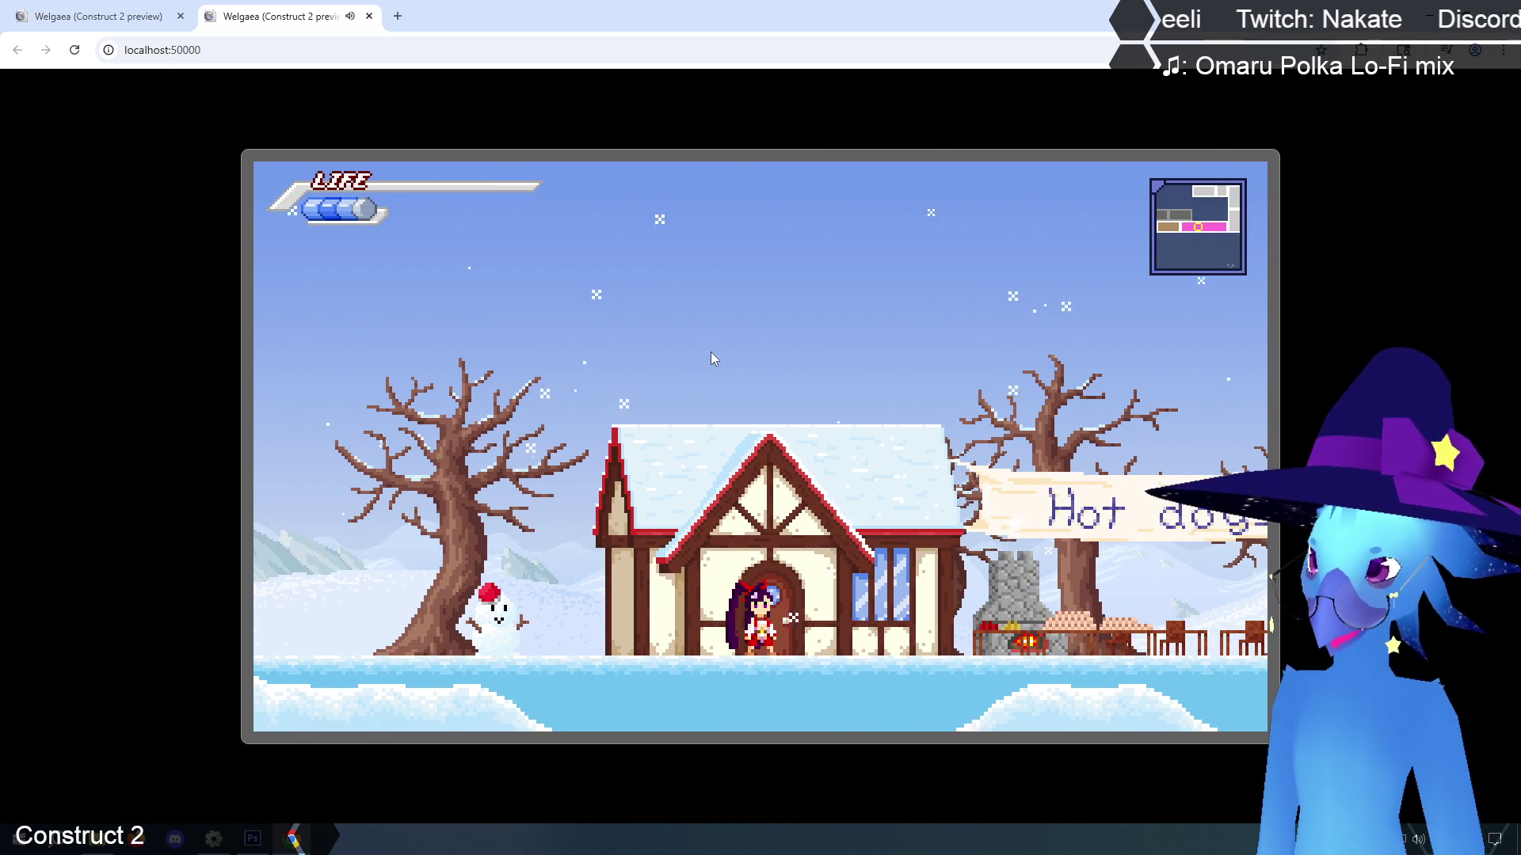
# Pause the game to check the map and playtime, then resume play
pyautogui.press('Escape')
pyautogui.press('Escape')
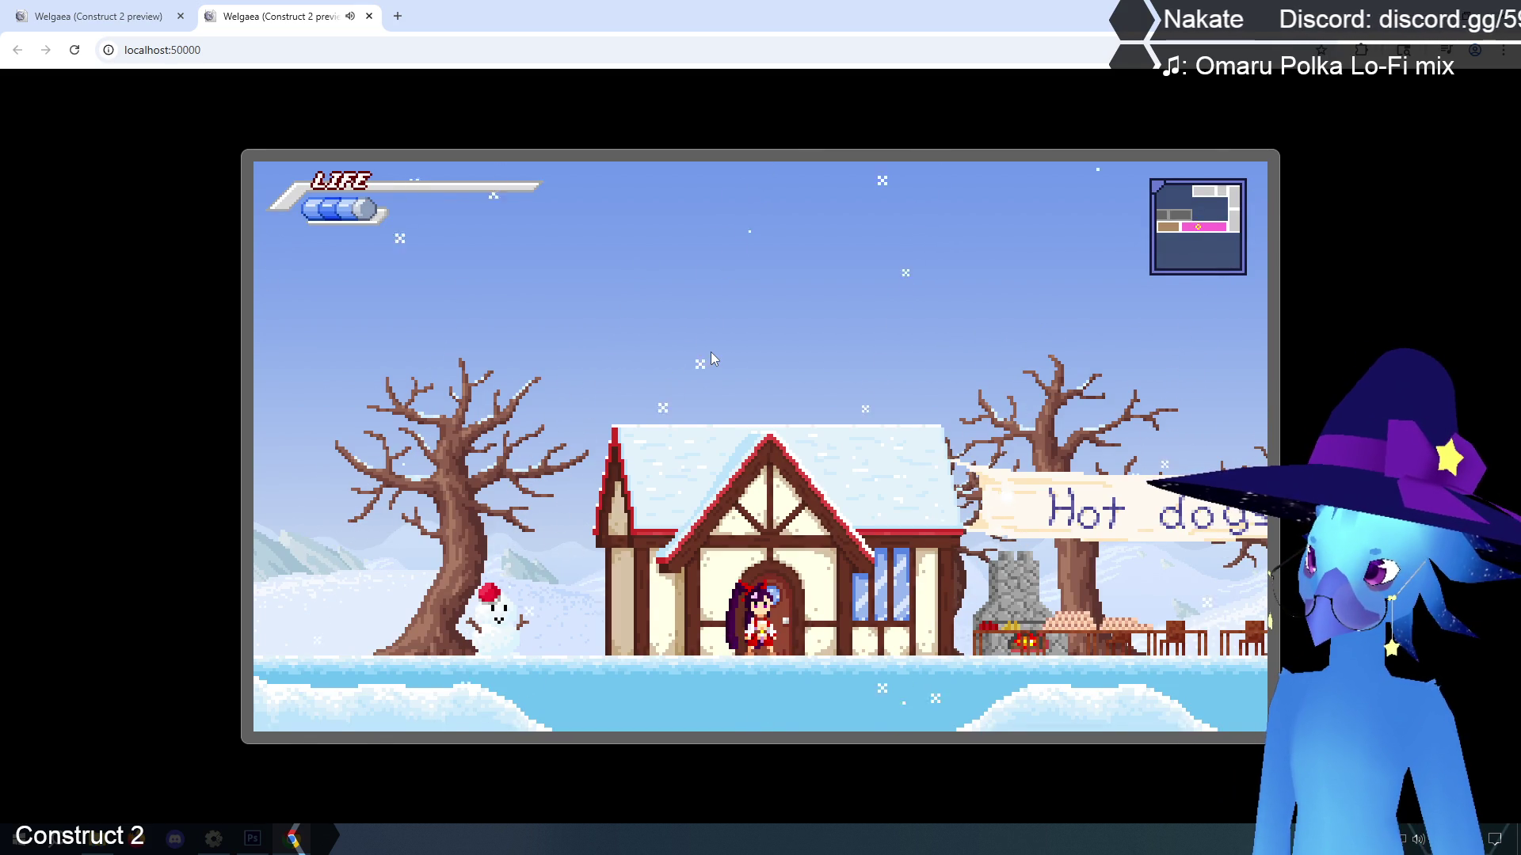
pyautogui.press('Escape')
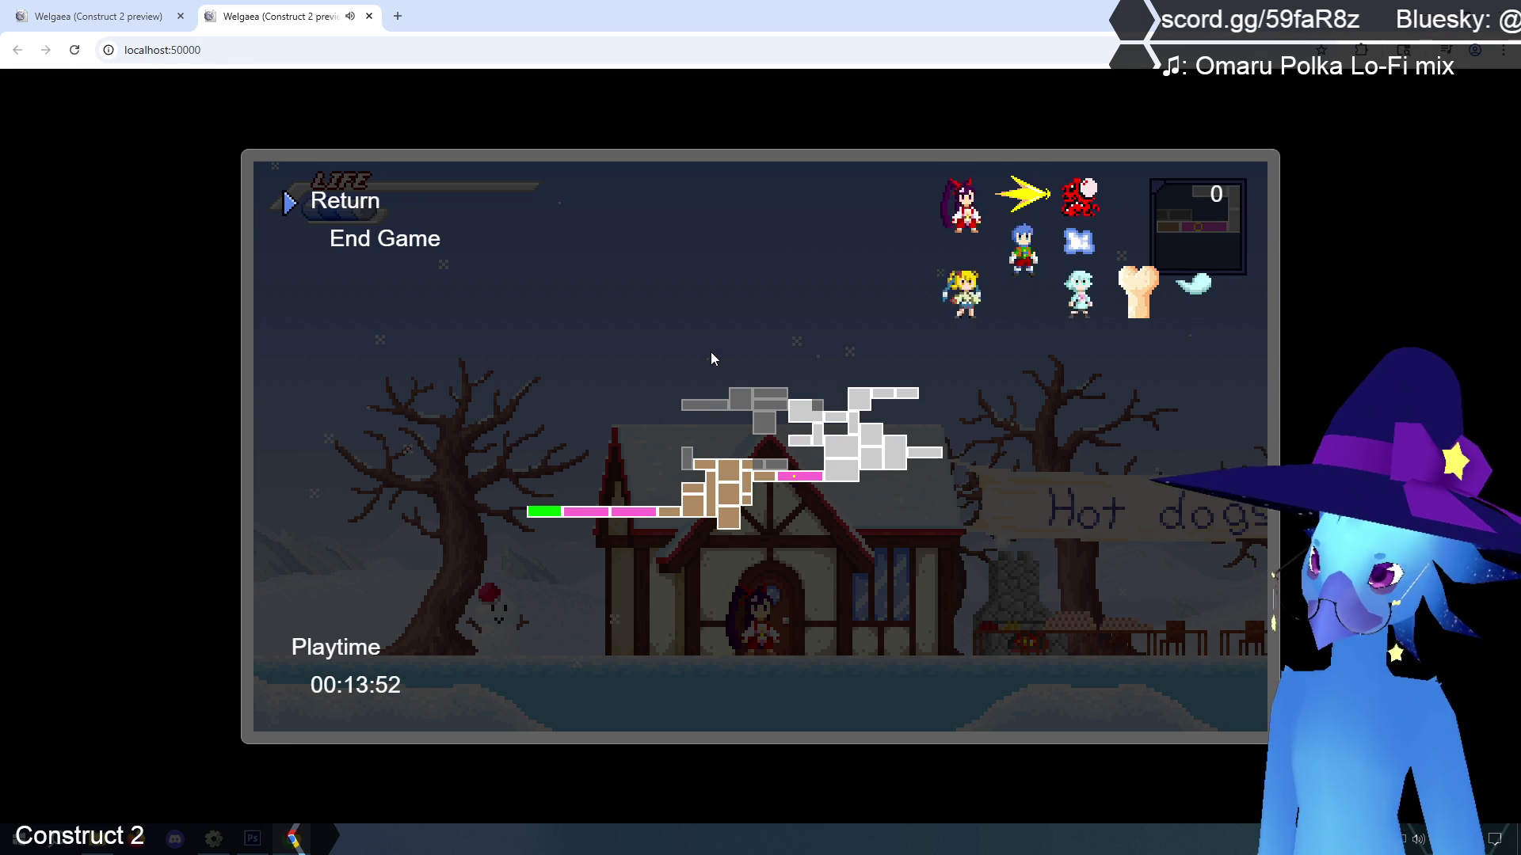
pyautogui.press('Escape')
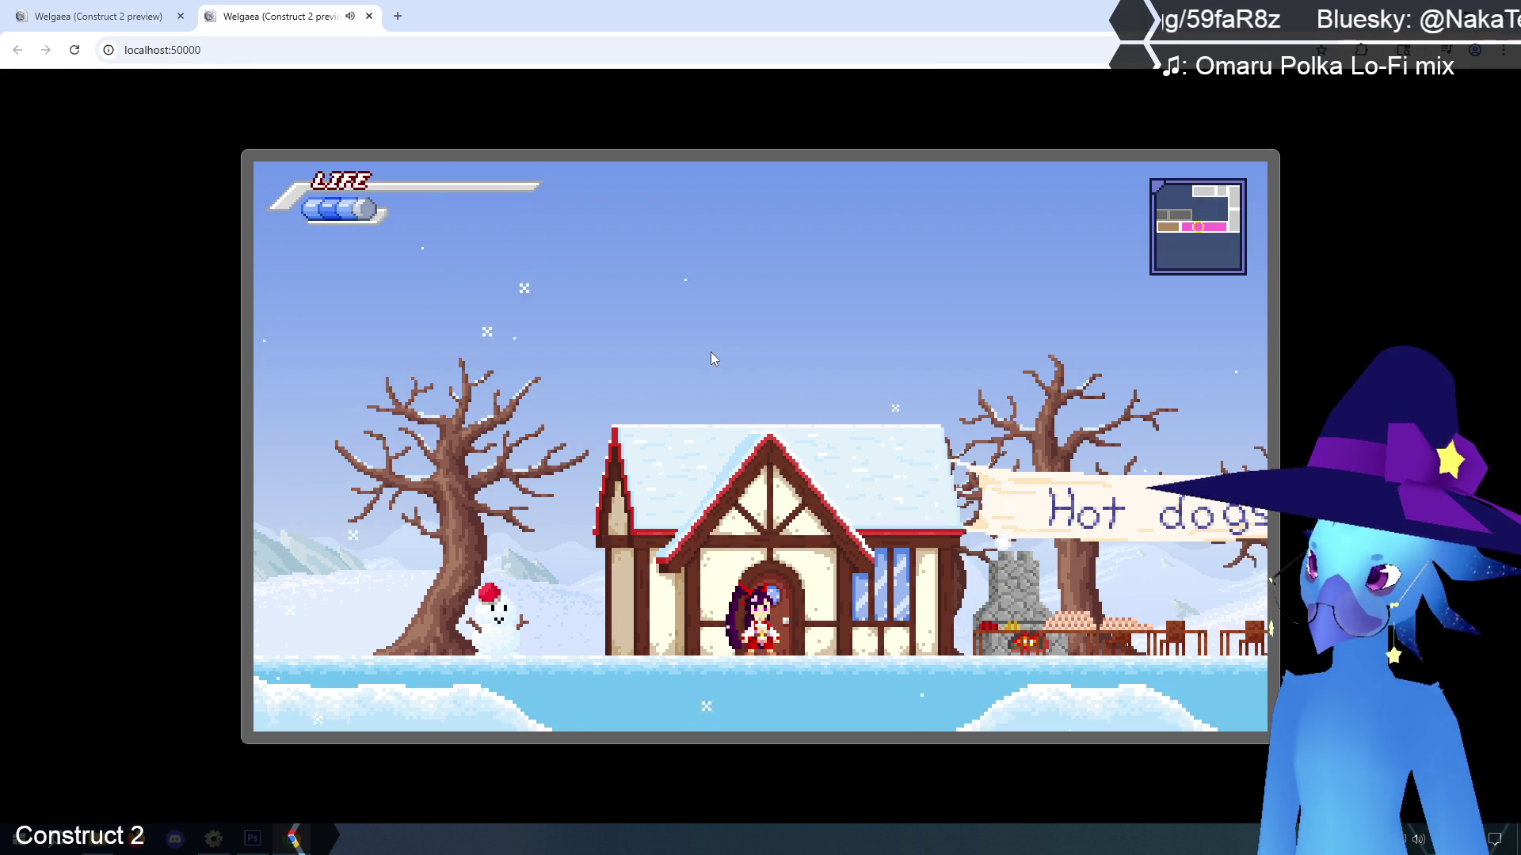
# Run and jump right past the door and houses through the snowy village
pyautogui.press('Right')
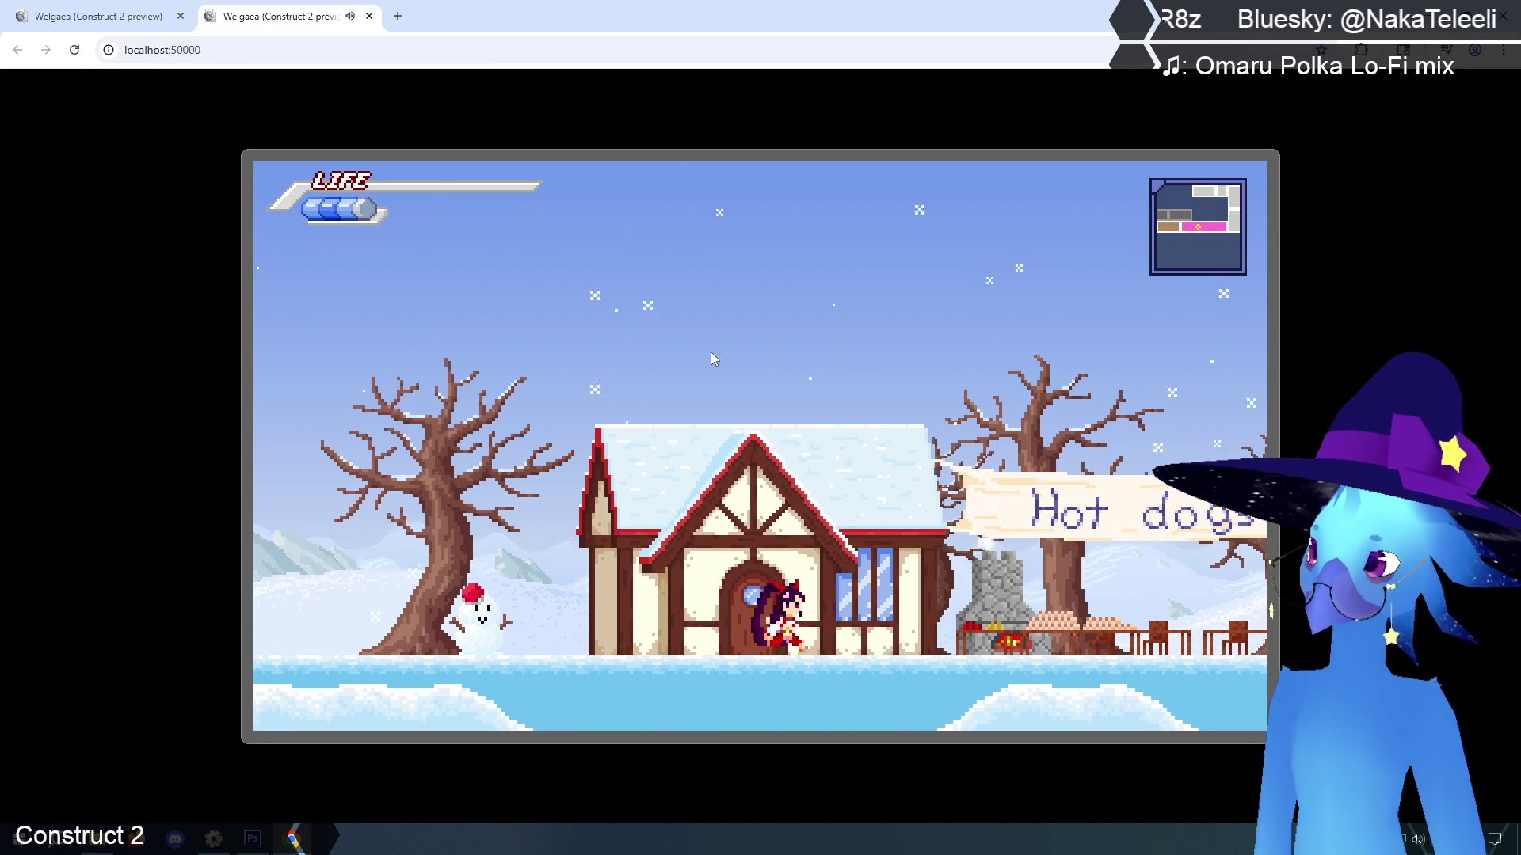
pyautogui.press('Right')
pyautogui.press('Up')
pyautogui.press('Right')
pyautogui.press('Right')
pyautogui.press('Up')
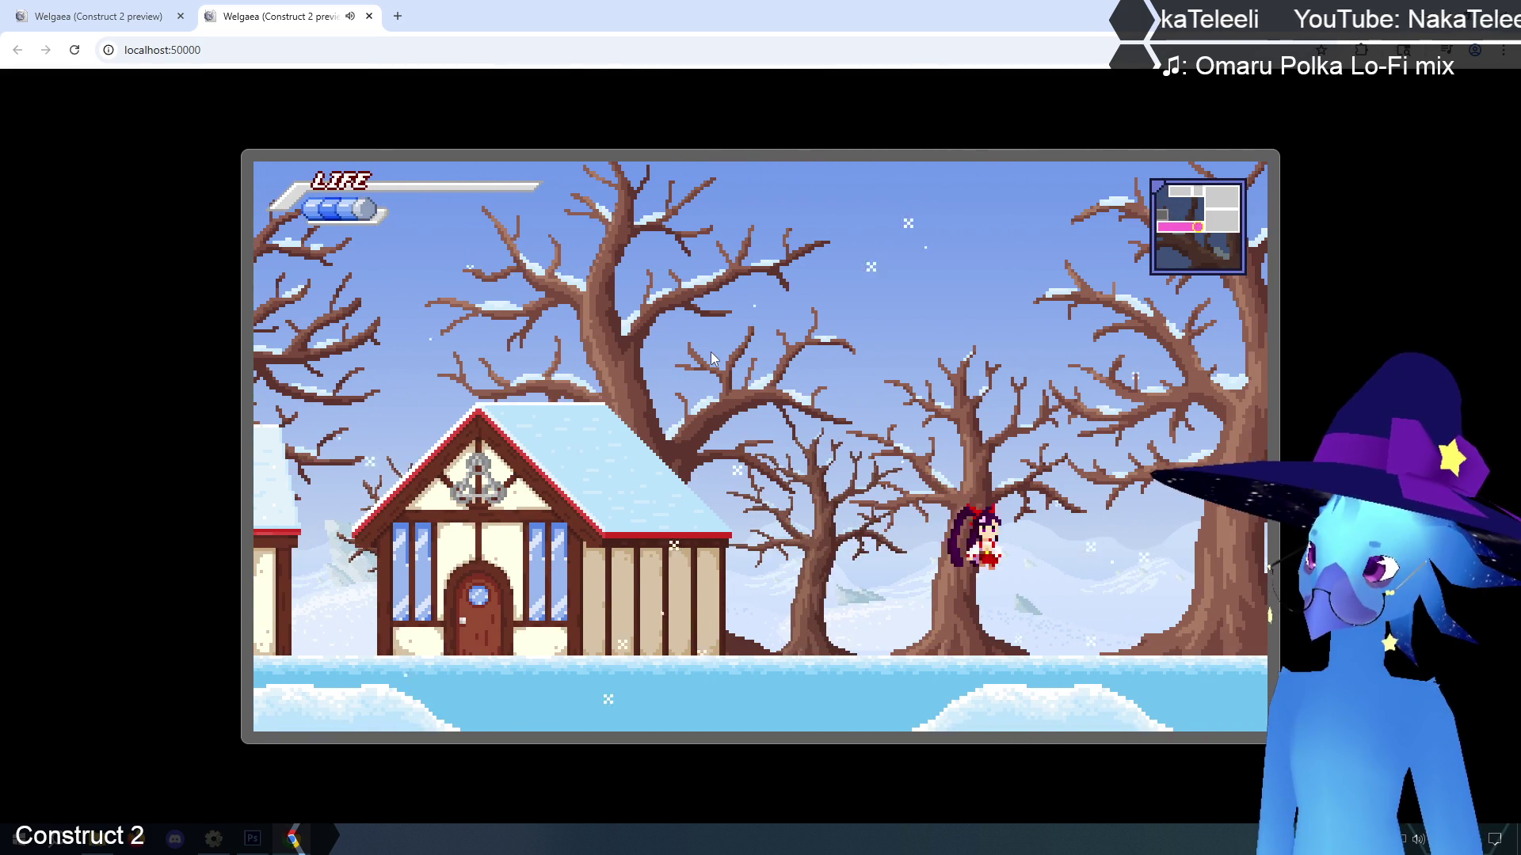
# Jump up the icy steps of Phendrana Drifts, past the bare tree onto the ice crystals
pyautogui.press('Right')
pyautogui.press('Up')
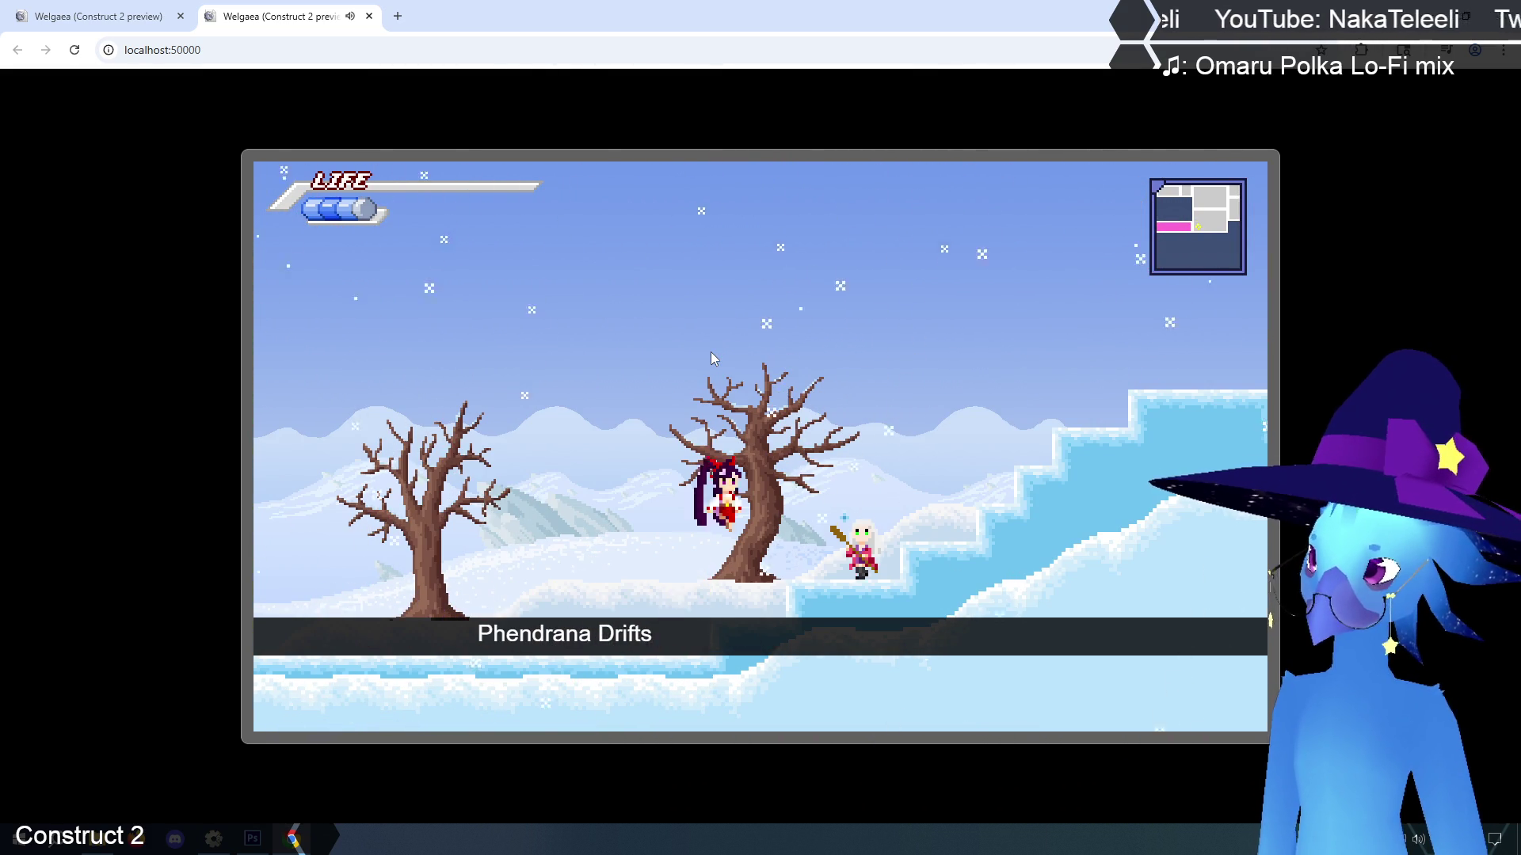
pyautogui.press('Right')
pyautogui.press('Up')
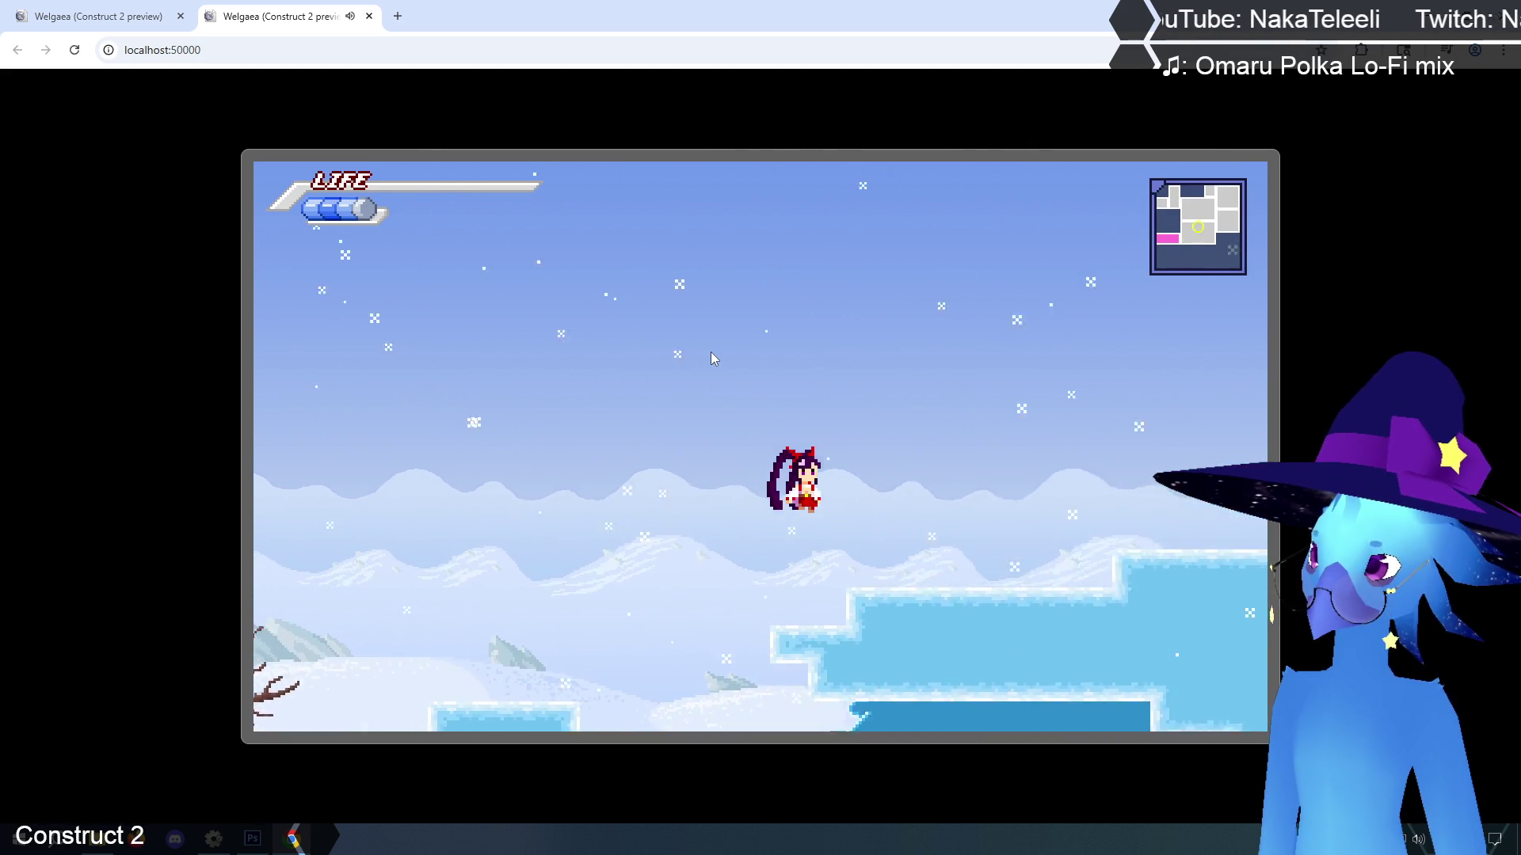
pyautogui.press('Right')
pyautogui.press('Up')
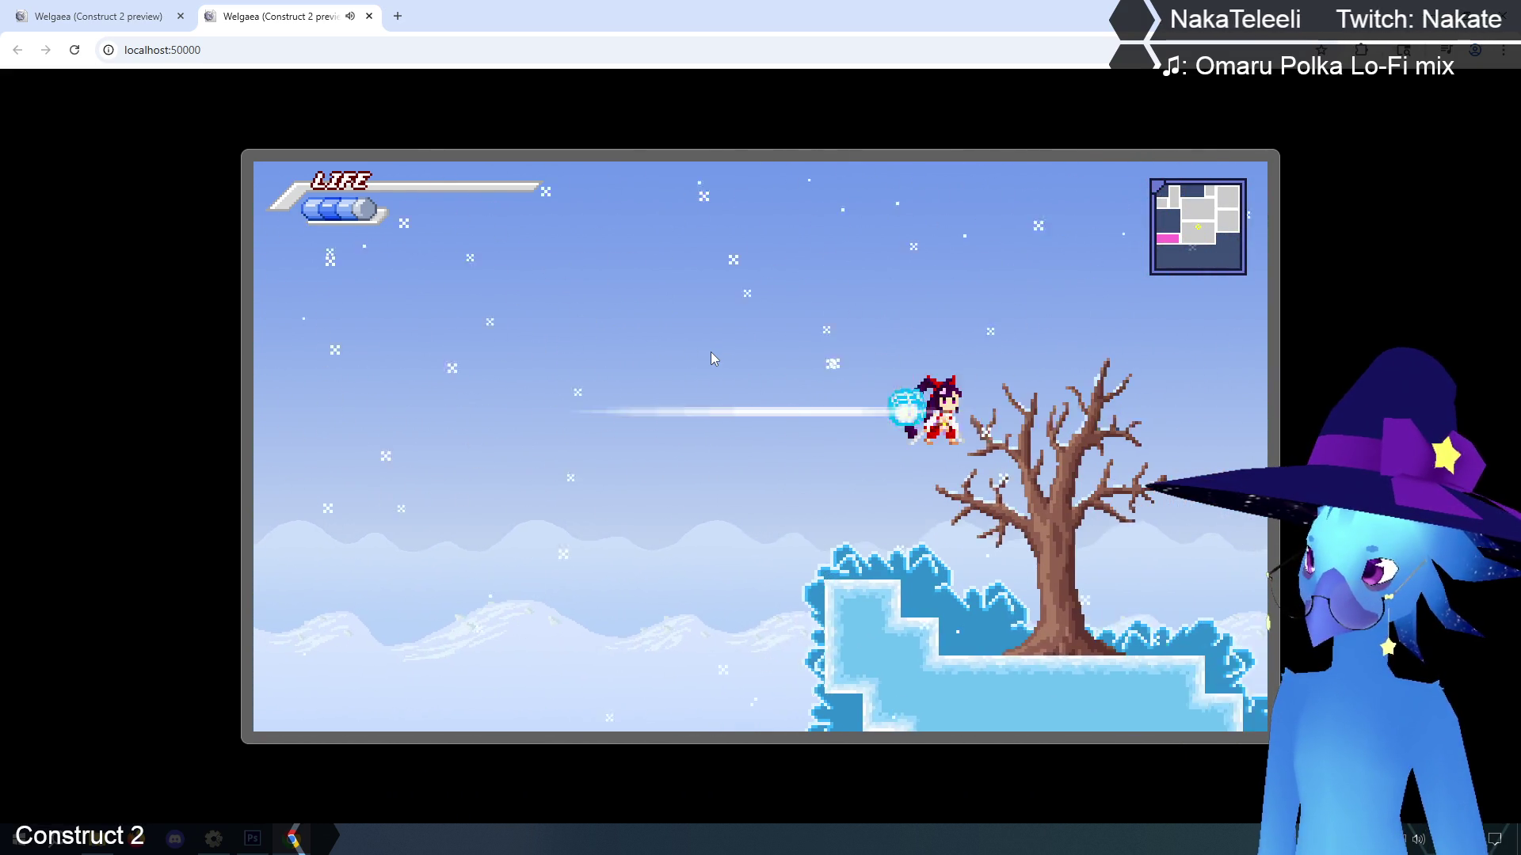
pyautogui.press('Right')
pyautogui.press('Up')
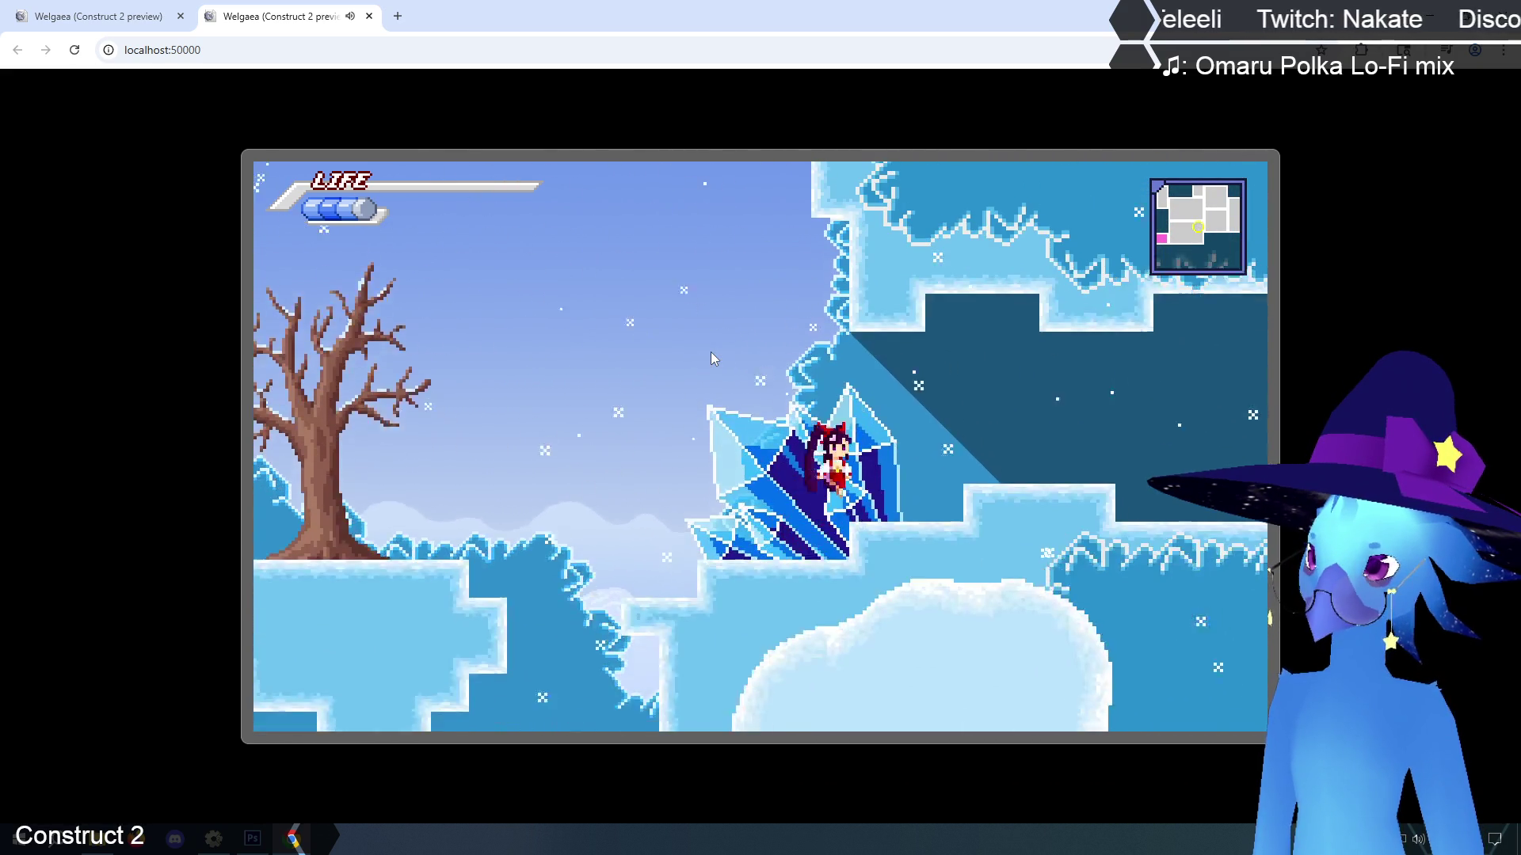
# Climb through the ice cave and run out past the NPC into the snowy area
pyautogui.press('Right')
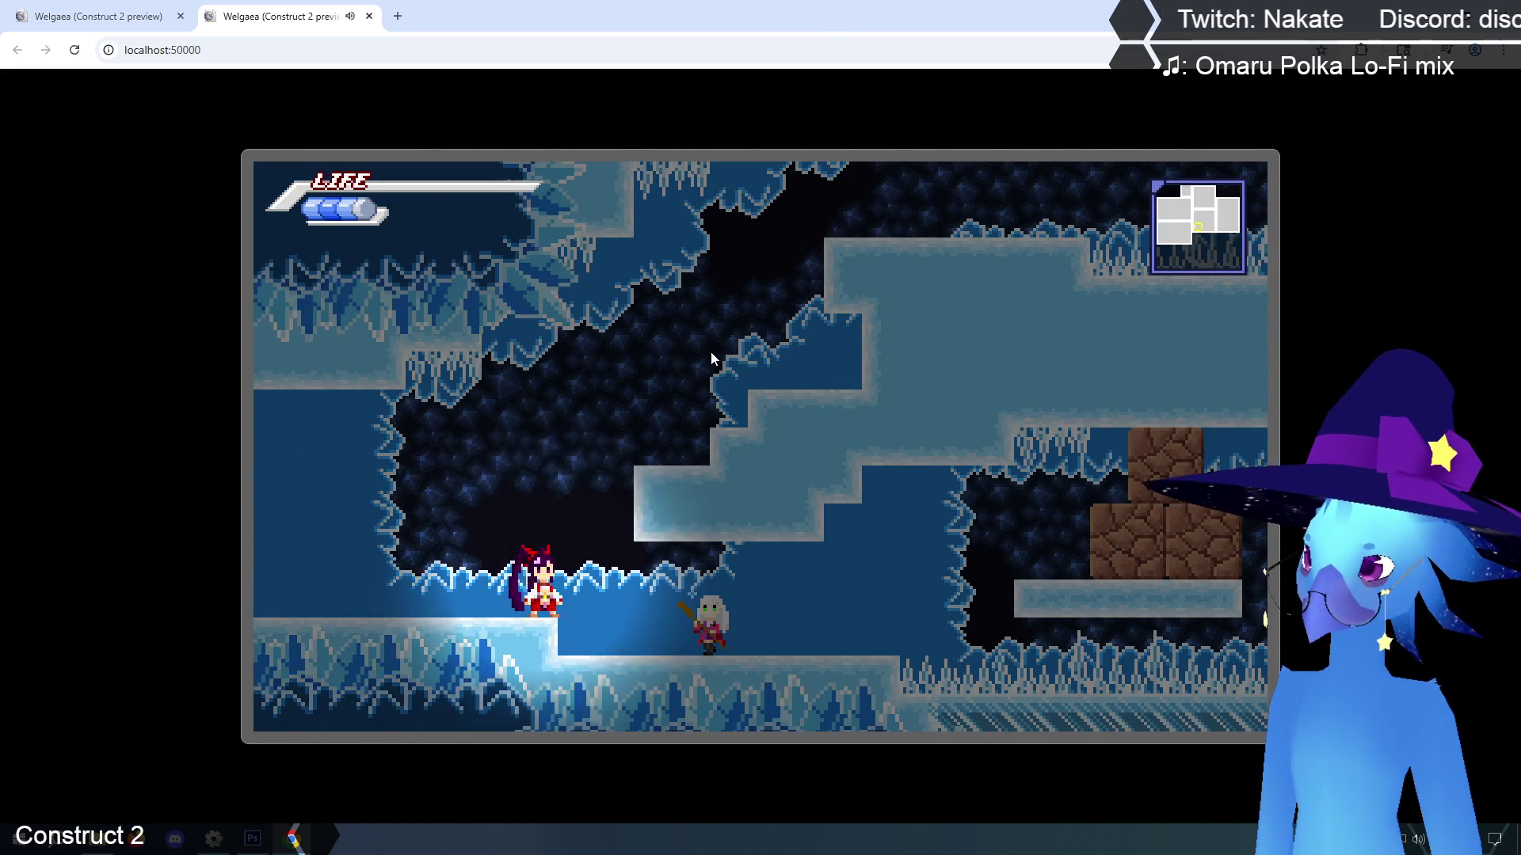
pyautogui.press('Right')
pyautogui.press('Up')
pyautogui.press('Right')
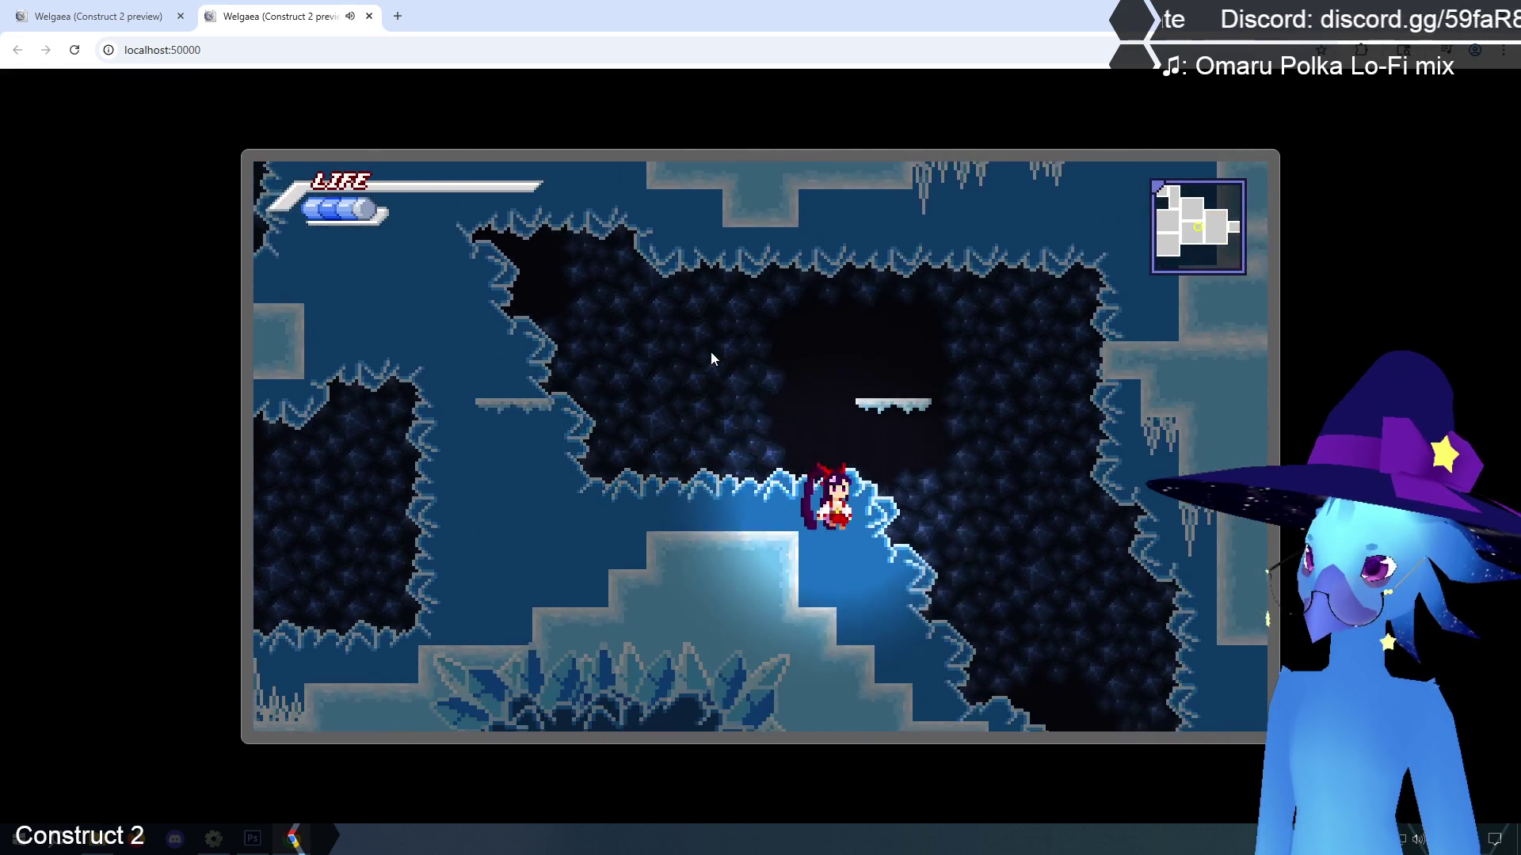
pyautogui.press('Right')
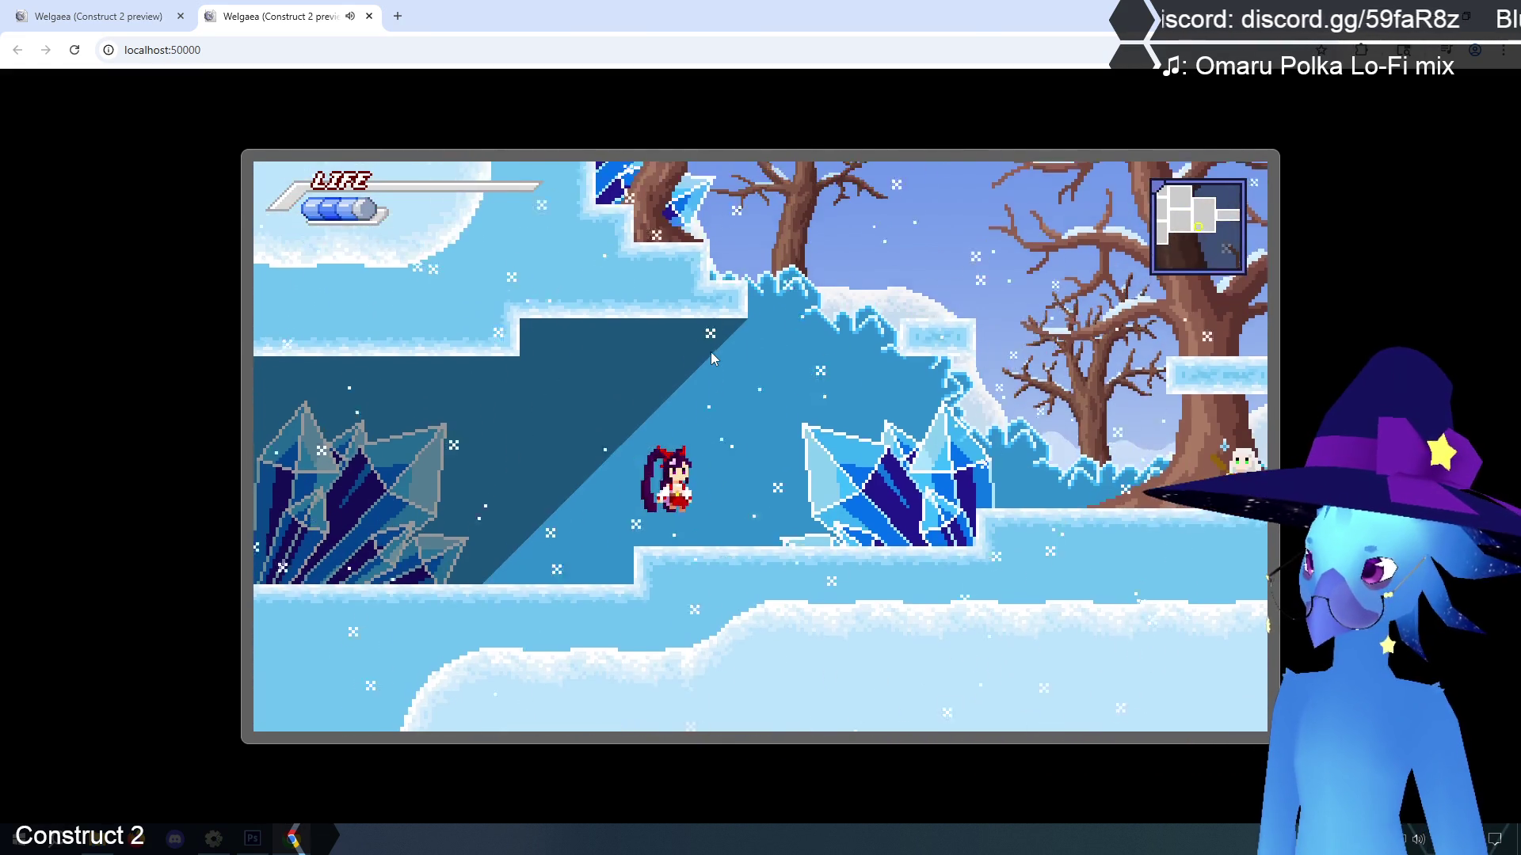
pyautogui.press('Right')
pyautogui.press('Right')
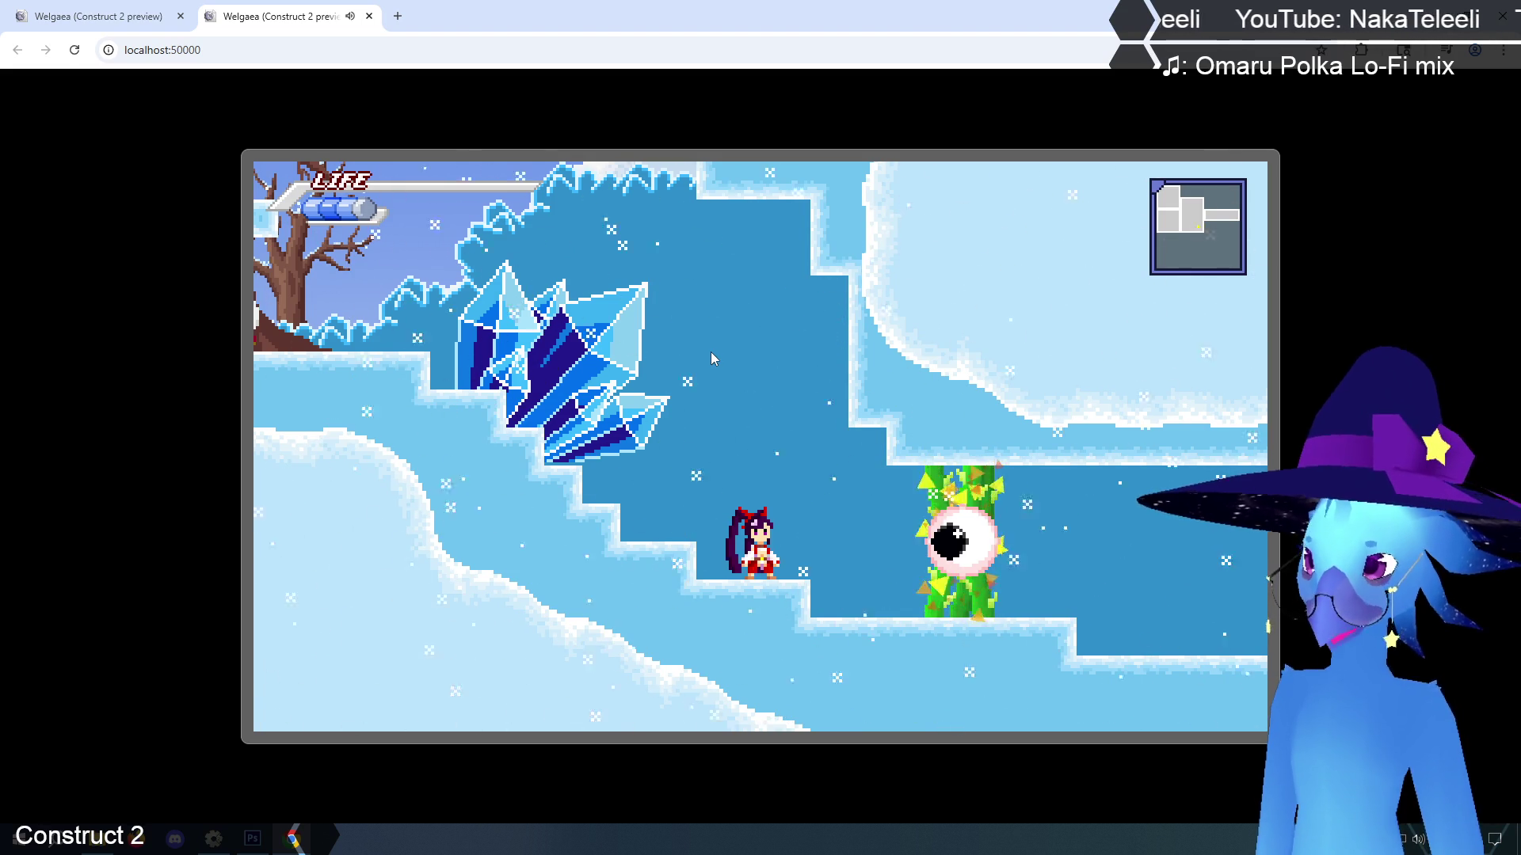
# Jump into the snowy tree room, then run left into the ice cave and up
pyautogui.press('Right')
pyautogui.press('Left')
pyautogui.press('Up')
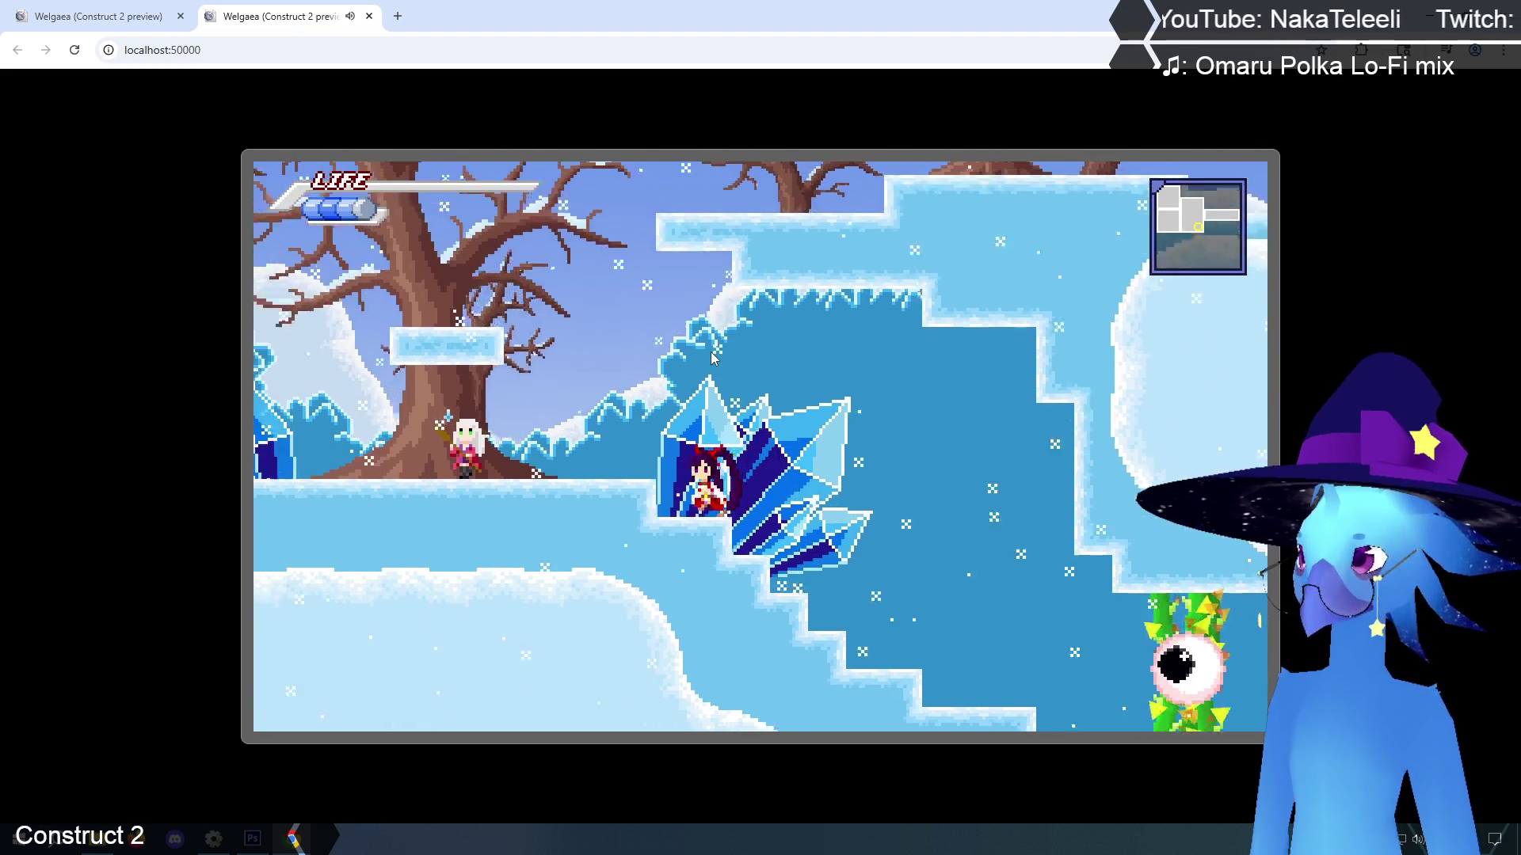
pyautogui.press('Left')
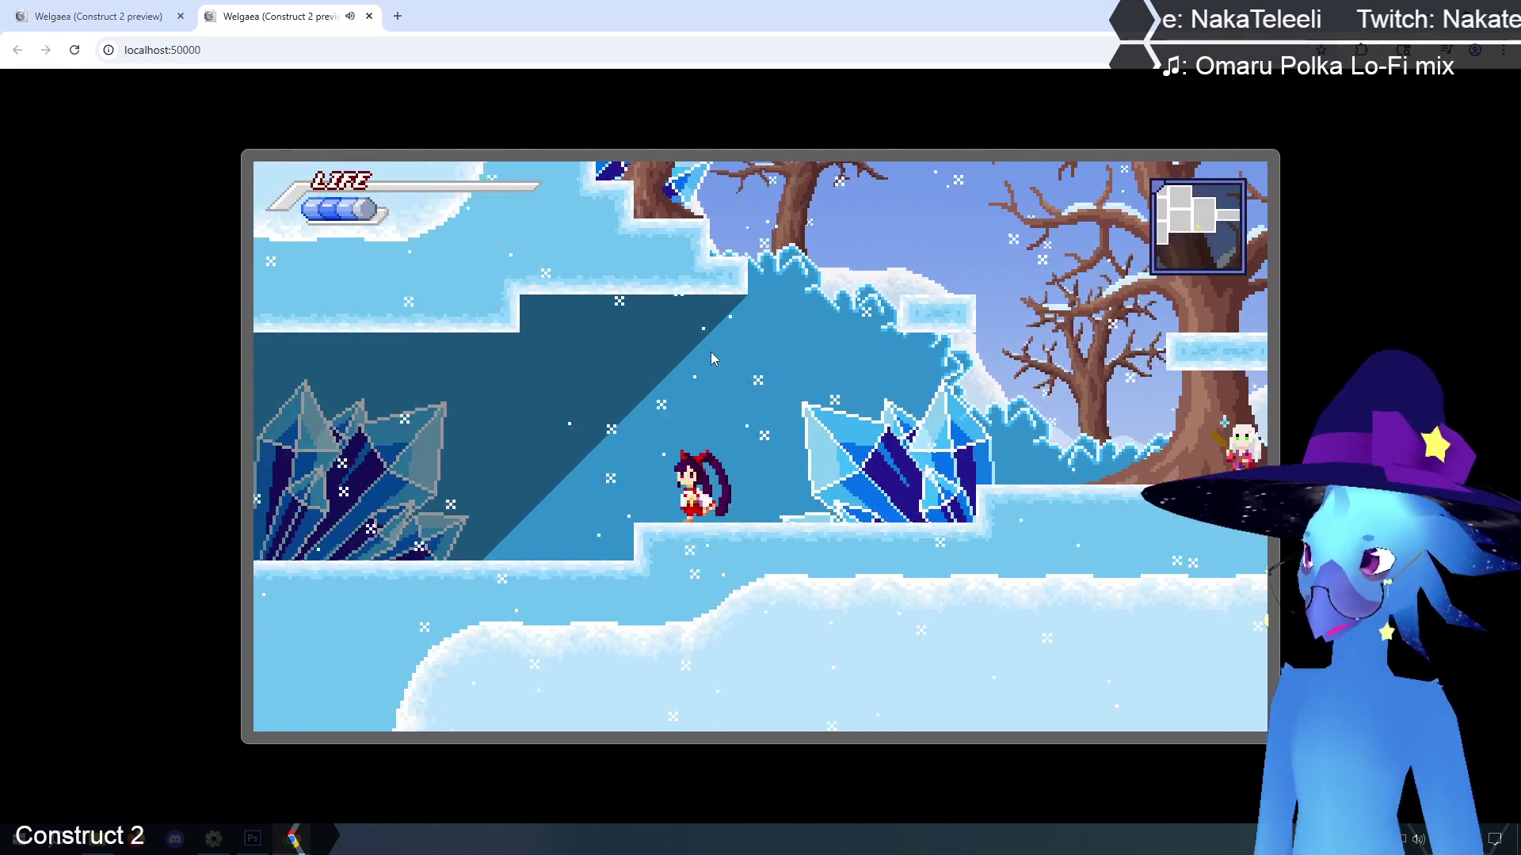
pyautogui.press('Left')
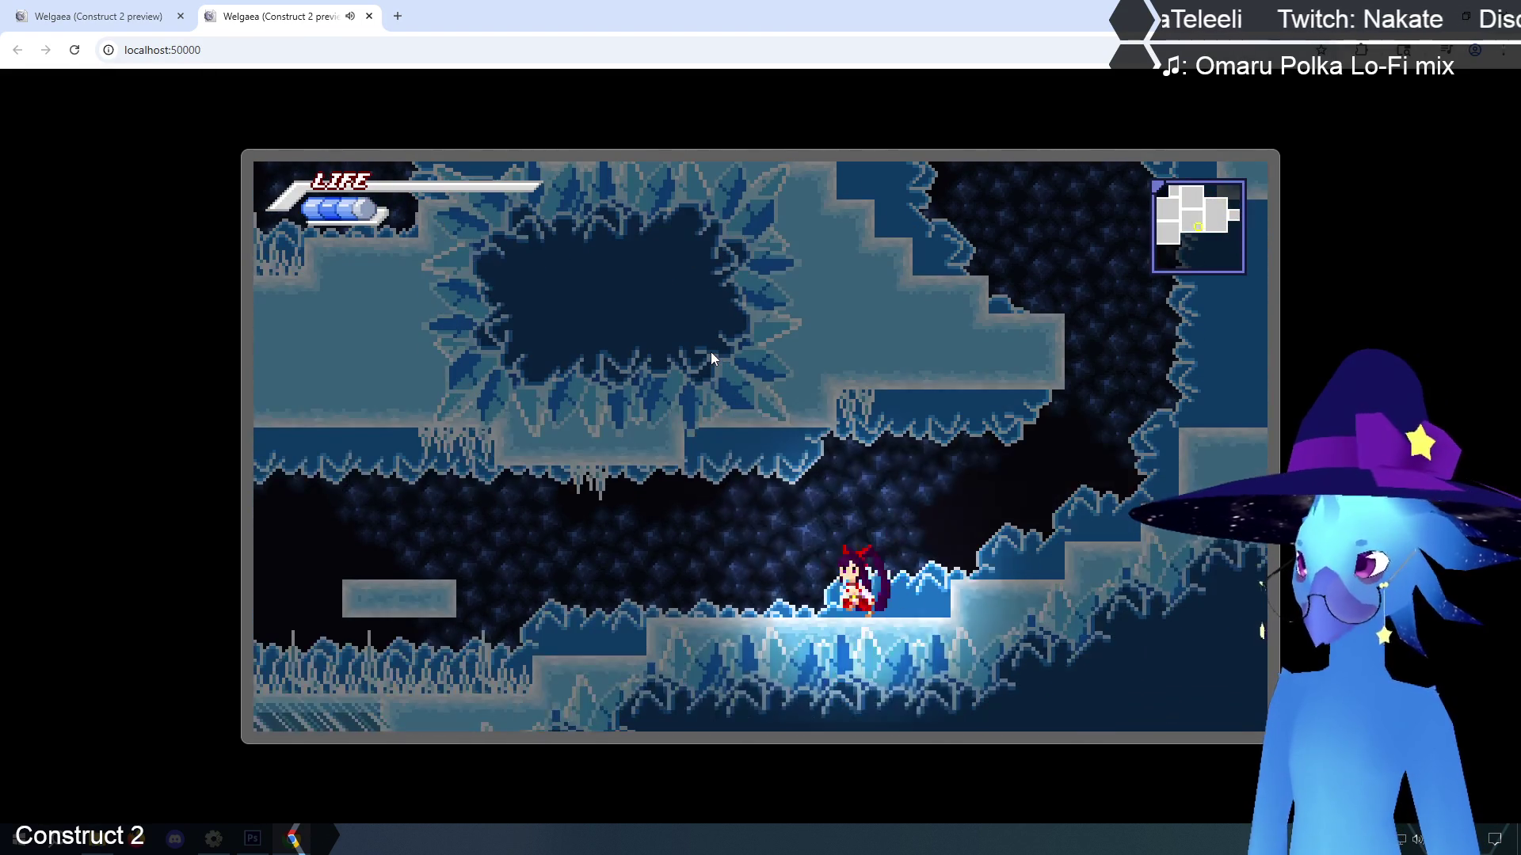
pyautogui.press('Up')
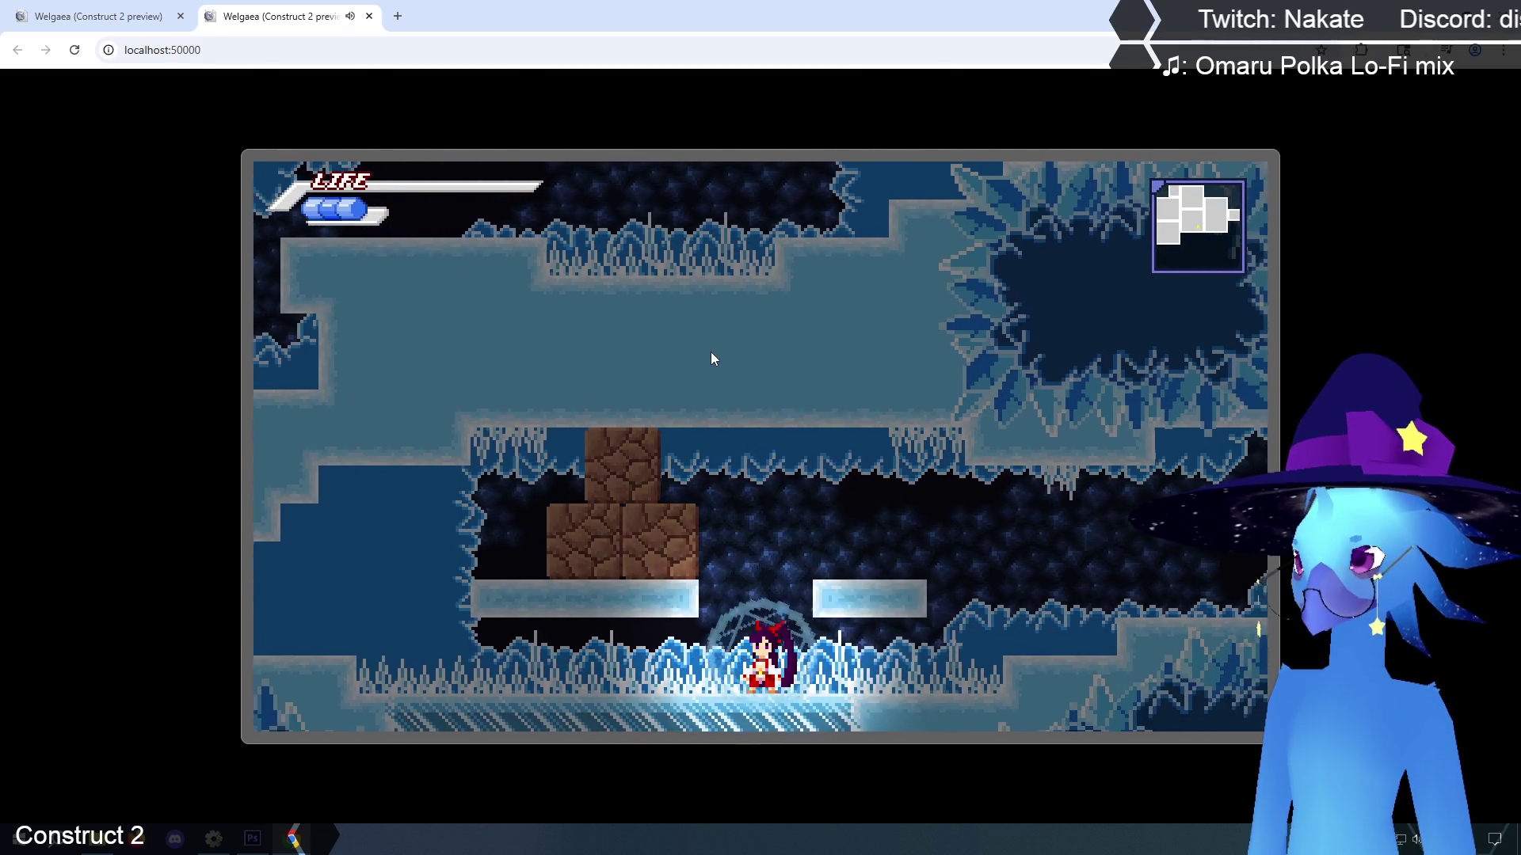
# Swap to the boy to break the brown blocks, then jump left over ice steps into Agitha Village
pyautogui.press('x')
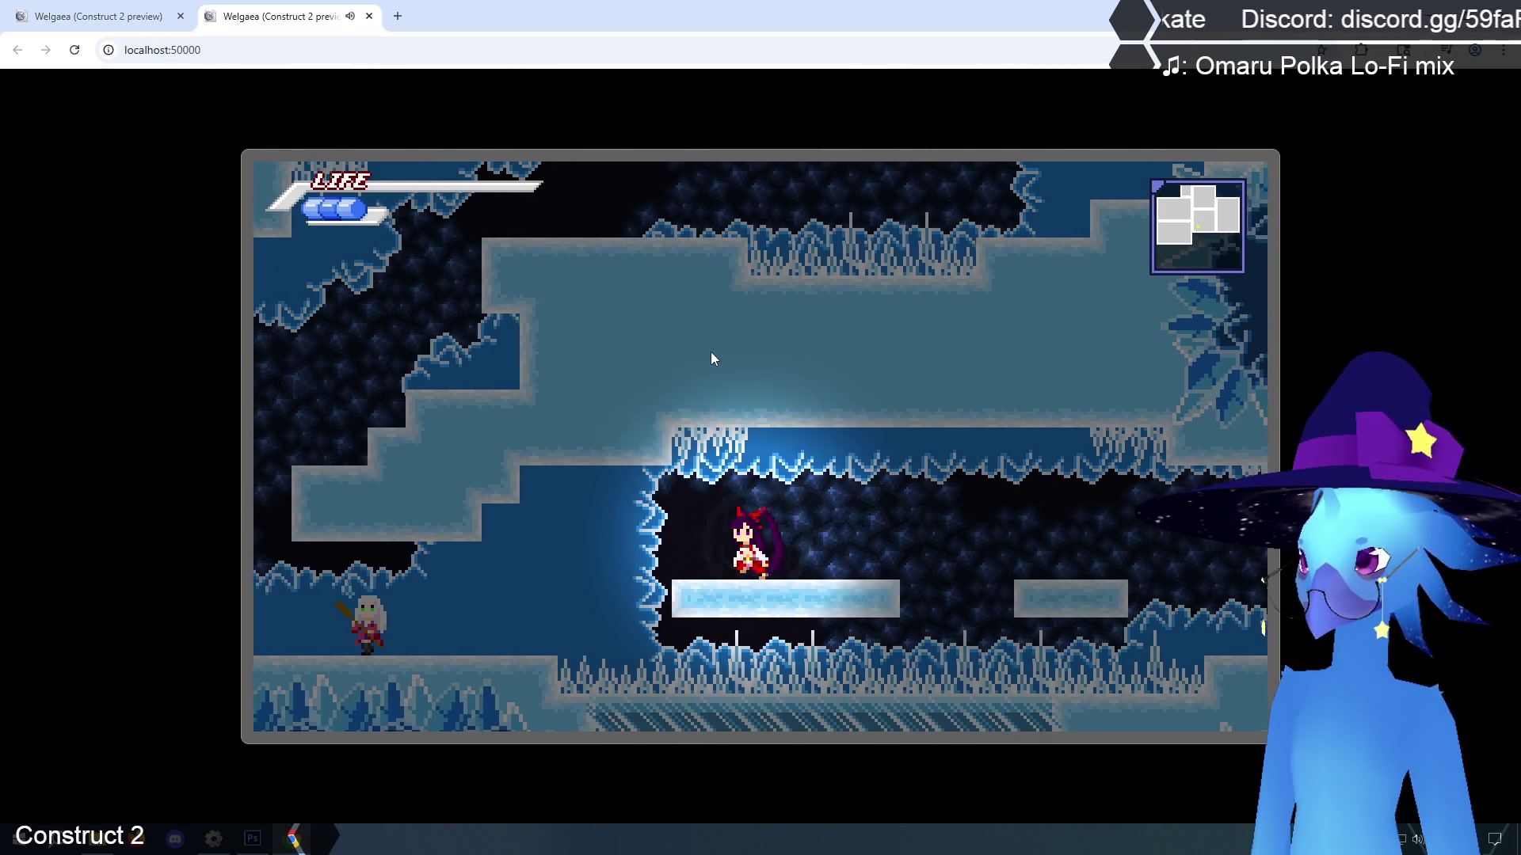
pyautogui.press('Left')
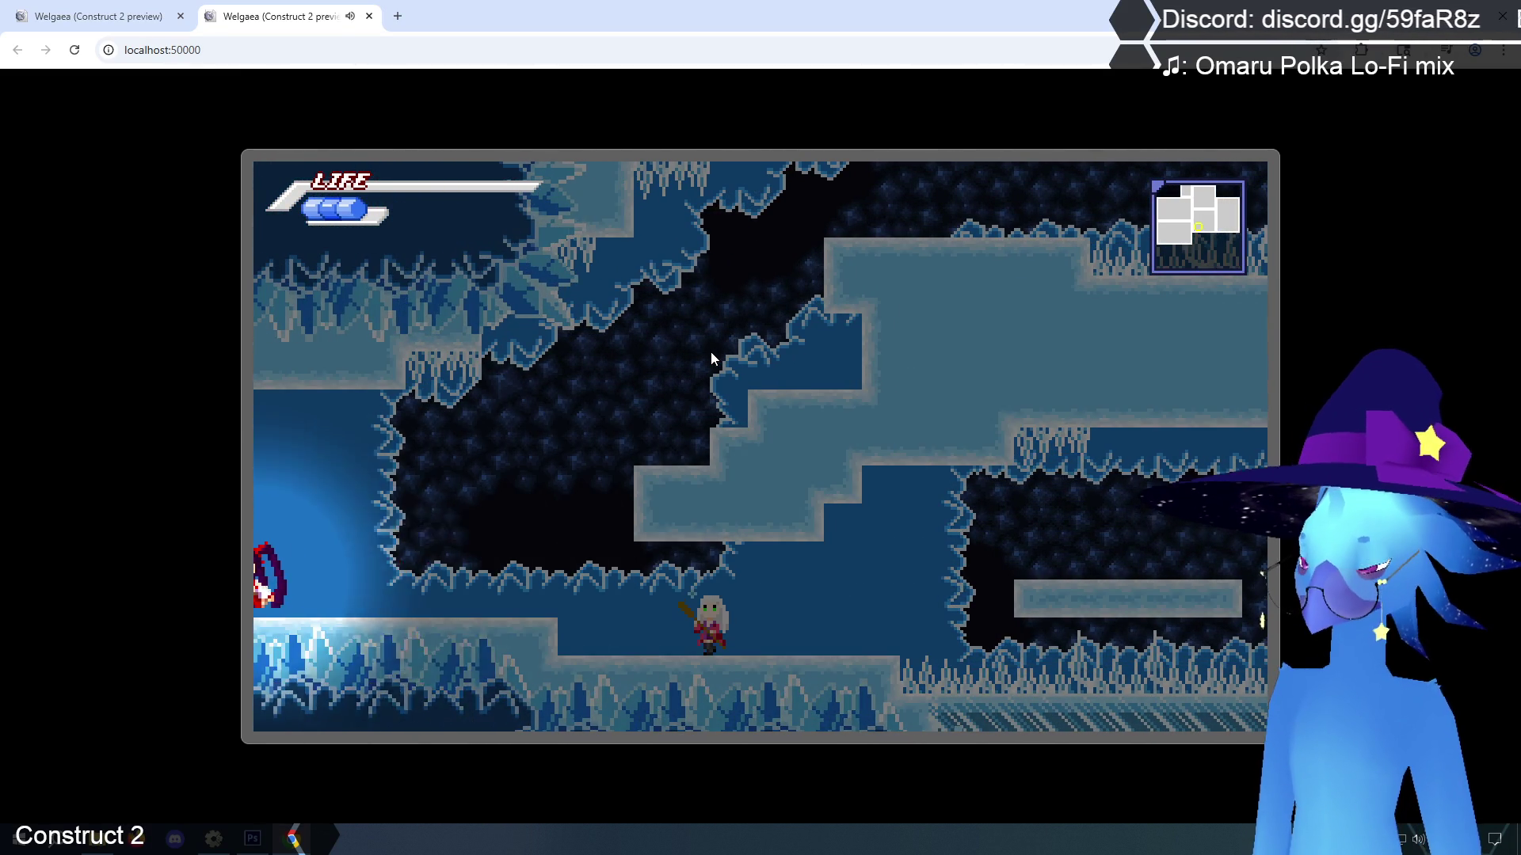
pyautogui.press('Left')
pyautogui.press('z')
pyautogui.press('Left')
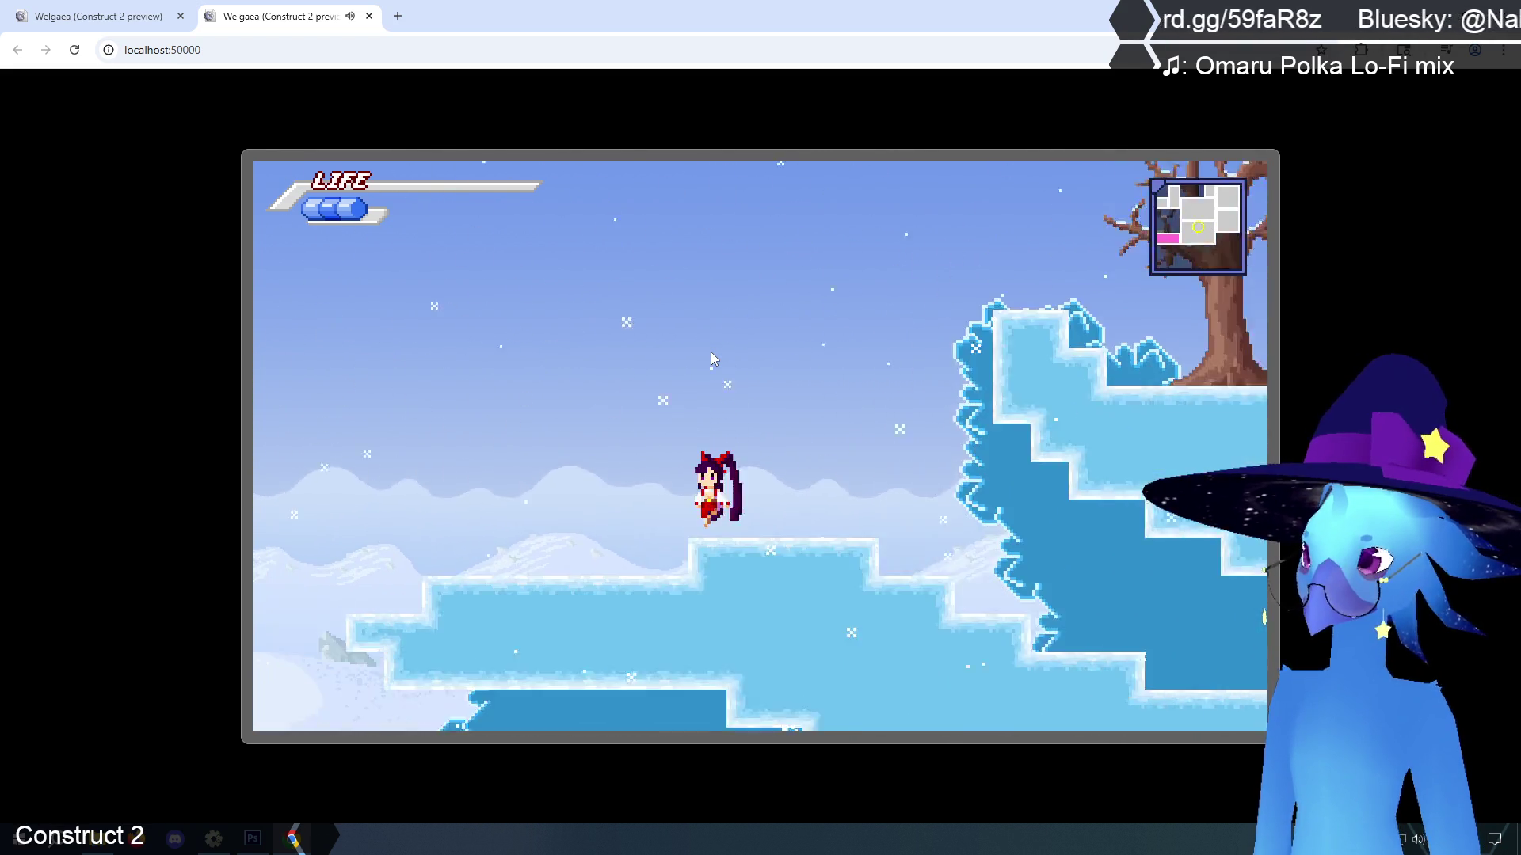
pyautogui.press('Left')
pyautogui.press('z')
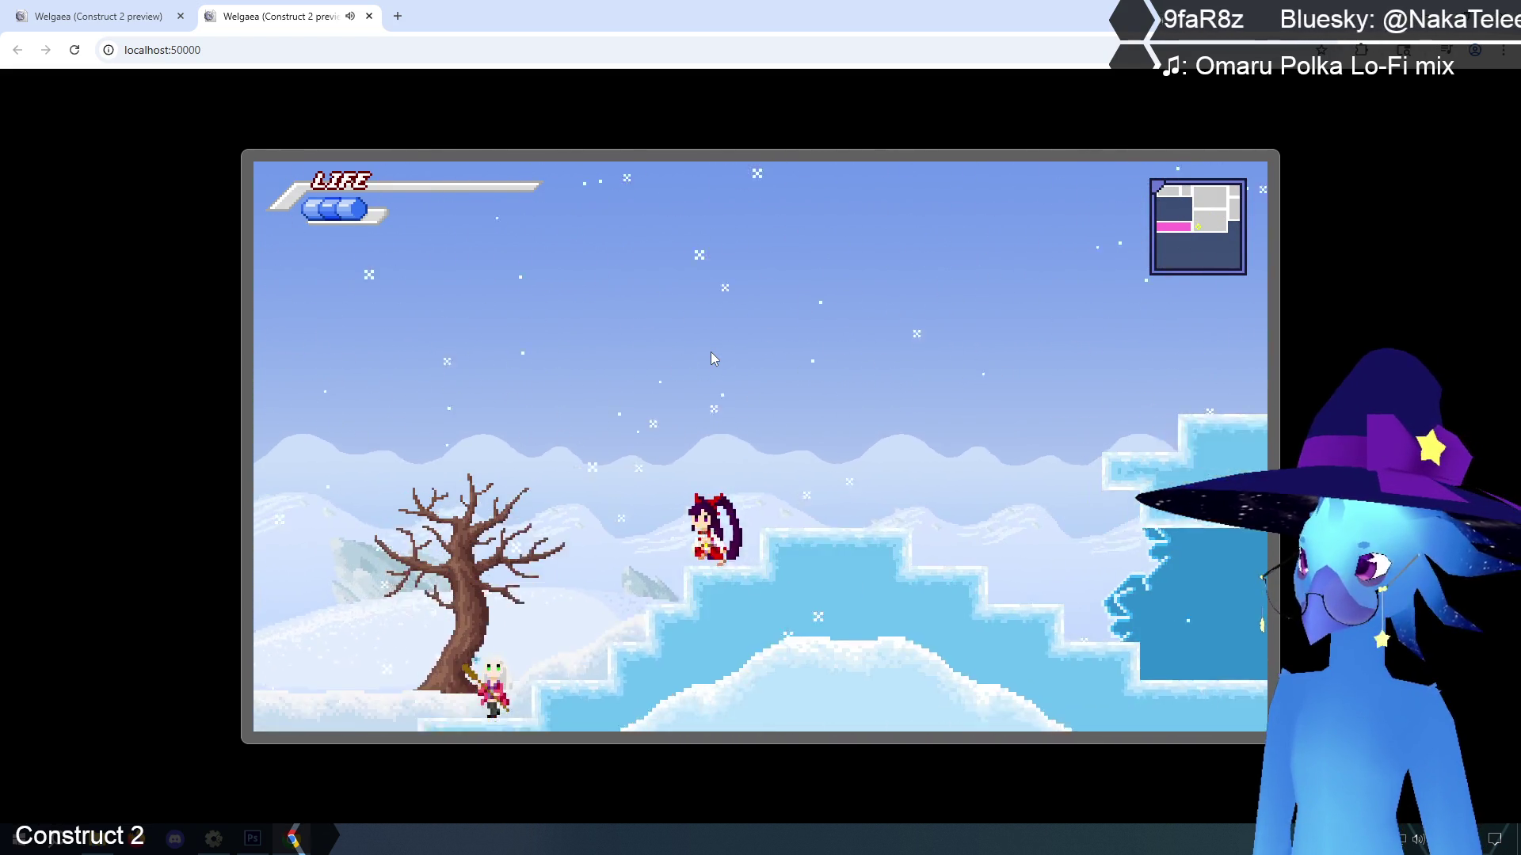
pyautogui.press('Left')
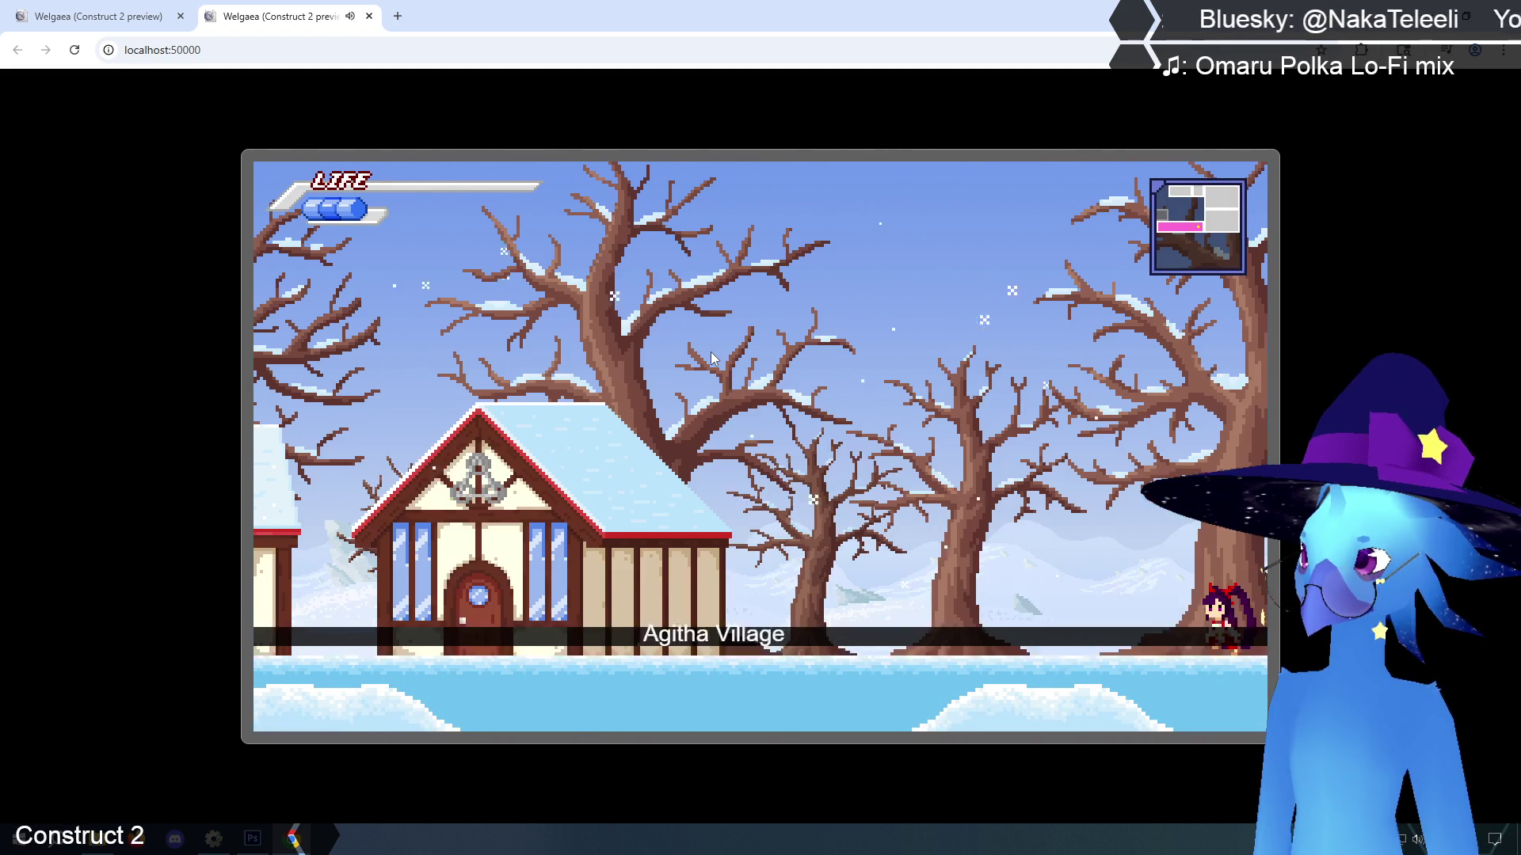
# Walk left through Agitha Village past the Hot dogs stall and snowman into Tallon Cave
pyautogui.press('Right')
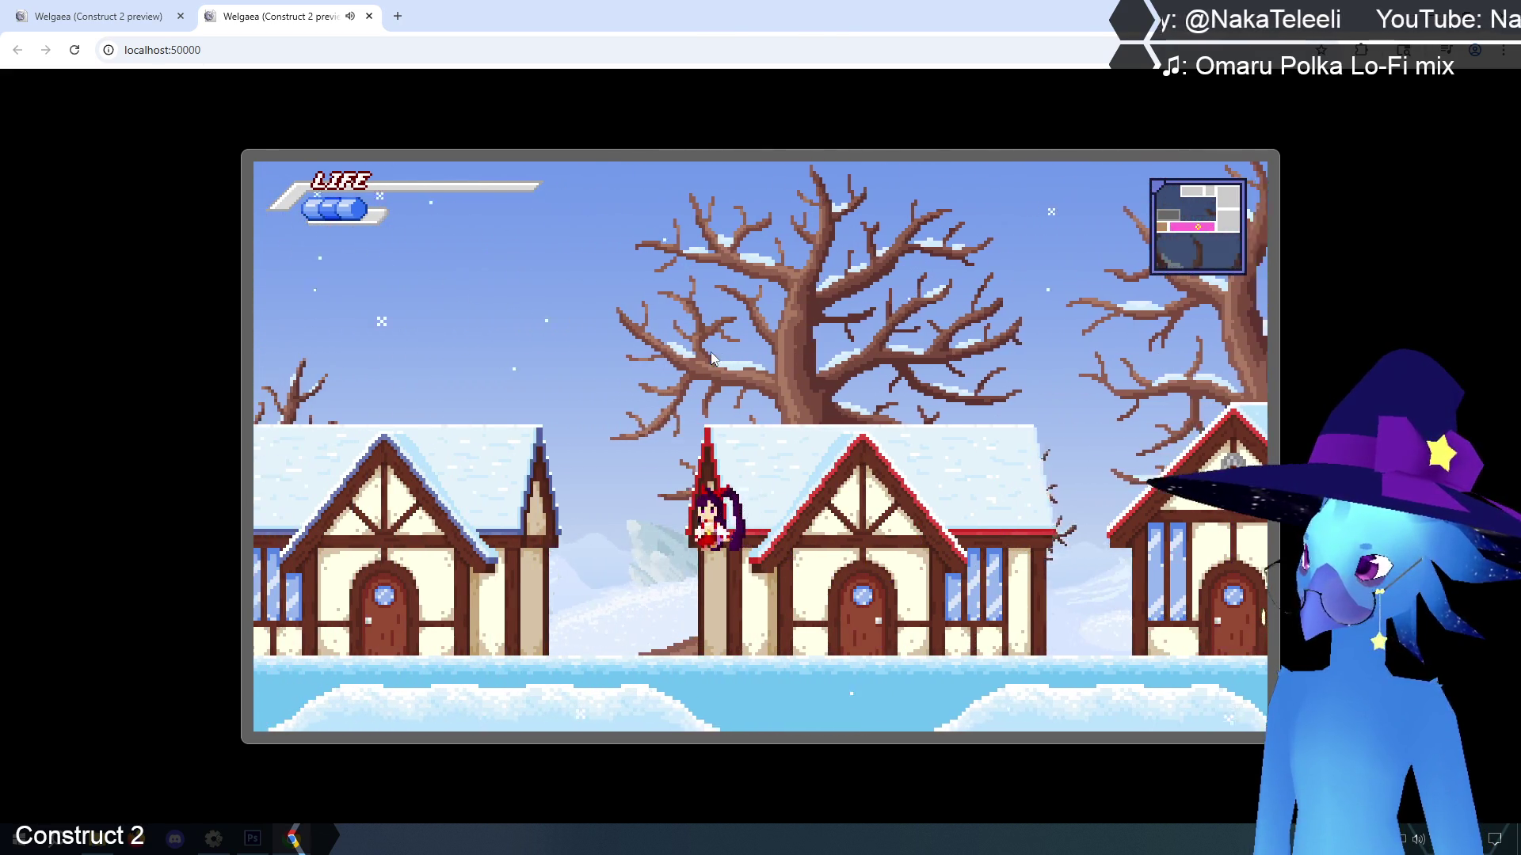
pyautogui.press('Left')
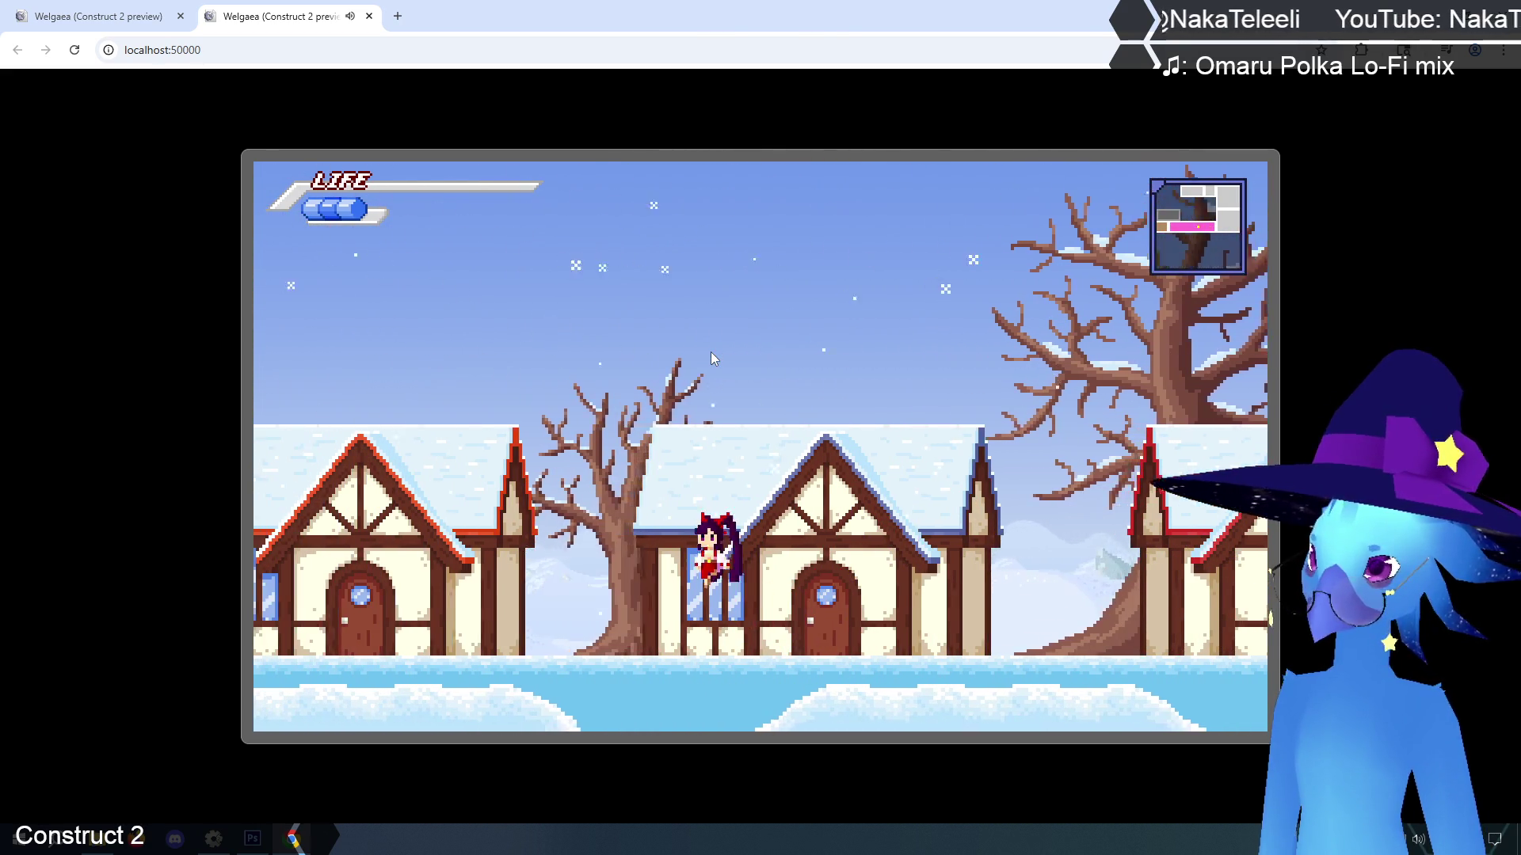
pyautogui.press('Left')
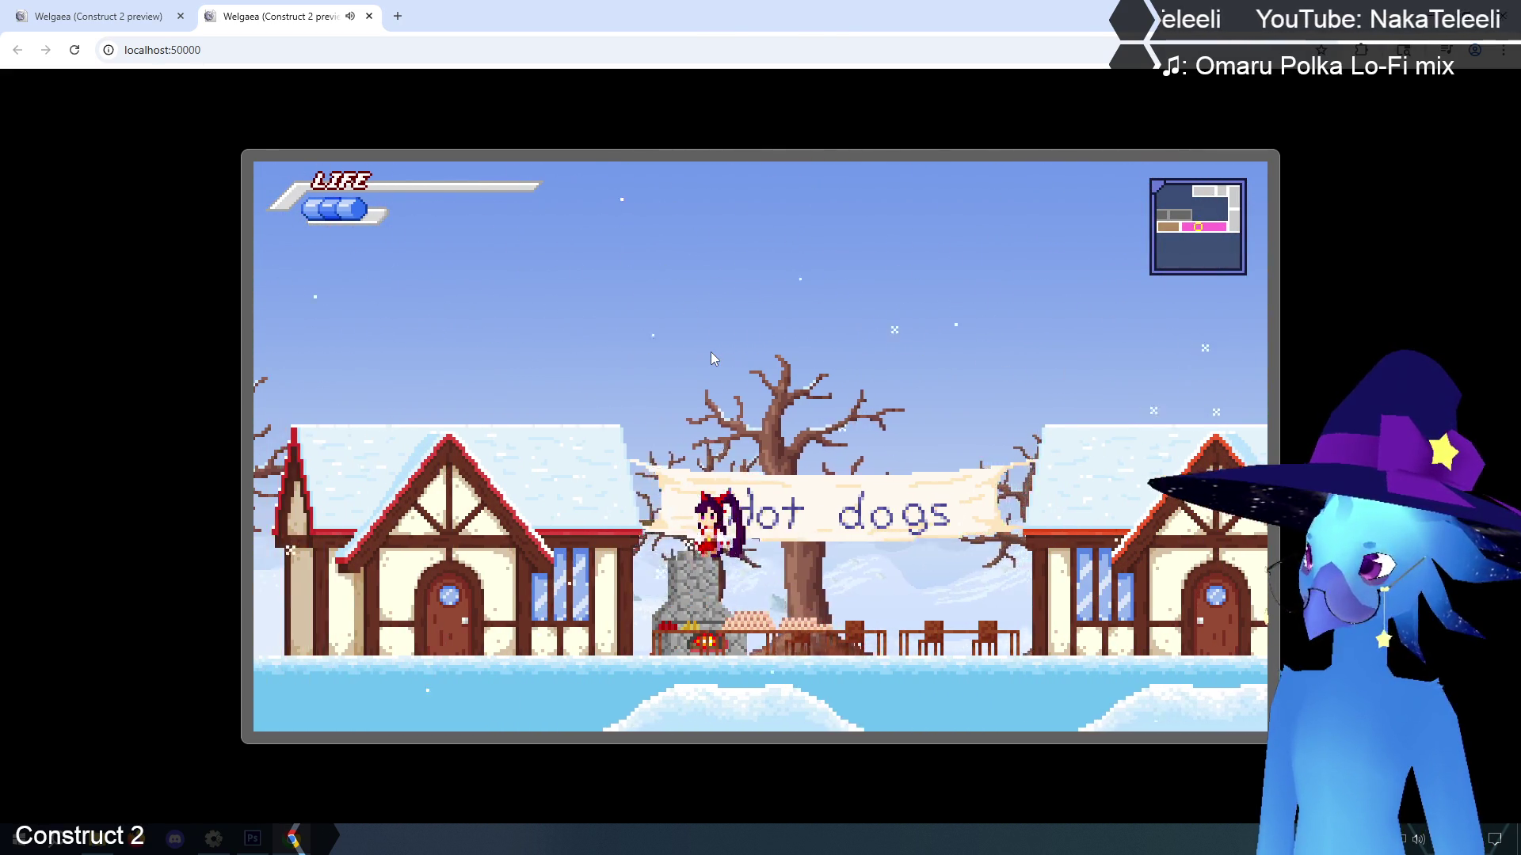
pyautogui.press('Left')
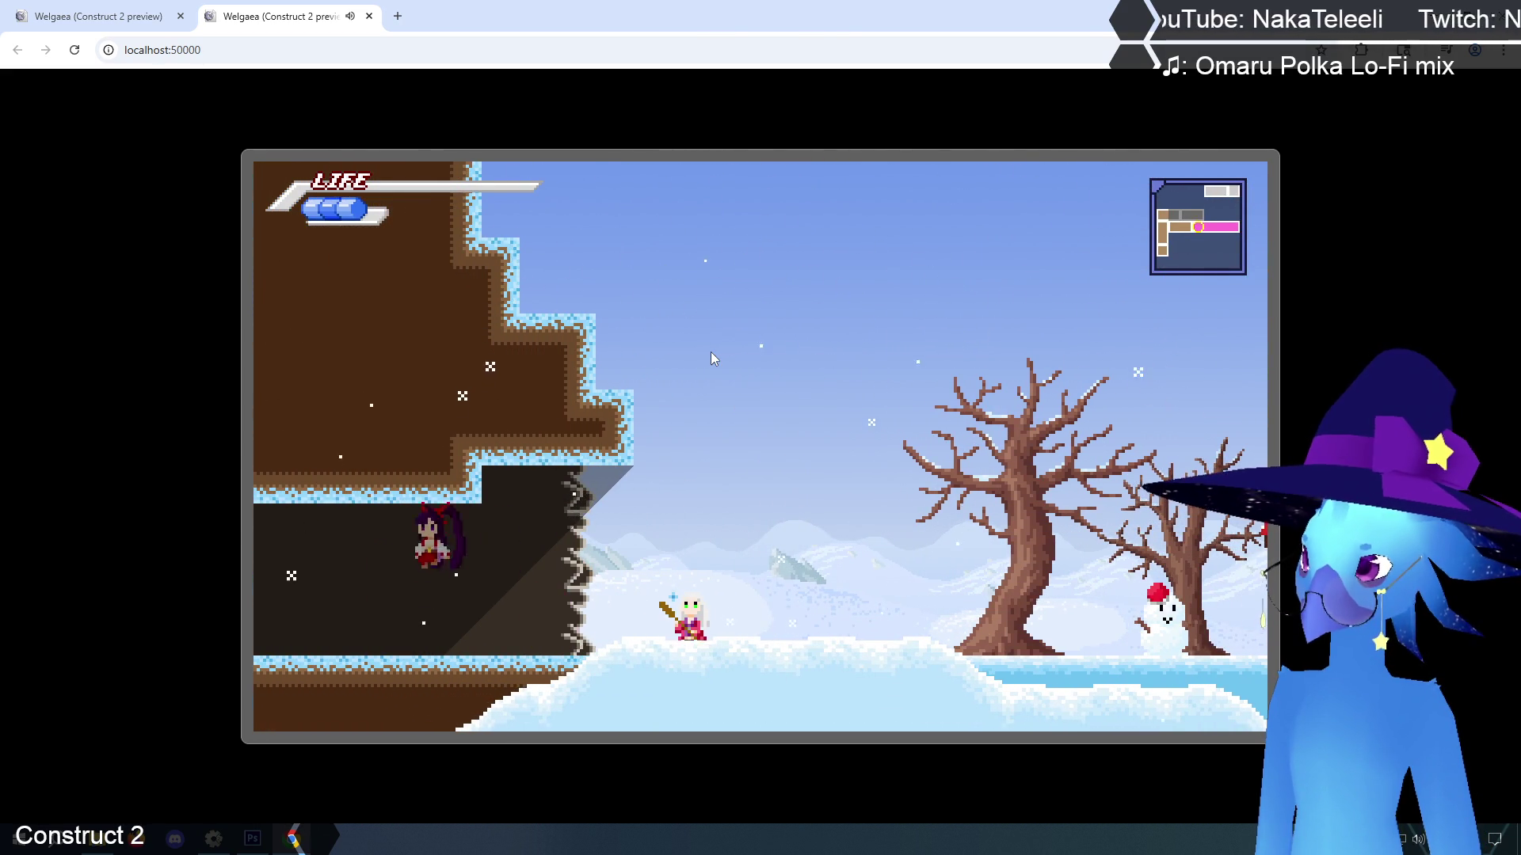
pyautogui.press('Left')
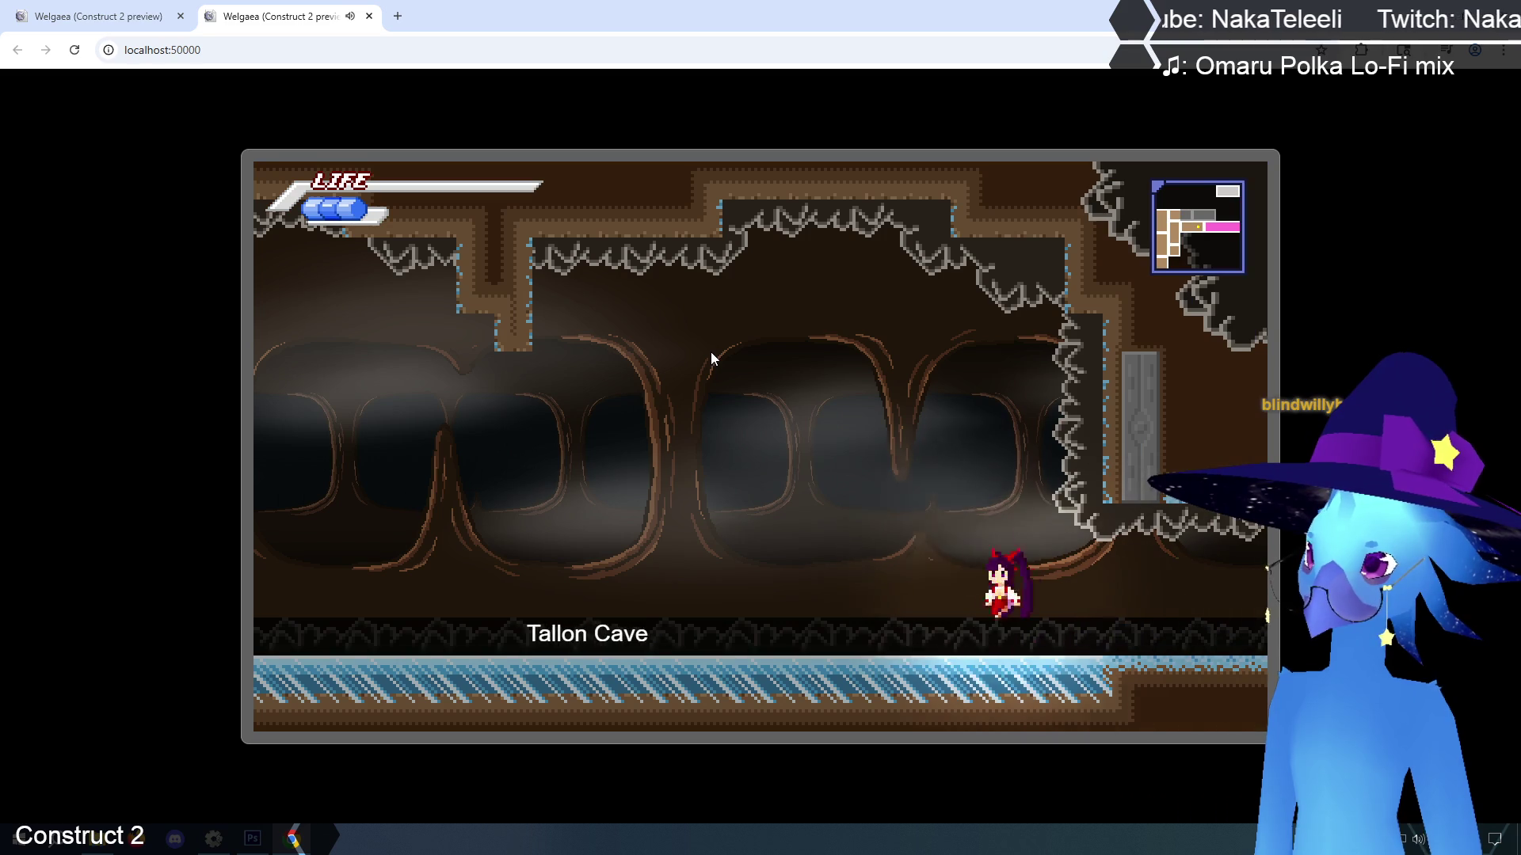
pyautogui.press('Left')
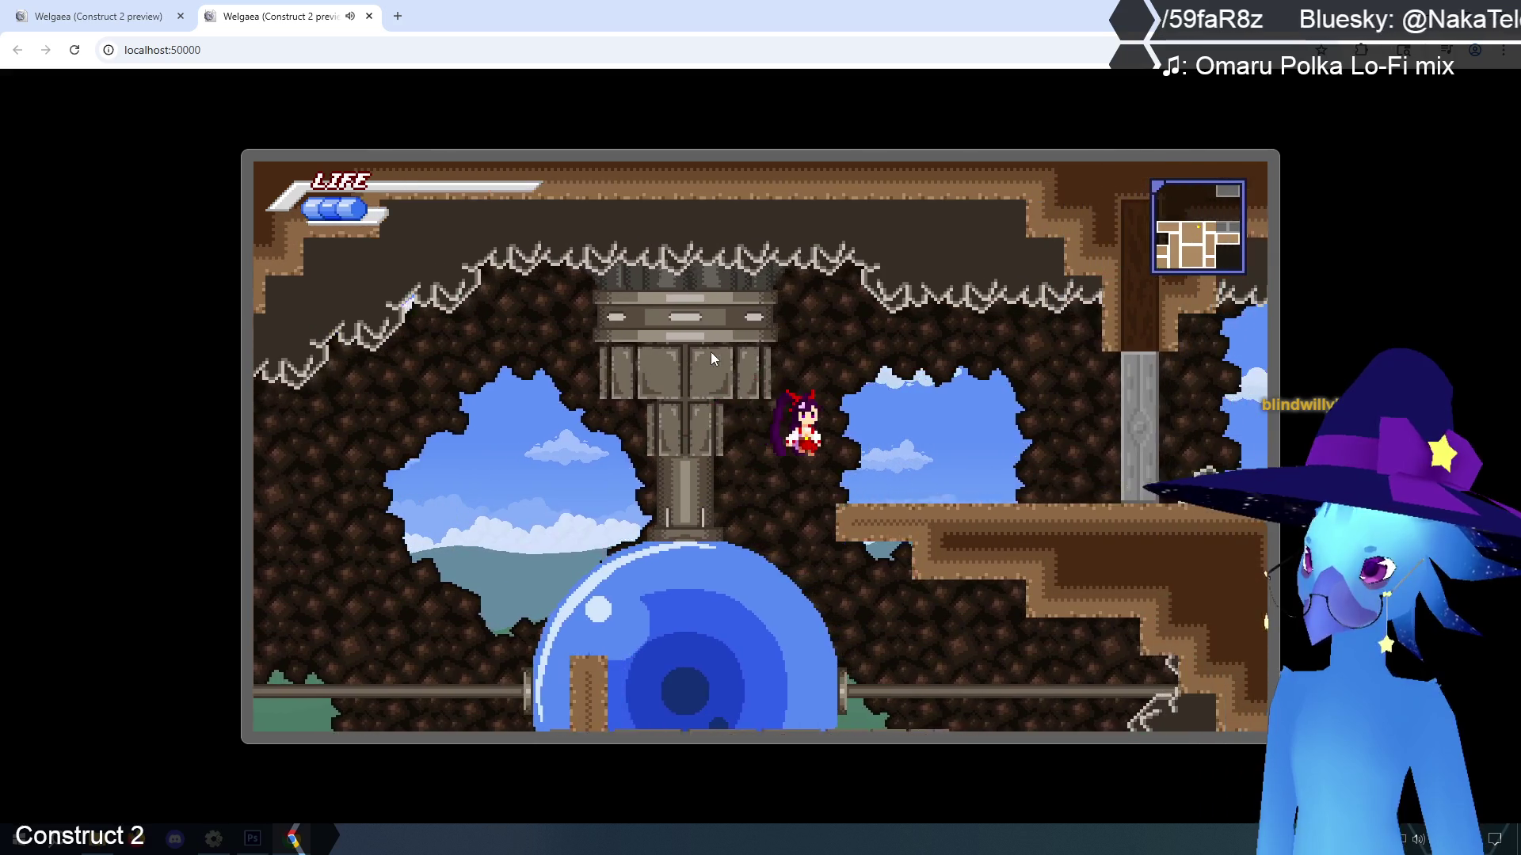
pyautogui.press('Left')
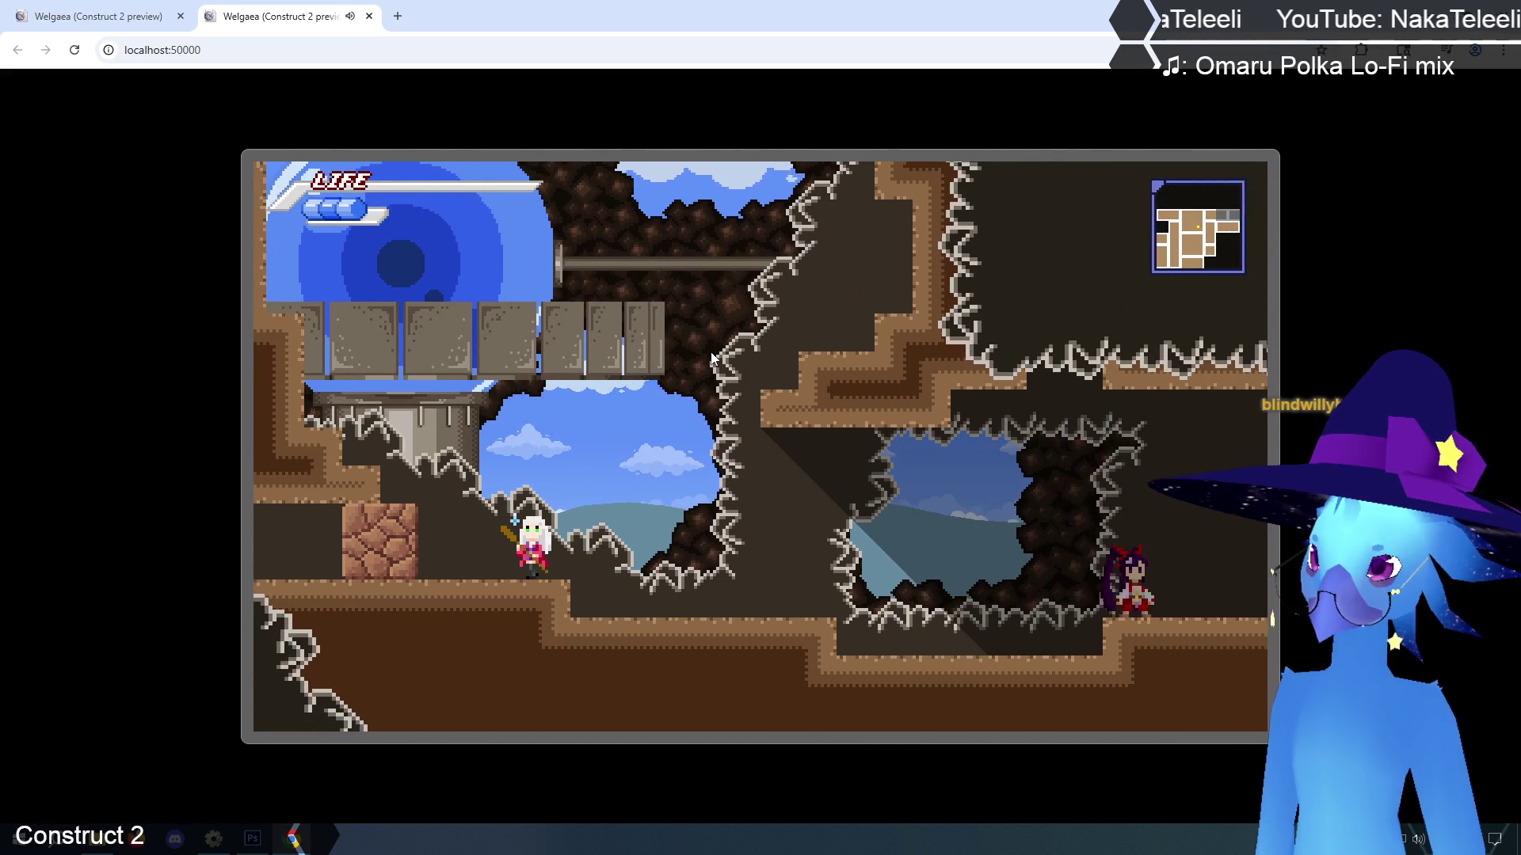
# Jump up into a new area as the blue-haired character and run along the upper ledge
pyautogui.press('Up')
pyautogui.press('Right')
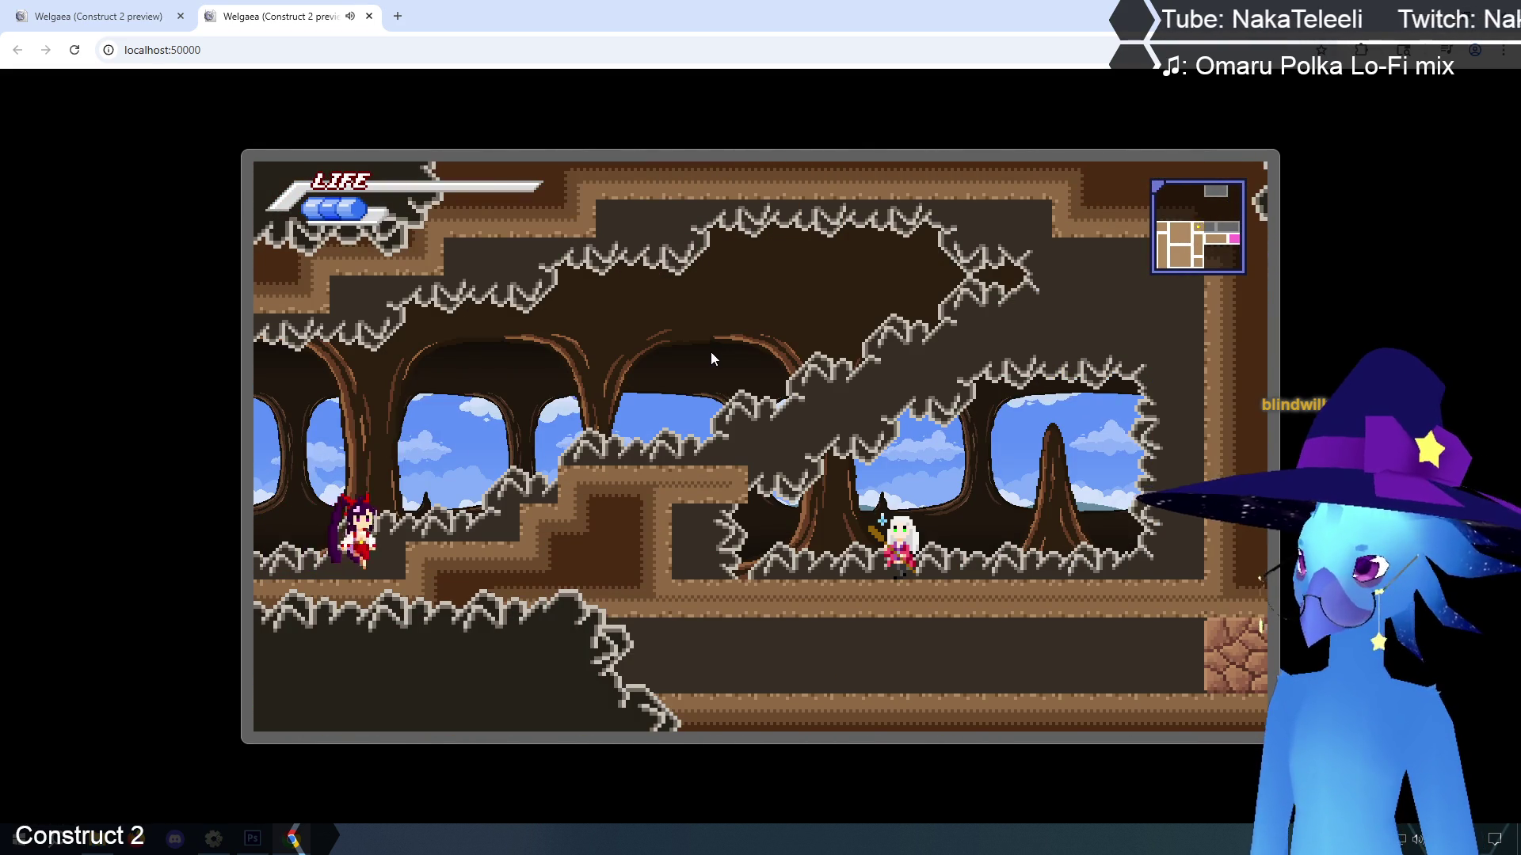
pyautogui.press('Right')
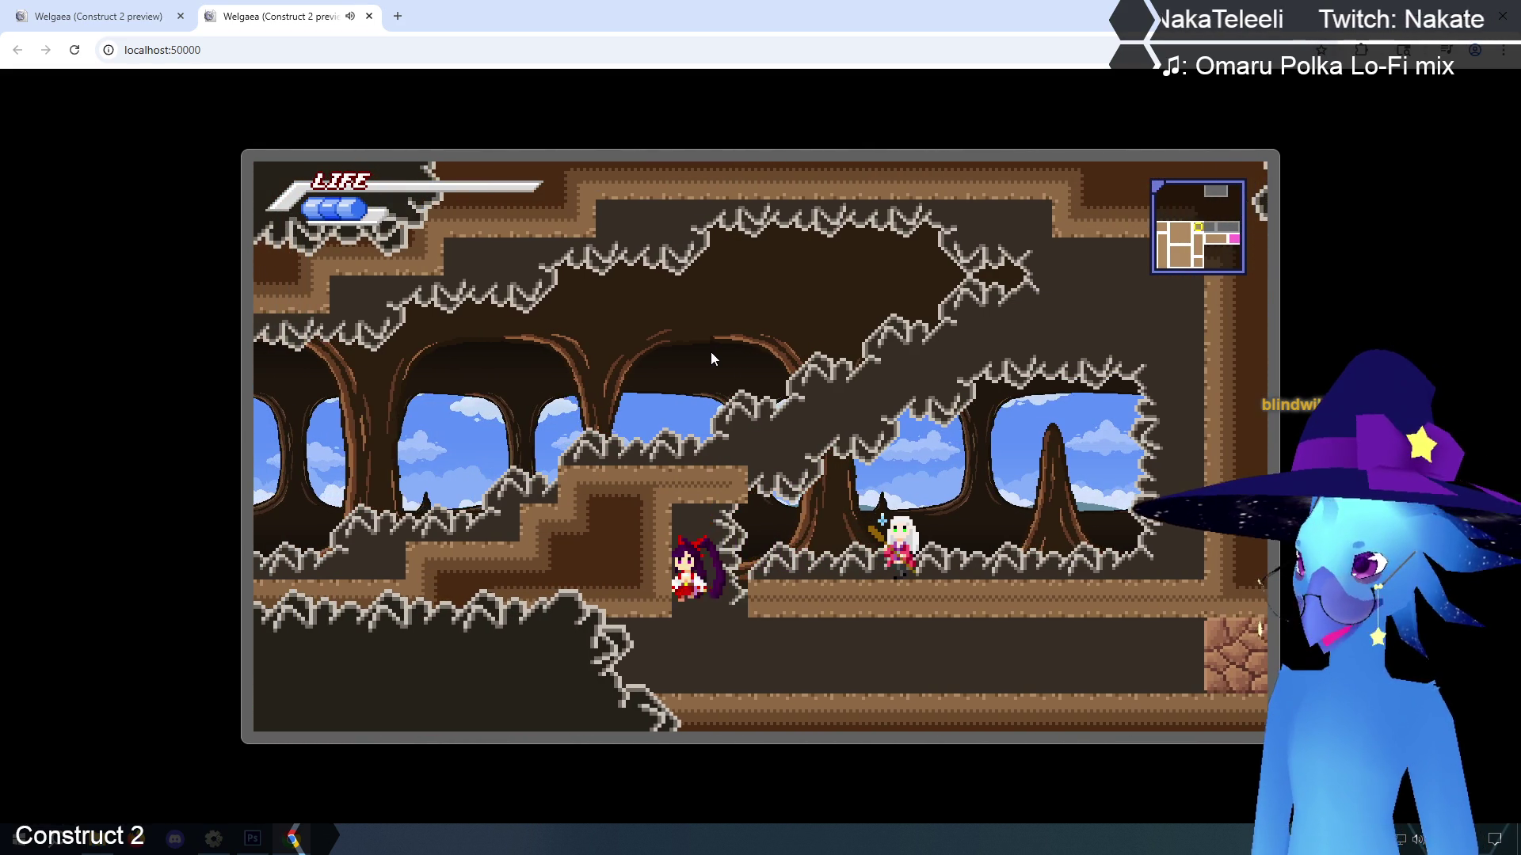
pyautogui.press('Right')
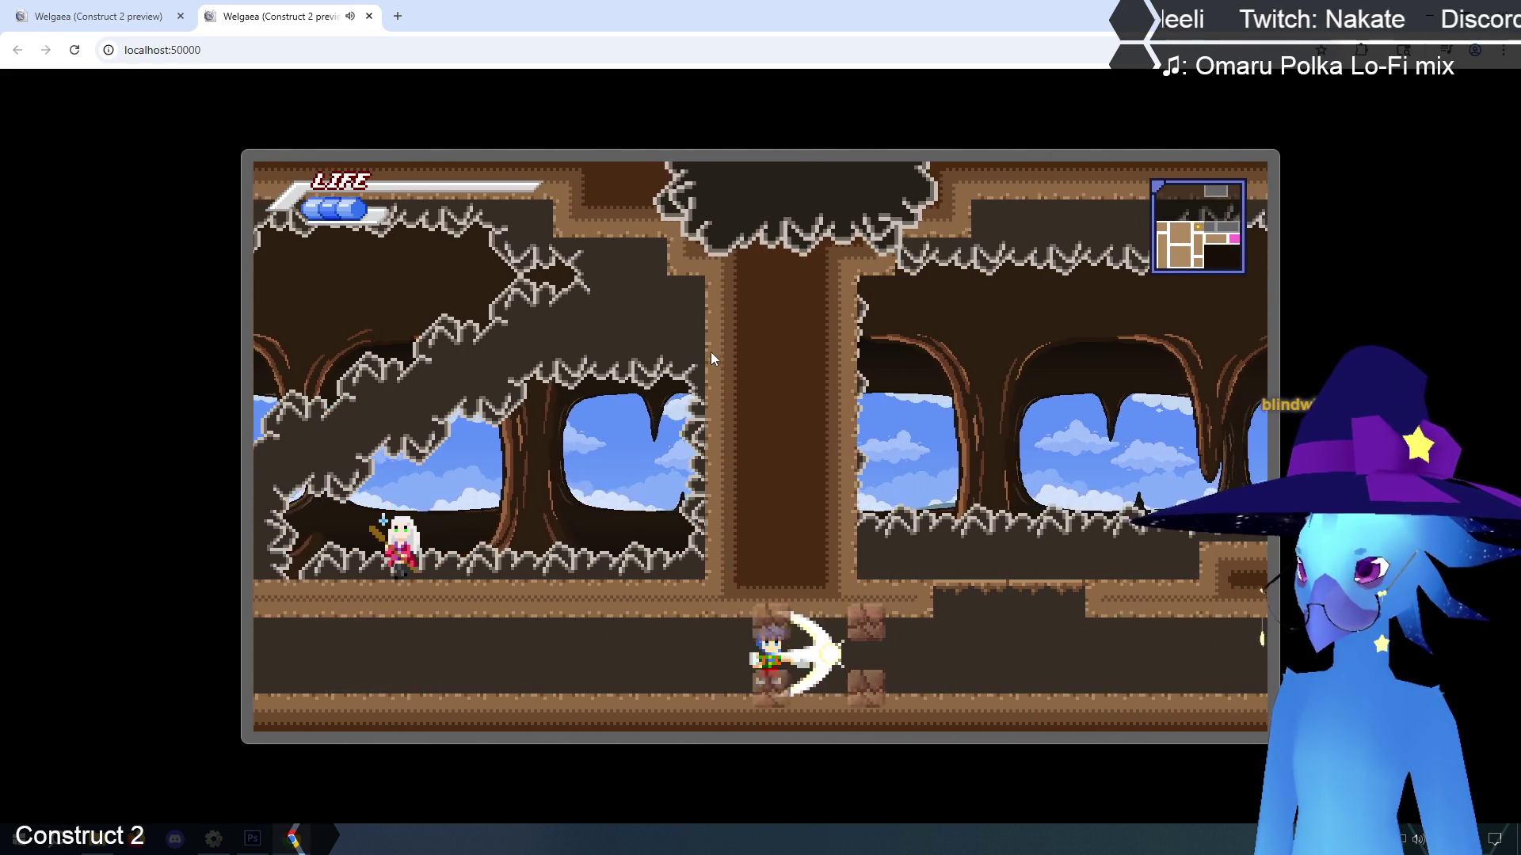
pyautogui.press('Up')
pyautogui.press('Right')
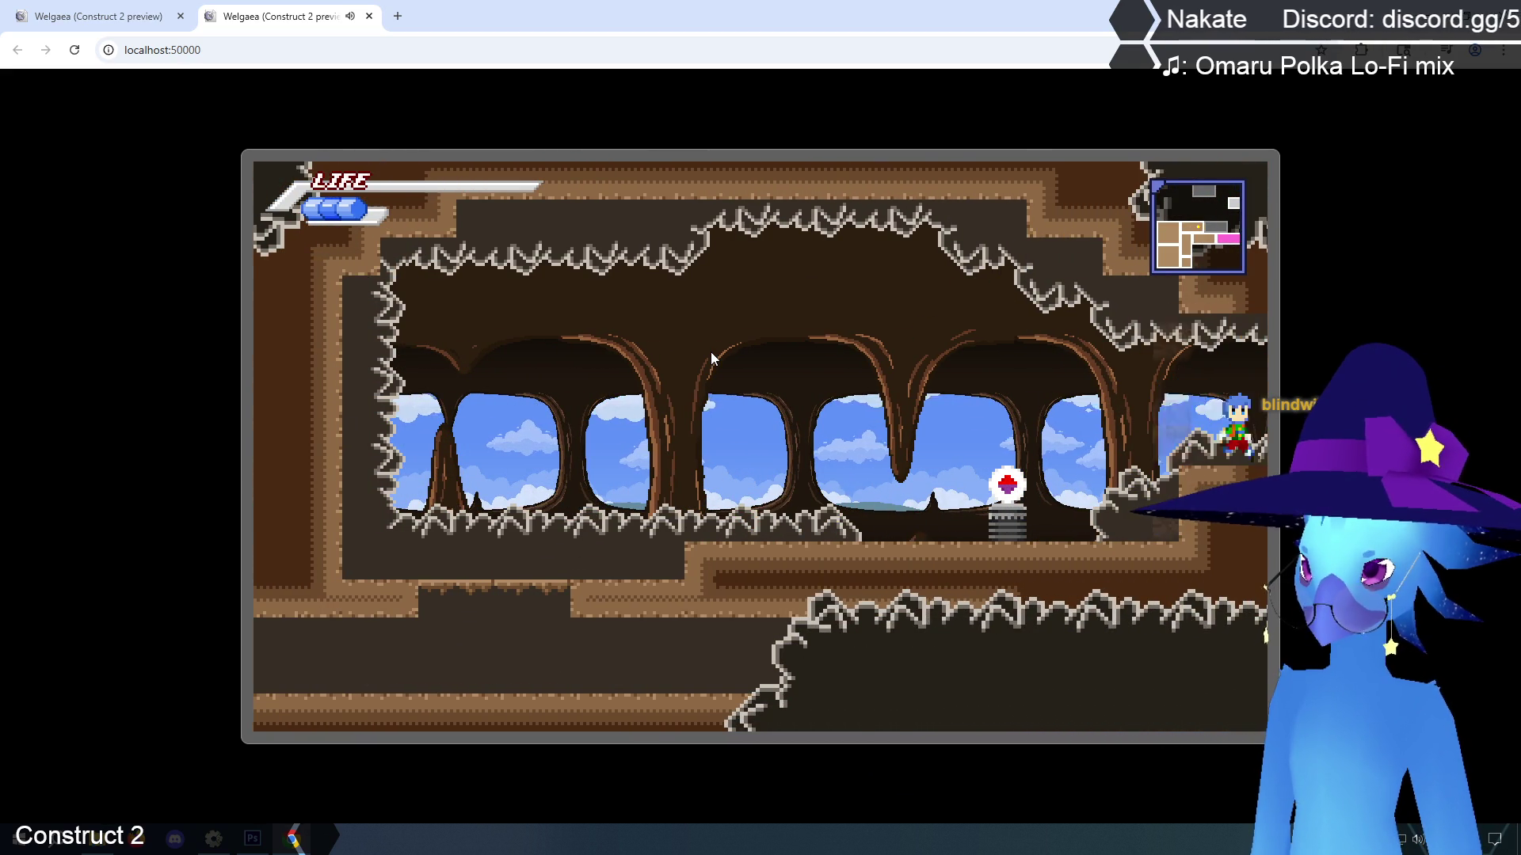
pyautogui.press('Right')
# Head left, swapping to the blonde then red-haired character, onto the stone platform and across the cave
pyautogui.press('Left')
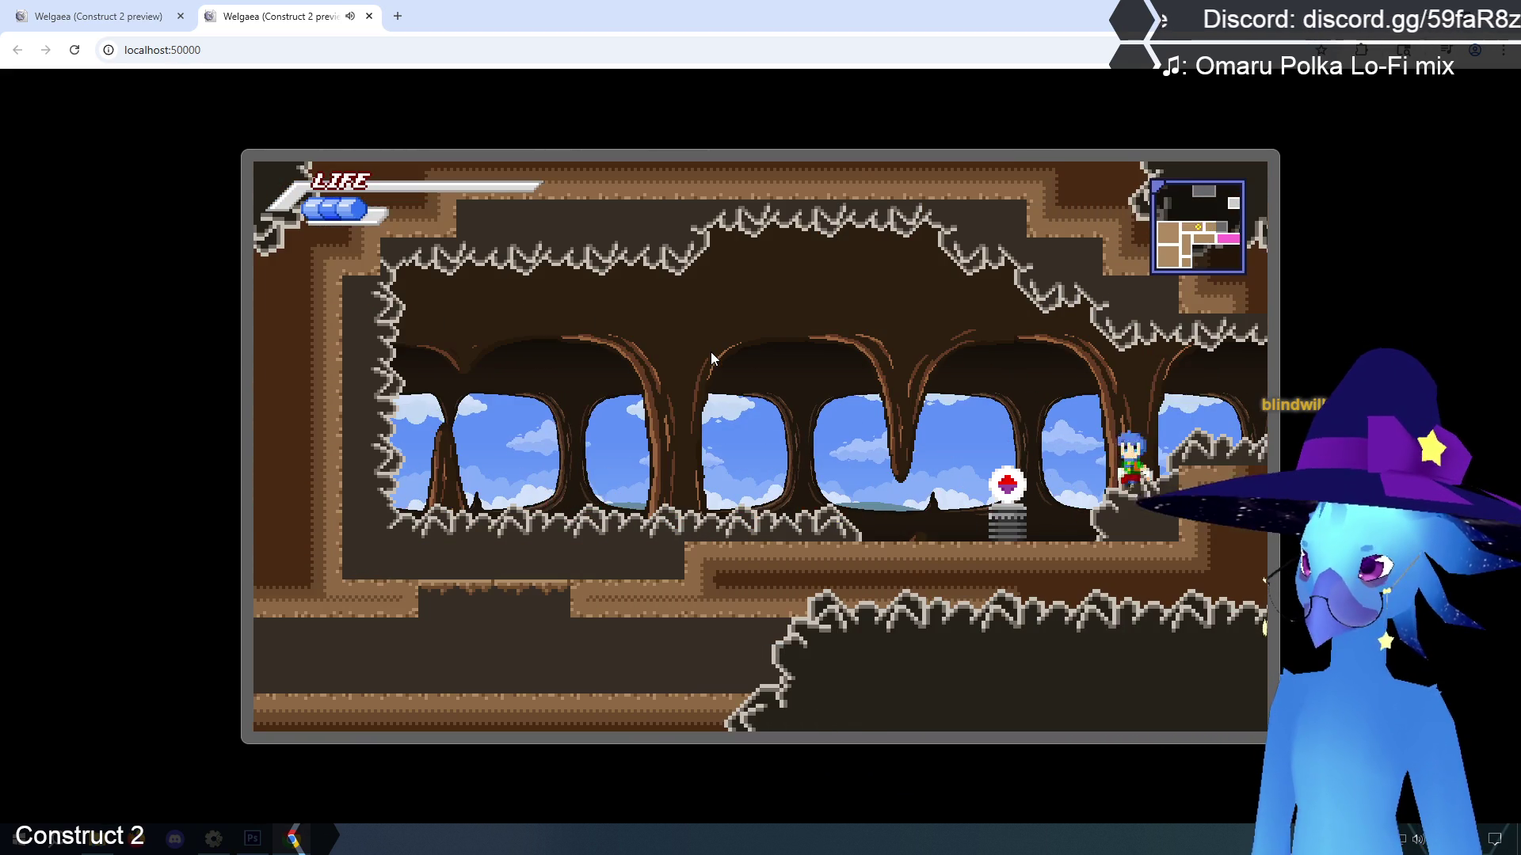
pyautogui.press('Left')
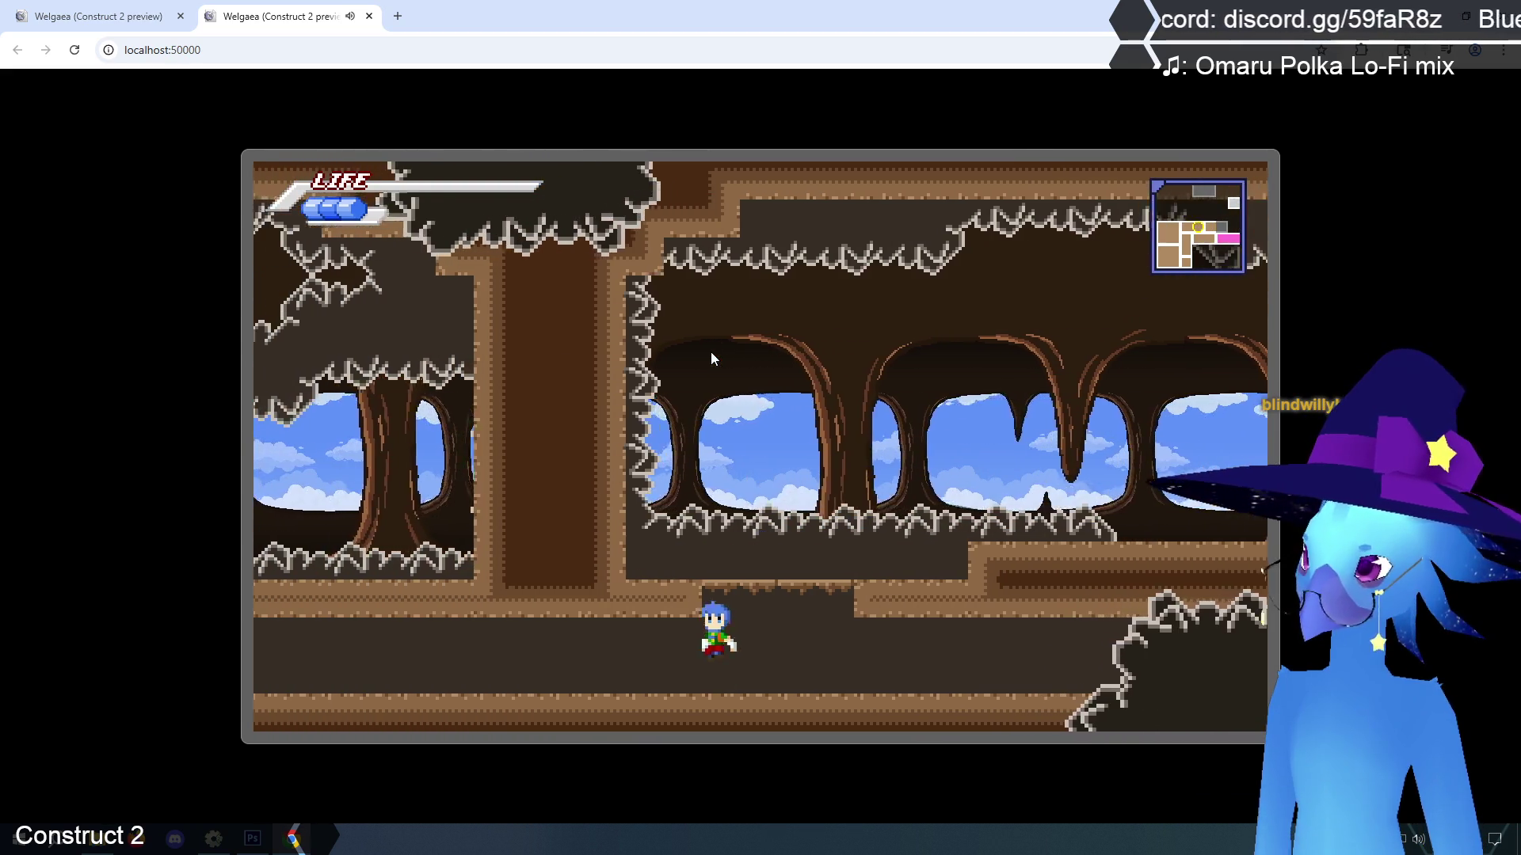
pyautogui.press('Left')
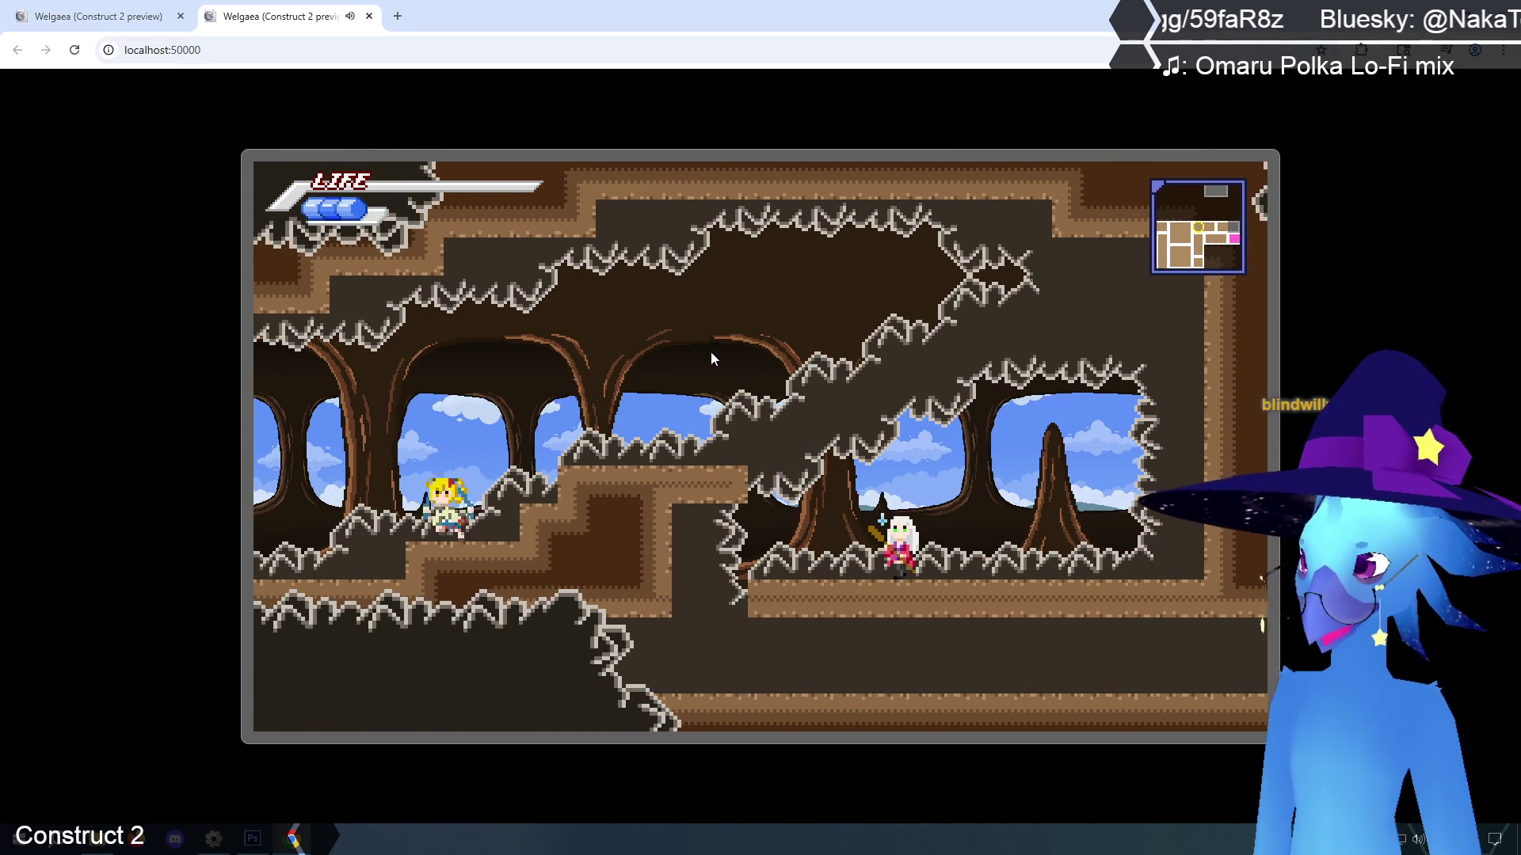
pyautogui.press('Left')
pyautogui.press('Right')
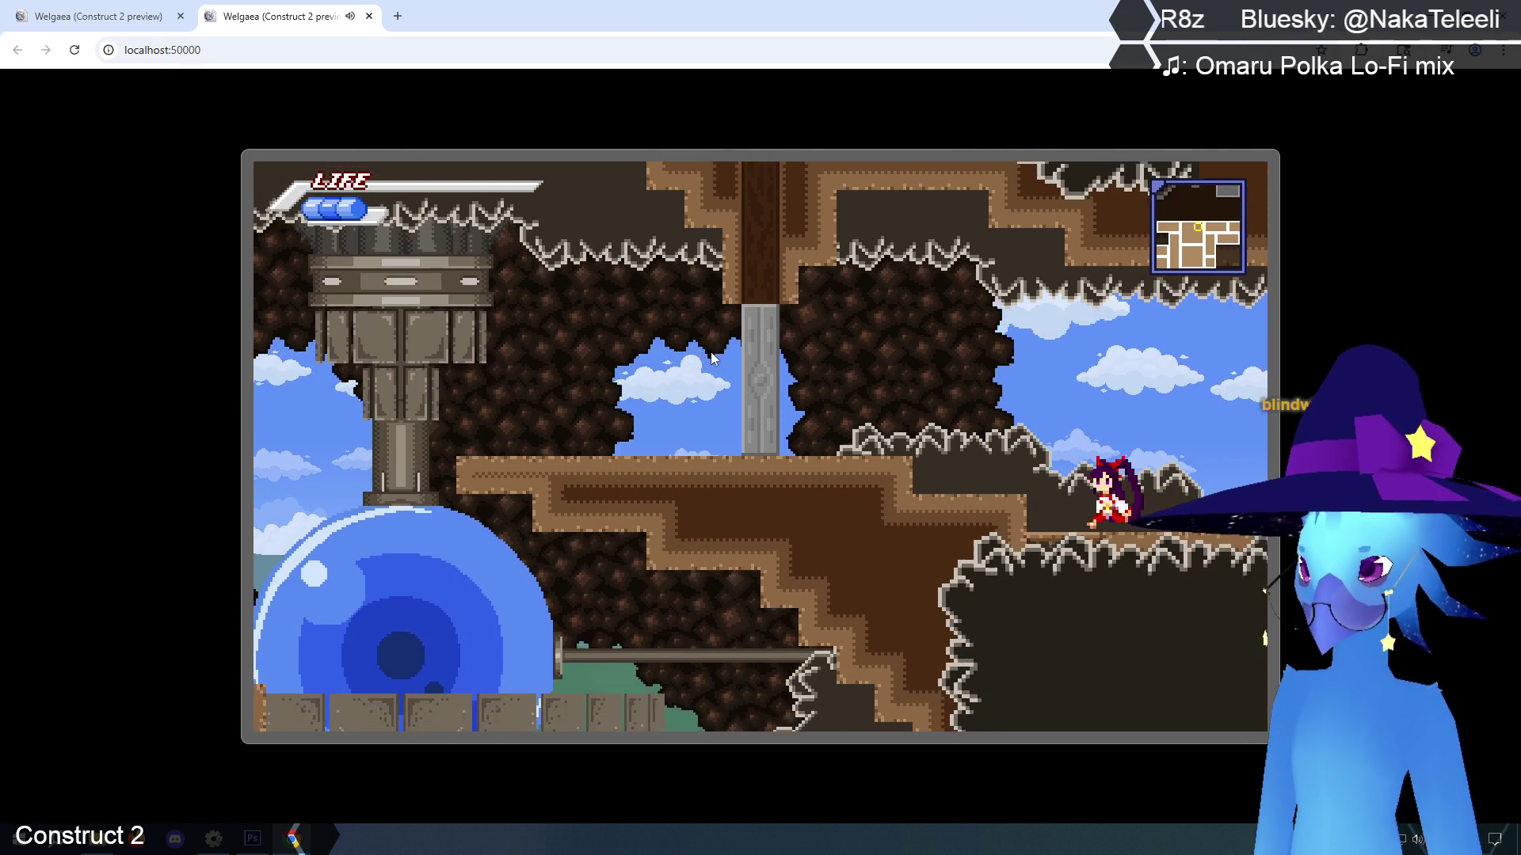
pyautogui.press('Left')
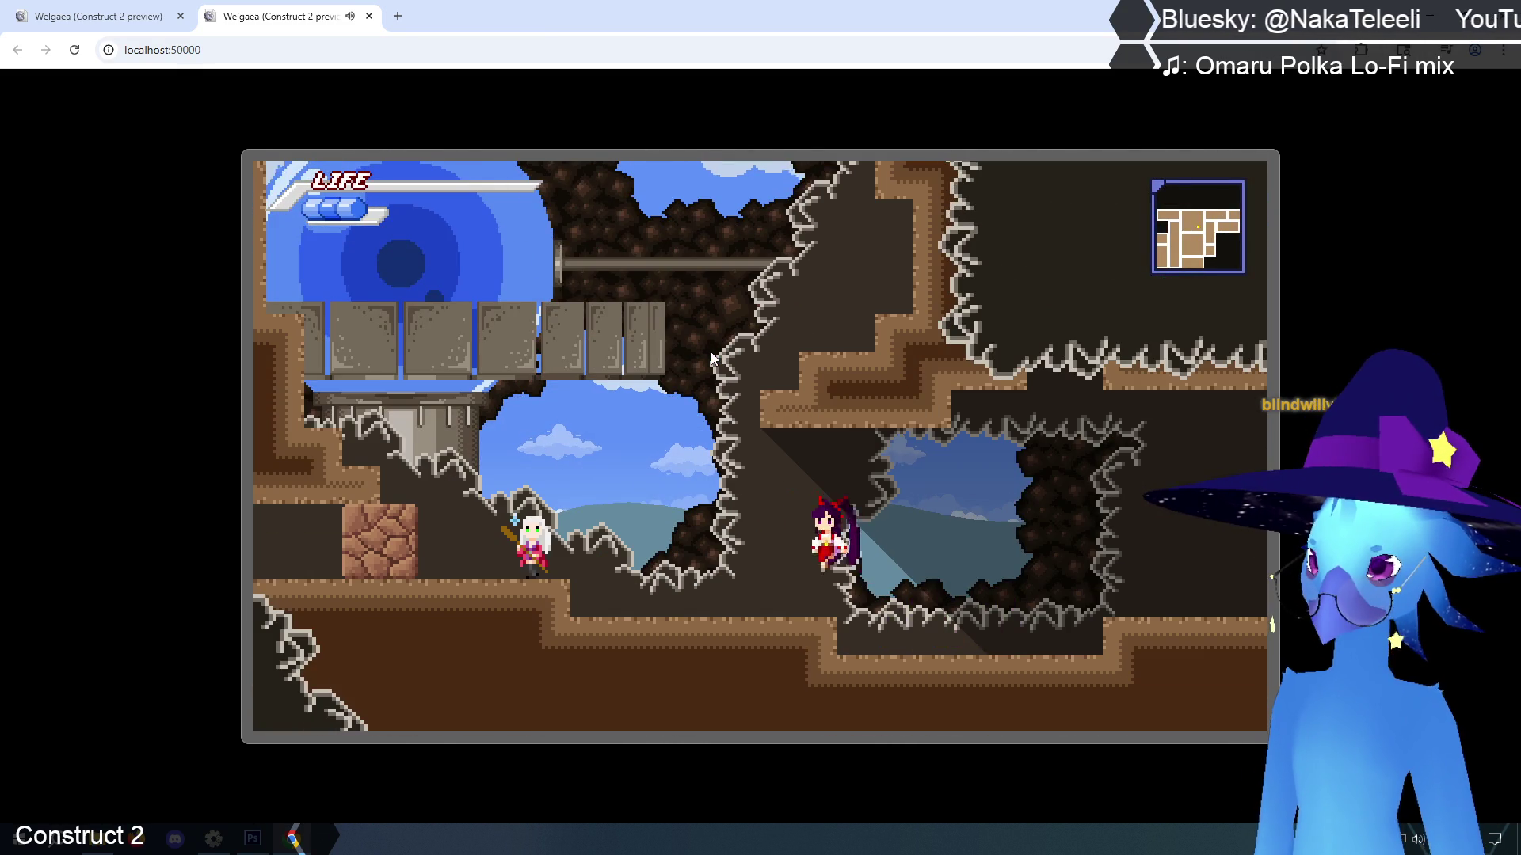
pyautogui.press('Up')
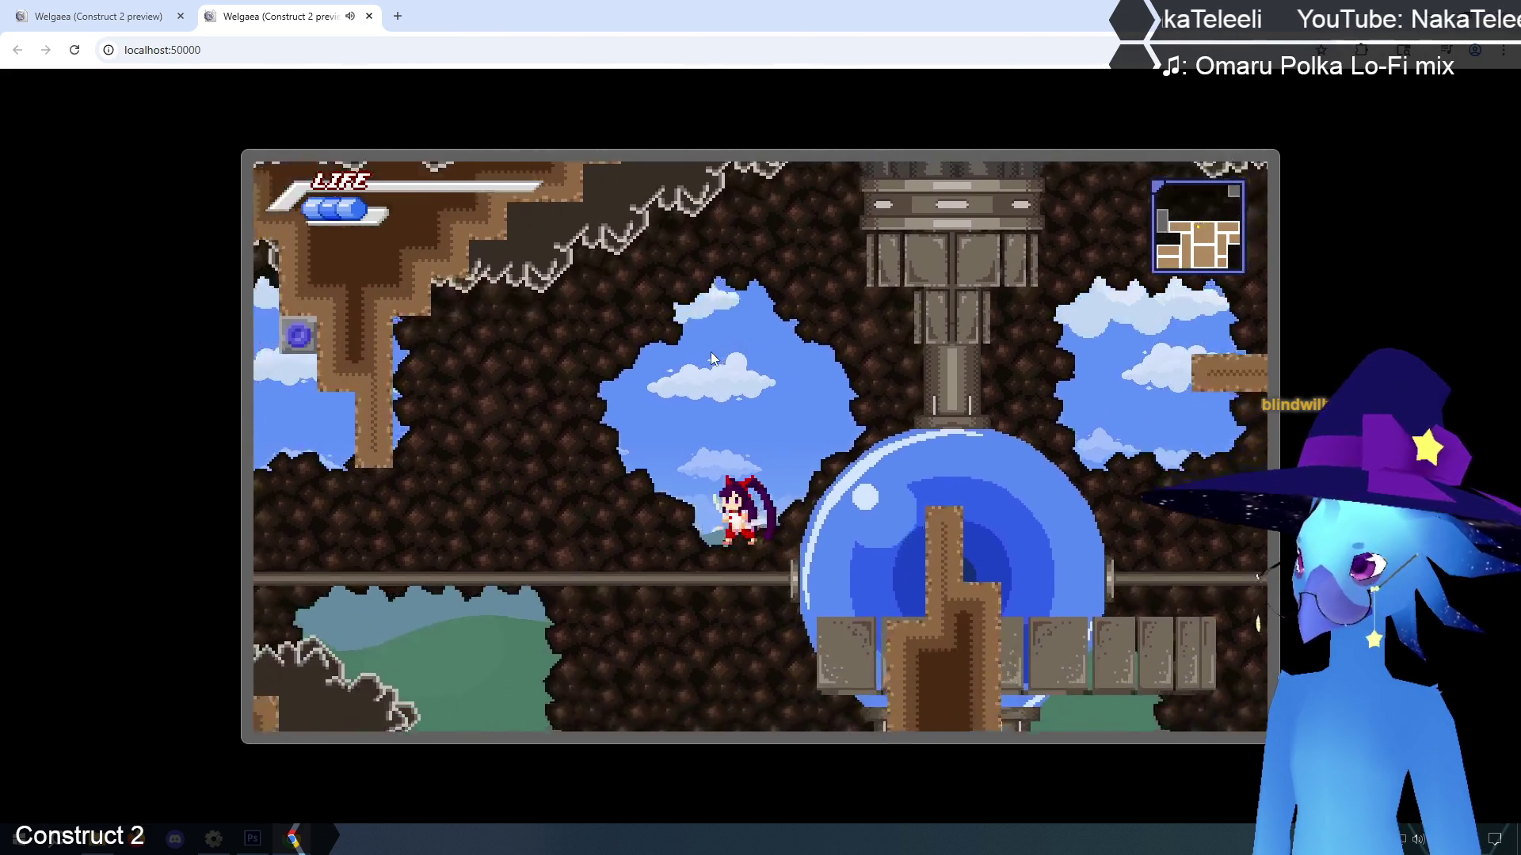
pyautogui.press('Left')
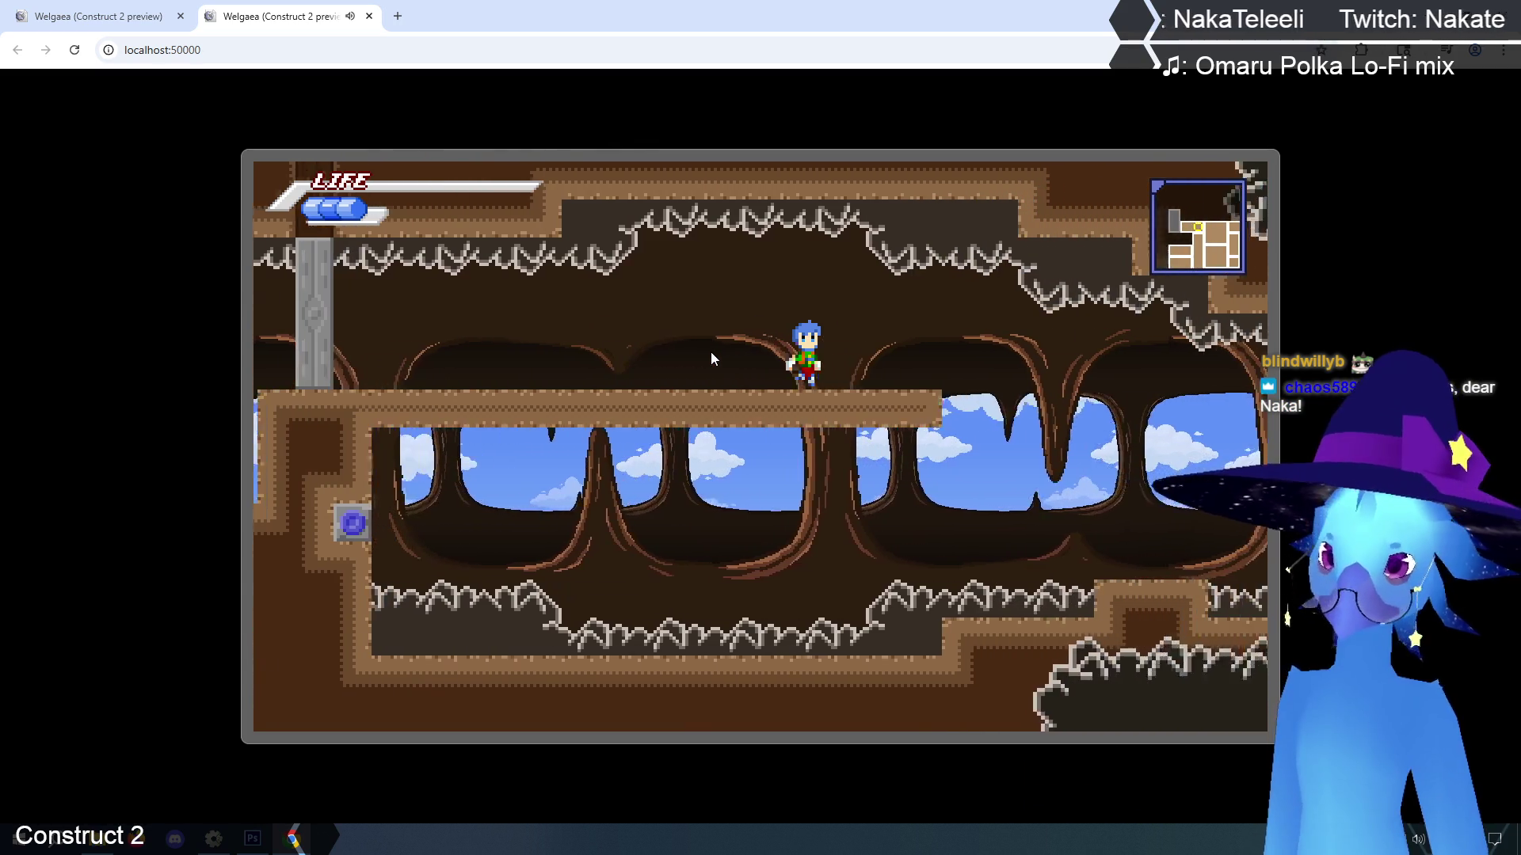
# Move off and back along the dirt platforms, up the upper ledge and down to the floor
pyautogui.press('Right')
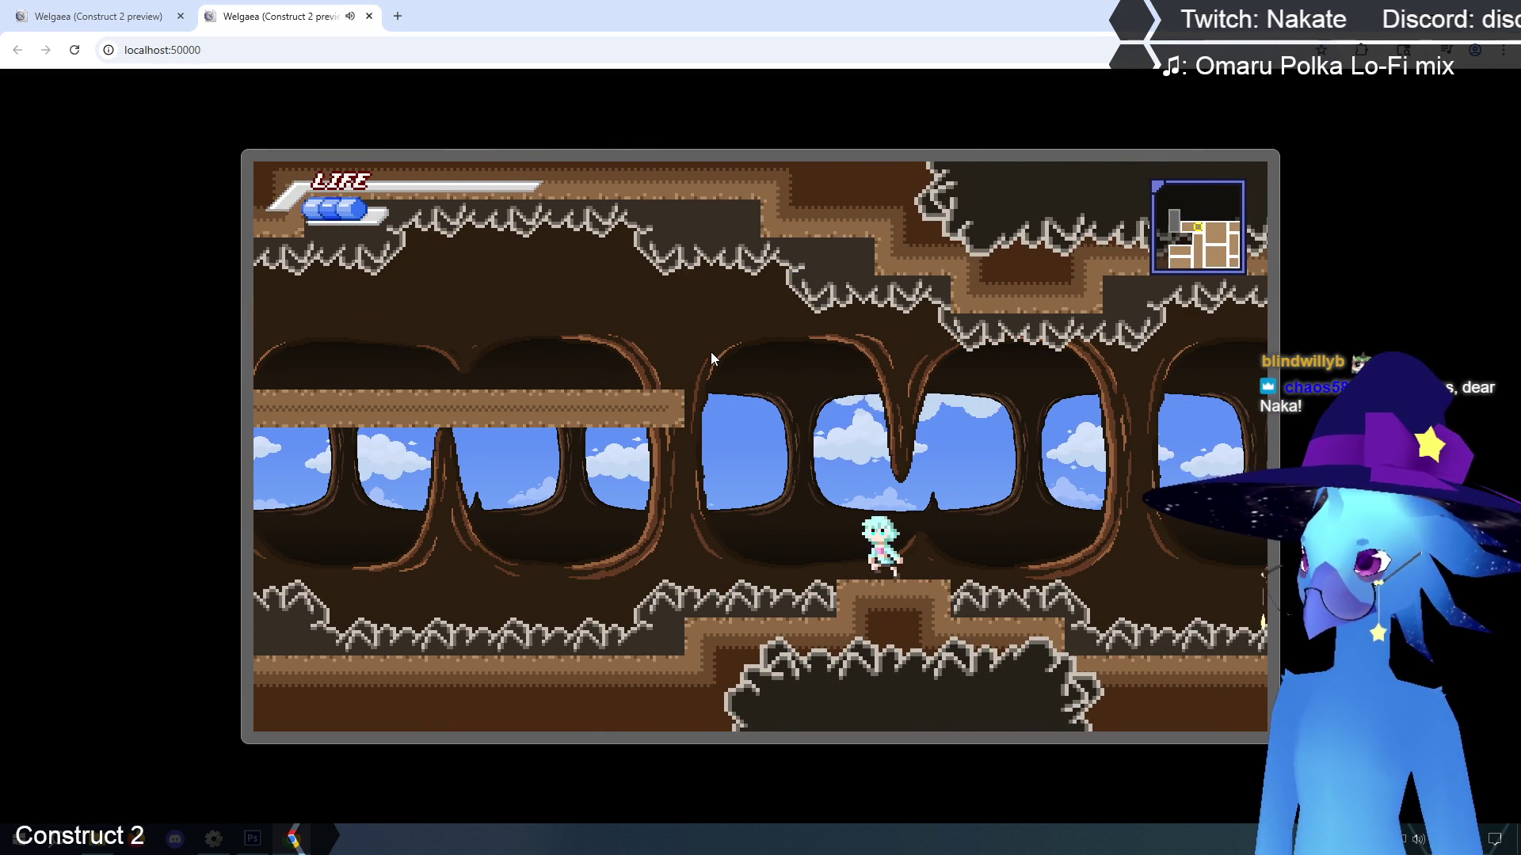
pyautogui.press('Left')
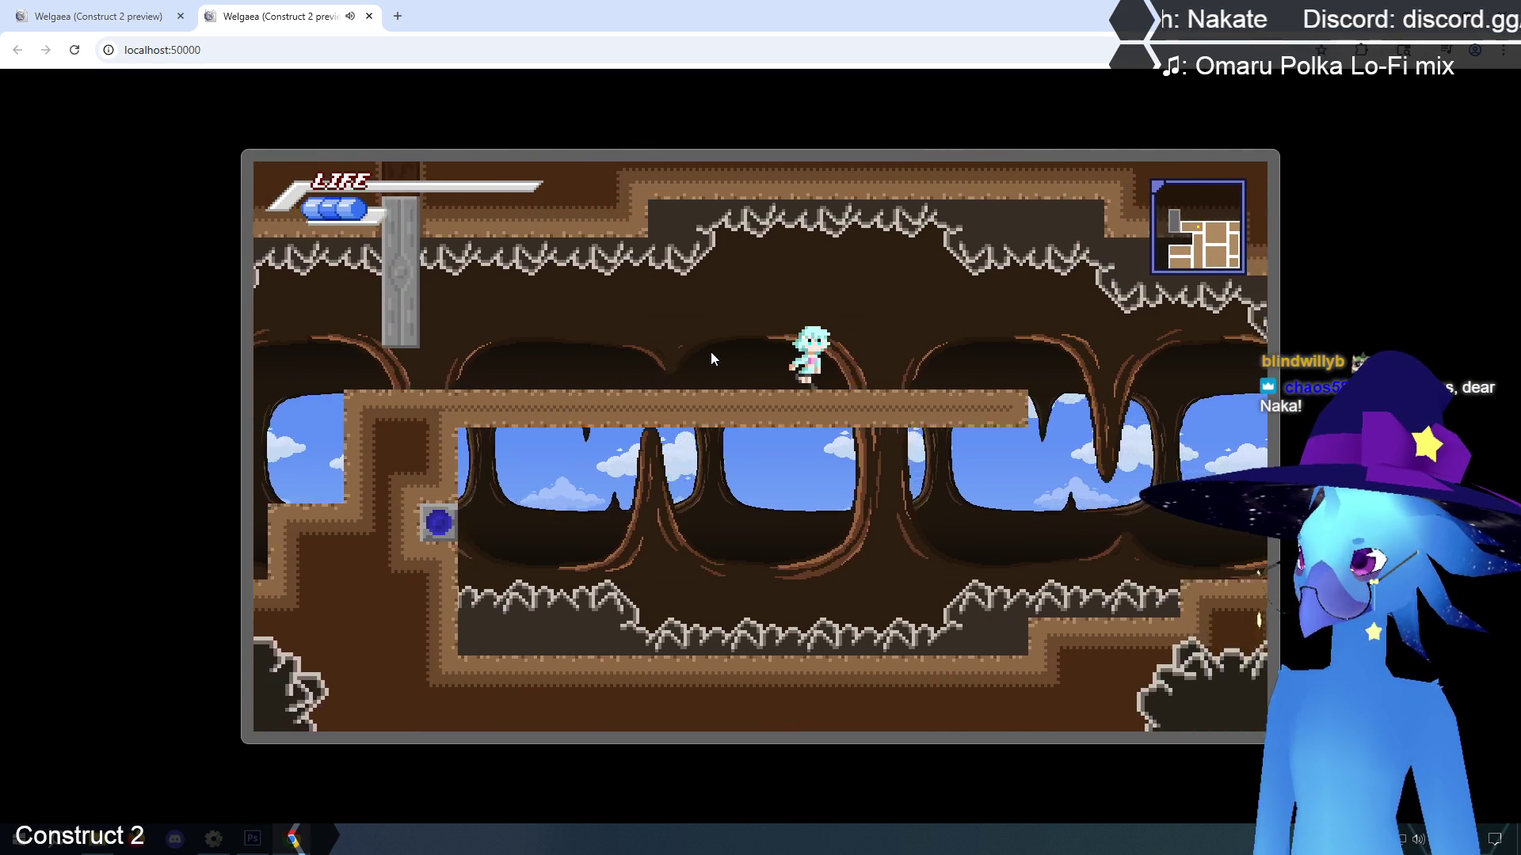
pyautogui.press('Right')
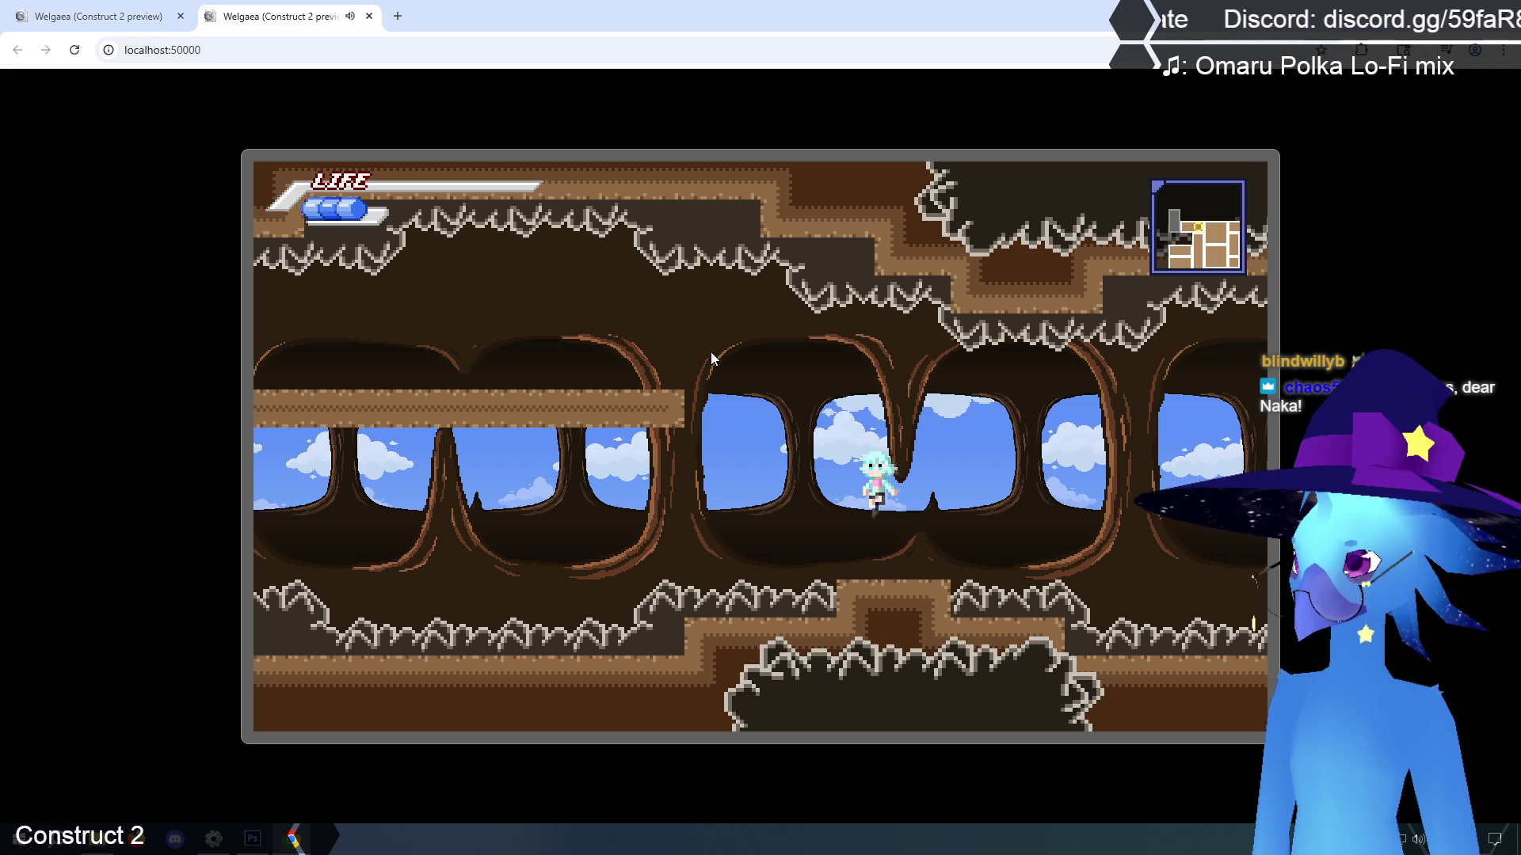
pyautogui.press('Left')
pyautogui.press('Up')
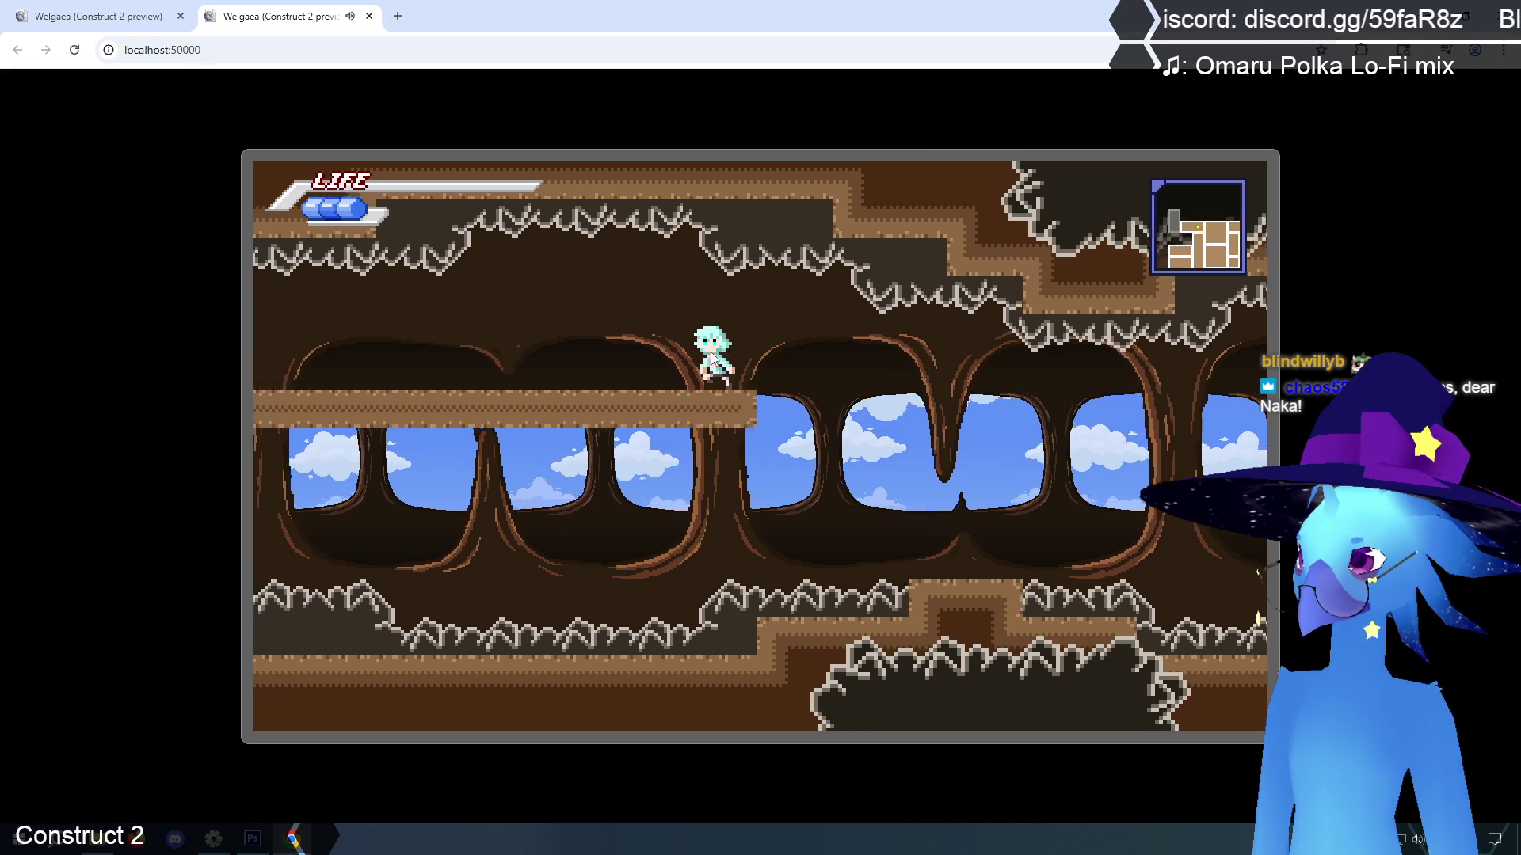
pyautogui.press('Left')
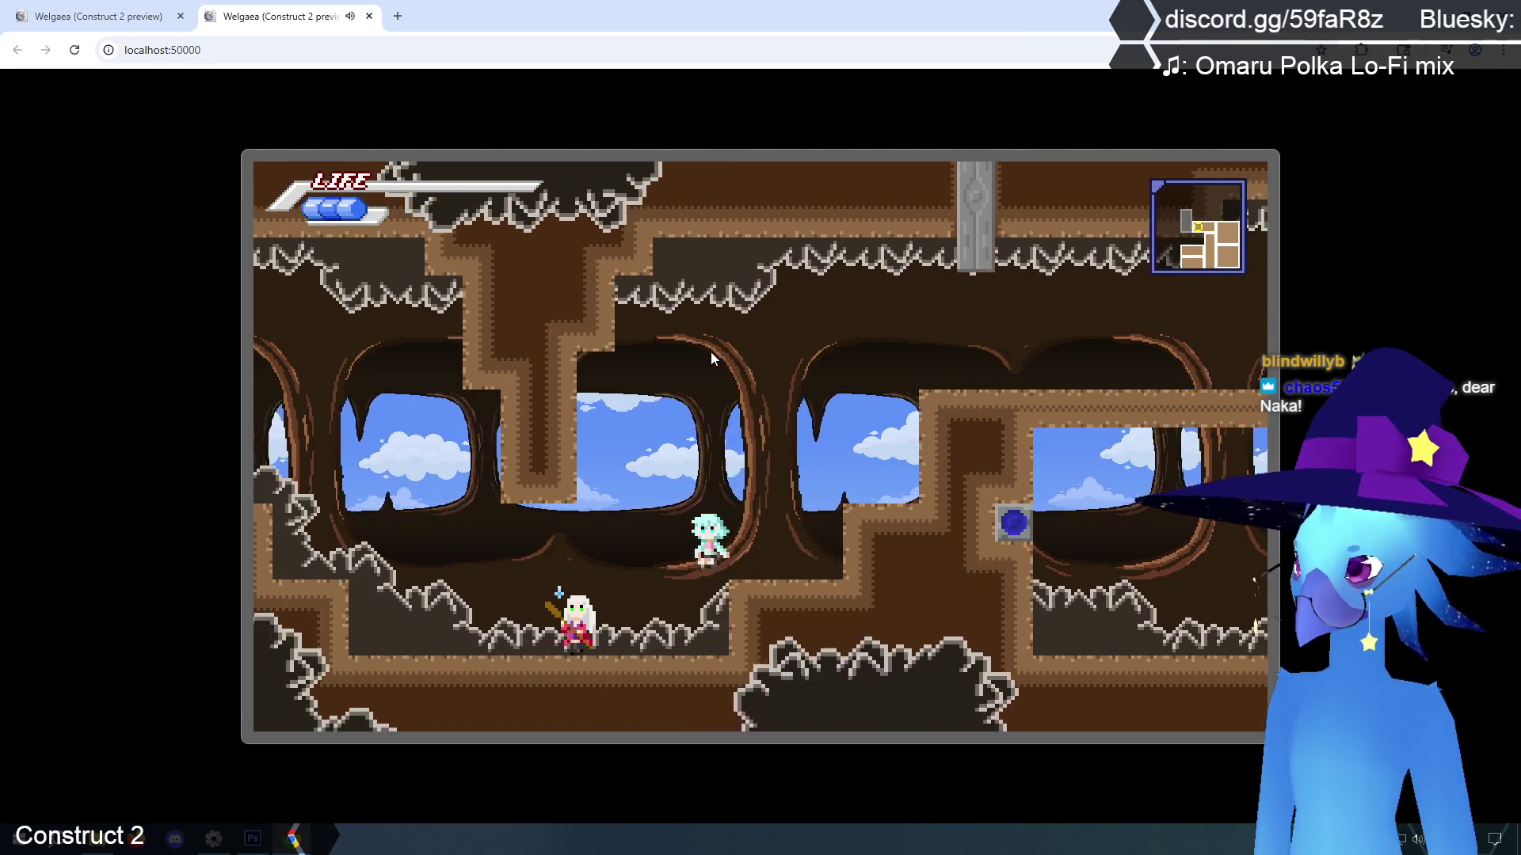
# Pass through the floating-islands sky room and run right into the blue-dome cave room
pyautogui.press('Up')
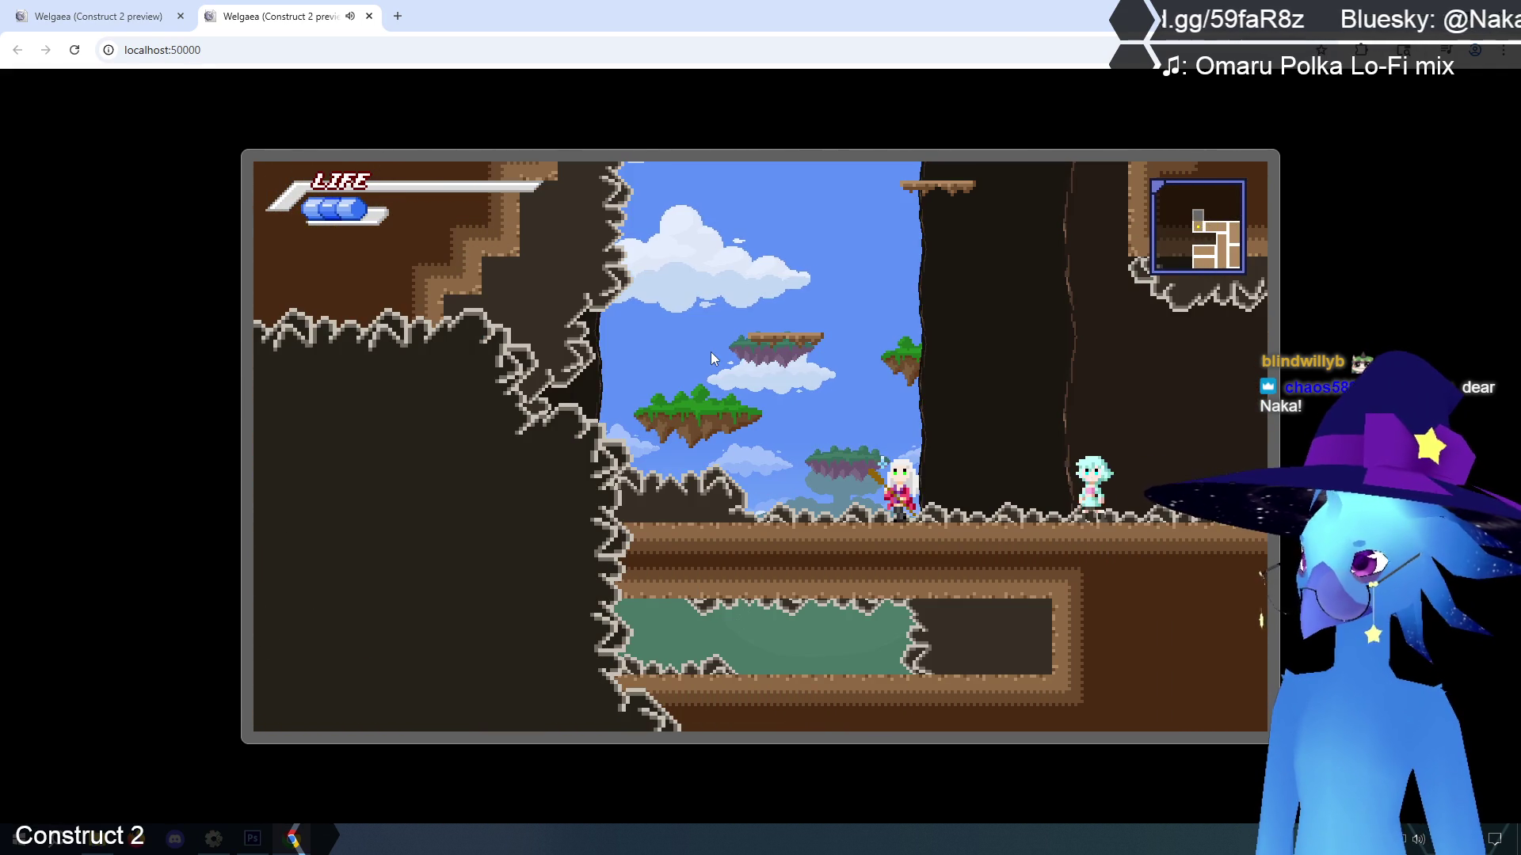
pyautogui.press('Up')
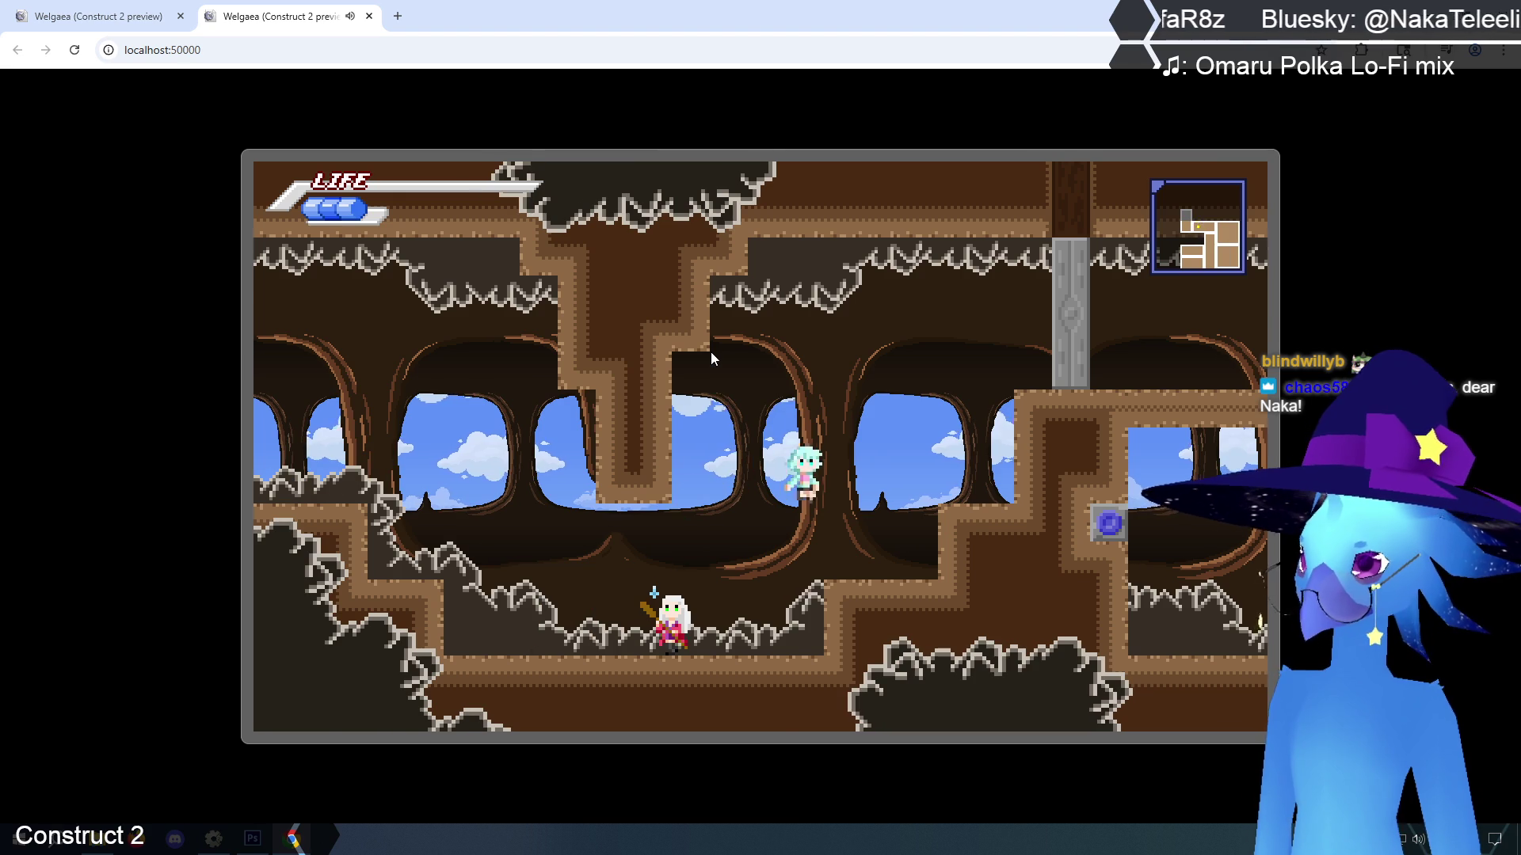
pyautogui.press('Right')
pyautogui.press('Up')
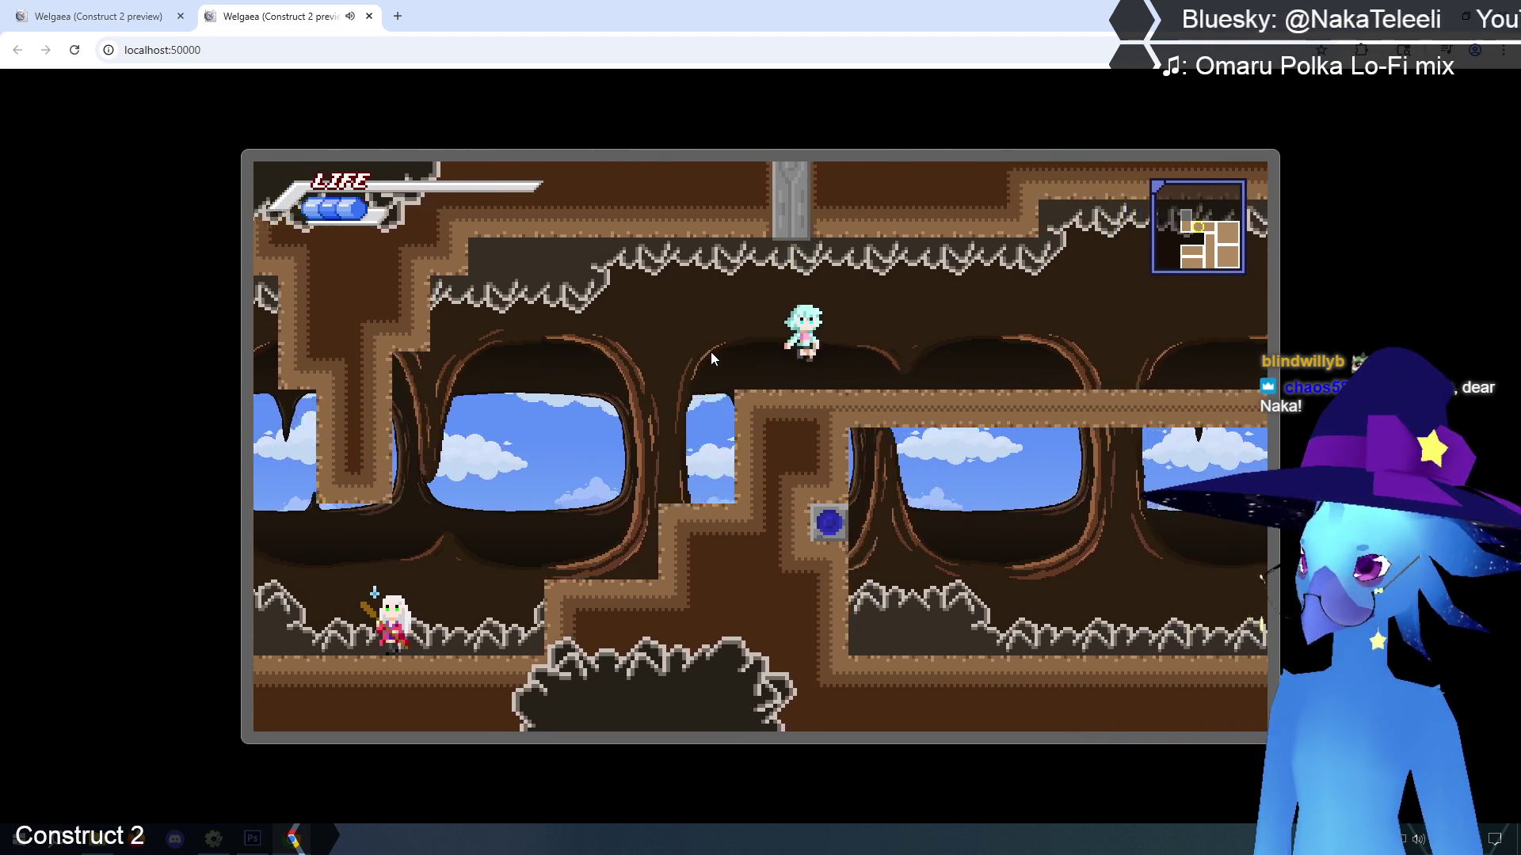
pyautogui.press('Right')
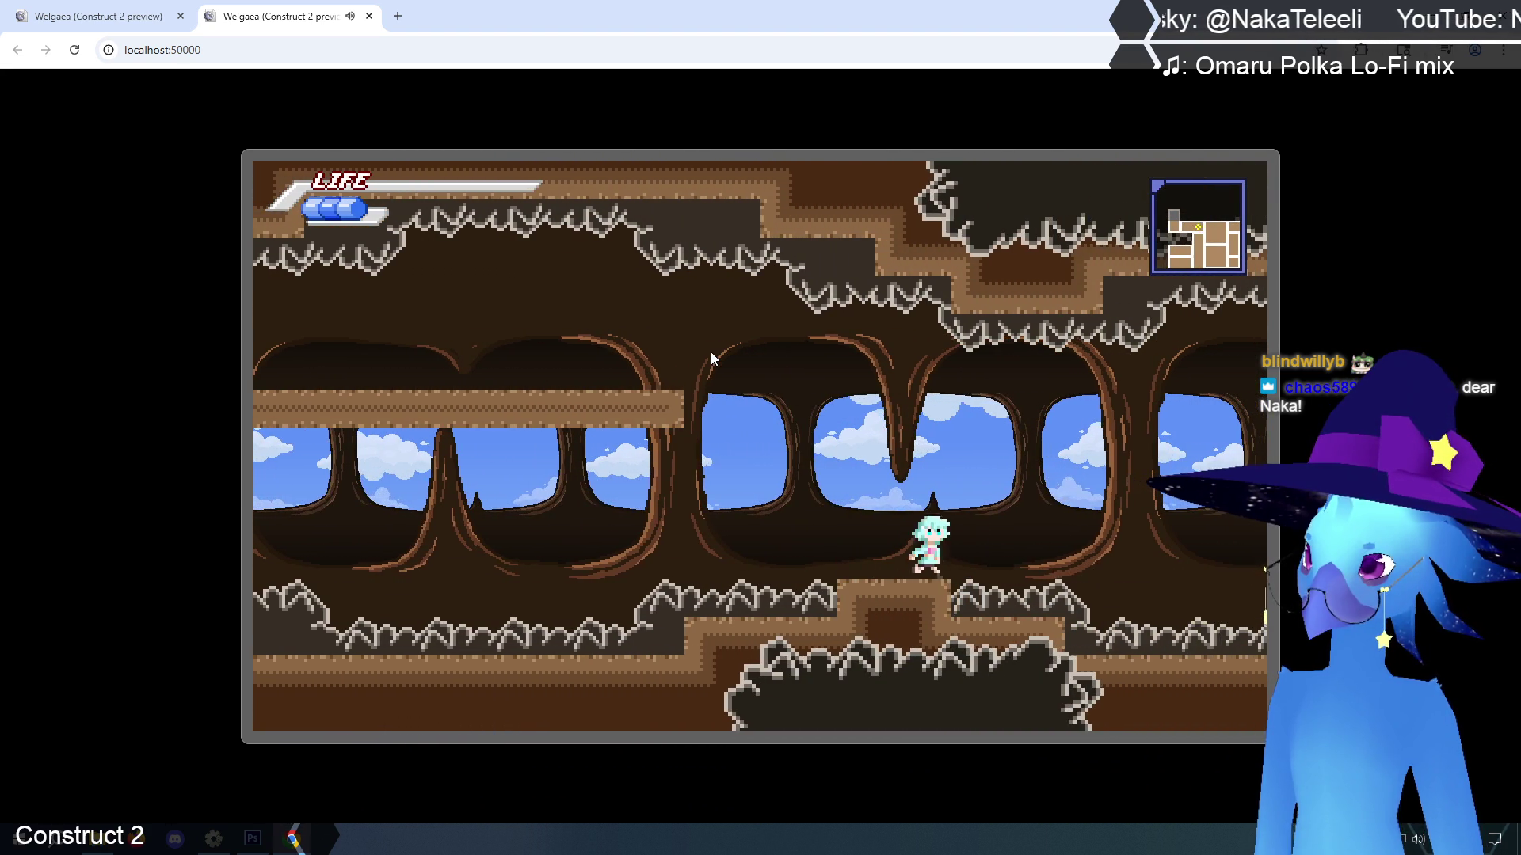
pyautogui.press('Right')
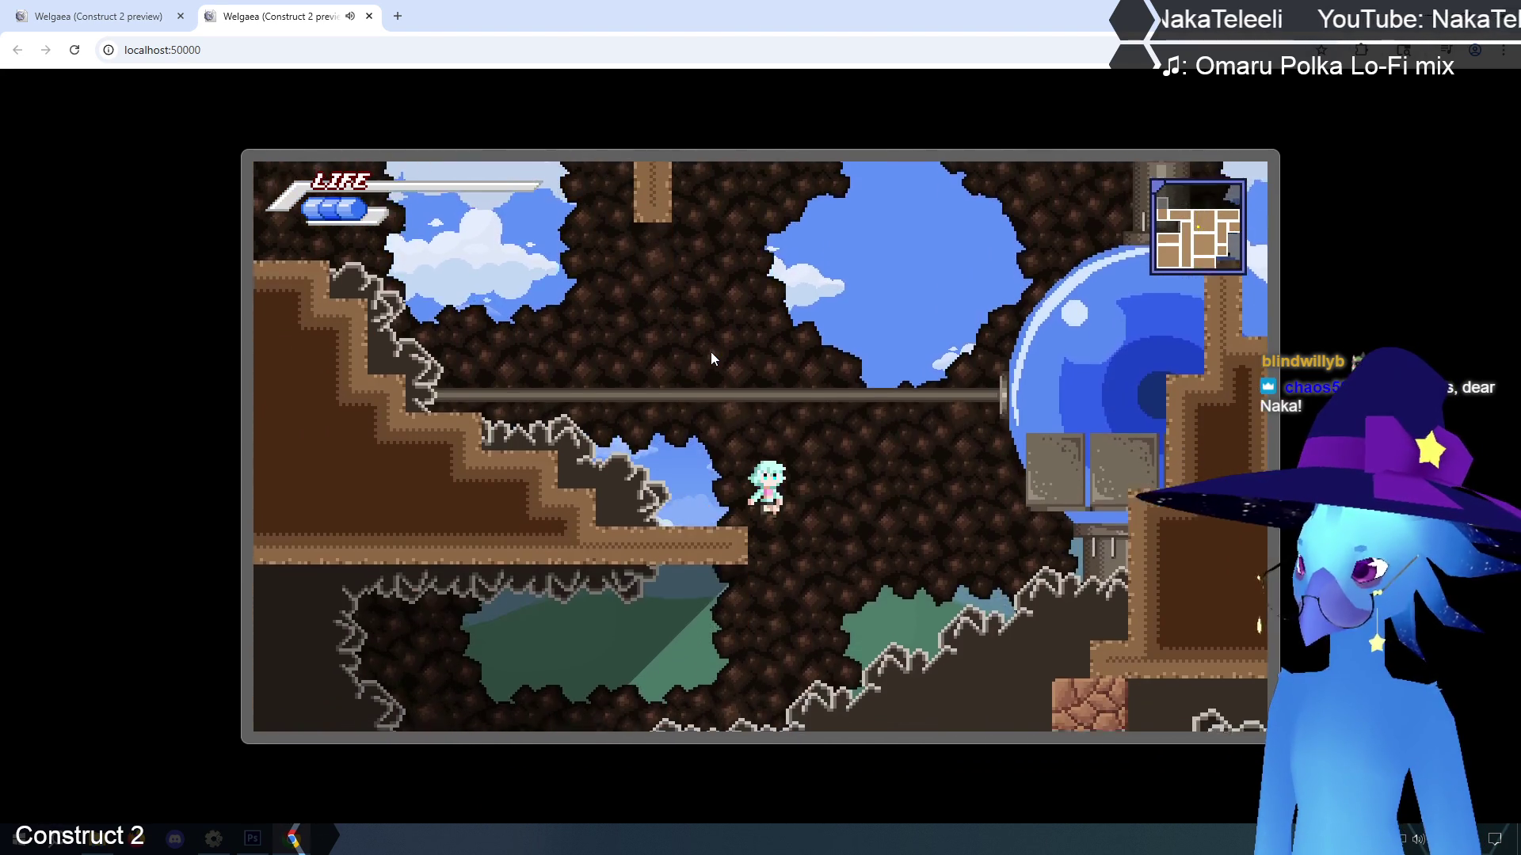
# Head left through the dark room and lower cave, jumping toward the waterfall
pyautogui.press('Left')
pyautogui.press('Up')
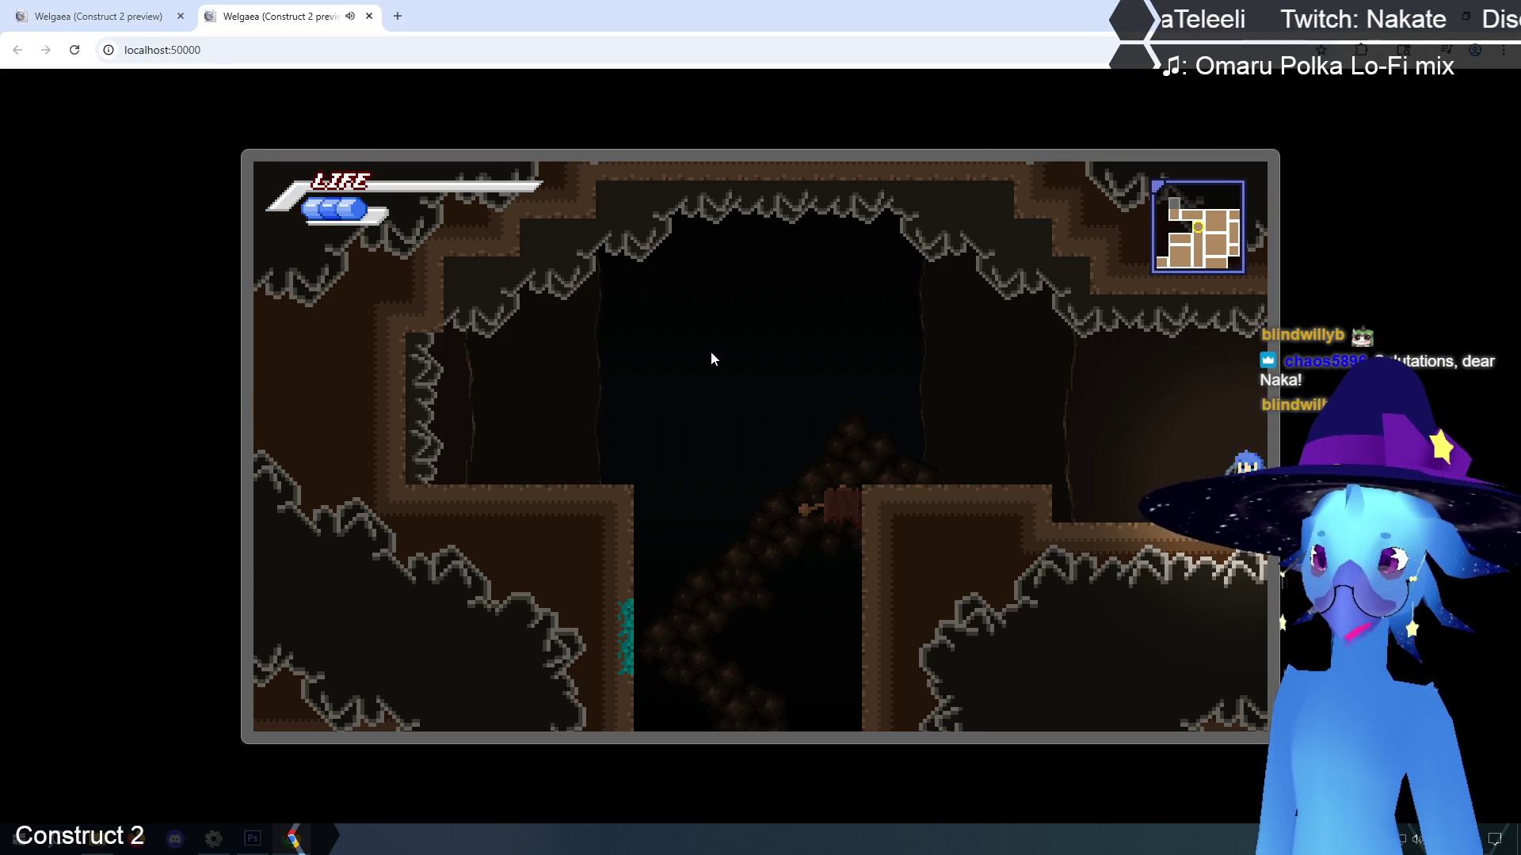
pyautogui.press('Left')
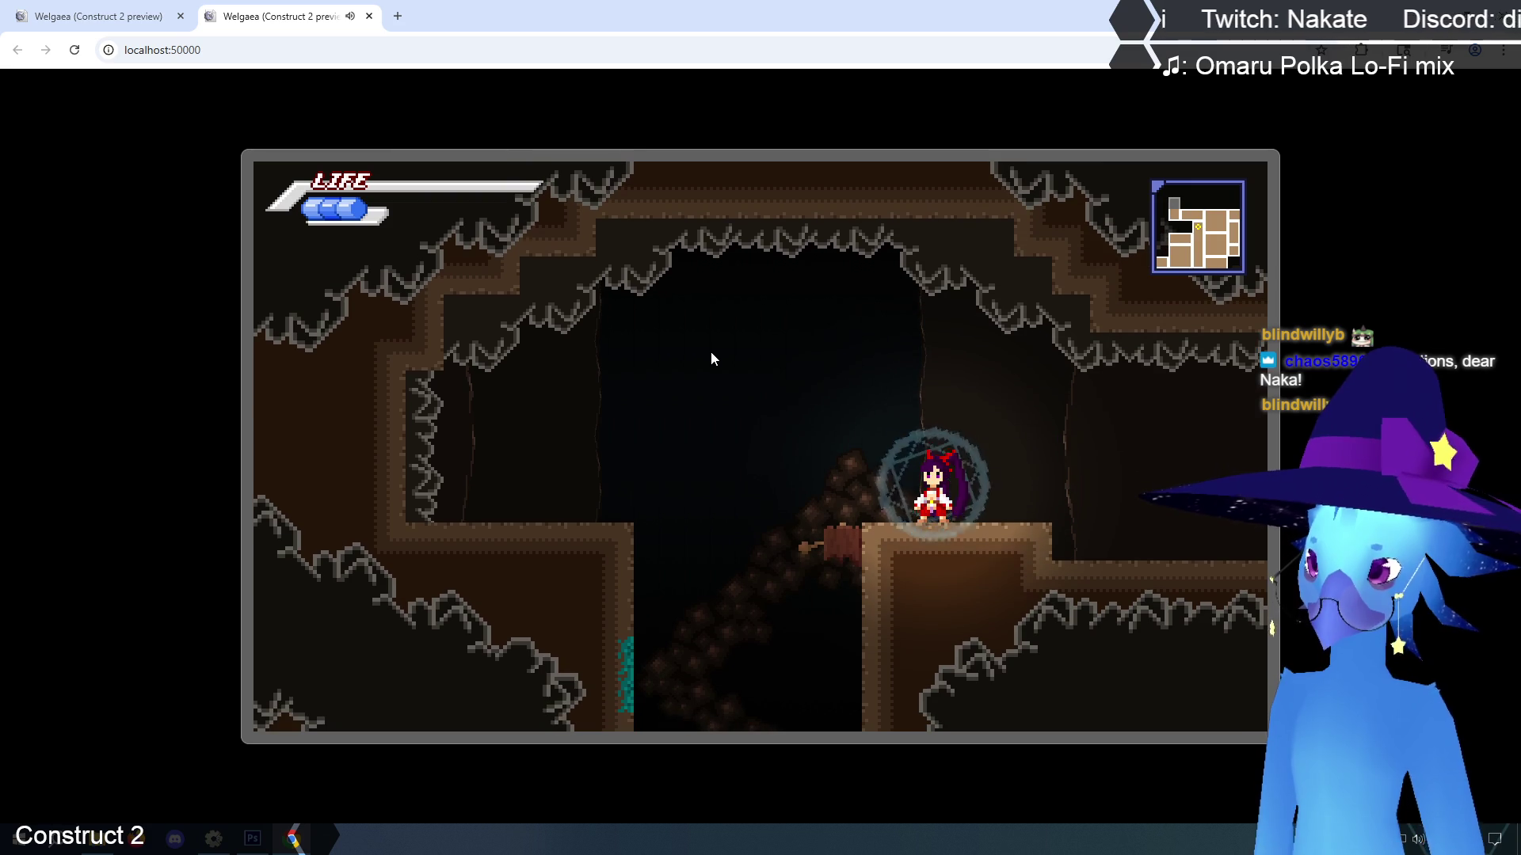
pyautogui.press('Left')
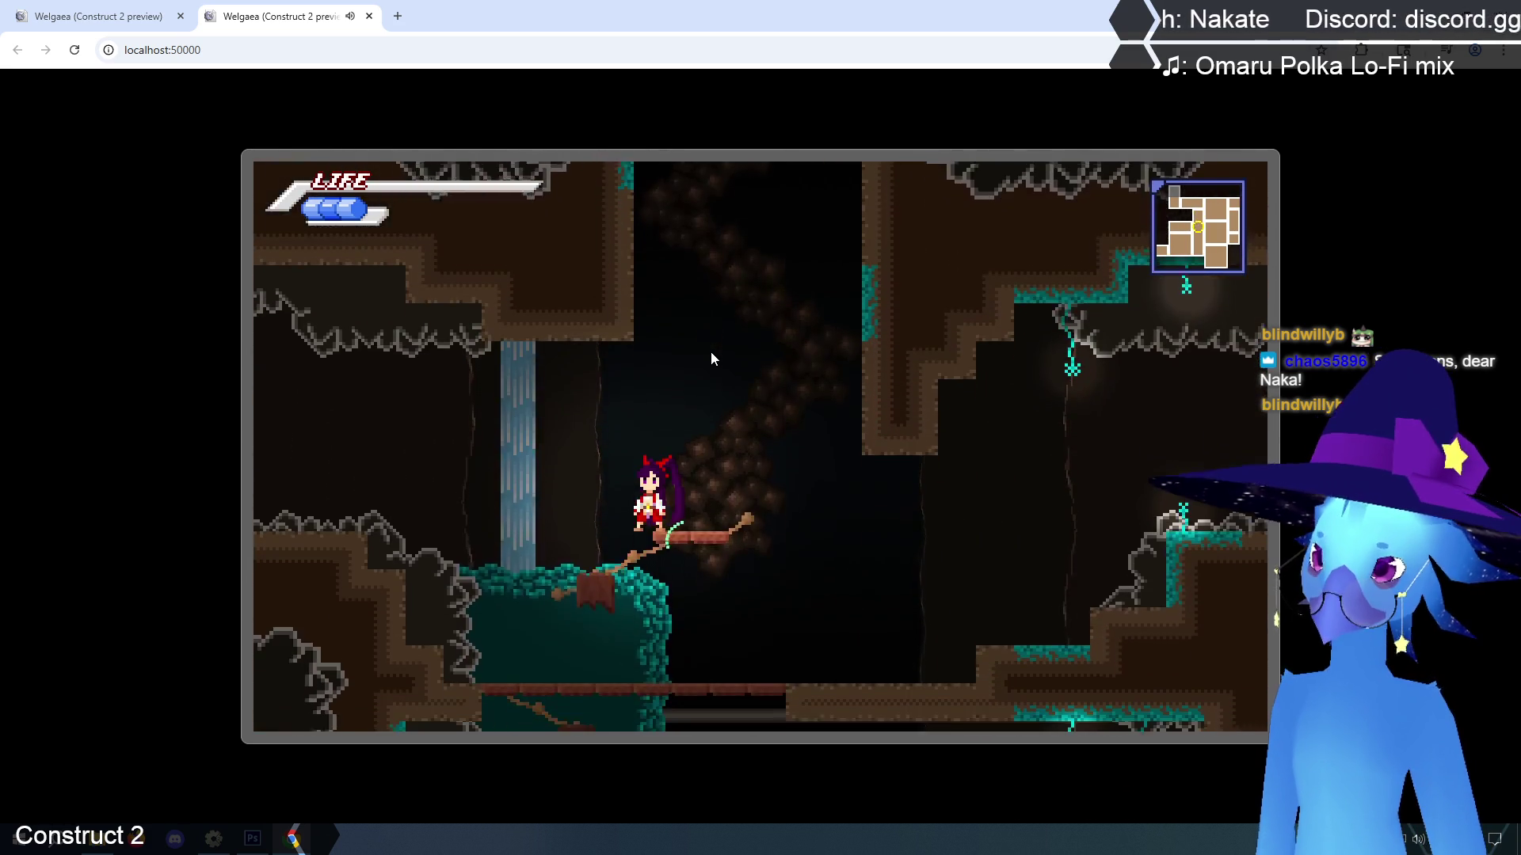
pyautogui.press('Left')
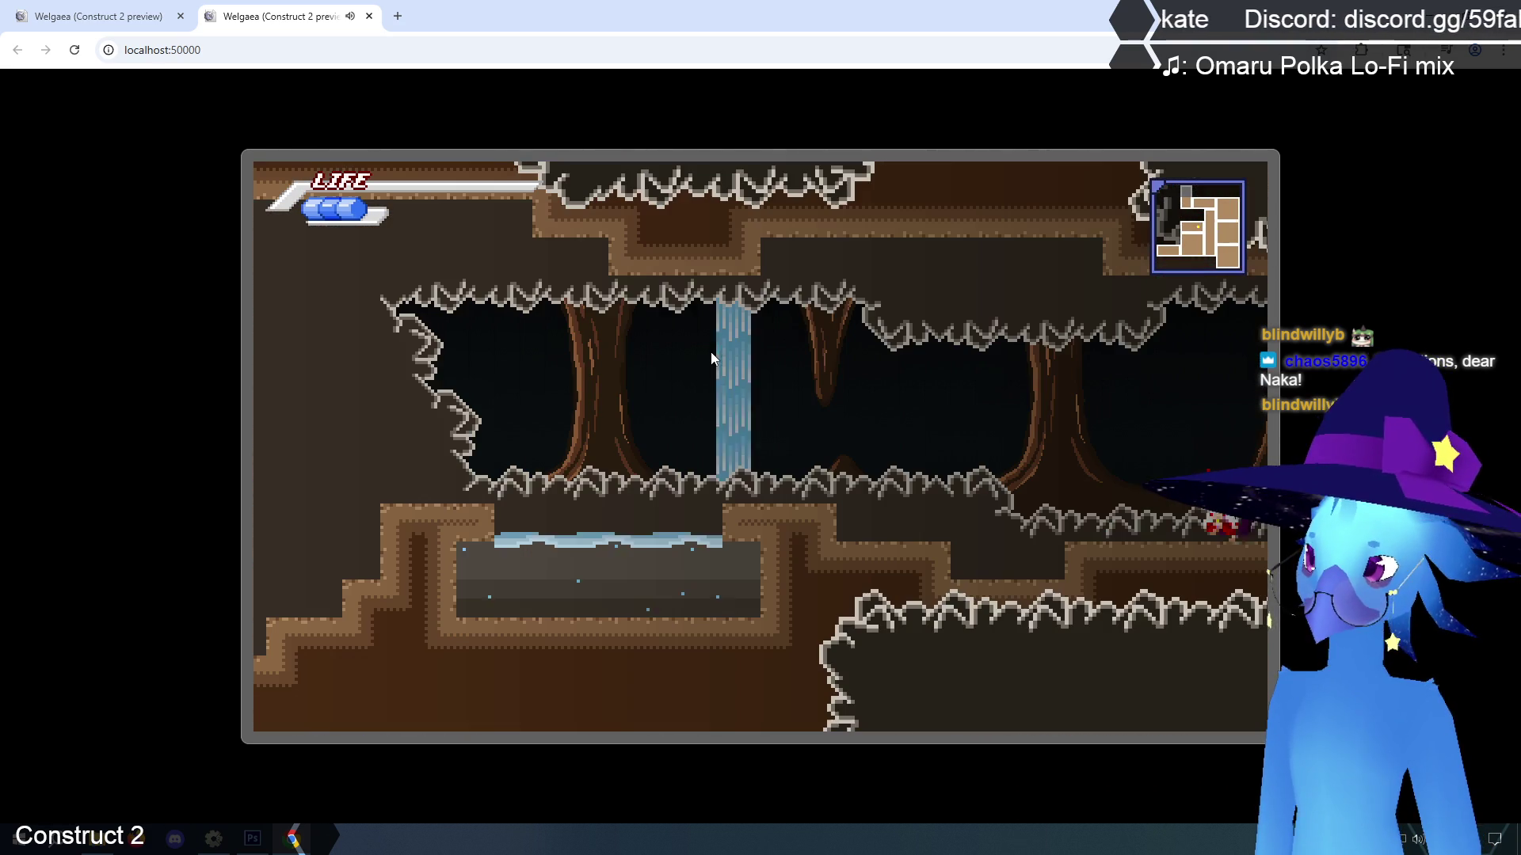
pyautogui.press('Left')
pyautogui.press('Up')
pyautogui.press('Up')
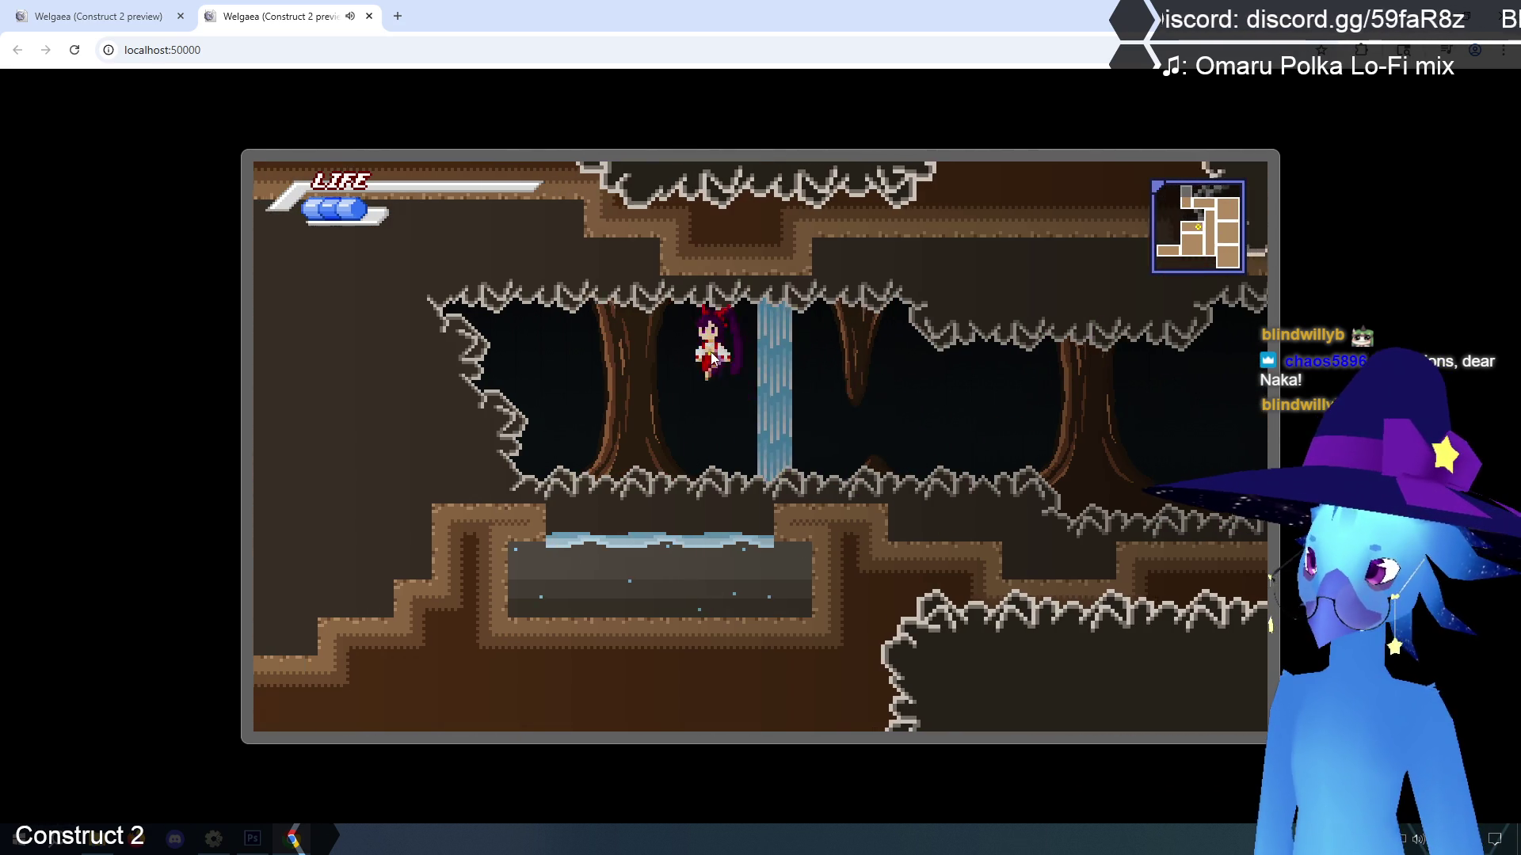
# Explore the sky-lit rock room, then climb back past the waterfall to the floor
pyautogui.press('Left')
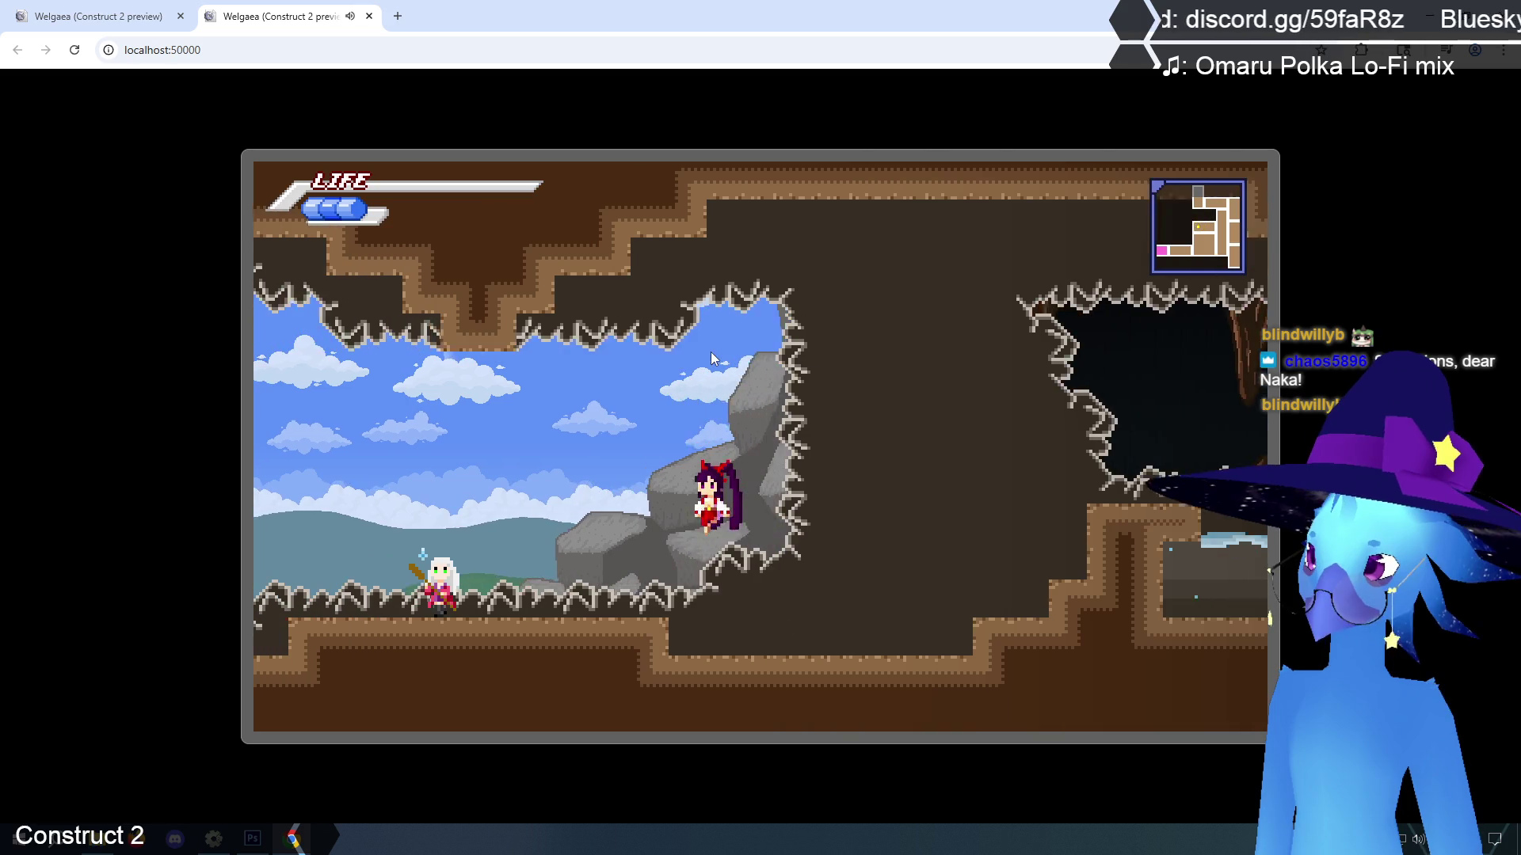
pyautogui.press('Left')
pyautogui.press('Right')
pyautogui.press('Up')
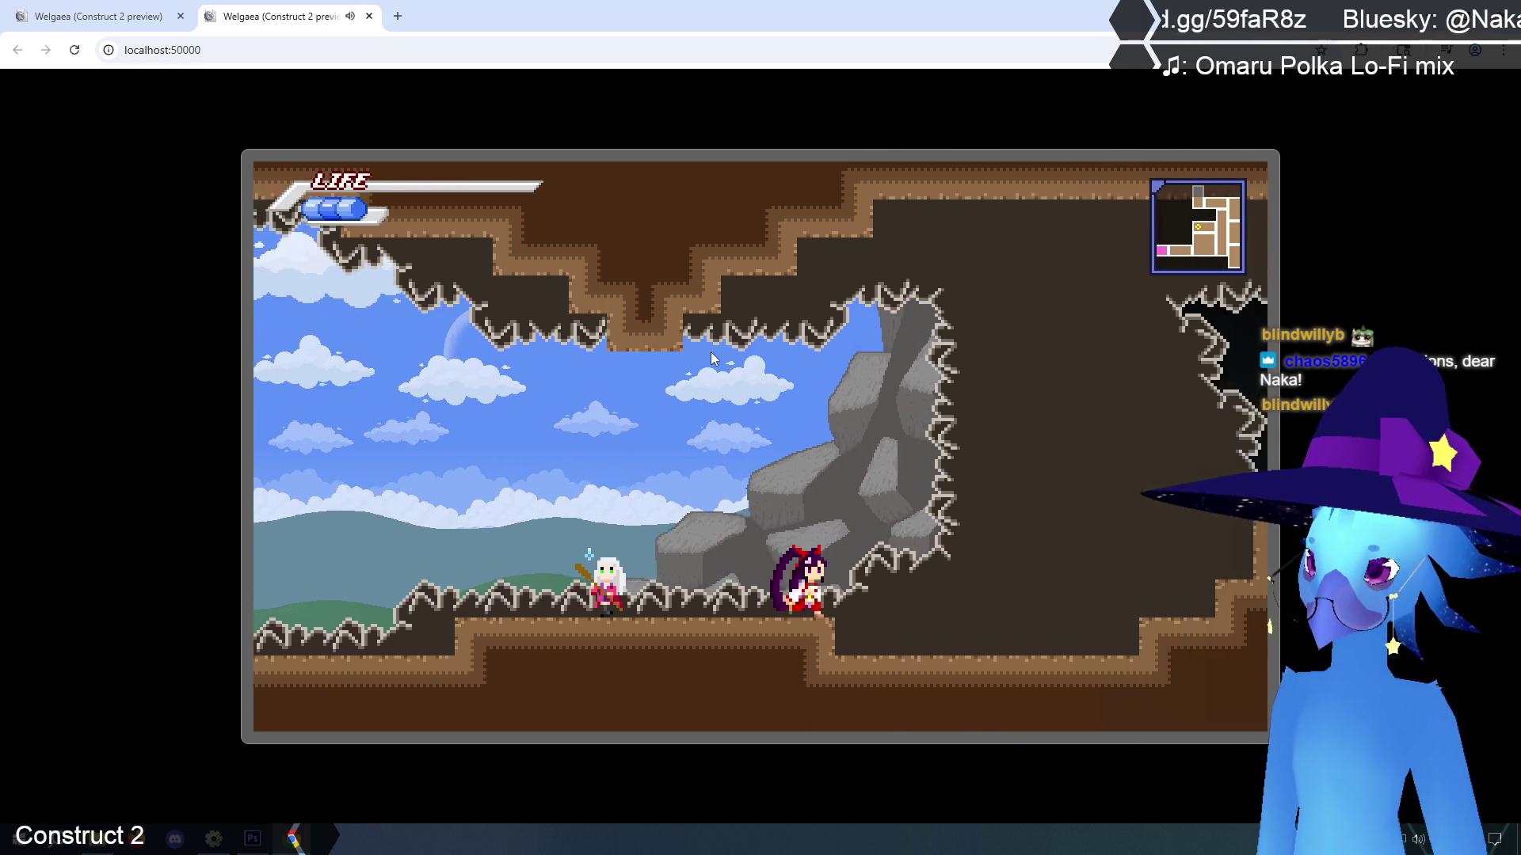
pyautogui.press('Up')
pyautogui.press('Right')
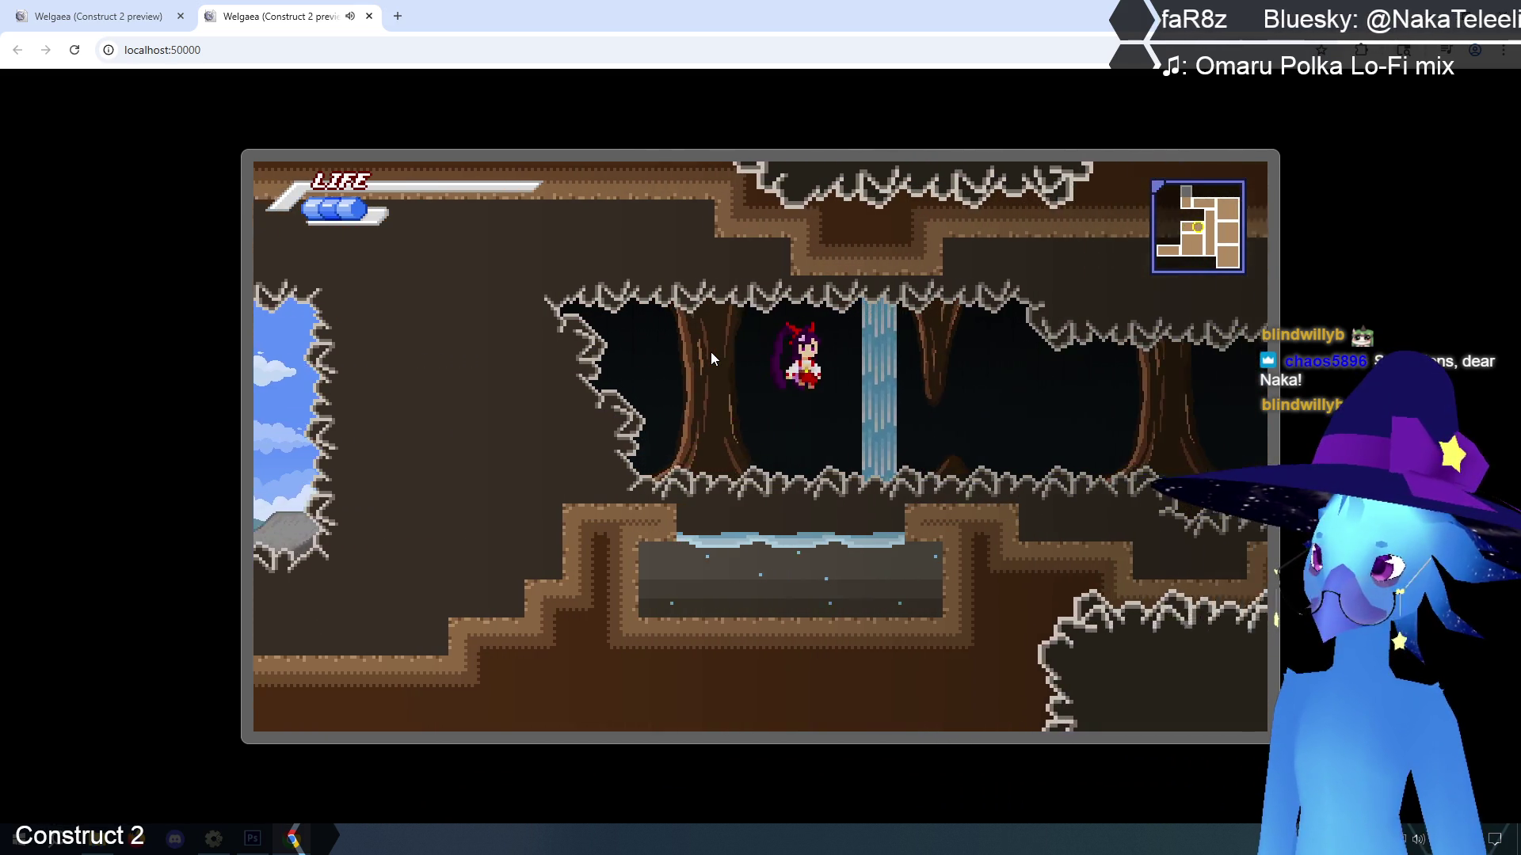
pyautogui.press('Right')
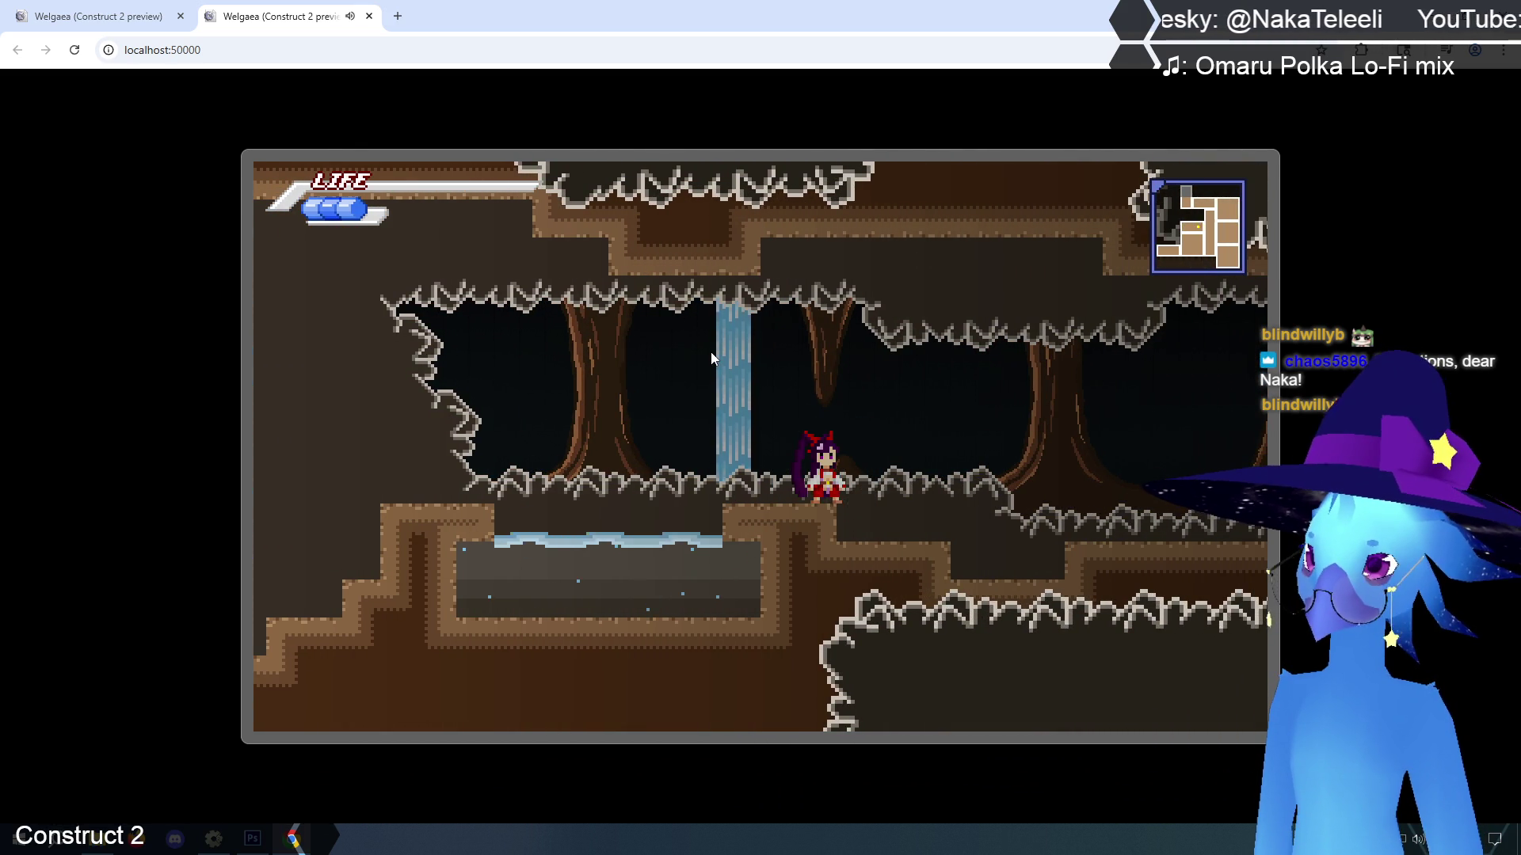
# Drop into the water pit, climb out to the cave floor, and pause to show the map
pyautogui.press('Left')
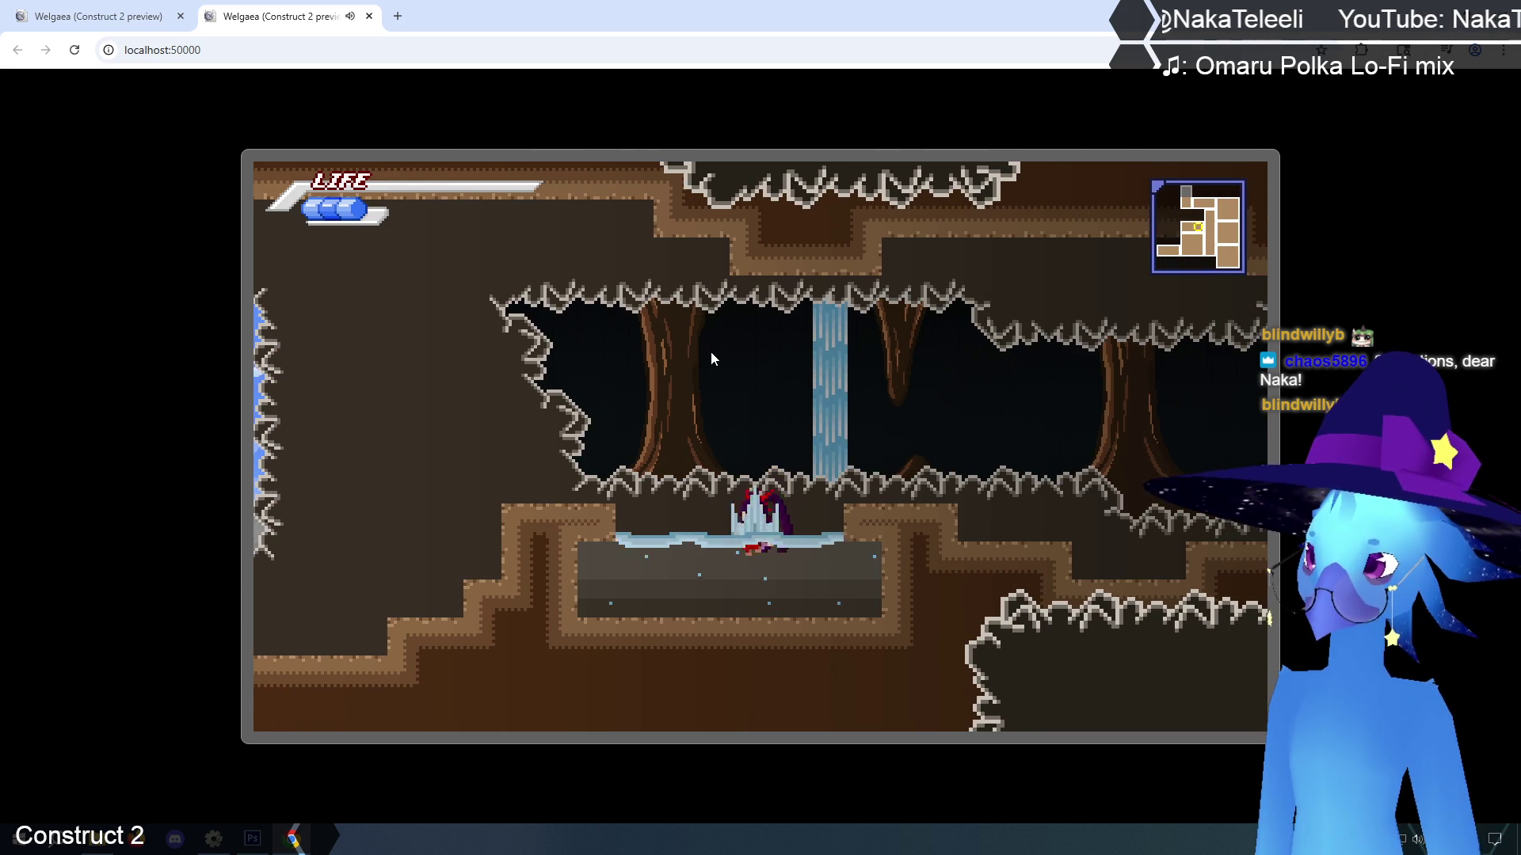
pyautogui.press('Right')
pyautogui.press('Left')
pyautogui.press('Up')
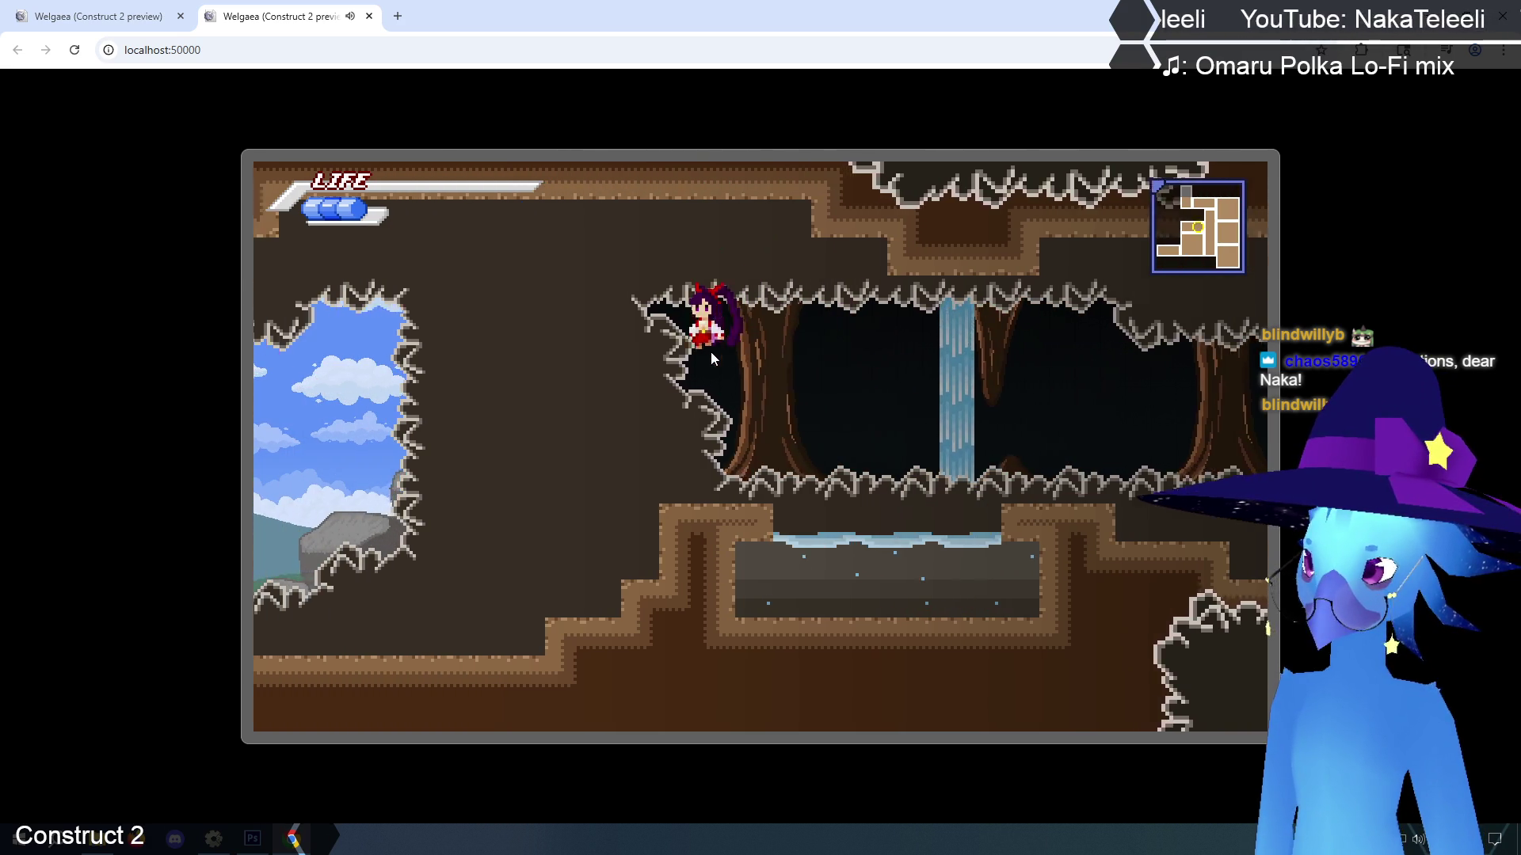
pyautogui.press('Right')
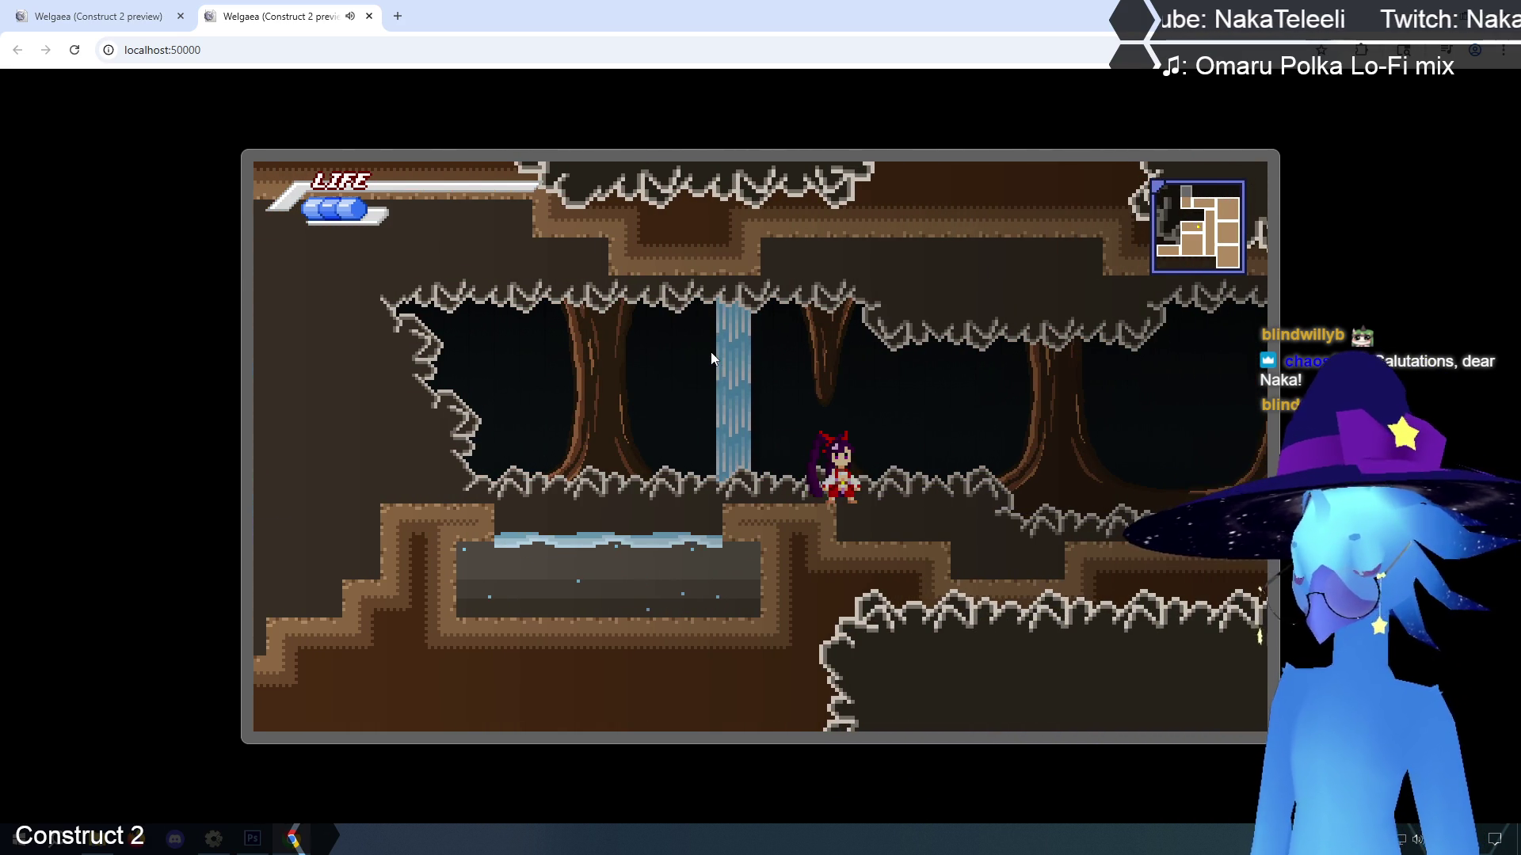
pyautogui.press('Escape')
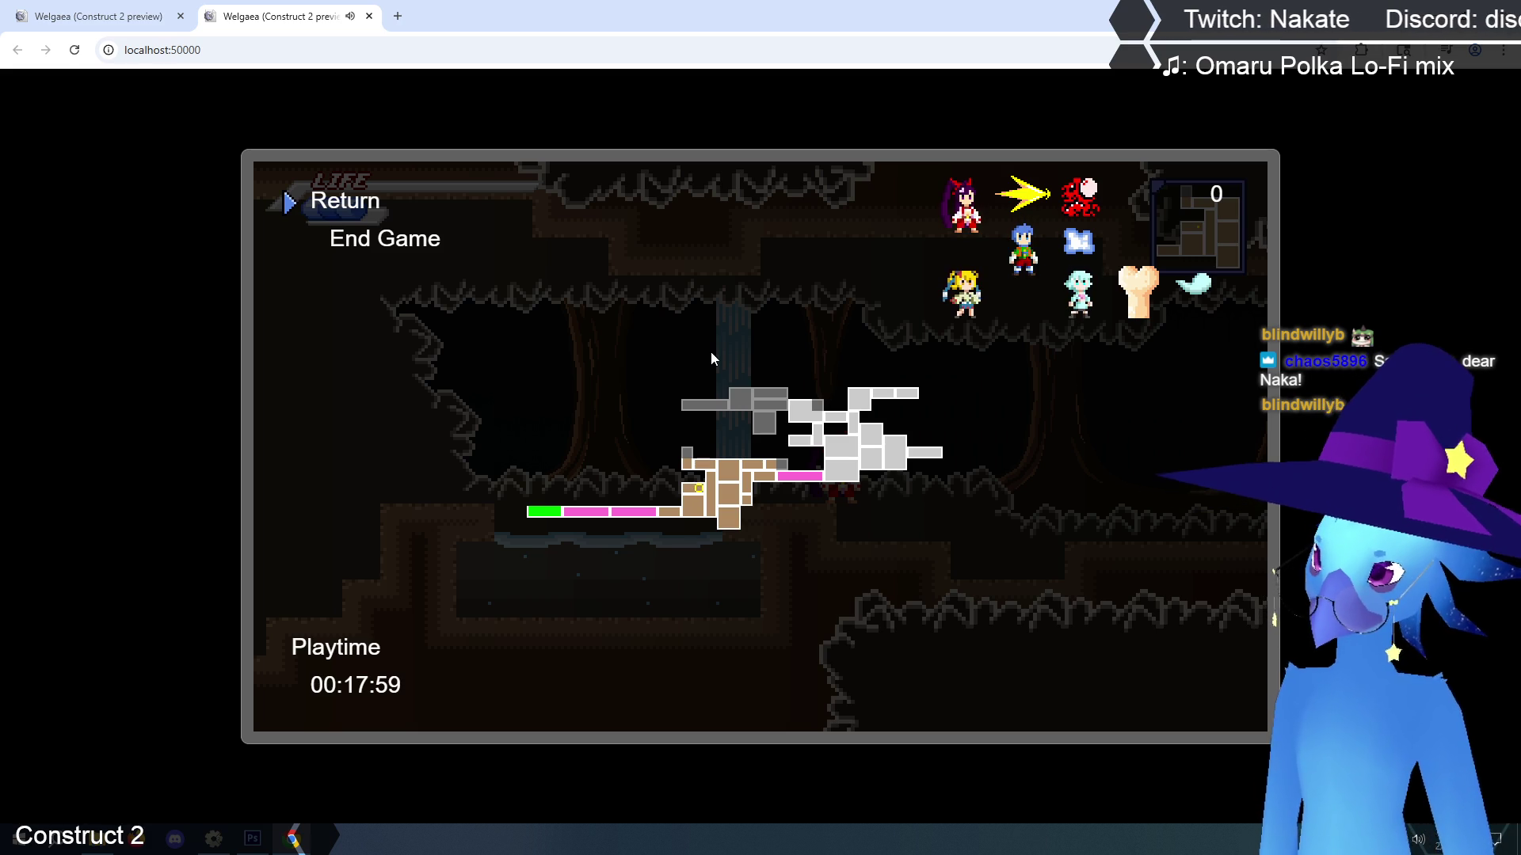
# Choose Return in the pause menu to resume play
pyautogui.press('Down')
pyautogui.press('Up')
pyautogui.press('Return')
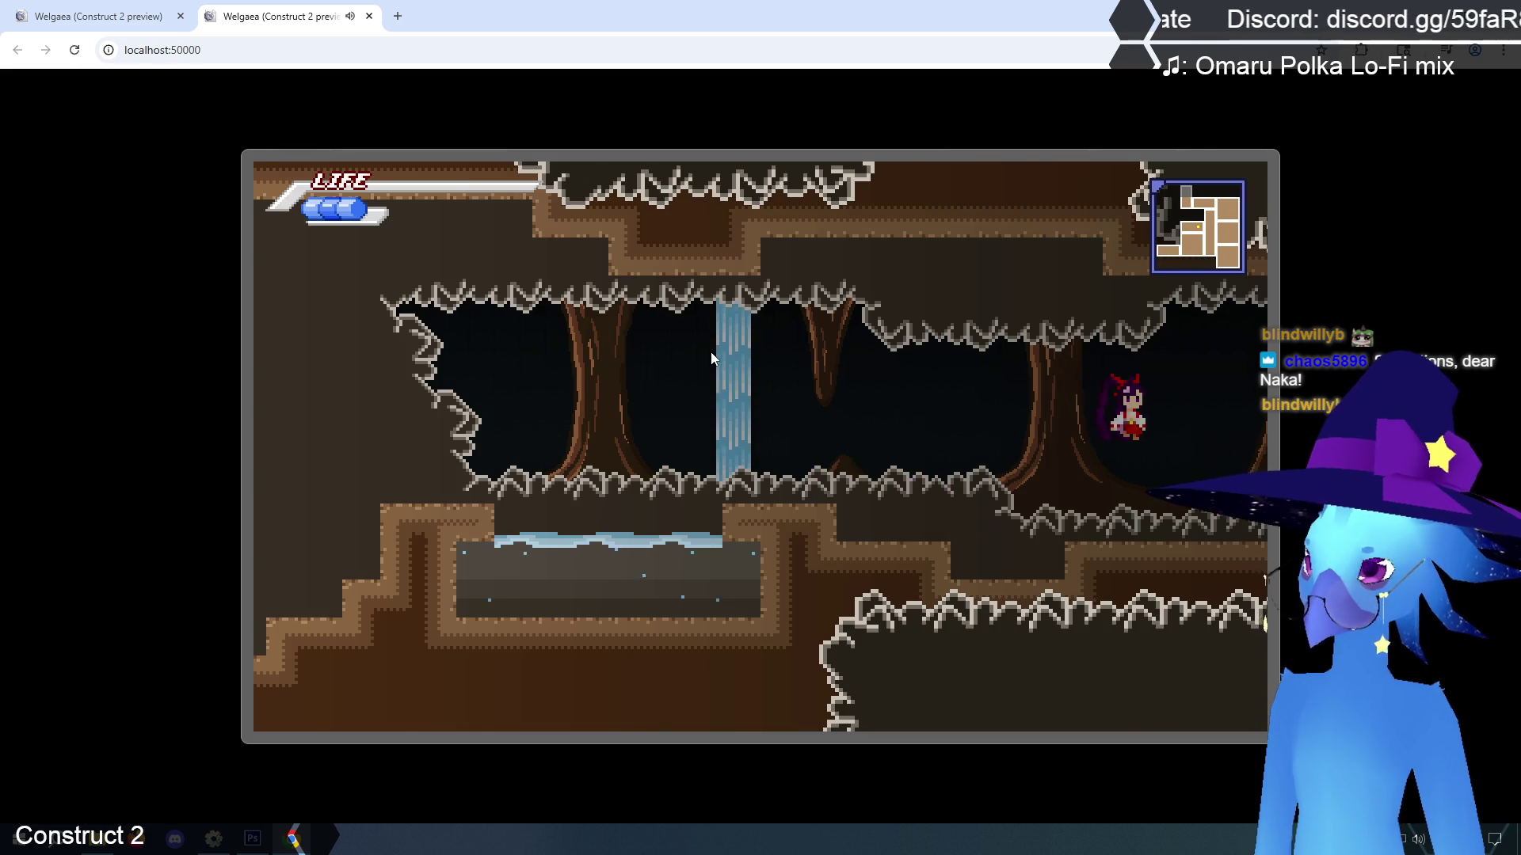
# Climb the shaft into the sky-cave room, then switch back to the Construct 2 editor
pyautogui.press('Right')
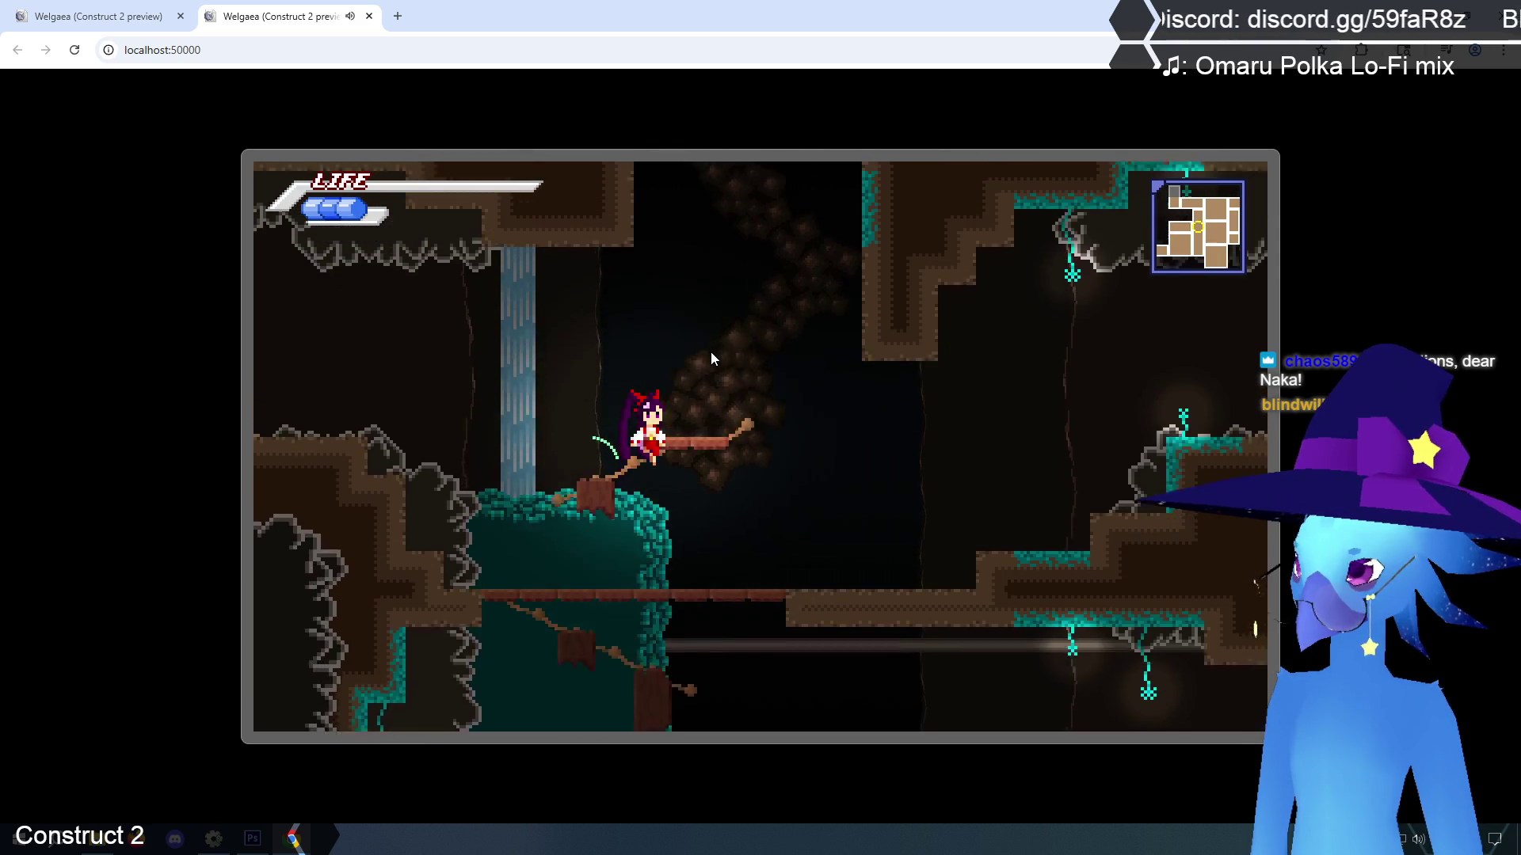
pyautogui.press('z')
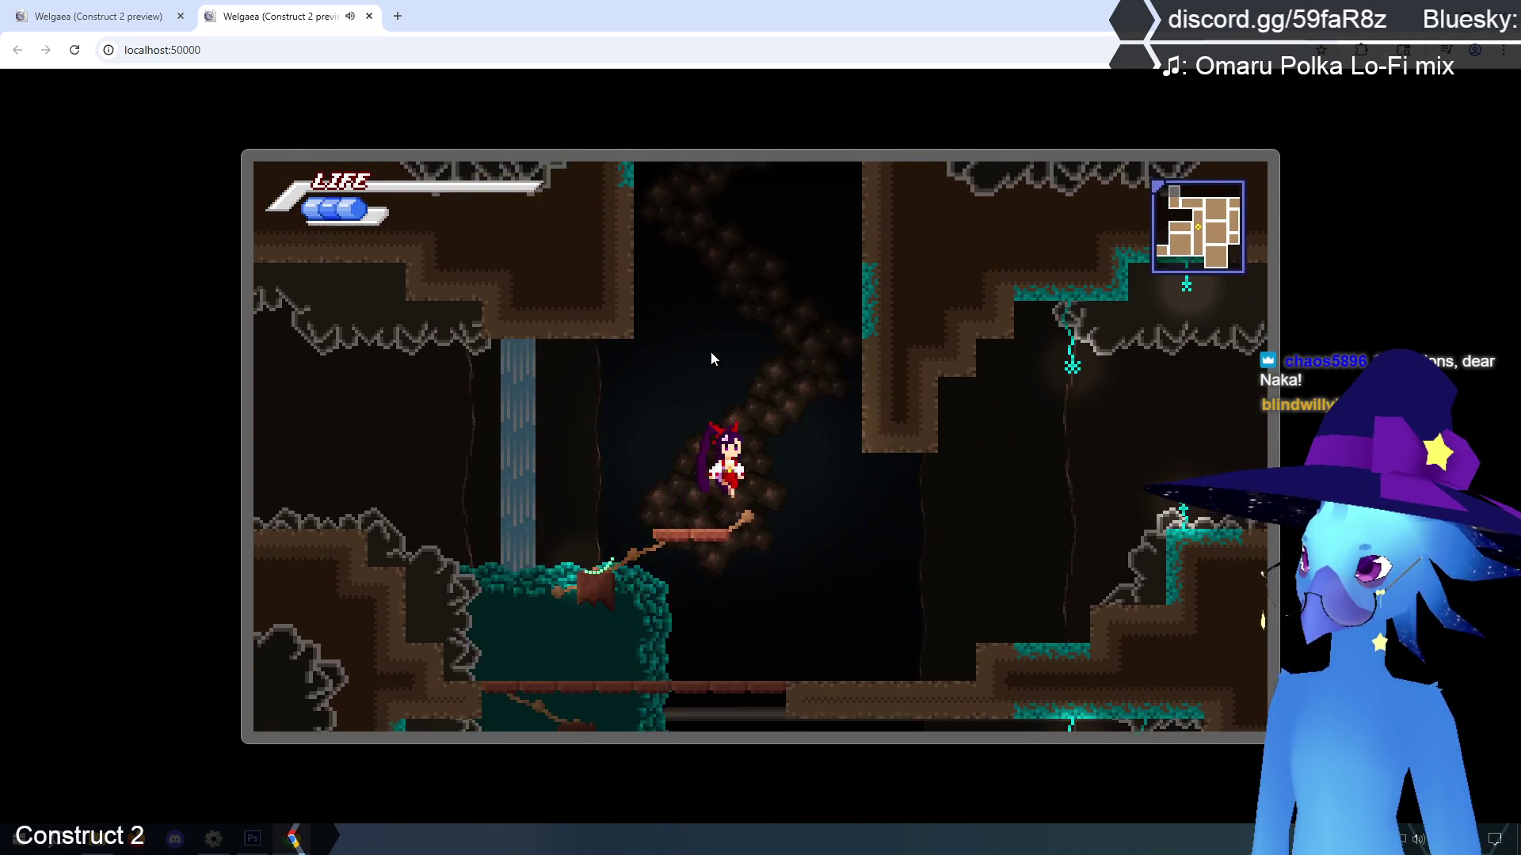
pyautogui.press('z')
pyautogui.press('Right')
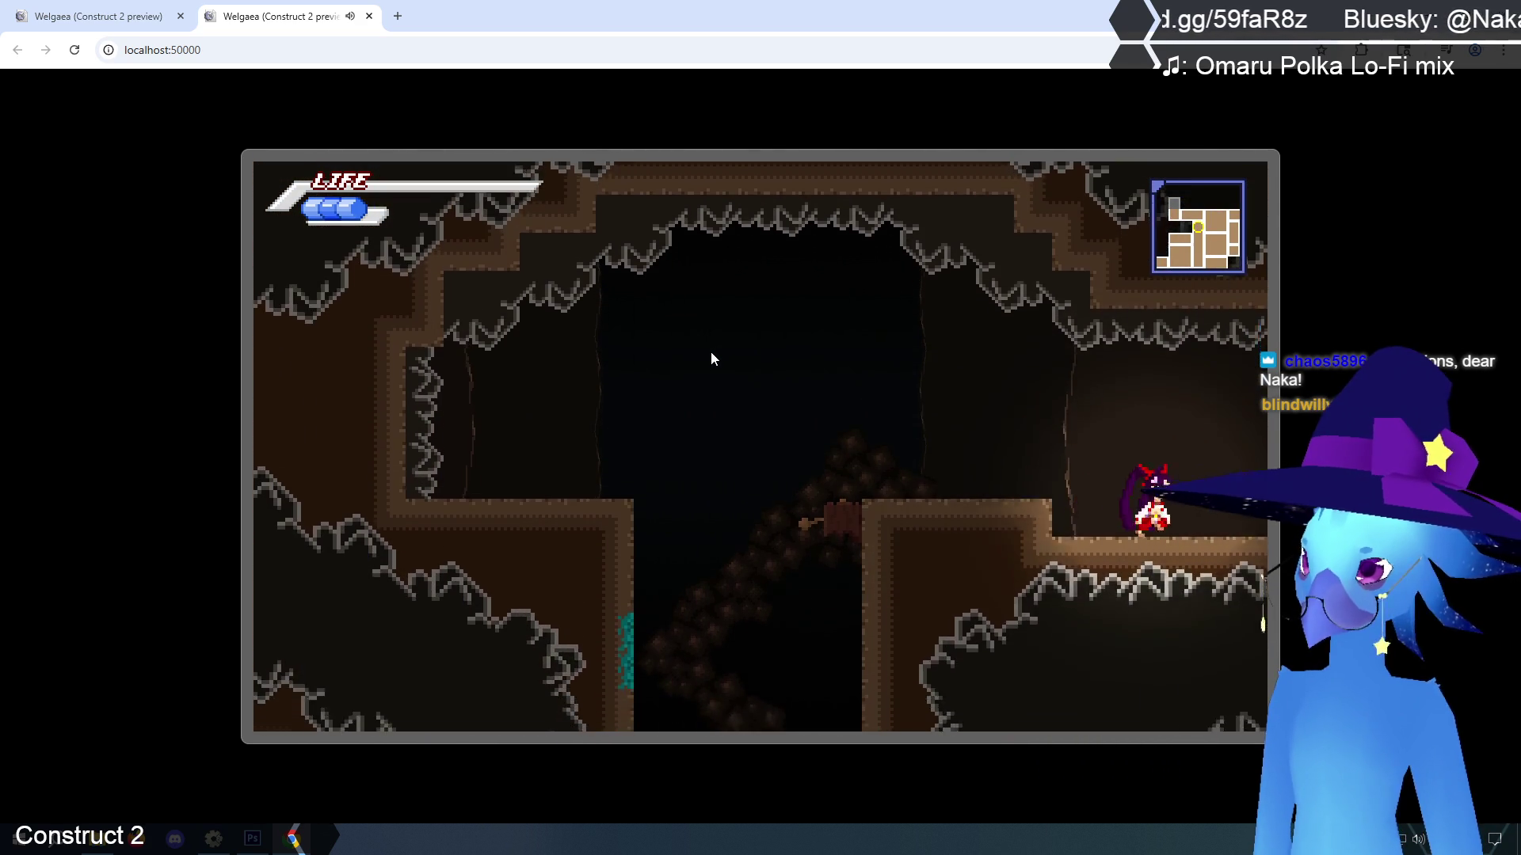
pyautogui.press('Right')
pyautogui.press('Right')
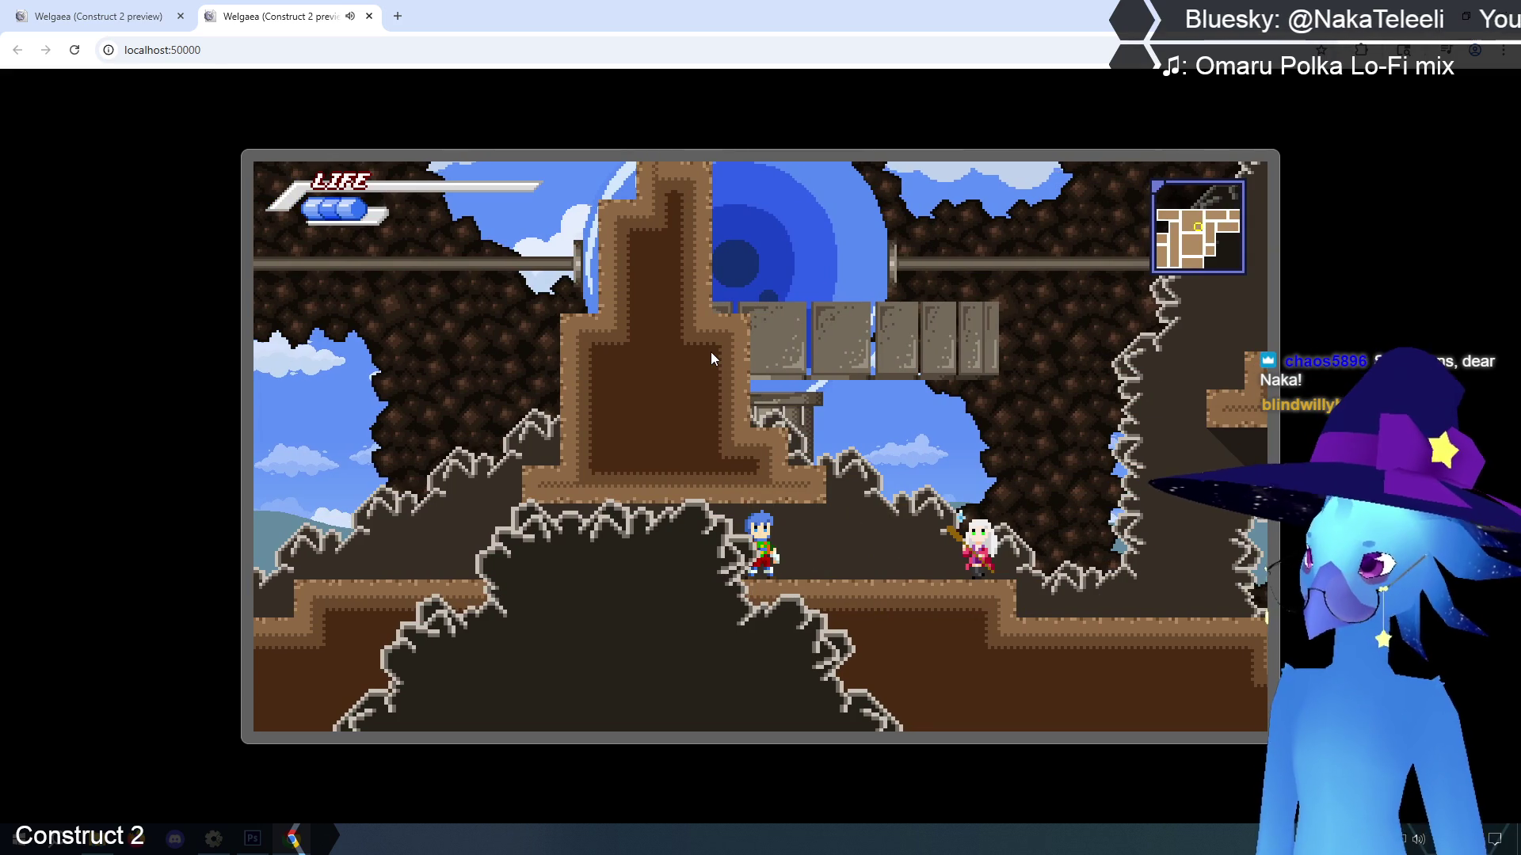
pyautogui.hotkey('alt', 'Tab')
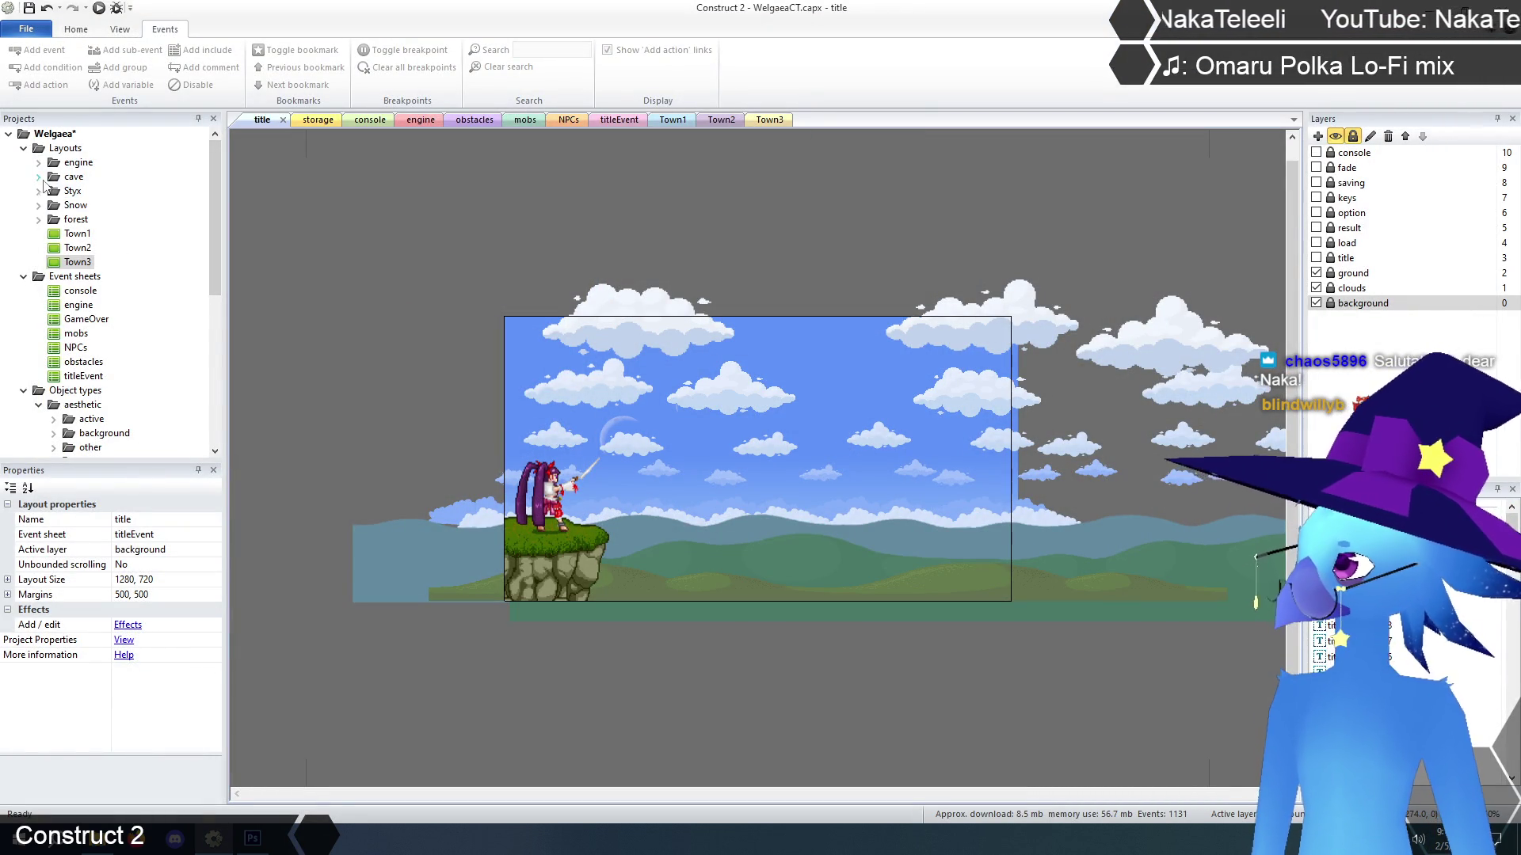
# Expand the Snow folder and open the Snow1, Snow2 and Snow3 layouts
pyautogui.click(38, 205)
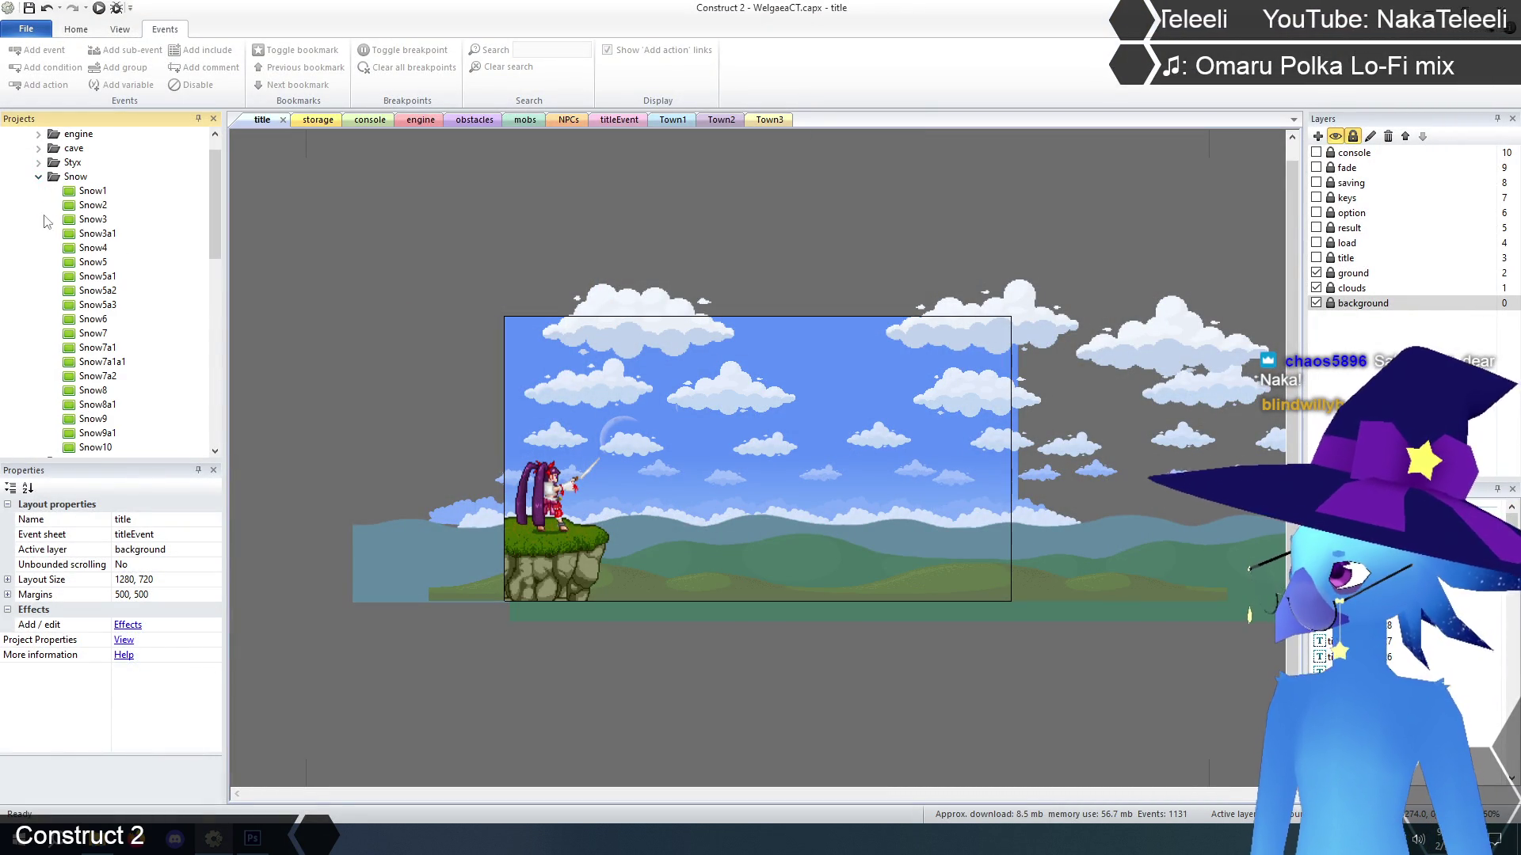
pyautogui.doubleClick(91, 192)
pyautogui.doubleClick(93, 207)
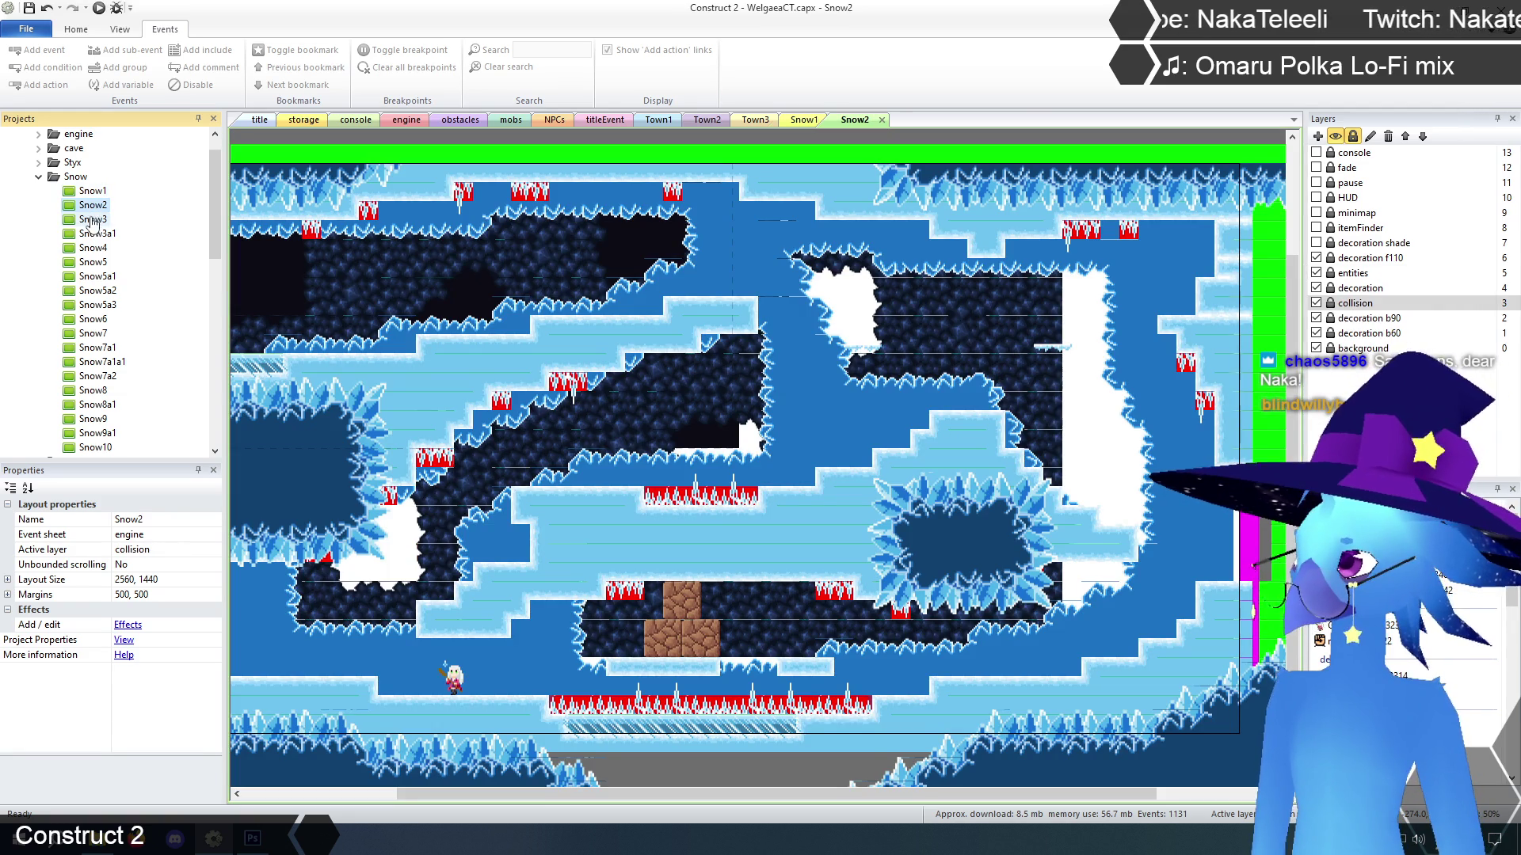
pyautogui.doubleClick(93, 220)
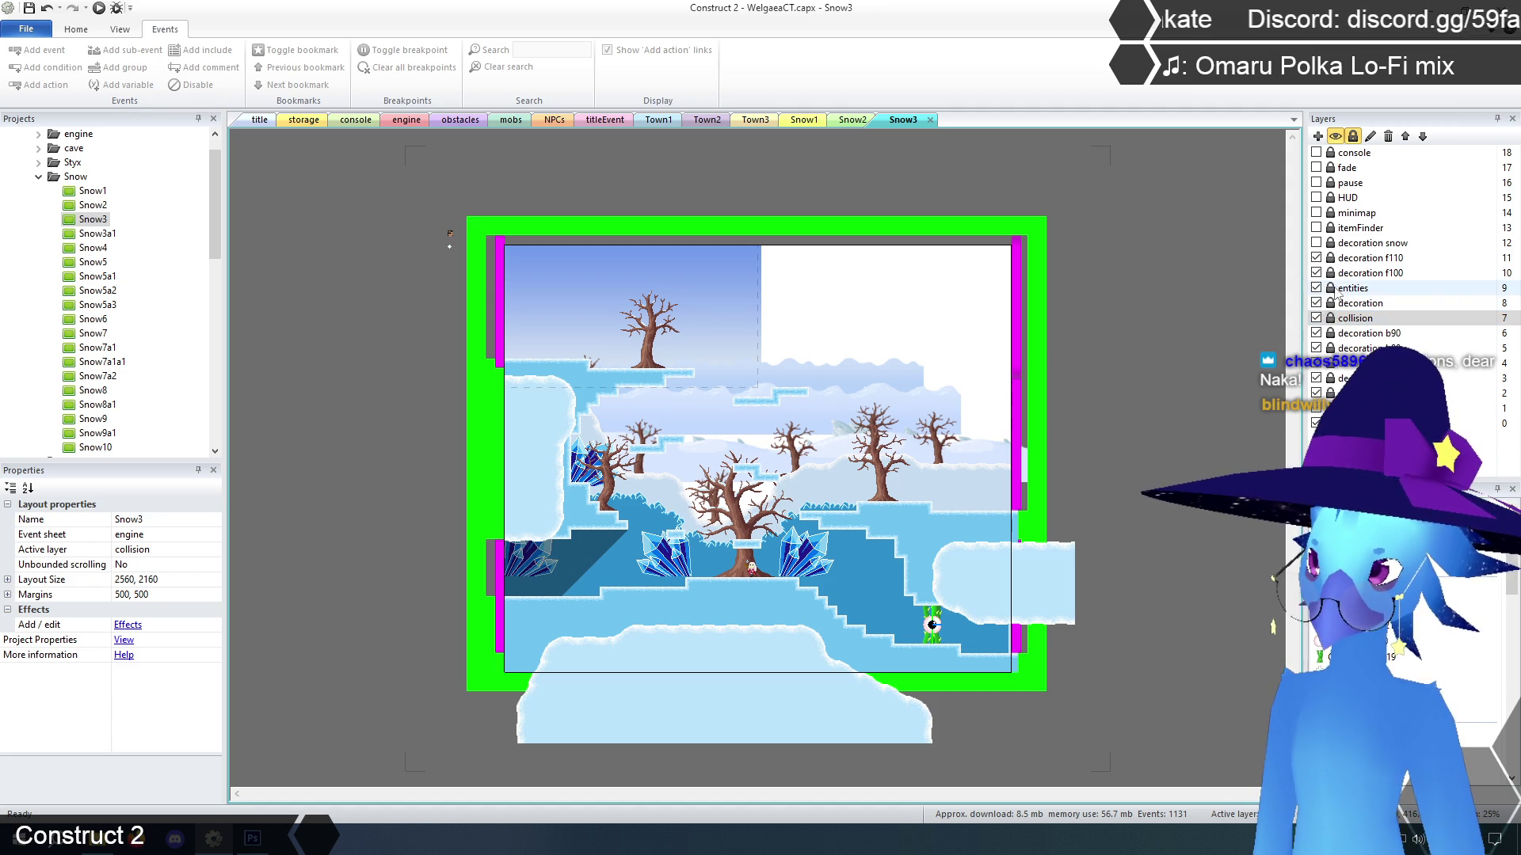
# Set the GhostVines sprite's initial frame to 0 in Snow3, then select the Snow3a1 layout
pyautogui.click(916, 622)
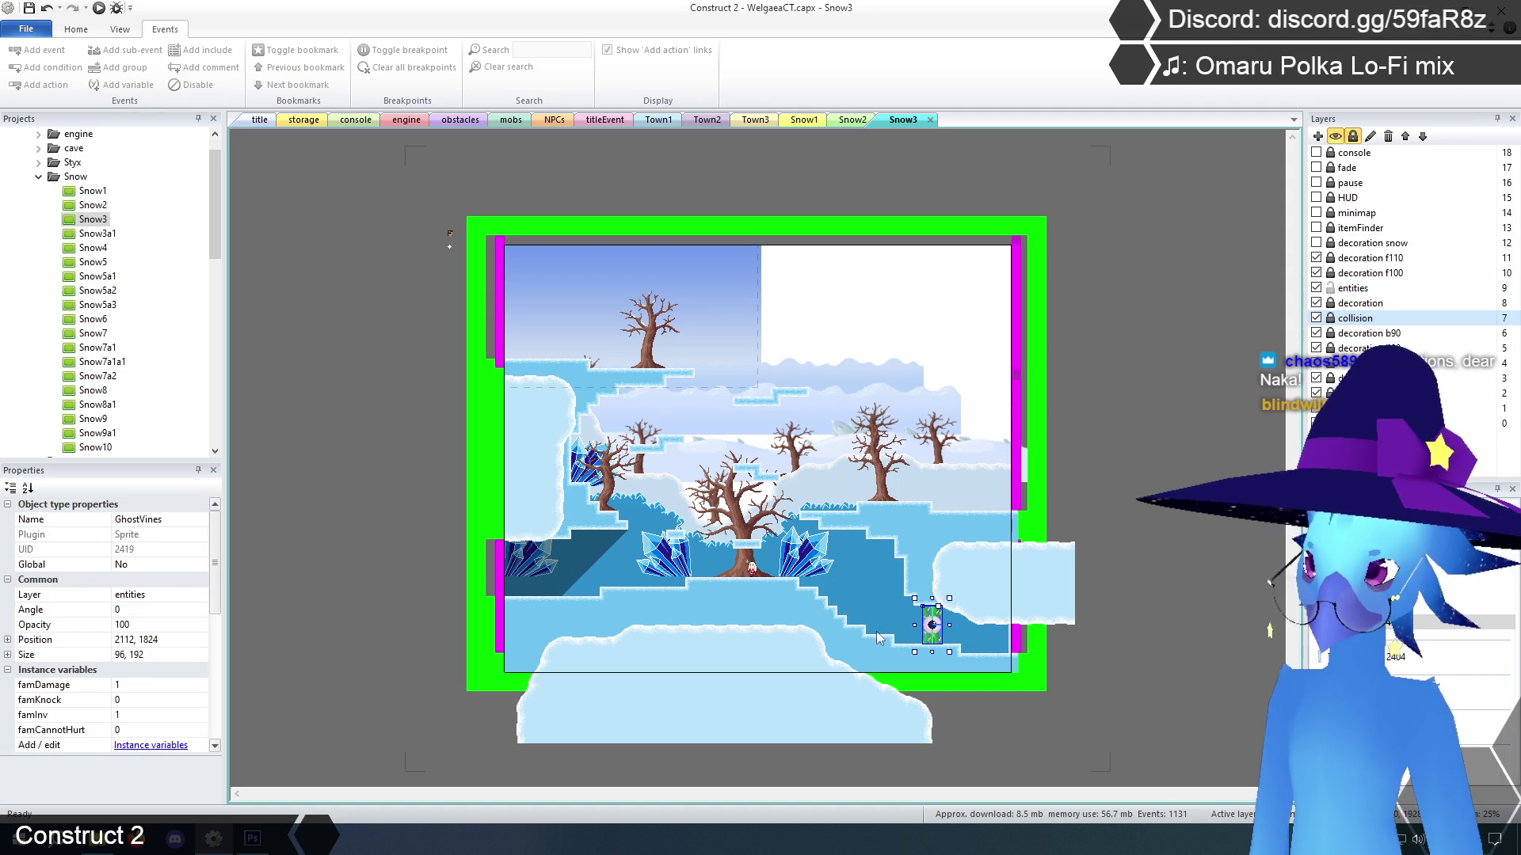
pyautogui.scroll(-5, 221, 601)
pyautogui.click(145, 670)
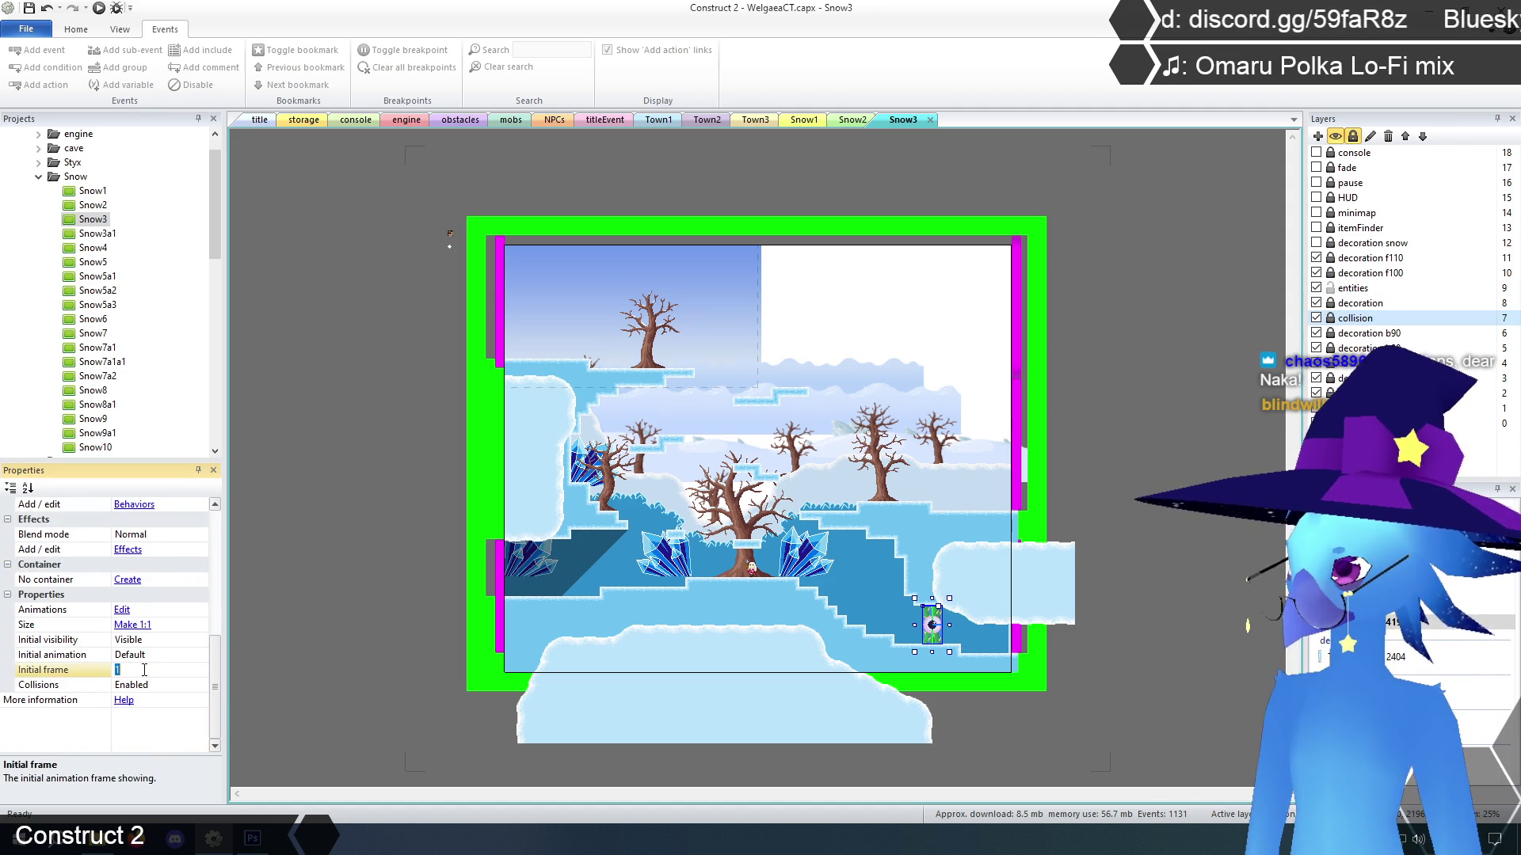
pyautogui.write('0')
pyautogui.press('Return')
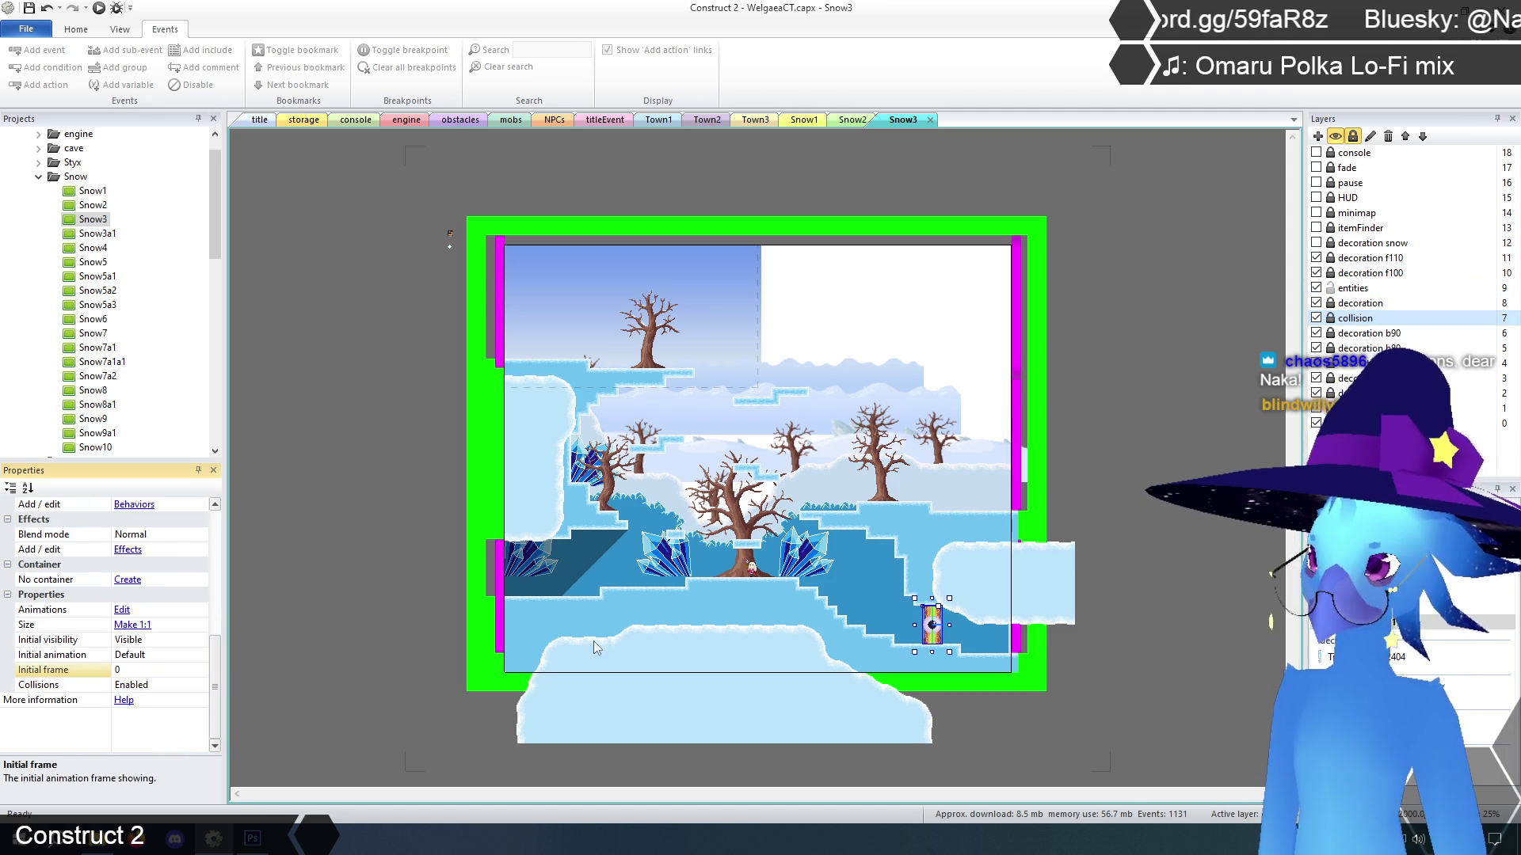
pyautogui.click(1199, 420)
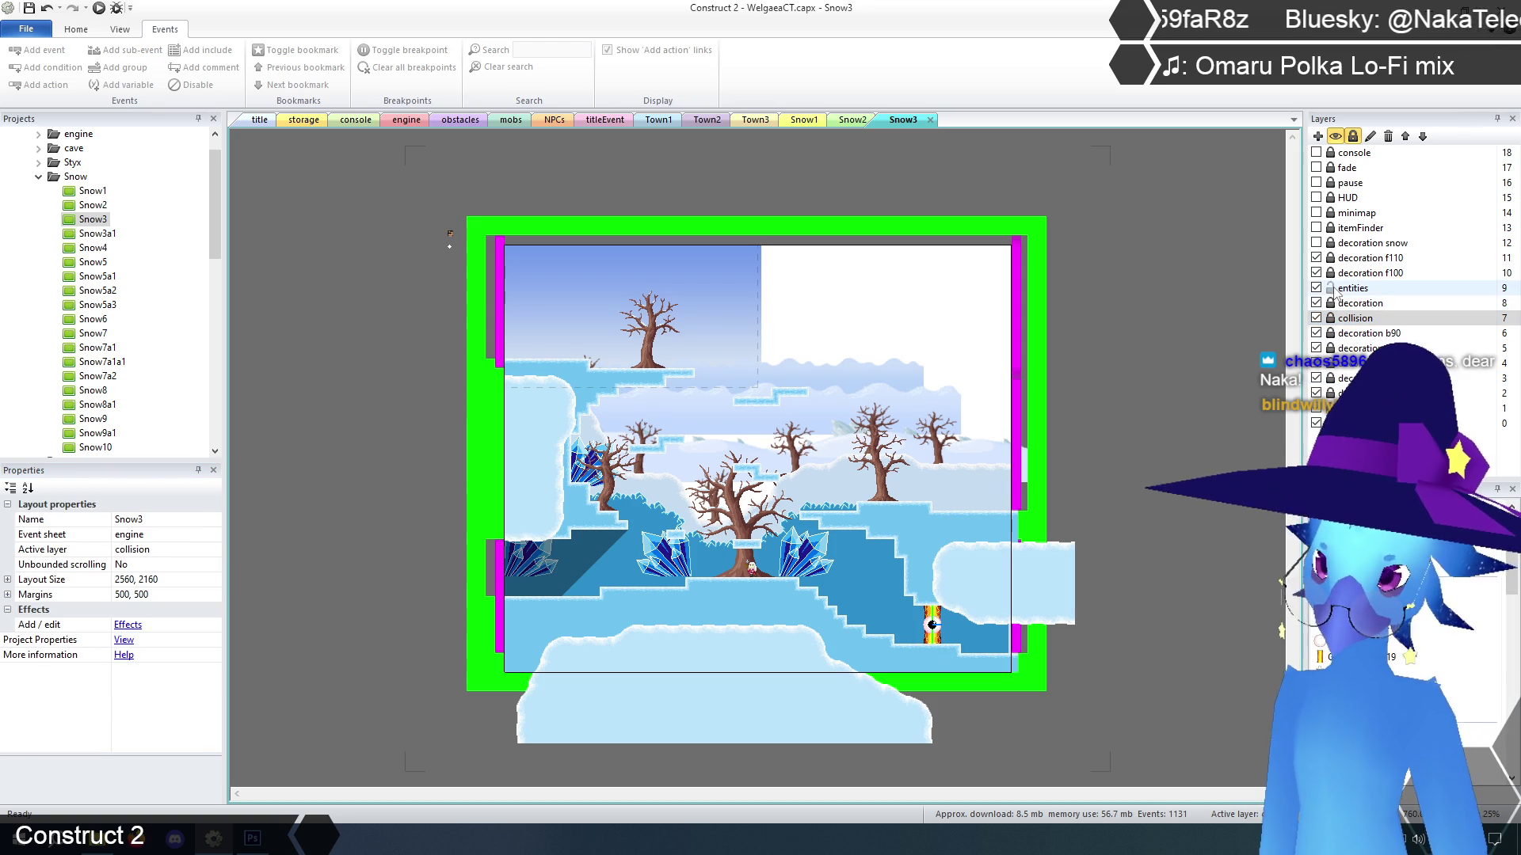
pyautogui.click(92, 236)
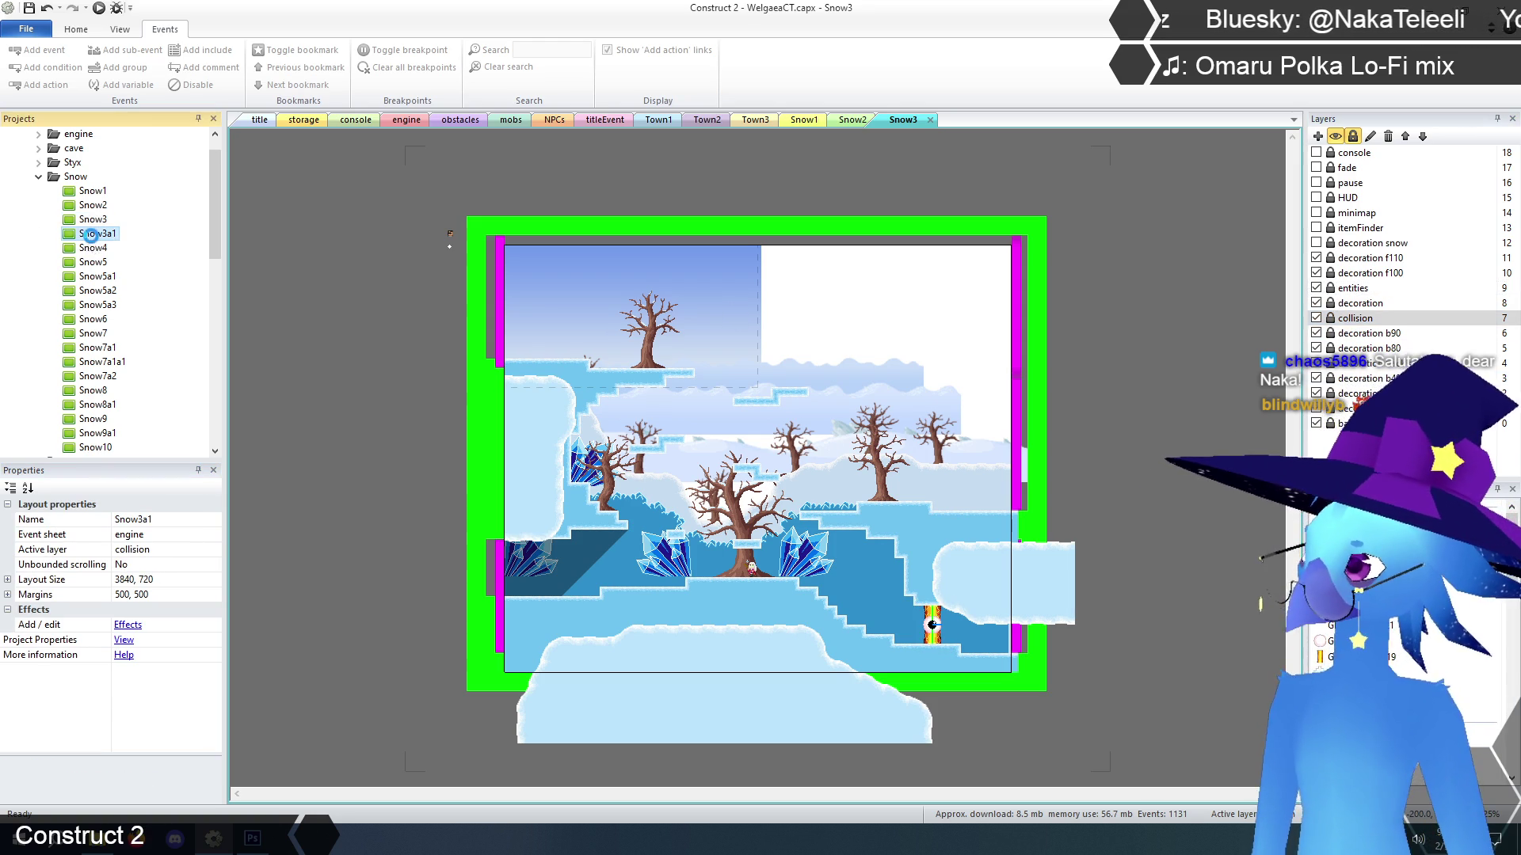
# Open the Snow3a1 through Snow6 layouts one after another for review
pyautogui.doubleClick(92, 248)
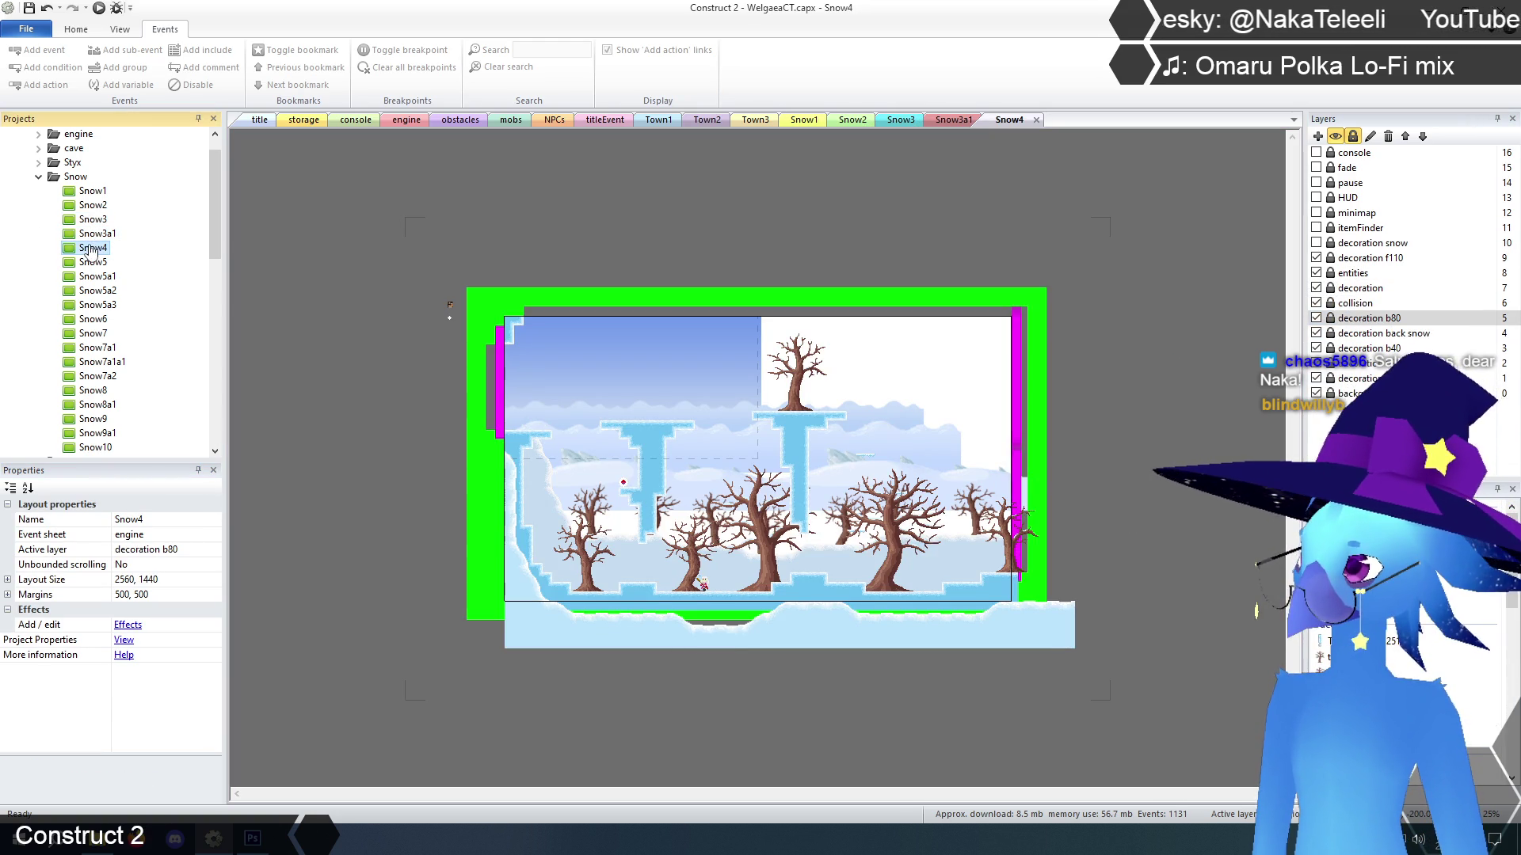
pyautogui.doubleClick(92, 262)
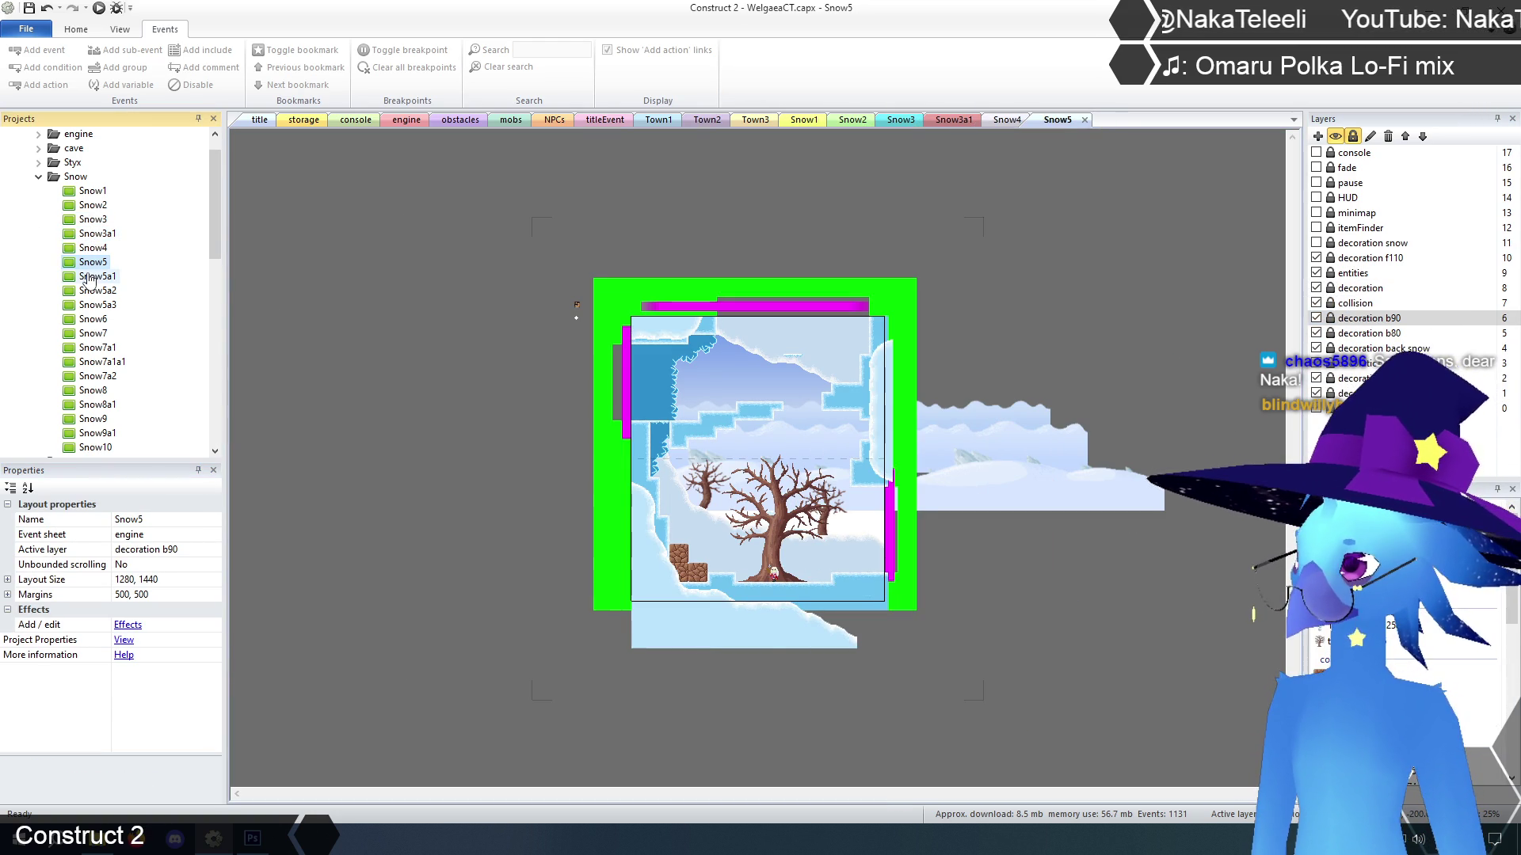
pyautogui.doubleClick(90, 276)
pyautogui.doubleClick(92, 291)
pyautogui.doubleClick(93, 305)
pyautogui.doubleClick(89, 320)
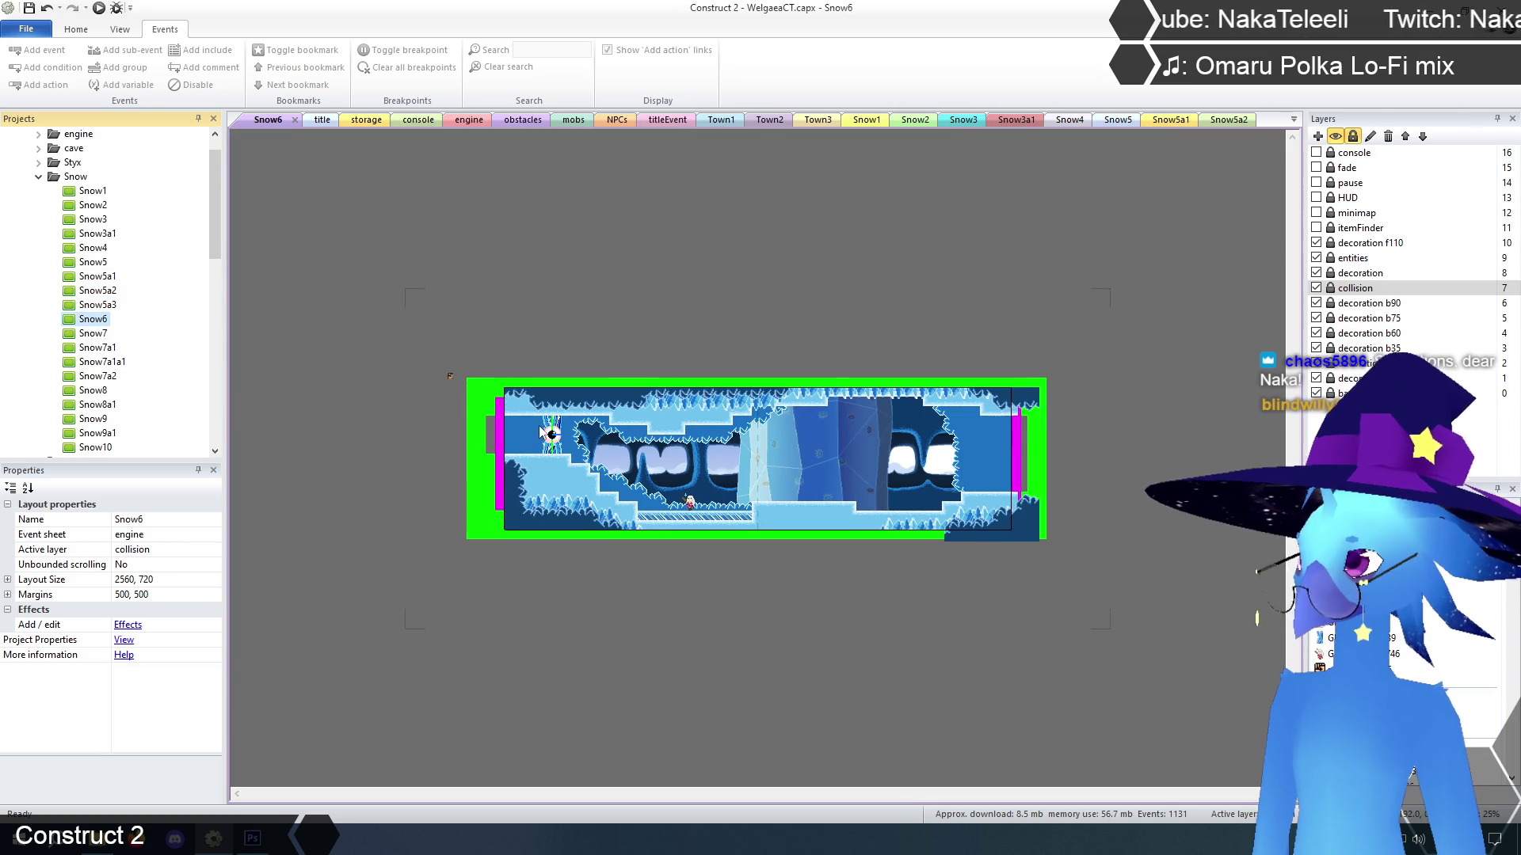
# In Snow6, unlock the entities layer and set the GhostVines sprite's initial frame to 0
pyautogui.click(1330, 258)
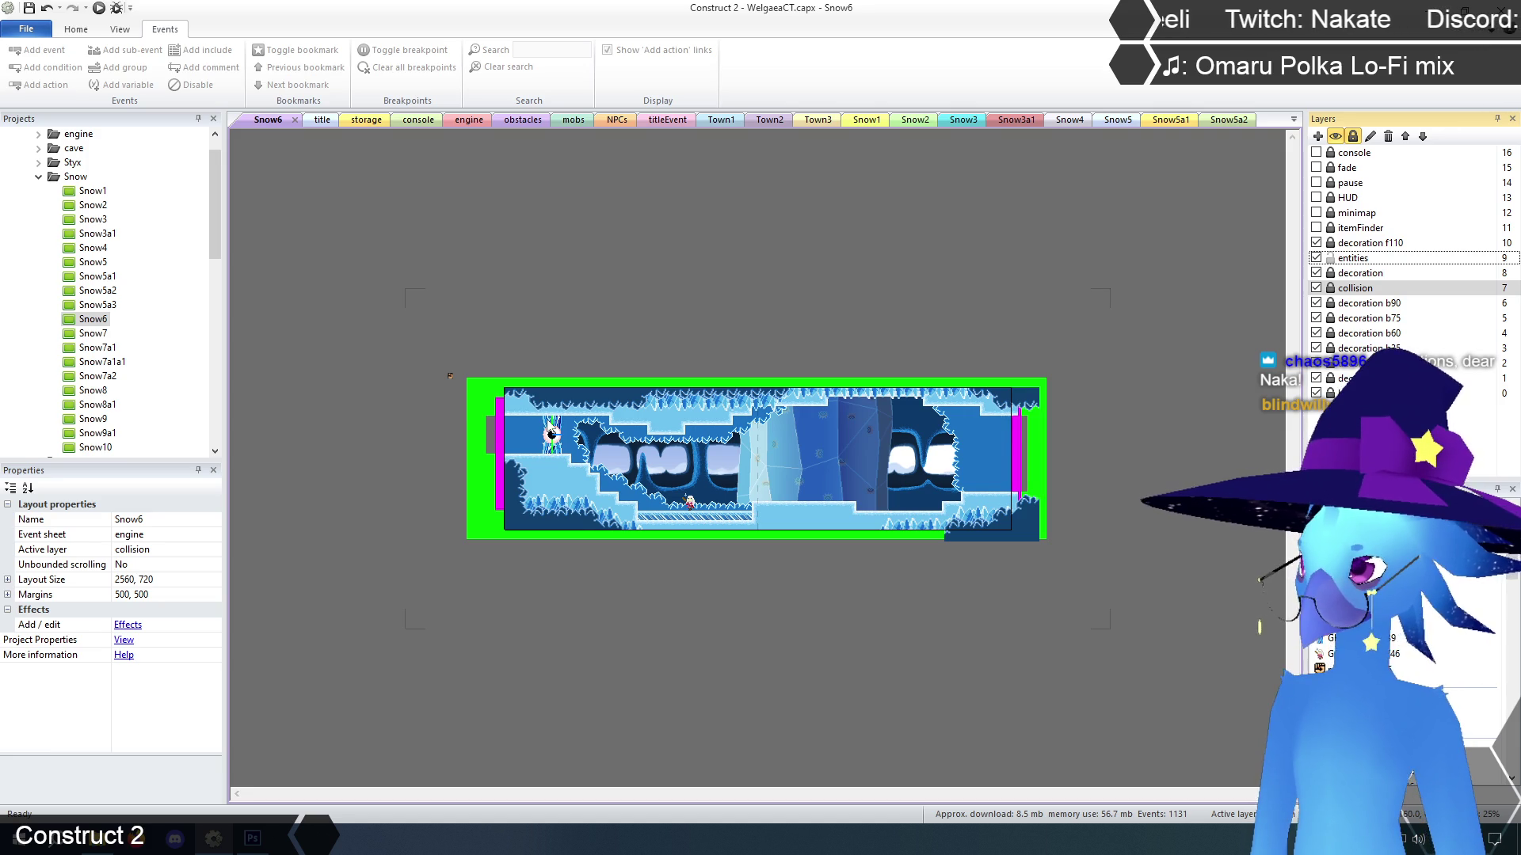
pyautogui.click(549, 426)
pyautogui.moveTo(218, 564); pyautogui.dragTo(220, 710)
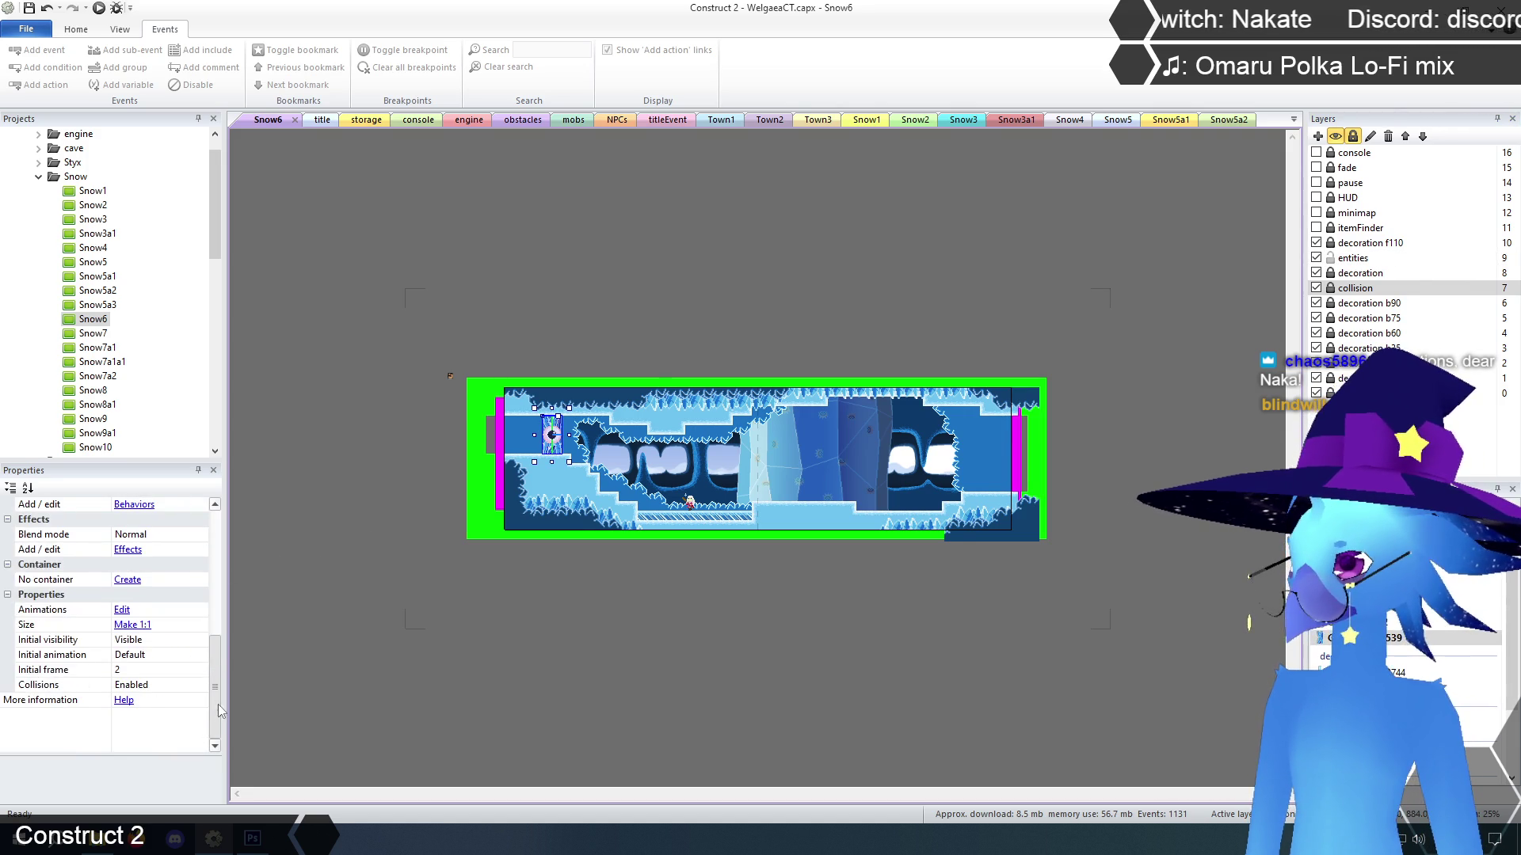
pyautogui.click(161, 671)
pyautogui.press('Return')
pyautogui.click(443, 397)
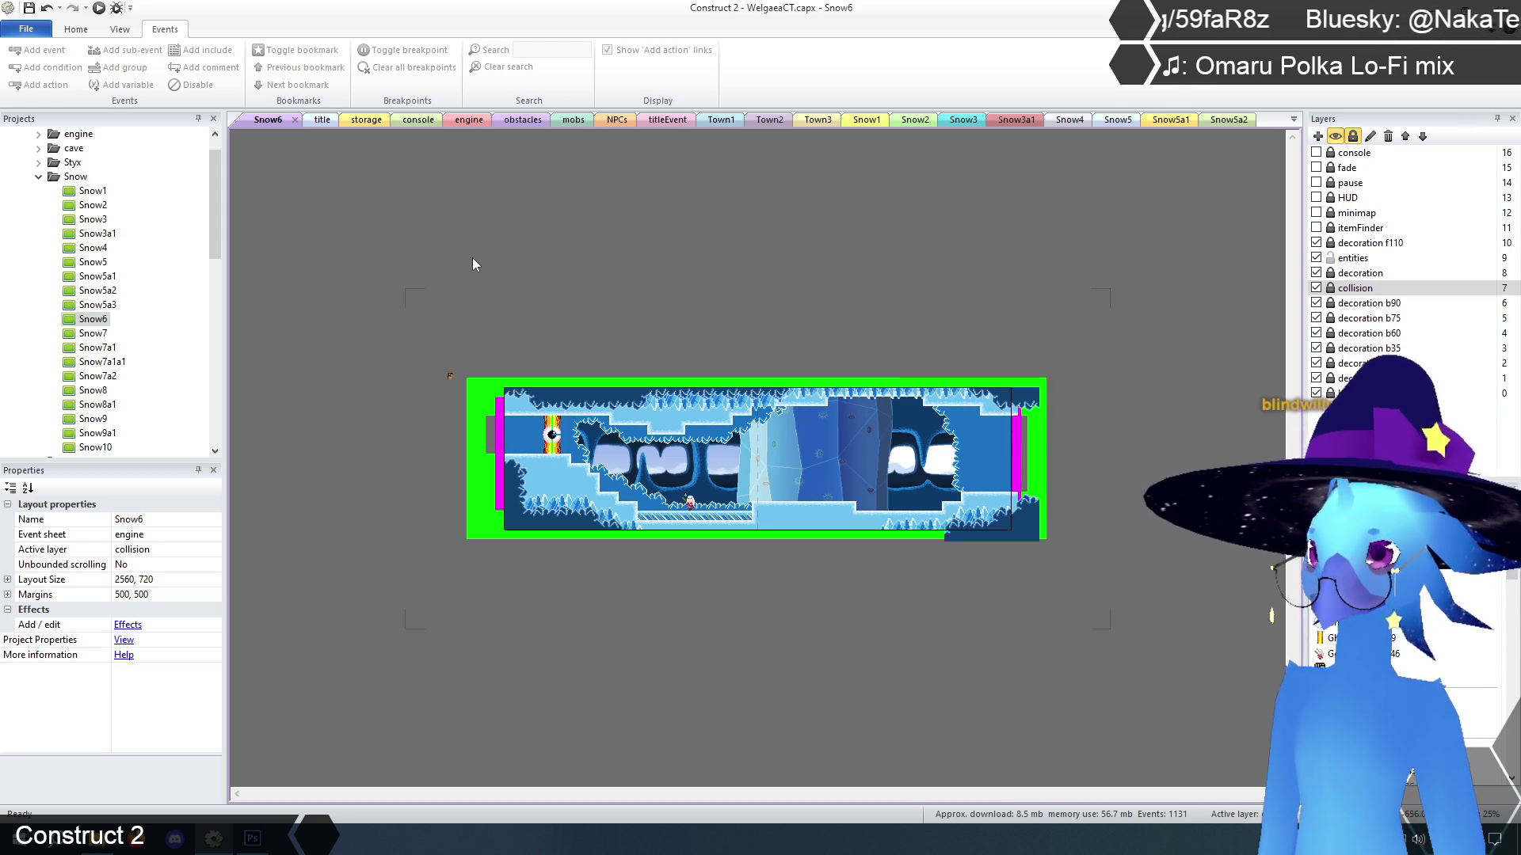
# Open the Snow7a1, Snow7a1a1, Snow7a2, Snow8, Snow8a1, Snow9 and Snow9a1 layouts
pyautogui.doubleClick(93, 347)
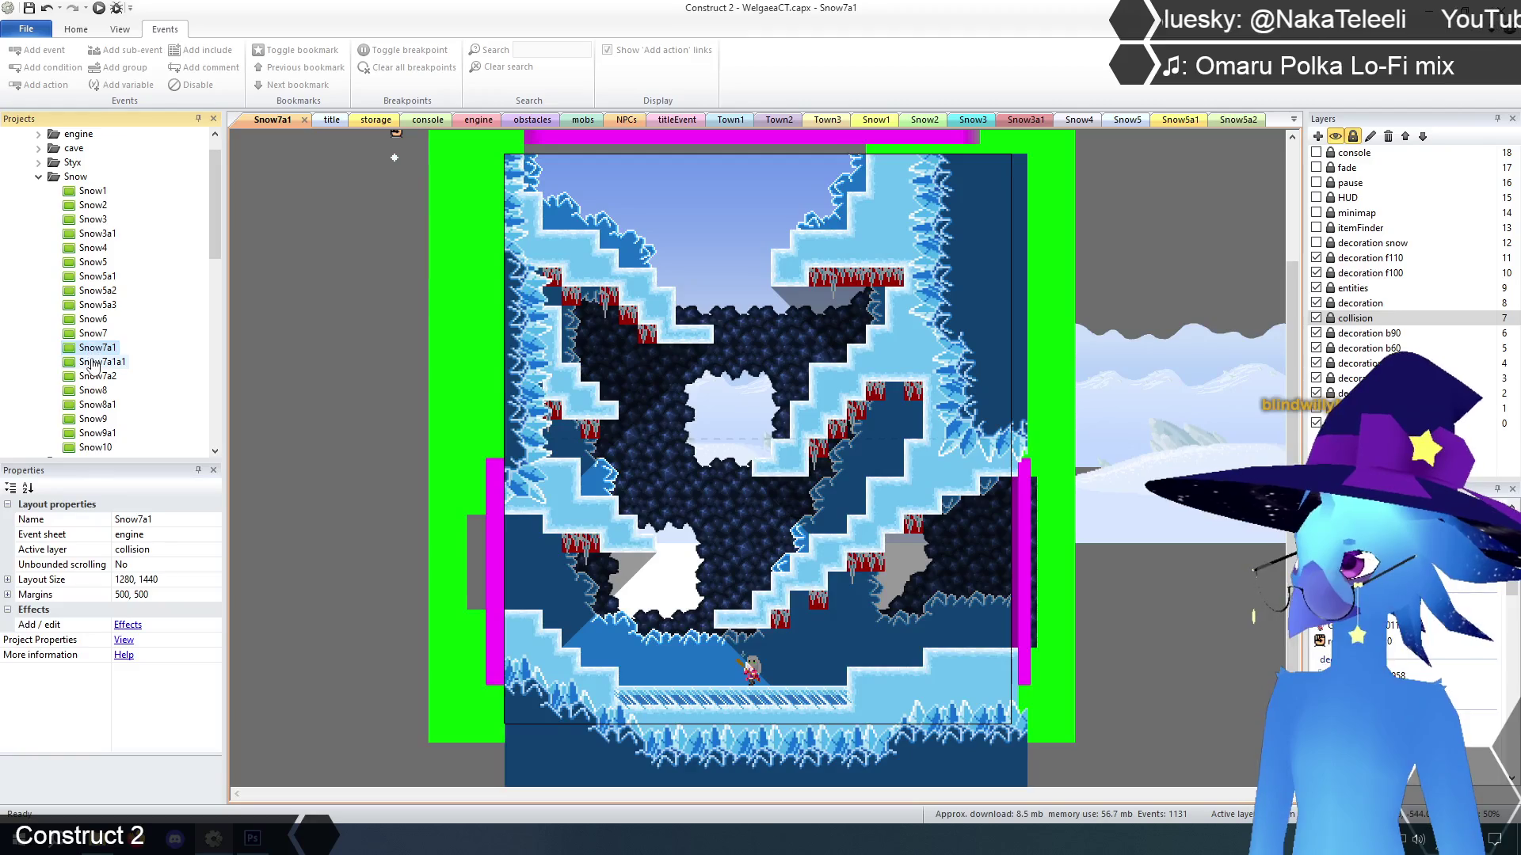
pyautogui.doubleClick(99, 362)
pyautogui.doubleClick(95, 377)
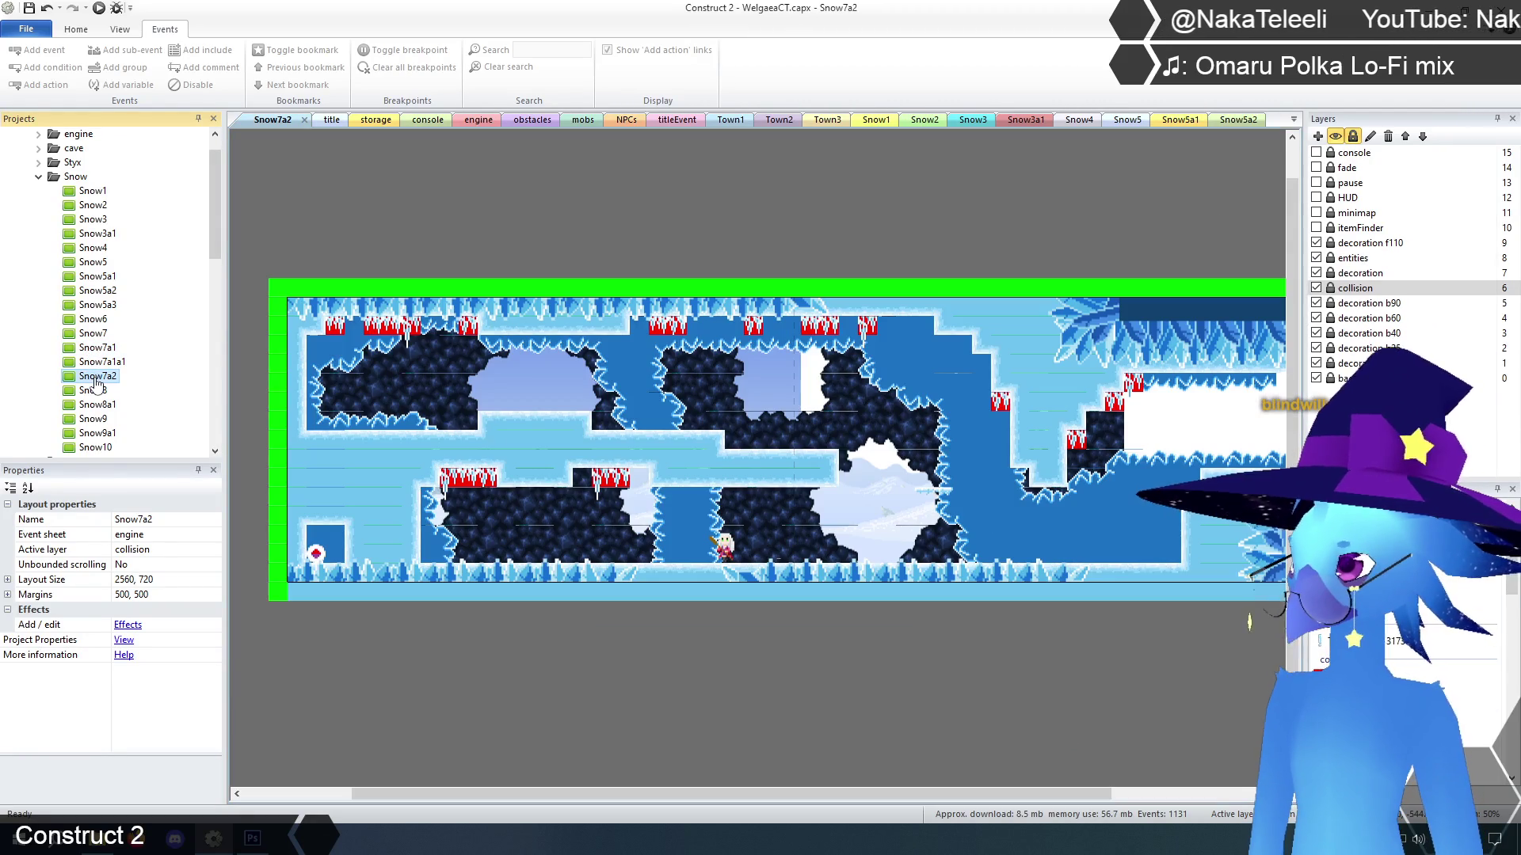
pyautogui.doubleClick(92, 390)
pyautogui.doubleClick(98, 406)
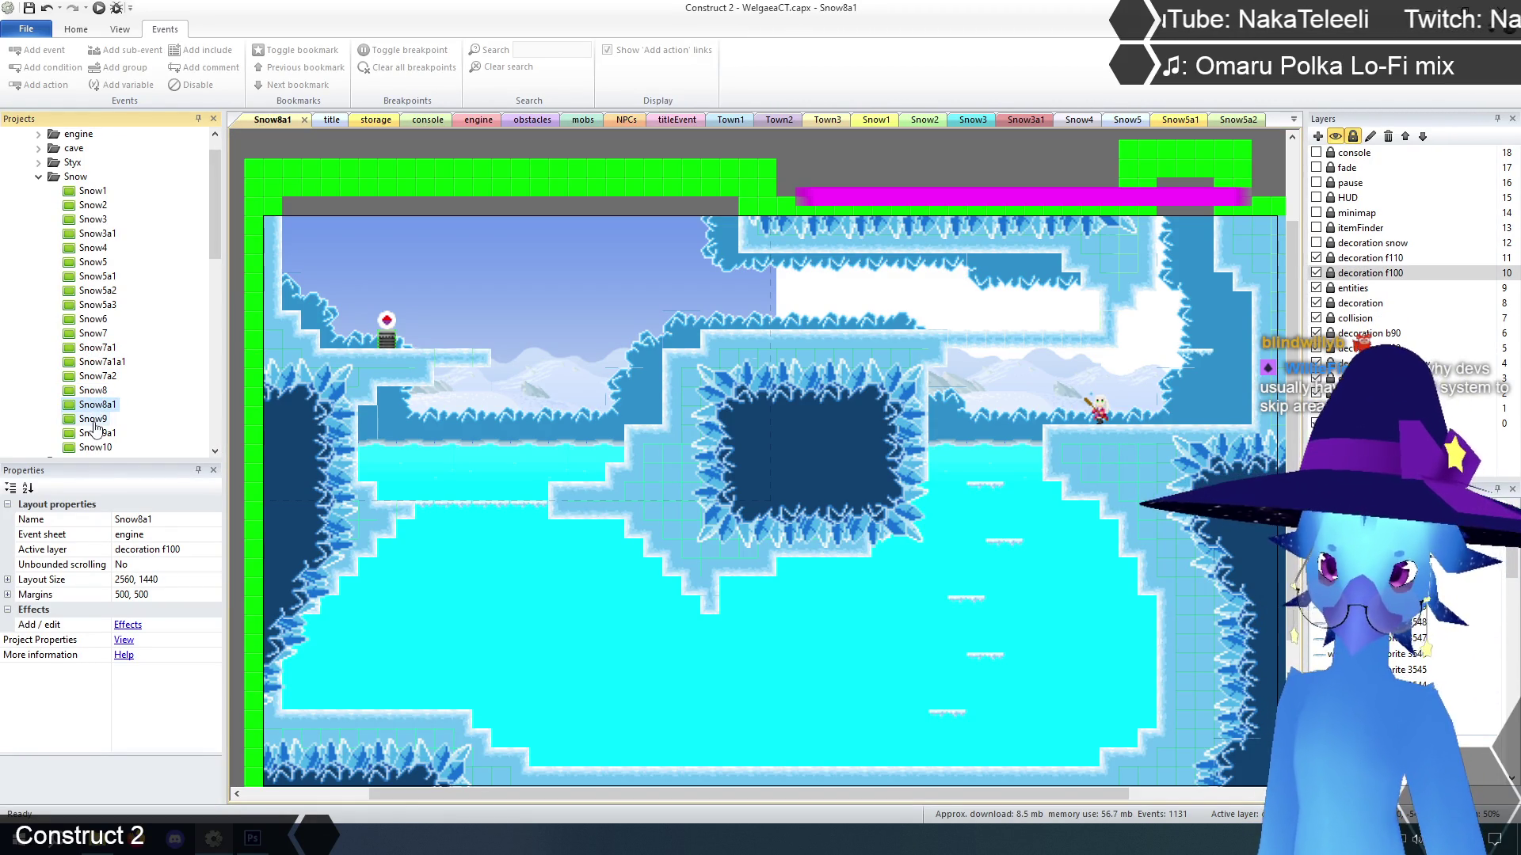
pyautogui.doubleClick(93, 424)
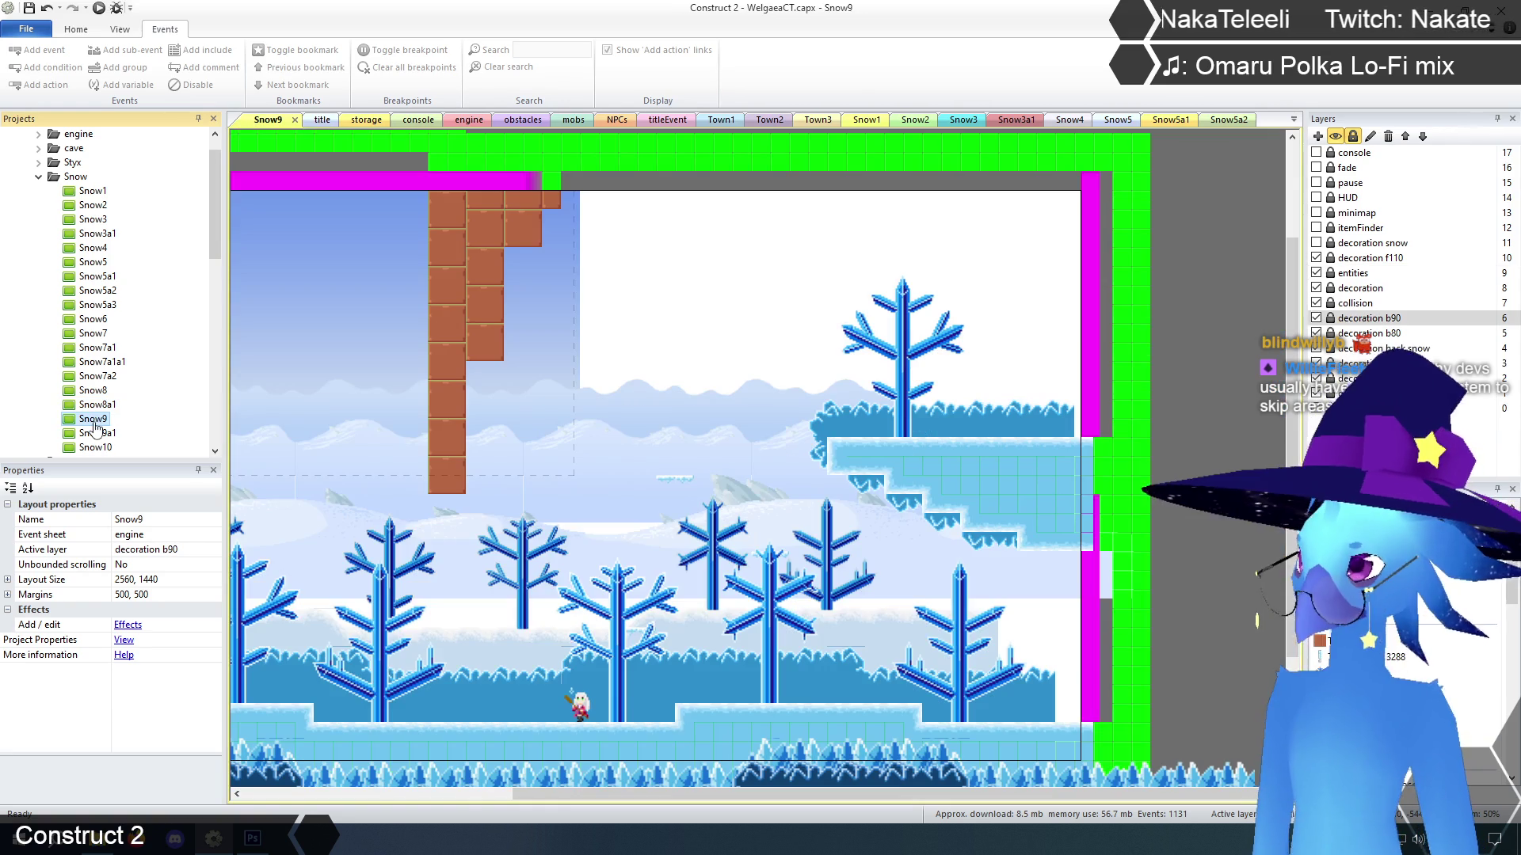
pyautogui.doubleClick(95, 433)
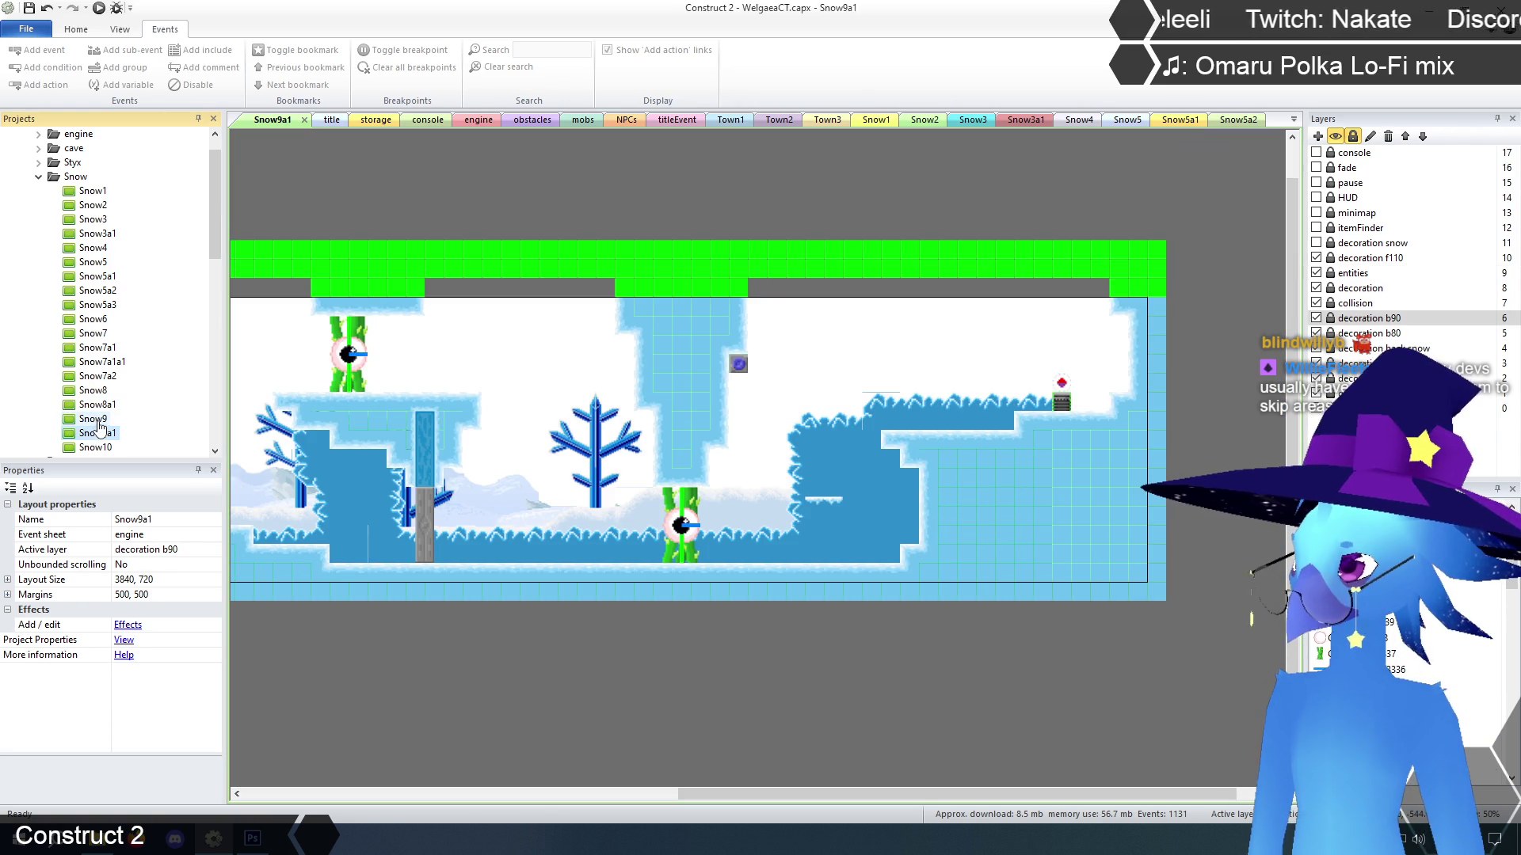
# In Snow9a1, set both GhostVines sprites to initial frame 0, then open Snow10
pyautogui.moveTo(740, 794)
pyautogui.mouseDown()
pyautogui.moveTo(305, 794)
pyautogui.moveTo(647, 795)
pyautogui.mouseUp()
pyautogui.click(1330, 272)
pyautogui.click(851, 507)
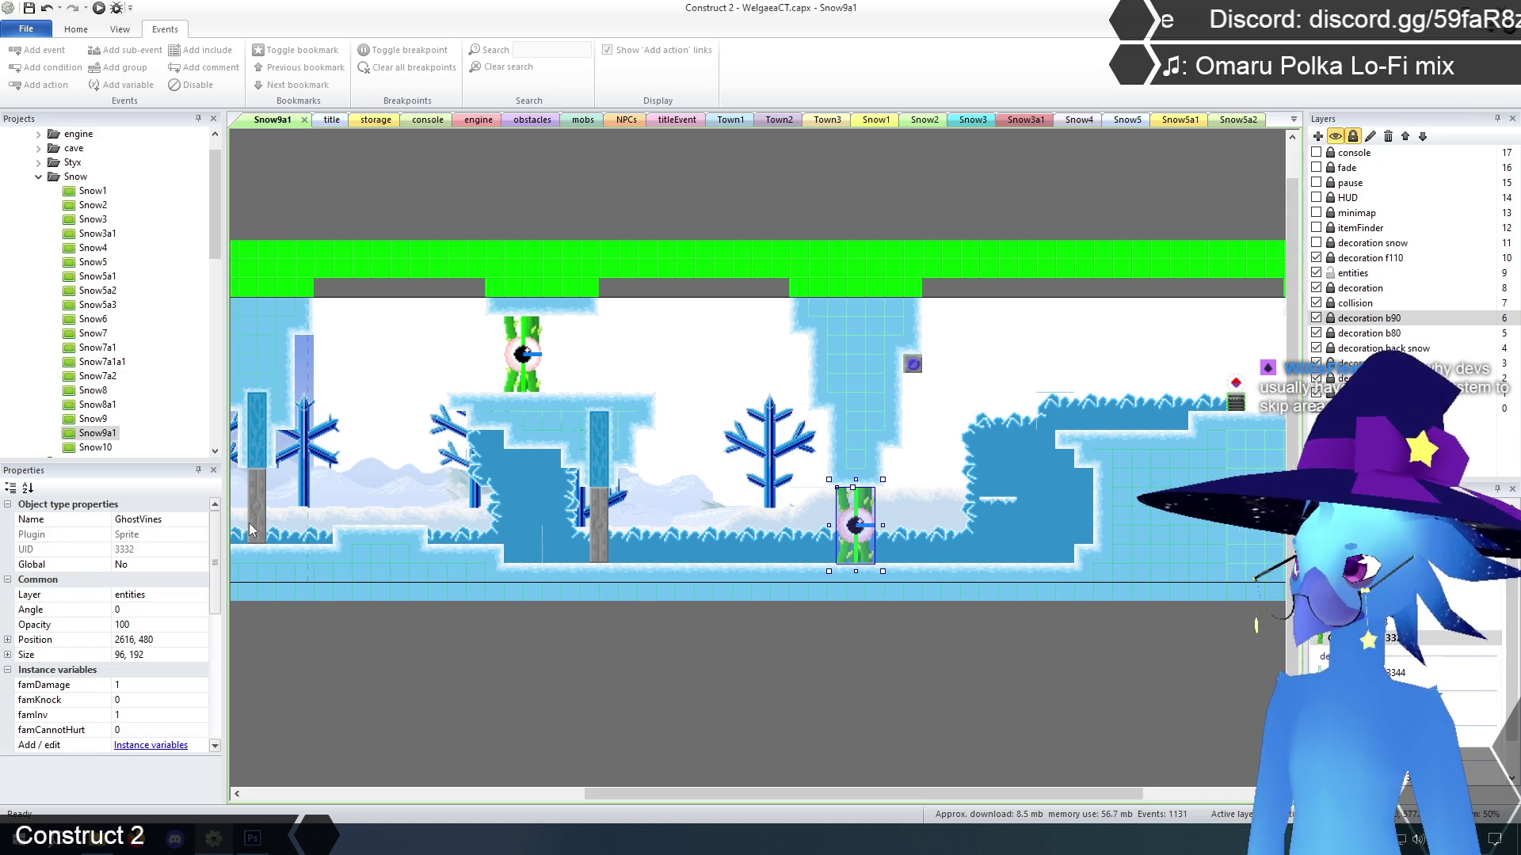
pyautogui.scroll(-6, 108, 674)
pyautogui.click(133, 669)
pyautogui.press('Return')
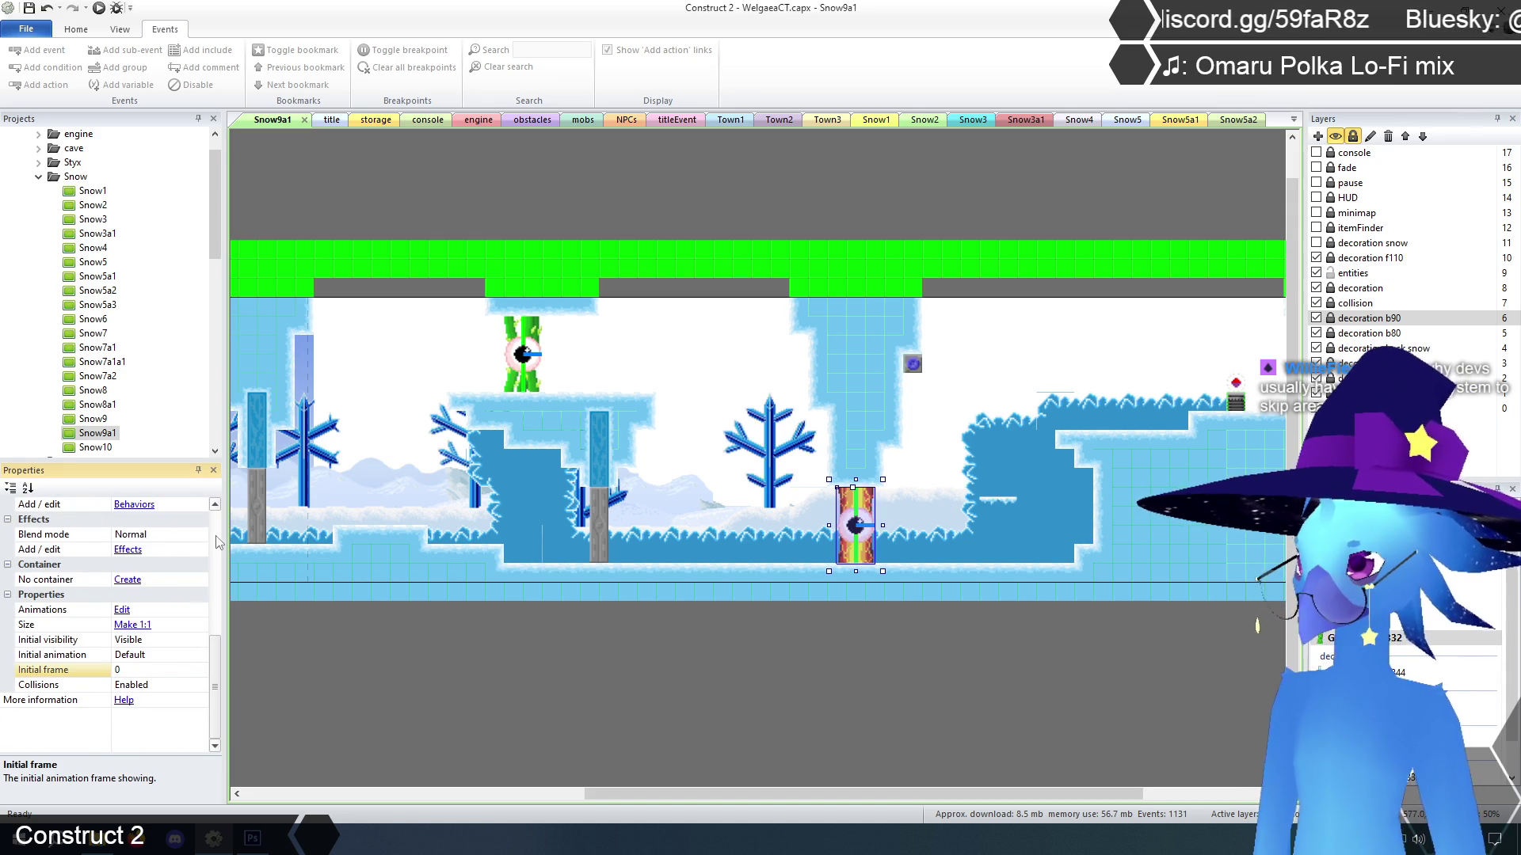
pyautogui.click(506, 331)
pyautogui.click(148, 668)
pyautogui.press('Return')
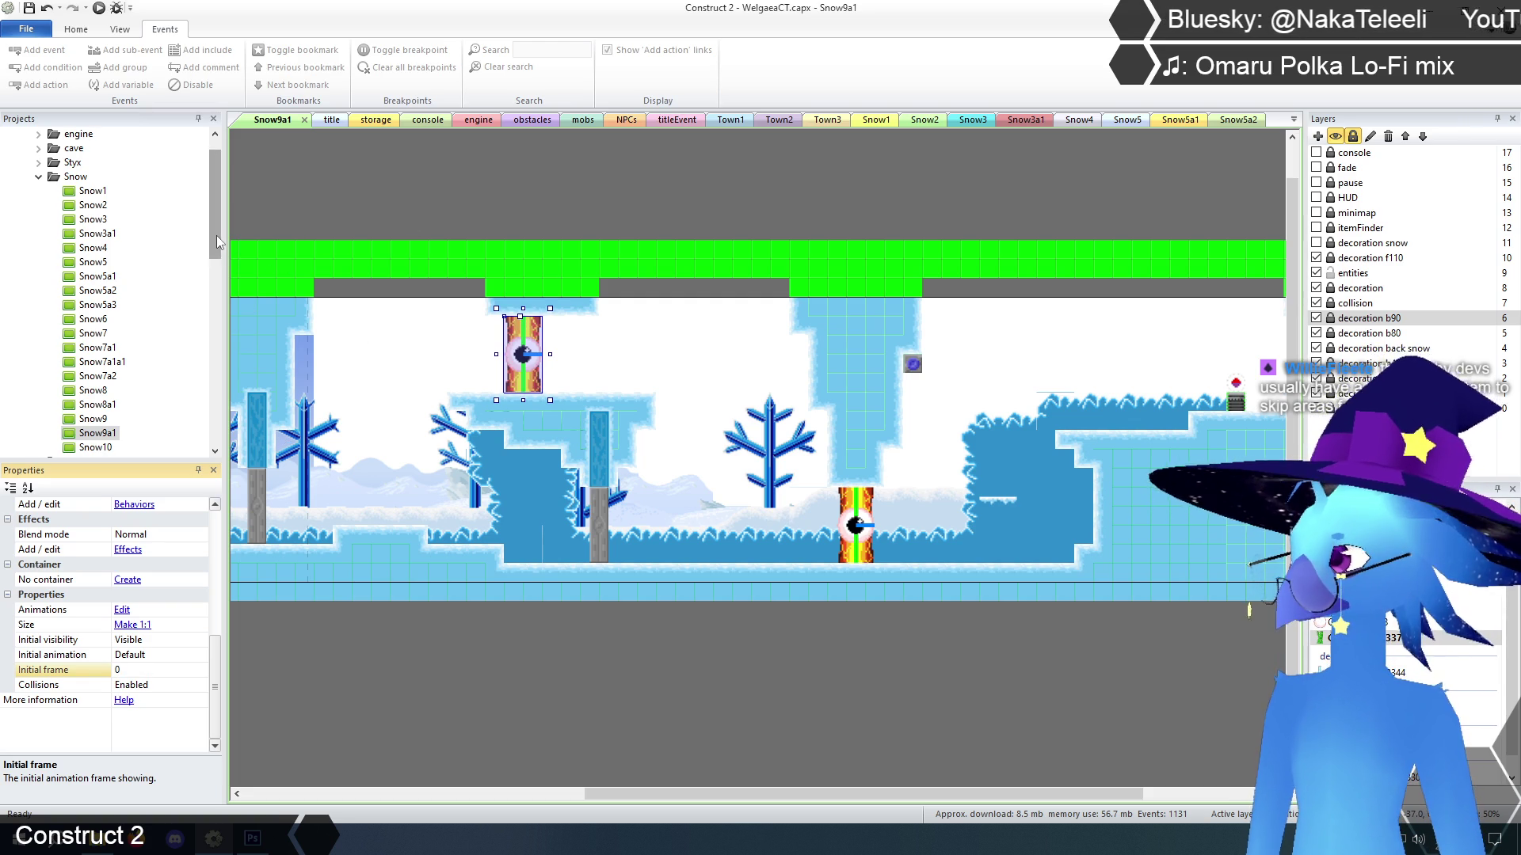
pyautogui.scroll(-3, 214, 238)
pyautogui.doubleClick(93, 320)
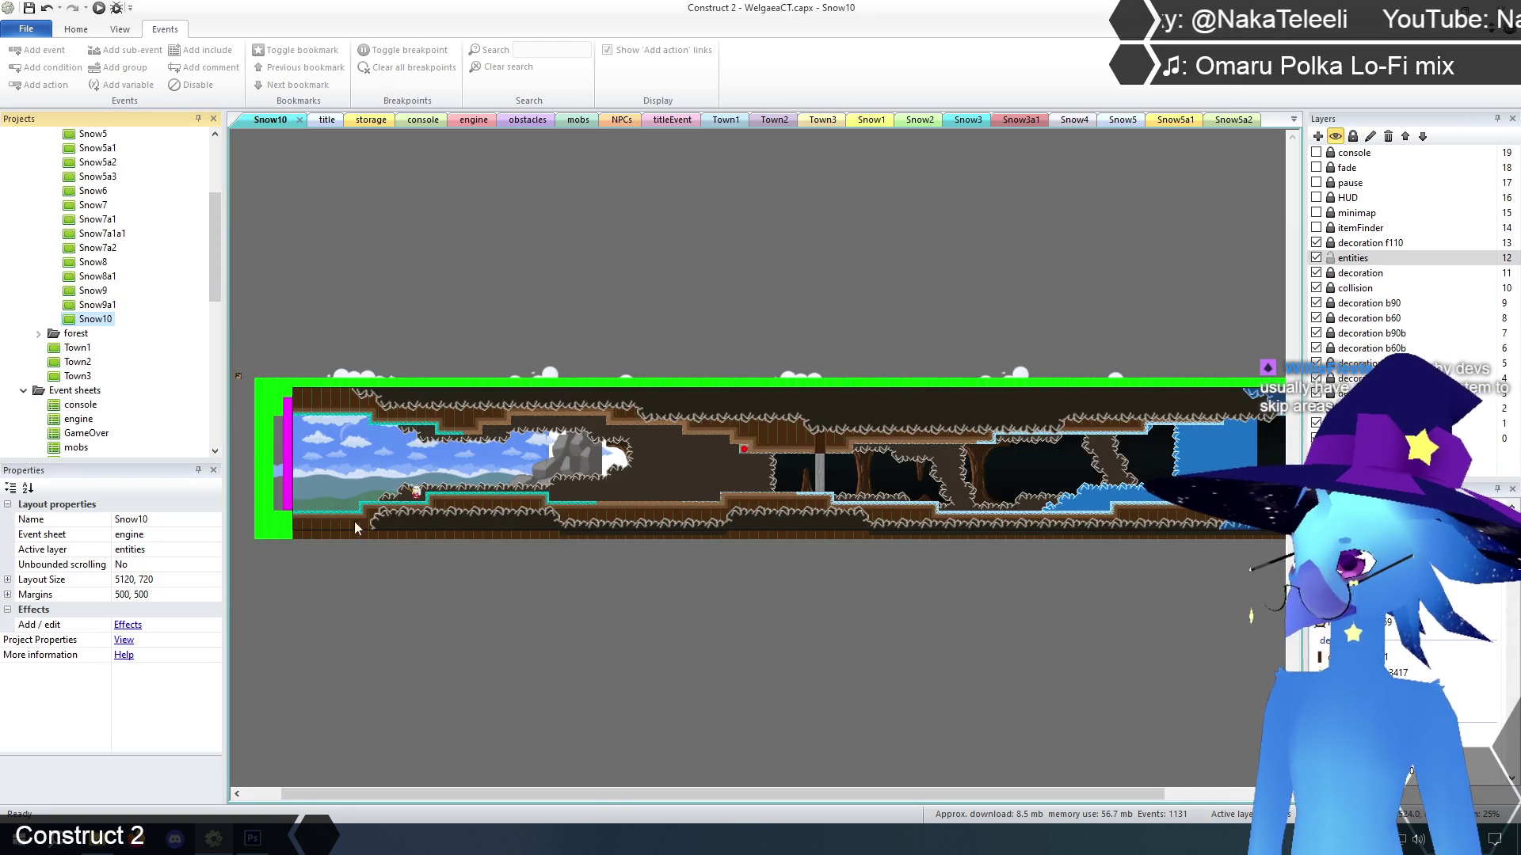
# Close the Snow1 through Snow10 layout tabs so Town3 is the active tab
pyautogui.moveTo(593, 795)
pyautogui.mouseDown()
pyautogui.moveTo(645, 795)
pyautogui.moveTo(584, 800)
pyautogui.mouseUp()
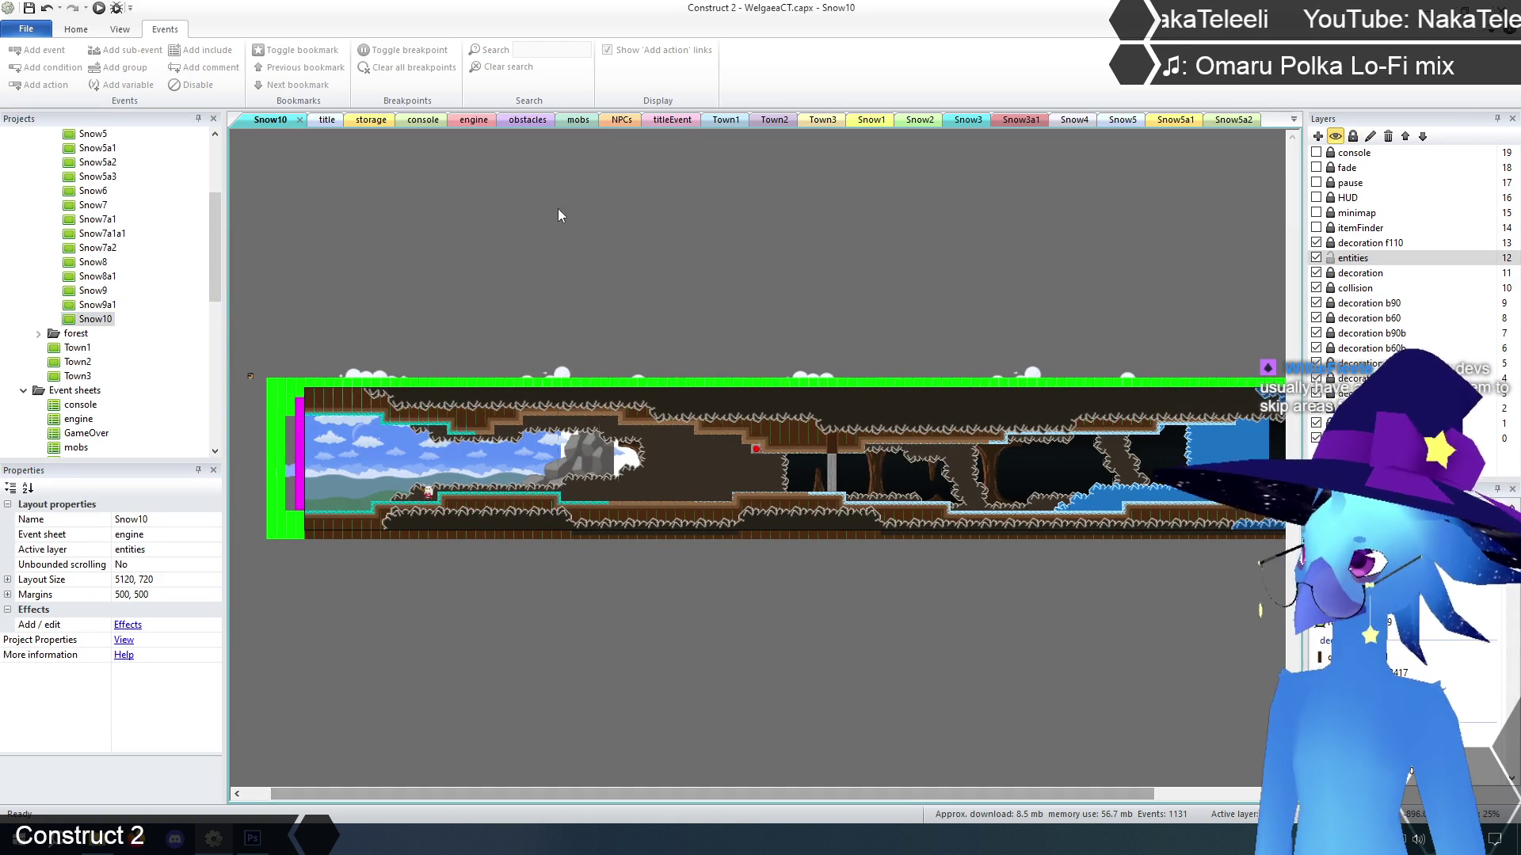
pyautogui.middleClick(872, 120)
pyautogui.middleClick(872, 121)
pyautogui.middleClick(872, 120)
pyautogui.middleClick(872, 120)
pyautogui.middleClick(872, 120)
pyautogui.middleClick(872, 121)
pyautogui.middleClick(872, 121)
pyautogui.middleClick(872, 121)
pyautogui.middleClick(872, 120)
pyautogui.middleClick(872, 120)
pyautogui.middleClick(873, 121)
pyautogui.middleClick(872, 121)
pyautogui.middleClick(872, 120)
pyautogui.middleClick(872, 121)
pyautogui.middleClick(872, 121)
pyautogui.middleClick(872, 121)
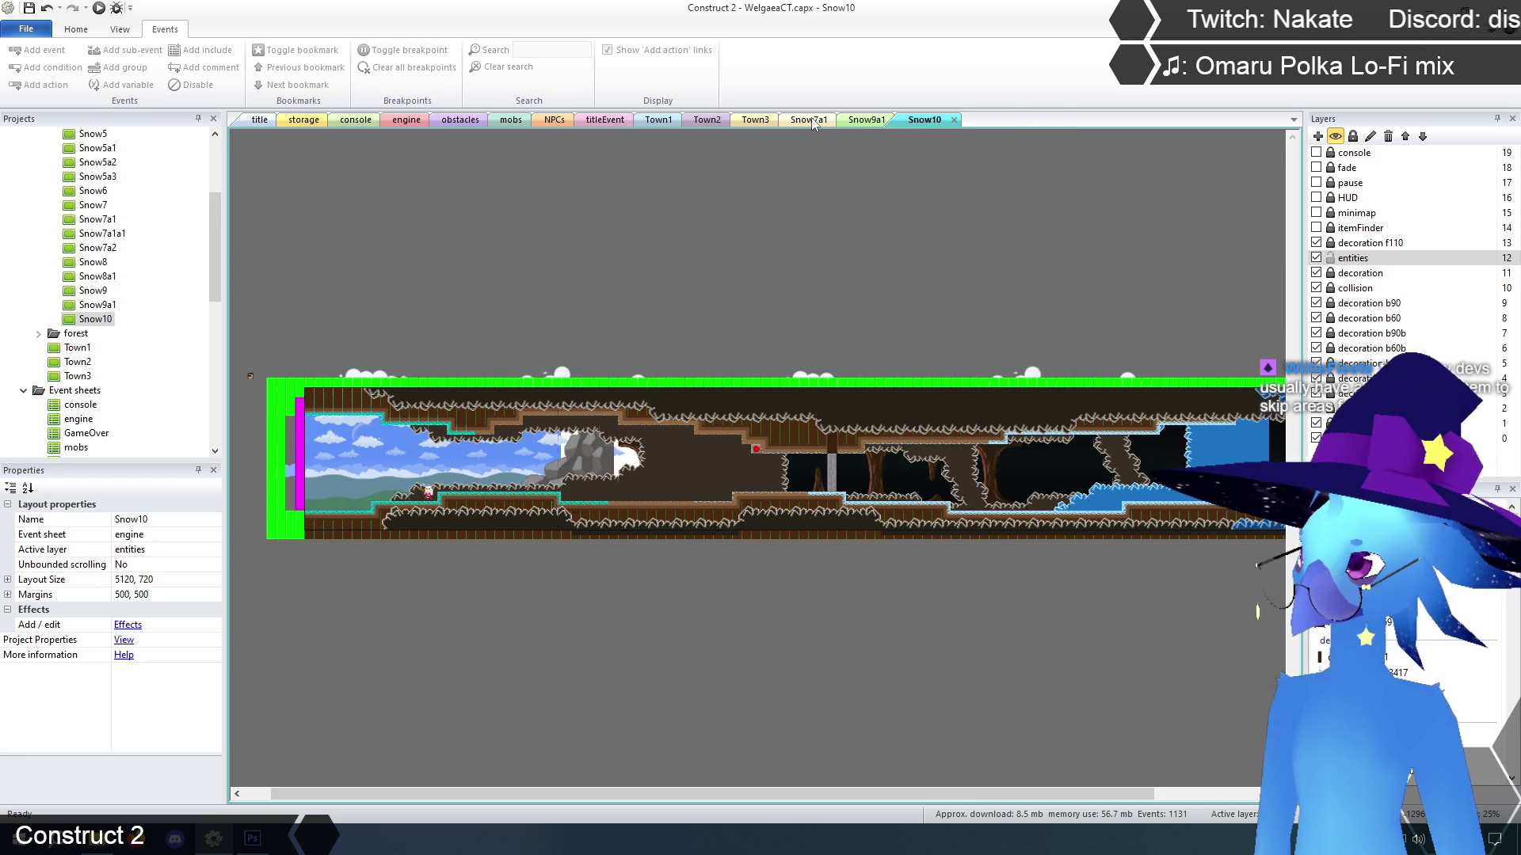
pyautogui.middleClick(840, 120)
pyautogui.middleClick(839, 121)
pyautogui.middleClick(814, 121)
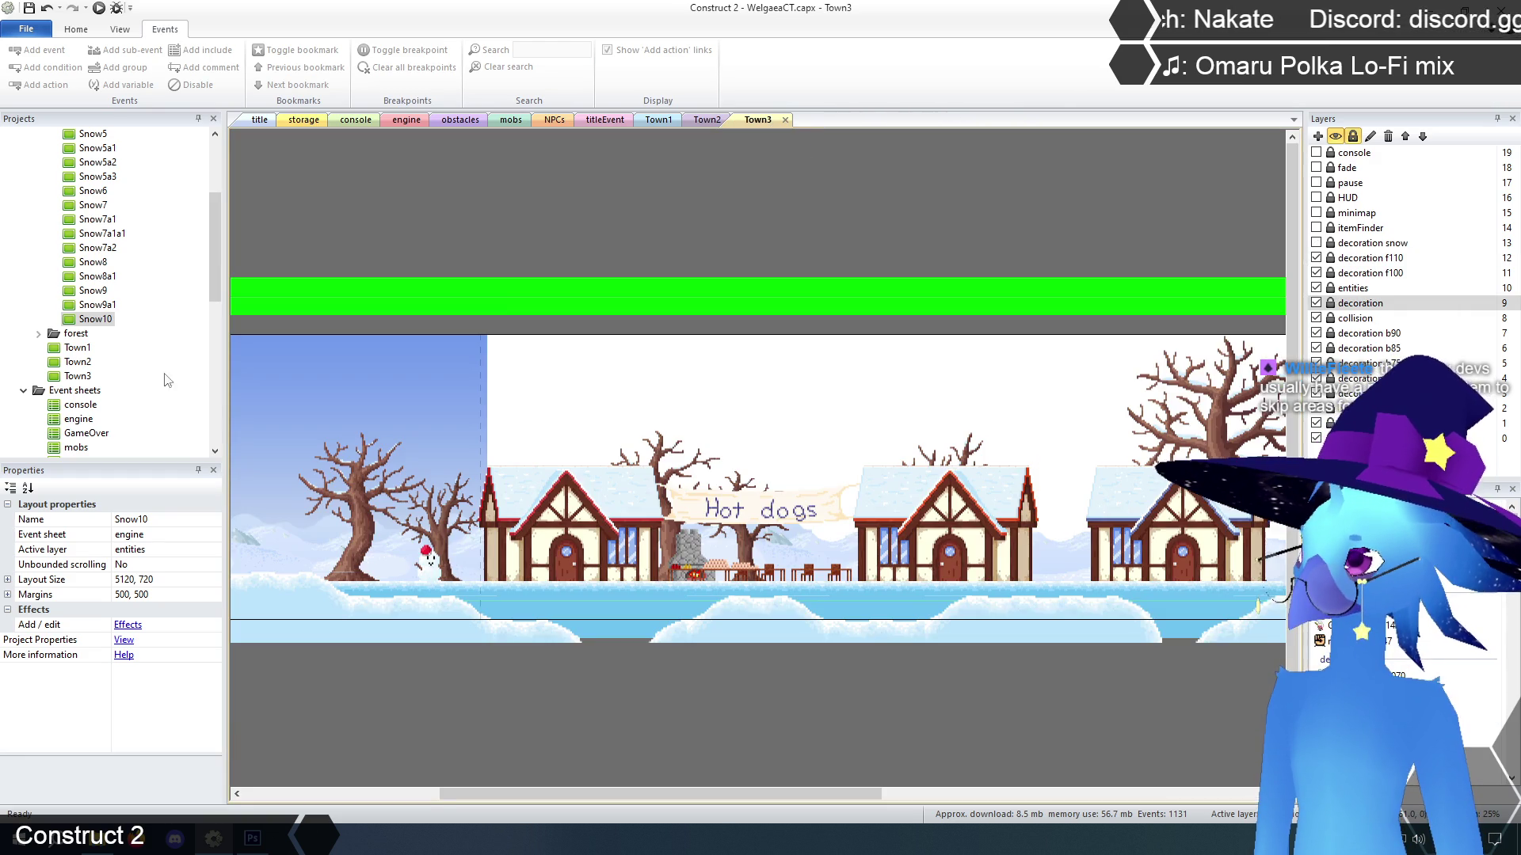
pyautogui.scroll(4, 211, 268)
# Collapse the Snow folder, expand the cave folder, and open Cave1 through Cave3c1
pyautogui.click(38, 206)
pyautogui.click(38, 176)
pyautogui.doubleClick(79, 191)
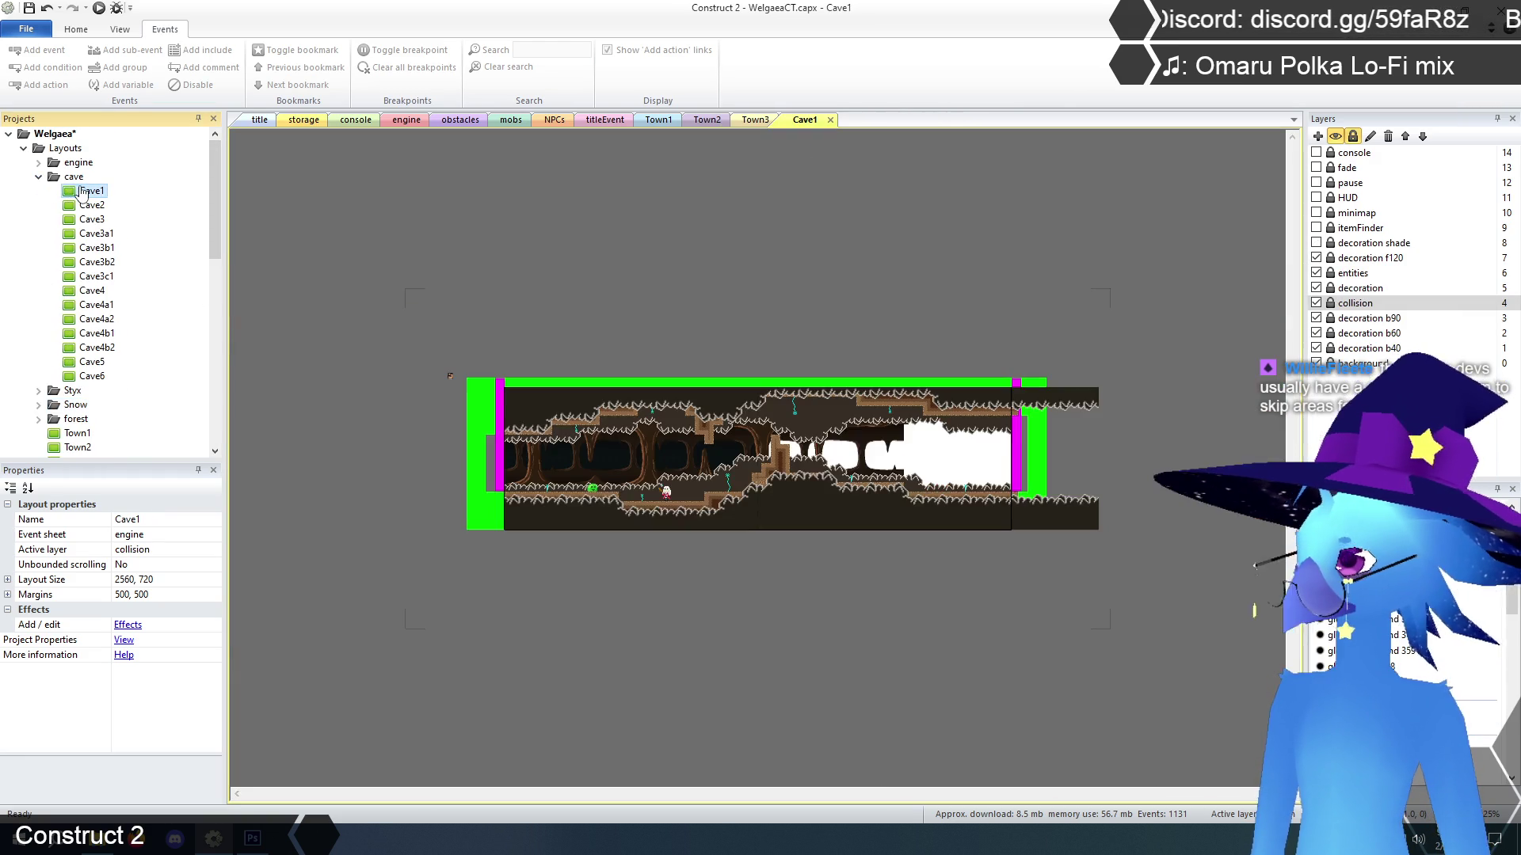
pyautogui.doubleClick(91, 206)
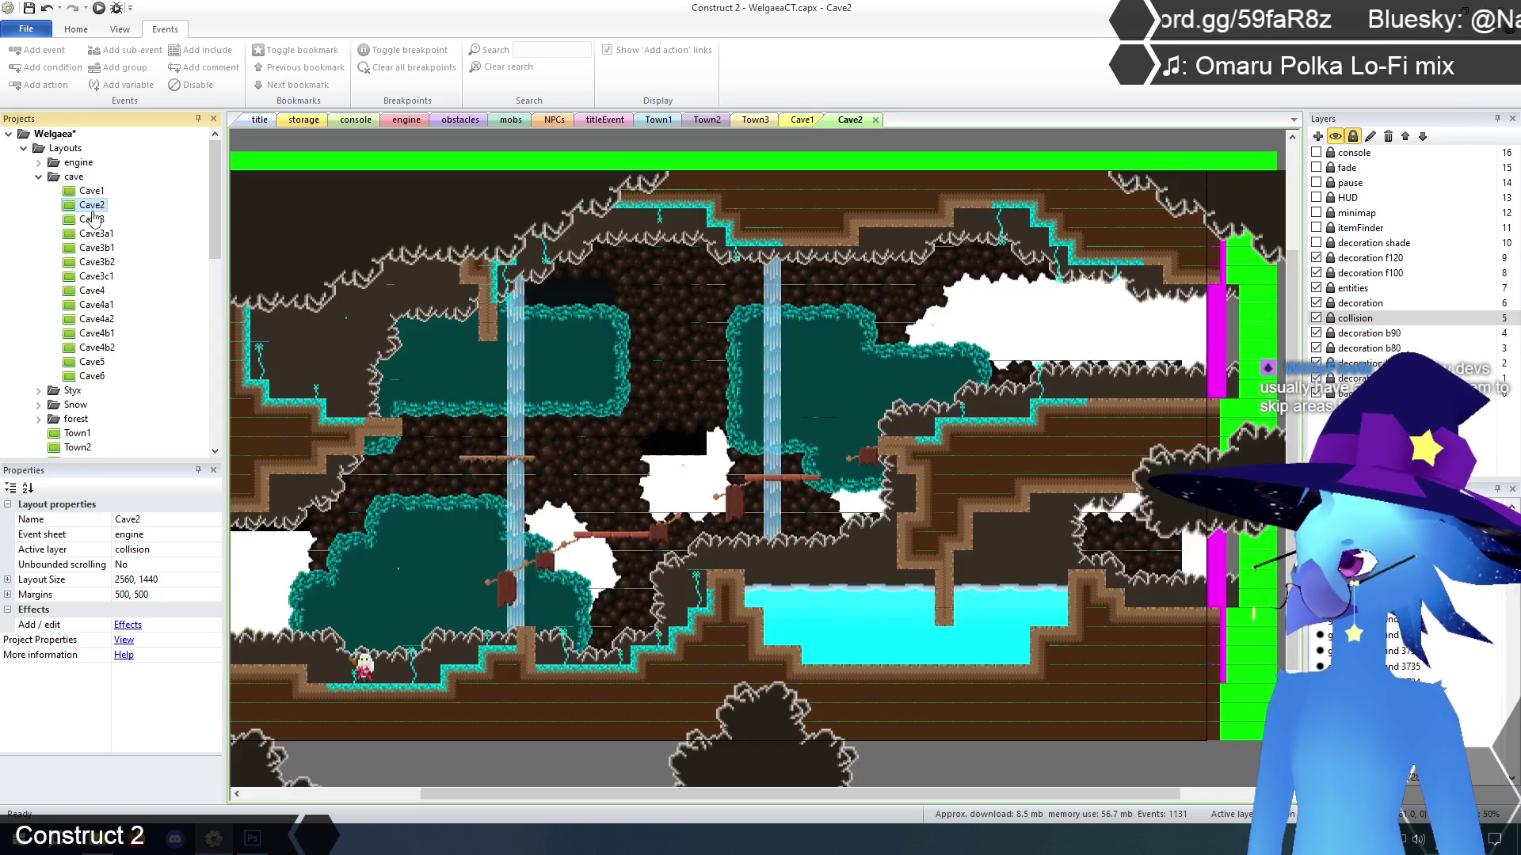
pyautogui.doubleClick(93, 219)
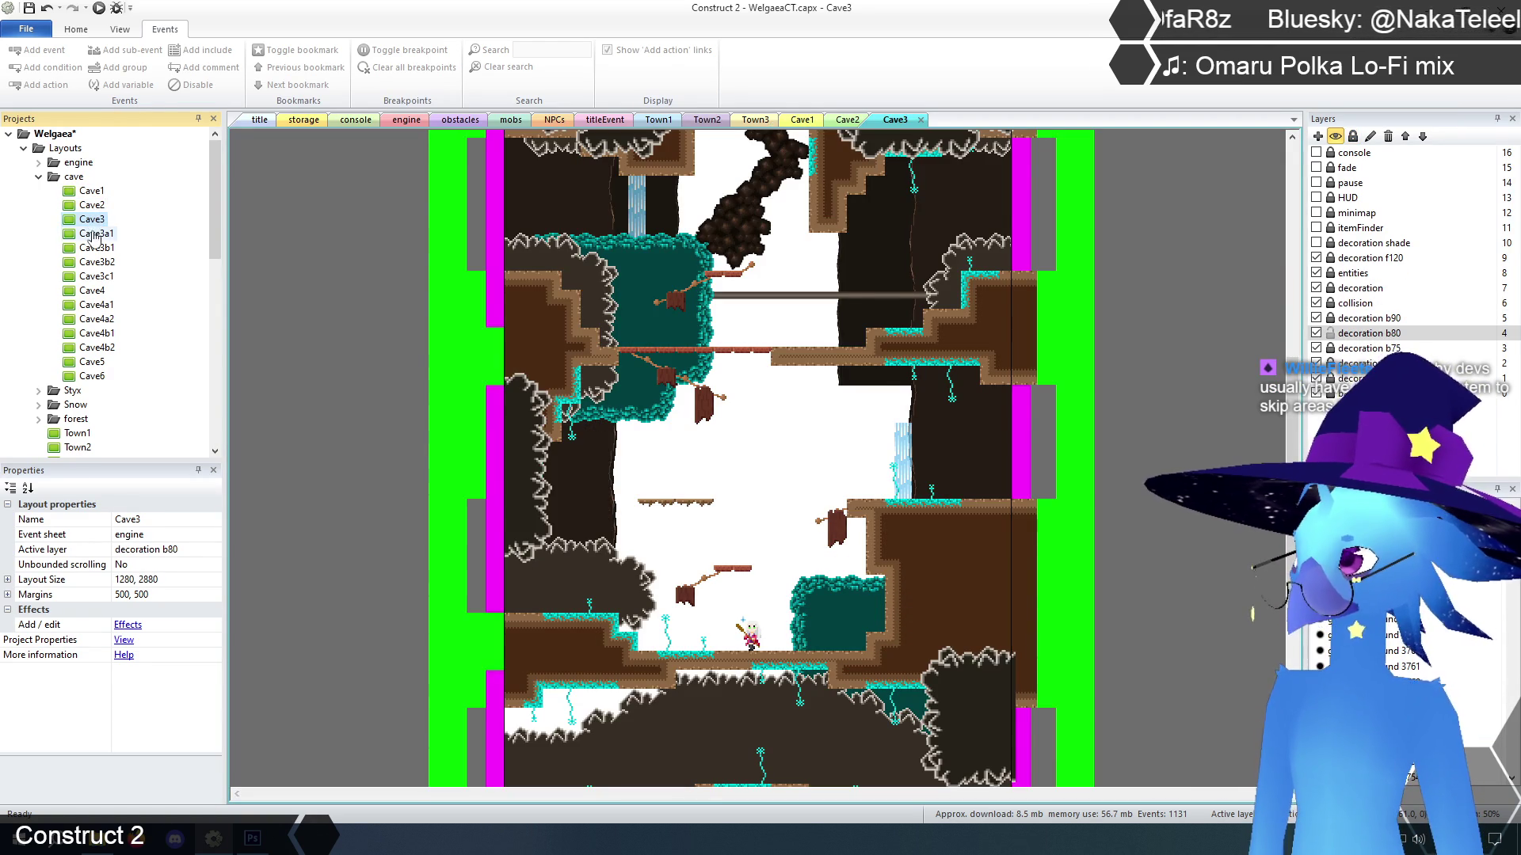
pyautogui.doubleClick(94, 234)
pyautogui.doubleClick(93, 250)
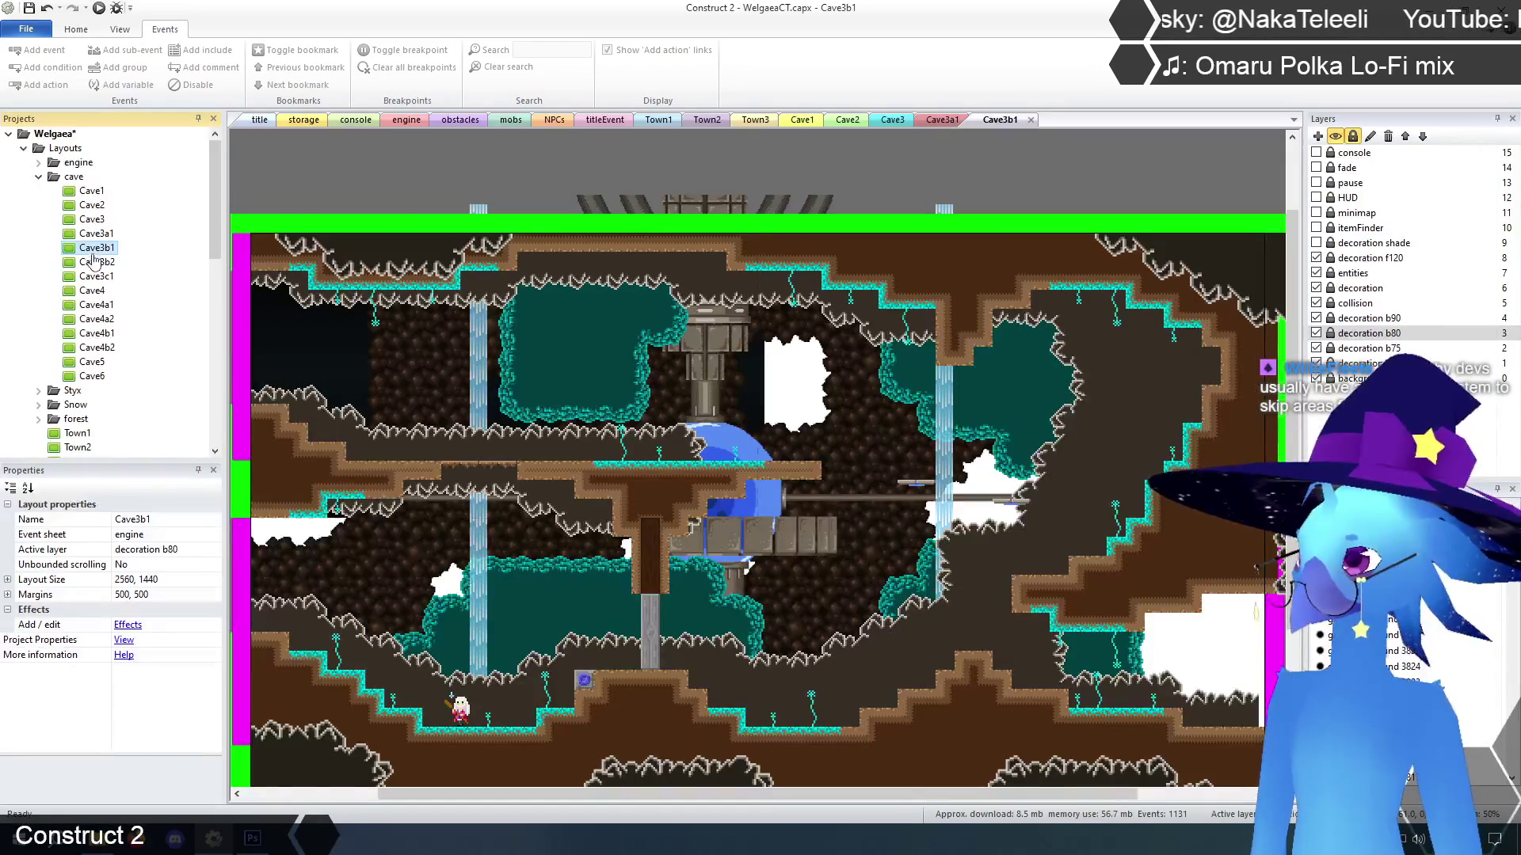
pyautogui.doubleClick(95, 262)
pyautogui.doubleClick(95, 277)
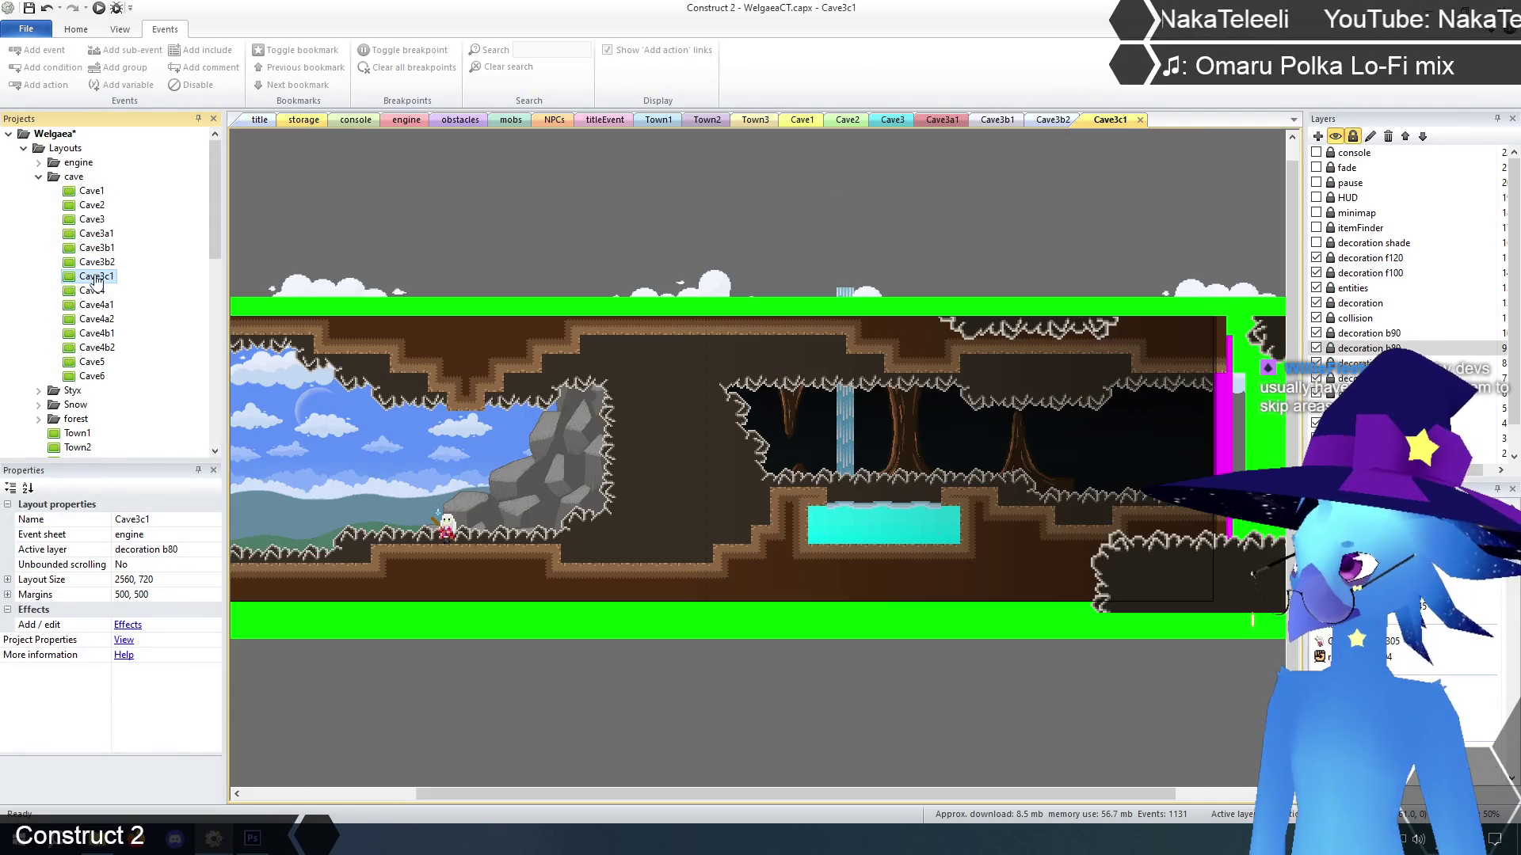
# Open the Cave4, Cave4a1, Cave4a2, Cave4b1, Cave4b2, Cave5 and Cave6 layouts
pyautogui.doubleClick(92, 290)
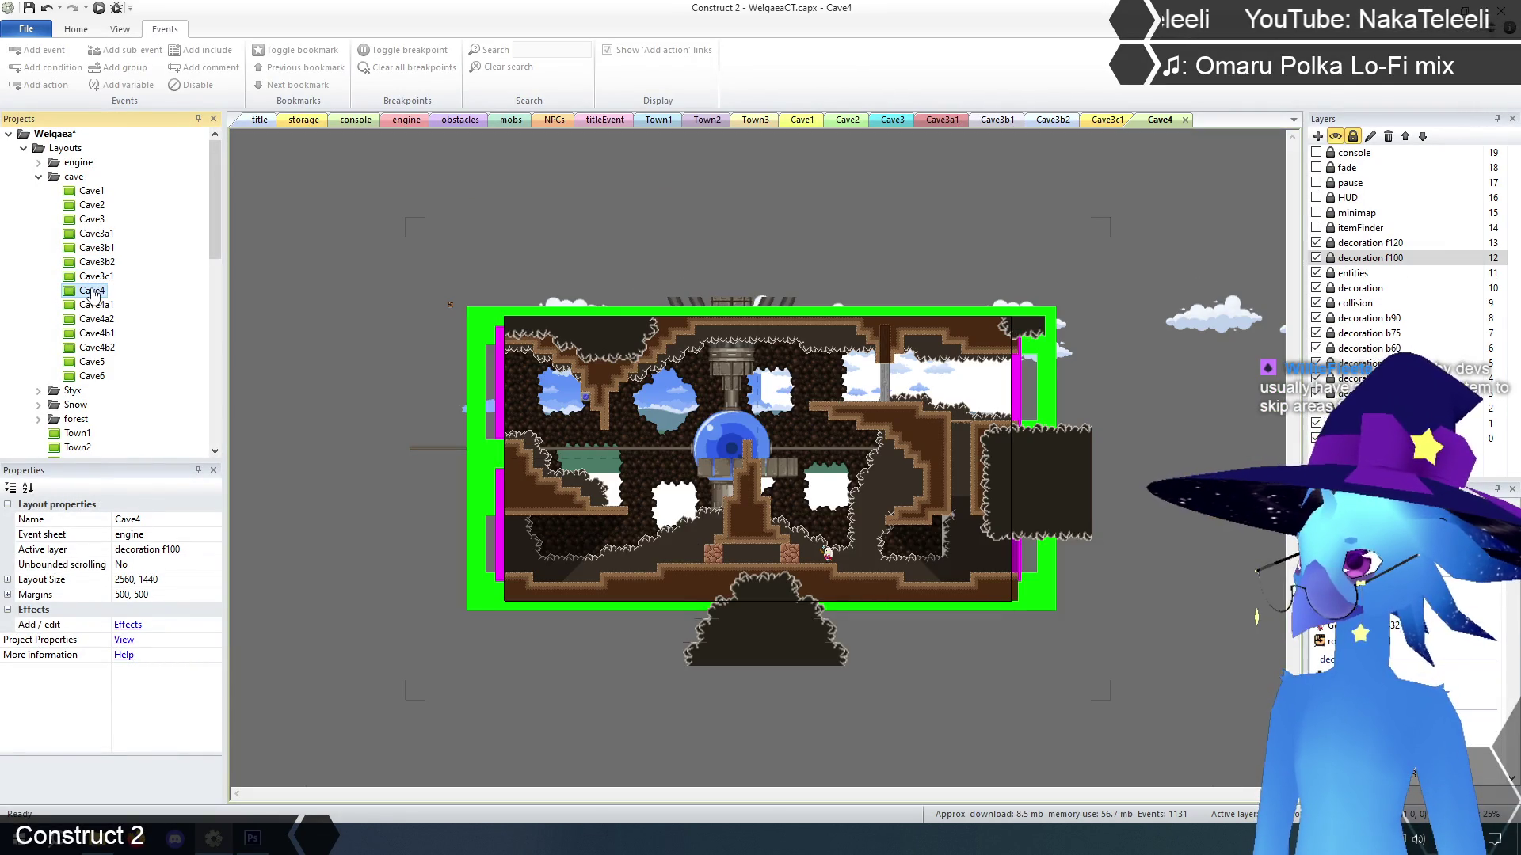
pyautogui.doubleClick(95, 304)
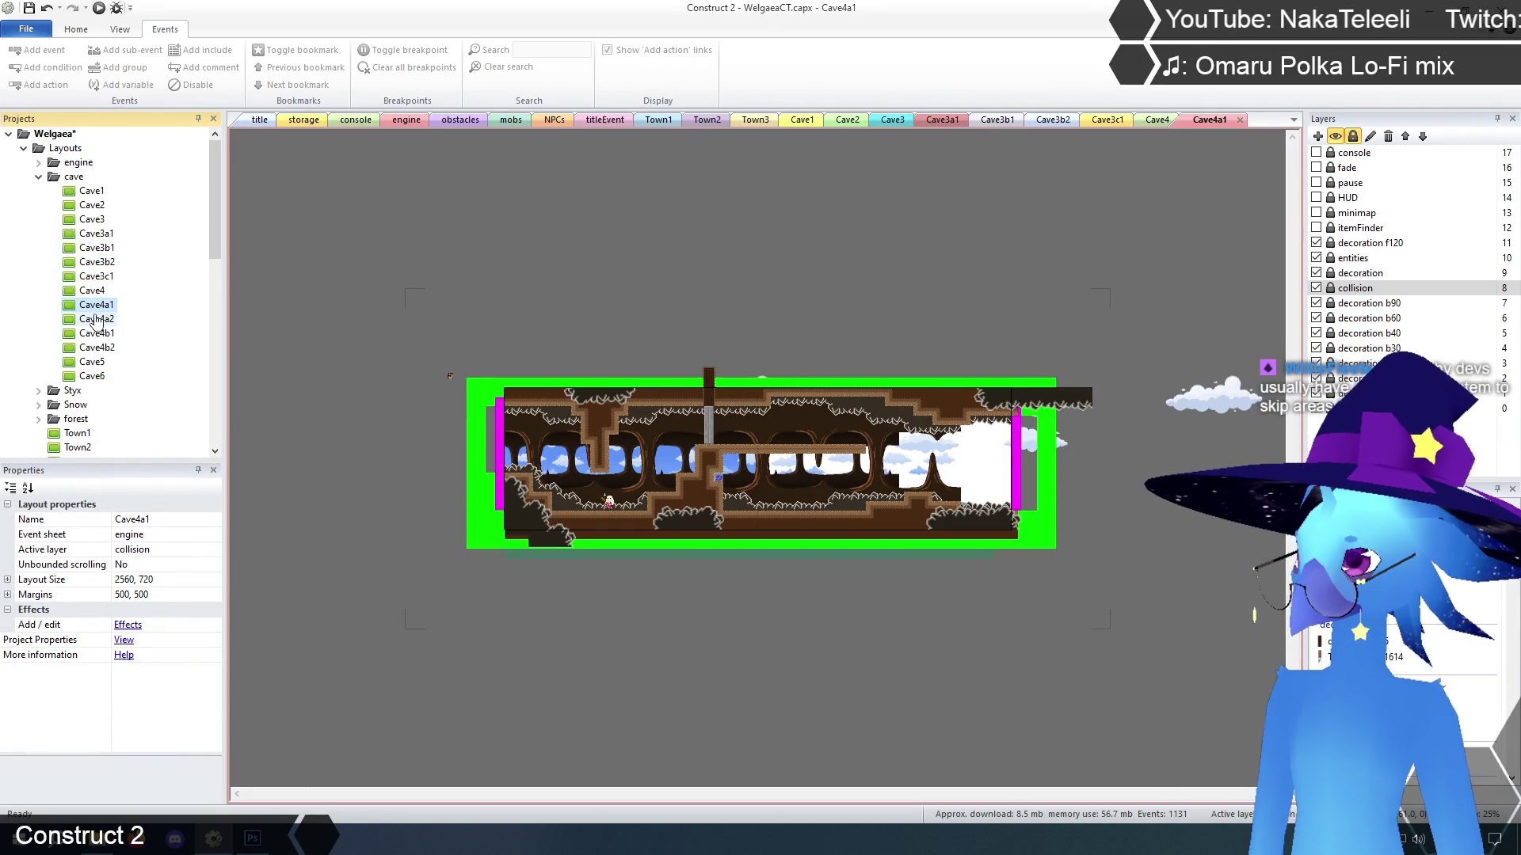
pyautogui.doubleClick(95, 319)
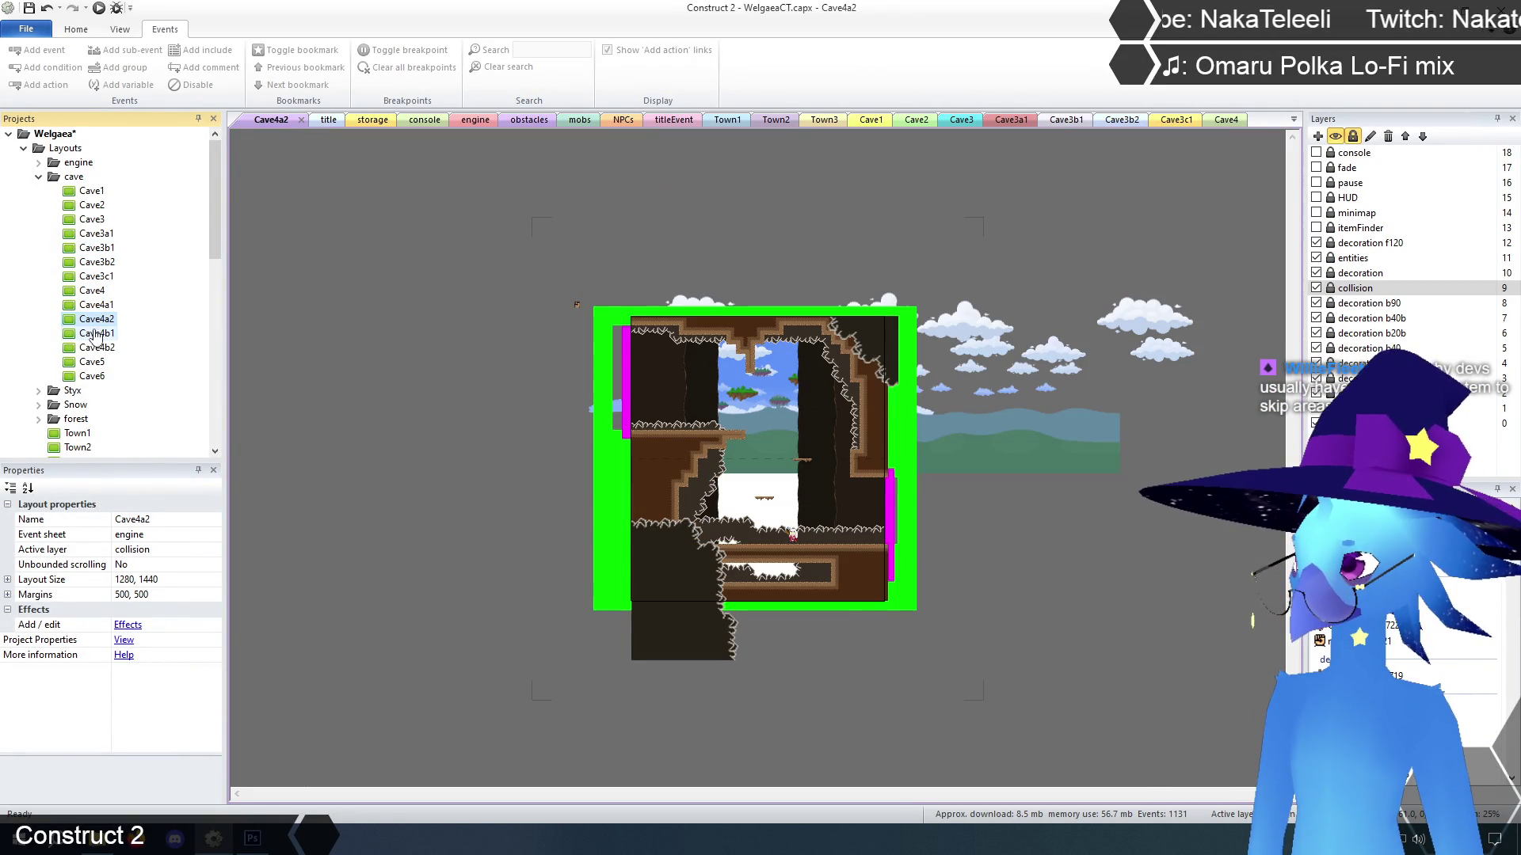
pyautogui.doubleClick(95, 334)
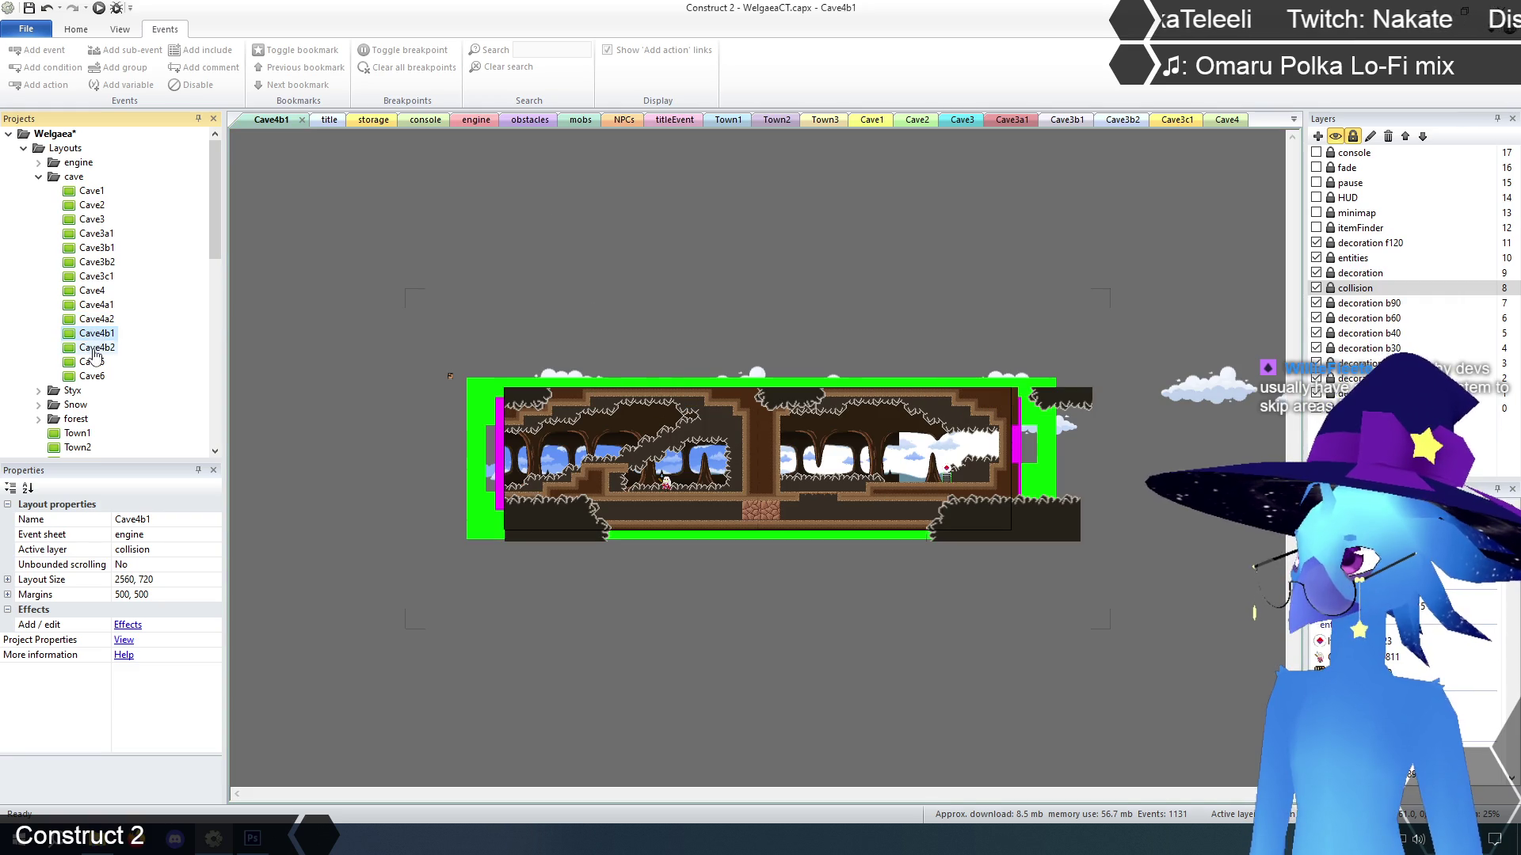
pyautogui.doubleClick(95, 348)
pyautogui.doubleClick(94, 362)
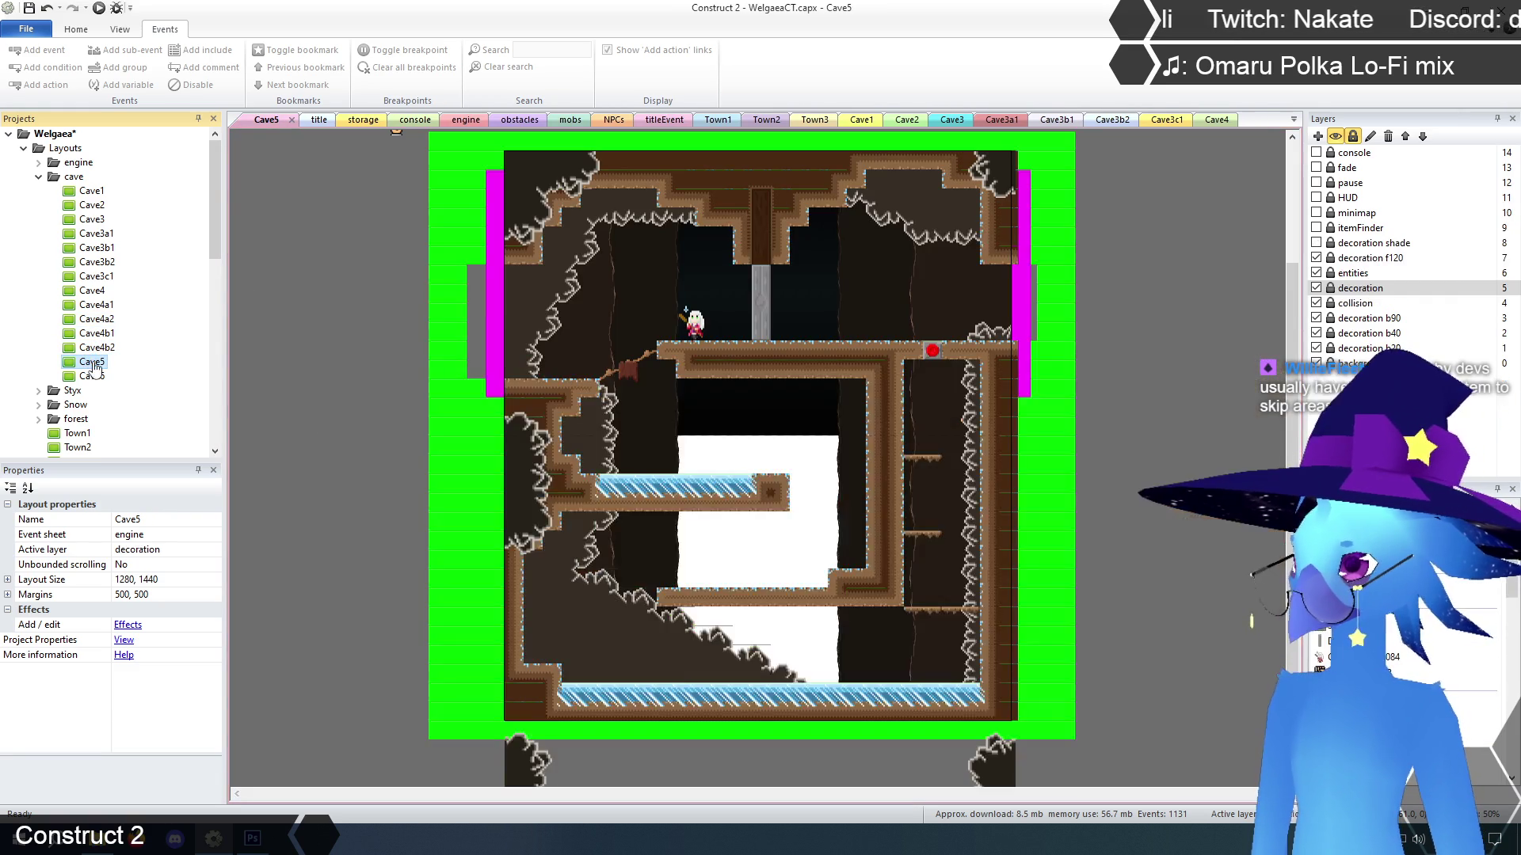
pyautogui.doubleClick(93, 376)
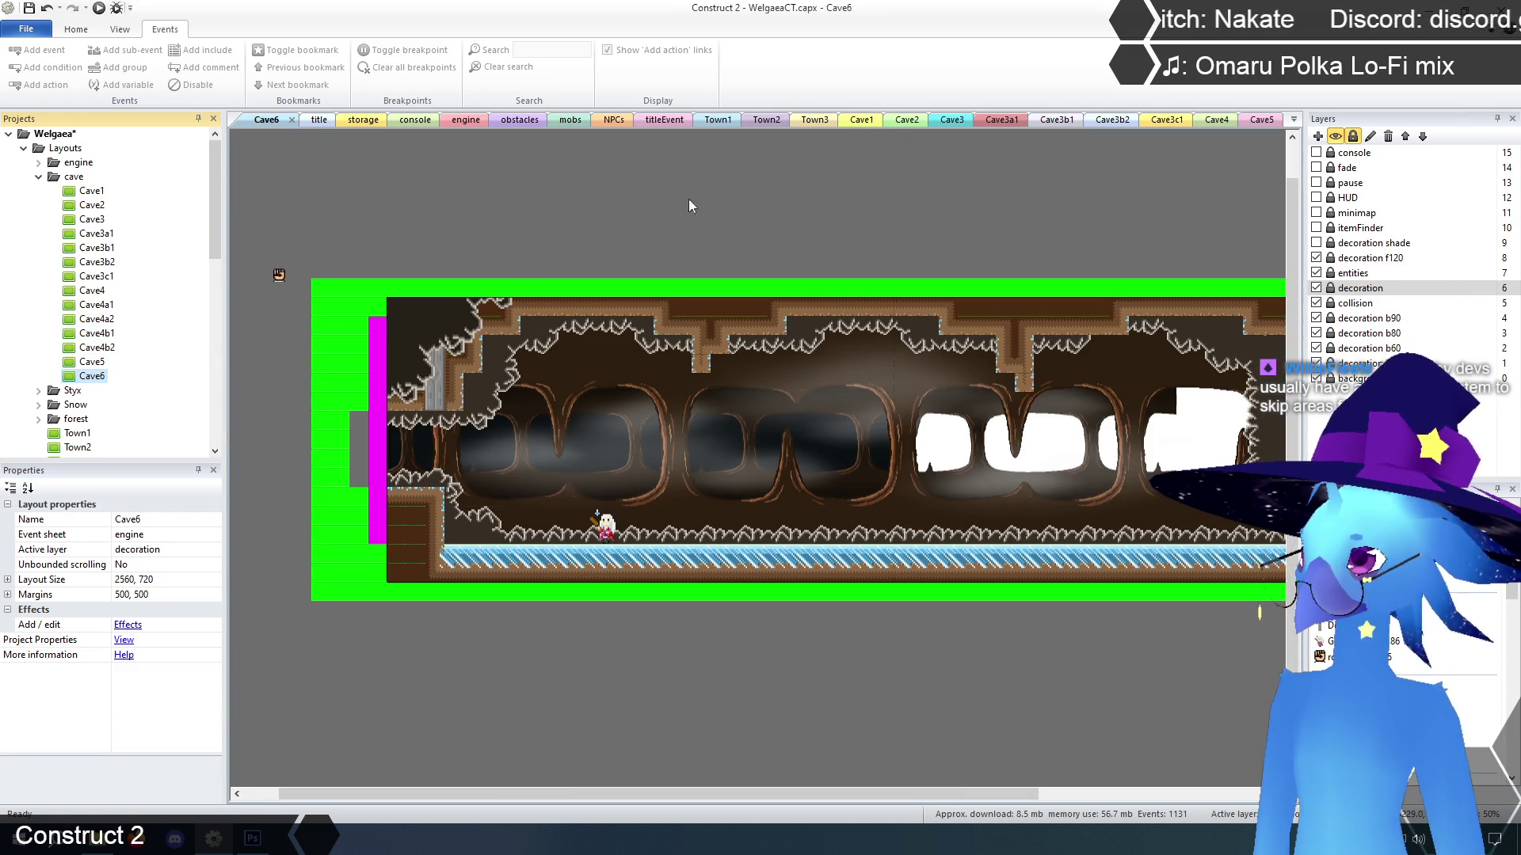
# Close the reviewed cave layout tabs, from Cave1 through Cave6
pyautogui.middleClick(866, 124)
pyautogui.middleClick(865, 122)
pyautogui.middleClick(865, 122)
pyautogui.middleClick(865, 122)
pyautogui.middleClick(865, 122)
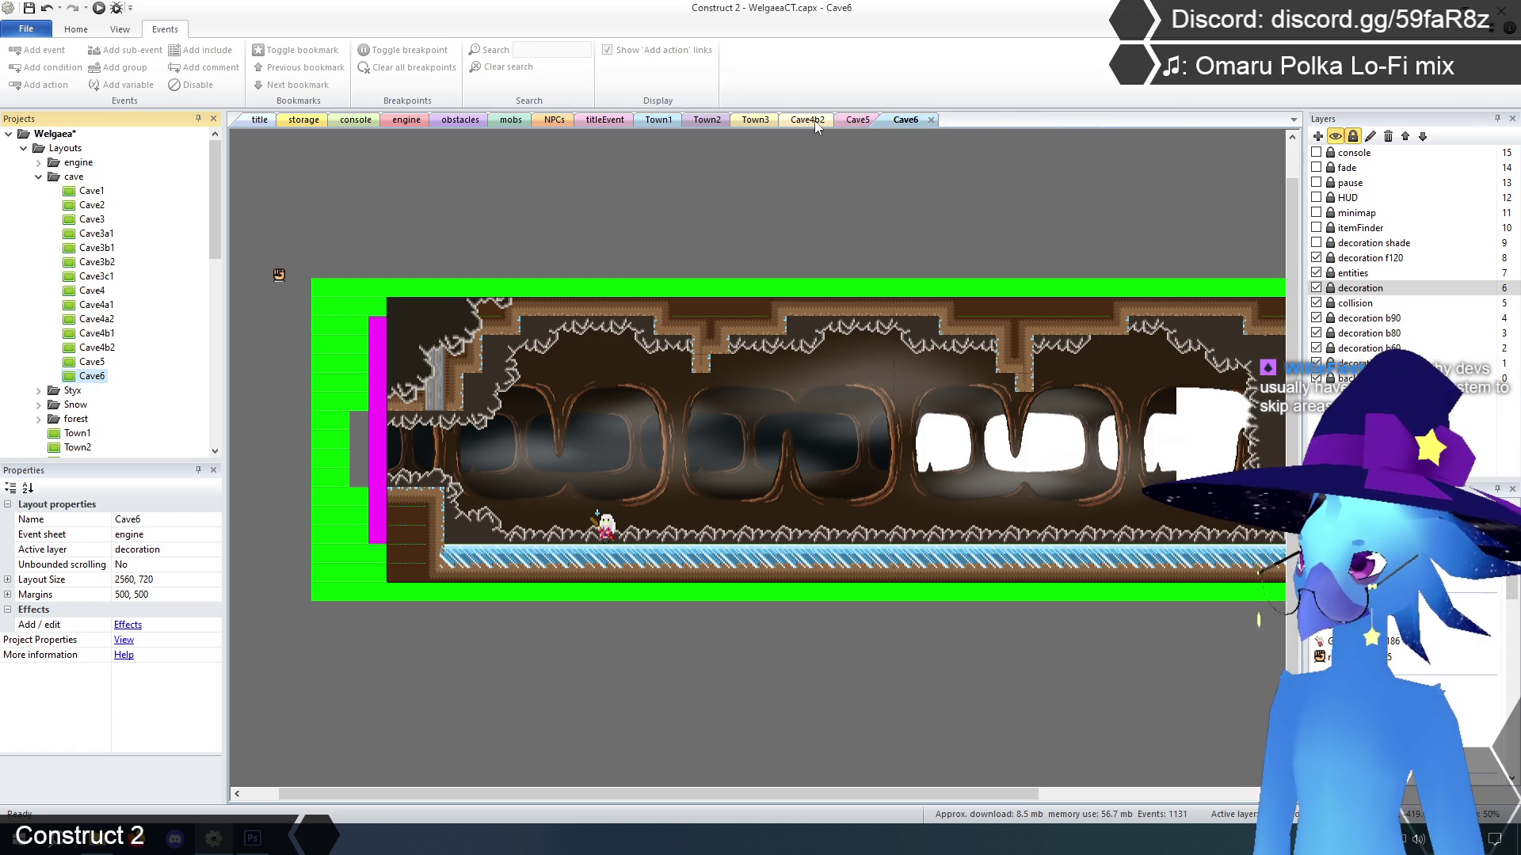
pyautogui.middleClick(816, 122)
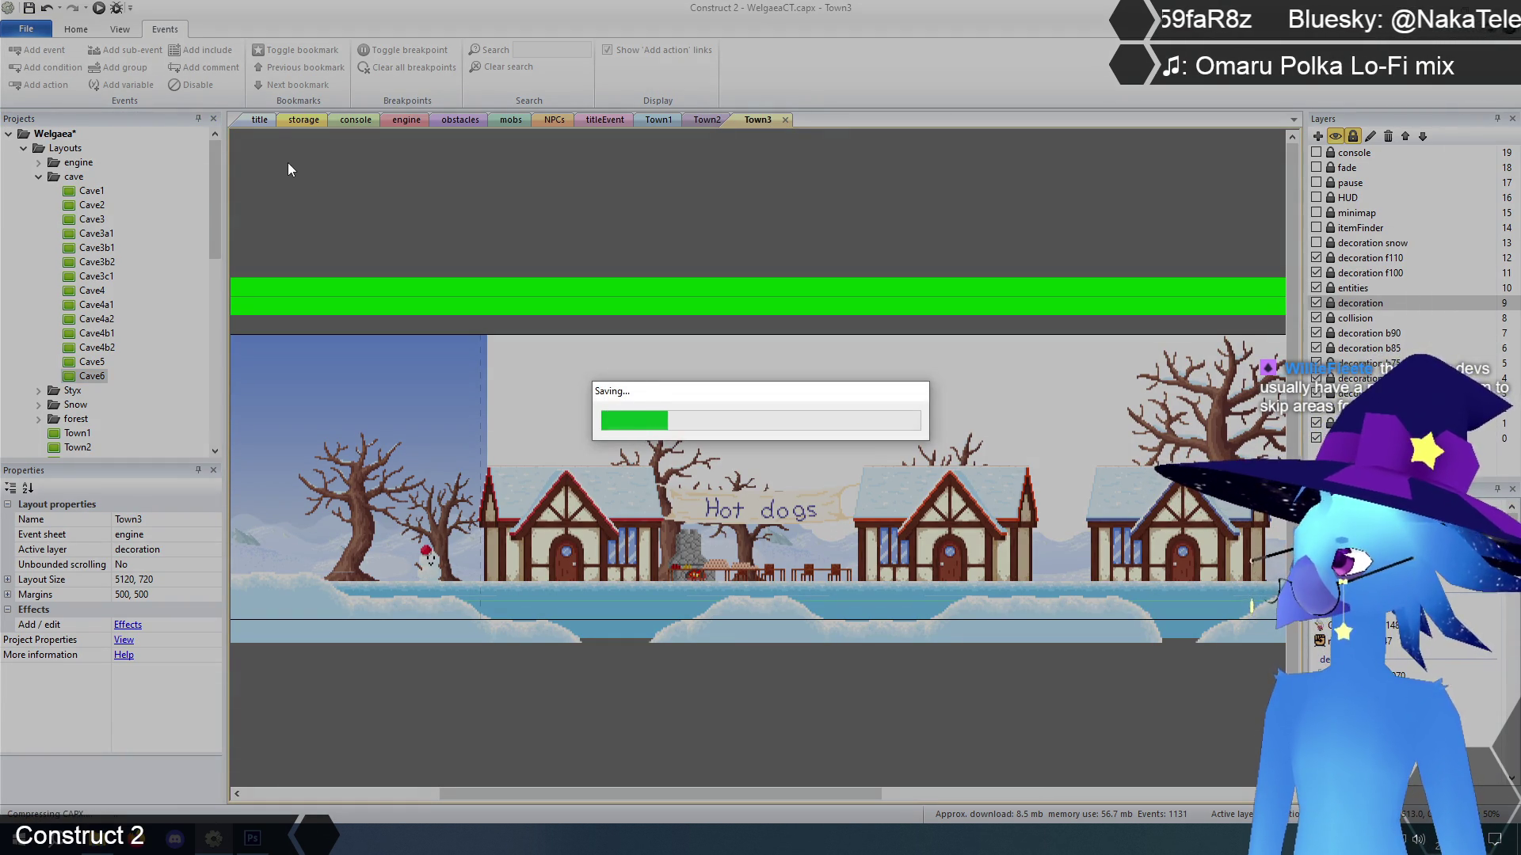
# Save the Welgaea project
pyautogui.hotkey('ctrl', 'Tab')
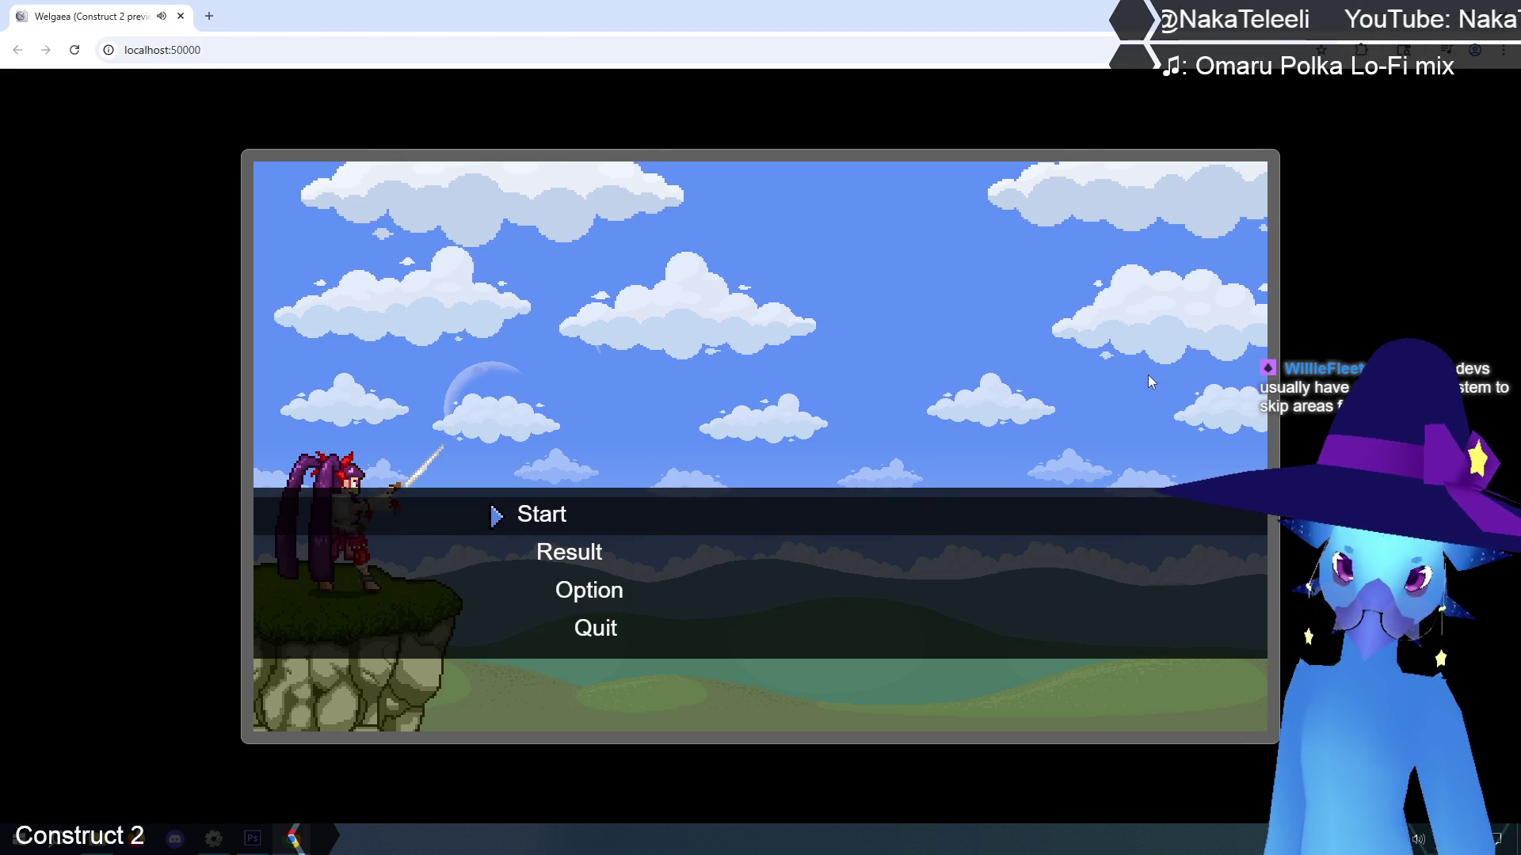
# Start the game from Save 1 and run through Ruto Village into Tallon Cave
pyautogui.press('Return')
pyautogui.press('Return')
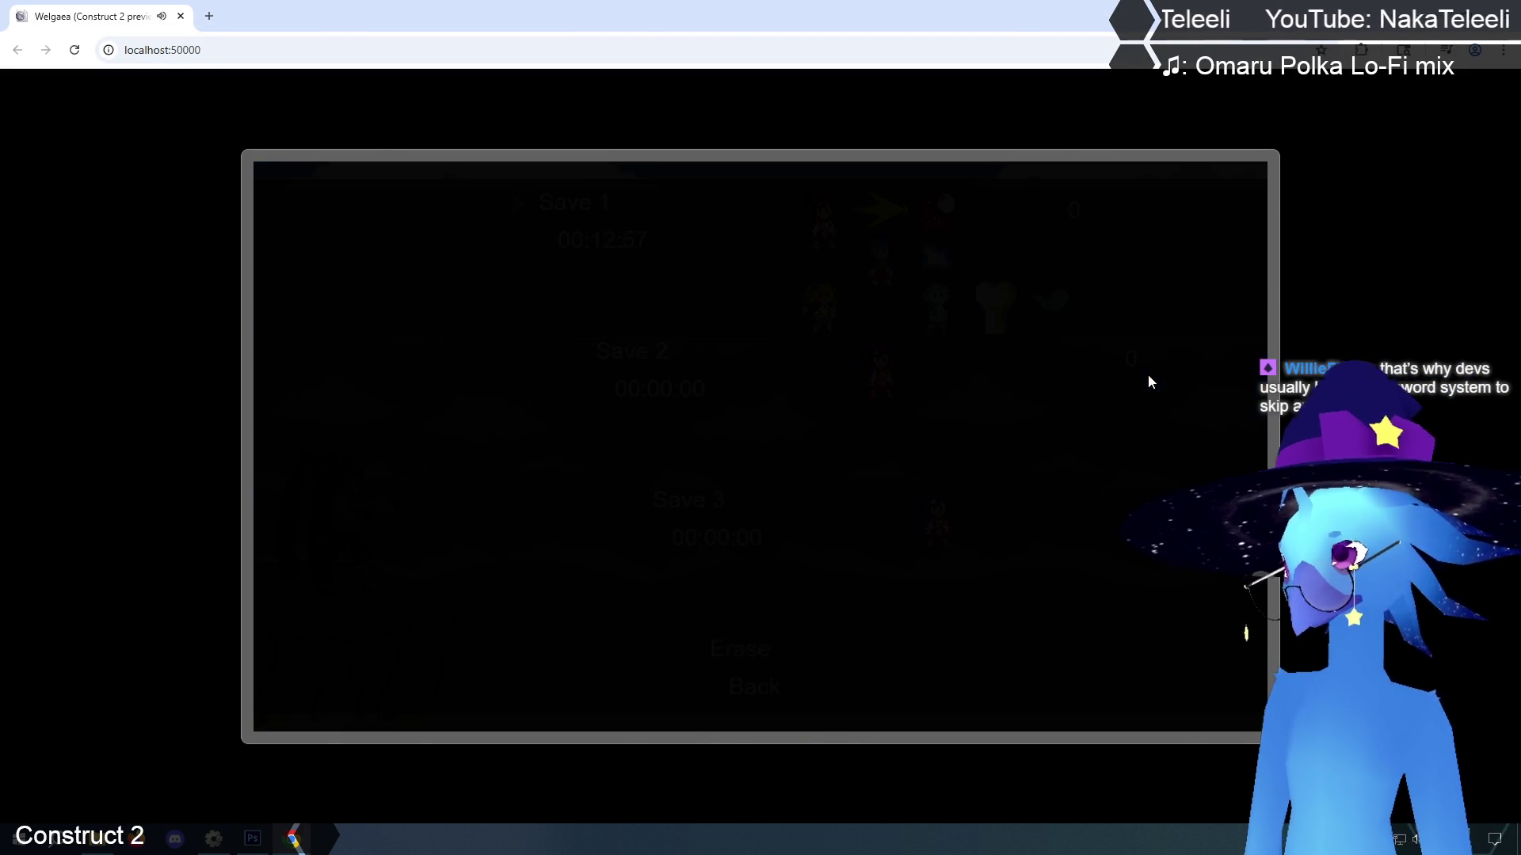
pyautogui.press('Right')
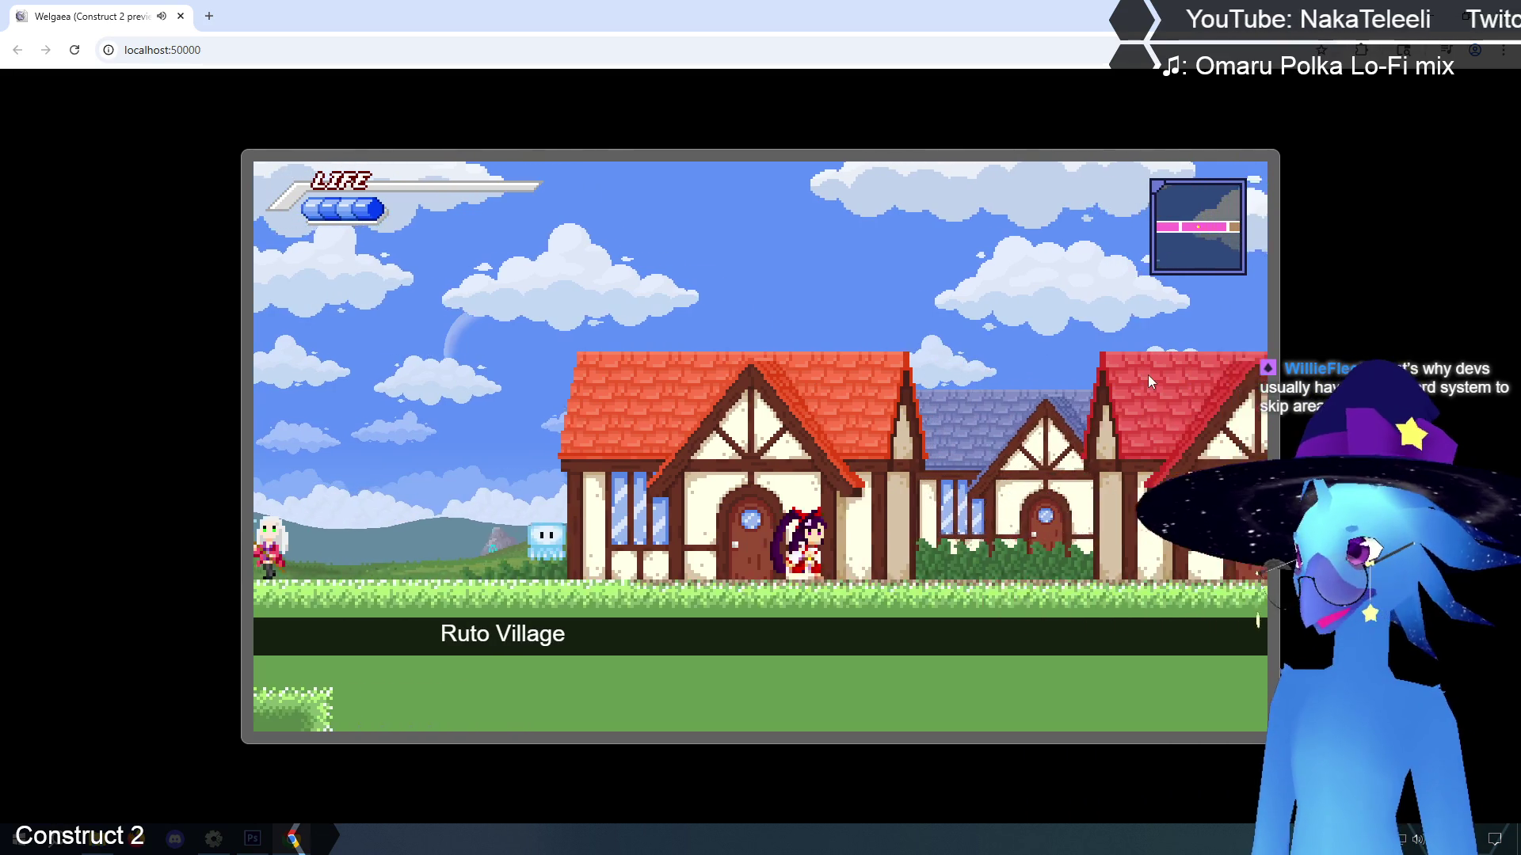
pyautogui.press('Right')
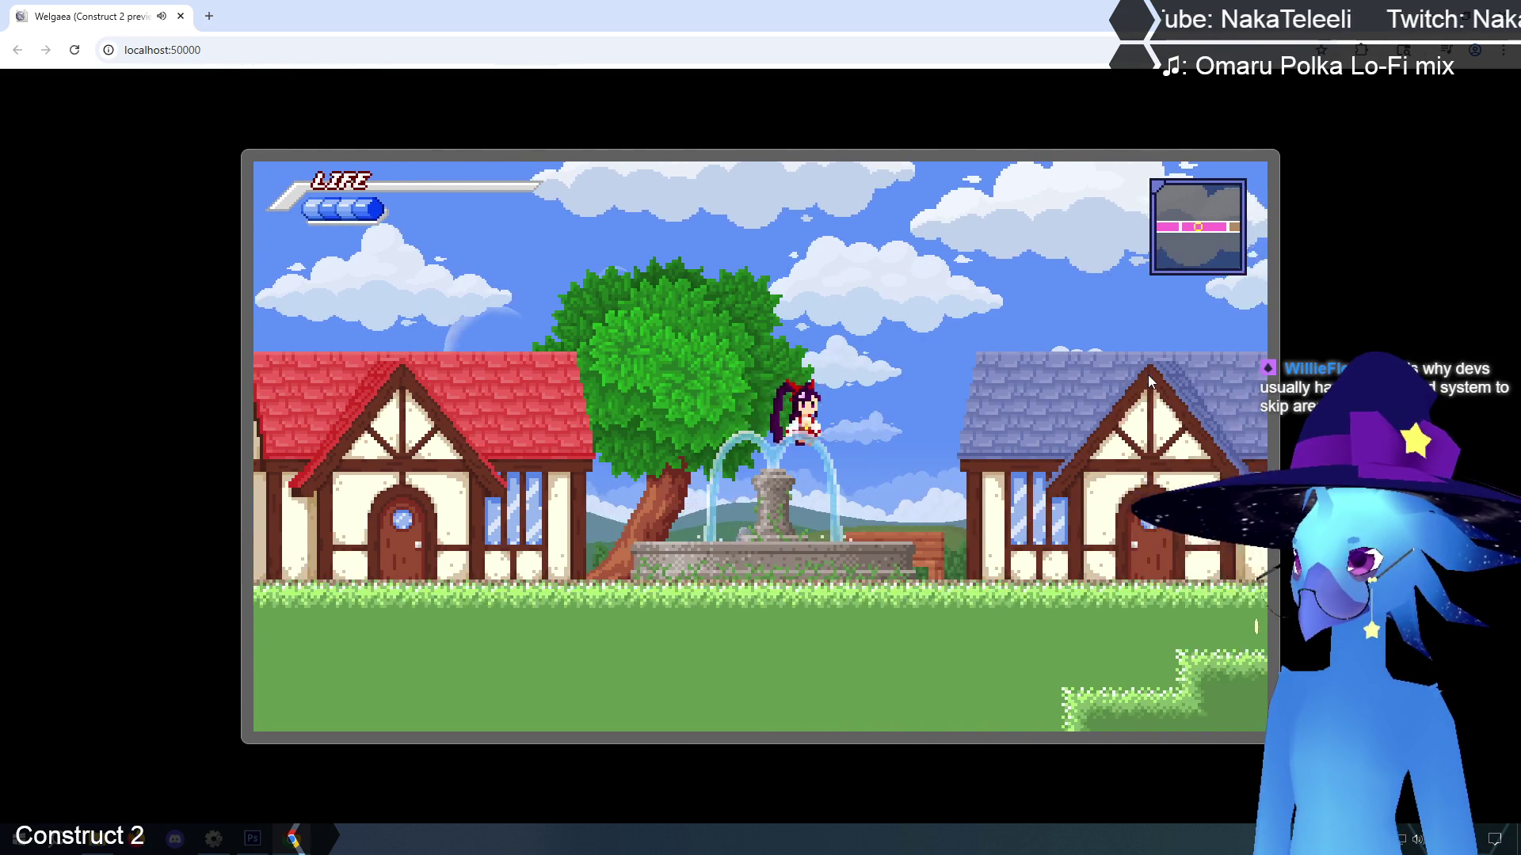
pyautogui.press('Right')
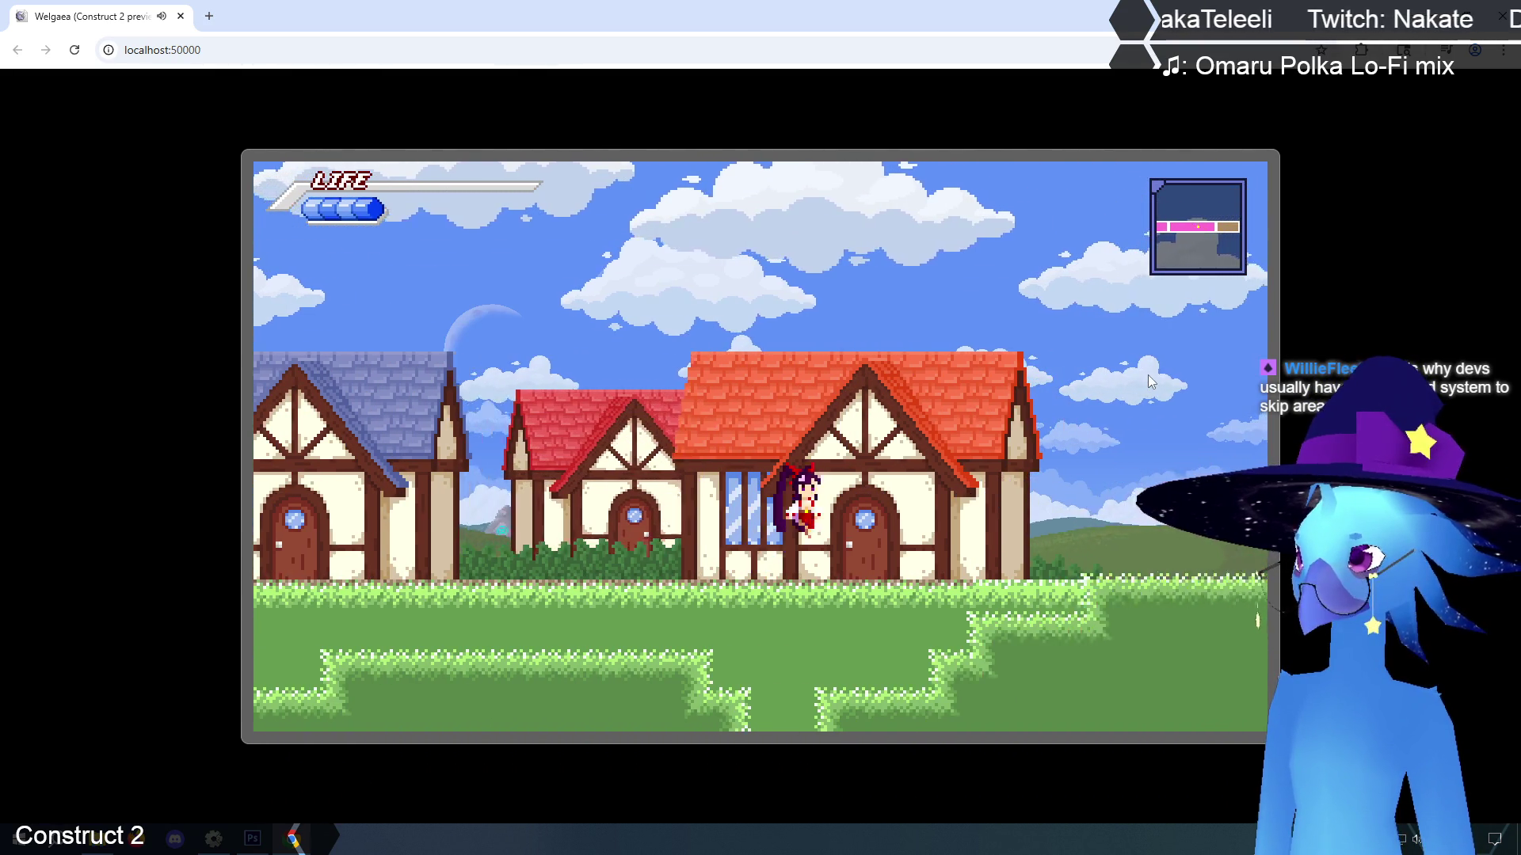
pyautogui.press('Right')
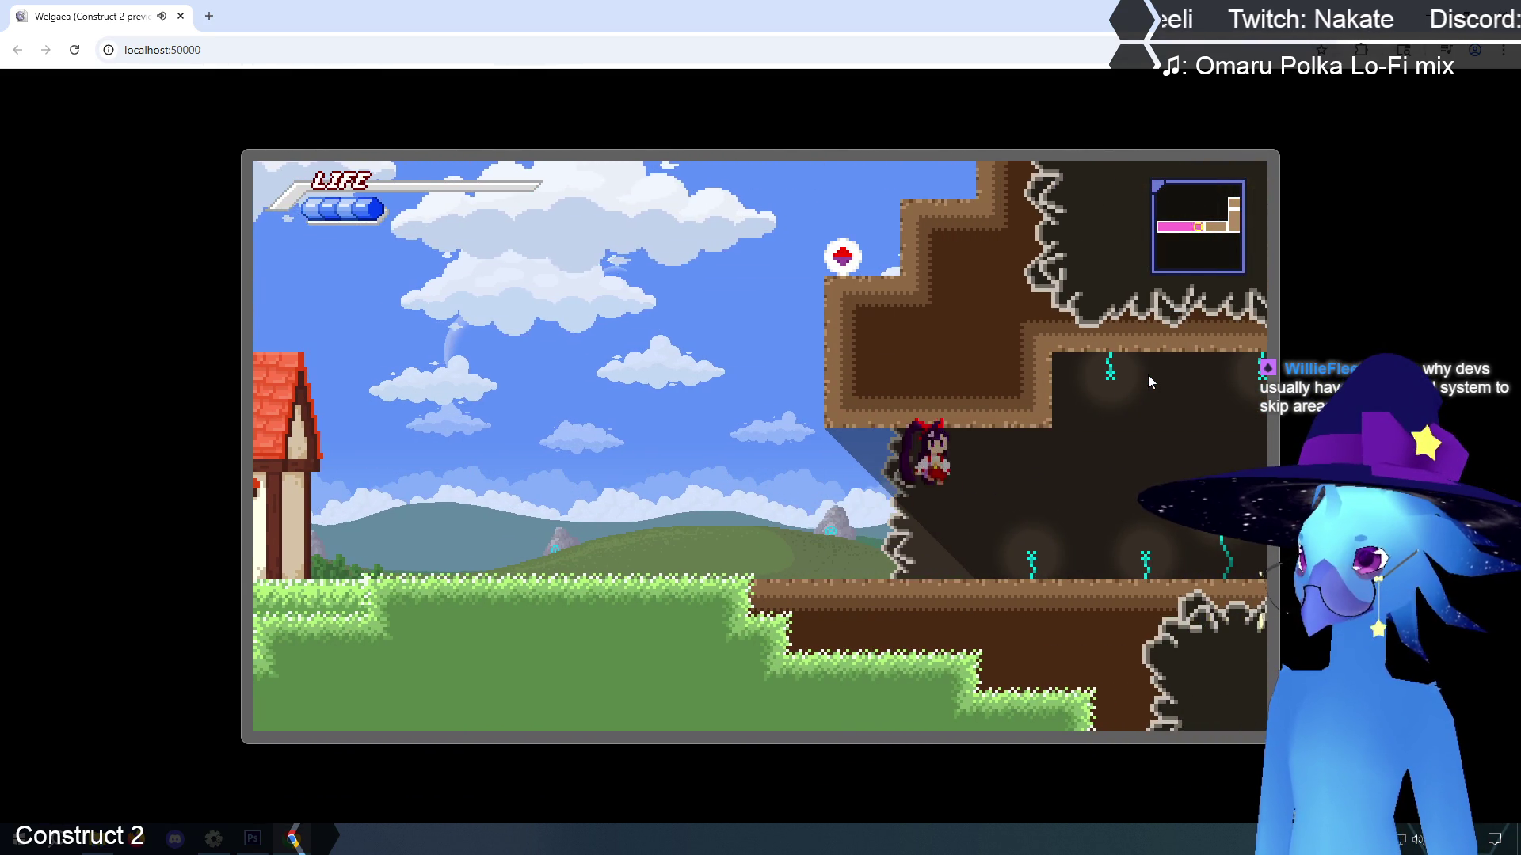
pyautogui.press('Right')
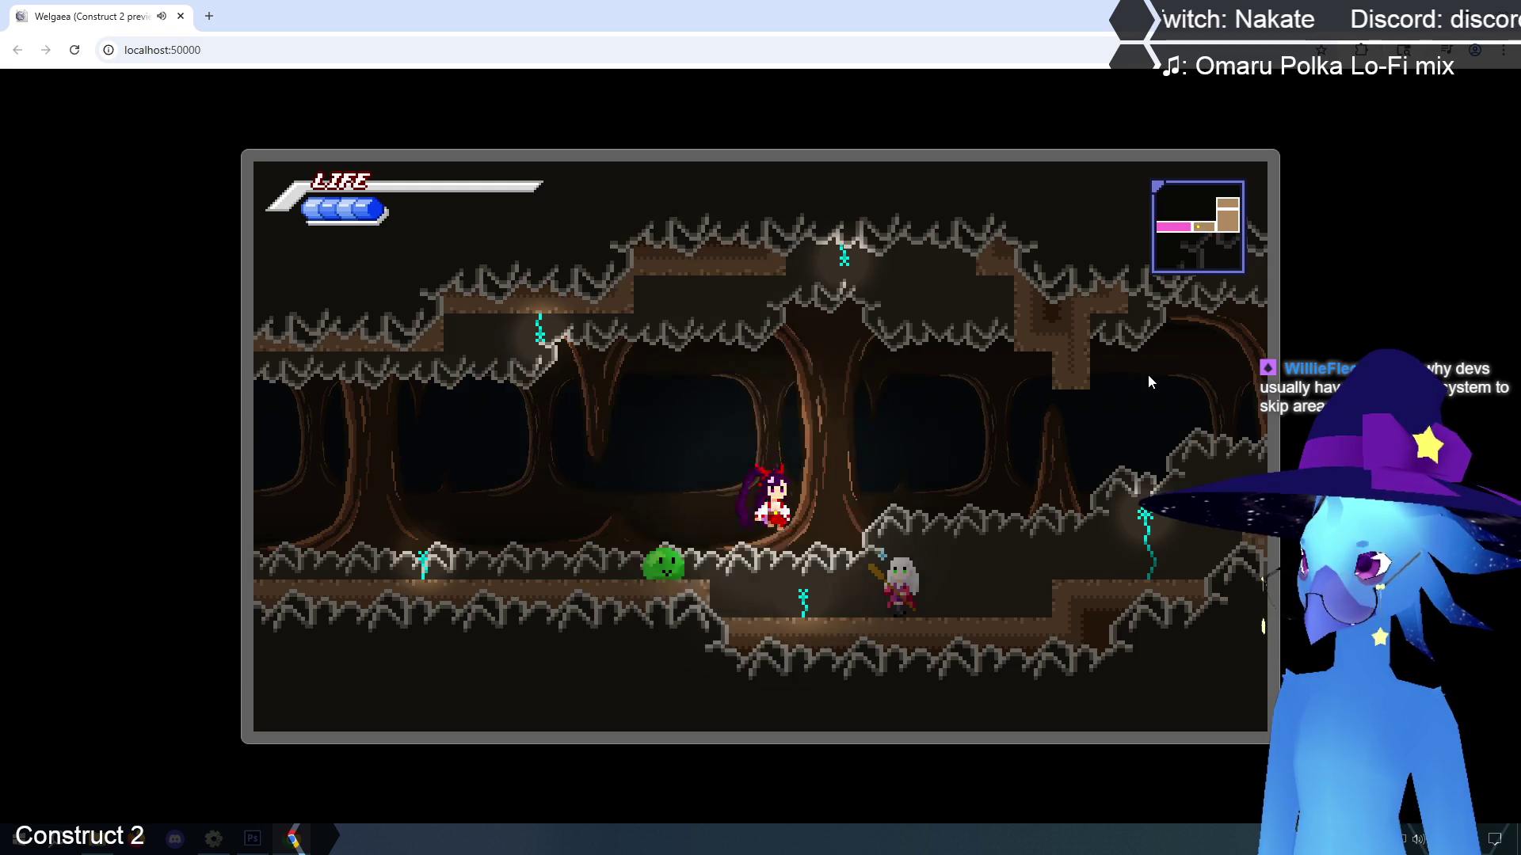
pyautogui.press('Right')
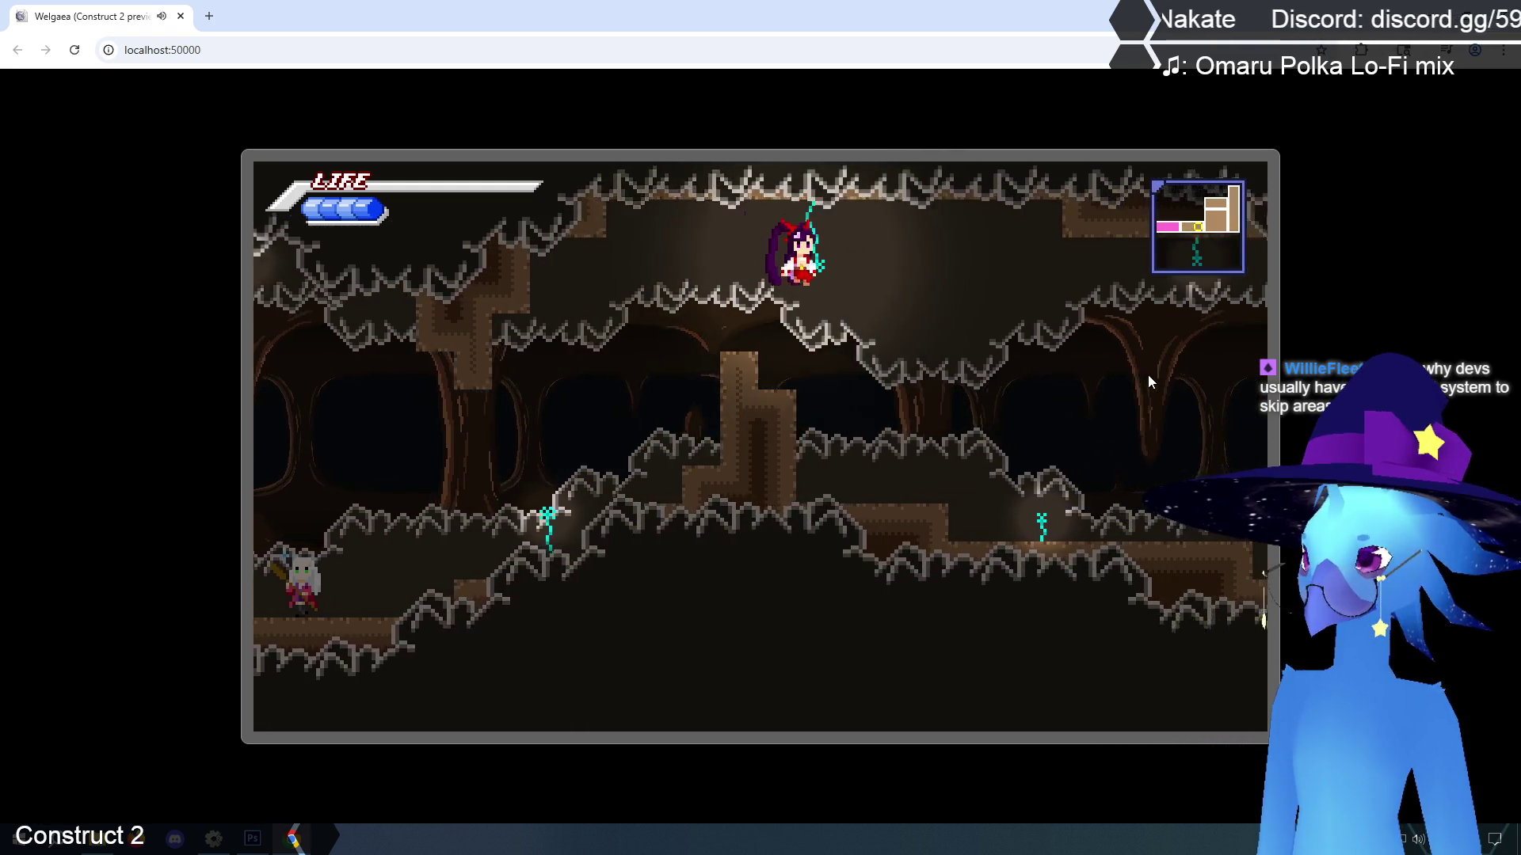
pyautogui.press('Right')
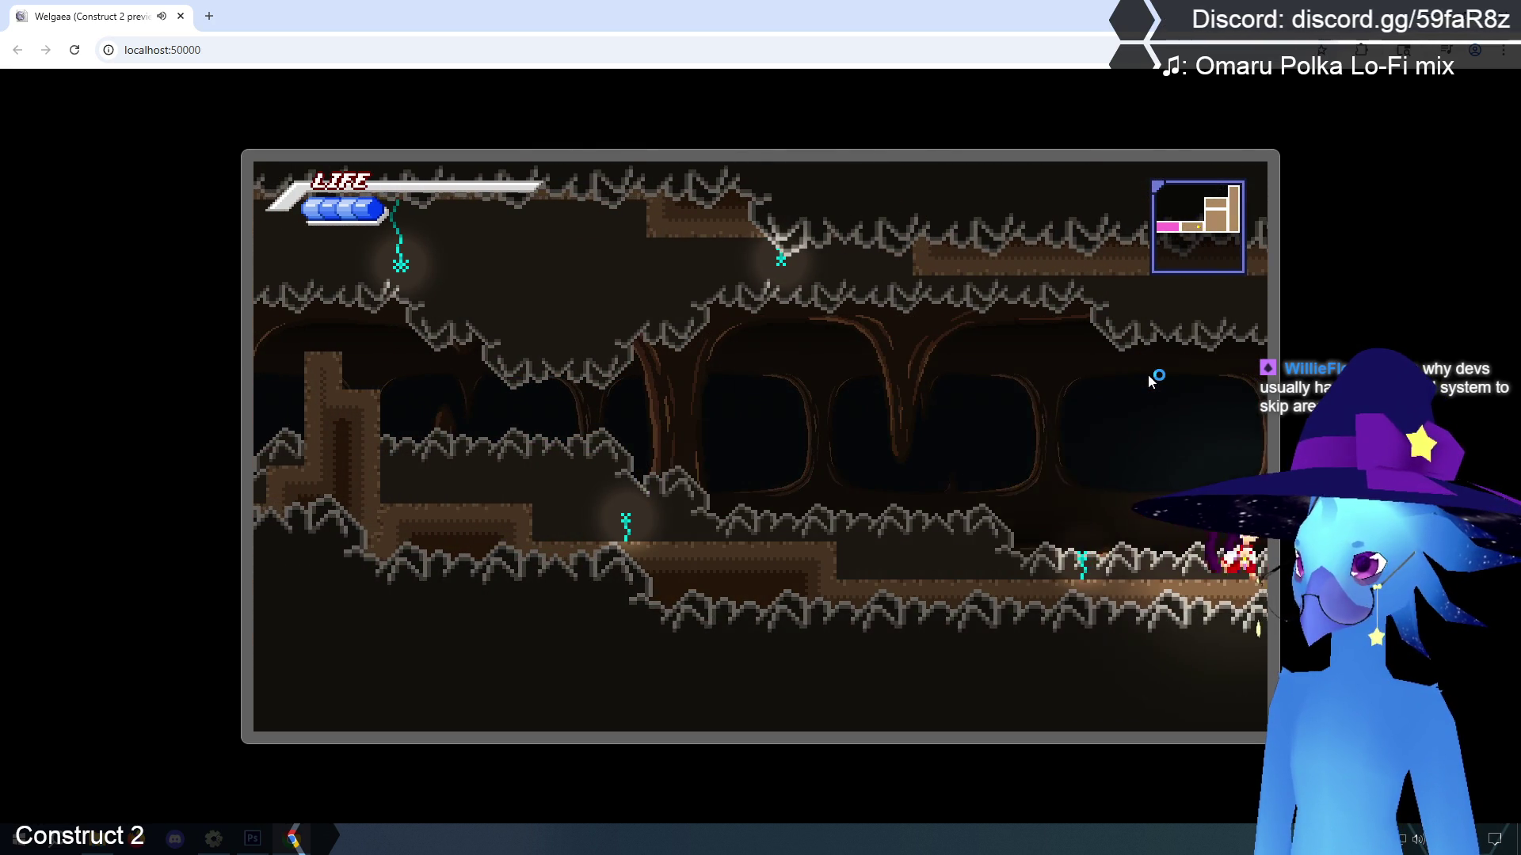
# Jump up the cave platforms and vertical shaft, then run right out to the snowy outdoors
pyautogui.press('Right')
pyautogui.press('Up')
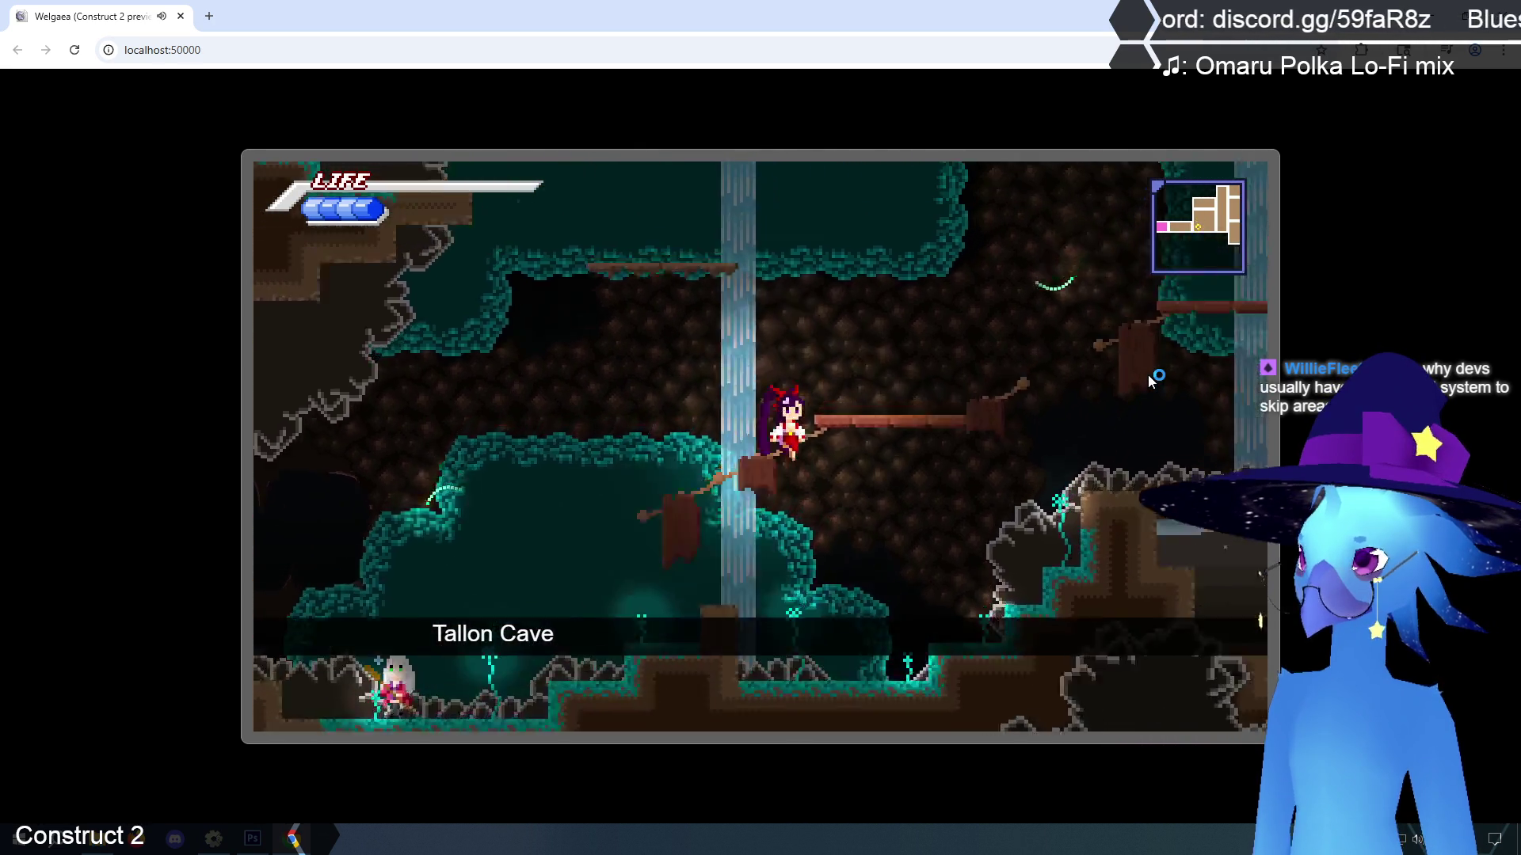
pyautogui.press('Right')
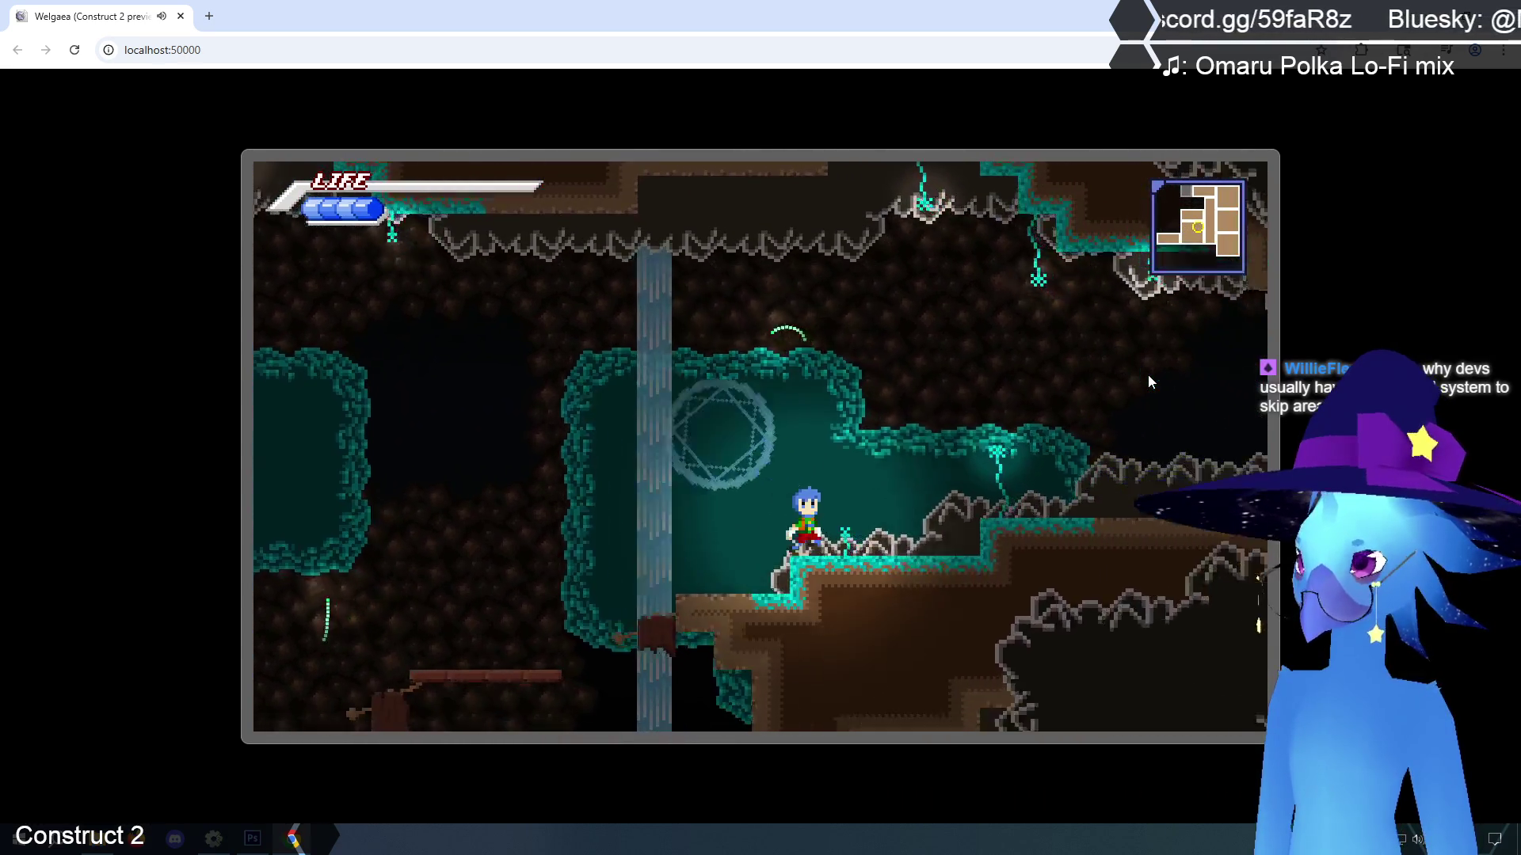
pyautogui.press('Right')
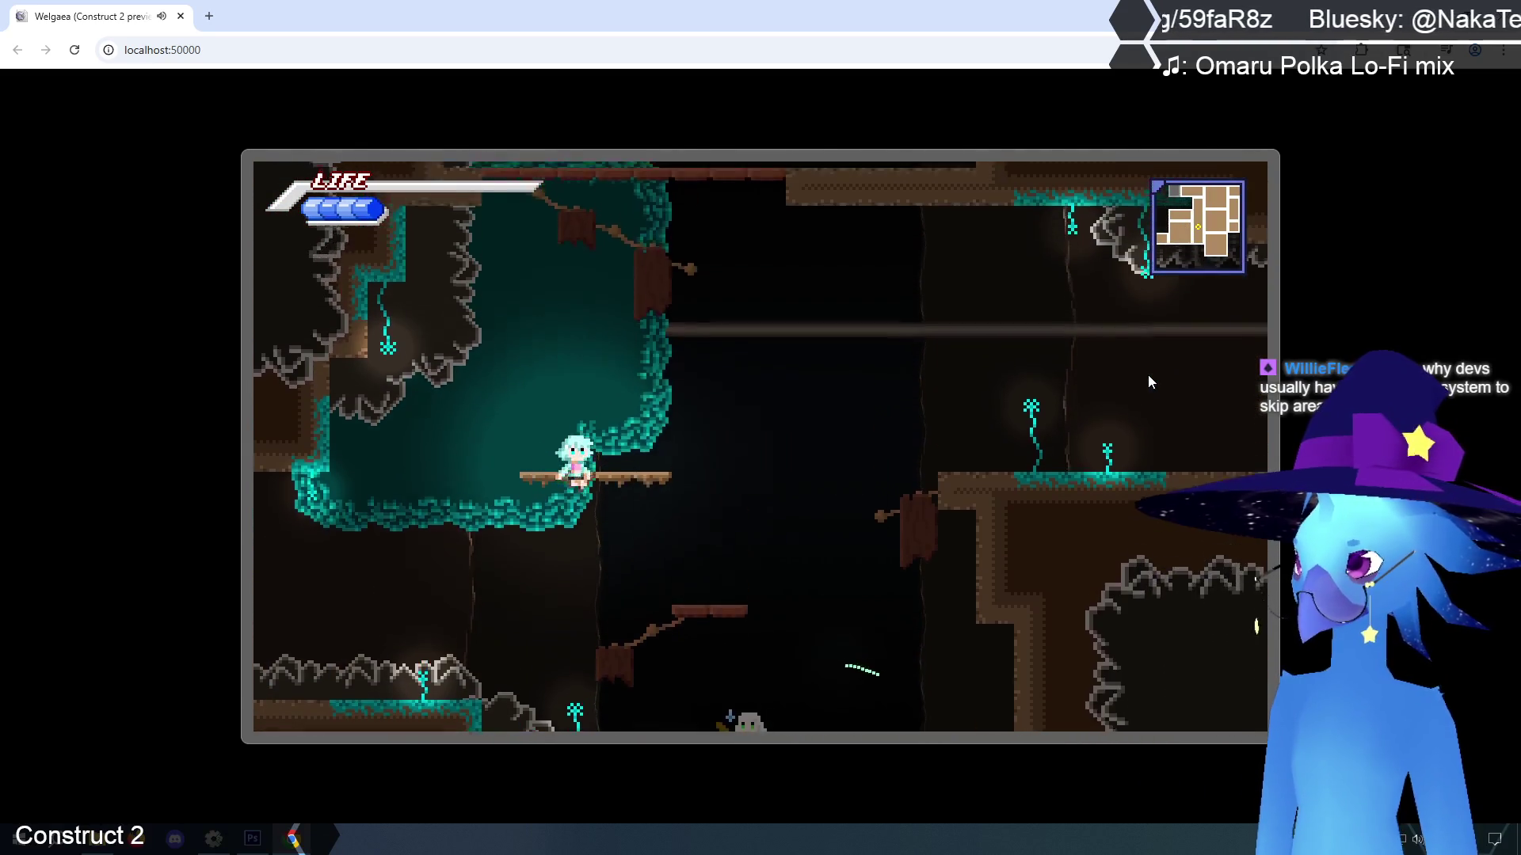
pyautogui.press('Up')
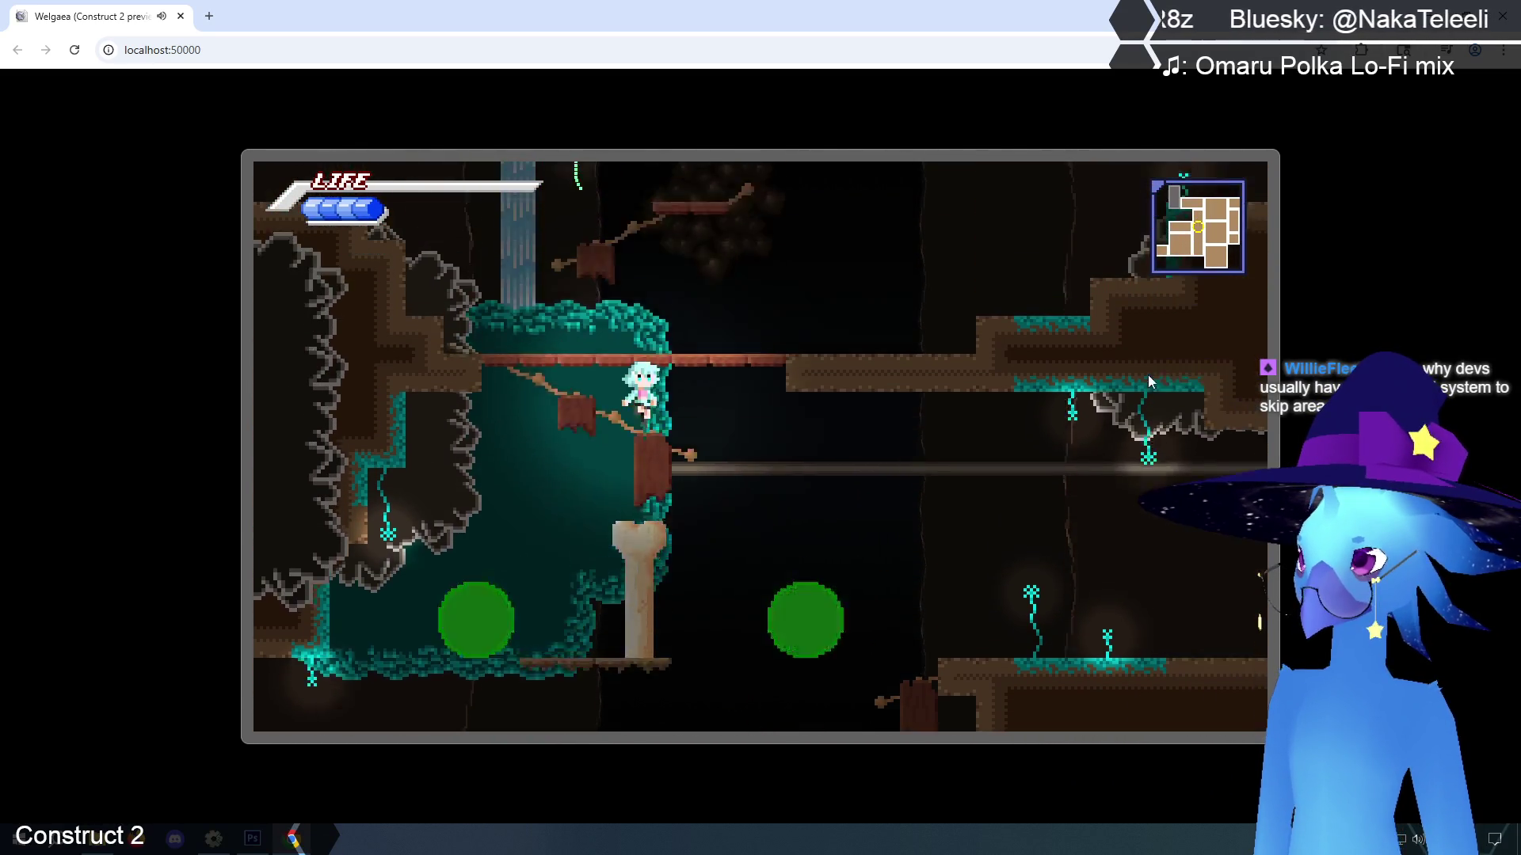
pyautogui.press('Up')
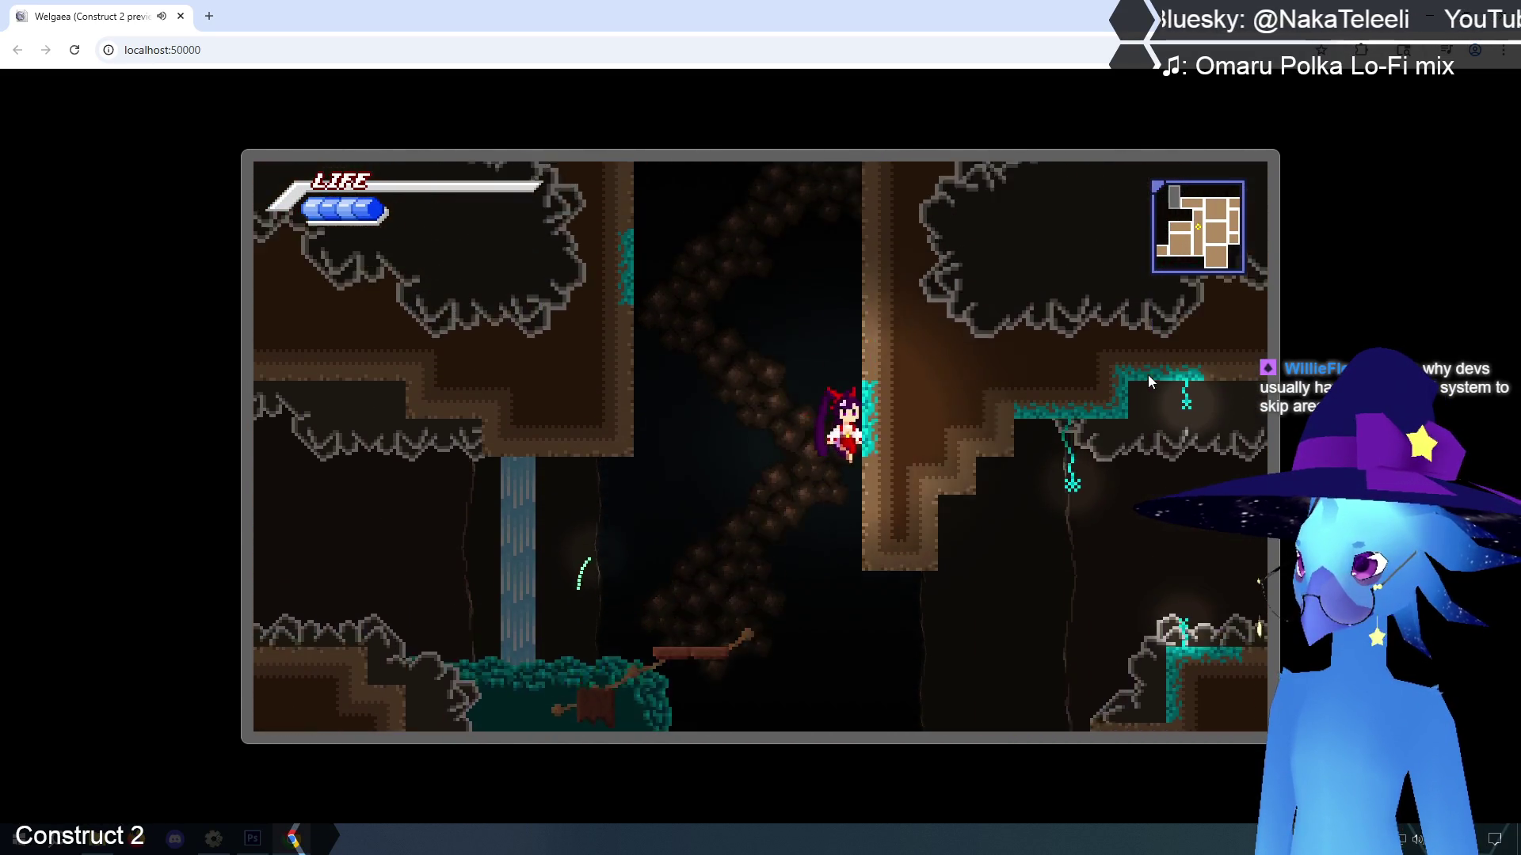
pyautogui.press('Right')
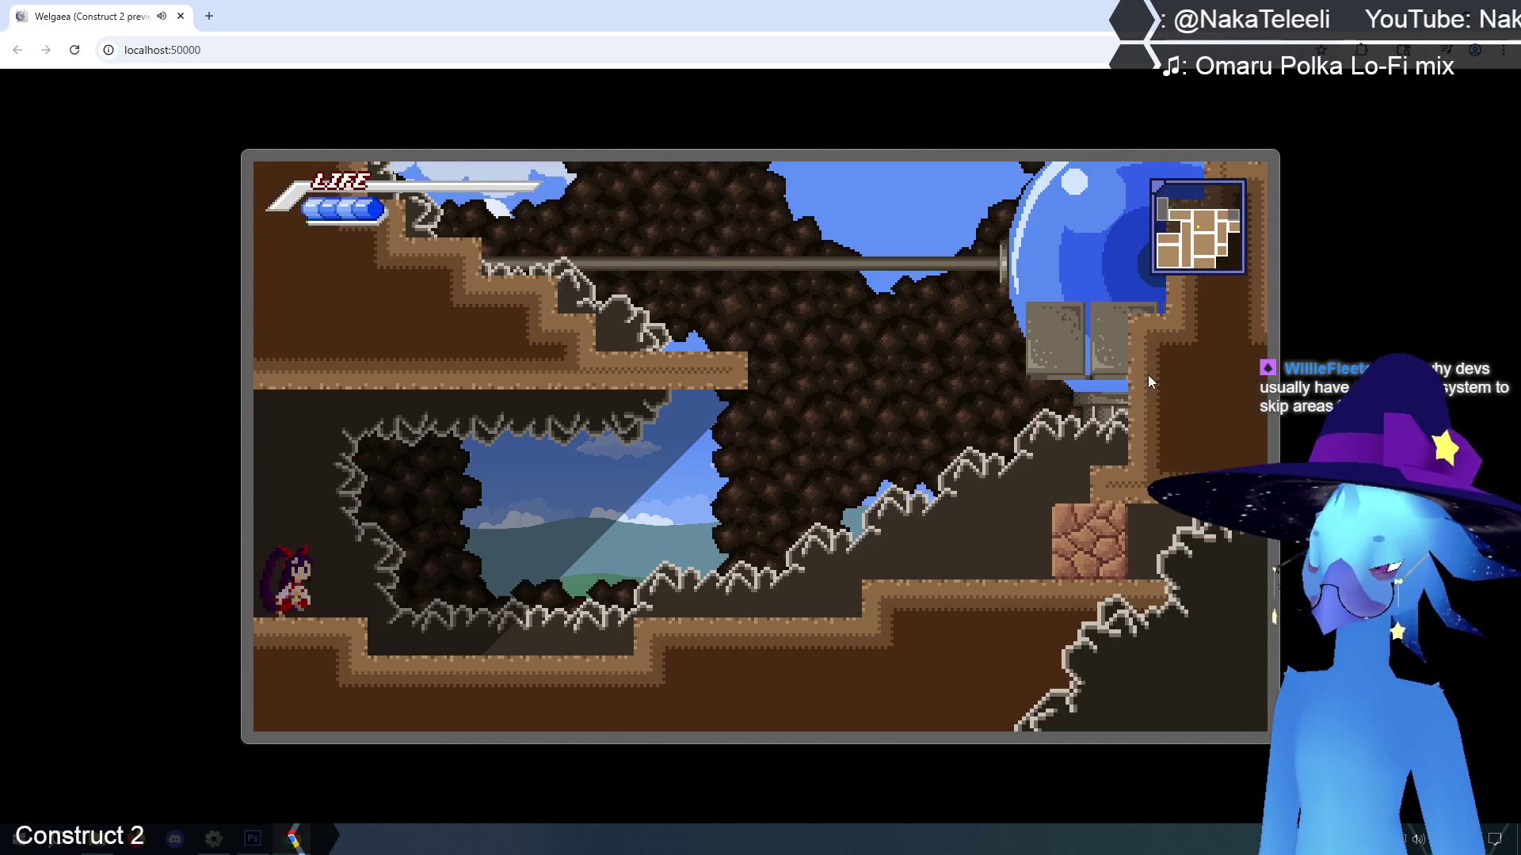
pyautogui.press('Right')
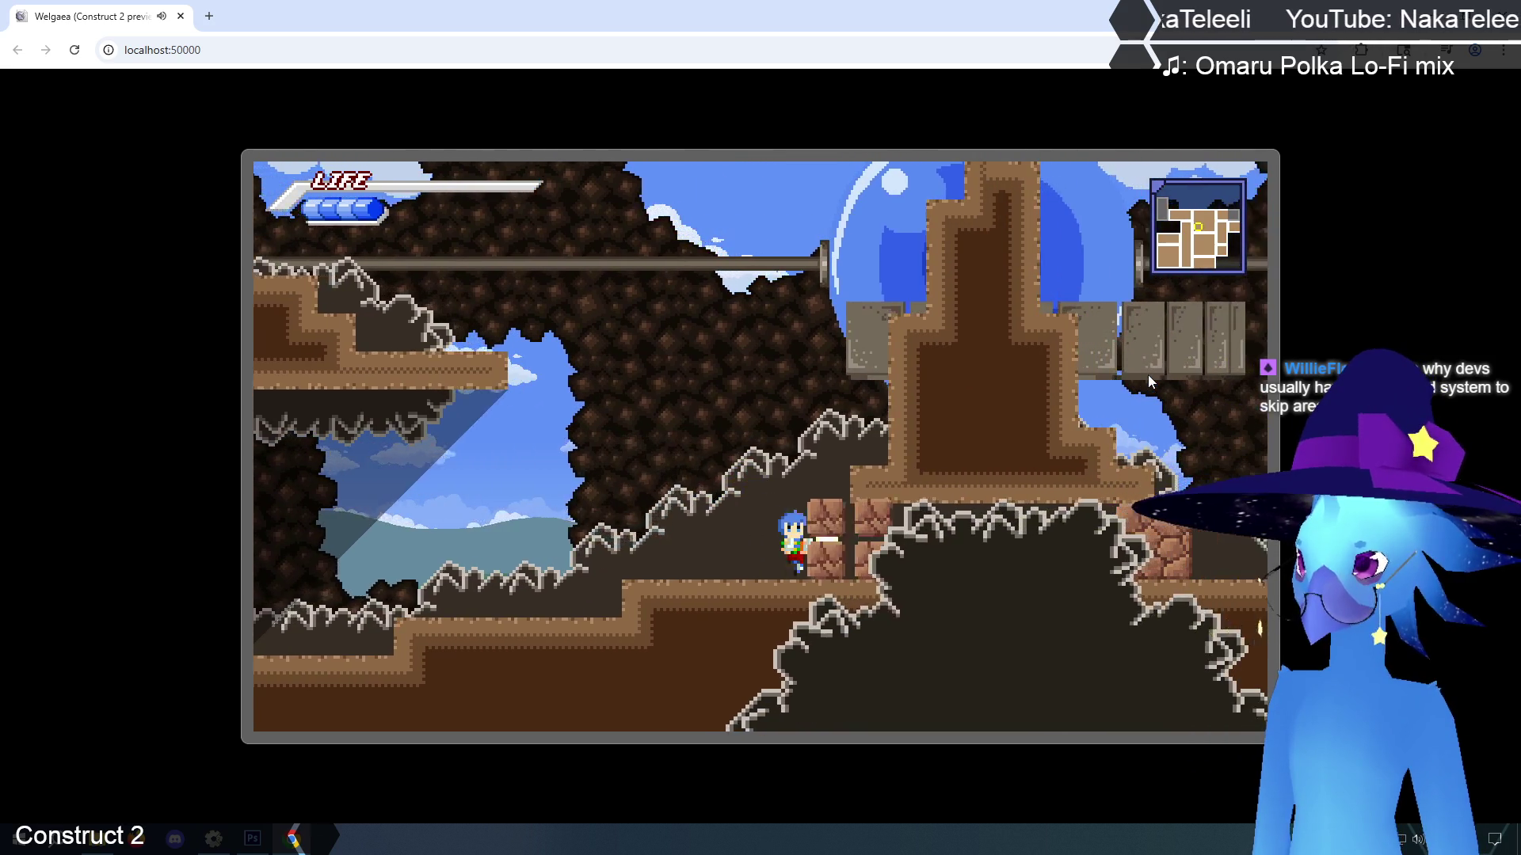
pyautogui.press('Right')
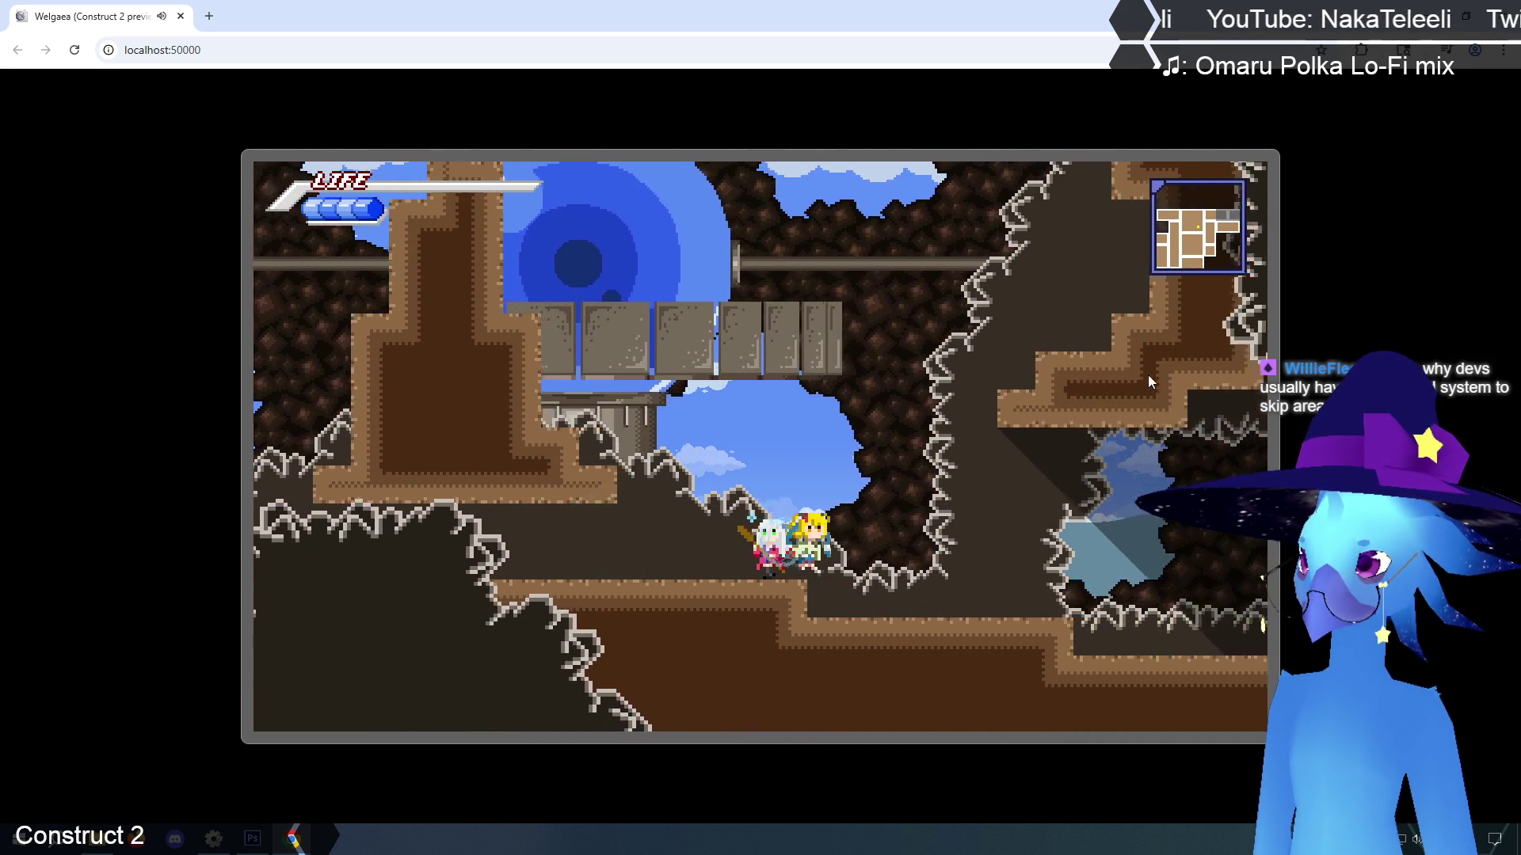
pyautogui.press('Right')
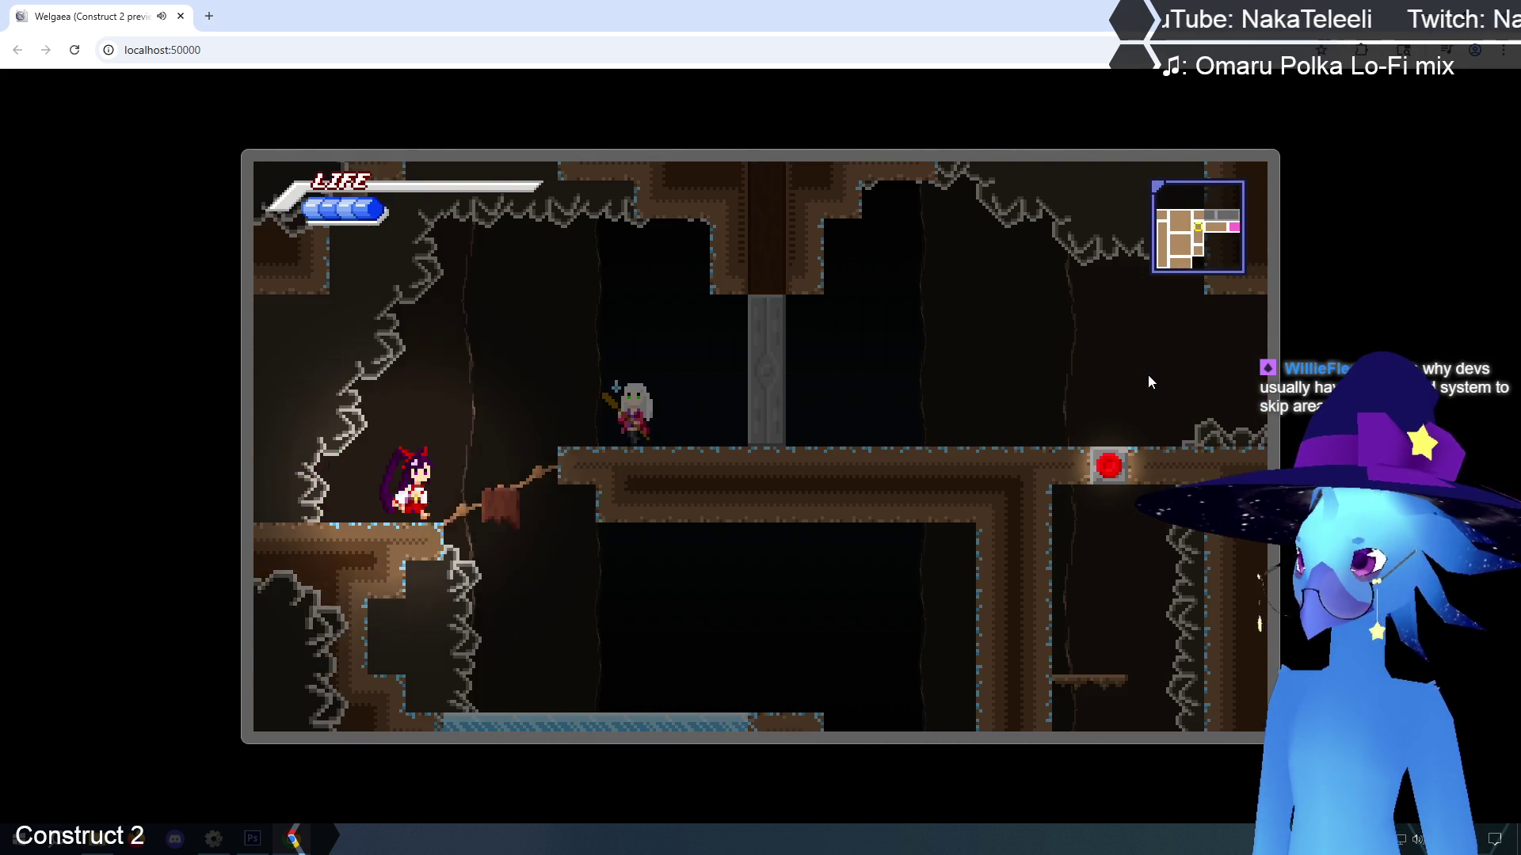
pyautogui.press('Right')
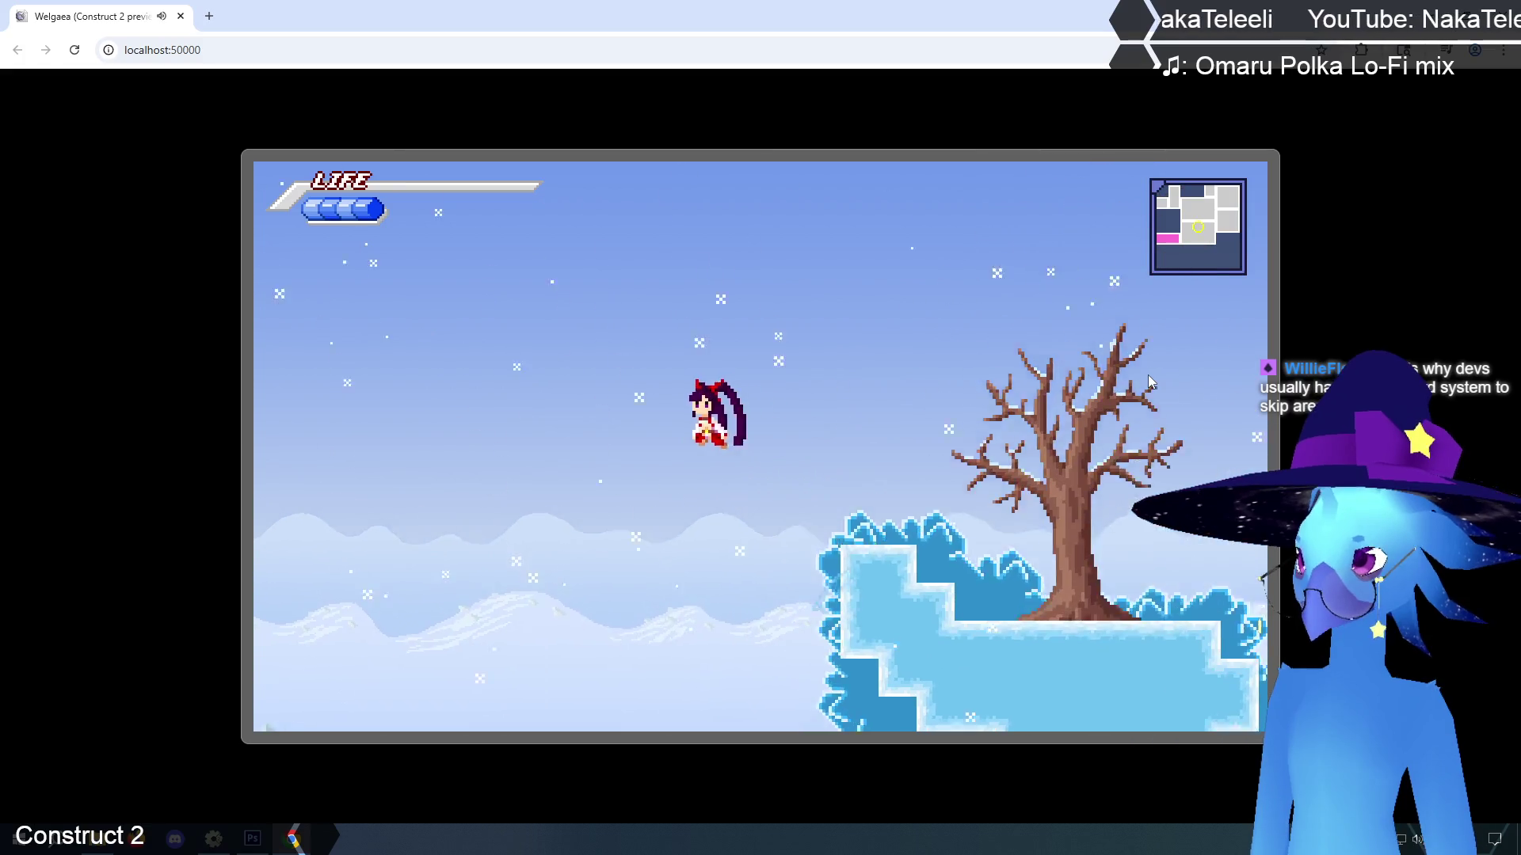
# Run through the ice cave to the snowfield, then open and close the in-game text input
pyautogui.press('Right')
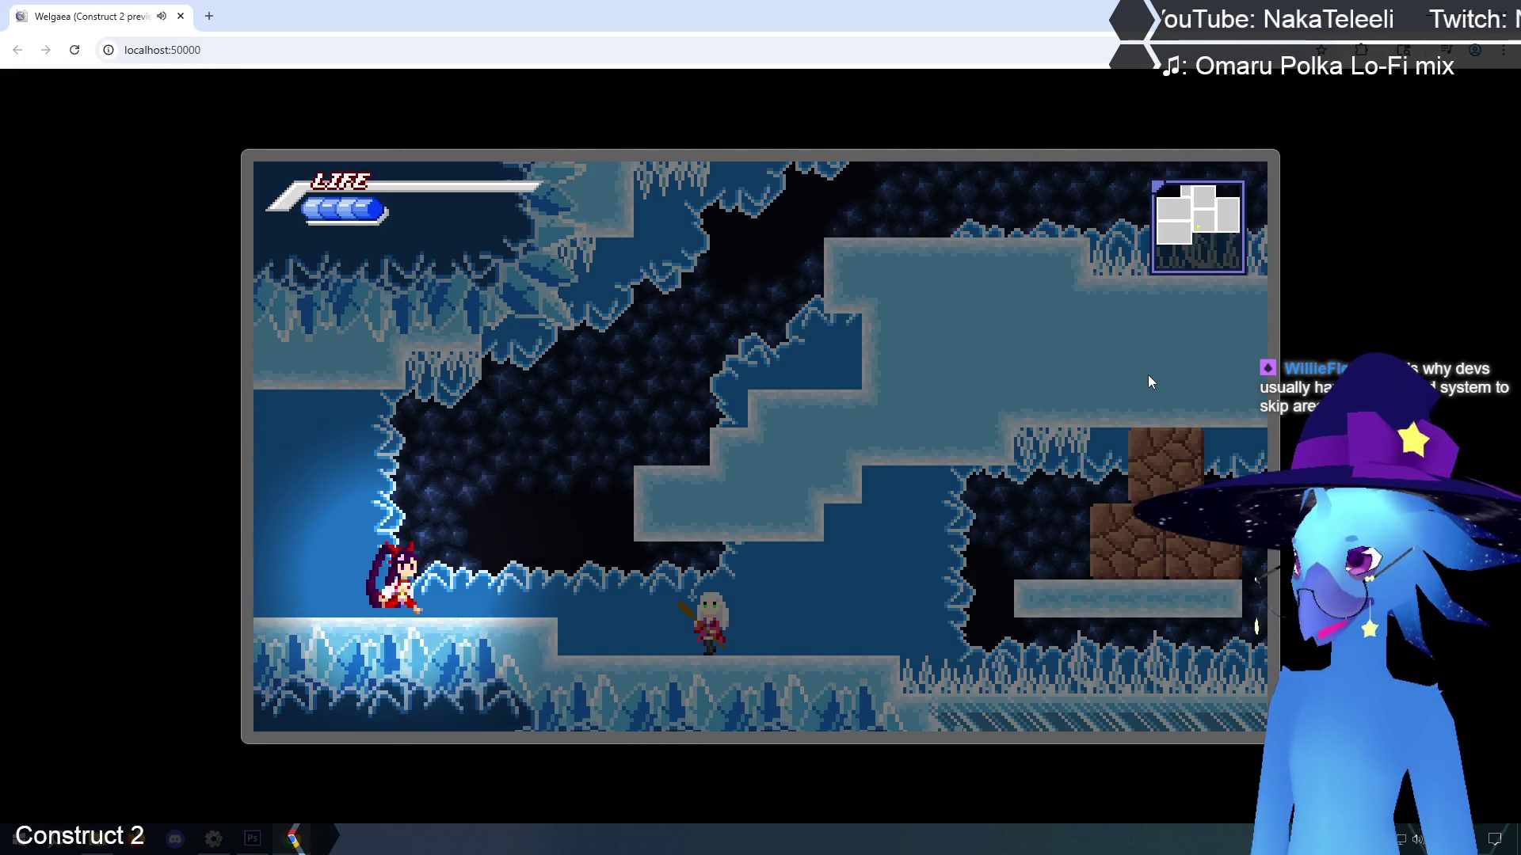
pyautogui.press('Right')
pyautogui.press('Right')
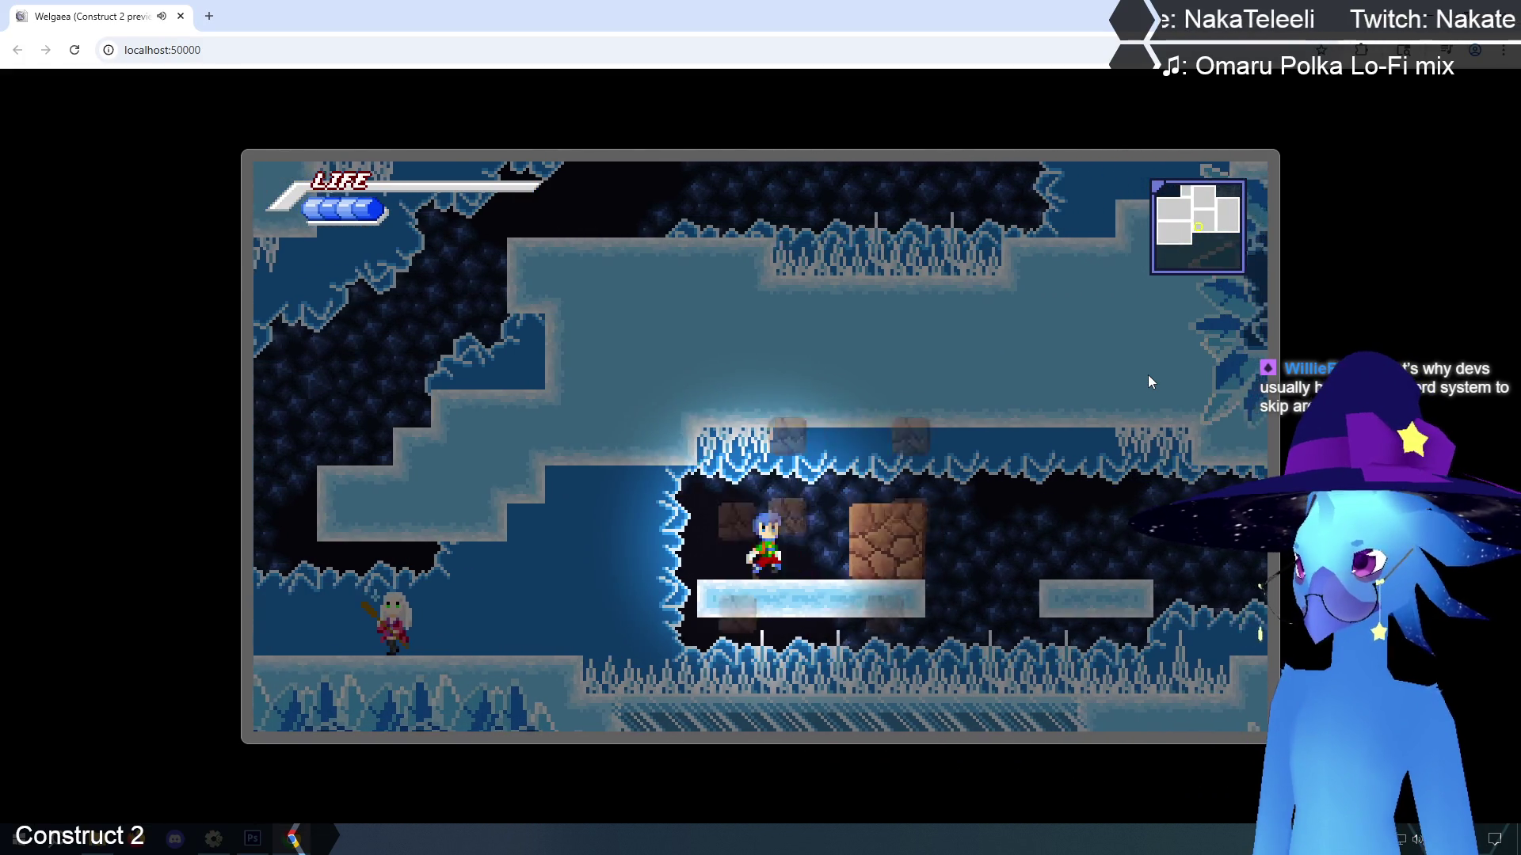
pyautogui.press('Right')
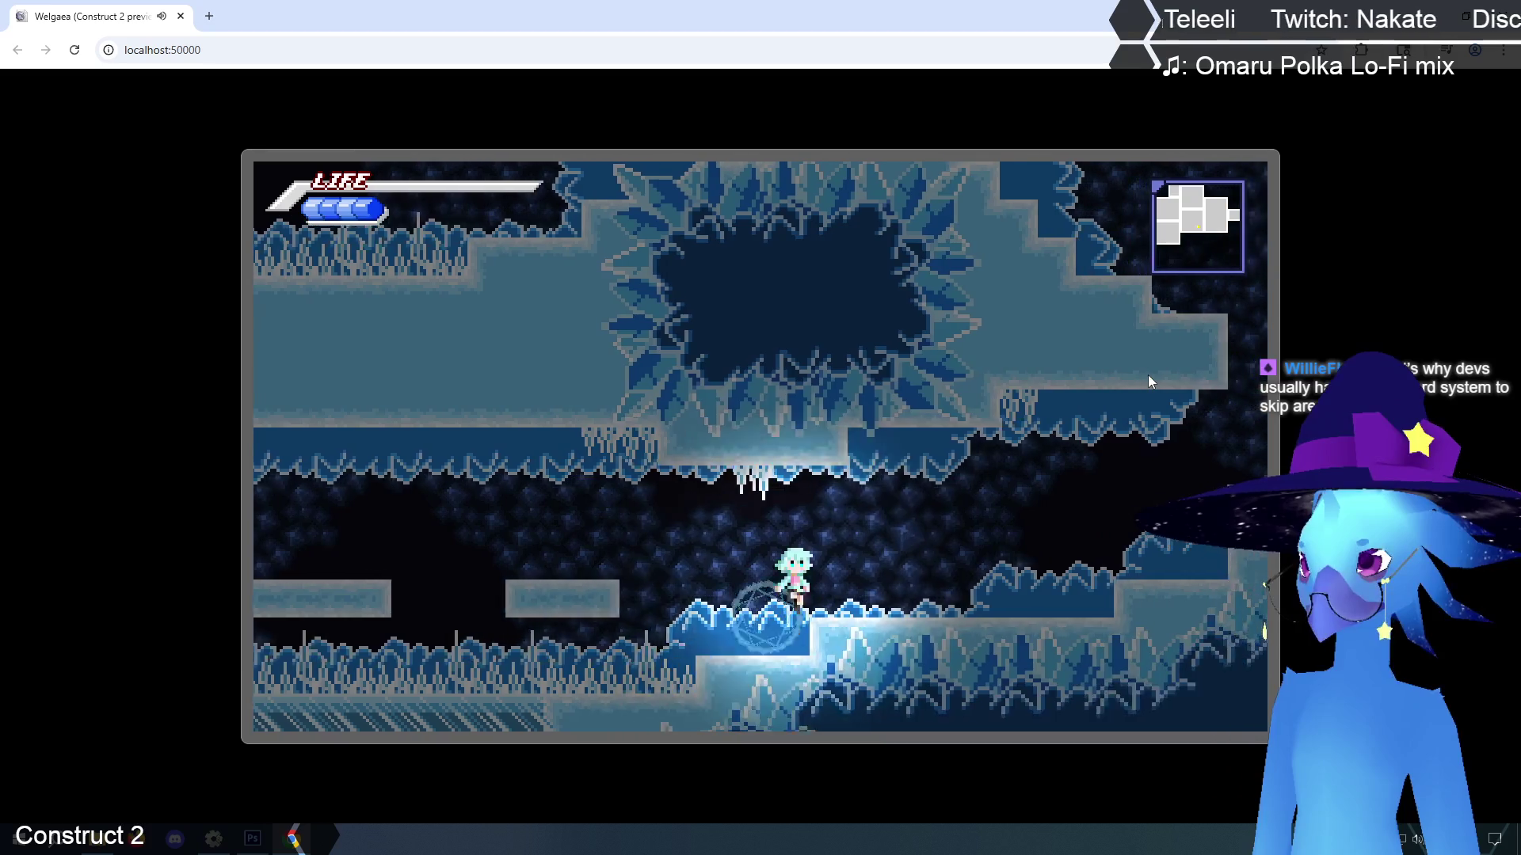
pyautogui.press('Right')
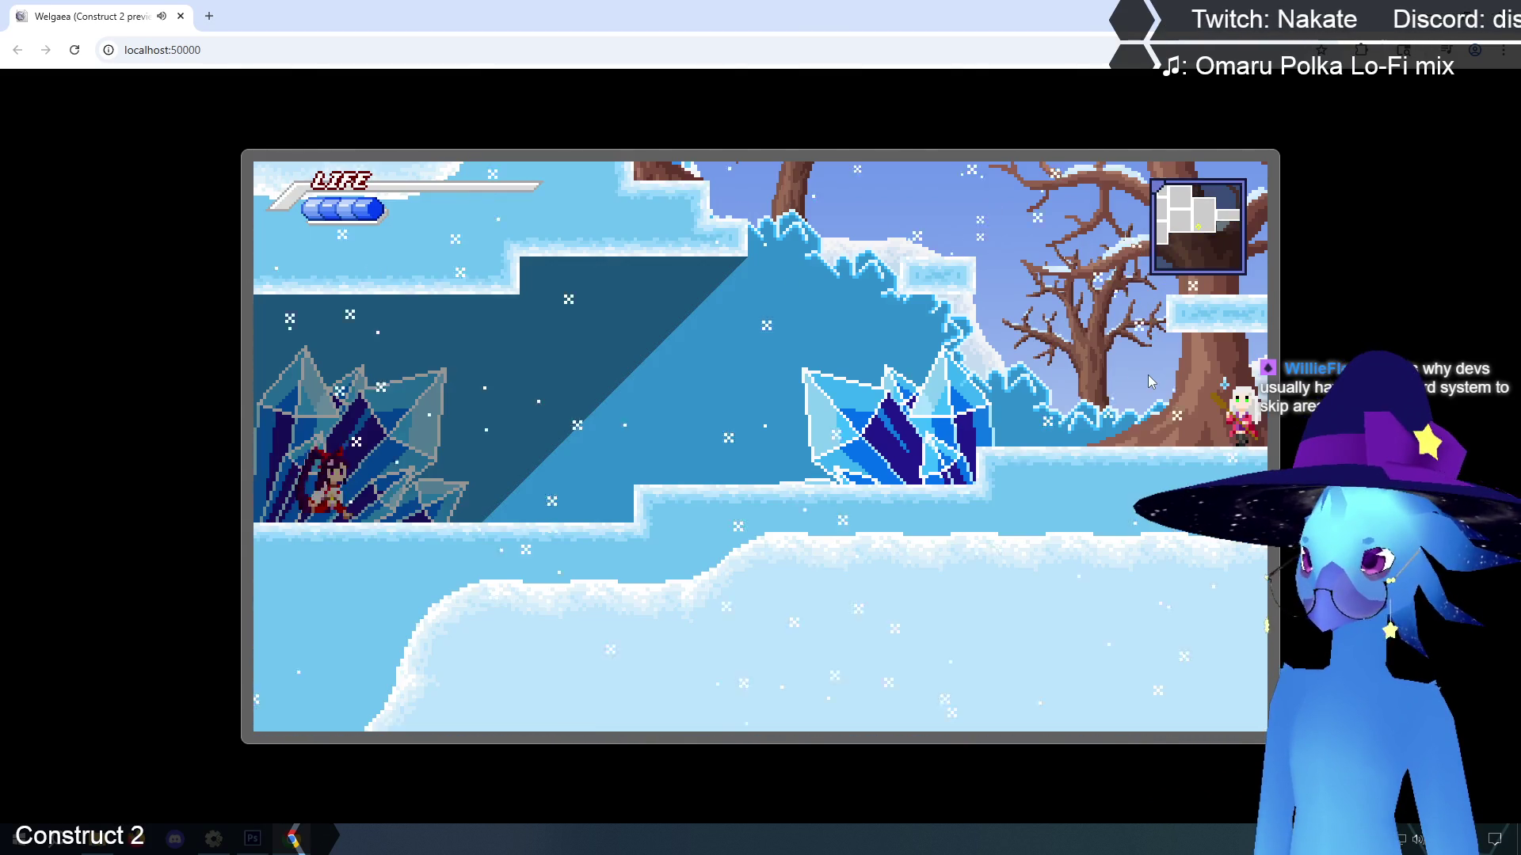
pyautogui.press('Right')
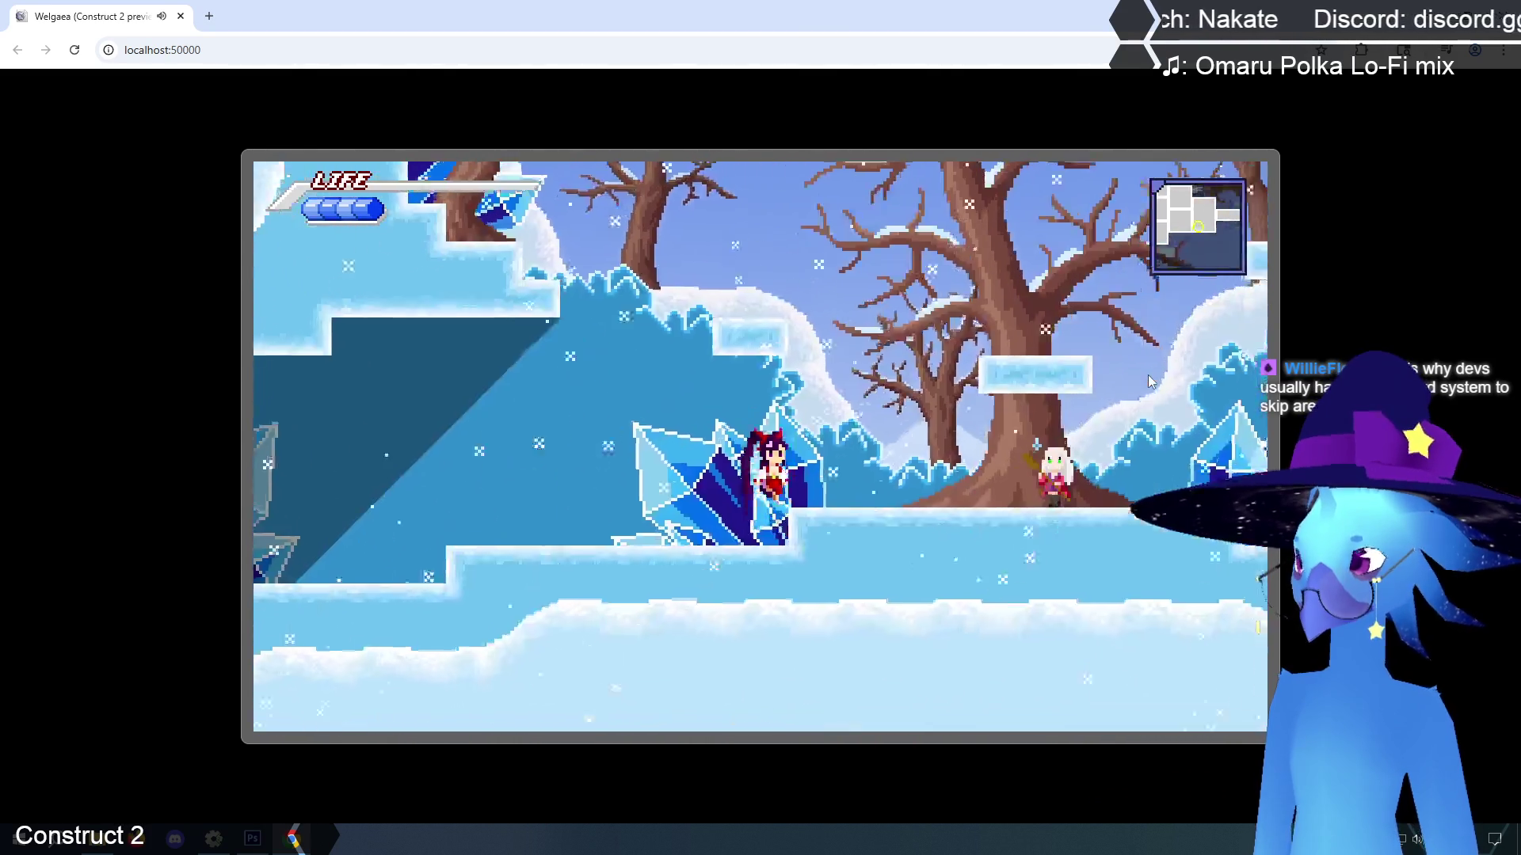
pyautogui.press('Right')
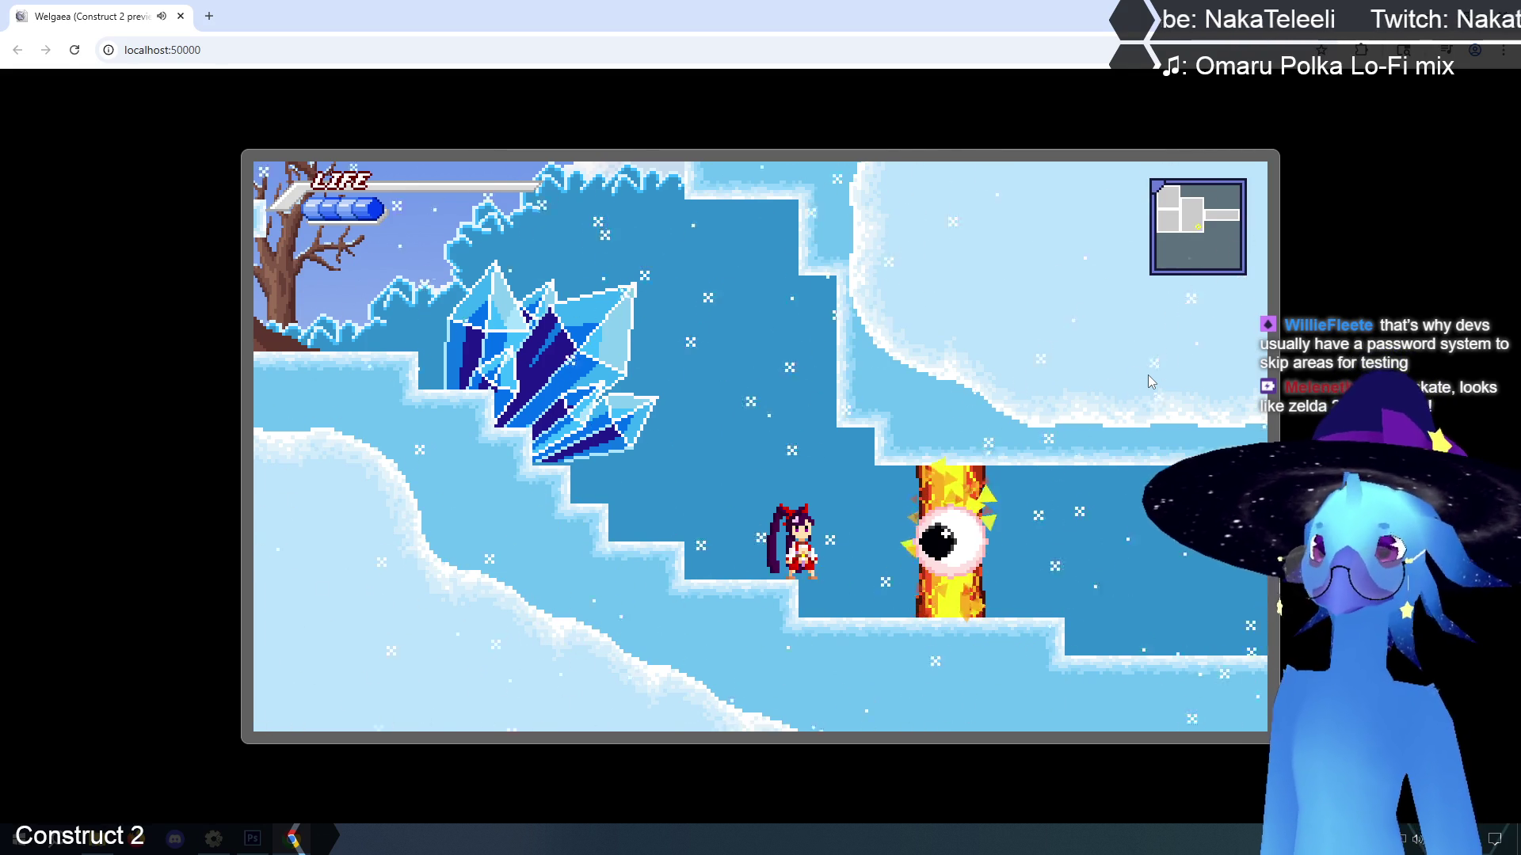
pyautogui.press('Return')
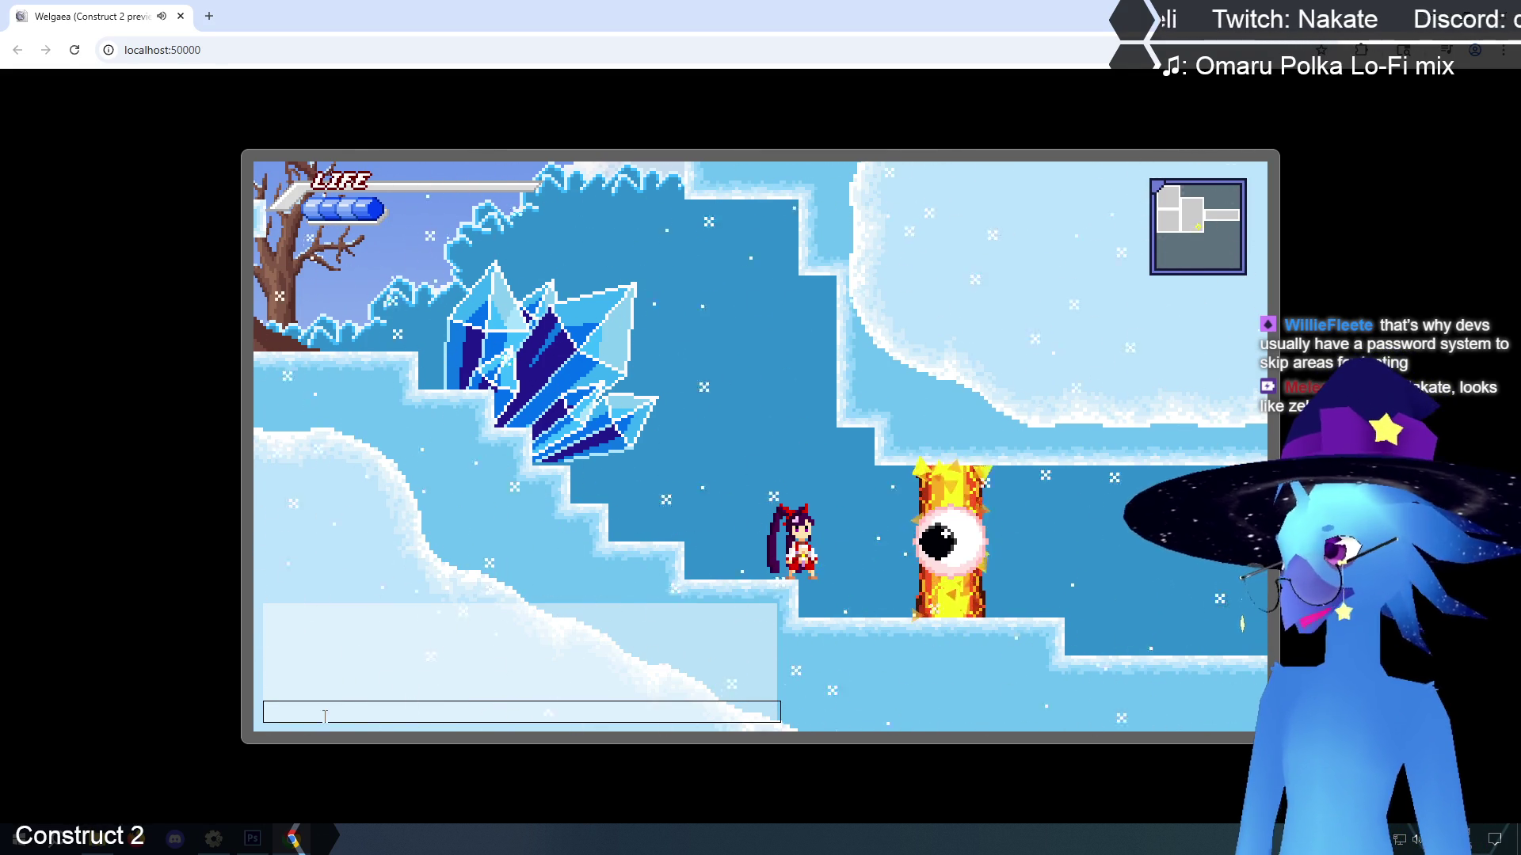
pyautogui.press('Return')
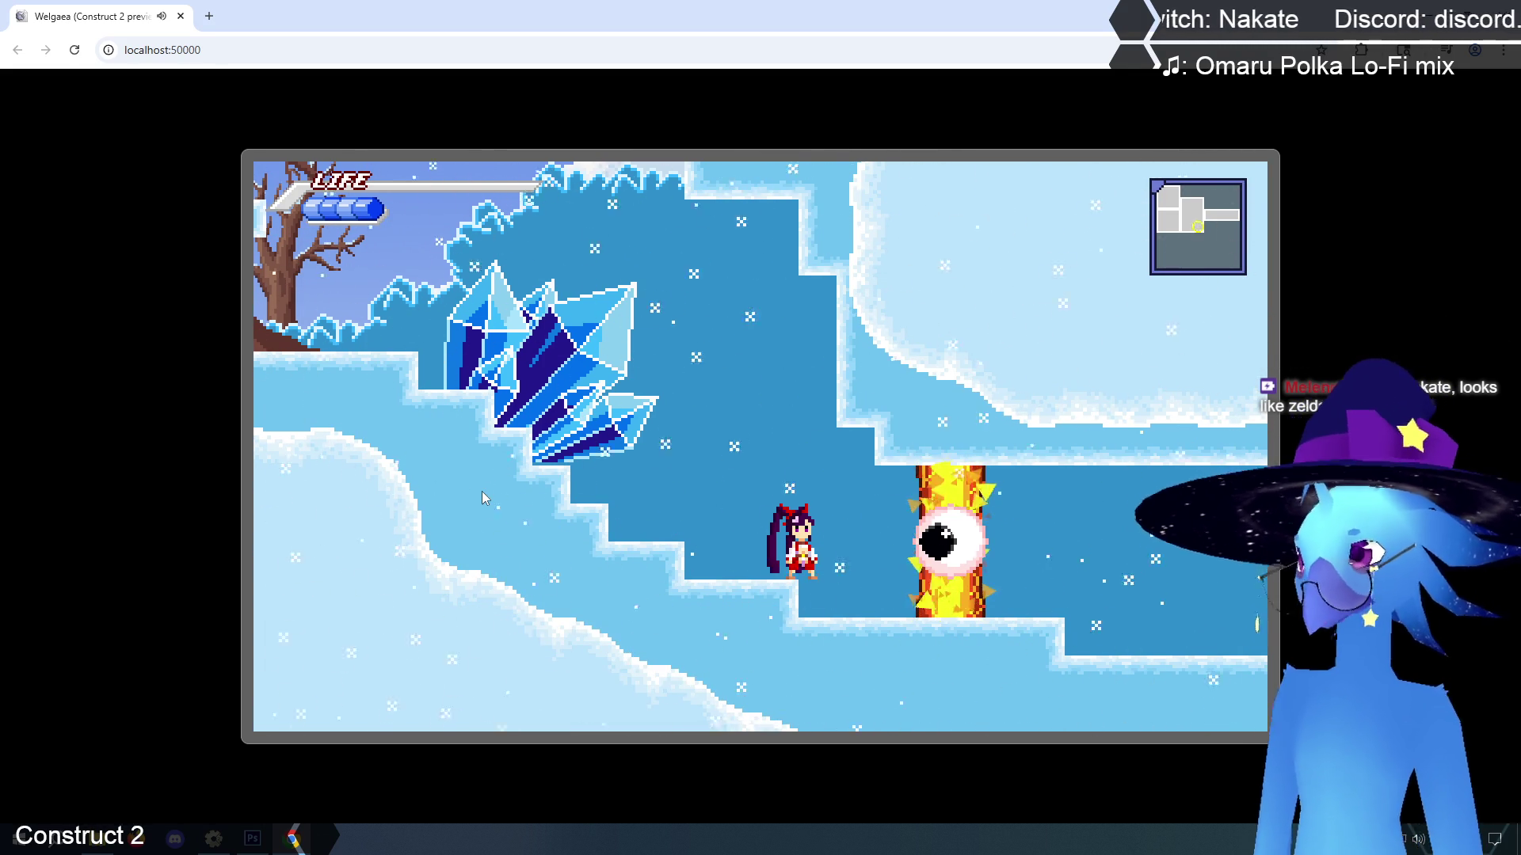
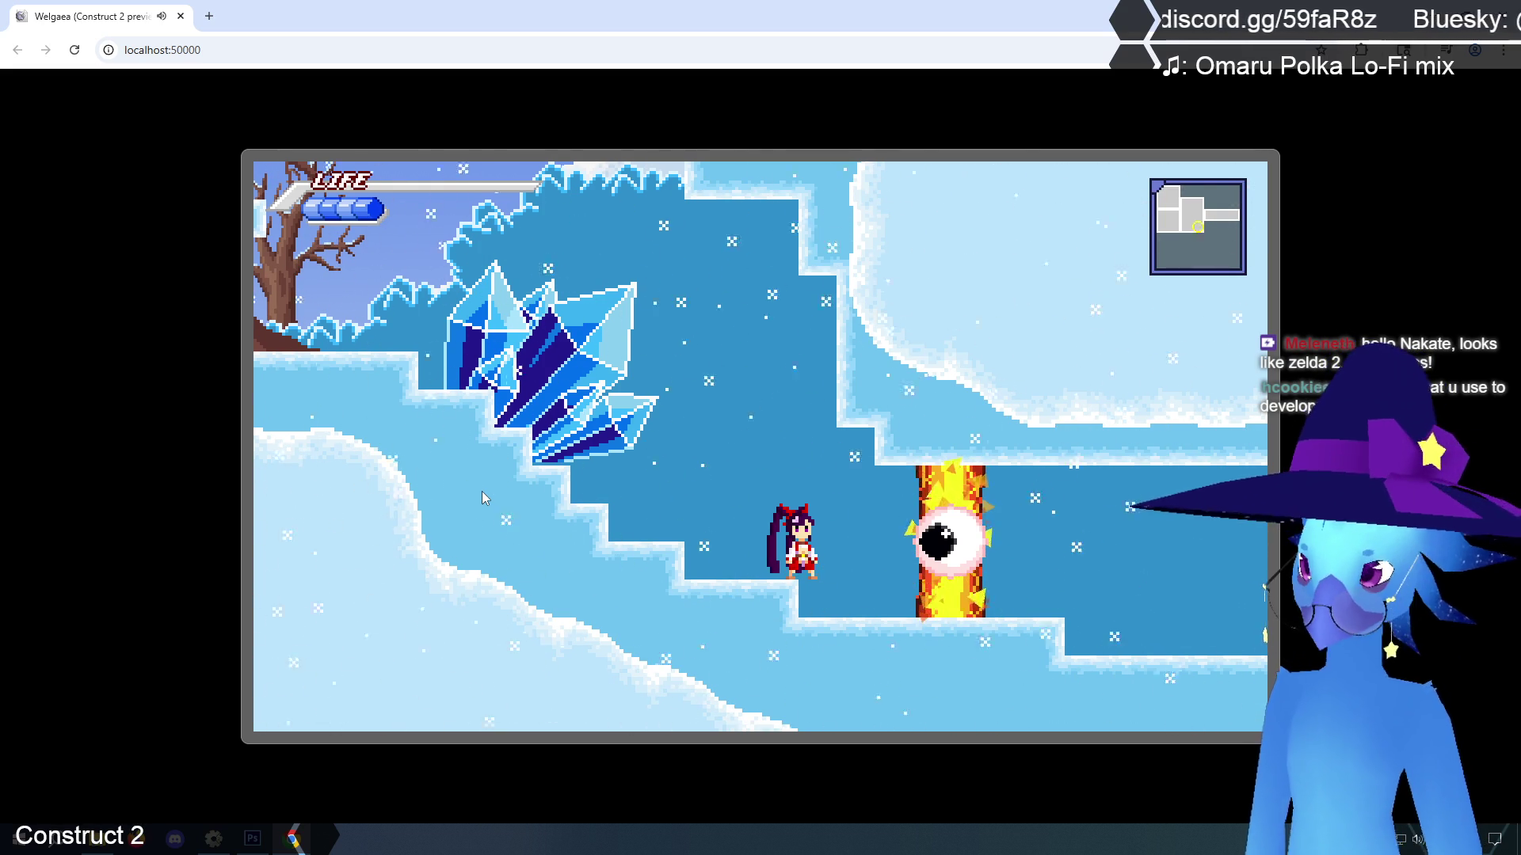
# Move the heroine left and jump her up the ice steps, landing on the ledge facing right
pyautogui.press('Left')
pyautogui.press('Up')
pyautogui.press('Right')
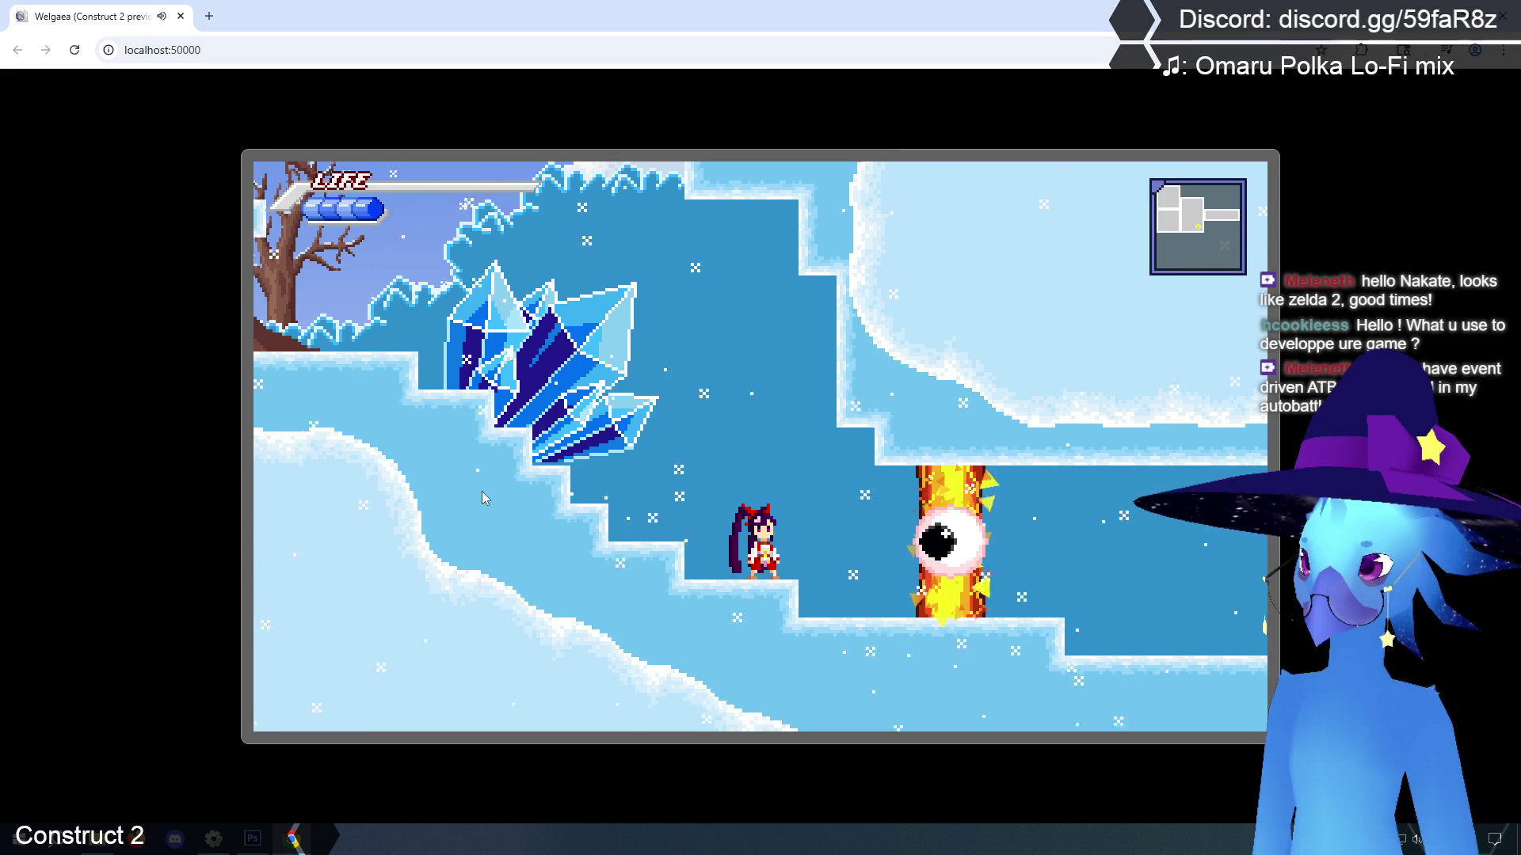
# Walk the heroine into the fiery eye pillar repeatedly to test its damage and knockback
pyautogui.press('Right')
pyautogui.press('Right')
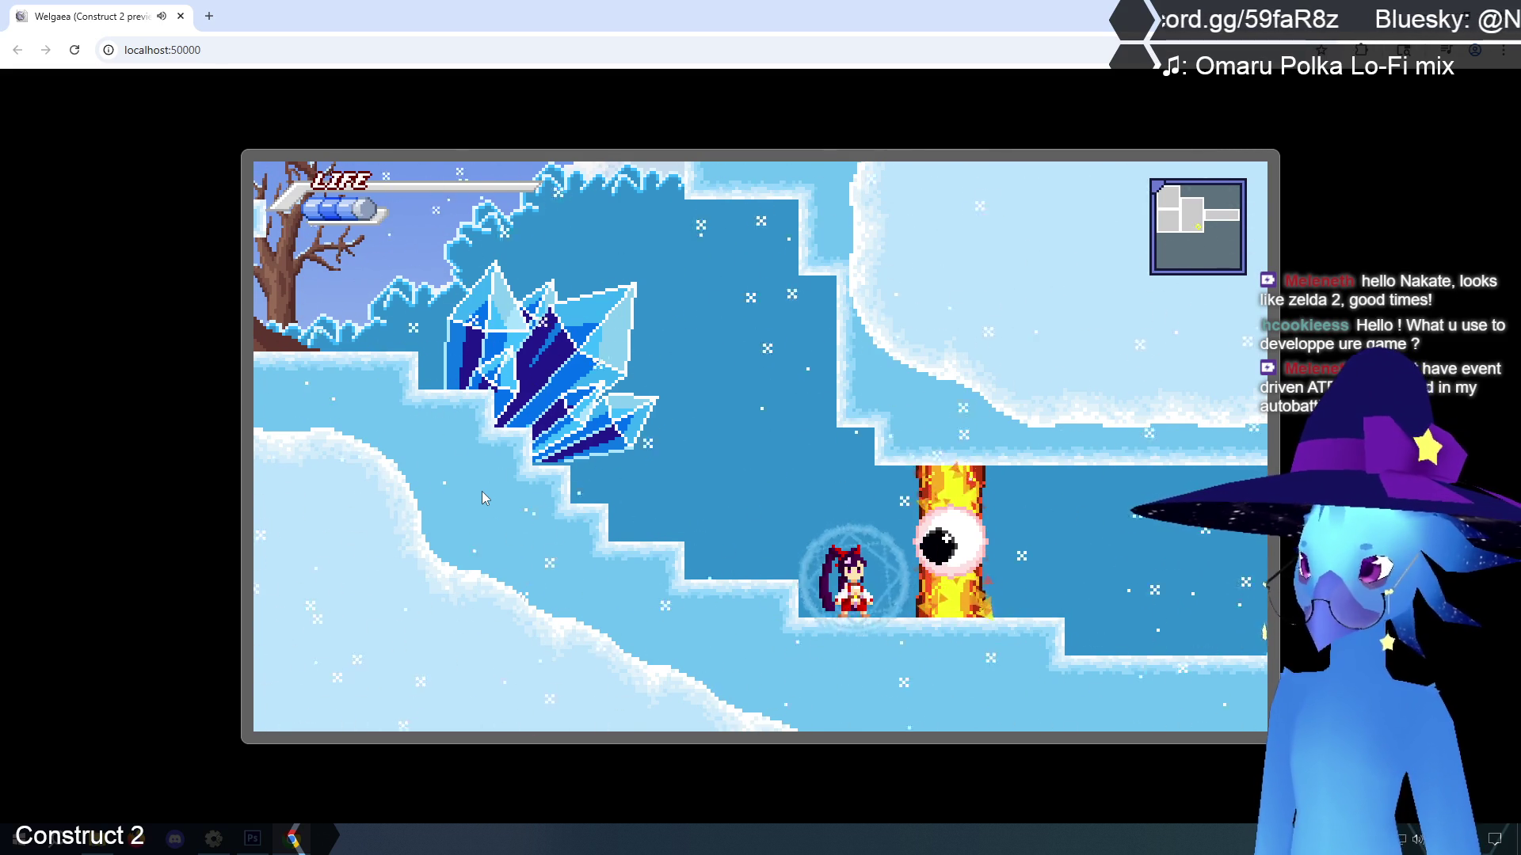
pyautogui.press('Right')
pyautogui.press('Left')
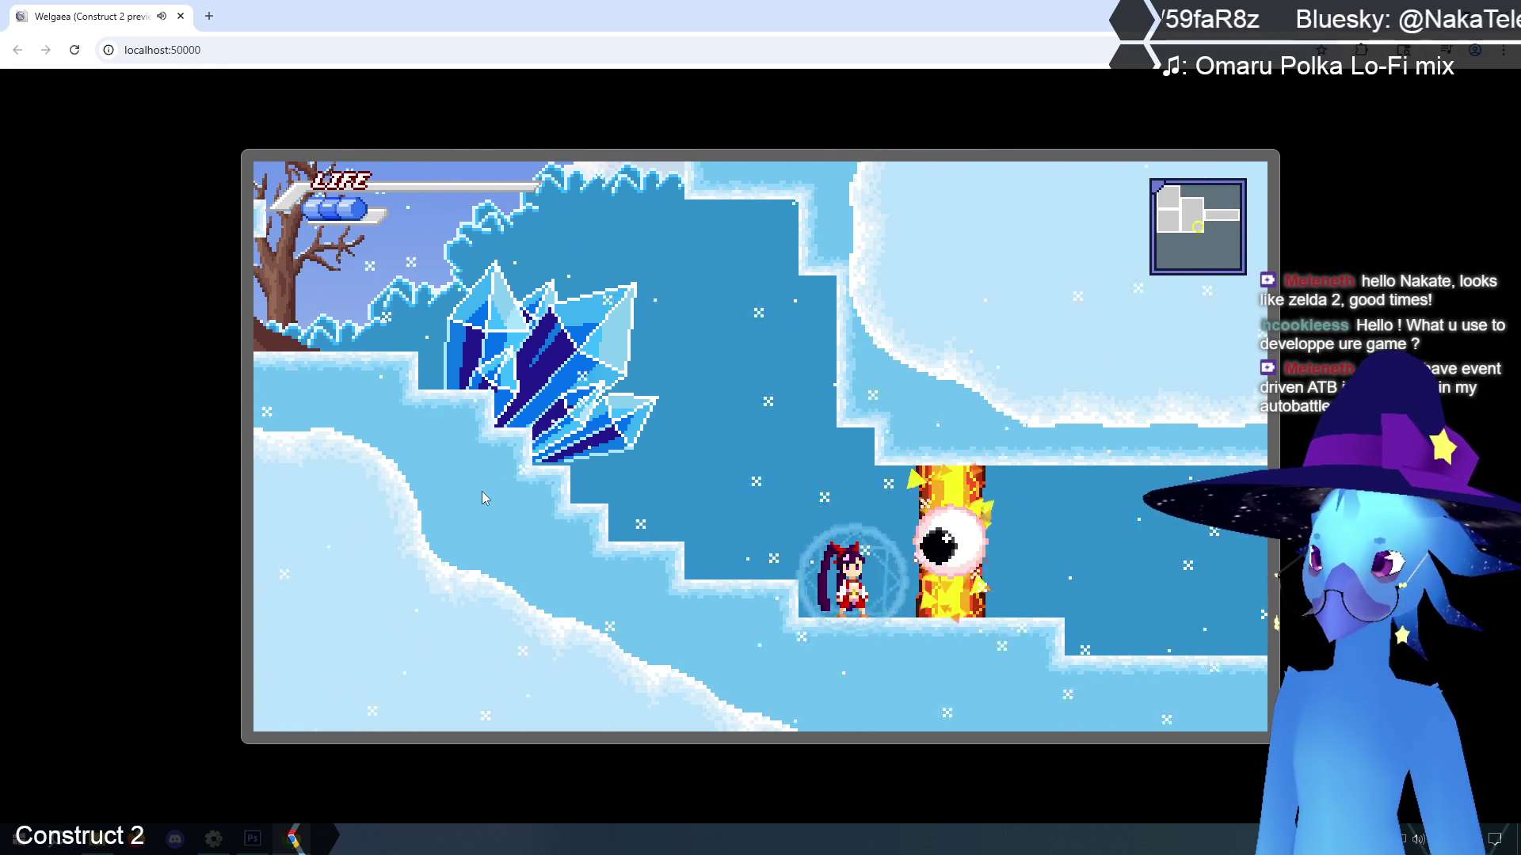
pyautogui.press('Right')
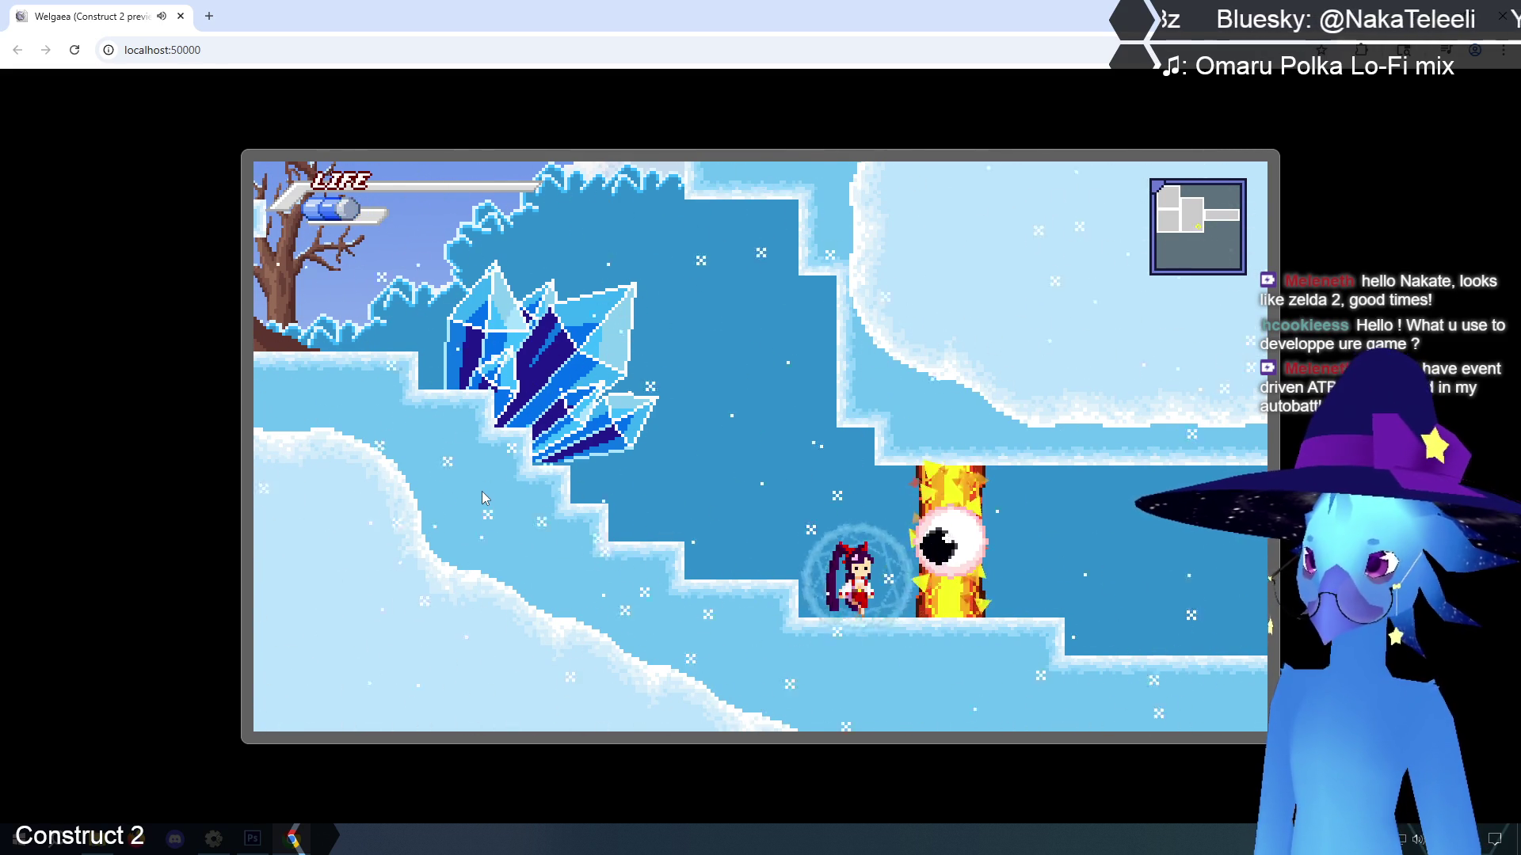
pyautogui.press('Right')
pyautogui.press('Right')
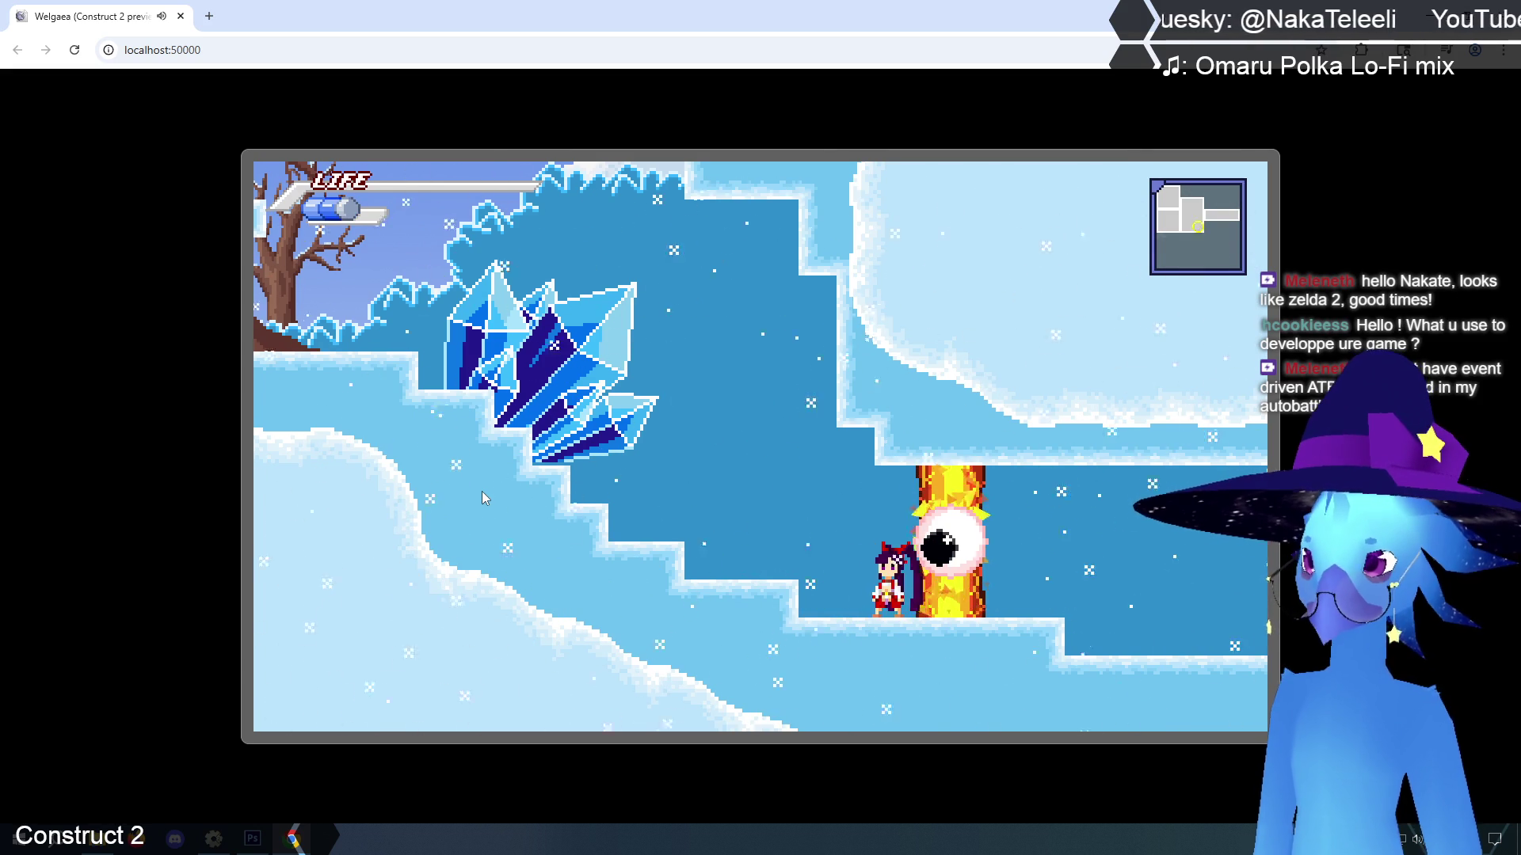
pyautogui.press('Right')
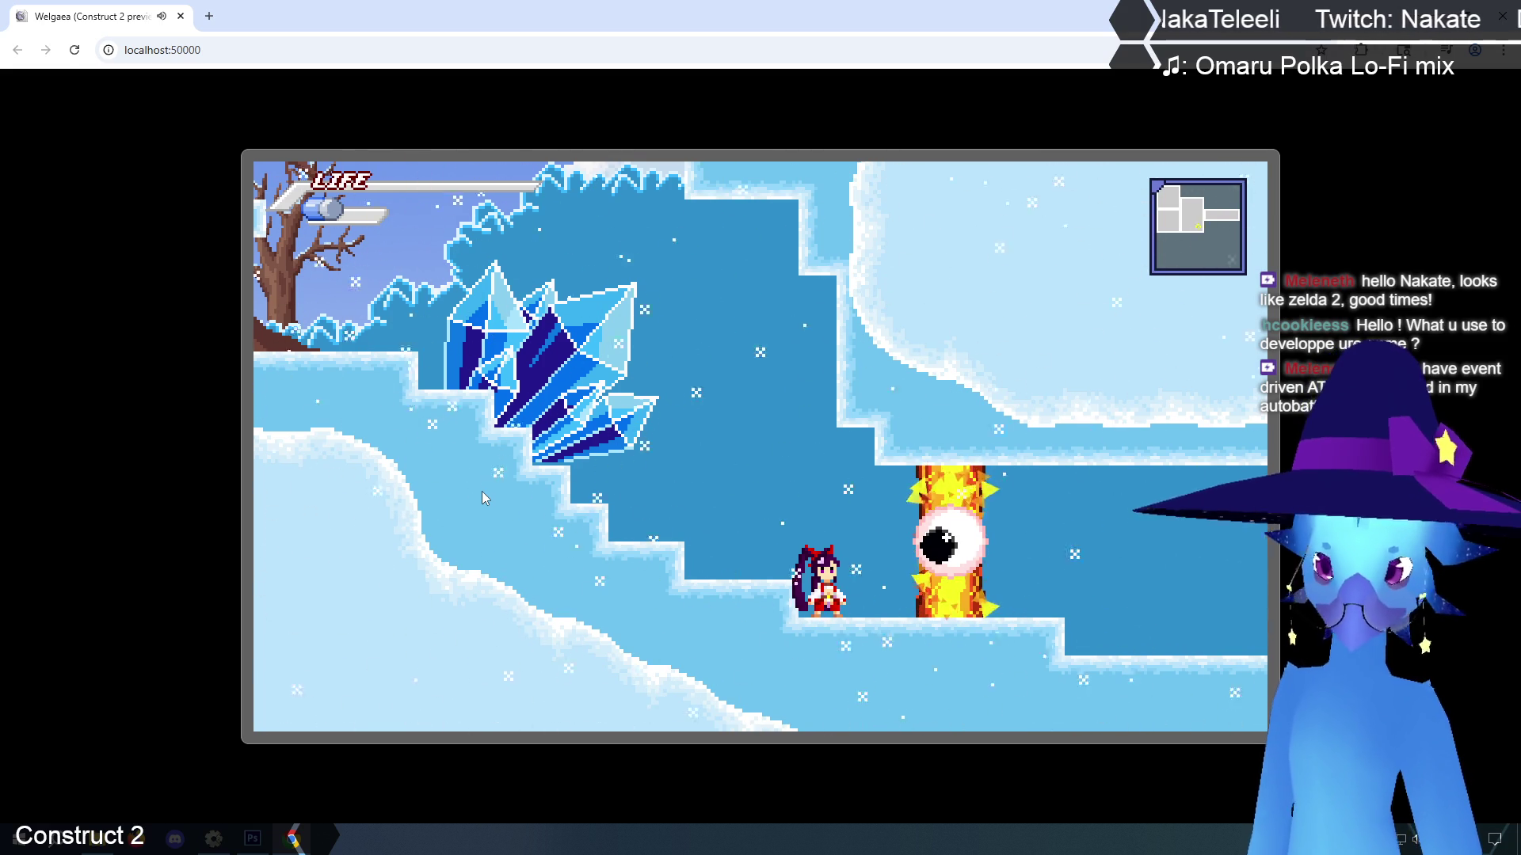
# Jump around the snowy ledges, then close the preview and return to the title layout
pyautogui.press('Up')
pyautogui.press('Up')
pyautogui.press('Up')
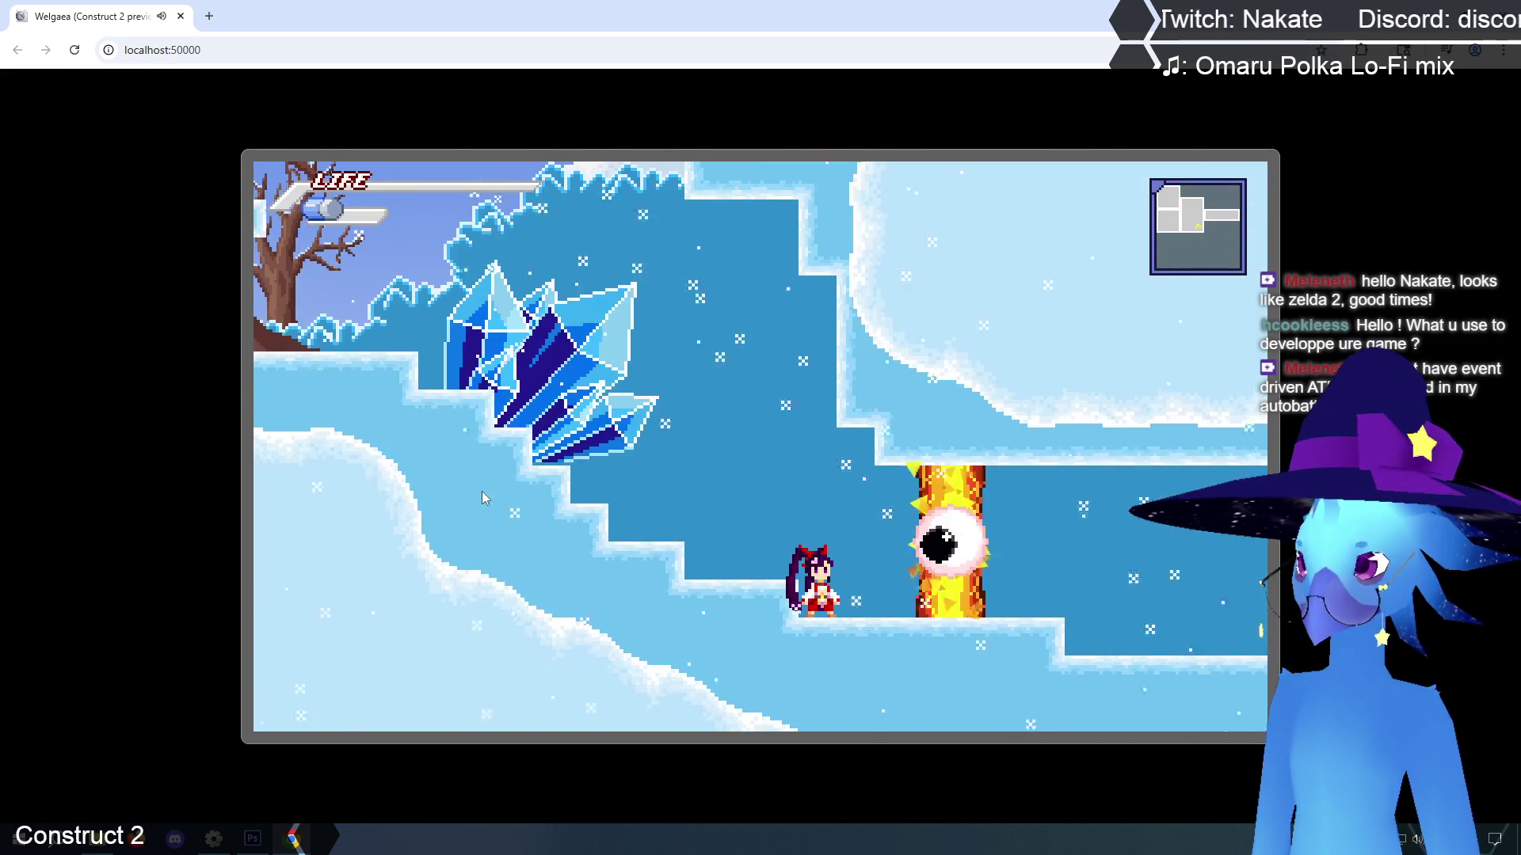
pyautogui.press('Up')
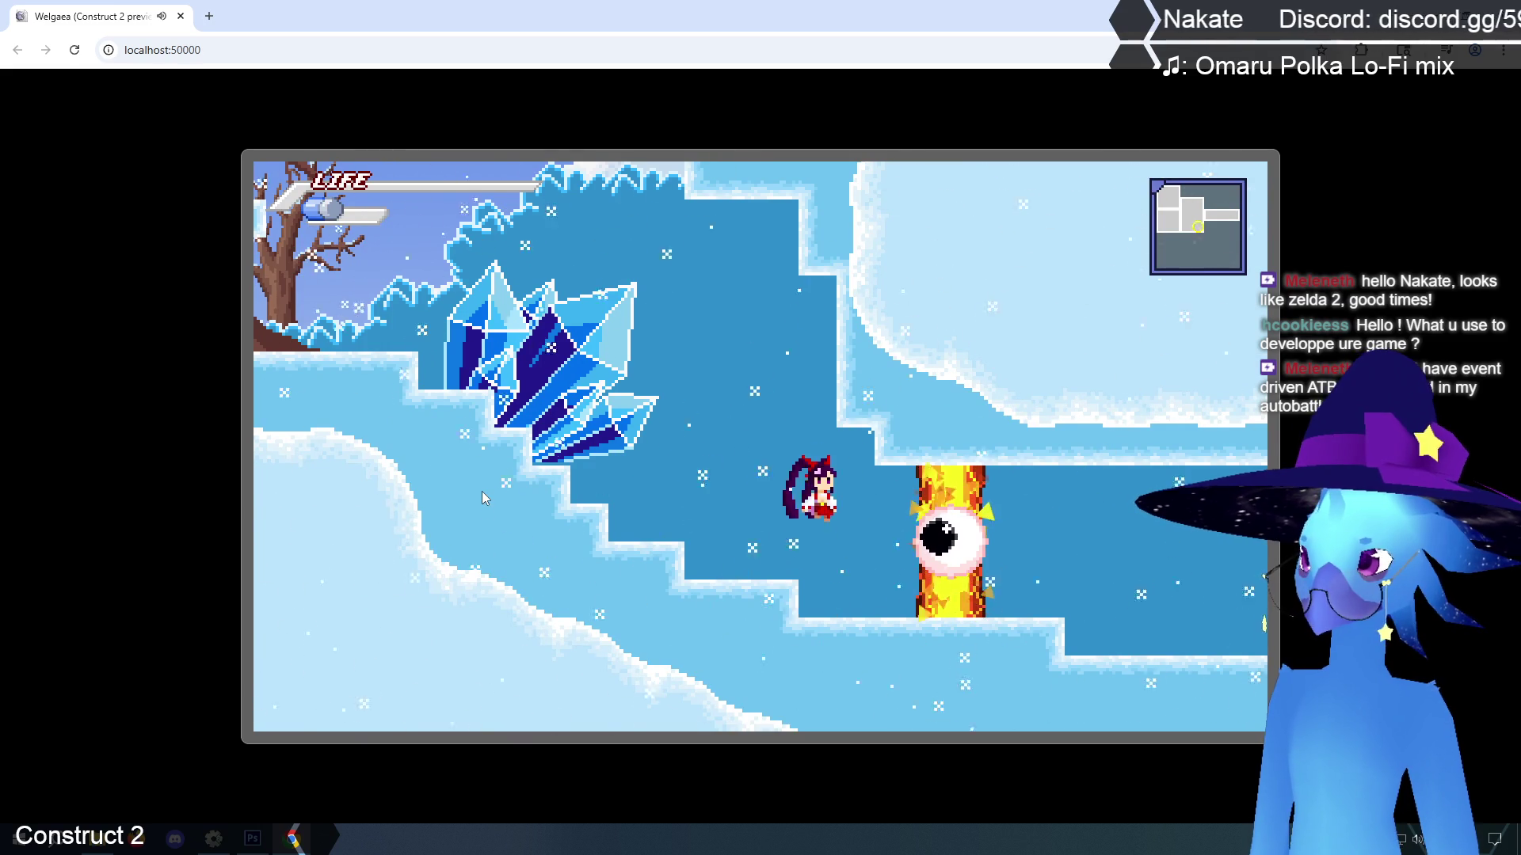
pyautogui.press('Up')
pyautogui.press('Up')
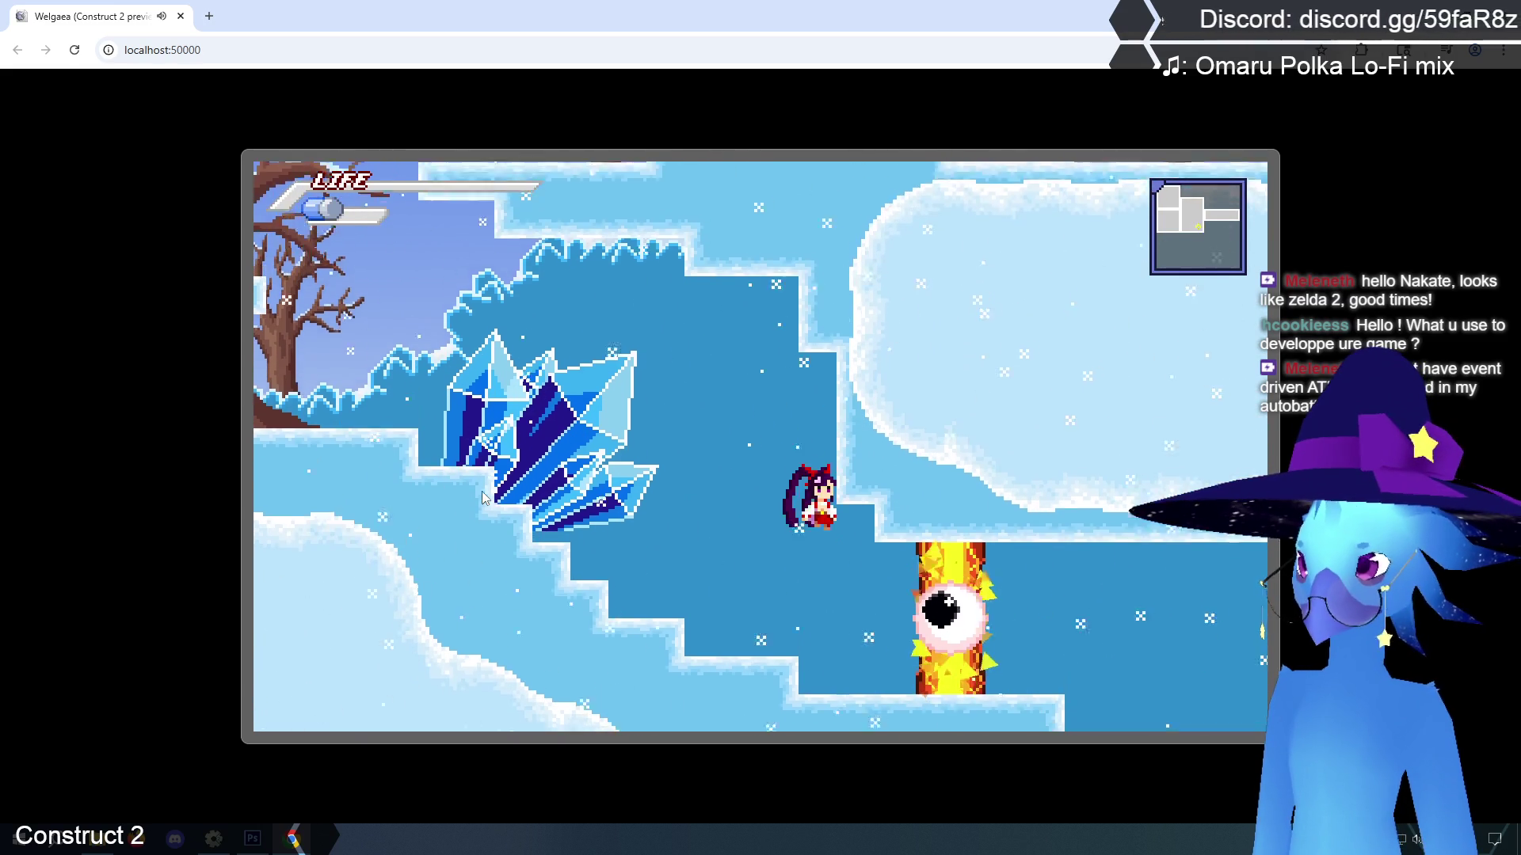
pyautogui.press('Up')
pyautogui.press('Up')
pyautogui.press('Up')
pyautogui.press('Up')
pyautogui.press('Up')
pyautogui.press('Left')
pyautogui.press('Right')
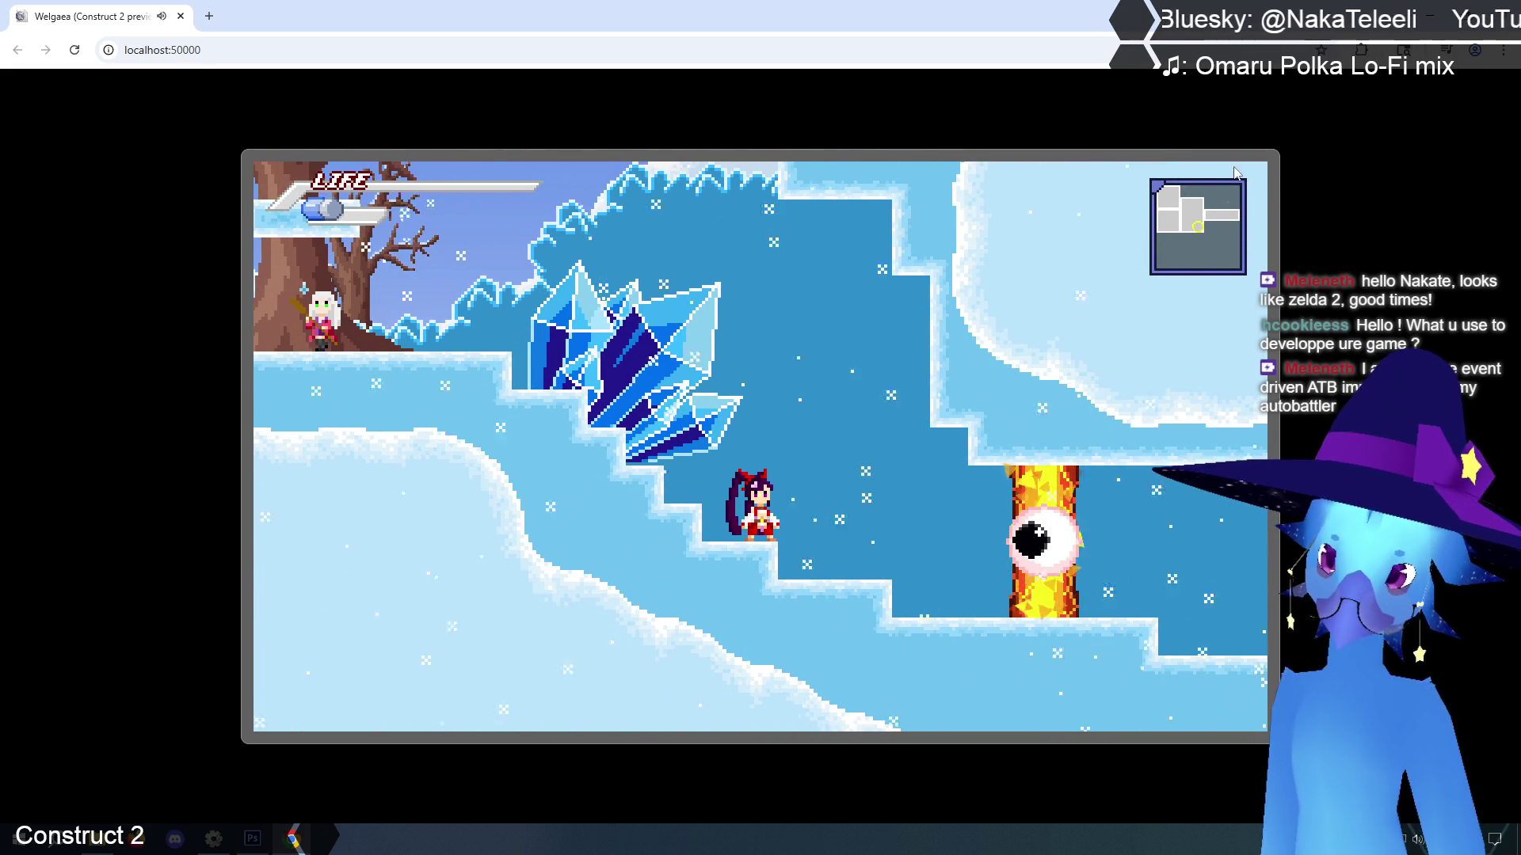
pyautogui.hotkey('ctrl', 'w')
pyautogui.click(446, 230)
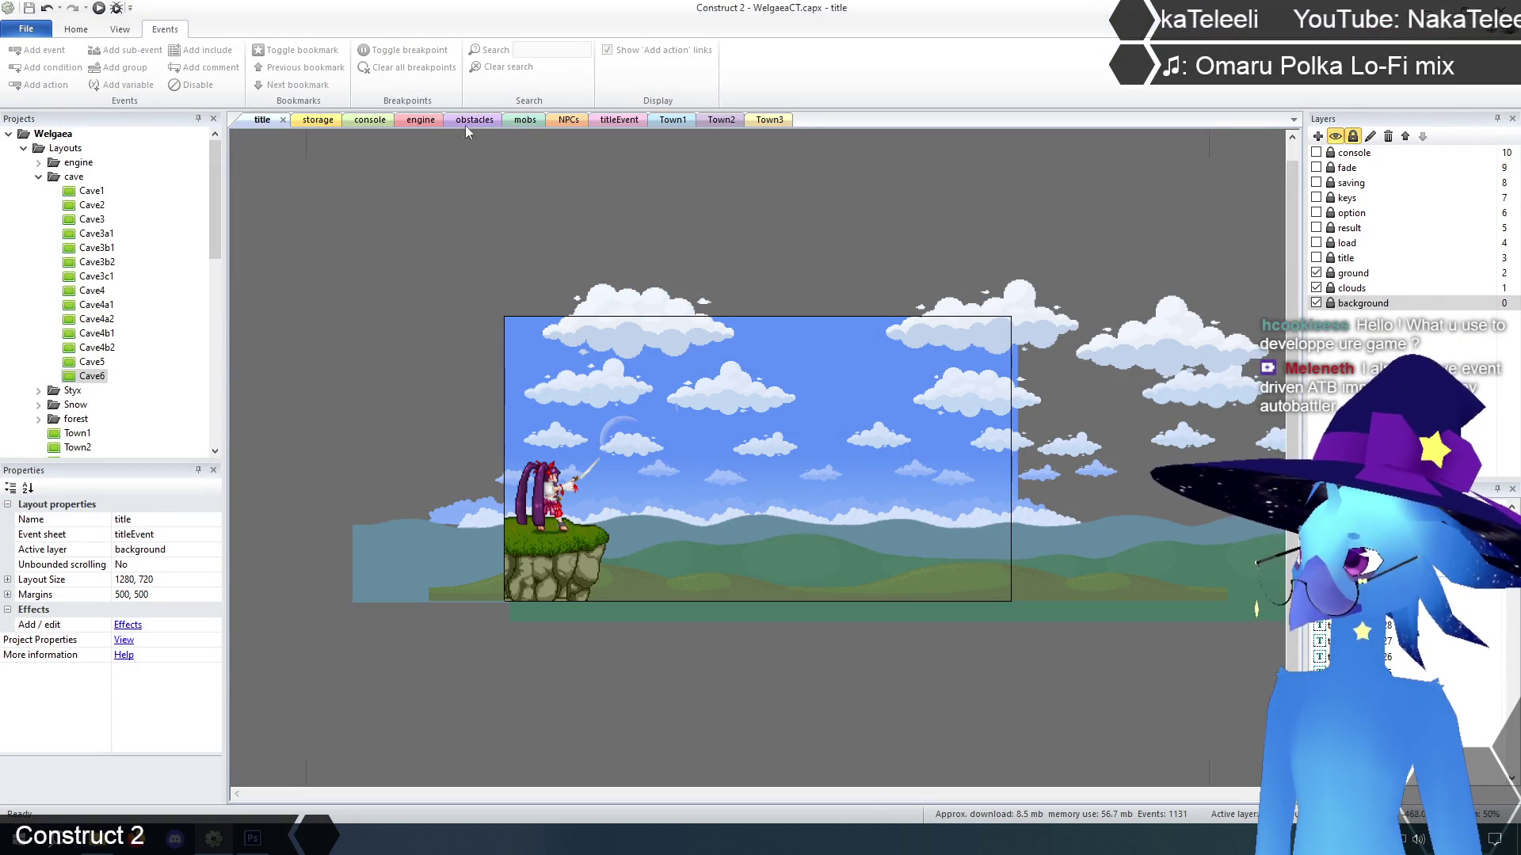
# Switch to the storage layout, then open the obstacles event sheet at its Ghost vine door events
pyautogui.click(318, 119)
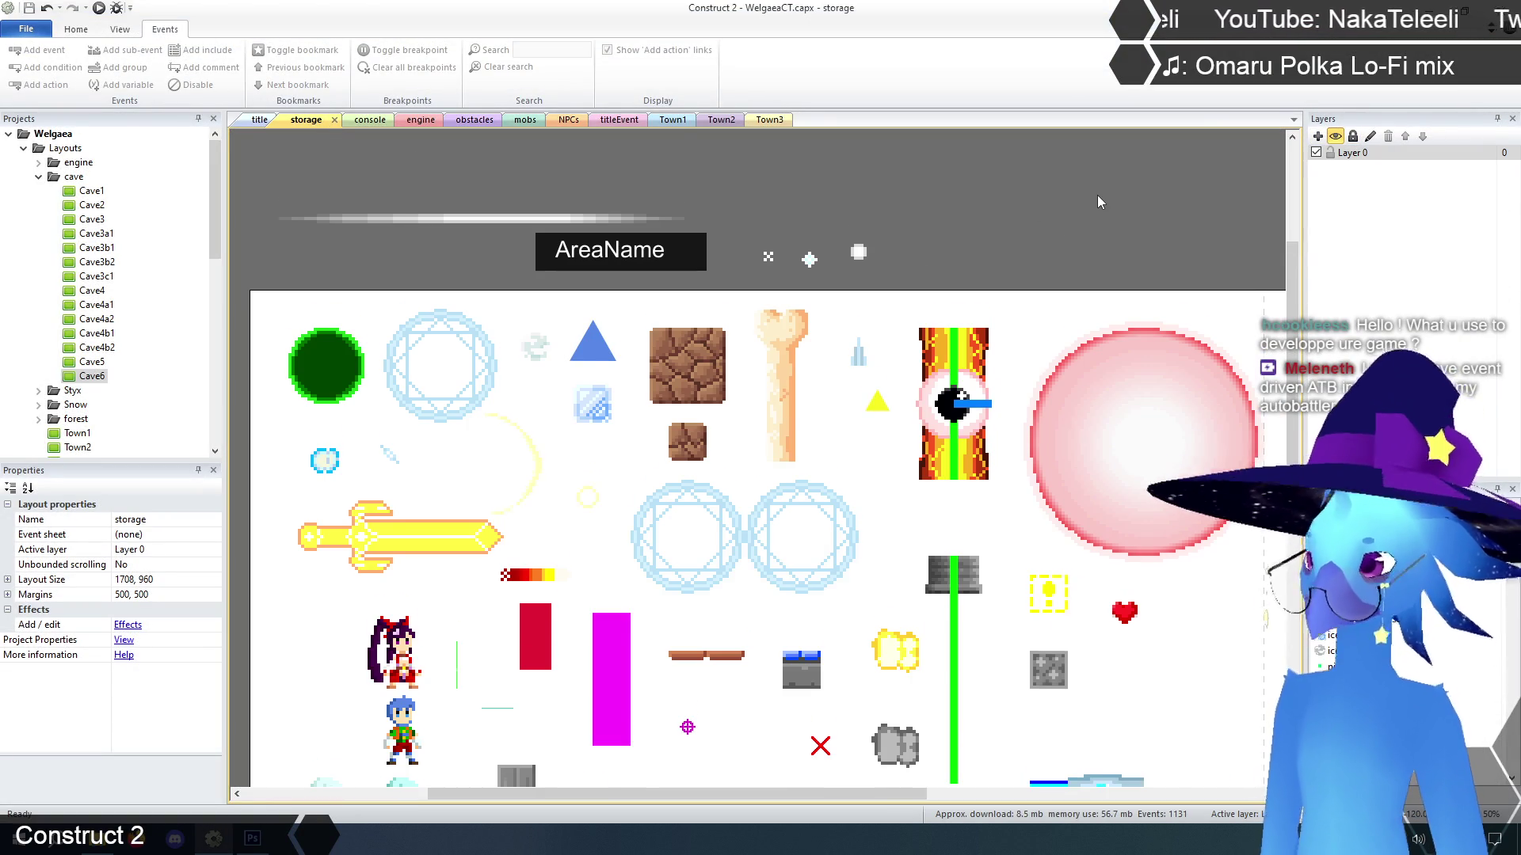
pyautogui.scroll(-2, 1096, 195)
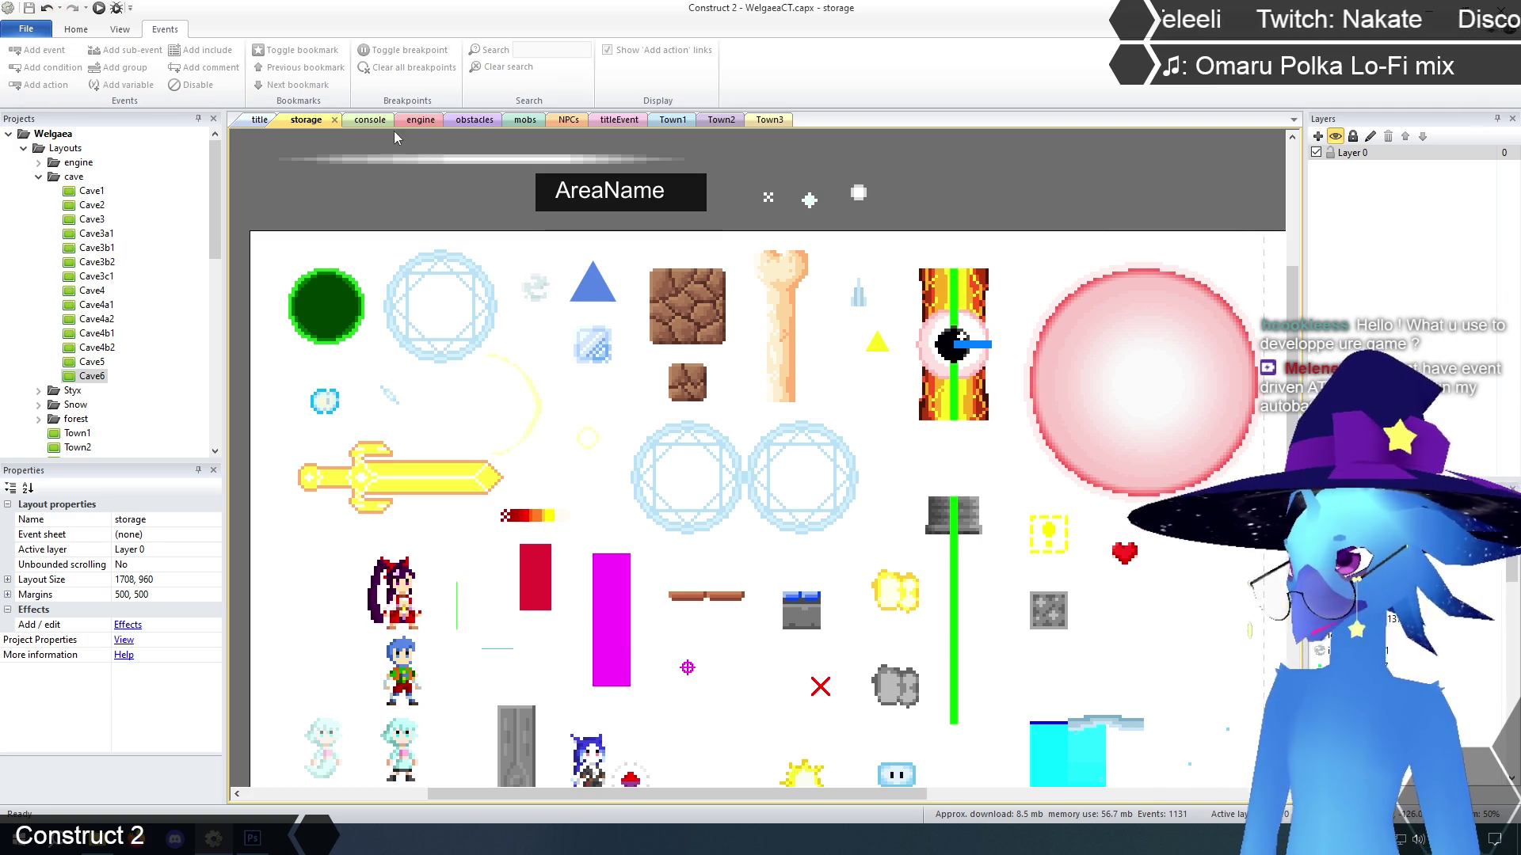
pyautogui.click(459, 121)
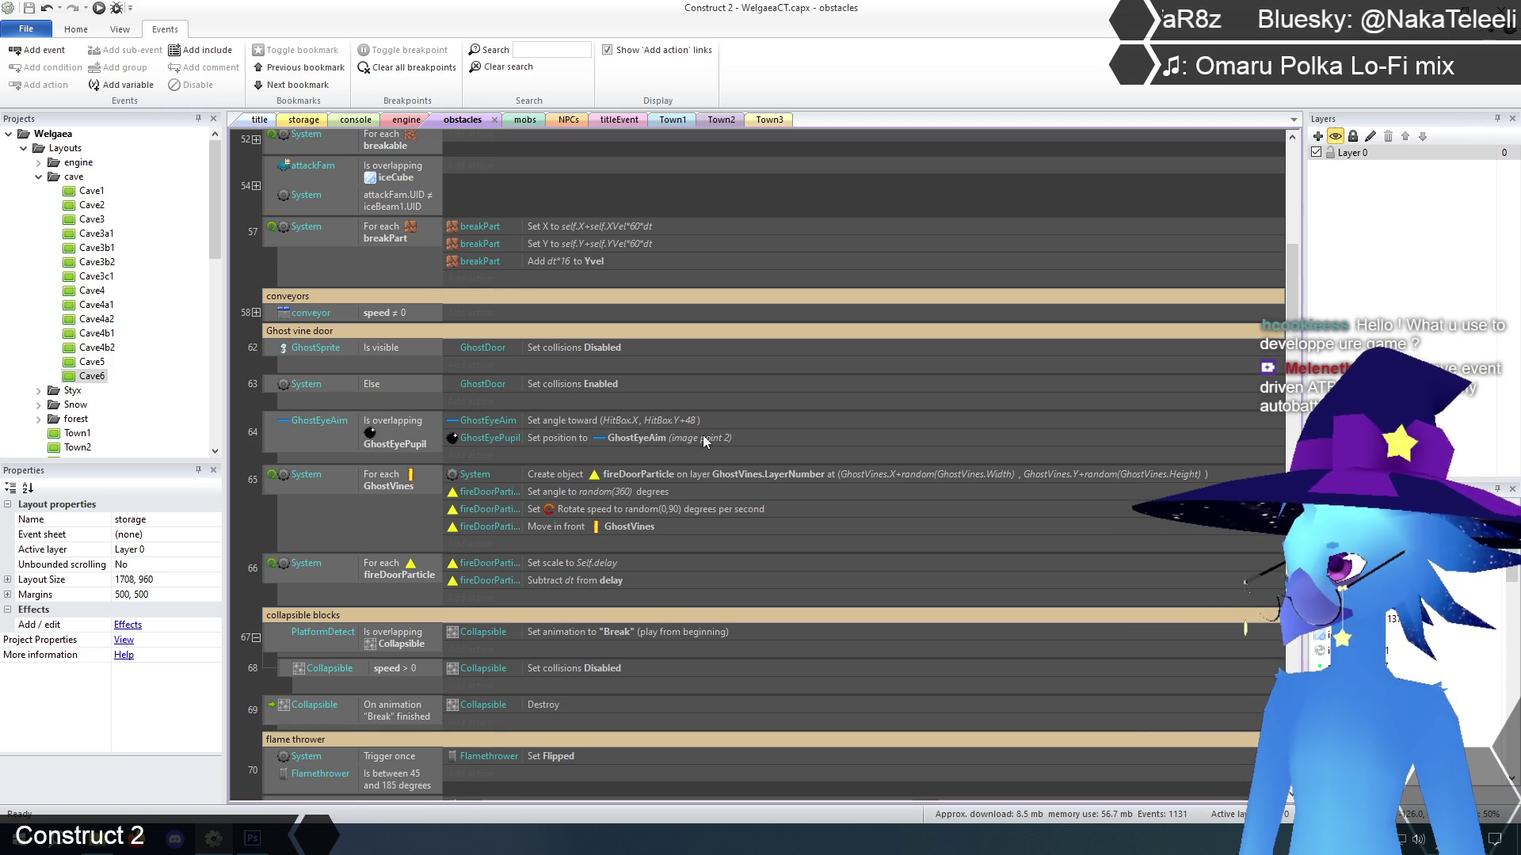
# Delete events 62 (GhostSprite Is visible) and 63 (Else), then scroll through the obstacles sheet
pyautogui.scroll(2, 439, 478)
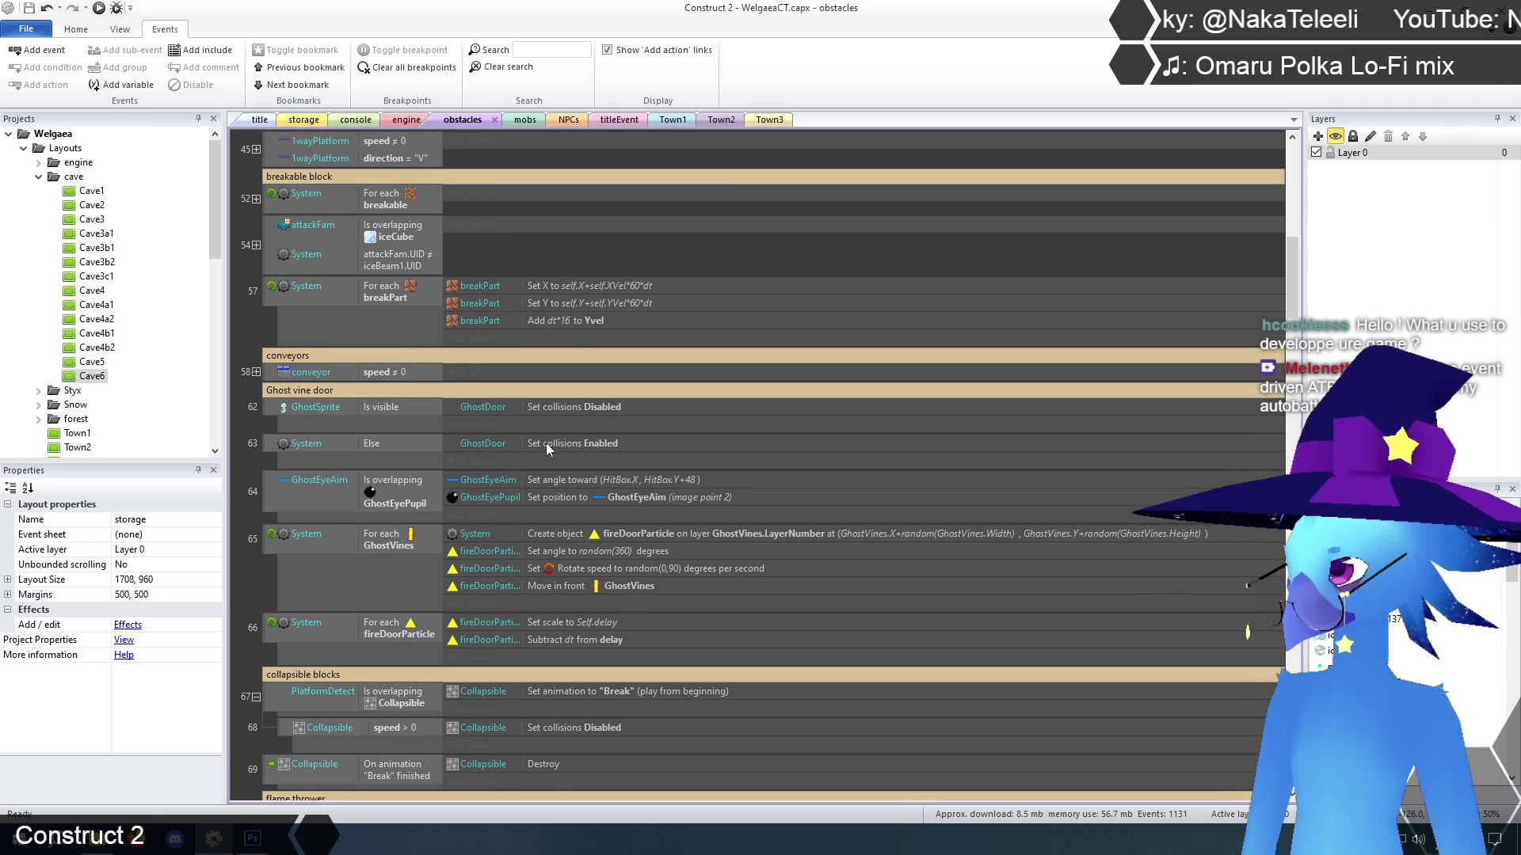
pyautogui.click(271, 427)
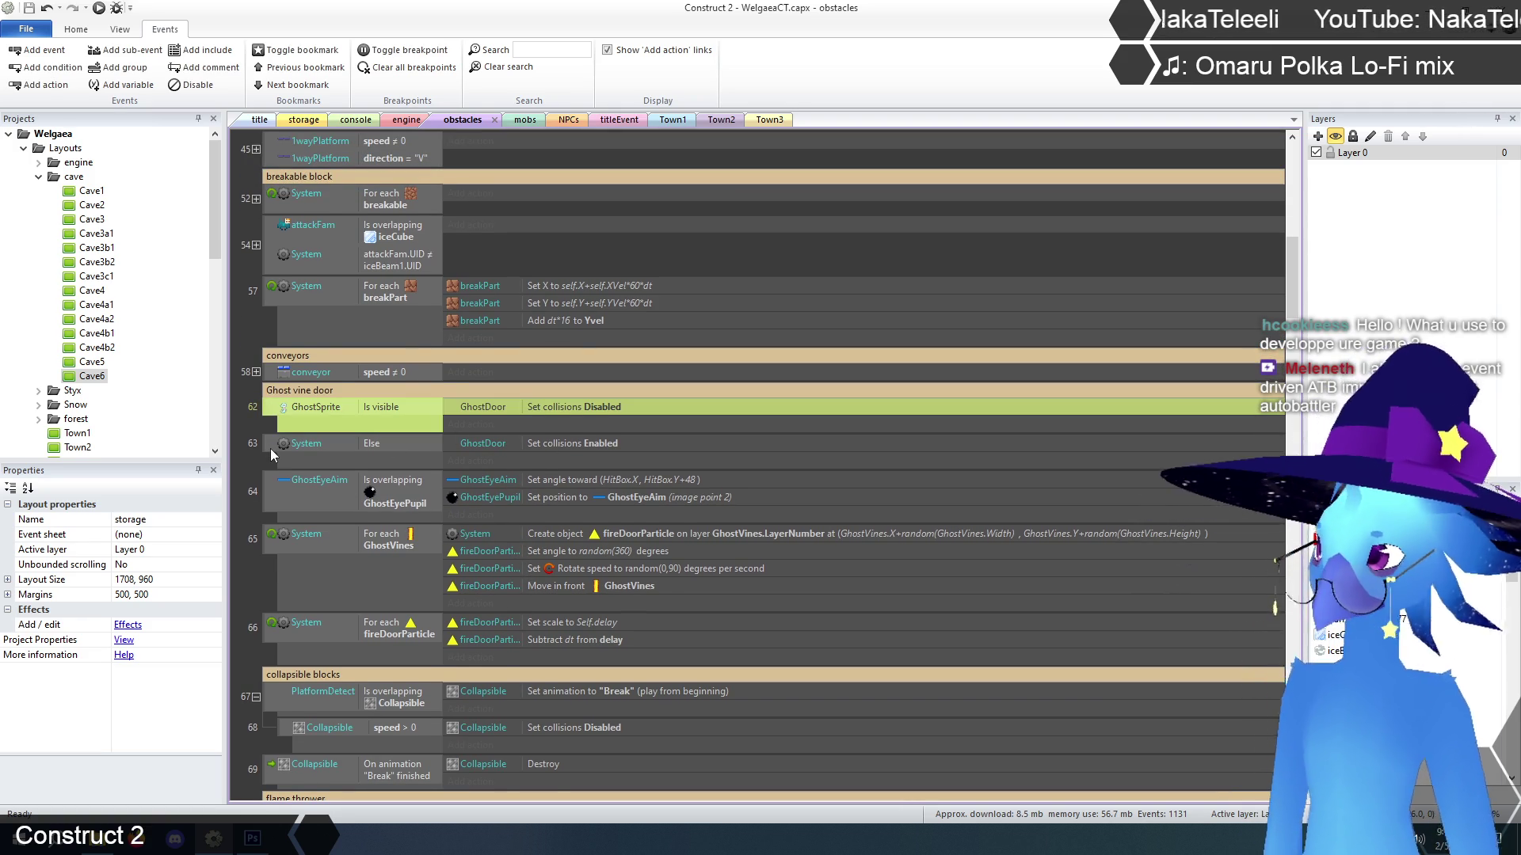
pyautogui.keyDown('shift'); pyautogui.click(268, 442); pyautogui.keyUp('shift')
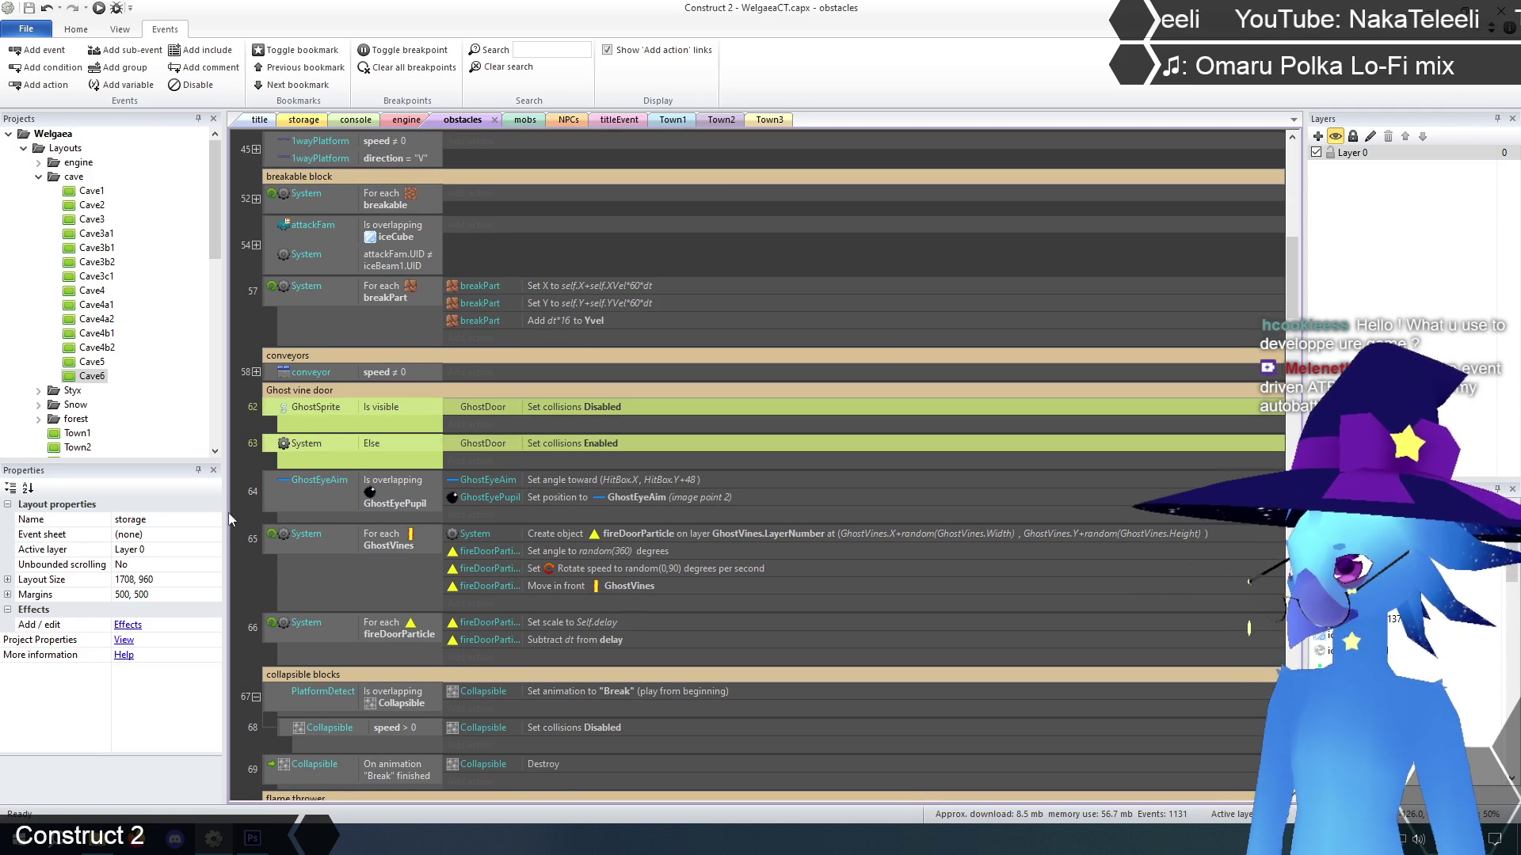
pyautogui.press('Delete')
pyautogui.click(245, 445)
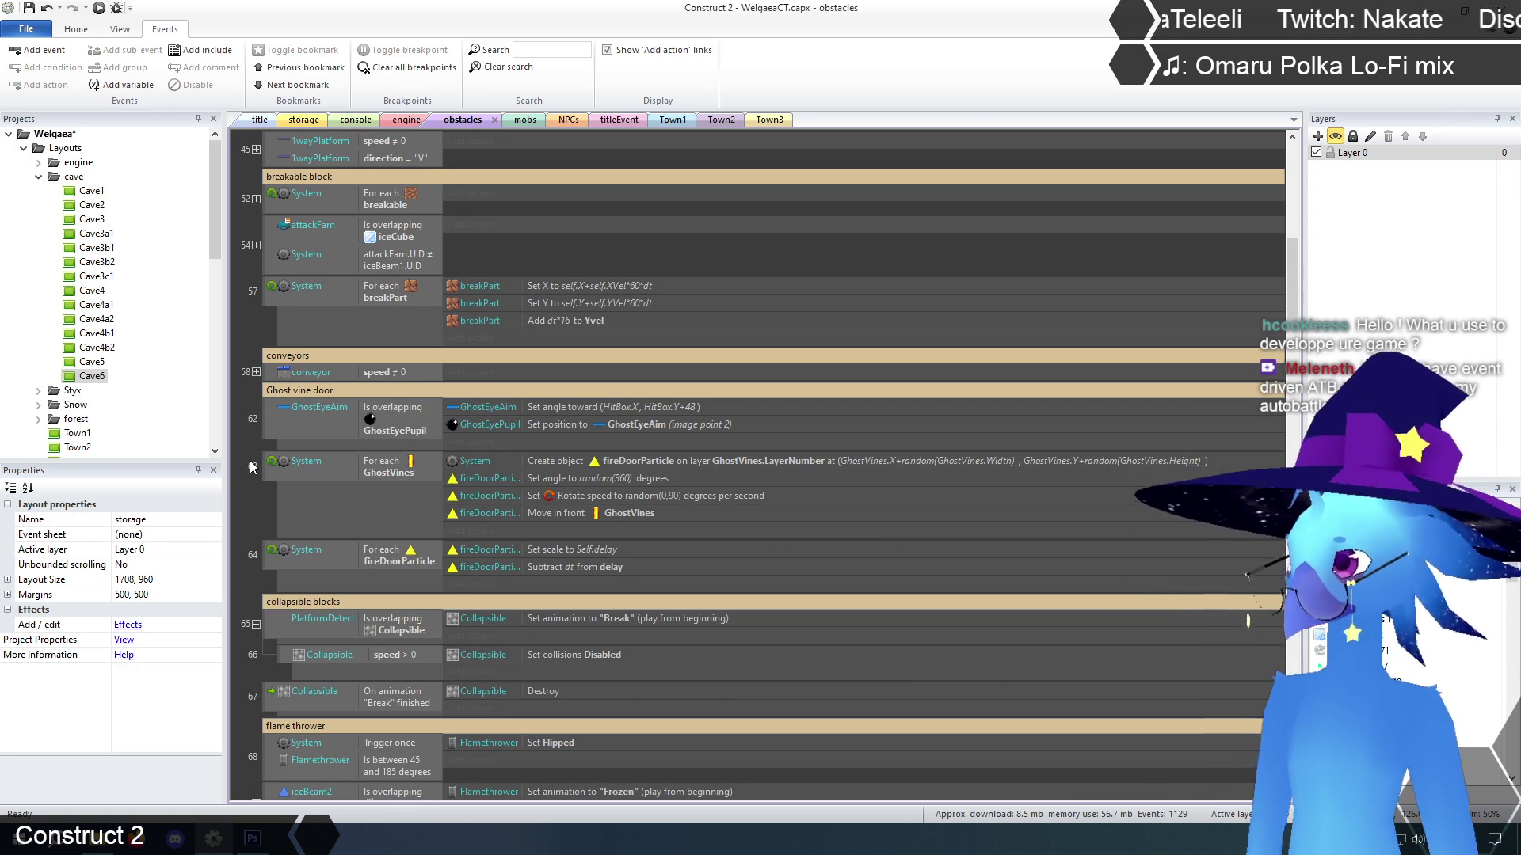
pyautogui.scroll(-5, 241, 531)
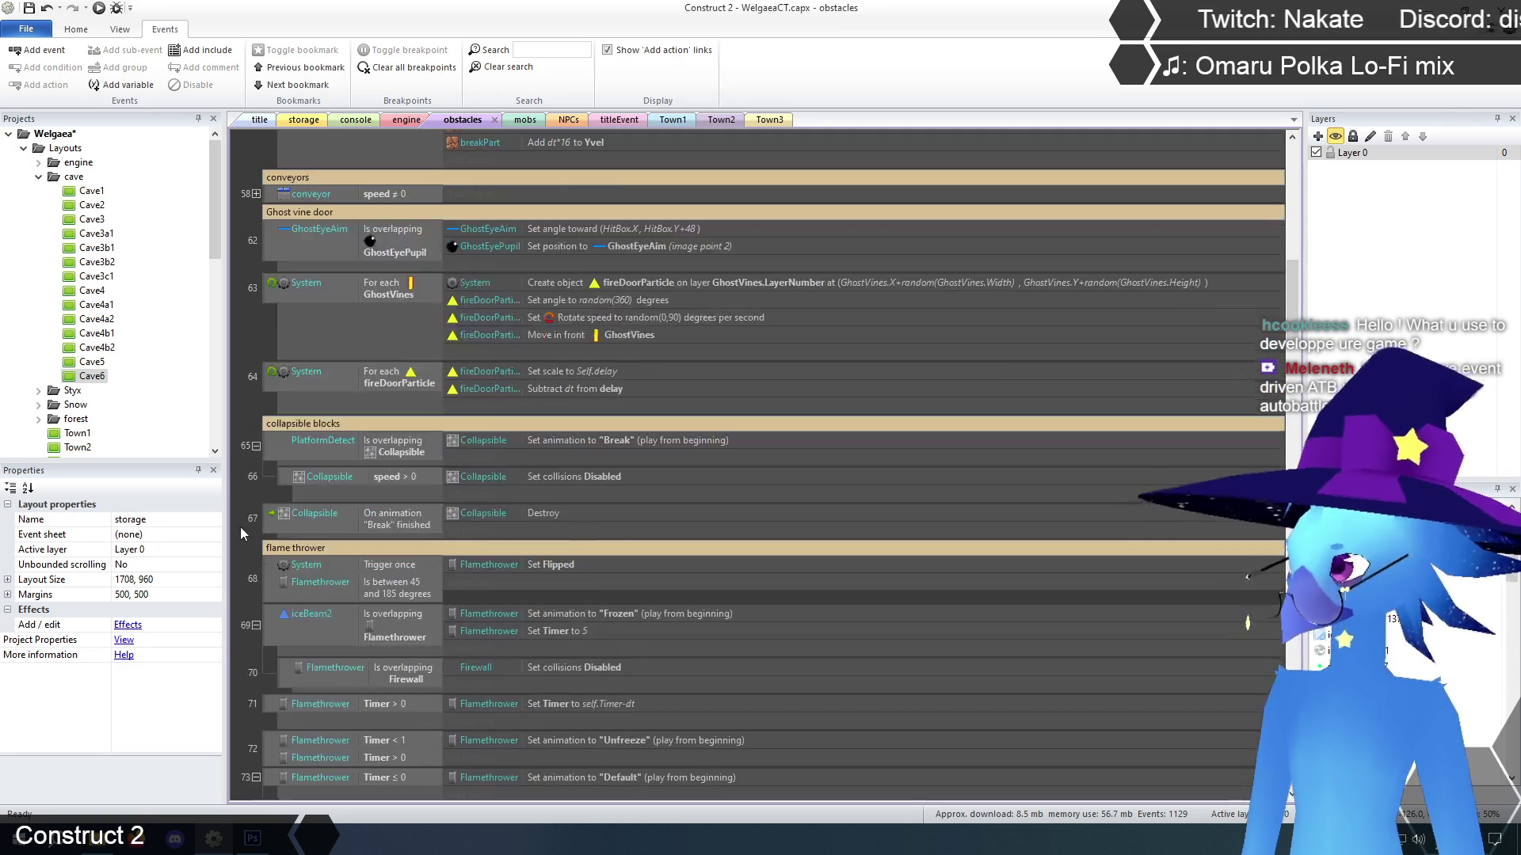
pyautogui.scroll(5, 240, 526)
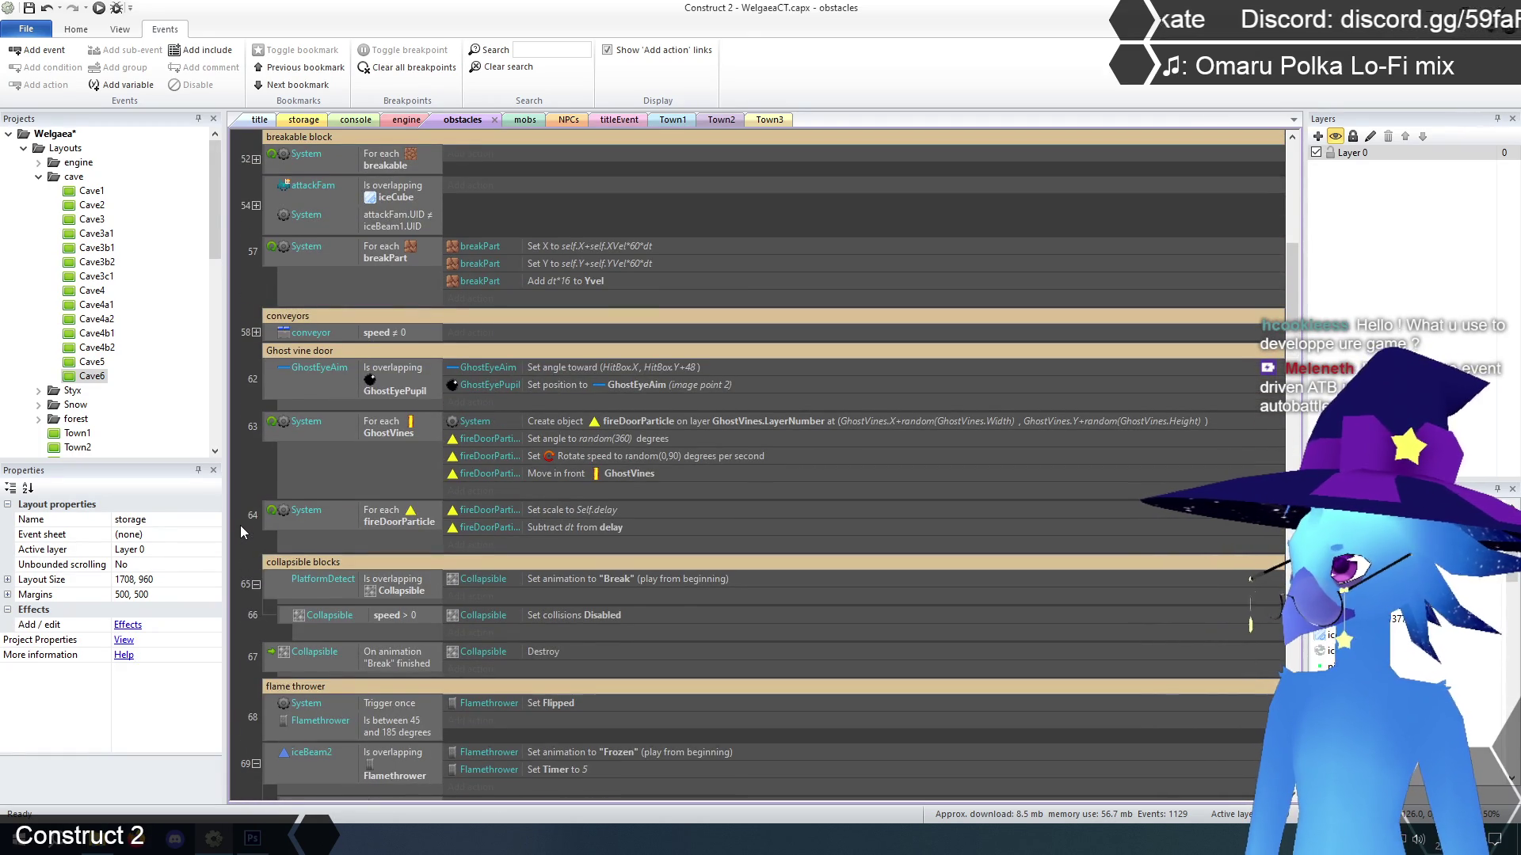
pyautogui.scroll(-3, 240, 525)
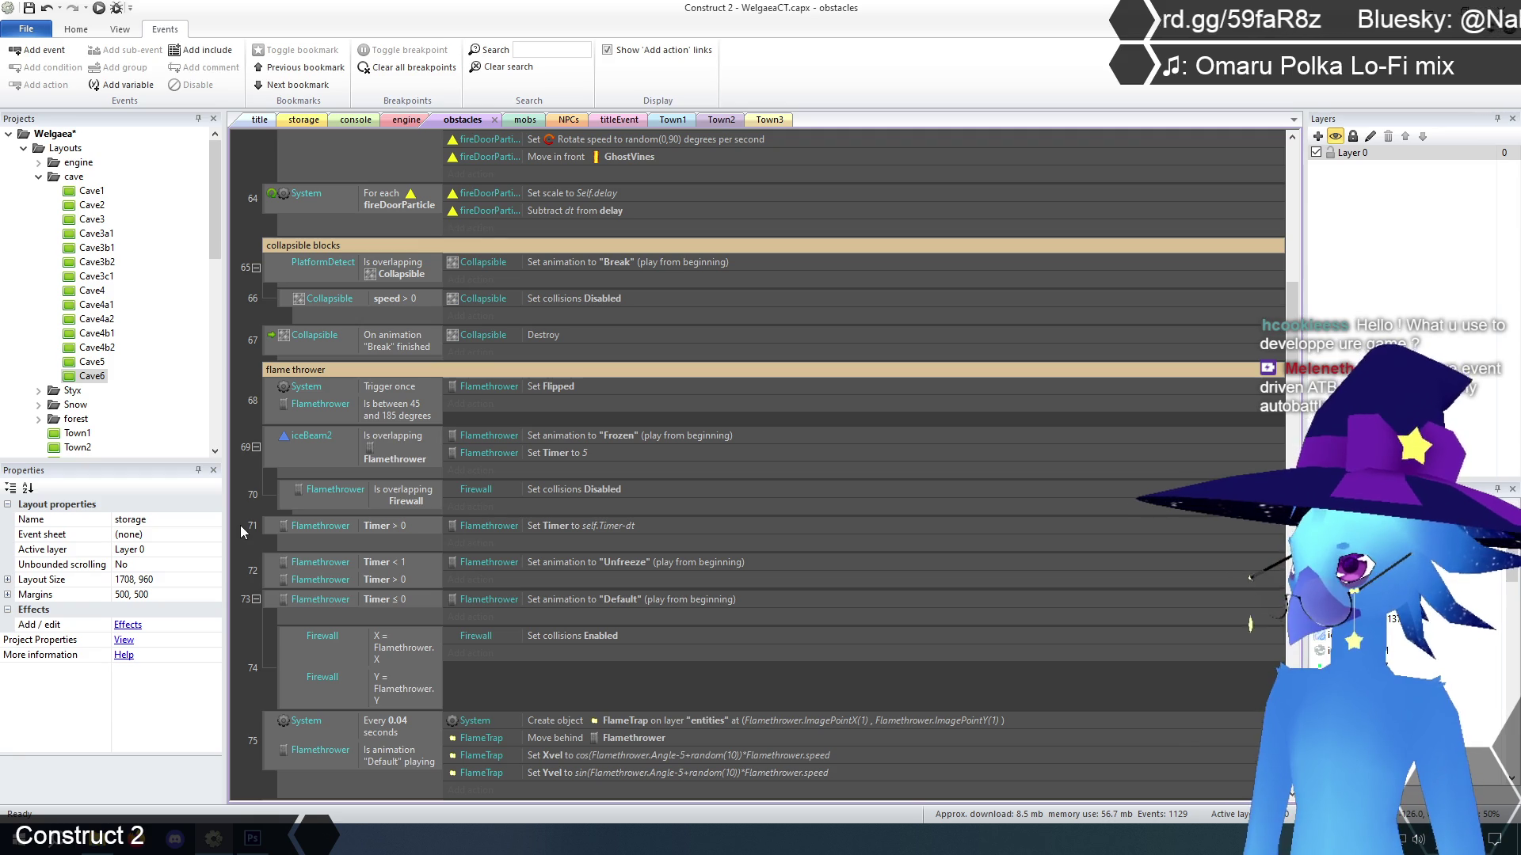
pyautogui.scroll(-5, 240, 525)
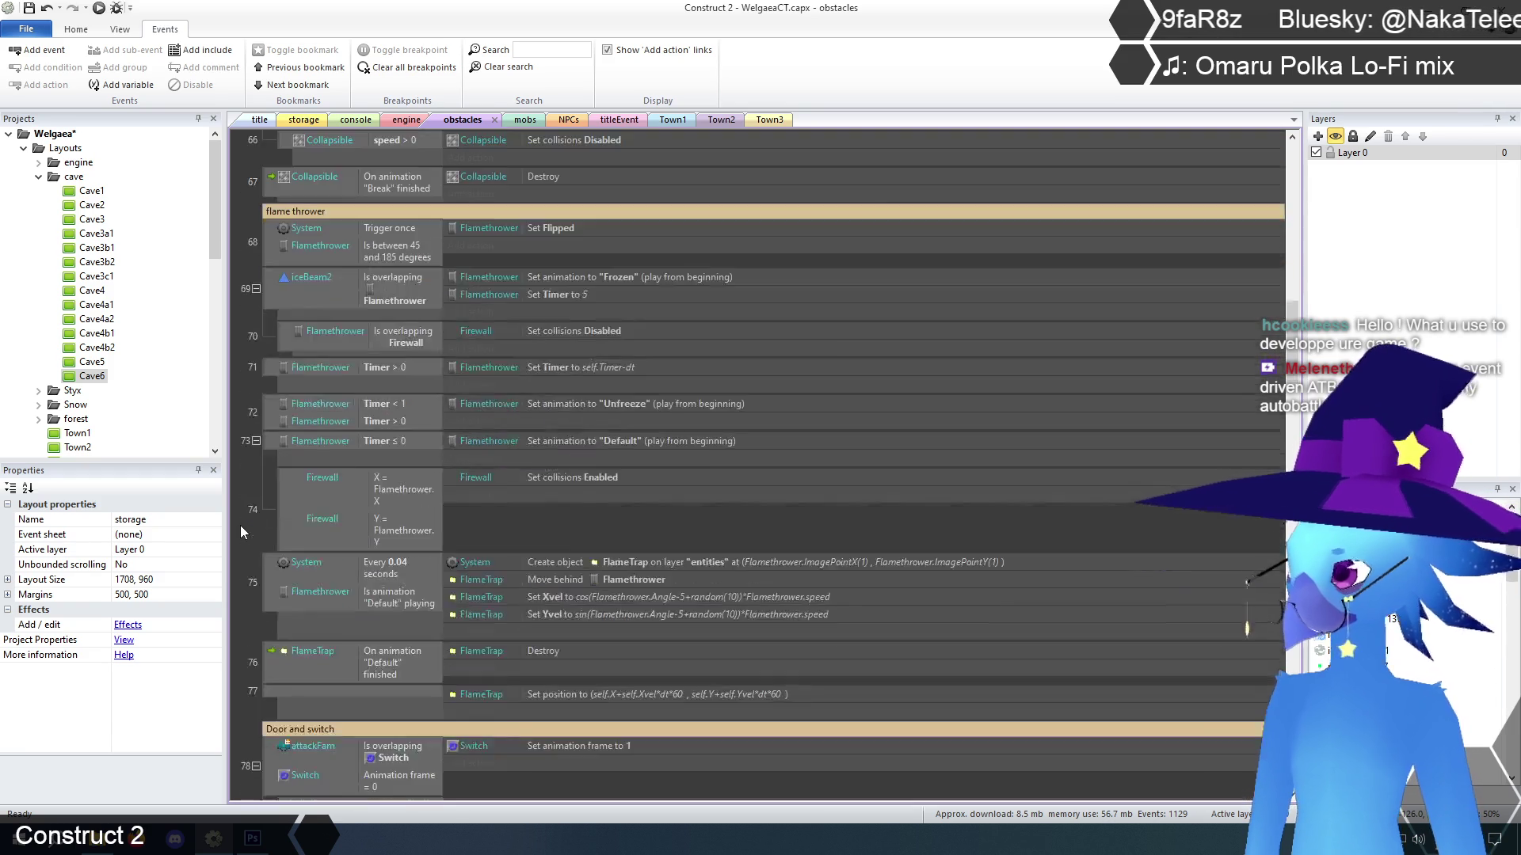
pyautogui.scroll(-10, 240, 526)
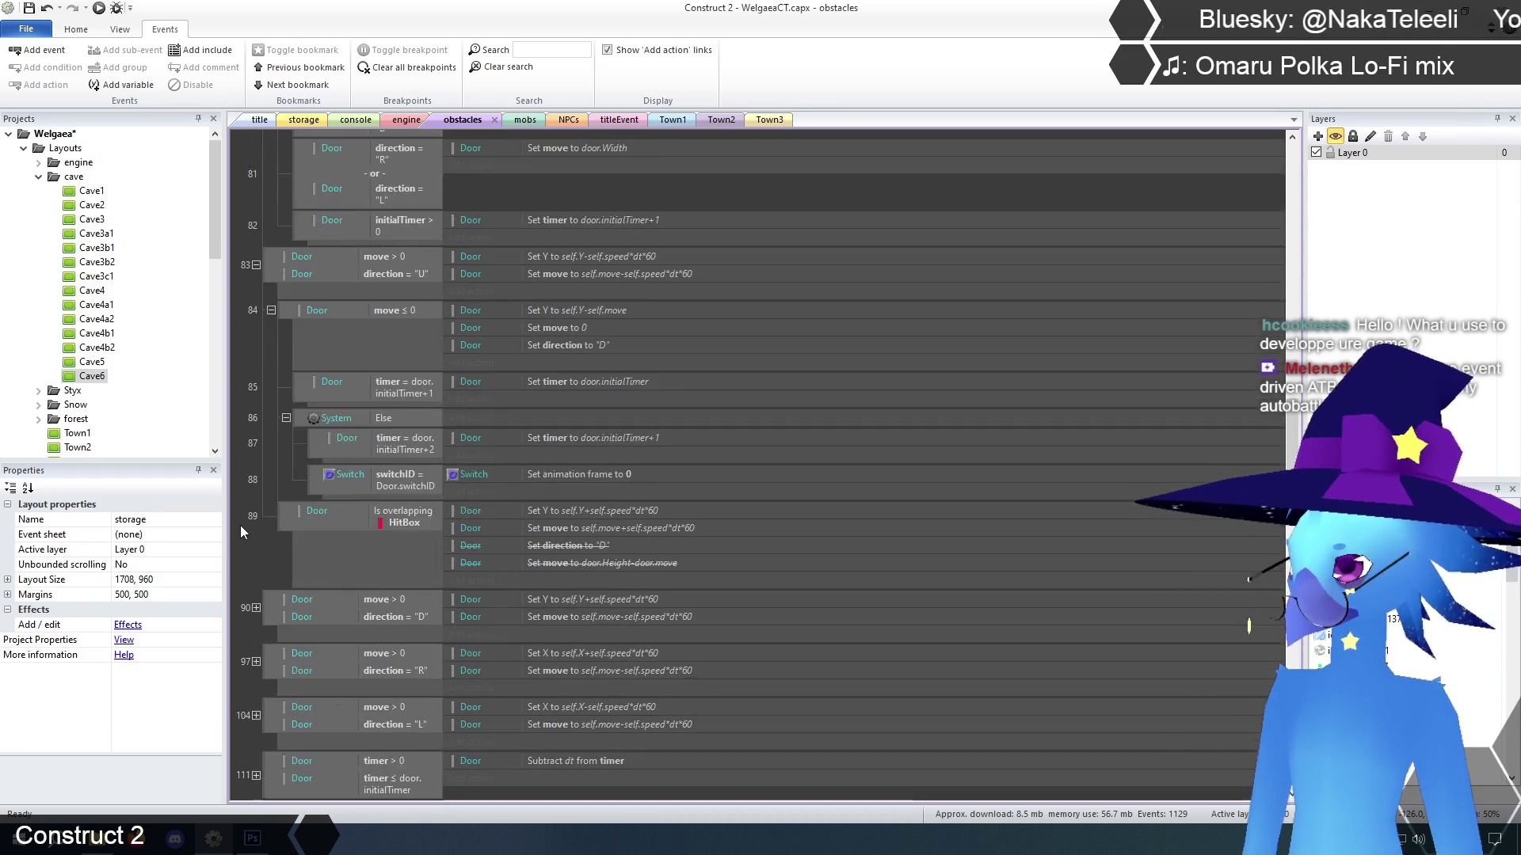
pyautogui.scroll(-4, 240, 525)
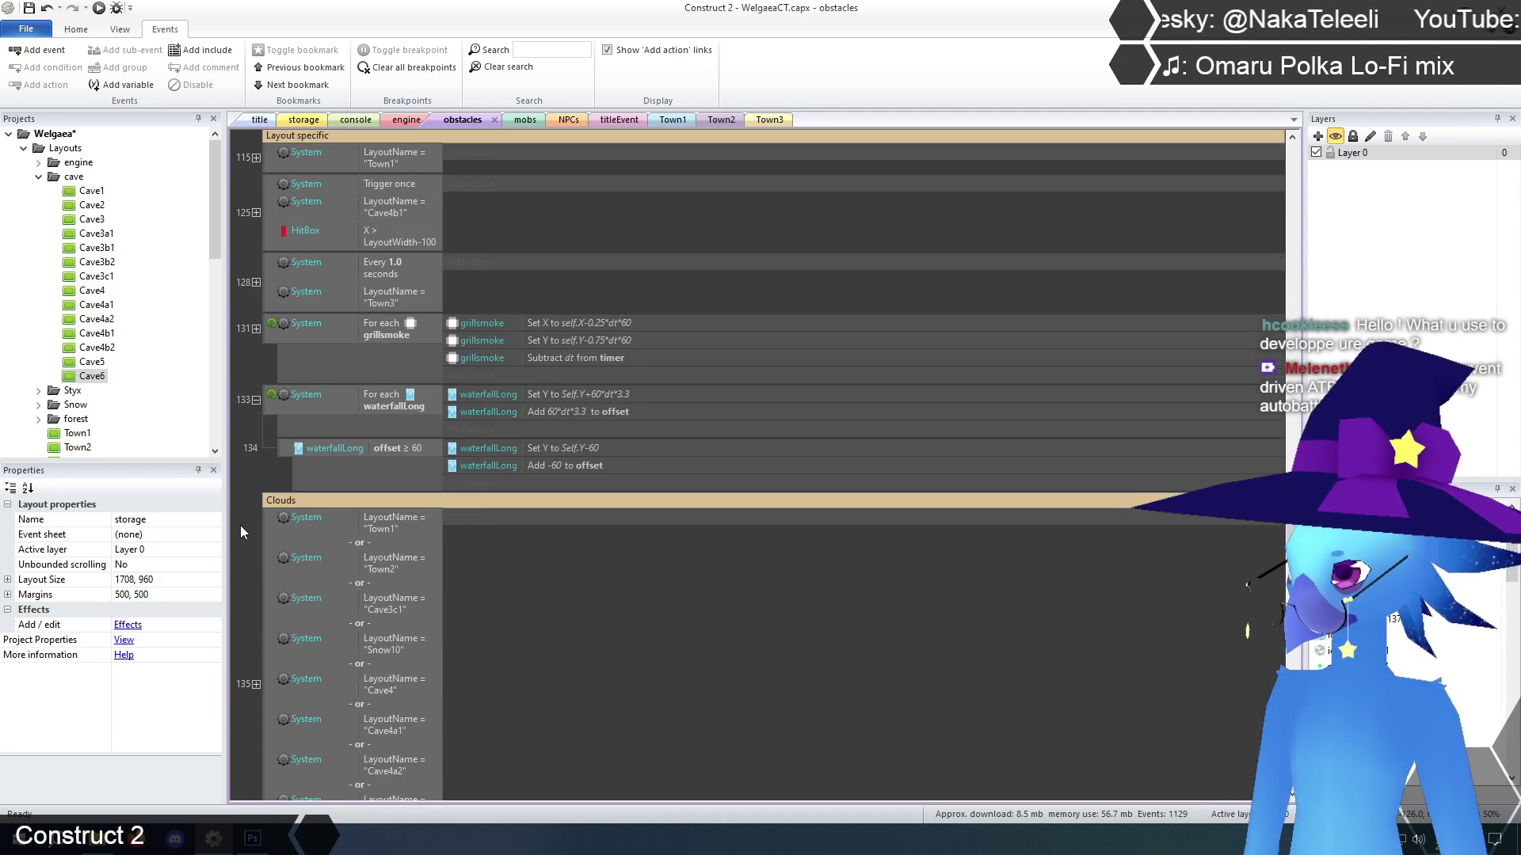
pyautogui.click(519, 119)
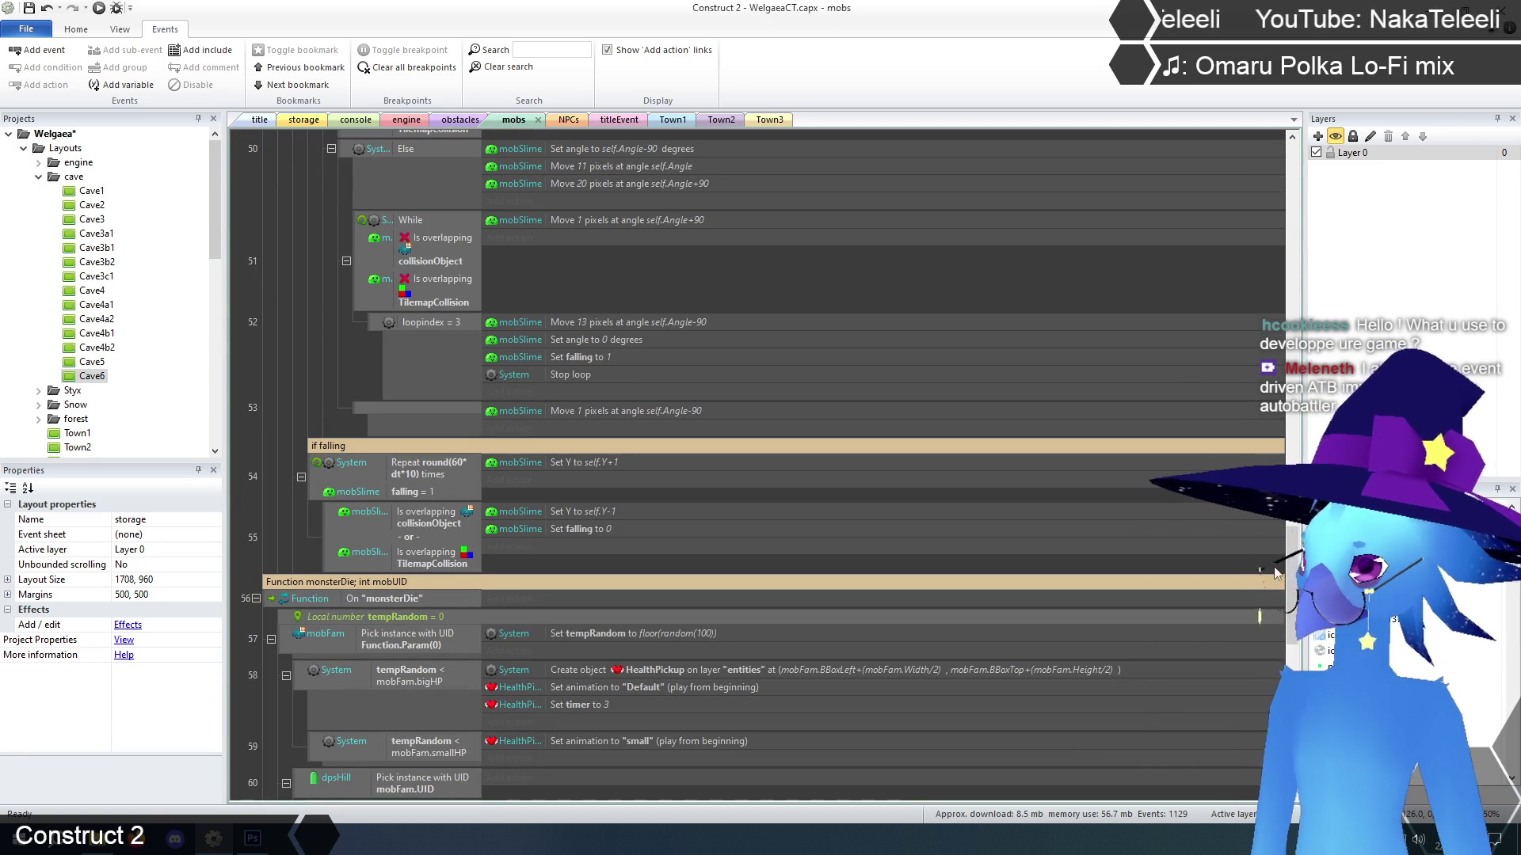
pyautogui.scroll(3, 1293, 578)
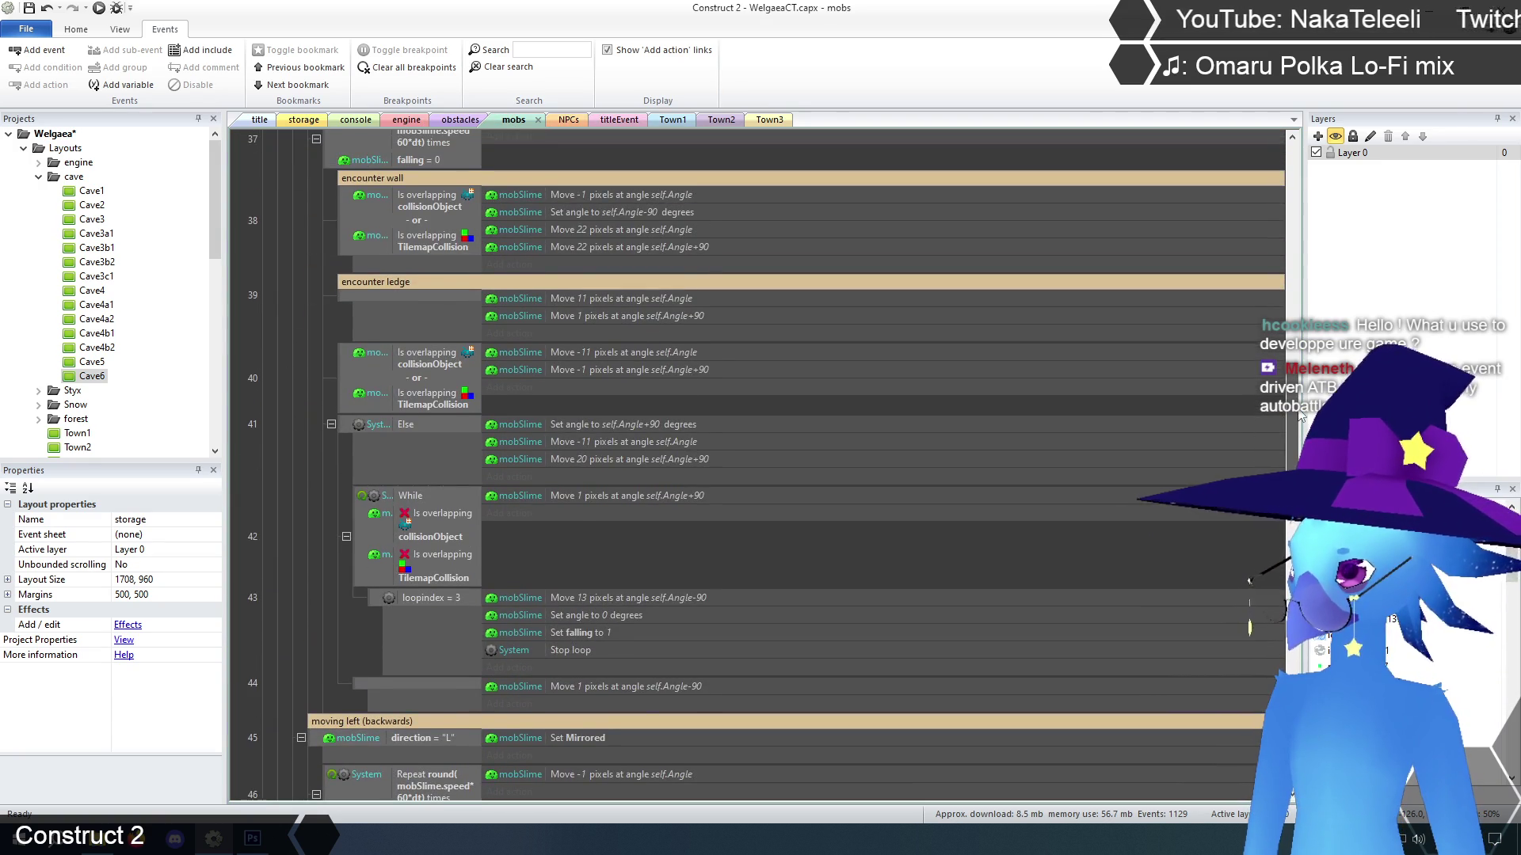
pyautogui.scroll(5, 1293, 415)
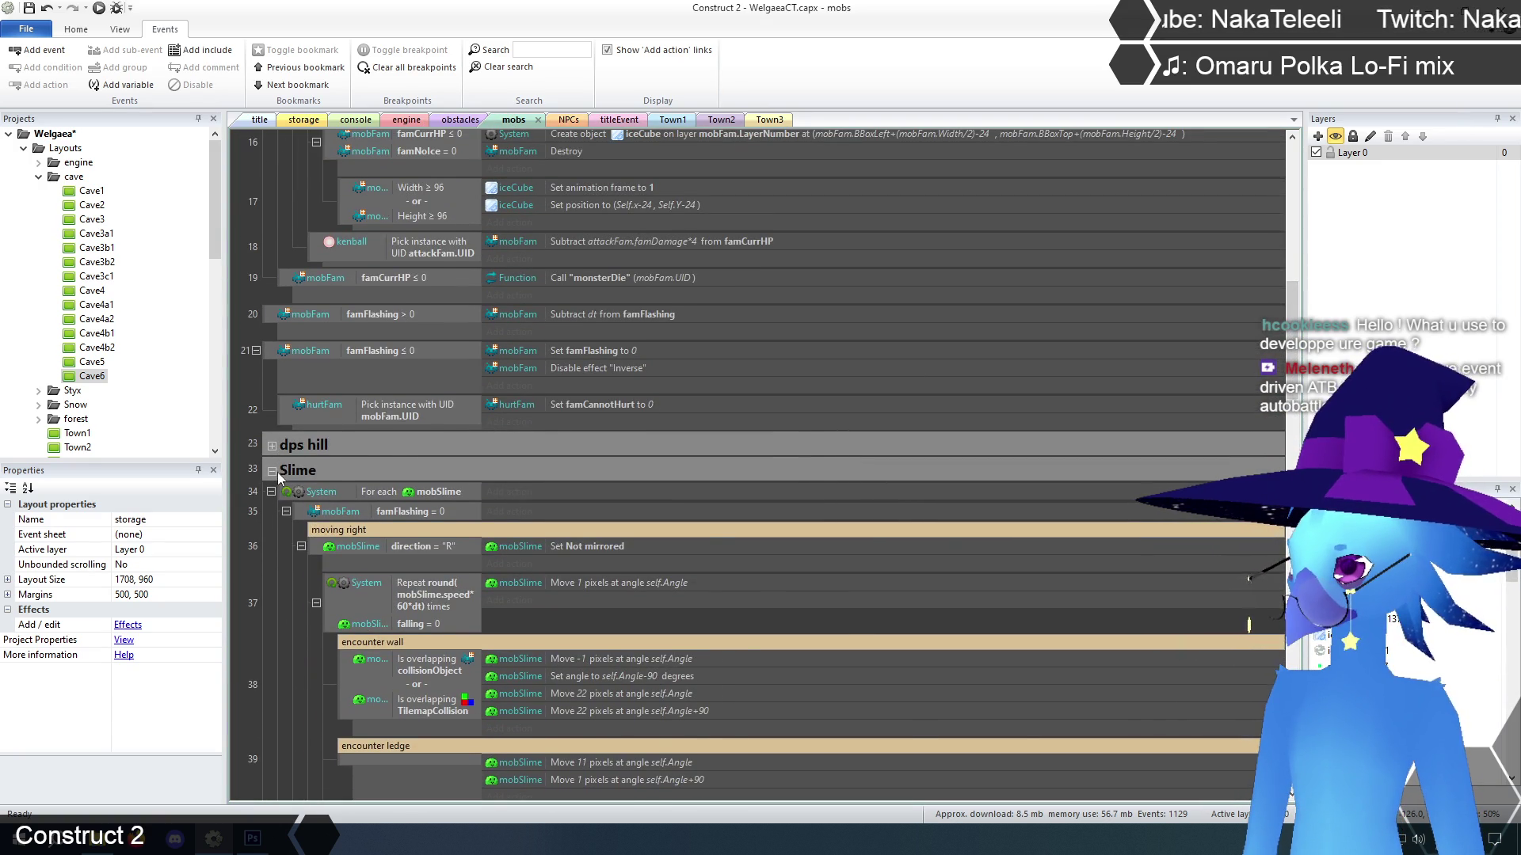
pyautogui.click(272, 472)
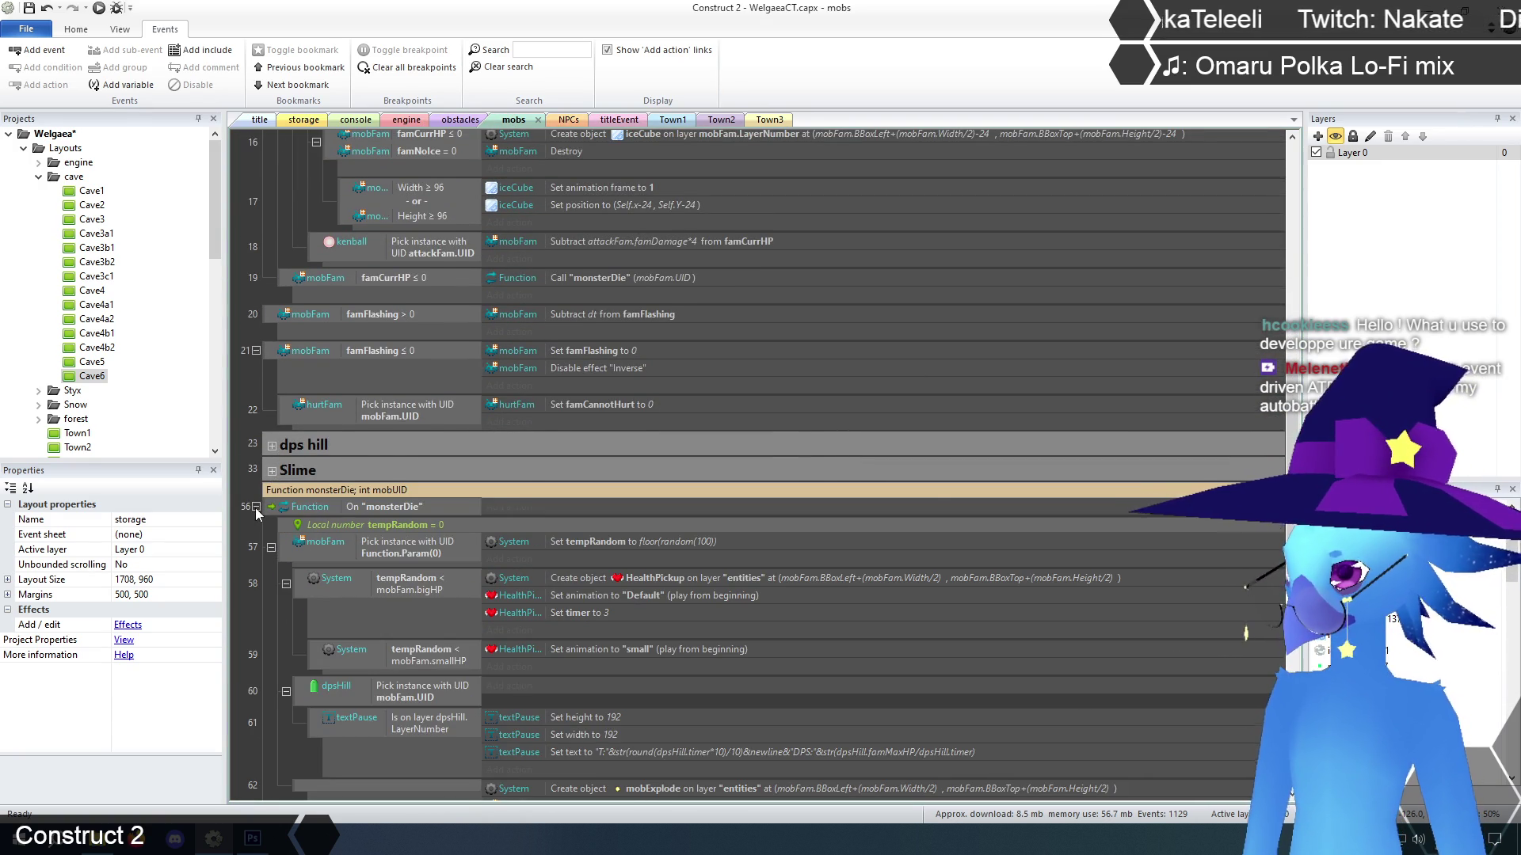
pyautogui.click(255, 506)
pyautogui.scroll(4, 261, 539)
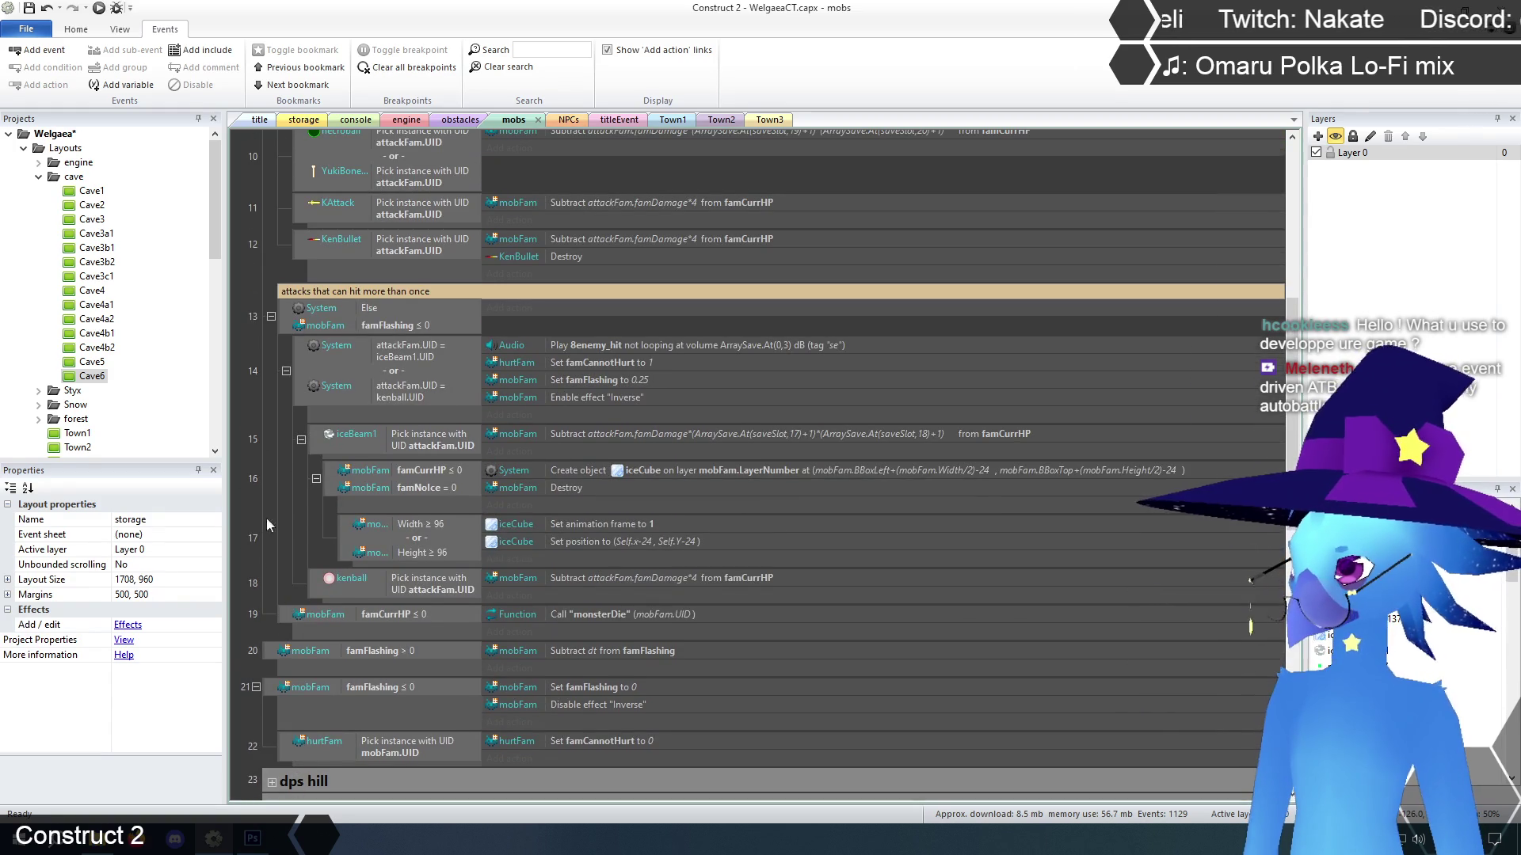
pyautogui.scroll(5, 269, 511)
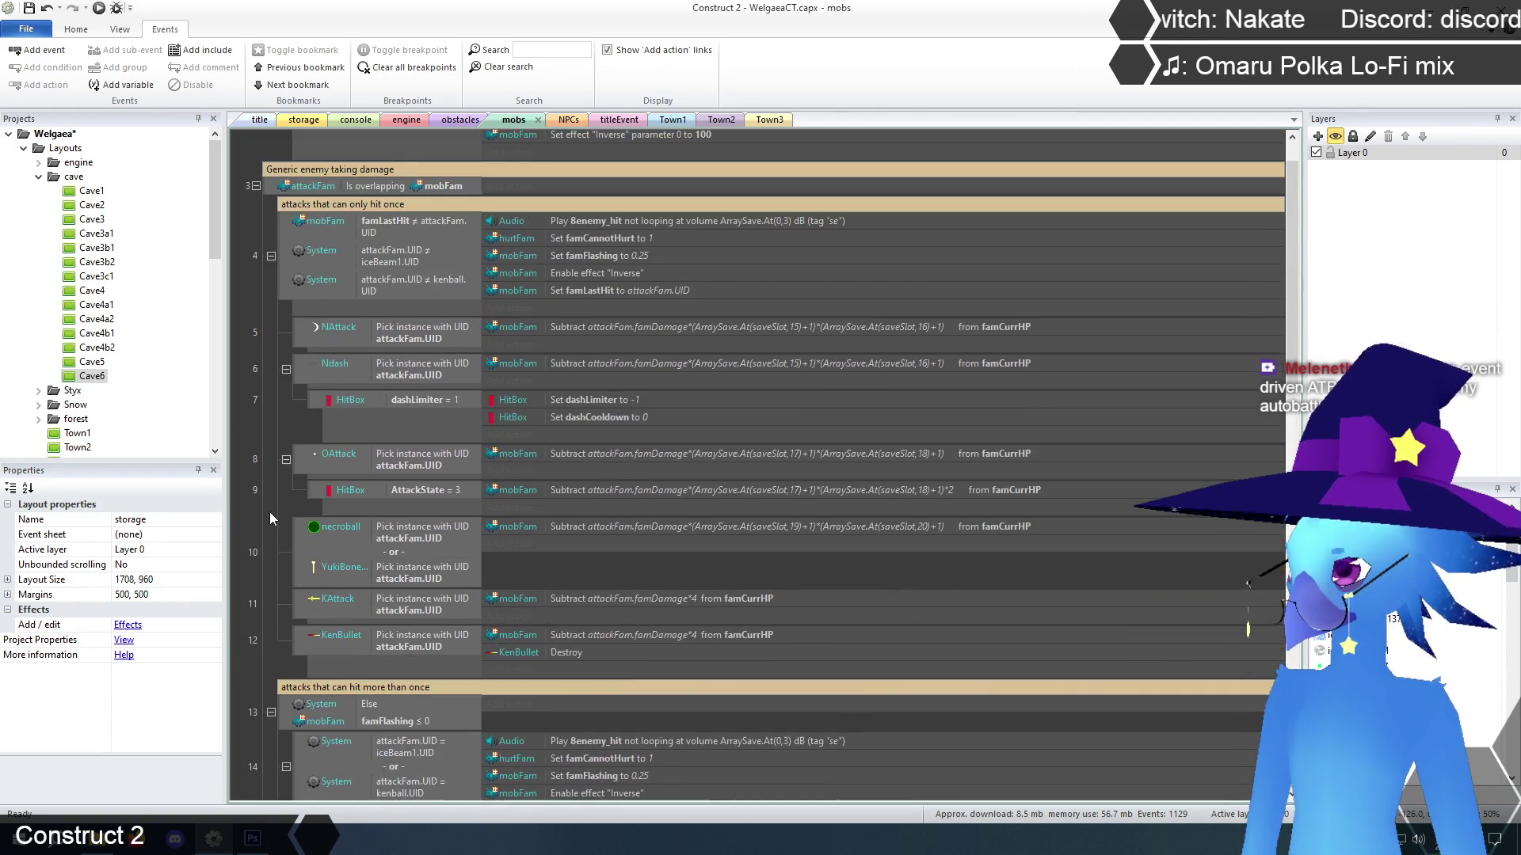
pyautogui.scroll(1, 270, 518)
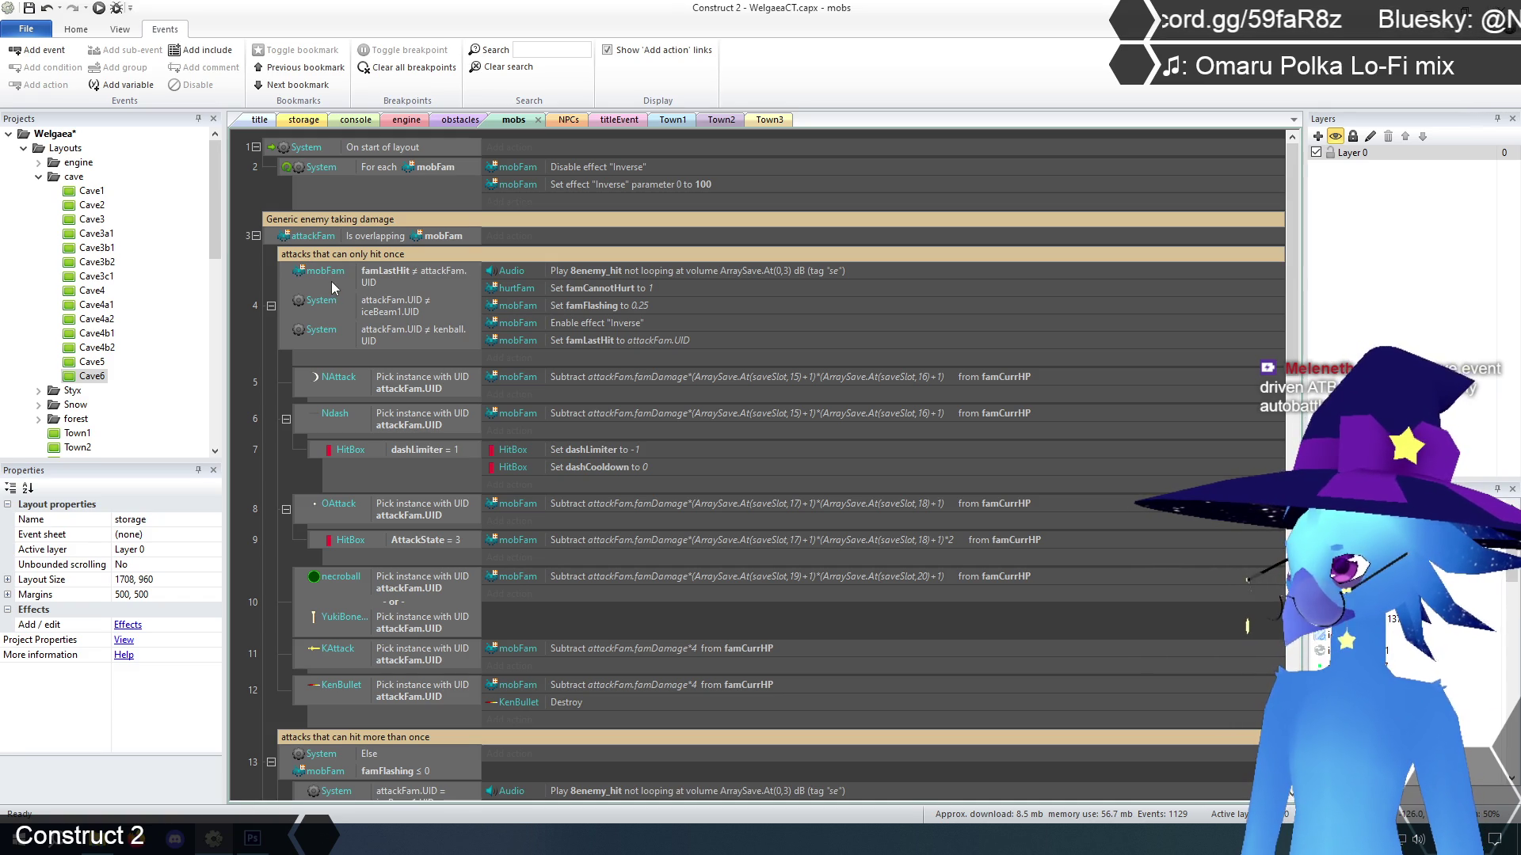
pyautogui.scroll(-5, 331, 283)
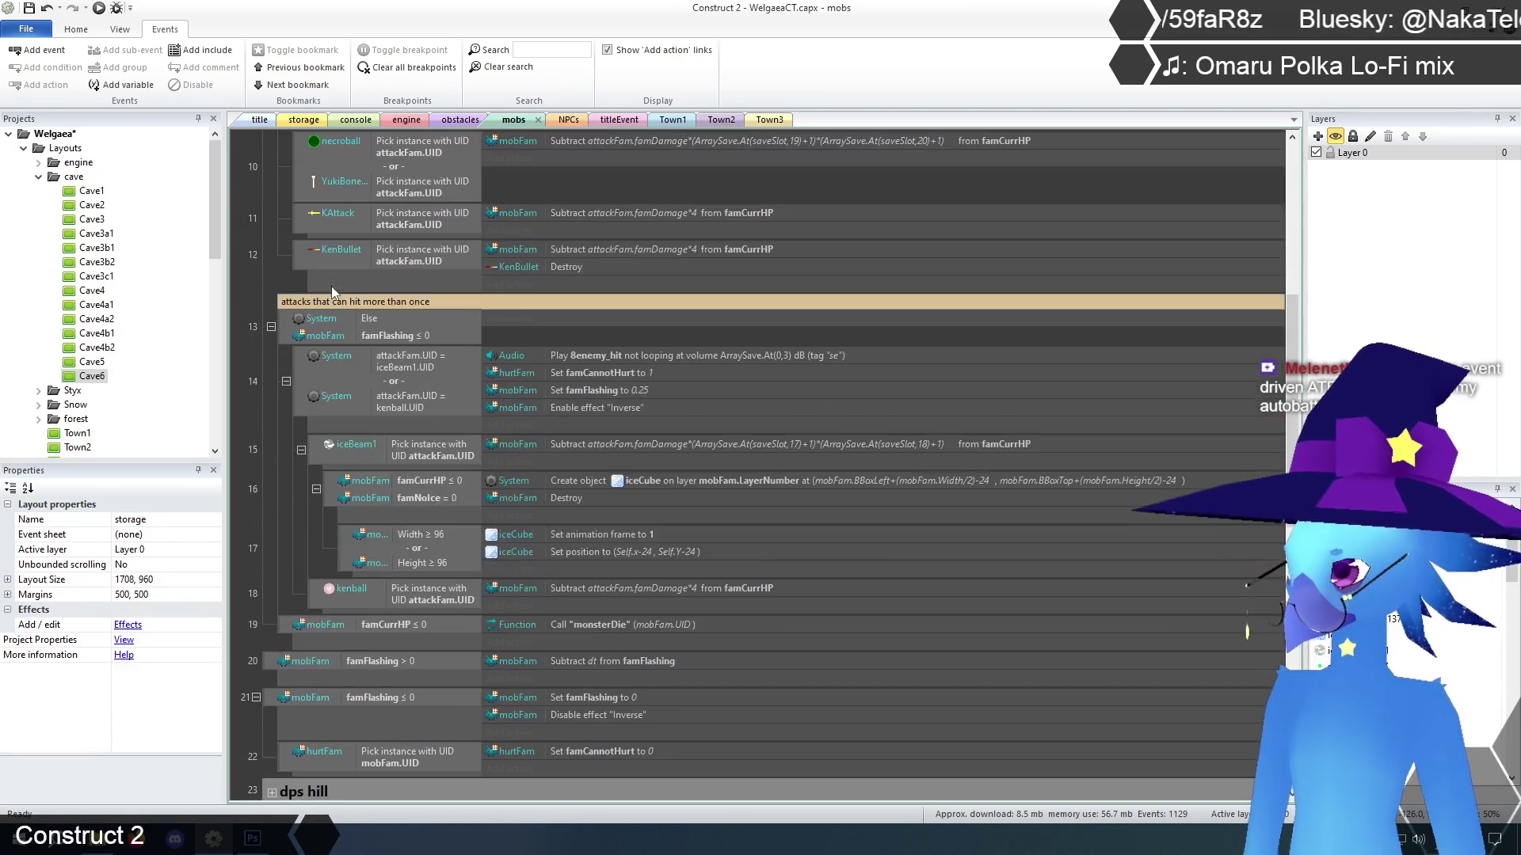
pyautogui.scroll(-1, 332, 286)
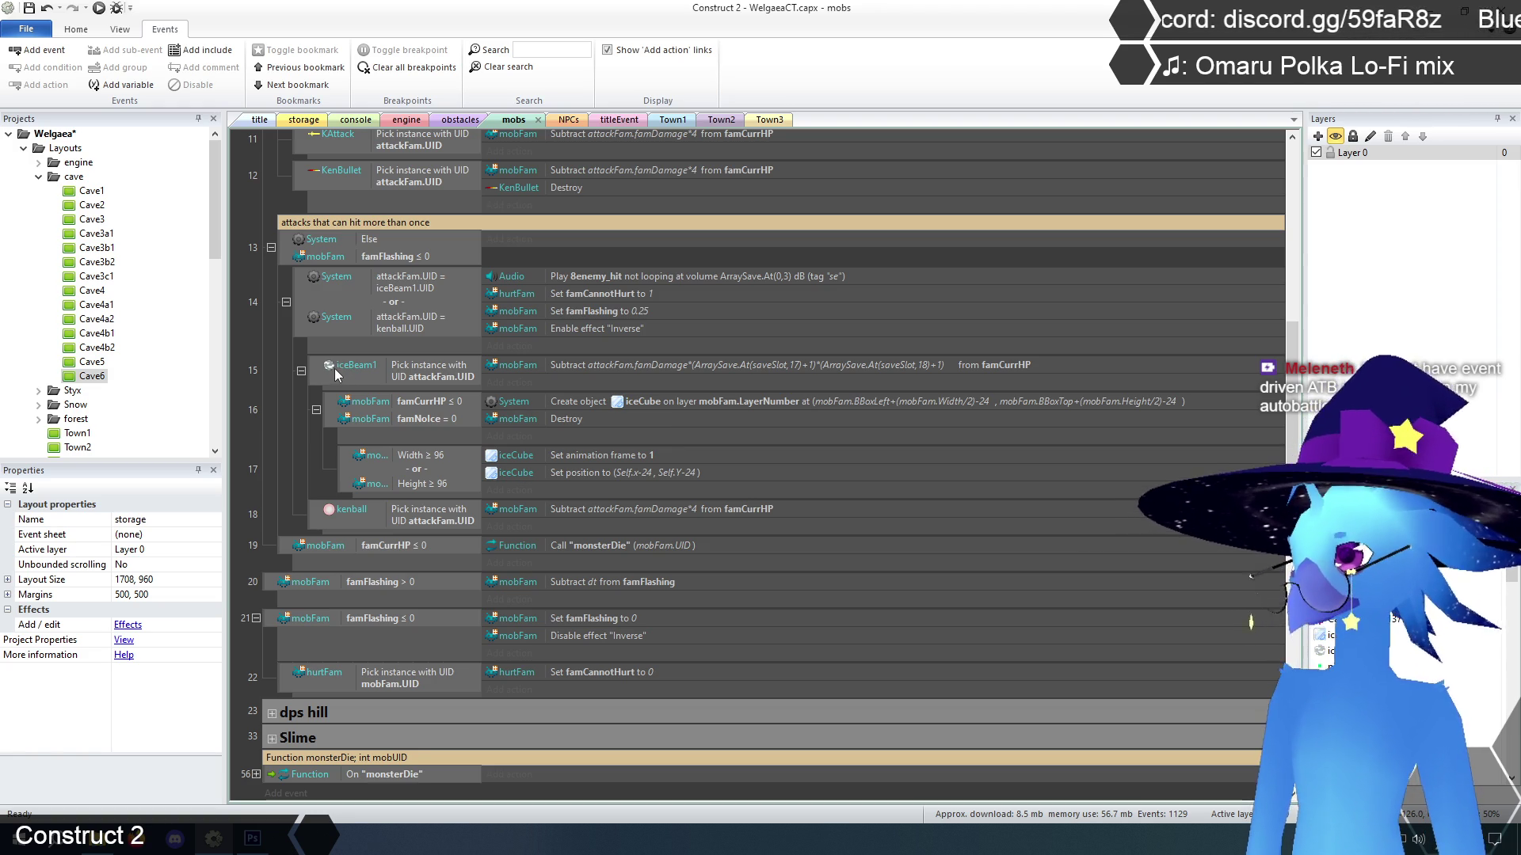
pyautogui.click(301, 373)
# Collapse the cave layouts folder, widen event 17's condition column, and select the mobFam family
pyautogui.click(265, 345)
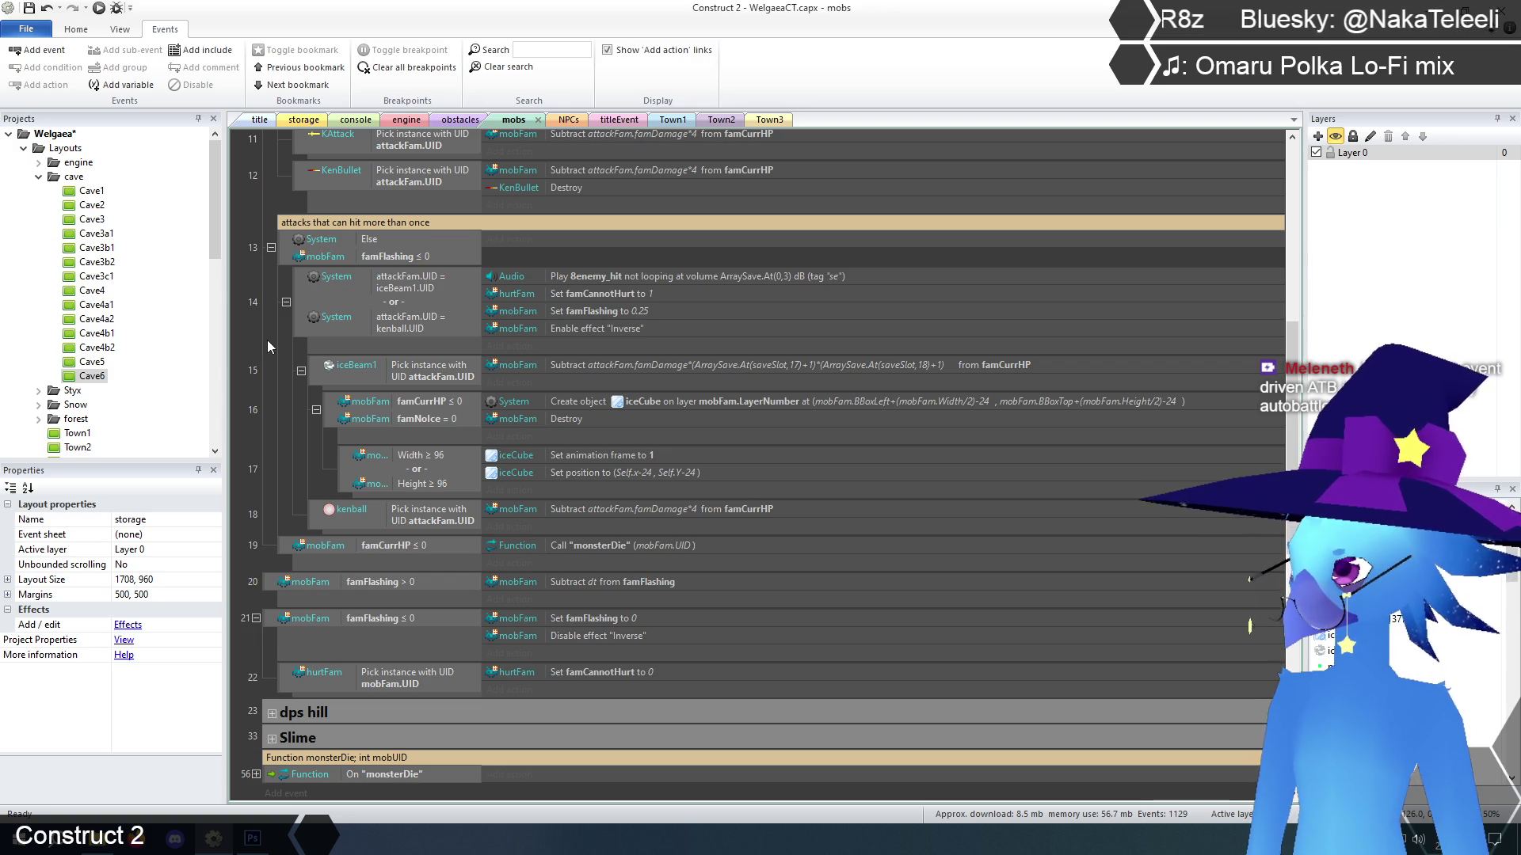
pyautogui.moveTo(216, 244)
pyautogui.mouseDown()
pyautogui.moveTo(215, 277)
pyautogui.moveTo(215, 237)
pyautogui.mouseUp()
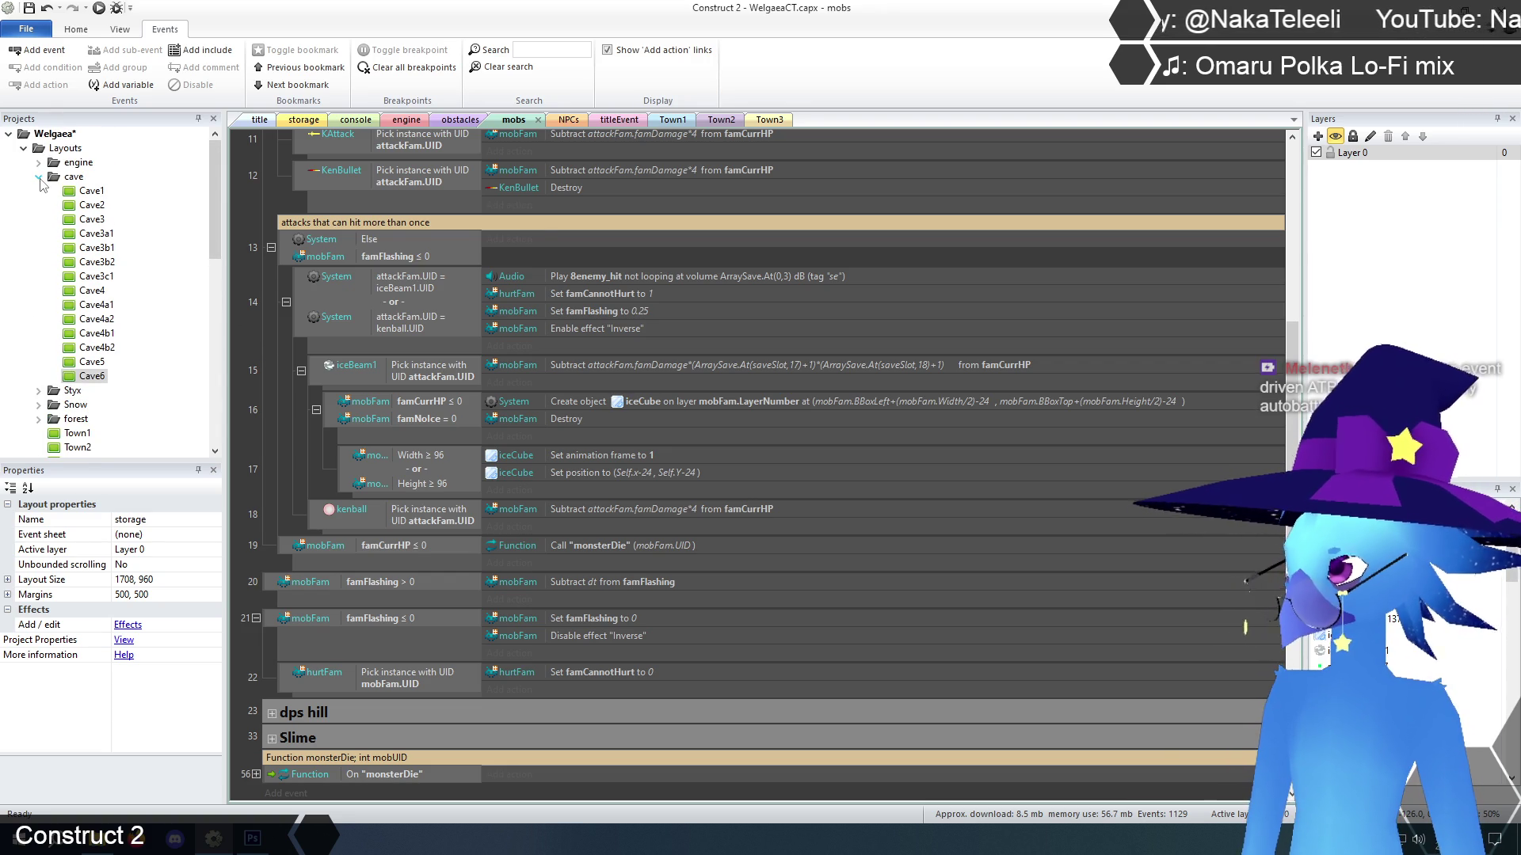
pyautogui.click(39, 177)
pyautogui.click(241, 227)
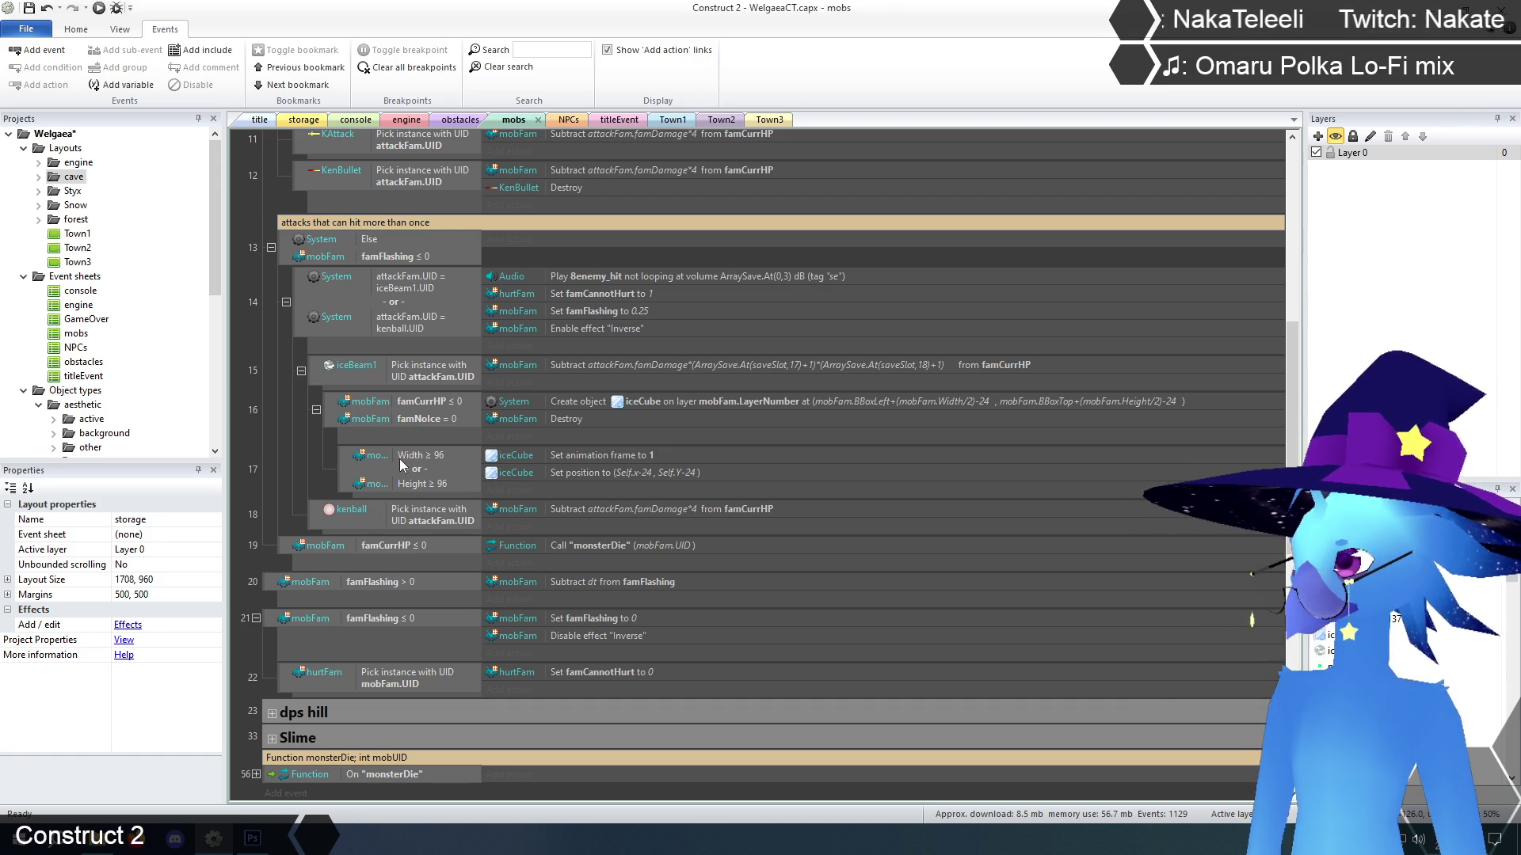
pyautogui.moveTo(397, 468); pyautogui.dragTo(461, 448)
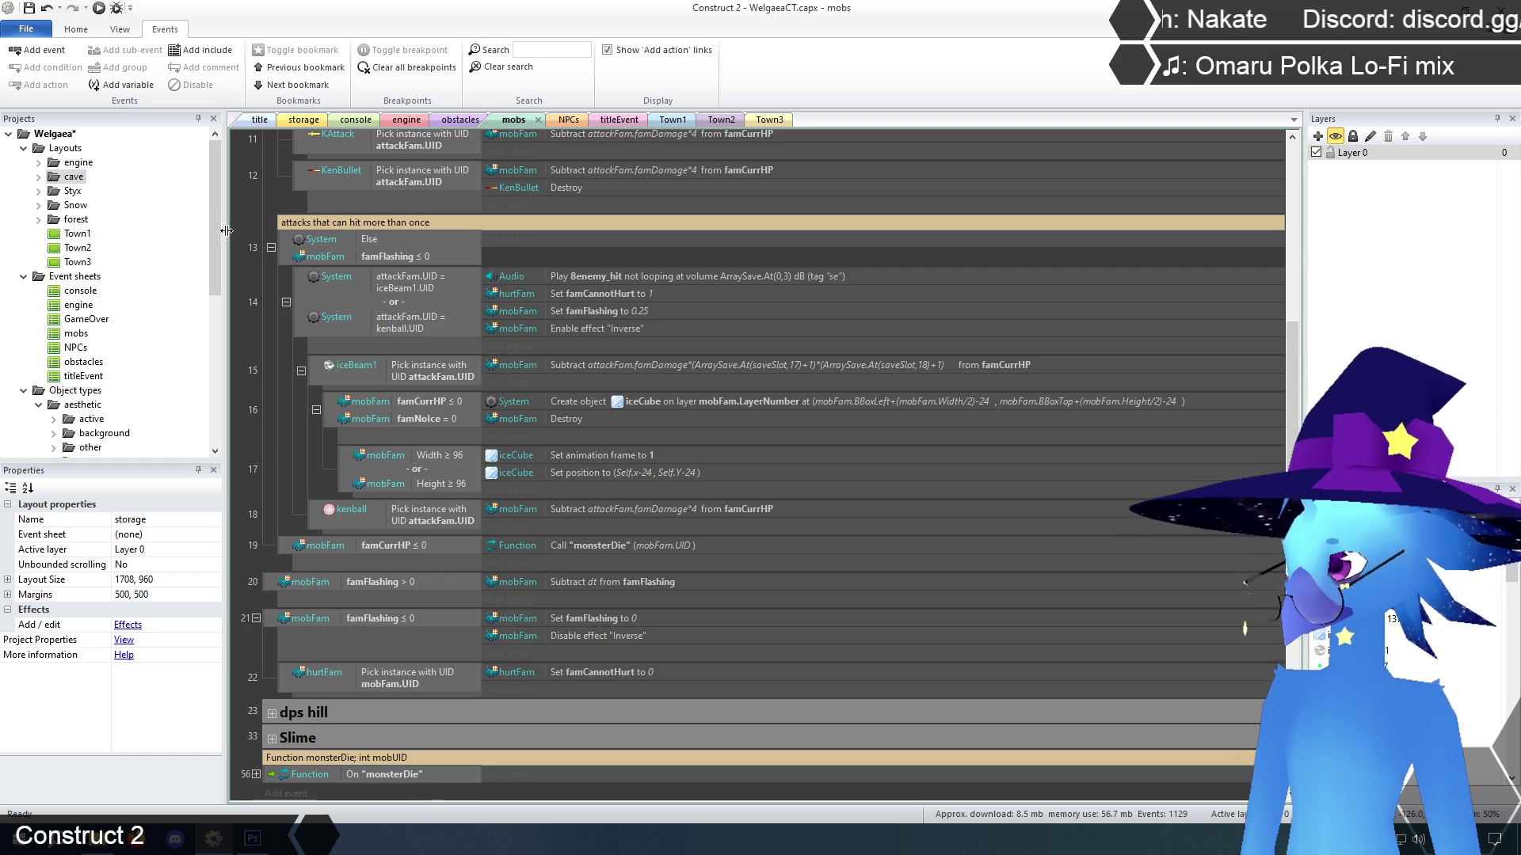
pyautogui.moveTo(216, 231); pyautogui.dragTo(210, 412)
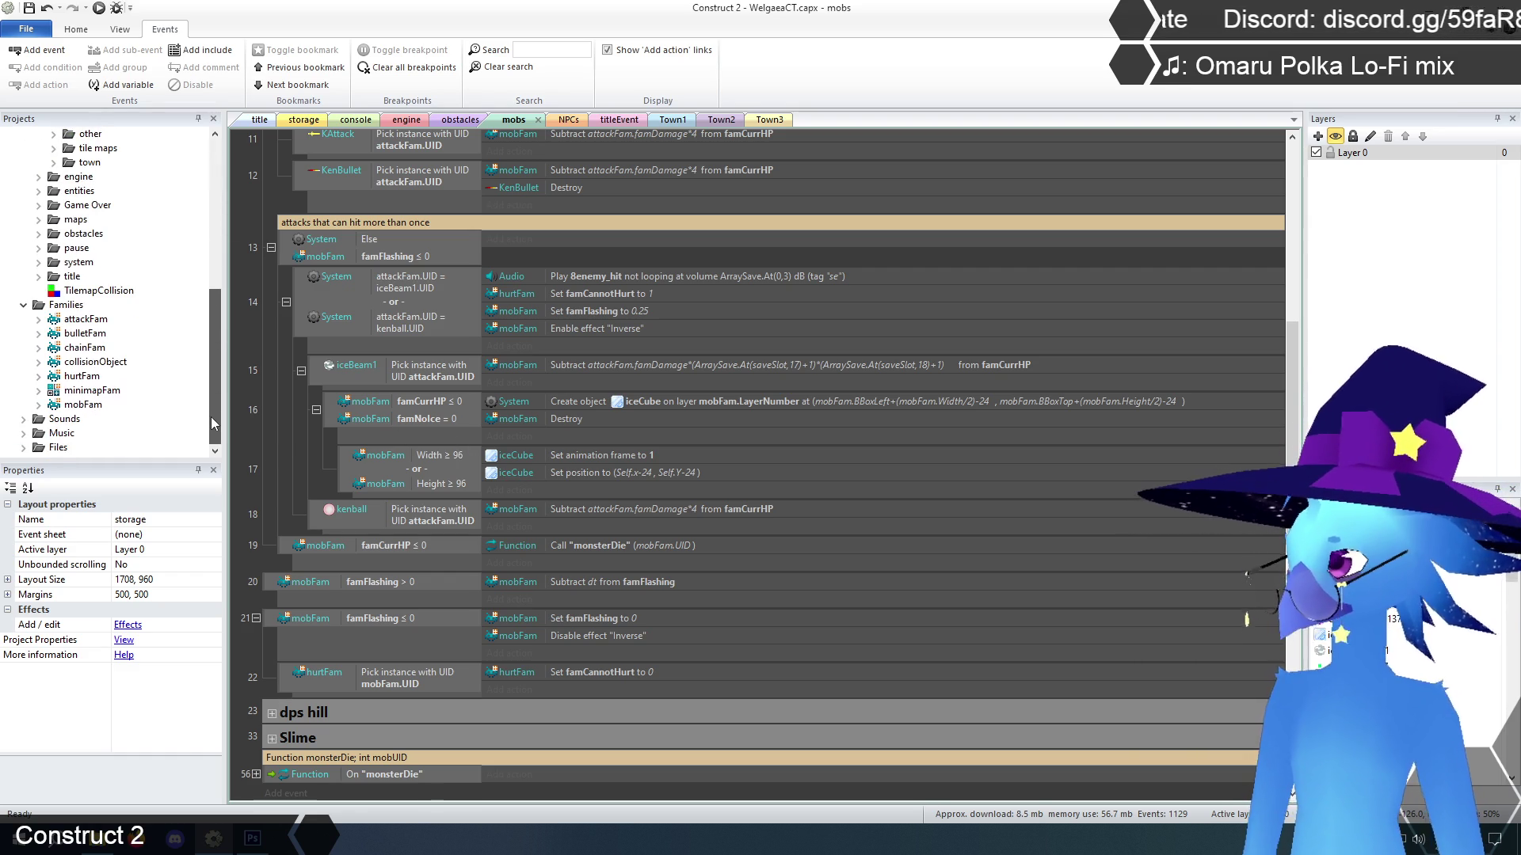
pyautogui.click(83, 405)
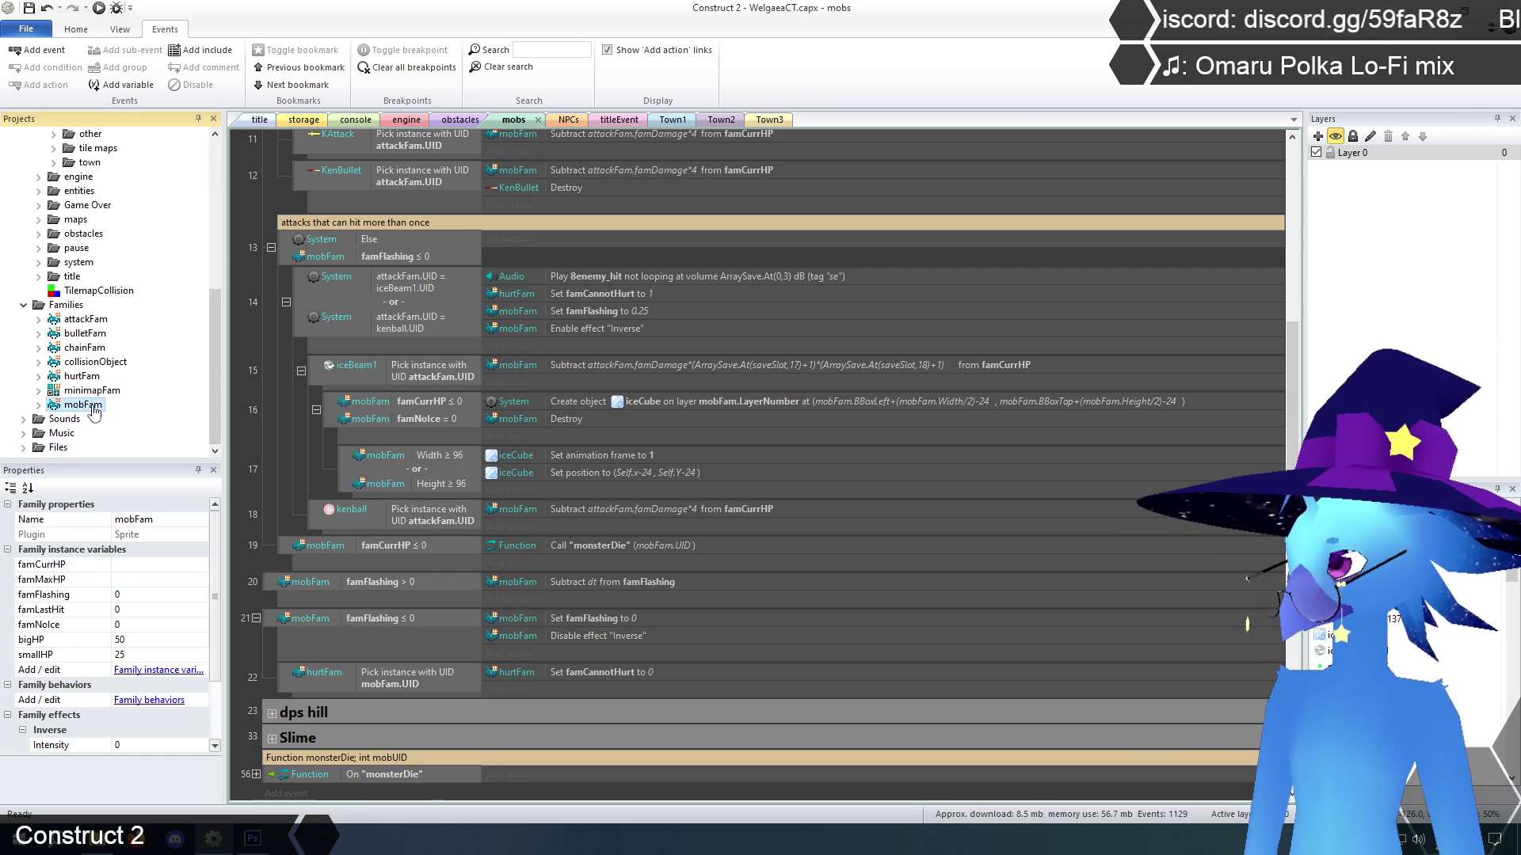
# Edit the mobFam family, moving the GhostEye sprite into its members list
pyautogui.rightClick(84, 405)
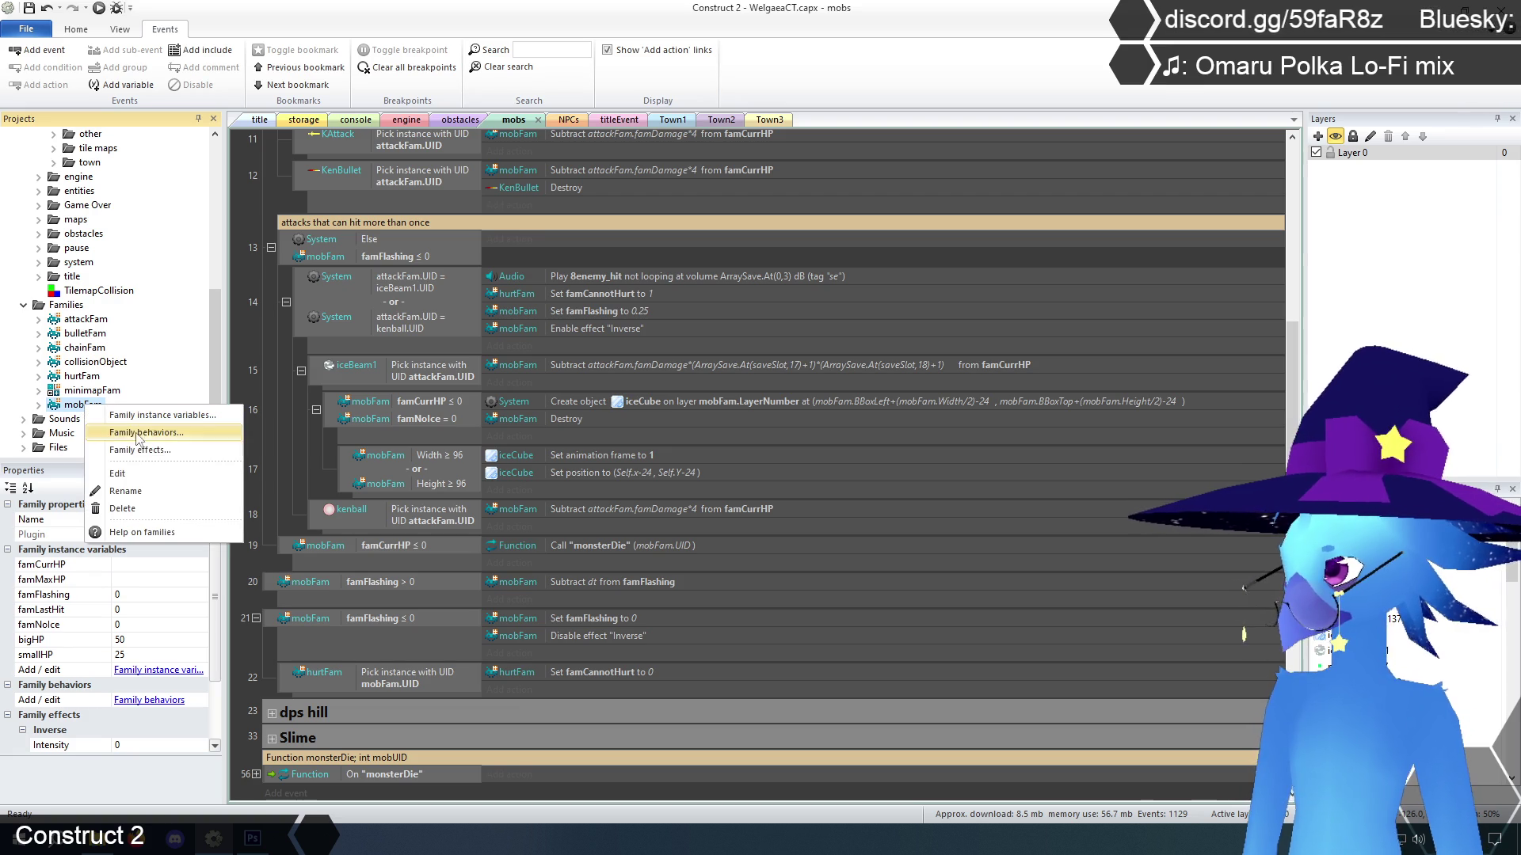
pyautogui.click(119, 474)
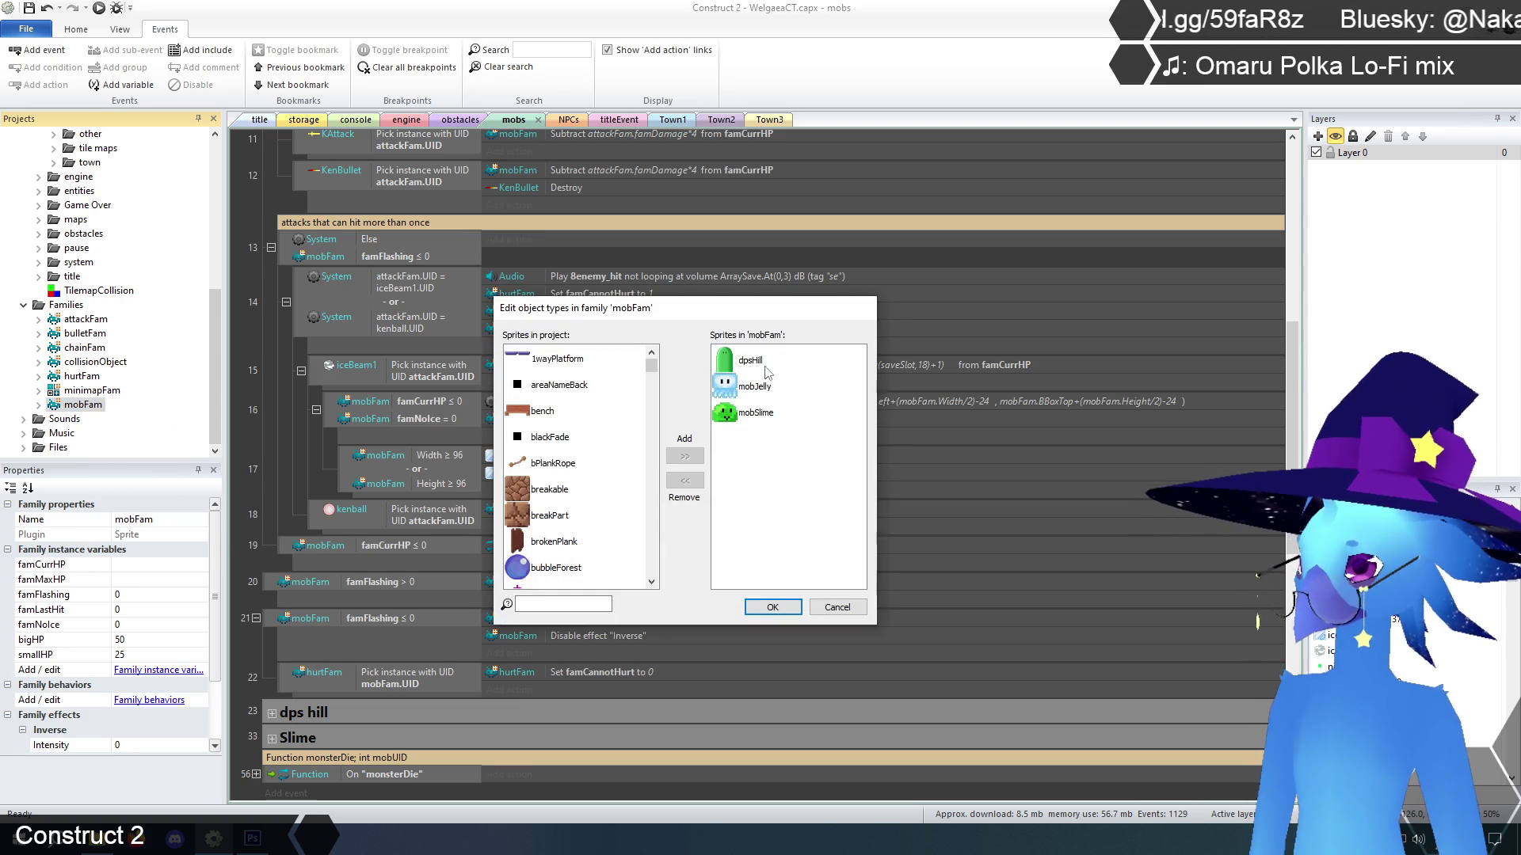
pyautogui.scroll(-5, 587, 407)
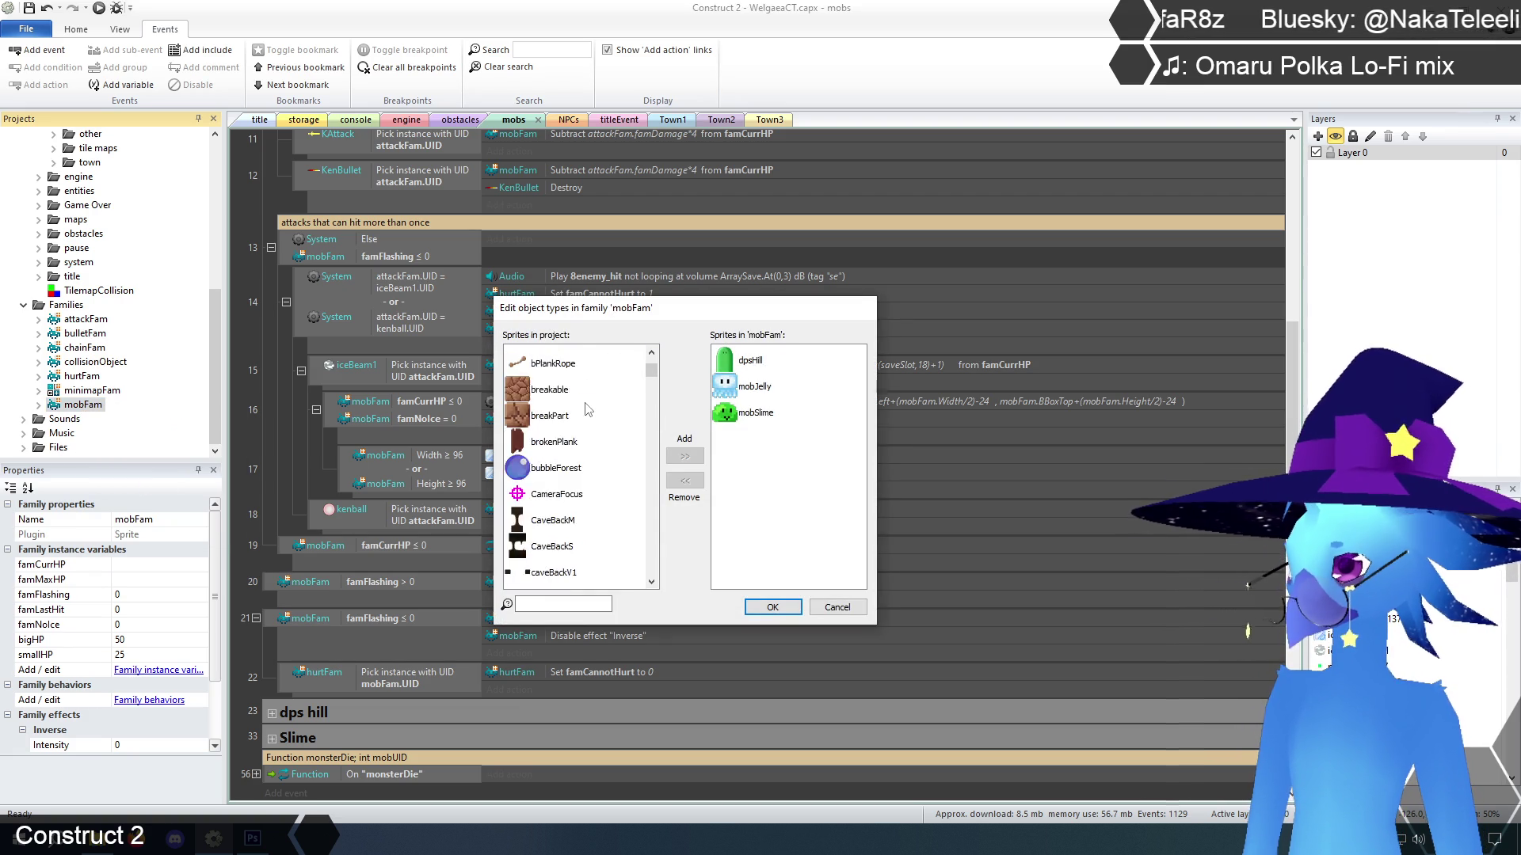
pyautogui.scroll(-6, 587, 408)
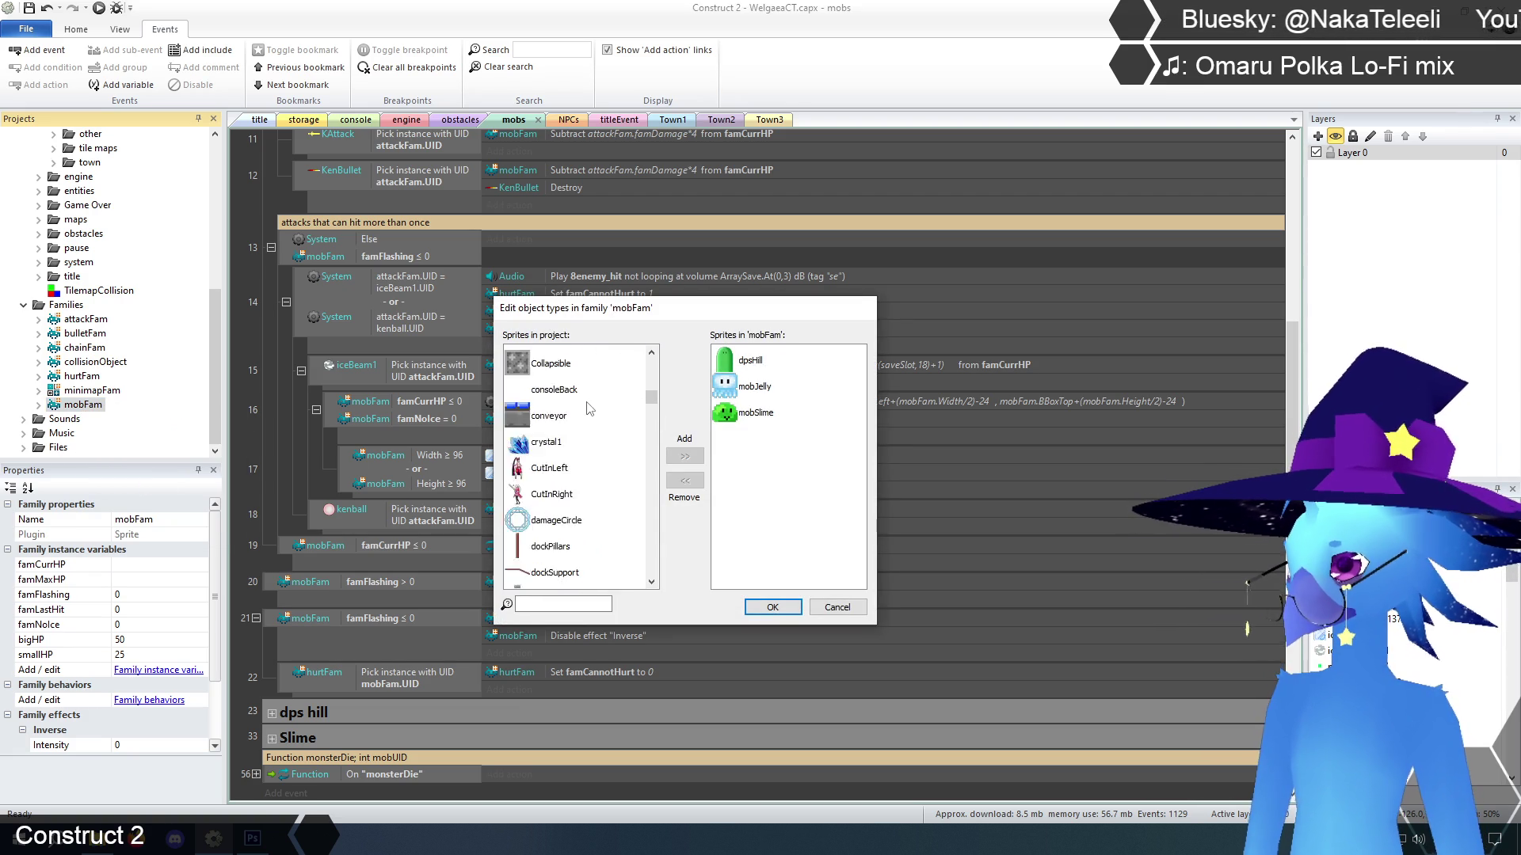
pyautogui.scroll(-3, 588, 408)
pyautogui.scroll(-3, 590, 407)
pyautogui.scroll(-1, 590, 407)
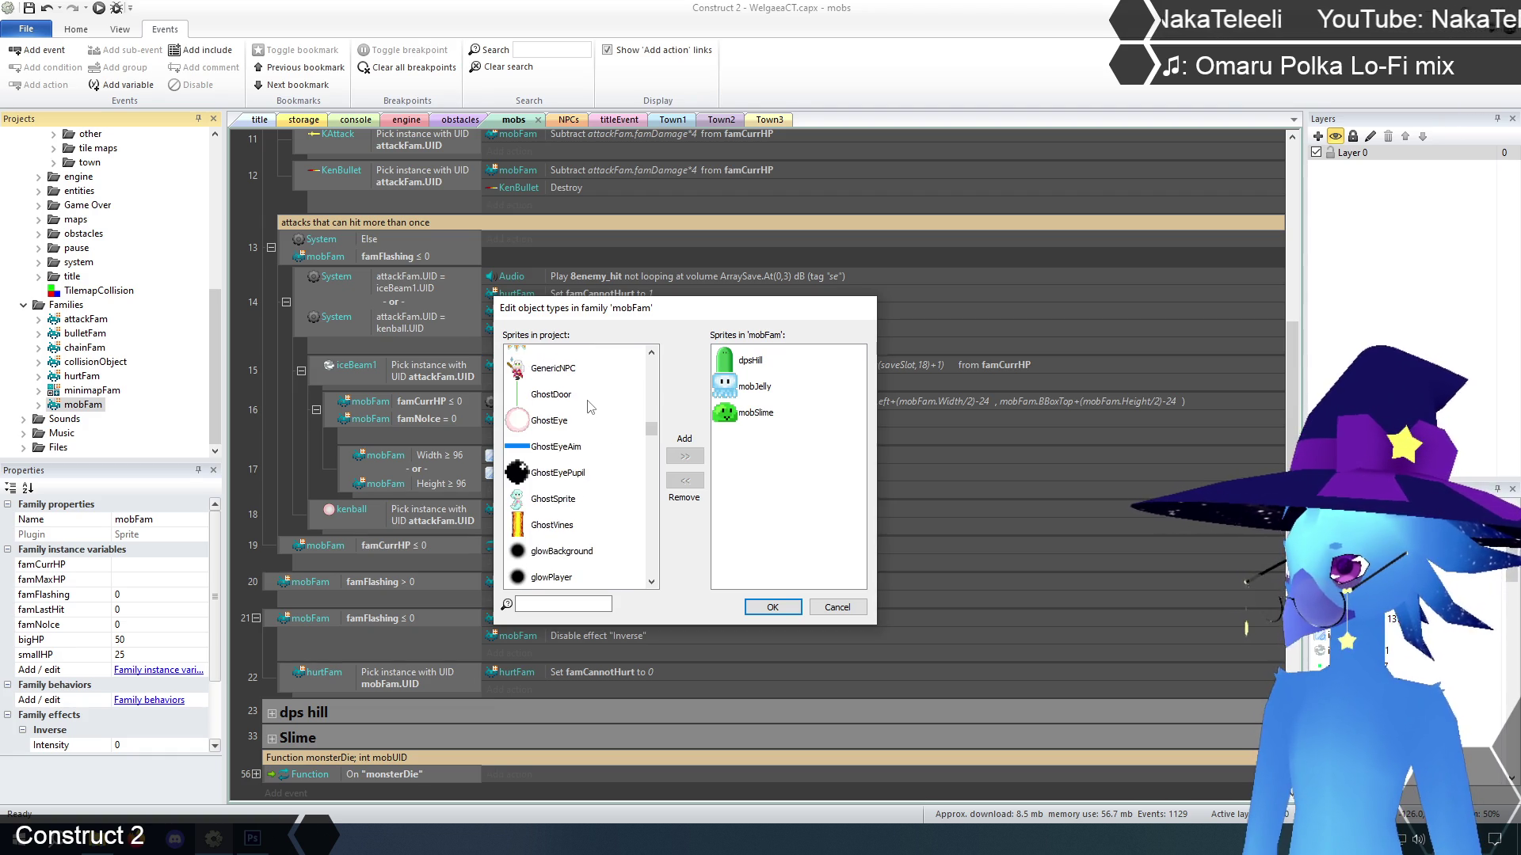
pyautogui.click(547, 423)
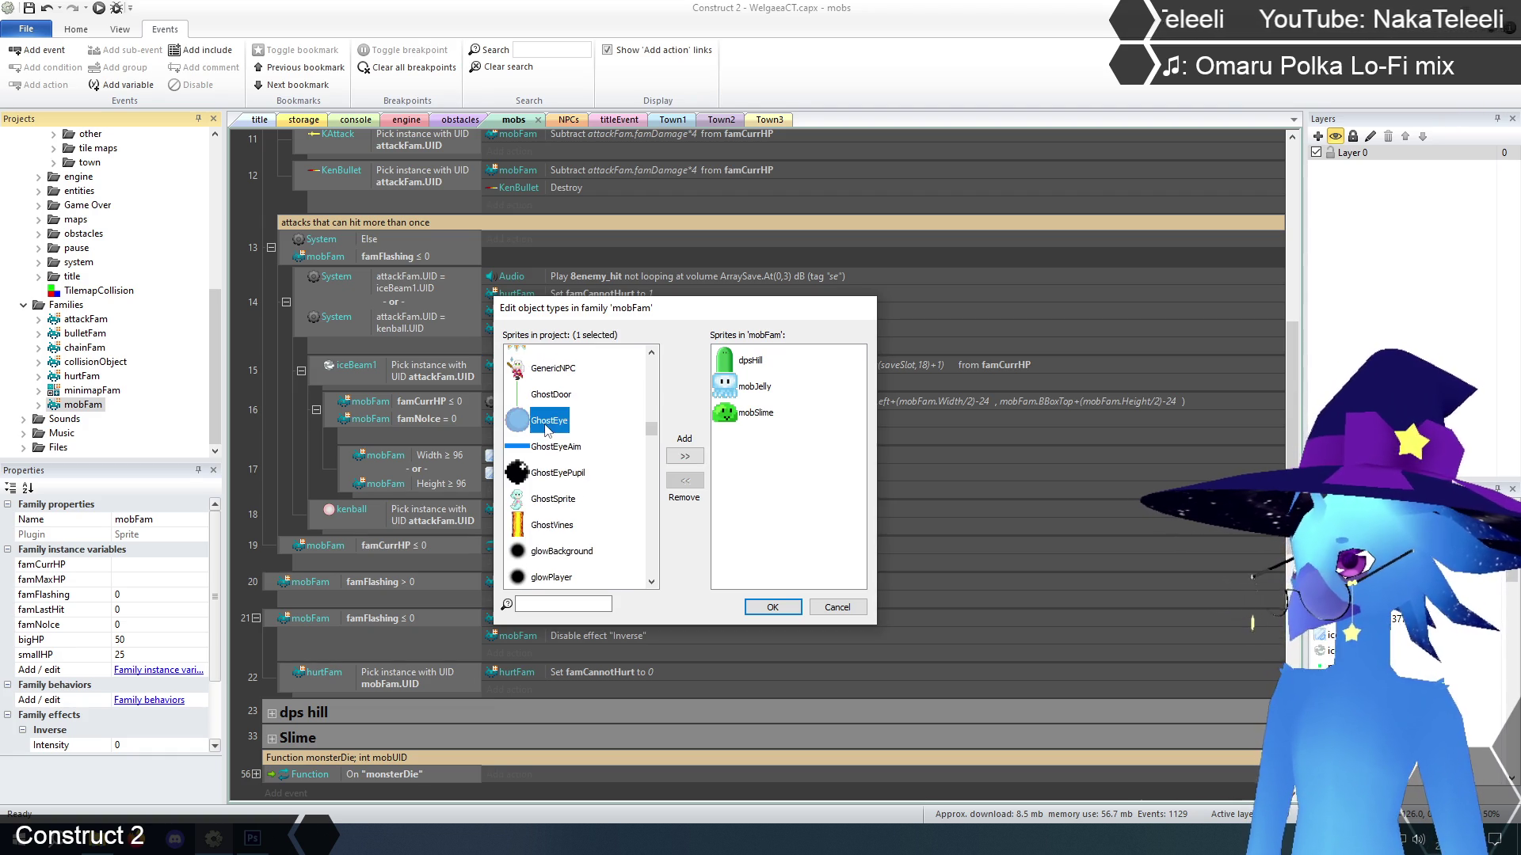
pyautogui.click(683, 459)
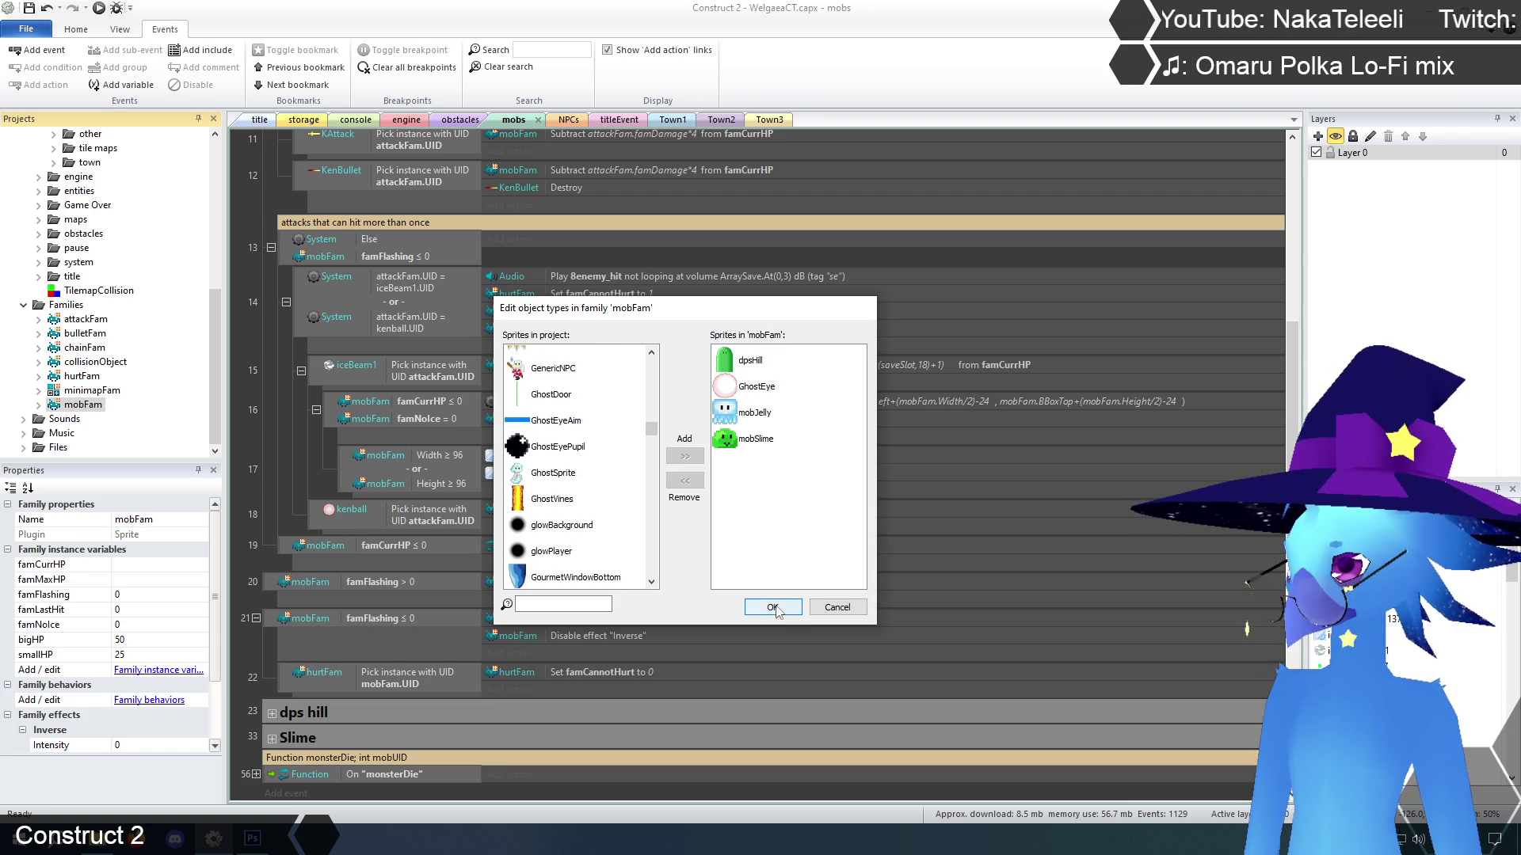
pyautogui.click(772, 608)
pyautogui.click(41, 406)
pyautogui.click(99, 364)
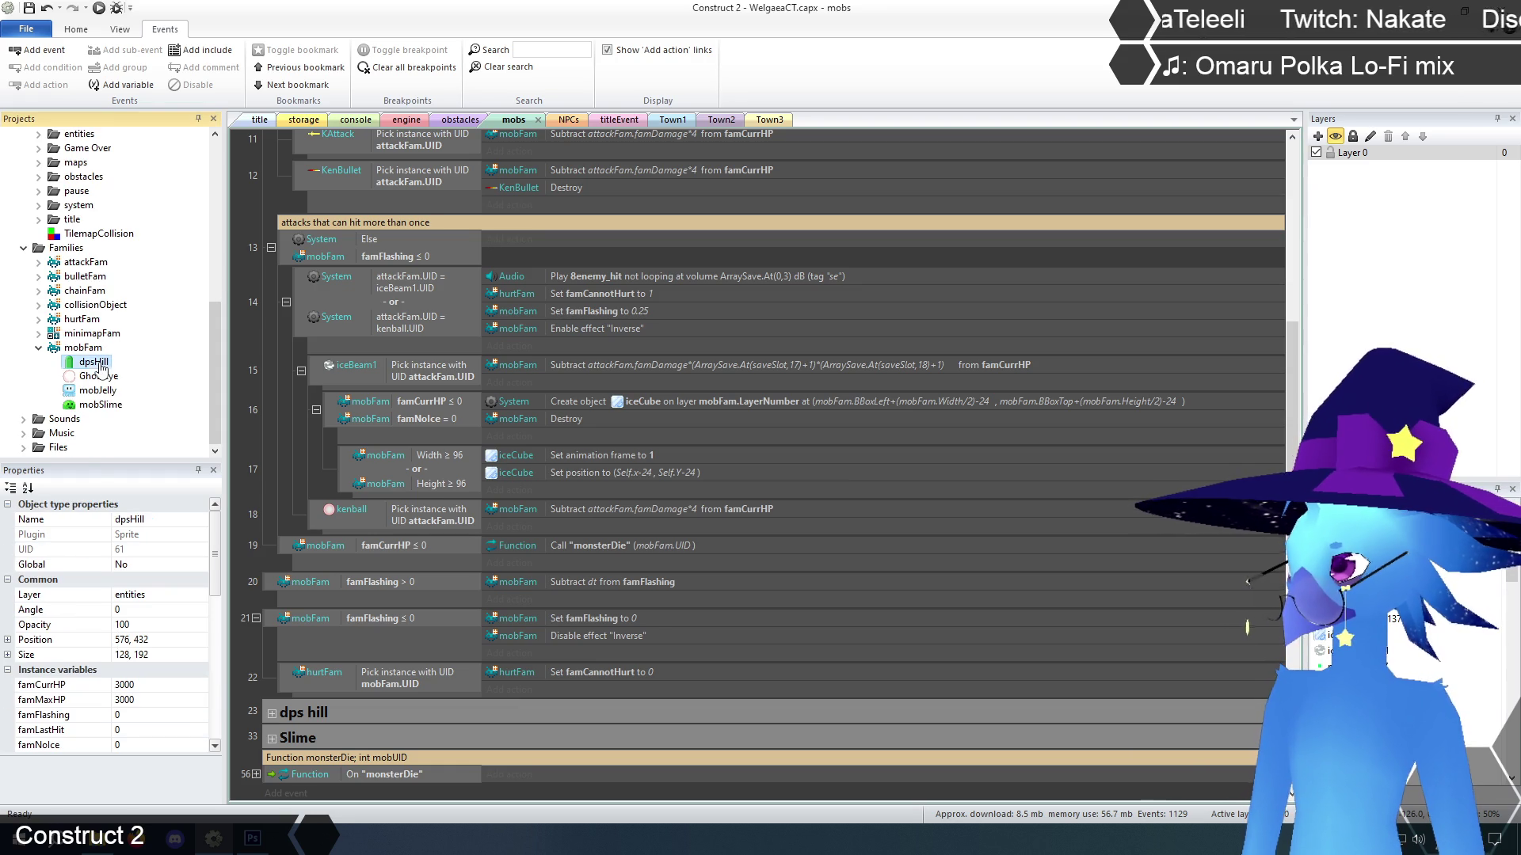
pyautogui.scroll(-3, 126, 562)
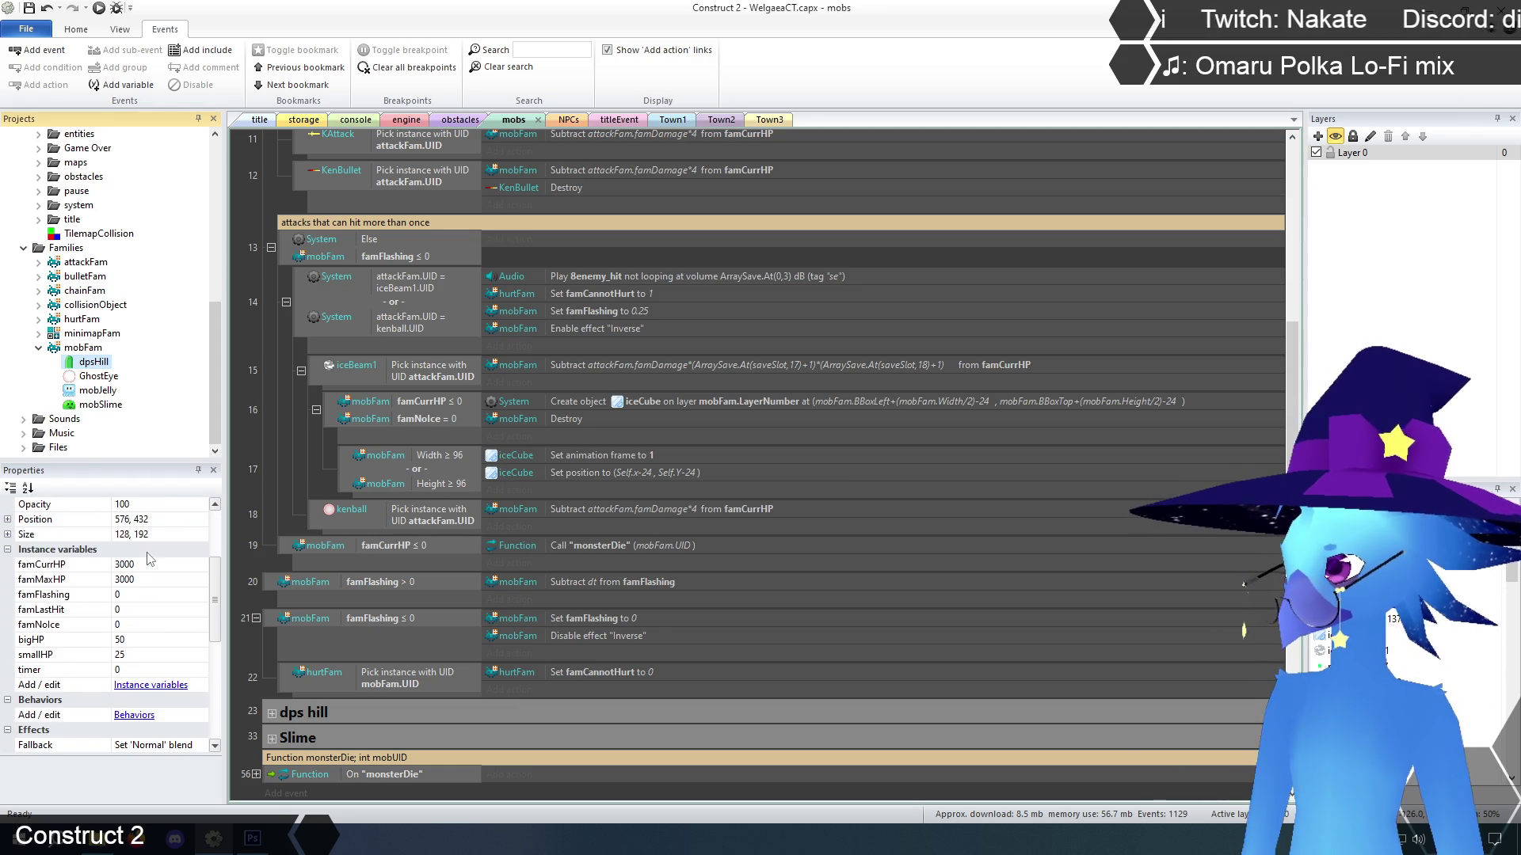
pyautogui.click(99, 392)
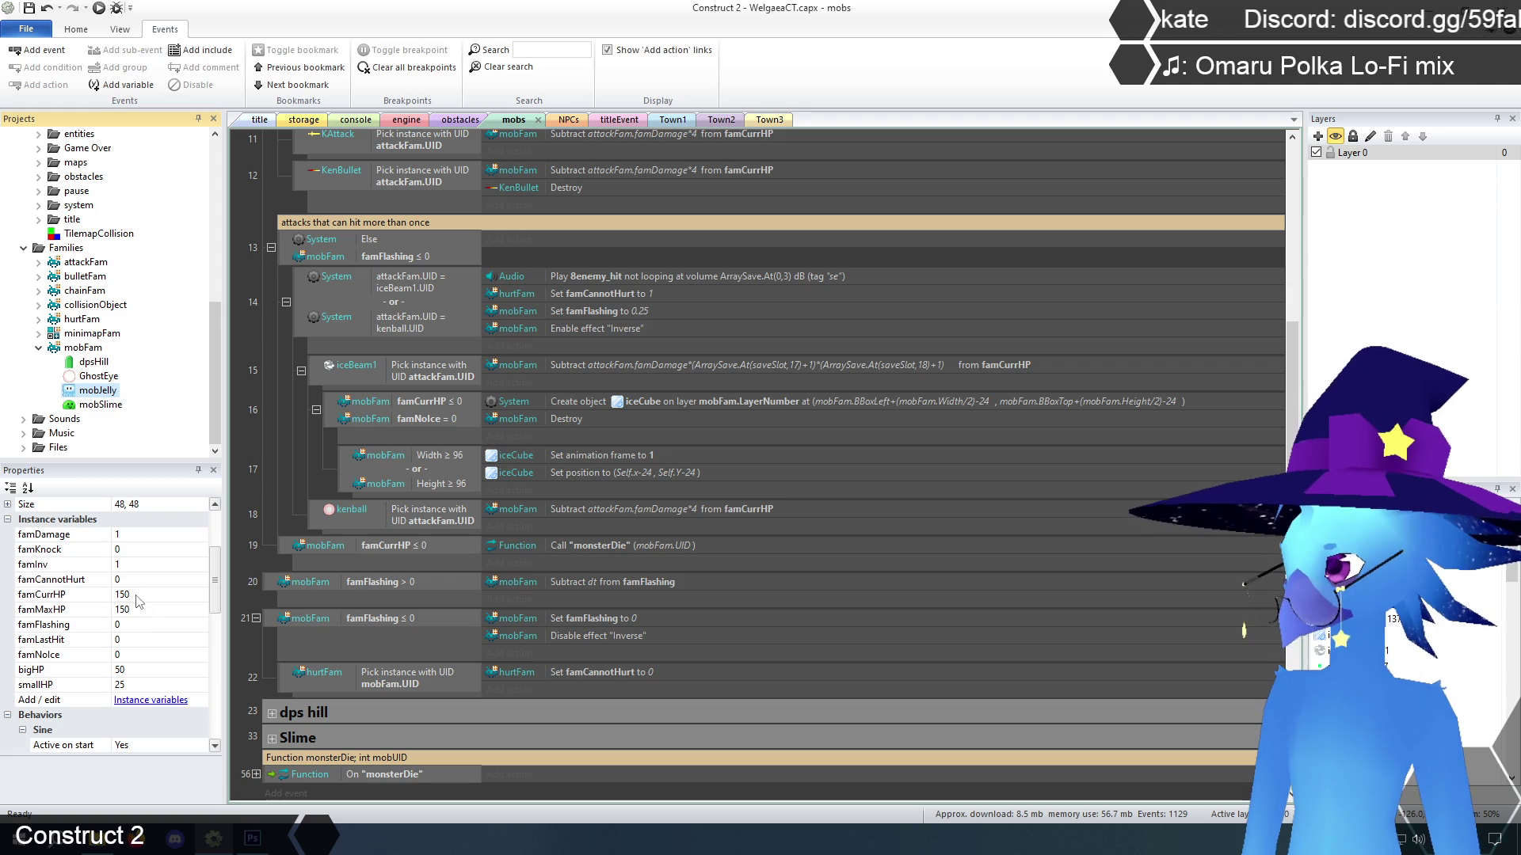
pyautogui.click(102, 378)
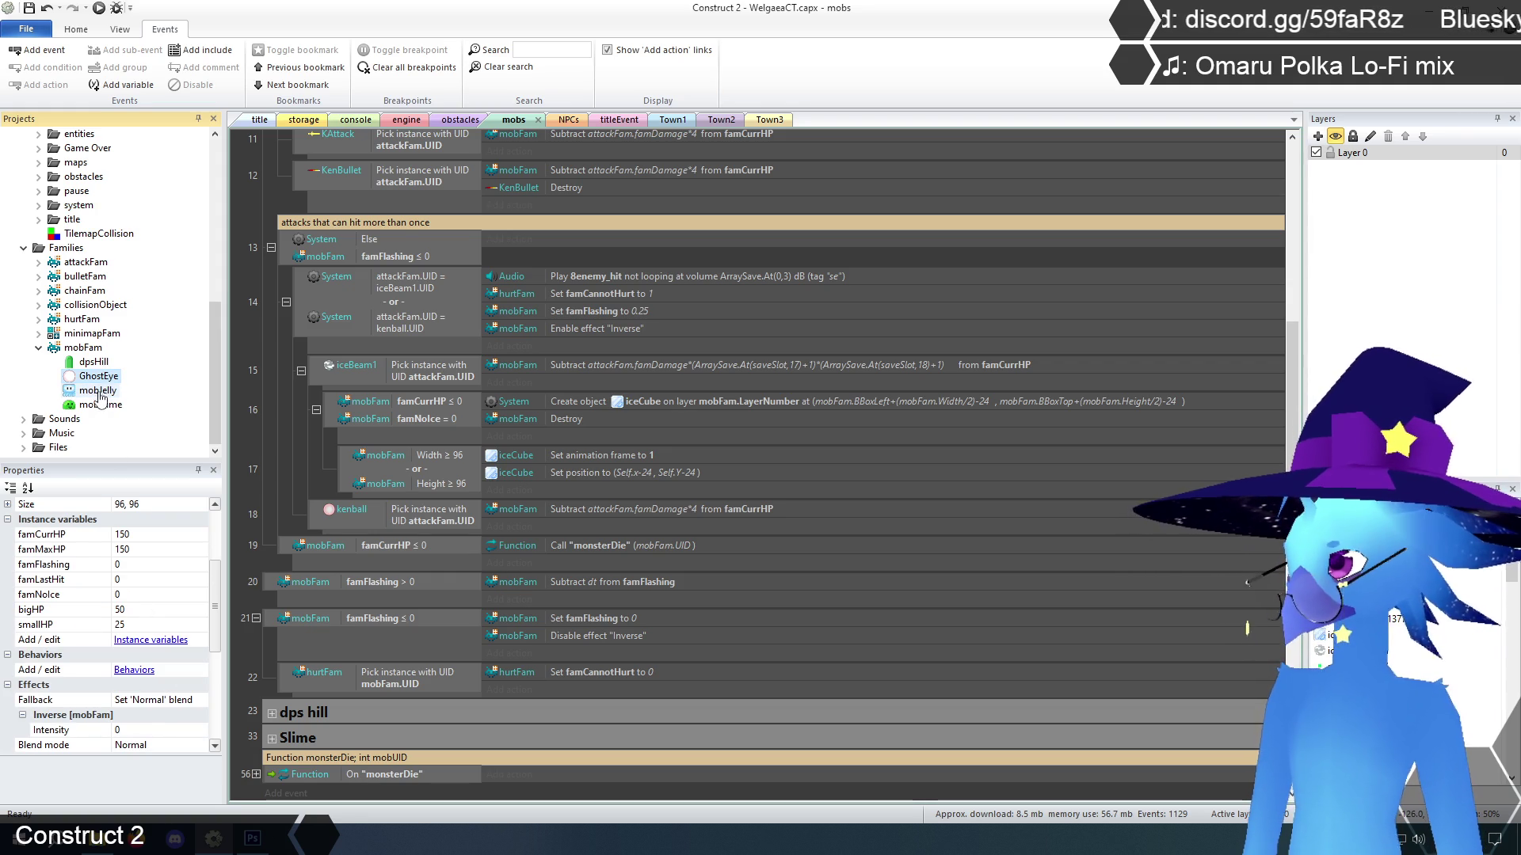
pyautogui.click(98, 392)
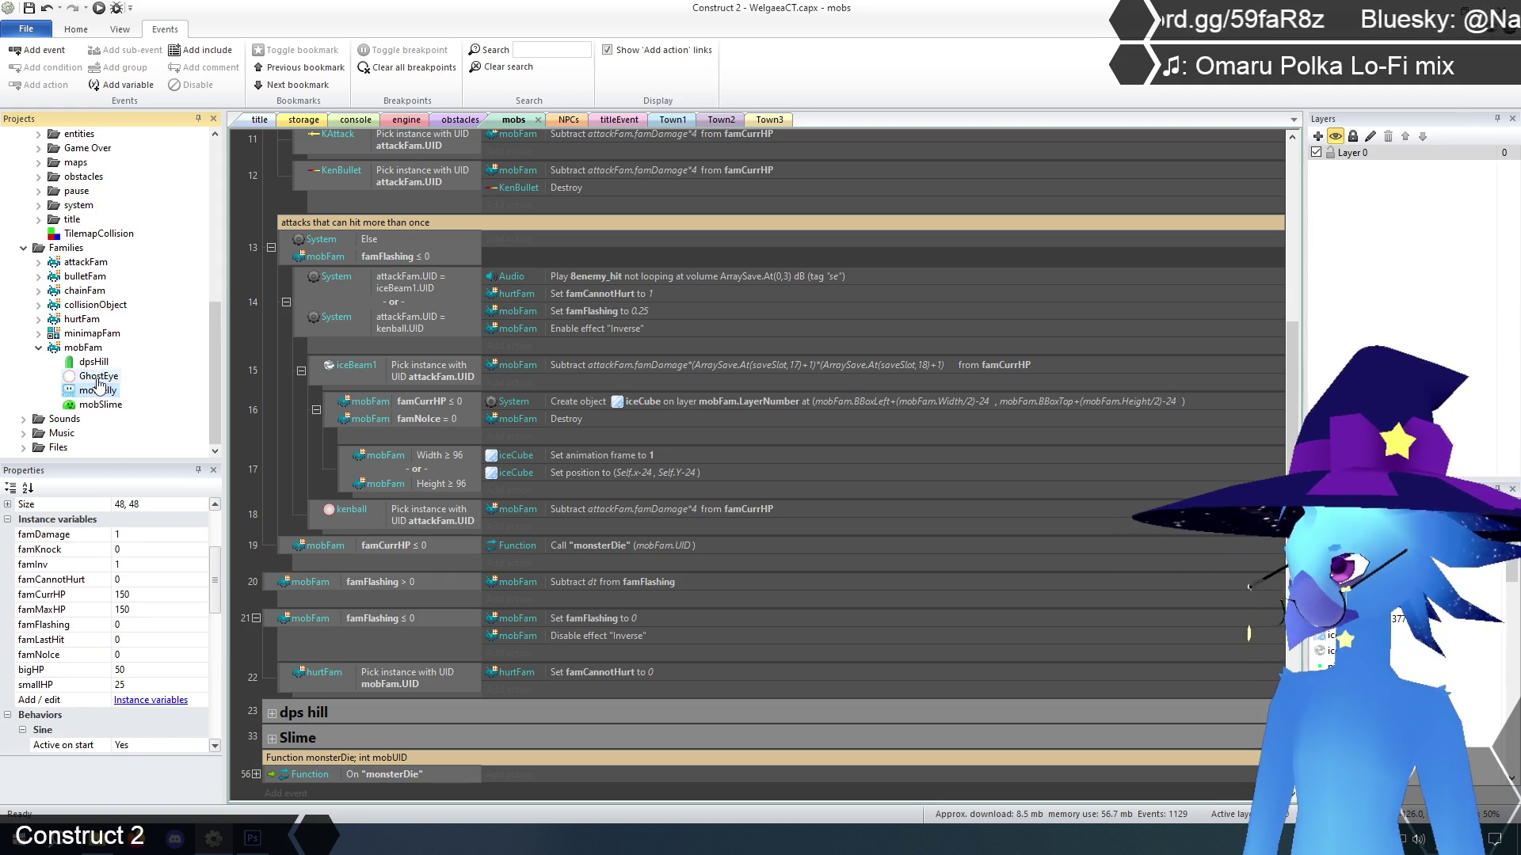
pyautogui.press('Up')
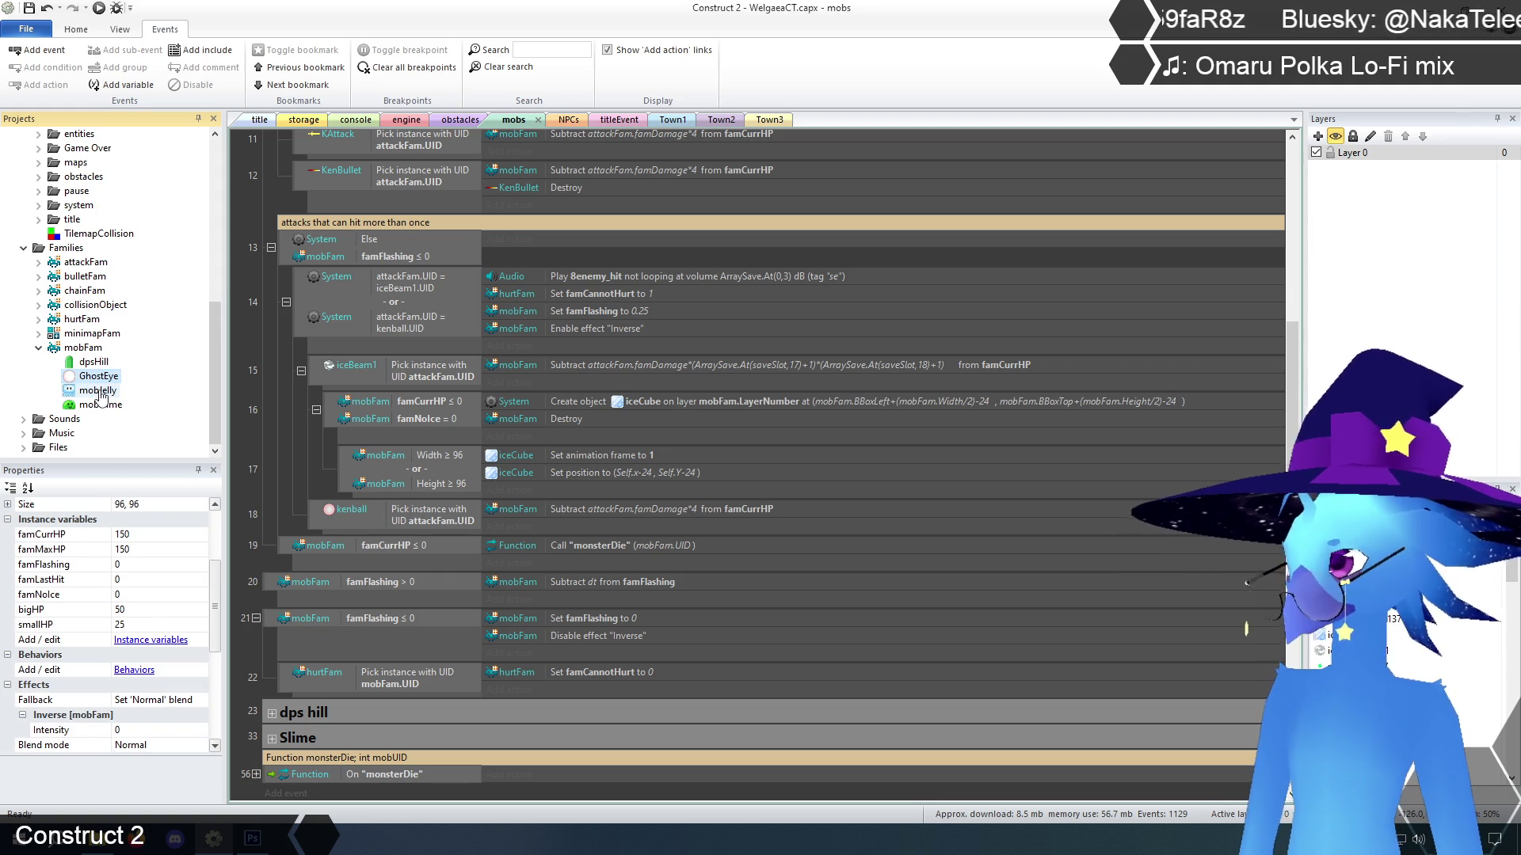
pyautogui.click(98, 391)
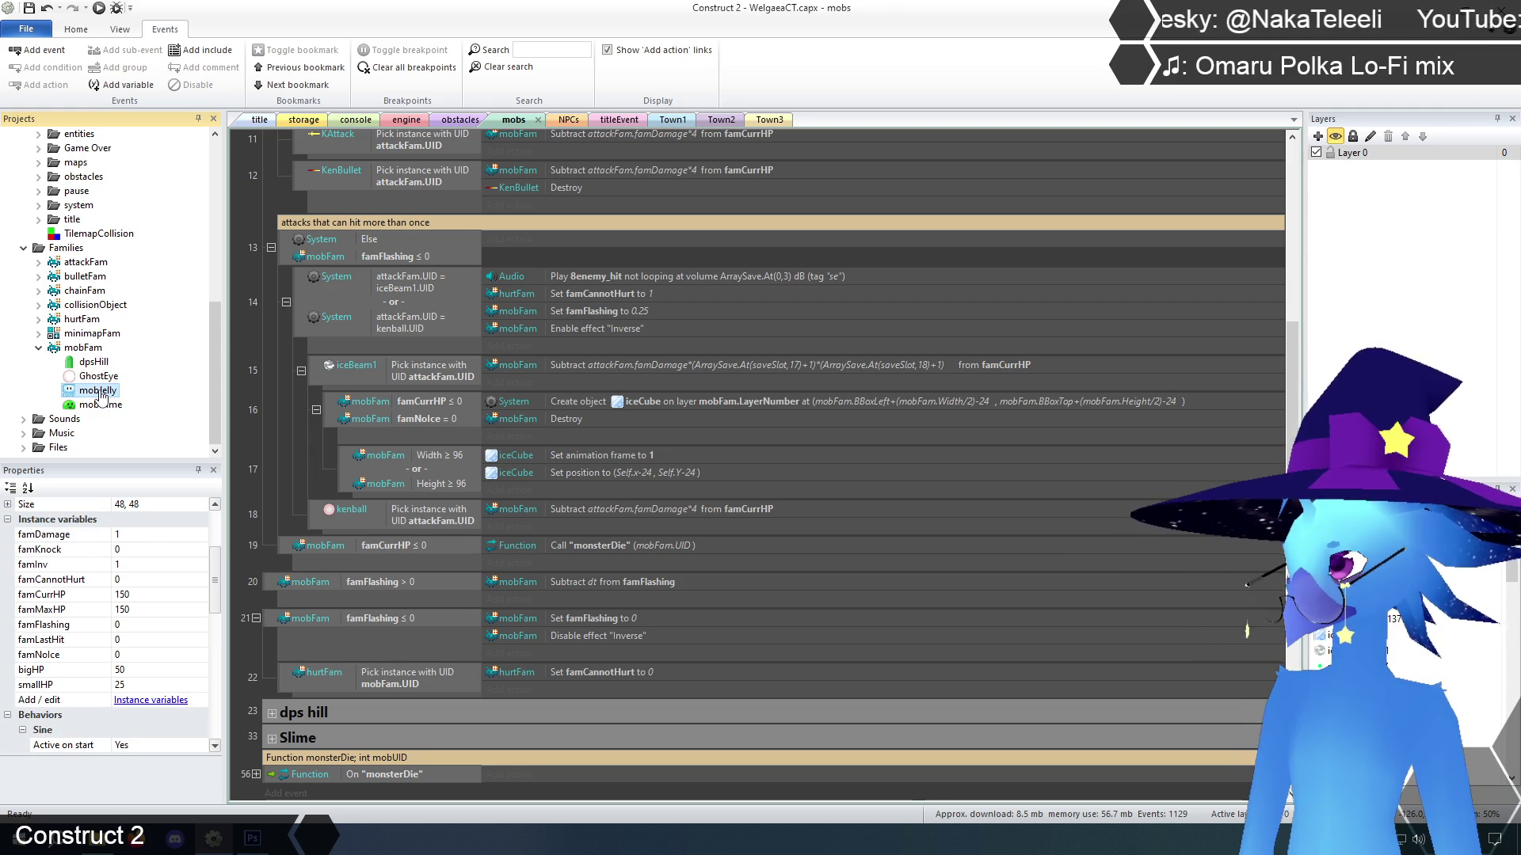
pyautogui.click(98, 381)
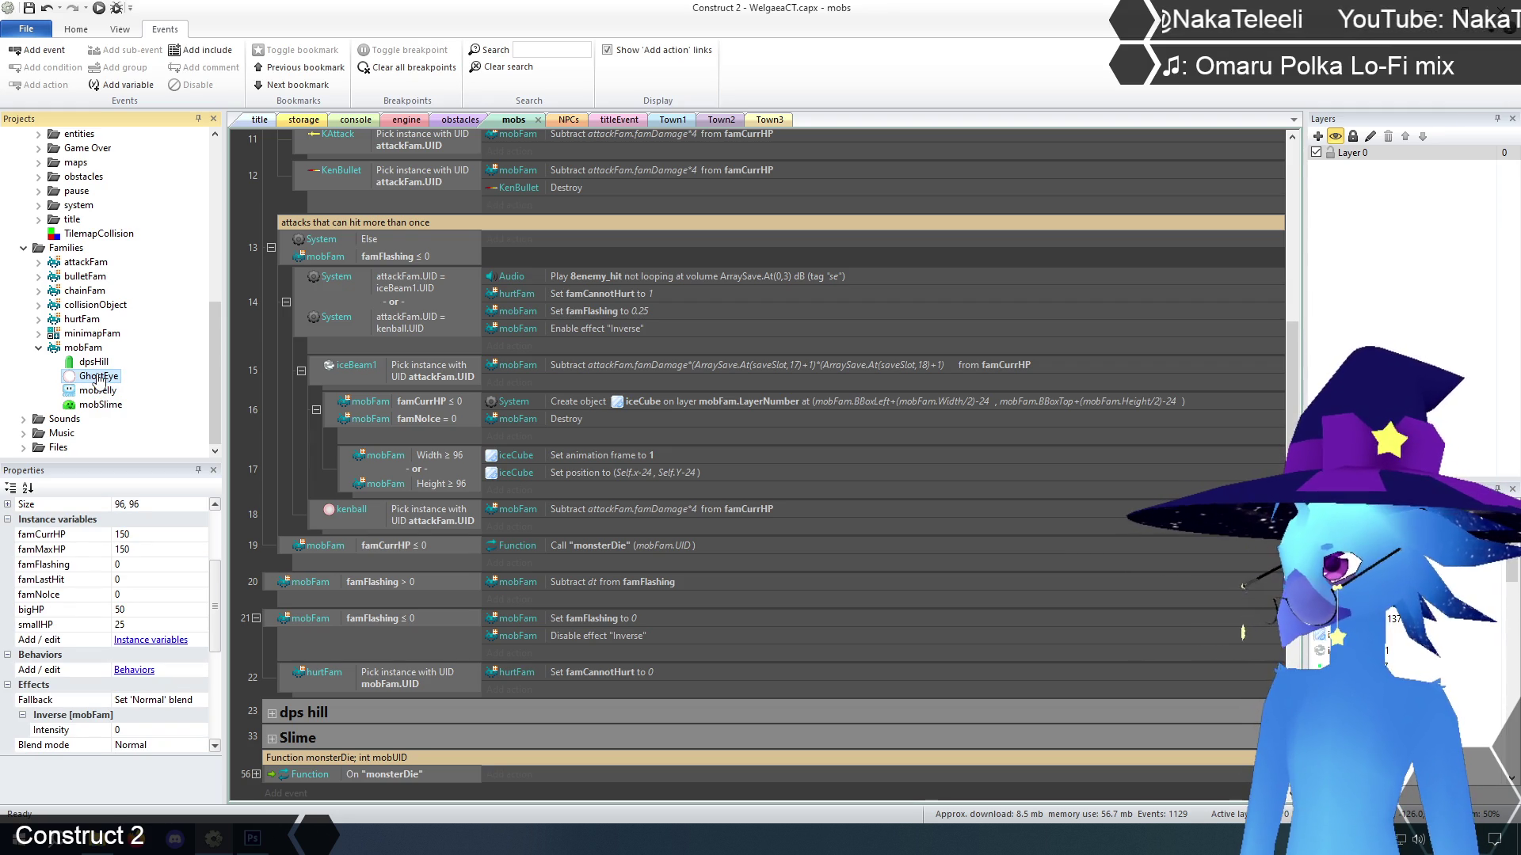
pyautogui.click(127, 610)
pyautogui.write('0')
pyautogui.click(138, 625)
pyautogui.write('0')
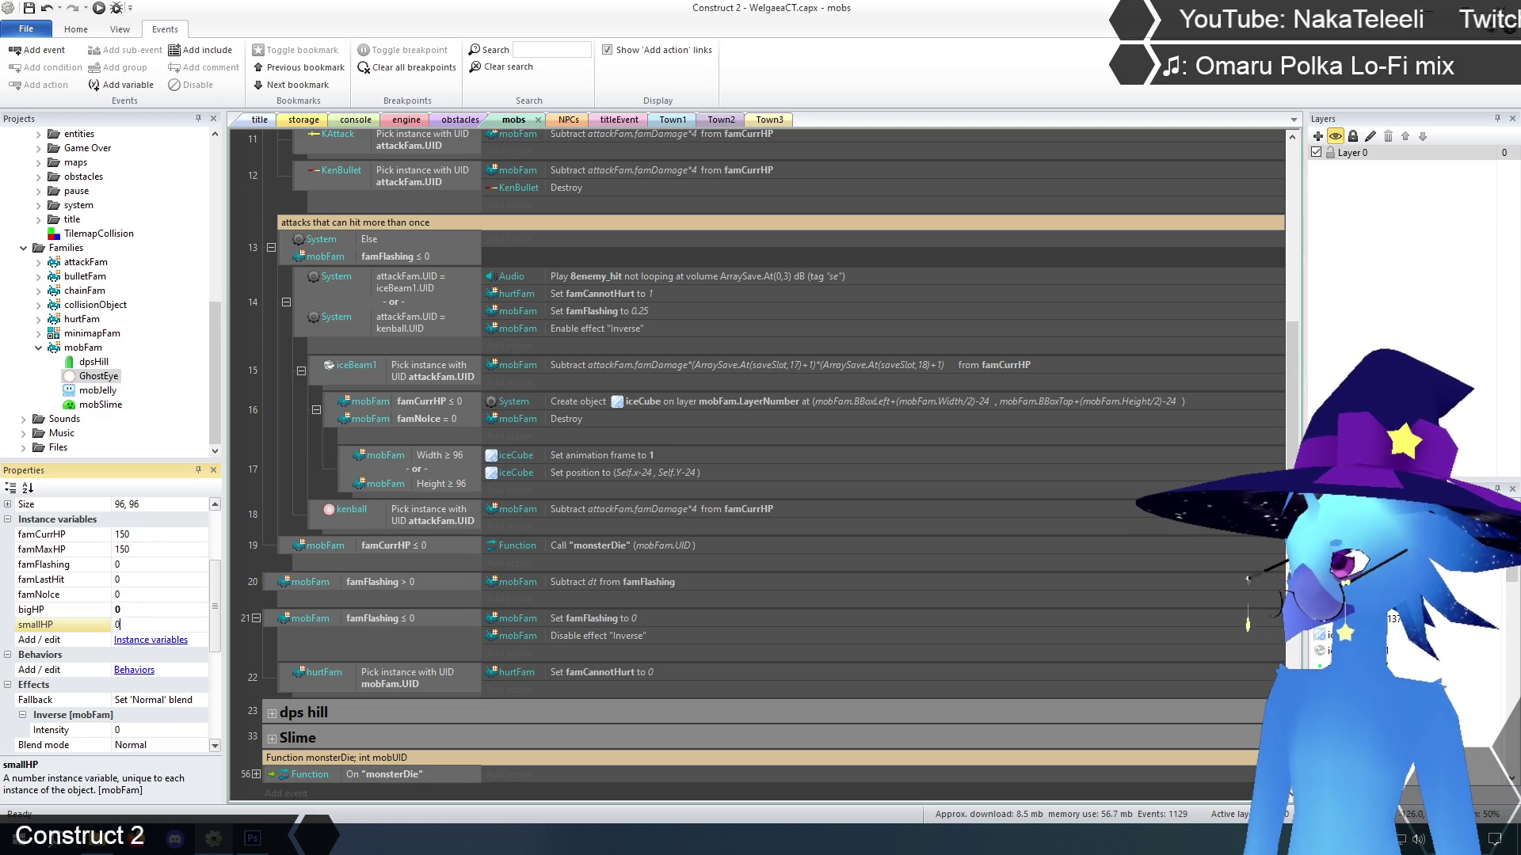
pyautogui.press('Return')
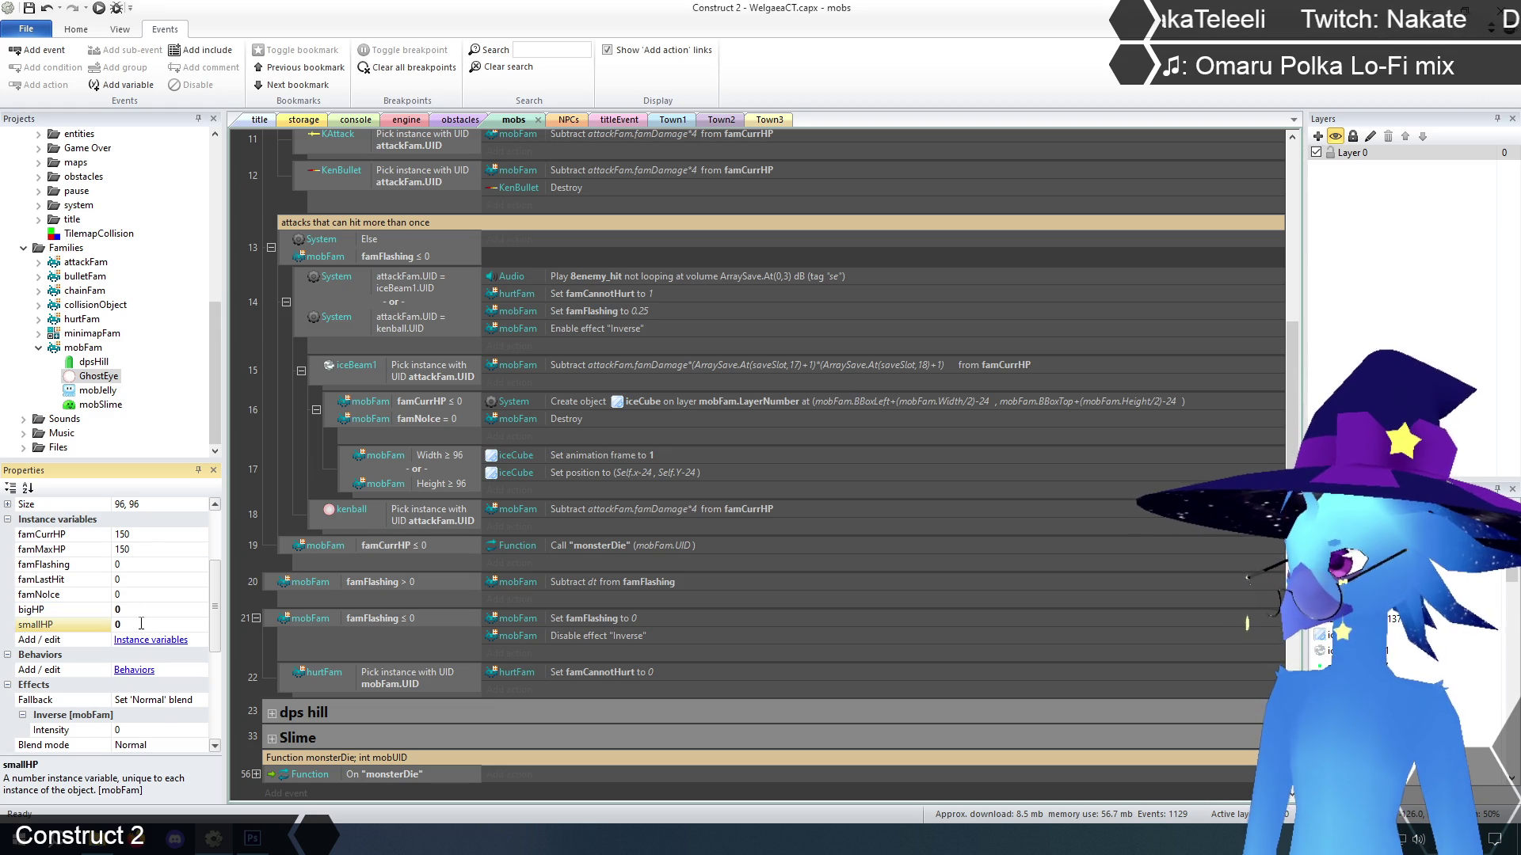
pyautogui.click(108, 392)
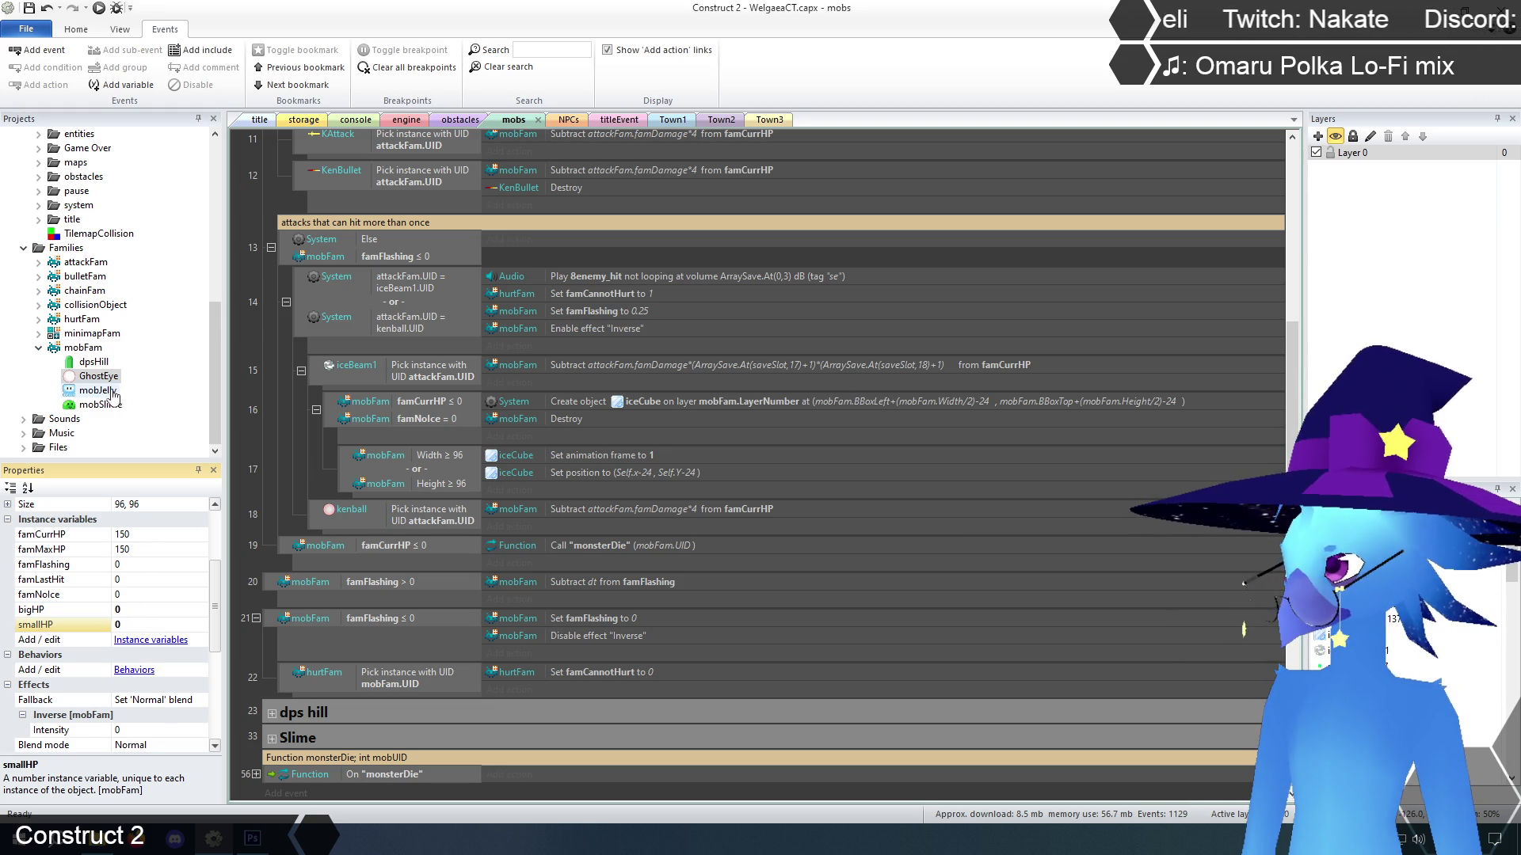
pyautogui.click(98, 377)
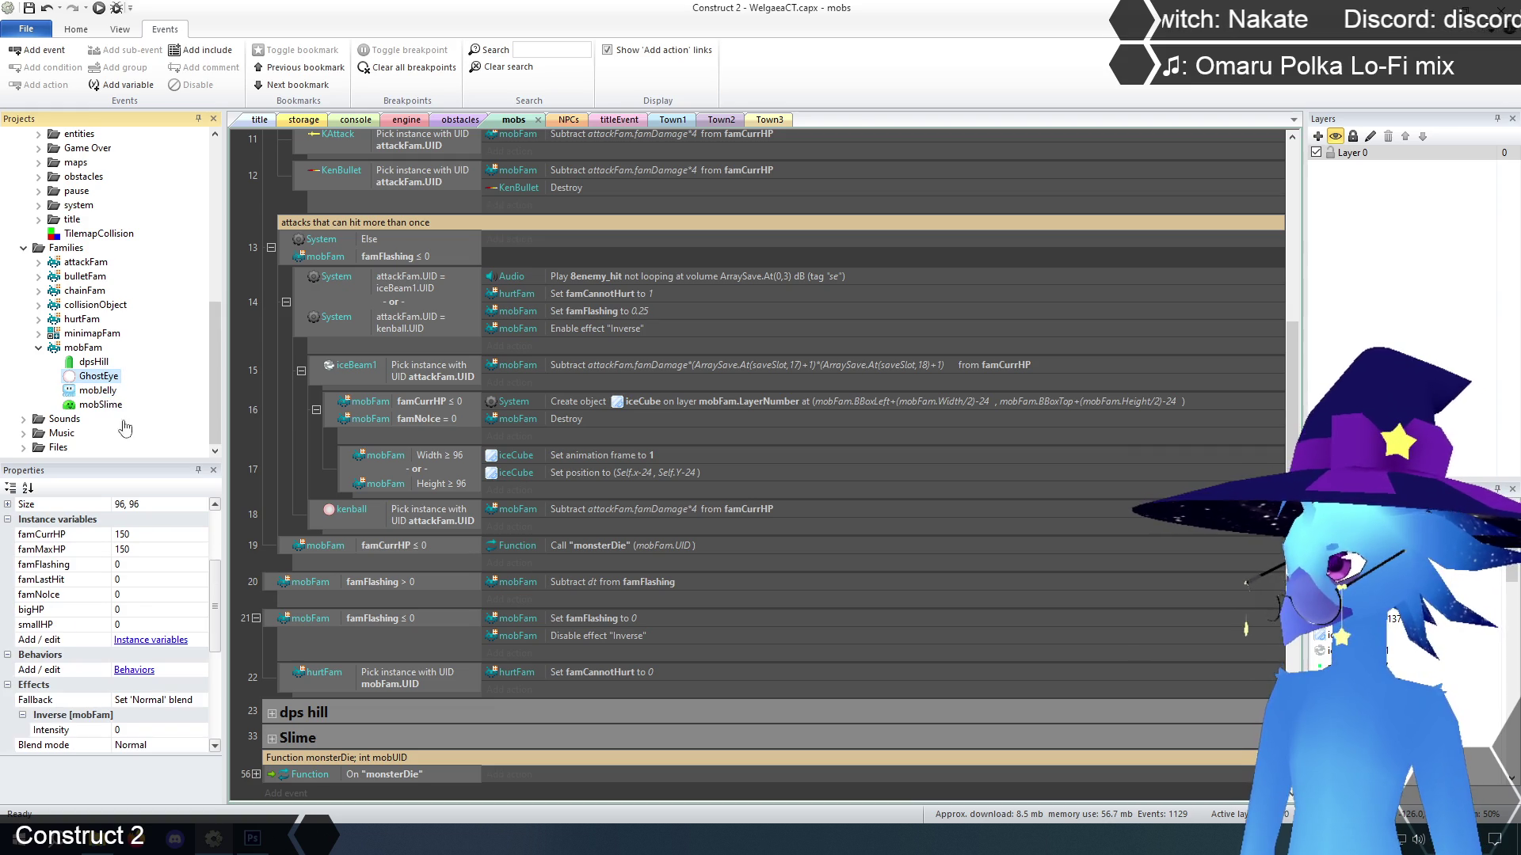
pyautogui.click(141, 610)
pyautogui.write('50')
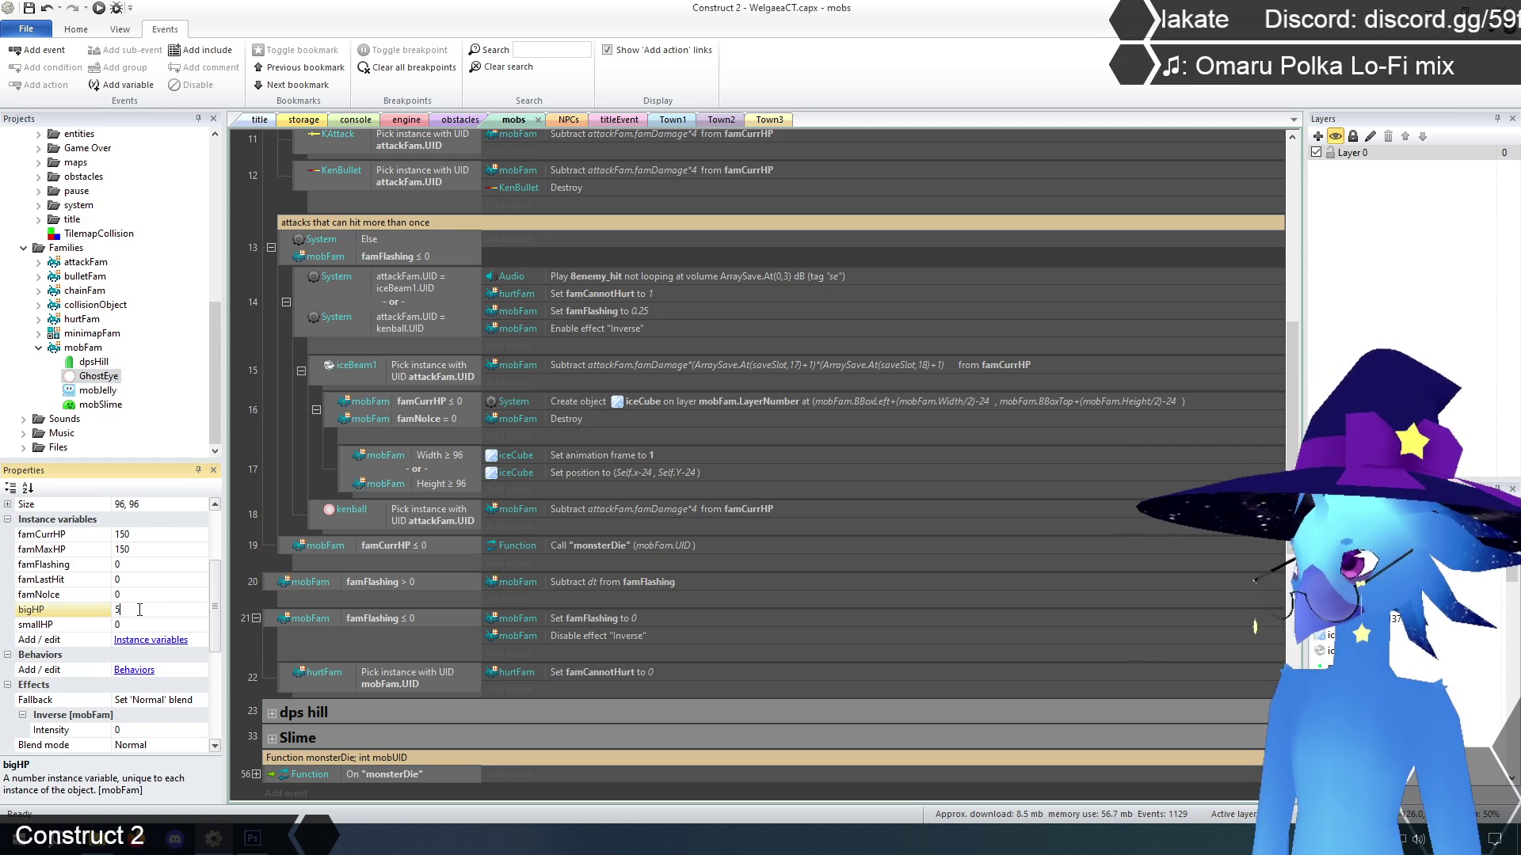
pyautogui.click(133, 624)
pyautogui.write('25')
pyautogui.press('Return')
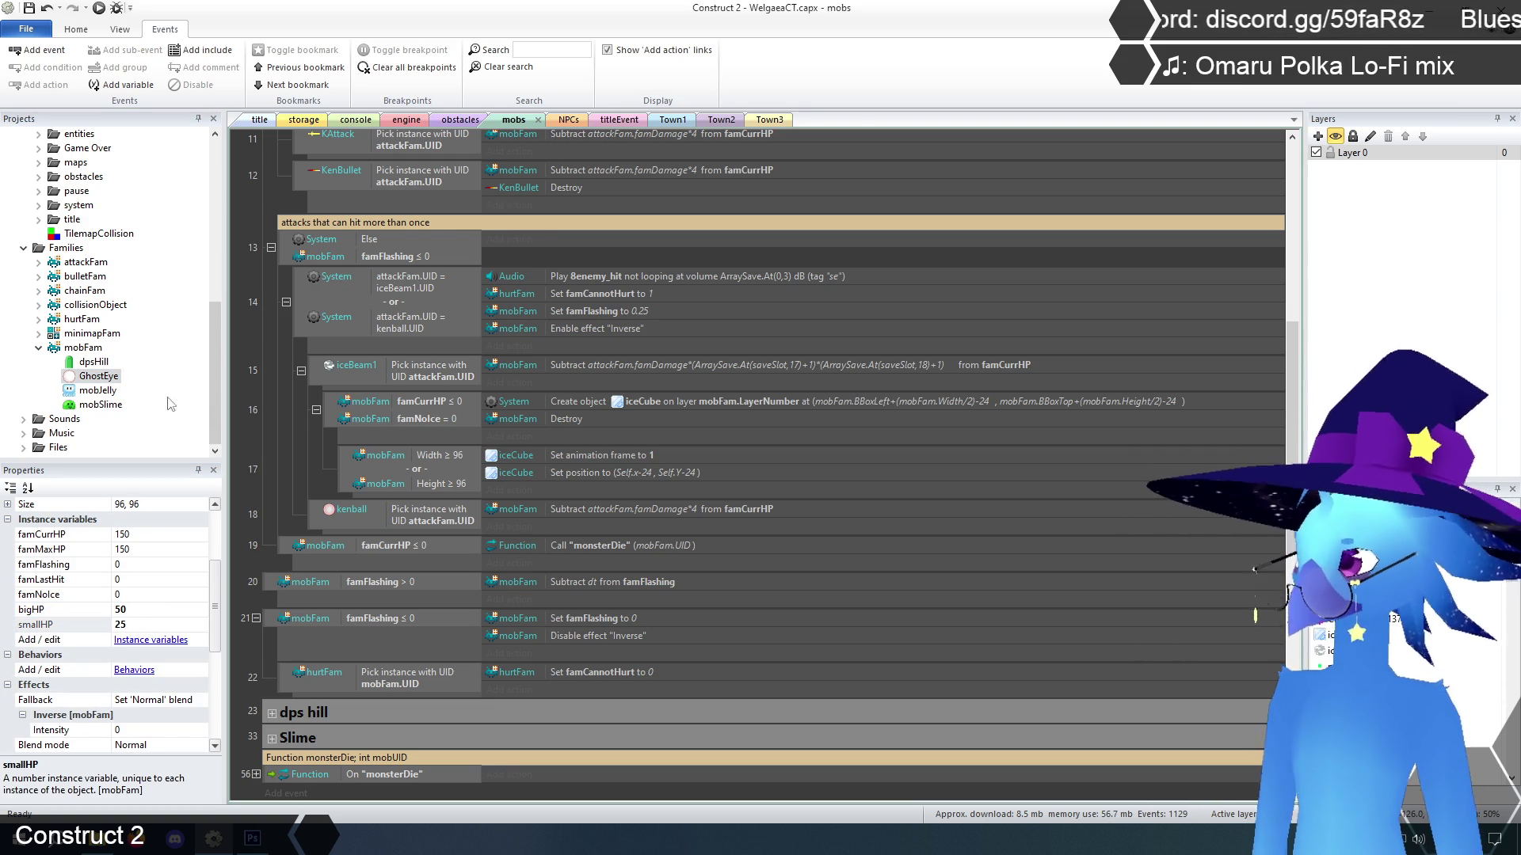
pyautogui.click(97, 390)
pyautogui.click(102, 405)
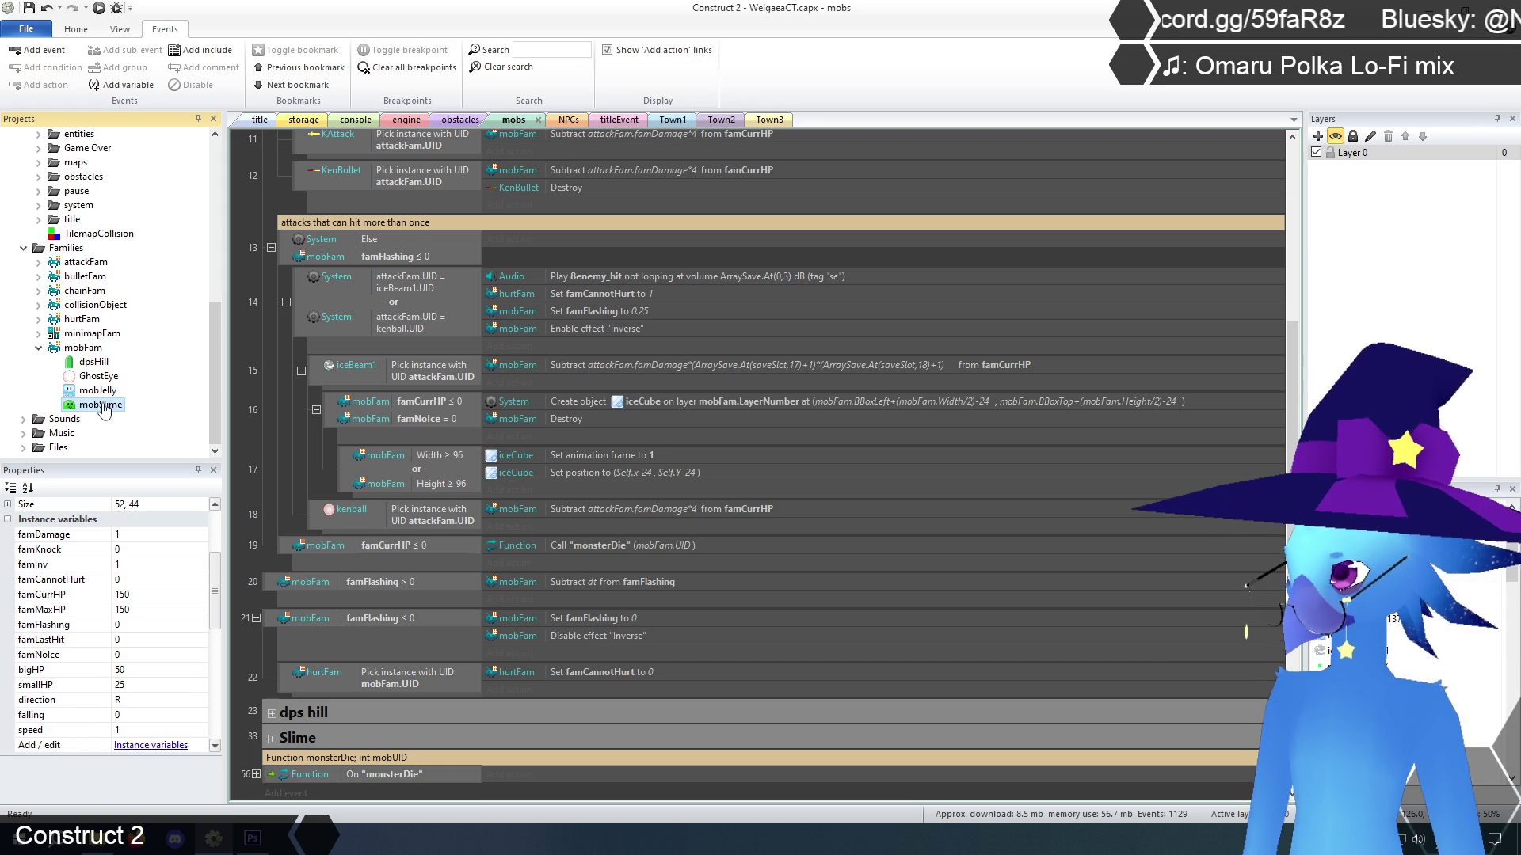
pyautogui.click(97, 390)
pyautogui.click(104, 377)
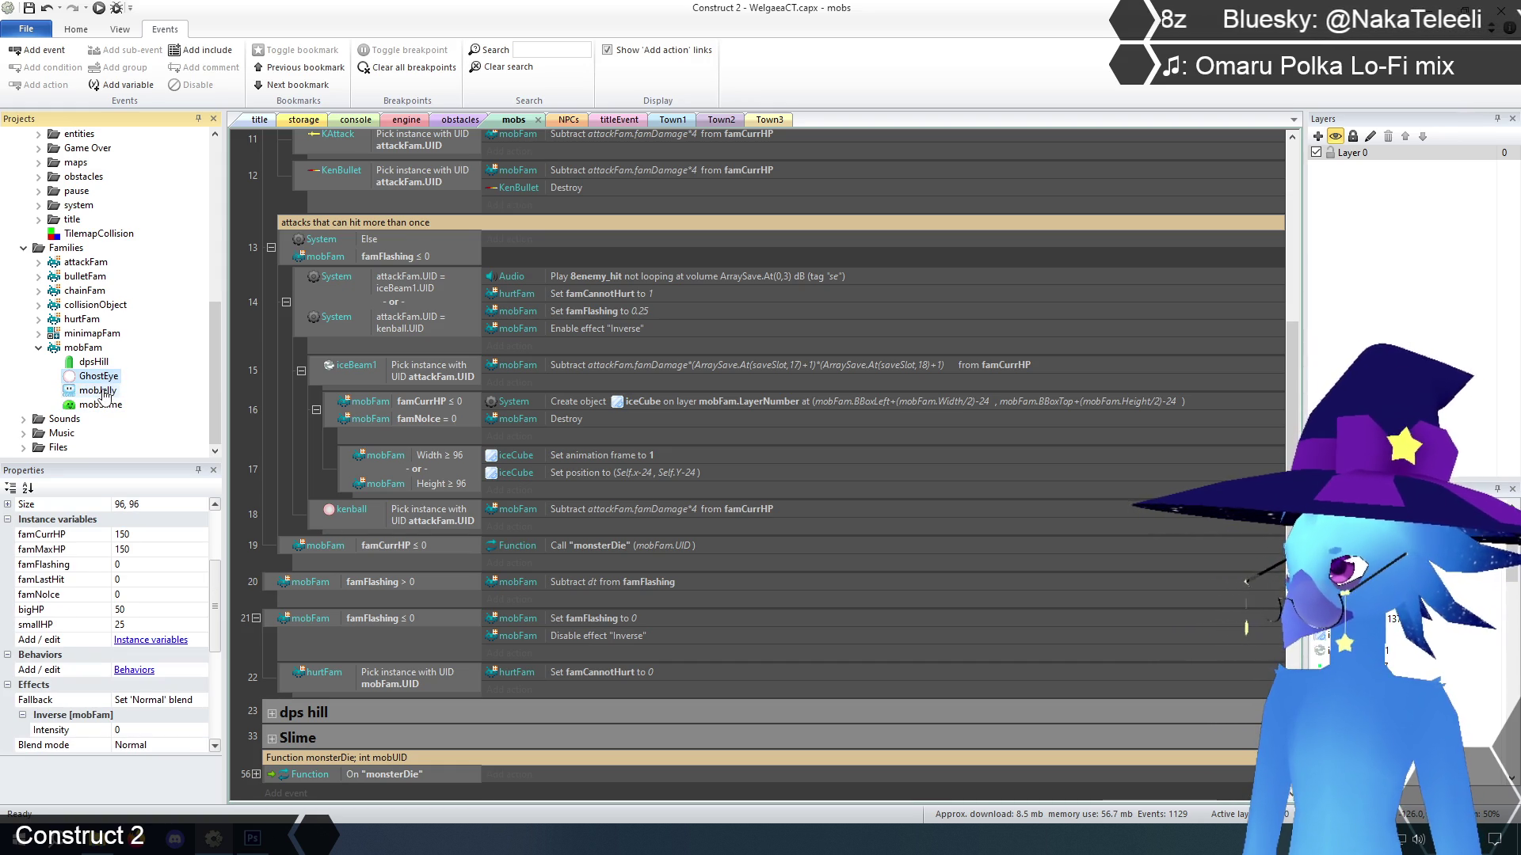
pyautogui.click(103, 385)
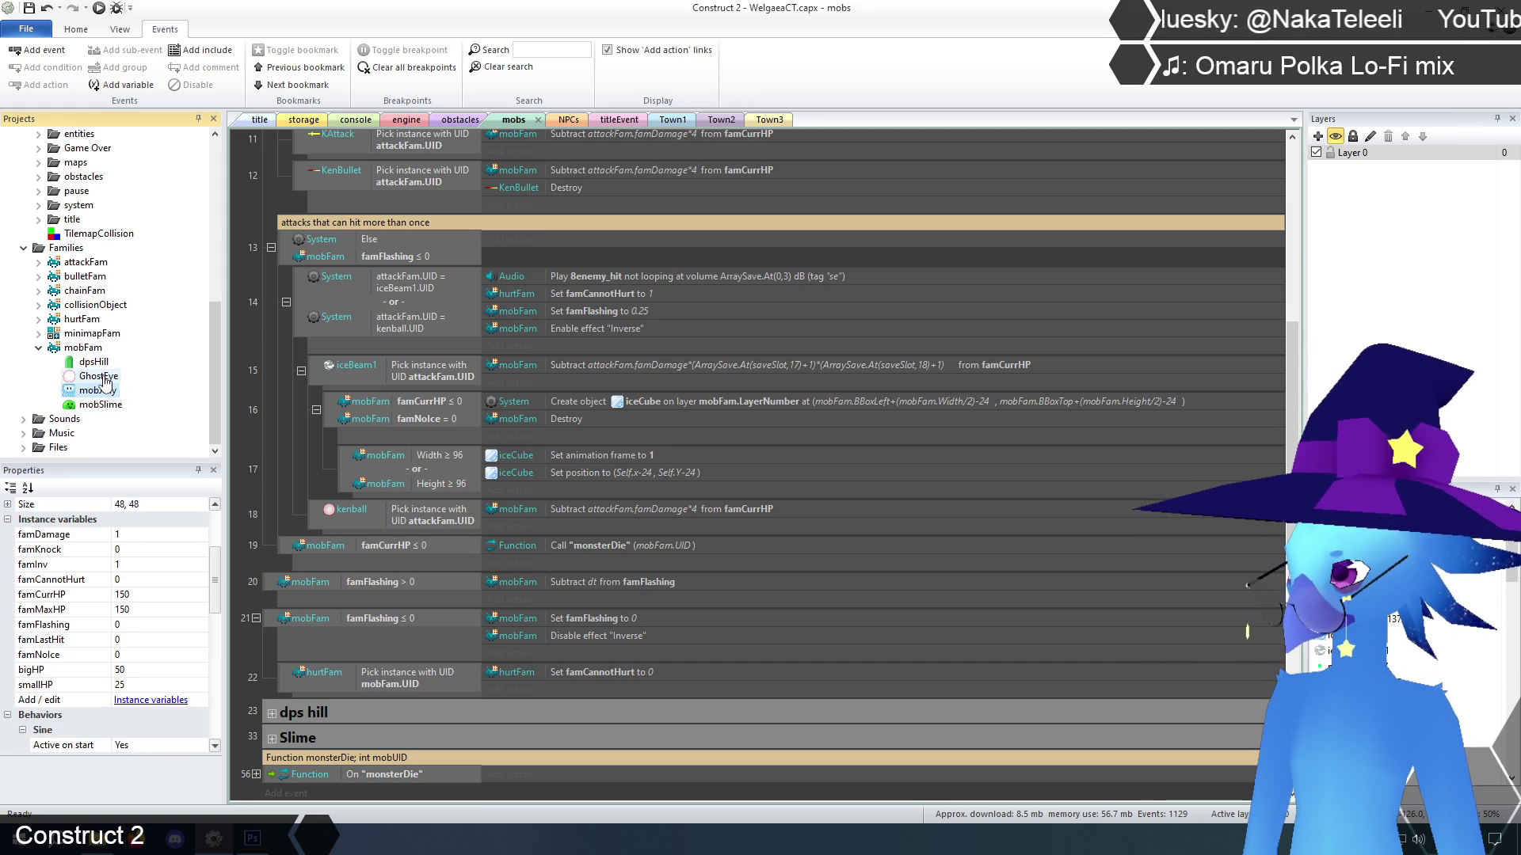
pyautogui.click(98, 377)
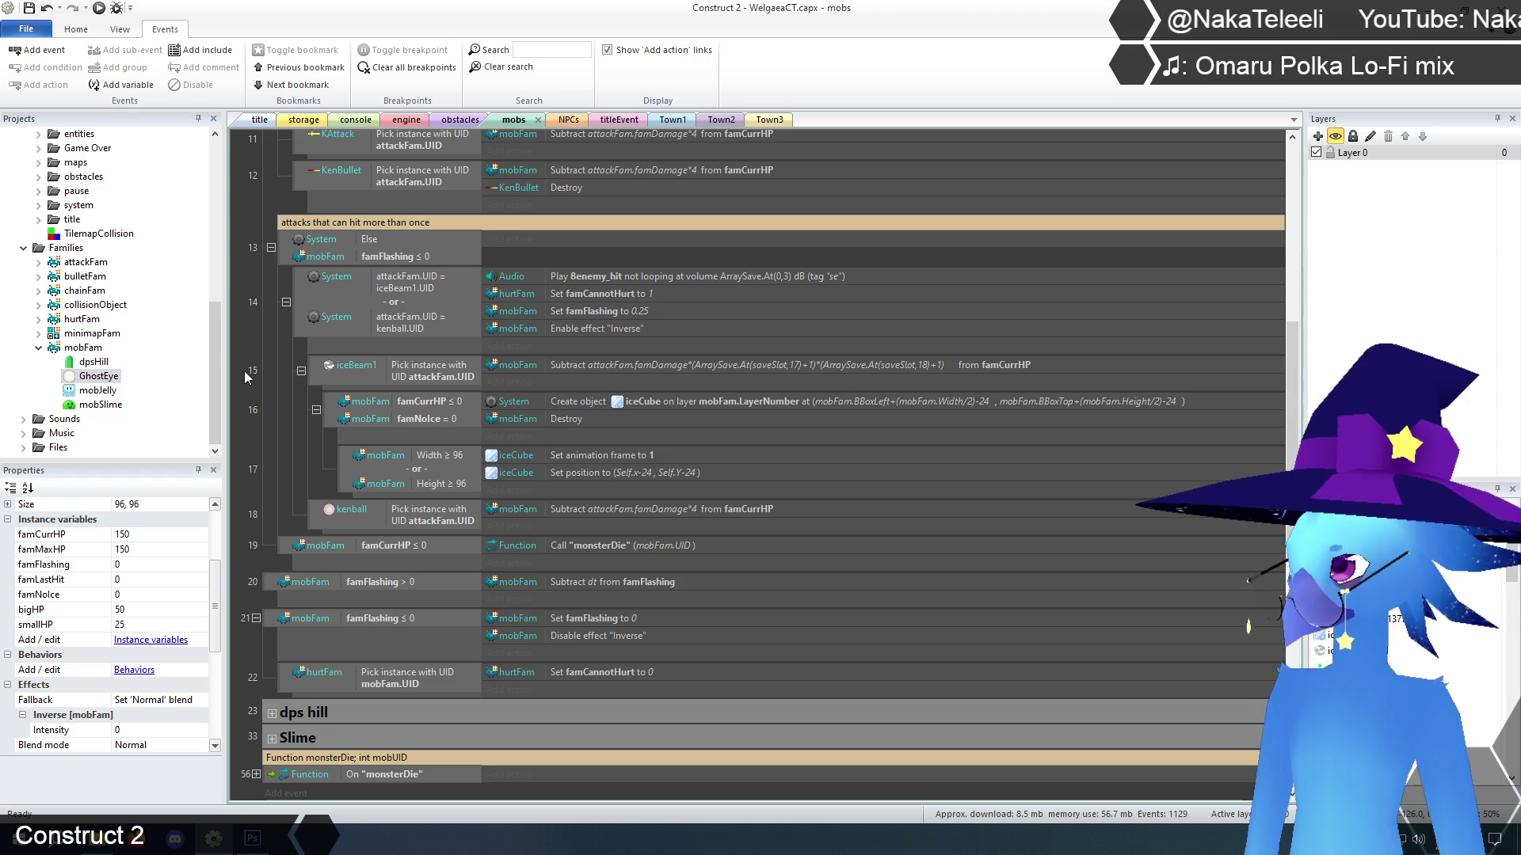
pyautogui.click(260, 119)
pyautogui.click(114, 11)
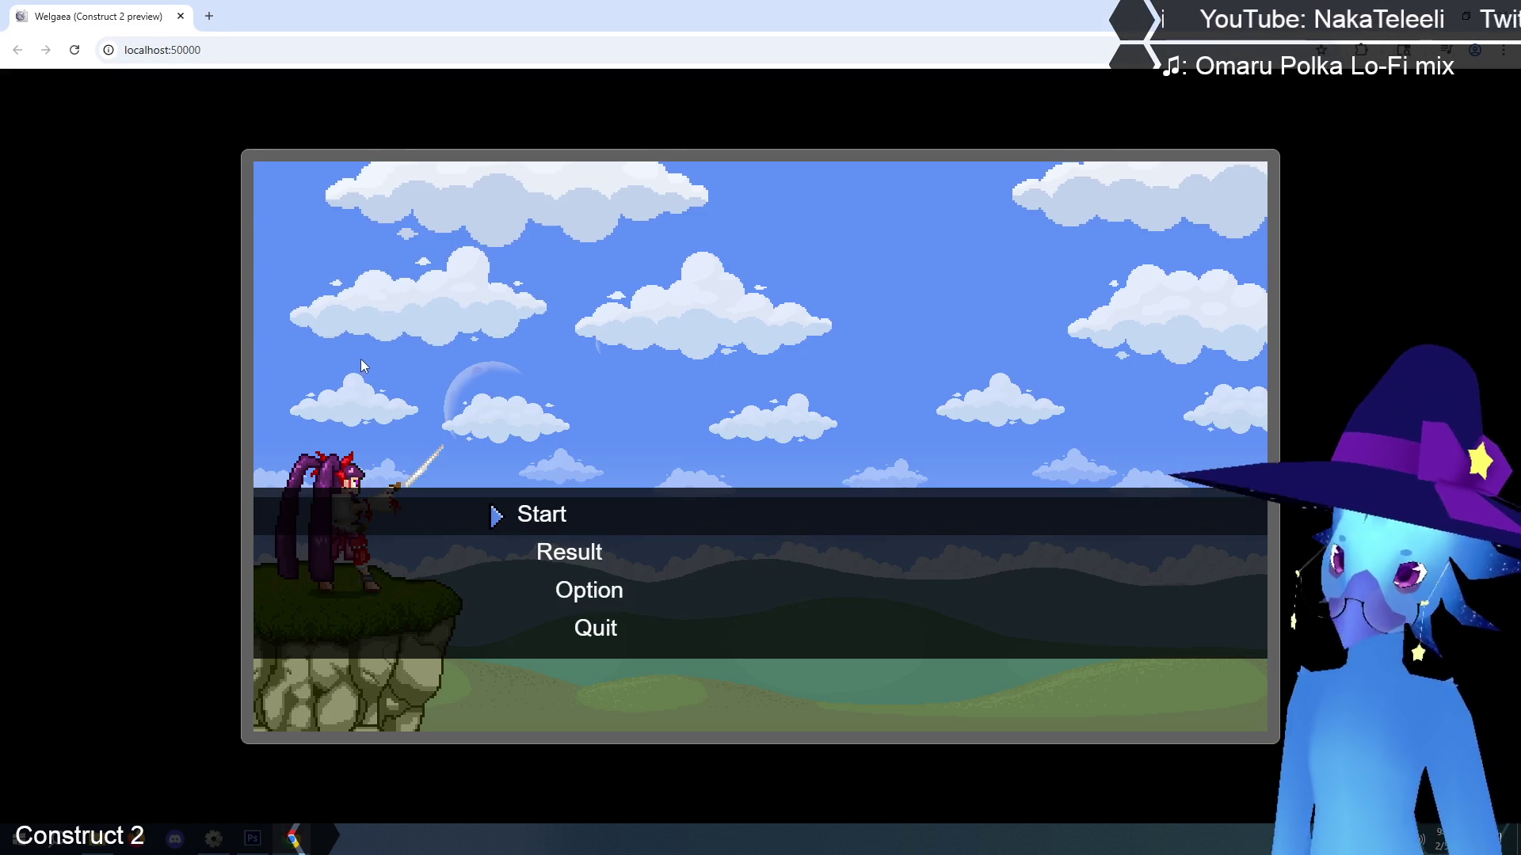
# Start the game and run right through Ruto Village, past the fountain, toward the cave
pyautogui.press('Return')
pyautogui.press('Return')
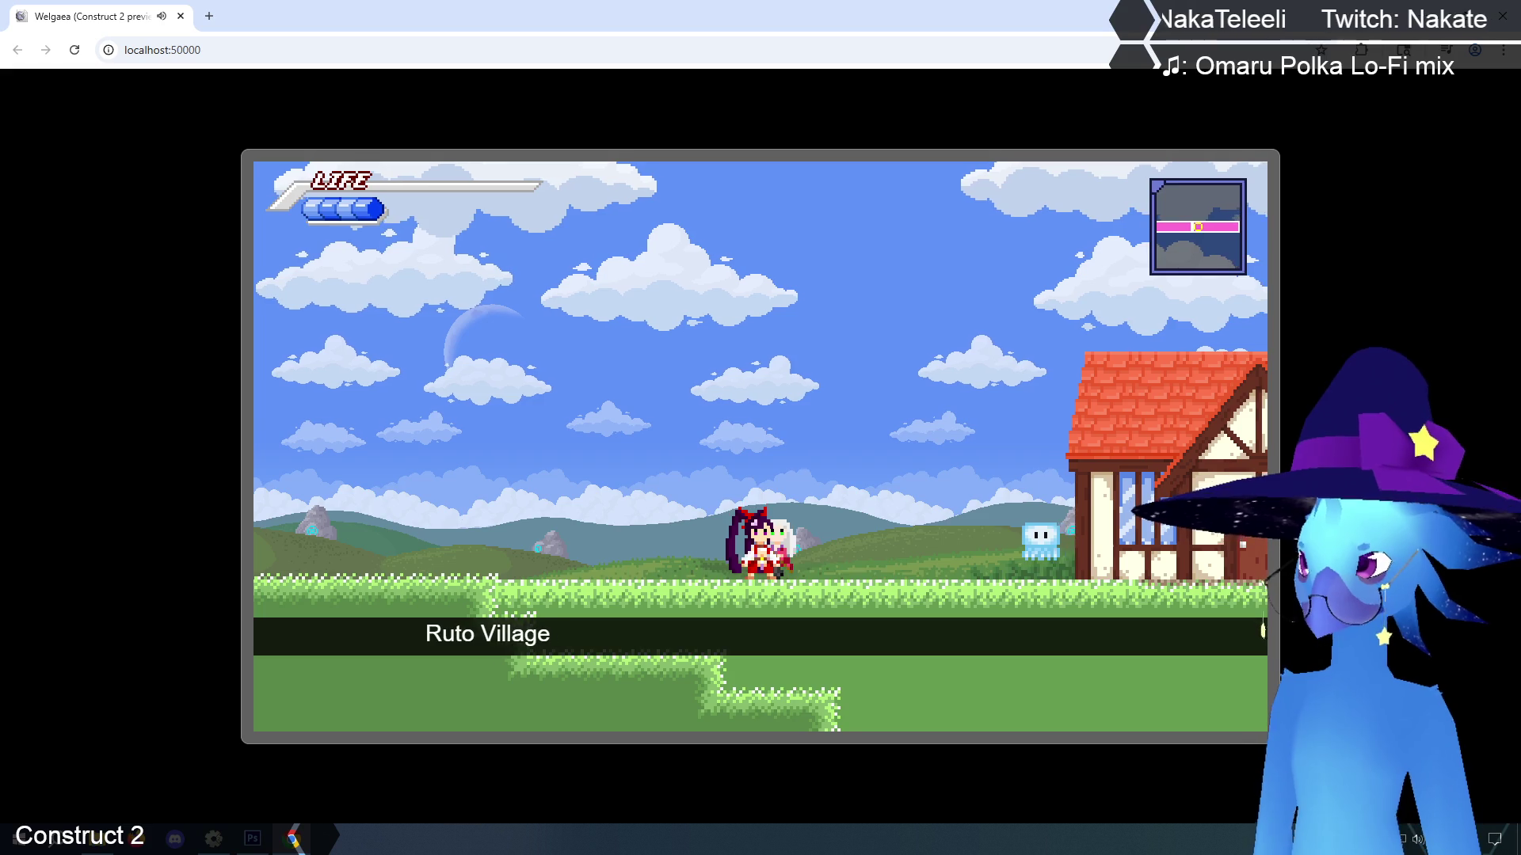
pyautogui.press('Right')
pyautogui.press('Up')
pyautogui.press('Right')
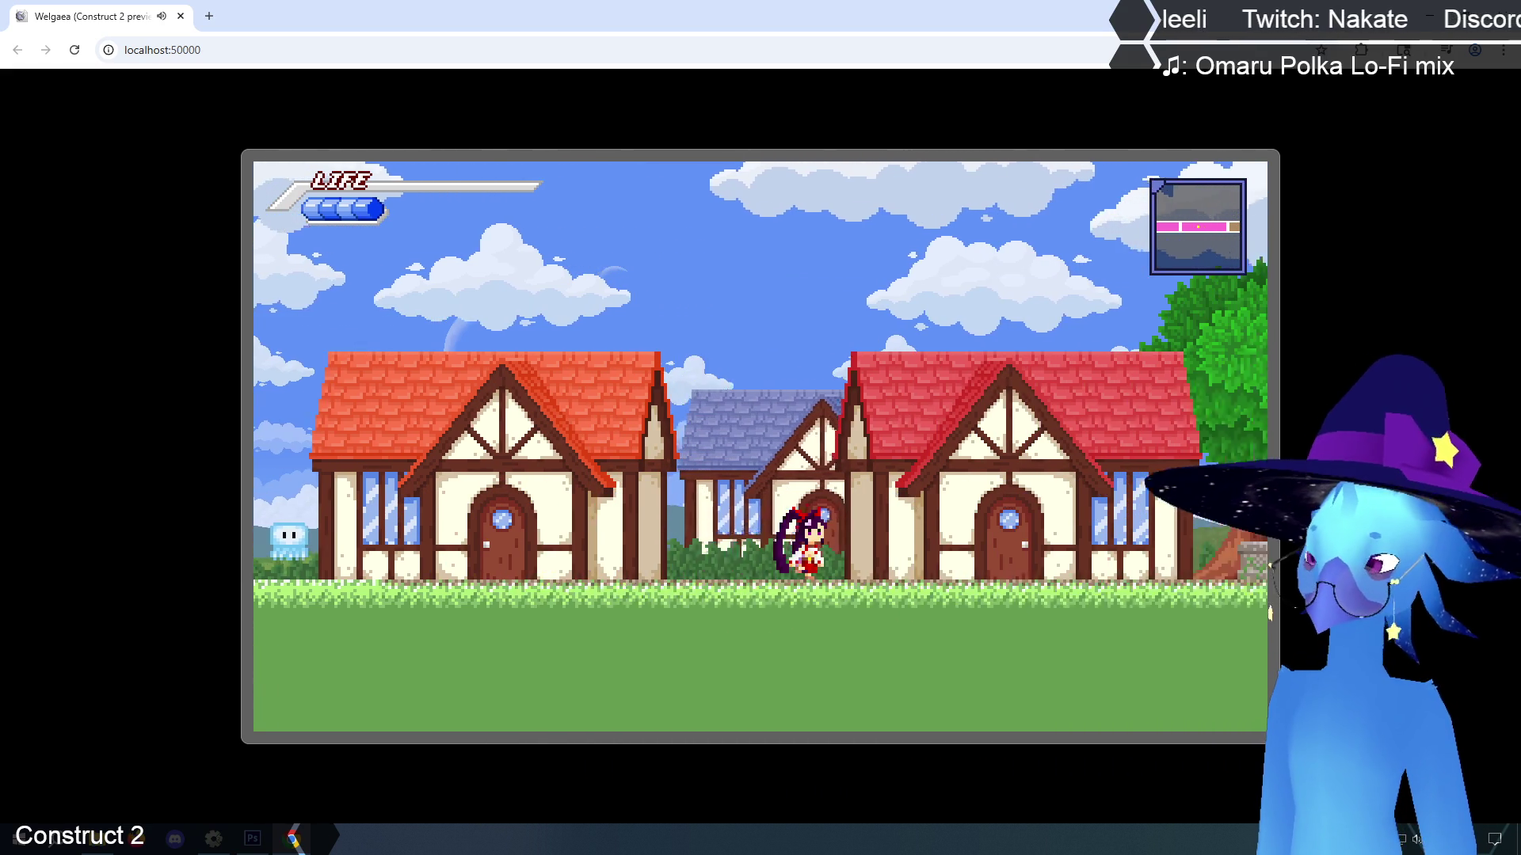
pyautogui.press('Up')
pyautogui.press('Right')
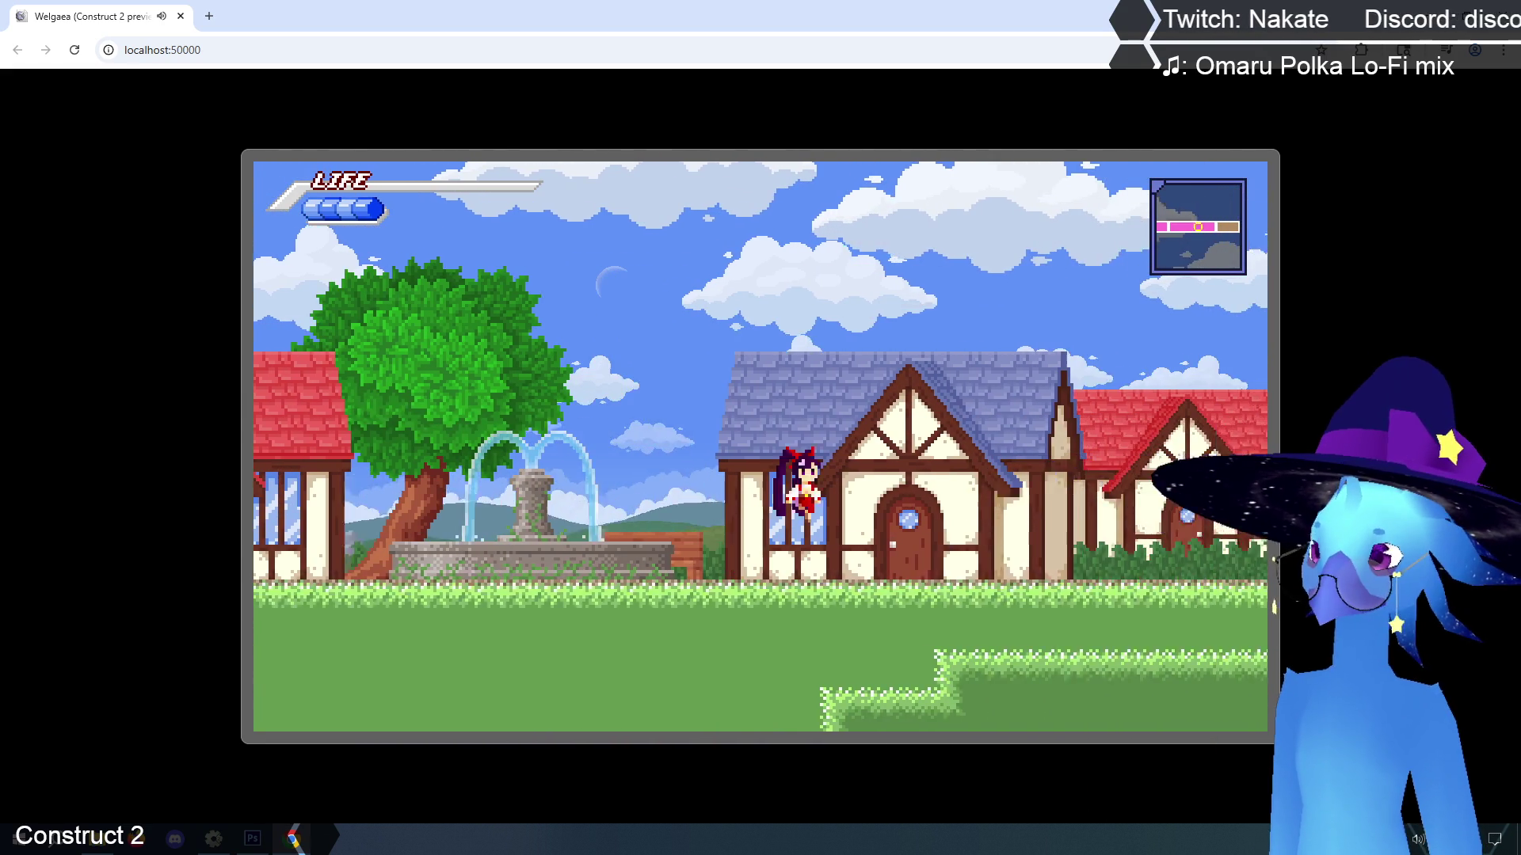
pyautogui.press('Up')
pyautogui.press('Right')
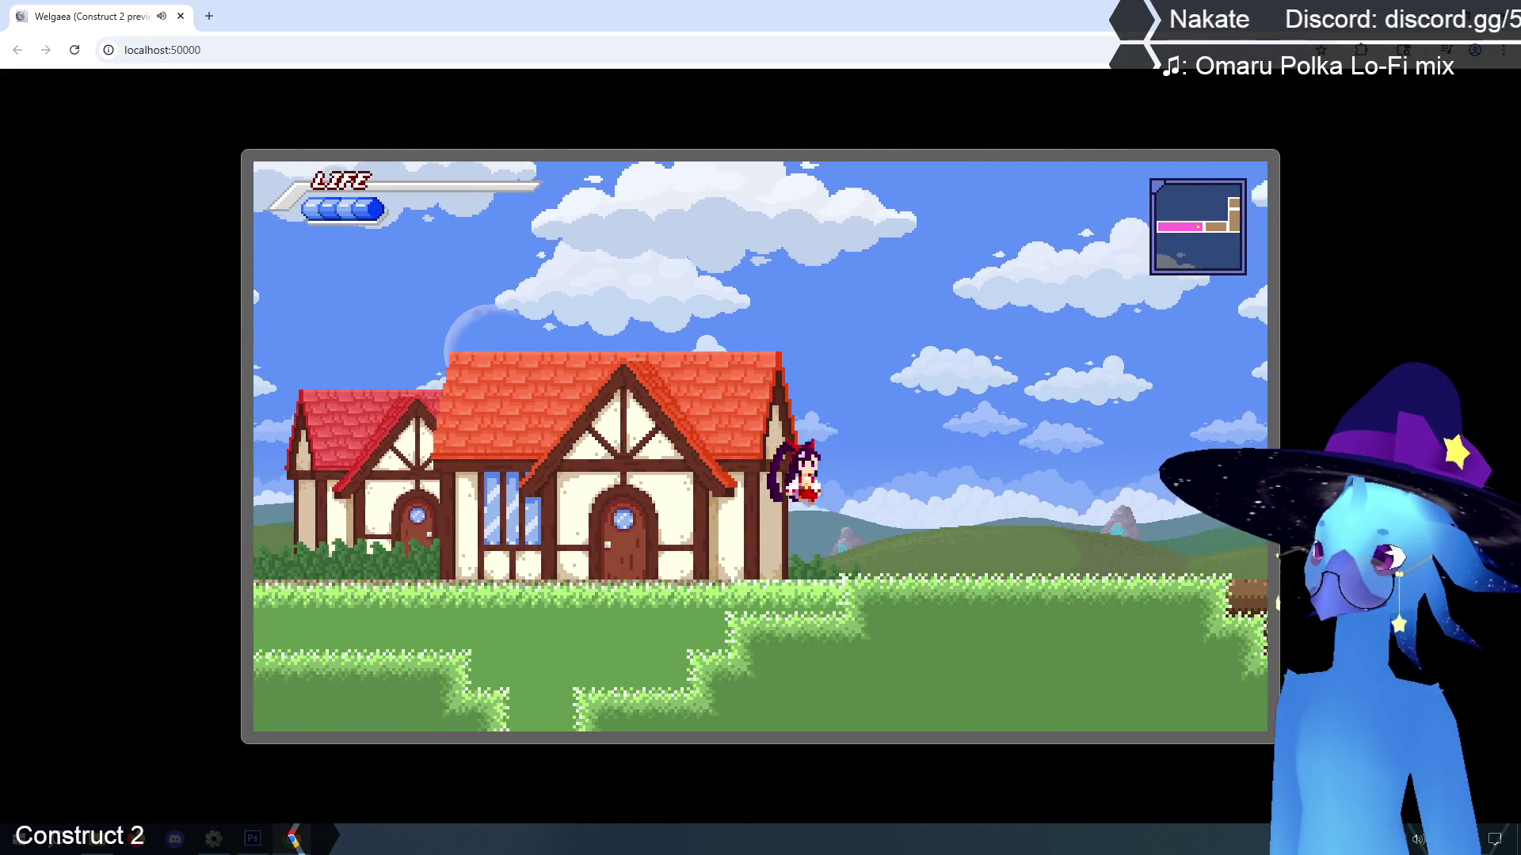
# Enter the cave and run and jump up its slope to the upper-right ledge
pyautogui.press('Right')
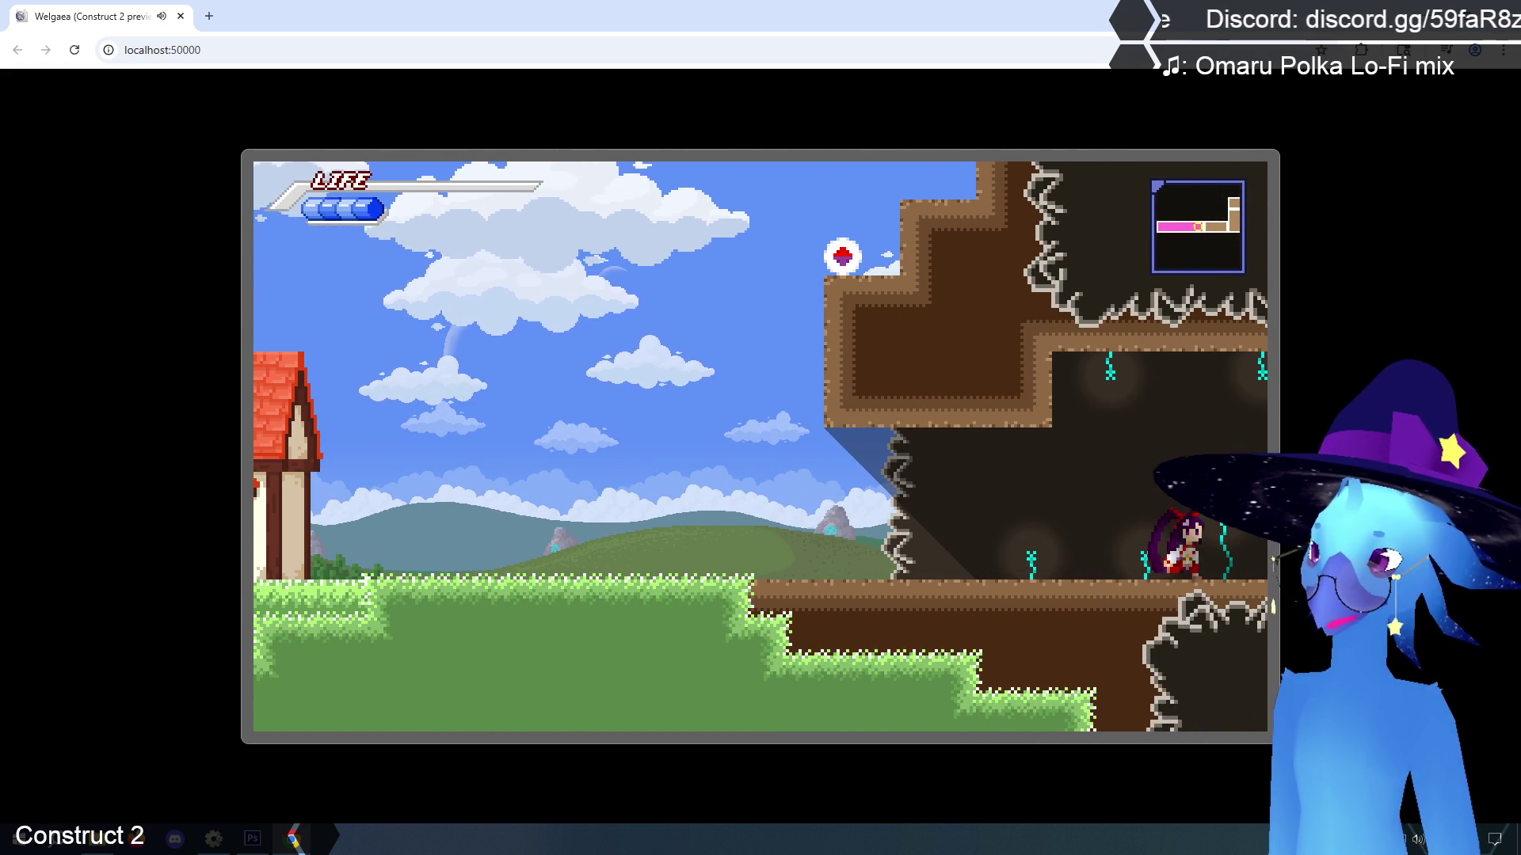
pyautogui.press('Up')
pyautogui.press('Right')
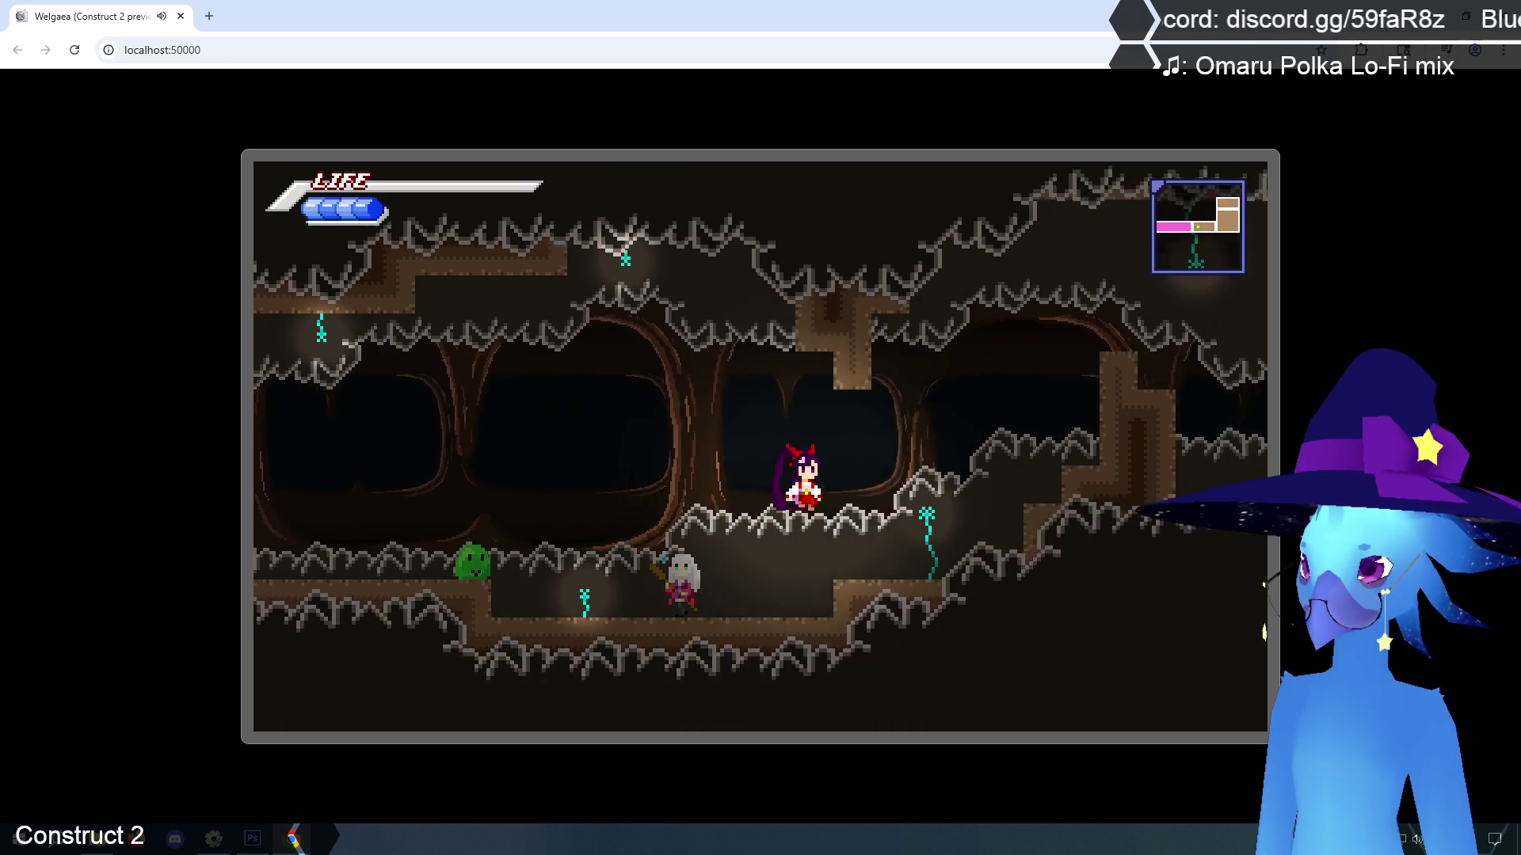
pyautogui.press('Up')
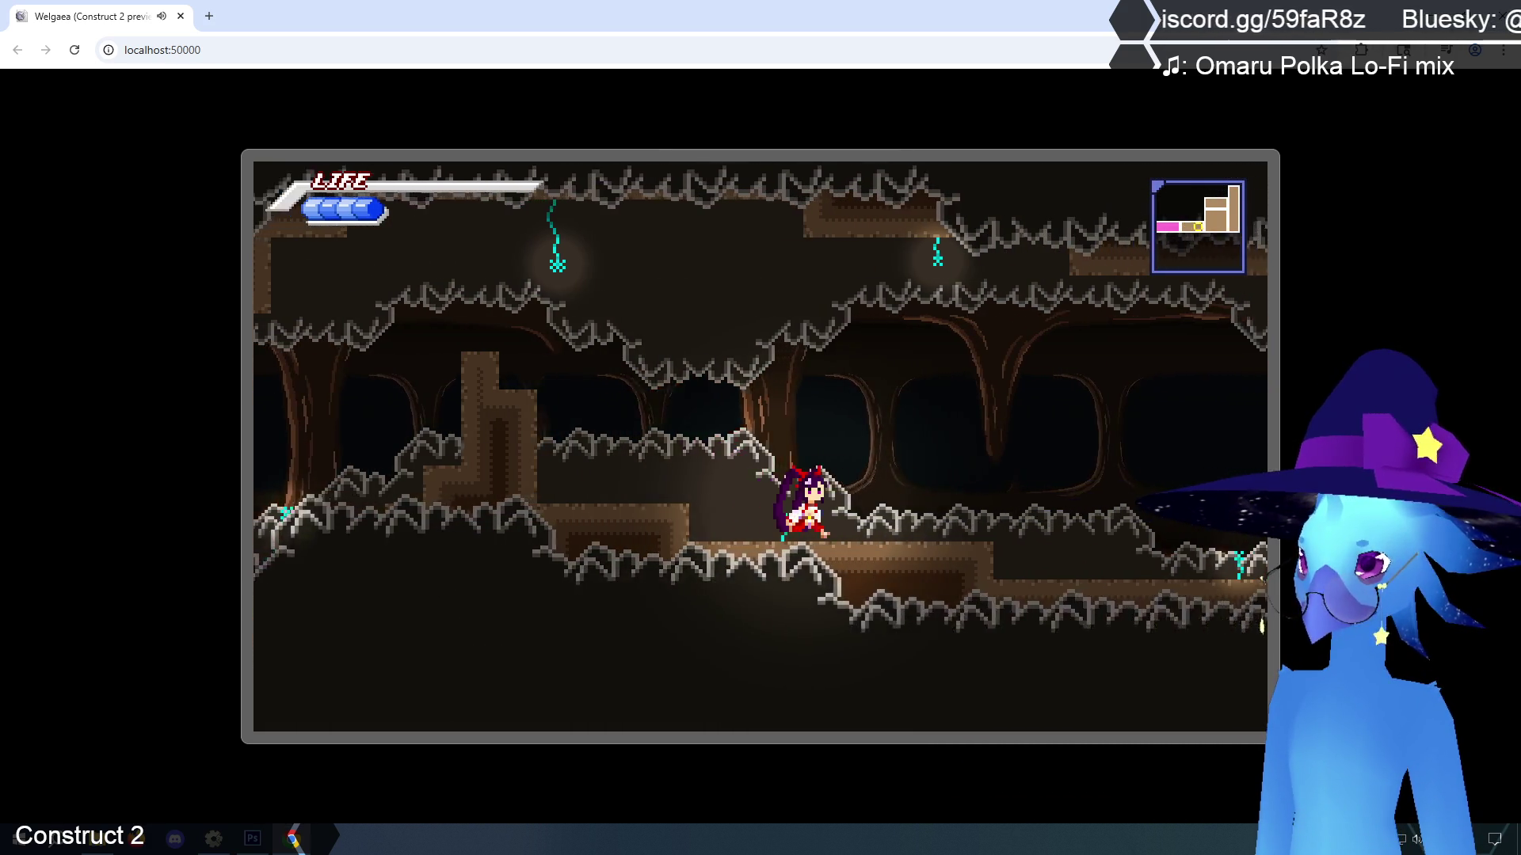
pyautogui.press('Right')
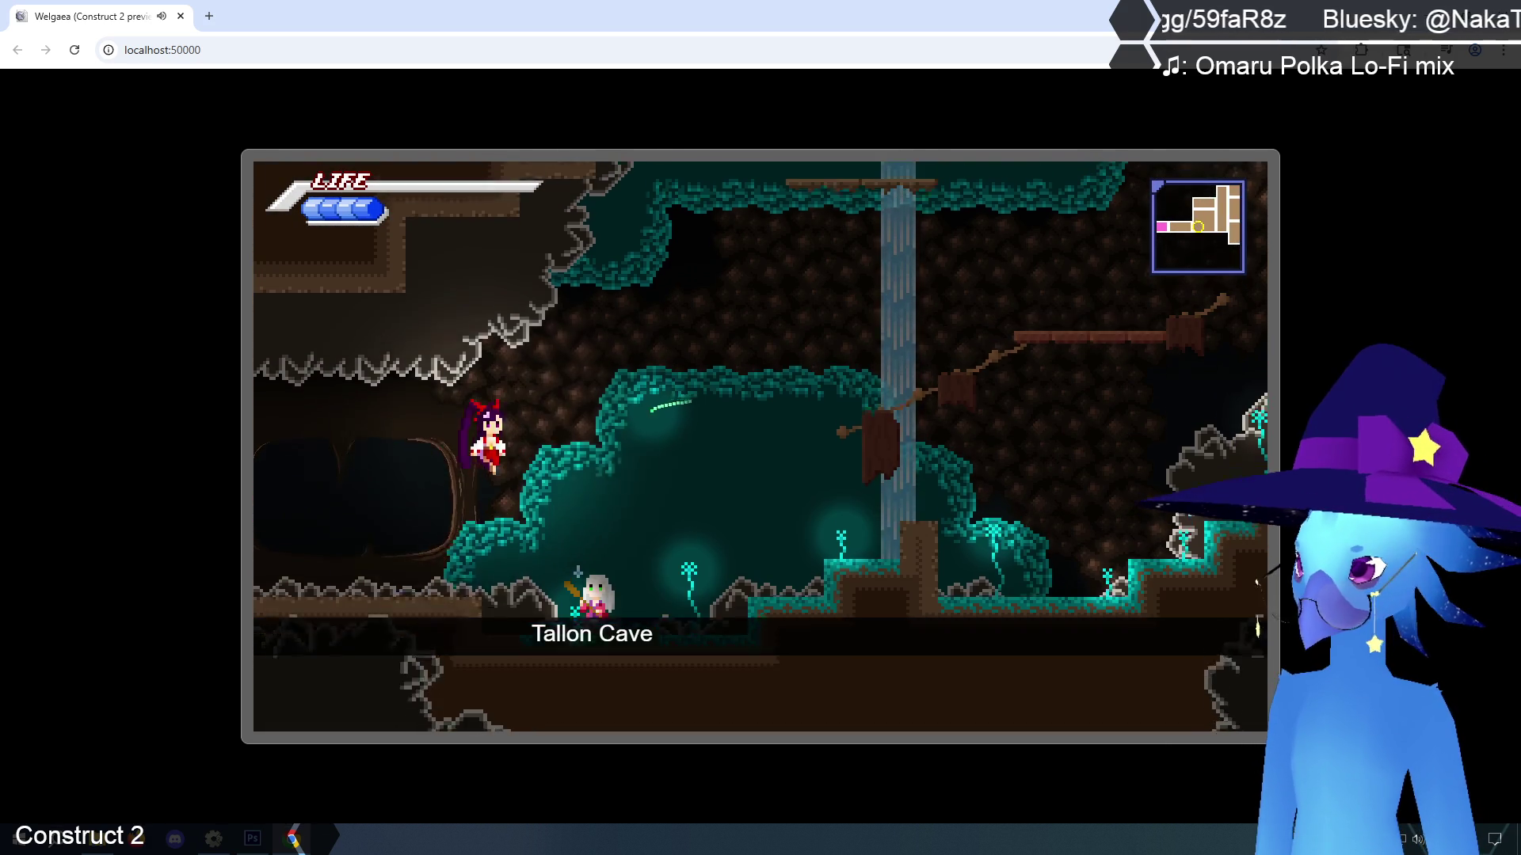
pyautogui.press('Up')
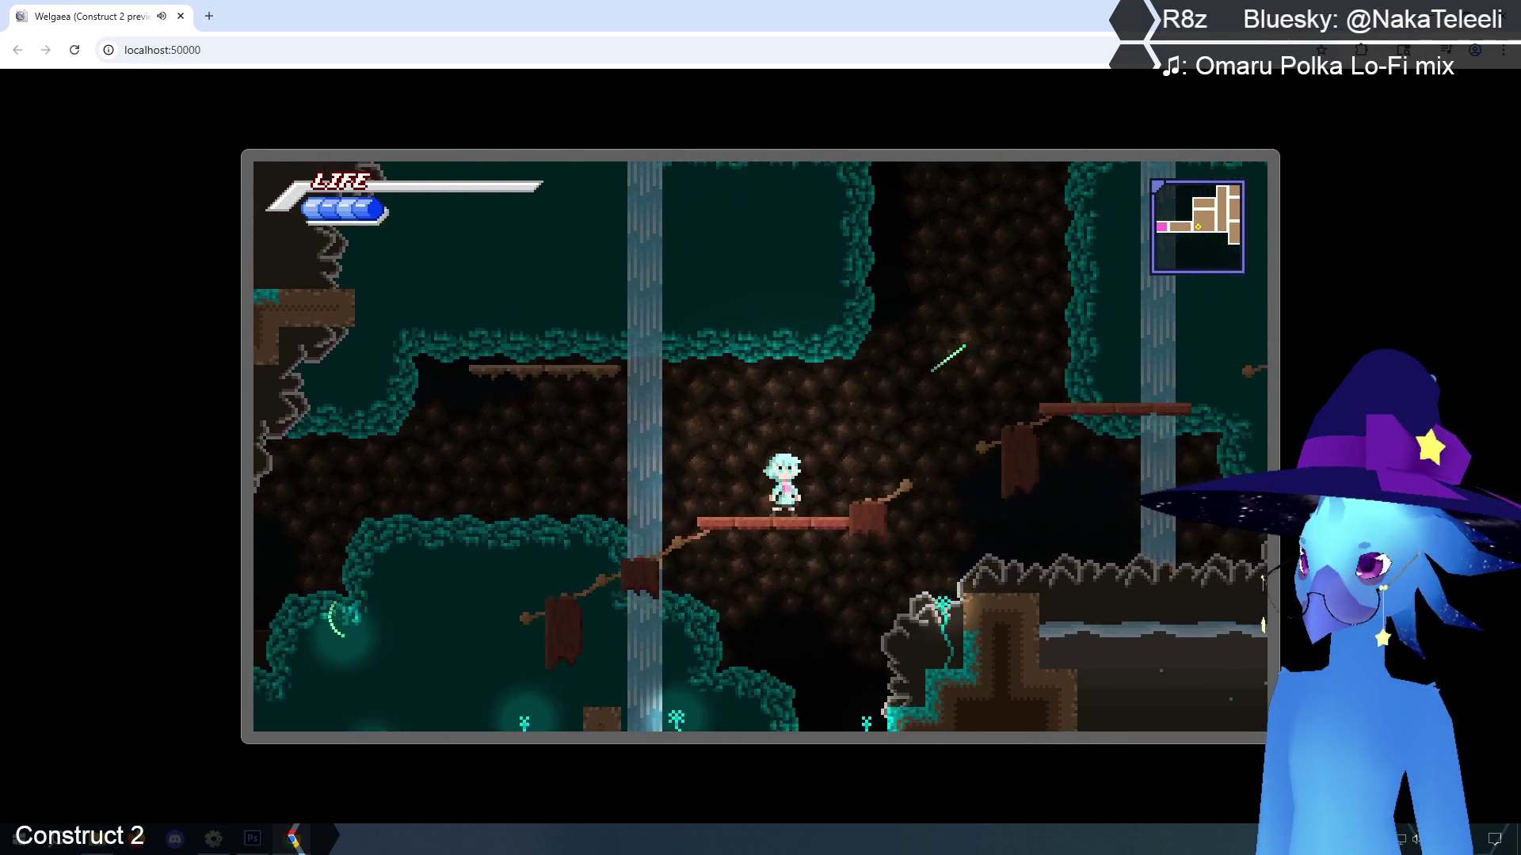
pyautogui.press('Right')
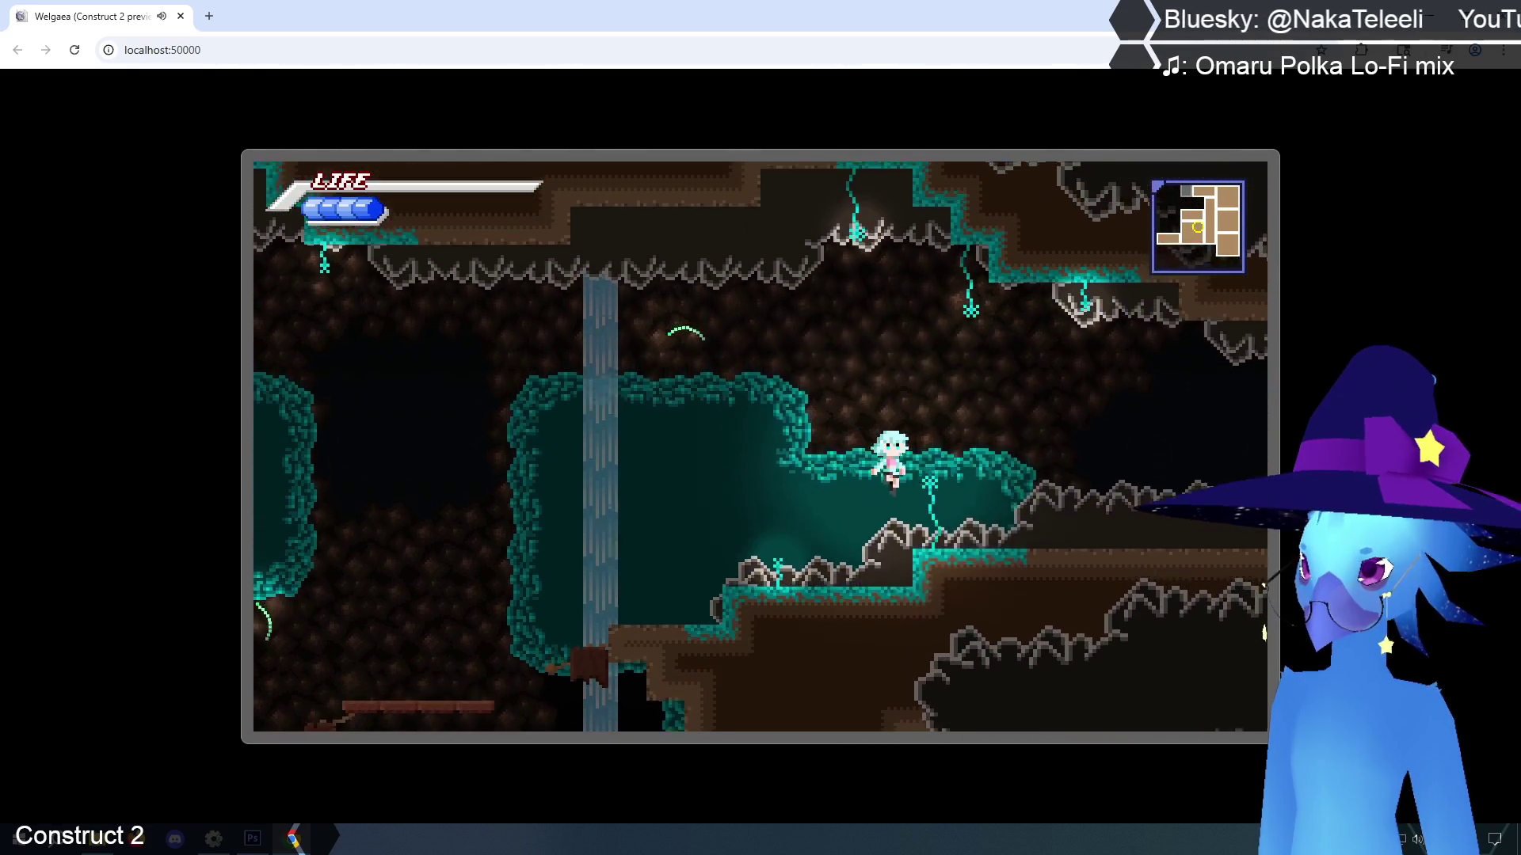
# Cross into the next cave room and jump from the wooden ledge up the shaft
pyautogui.press('Right')
pyautogui.press('Up')
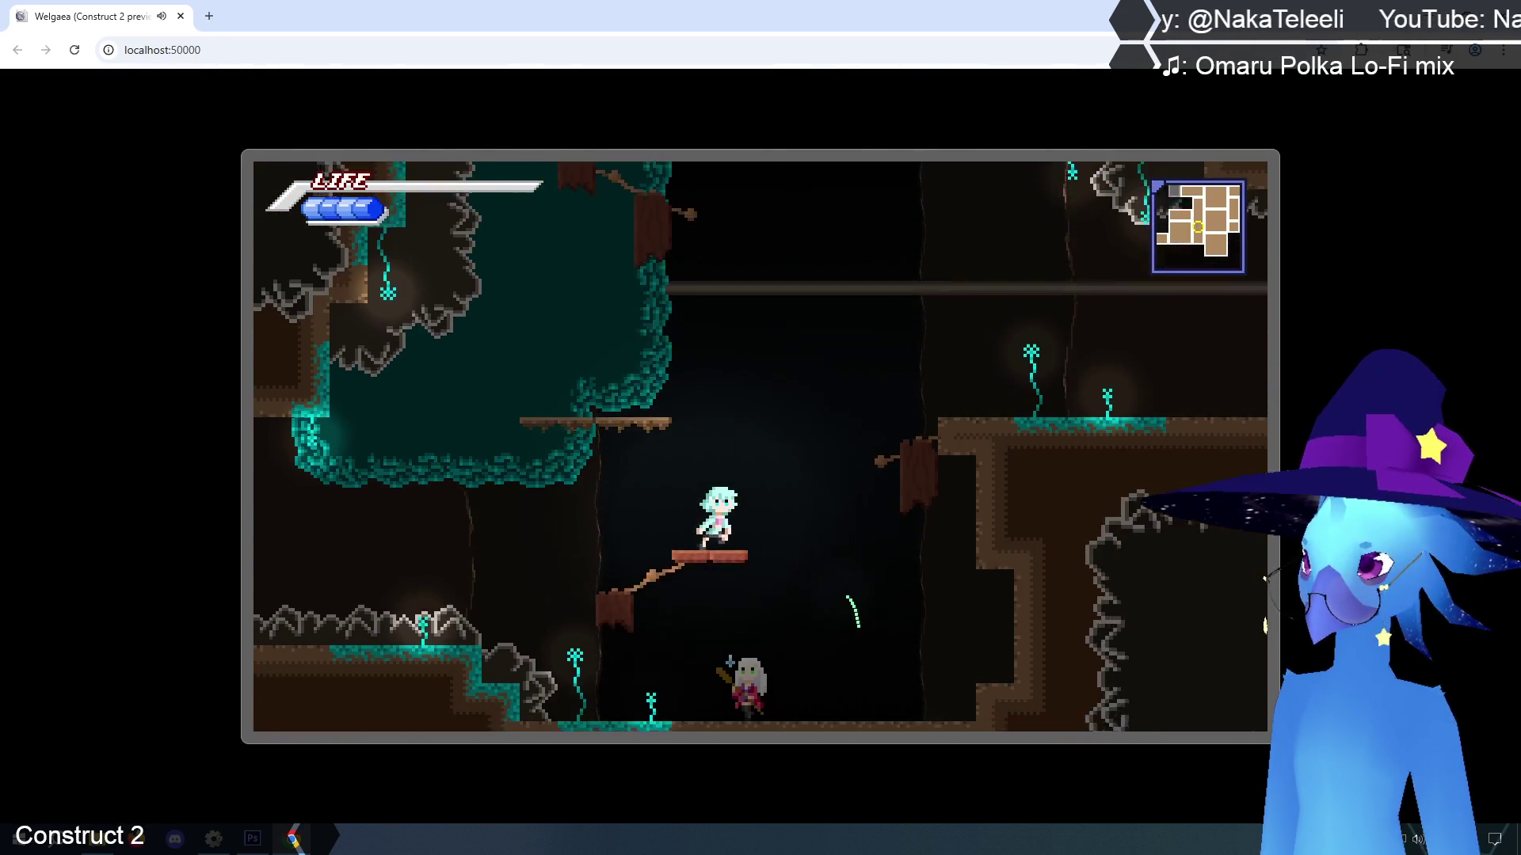
pyautogui.press('Left')
pyautogui.press('Up')
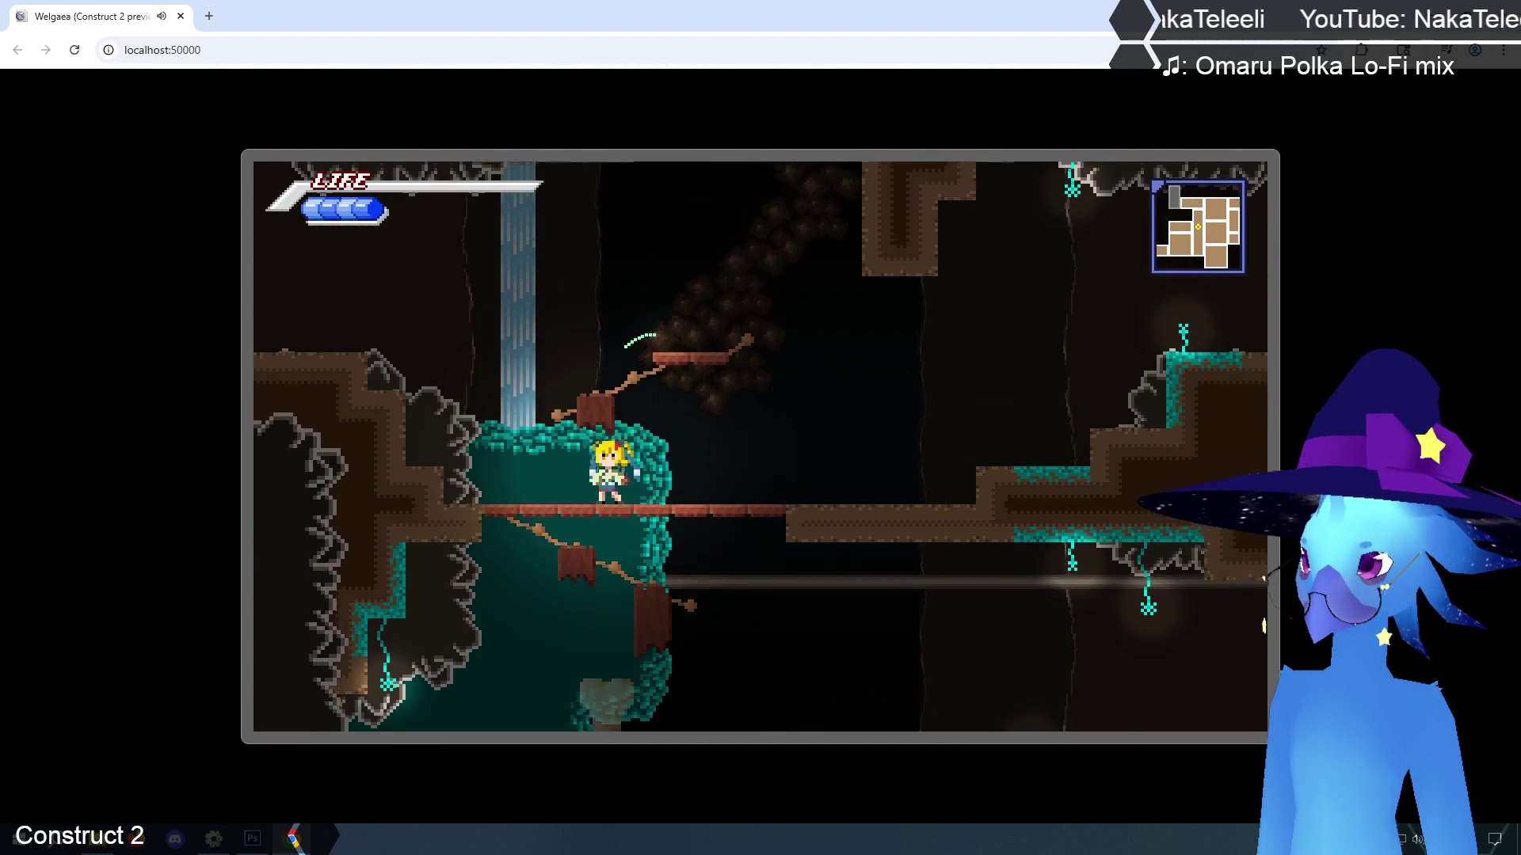
pyautogui.press('Right')
pyautogui.press('Up')
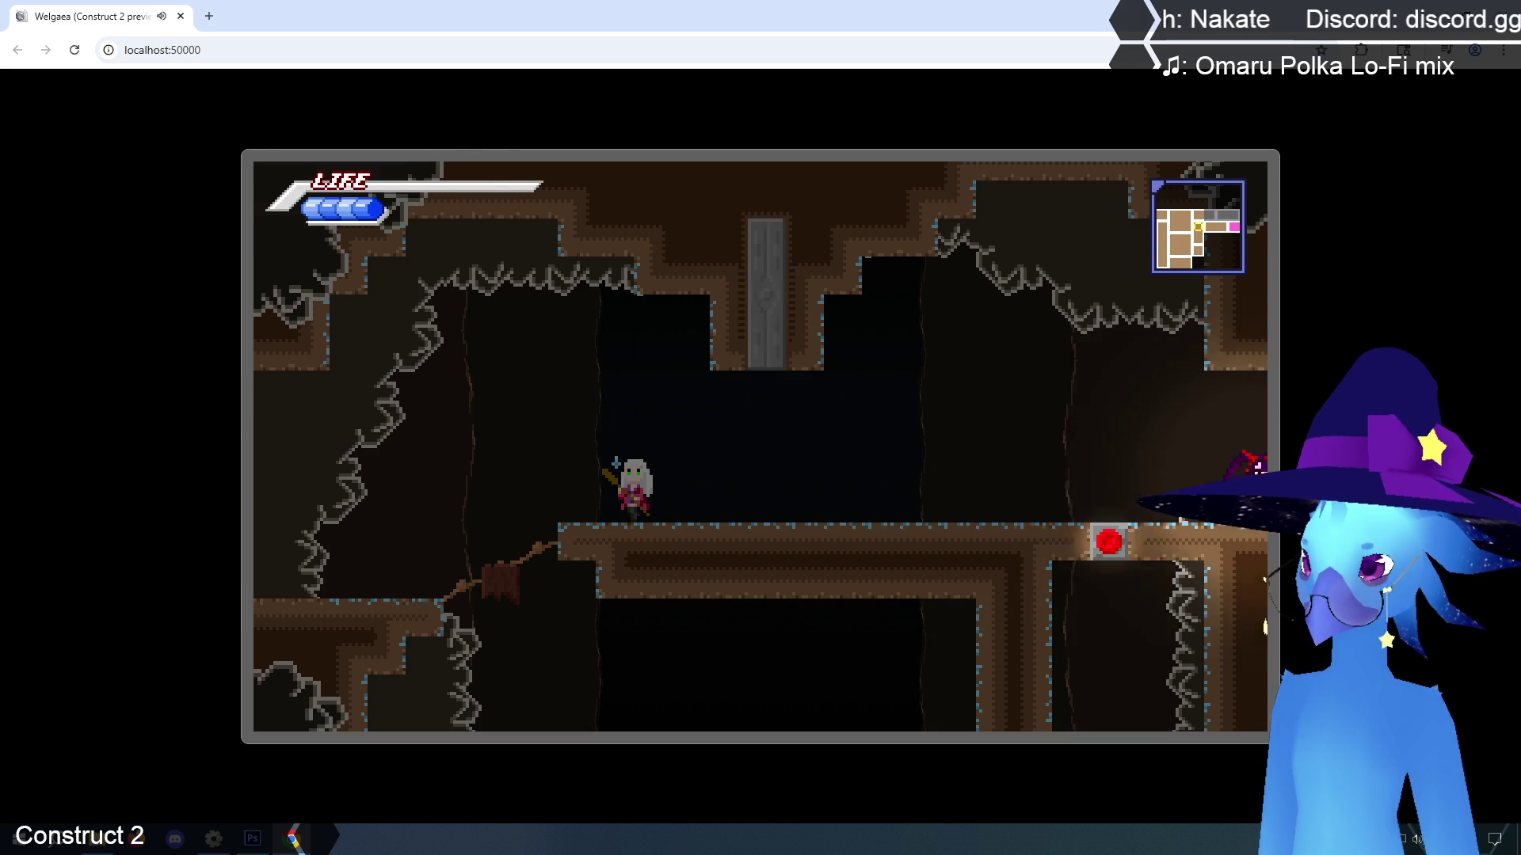
# Walk out of the cave, through Agitha Village, and into Phendrana Drifts
pyautogui.press('Right')
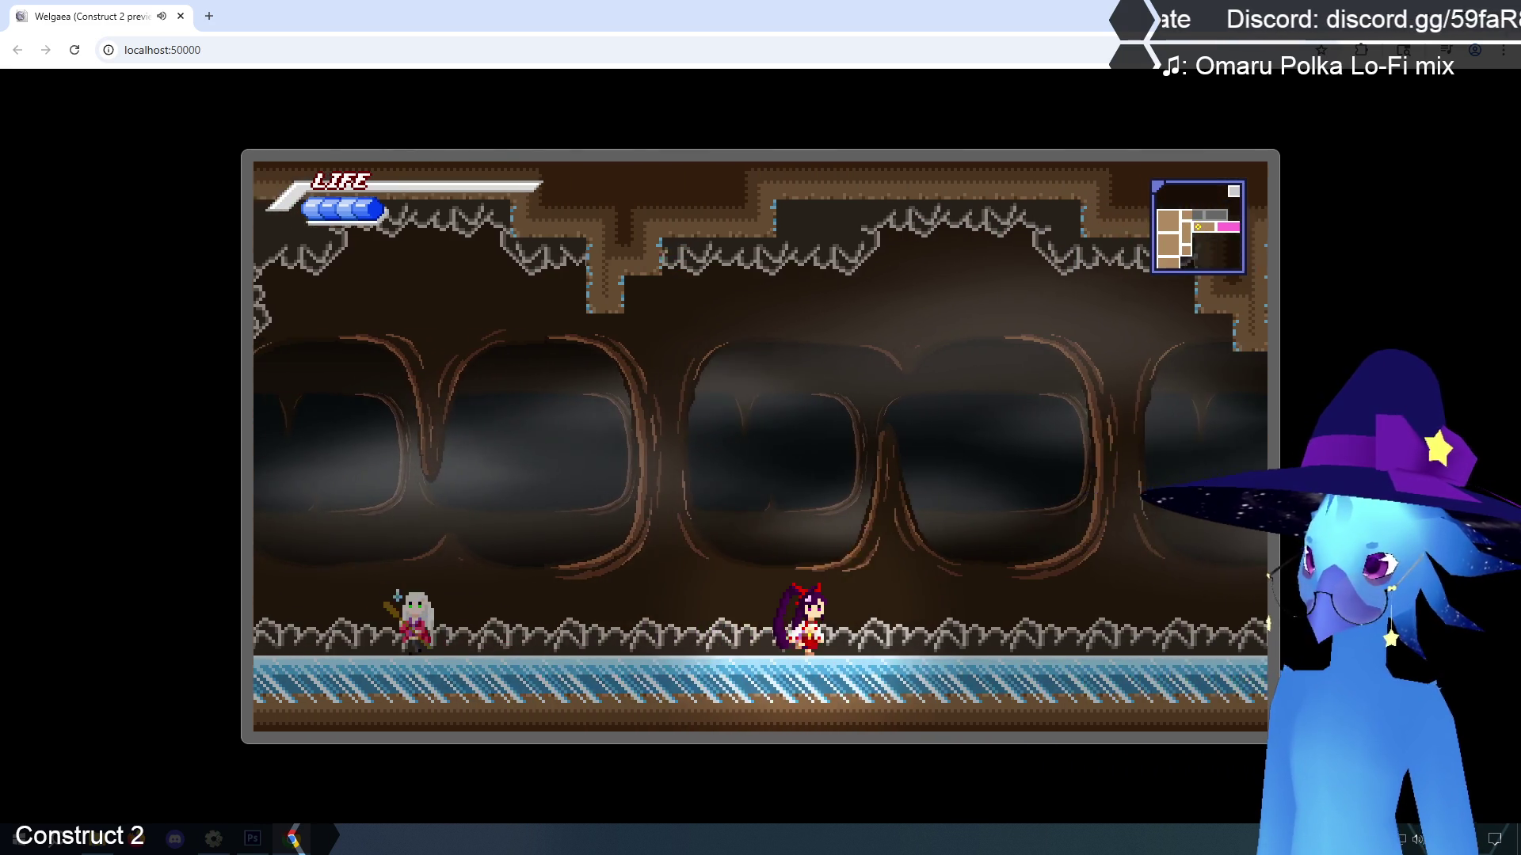
pyautogui.press('Right')
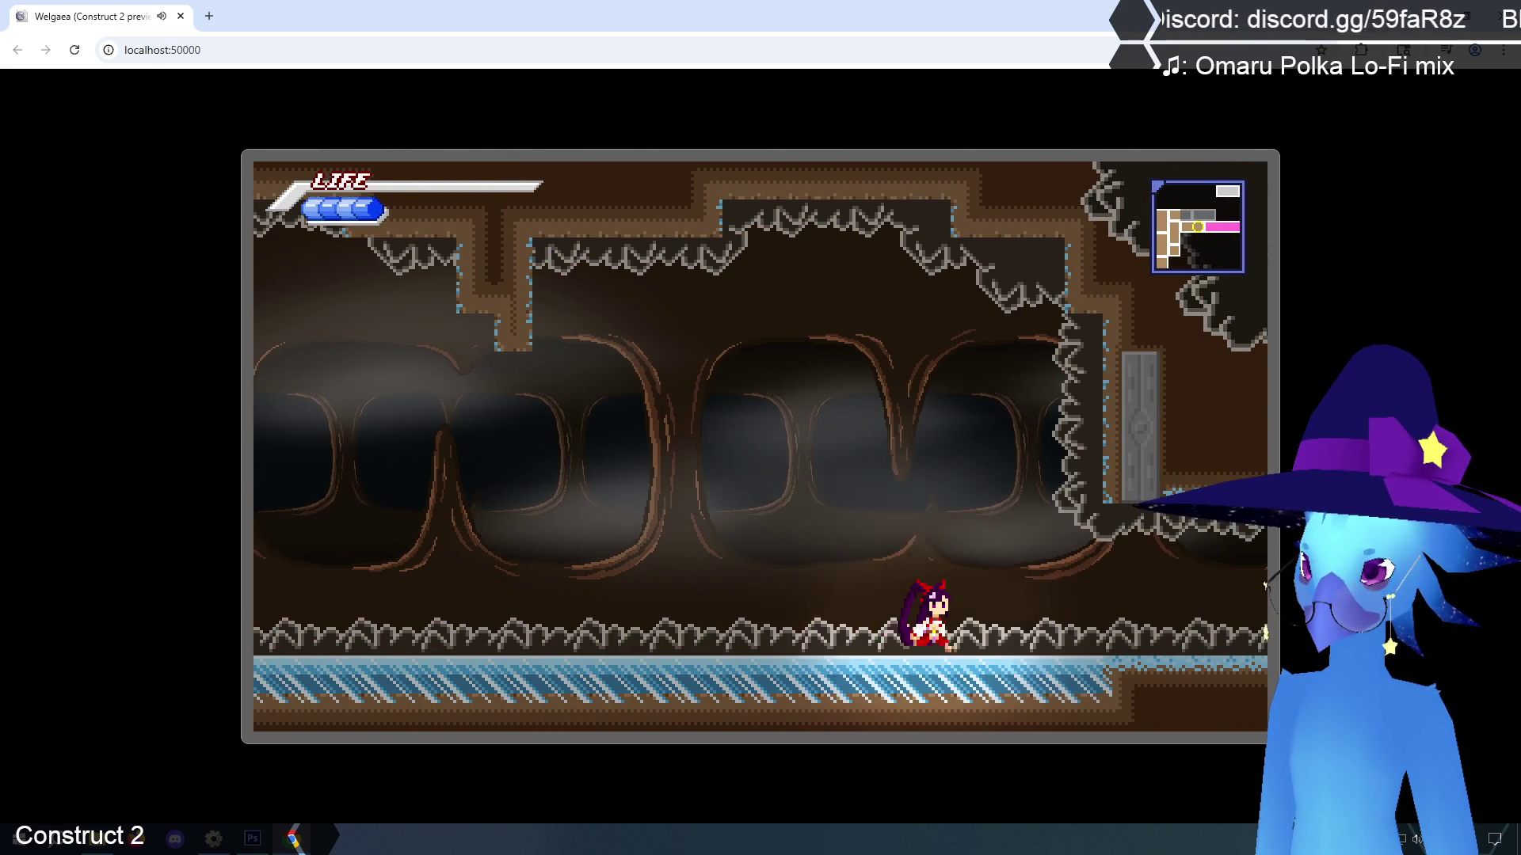
pyautogui.press('Right')
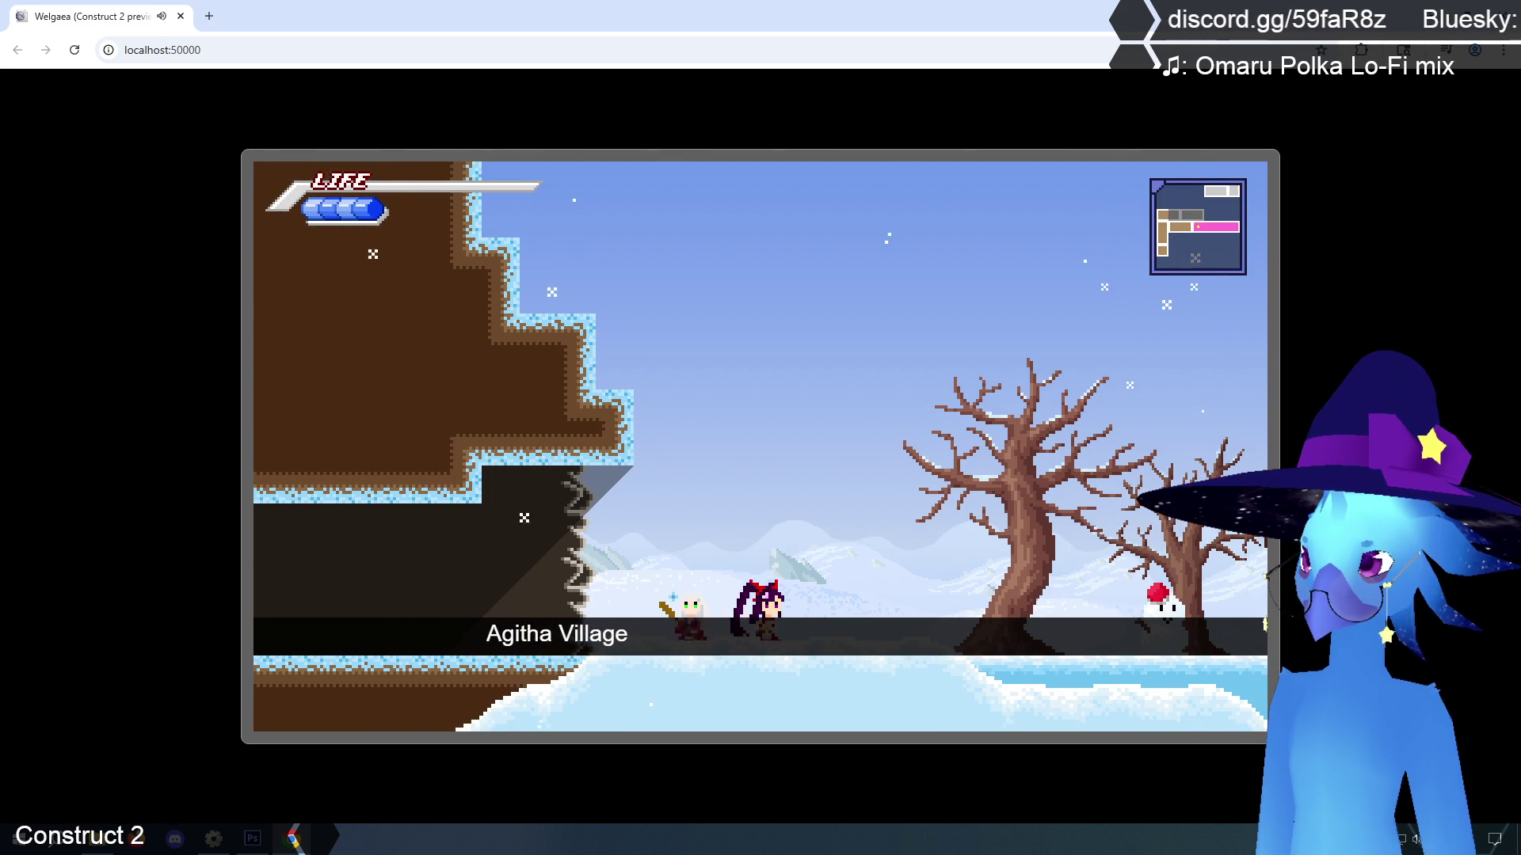
pyautogui.press('Right')
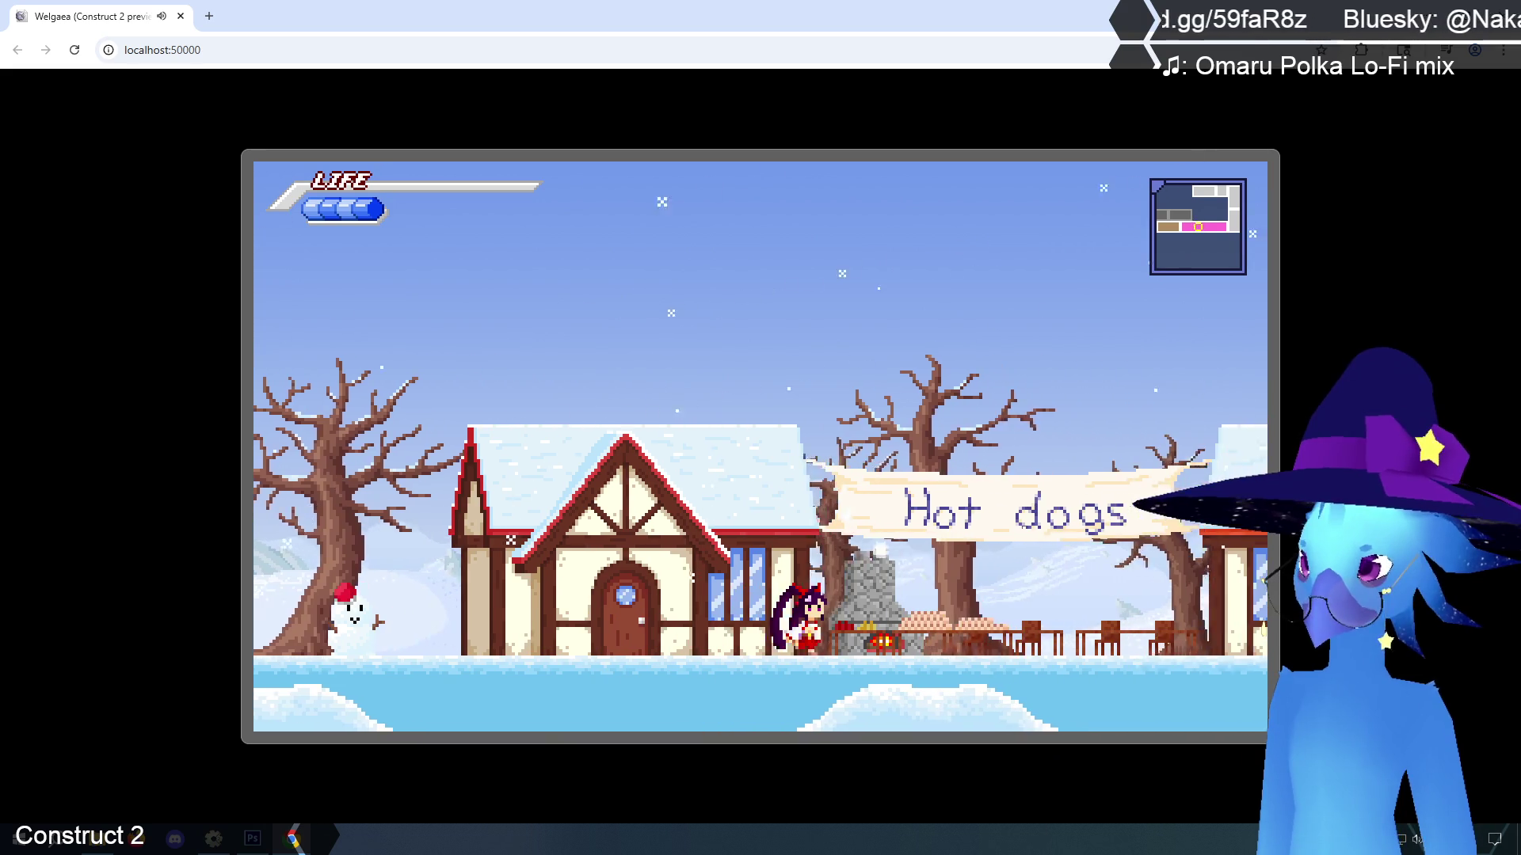
pyautogui.press('Right')
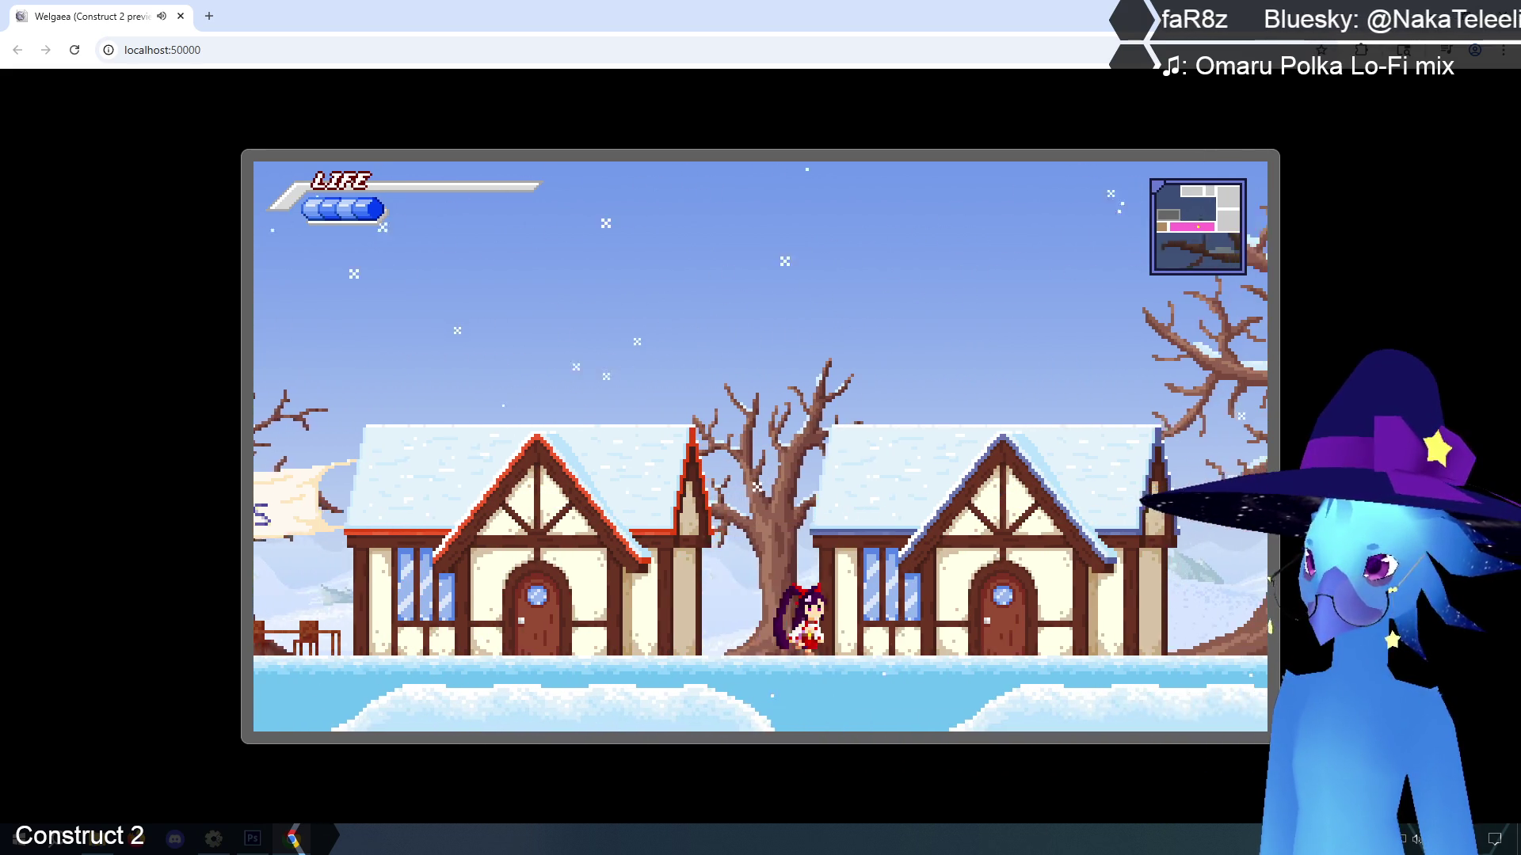
pyautogui.press('Right')
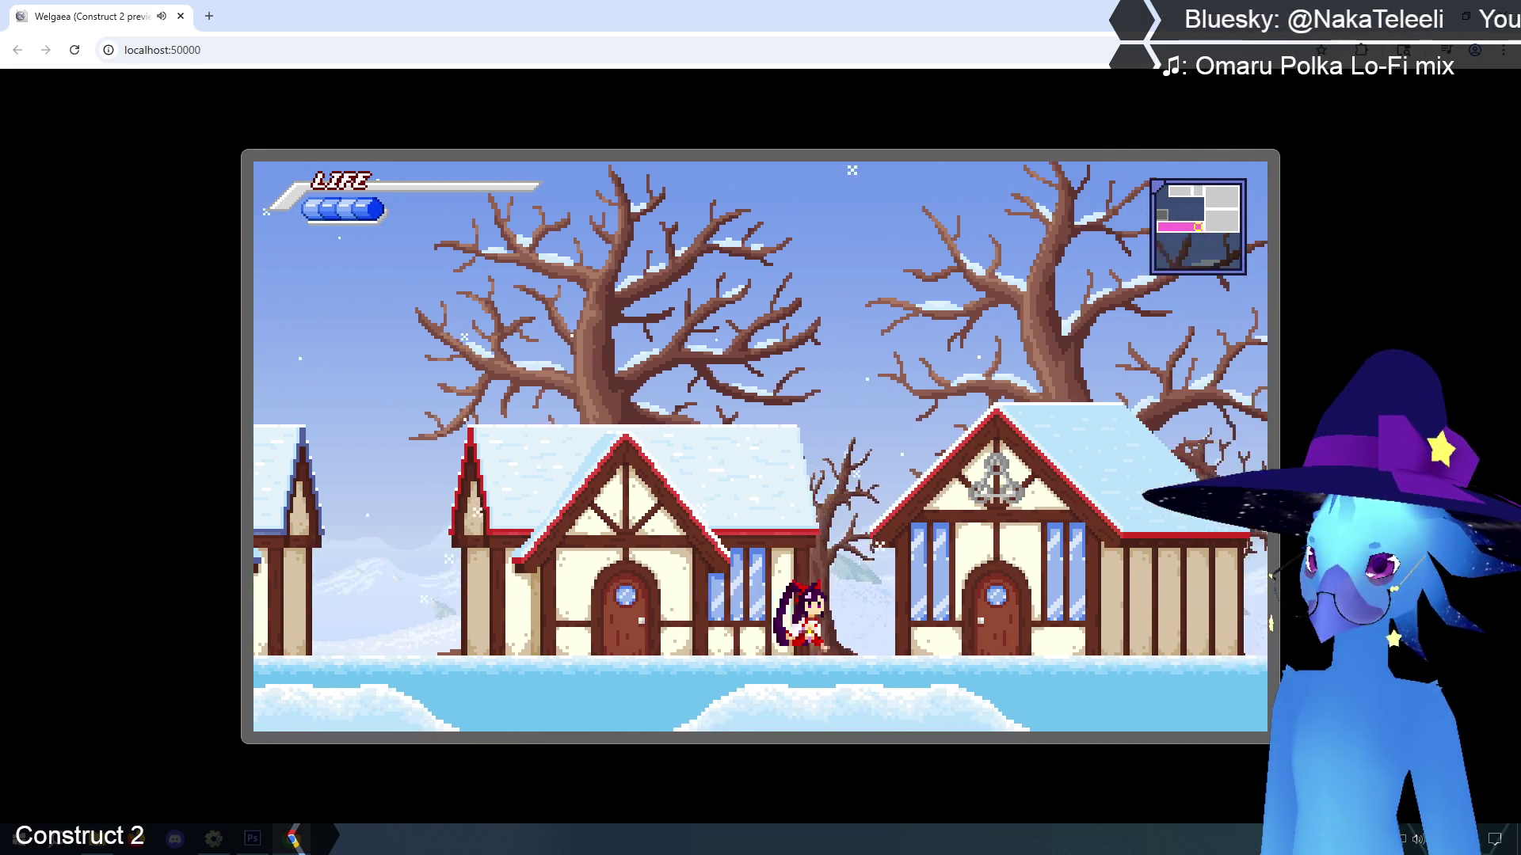
pyautogui.press('z')
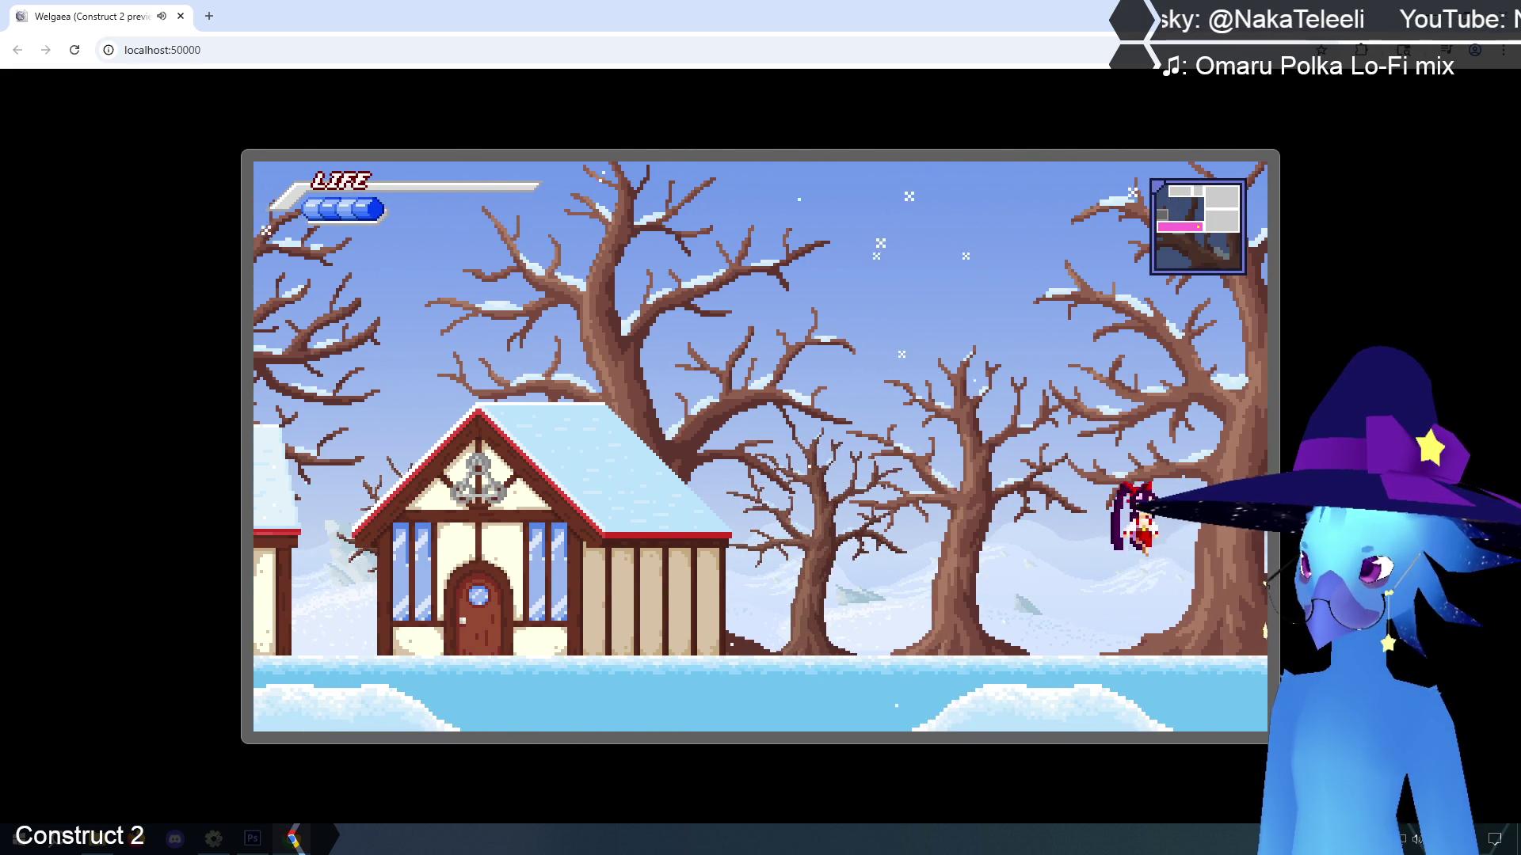
pyautogui.press('Right')
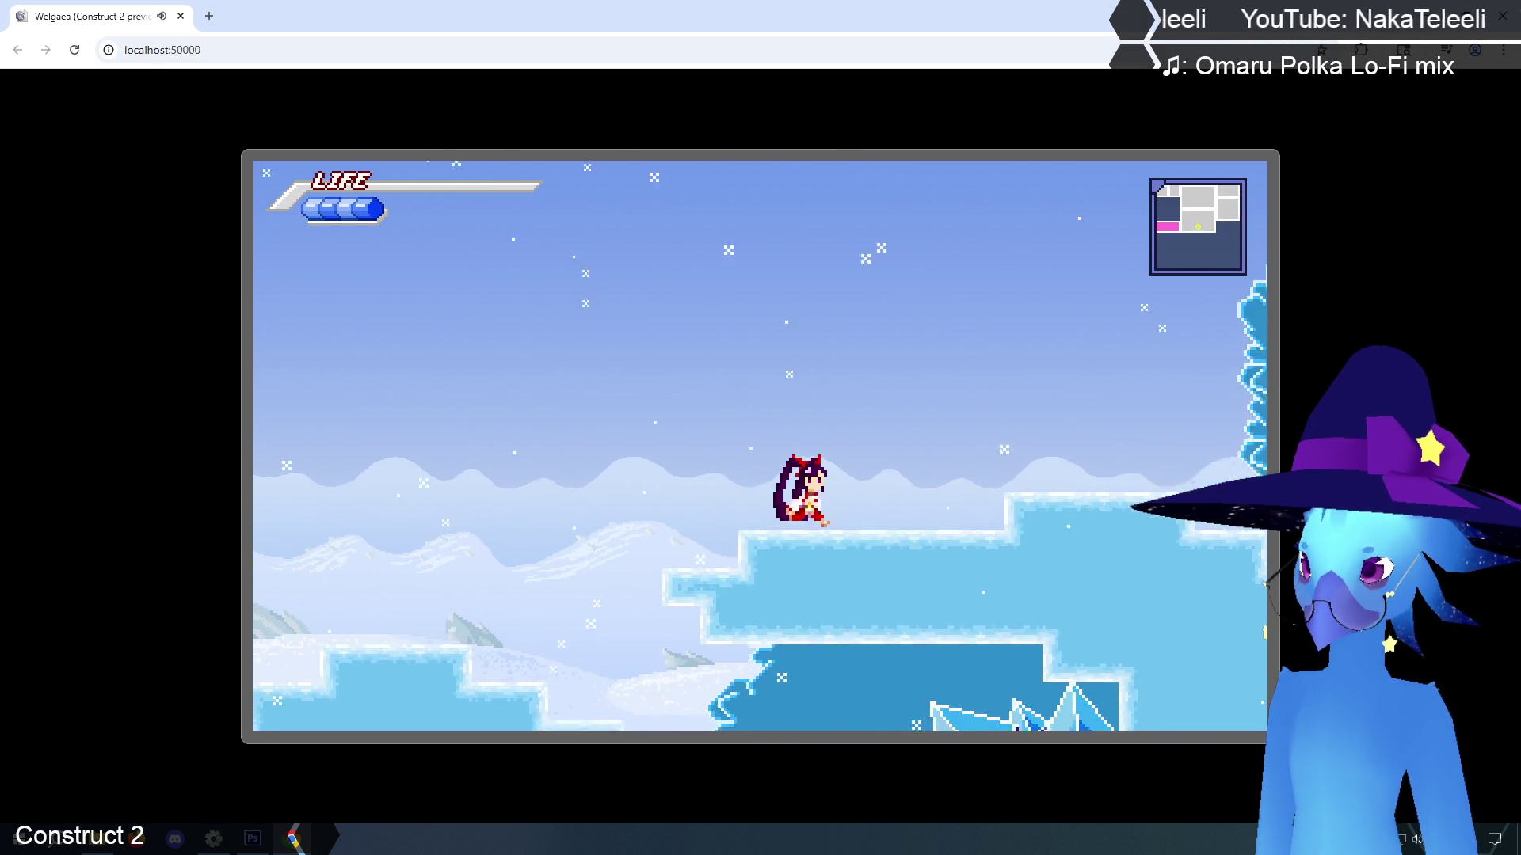
# Jump onto the ice ledge and climb right through the ice cave
pyautogui.press('Left')
pyautogui.press('z')
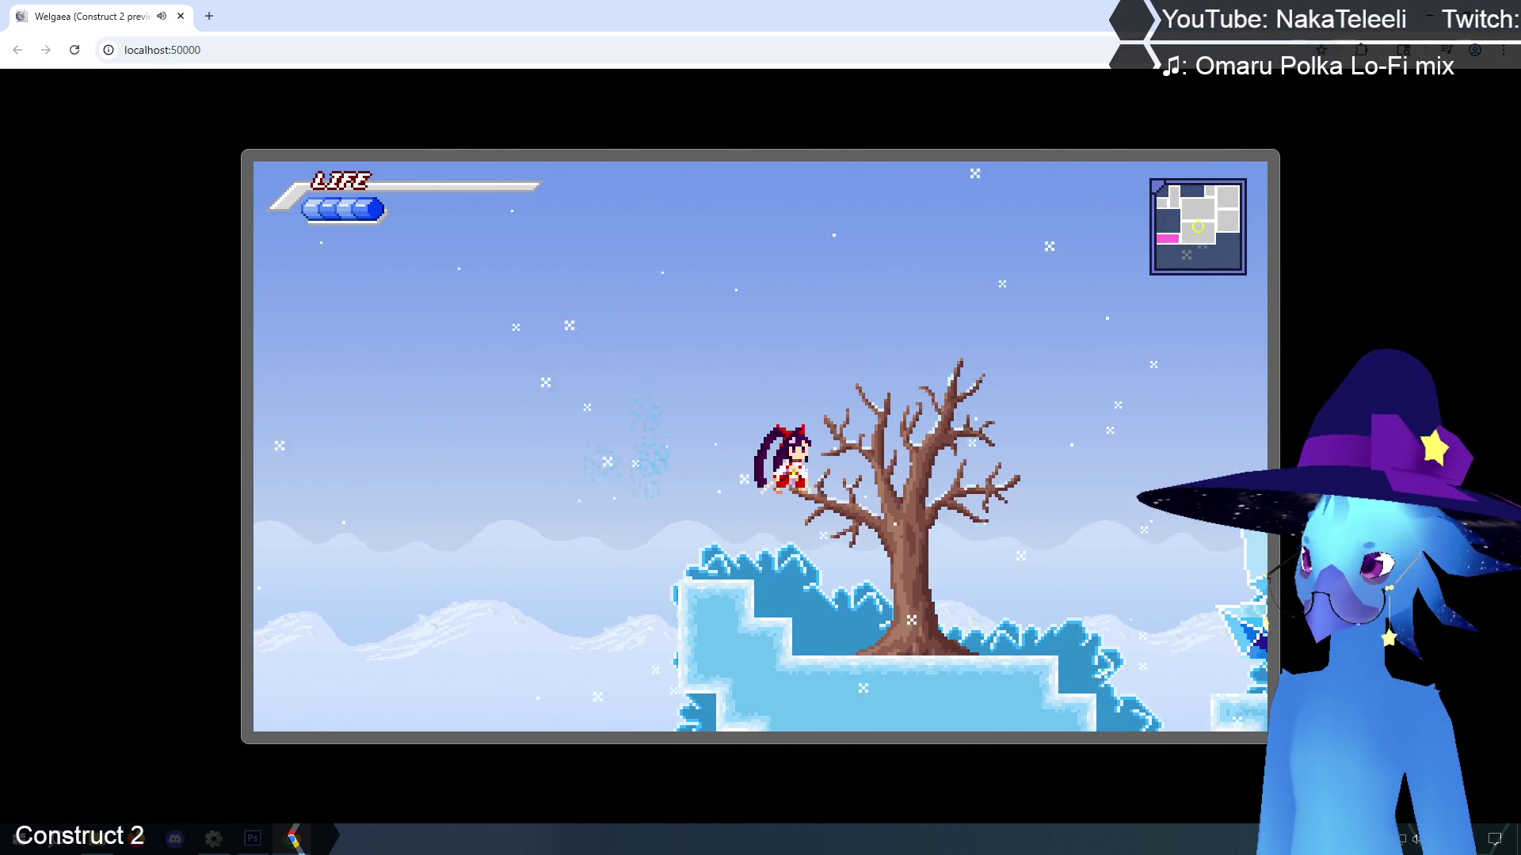
pyautogui.press('Right')
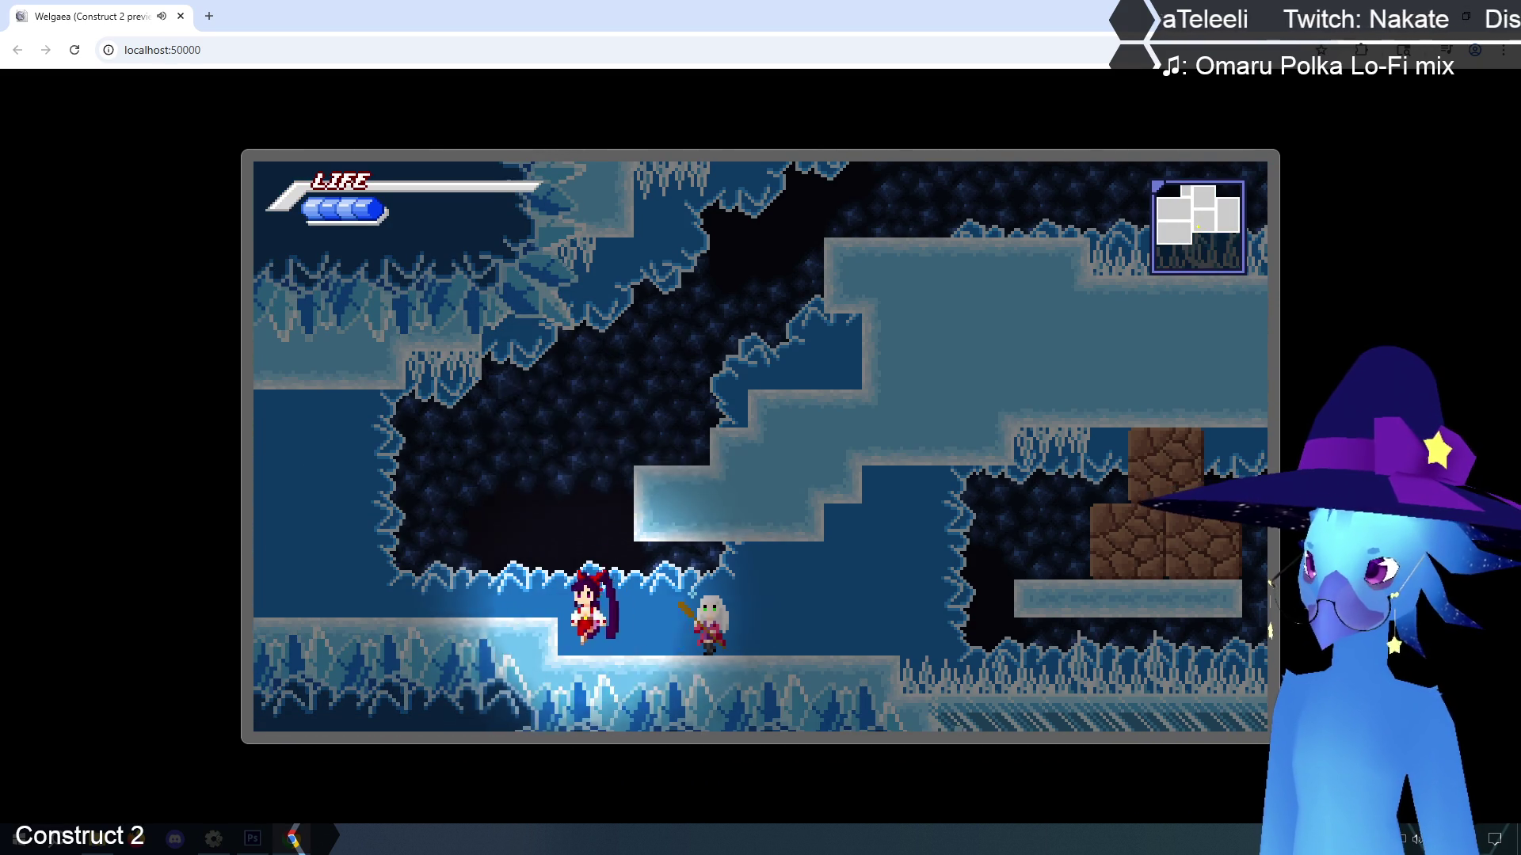
pyautogui.press('Right')
pyautogui.press('z')
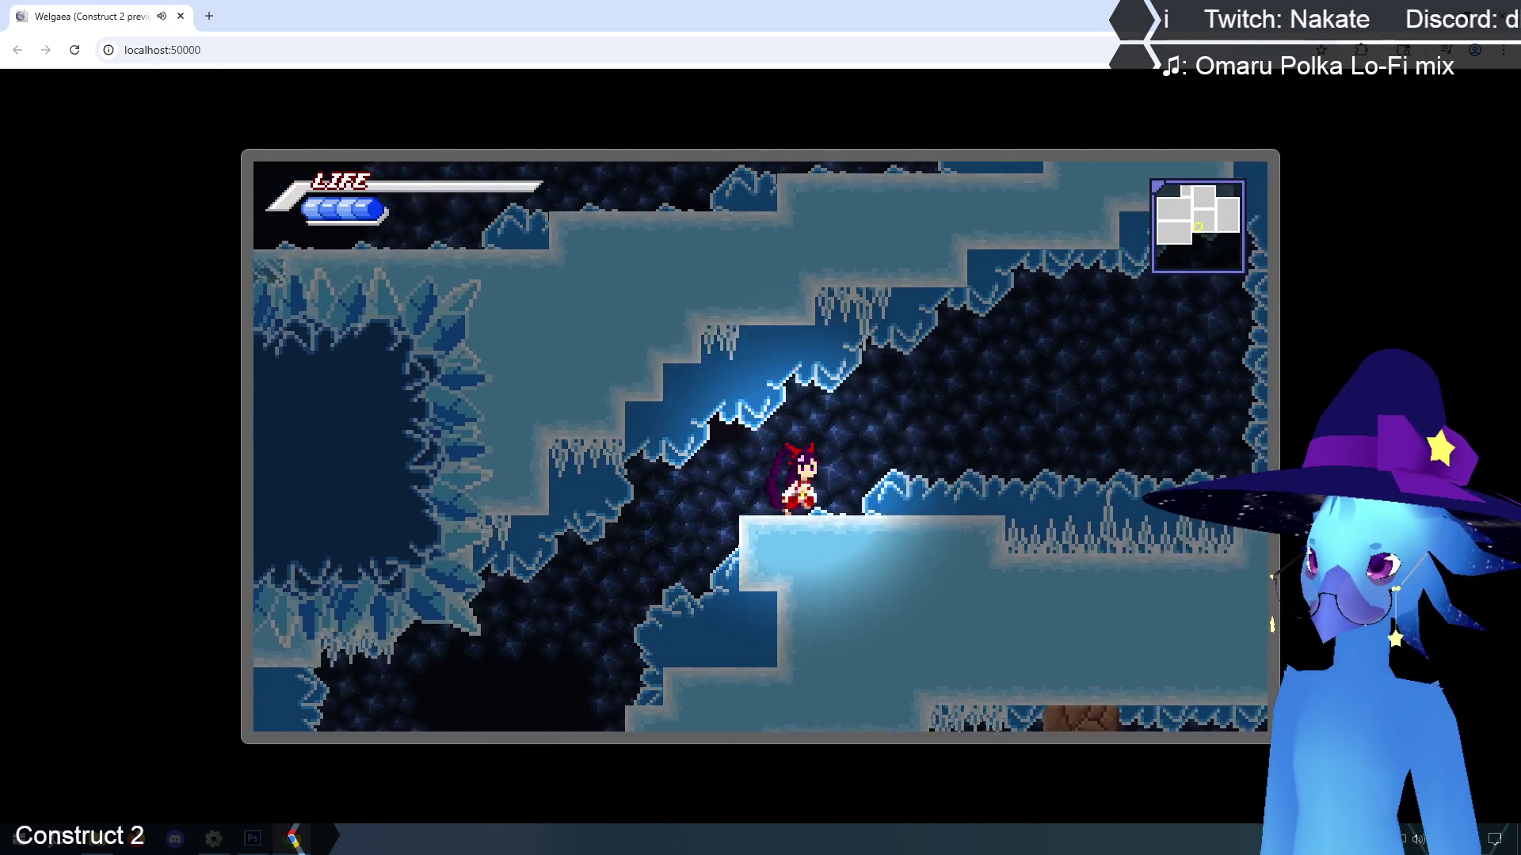
pyautogui.press('Right')
pyautogui.press('z')
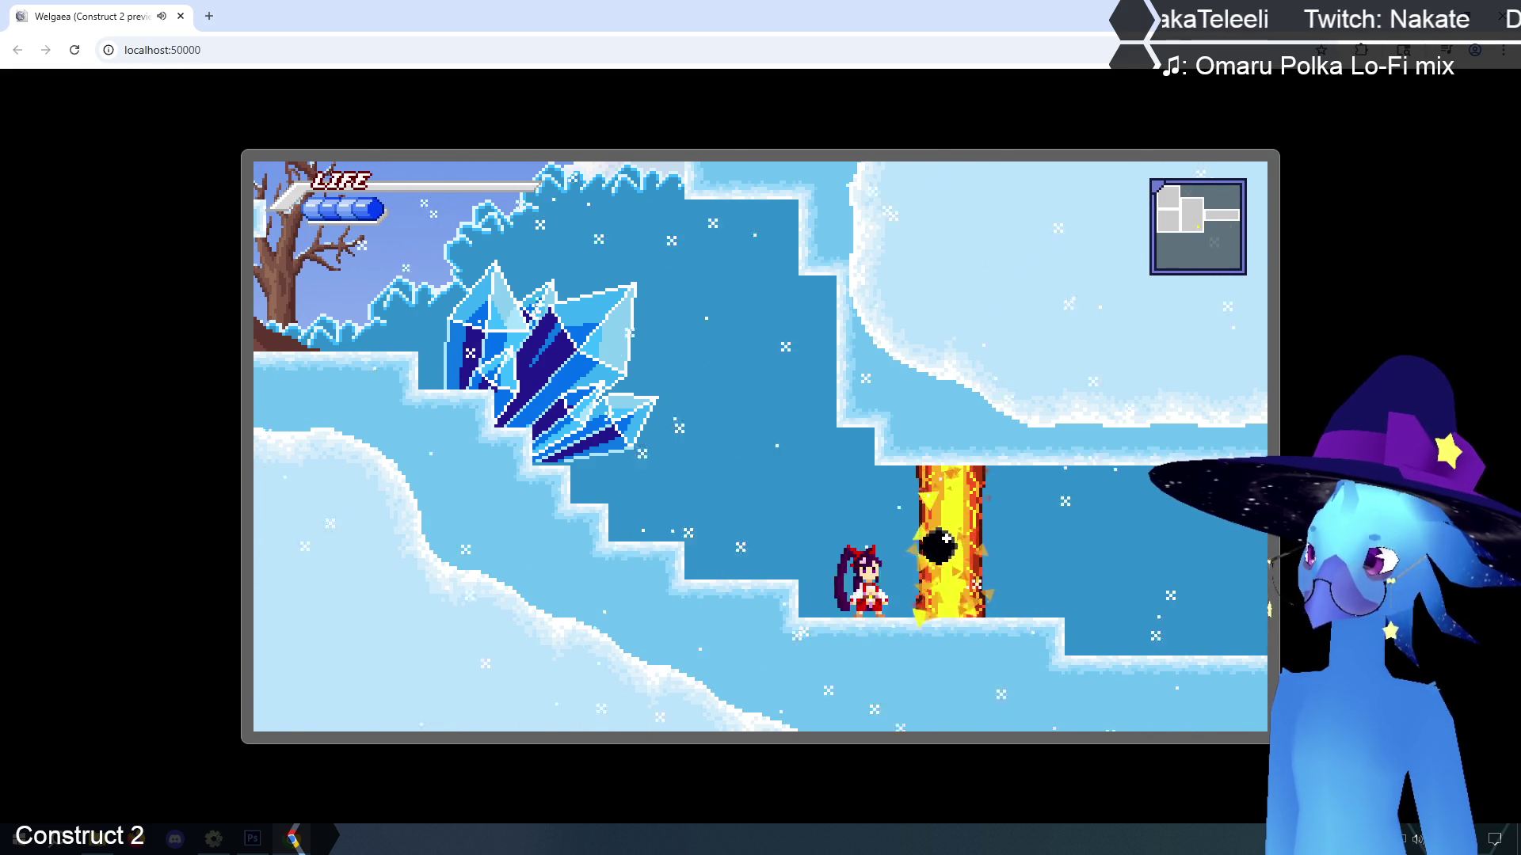
# Jump toward the ledge in the snow area a few times, then close the preview and open the engine event sheet
pyautogui.press('Left')
pyautogui.press('Up')
pyautogui.press('Up')
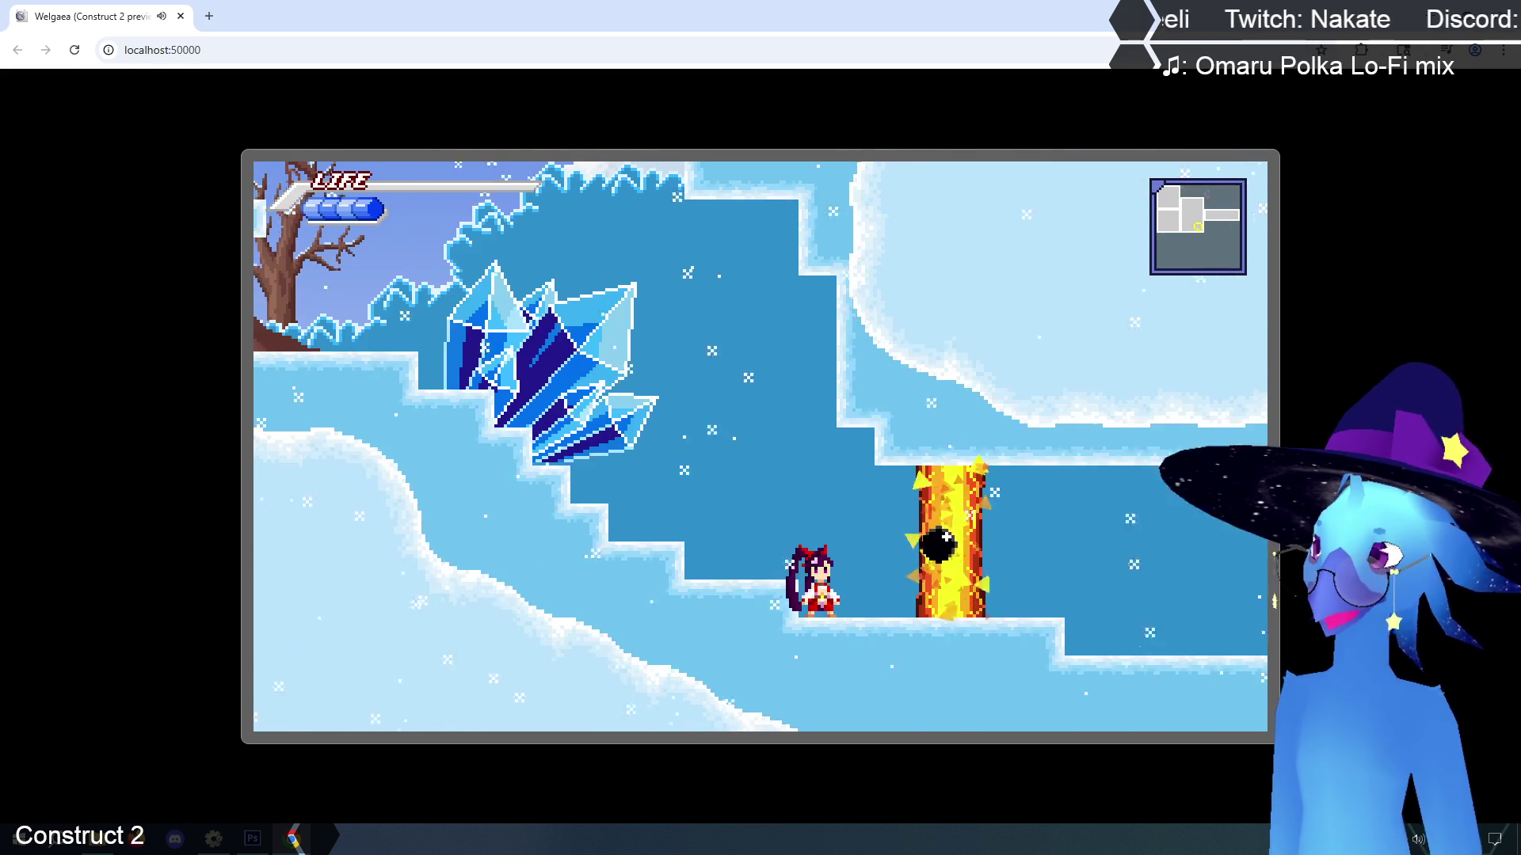
pyautogui.press('Up')
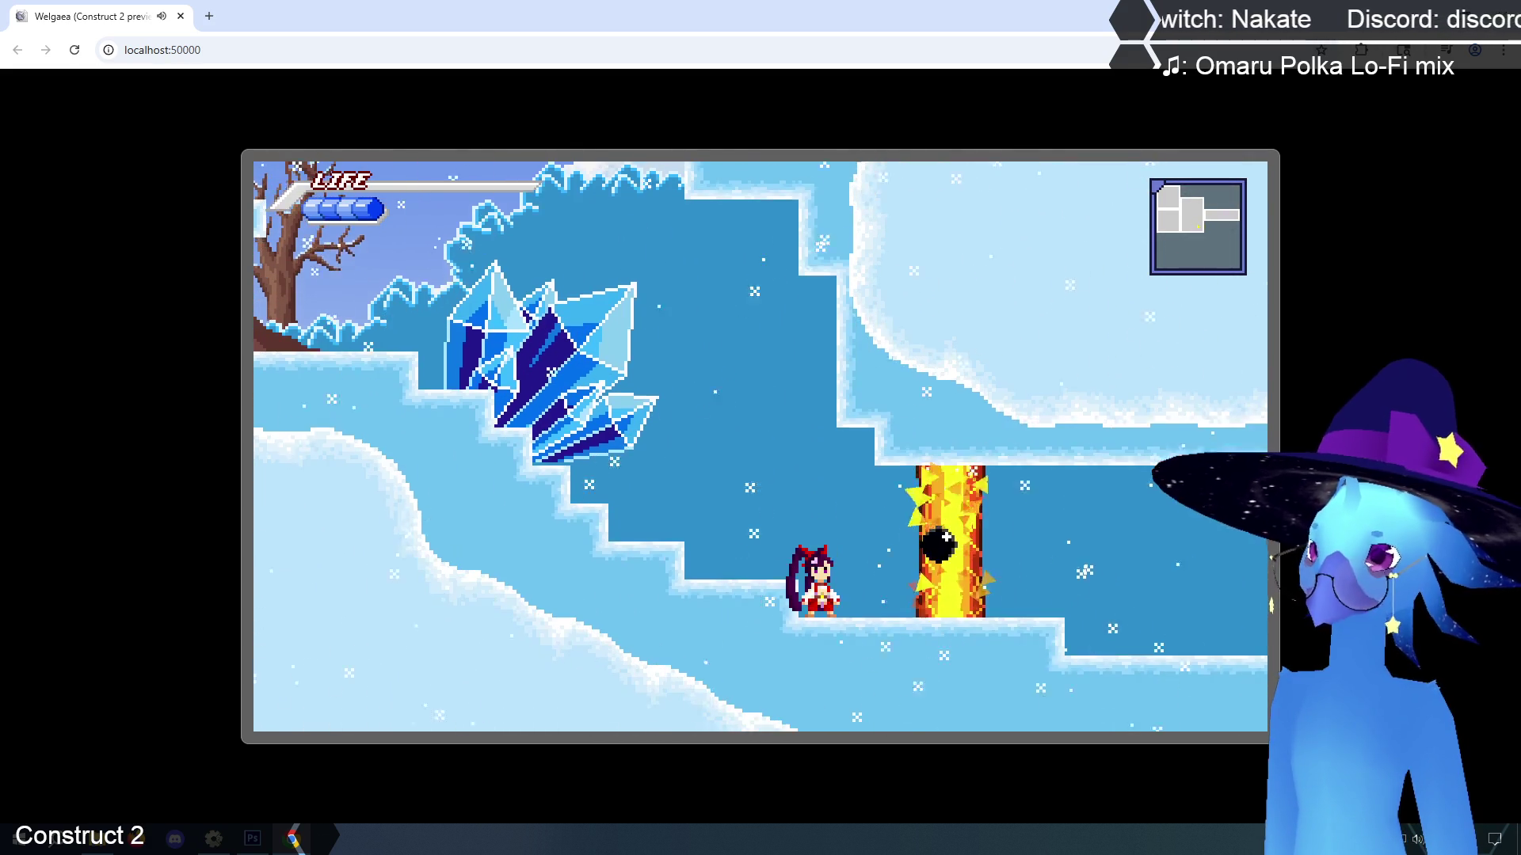
pyautogui.press('Up')
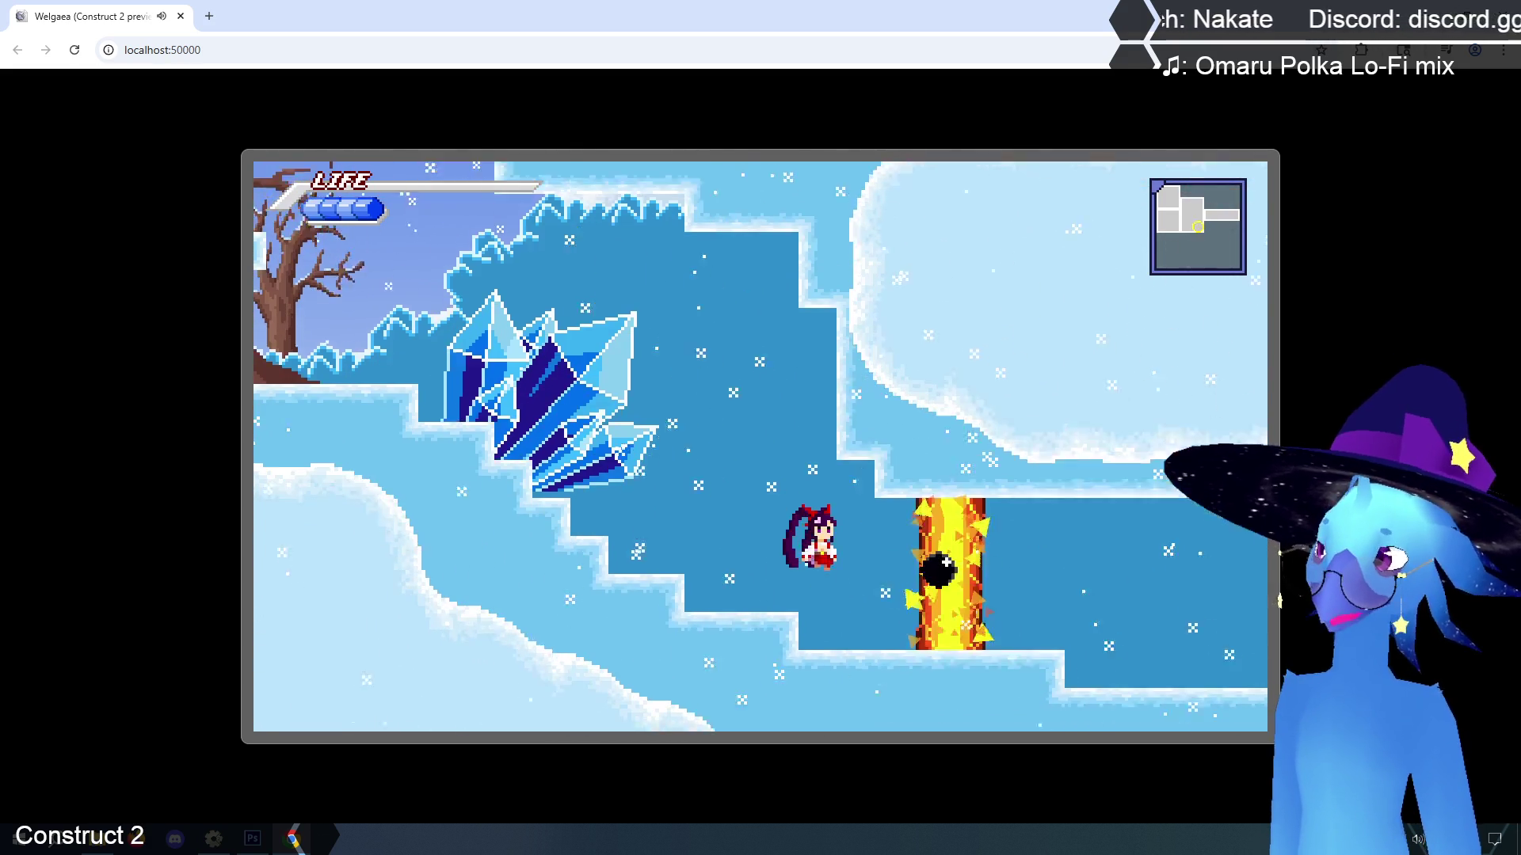
pyautogui.press('Up')
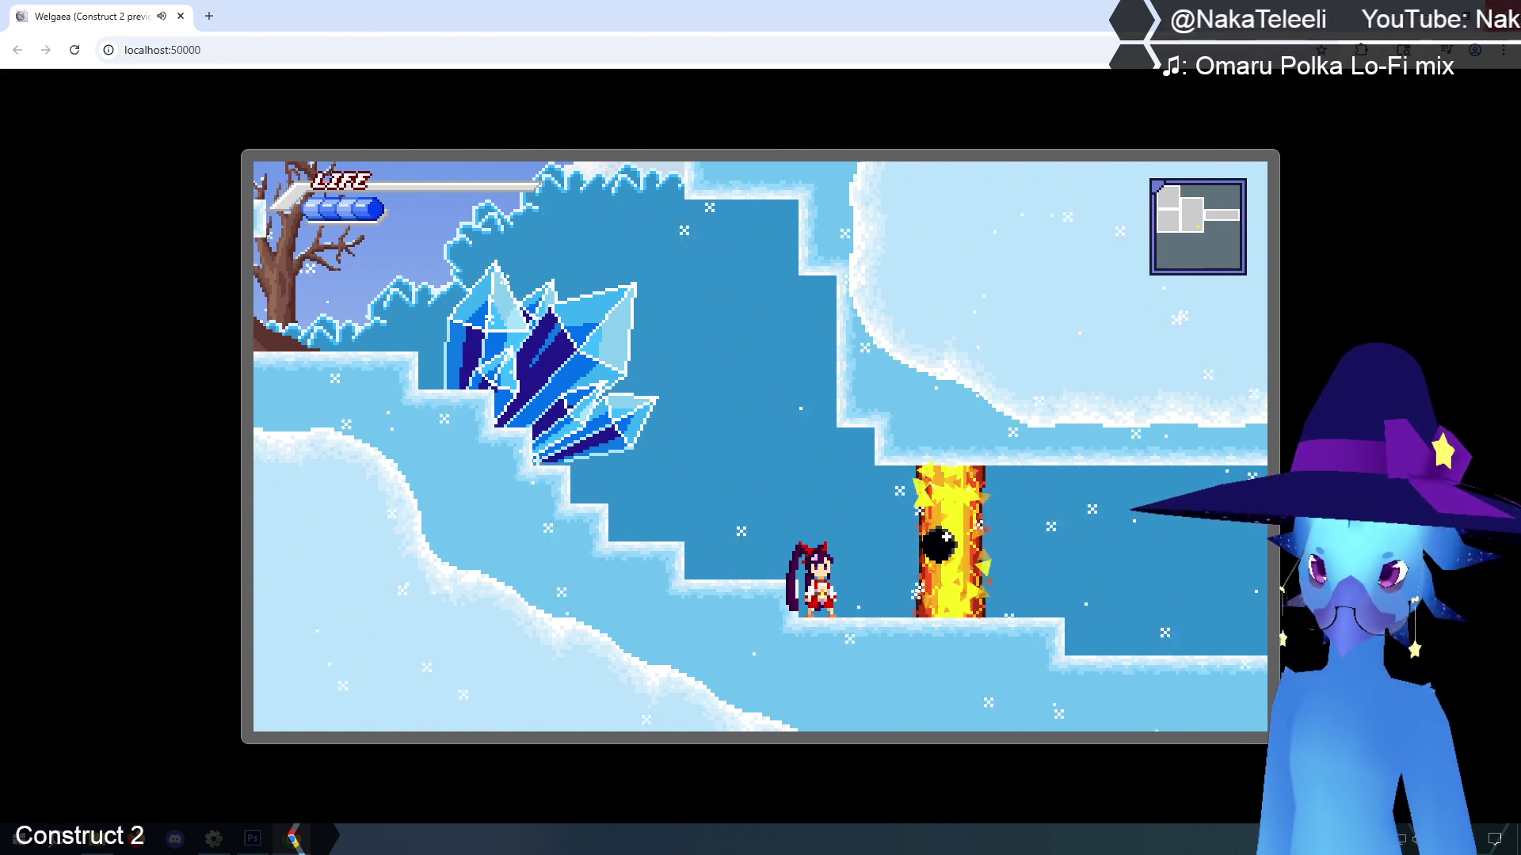
pyautogui.hotkey('ctrl', 'w')
pyautogui.click(422, 121)
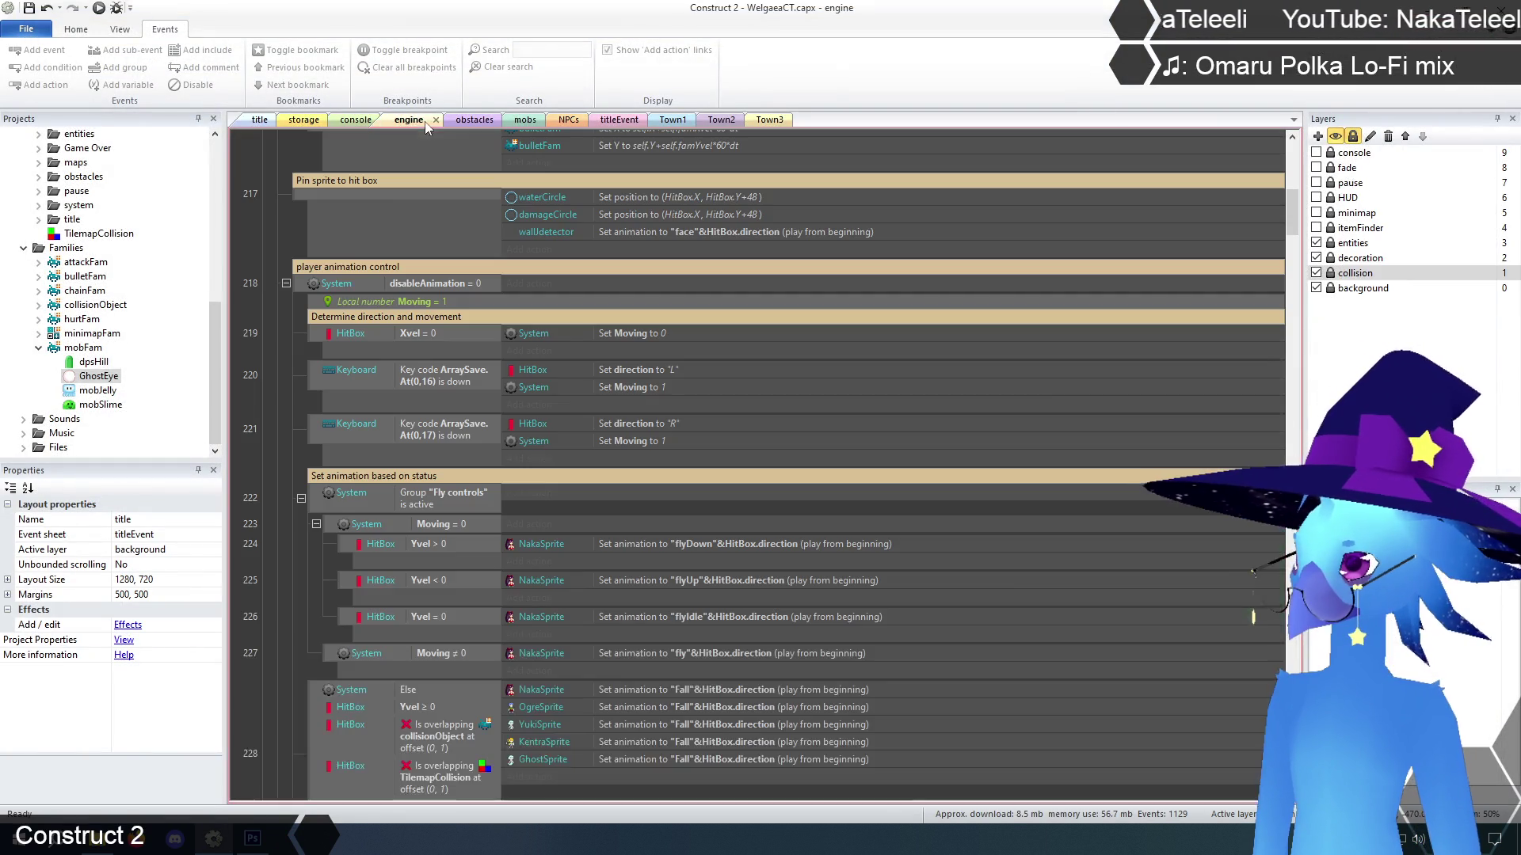
# Collapse the effects group in the engine event sheet, leaving Basic controls collapsed
pyautogui.moveTo(1292, 211); pyautogui.dragTo(1305, 161)
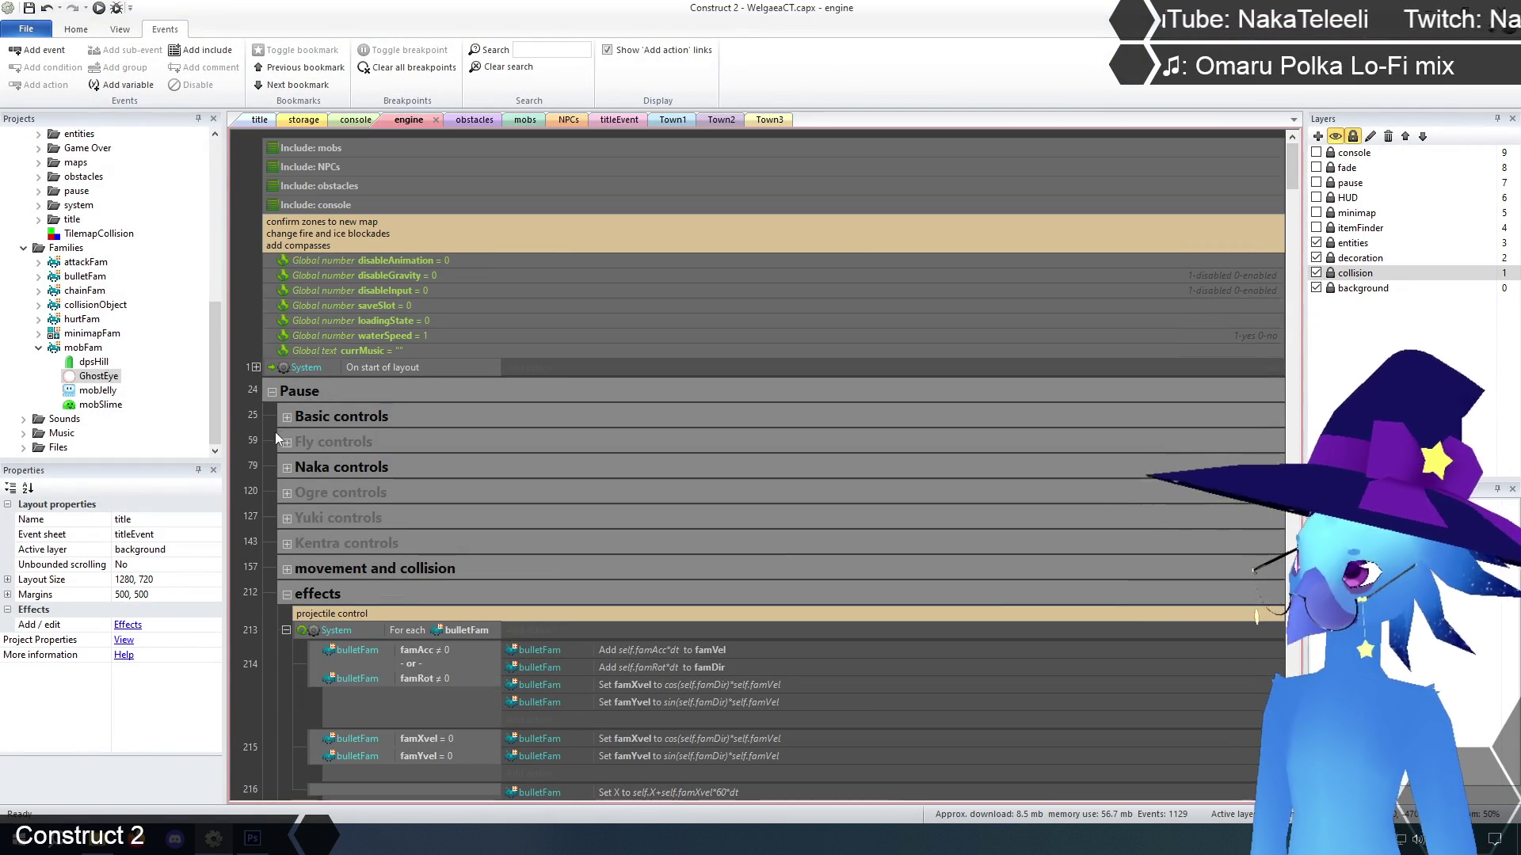
pyautogui.click(286, 595)
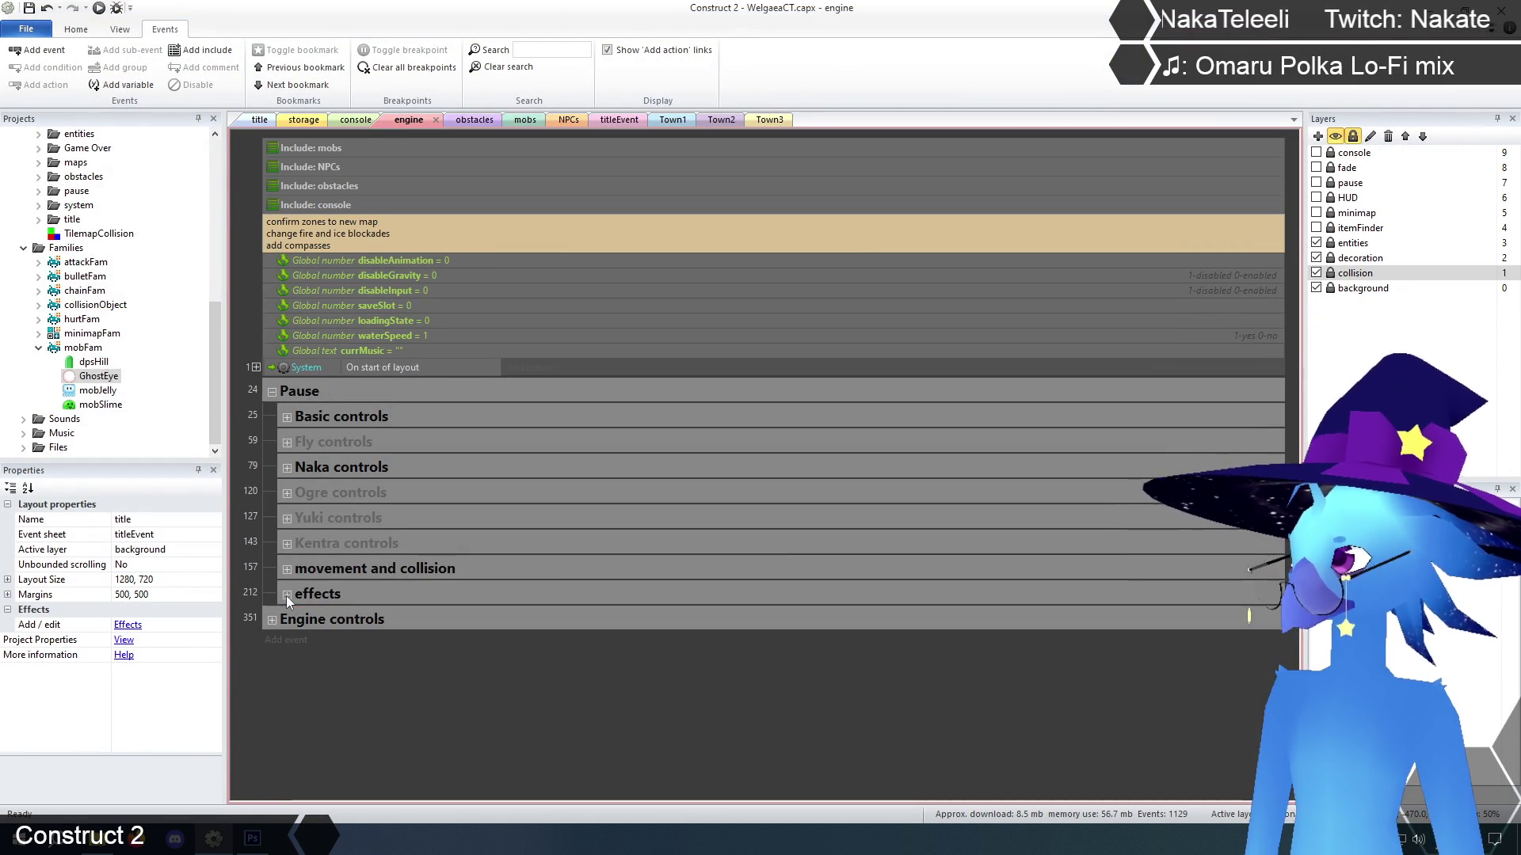
pyautogui.click(286, 416)
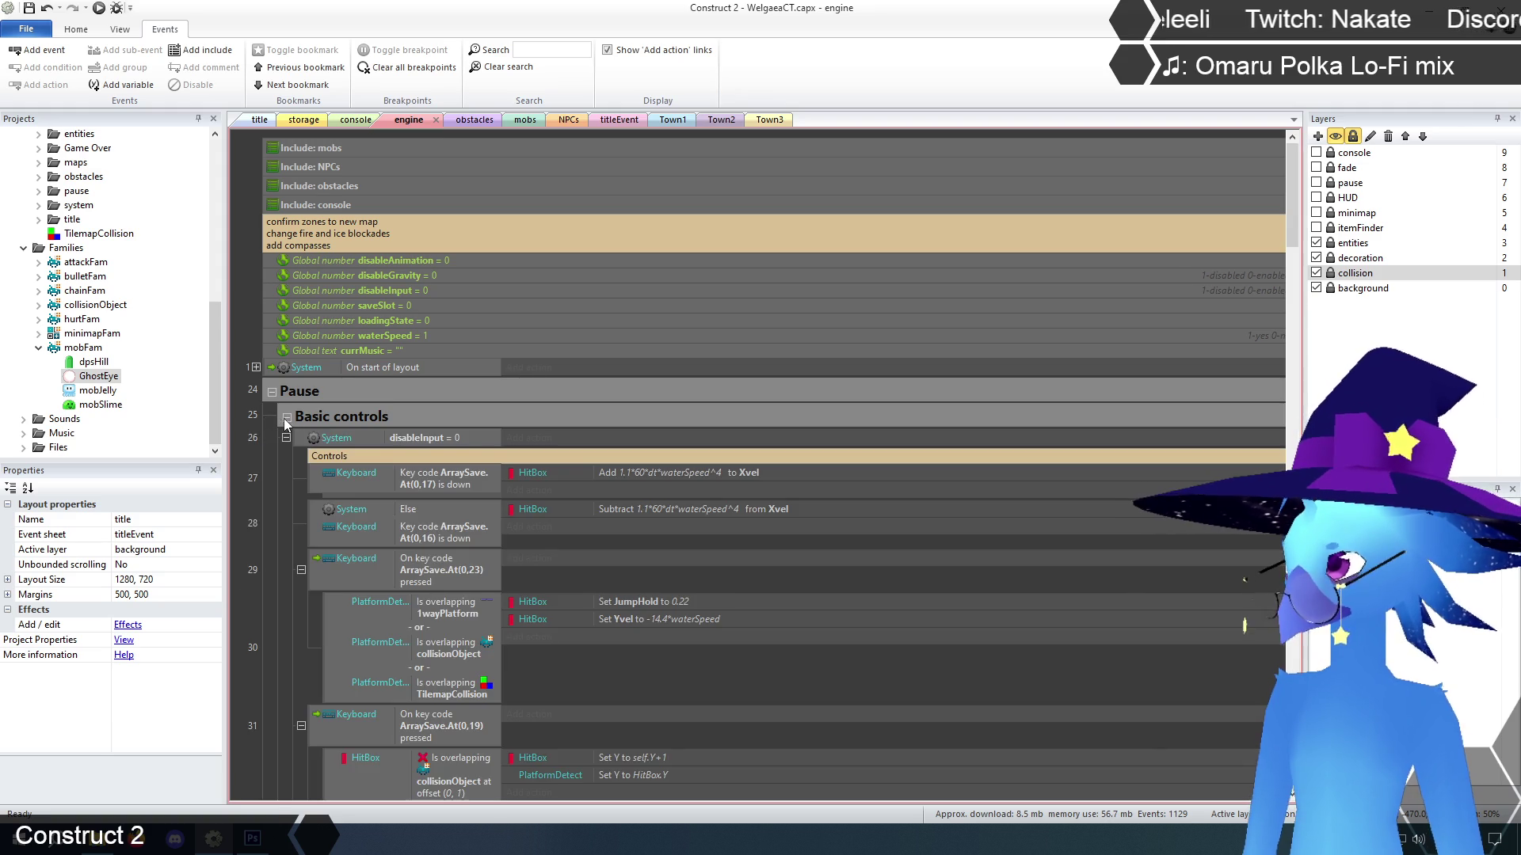
pyautogui.click(286, 417)
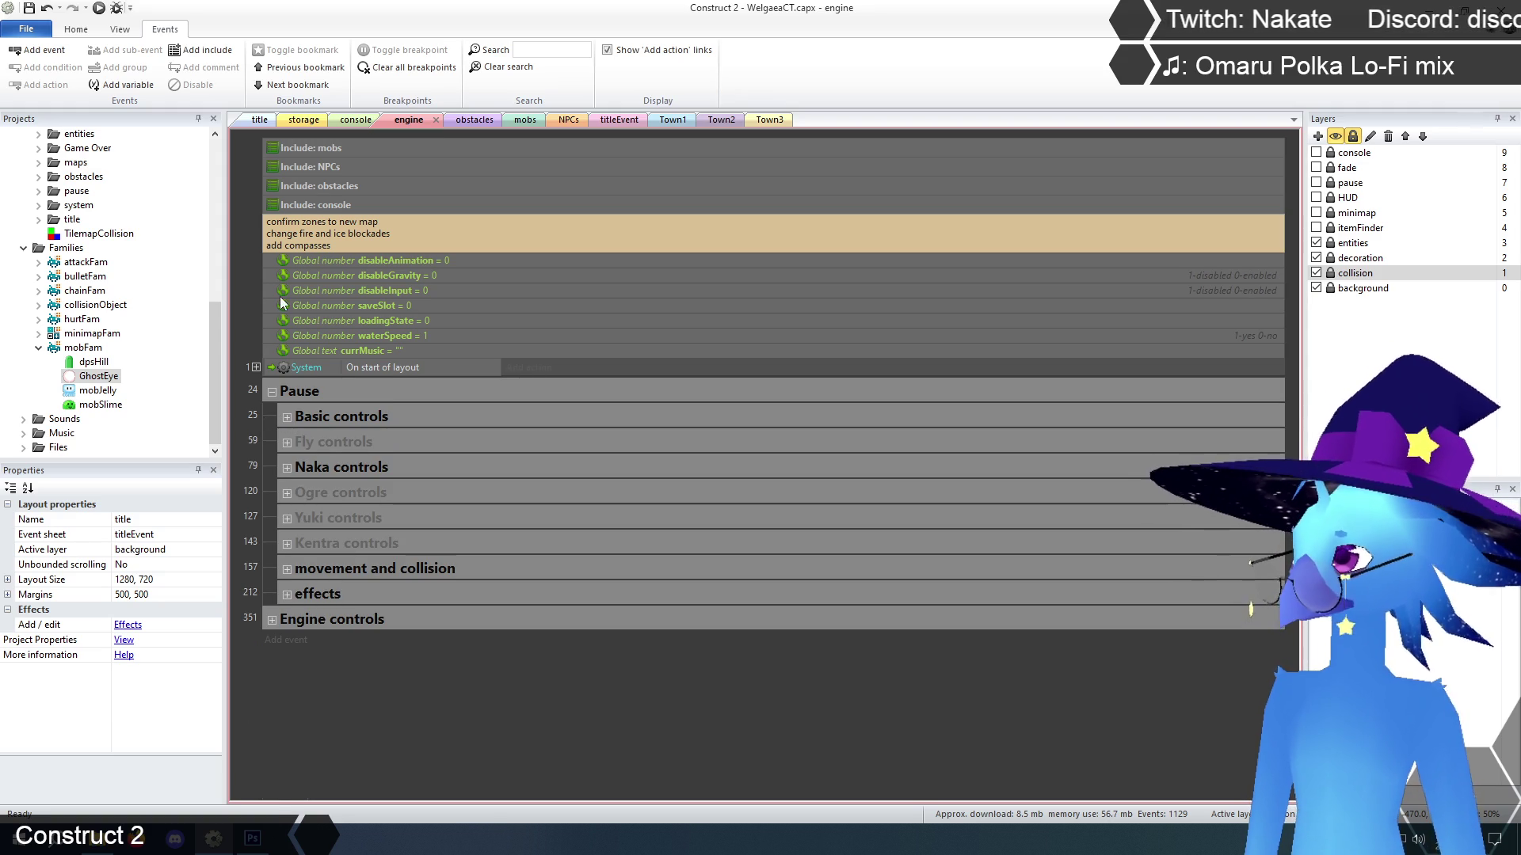
# Switch to the NPCs event sheet and select the NPC speech trigger event 1
pyautogui.click(565, 120)
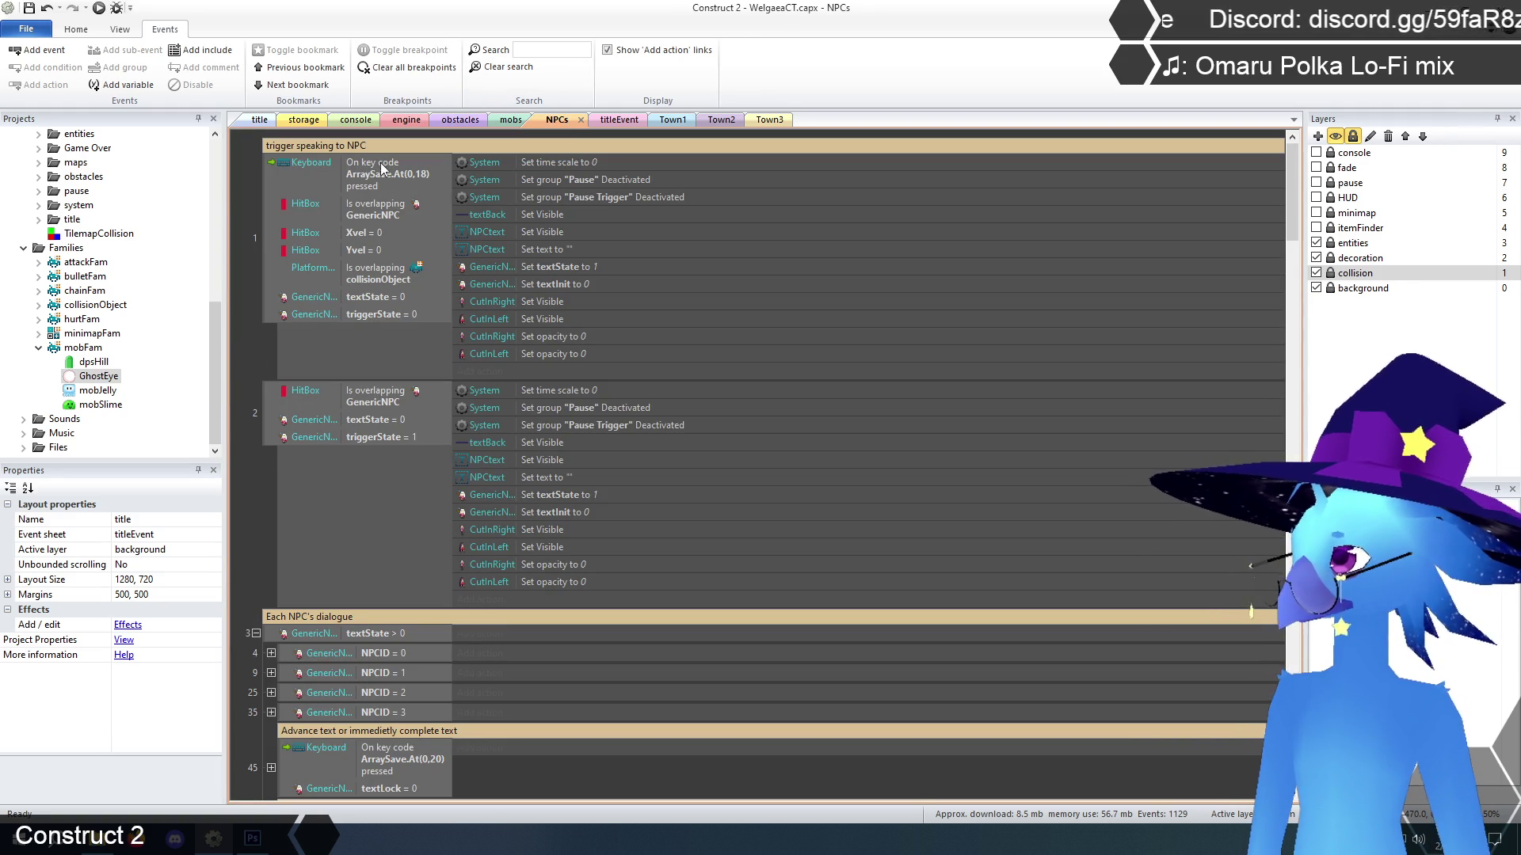
pyautogui.click(373, 274)
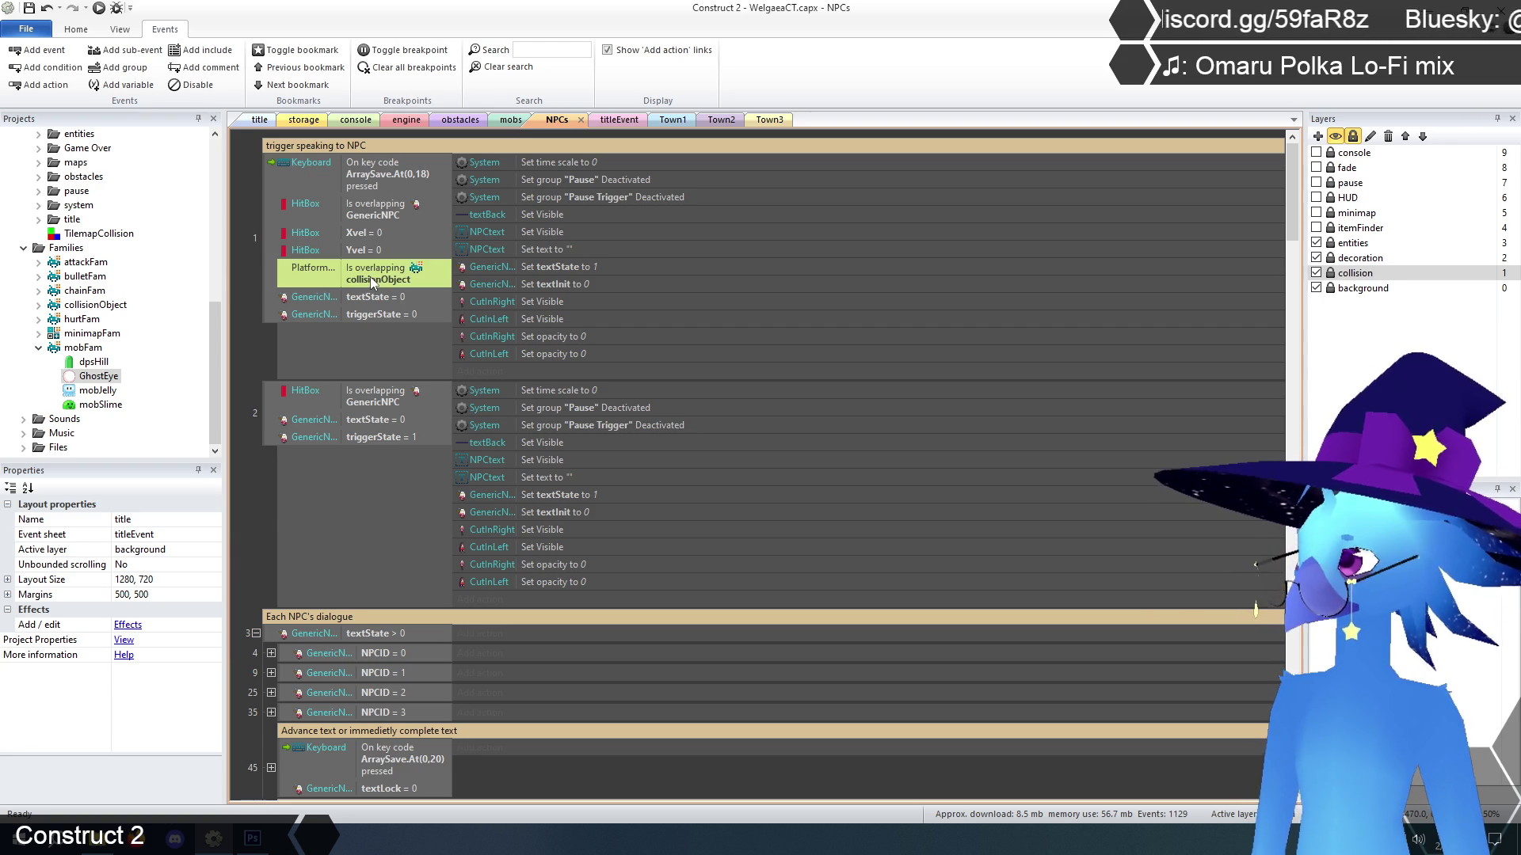
pyautogui.click(266, 231)
pyautogui.rightClick(266, 229)
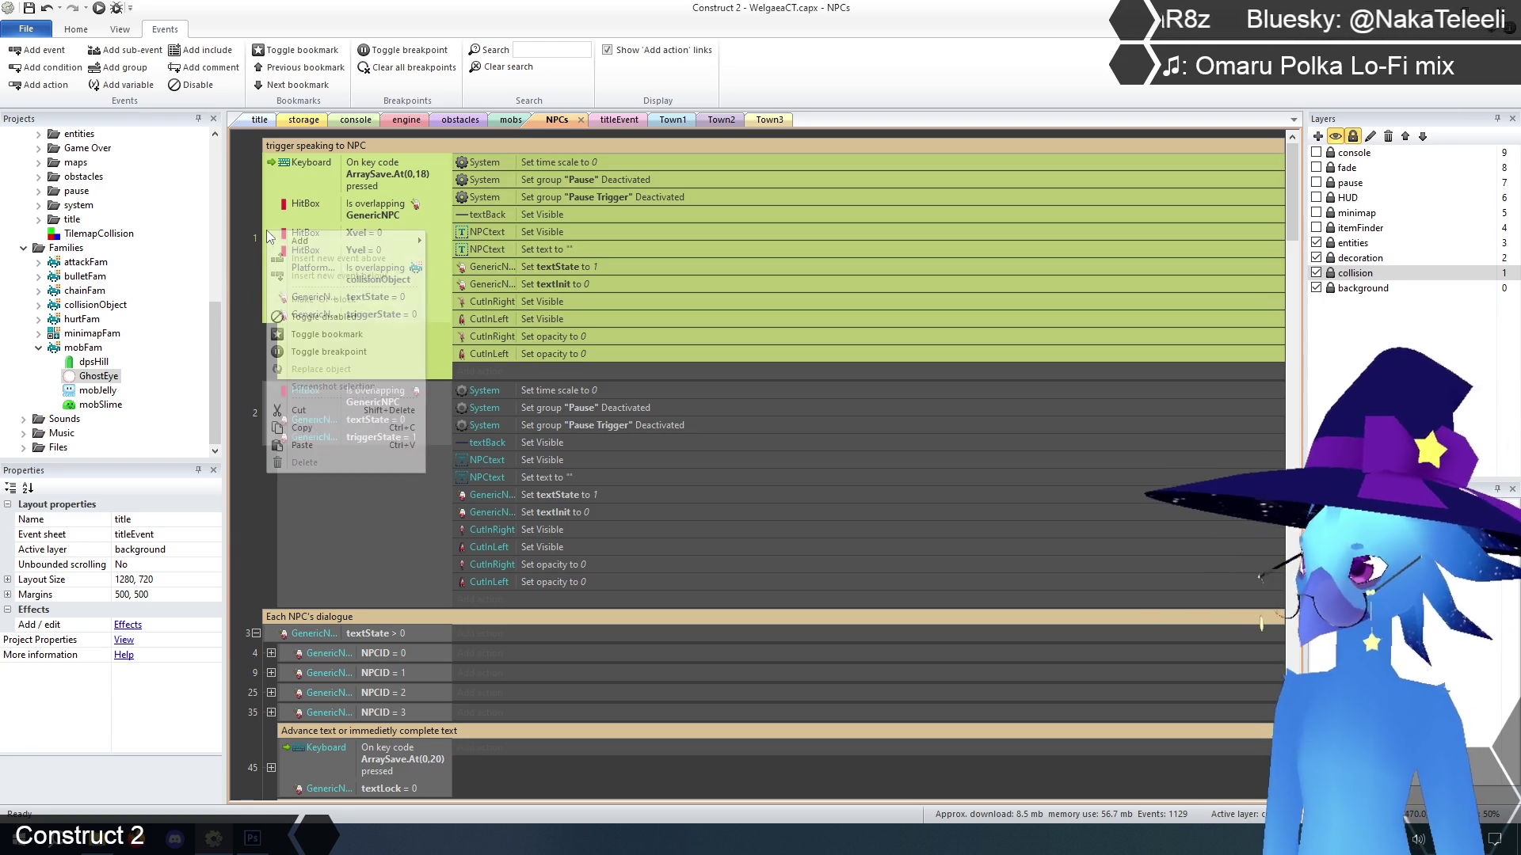
# Add a placeholder TilemapCollision width-compare event and make it a sub-event of the speech trigger
pyautogui.click(354, 279)
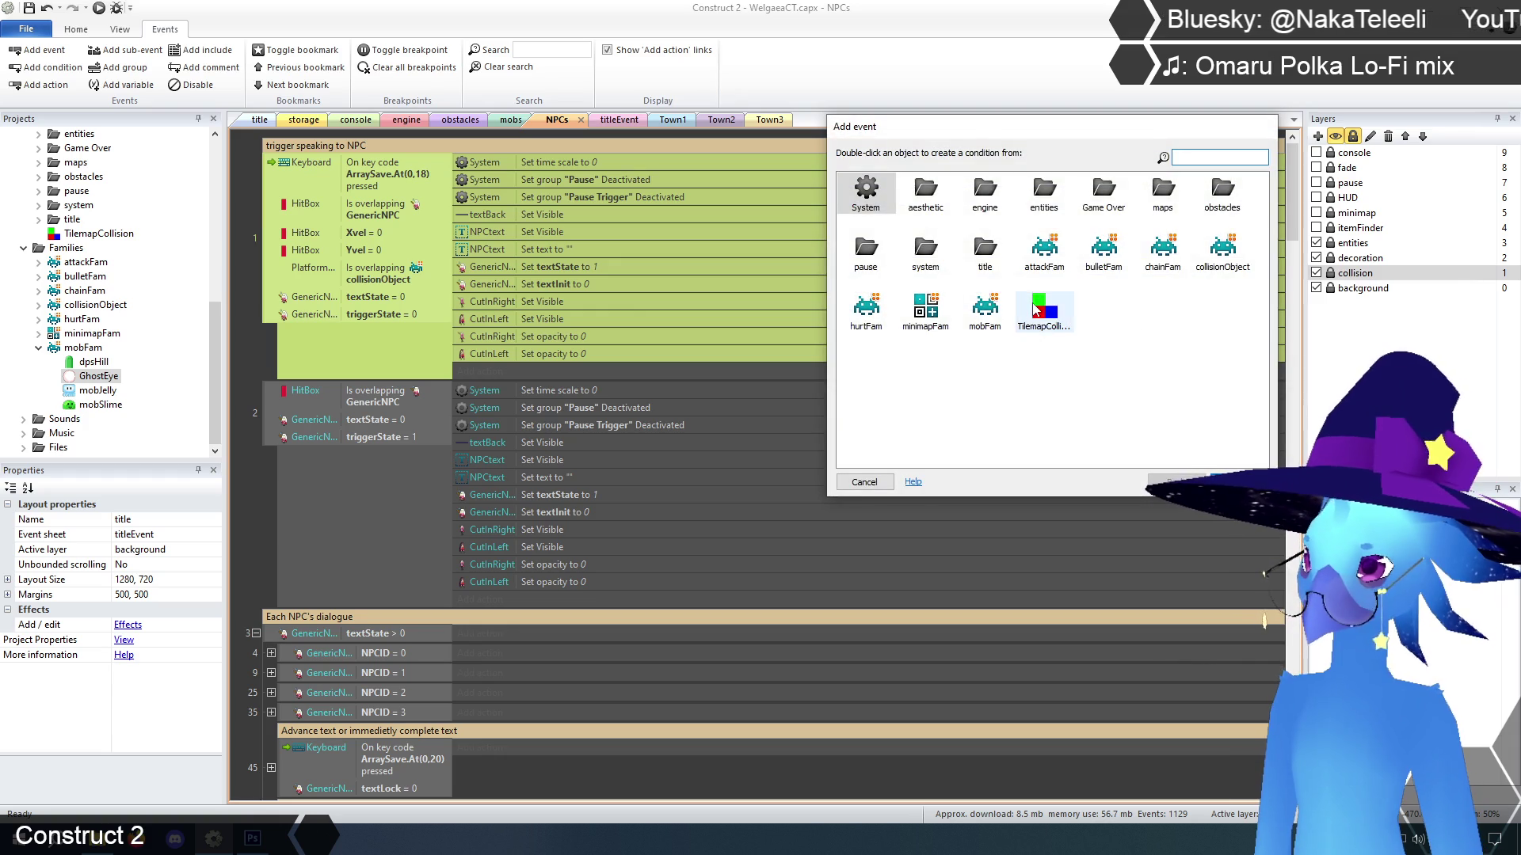
pyautogui.doubleClick(1035, 309)
pyautogui.doubleClick(1058, 364)
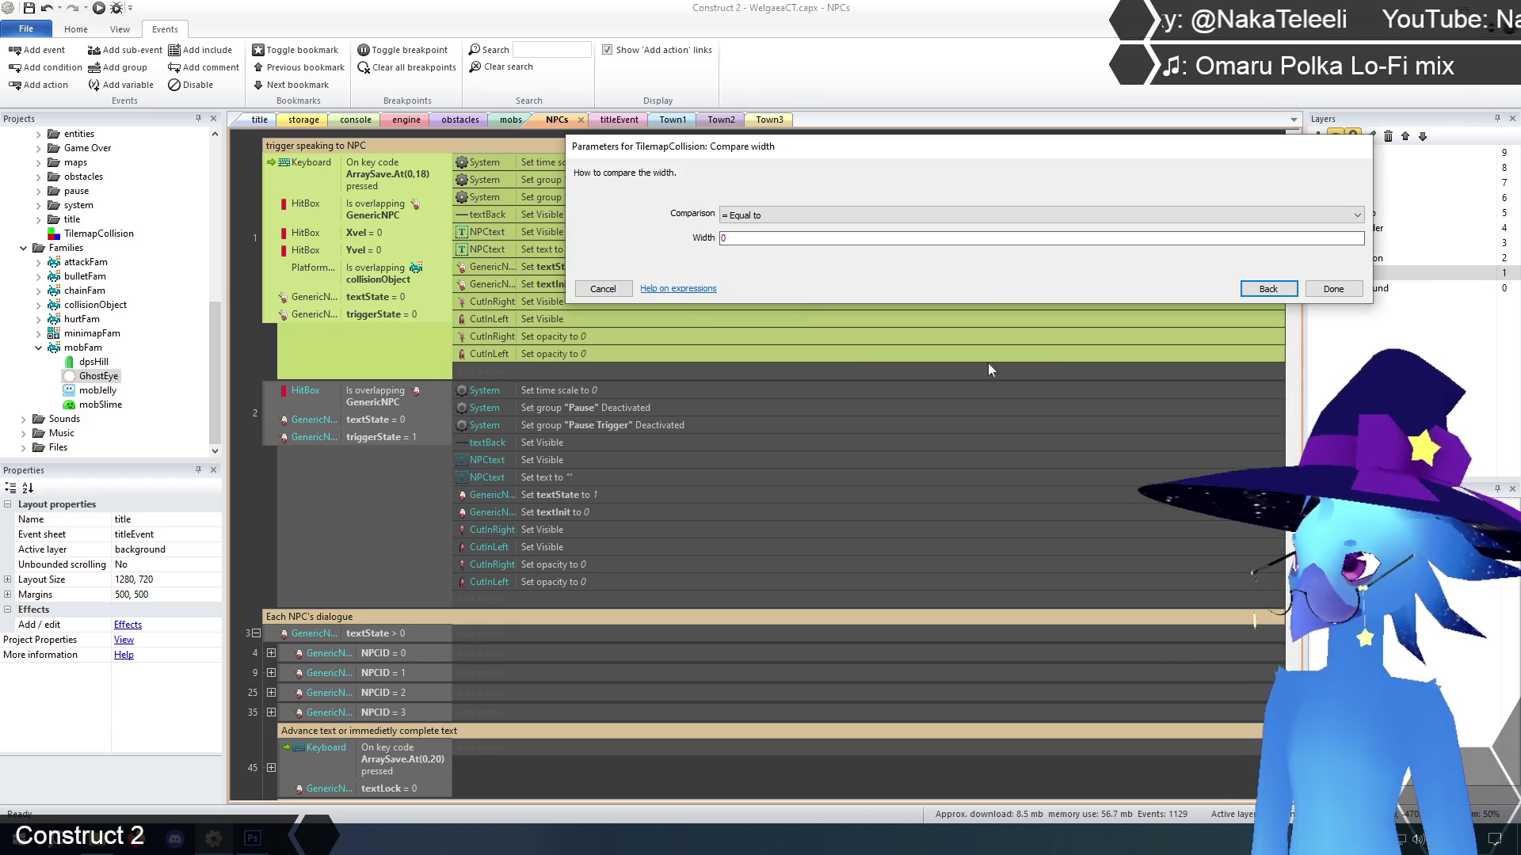
pyautogui.click(1336, 288)
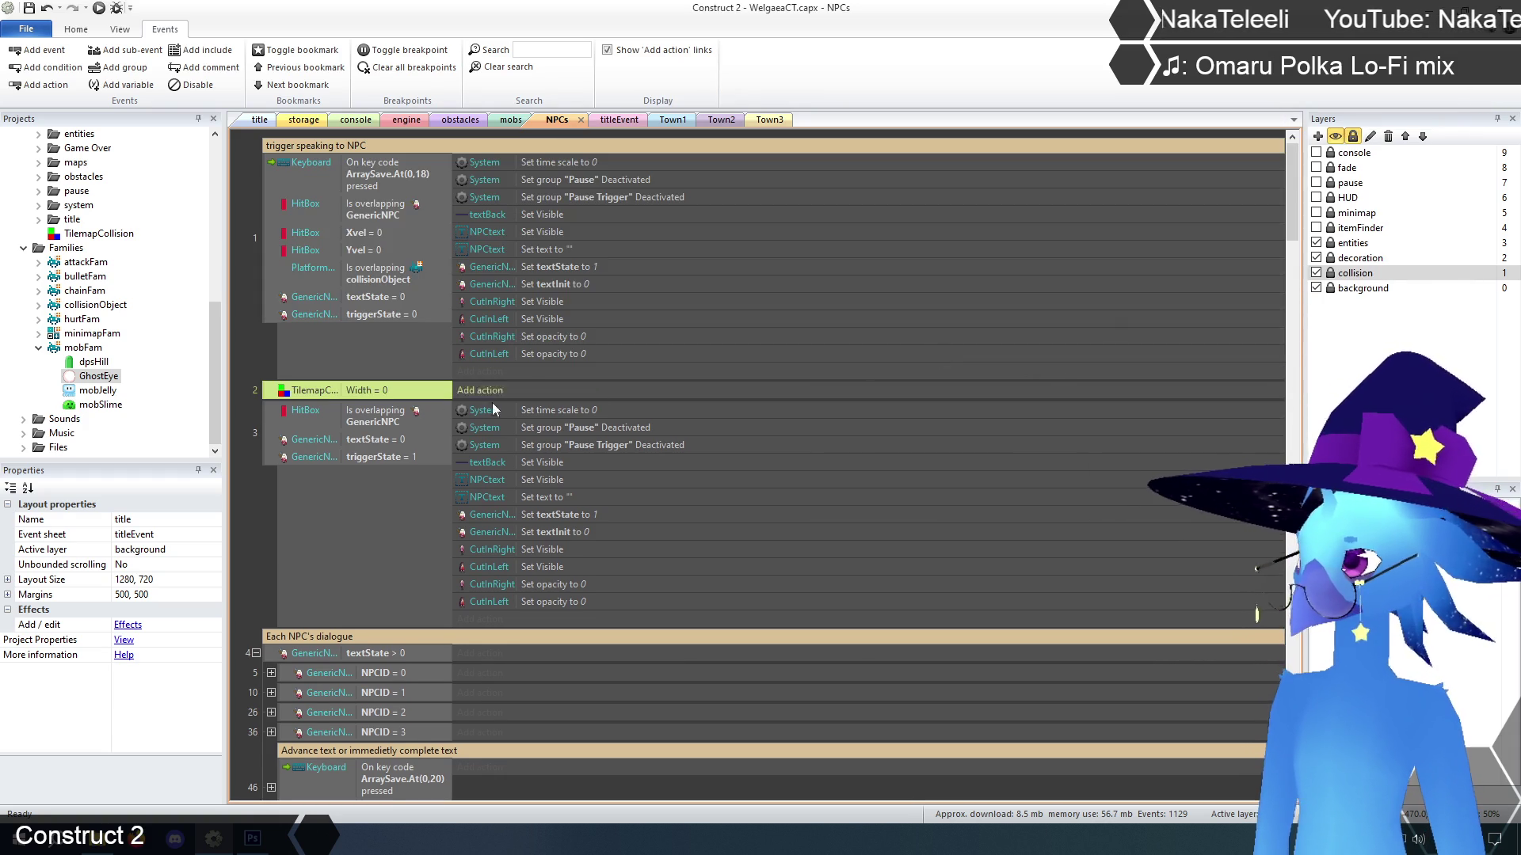
pyautogui.click(264, 358)
pyautogui.moveTo(274, 391)
pyautogui.mouseDown()
pyautogui.moveTo(356, 364)
pyautogui.moveTo(380, 390)
pyautogui.mouseUp()
# Paste the PlatformDetect overlap condition into the sub-event and change its object to TilemapCollision
pyautogui.click(374, 274)
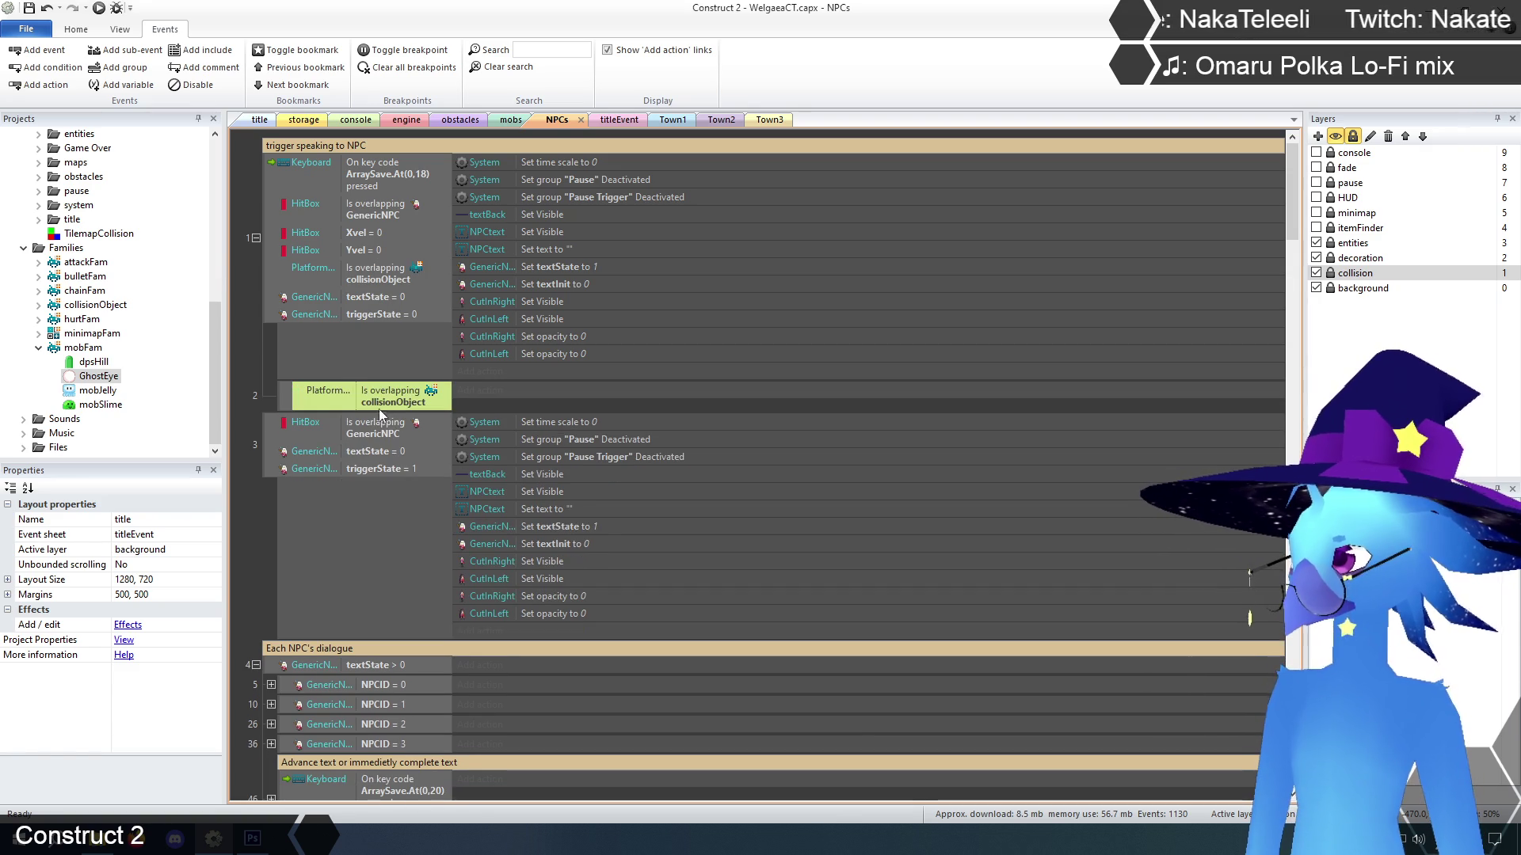
pyautogui.hotkey('ctrl', 'v')
pyautogui.rightClick(383, 424)
pyautogui.click(428, 432)
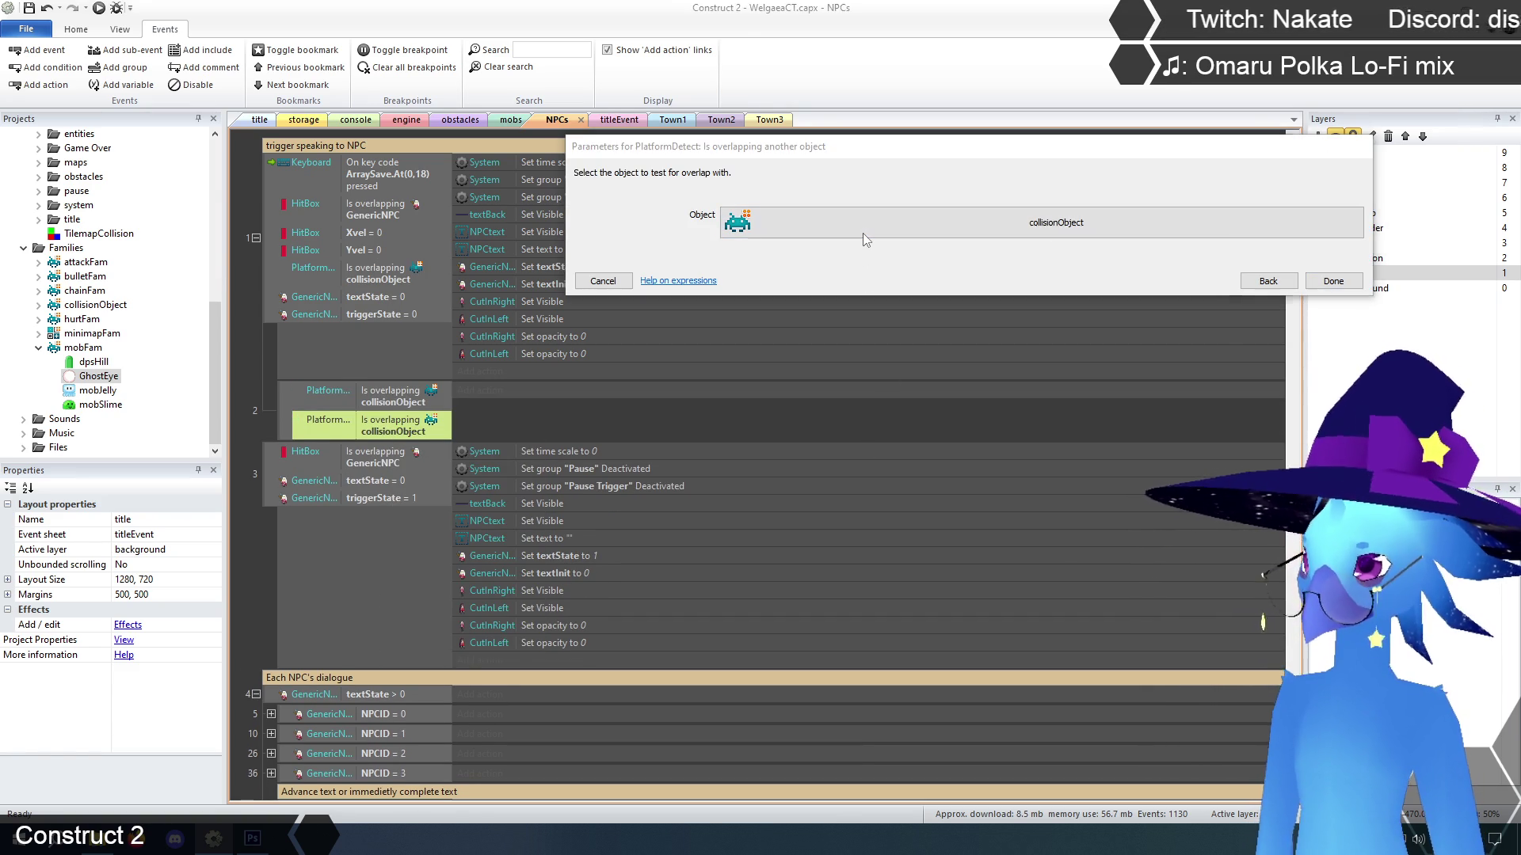
pyautogui.click(863, 233)
pyautogui.click(929, 463)
pyautogui.click(1119, 616)
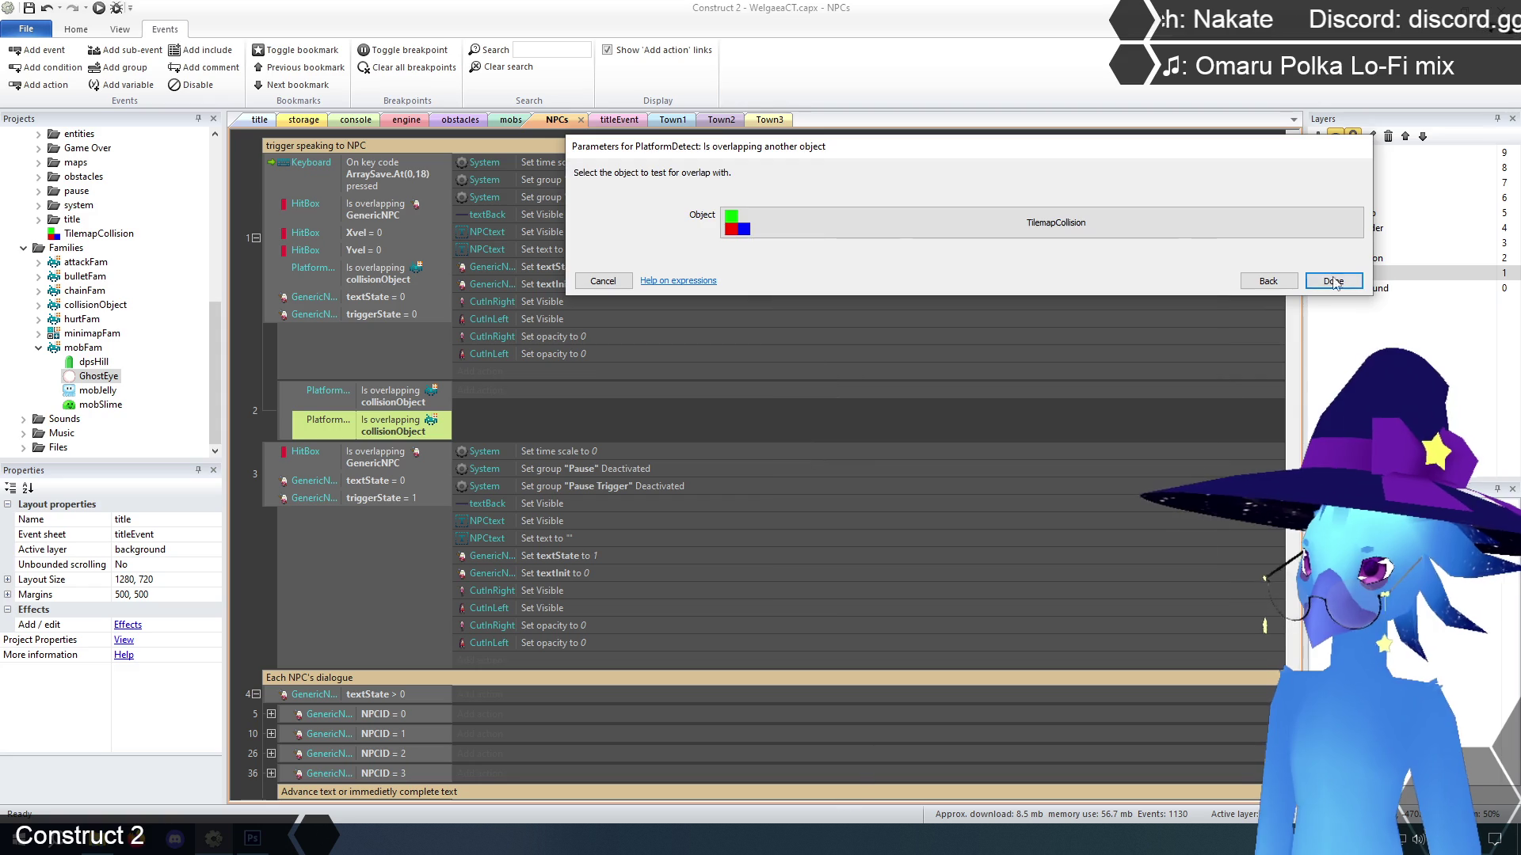
pyautogui.click(1333, 281)
# Make the sub-event's conditions an OR block and move all the speech-trigger actions into it
pyautogui.rightClick(285, 397)
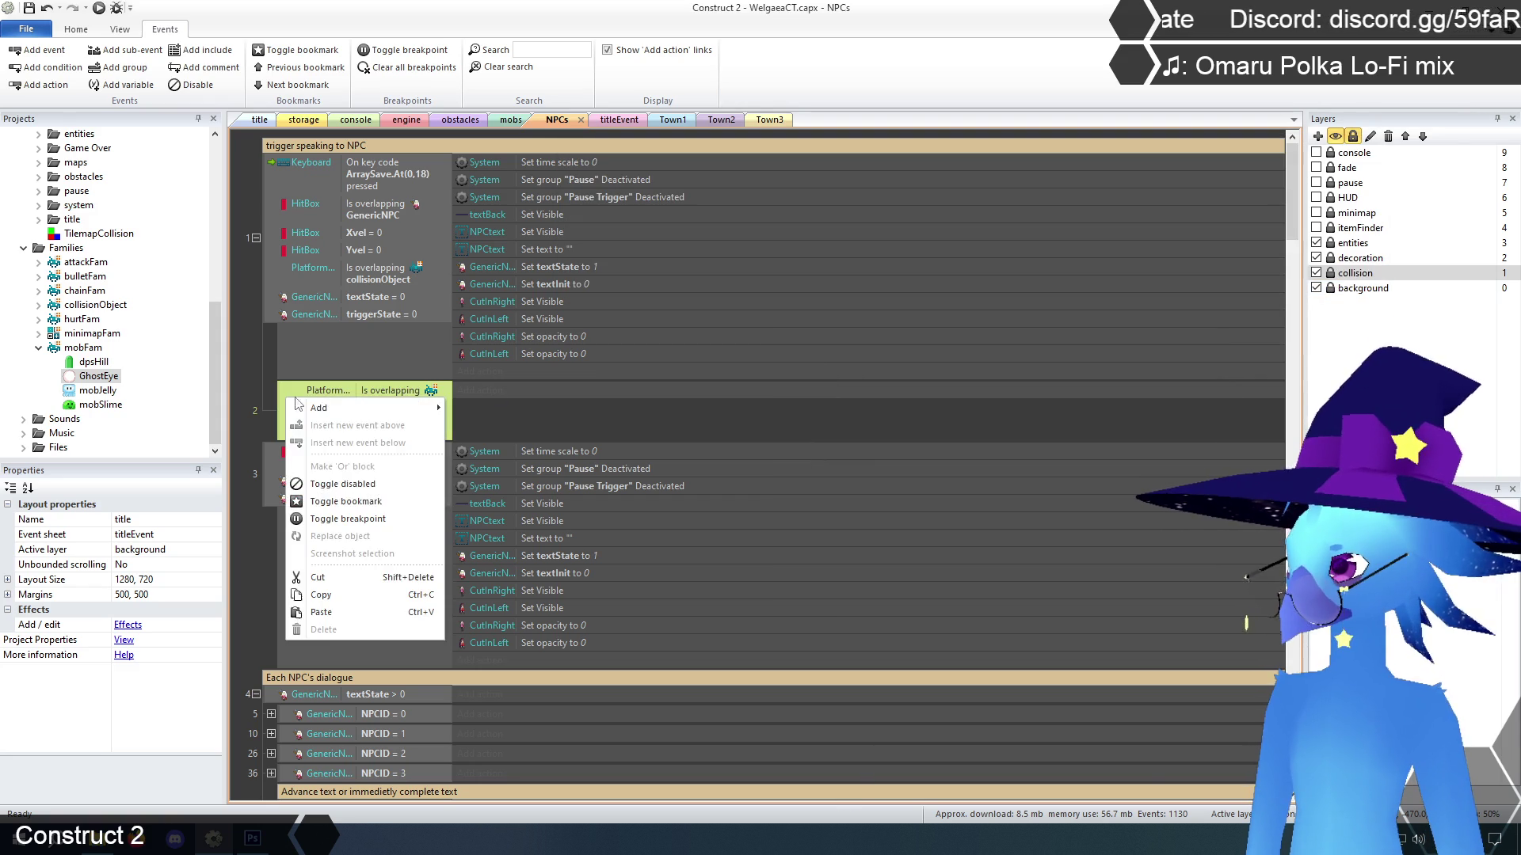
pyautogui.click(333, 466)
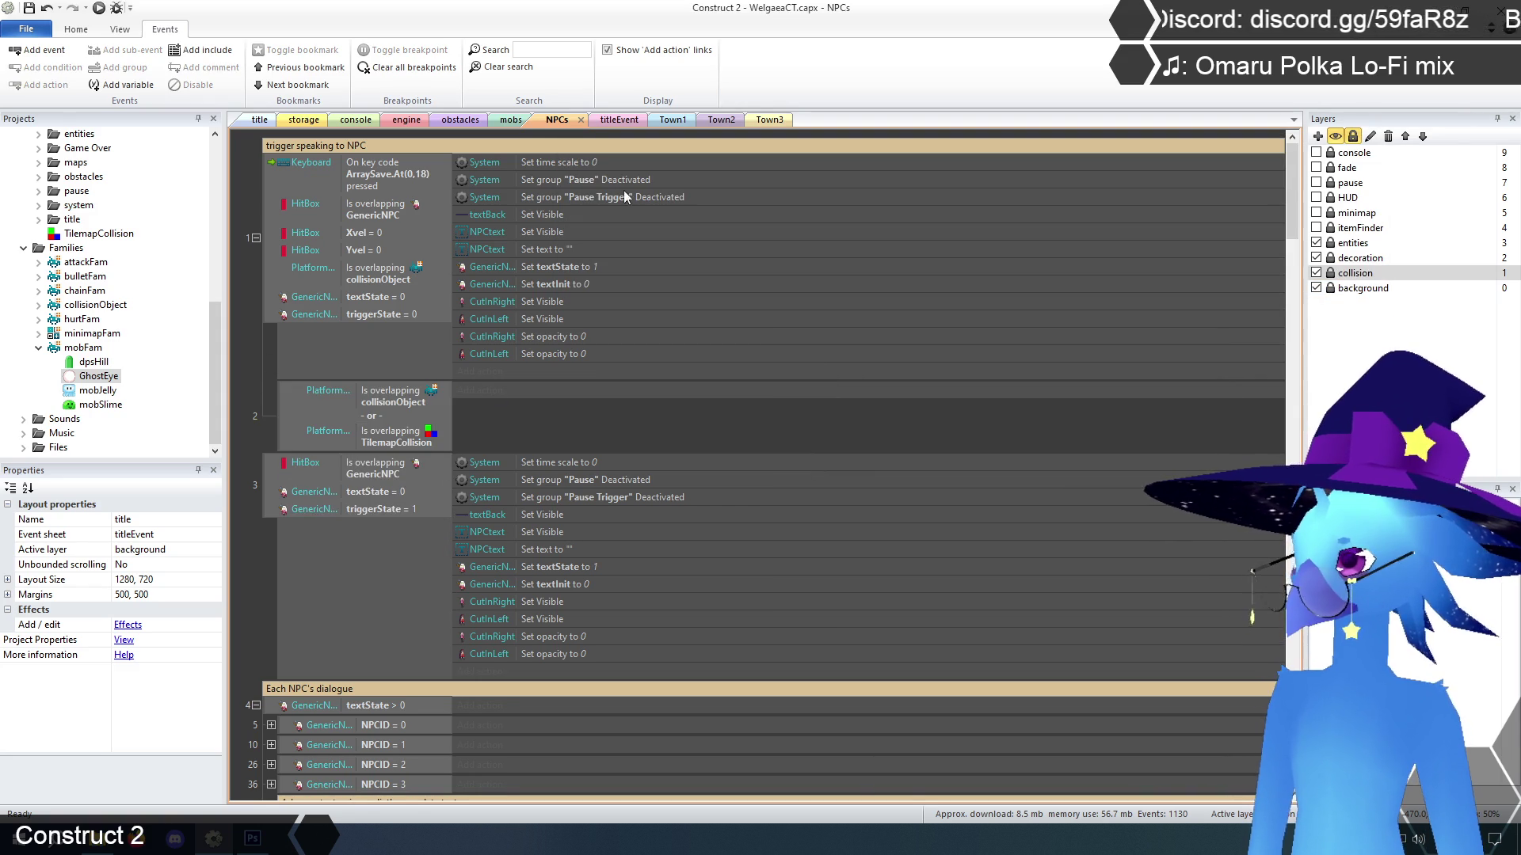
pyautogui.click(556, 159)
pyautogui.keyDown('shift'); pyautogui.click(539, 356); pyautogui.keyUp('shift')
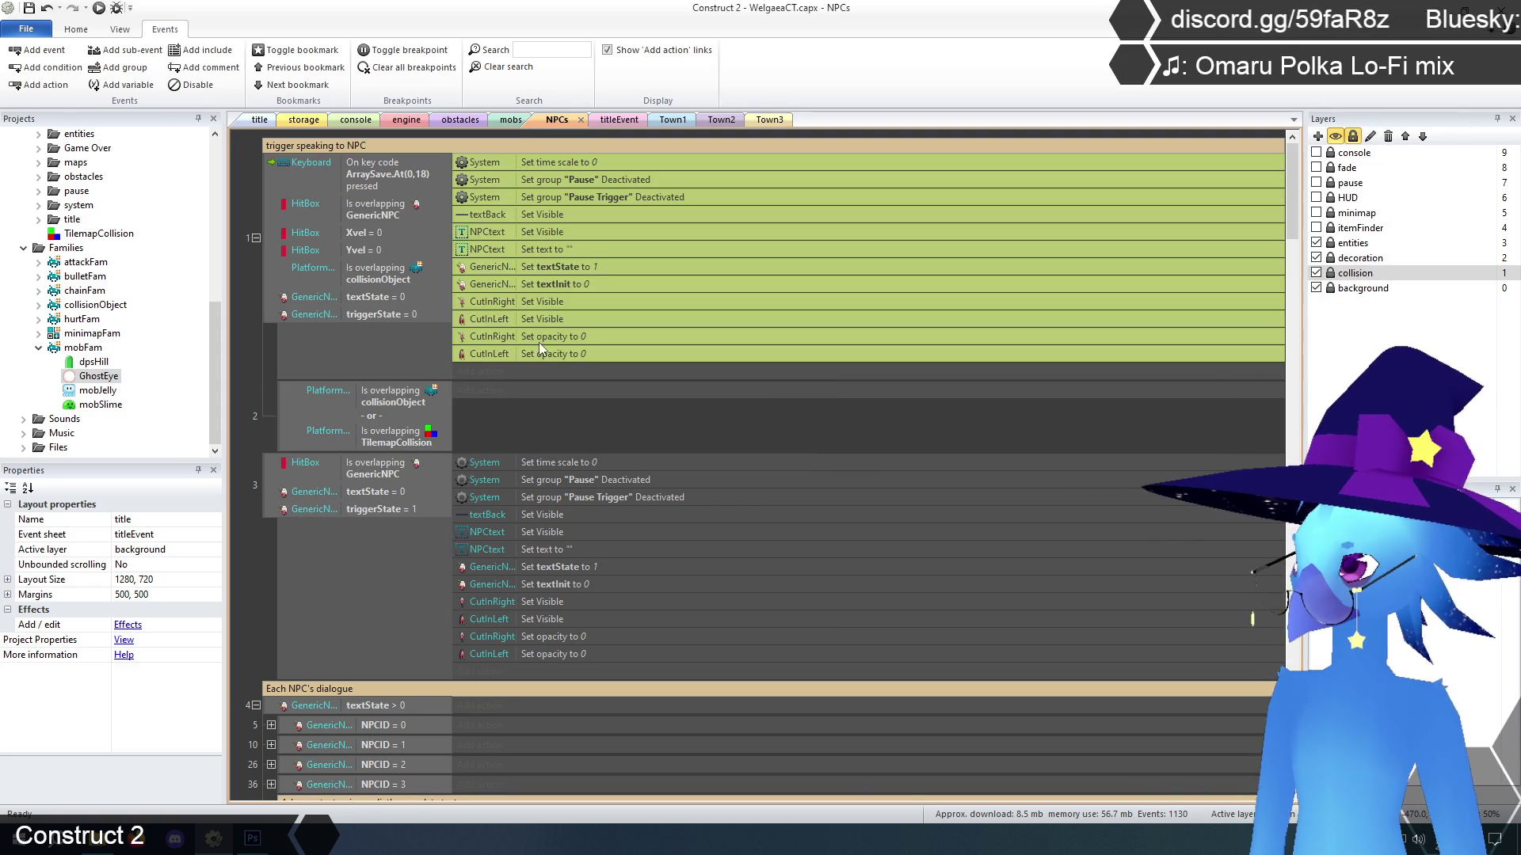
pyautogui.moveTo(544, 163); pyautogui.dragTo(546, 392)
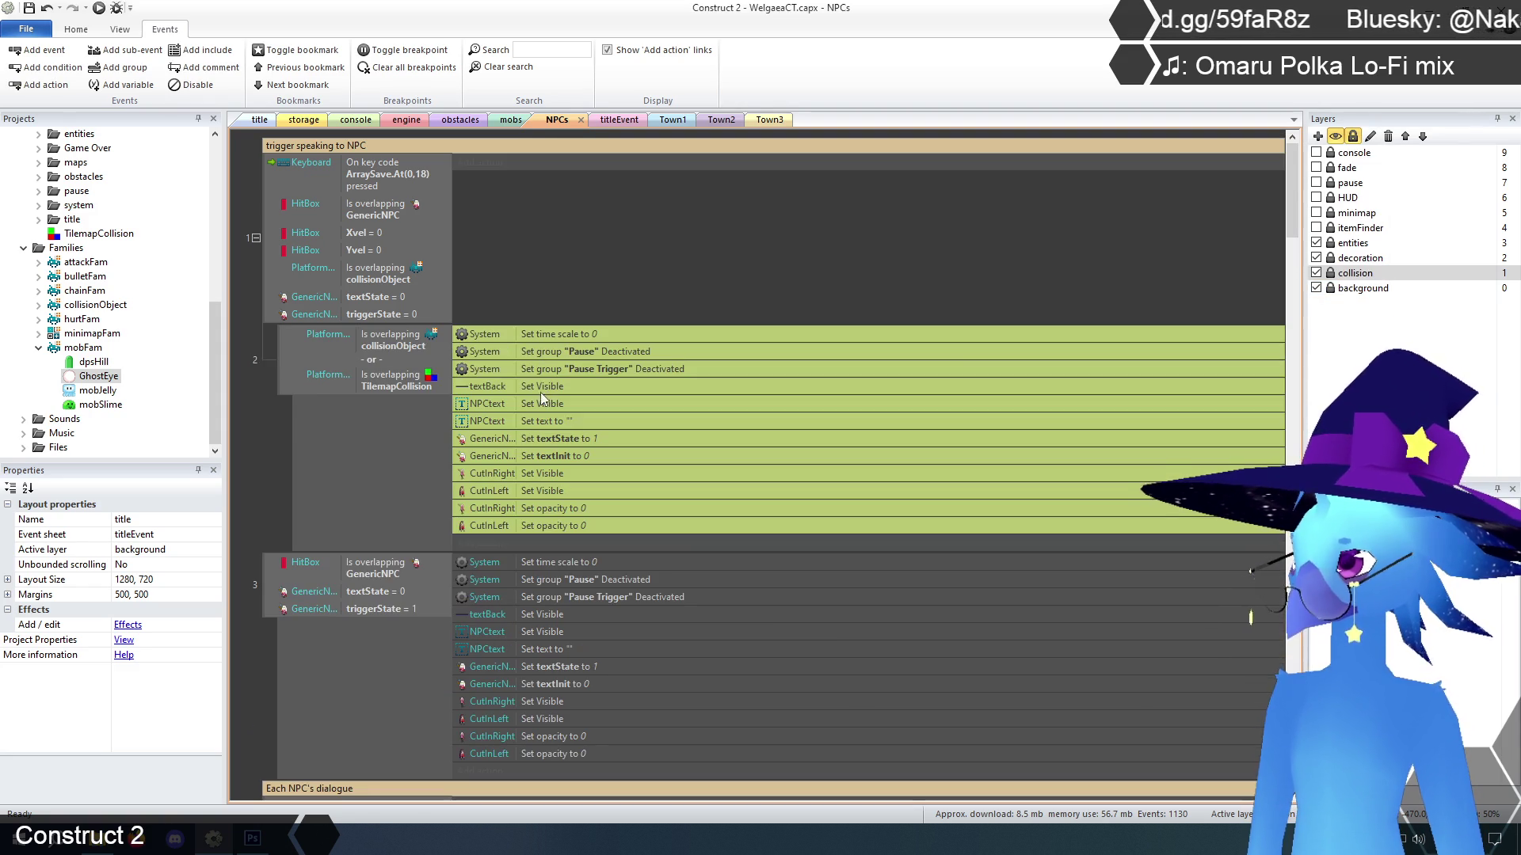
pyautogui.click(269, 428)
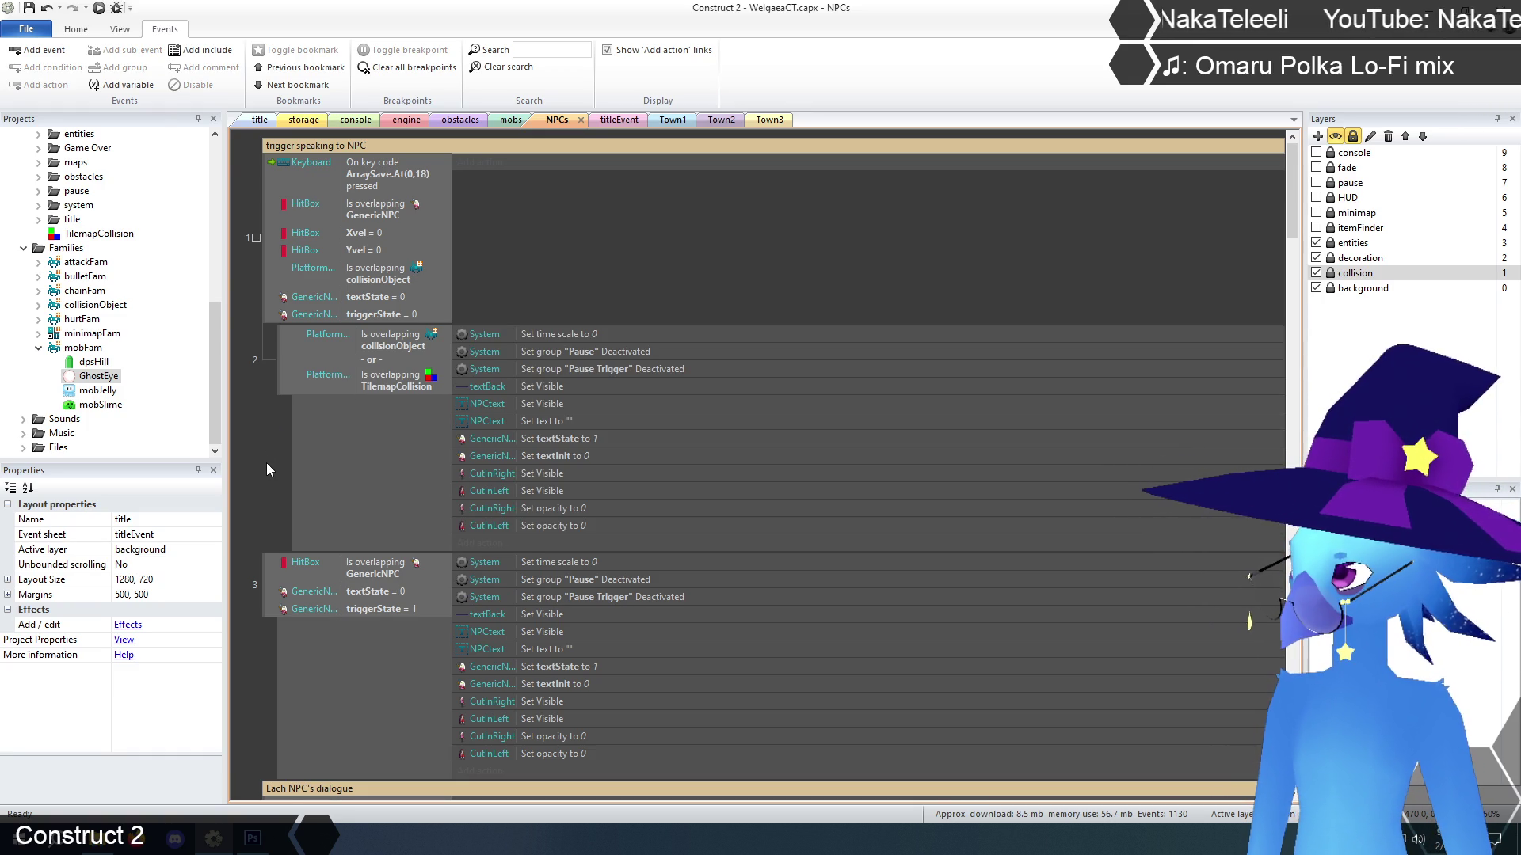
# Scroll through the title layout, then bring the obstacles event sheet back to the front
pyautogui.scroll(-2, 267, 462)
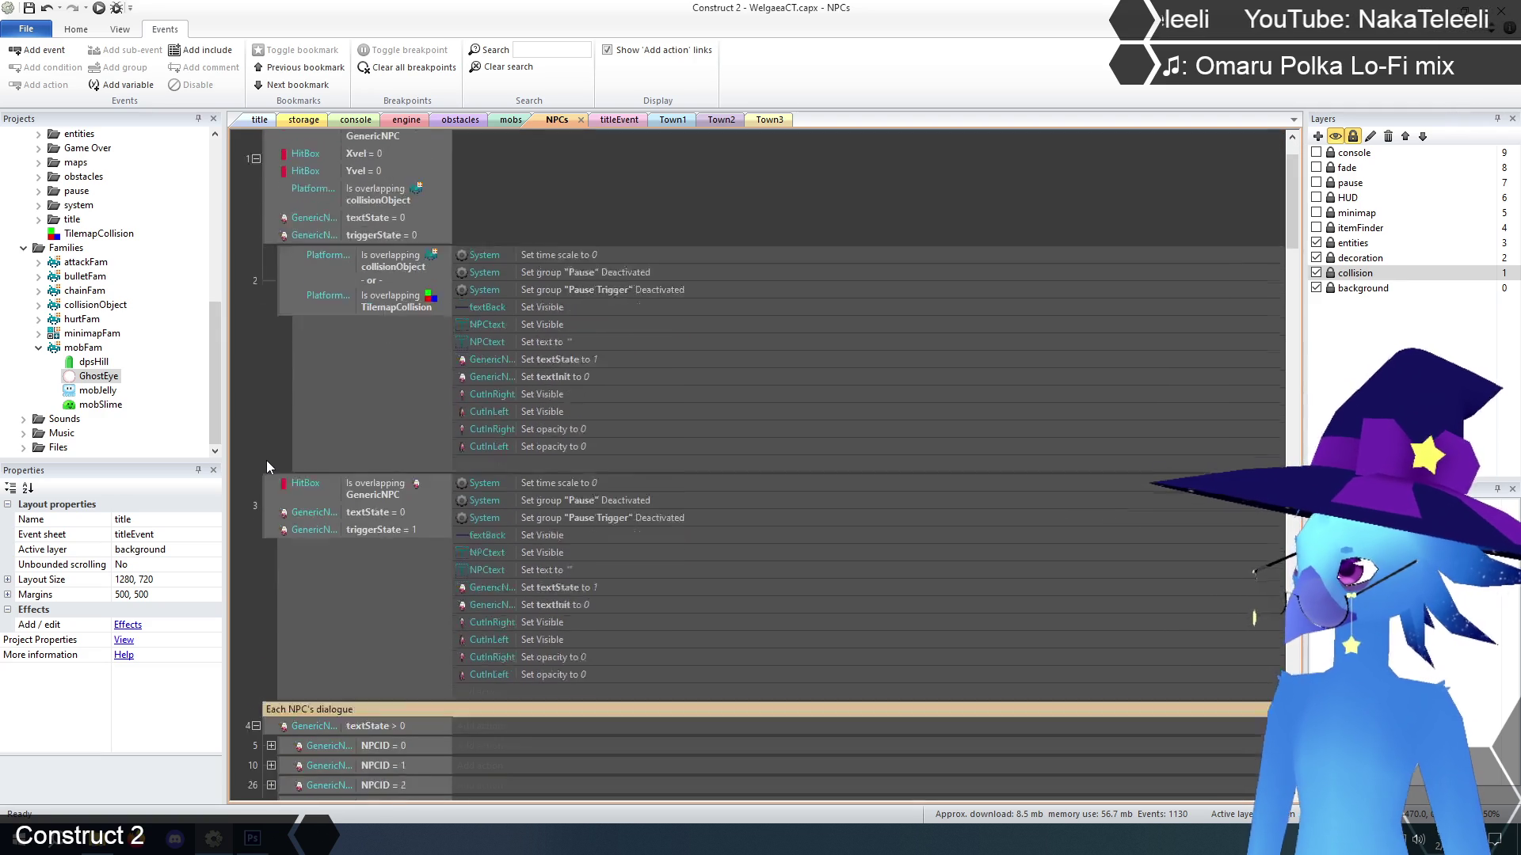
pyautogui.scroll(-10, 266, 459)
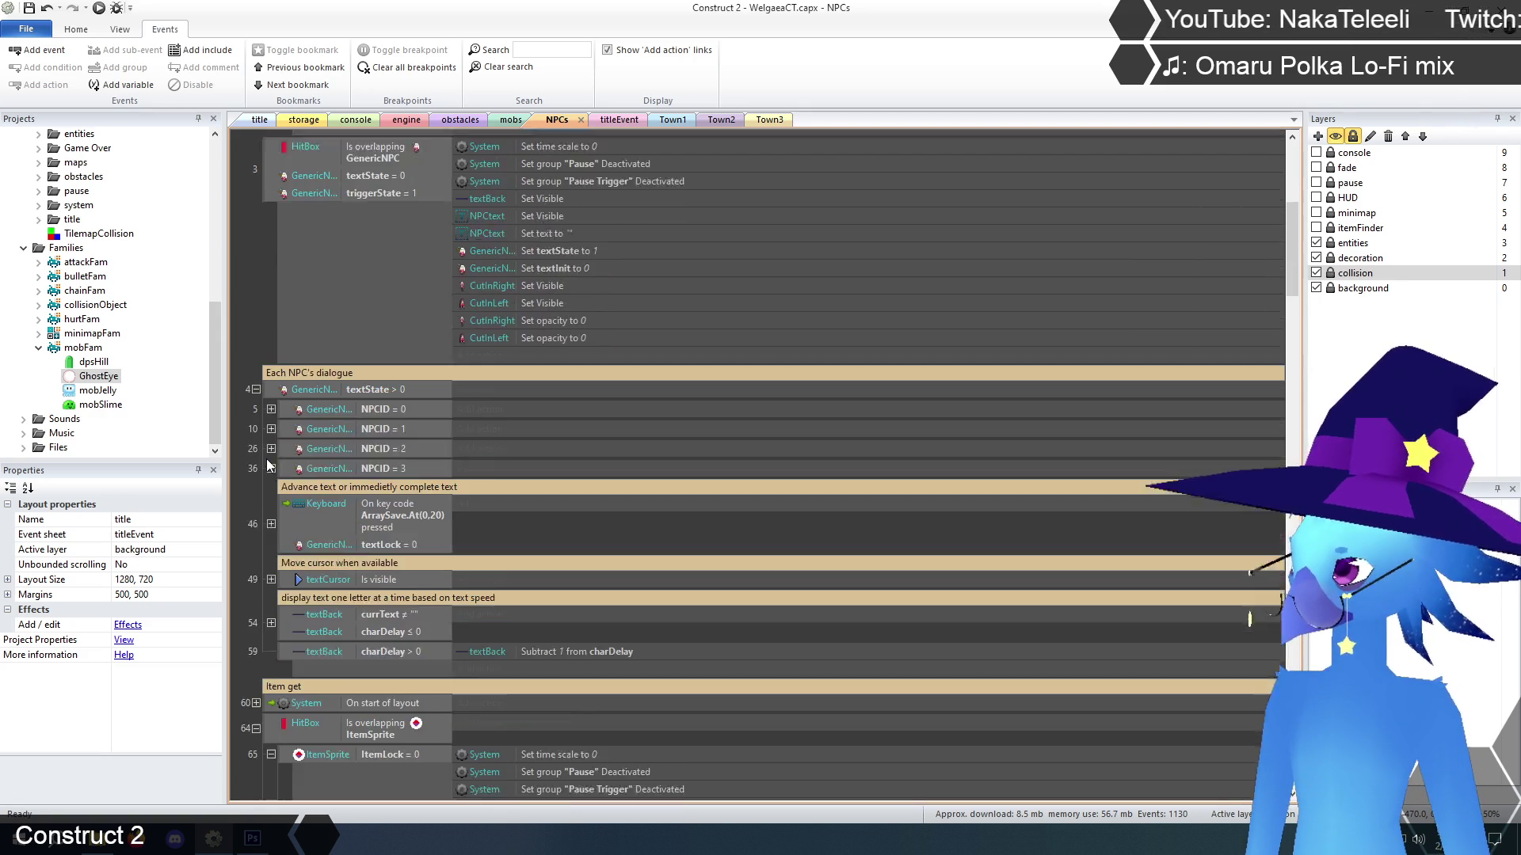
pyautogui.scroll(-5, 266, 459)
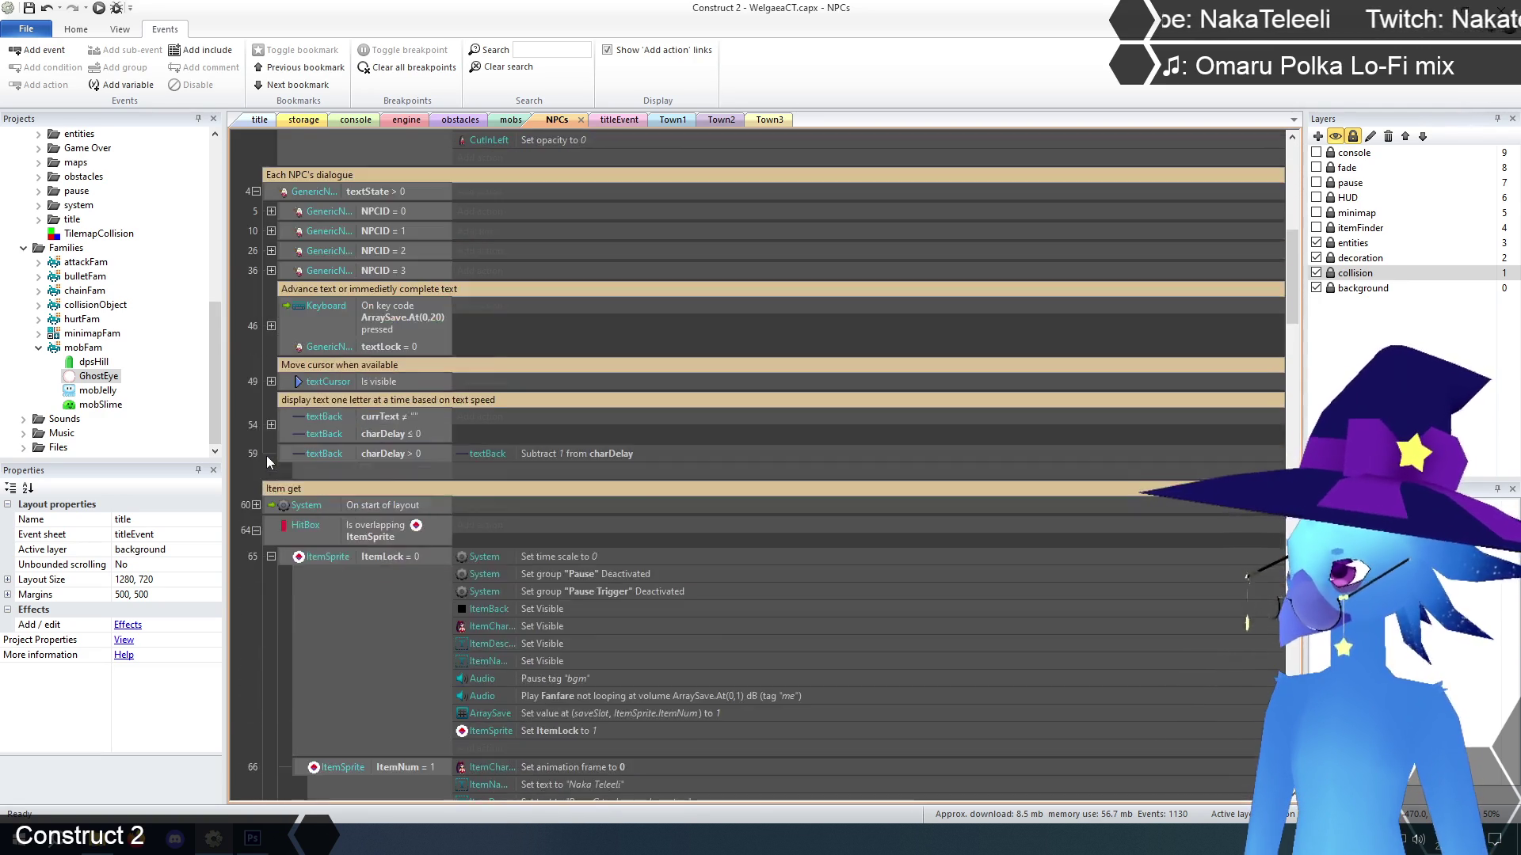
pyautogui.scroll(-19, 266, 455)
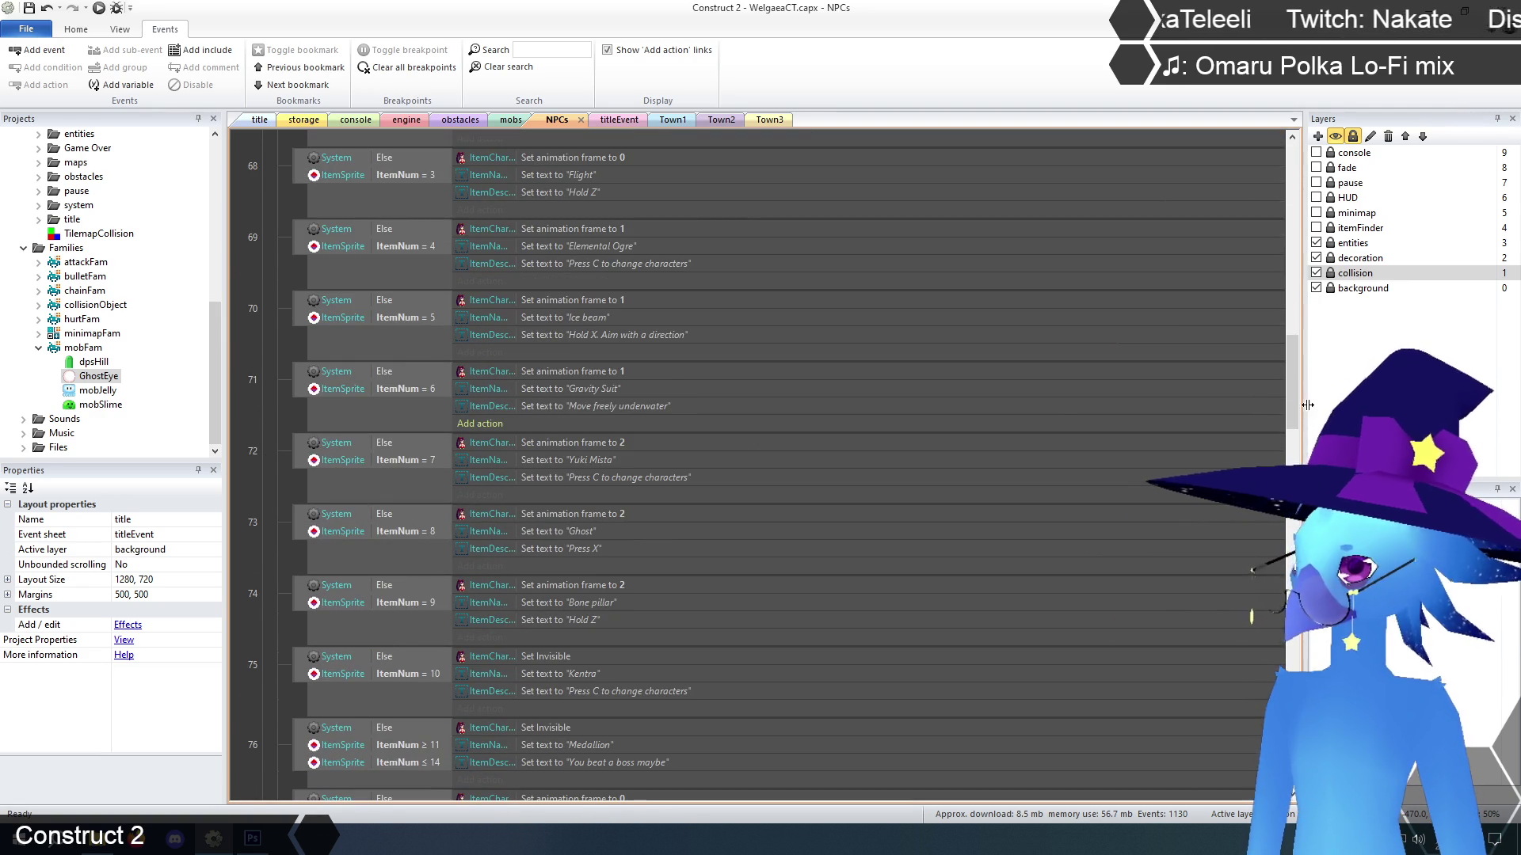
pyautogui.scroll(-20, 1293, 420)
pyautogui.scroll(20, 1256, 686)
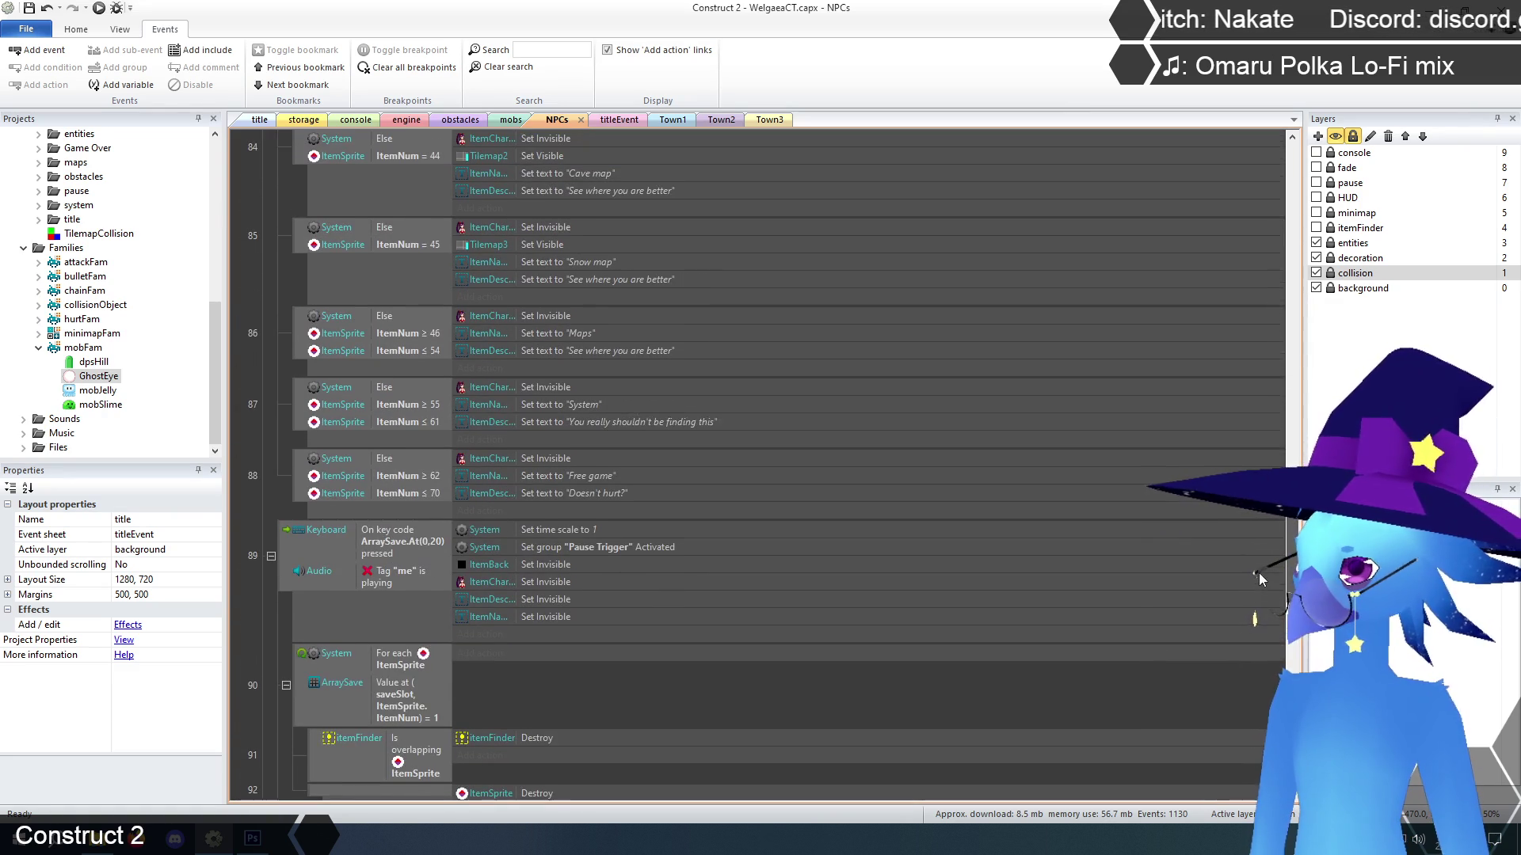
pyautogui.scroll(-6, 1257, 574)
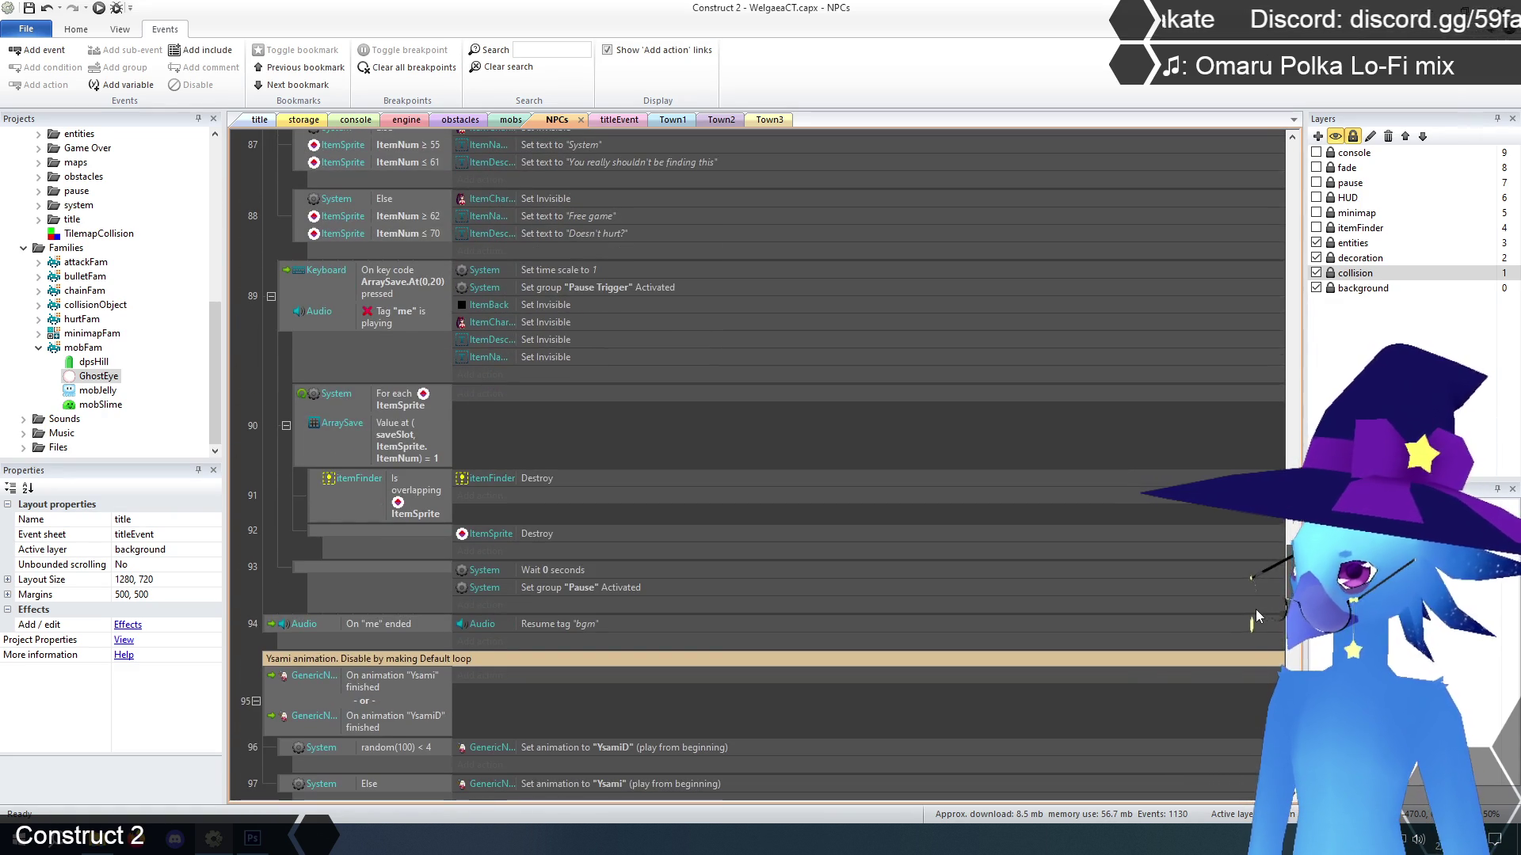
pyautogui.scroll(20, 1233, 362)
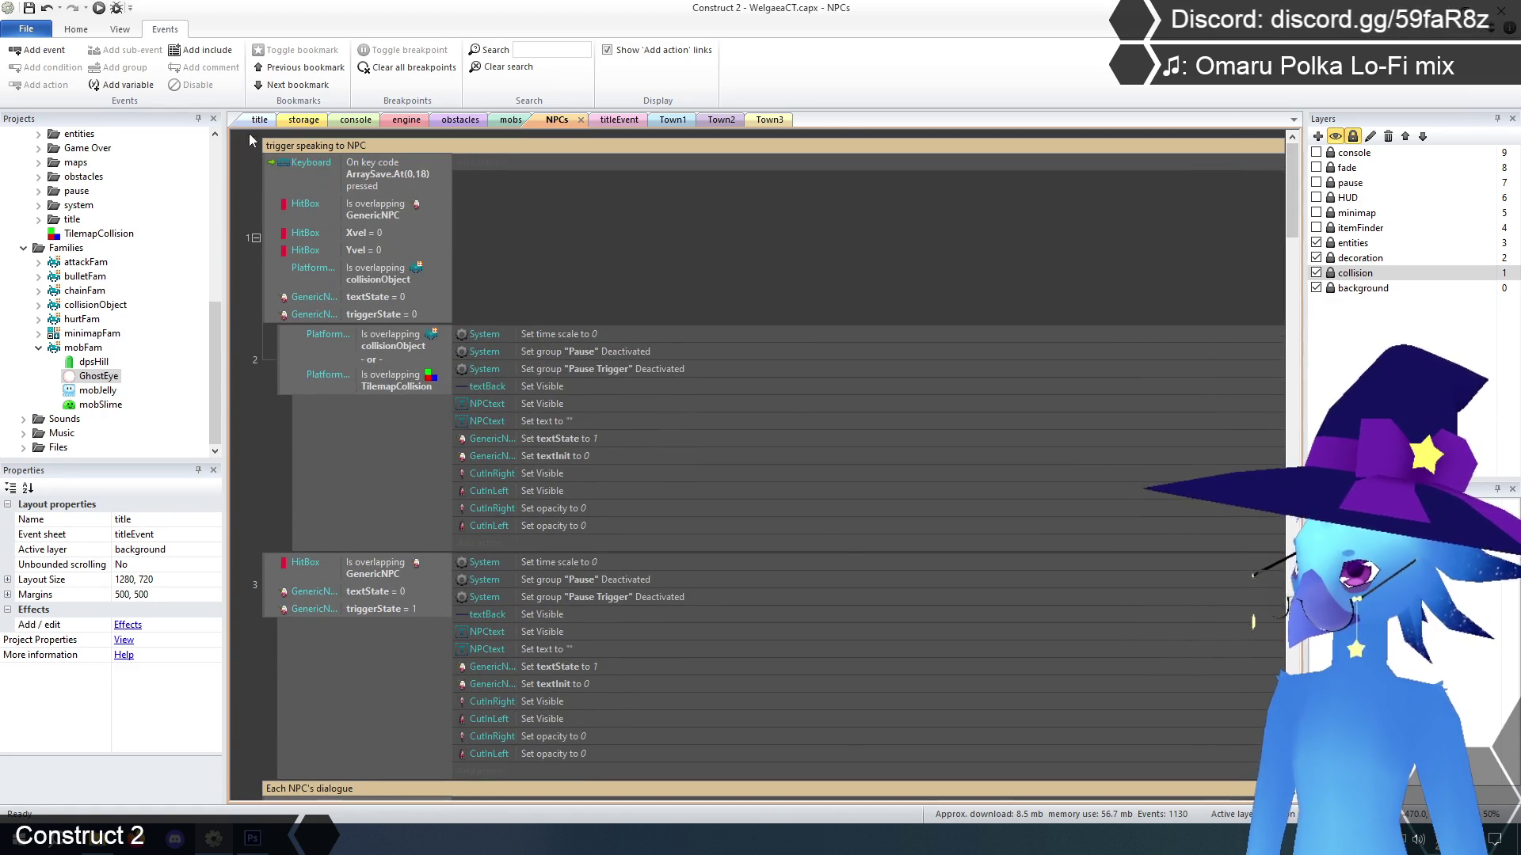
pyautogui.click(259, 119)
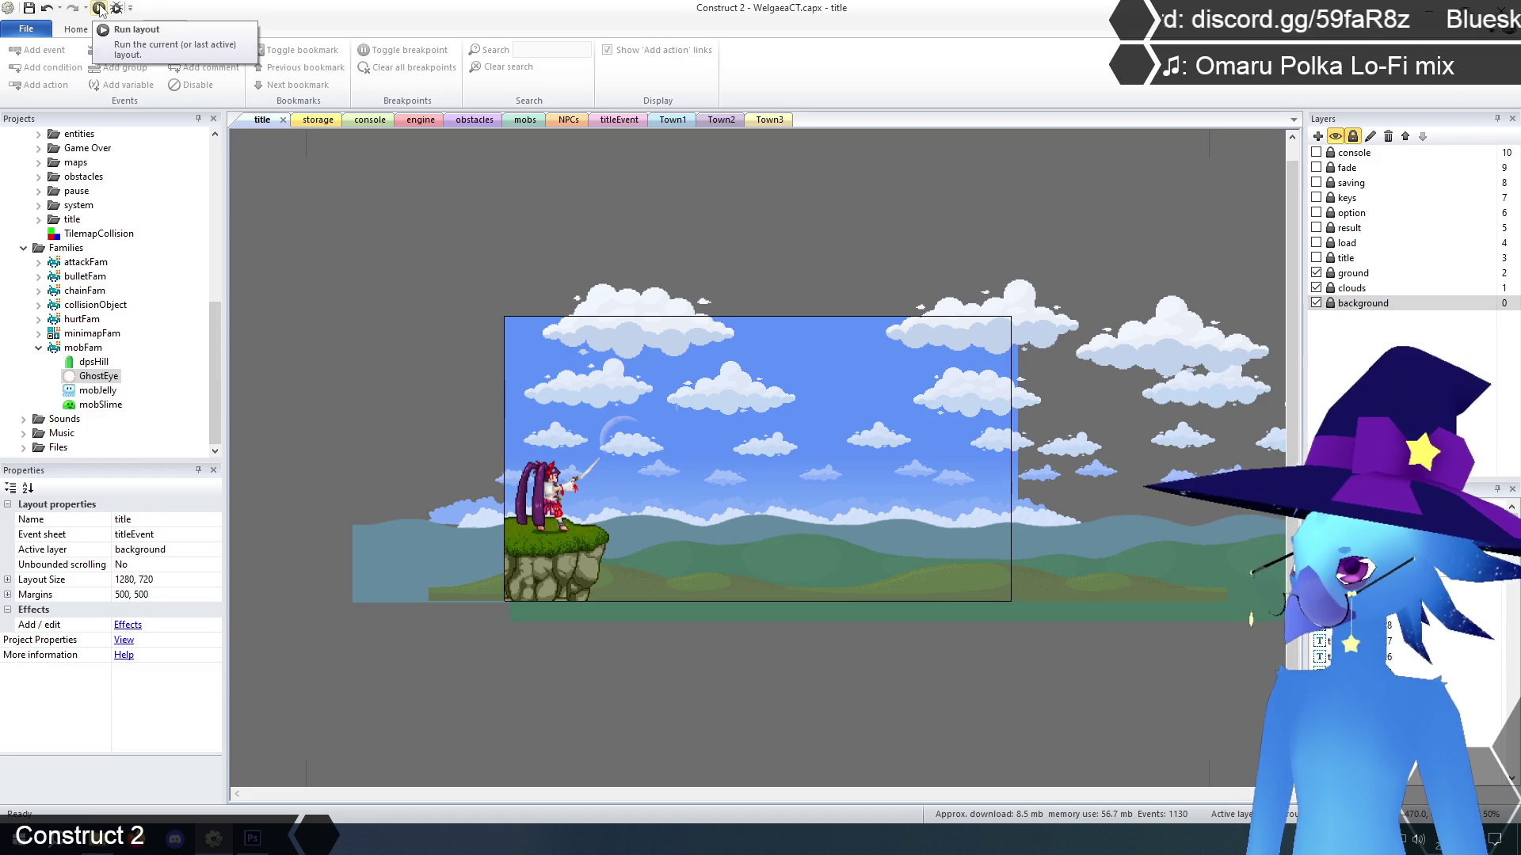
pyautogui.click(466, 120)
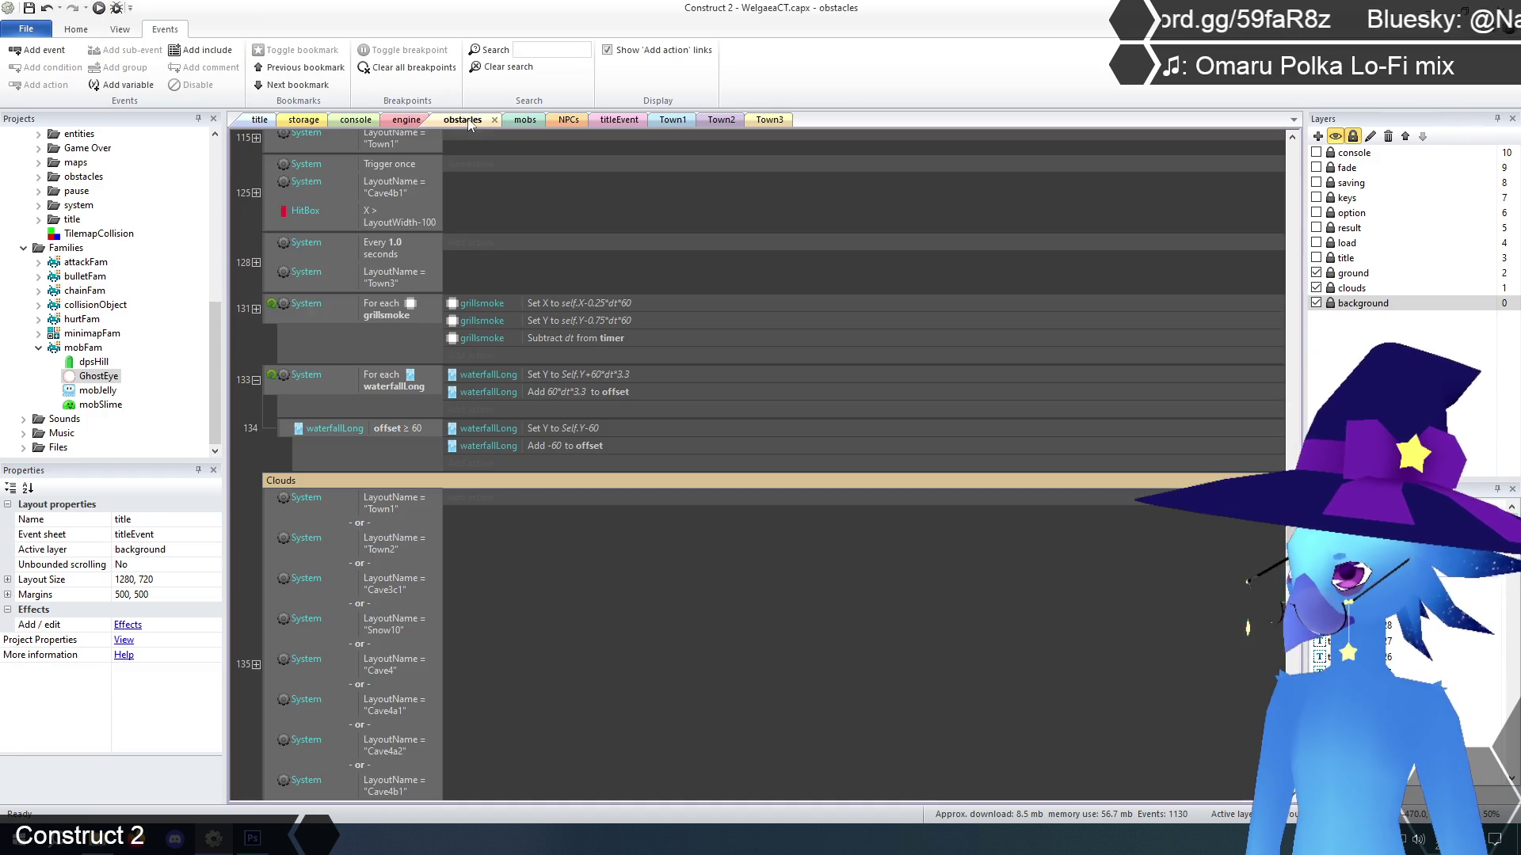
# Scroll the obstacles sheet to the Ghost vine door events and select mobFam in Families
pyautogui.moveTo(1291, 521); pyautogui.dragTo(1292, 293)
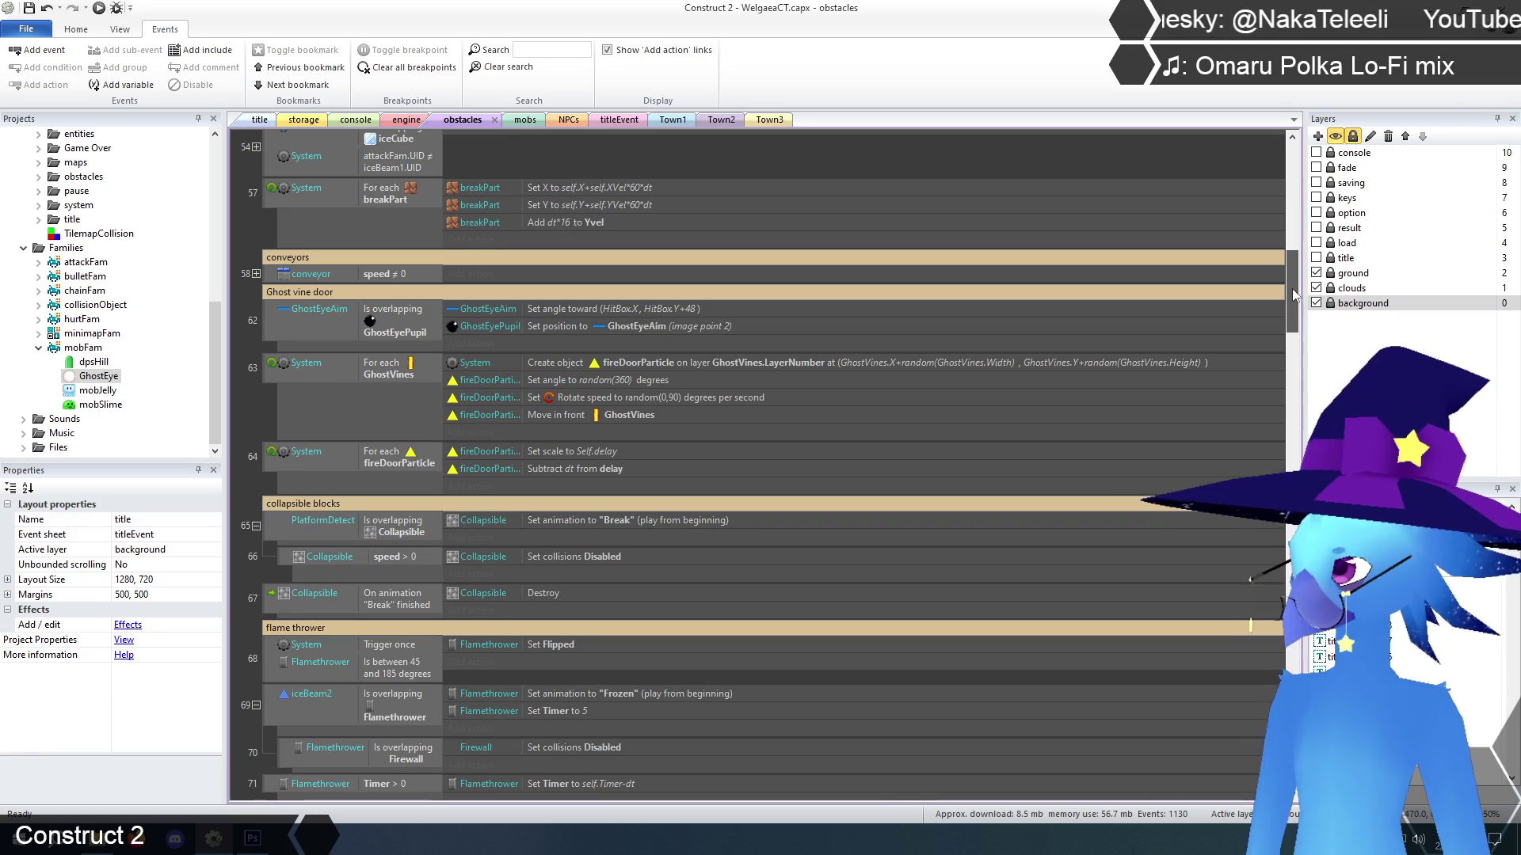
pyautogui.moveTo(1293, 293); pyautogui.dragTo(1290, 305)
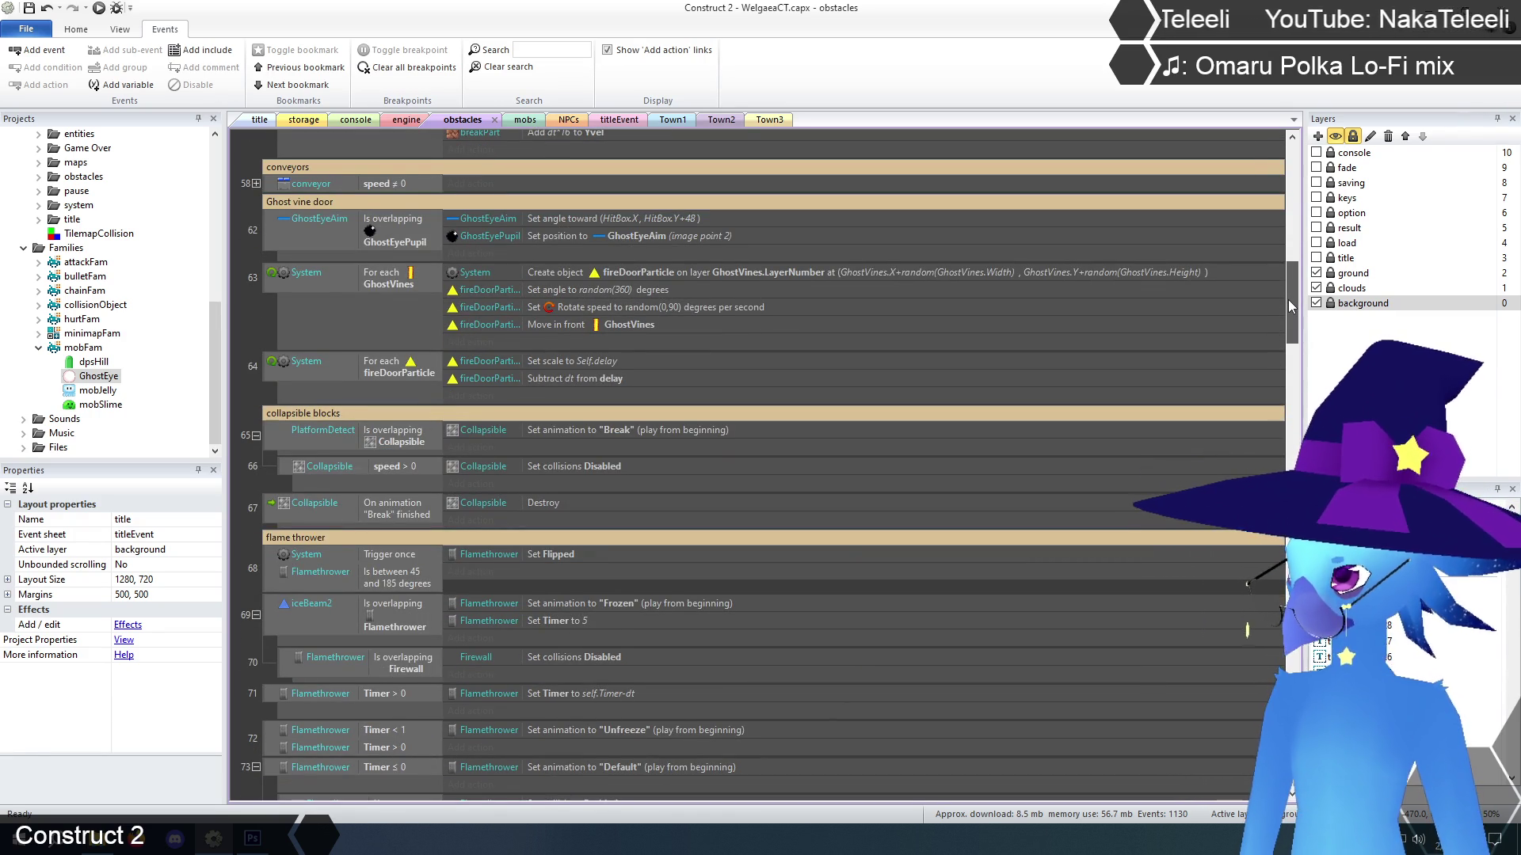
pyautogui.moveTo(1288, 300); pyautogui.dragTo(1286, 278)
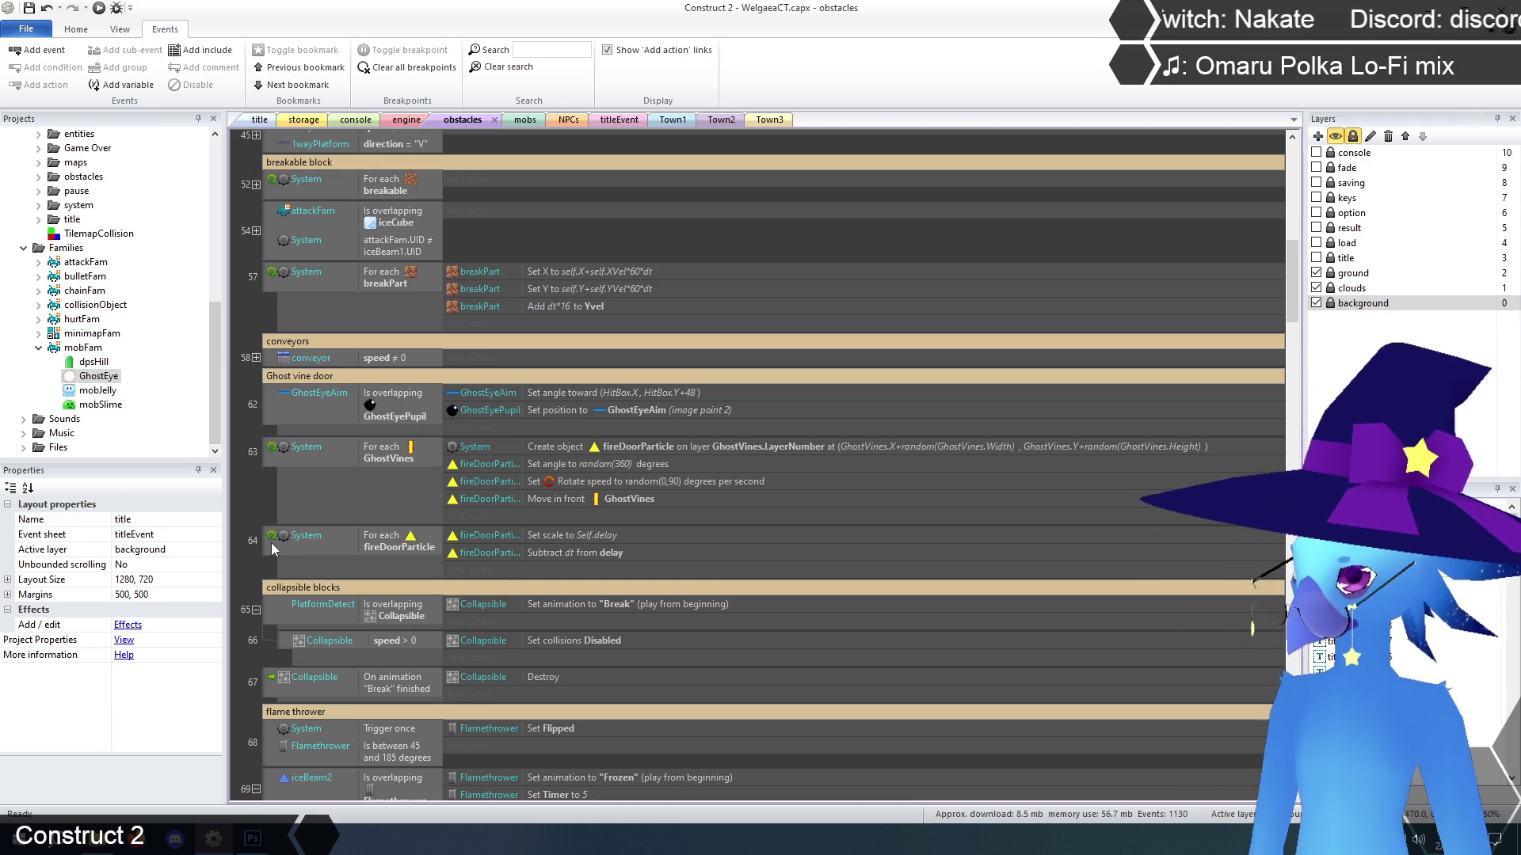
pyautogui.click(39, 349)
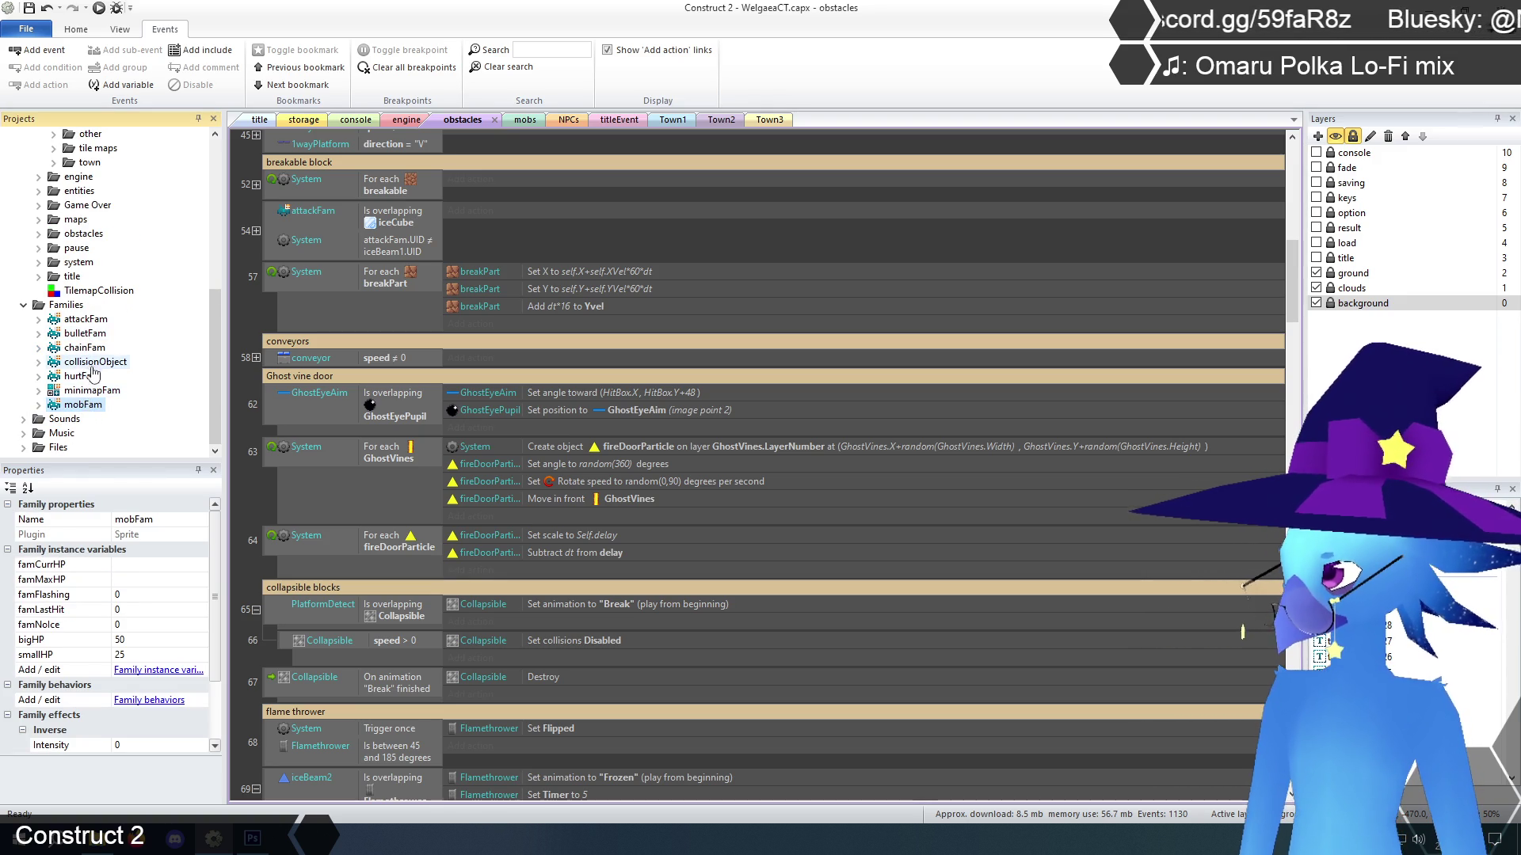
pyautogui.scroll(4, 93, 371)
pyautogui.scroll(-4, 92, 383)
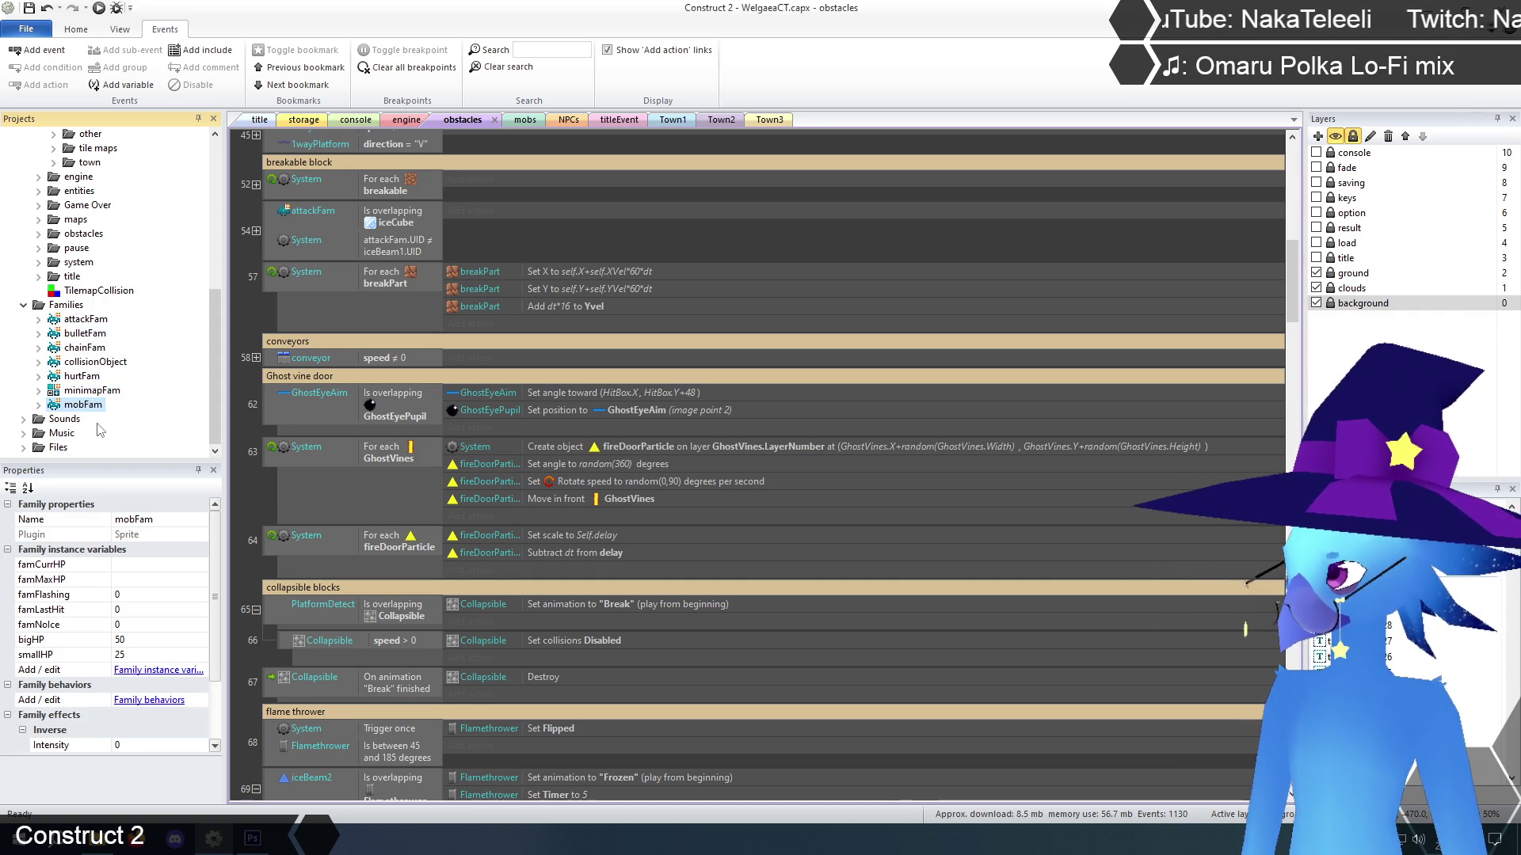
pyautogui.scroll(5, 91, 419)
pyautogui.scroll(3, 91, 419)
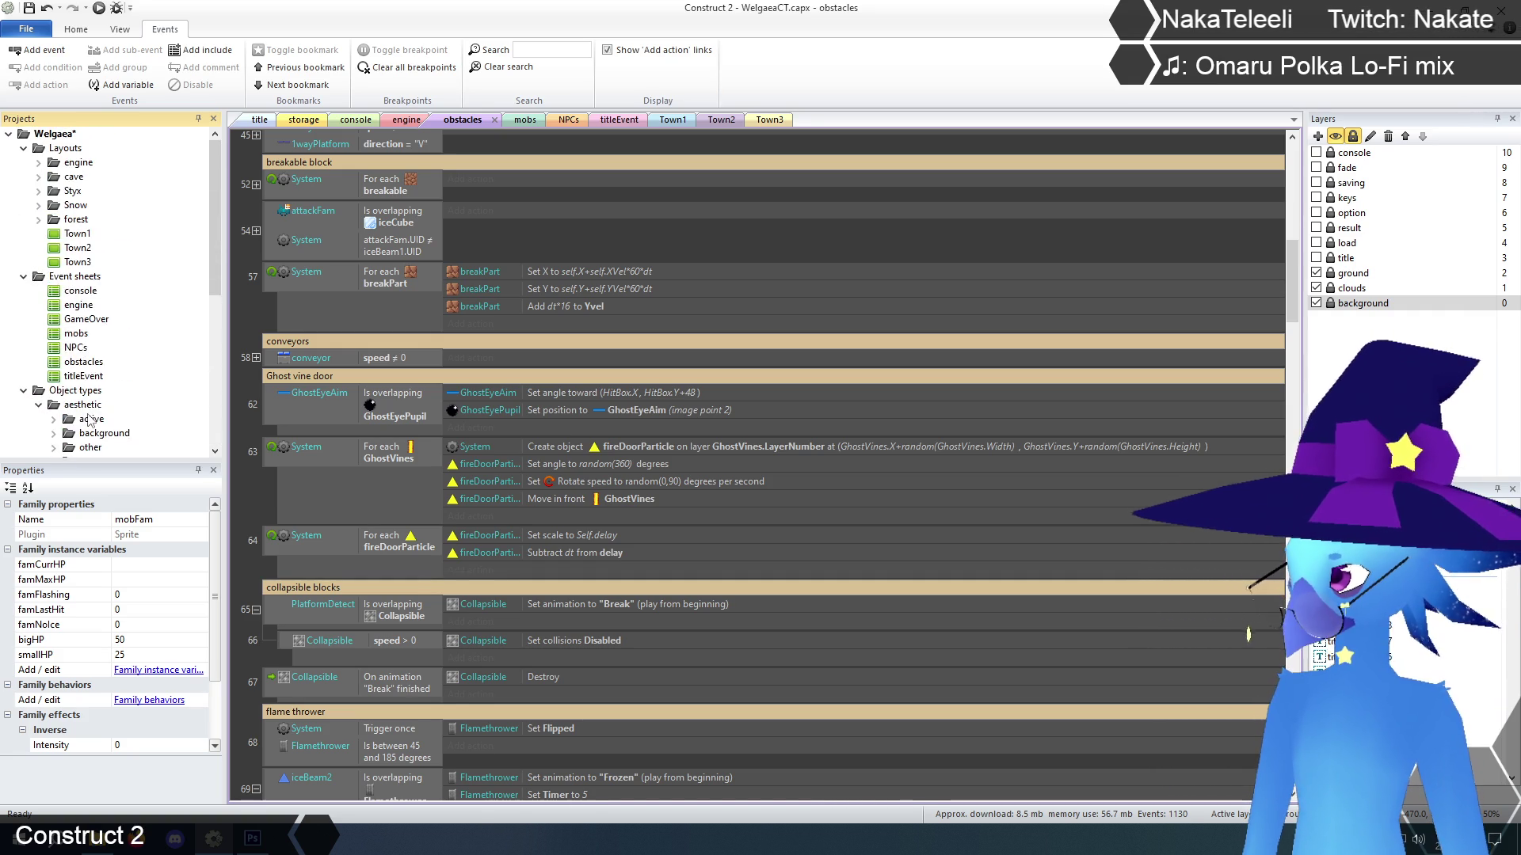
pyautogui.scroll(-7, 90, 419)
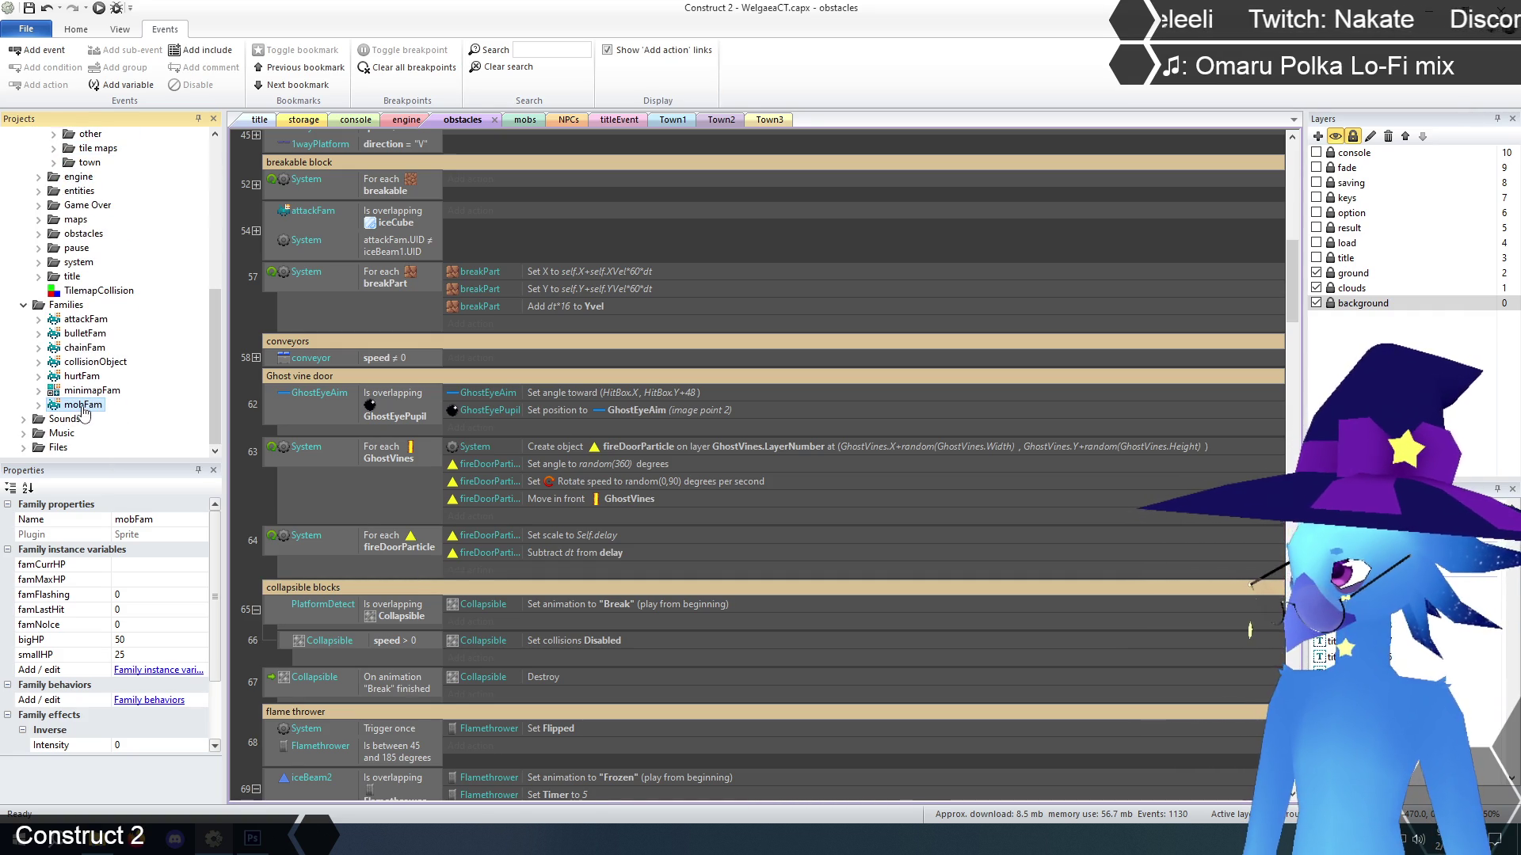
# Select GhostEye under mobFam and start creating a container for it
pyautogui.click(39, 405)
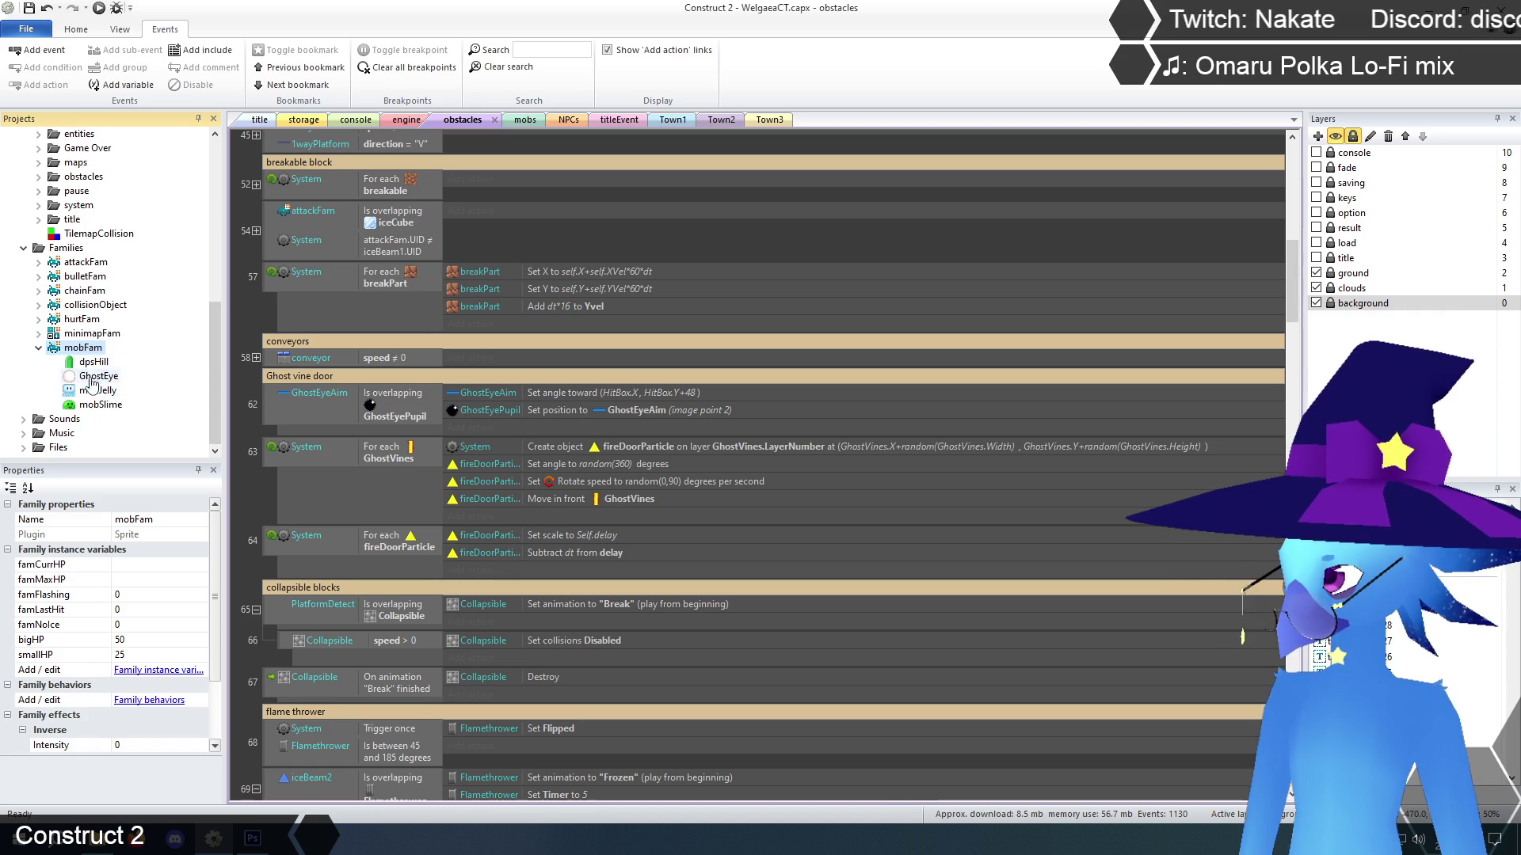
pyautogui.click(92, 362)
pyautogui.scroll(-3, 141, 599)
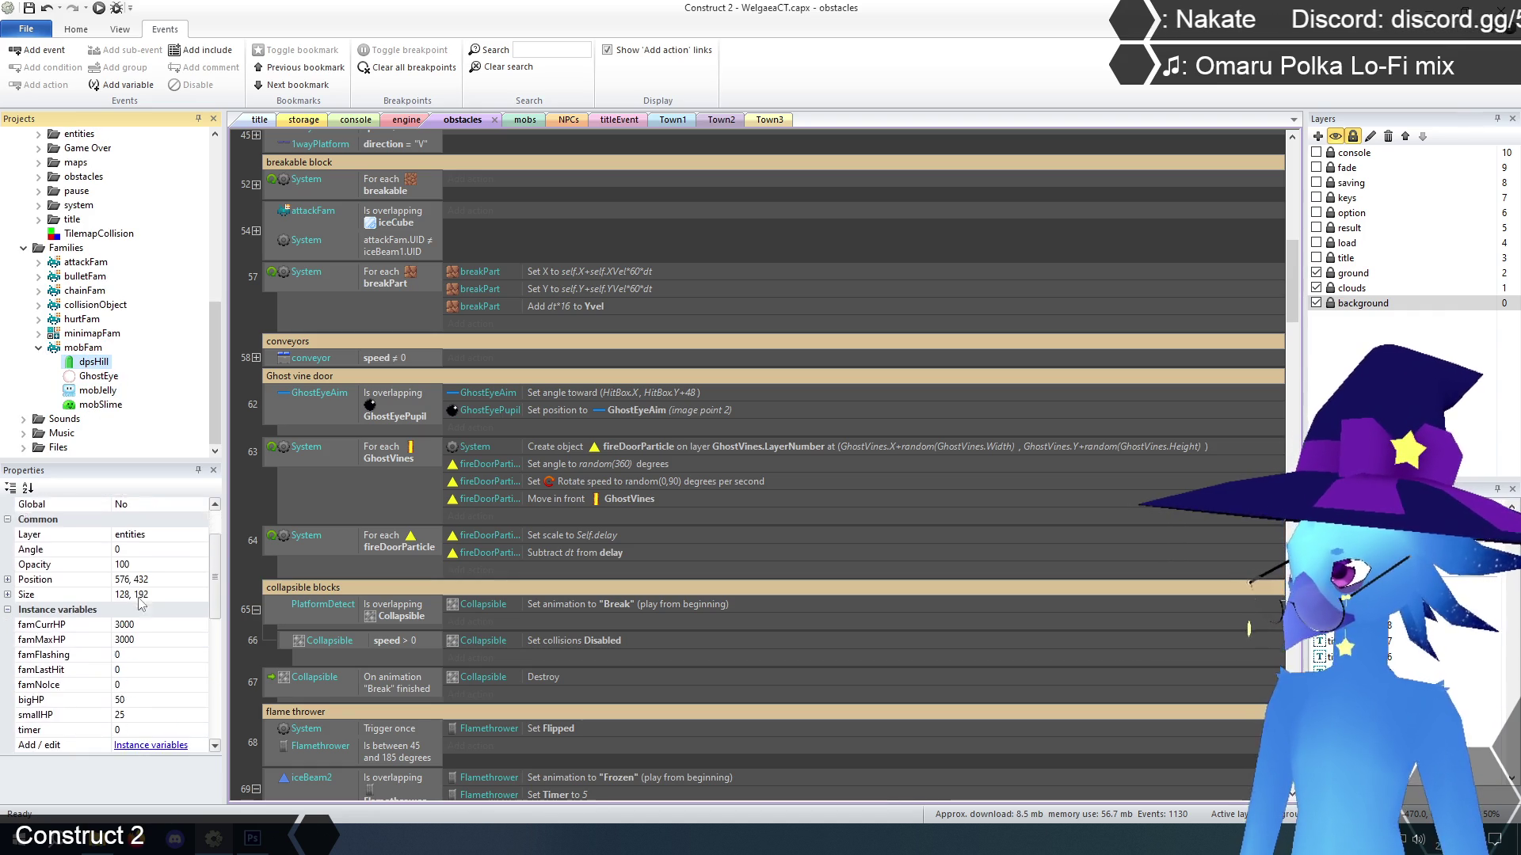
pyautogui.scroll(-4, 141, 599)
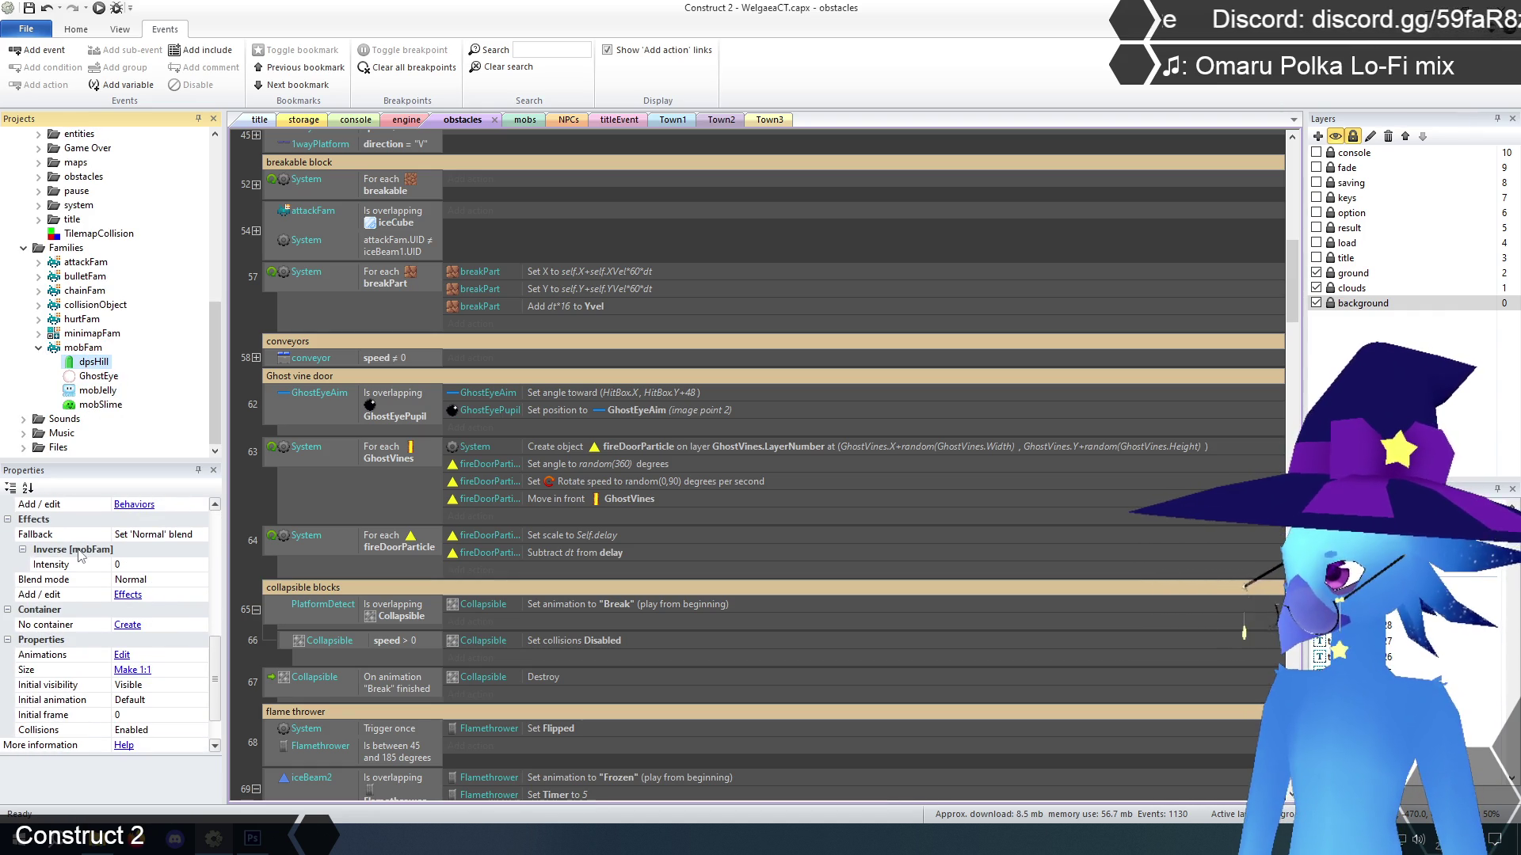
pyautogui.click(89, 378)
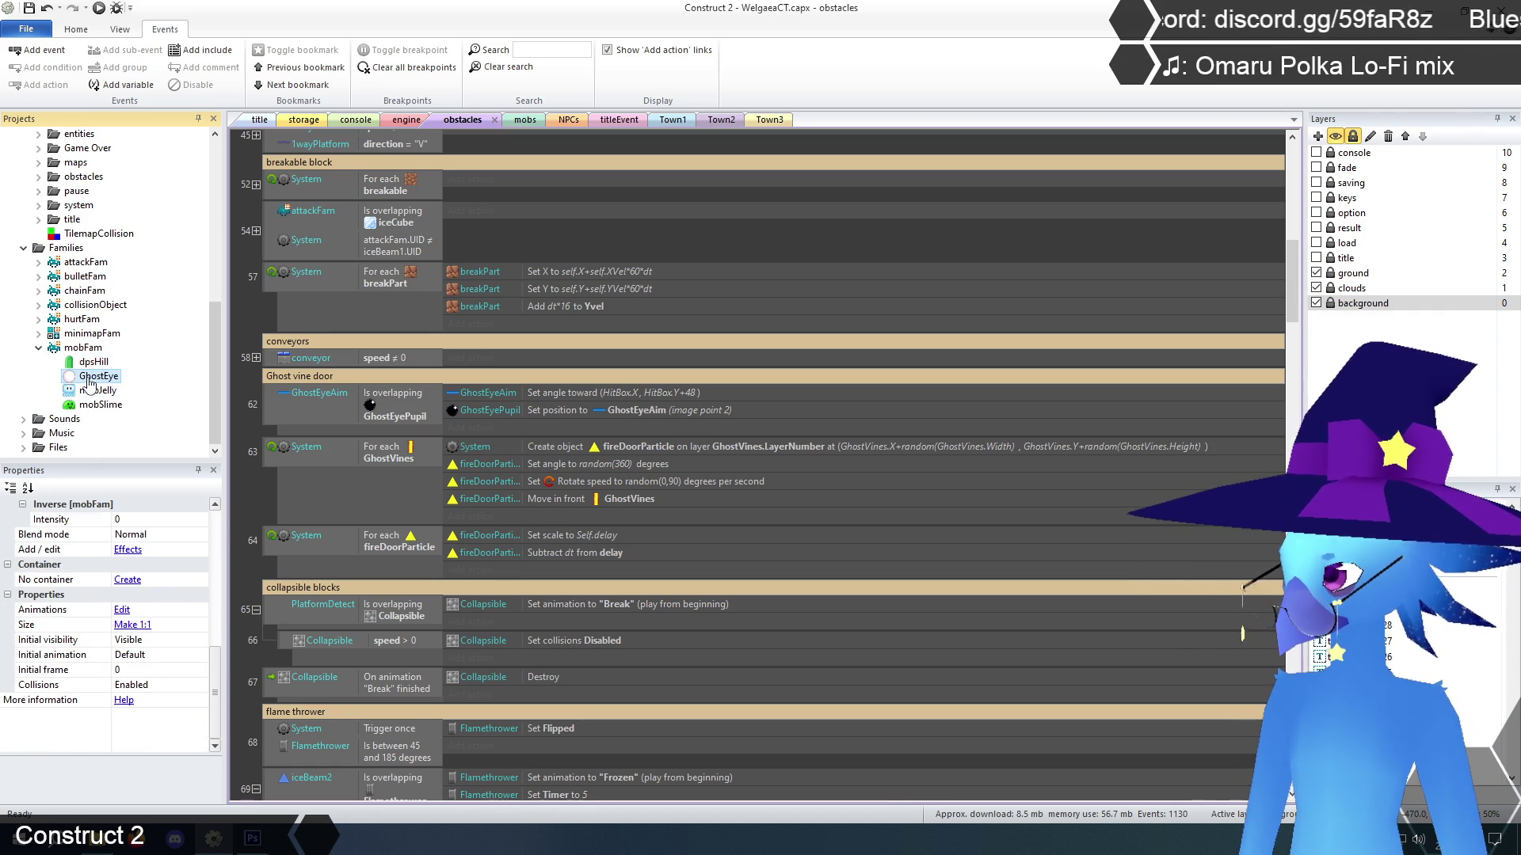
pyautogui.click(45, 580)
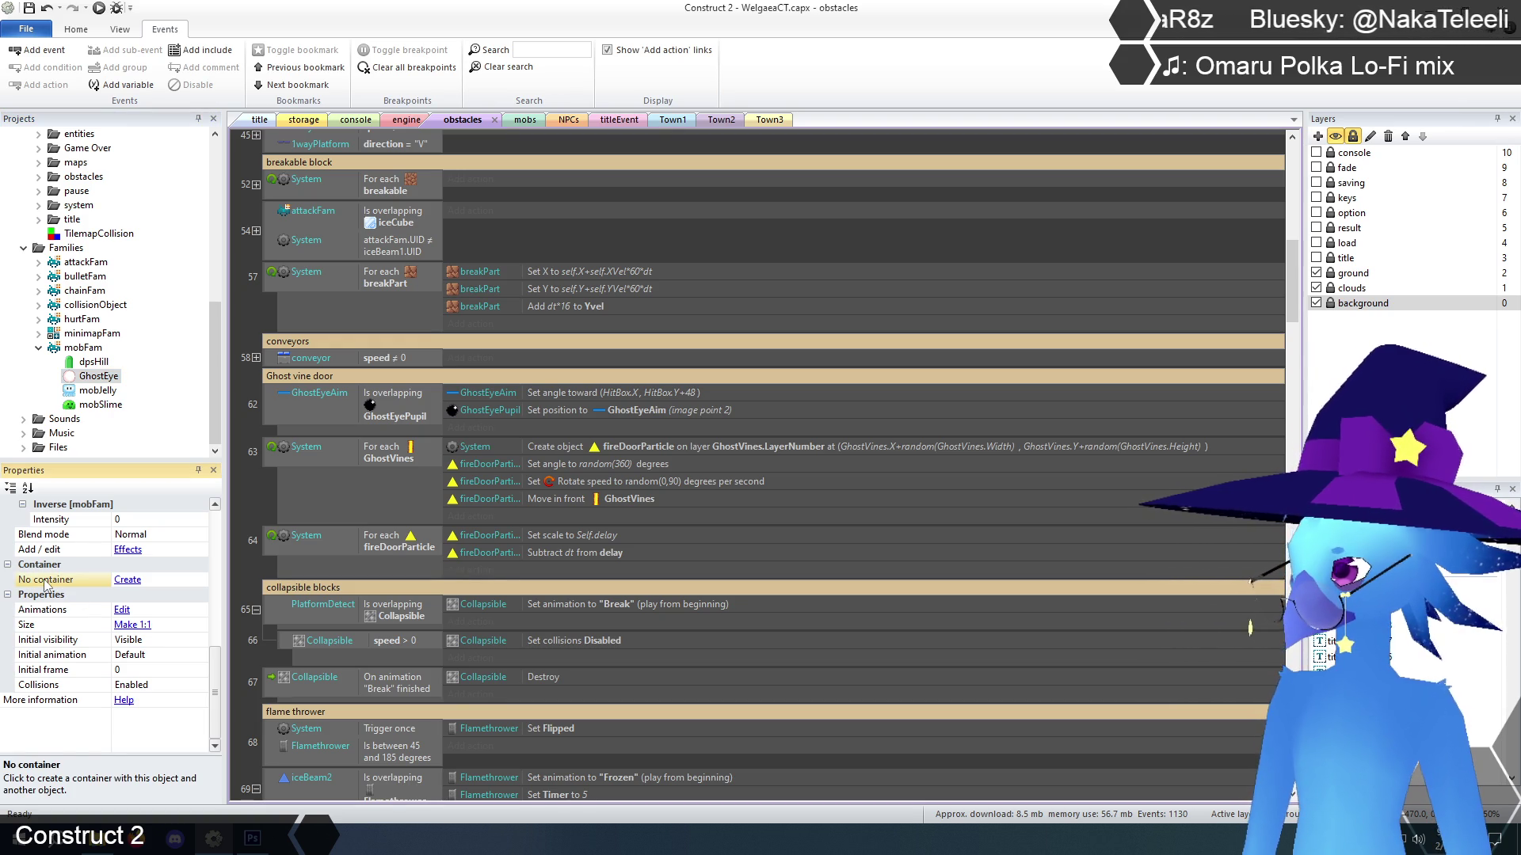
pyautogui.click(126, 580)
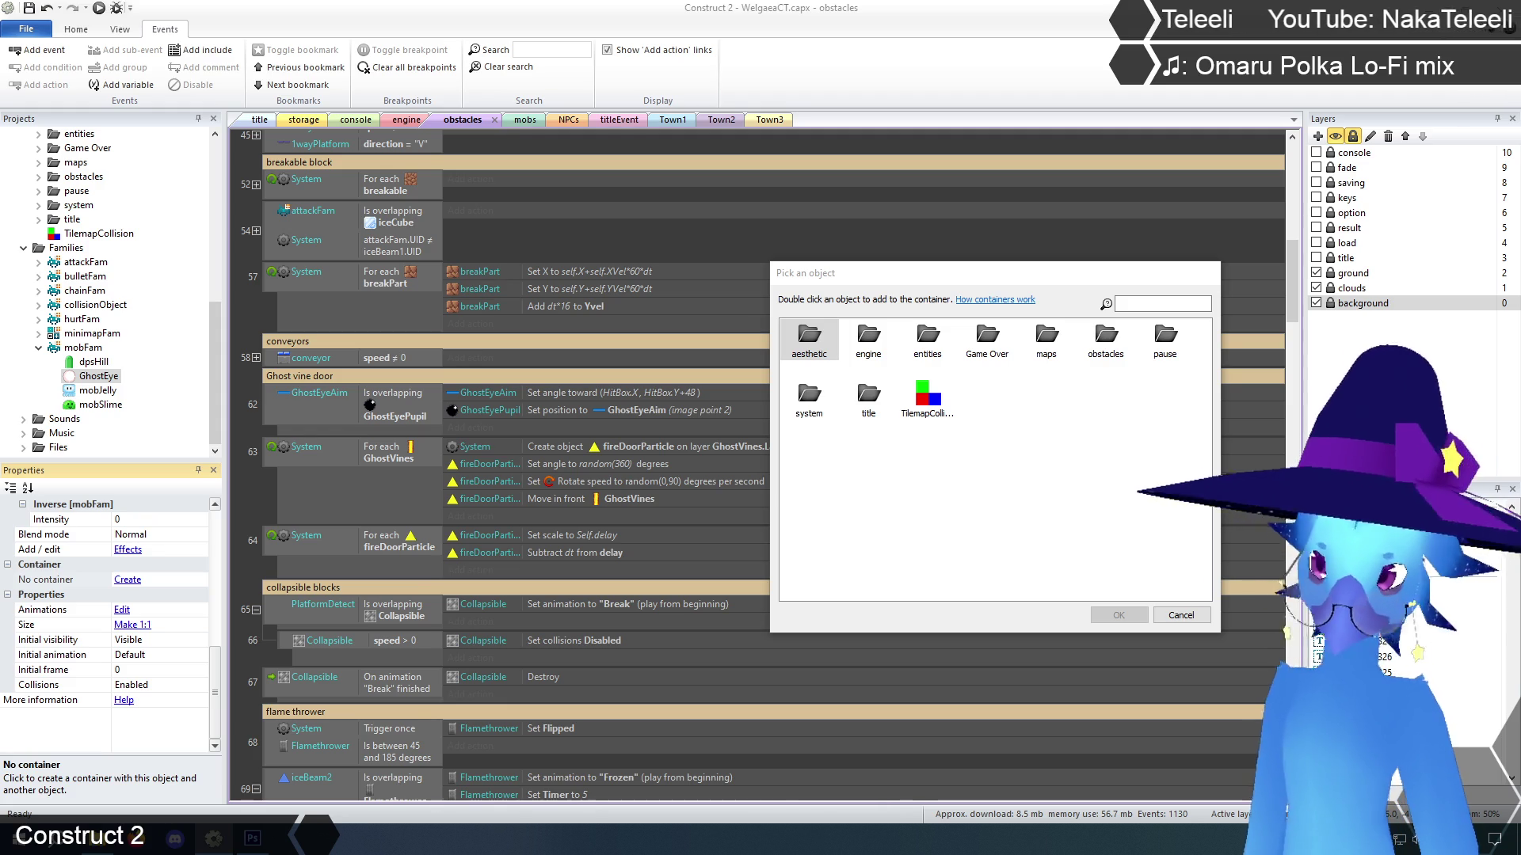
# Cancel the object pick so GhostEye keeps no container, and select event 64
pyautogui.click(884, 501)
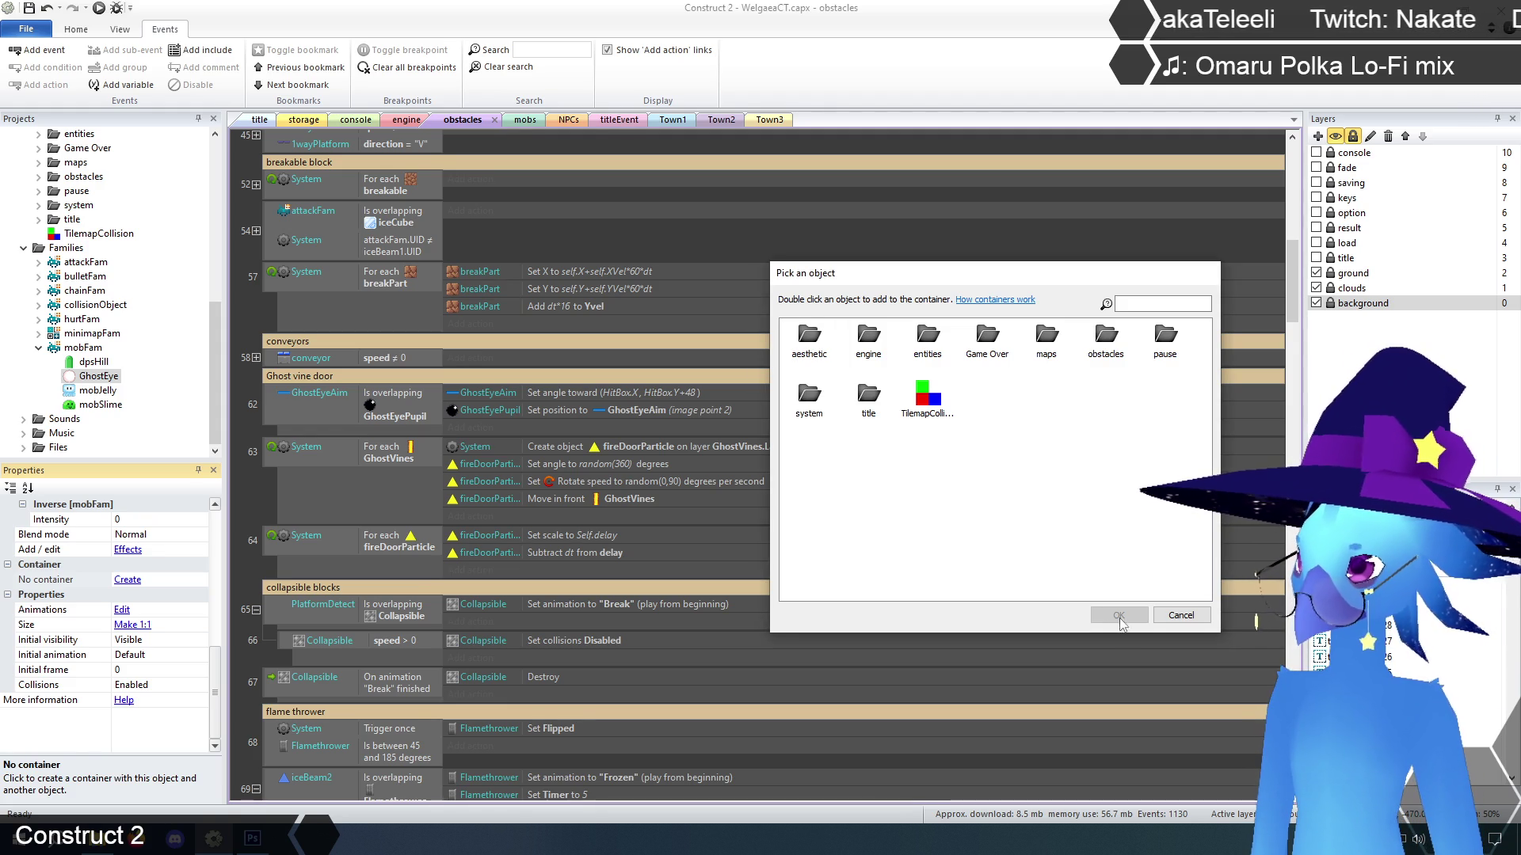
pyautogui.click(1180, 616)
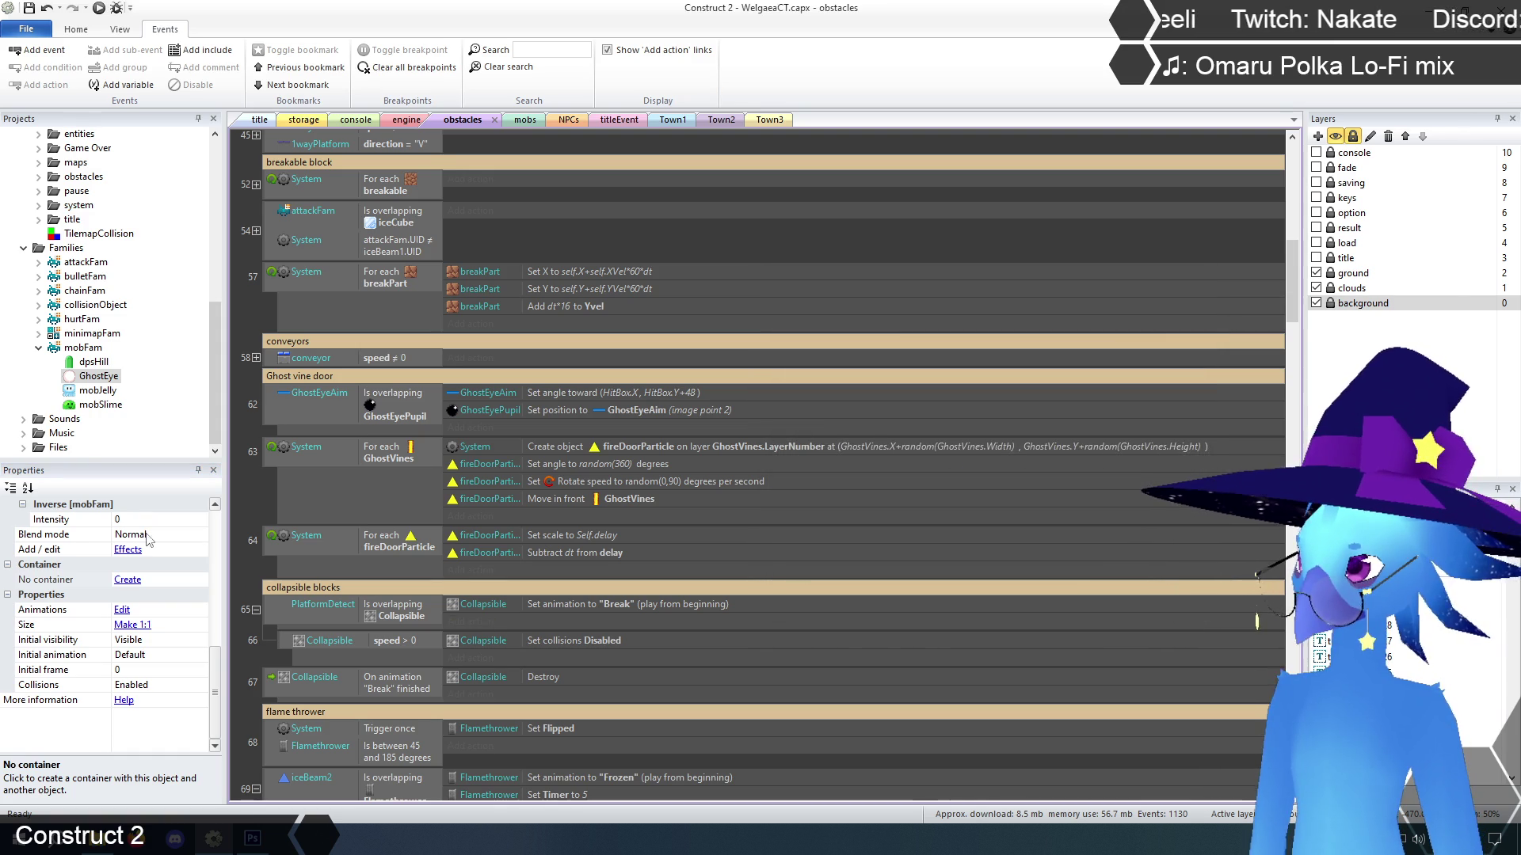
pyautogui.click(275, 550)
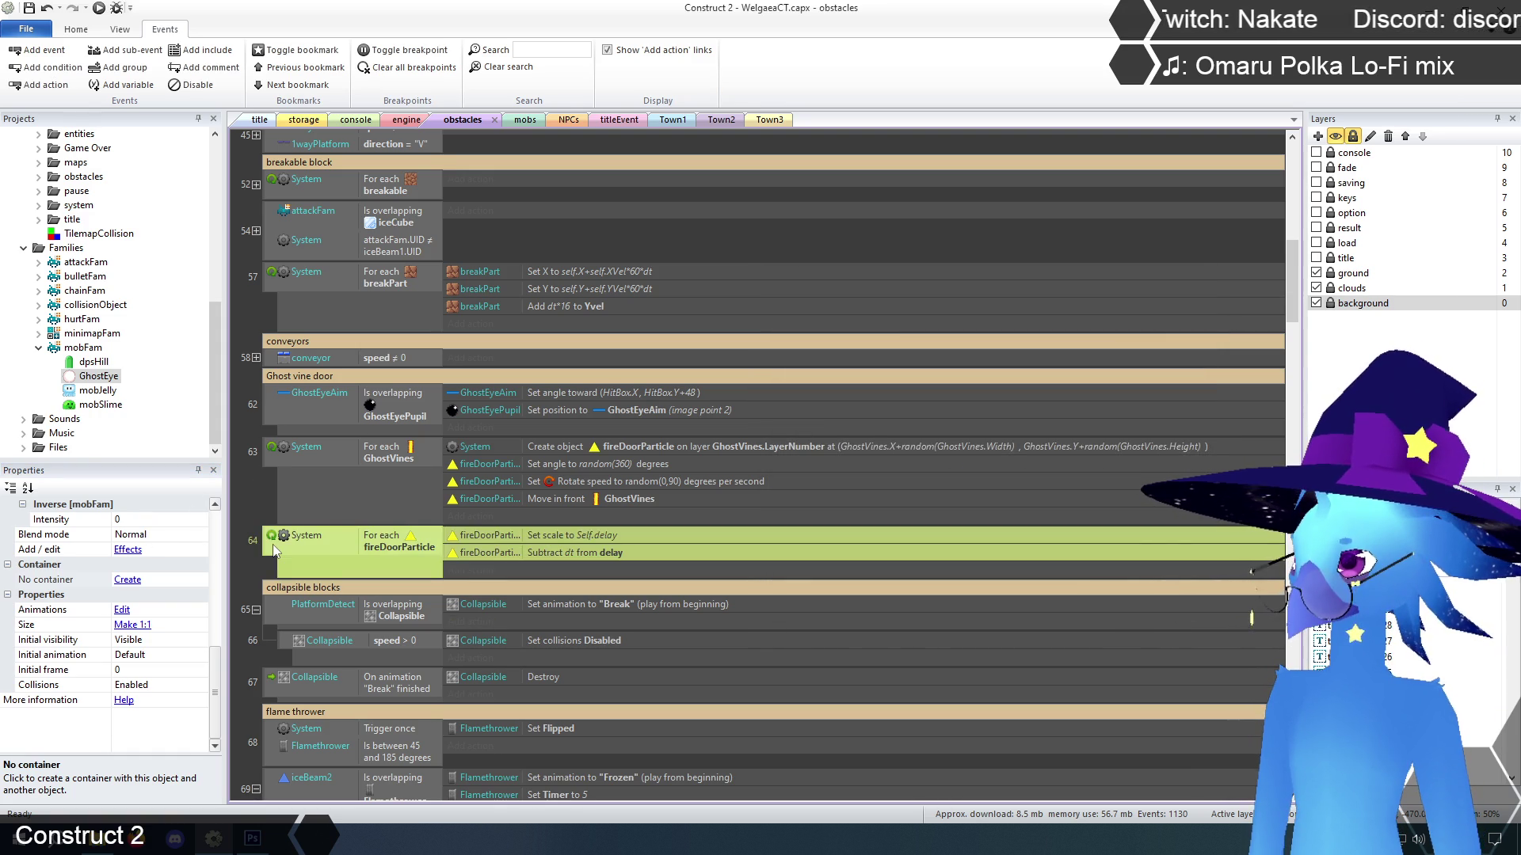
# Add a new GhostEye On destroyed event after event 64
pyautogui.rightClick(274, 547)
pyautogui.click(338, 592)
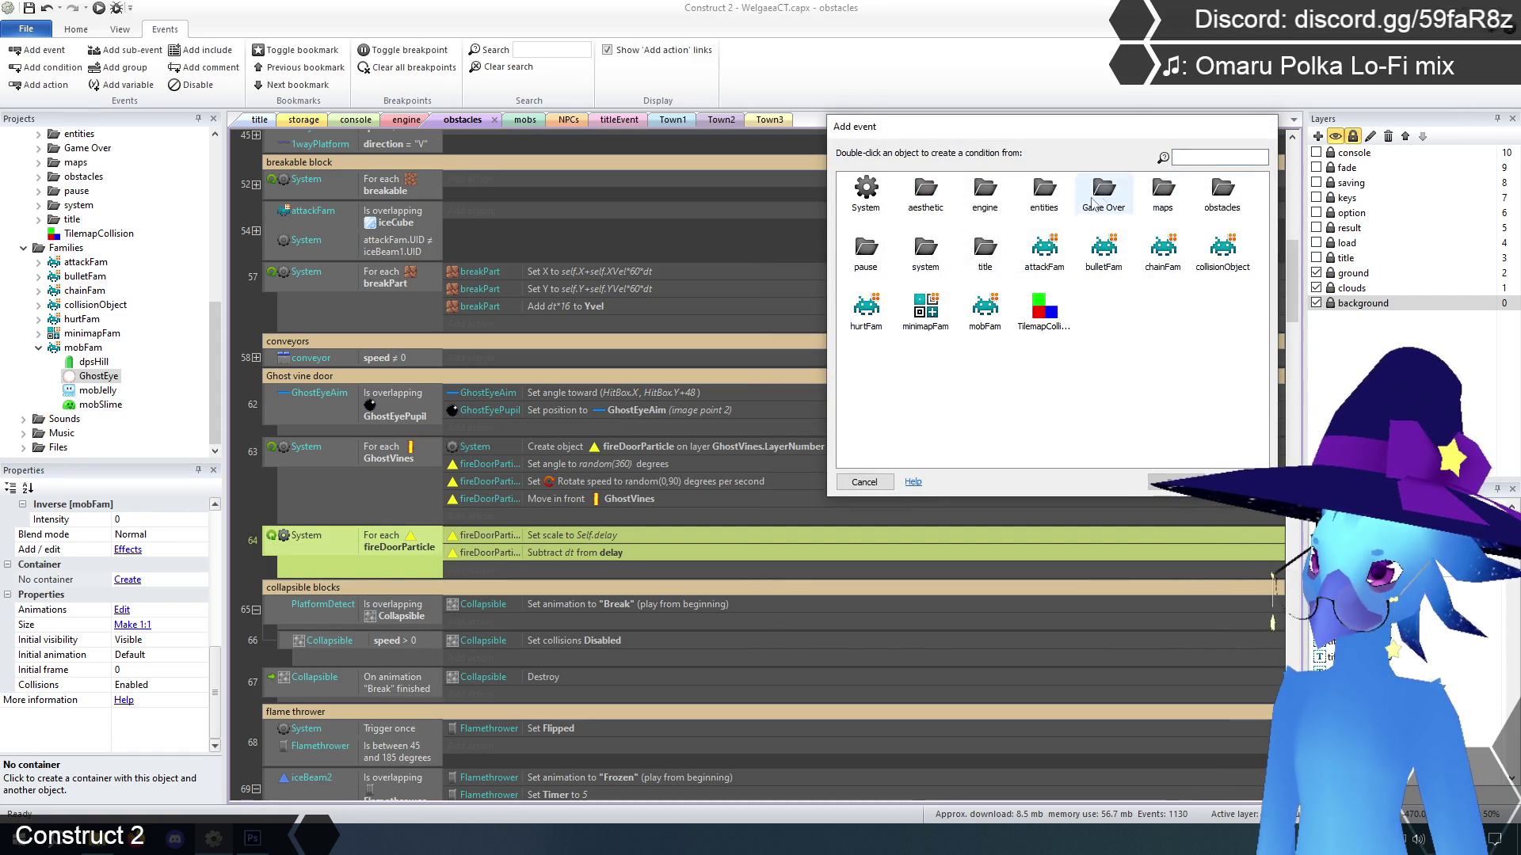
pyautogui.doubleClick(1220, 194)
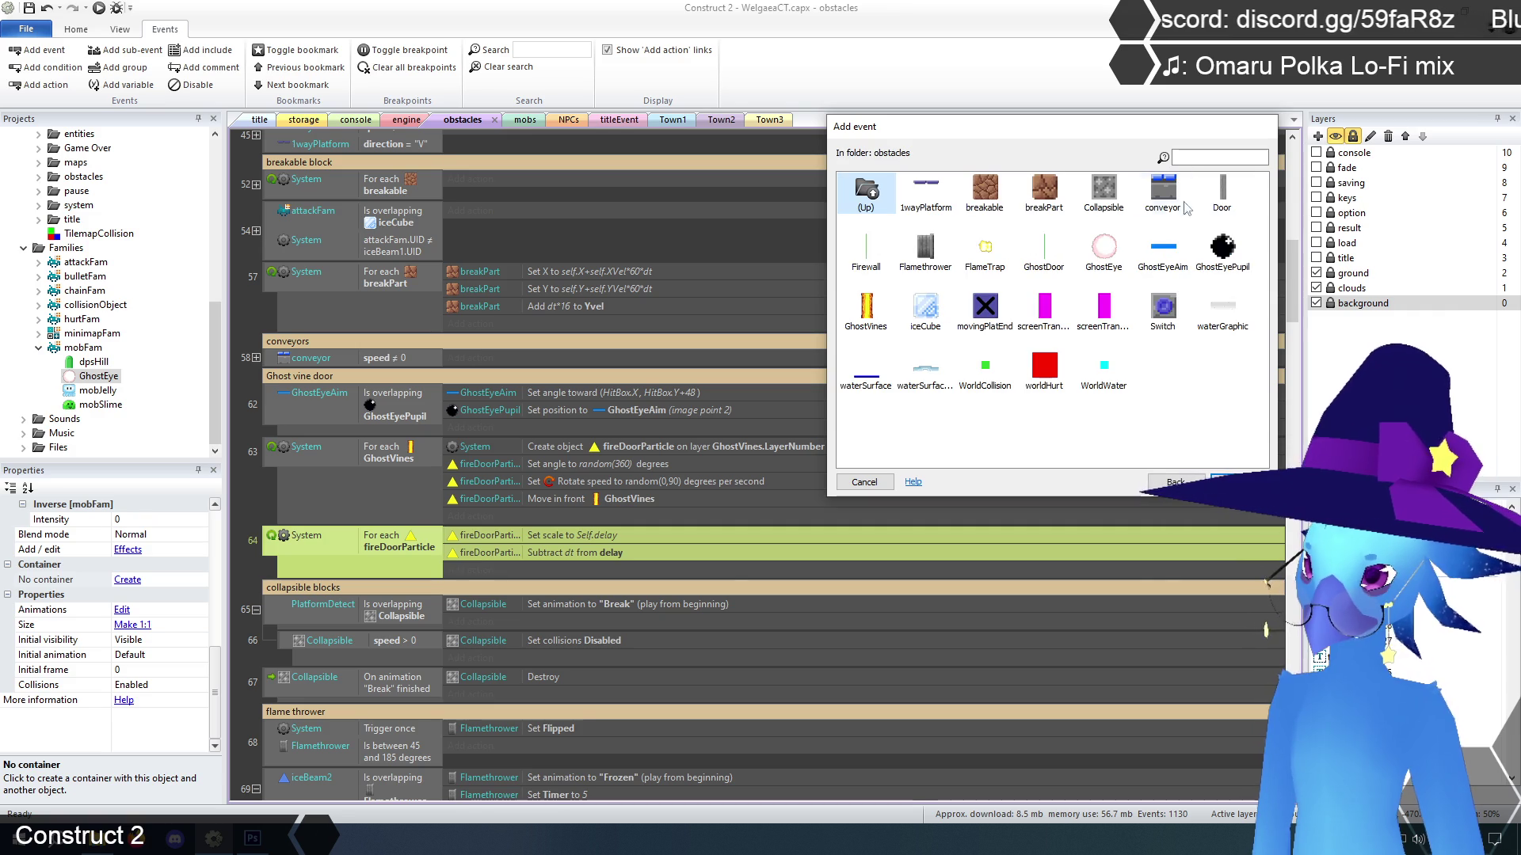
pyautogui.doubleClick(1104, 250)
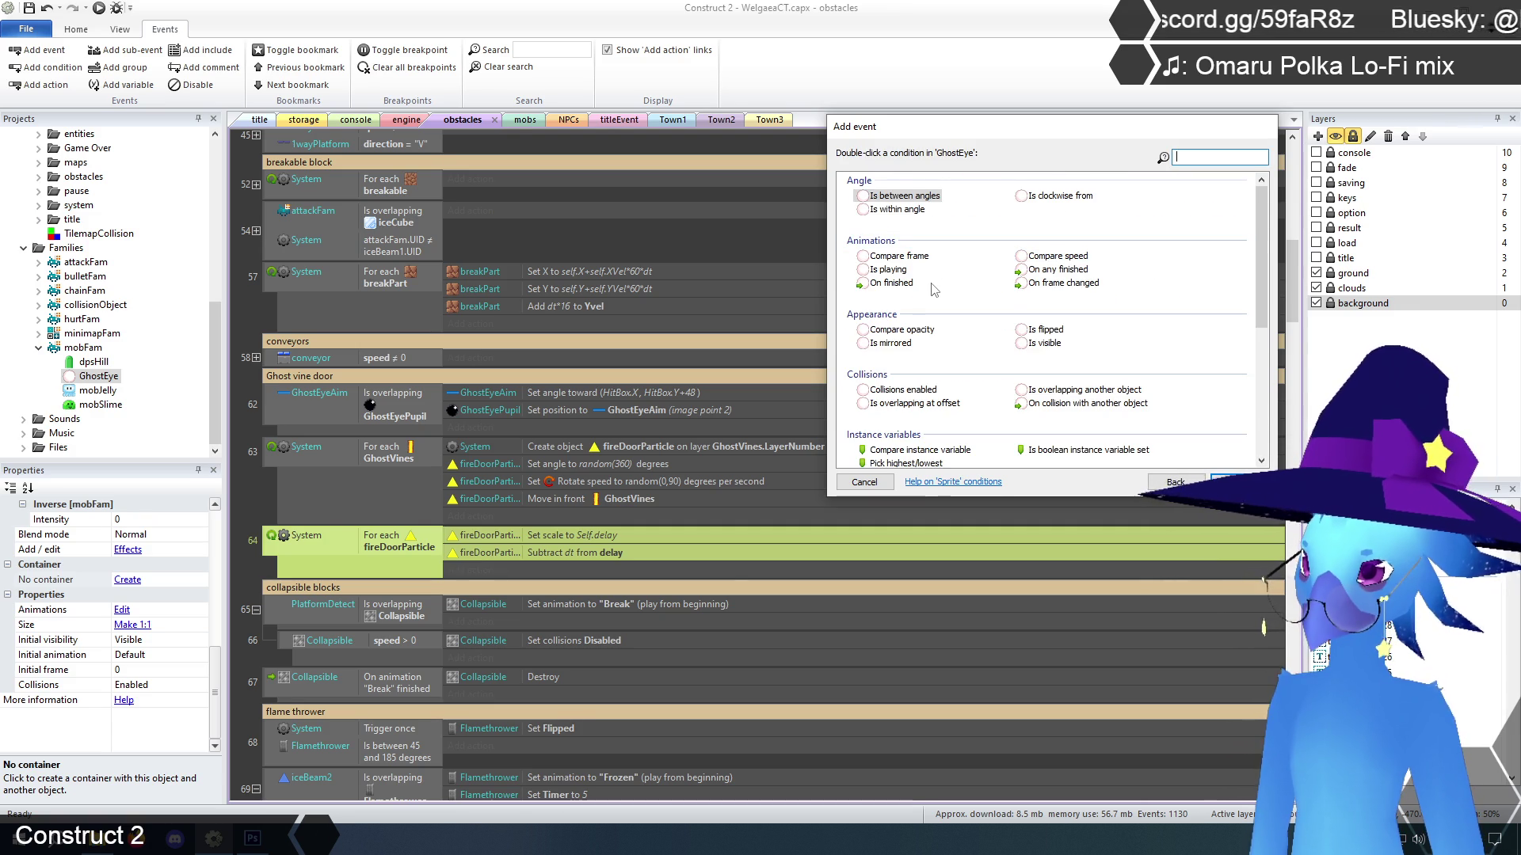
pyautogui.scroll(-5, 935, 288)
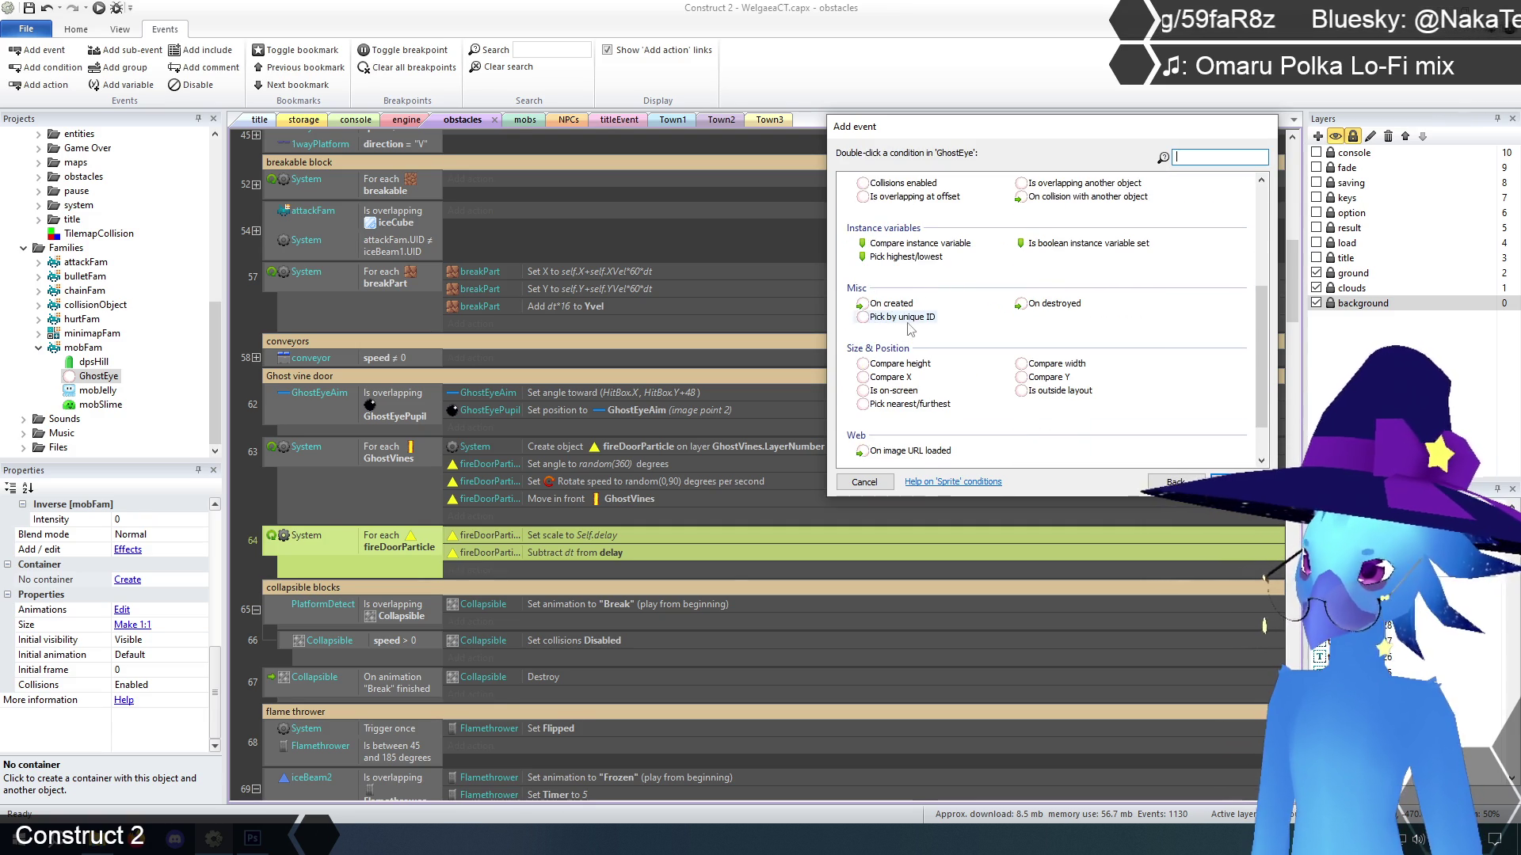
pyautogui.doubleClick(1066, 309)
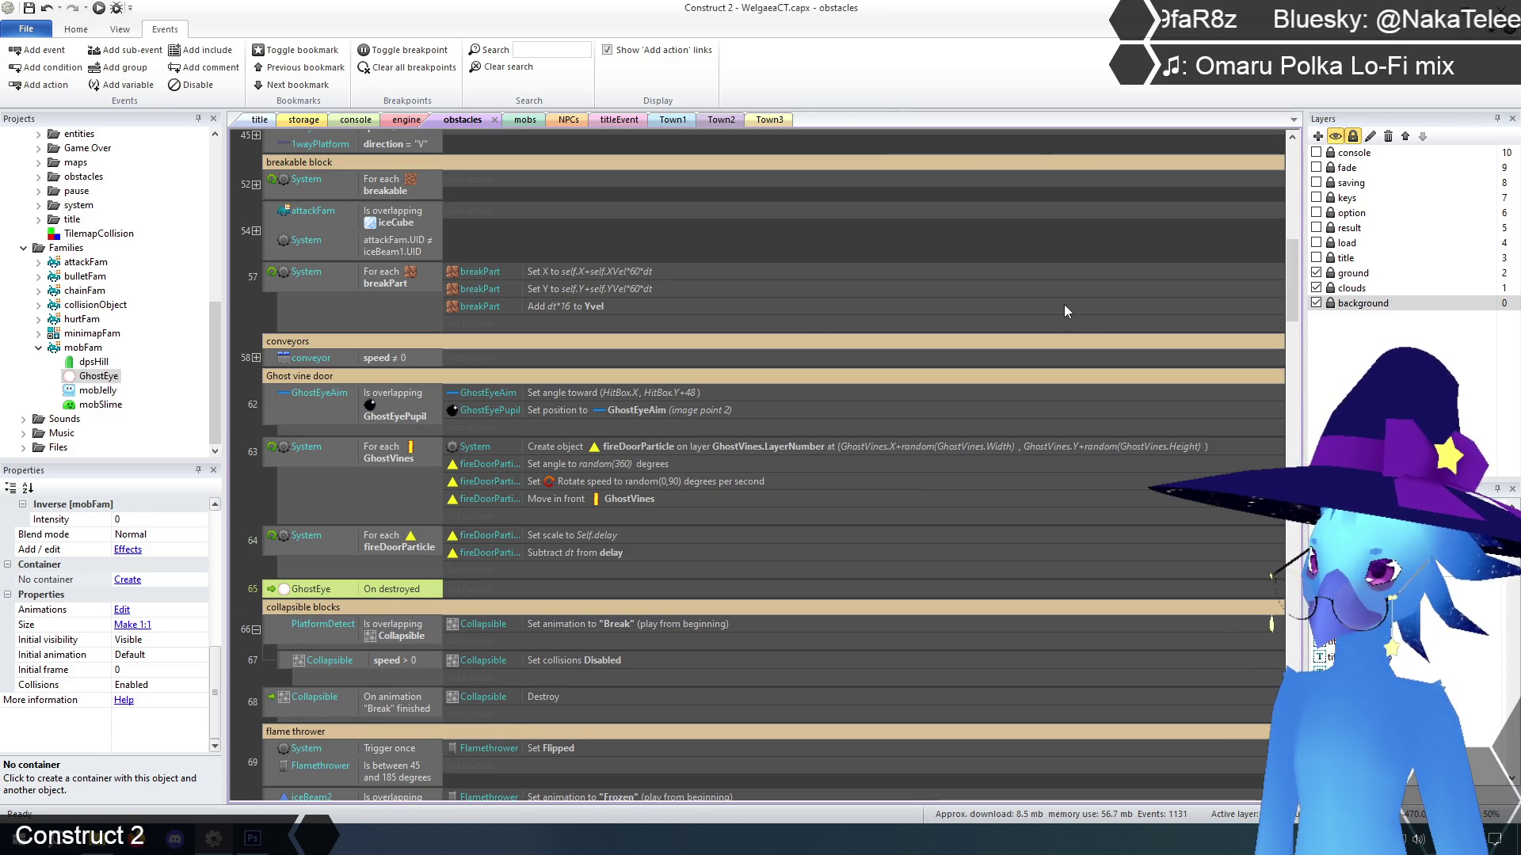
# Add a GhostEye Is overlapping GhostEyePupil condition to event 65
pyautogui.rightClick(381, 596)
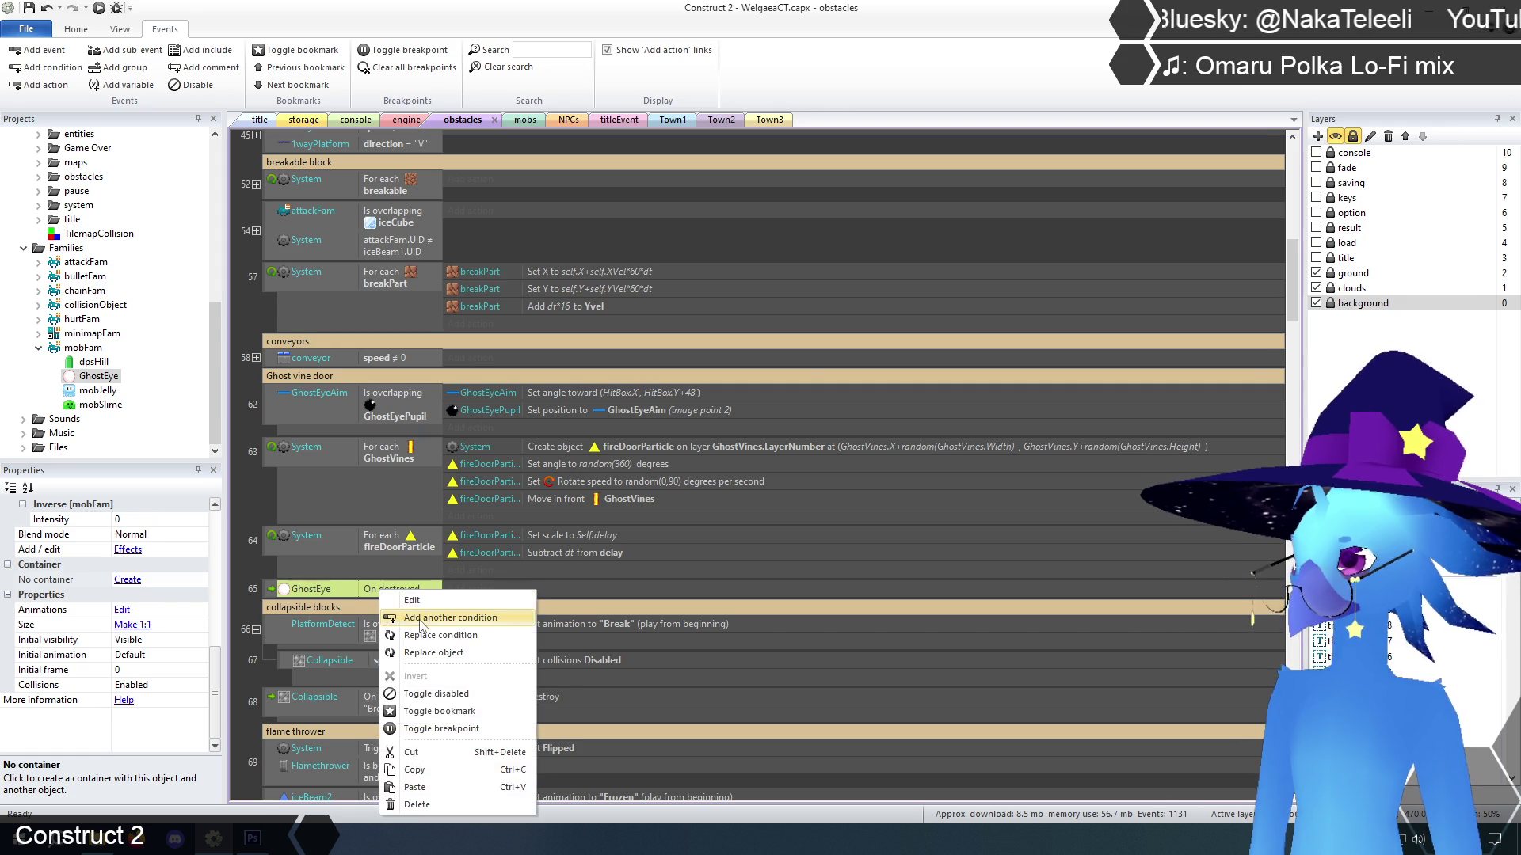
pyautogui.click(446, 621)
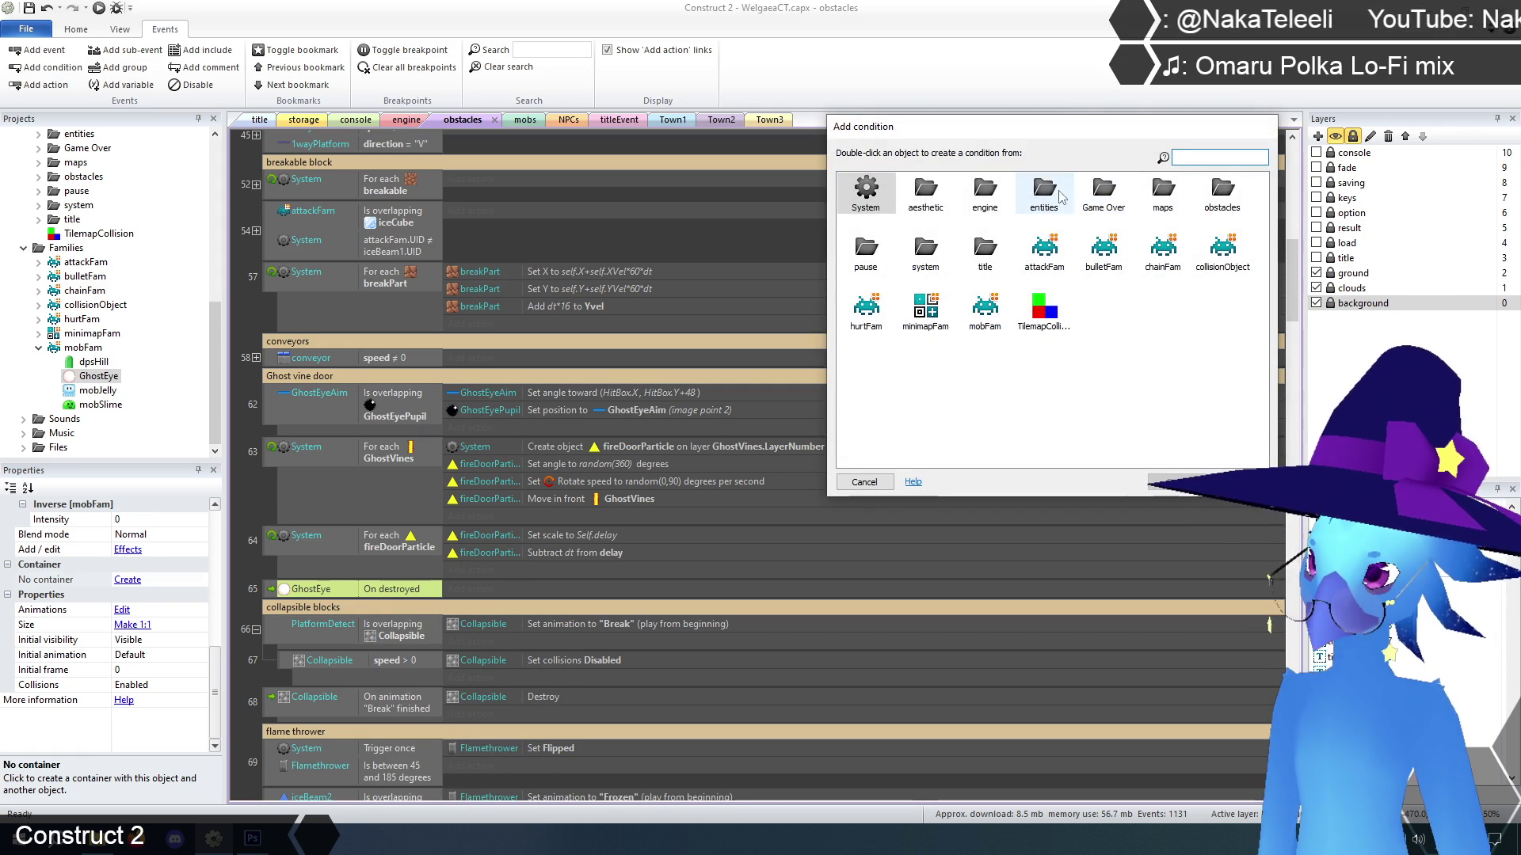
pyautogui.doubleClick(1217, 196)
pyautogui.doubleClick(1103, 248)
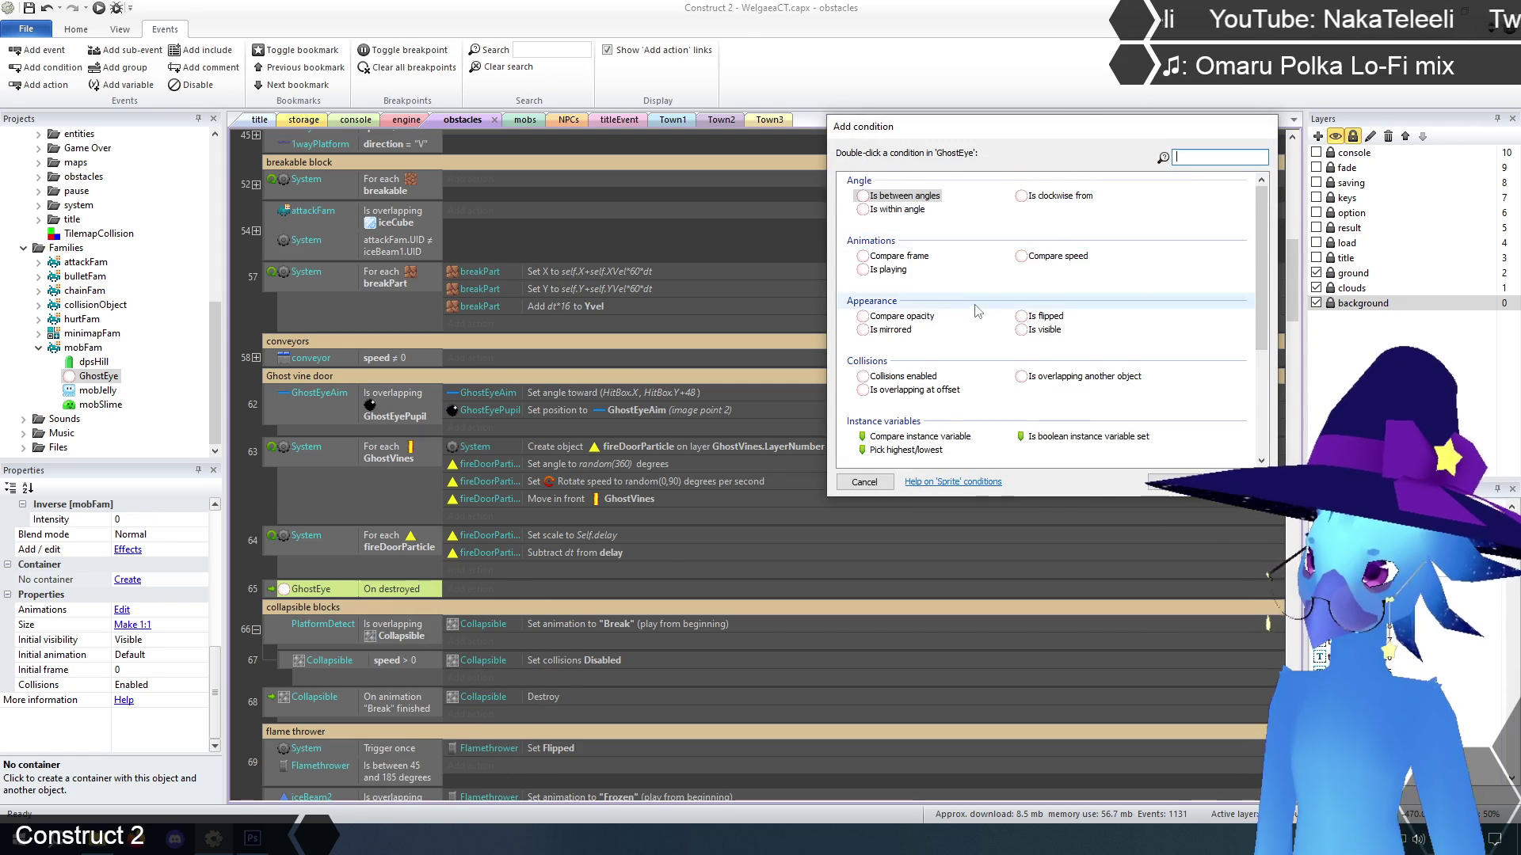
pyautogui.scroll(-4, 967, 315)
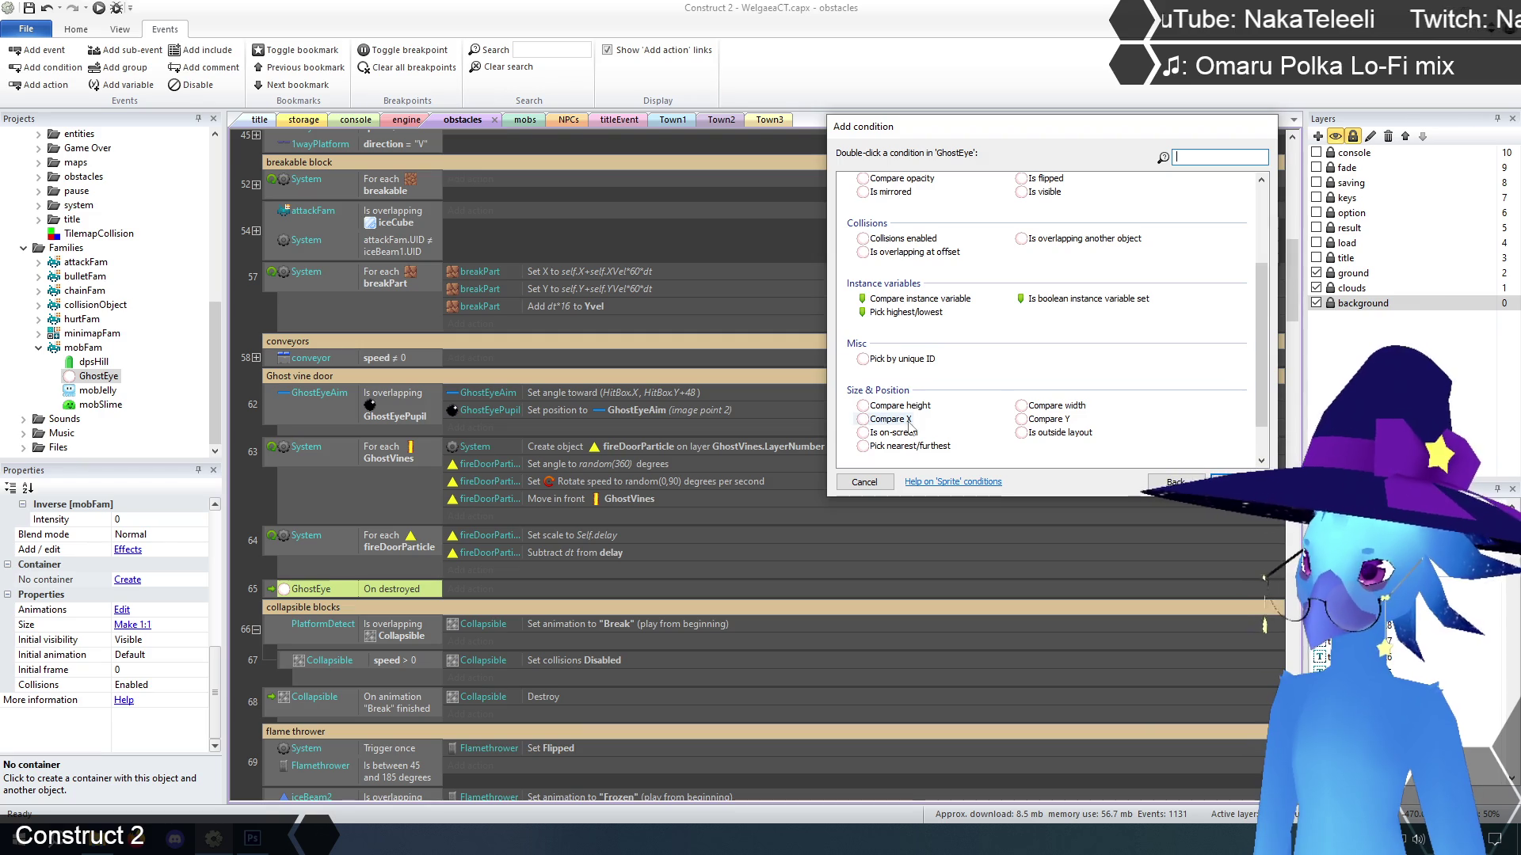
pyautogui.scroll(1, 907, 281)
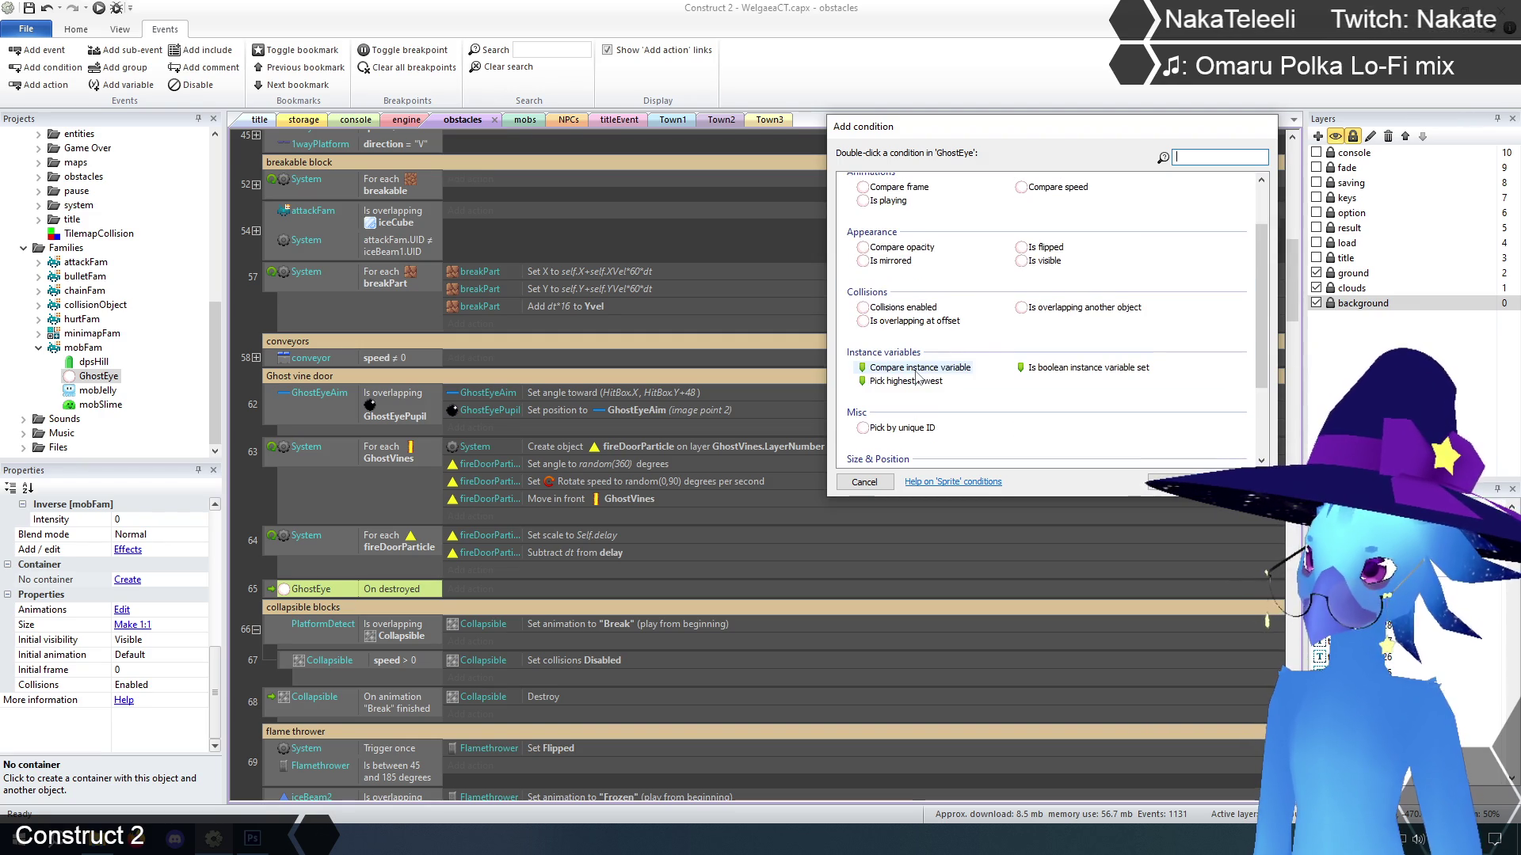
pyautogui.doubleClick(1083, 309)
pyautogui.click(868, 218)
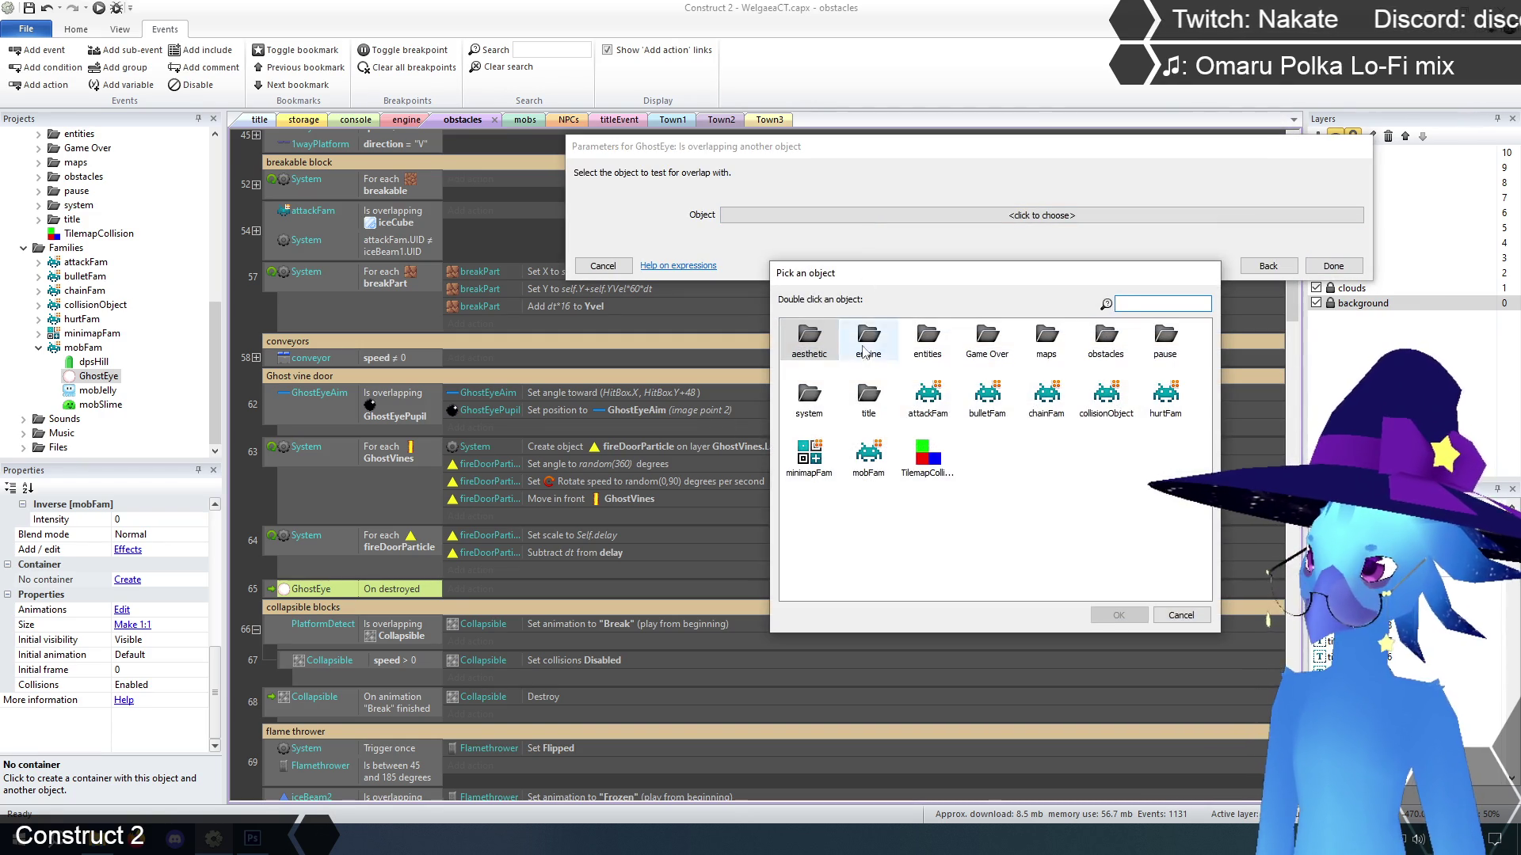
pyautogui.doubleClick(1106, 337)
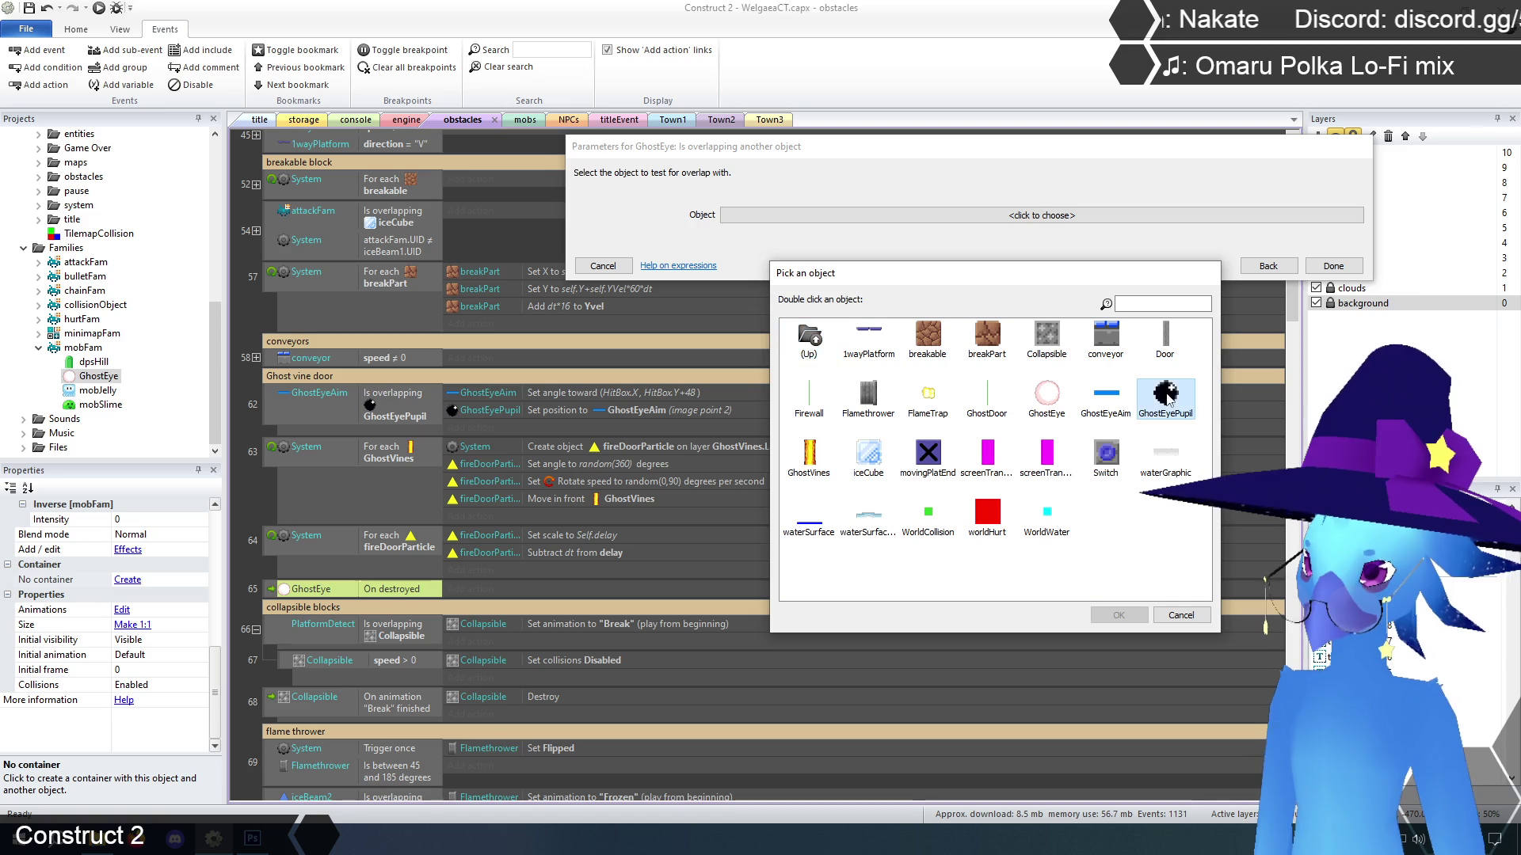
pyautogui.click(1118, 615)
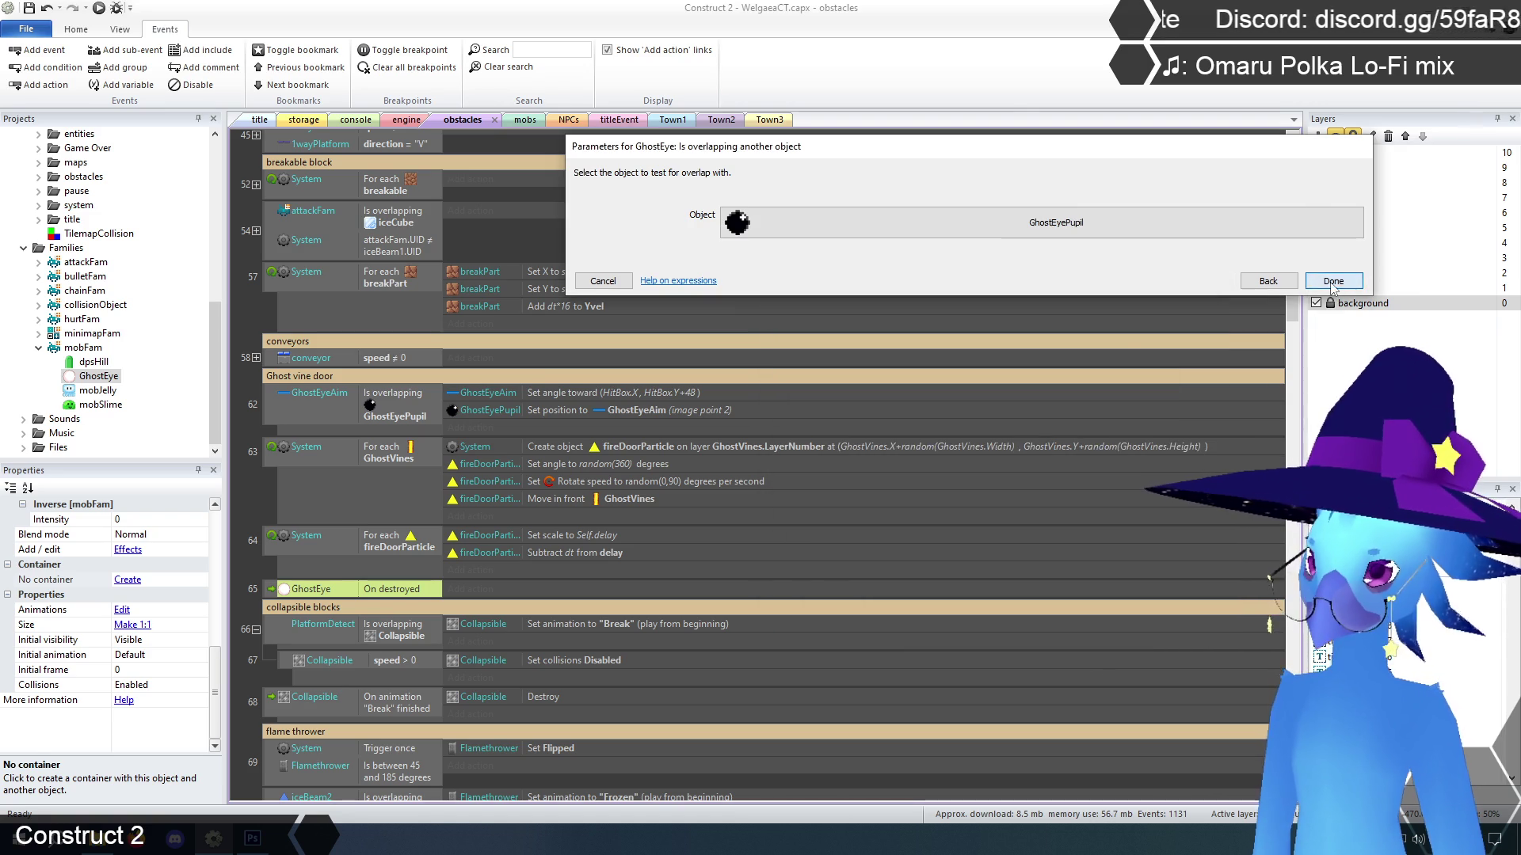
pyautogui.click(1333, 281)
# Duplicate the GhostEyePupil overlap condition twice with Ctrl+C and Ctrl+V
pyautogui.scroll(-3, 273, 550)
pyautogui.click(252, 449)
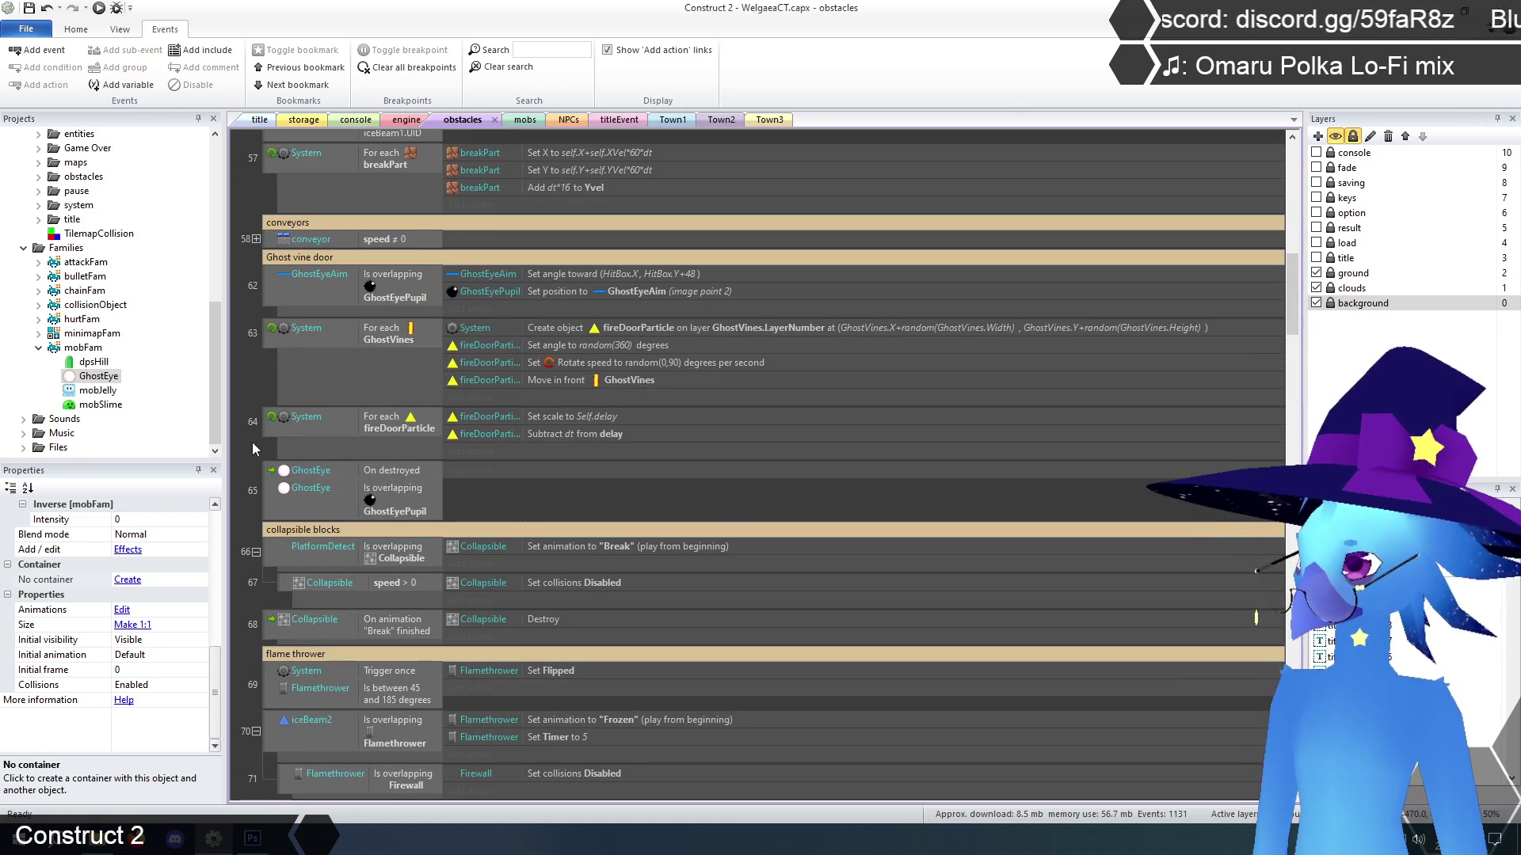
pyautogui.click(393, 511)
pyautogui.hotkey('ctrl', 'c')
pyautogui.hotkey('ctrl', 'v')
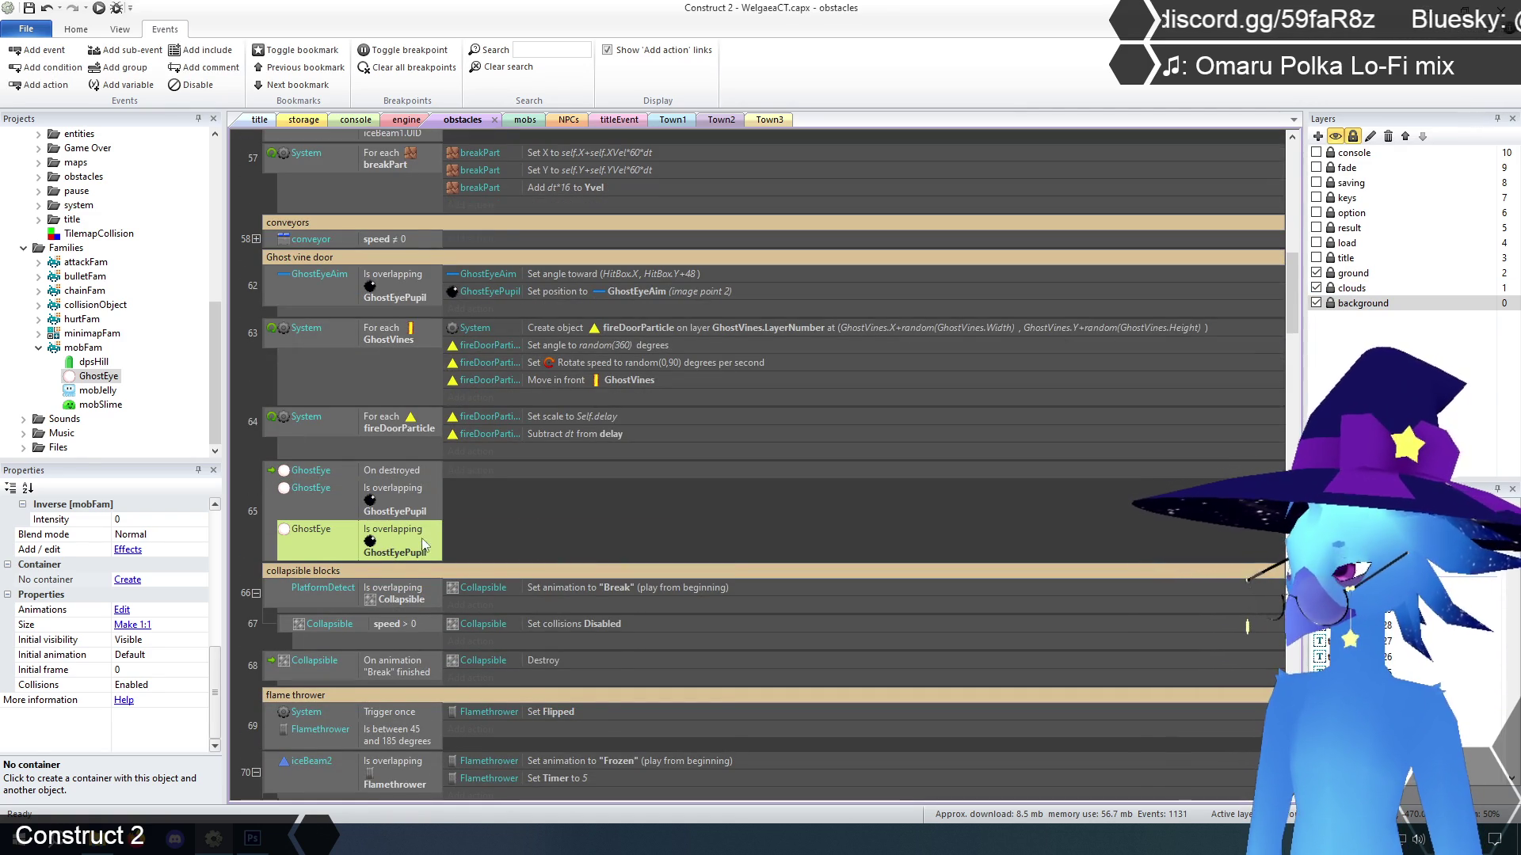
pyautogui.hotkey('ctrl', 'v')
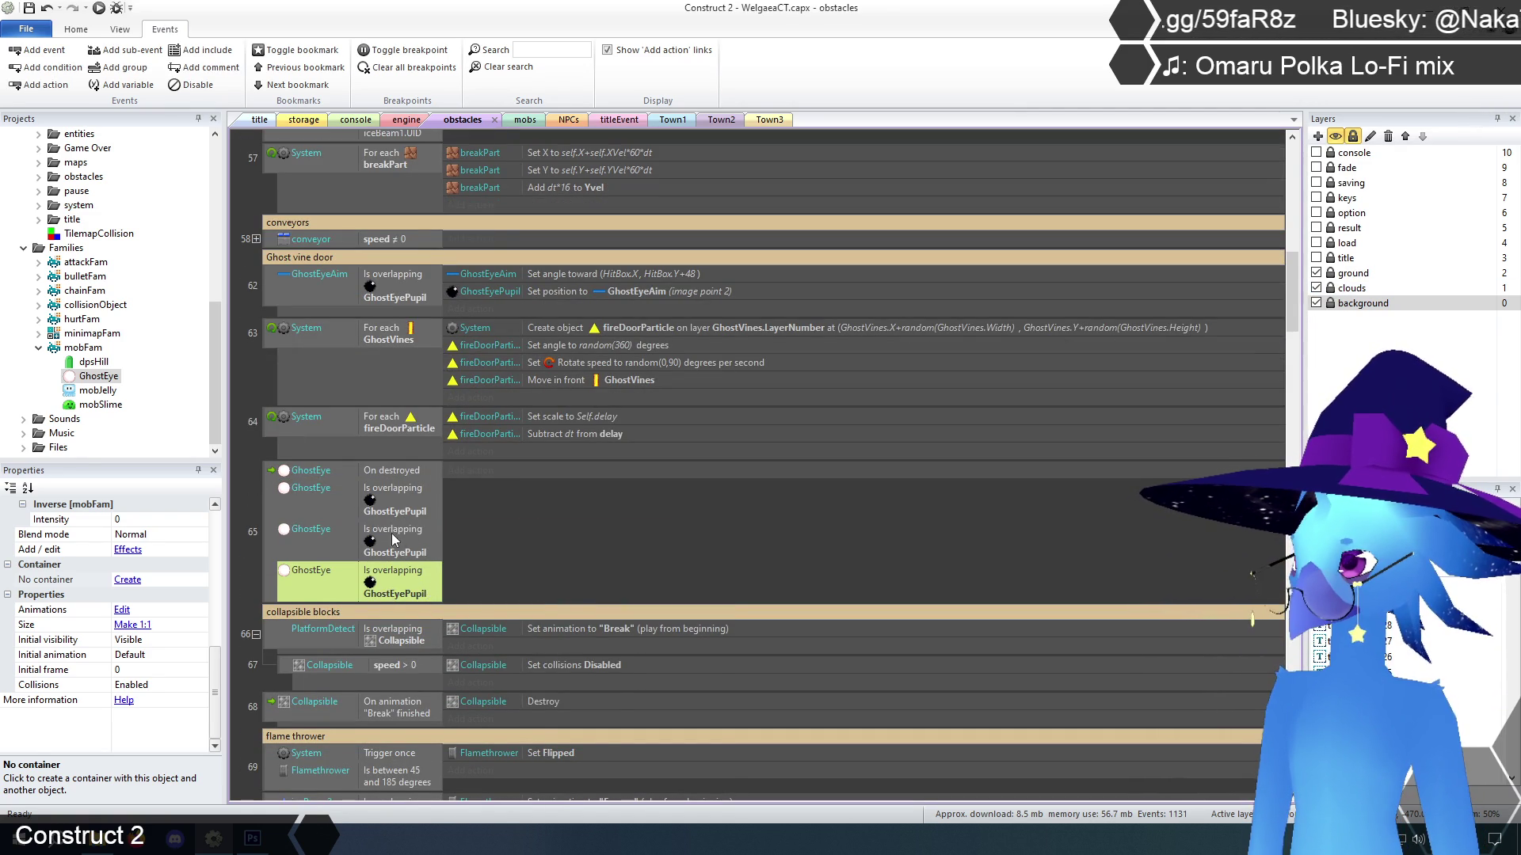
# Change the two pasted overlap conditions to test GhostEyeAim and GhostVines
pyautogui.rightClick(411, 547)
pyautogui.click(417, 544)
pyautogui.click(990, 230)
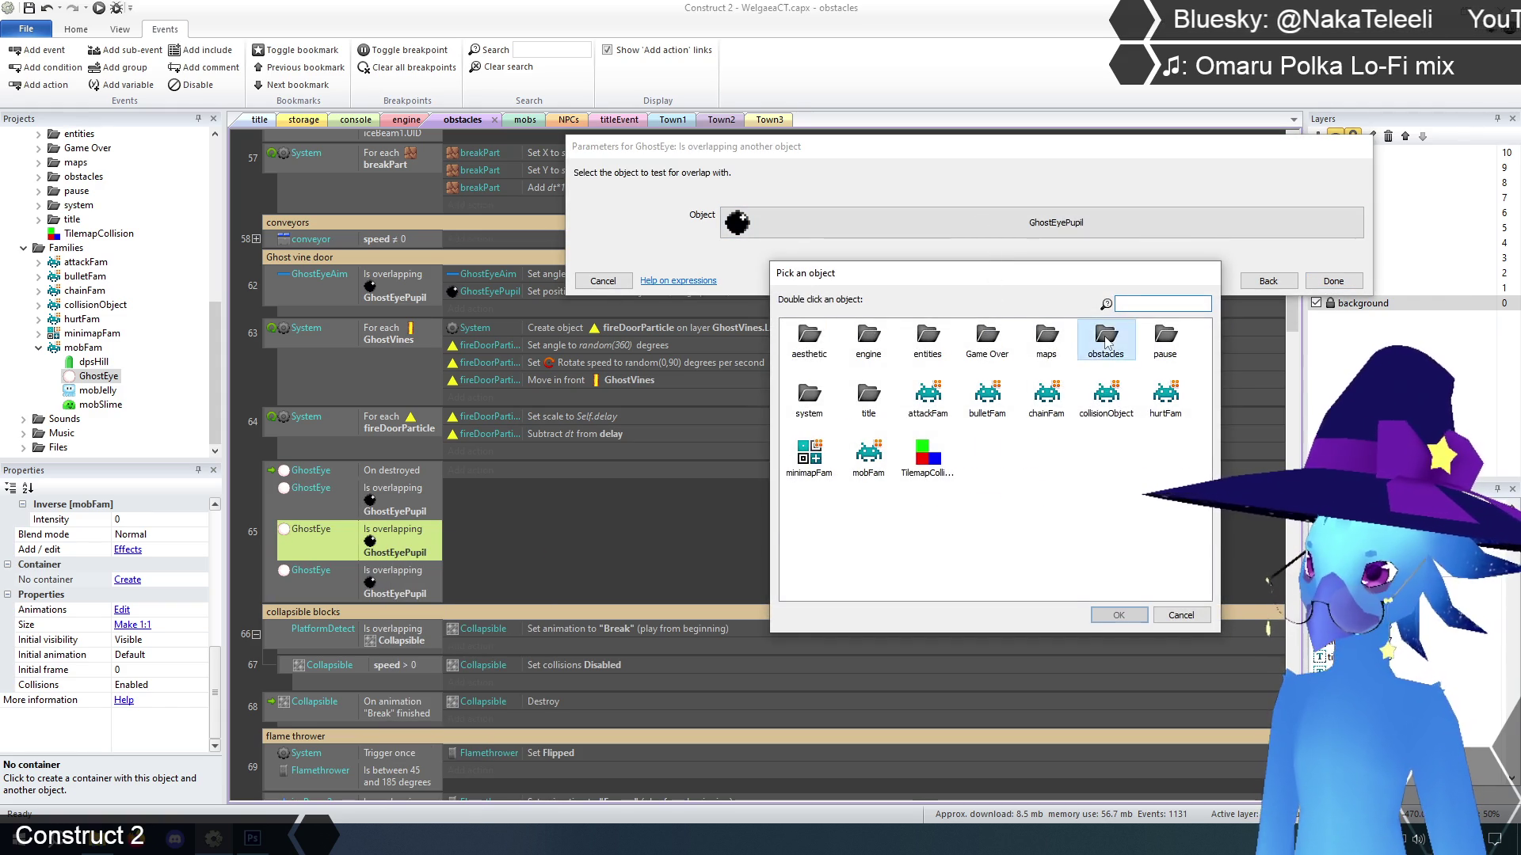
pyautogui.doubleClick(1103, 340)
pyautogui.click(1107, 414)
pyautogui.click(1118, 616)
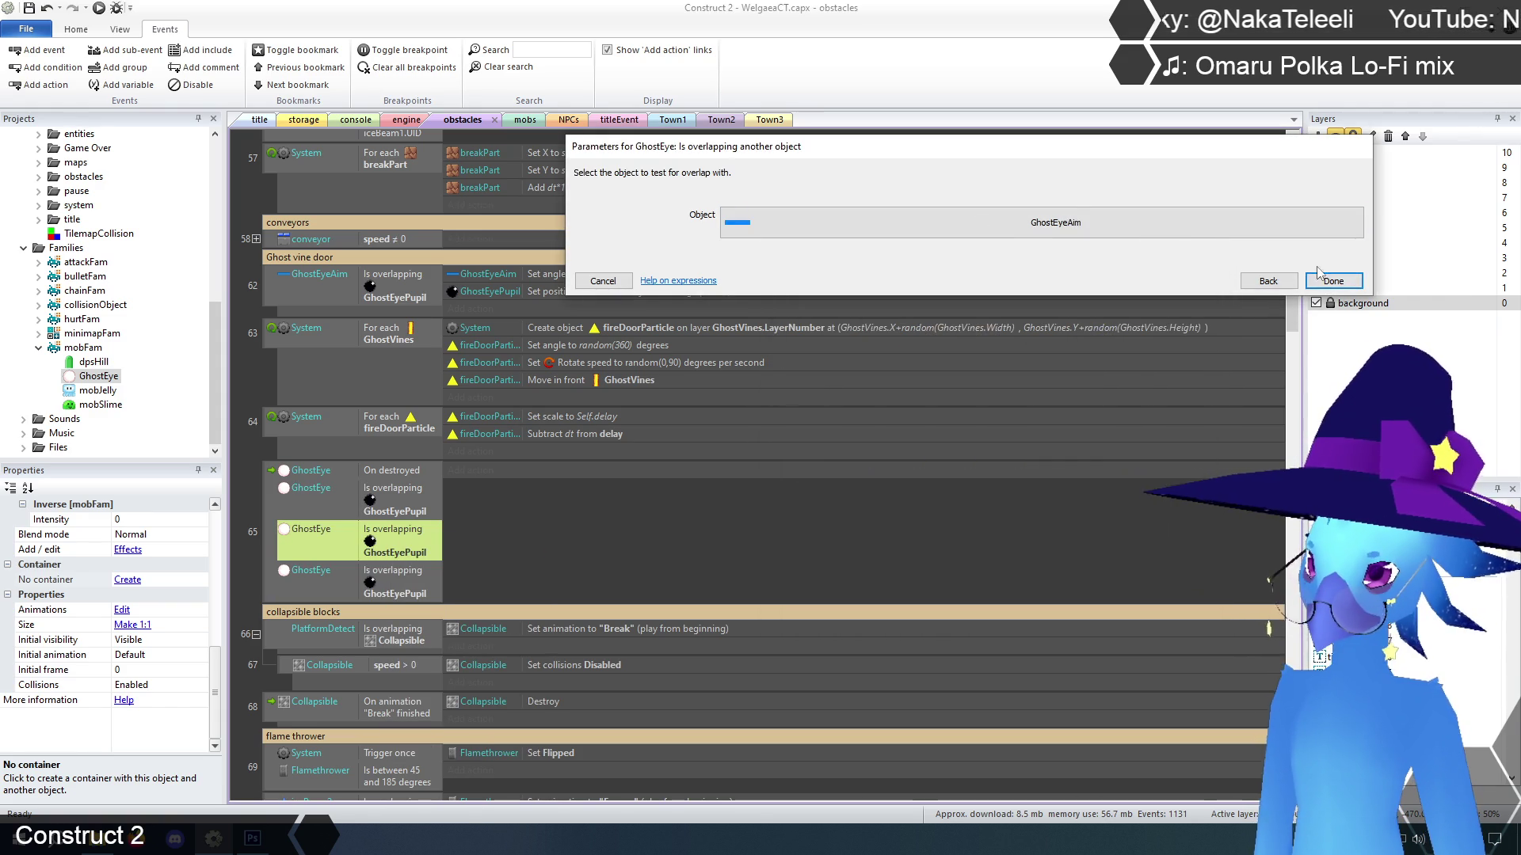
pyautogui.click(1330, 281)
pyautogui.doubleClick(407, 582)
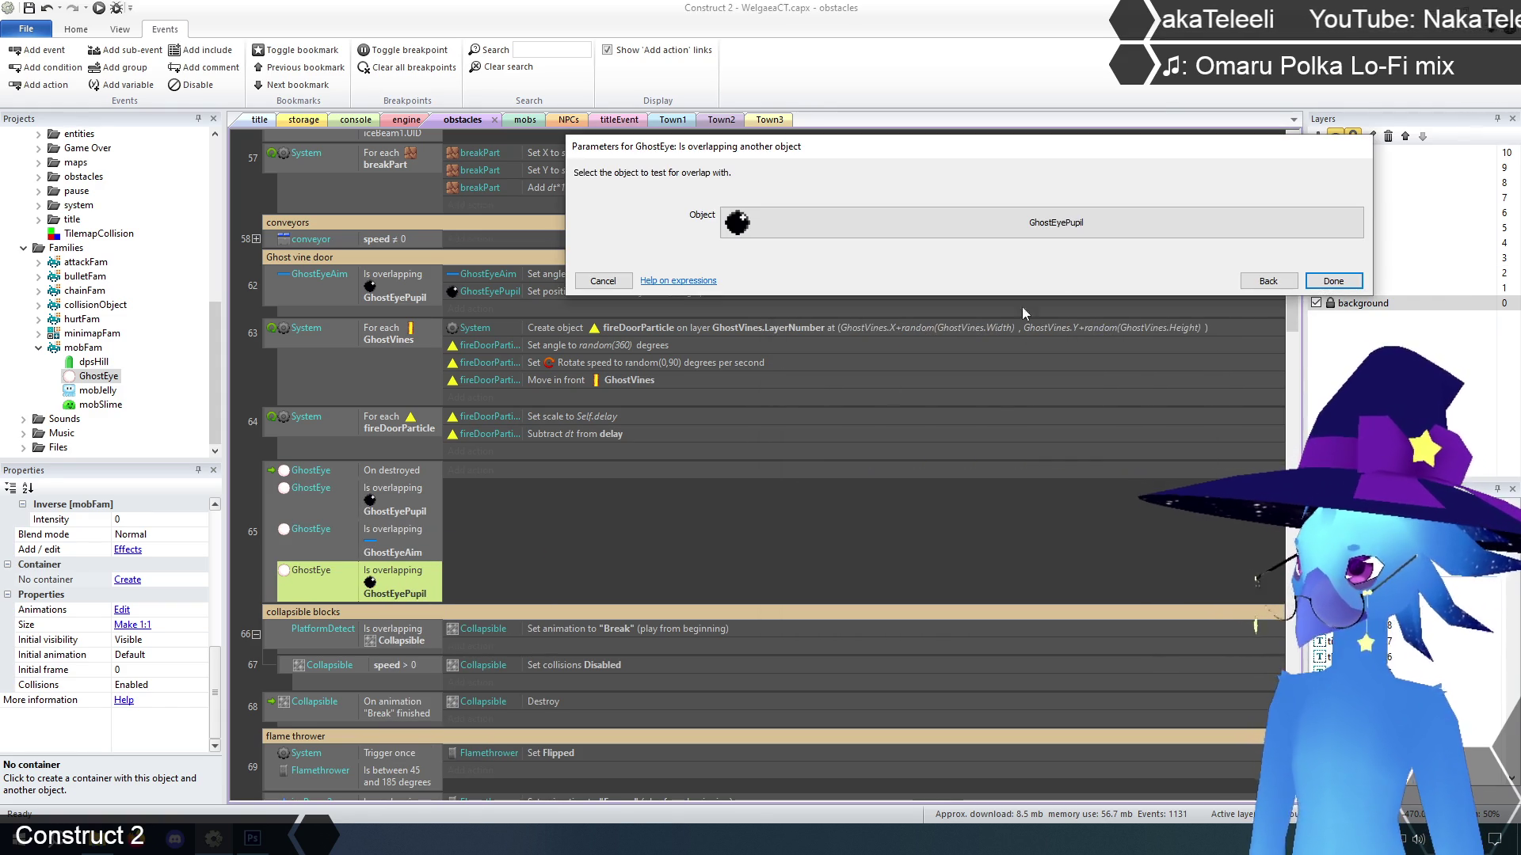
pyautogui.click(1067, 230)
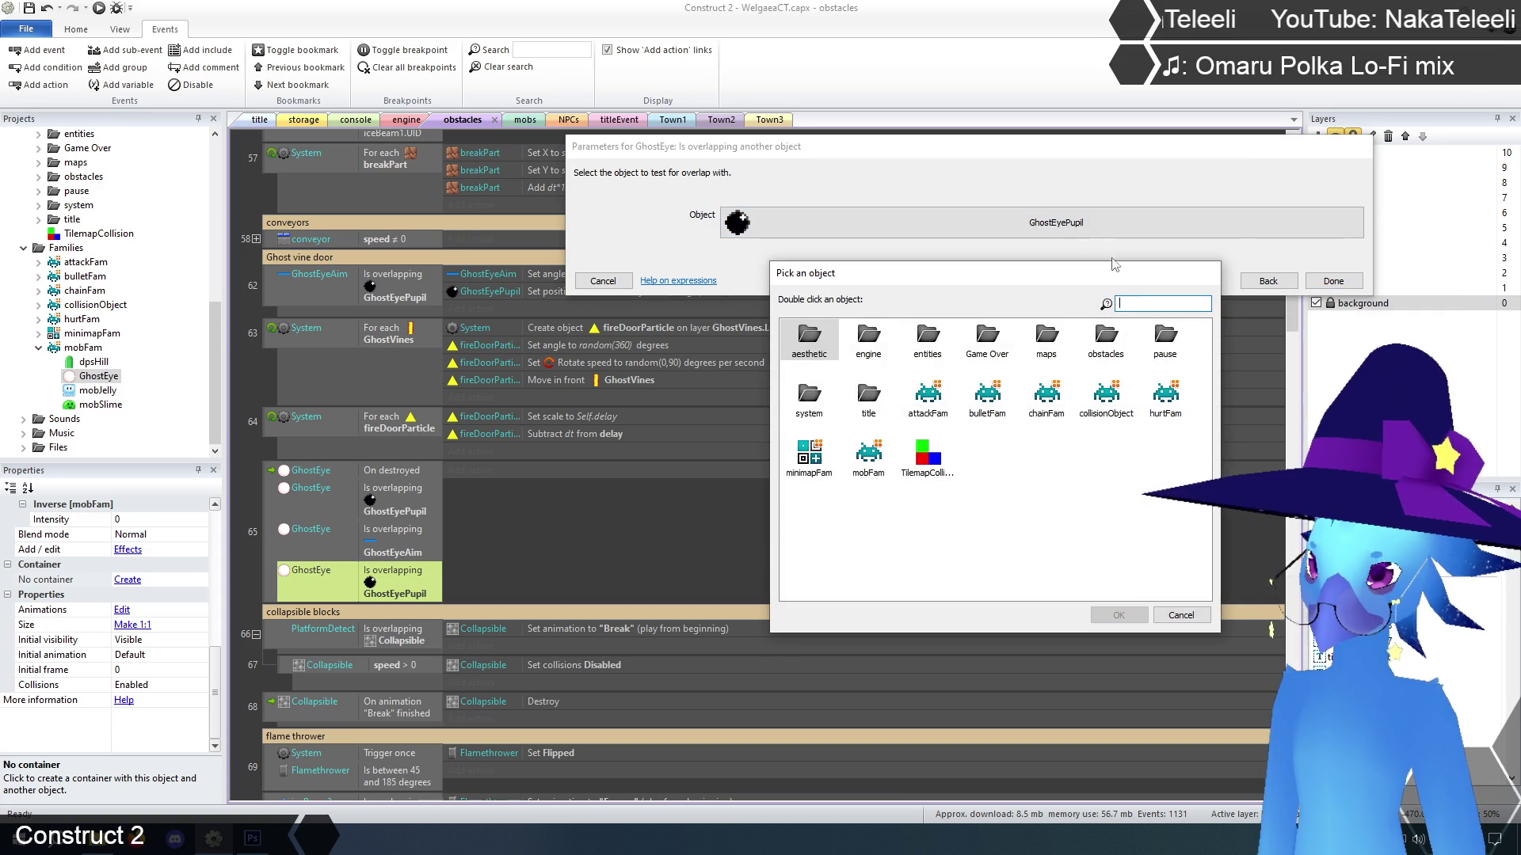
pyautogui.doubleClick(1100, 337)
pyautogui.doubleClick(809, 460)
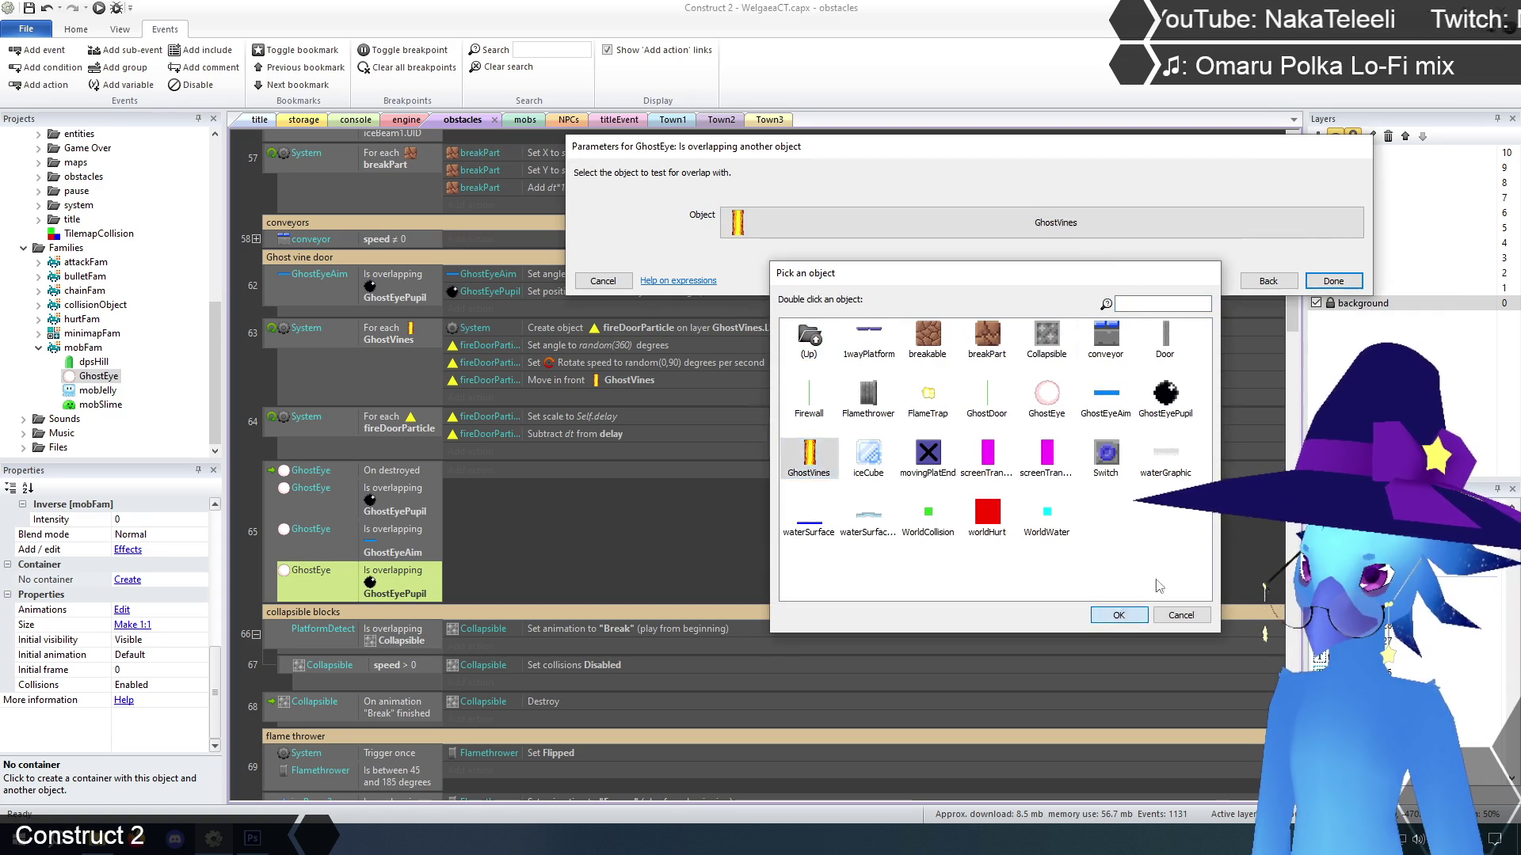
pyautogui.click(1333, 281)
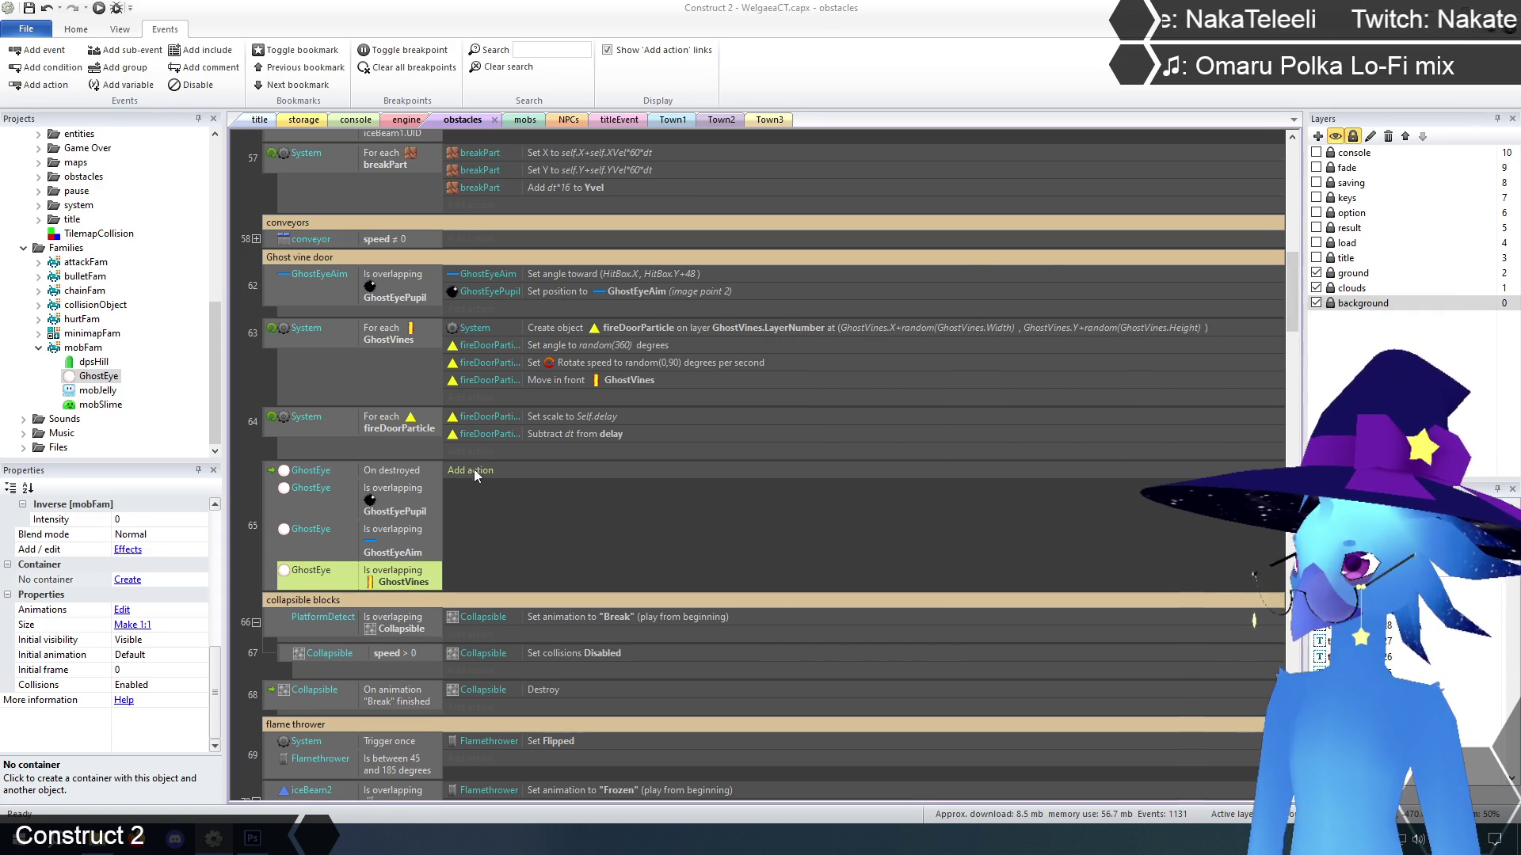
# Add a Destroy GhostEyeAim action to event 65
pyautogui.click(473, 471)
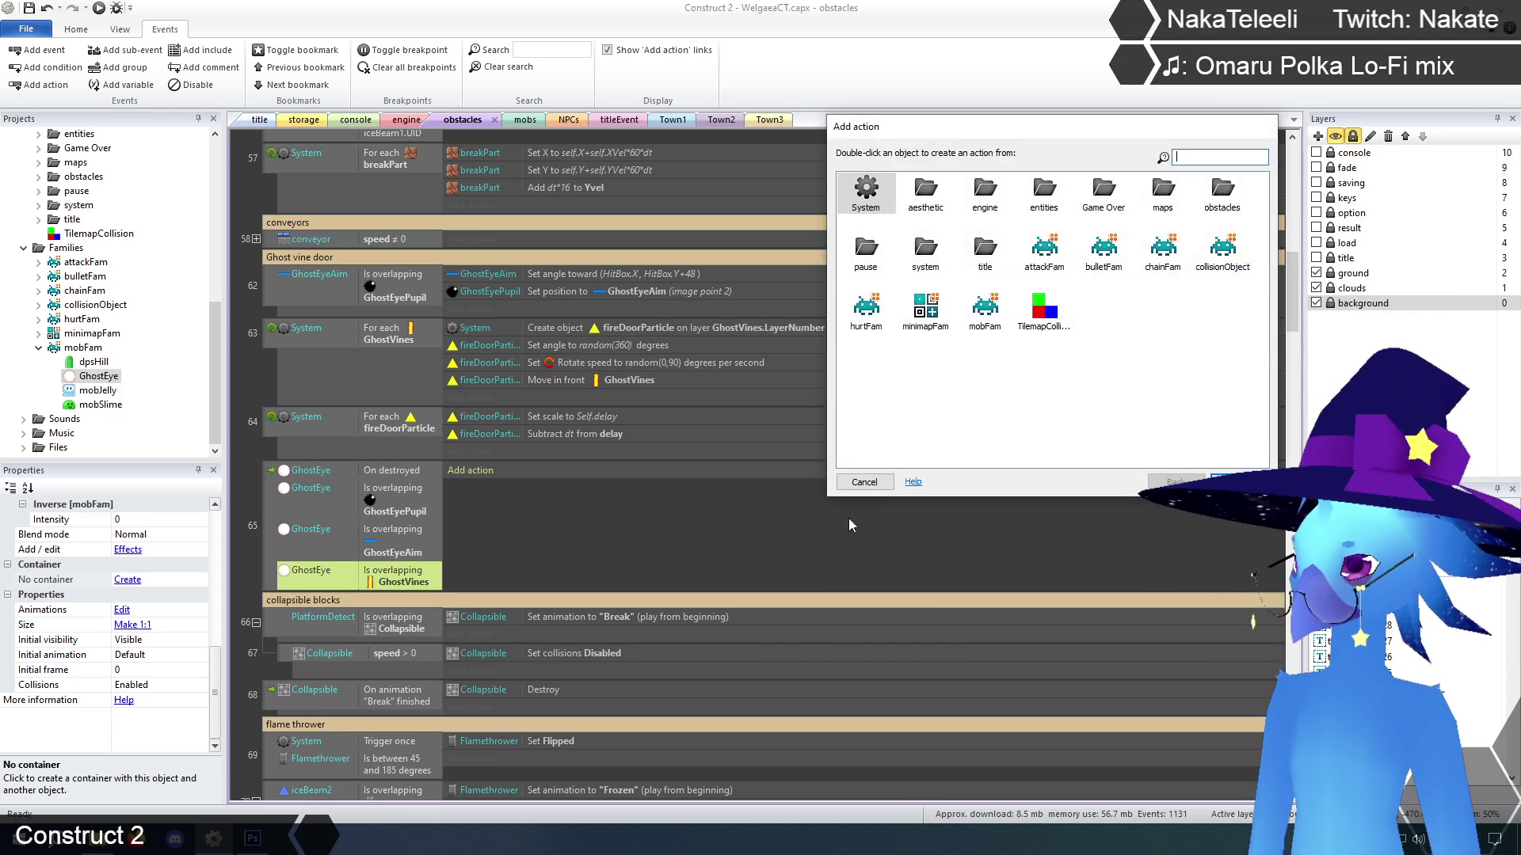
pyautogui.doubleClick(1220, 188)
pyautogui.click(1170, 252)
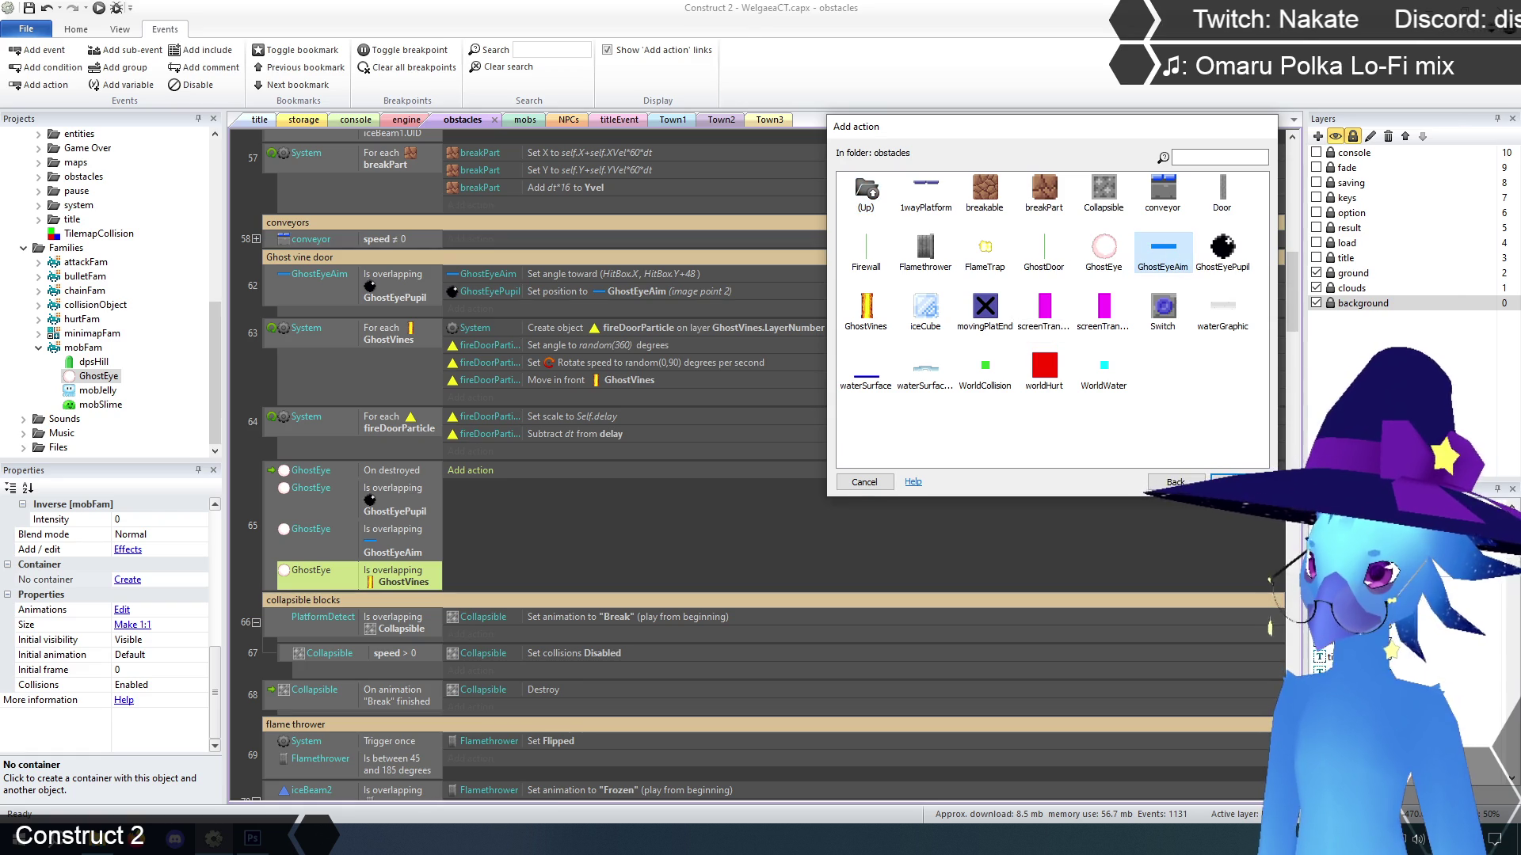
pyautogui.click(1233, 481)
pyautogui.scroll(-5, 1137, 376)
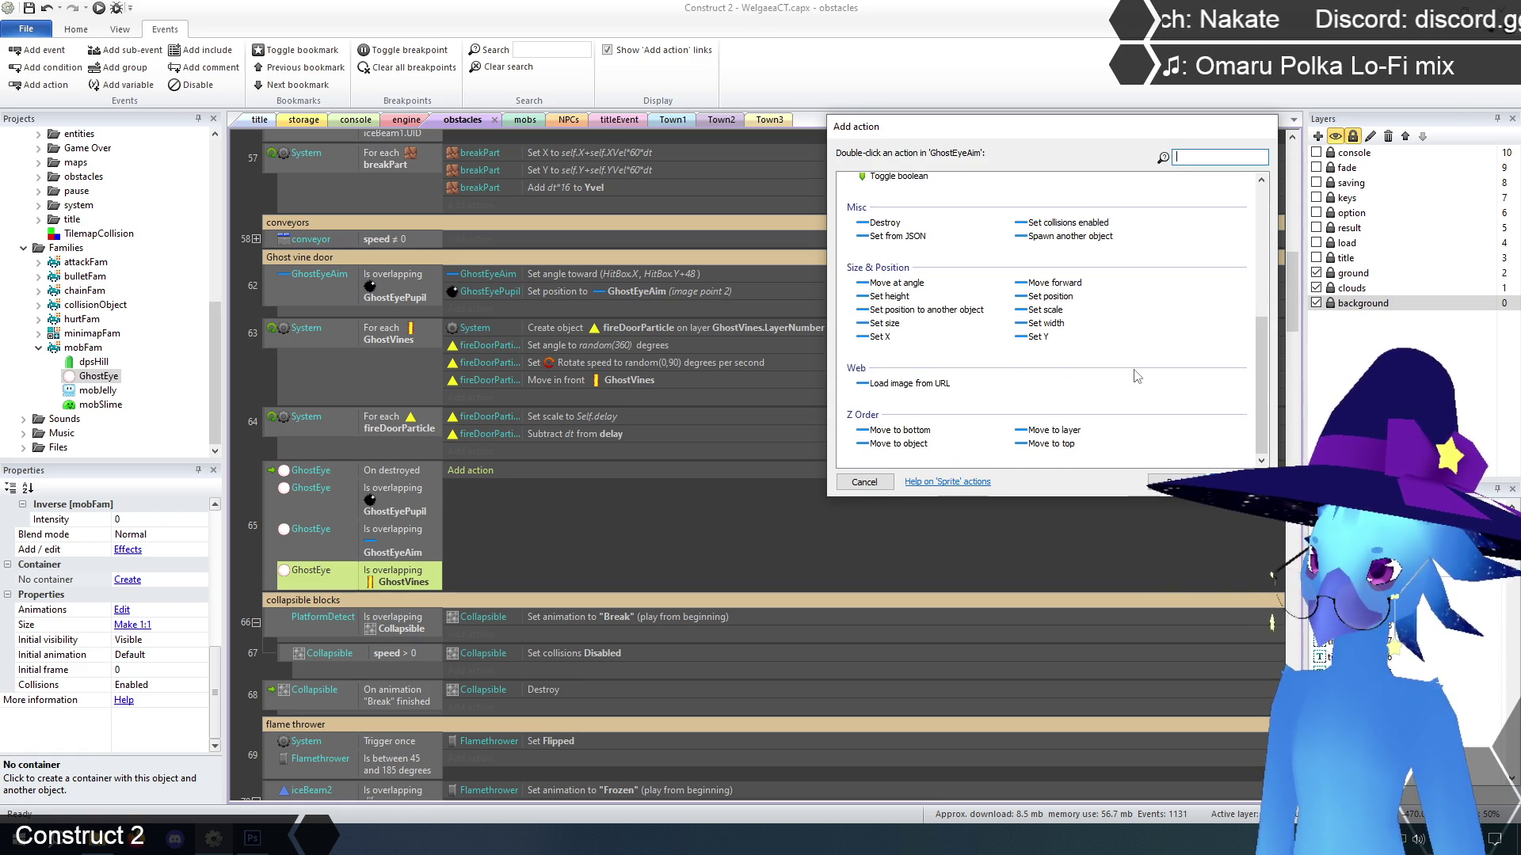
pyautogui.scroll(5, 1074, 413)
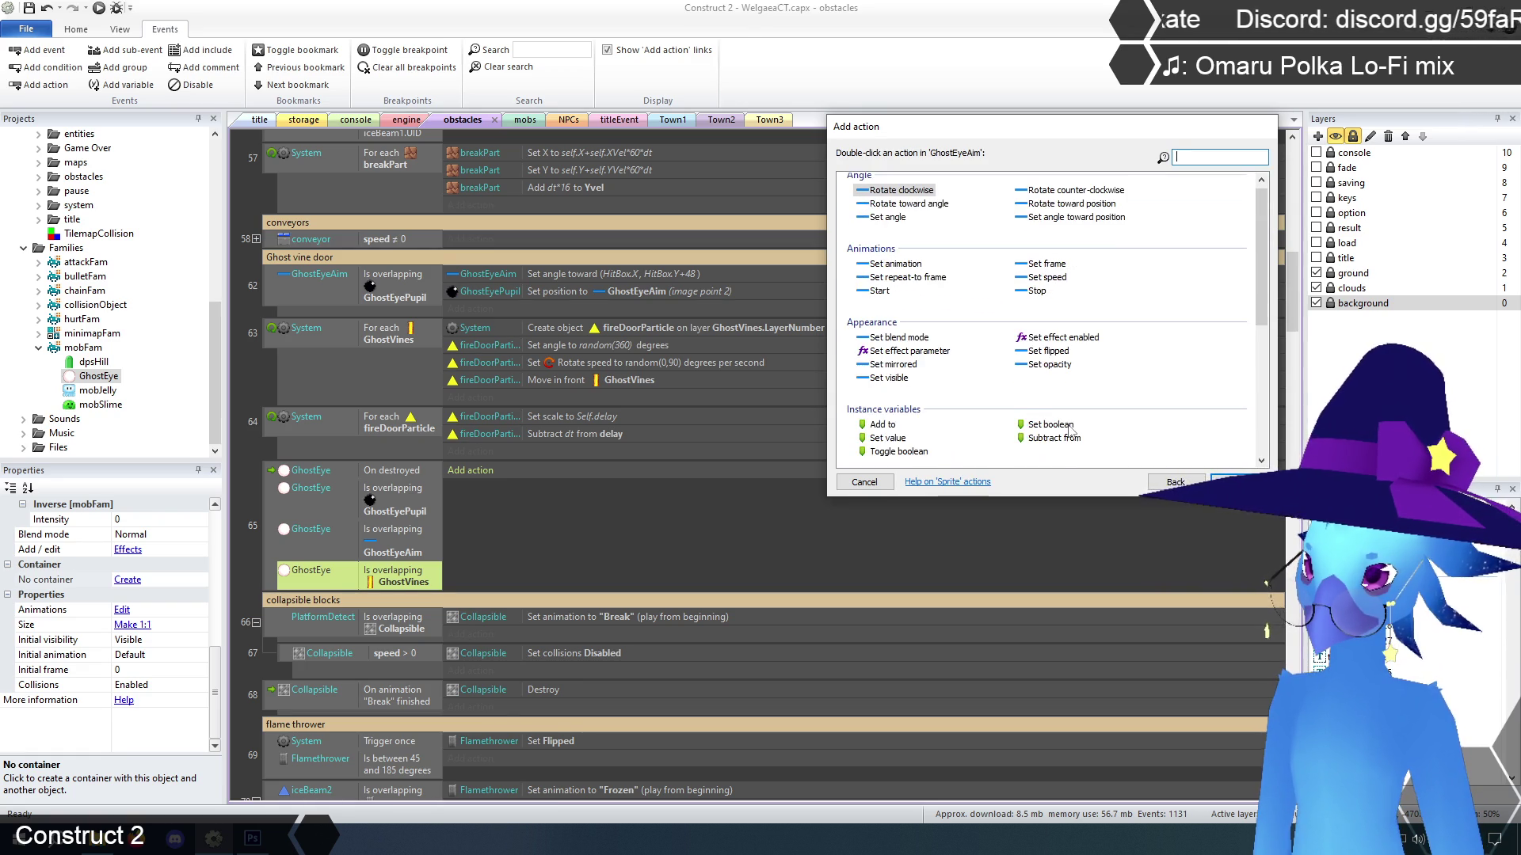
pyautogui.scroll(-5, 1071, 433)
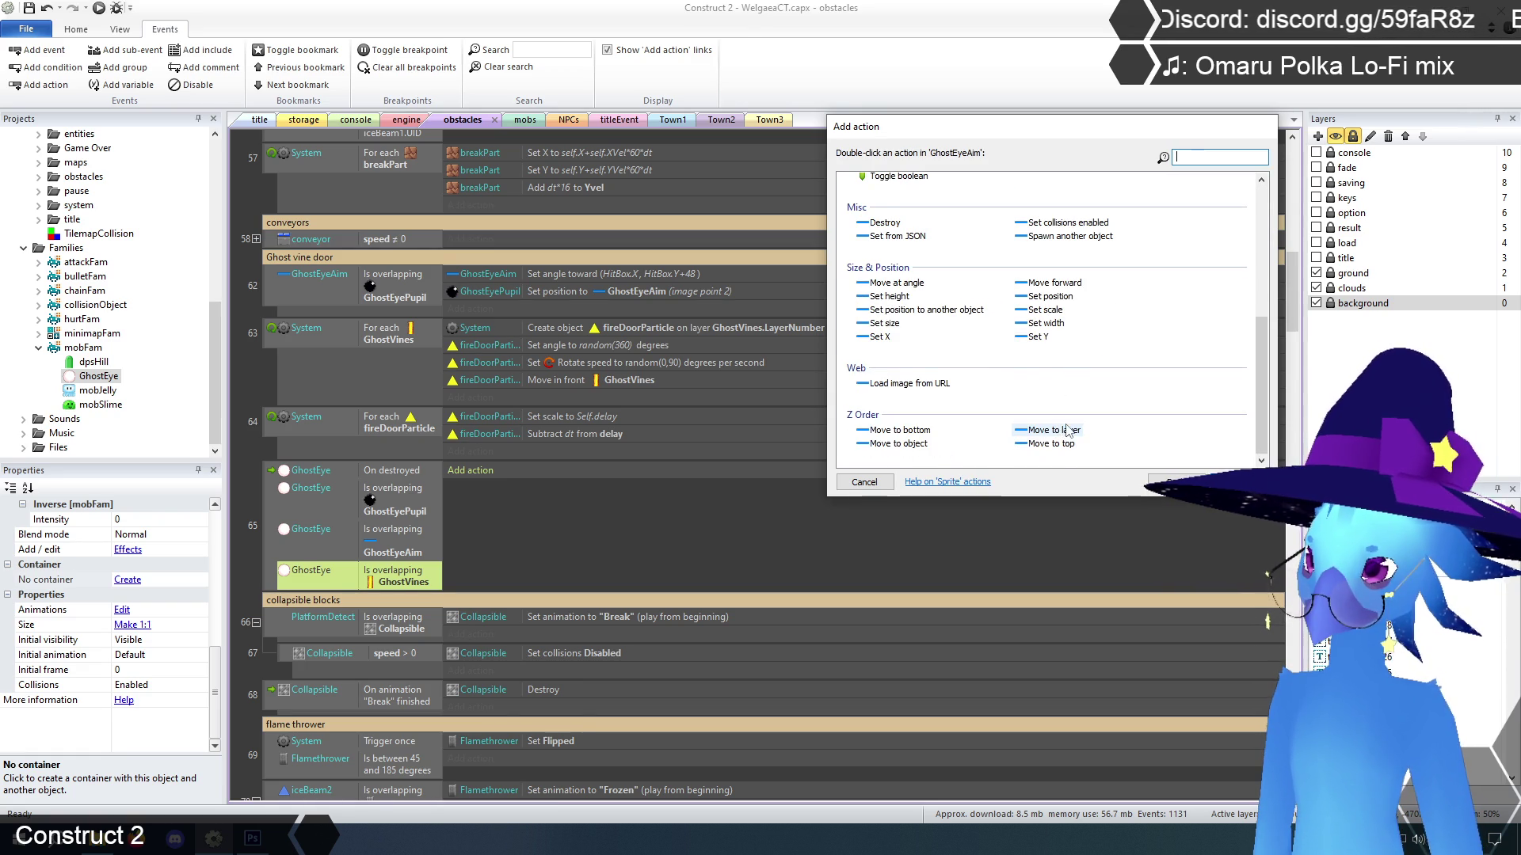
pyautogui.scroll(1, 1068, 431)
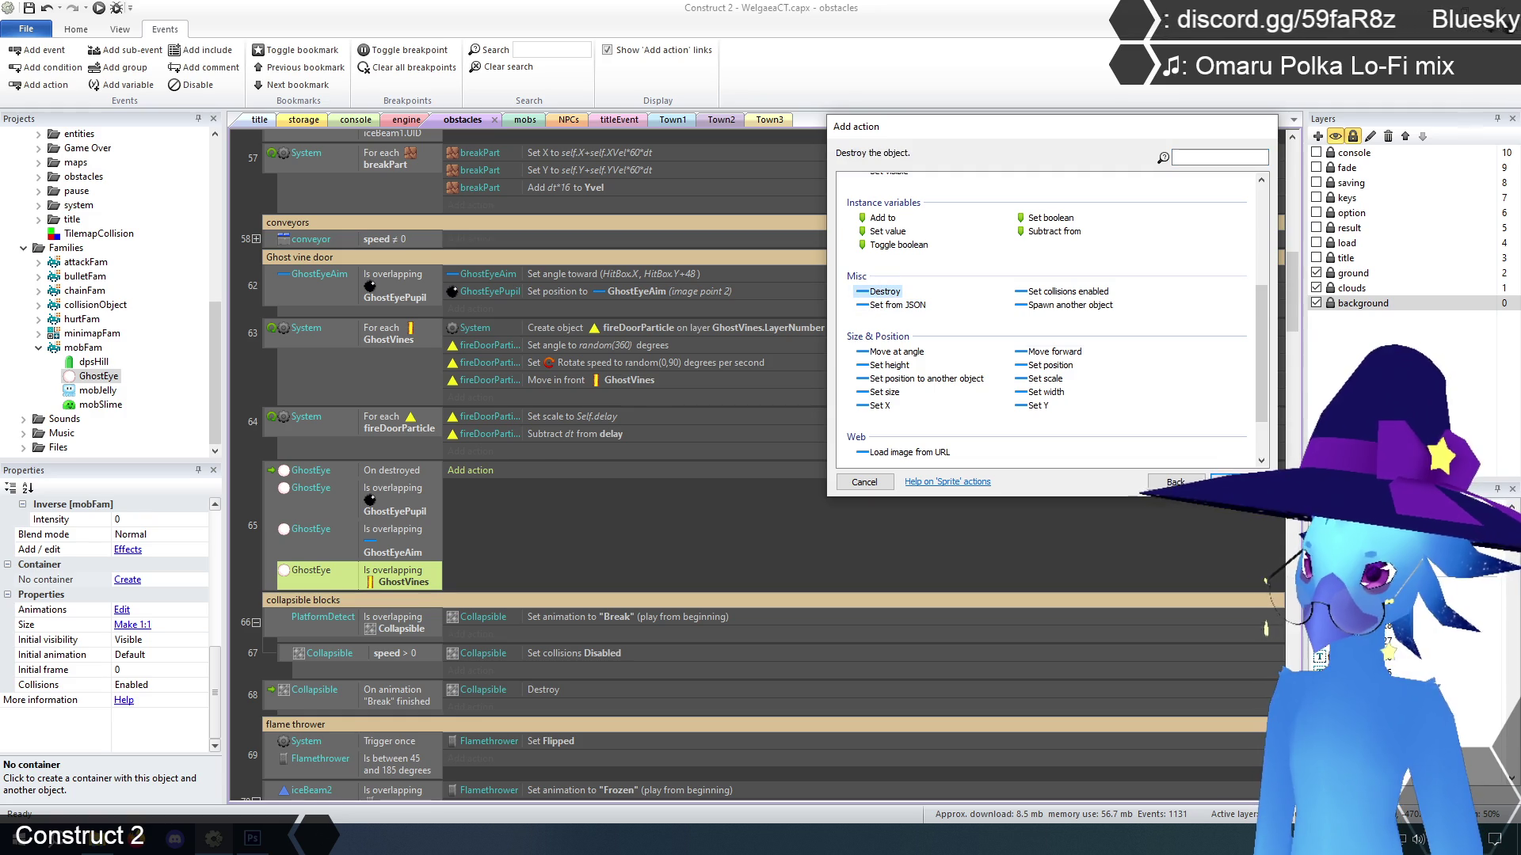
pyautogui.click(1235, 481)
# Add Destroy actions for GhostEyePupil and GhostVines to event 65
pyautogui.click(476, 489)
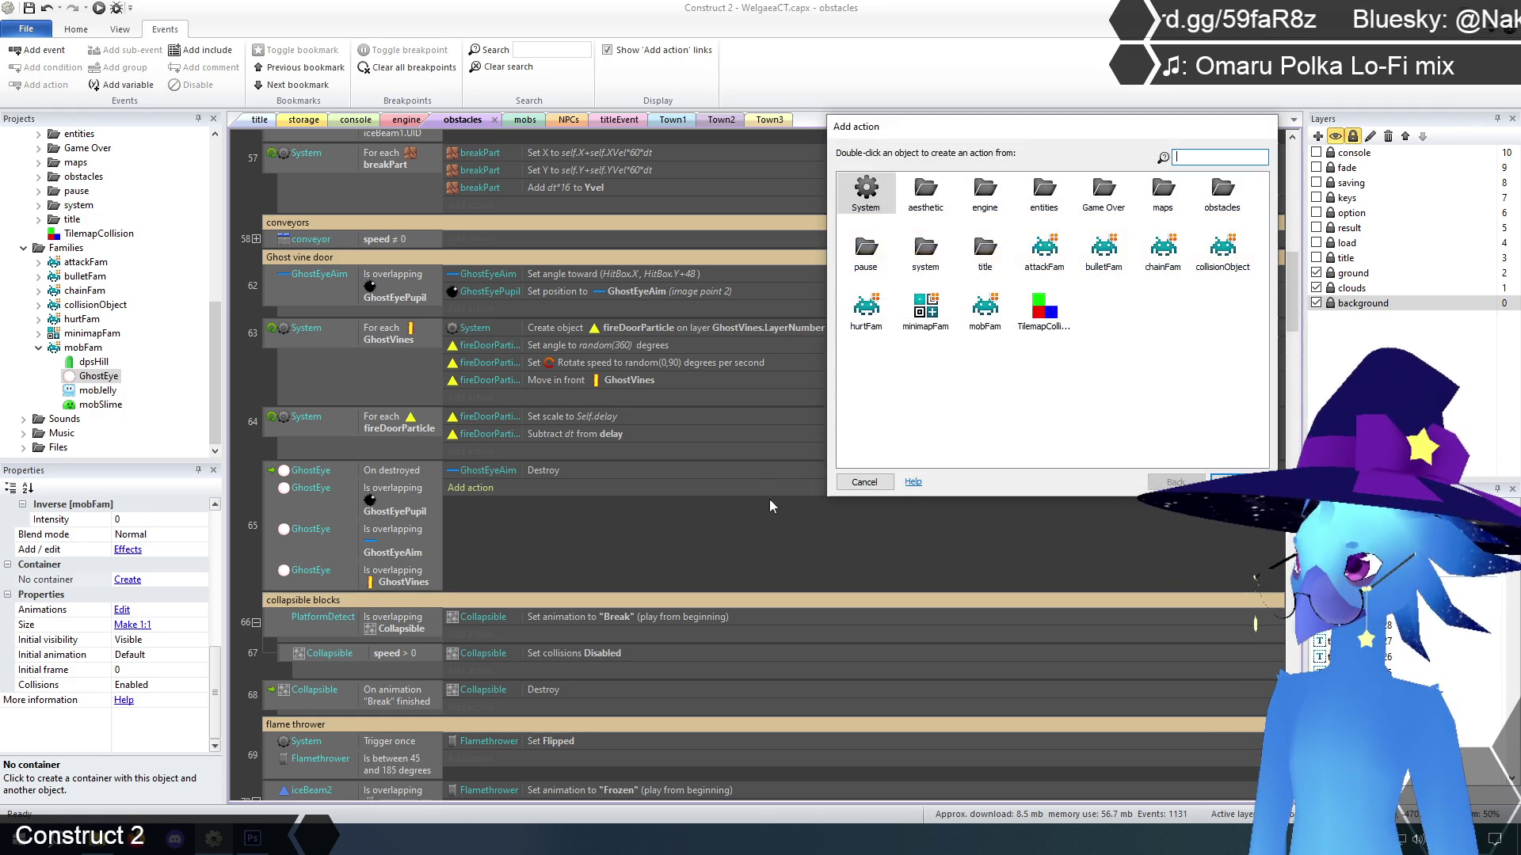
pyautogui.doubleClick(1222, 194)
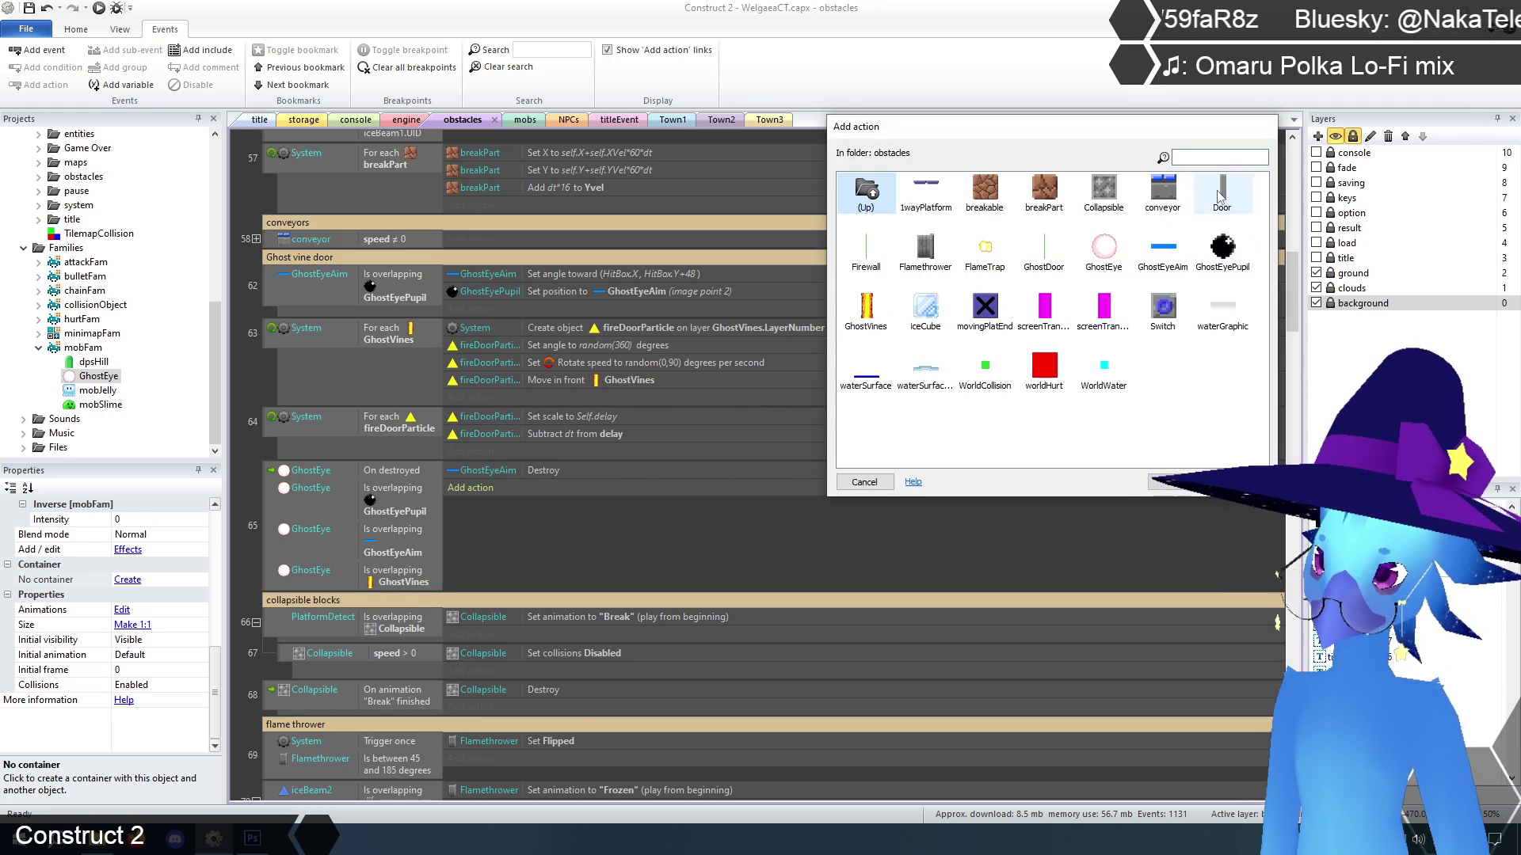
pyautogui.doubleClick(1222, 251)
pyautogui.scroll(-3, 1002, 285)
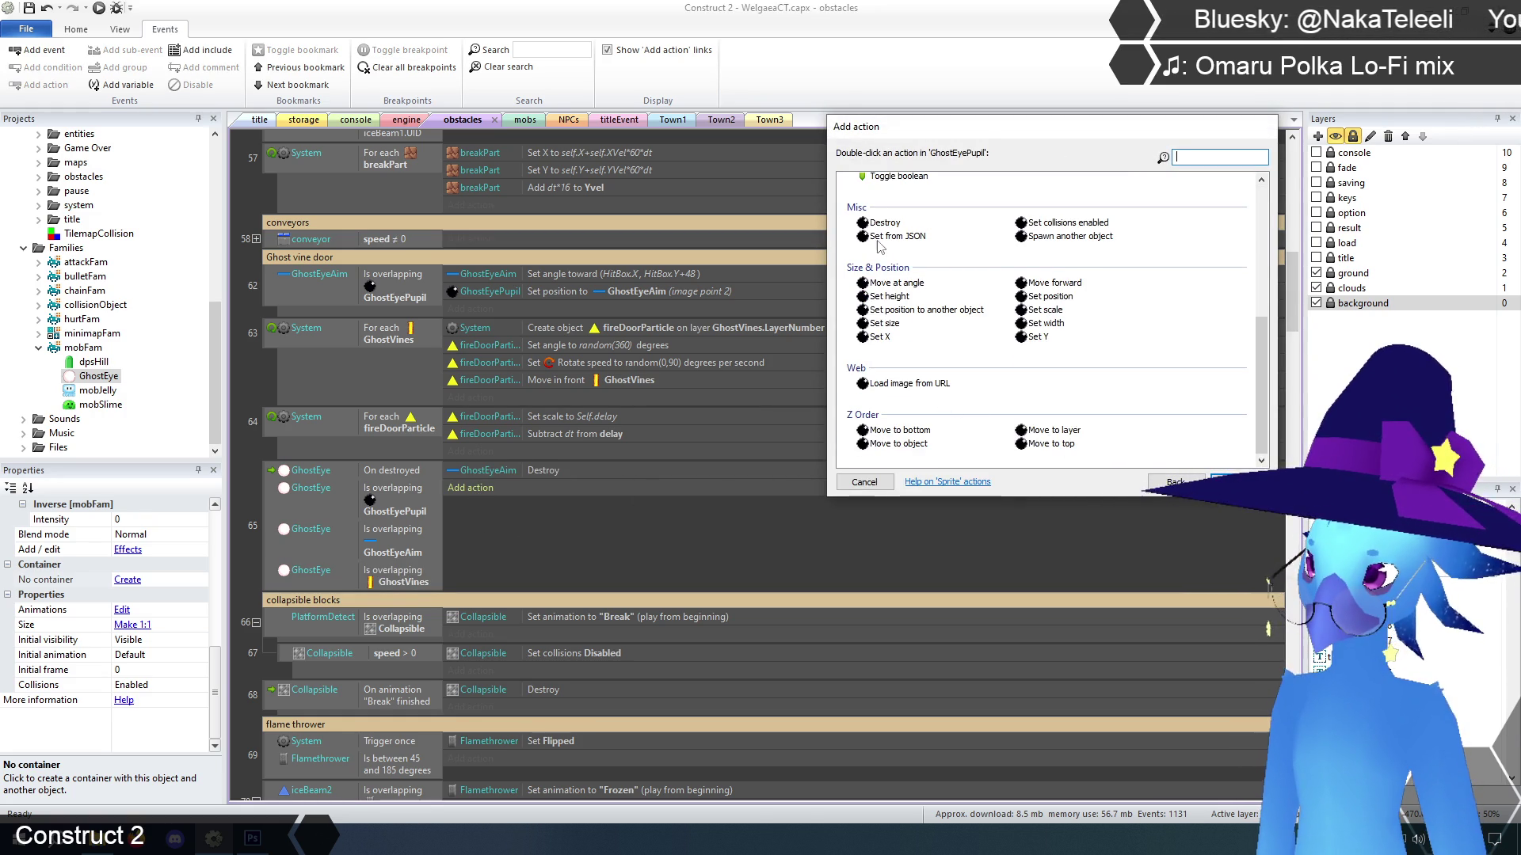
pyautogui.click(1236, 482)
pyautogui.click(470, 505)
pyautogui.doubleClick(1222, 194)
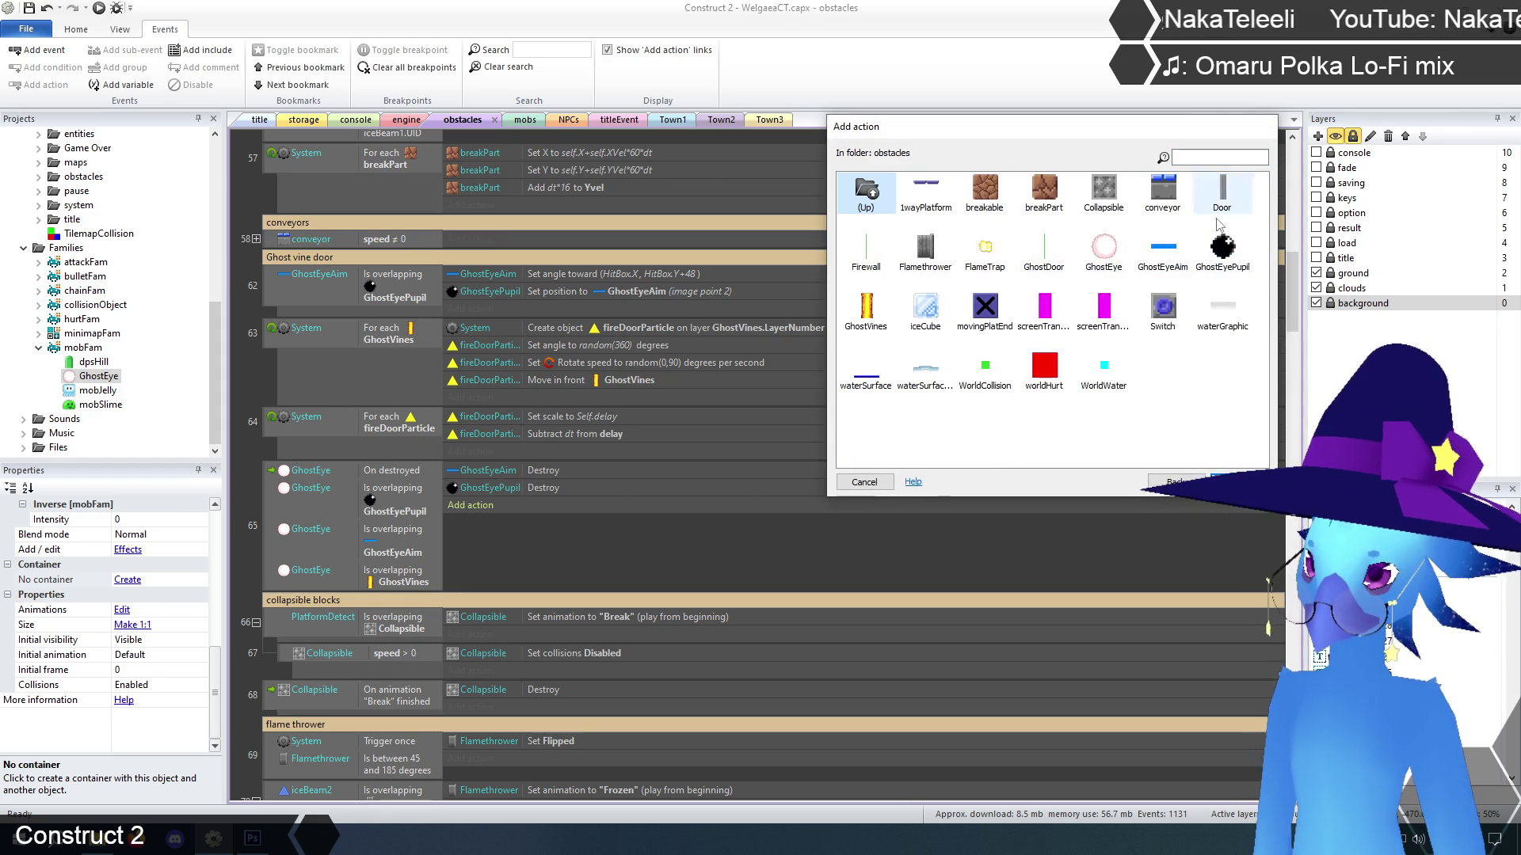
pyautogui.doubleClick(869, 307)
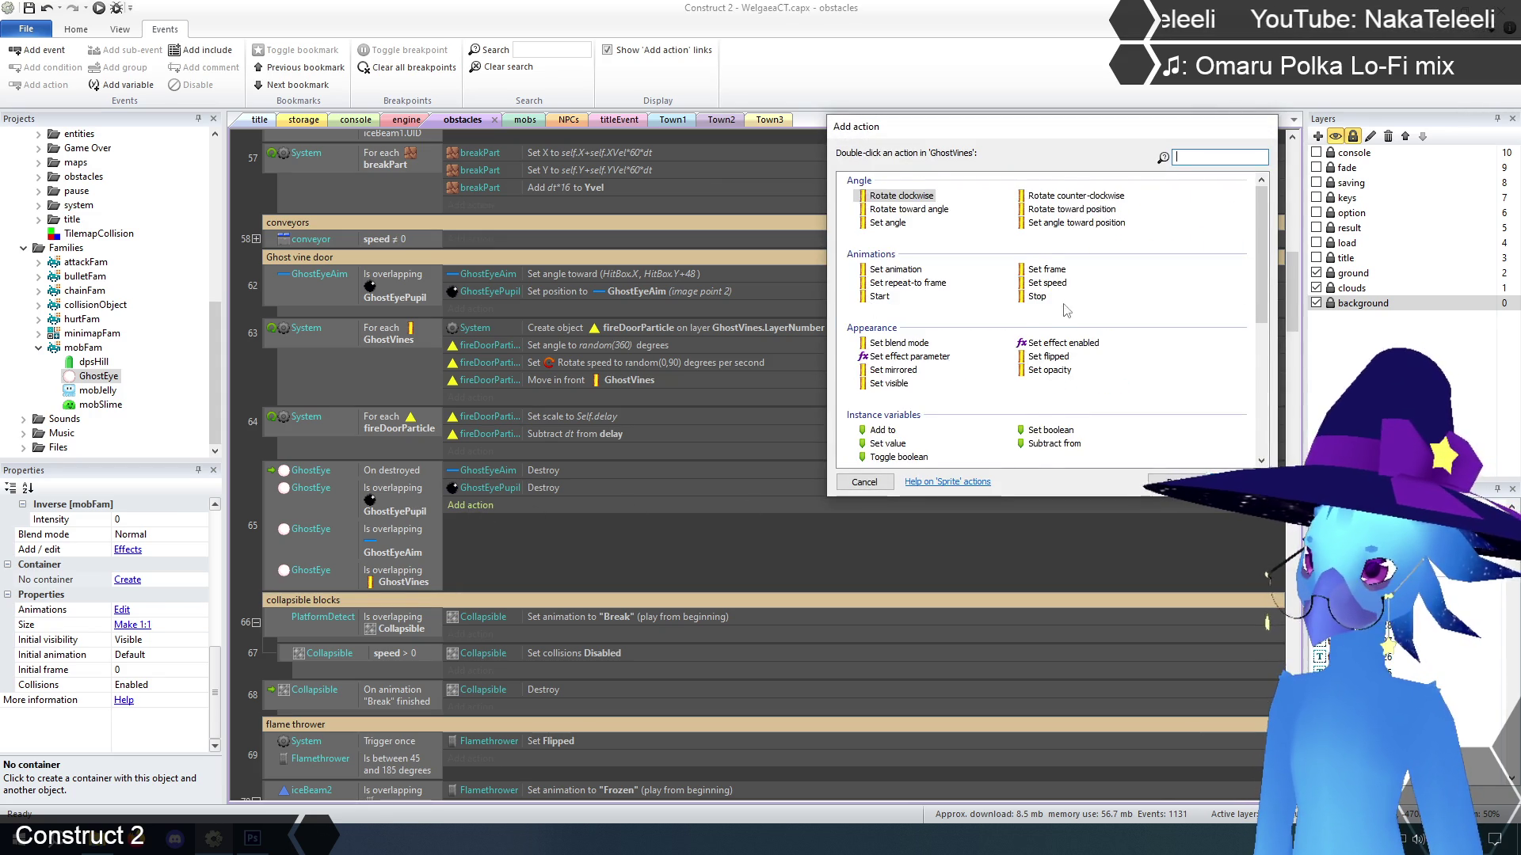
pyautogui.scroll(-3, 1063, 310)
pyautogui.click(884, 223)
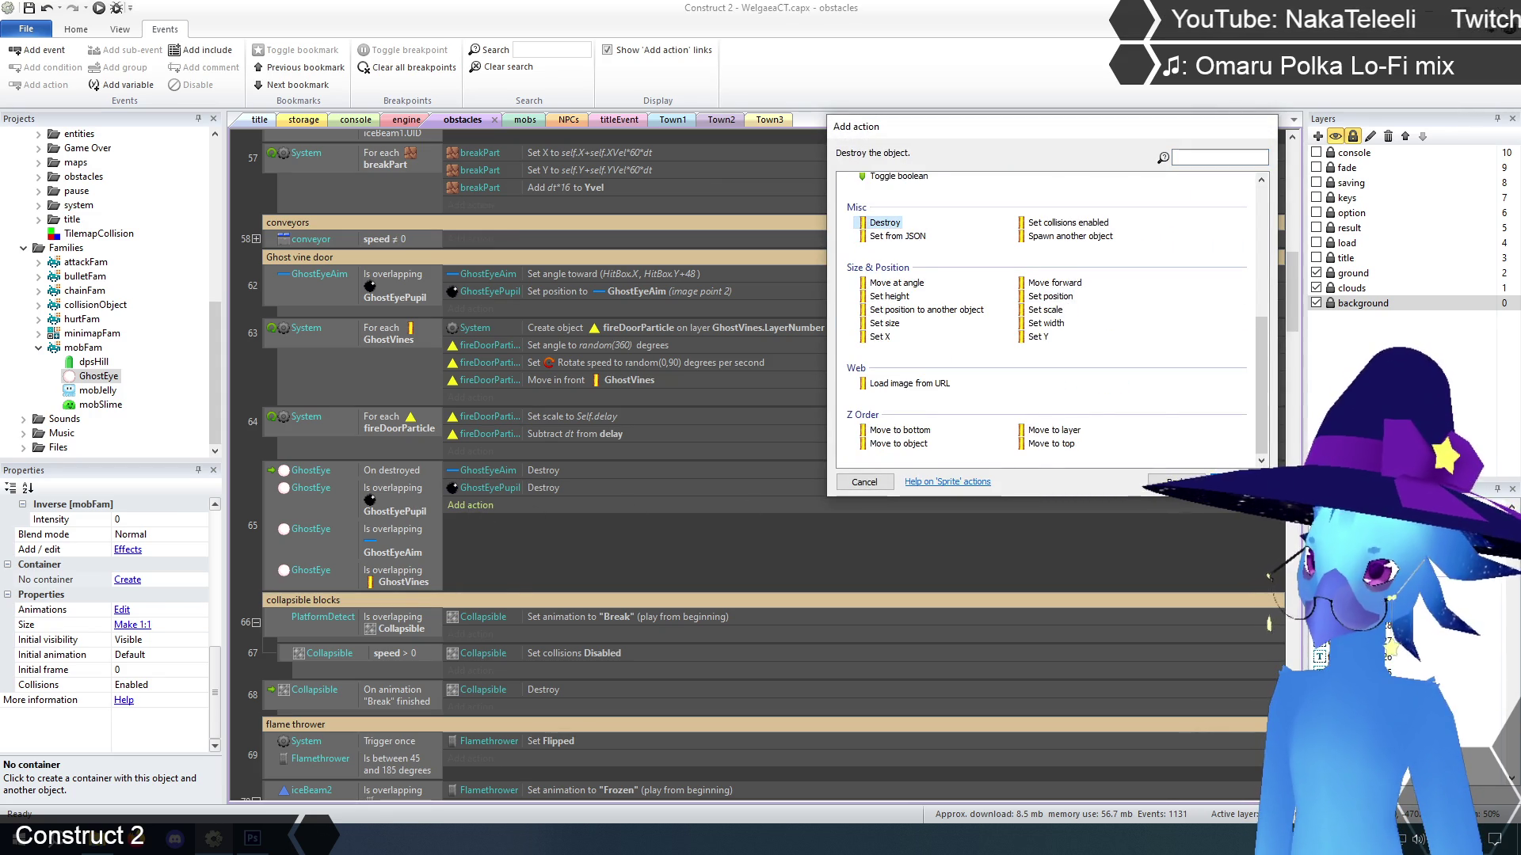
pyautogui.click(1176, 482)
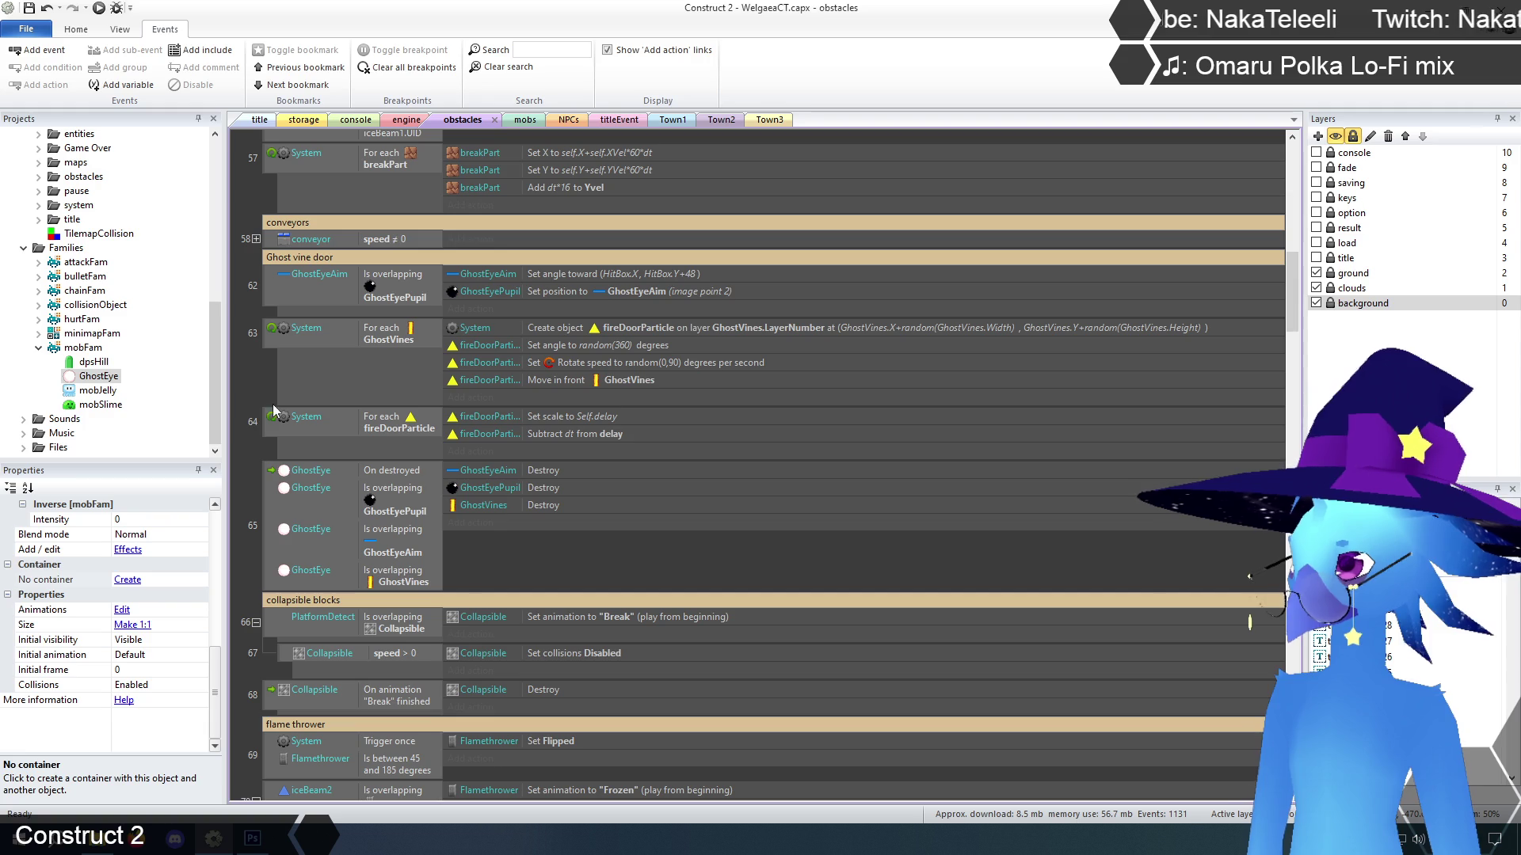
pyautogui.click(260, 119)
# Launch the browser preview, start the game, and run from the village into Tallon Cave
pyautogui.click(116, 9)
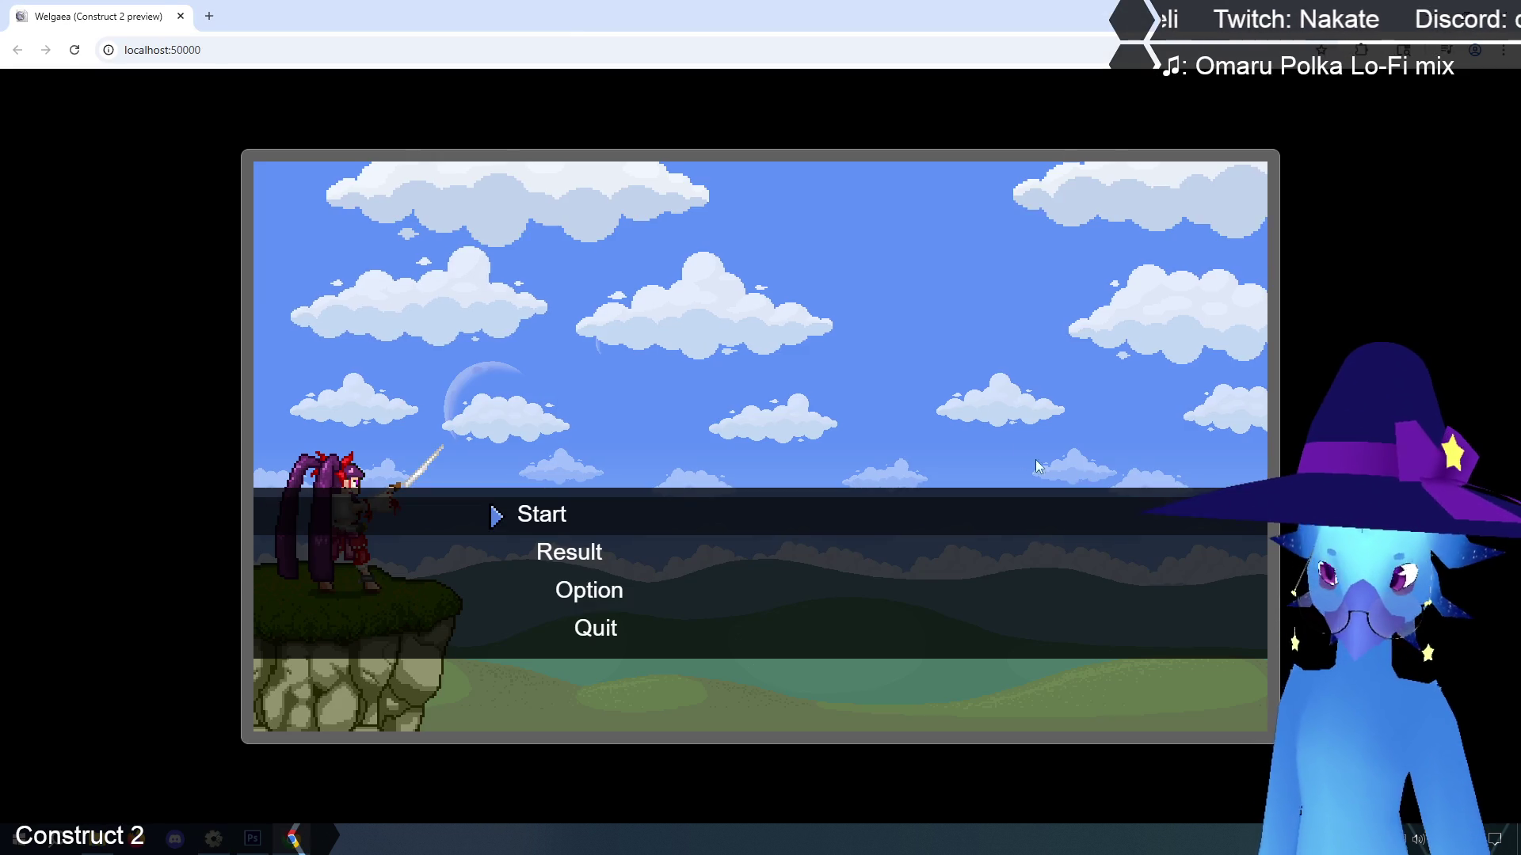
pyautogui.press('z')
pyautogui.press('z')
pyautogui.press('Right')
pyautogui.press('z')
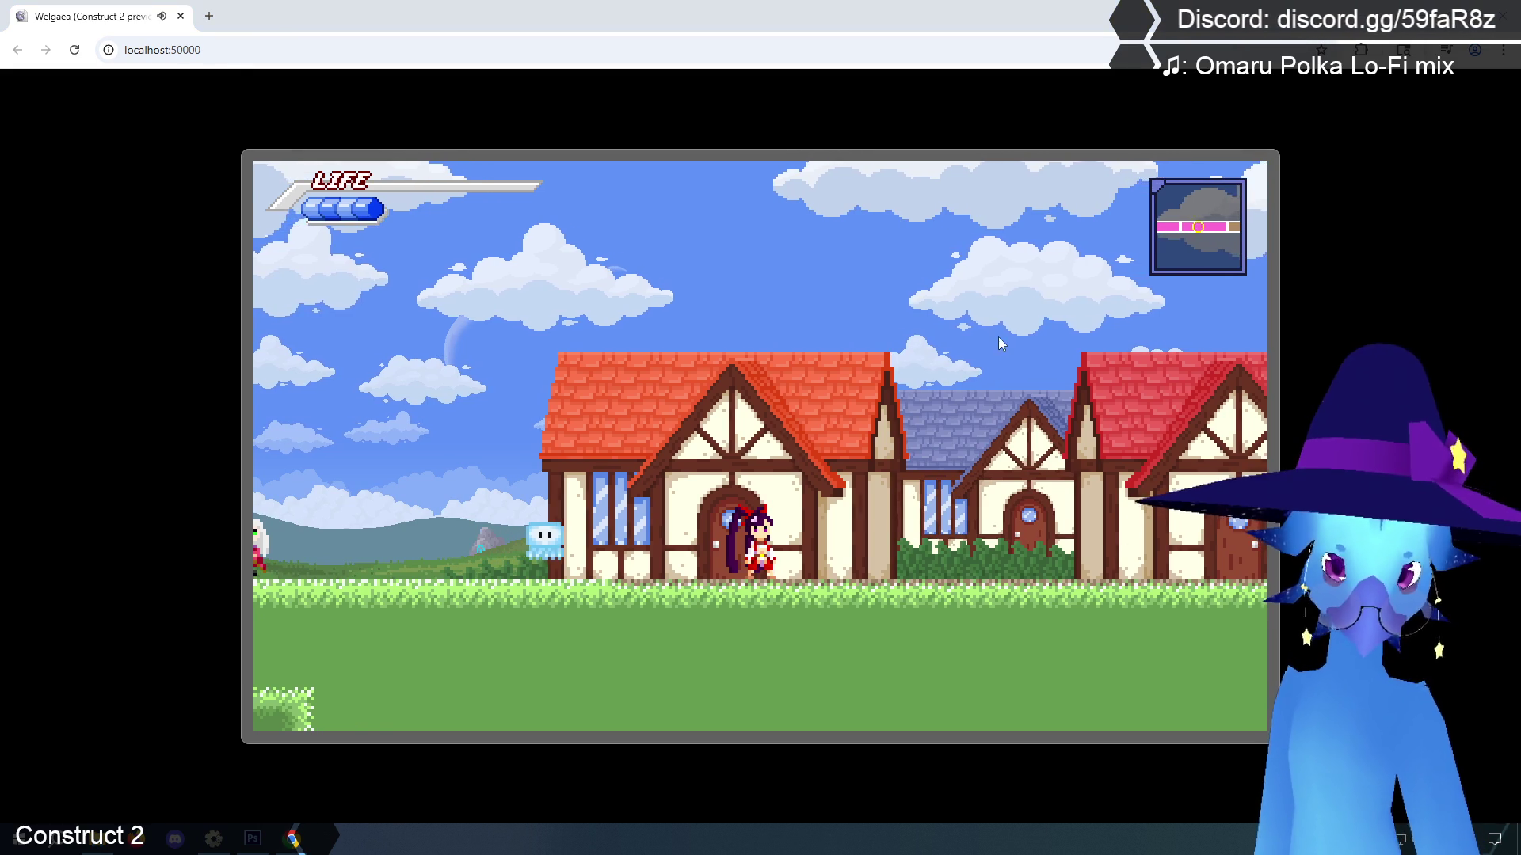
pyautogui.press('Right')
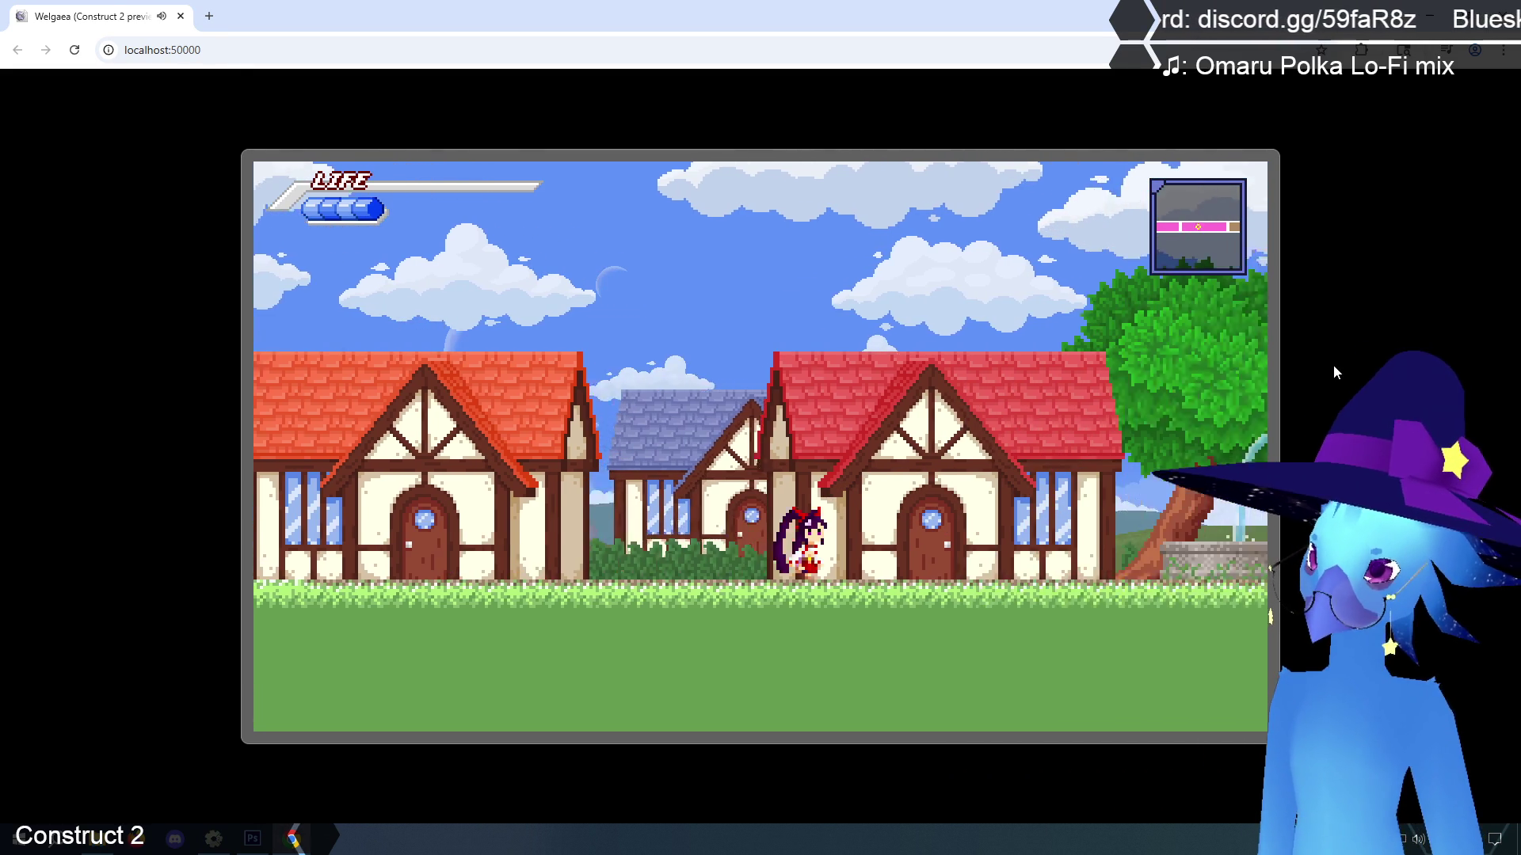
pyautogui.press('Right')
pyautogui.press('z')
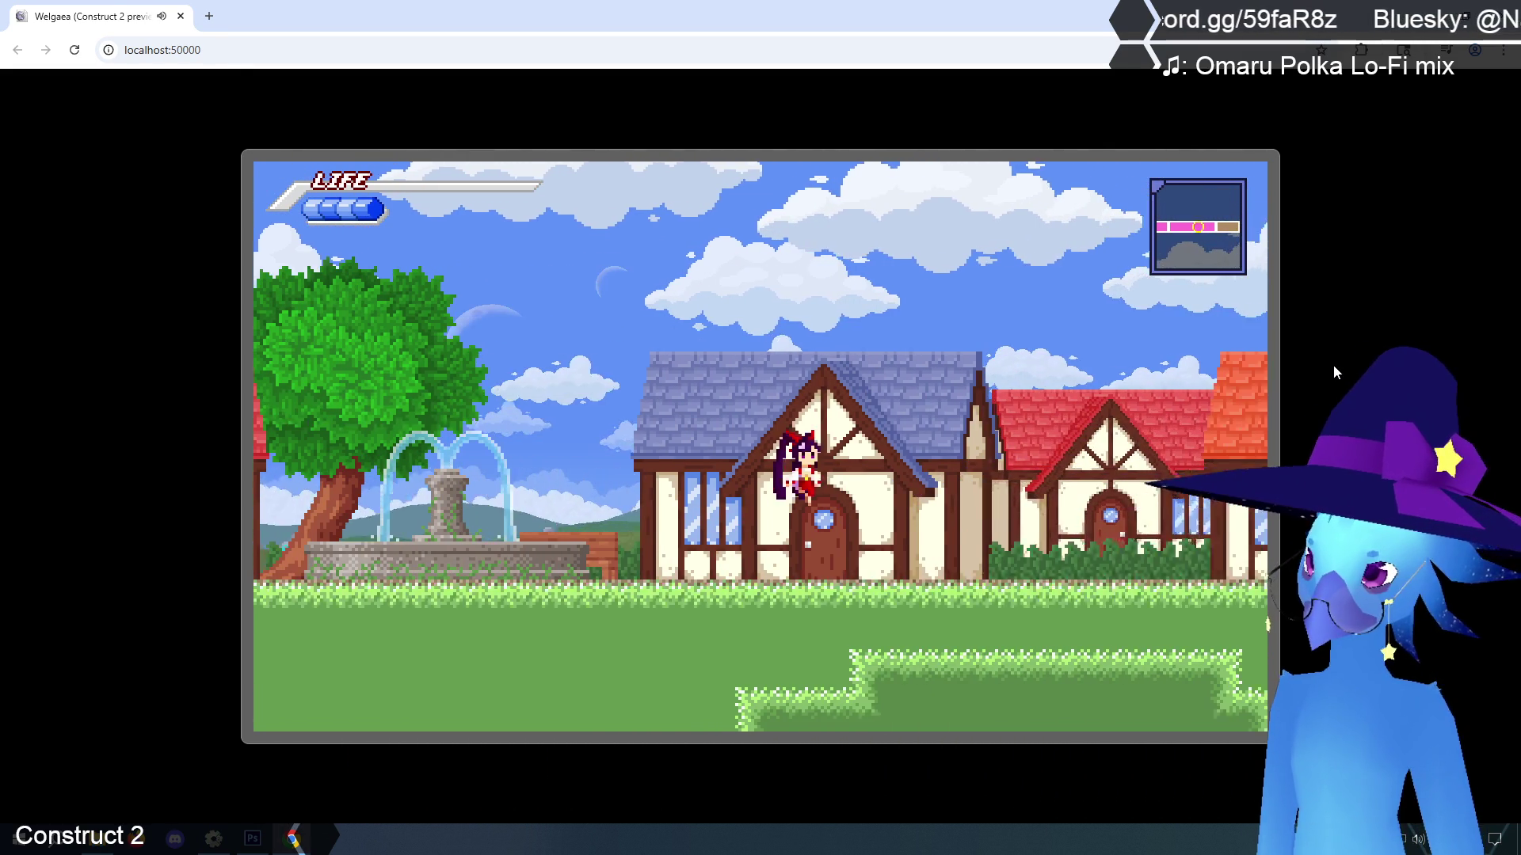
pyautogui.press('Right')
pyautogui.press('z')
pyautogui.press('Right')
pyautogui.press('z')
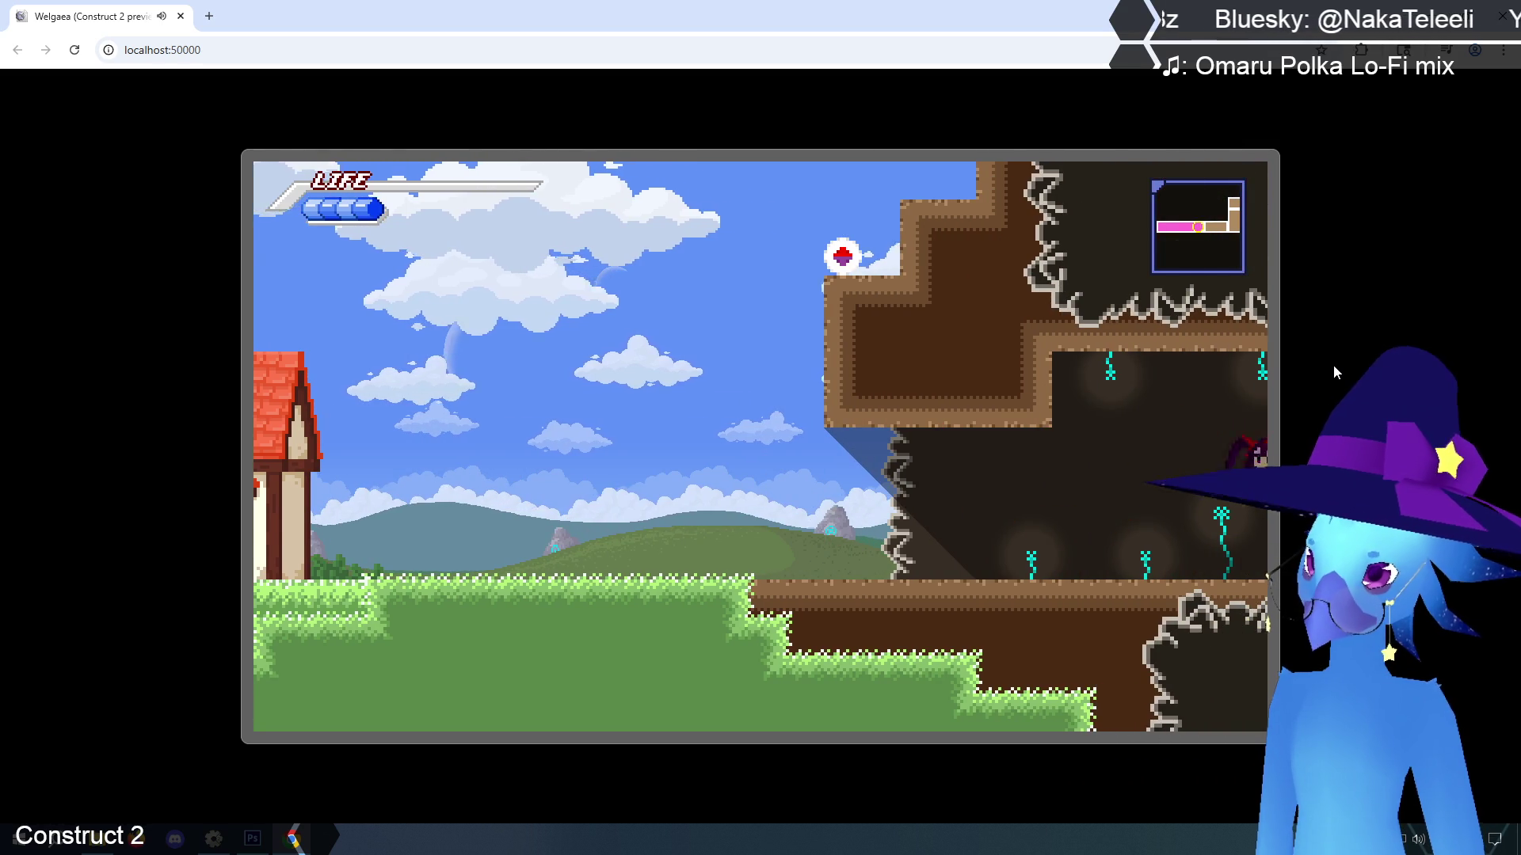
pyautogui.press('Right')
pyautogui.press('z')
pyautogui.press('Right')
pyautogui.press('z')
pyautogui.press('Right')
pyautogui.press('z')
pyautogui.press('z')
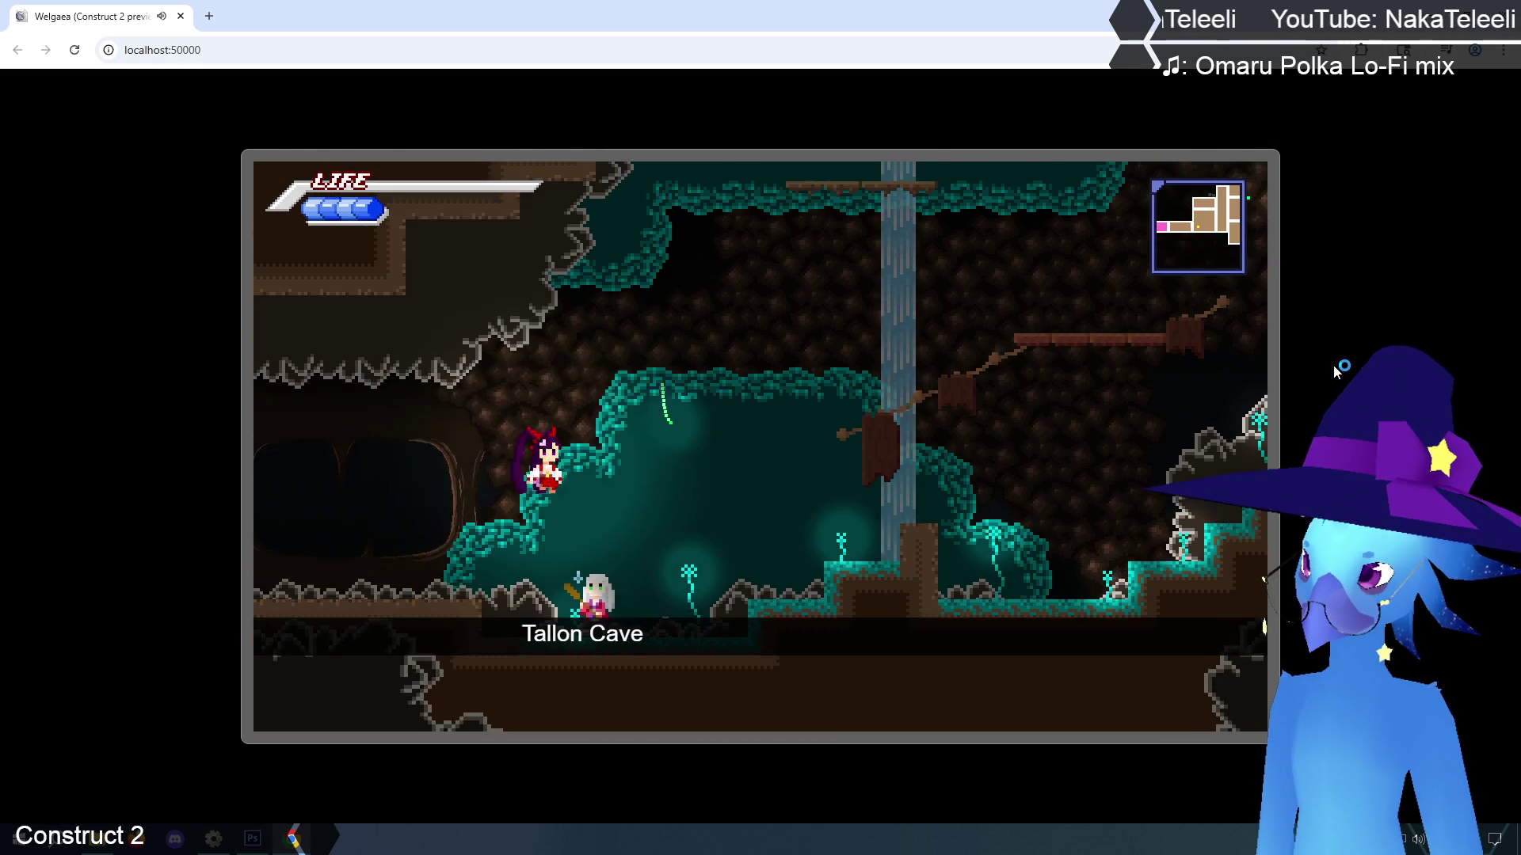
pyautogui.press('Right')
pyautogui.press('z')
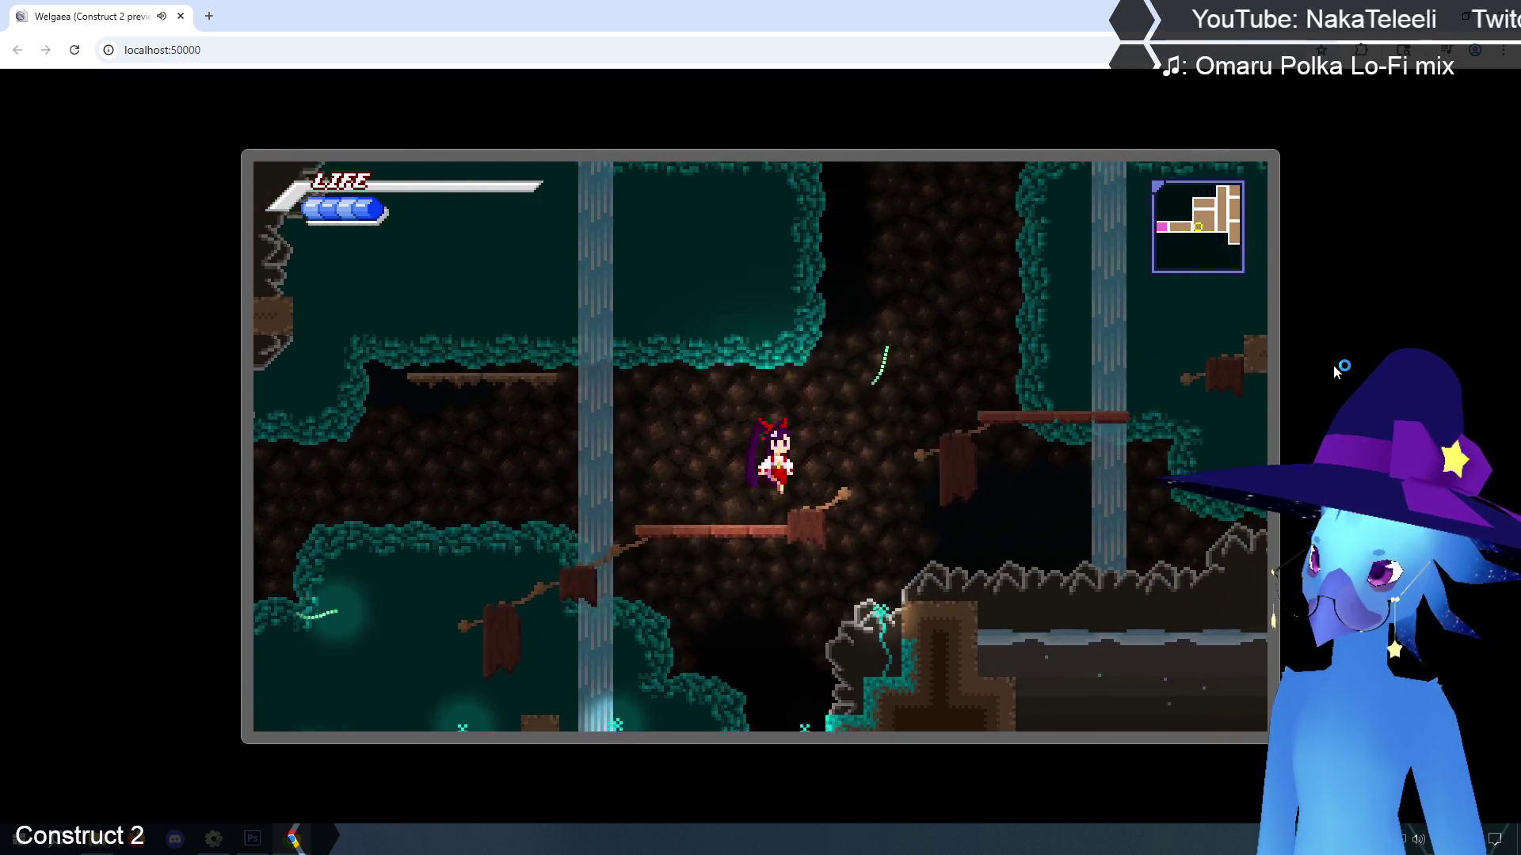
pyautogui.press('Right')
pyautogui.press('z')
pyautogui.press('Right')
# Climb up through the cave rooms and run past the white-haired character
pyautogui.press('Left')
pyautogui.press('z')
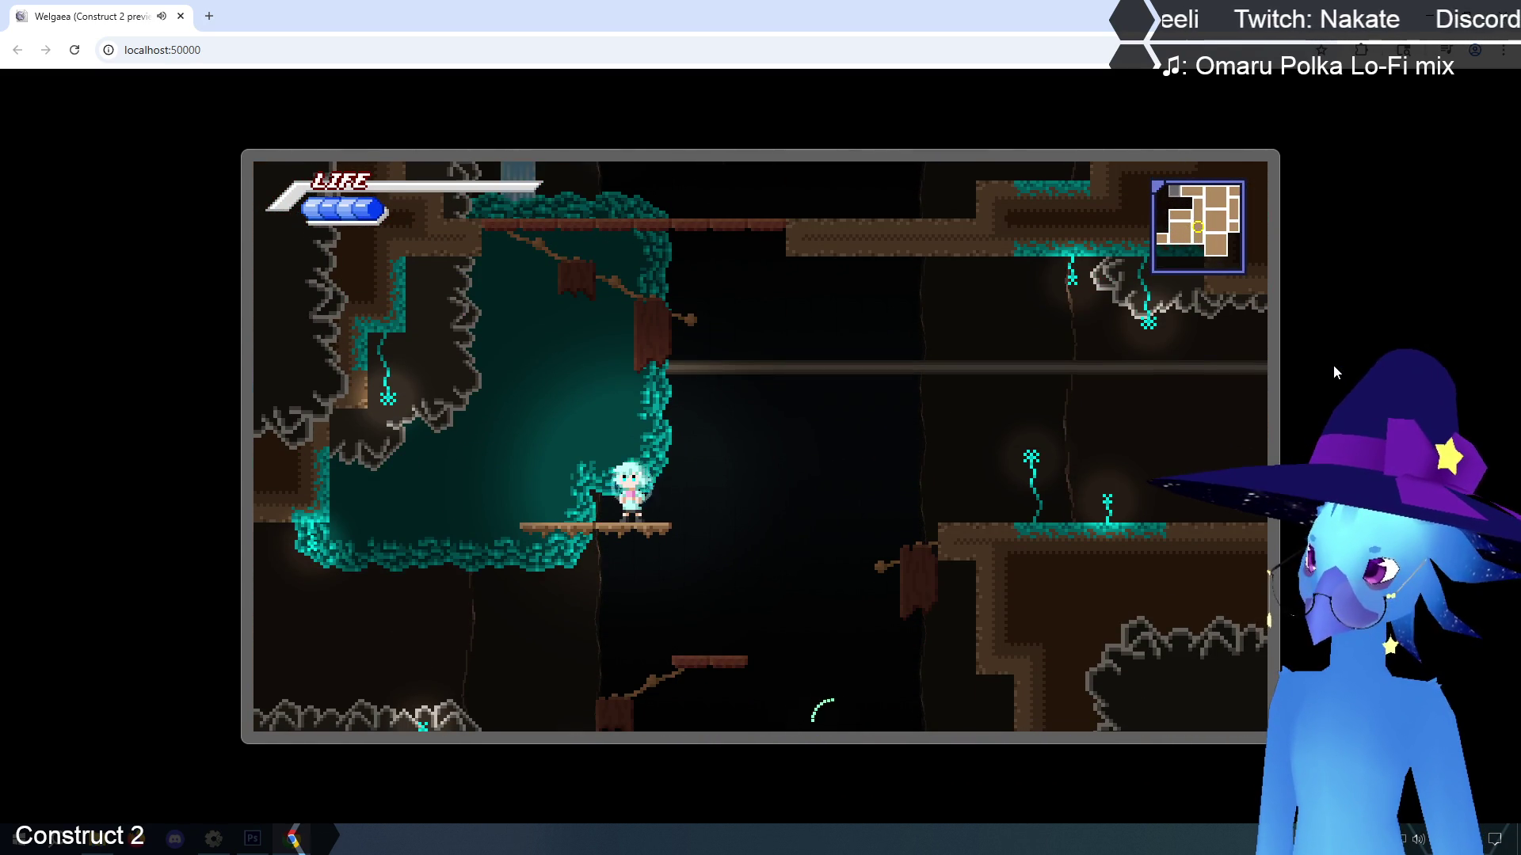
pyautogui.press('z')
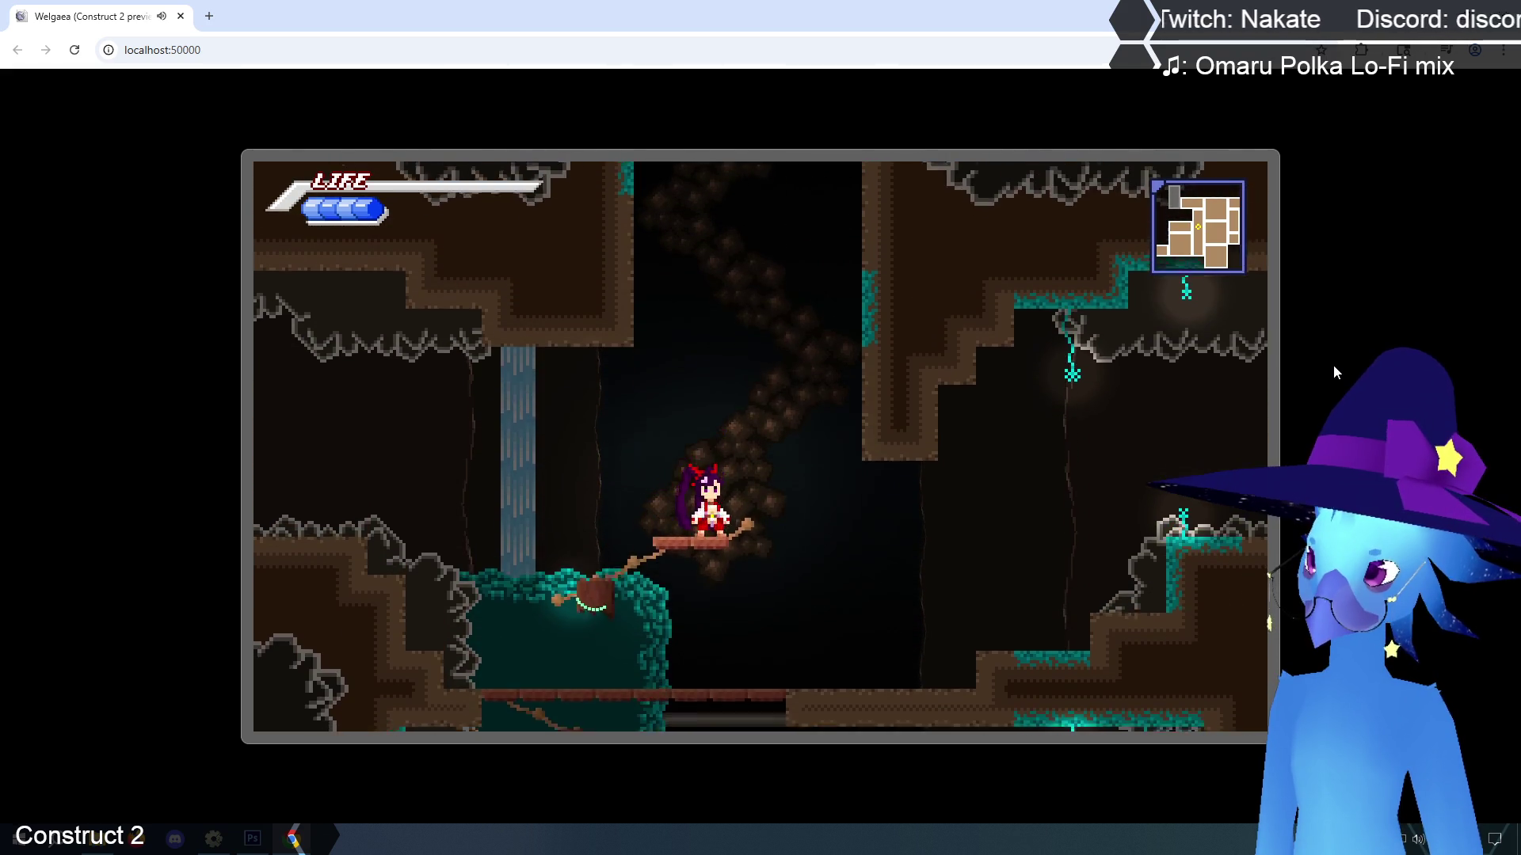
pyautogui.press('z')
pyautogui.press('Right')
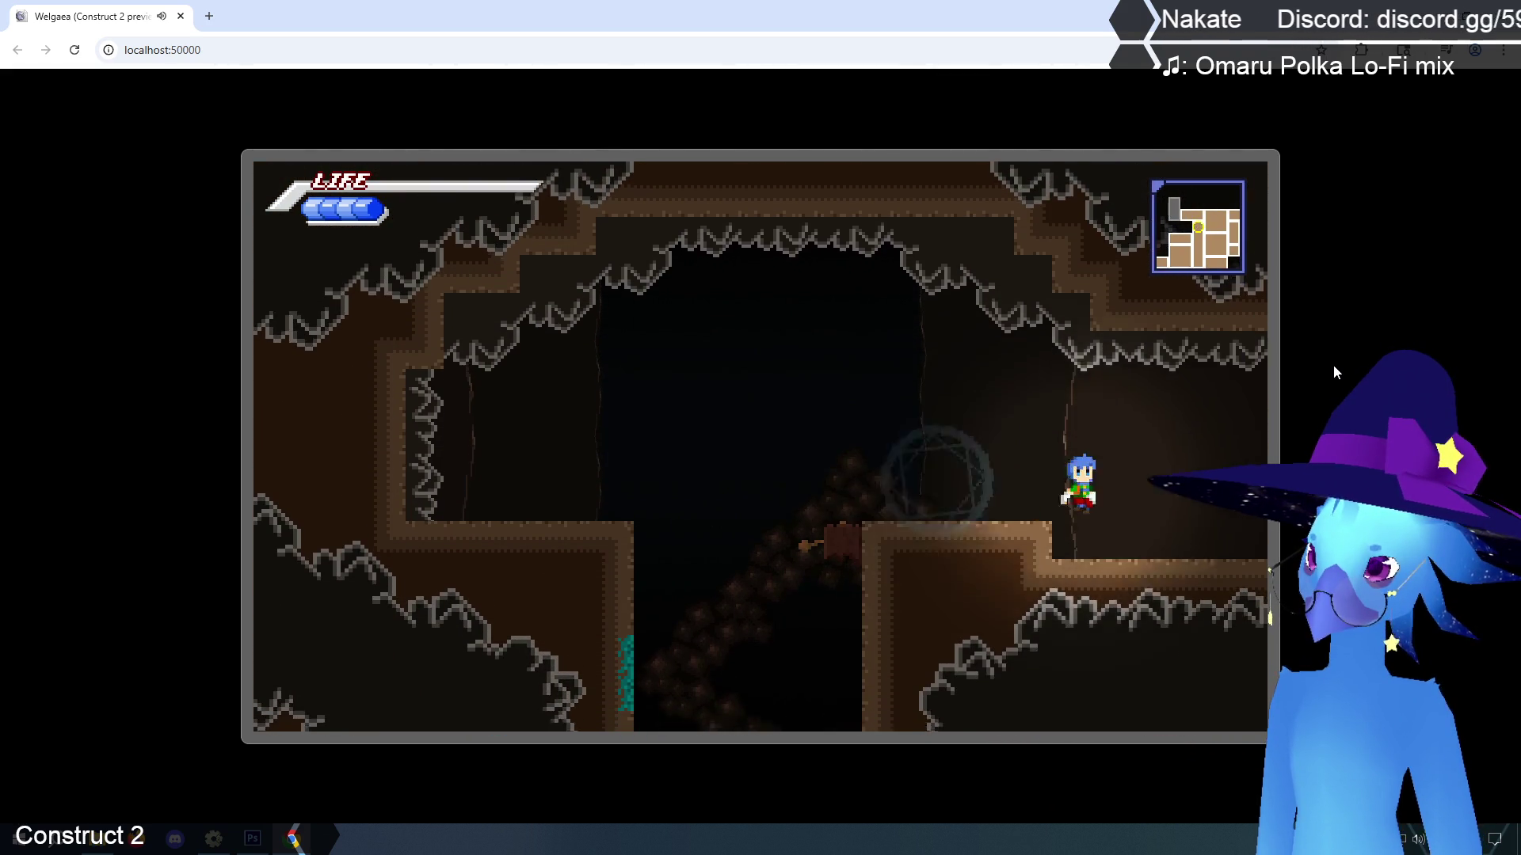
pyautogui.press('Right')
pyautogui.press('Right')
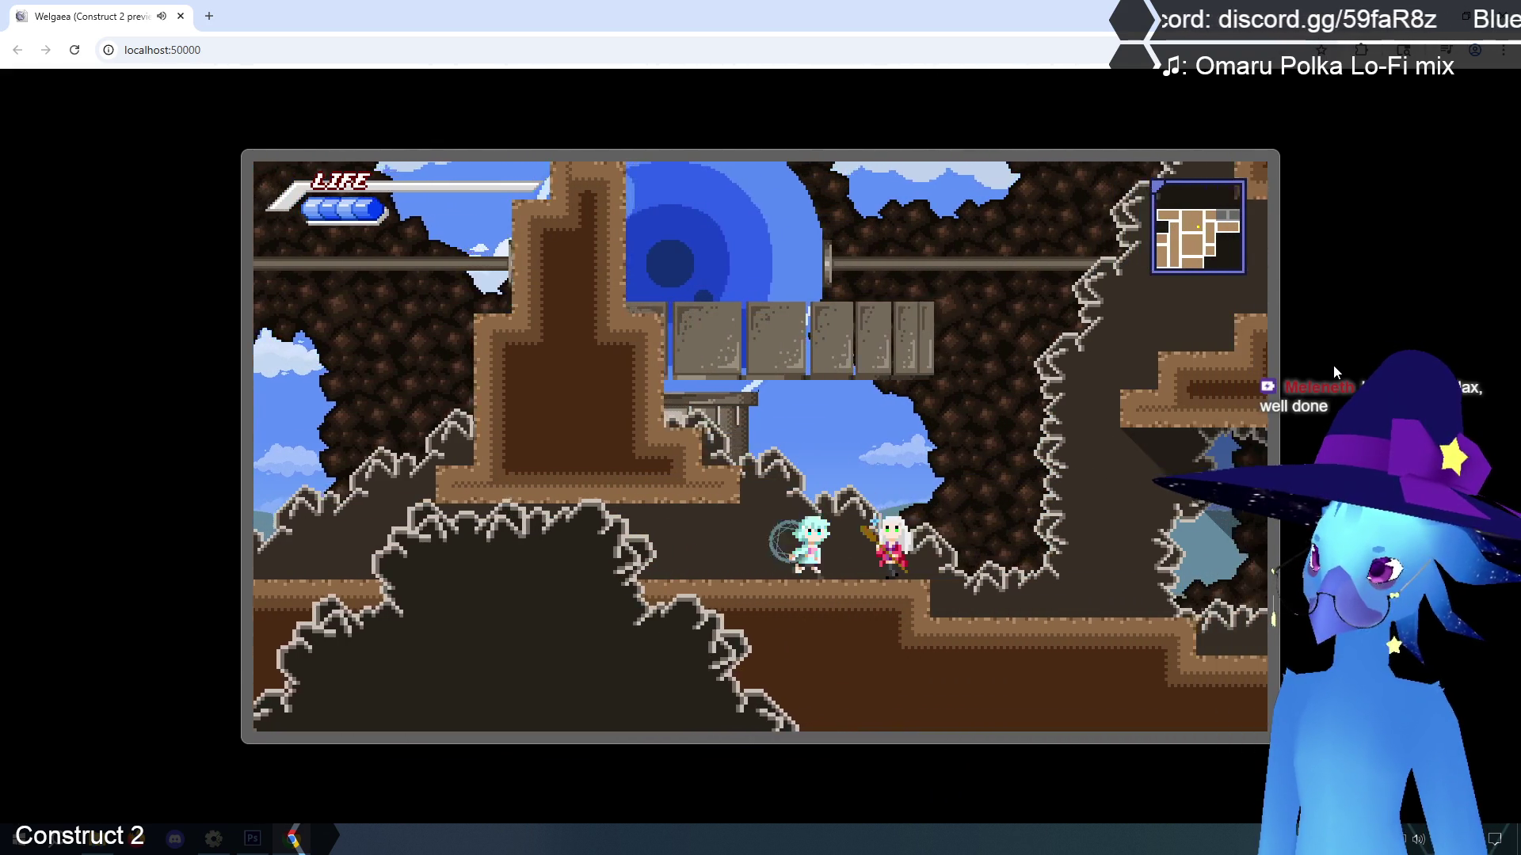
pyautogui.press('Right')
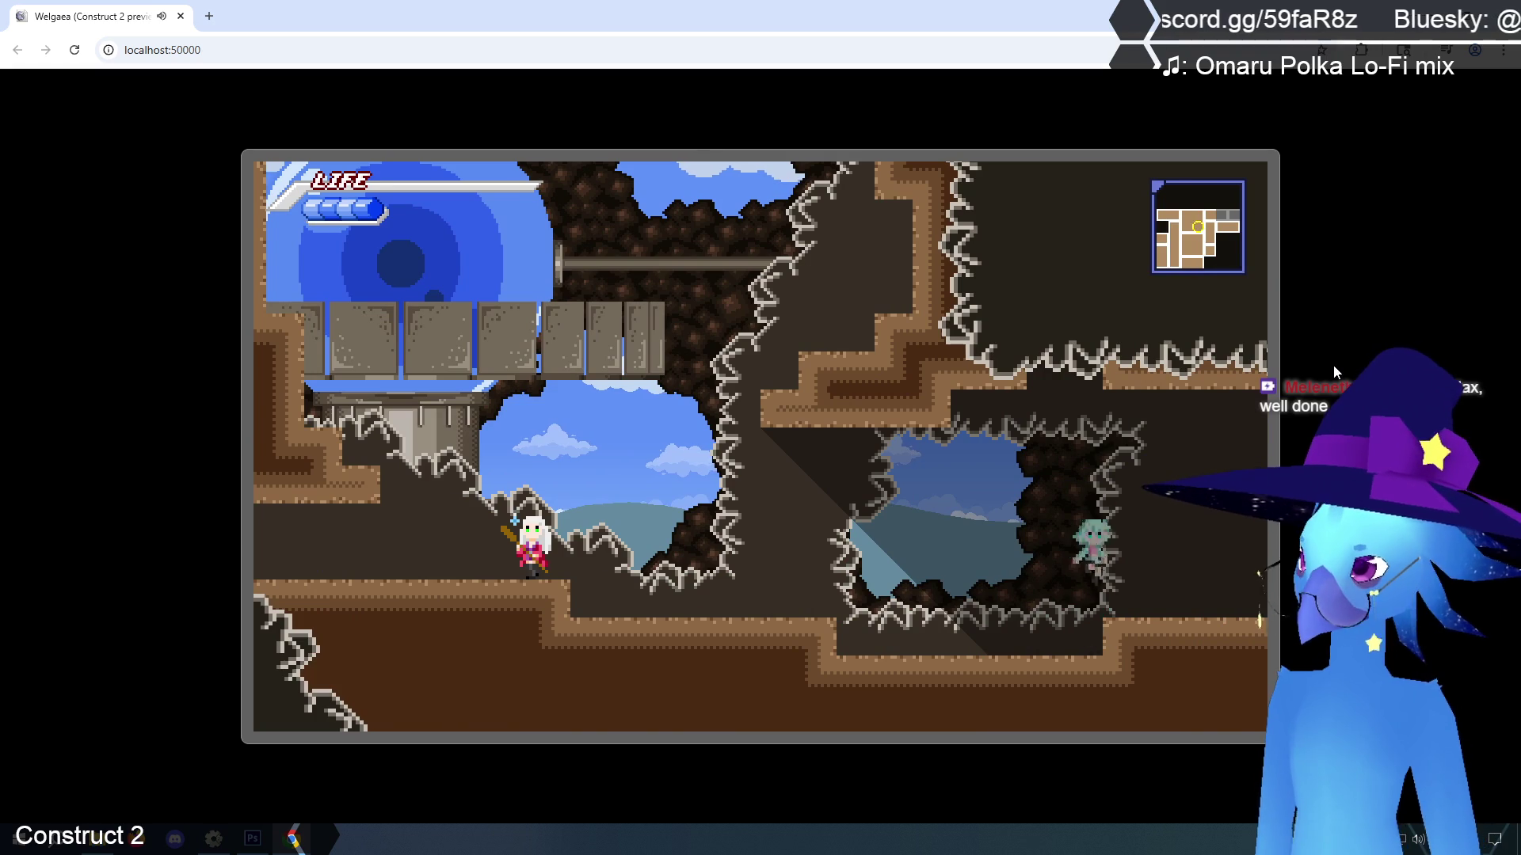
pyautogui.press('Right')
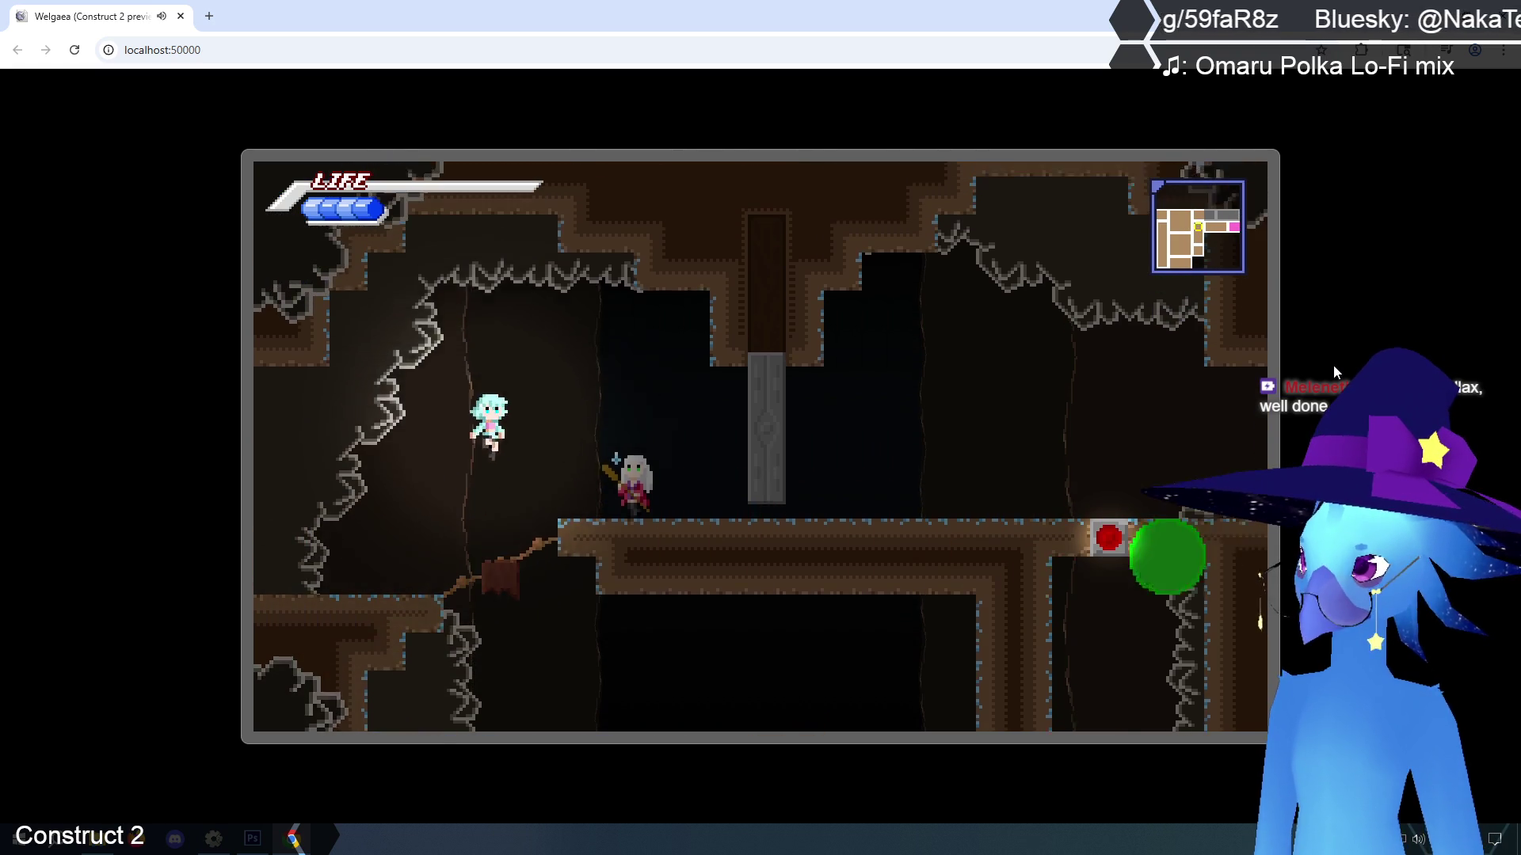
pyautogui.press('Right')
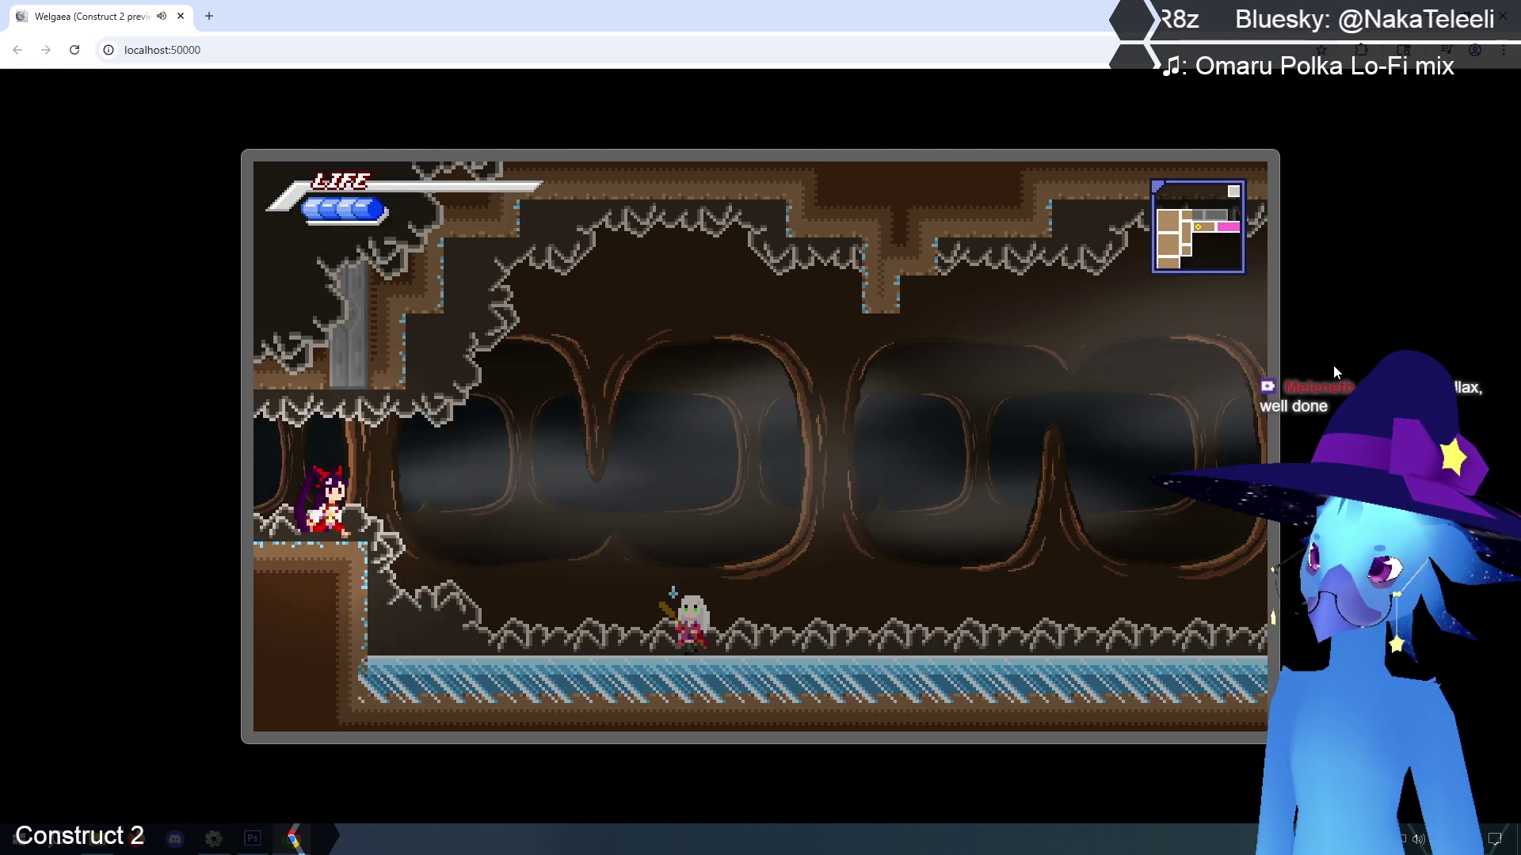
pyautogui.press('Right')
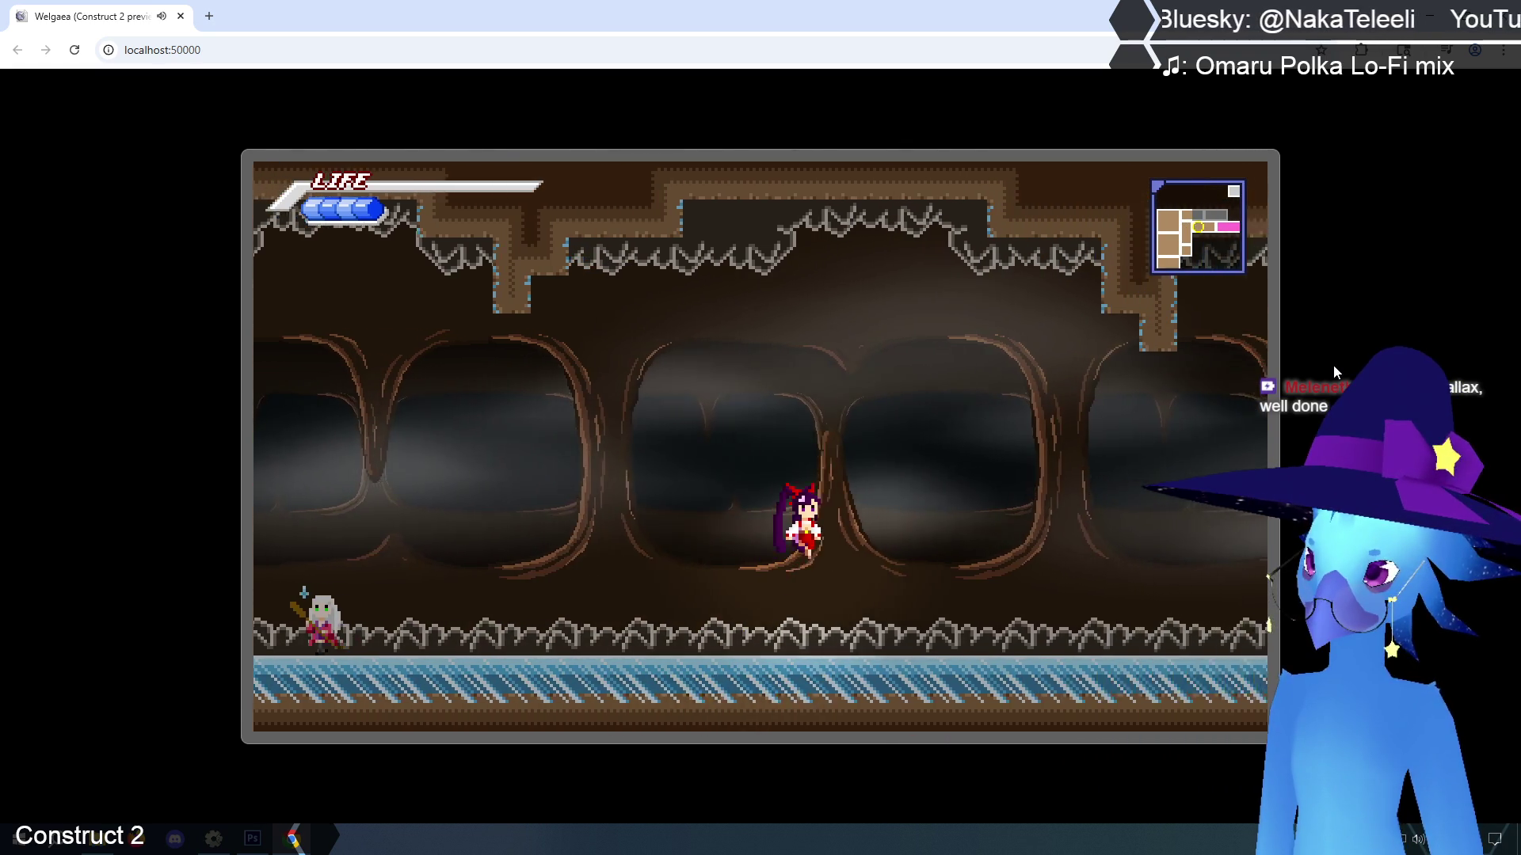
# Run through Agitha Village and Phendrana Drifts' ice caves, then slash the eye pillar
pyautogui.press('Right')
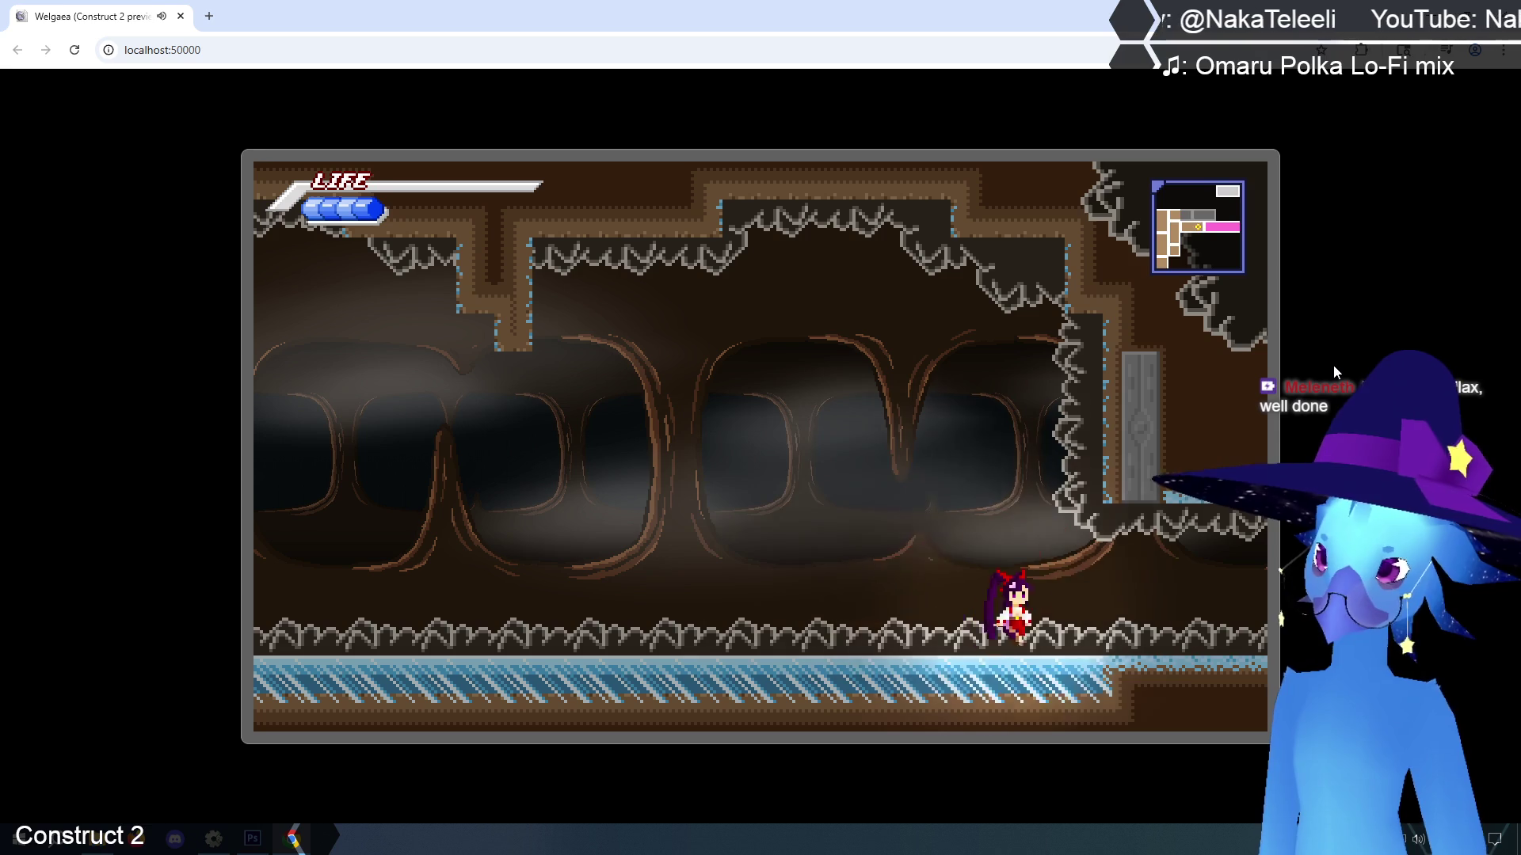
pyautogui.press('Right')
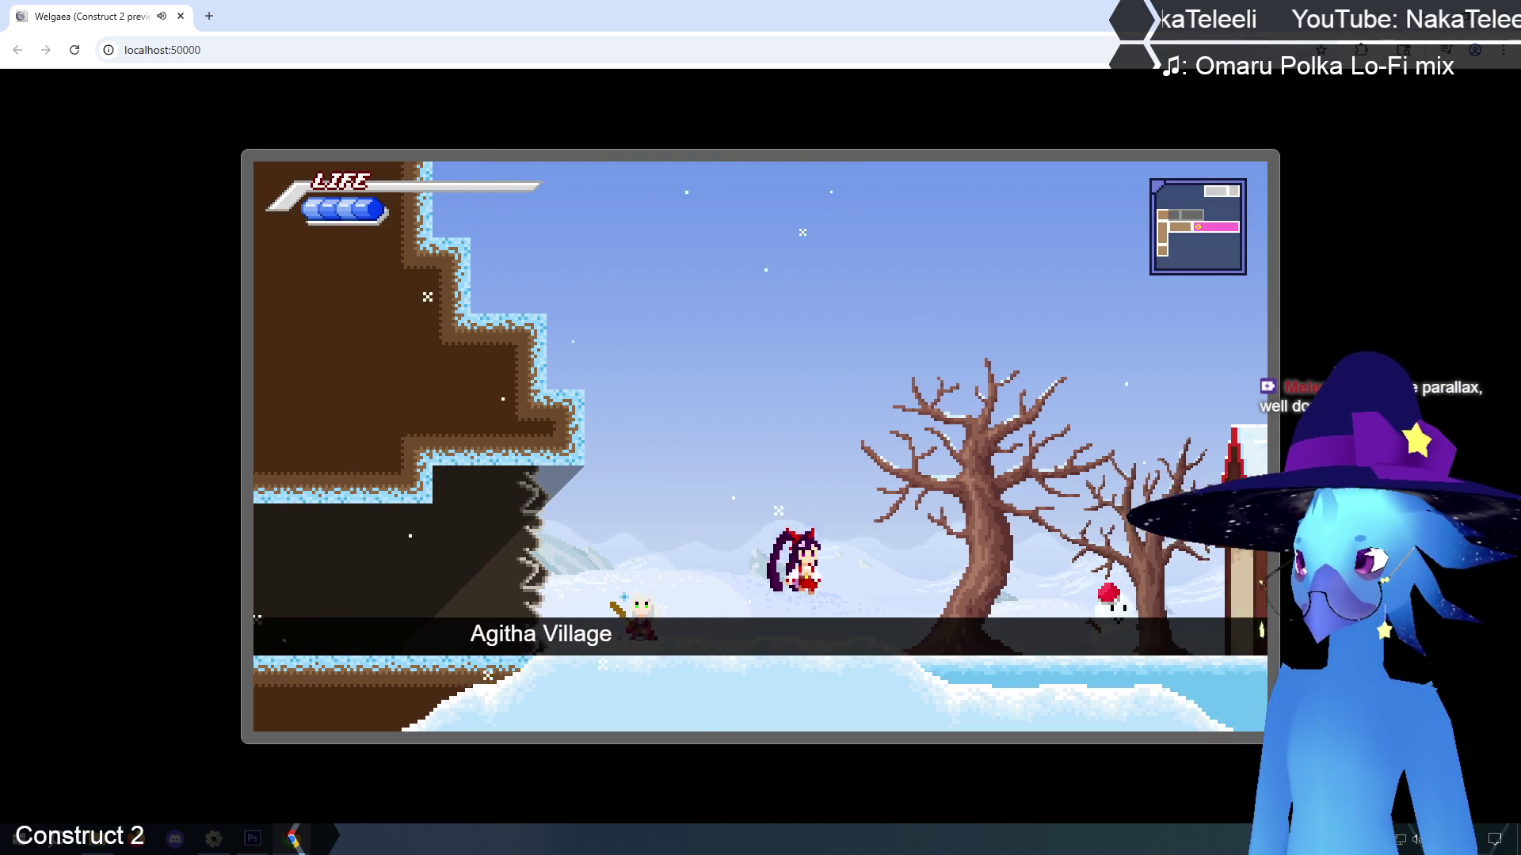
pyautogui.press('Right')
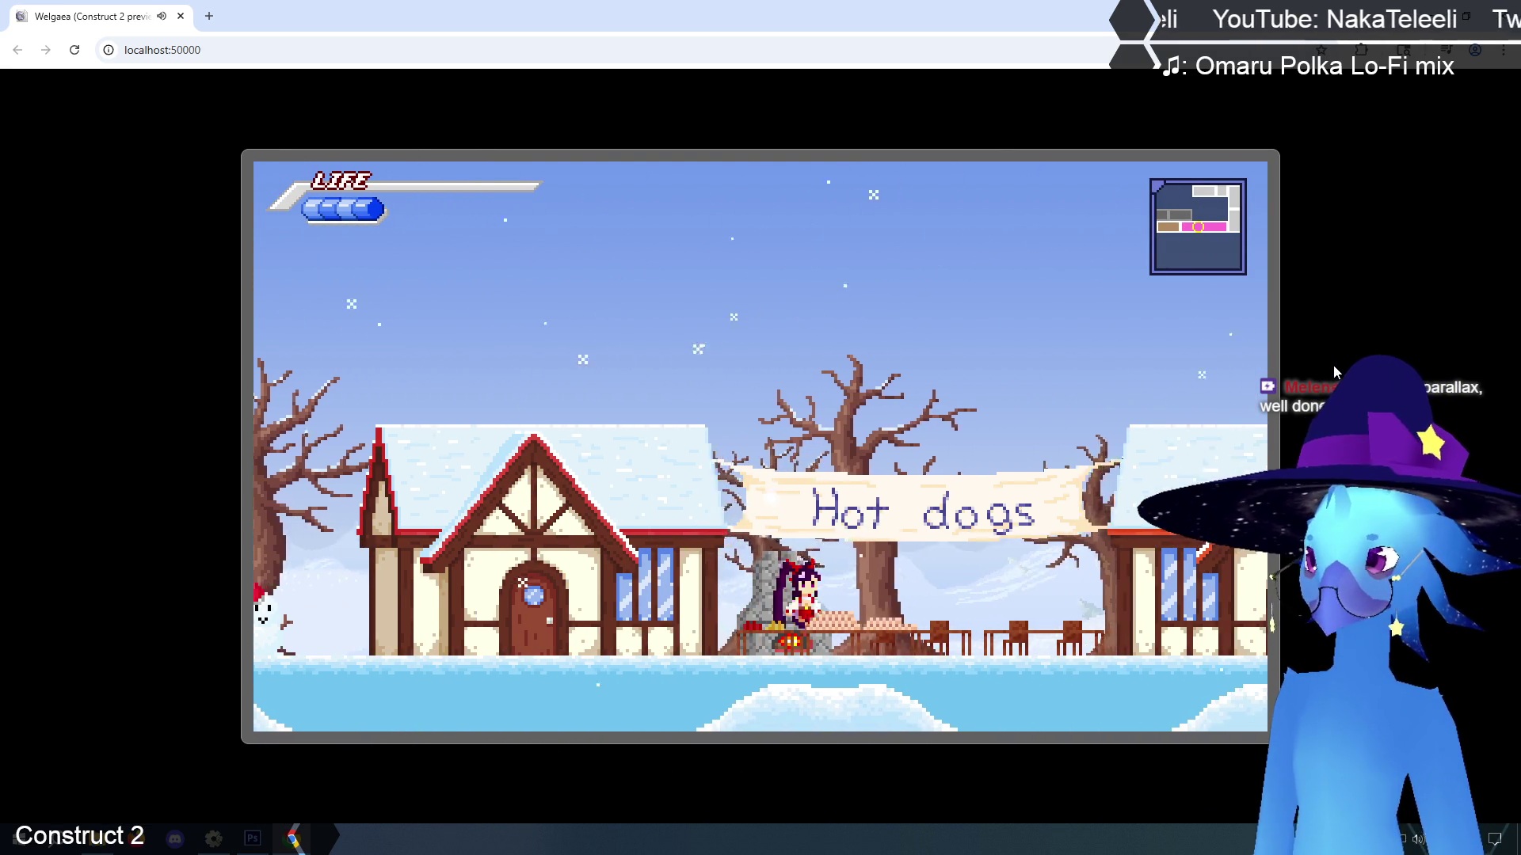
pyautogui.press('Right')
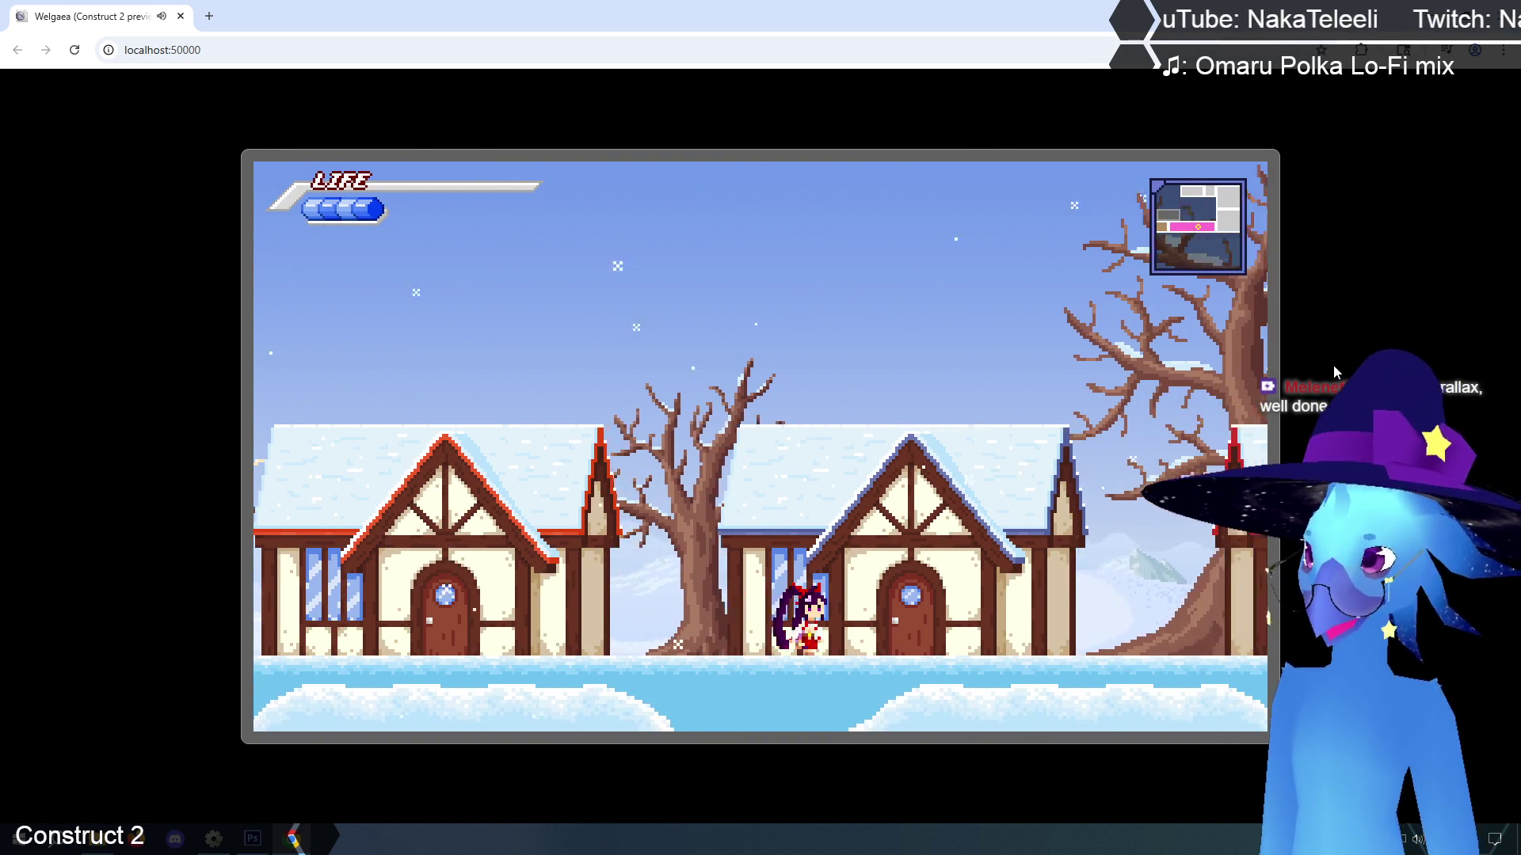
pyautogui.press('Right')
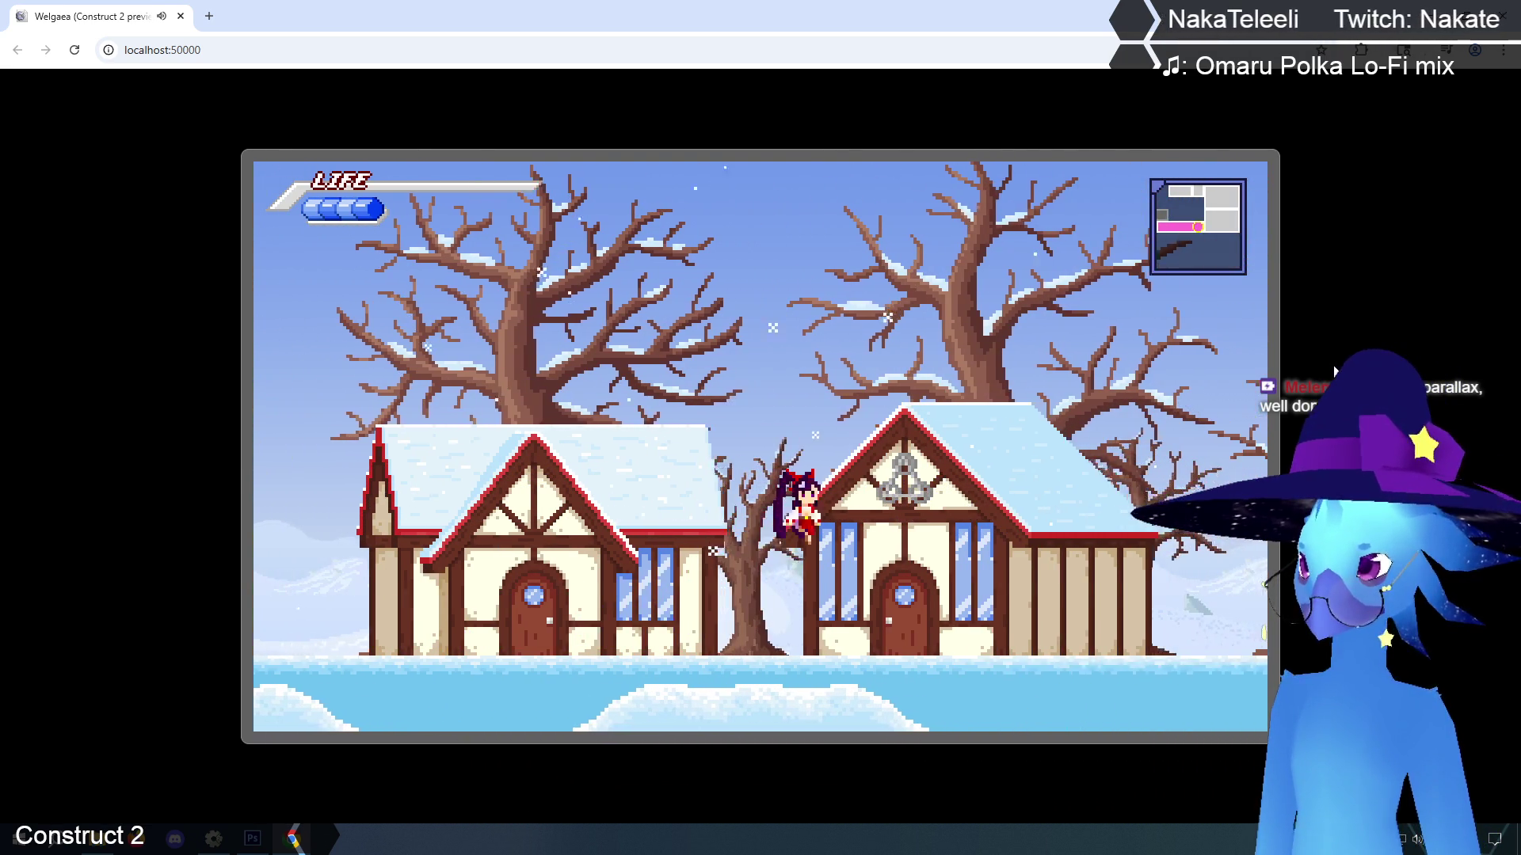
pyautogui.press('Right')
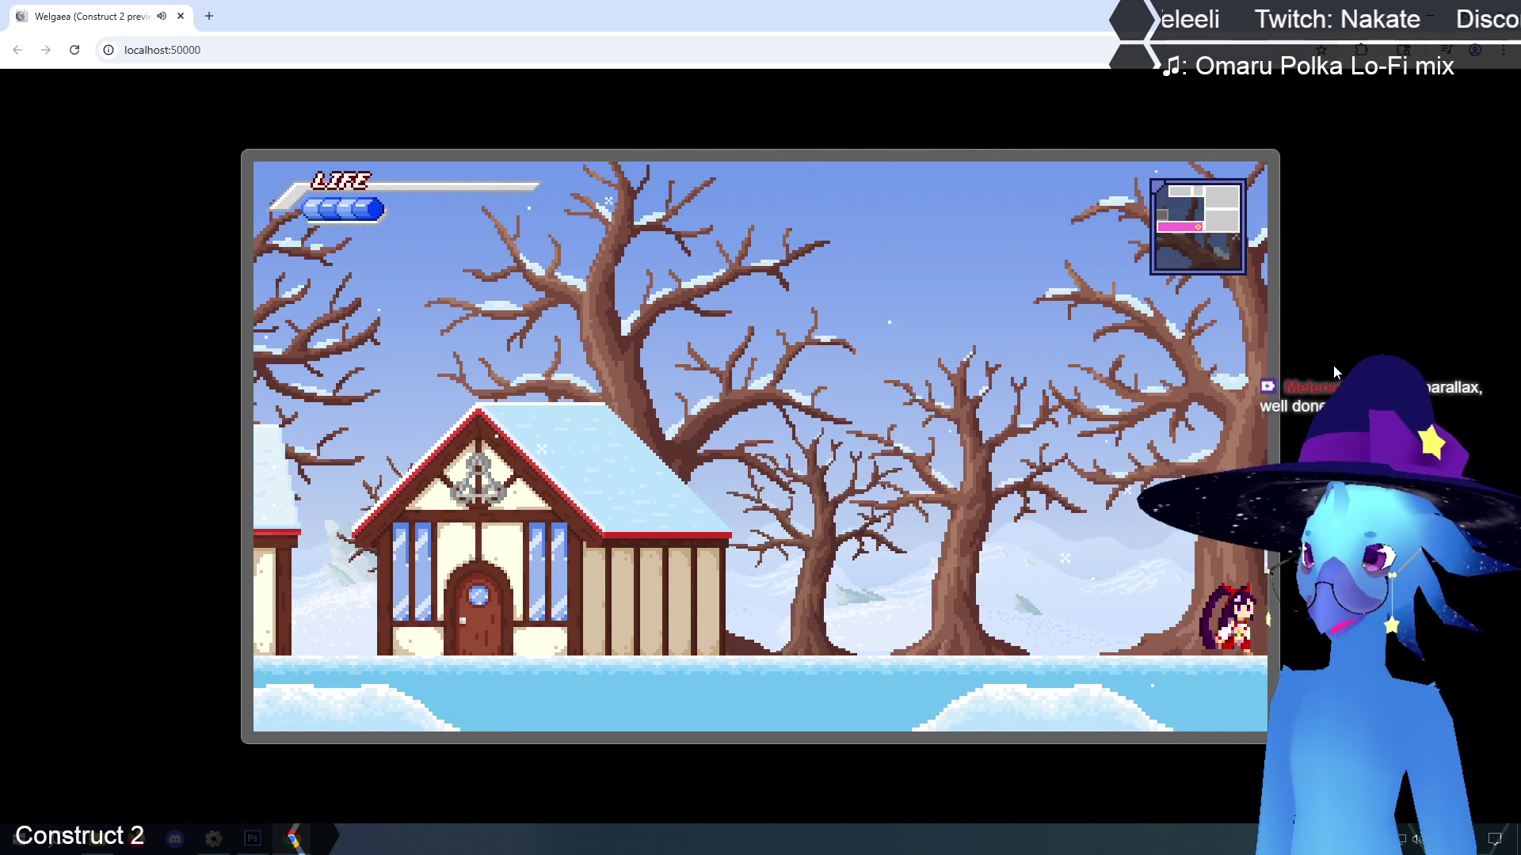
pyautogui.press('Right')
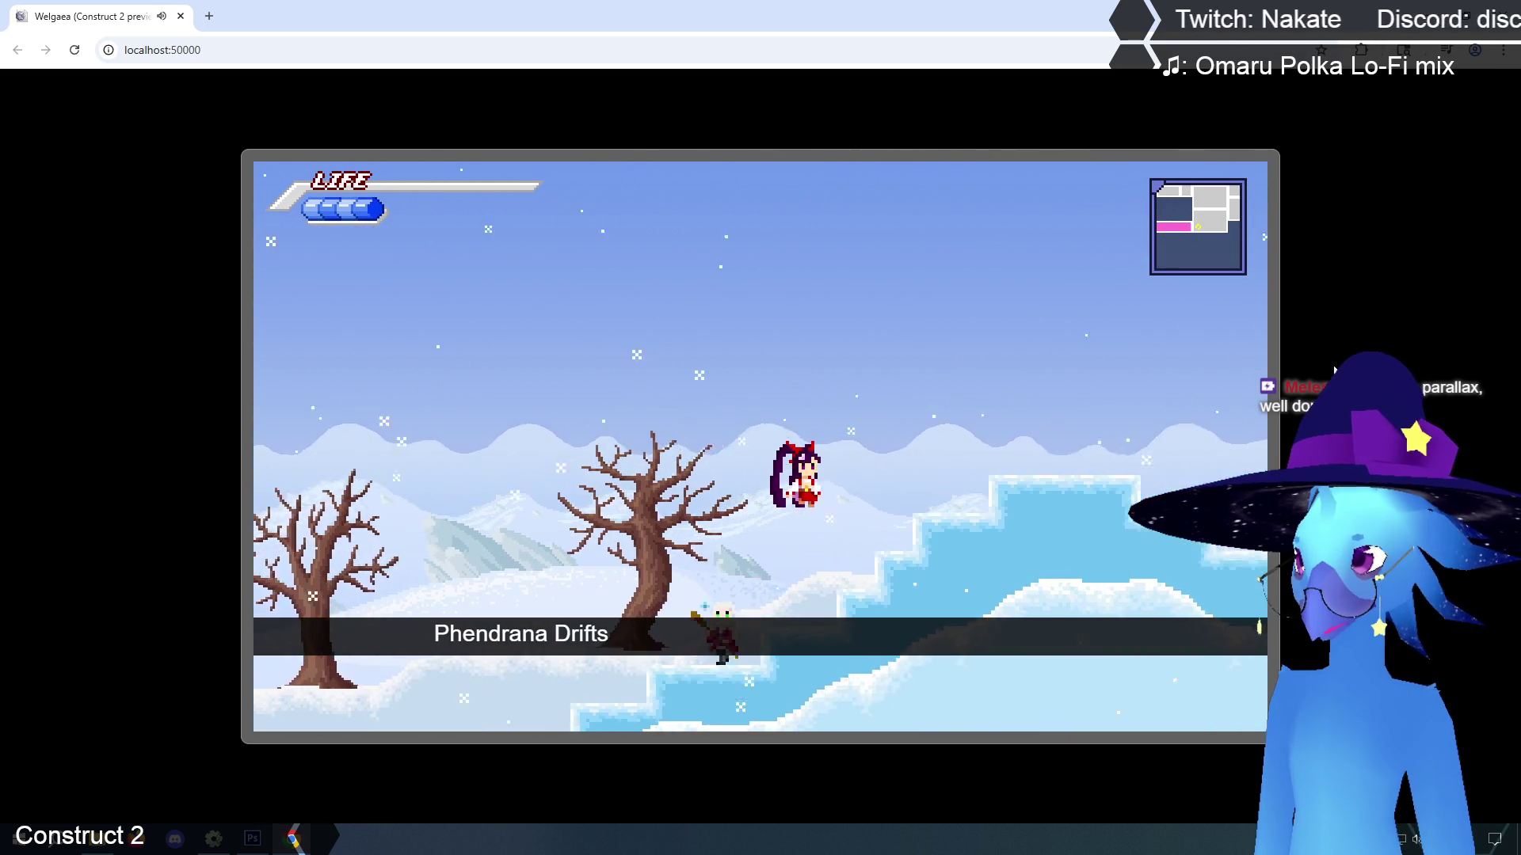
pyautogui.press('Right')
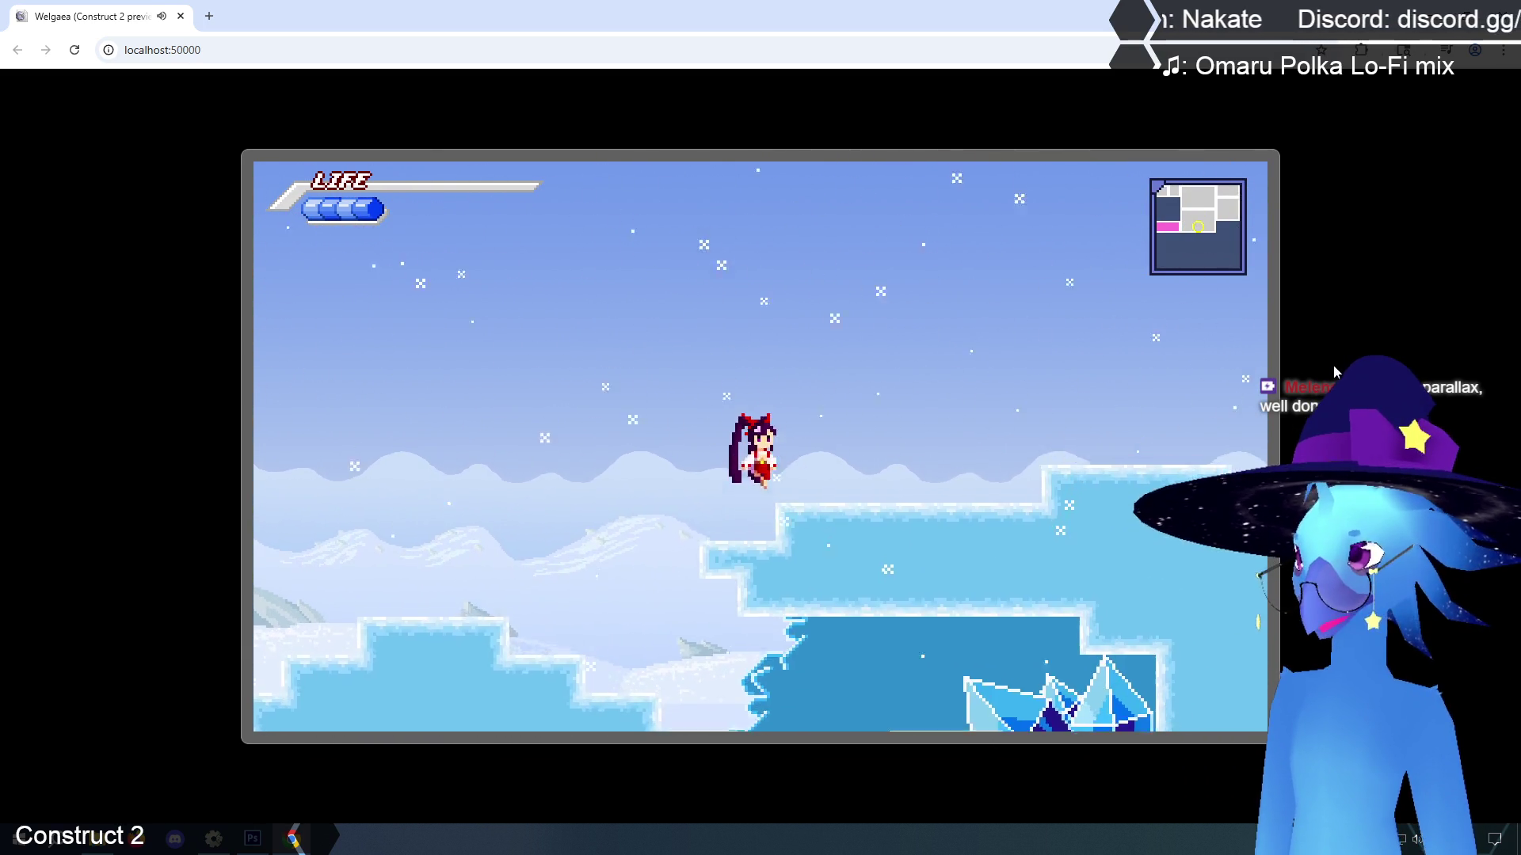
pyautogui.press('Right')
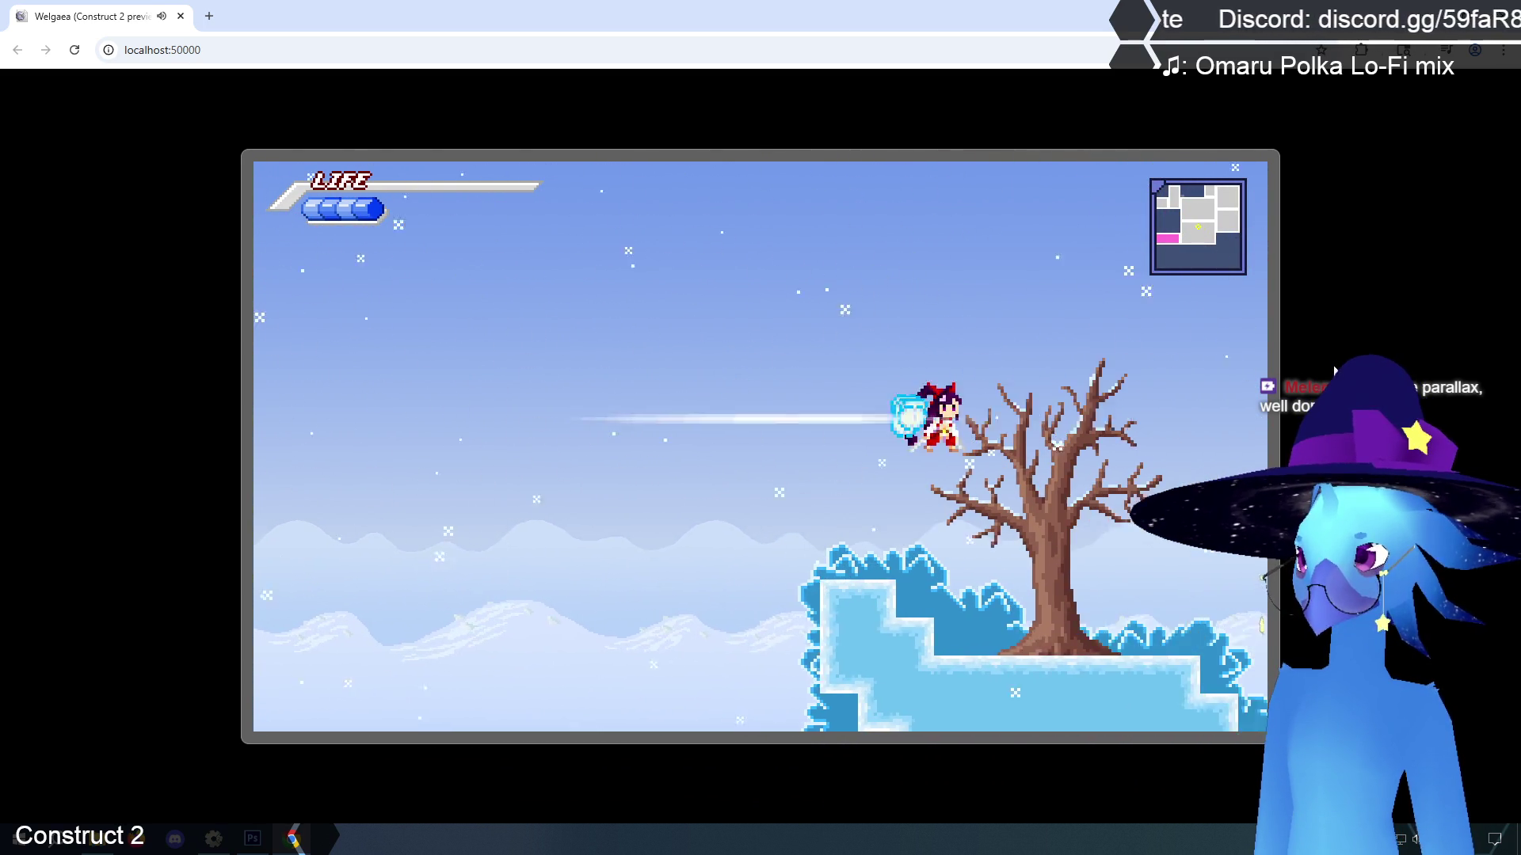
pyautogui.press('Right')
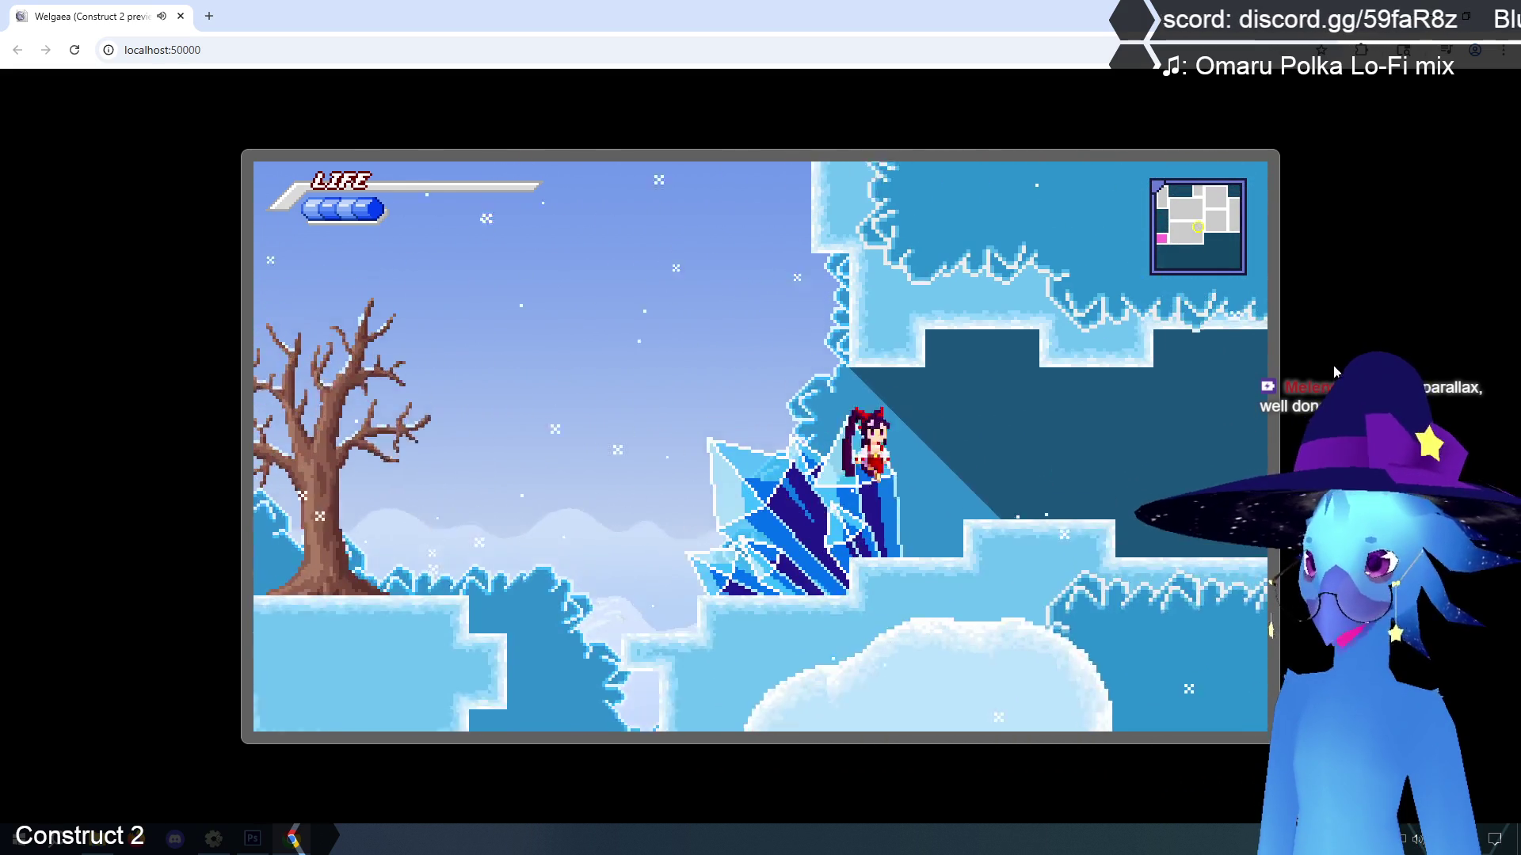
pyautogui.press('Right')
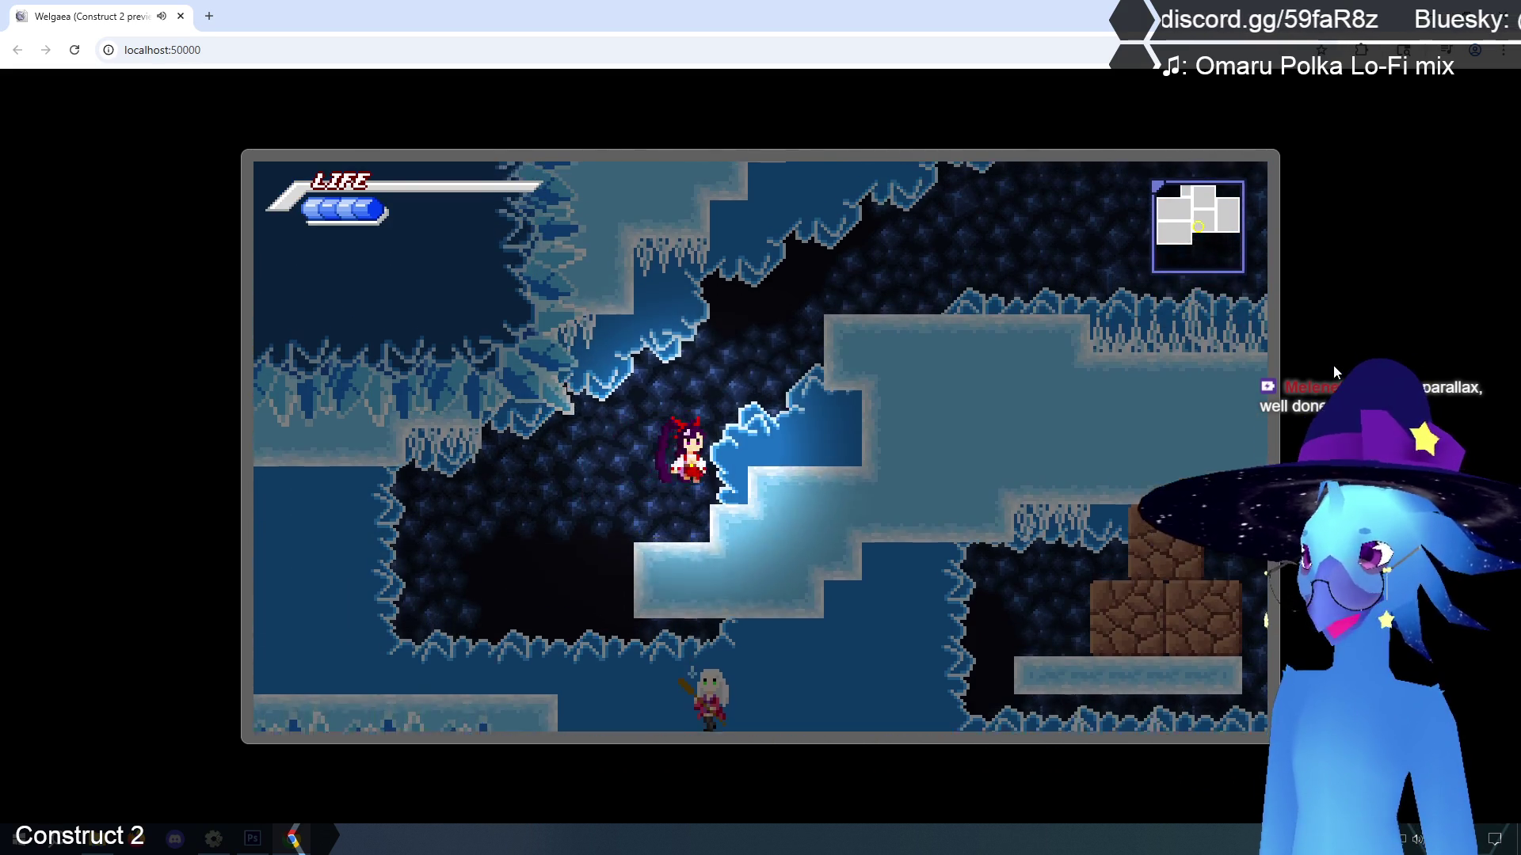
pyautogui.press('Right')
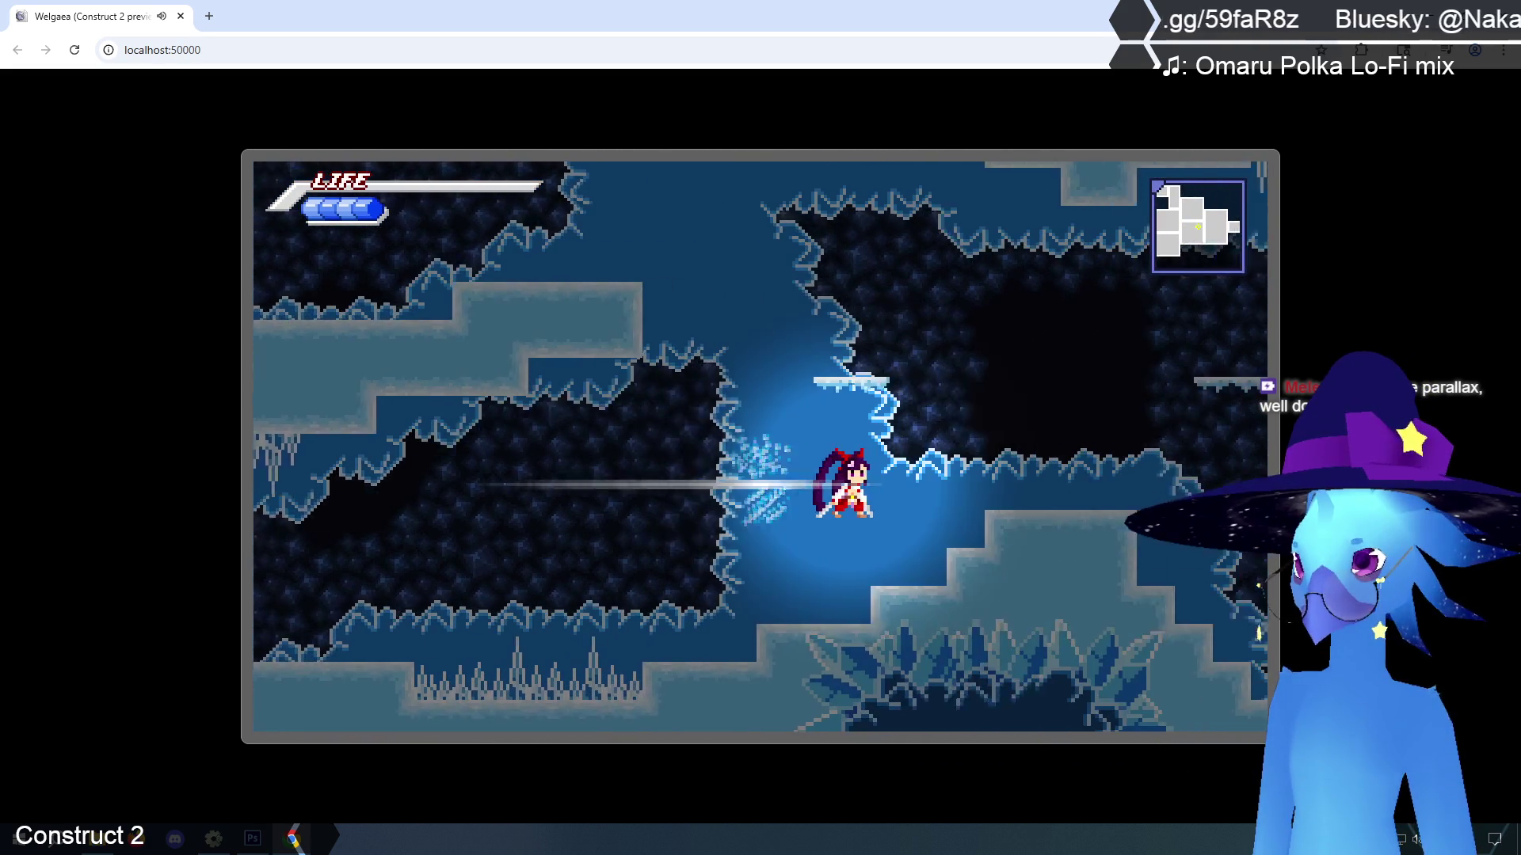
pyautogui.press('Right')
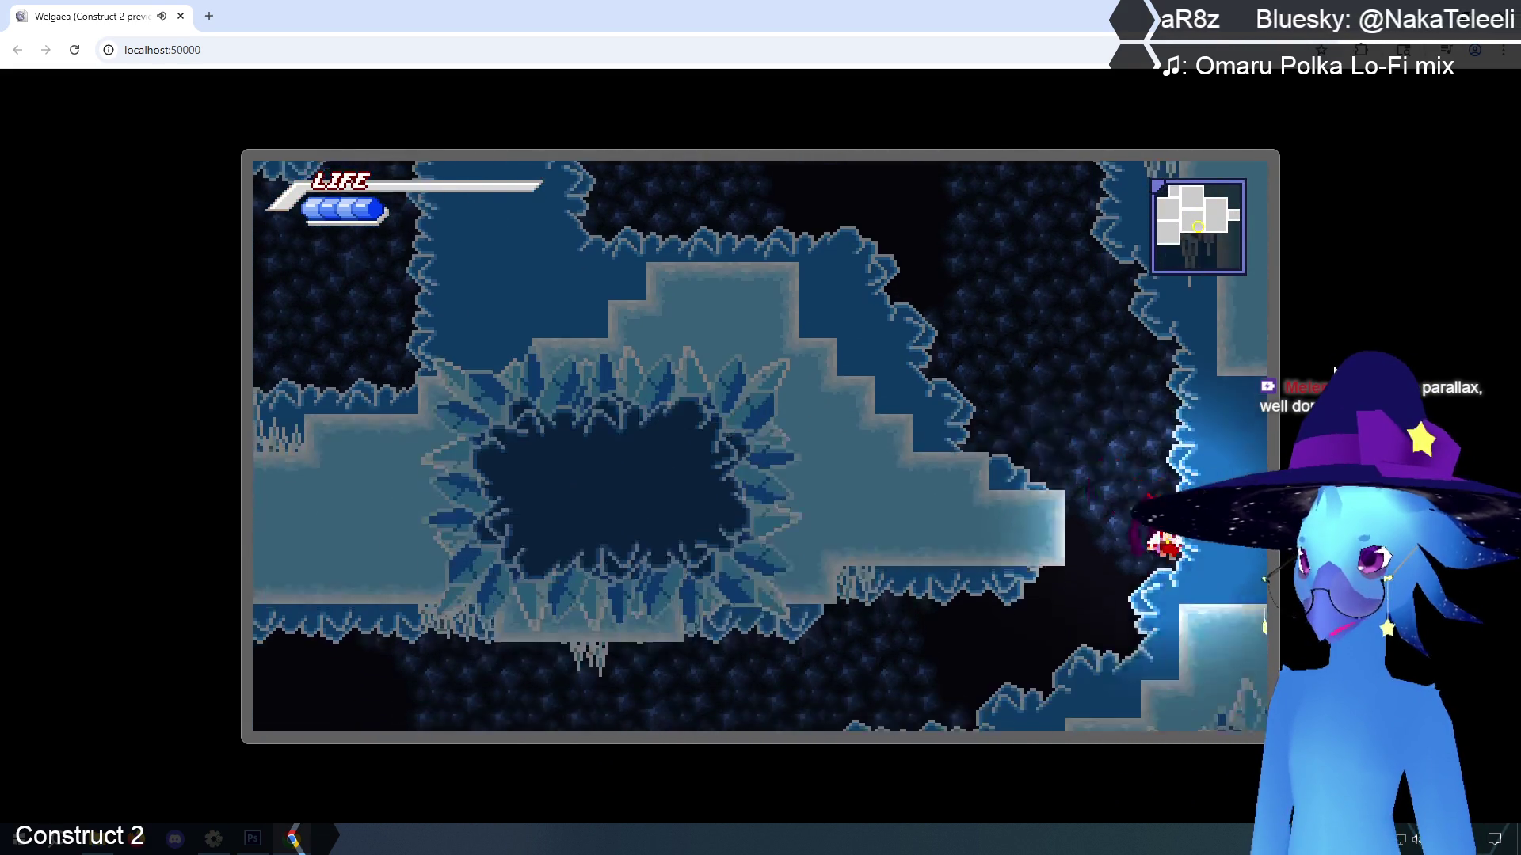
pyautogui.press('Right')
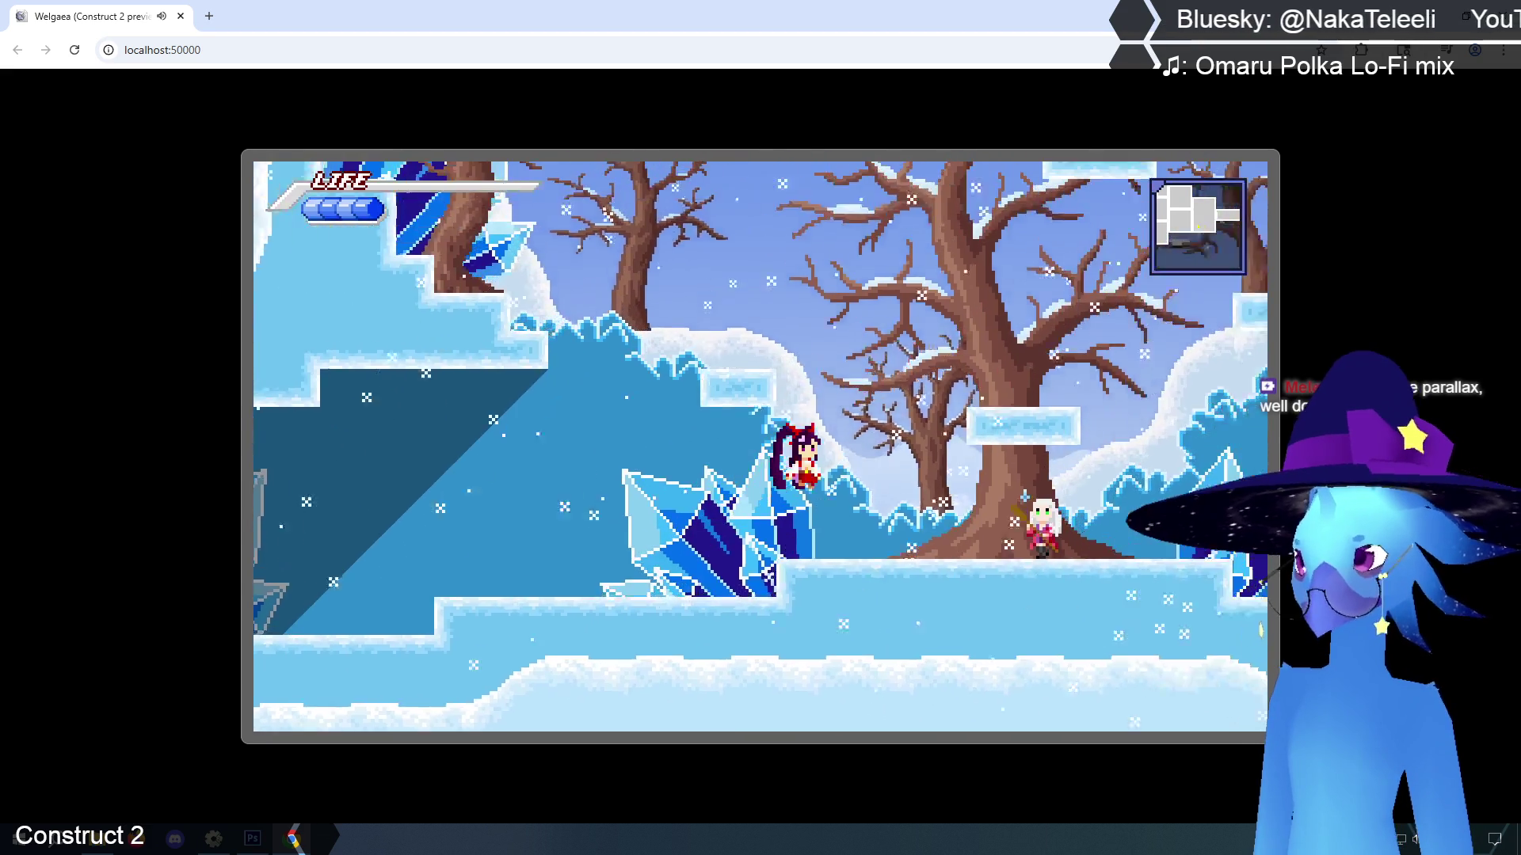
pyautogui.press('Right')
pyautogui.press('Left')
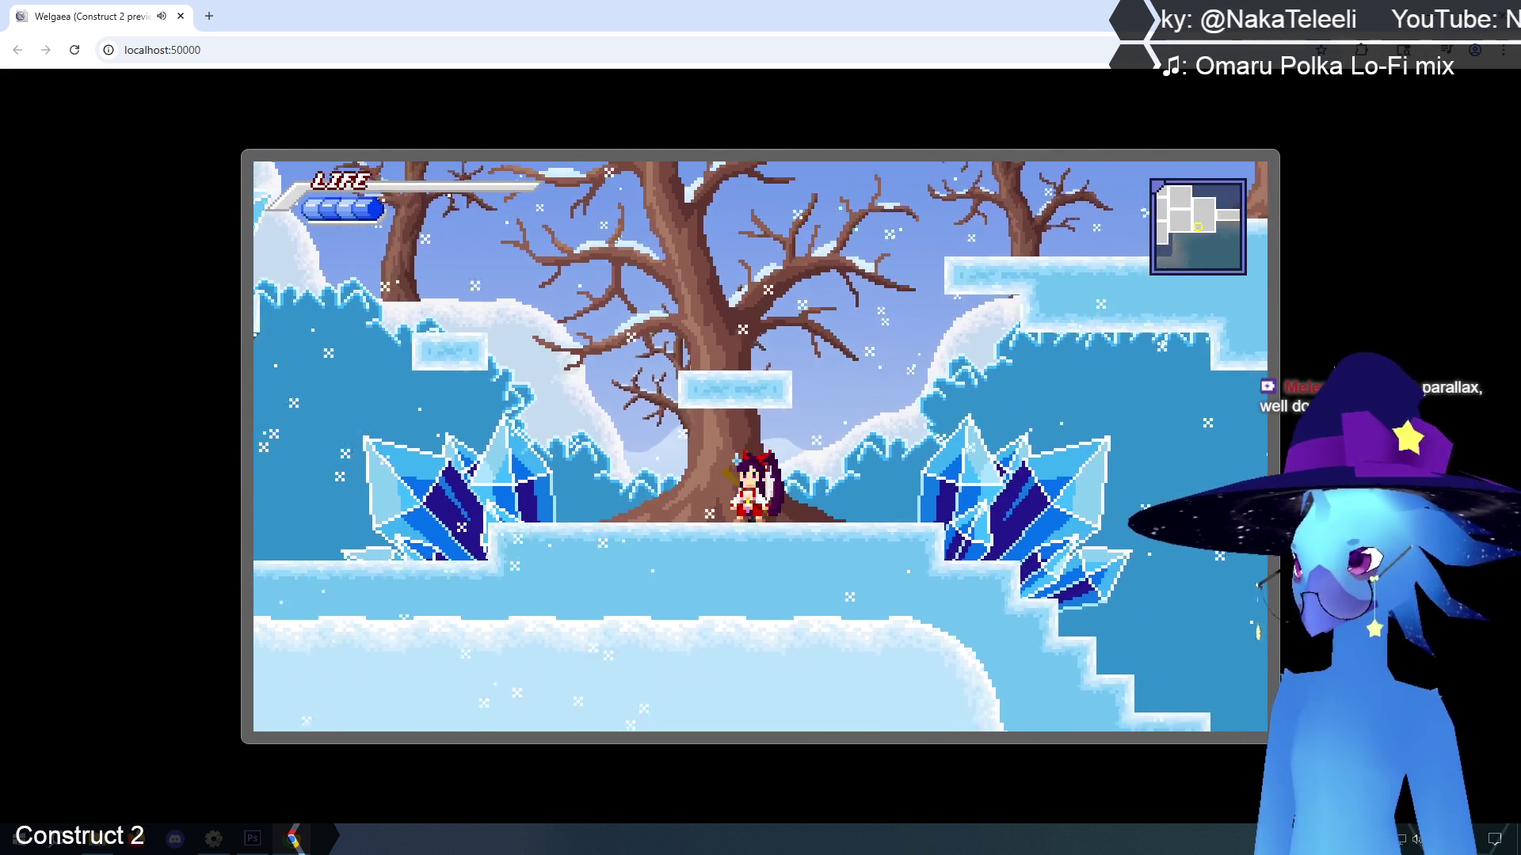
pyautogui.press('Left')
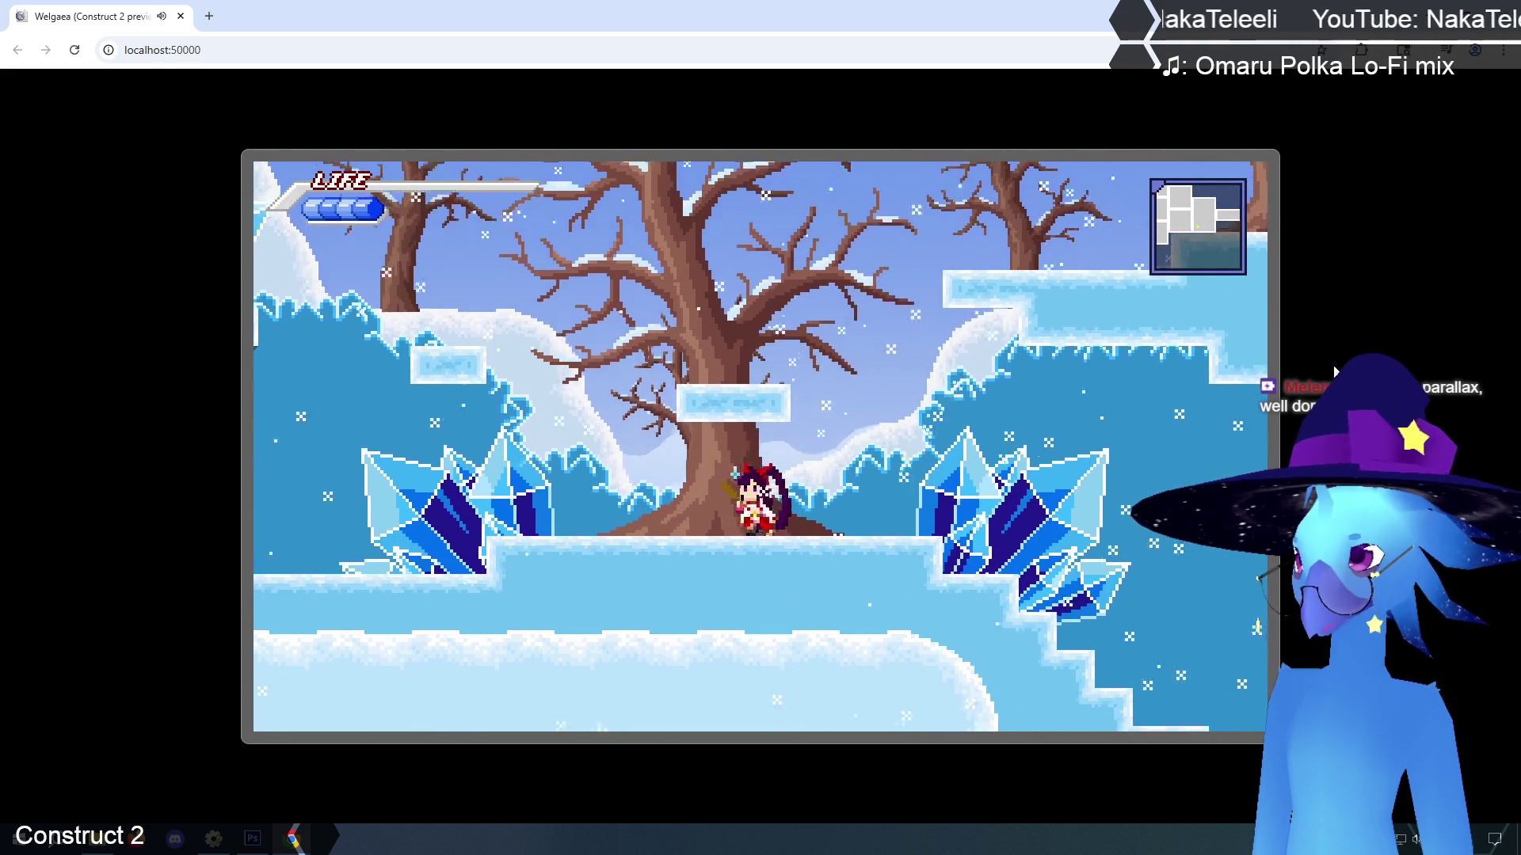
pyautogui.press('Right')
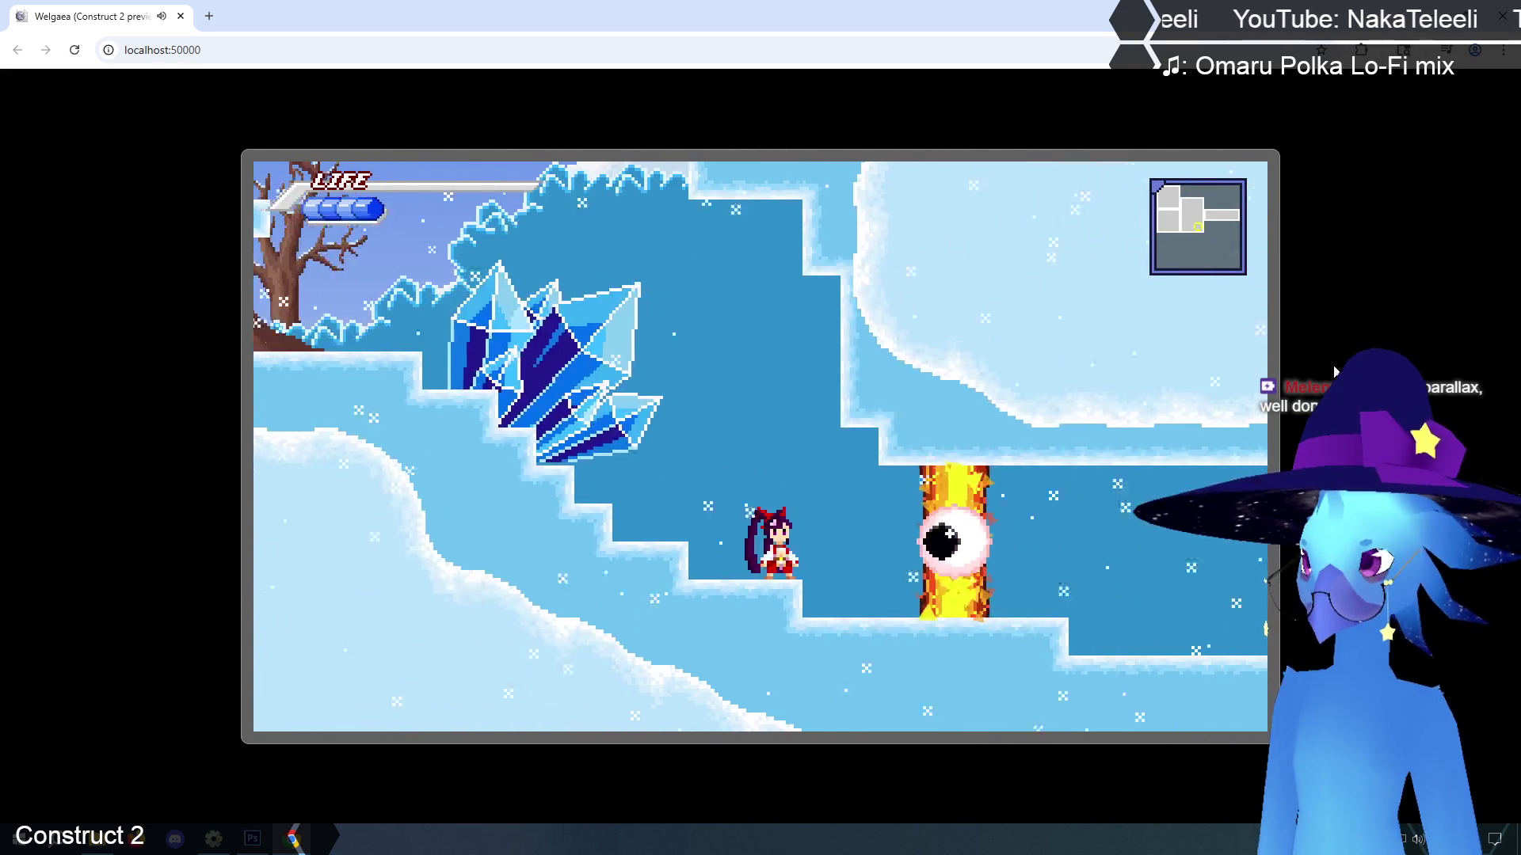
pyautogui.press('x')
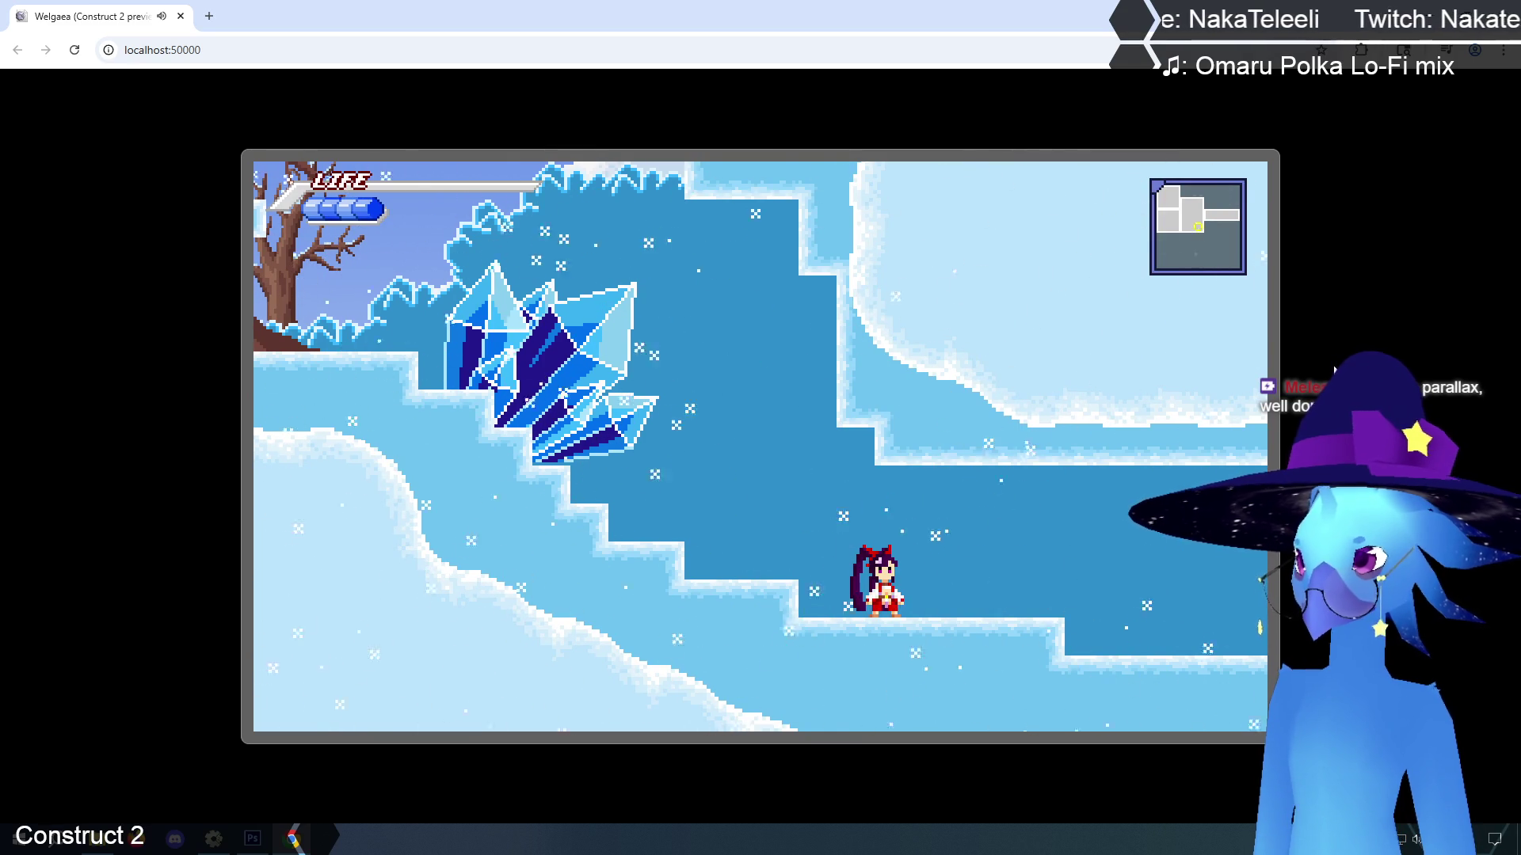
# Hop along the ledge, then return to Construct 2's obstacles event sheet
pyautogui.press('Right')
pyautogui.press('z')
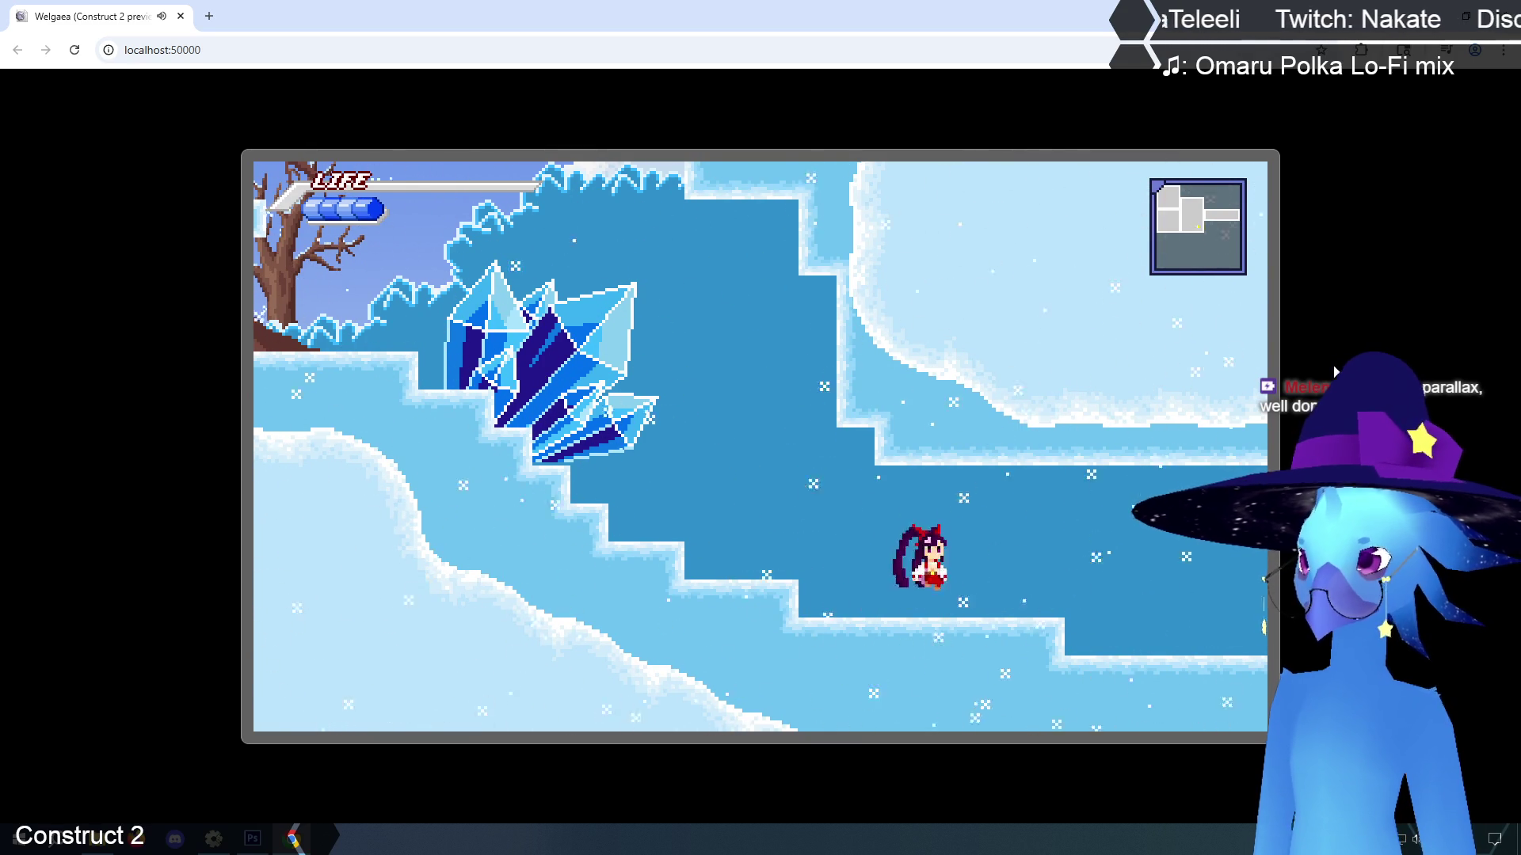
pyautogui.press('Left')
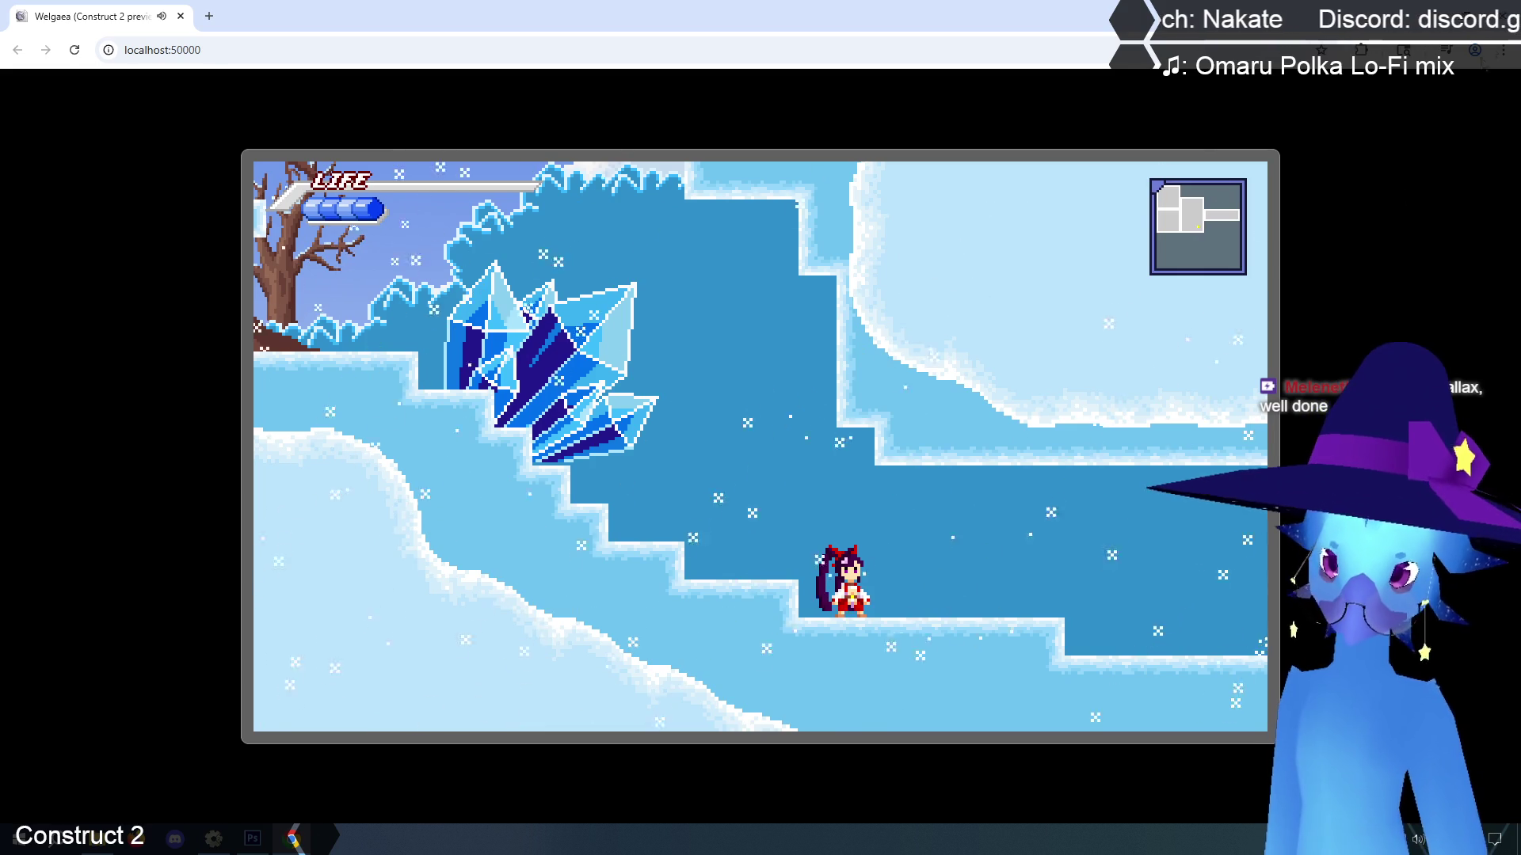
pyautogui.hotkey('alt', 'Tab')
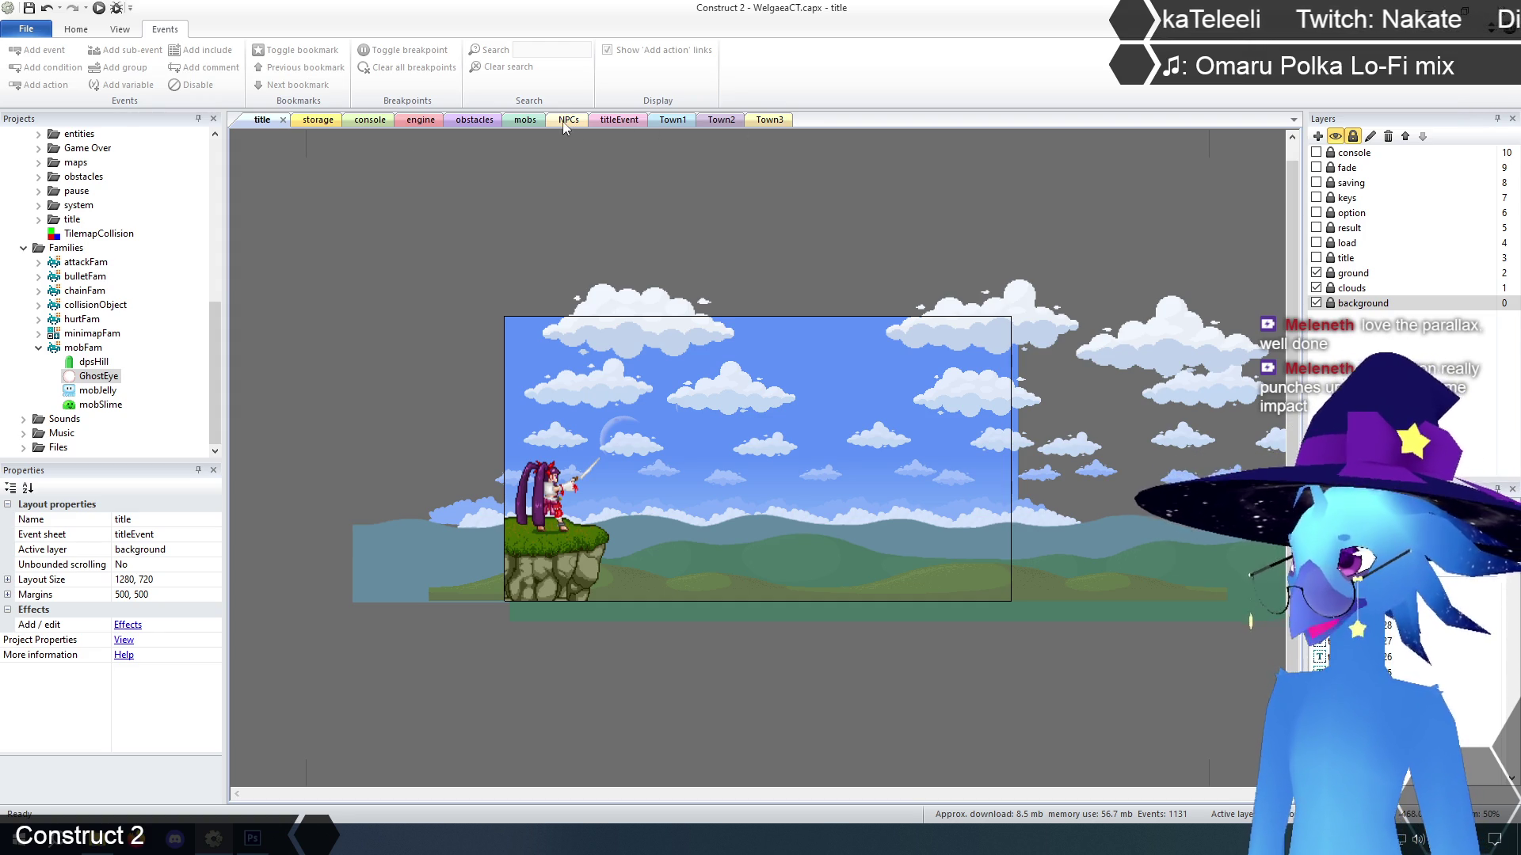
pyautogui.click(472, 121)
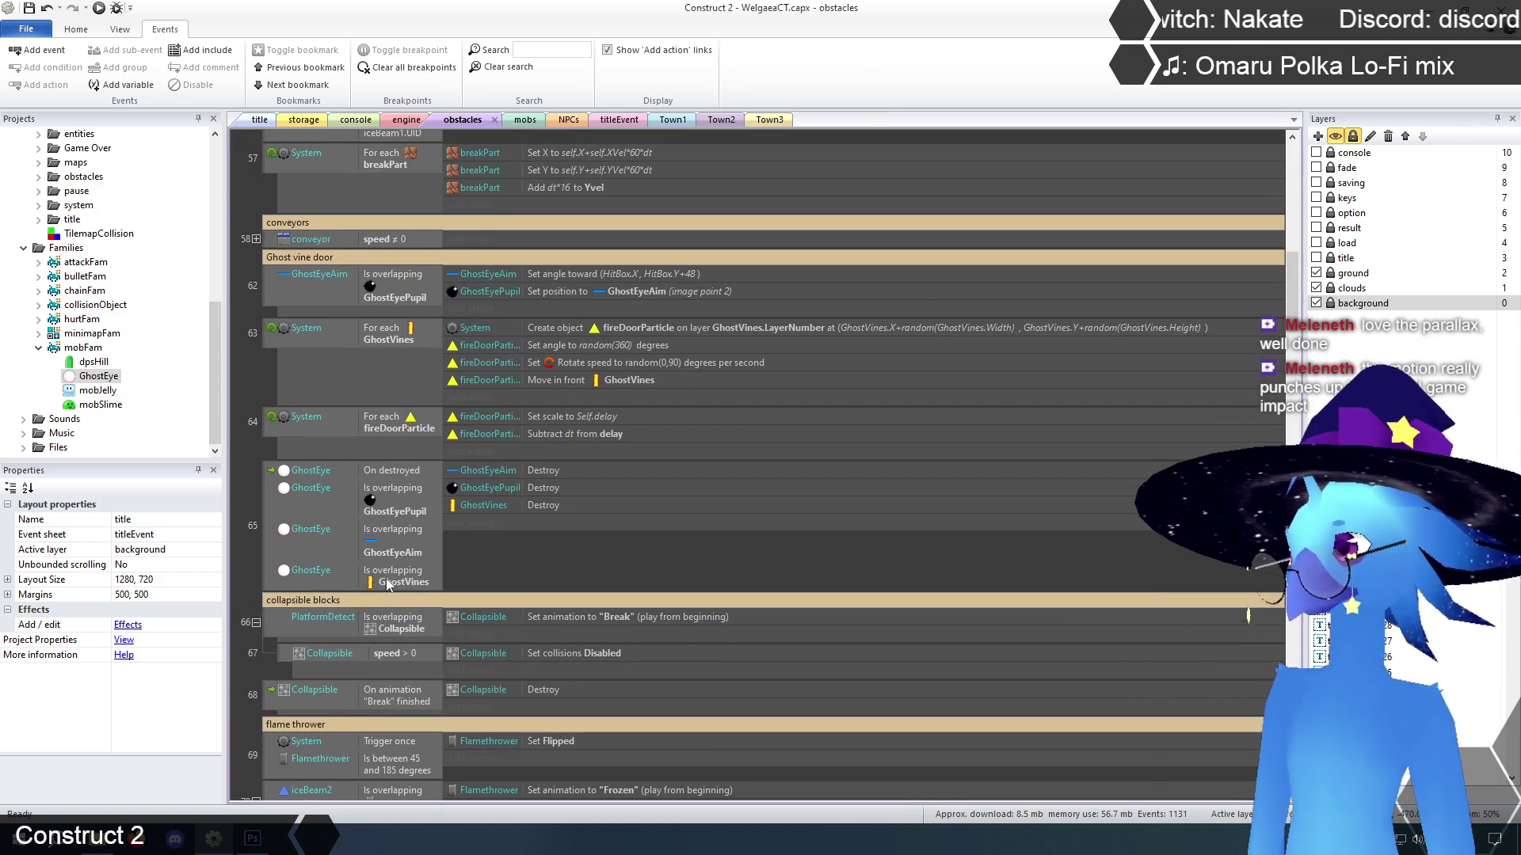
# Duplicate event 65's GhostEye 'Is overlapping GhostVines' condition and edit the copy
pyautogui.click(388, 583)
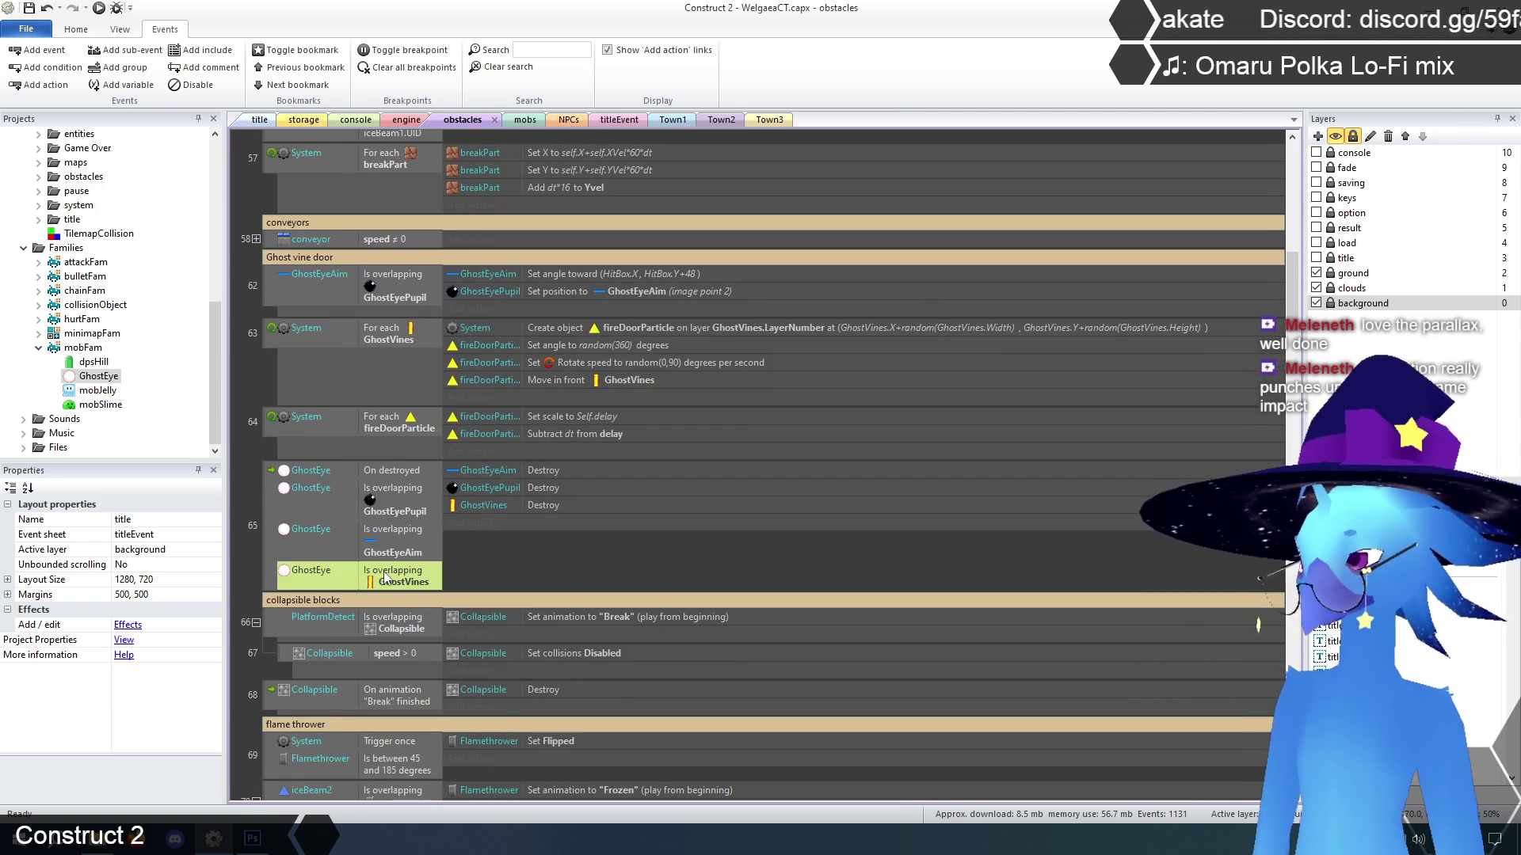
pyautogui.hotkey('ctrl', 'c')
pyautogui.hotkey('ctrl', 'v')
pyautogui.rightClick(398, 611)
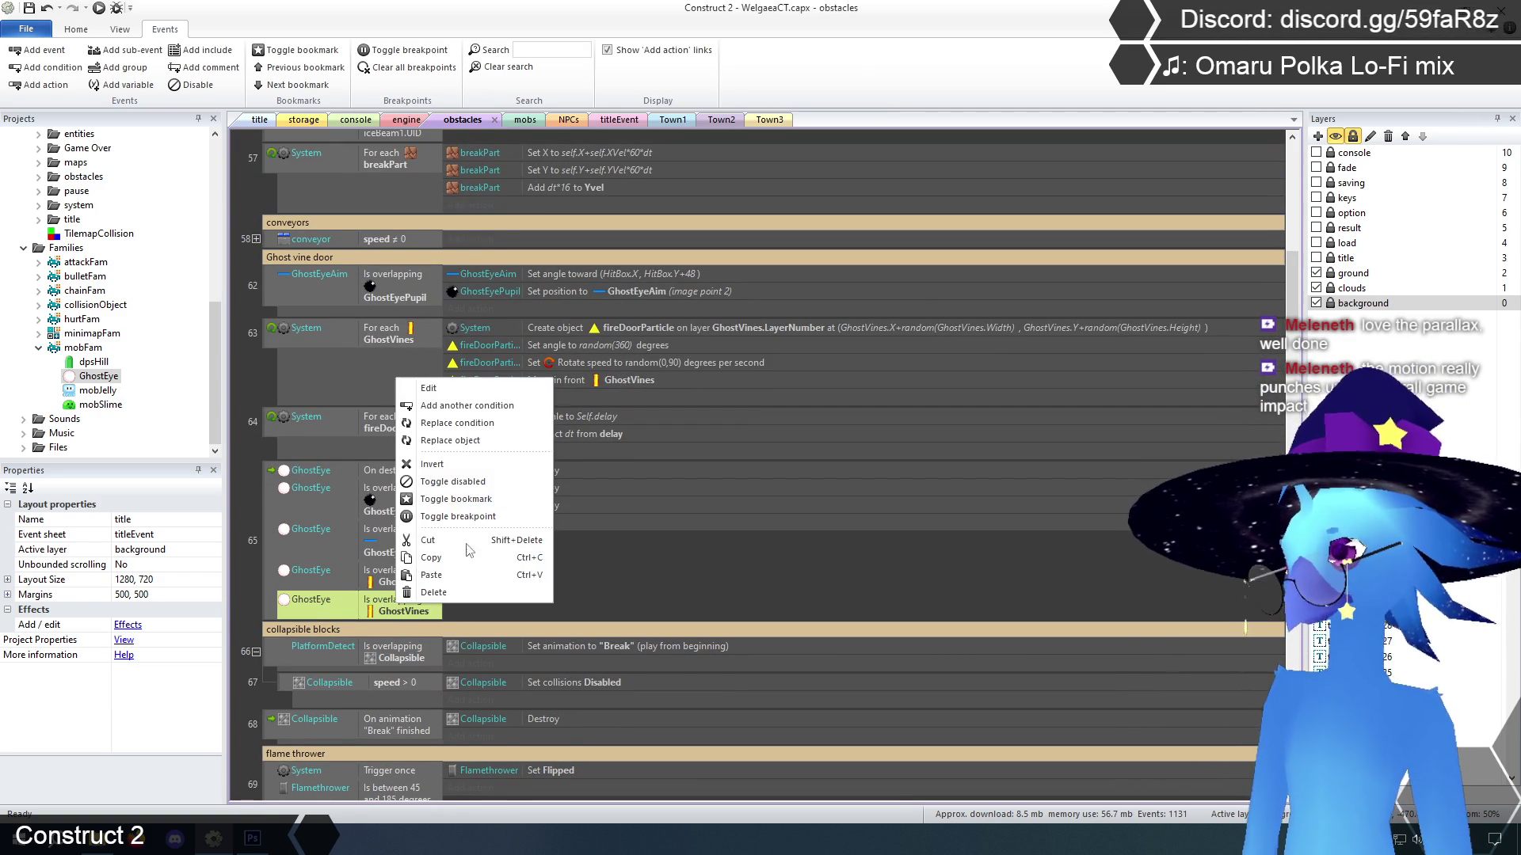
pyautogui.click(428, 387)
# Set the copied condition's object to GhostDoor, then bring up the NPCs event sheet
pyautogui.click(1065, 238)
pyautogui.doubleClick(1106, 339)
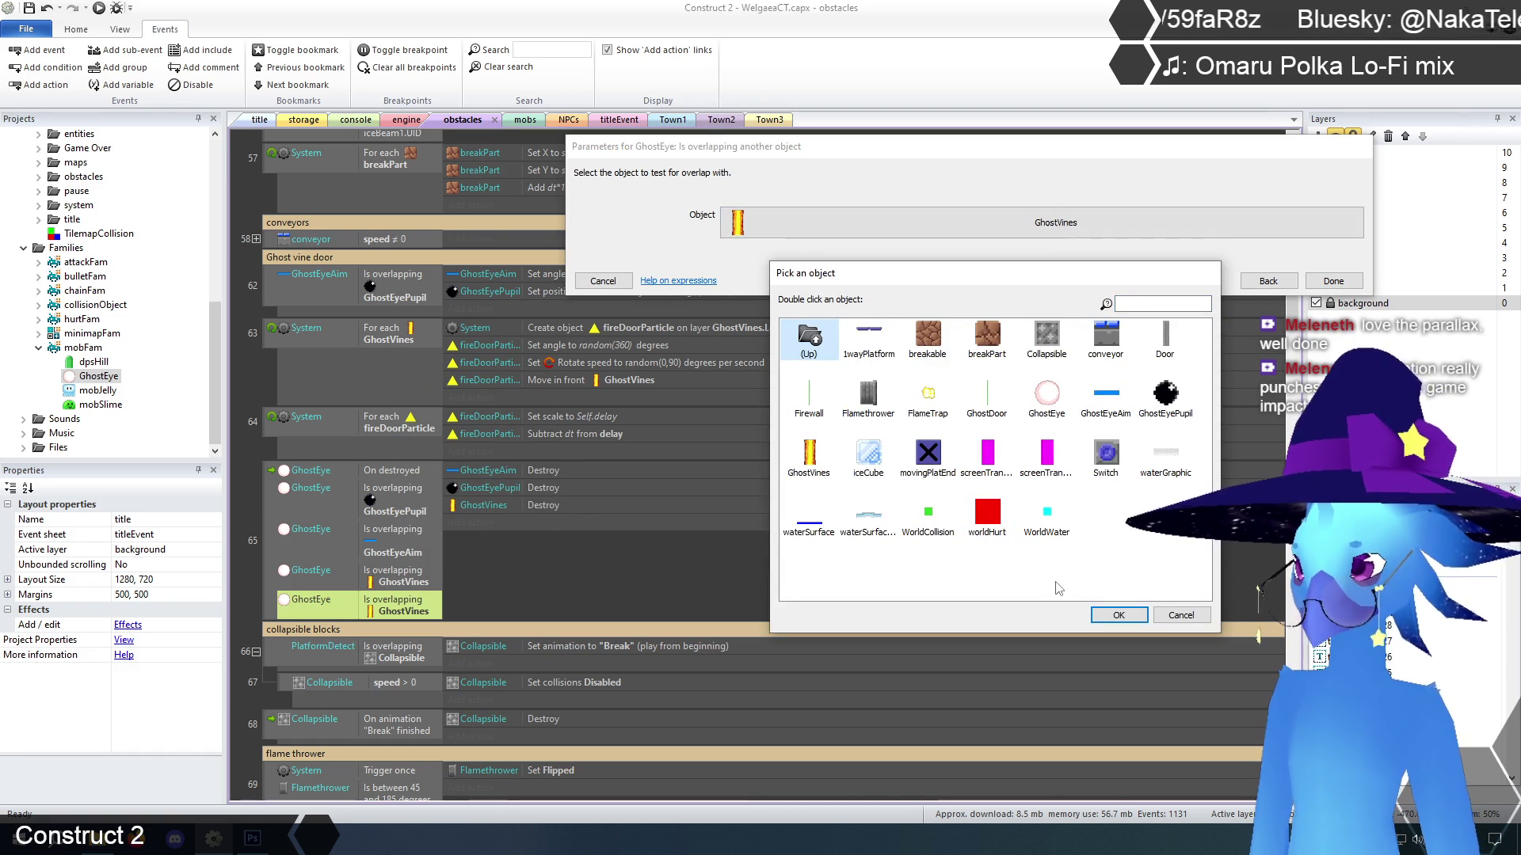
pyautogui.click(987, 396)
pyautogui.click(1119, 615)
pyautogui.click(603, 281)
pyautogui.click(568, 120)
pyautogui.click(560, 49)
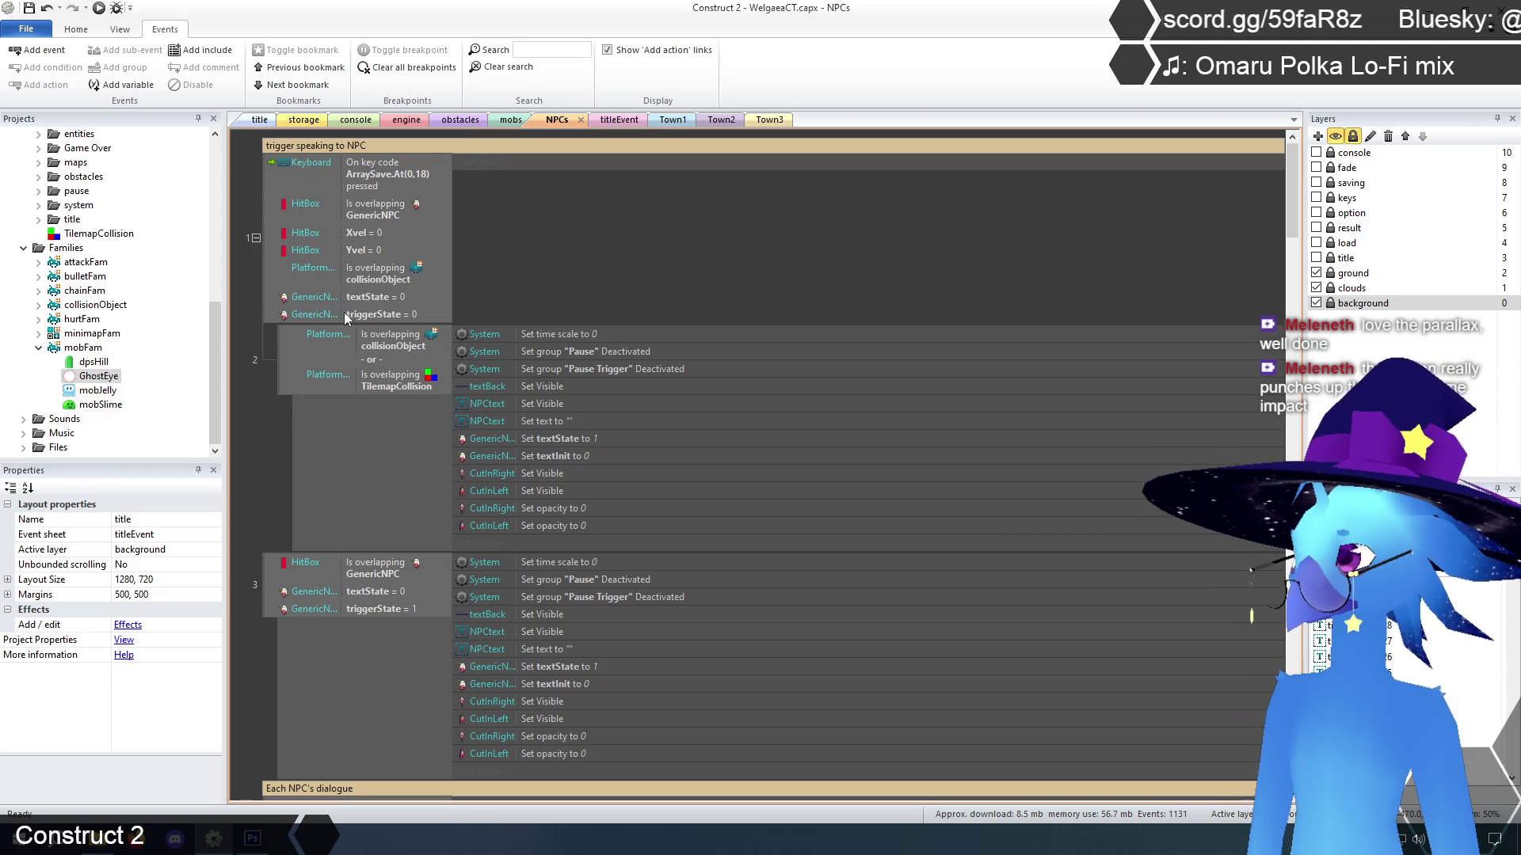
# Delete event 1's PlatformDetect 'Is overlapping collisionObject' condition and go to the title layout
pyautogui.click(375, 273)
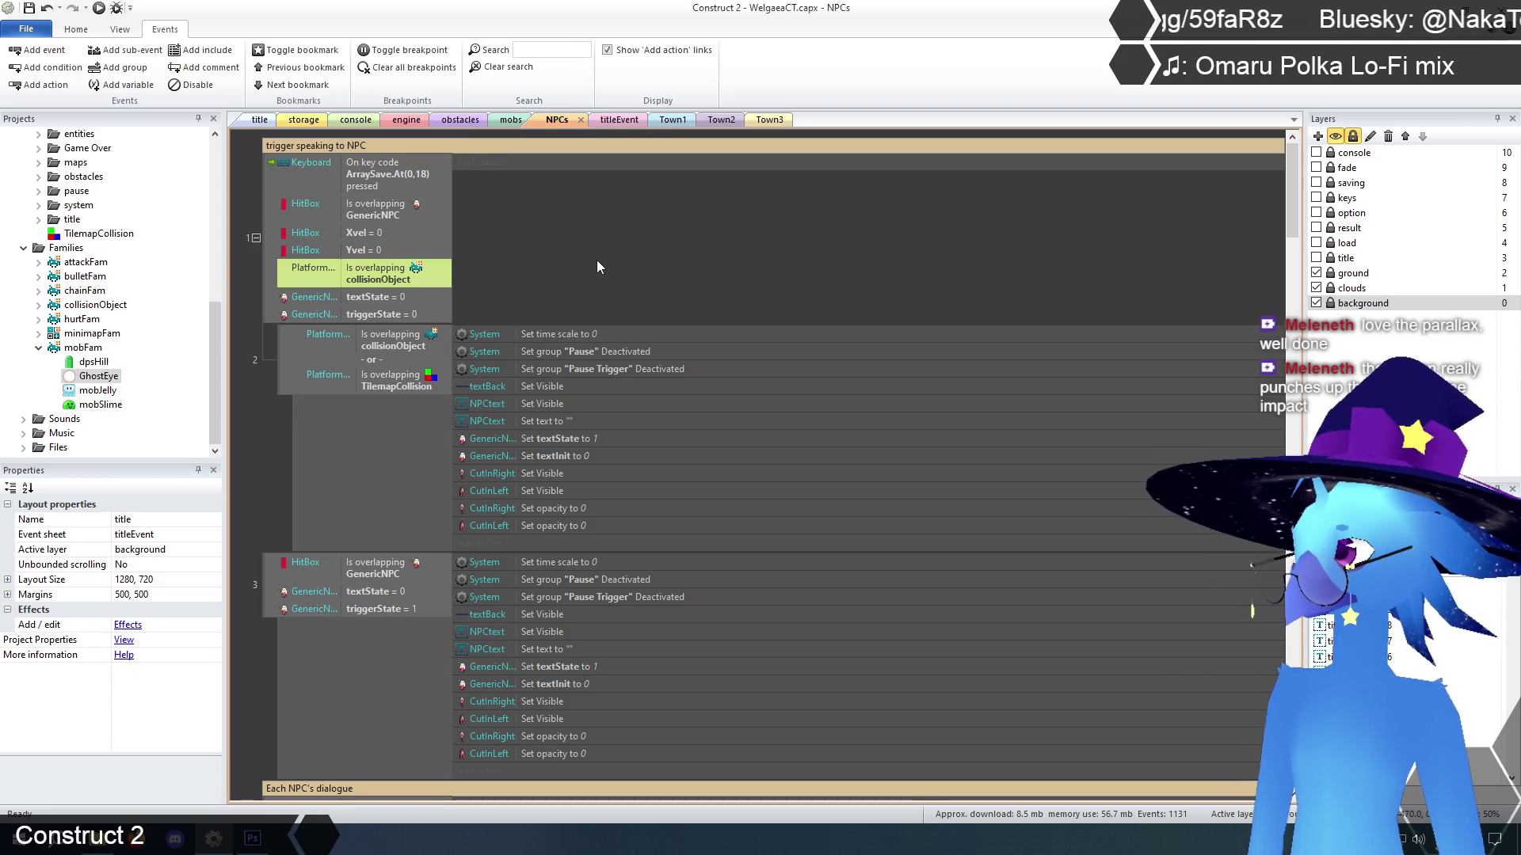
pyautogui.press('Delete')
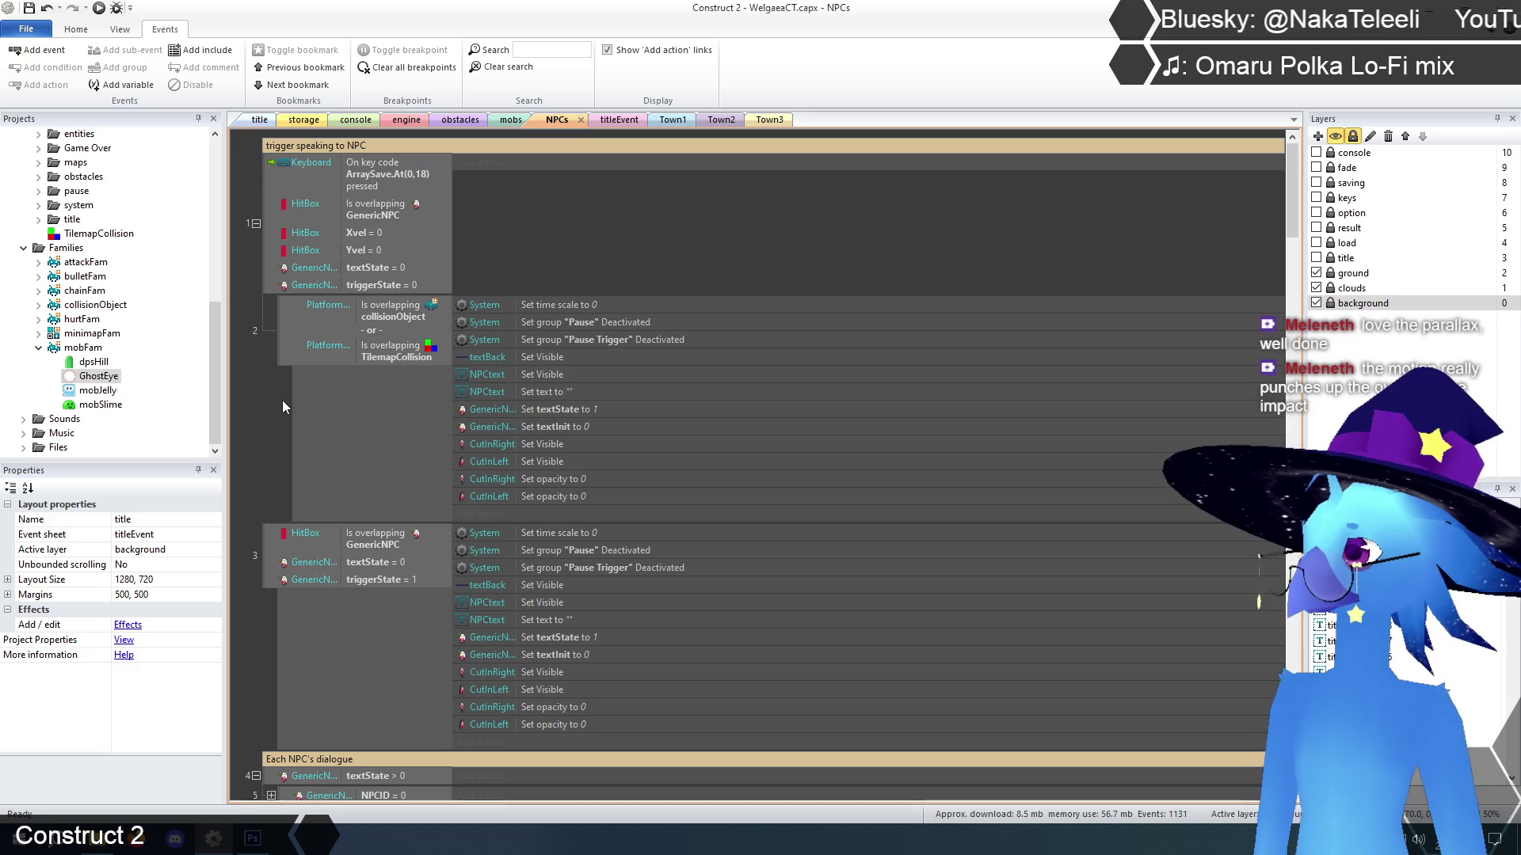
pyautogui.scroll(-4, 283, 401)
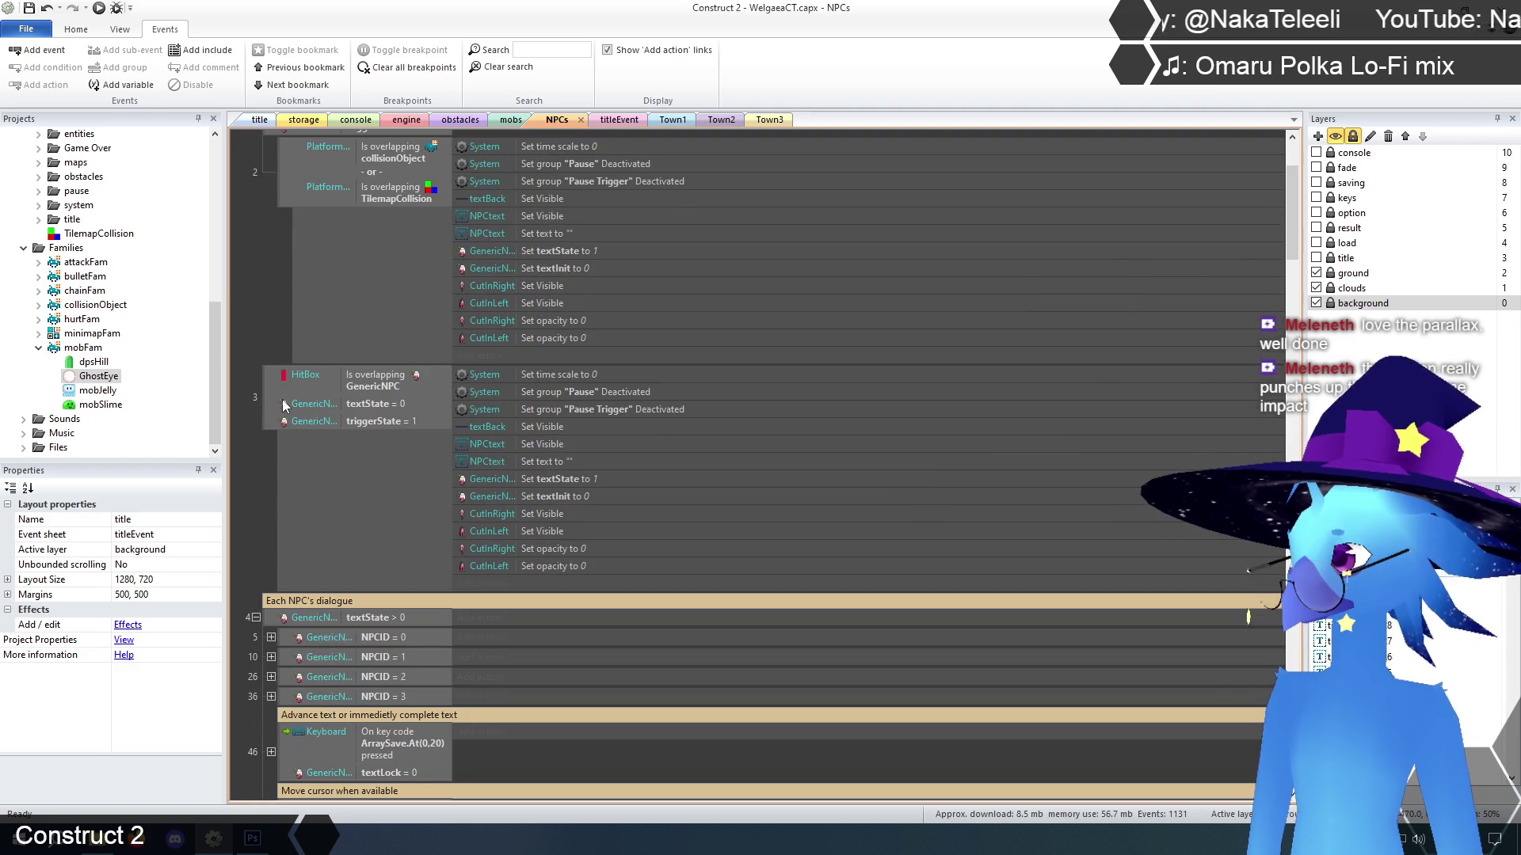
pyautogui.scroll(4, 283, 400)
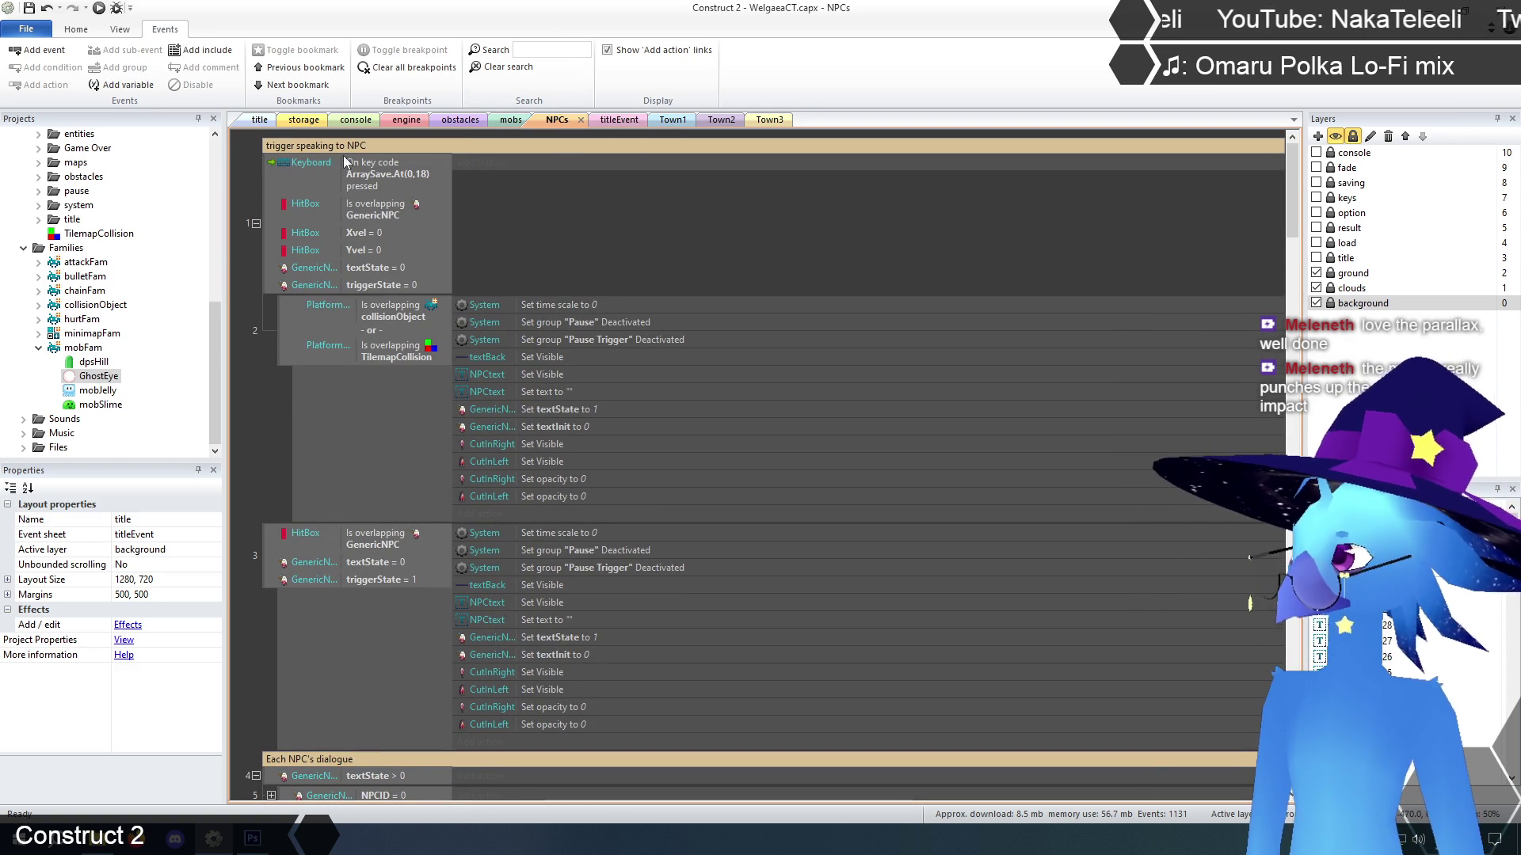
pyautogui.click(260, 119)
# Preview with F5, start the game, and run through Ruto Village to the cave entrance
pyautogui.press('F5')
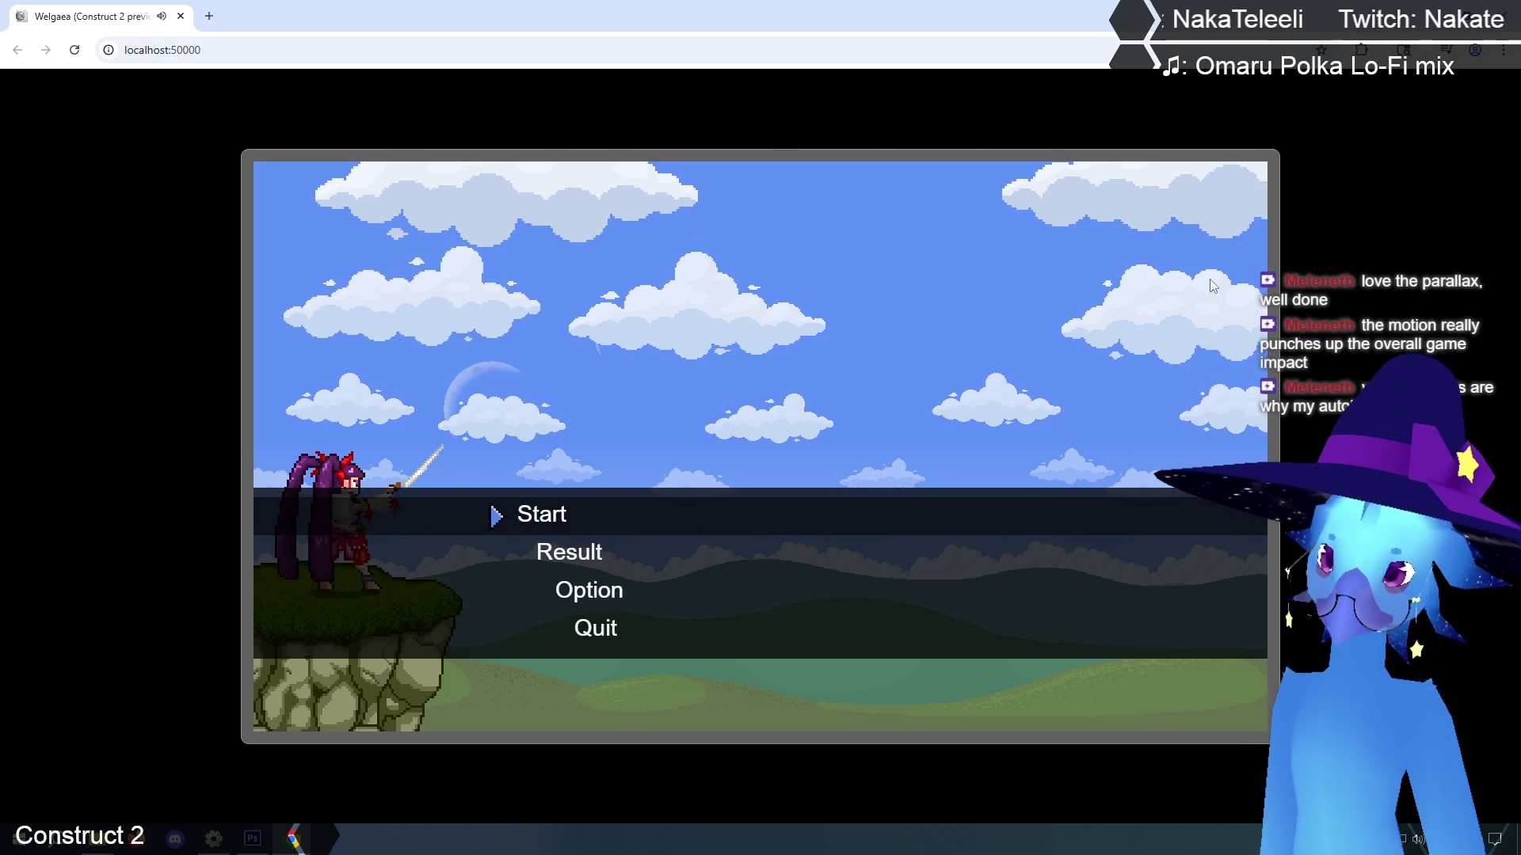
pyautogui.press('Return')
pyautogui.press('Return')
pyautogui.press('Right')
pyautogui.press('Up')
pyautogui.press('Right')
pyautogui.press('Up')
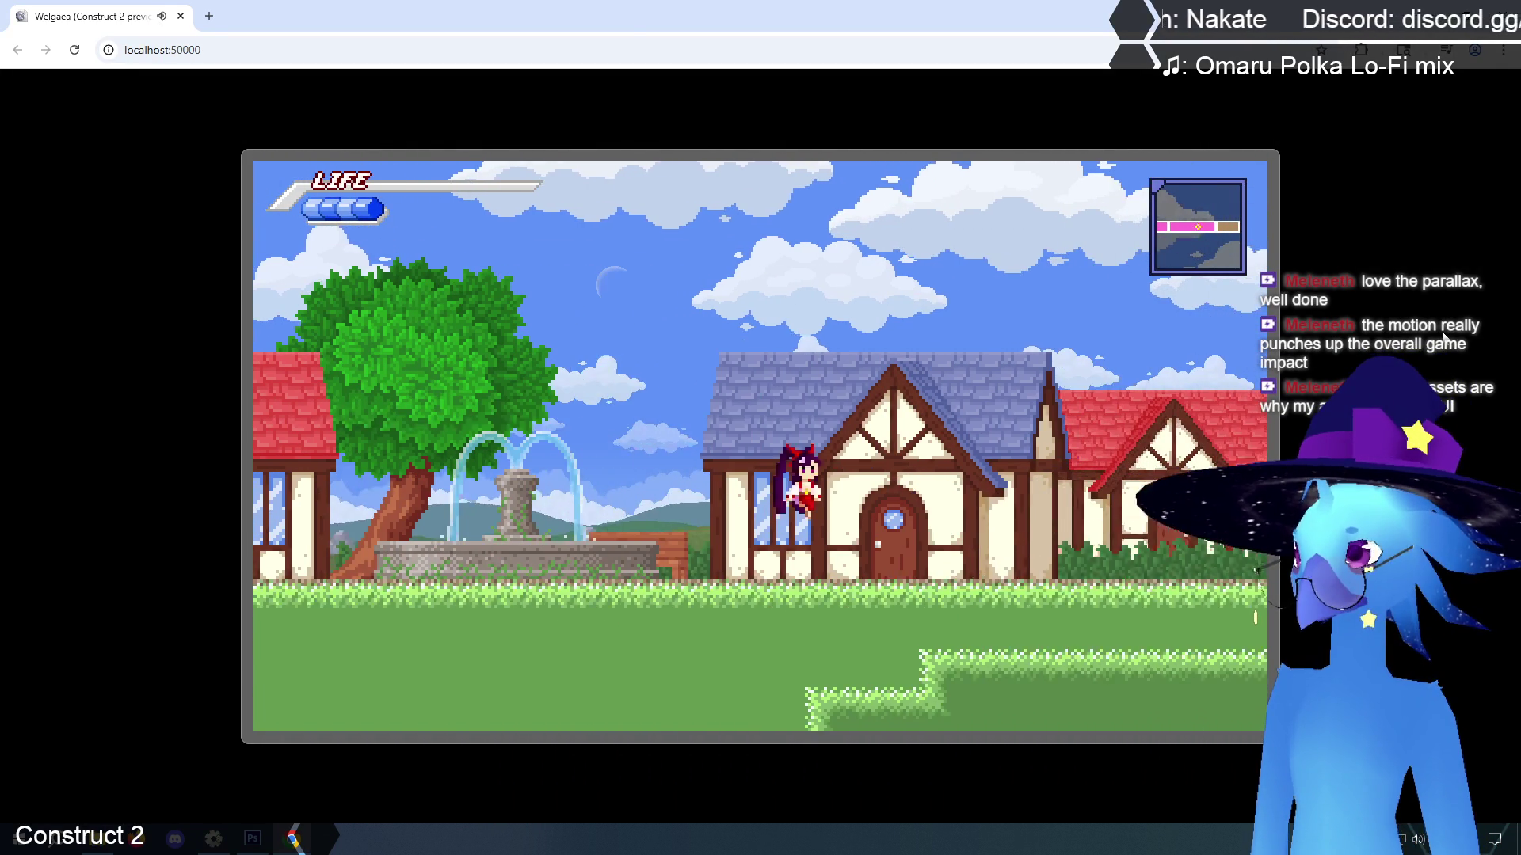
pyautogui.press('Right')
pyautogui.press('Up')
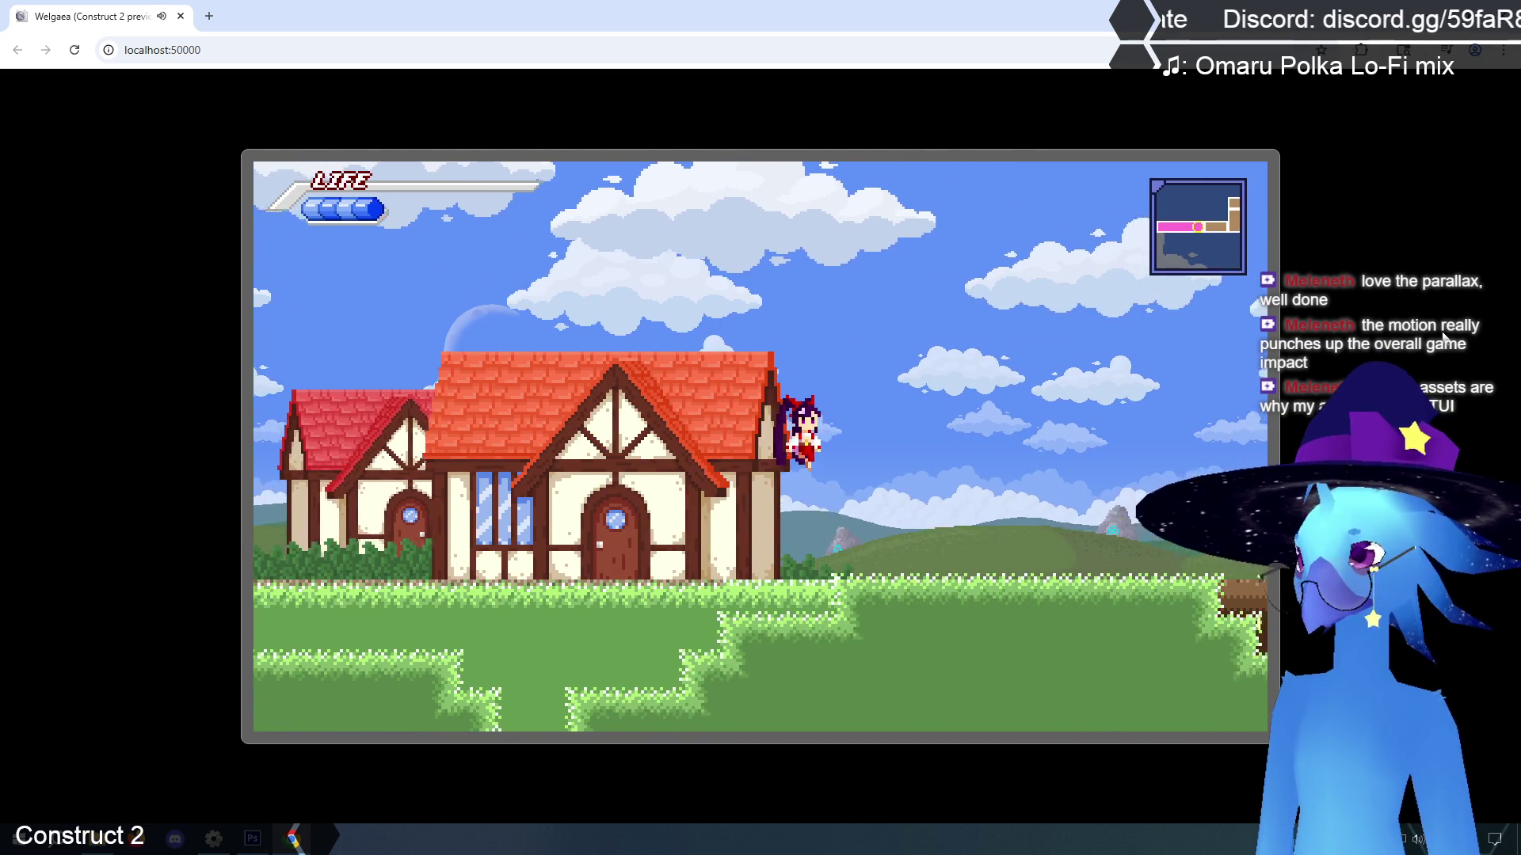
pyautogui.press('Right')
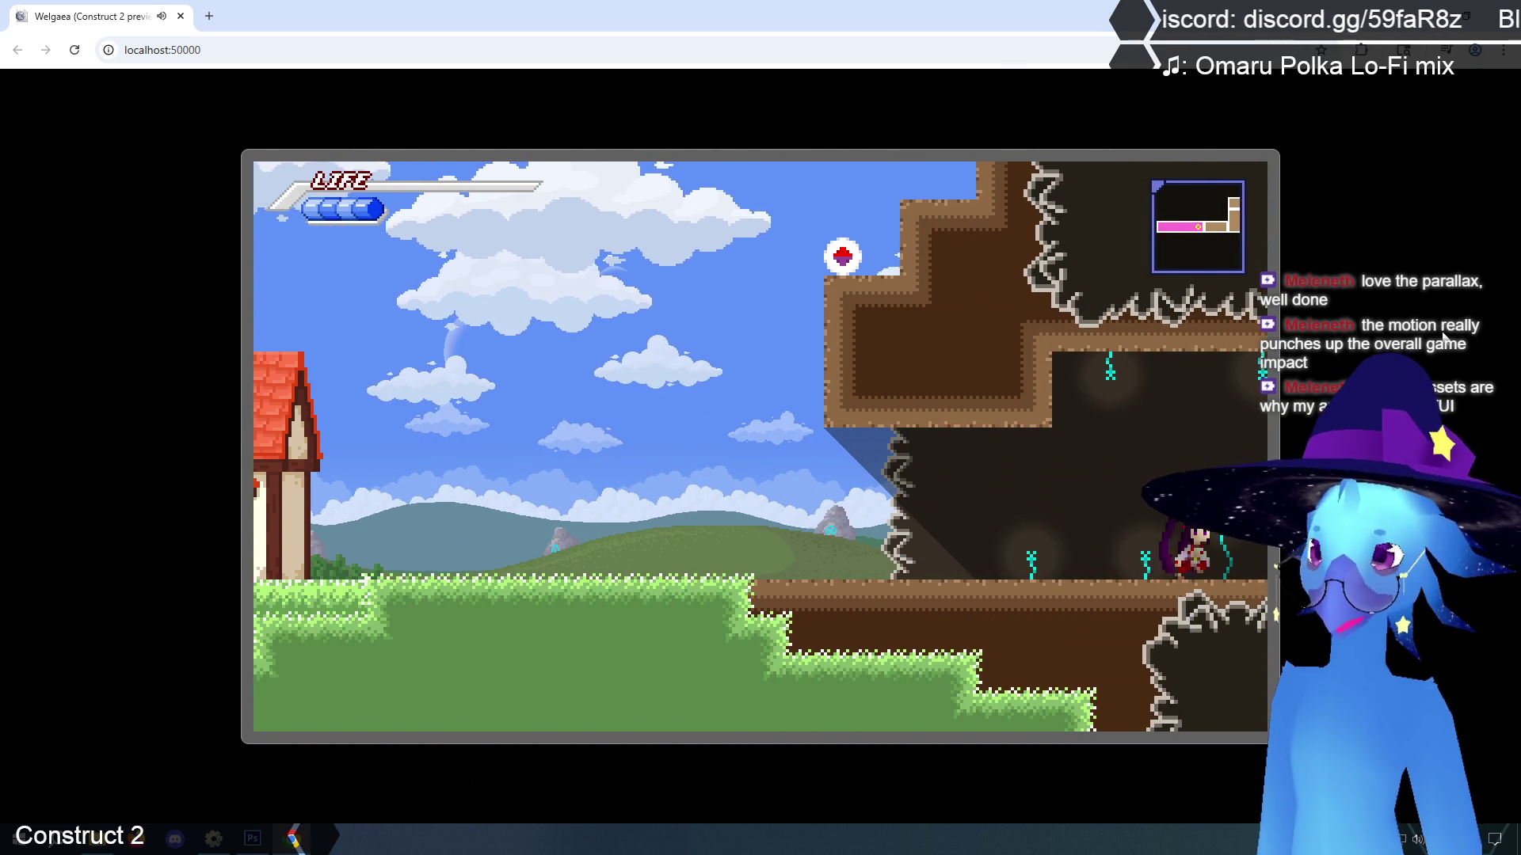
# Run and climb through Tallon Cave's rooms and shafts to the icy-water corridor
pyautogui.press('Right')
pyautogui.press('Up')
pyautogui.press('Up')
pyautogui.press('Right')
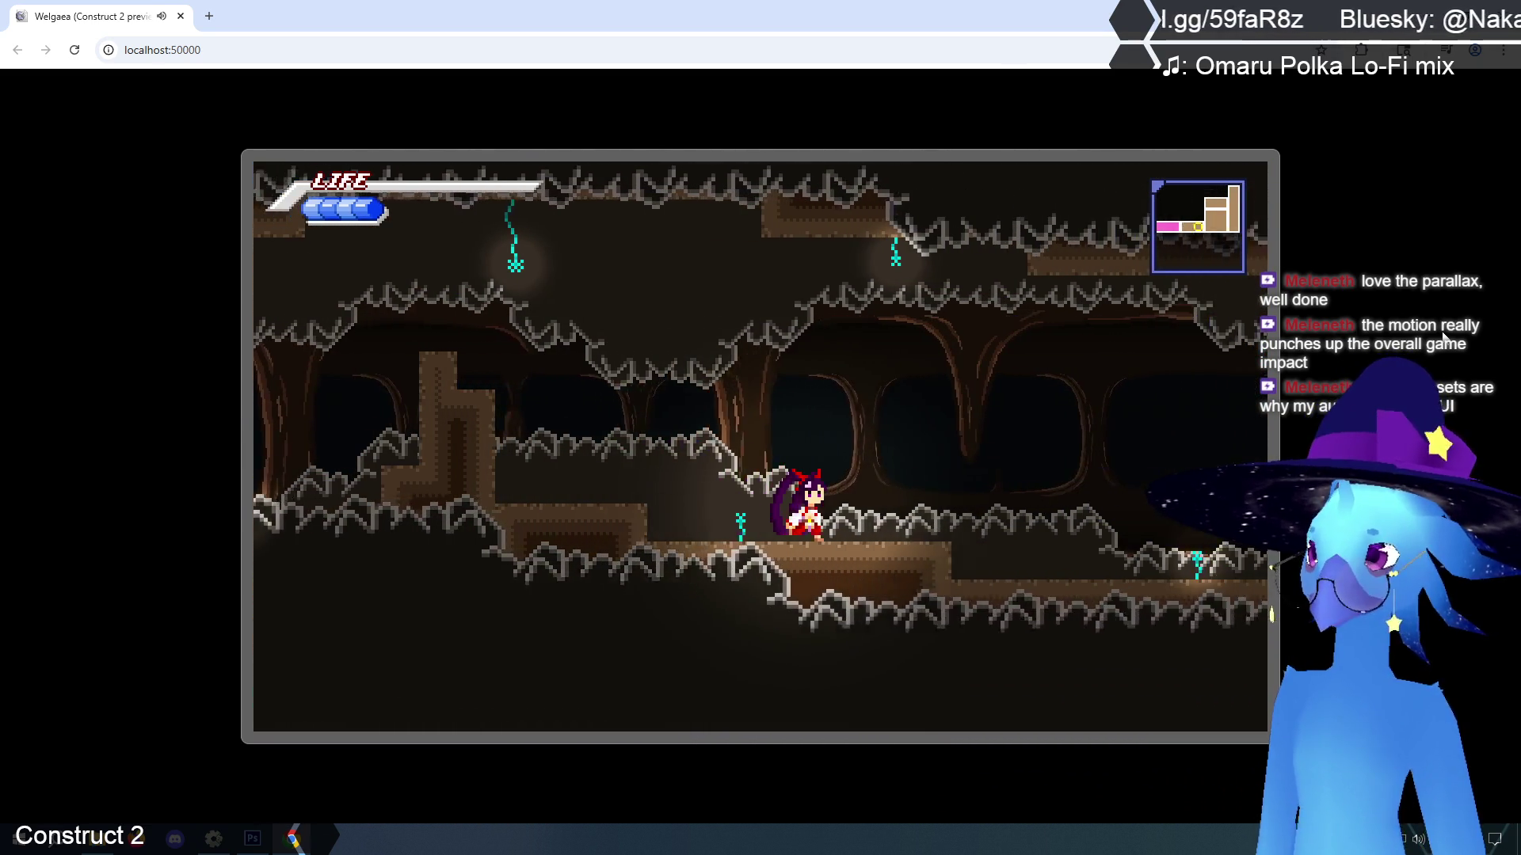
pyautogui.press('Right')
pyautogui.press('Right')
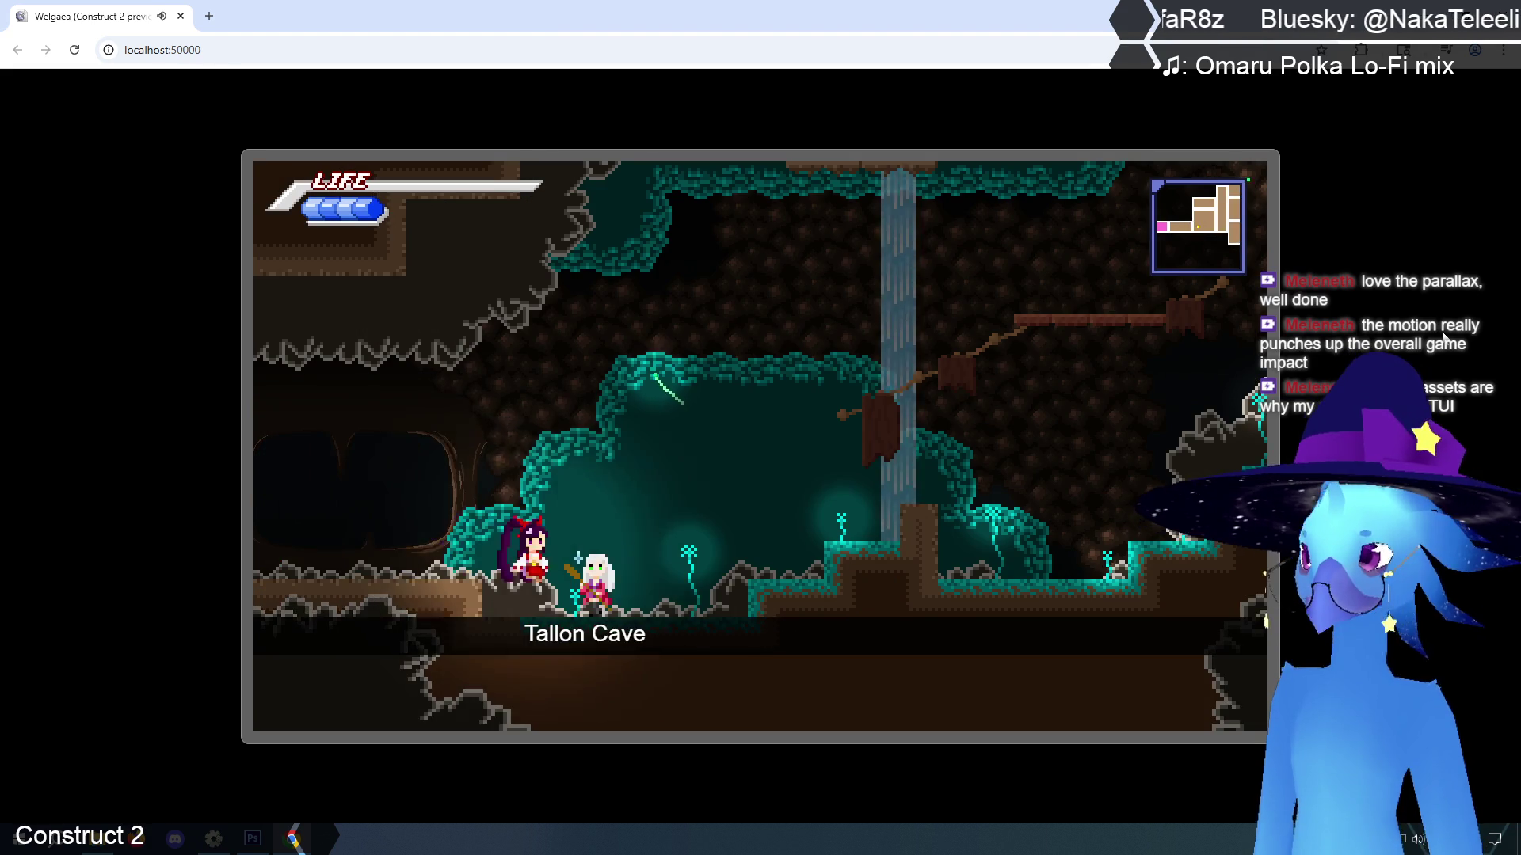
pyautogui.press('Up')
pyautogui.press('Up')
pyautogui.press('Up')
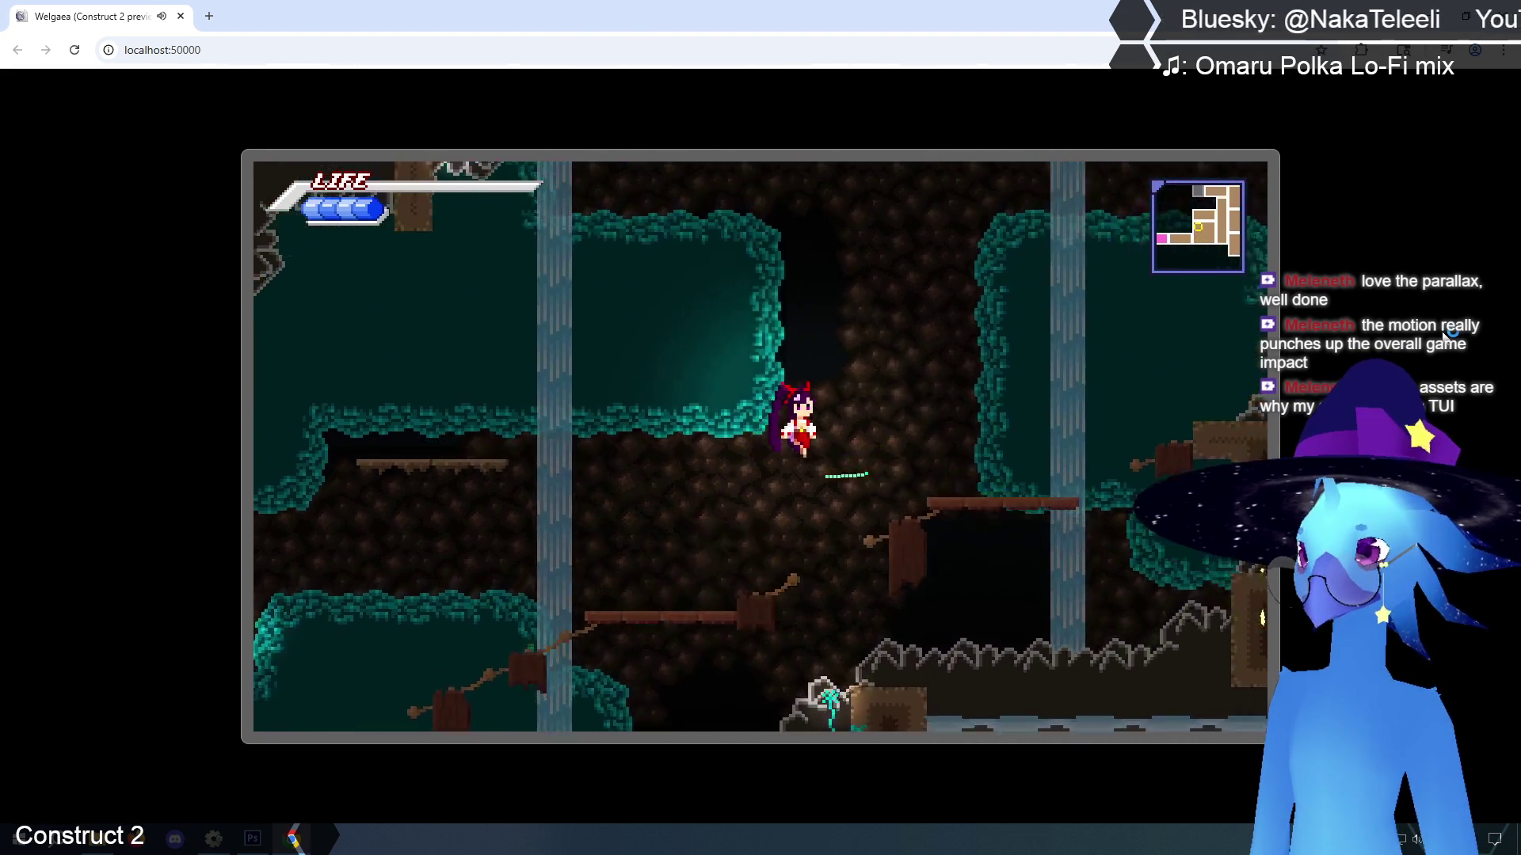
pyautogui.press('Right')
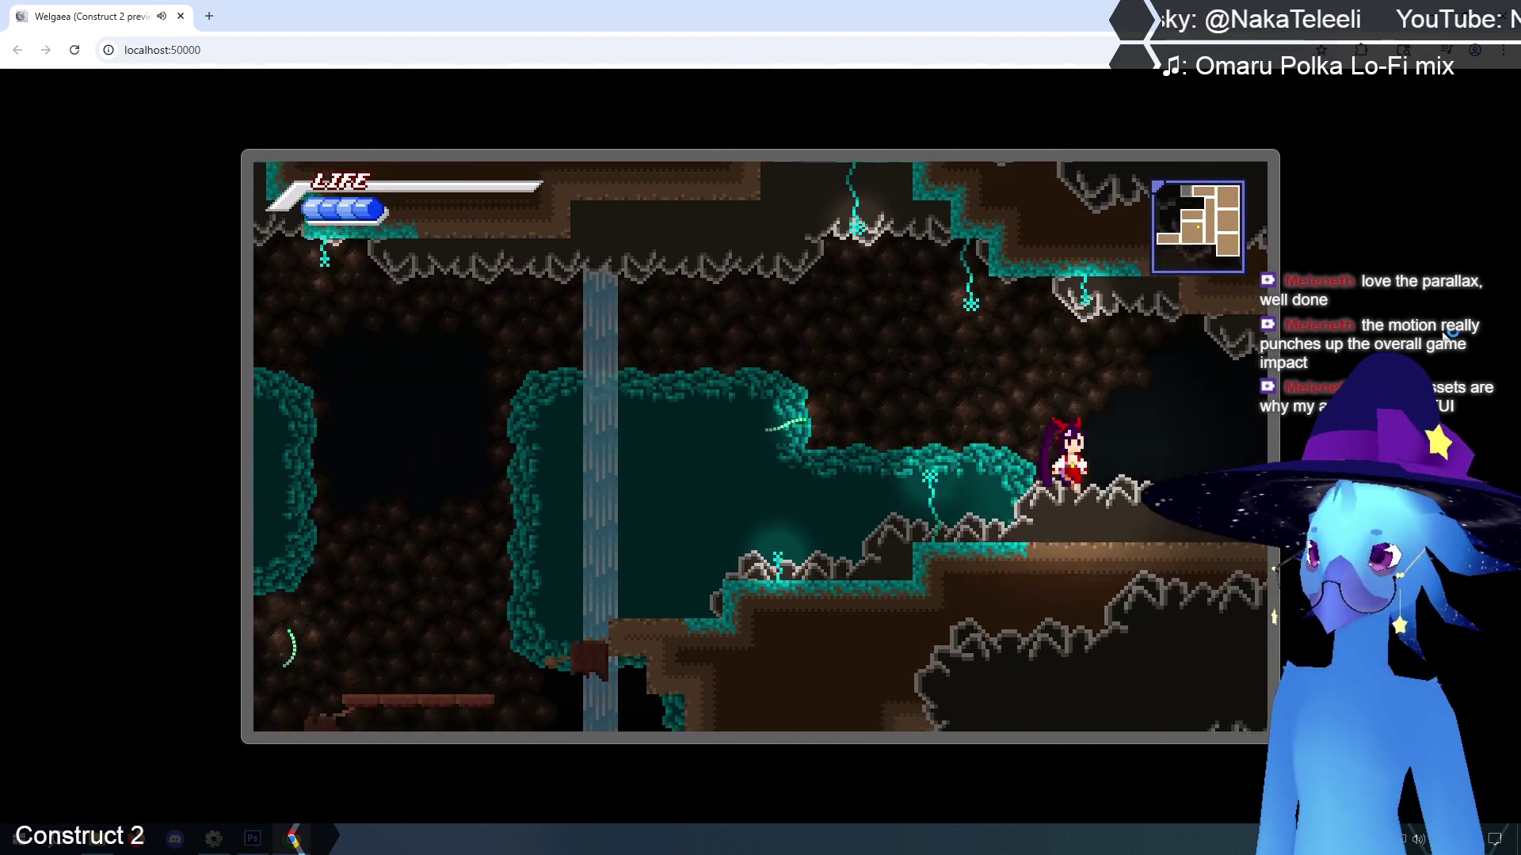
pyautogui.press('Up')
pyautogui.press('Right')
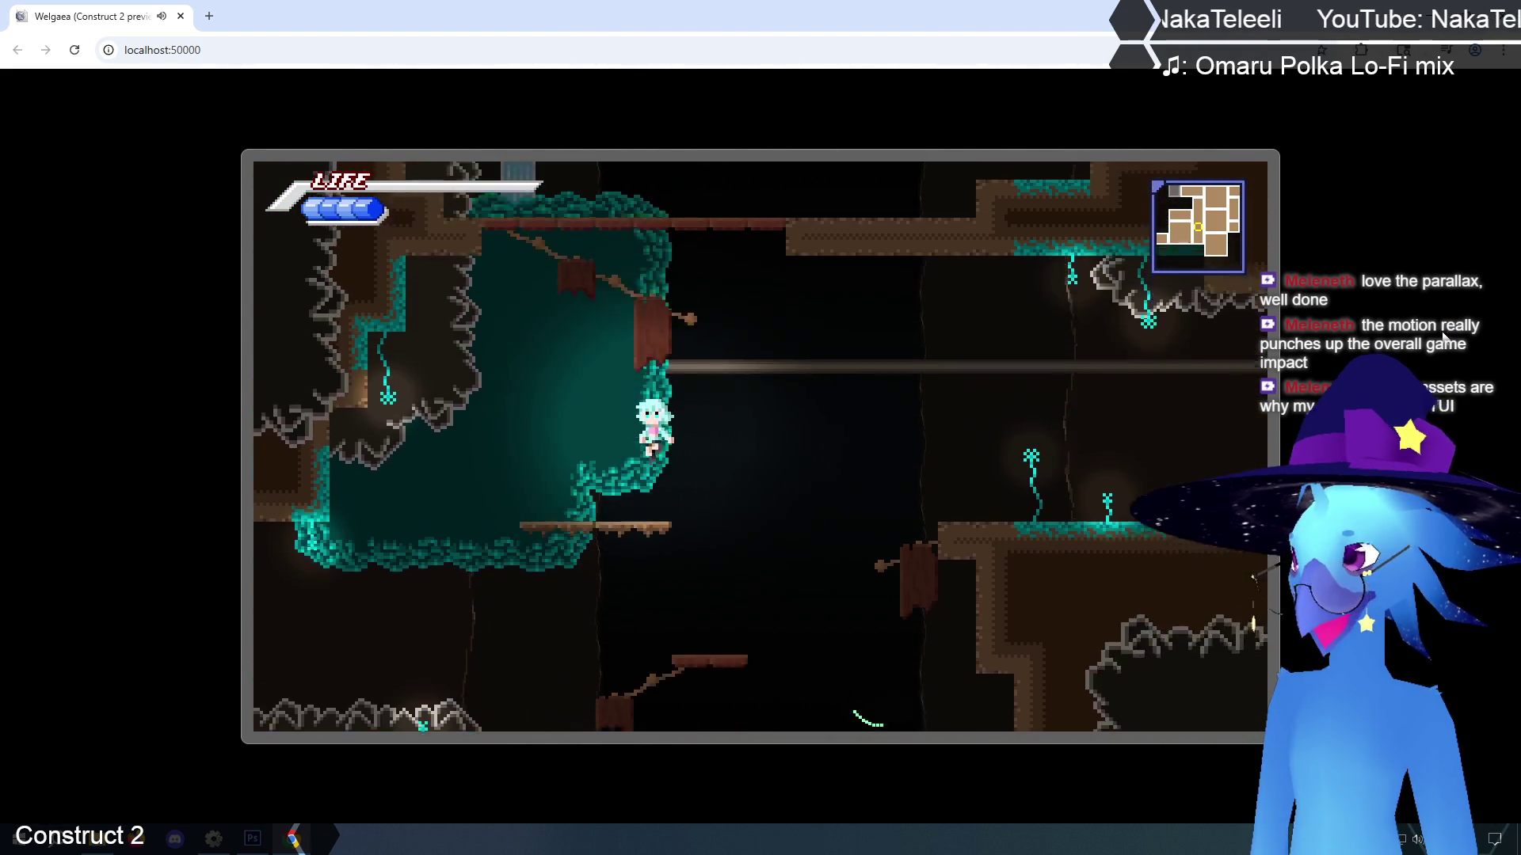
pyautogui.press('Up')
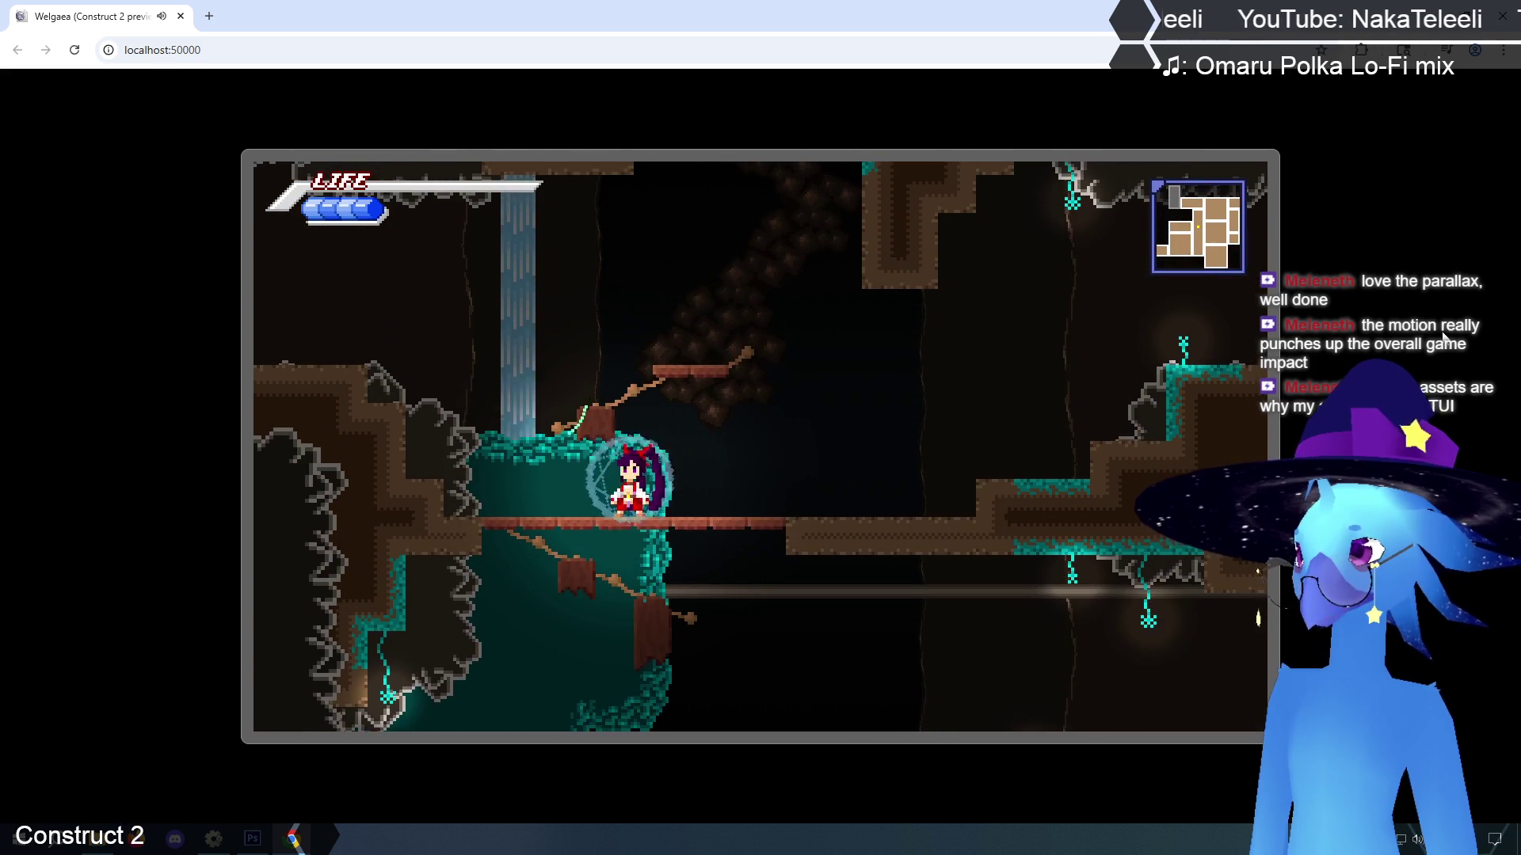
pyautogui.press('Up')
pyautogui.press('Right')
pyautogui.press('Right')
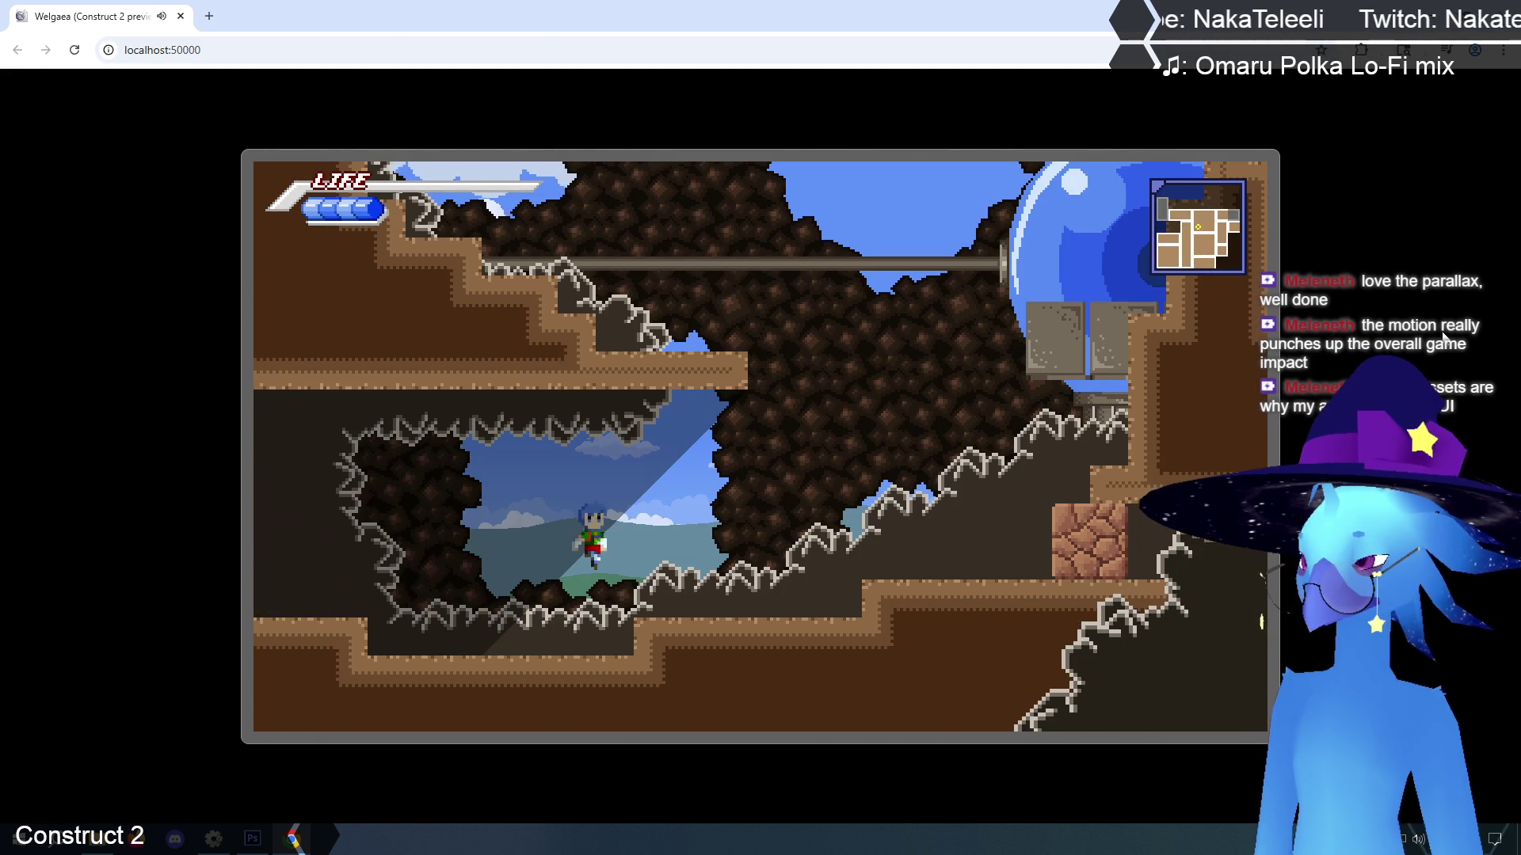
pyautogui.press('Right')
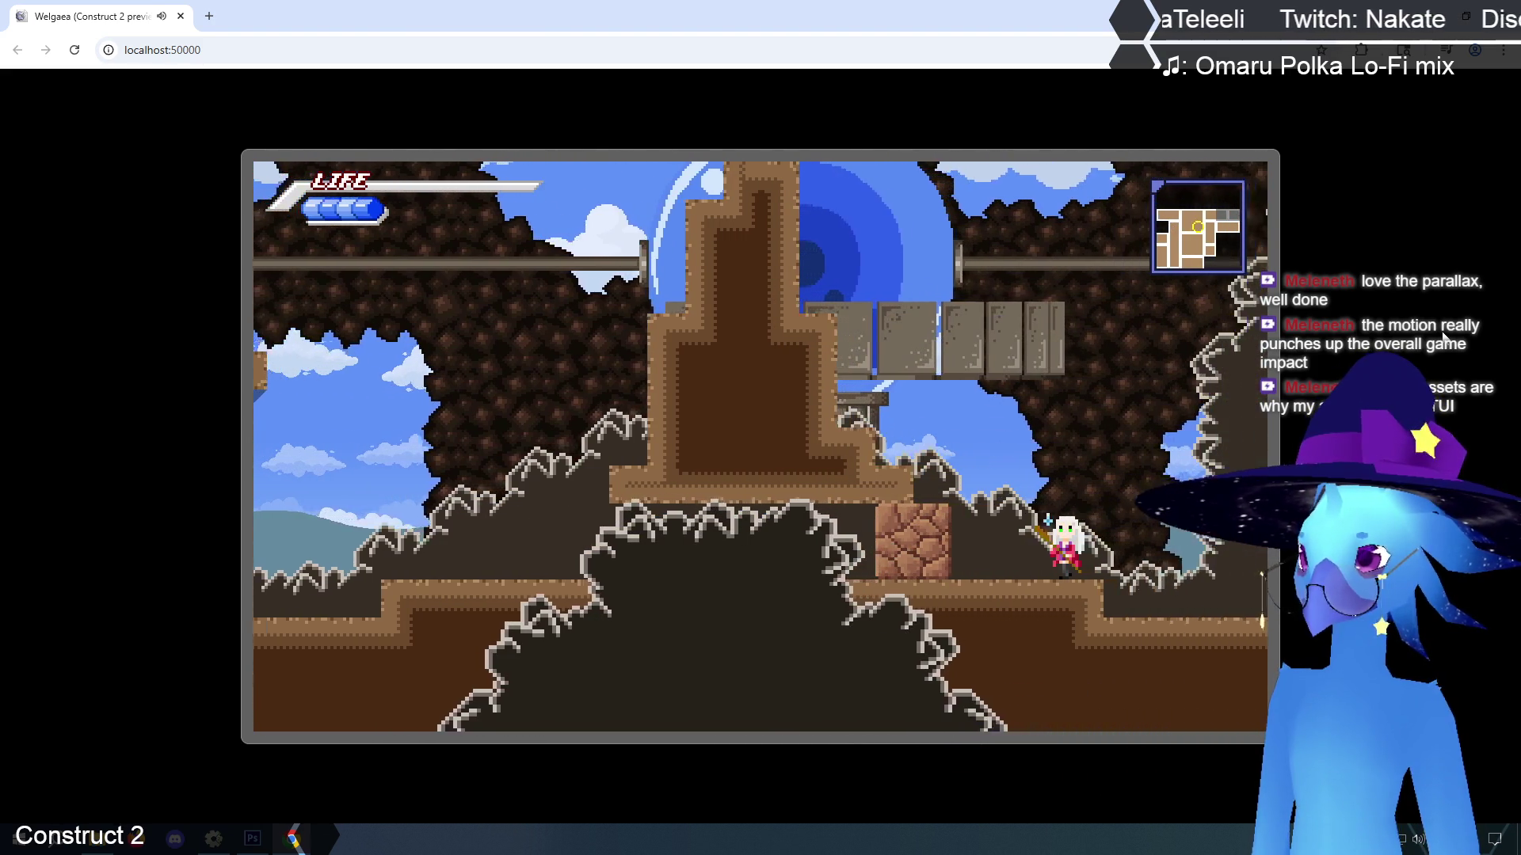
pyautogui.press('Right')
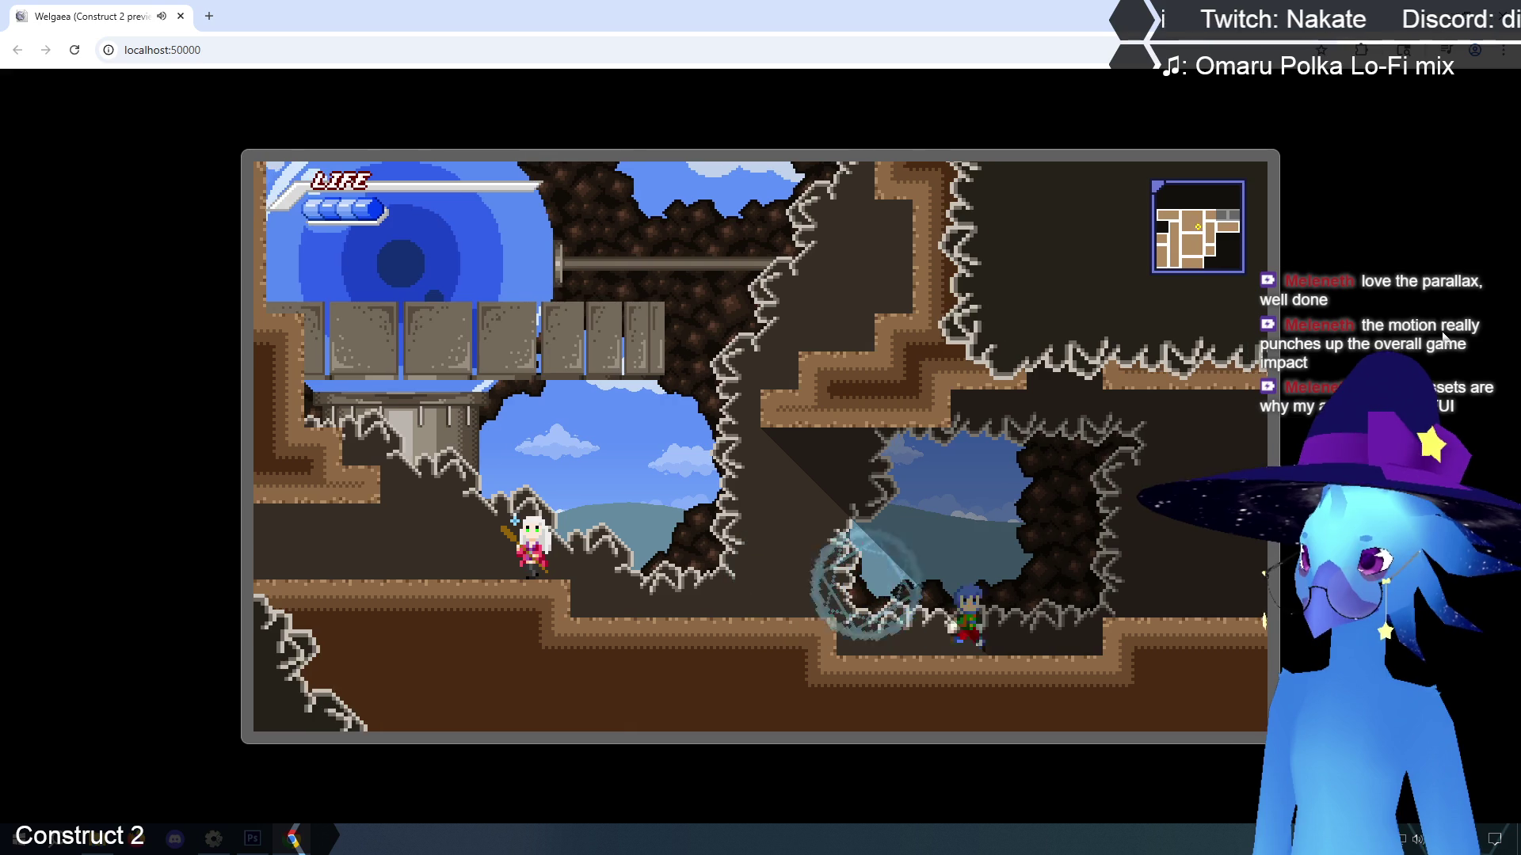
pyautogui.press('Right')
pyautogui.press('Right')
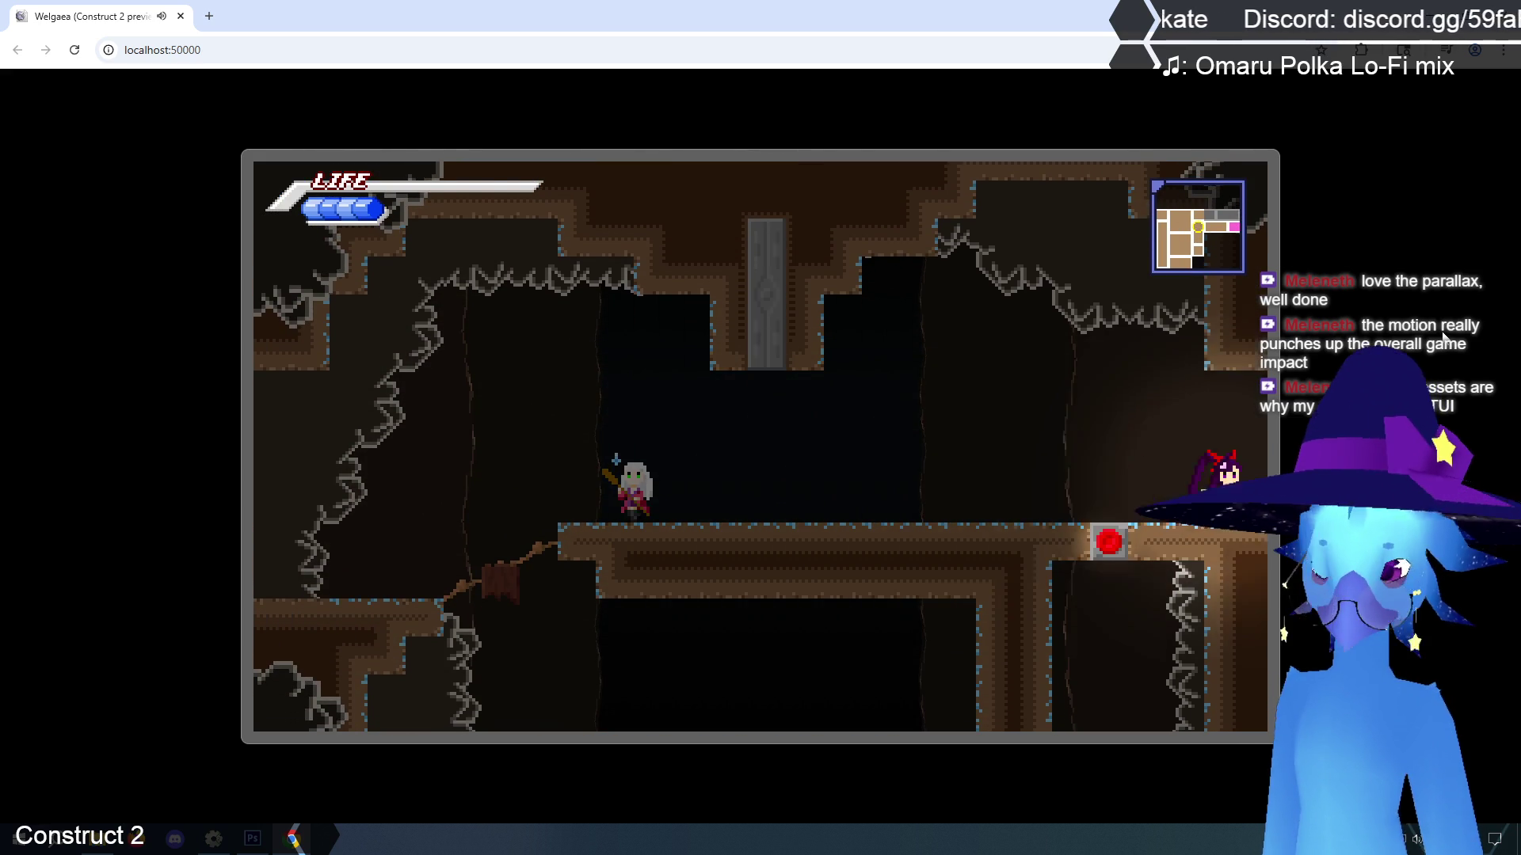
pyautogui.press('Right')
pyautogui.press('Right')
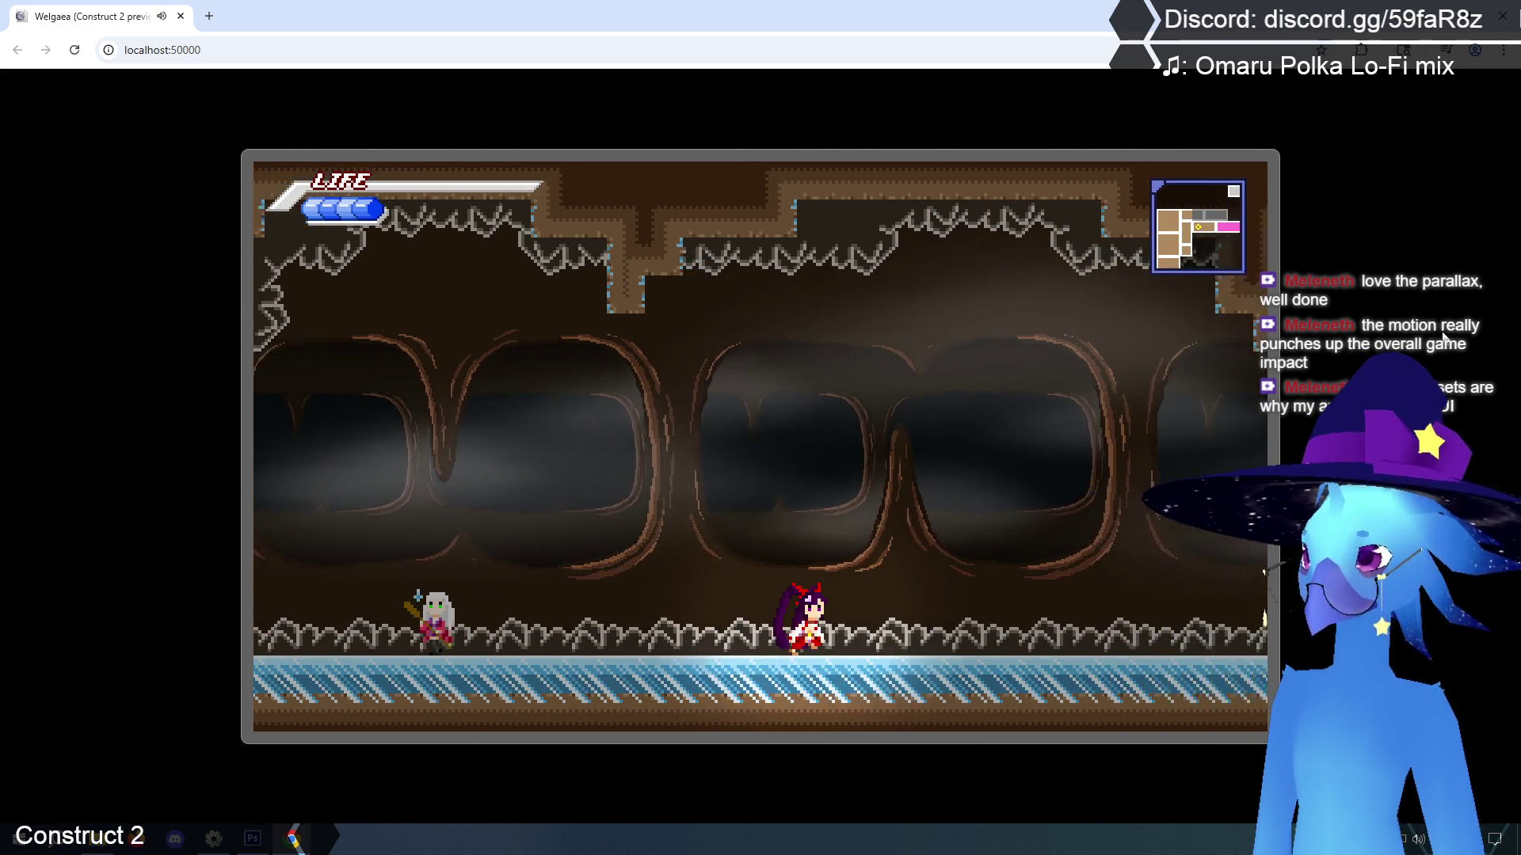
pyautogui.press('z')
pyautogui.press('Right')
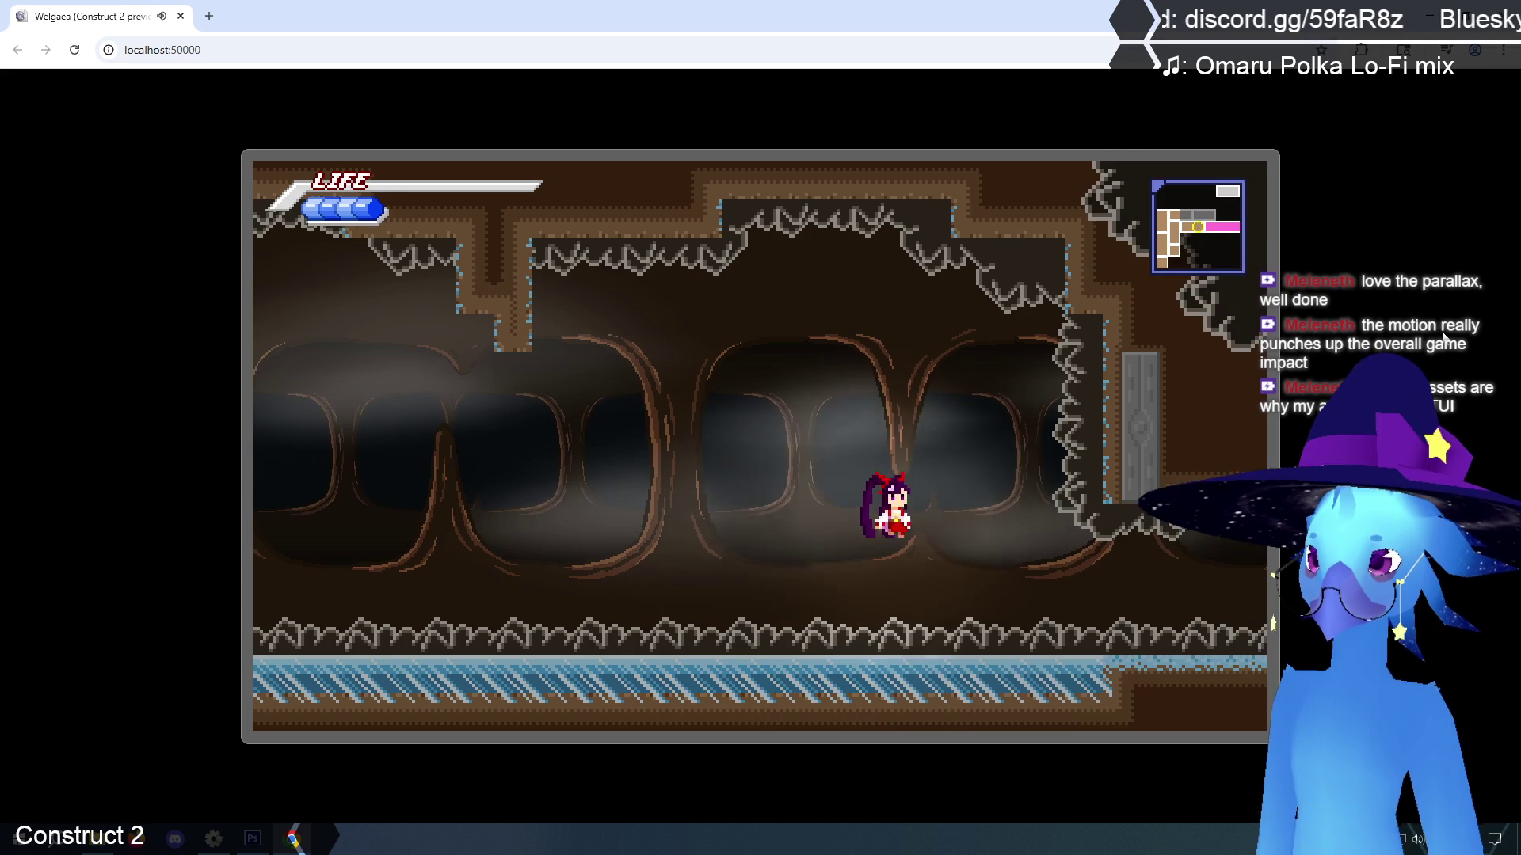
pyautogui.press('Right')
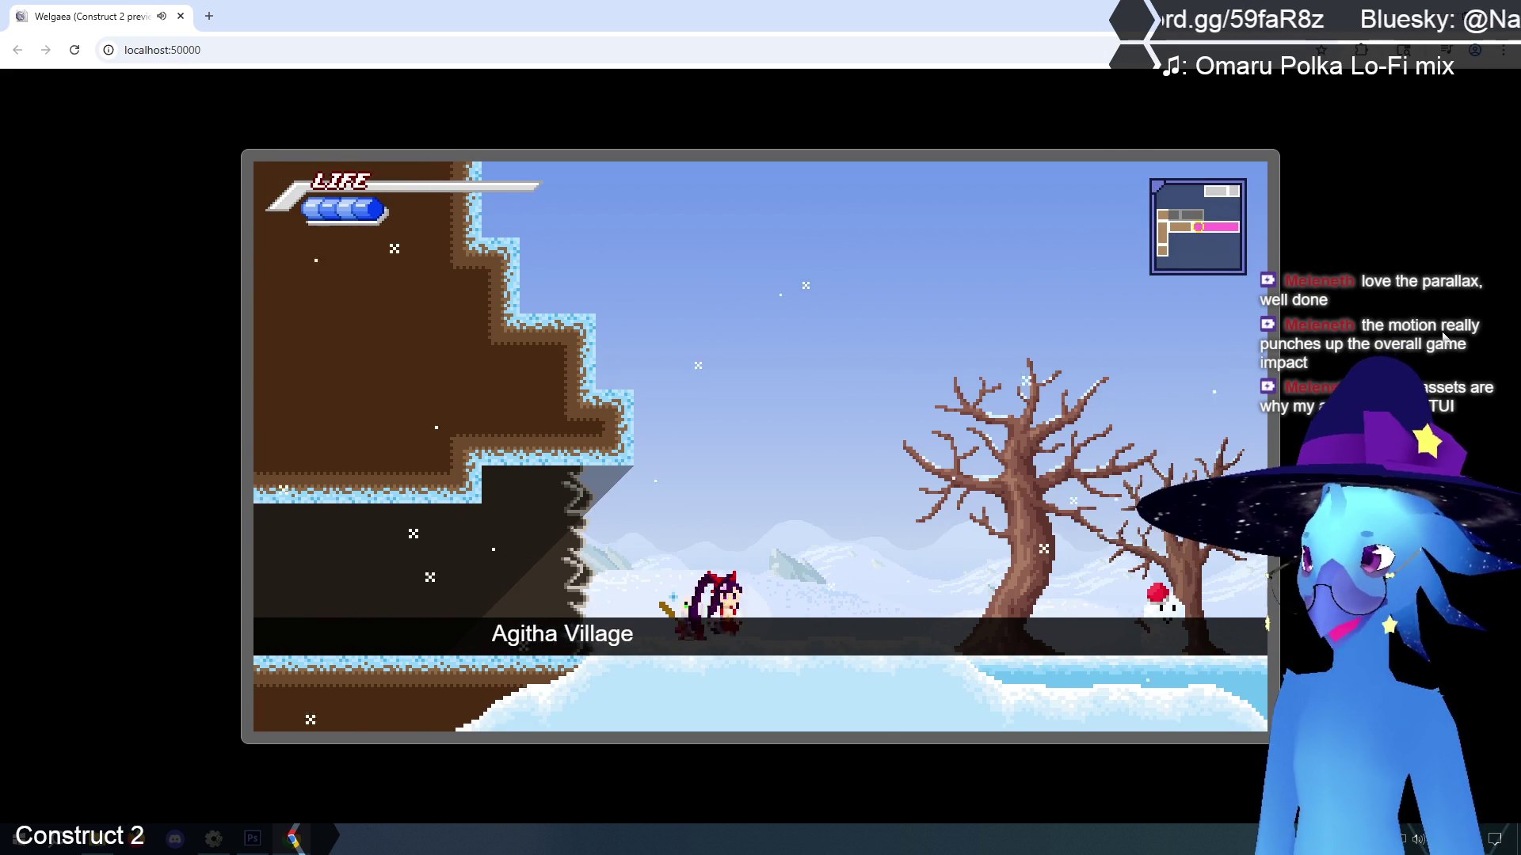
# Run through Agitha Village past the Hot dogs stall and out into Phendrana Drifts
pyautogui.press('Right')
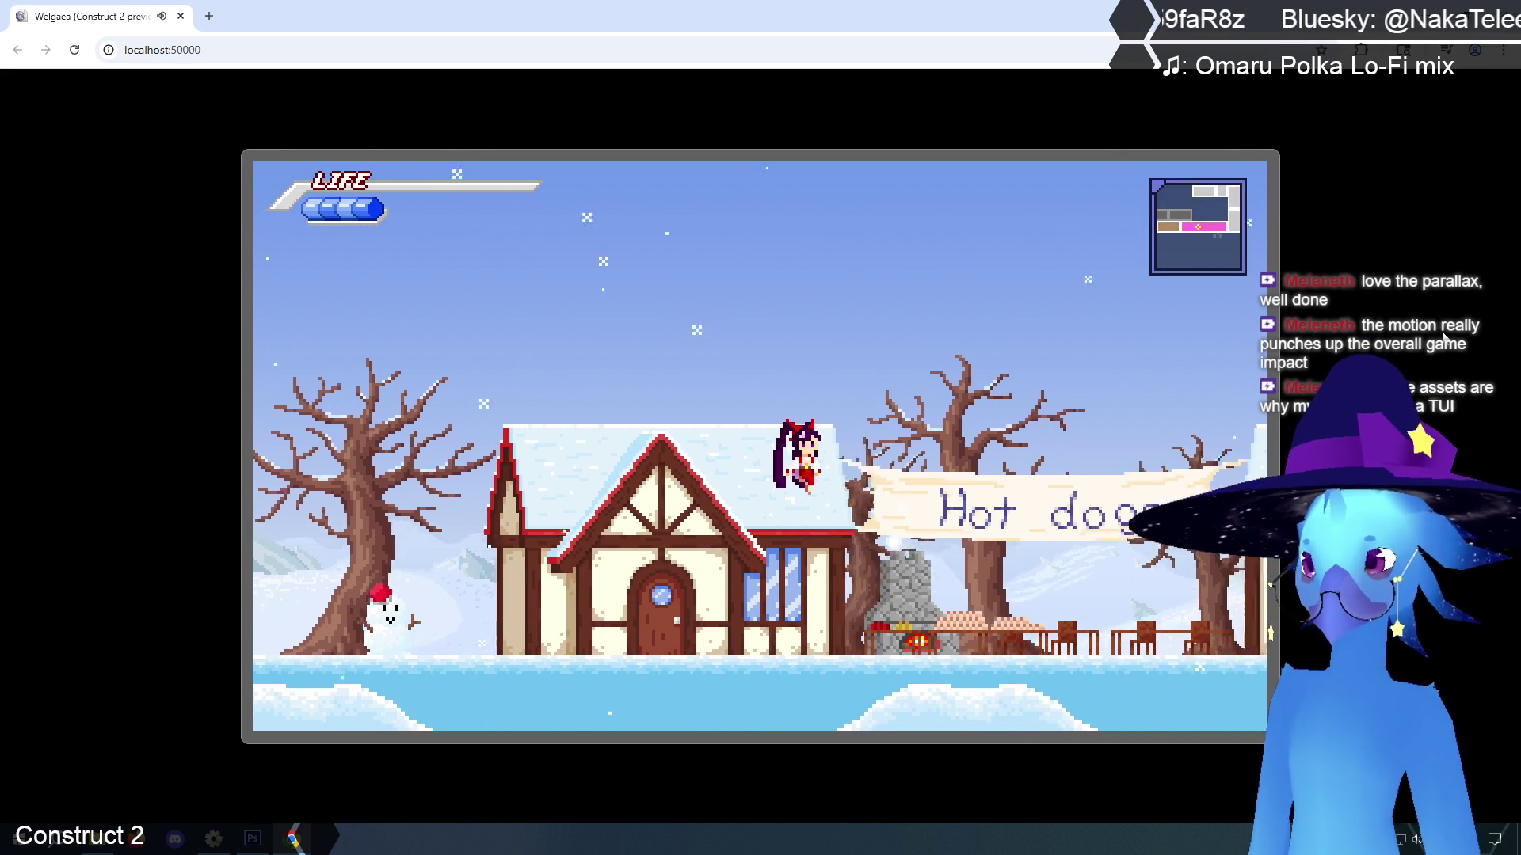
pyautogui.press('Right')
pyautogui.press('z')
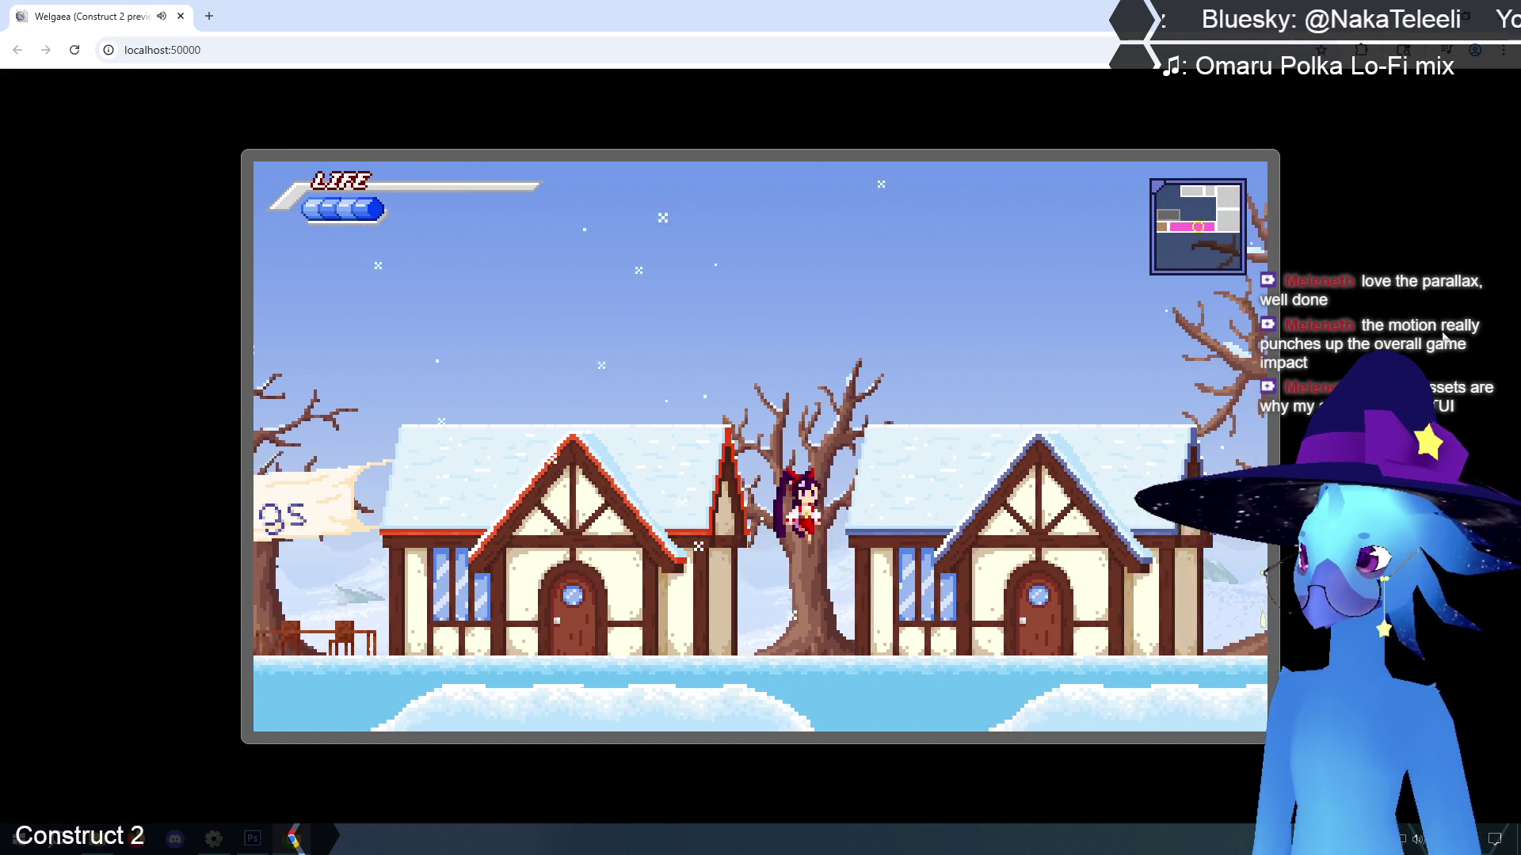
pyautogui.press('Right')
pyautogui.press('z')
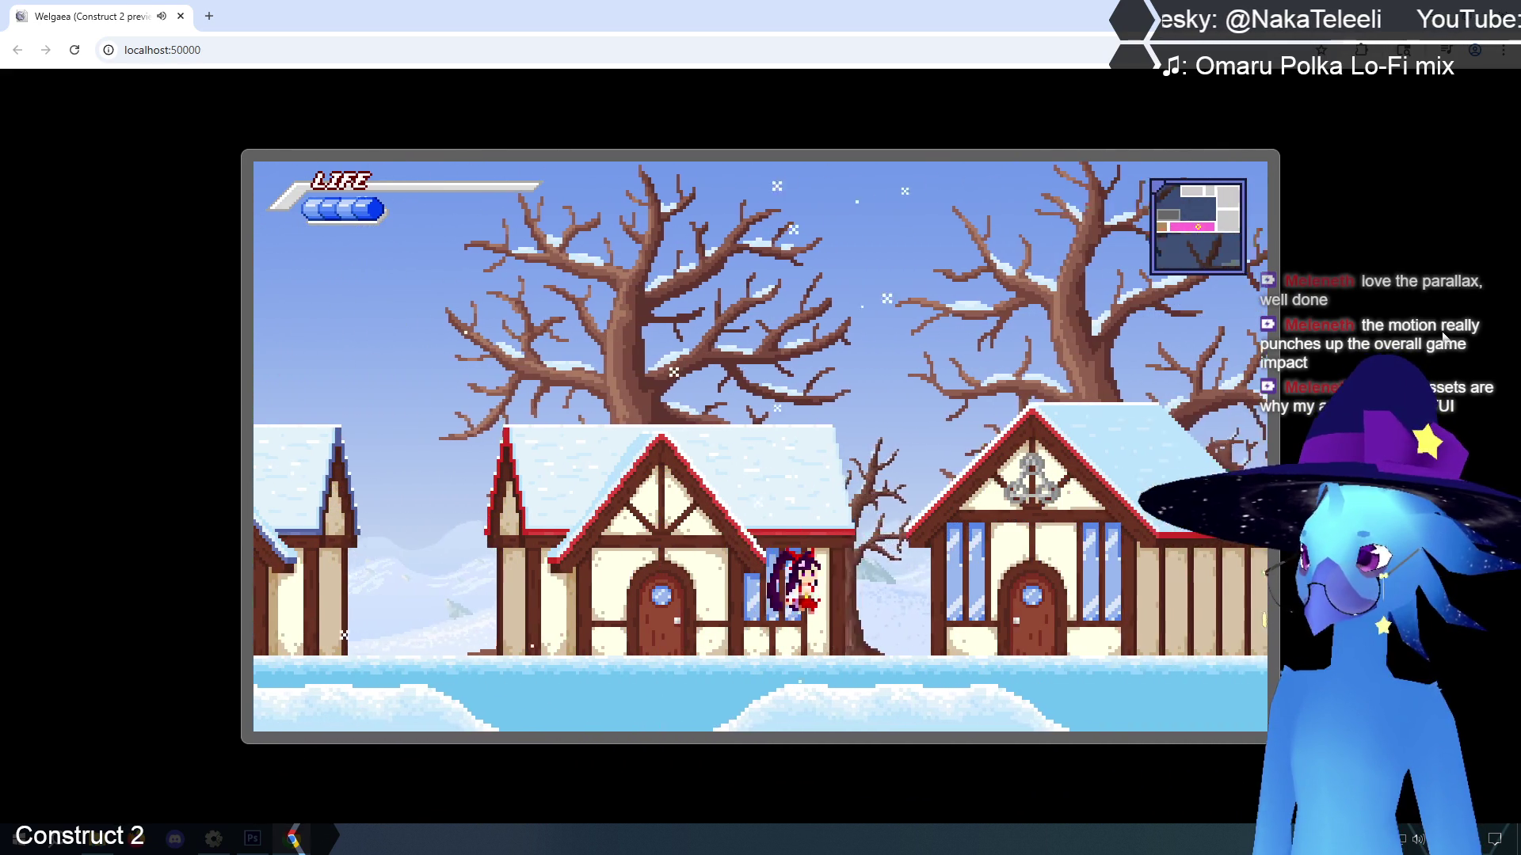
pyautogui.press('Right')
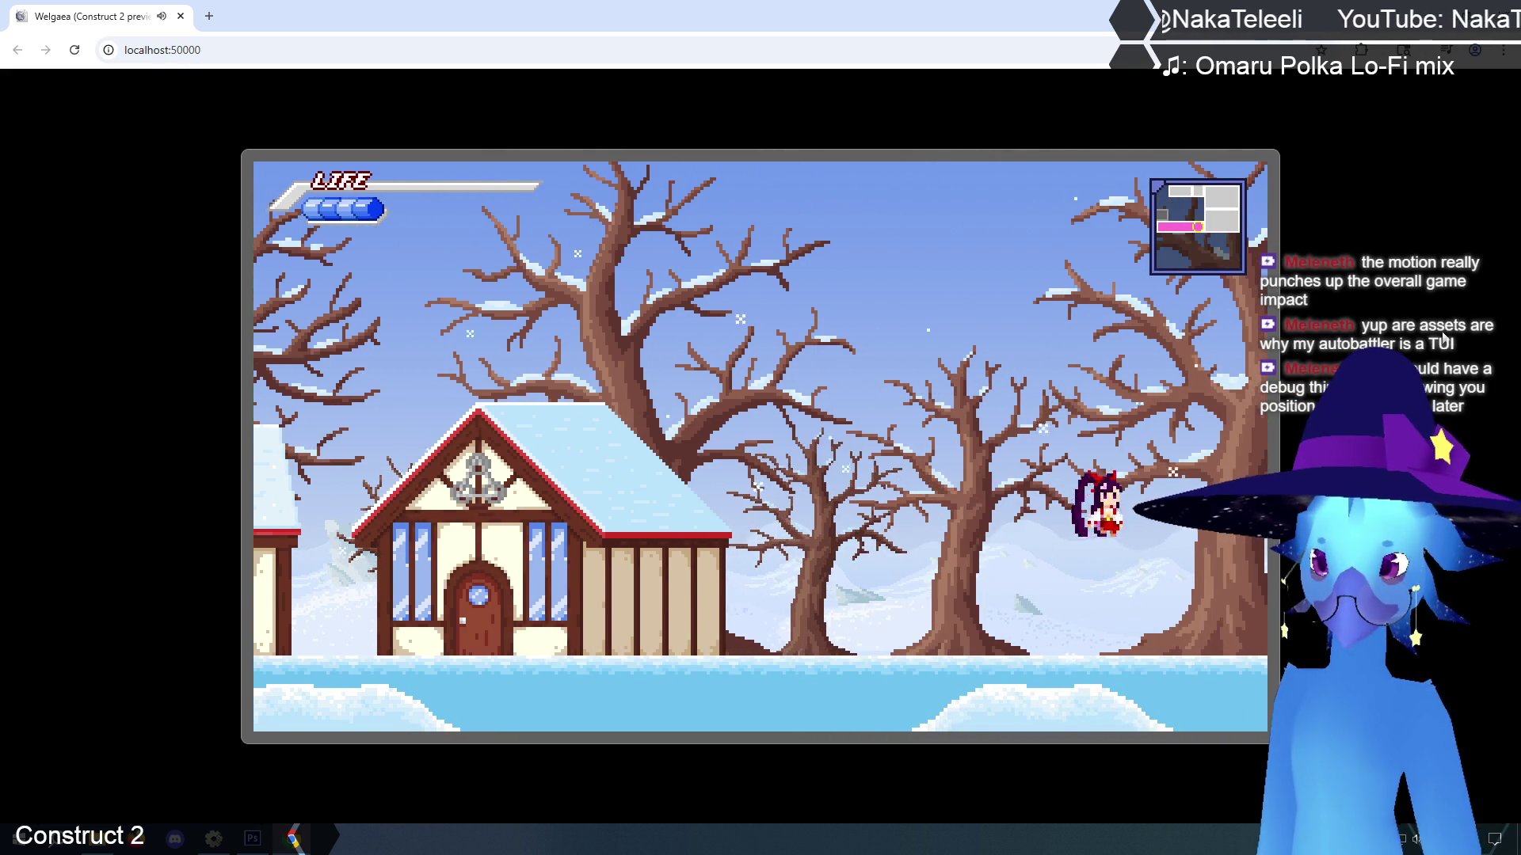
# Jump across Phendrana's ice platforms and cave to the white-haired character under the tree
pyautogui.press('Right')
pyautogui.press('z')
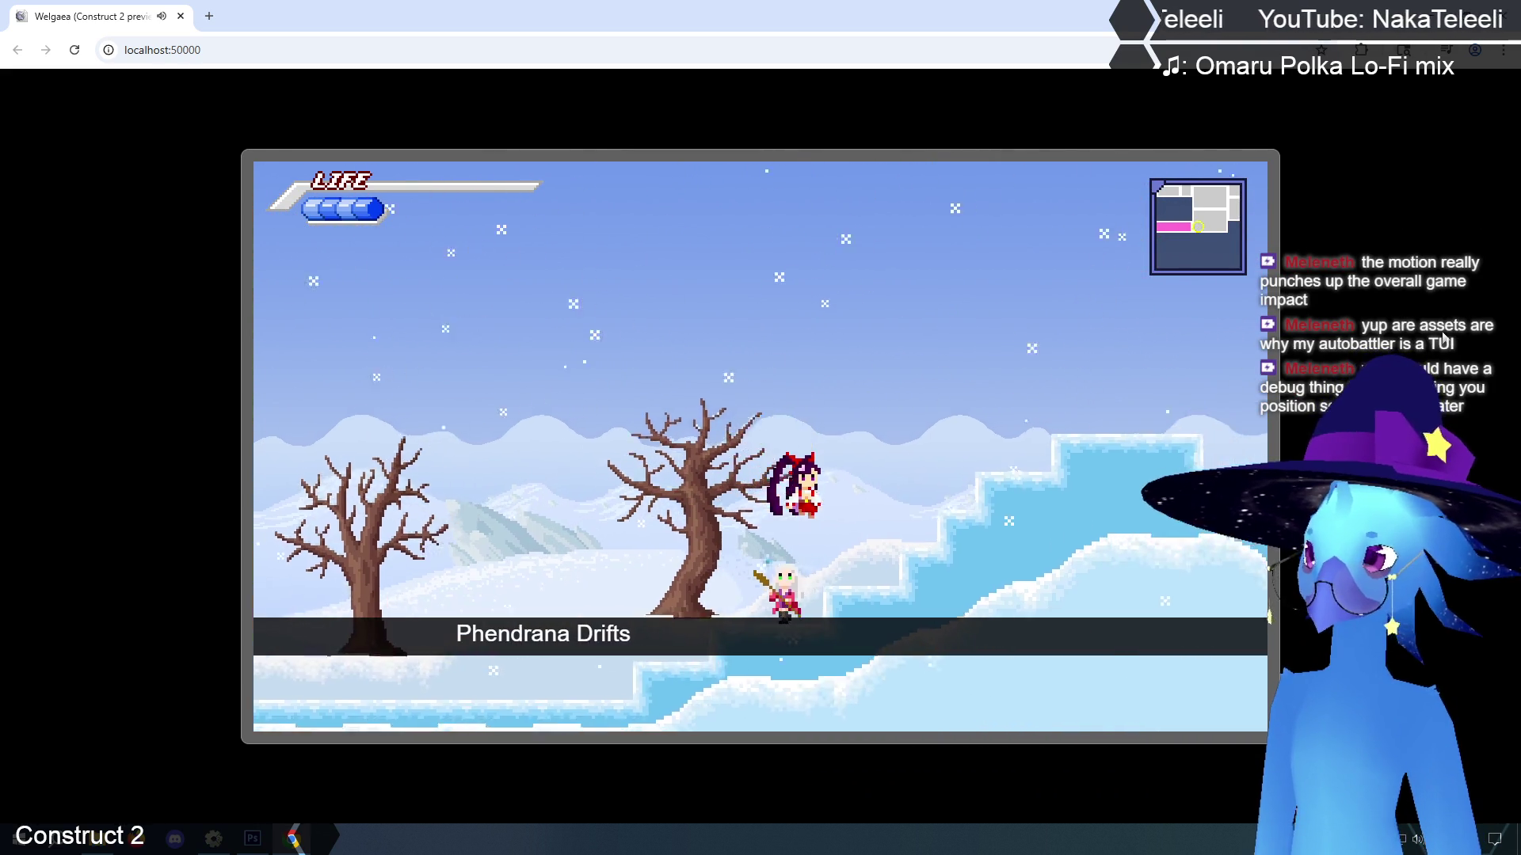
pyautogui.press('Right')
pyautogui.press('z')
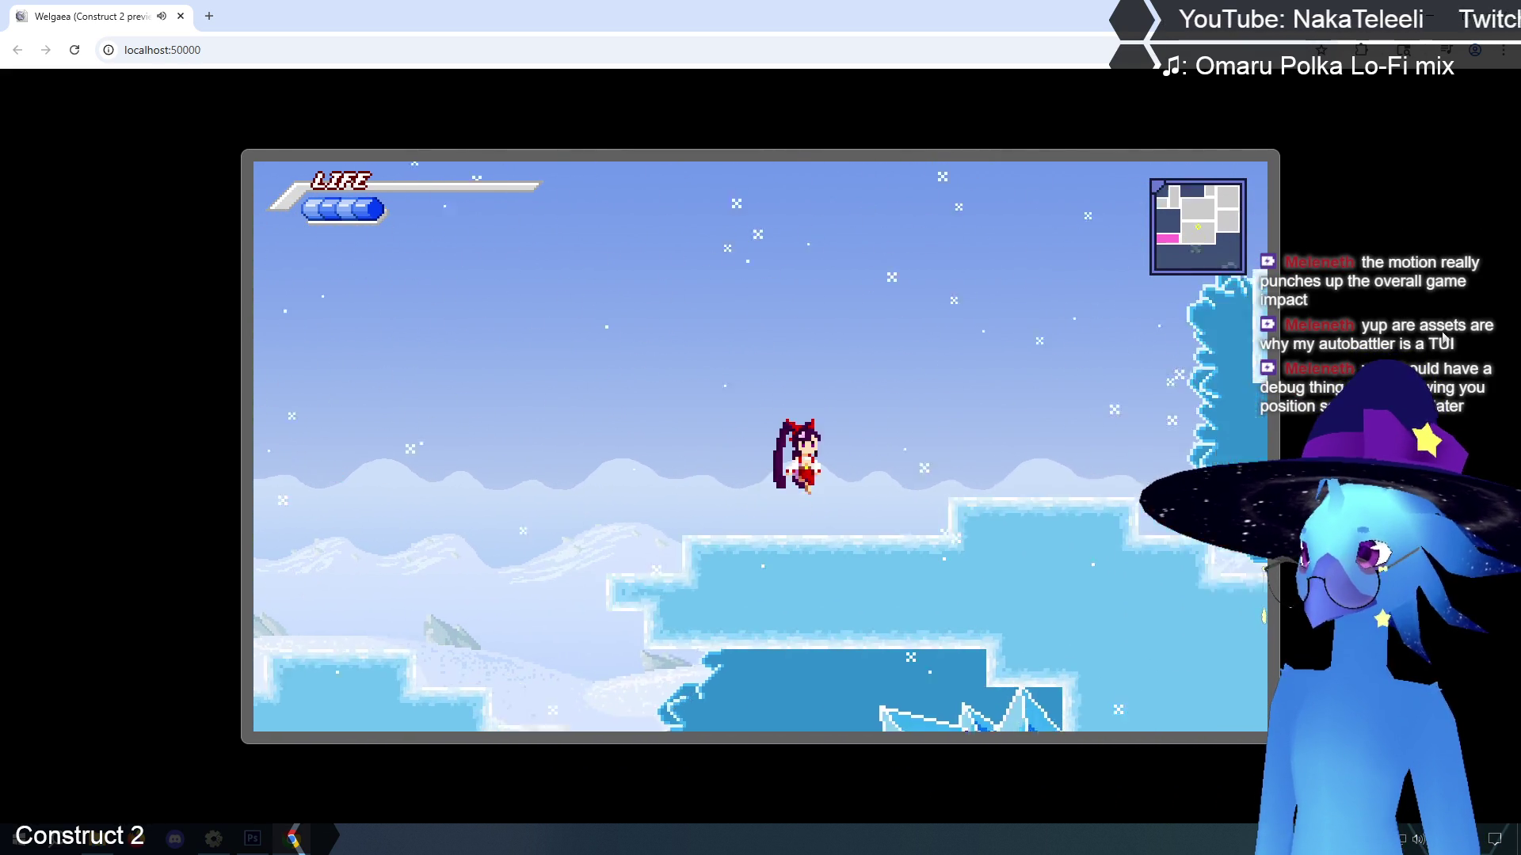
pyautogui.press('Right')
pyautogui.press('z')
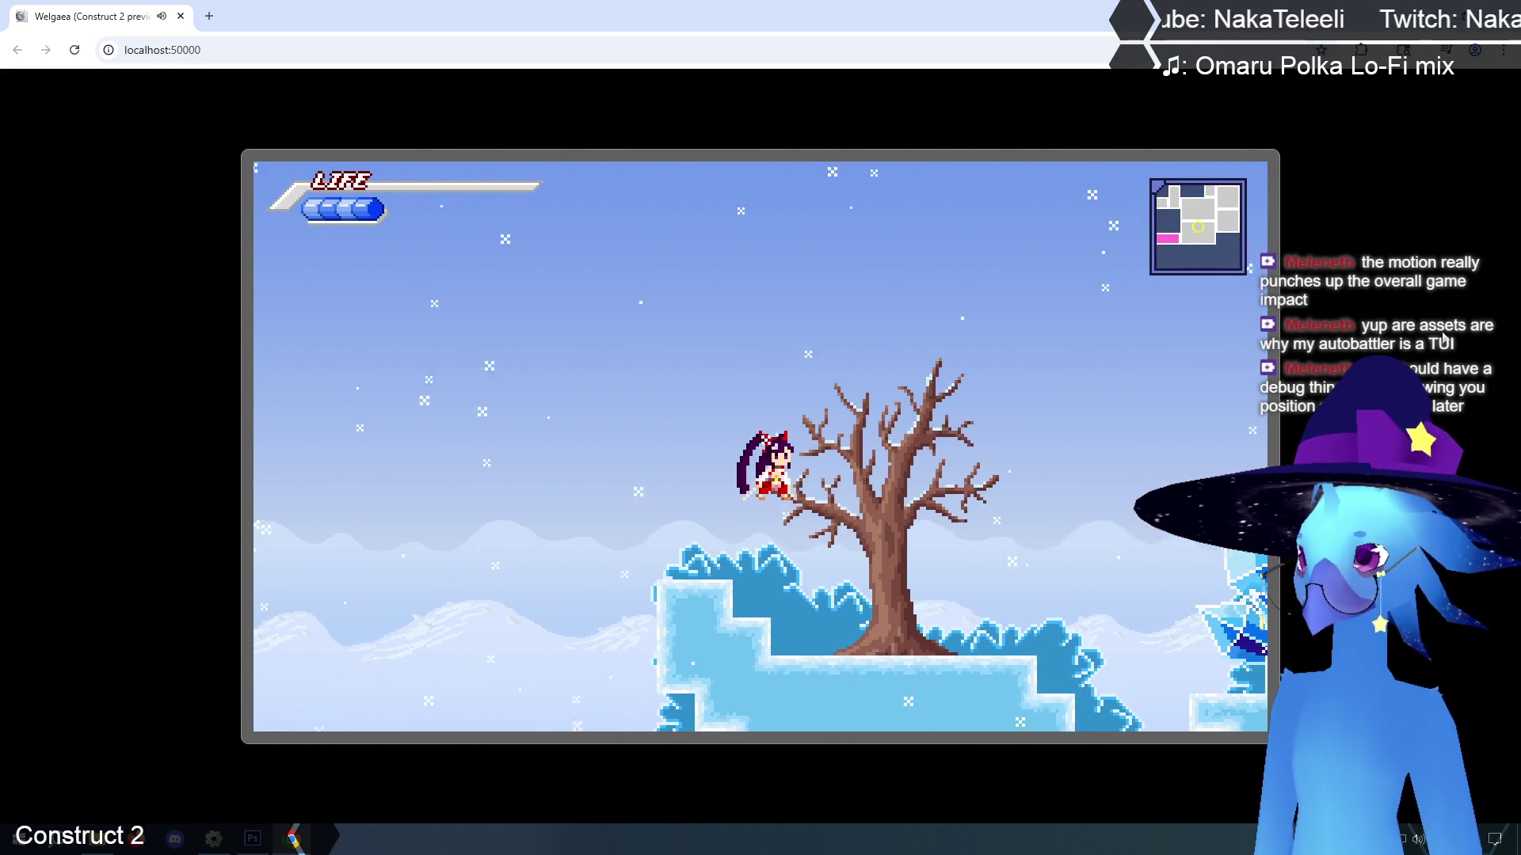
pyautogui.press('Right')
pyautogui.press('z')
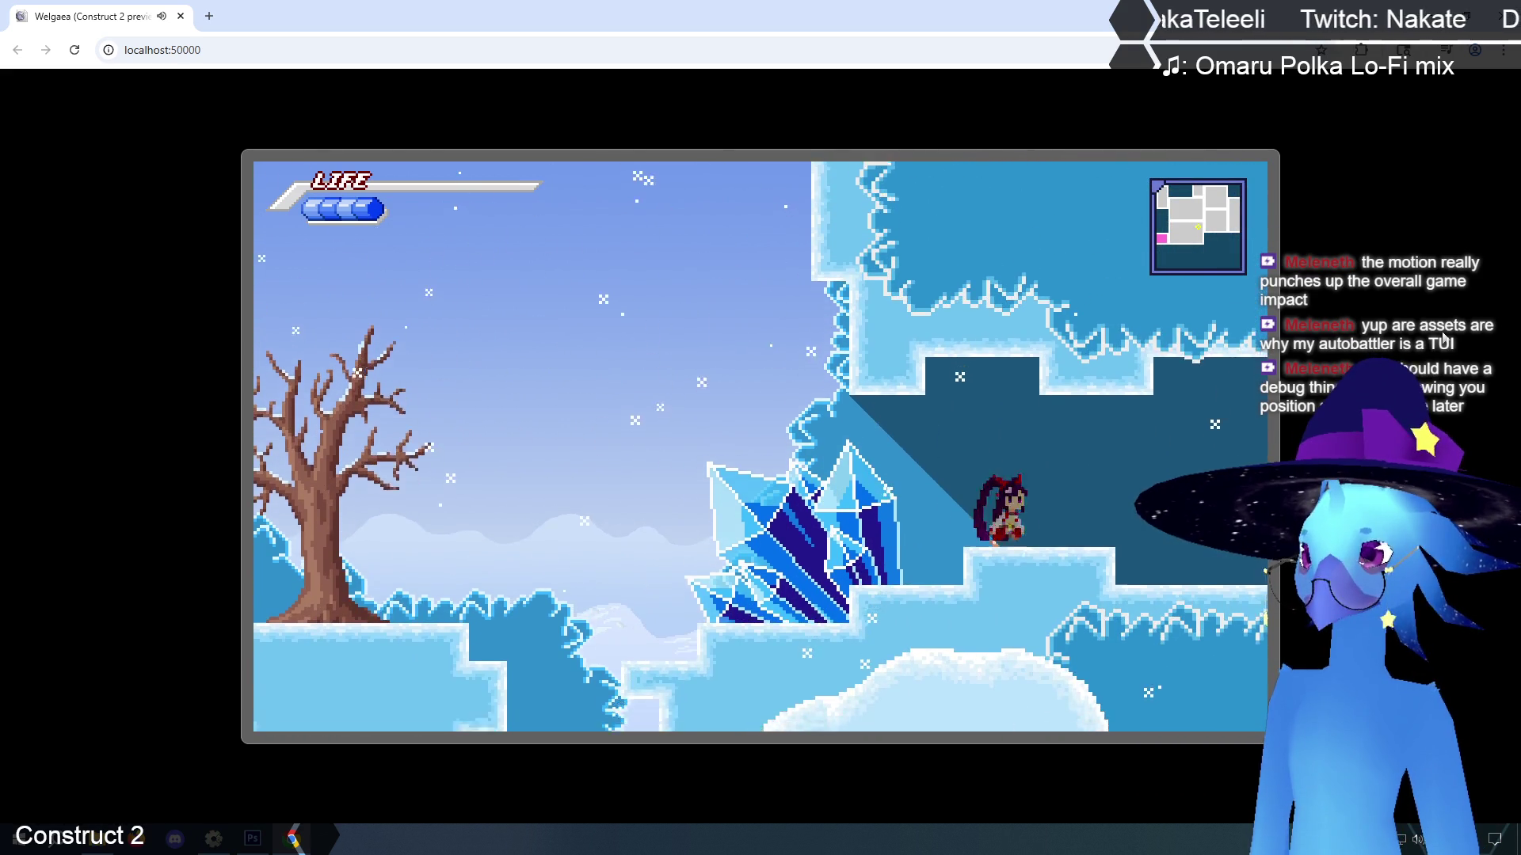
pyautogui.press('Right')
pyautogui.press('z')
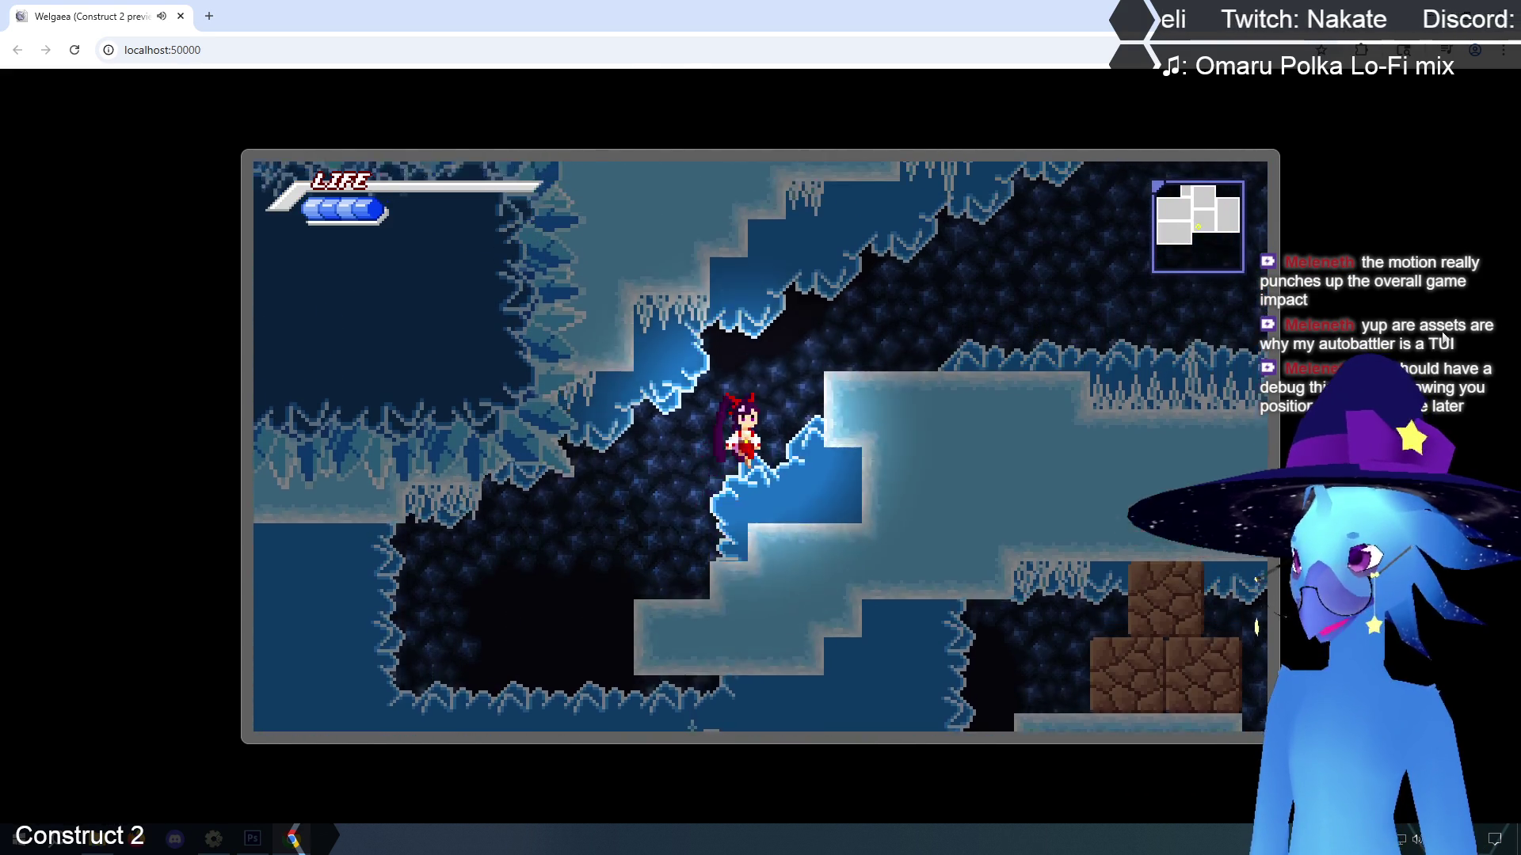
pyautogui.press('Right')
pyautogui.press('z')
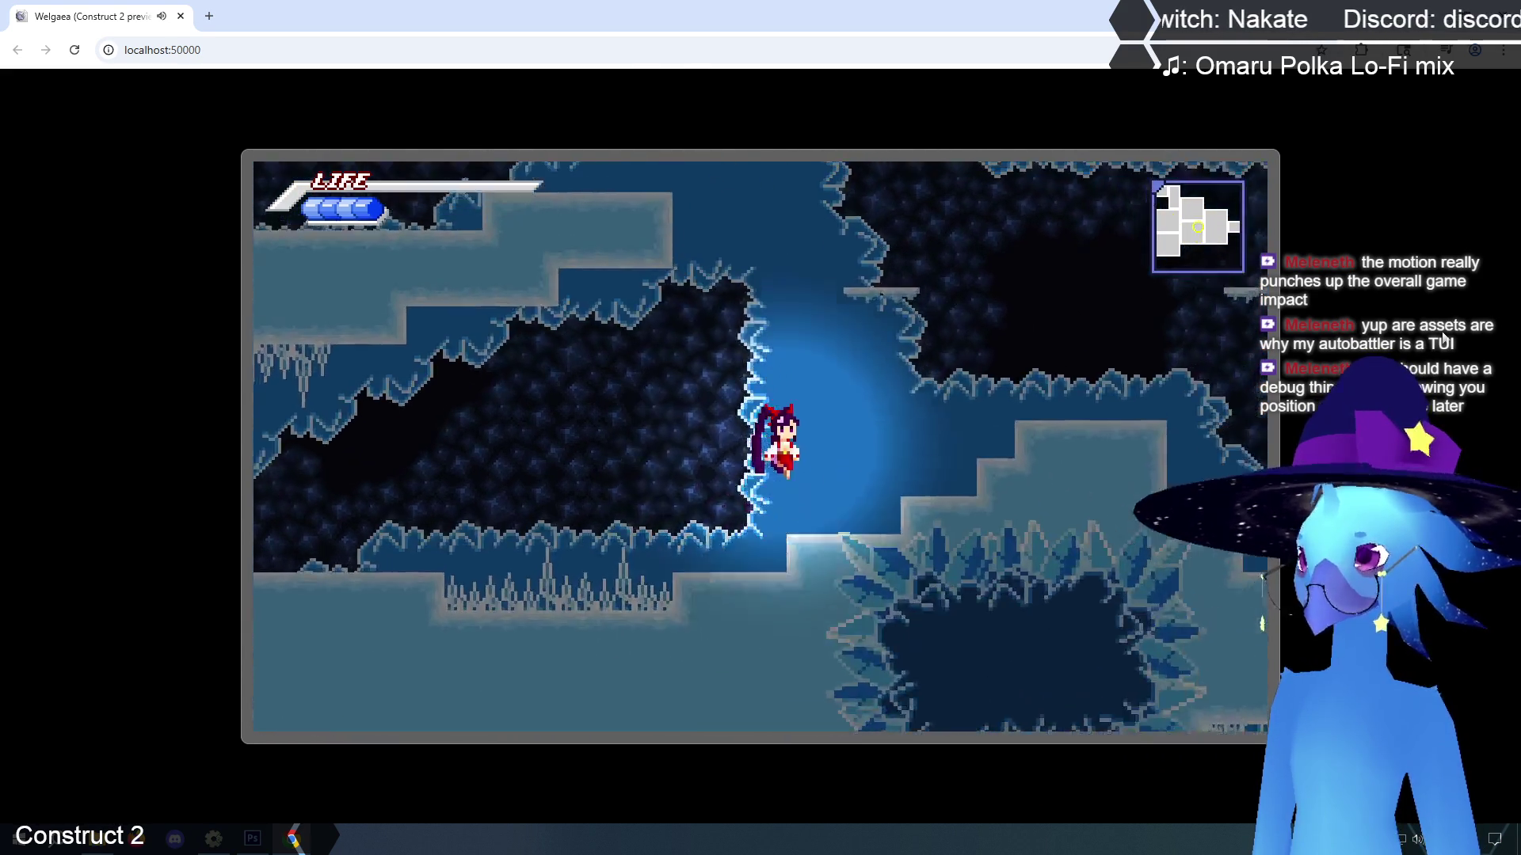
pyautogui.press('Right')
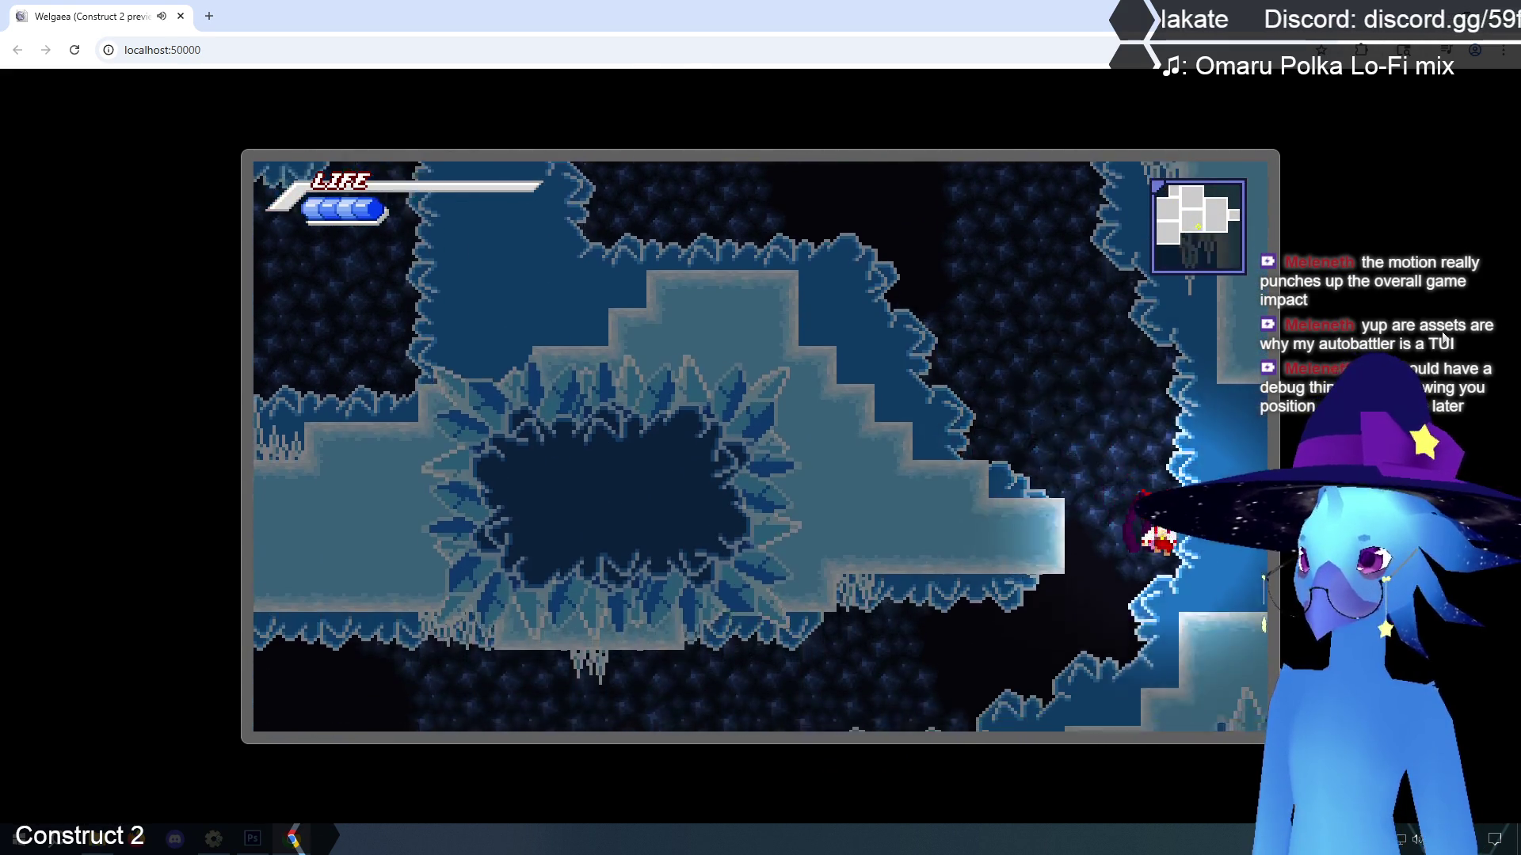
pyautogui.press('Right')
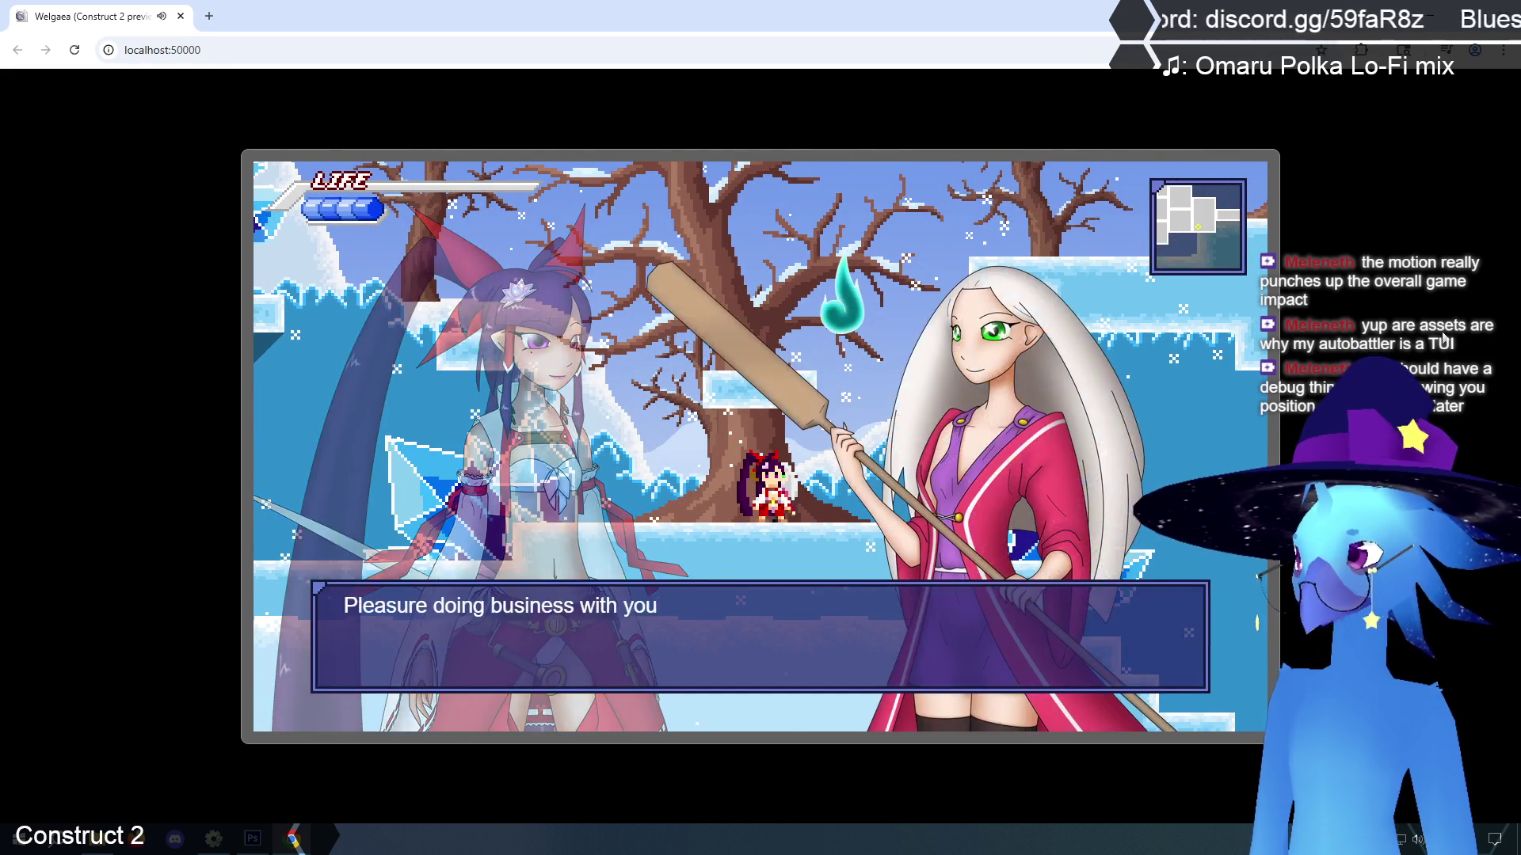
# Dismiss the dialogue, test the Phendrana–Agitha room transitions, then close the preview
pyautogui.press('z')
pyautogui.press('Right')
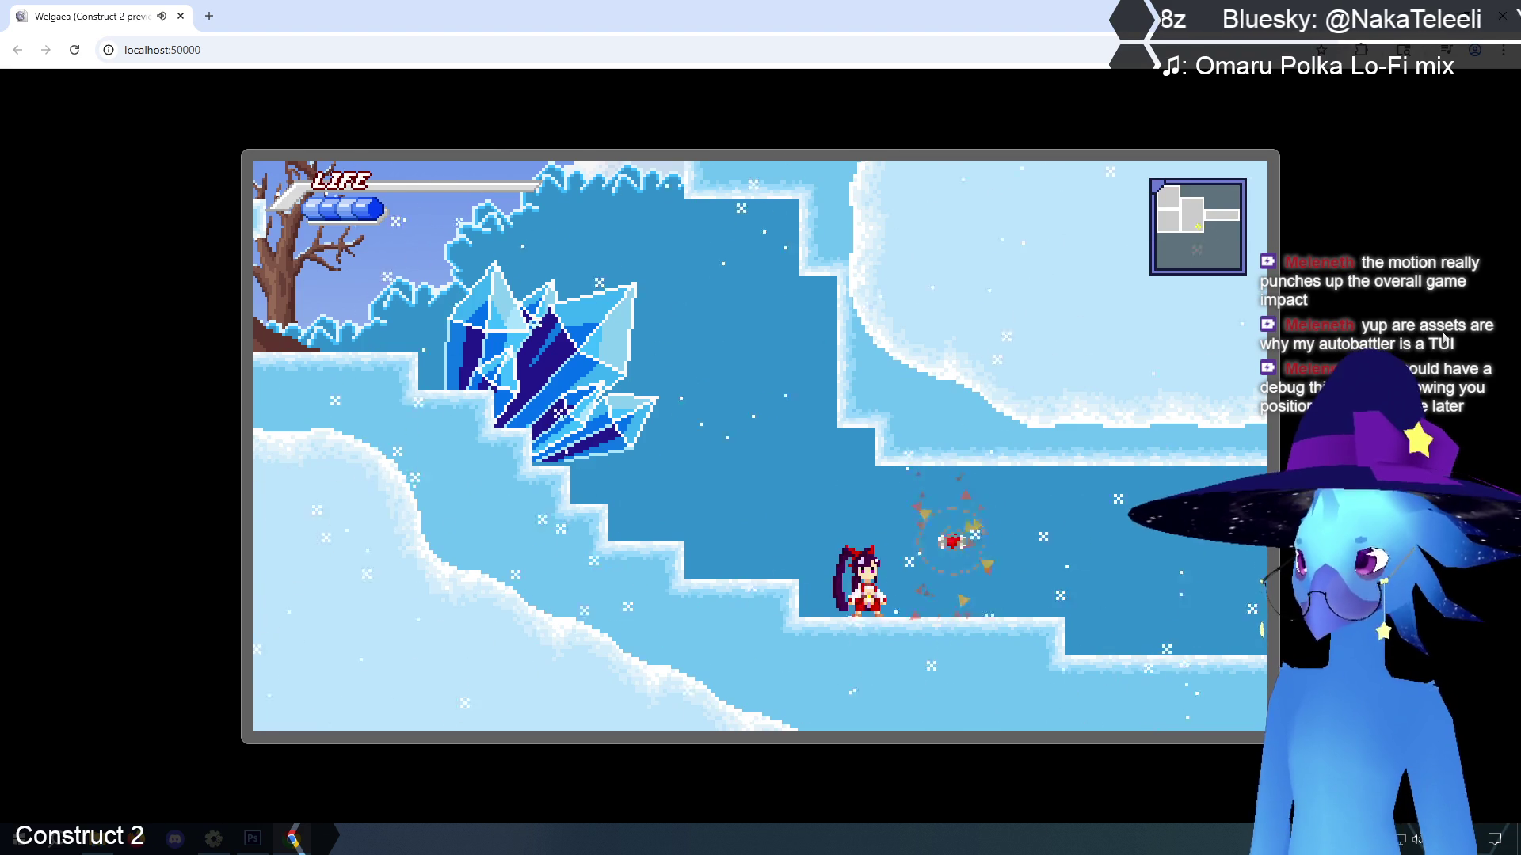
pyautogui.press('Right')
pyautogui.press('Left')
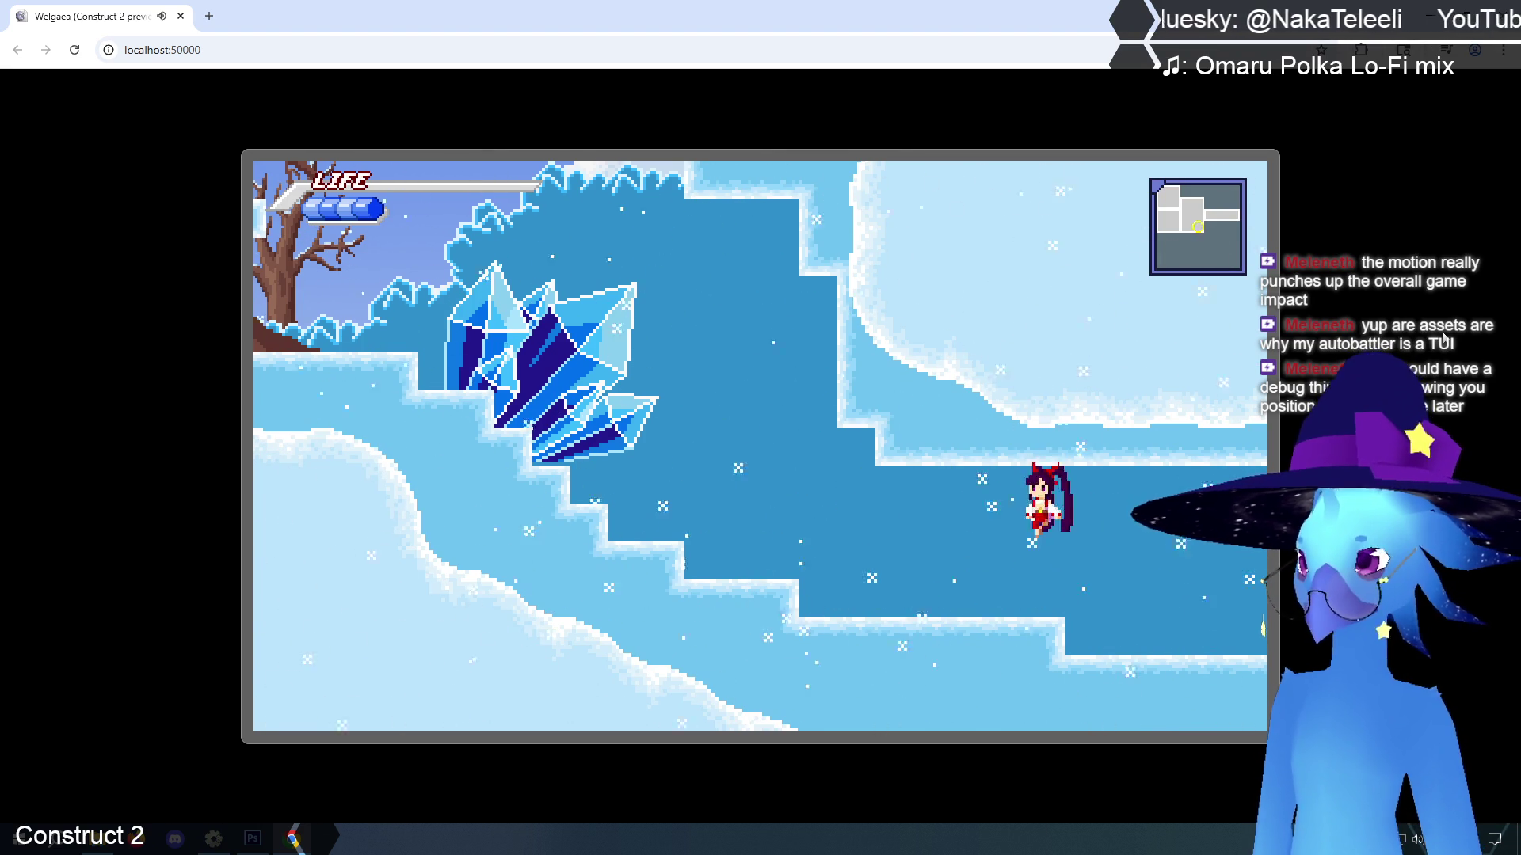
pyautogui.press('Right')
pyautogui.press('Left')
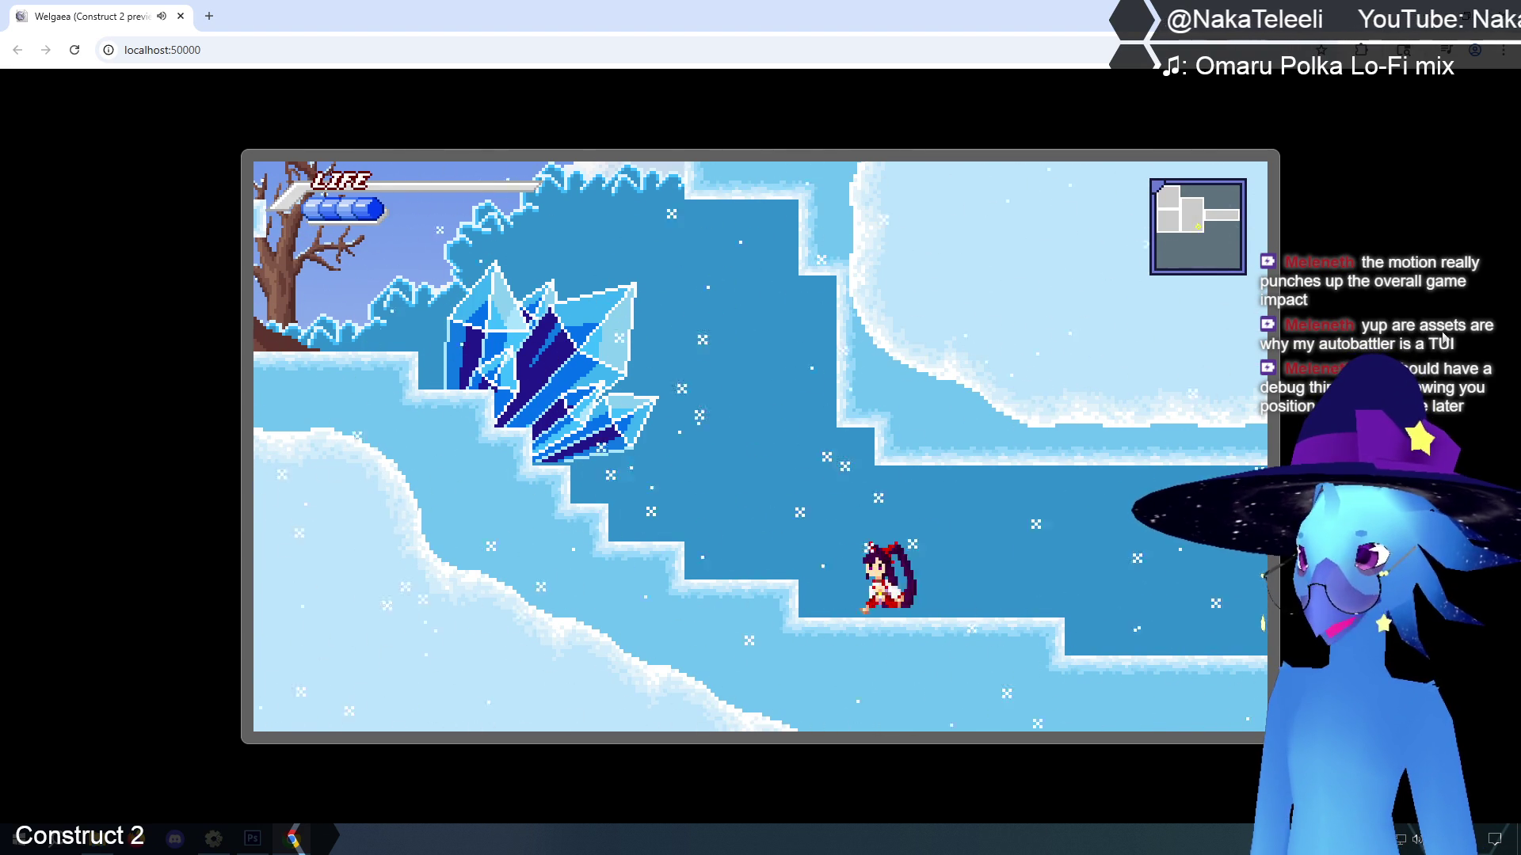
pyautogui.press('Right')
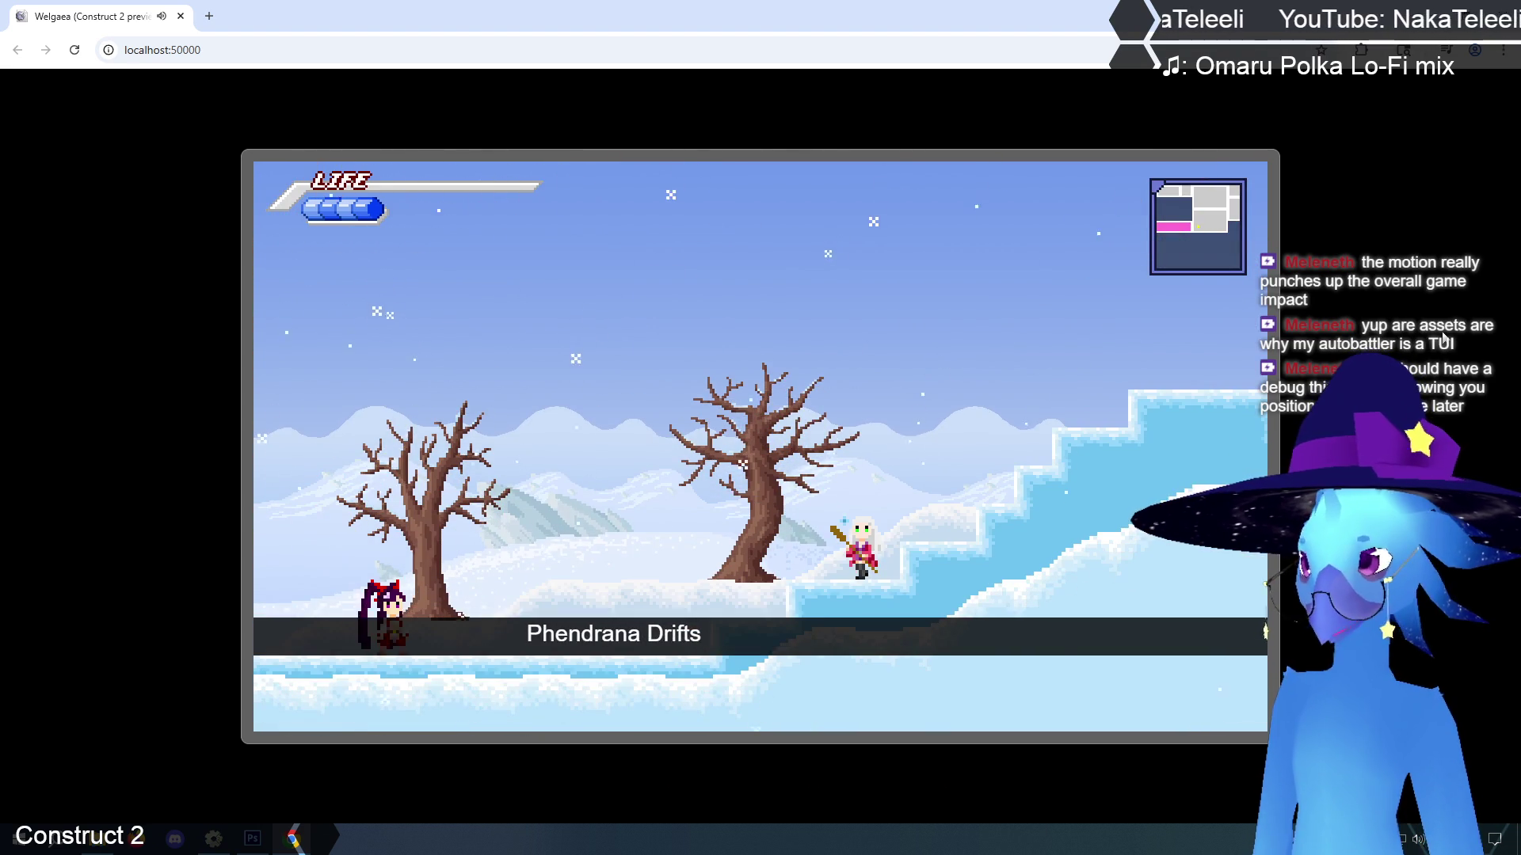
pyautogui.press('Left')
pyautogui.press('Right')
pyautogui.press('Left')
pyautogui.press('Up')
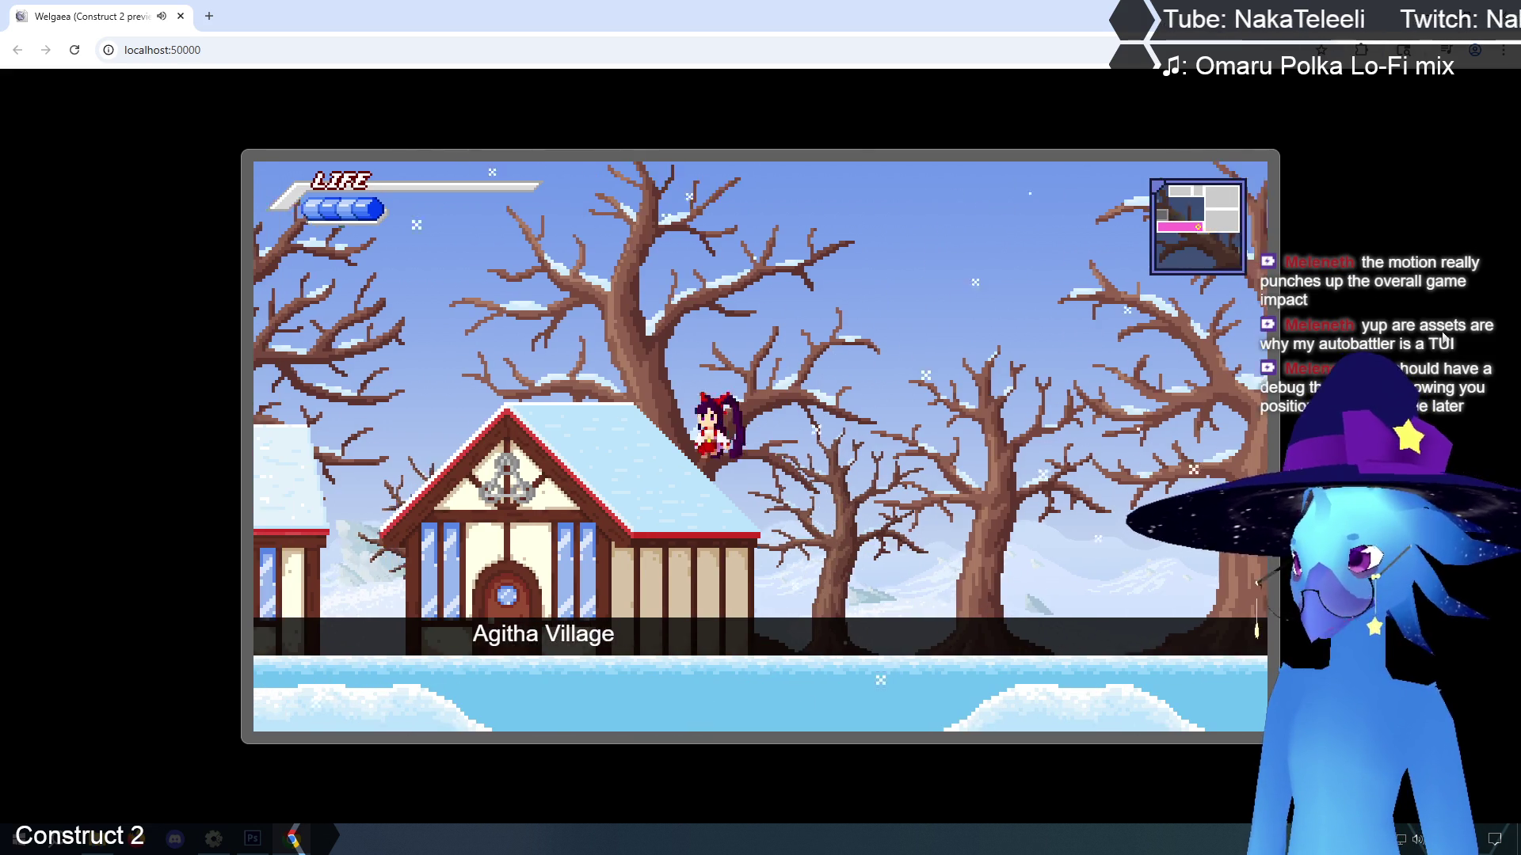
pyautogui.press('Right')
pyautogui.press('Up')
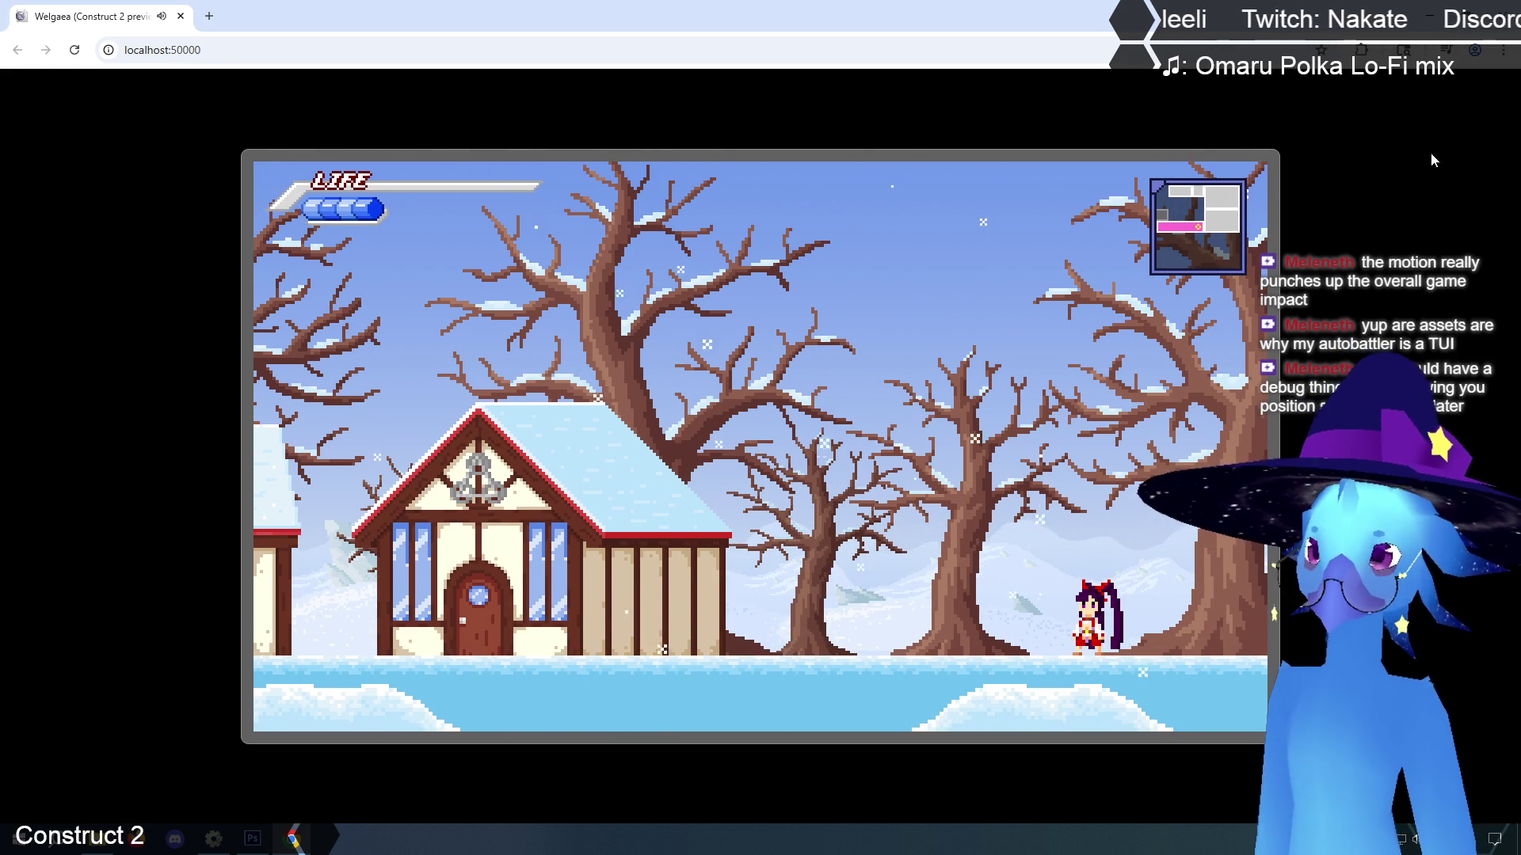
pyautogui.hotkey('ctrl', 'w')
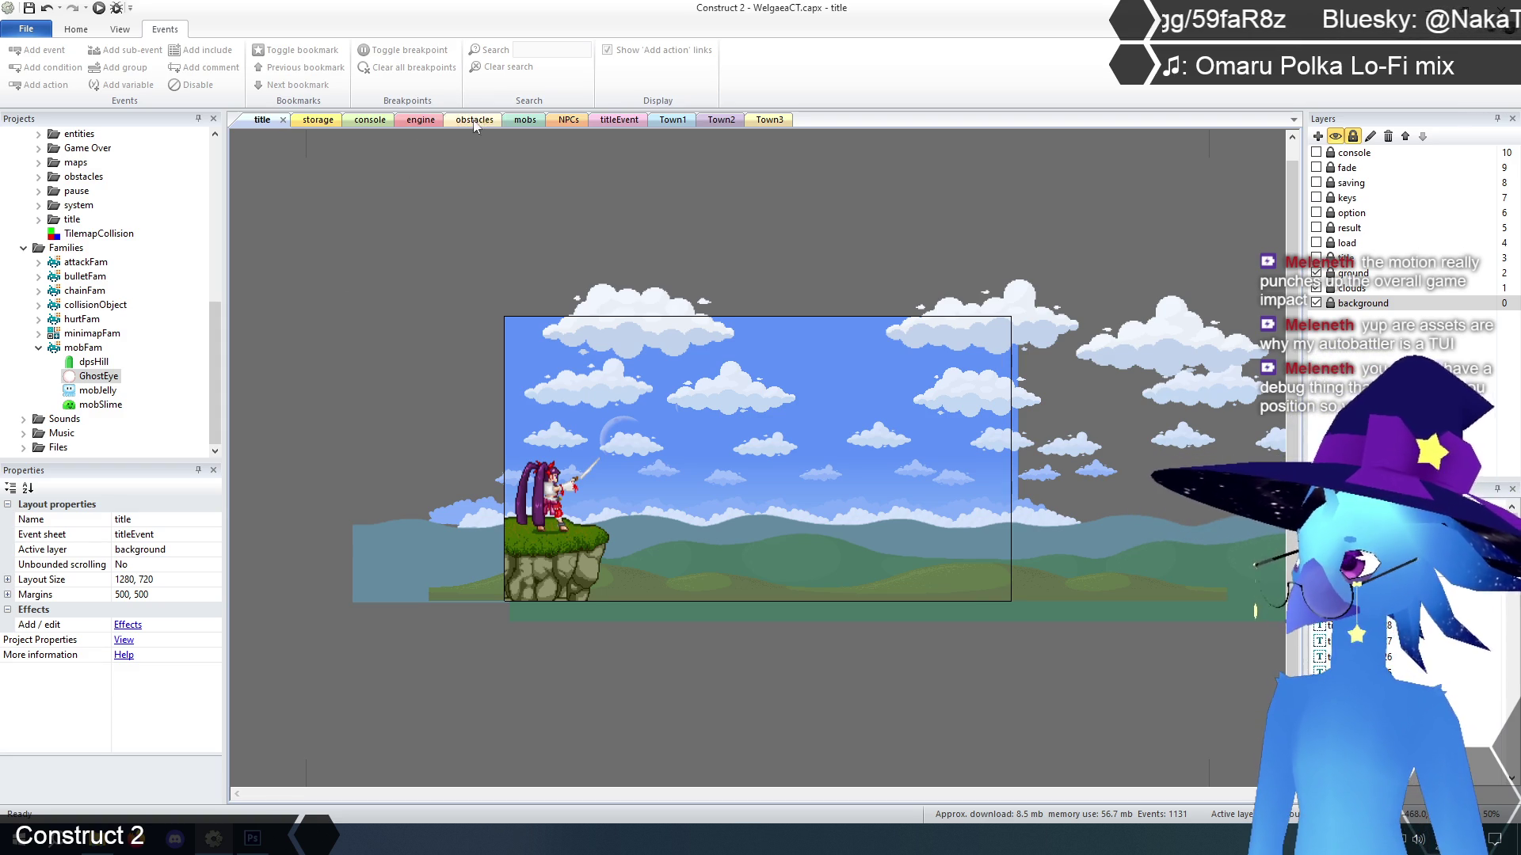
# Open the mobs event sheet at its generic mobFam enemy damage events
pyautogui.click(533, 122)
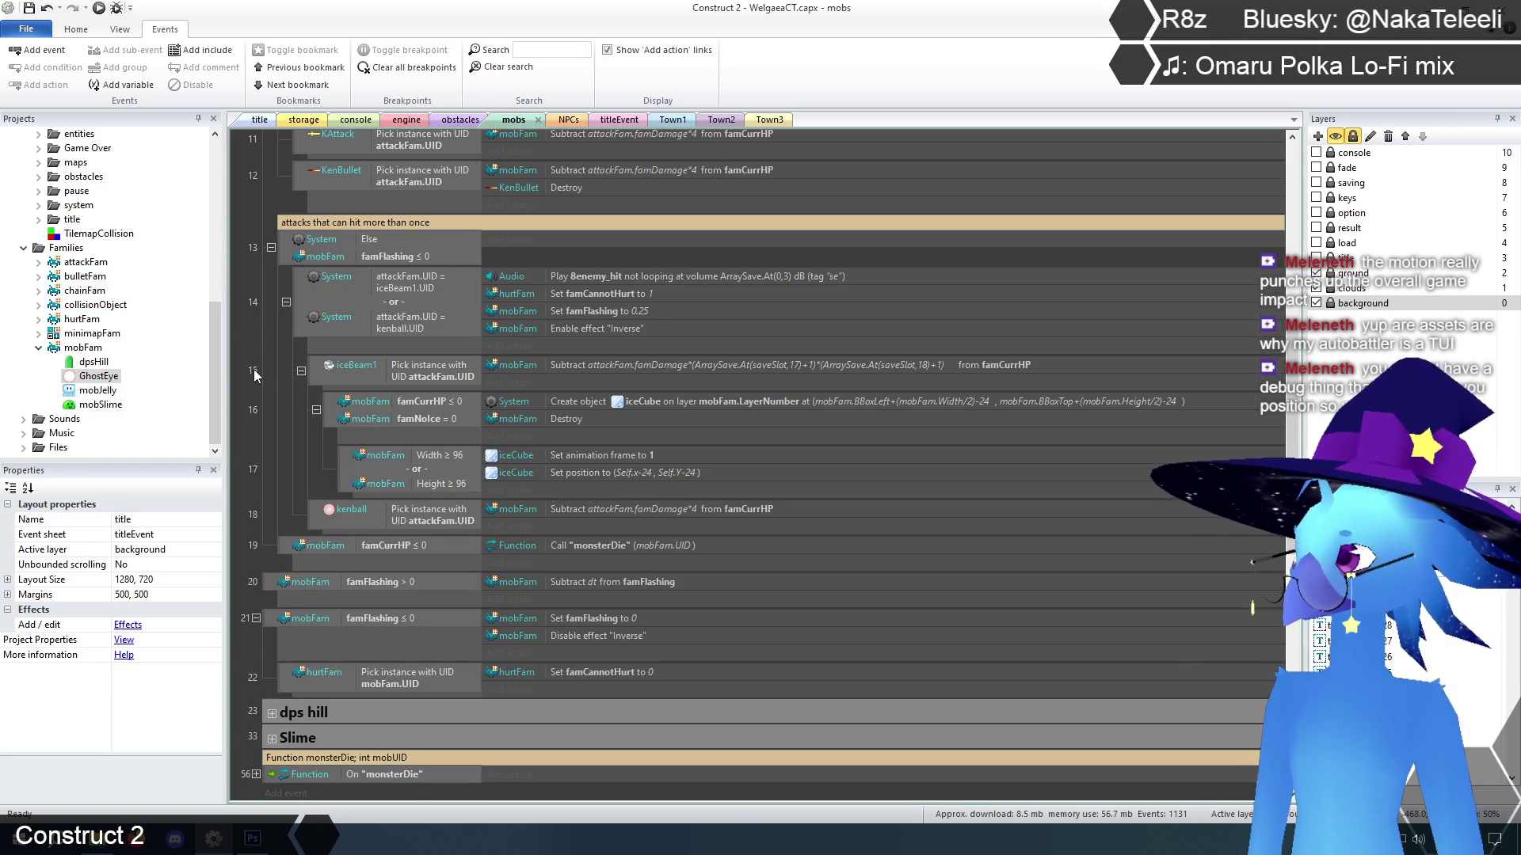
pyautogui.scroll(6, 296, 374)
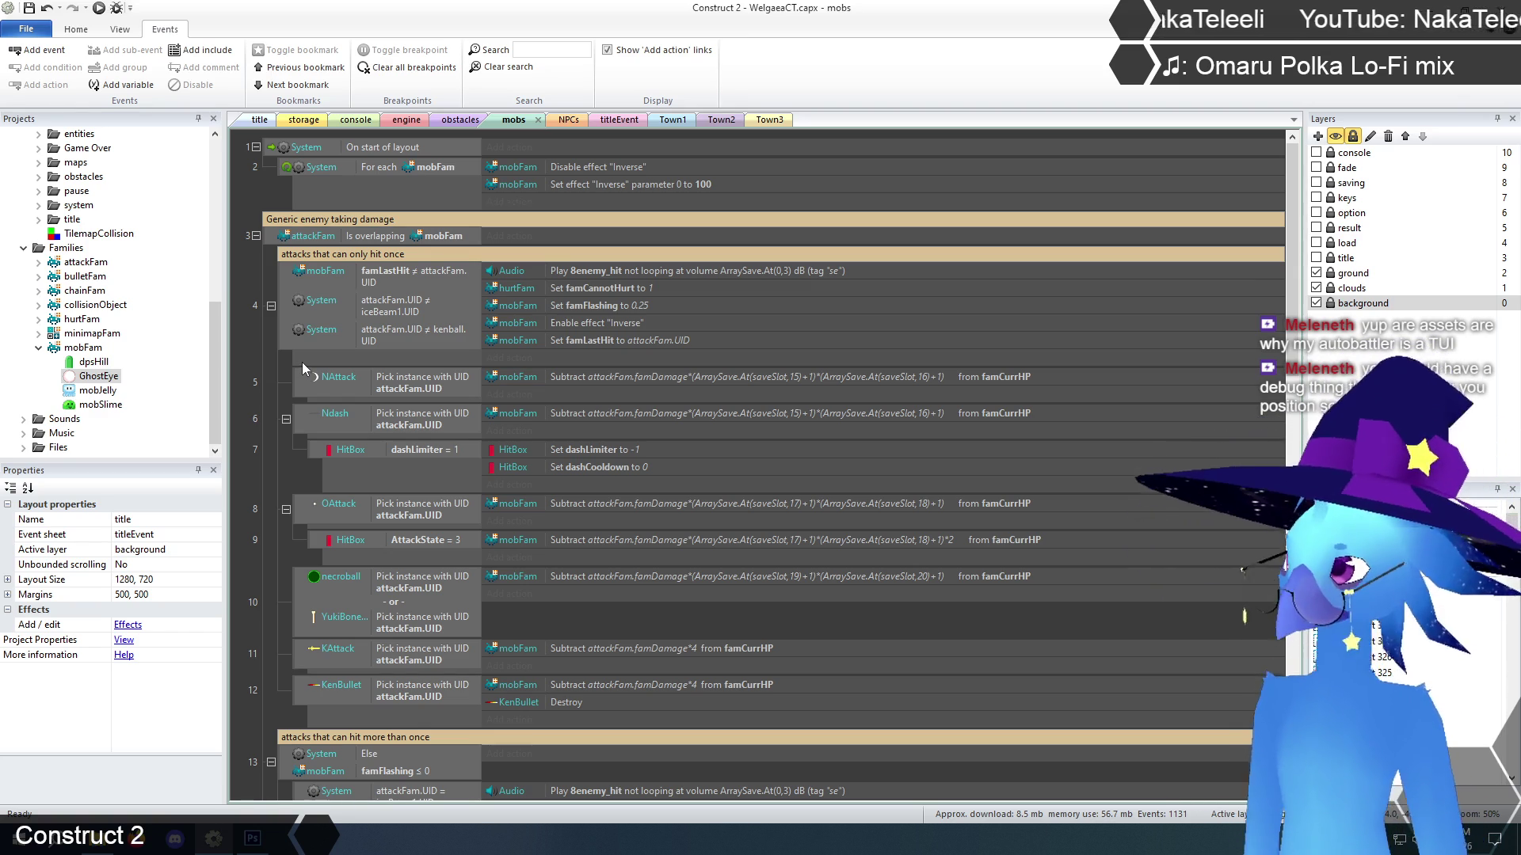
pyautogui.scroll(-4, 266, 379)
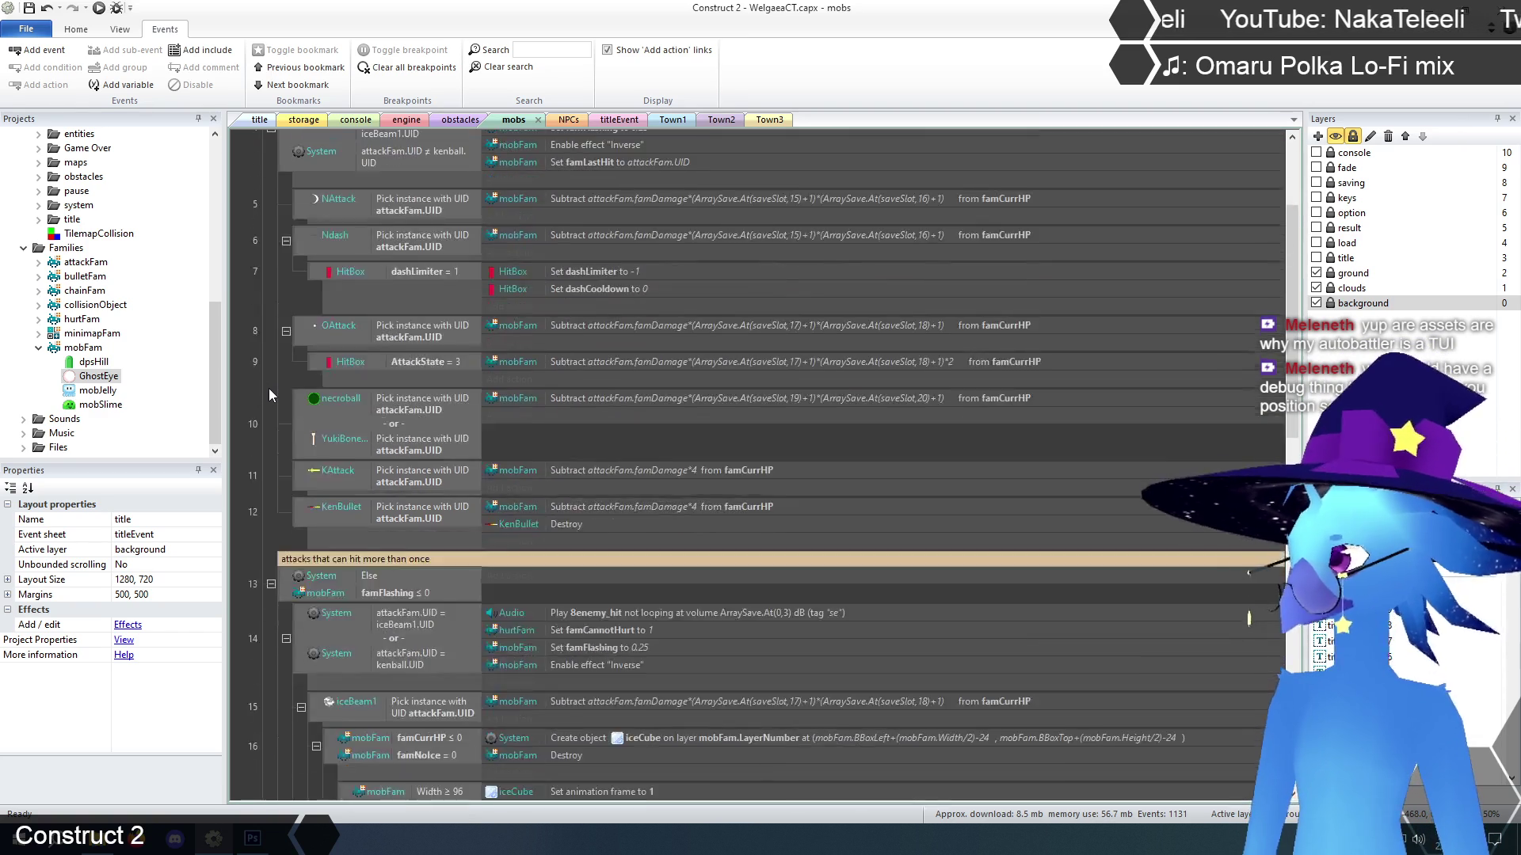
pyautogui.scroll(4, 268, 384)
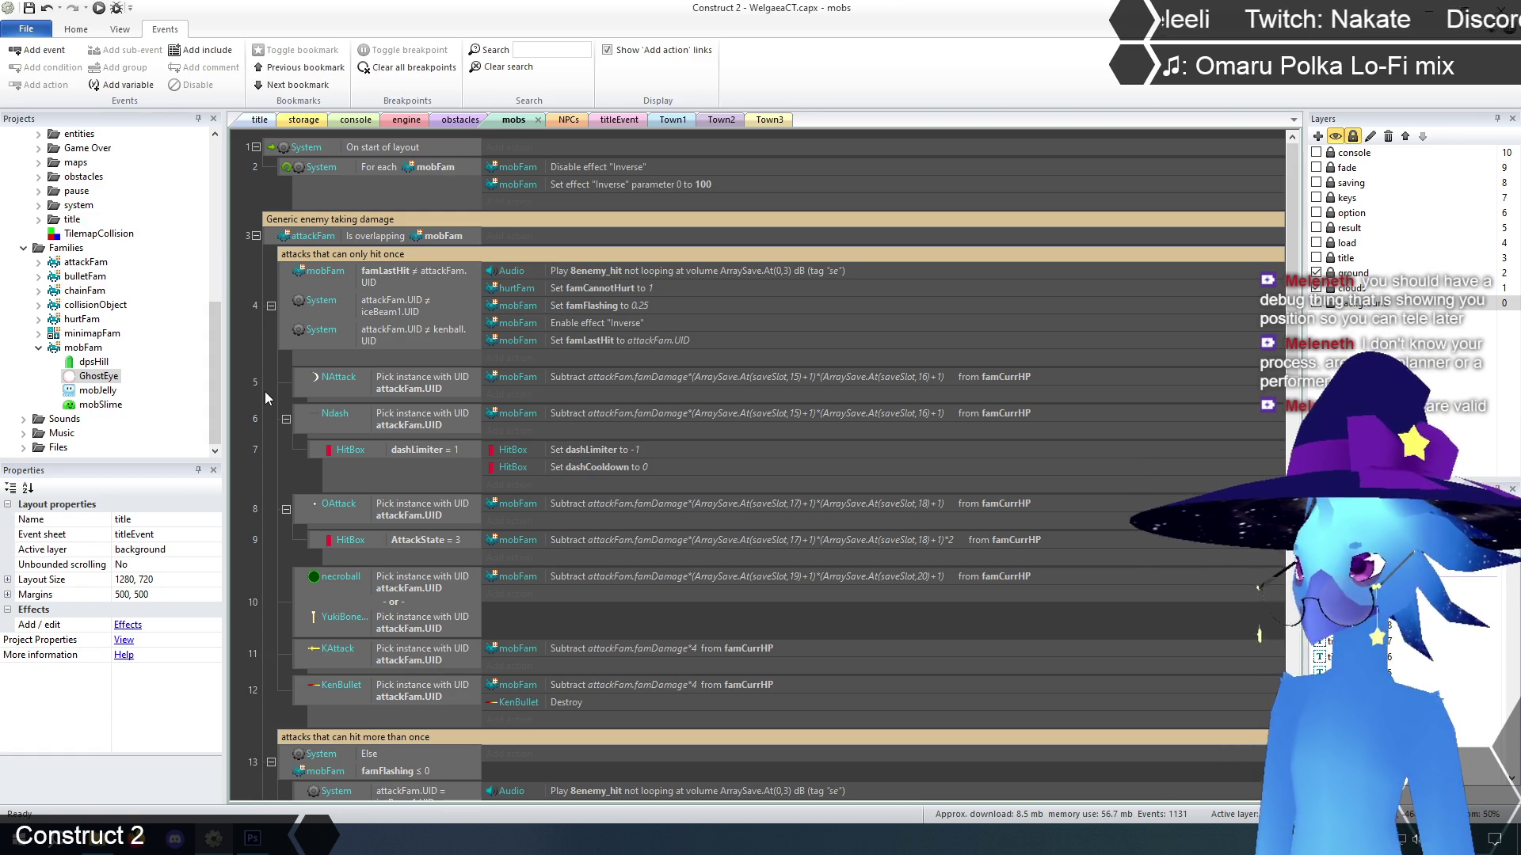
pyautogui.scroll(-2, 263, 396)
pyautogui.scroll(2, 263, 396)
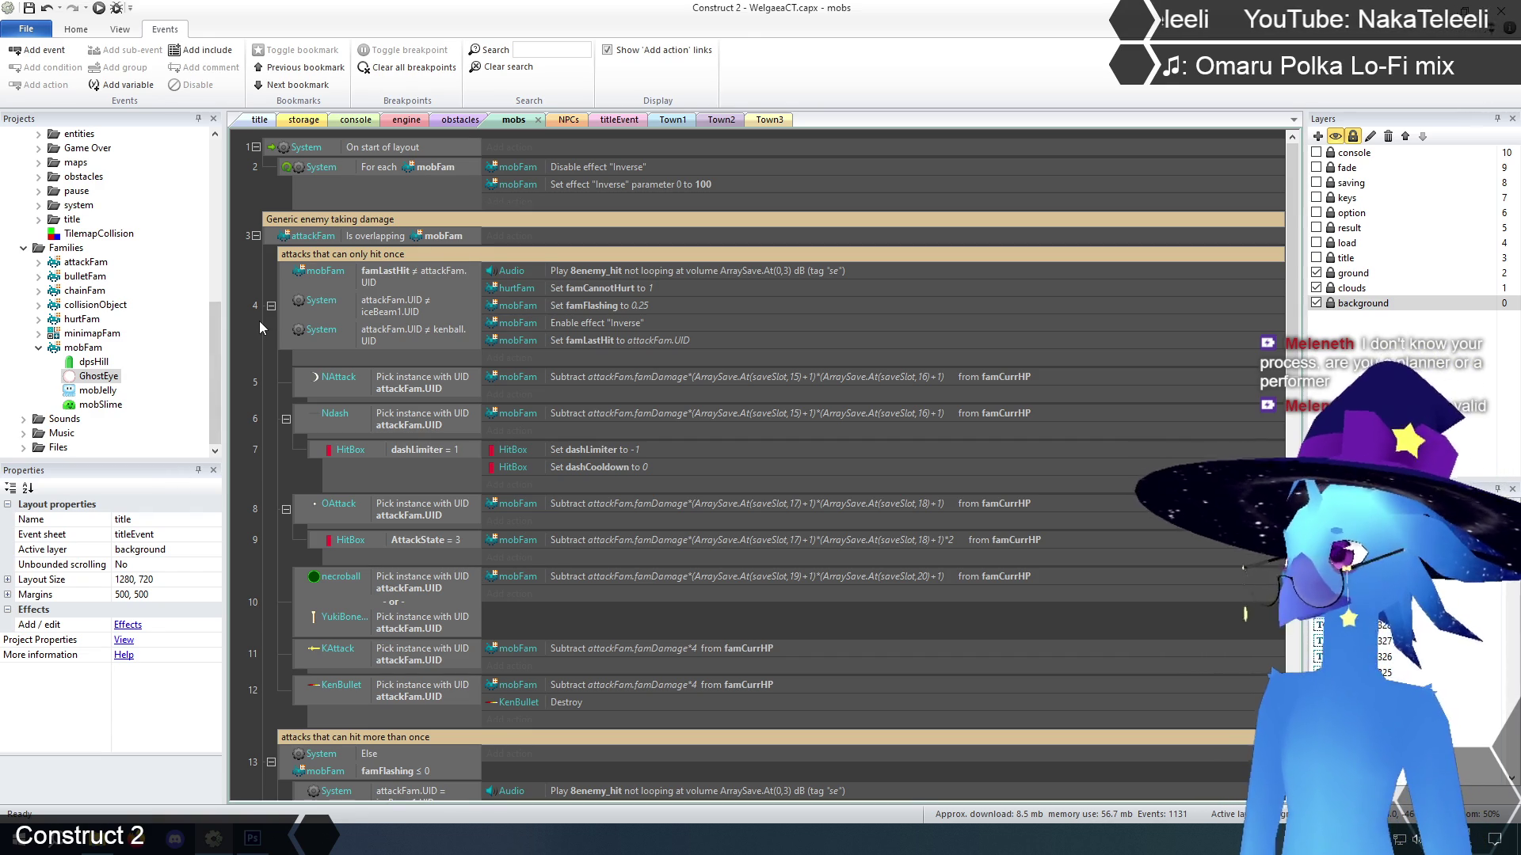
pyautogui.scroll(-5, 273, 349)
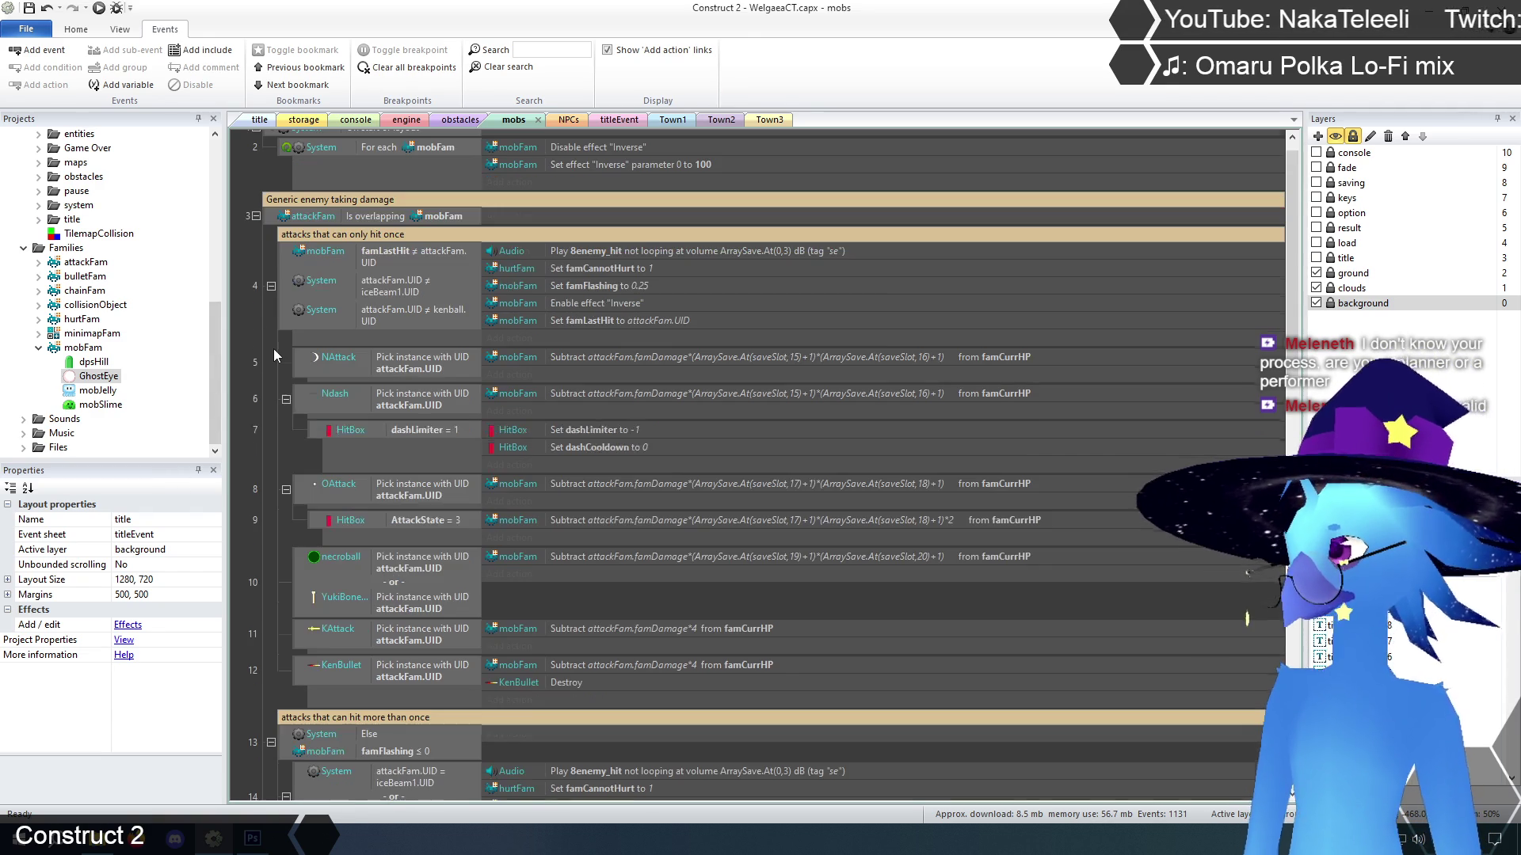
pyautogui.scroll(-2, 273, 348)
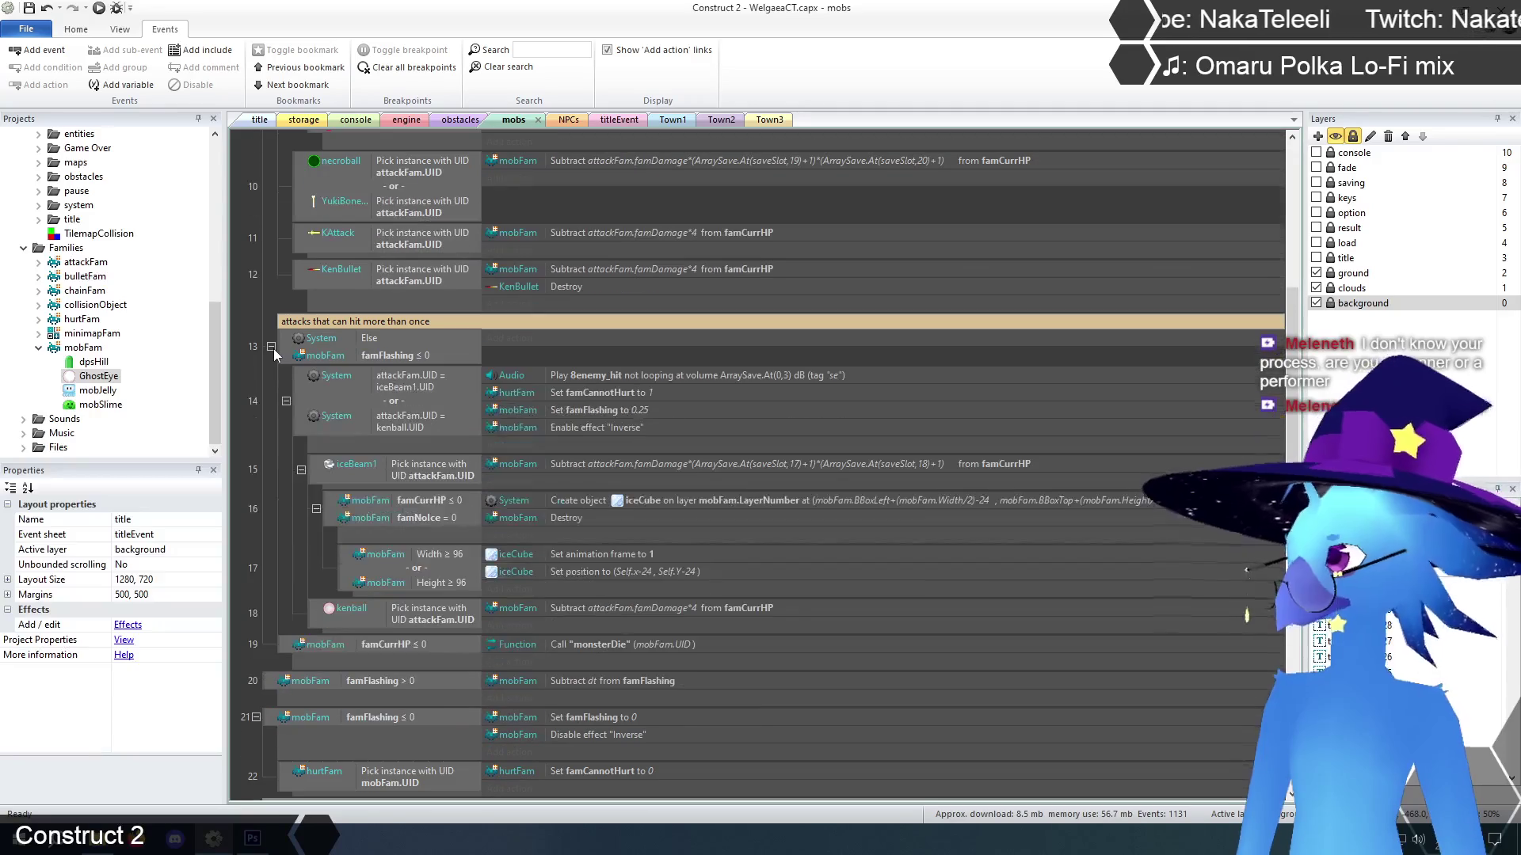
pyautogui.scroll(4, 273, 348)
pyautogui.scroll(2, 274, 349)
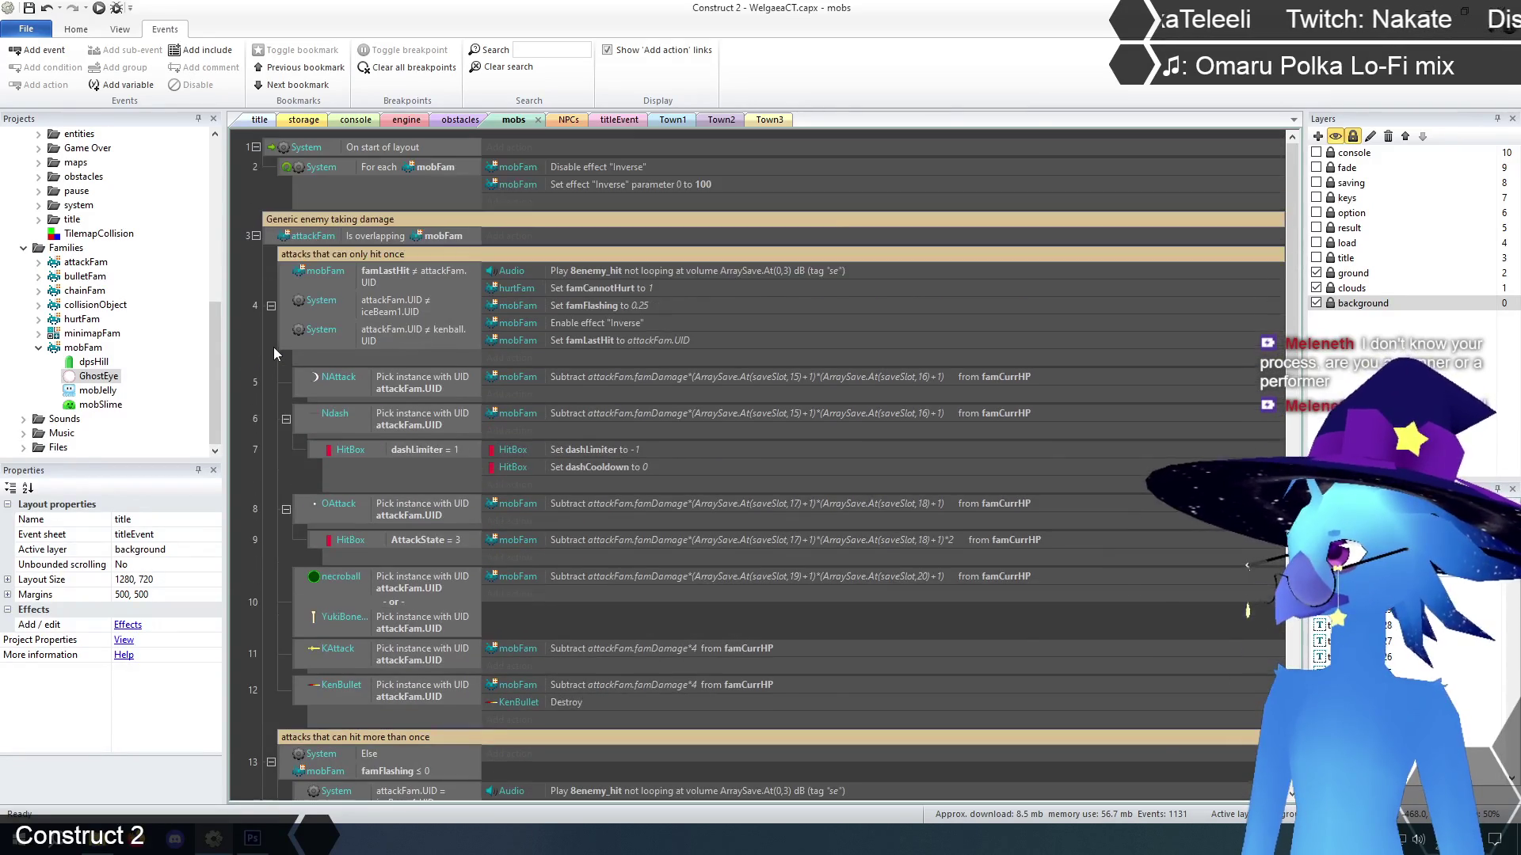
pyautogui.click(270, 250)
pyautogui.scroll(-8, 273, 340)
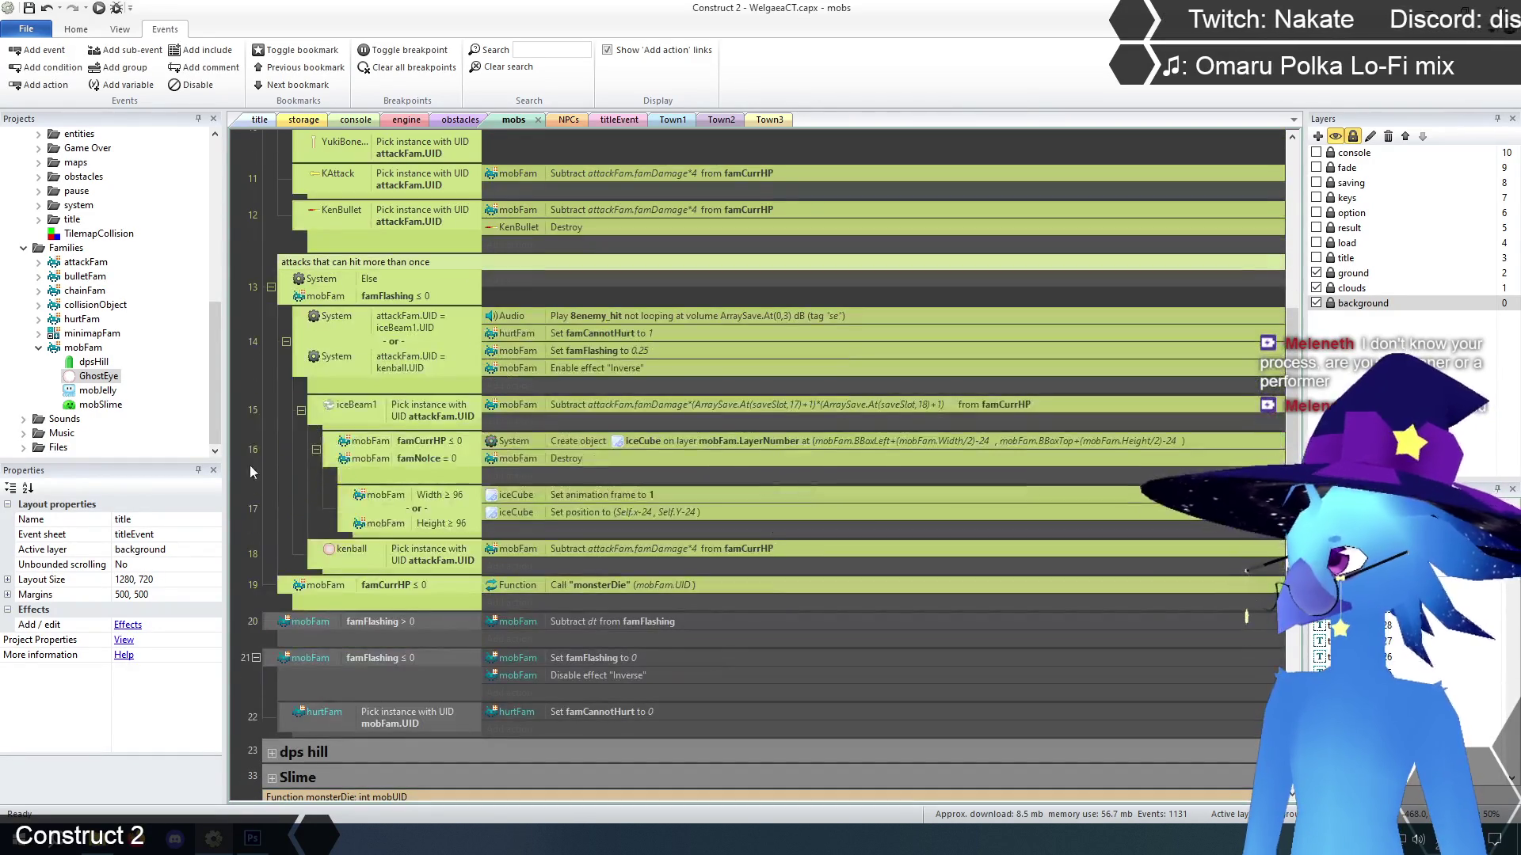
pyautogui.click(273, 518)
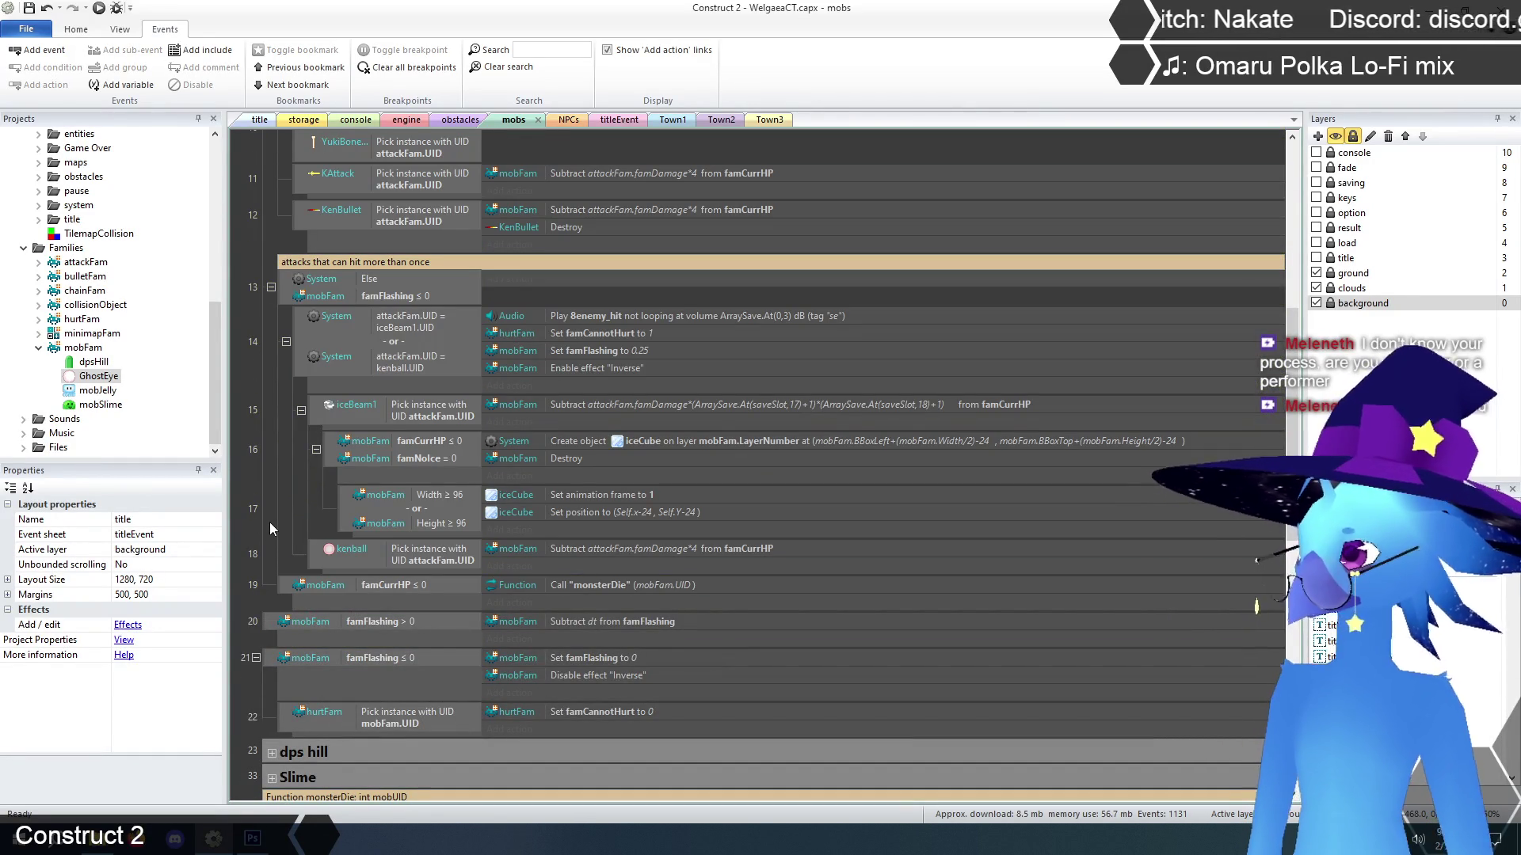
pyautogui.scroll(2, 270, 524)
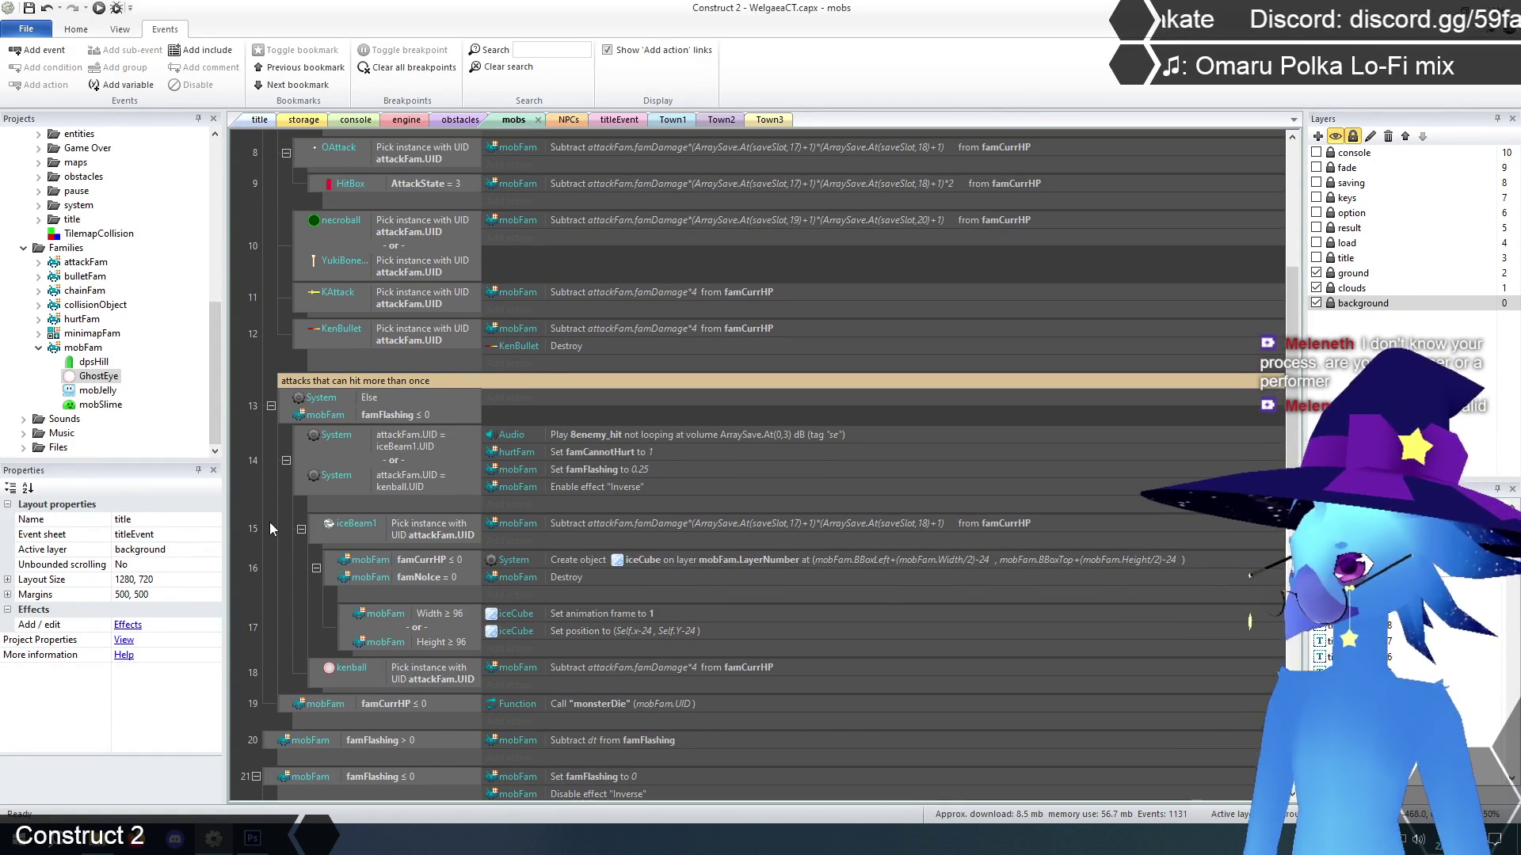
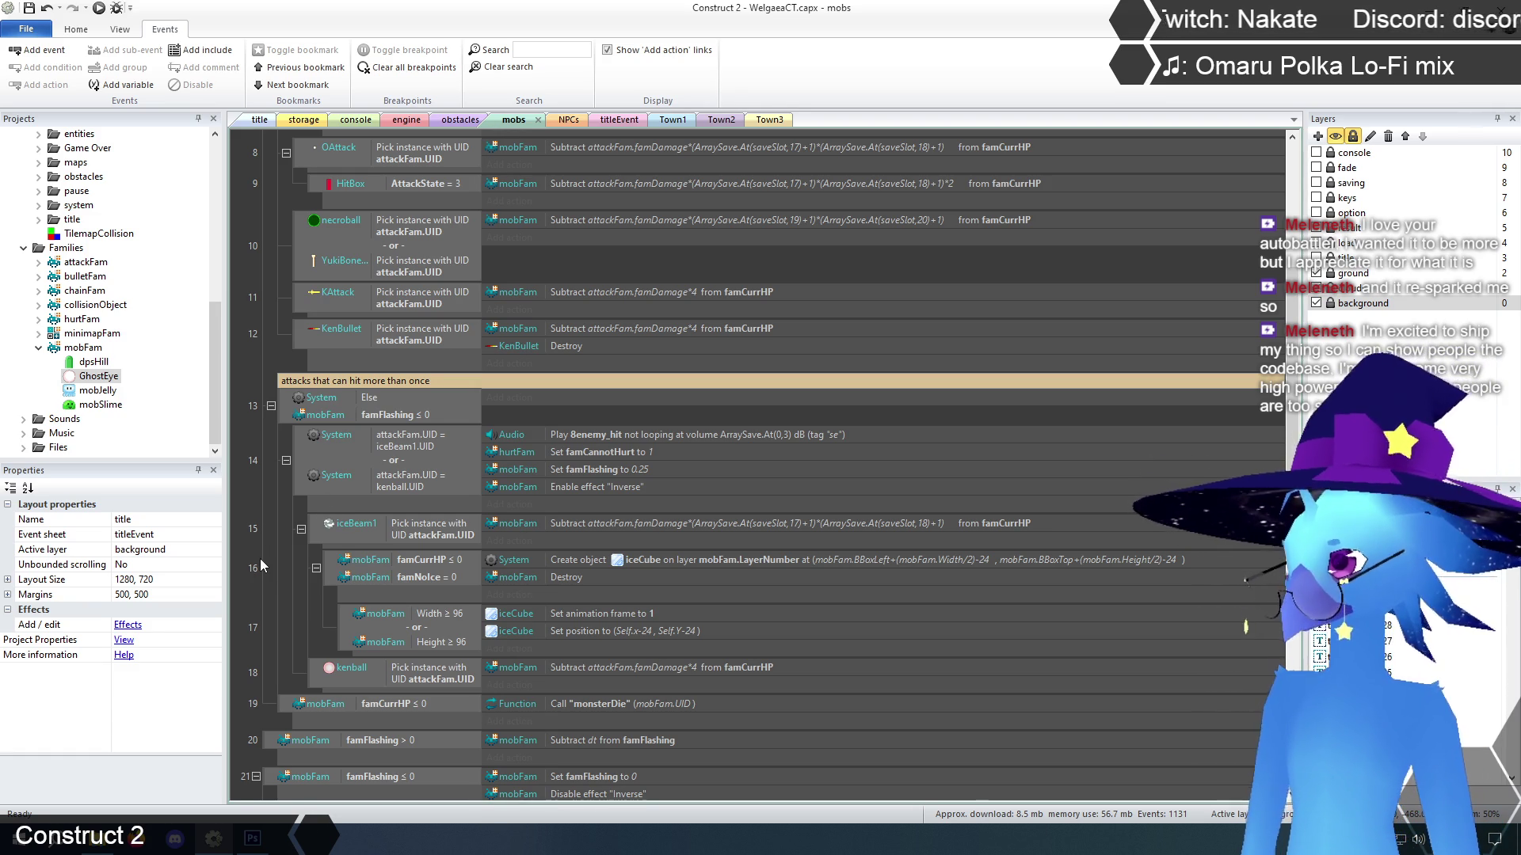
# Review the event sheet and inspect the mobJelly and GhostEye object properties
pyautogui.scroll(-2, 260, 561)
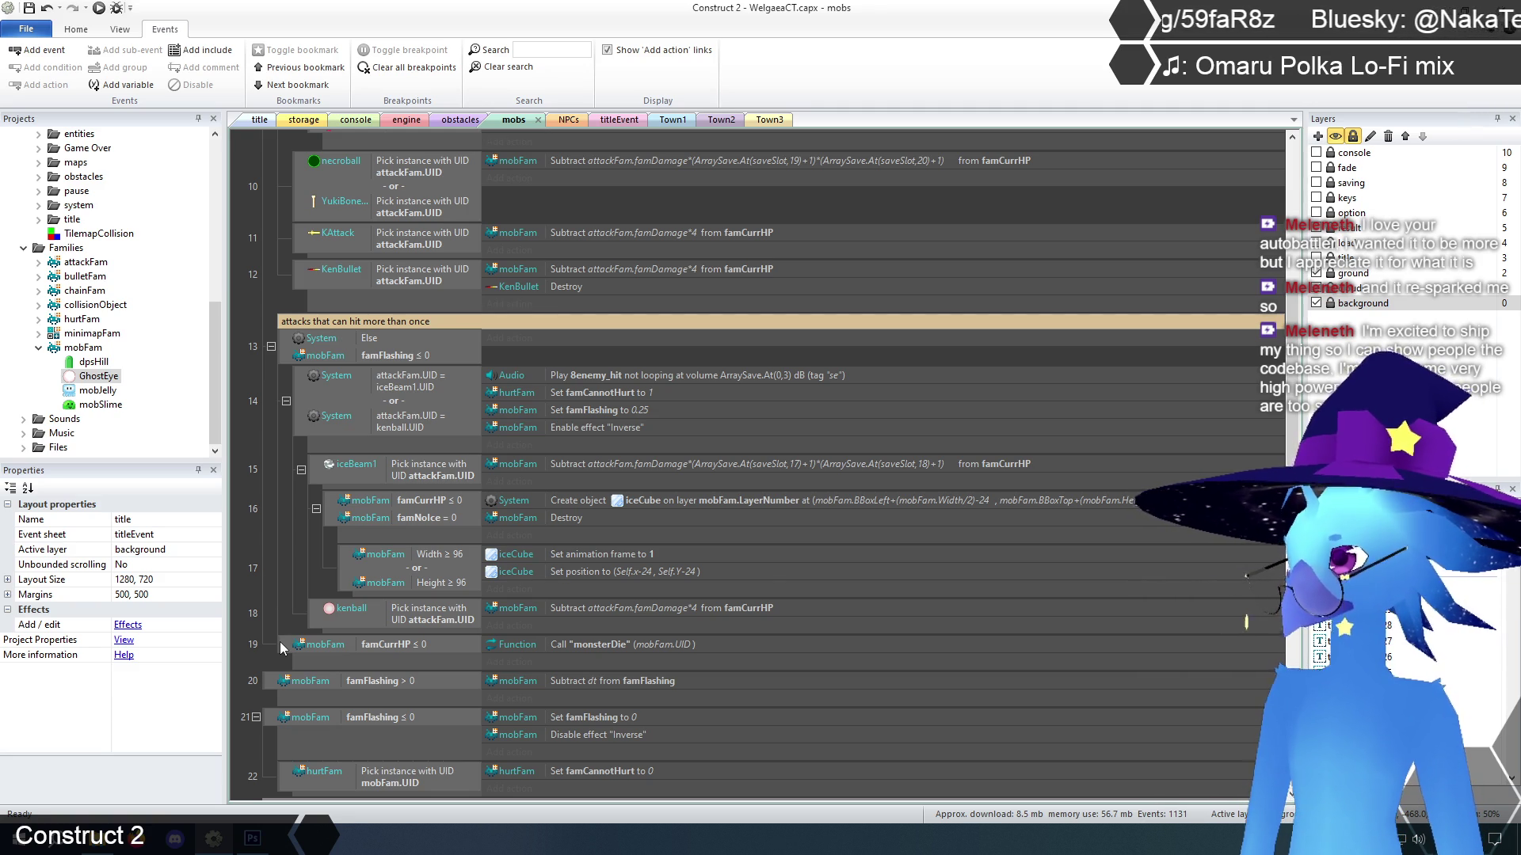
pyautogui.scroll(6, 279, 642)
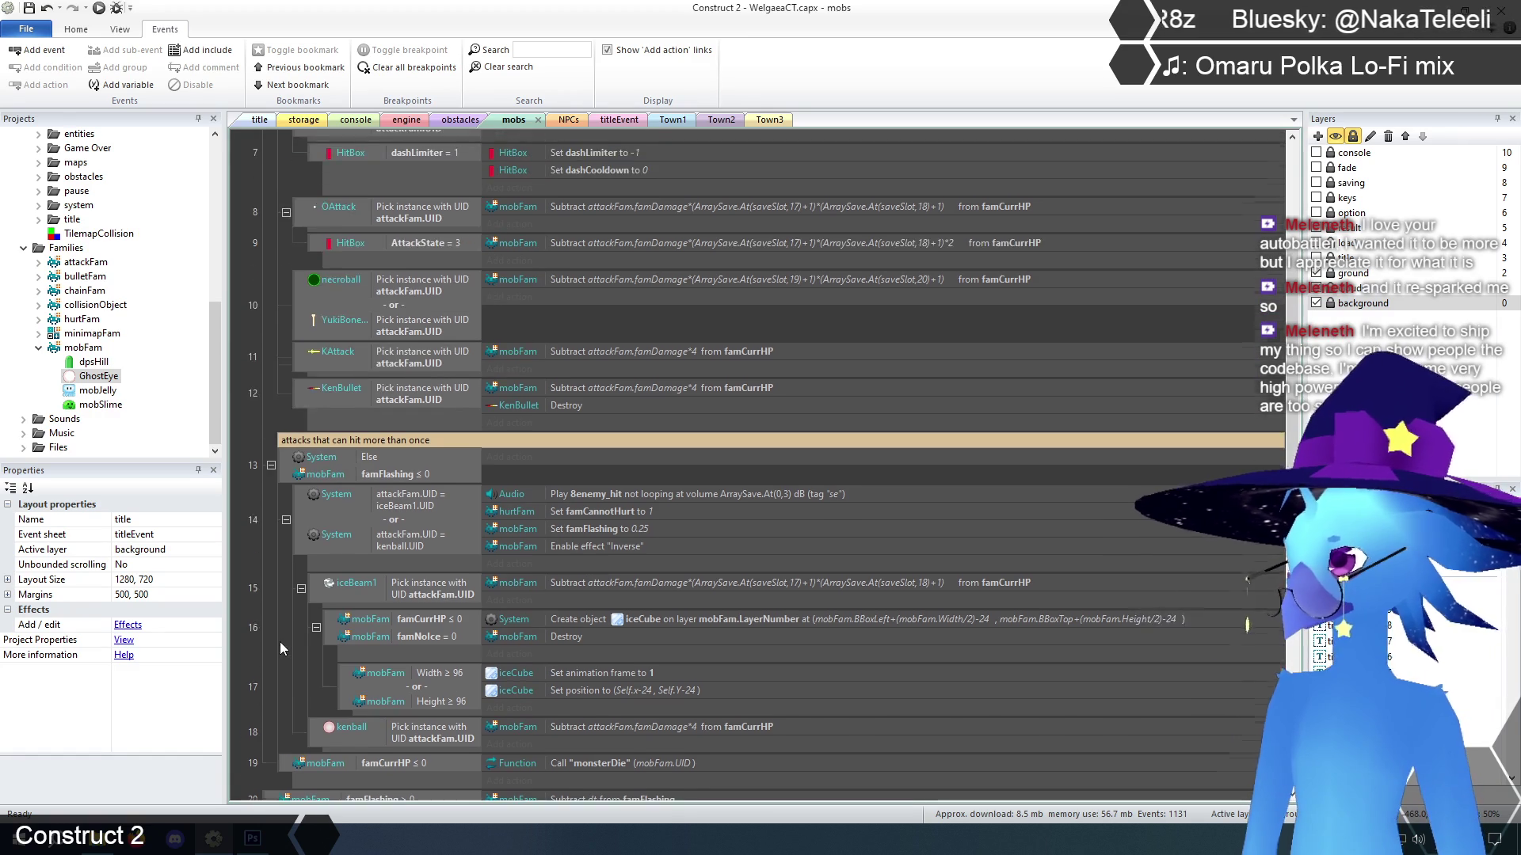
pyautogui.scroll(-1, 279, 642)
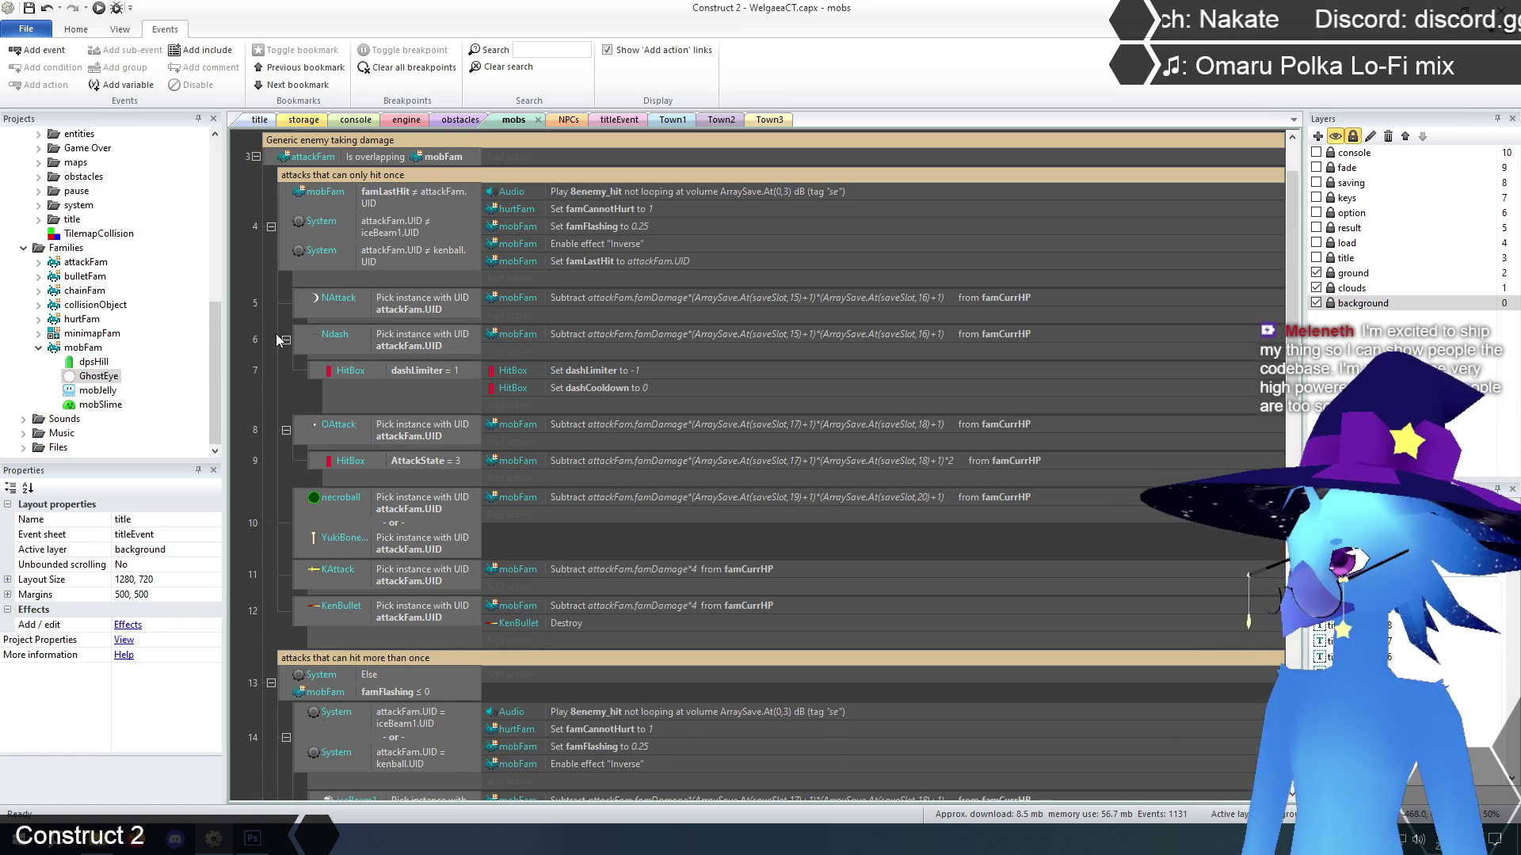
pyautogui.scroll(2, 276, 336)
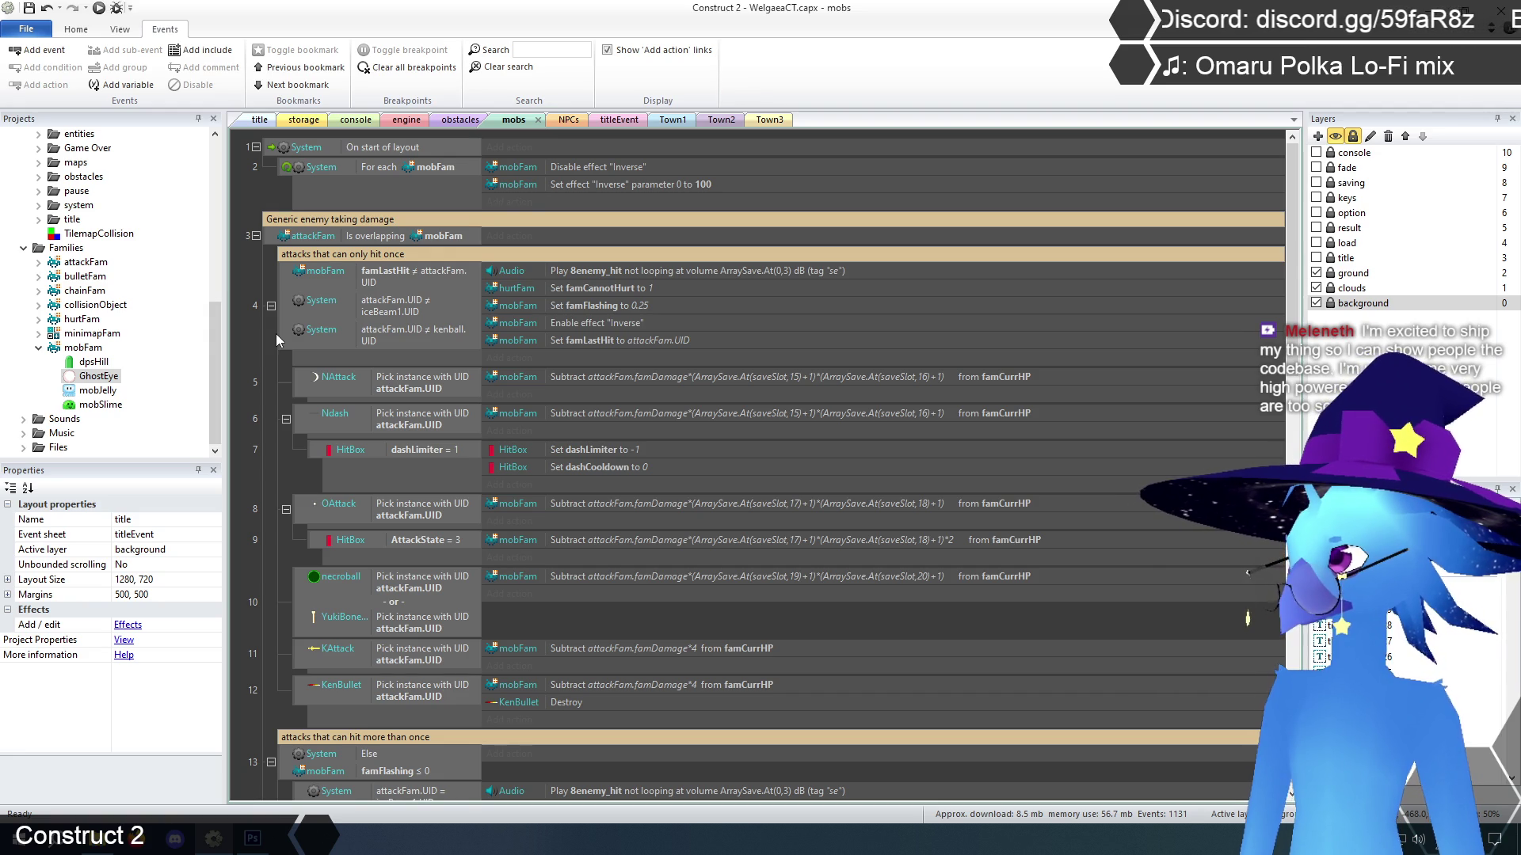
pyautogui.scroll(-8, 276, 334)
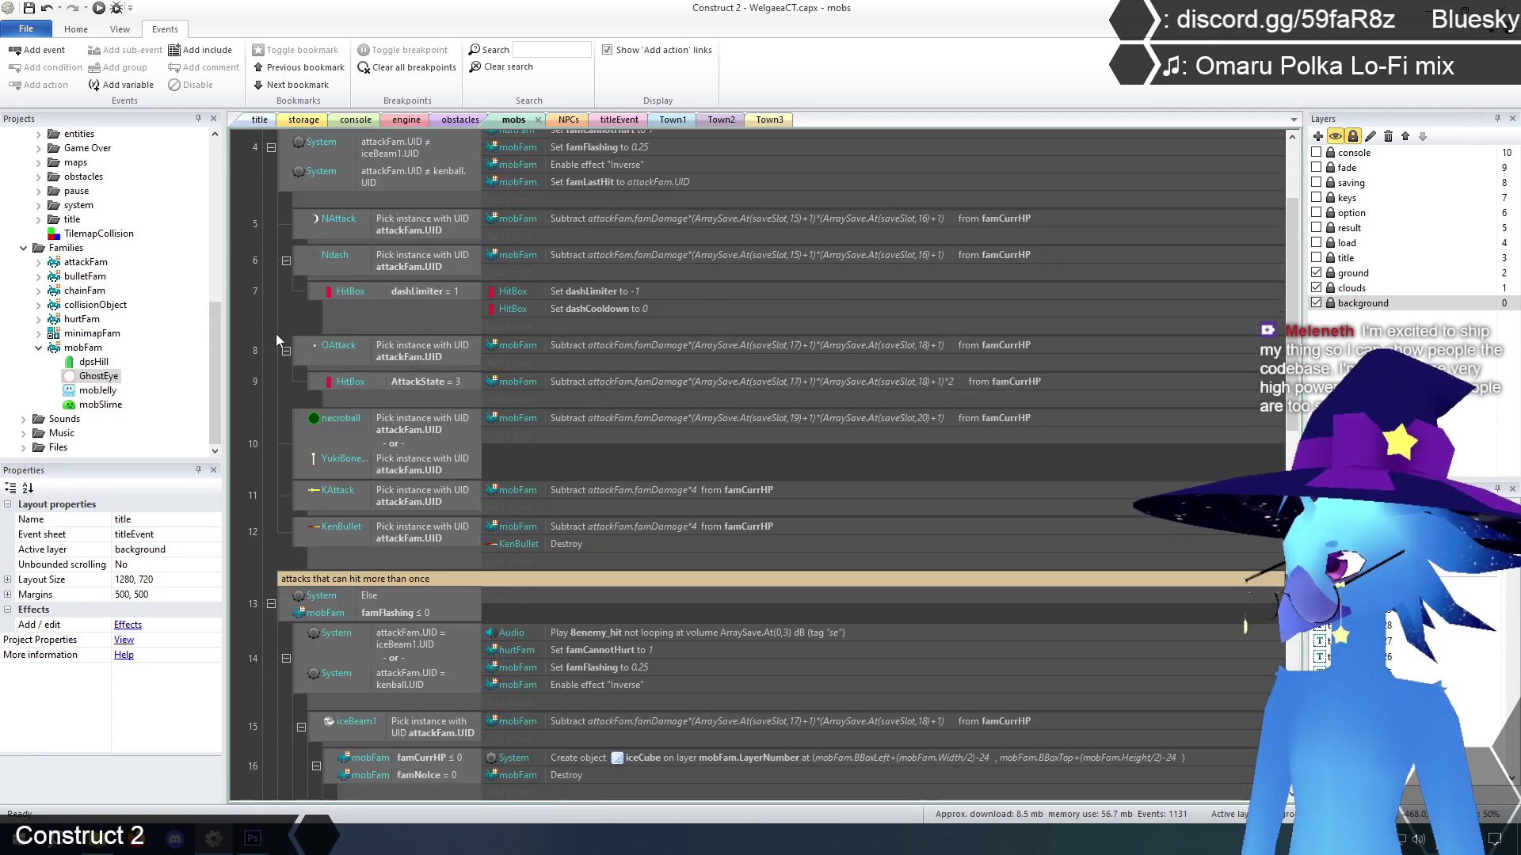
pyautogui.scroll(-2, 276, 340)
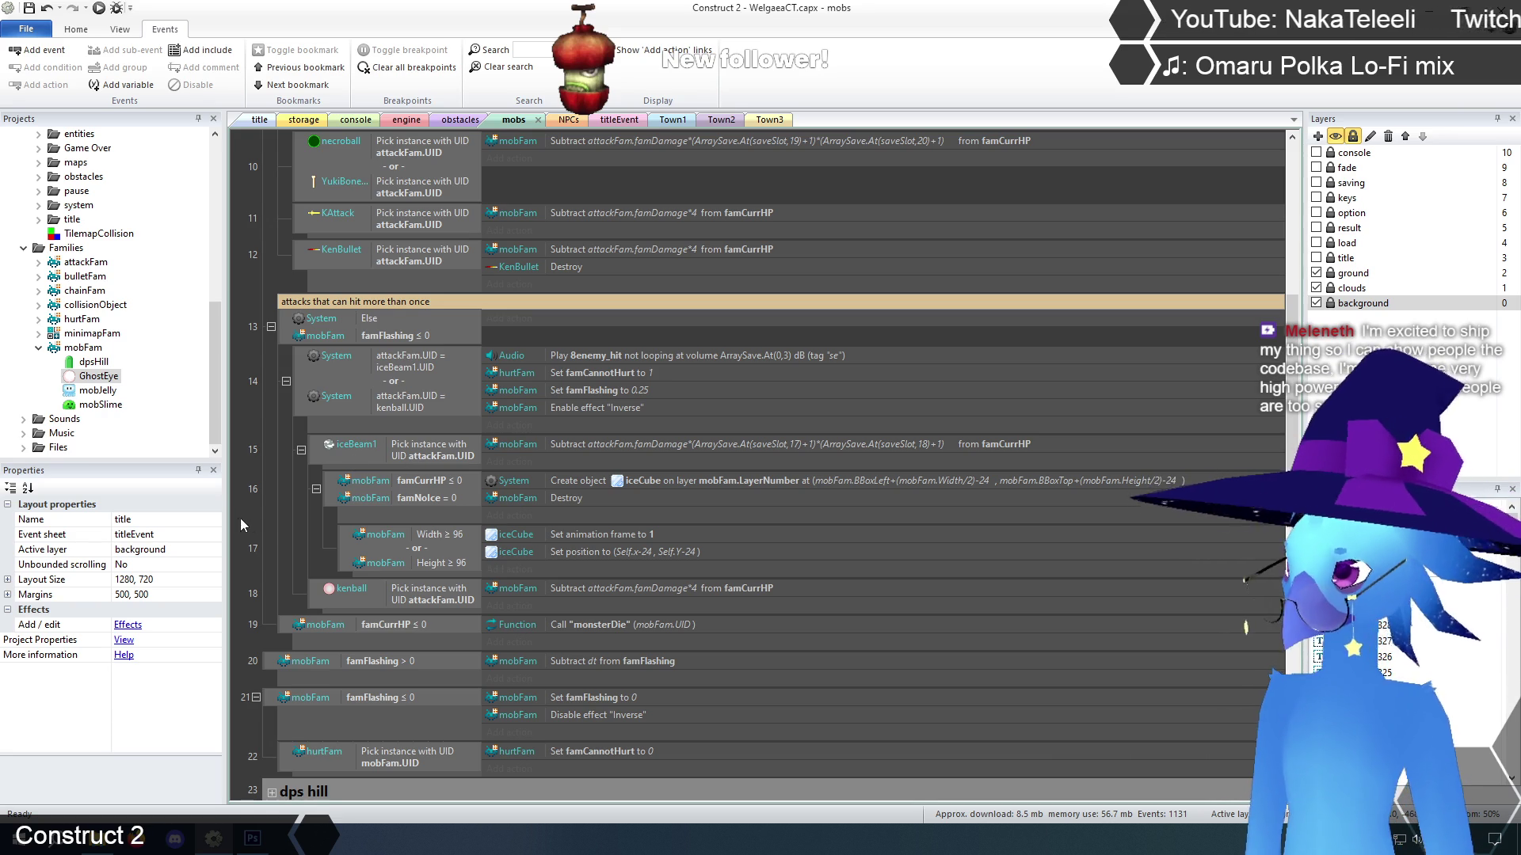
pyautogui.scroll(2, 263, 515)
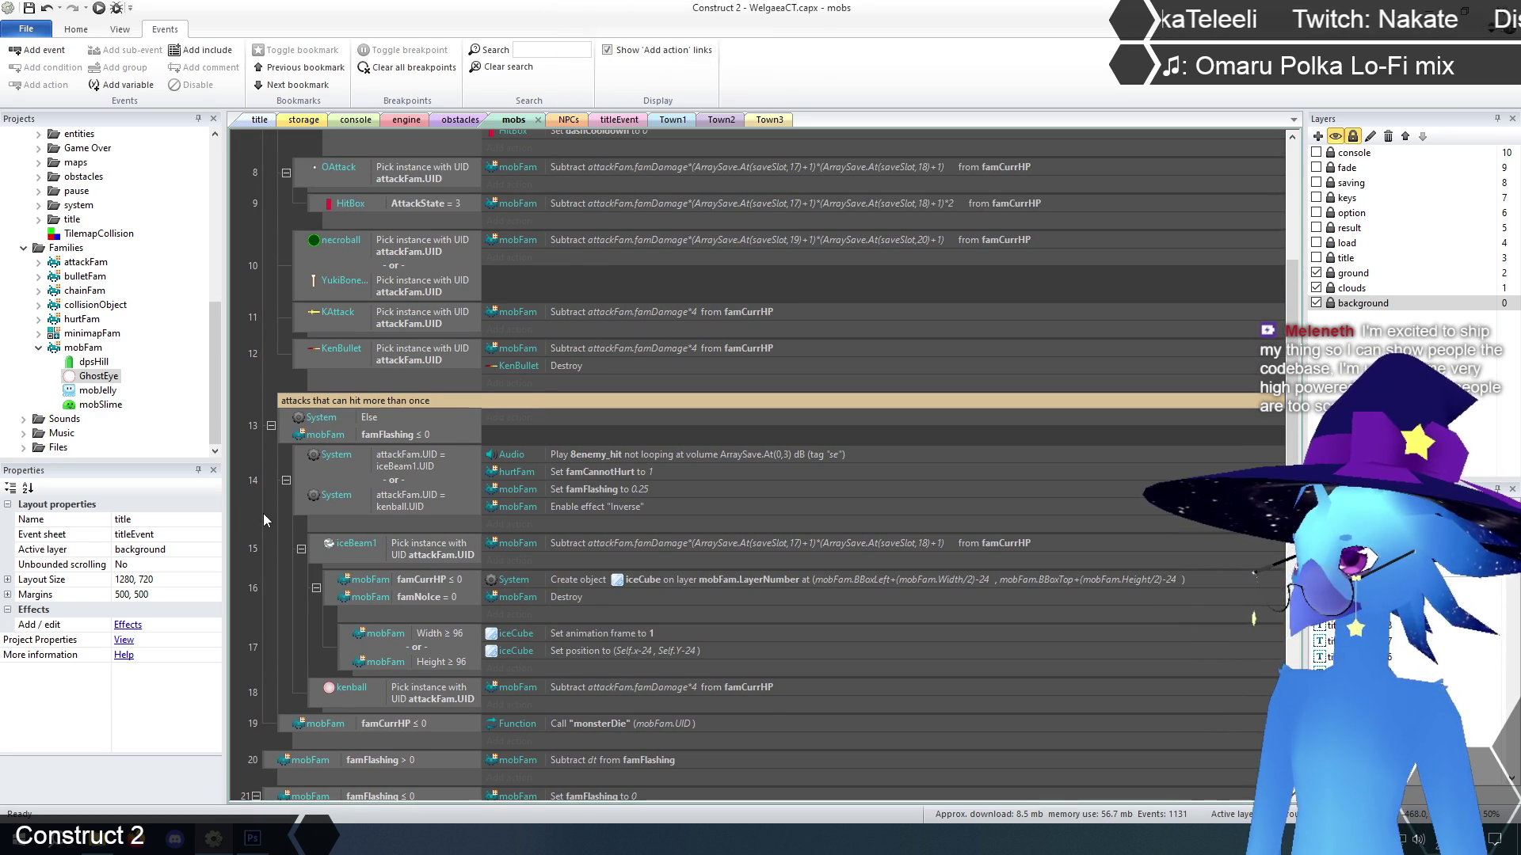
pyautogui.scroll(4, 264, 519)
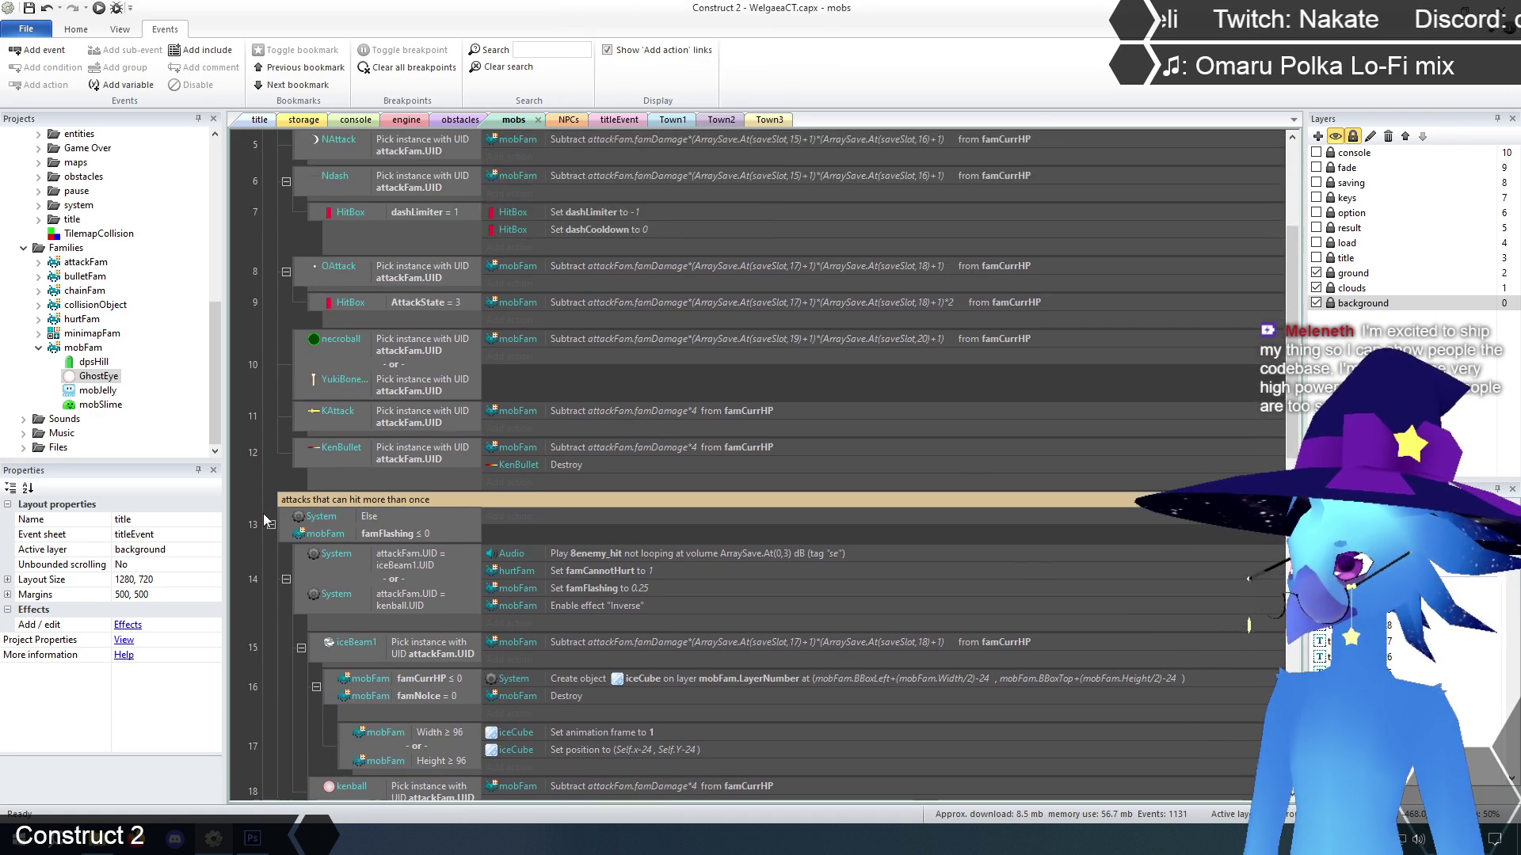
pyautogui.scroll(2, 264, 519)
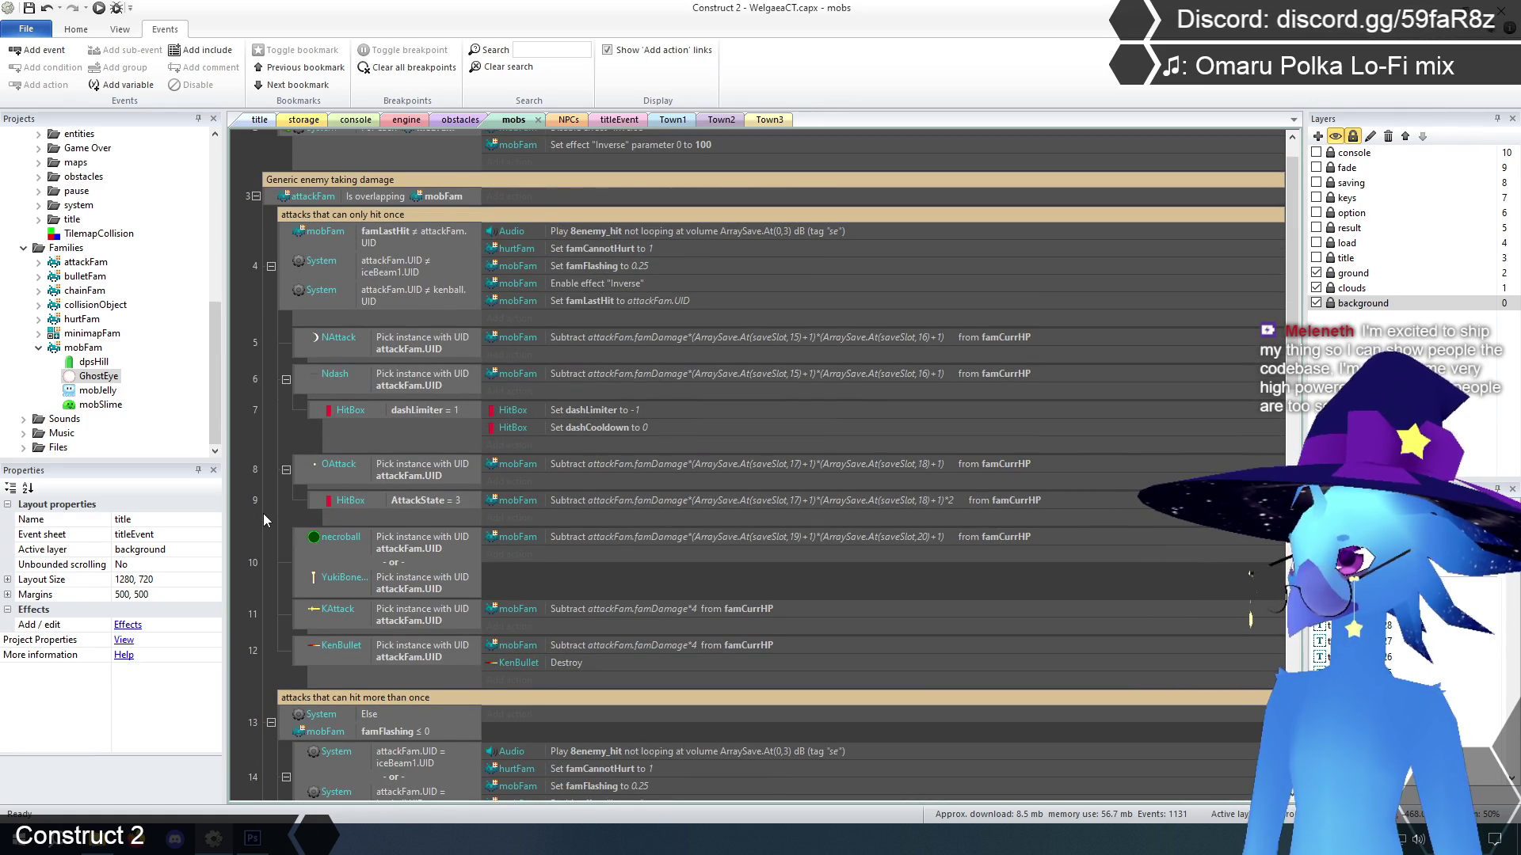
pyautogui.scroll(-8, 263, 513)
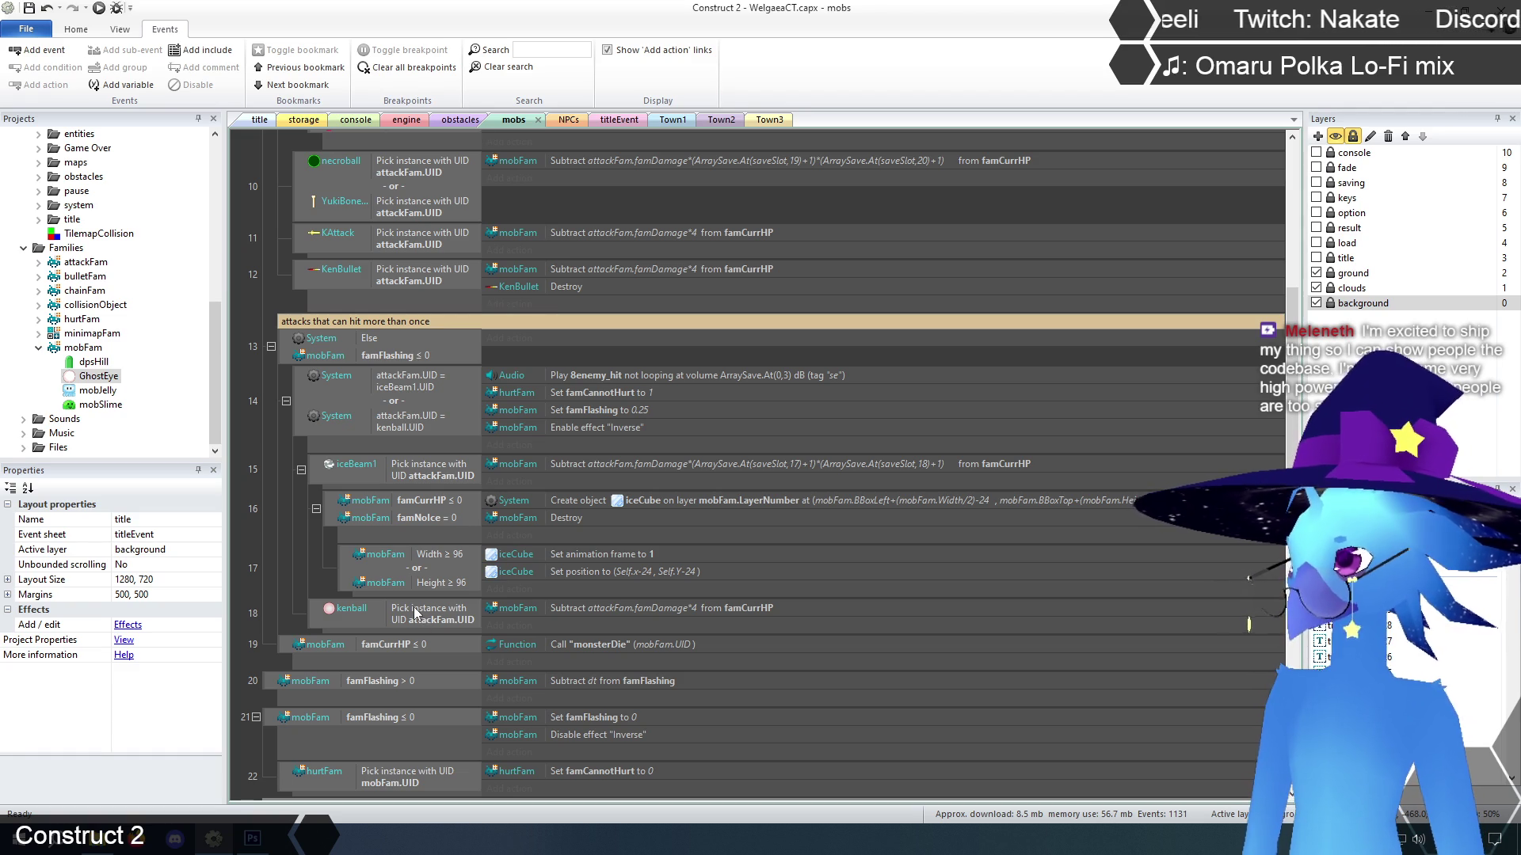
pyautogui.scroll(10, 288, 546)
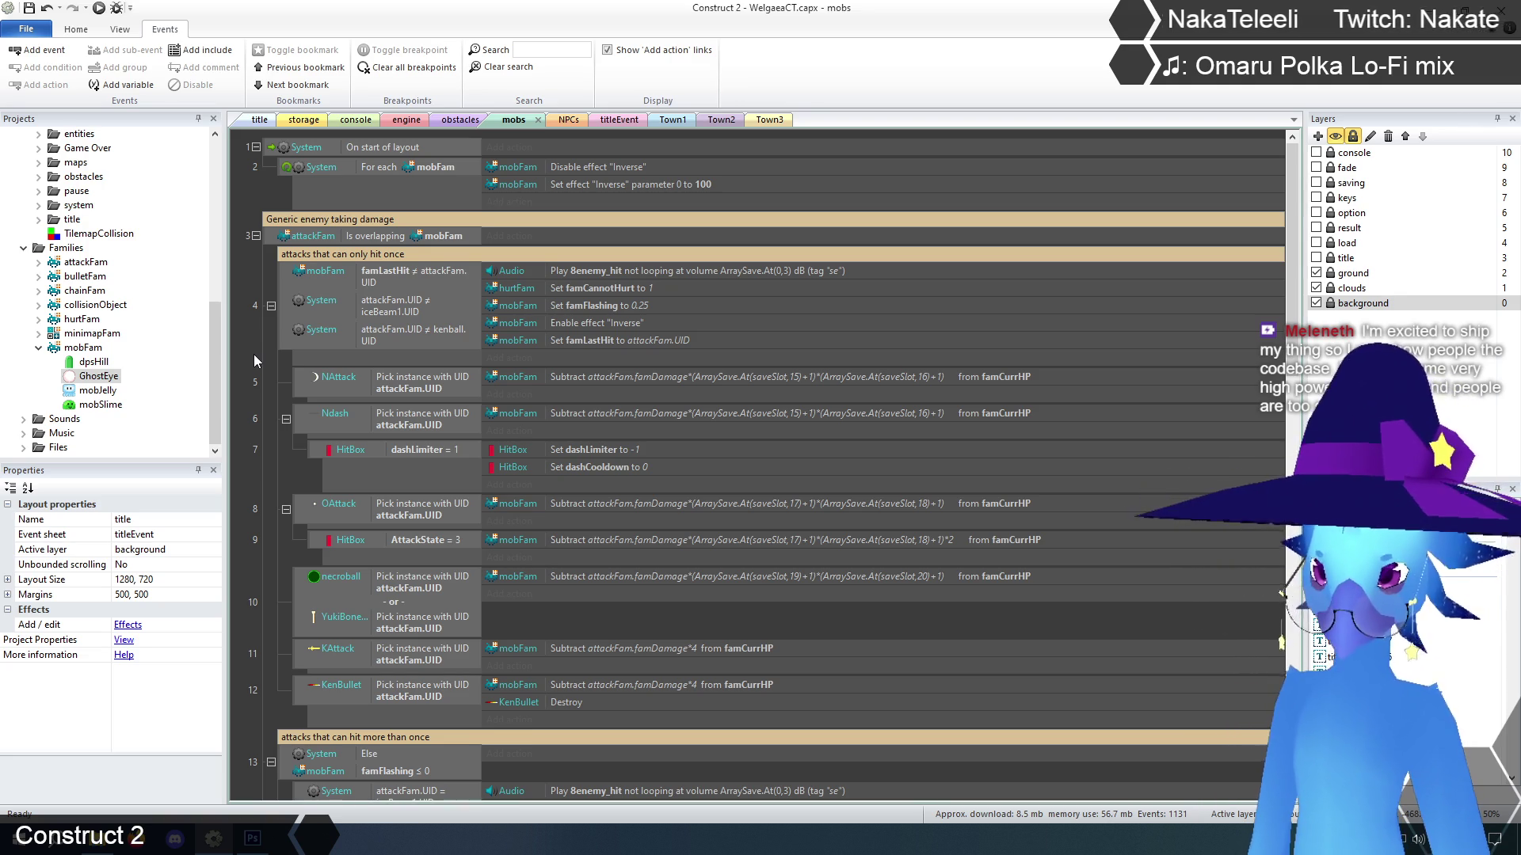
pyautogui.click(98, 391)
pyautogui.click(96, 377)
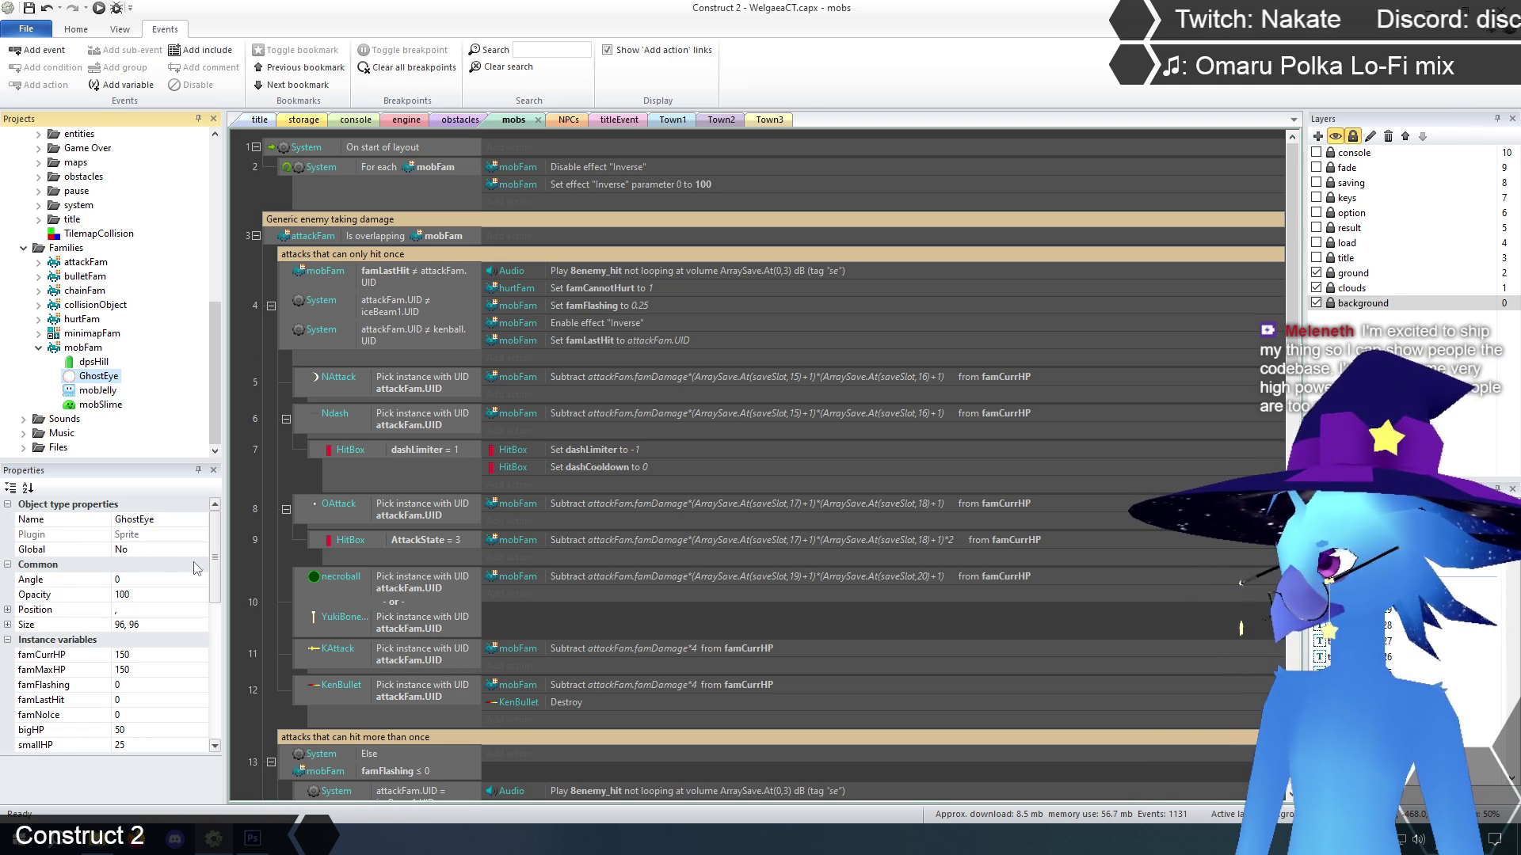
pyautogui.moveTo(216, 568); pyautogui.dragTo(214, 582)
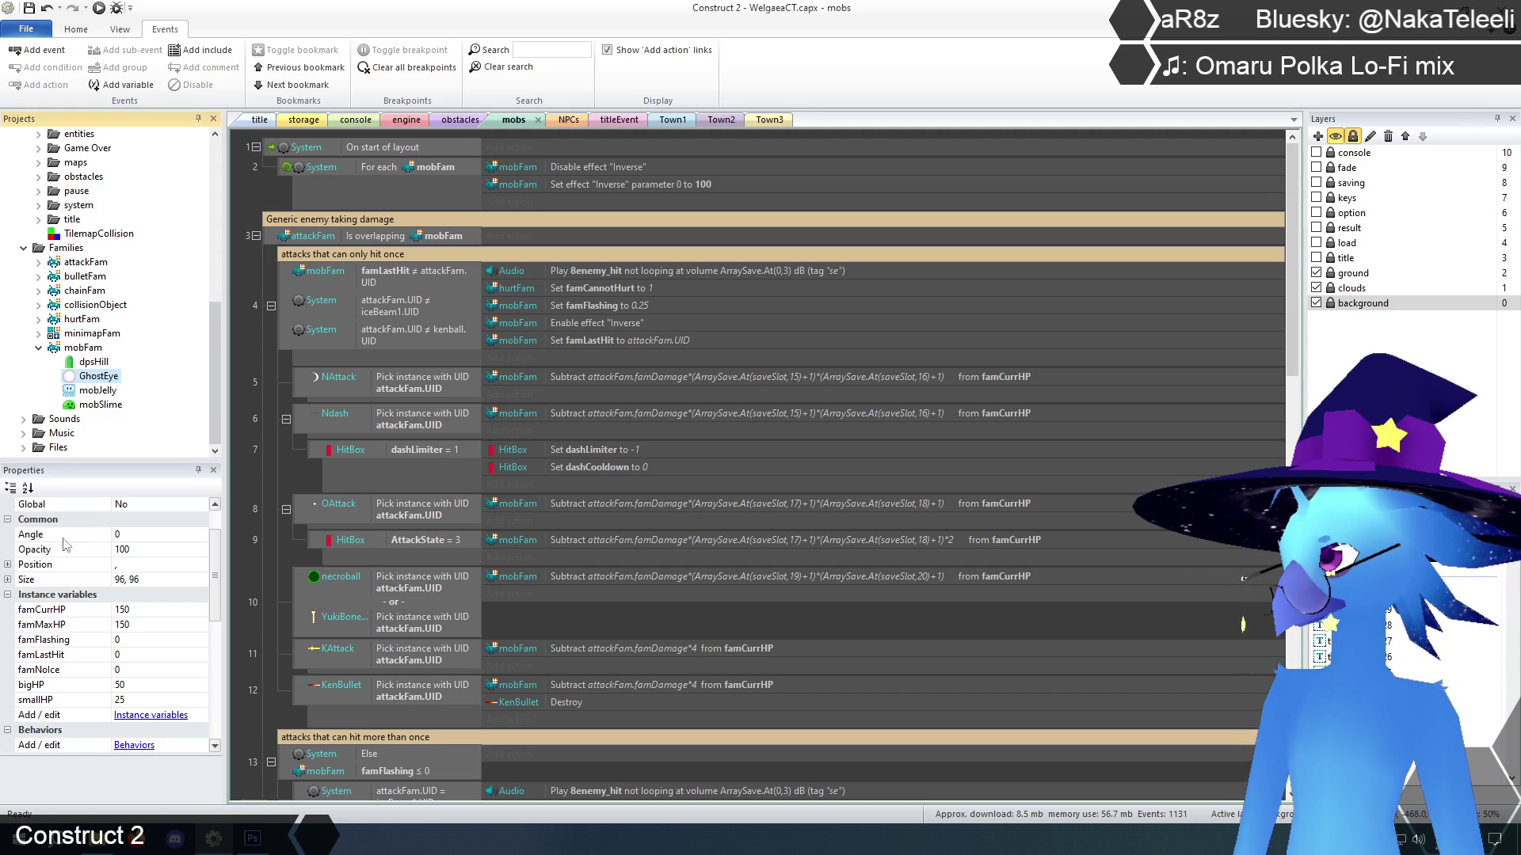
# Add a Number instance variable named Invincible, initial value 0, to the mobFam family
pyautogui.click(83, 349)
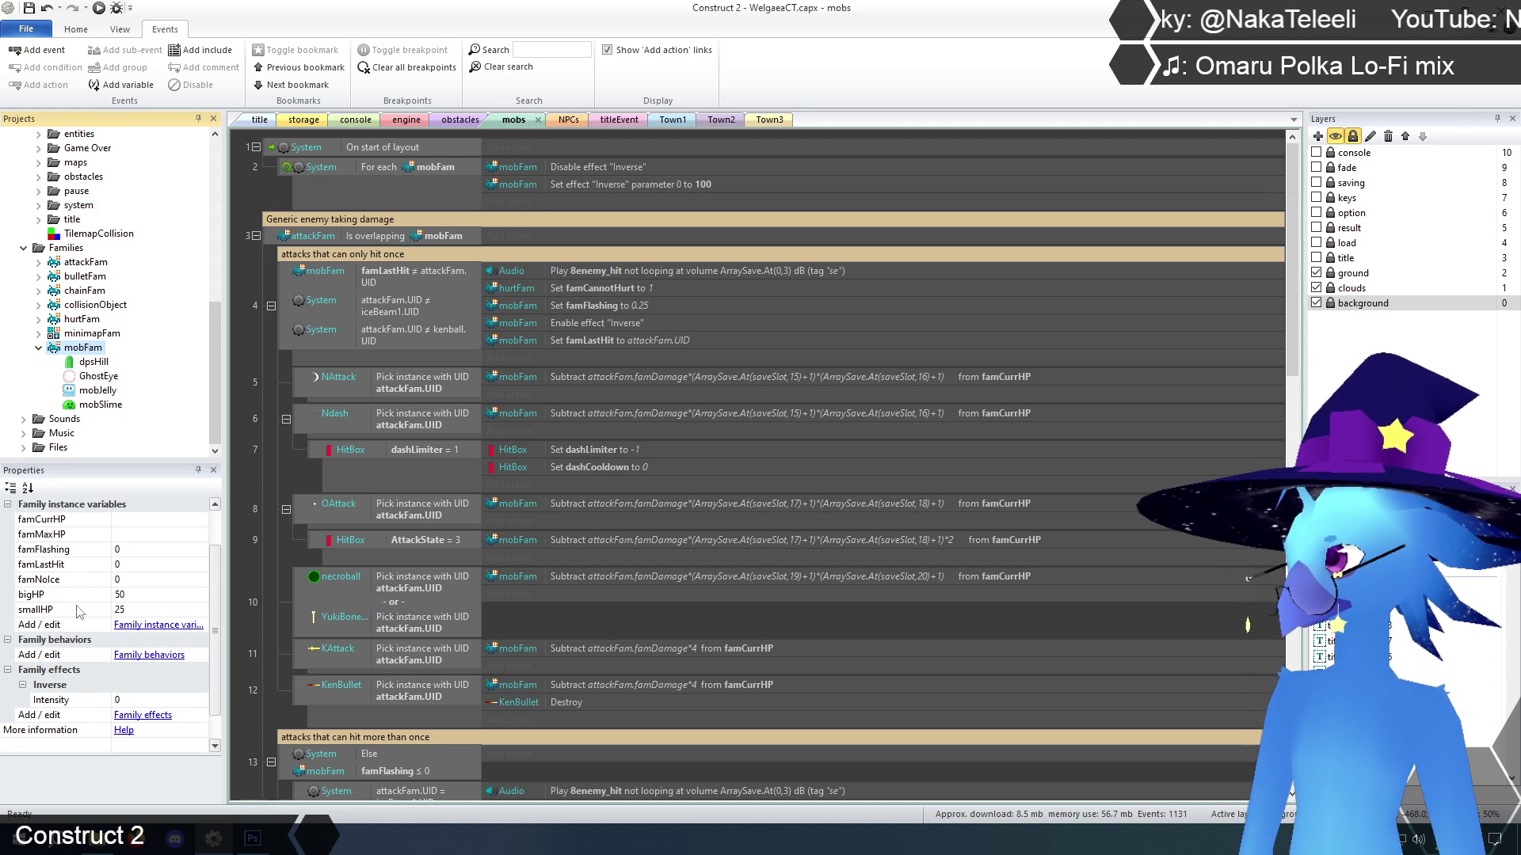
pyautogui.click(153, 626)
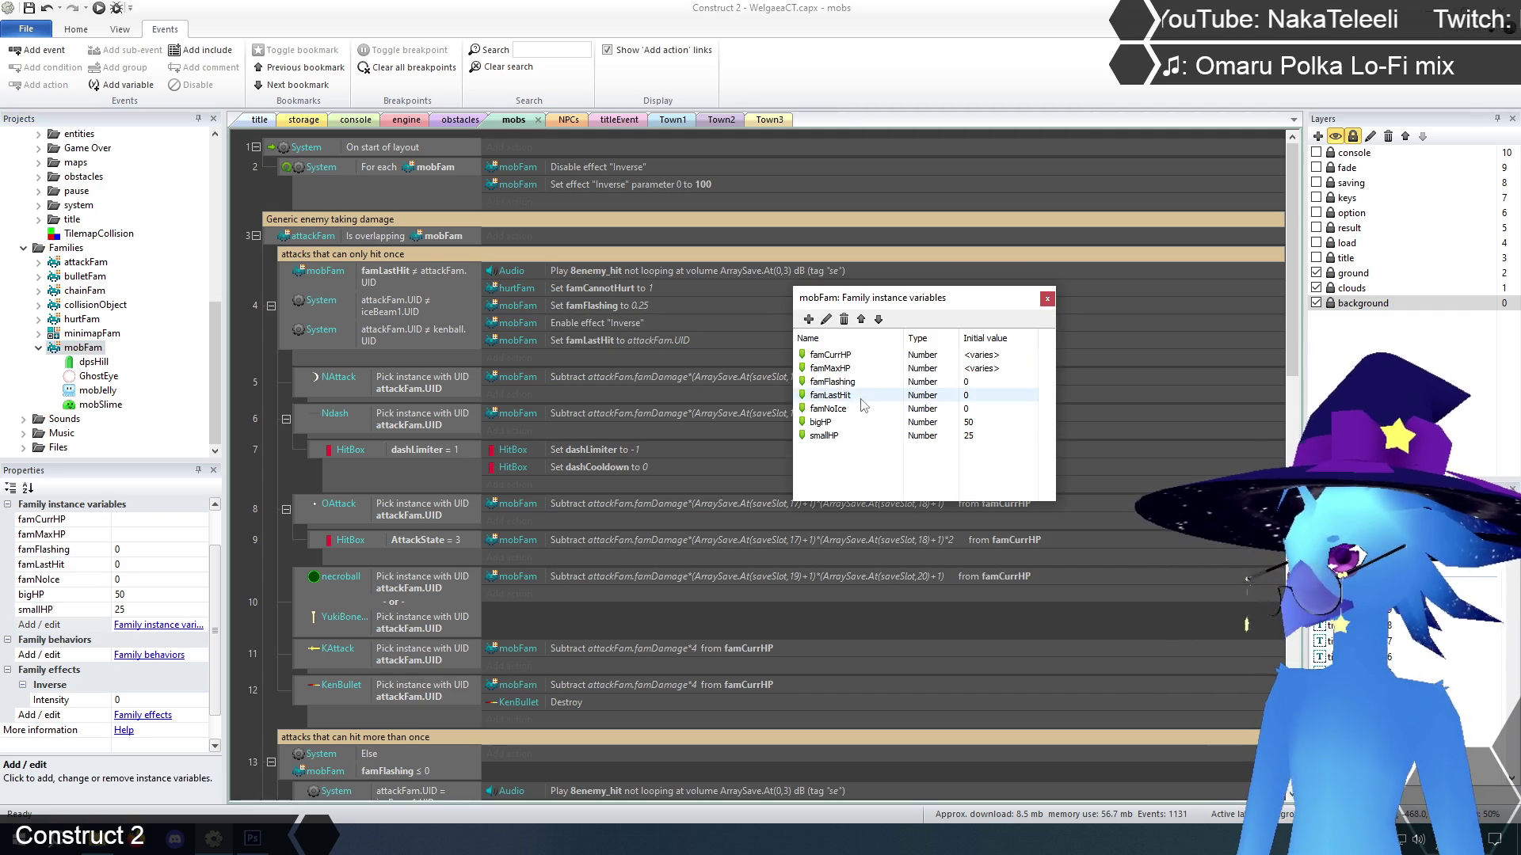
pyautogui.click(808, 319)
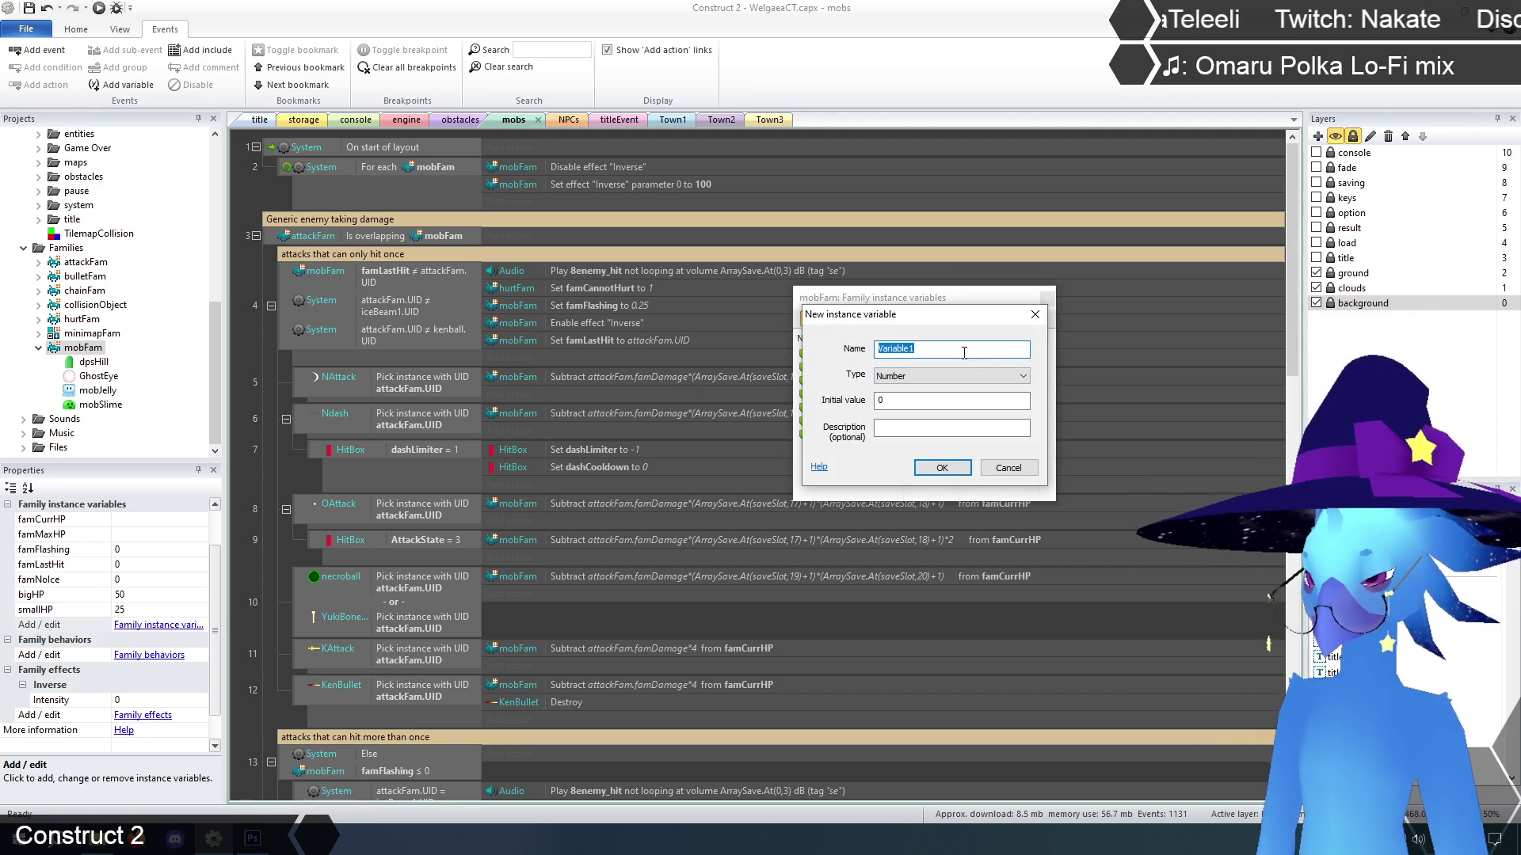
pyautogui.write('In')
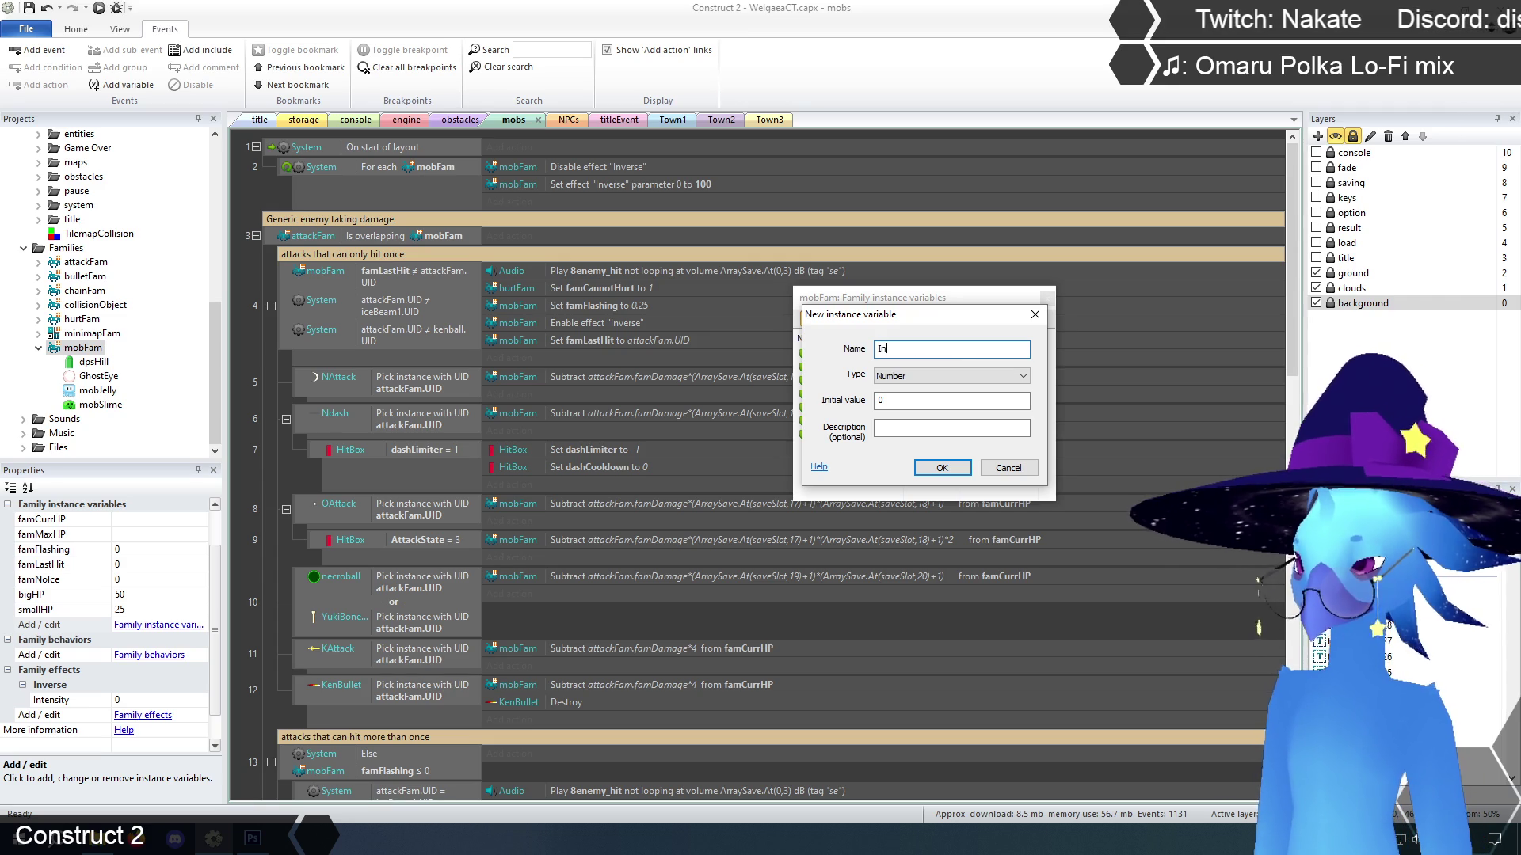
pyautogui.write('vincible')
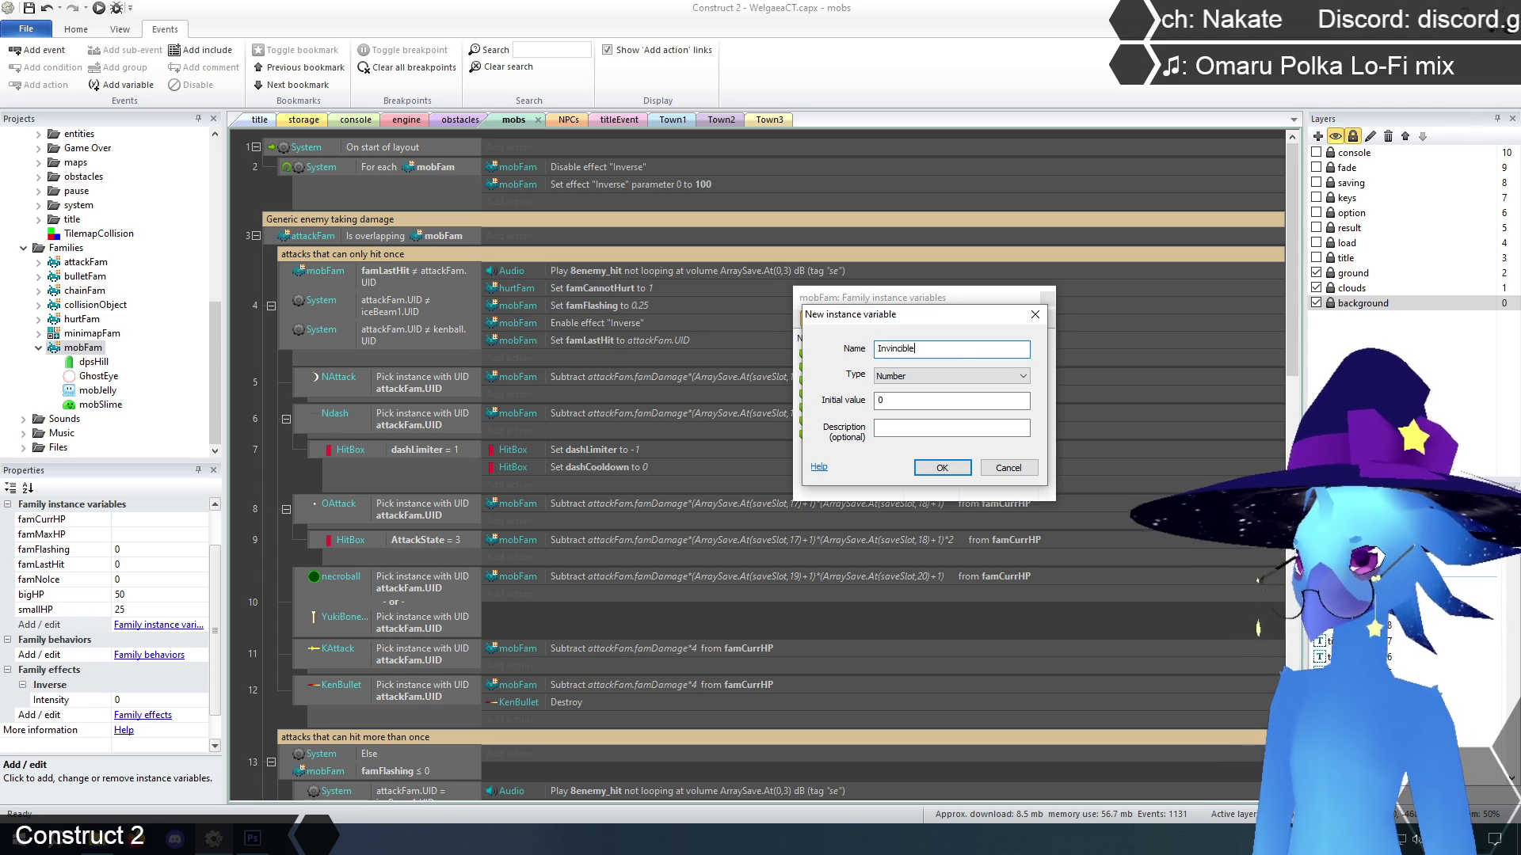
pyautogui.click(940, 467)
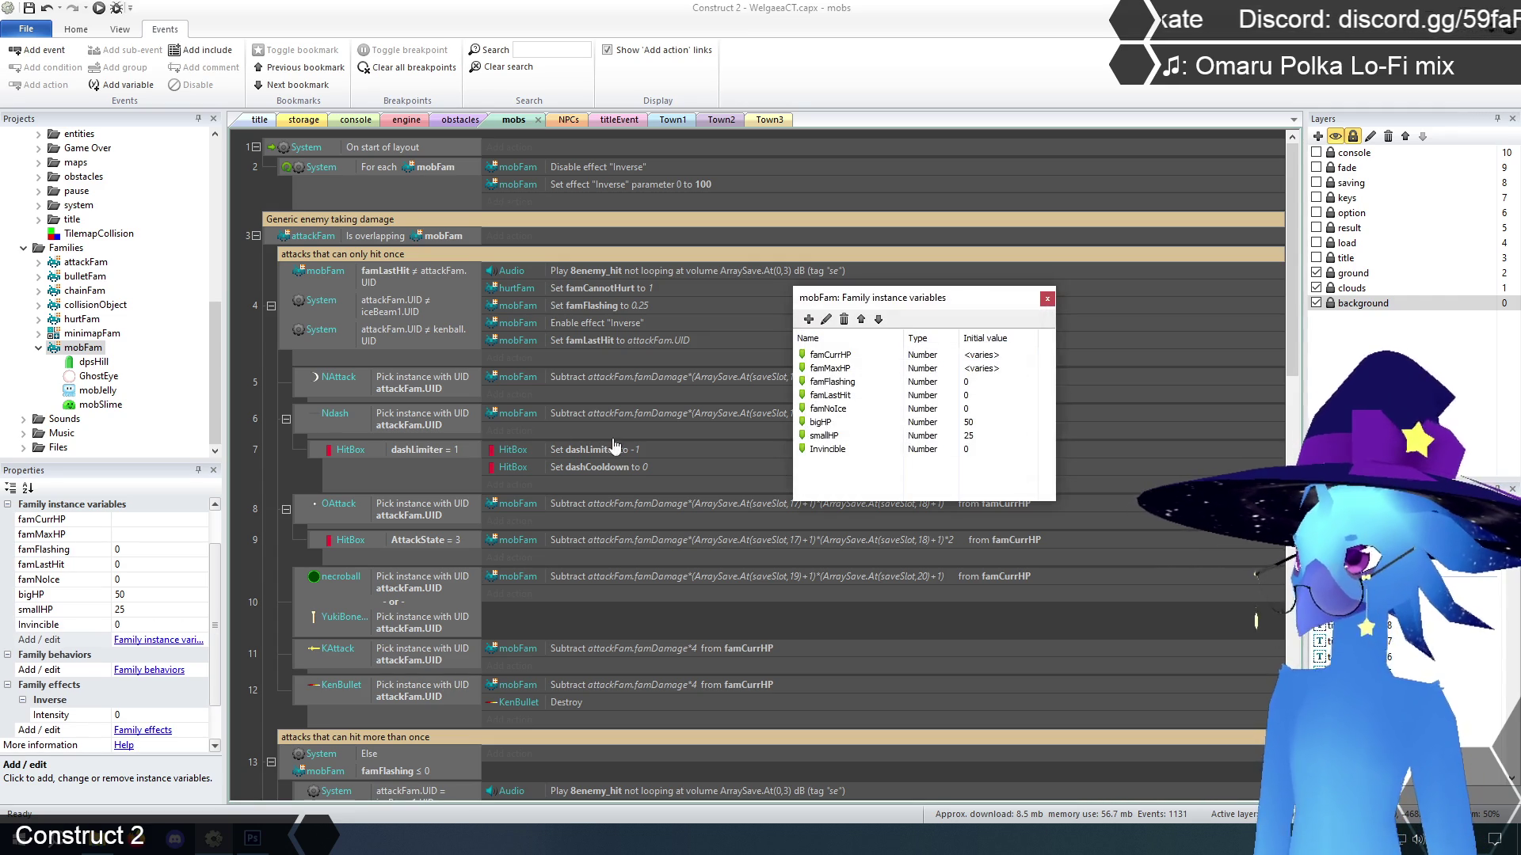
pyautogui.click(1047, 299)
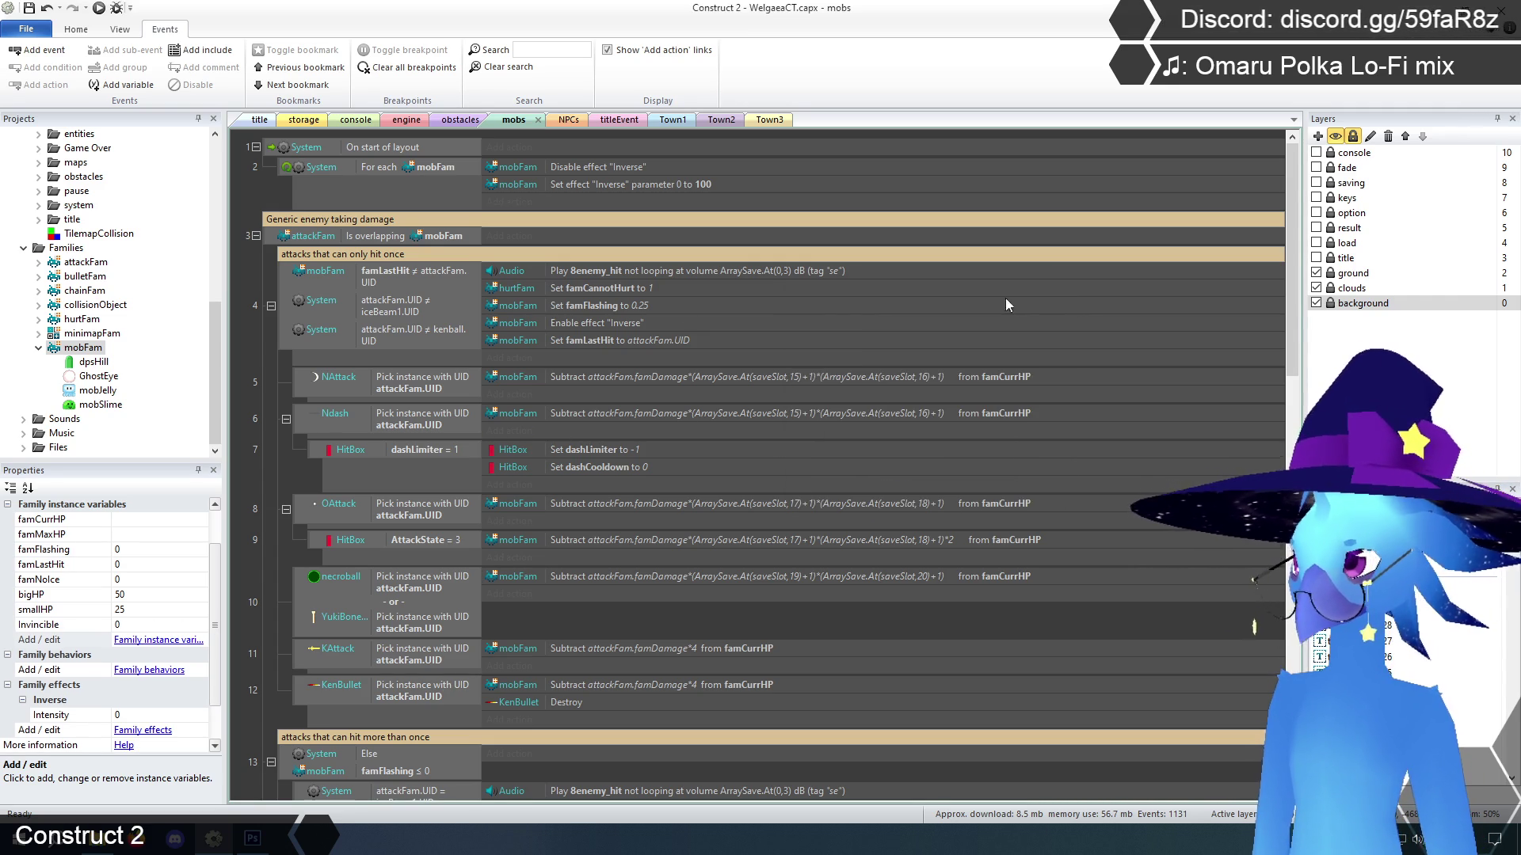
# Add a second condition to event 3 requiring mobFam's Invincible to equal 0
pyautogui.click(421, 240)
pyautogui.rightClick(421, 239)
pyautogui.click(457, 265)
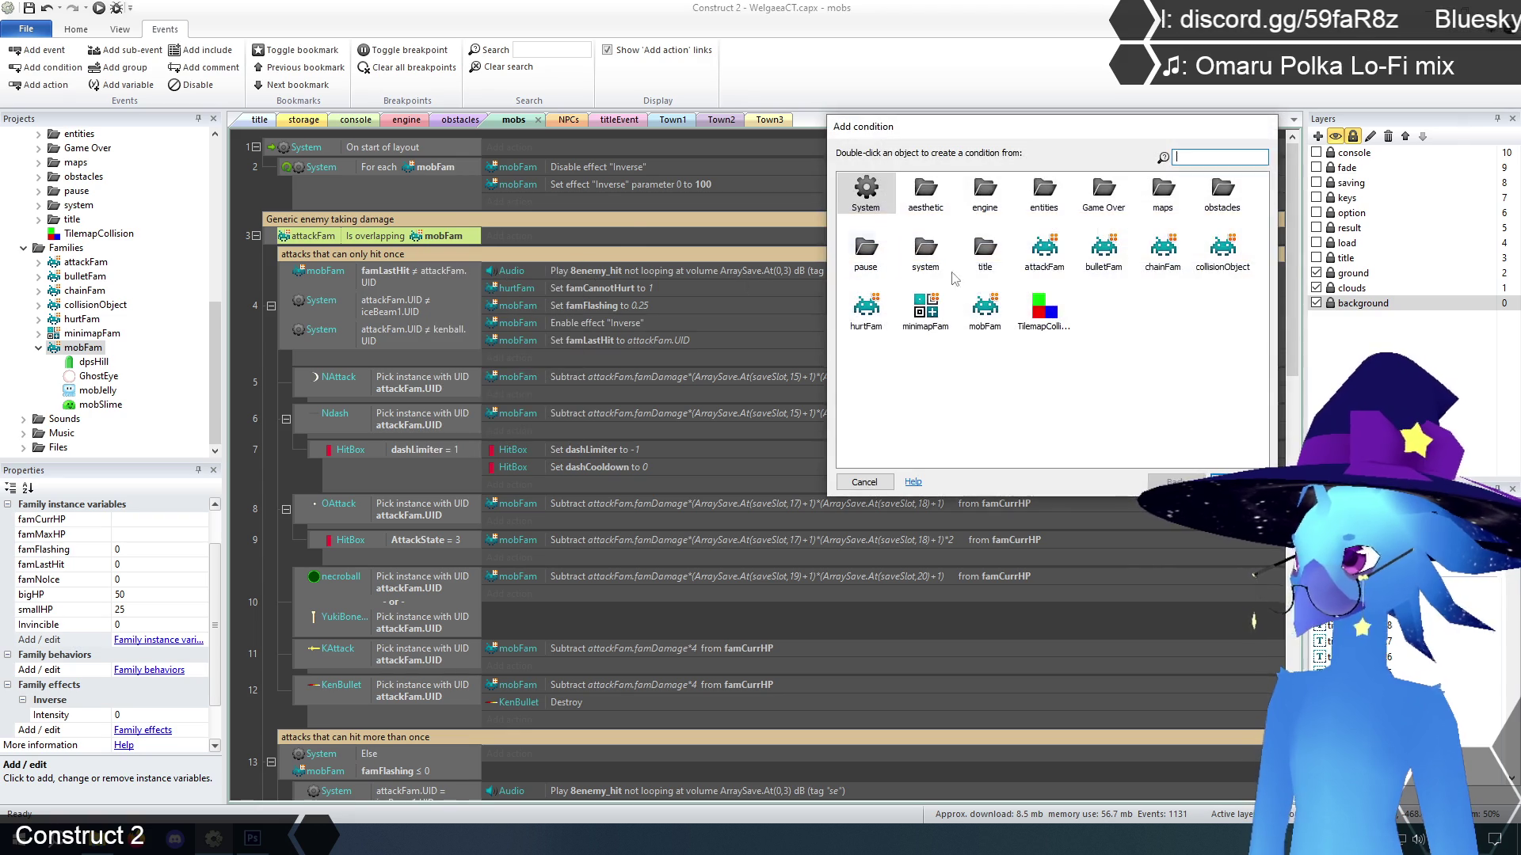
pyautogui.doubleClick(985, 309)
pyautogui.scroll(-3, 931, 349)
pyautogui.doubleClick(919, 312)
pyautogui.click(789, 215)
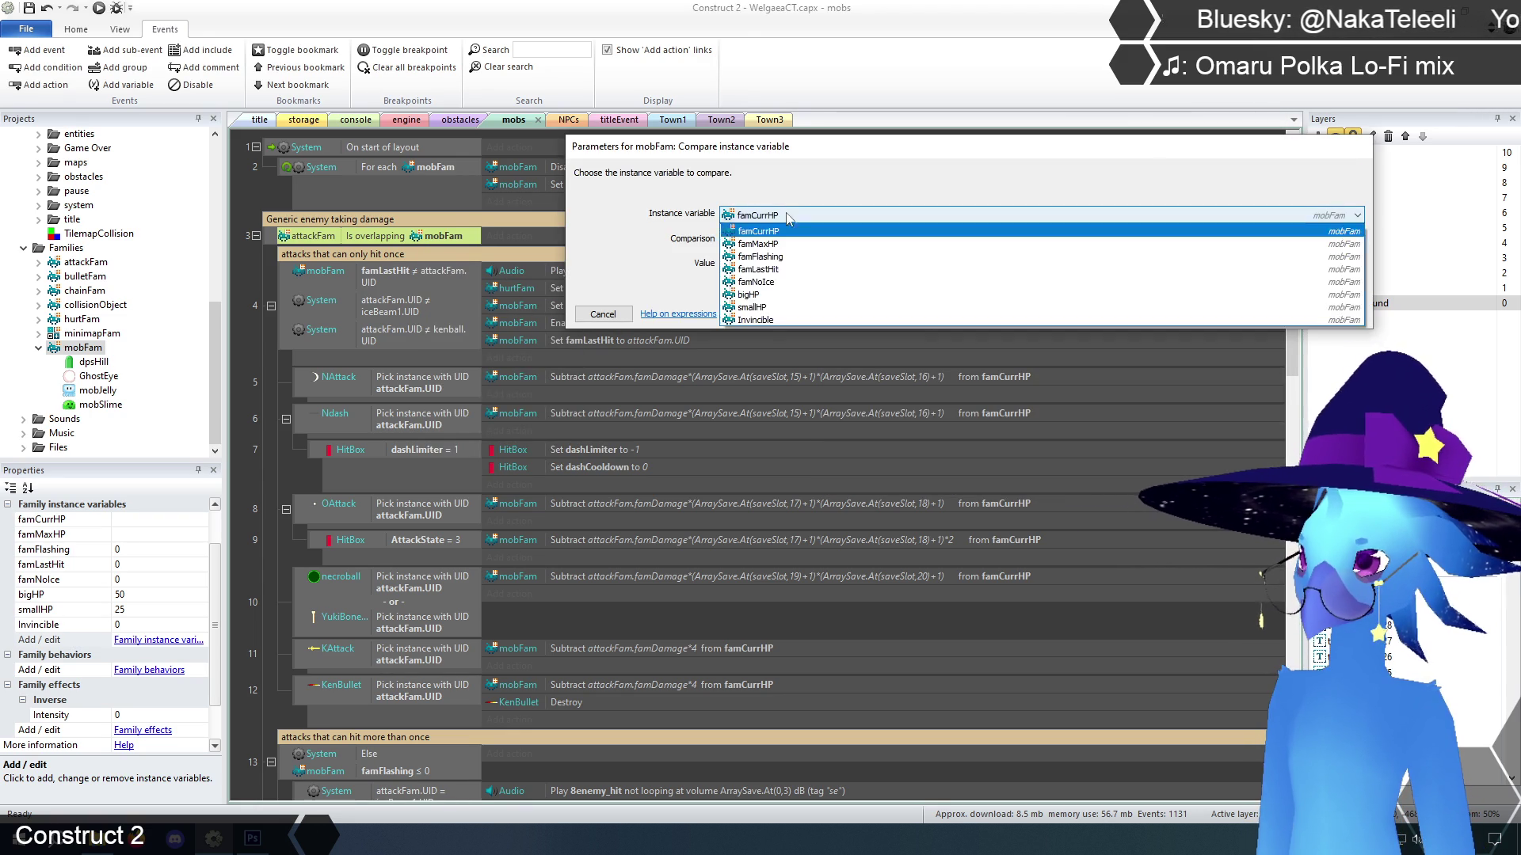
pyautogui.click(773, 320)
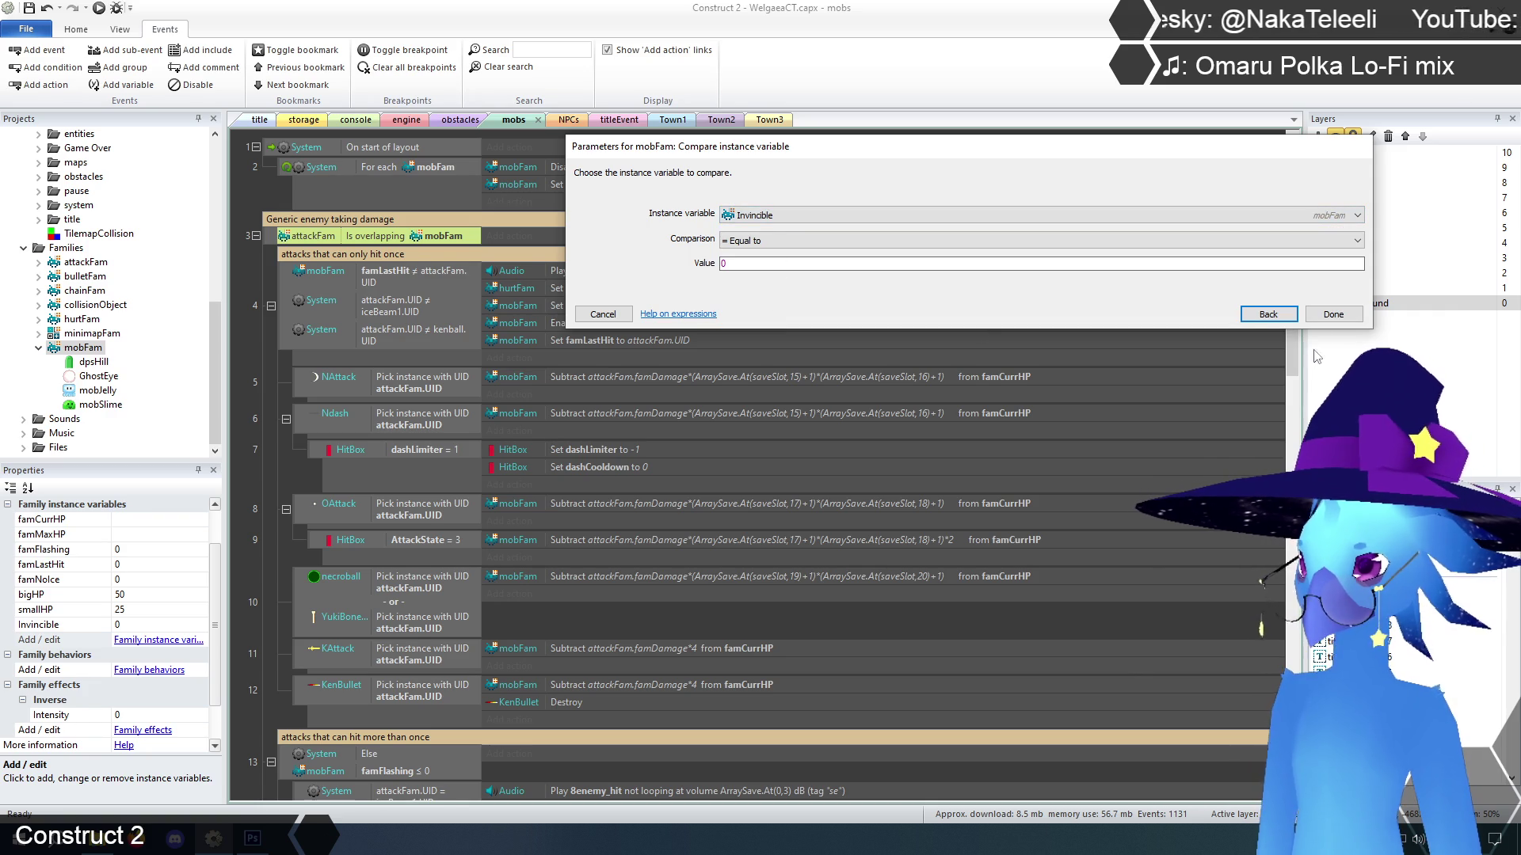
pyautogui.click(1266, 314)
pyautogui.click(263, 359)
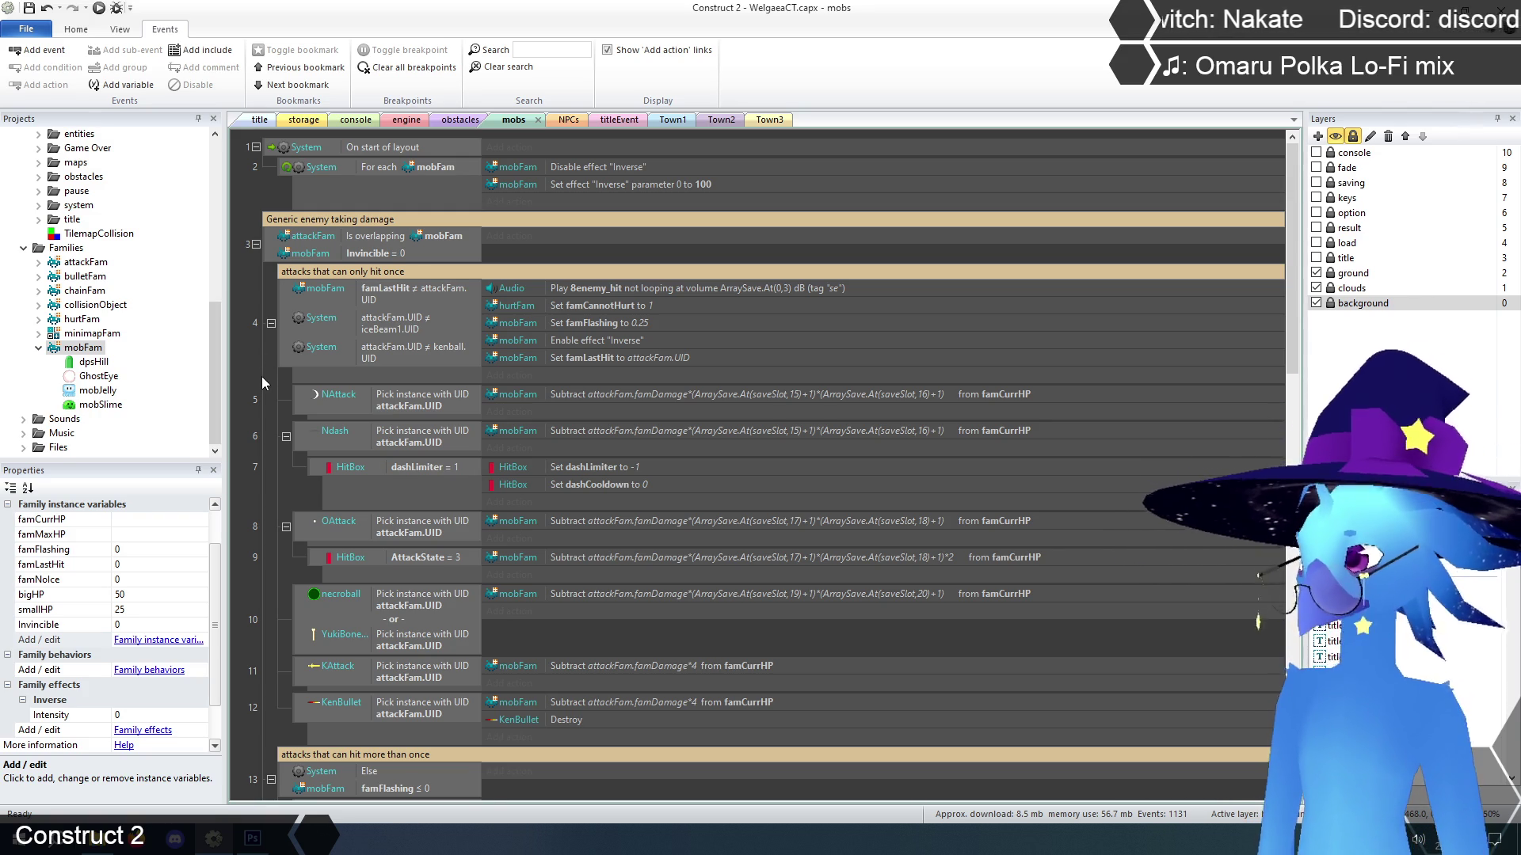
pyautogui.scroll(-2, 249, 339)
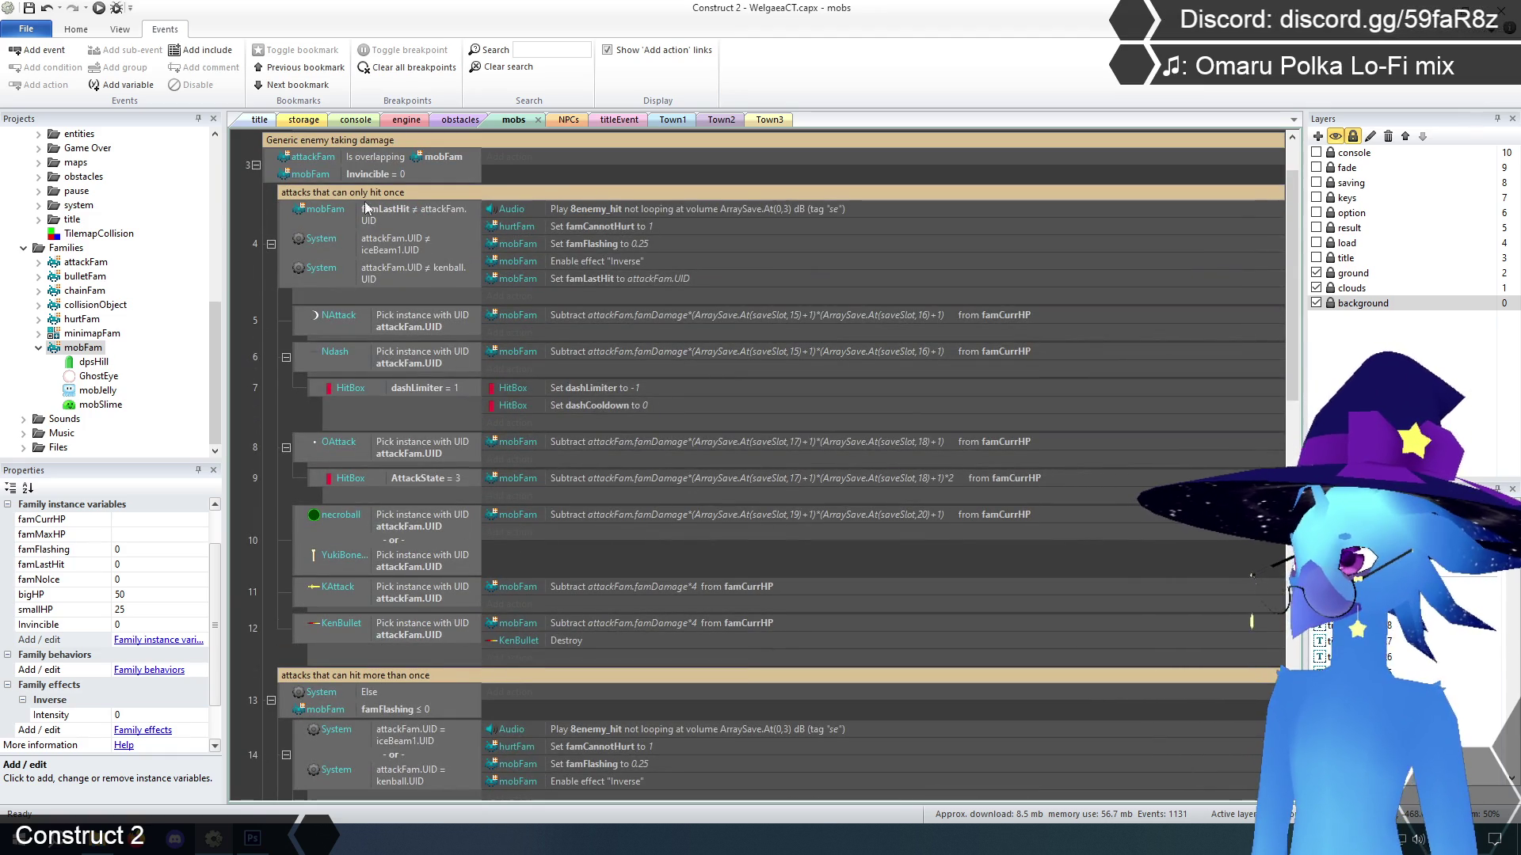
# On the storage layout, set the eye sprite's Invincible instance variable to 1
pyautogui.click(306, 120)
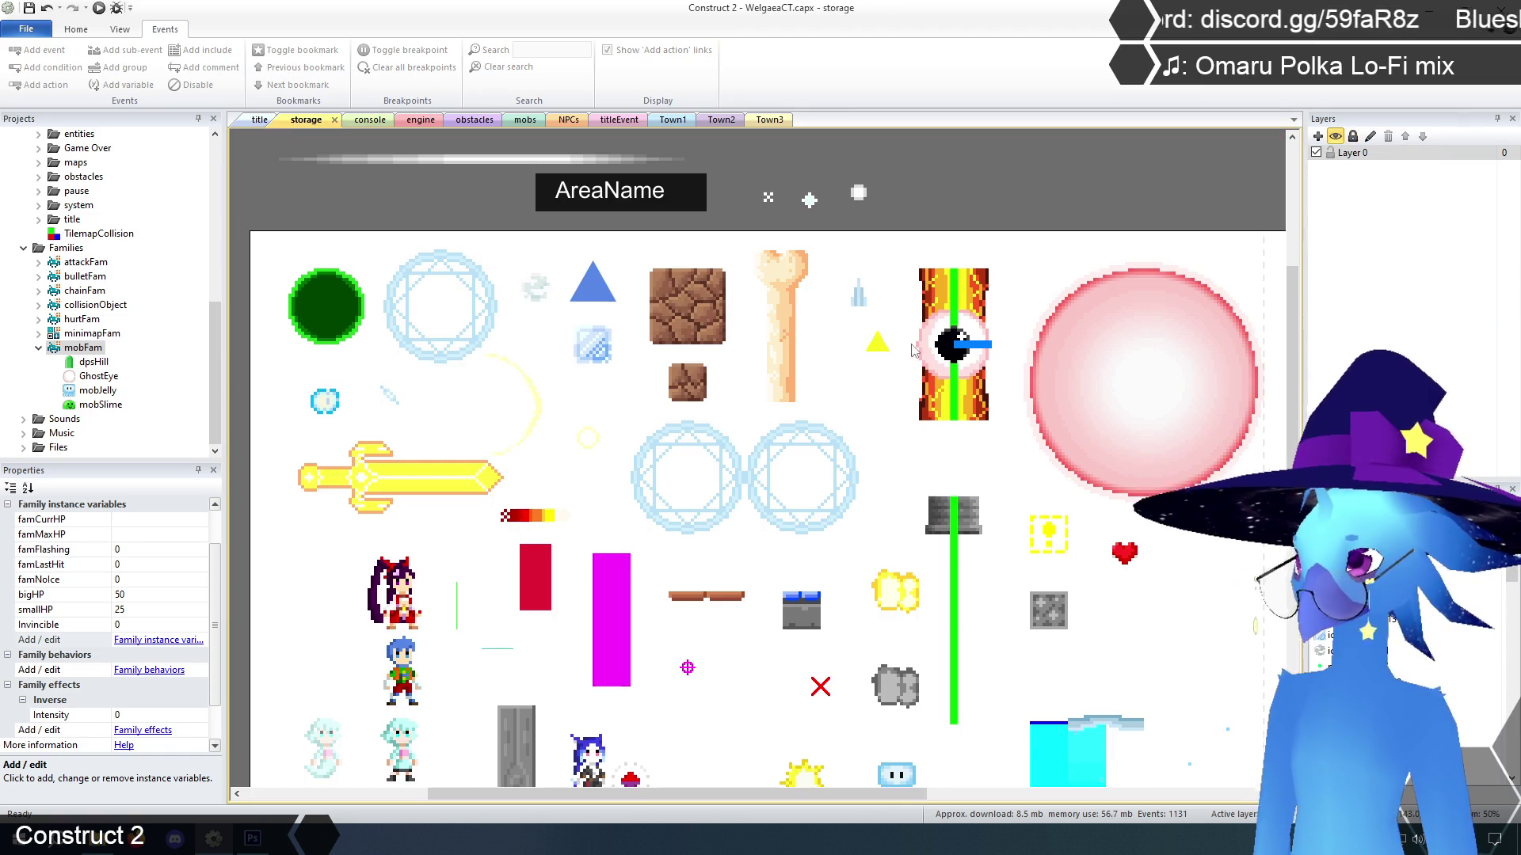
pyautogui.moveTo(213, 545)
pyautogui.mouseDown()
pyautogui.moveTo(223, 668)
pyautogui.moveTo(223, 606)
pyautogui.mouseUp()
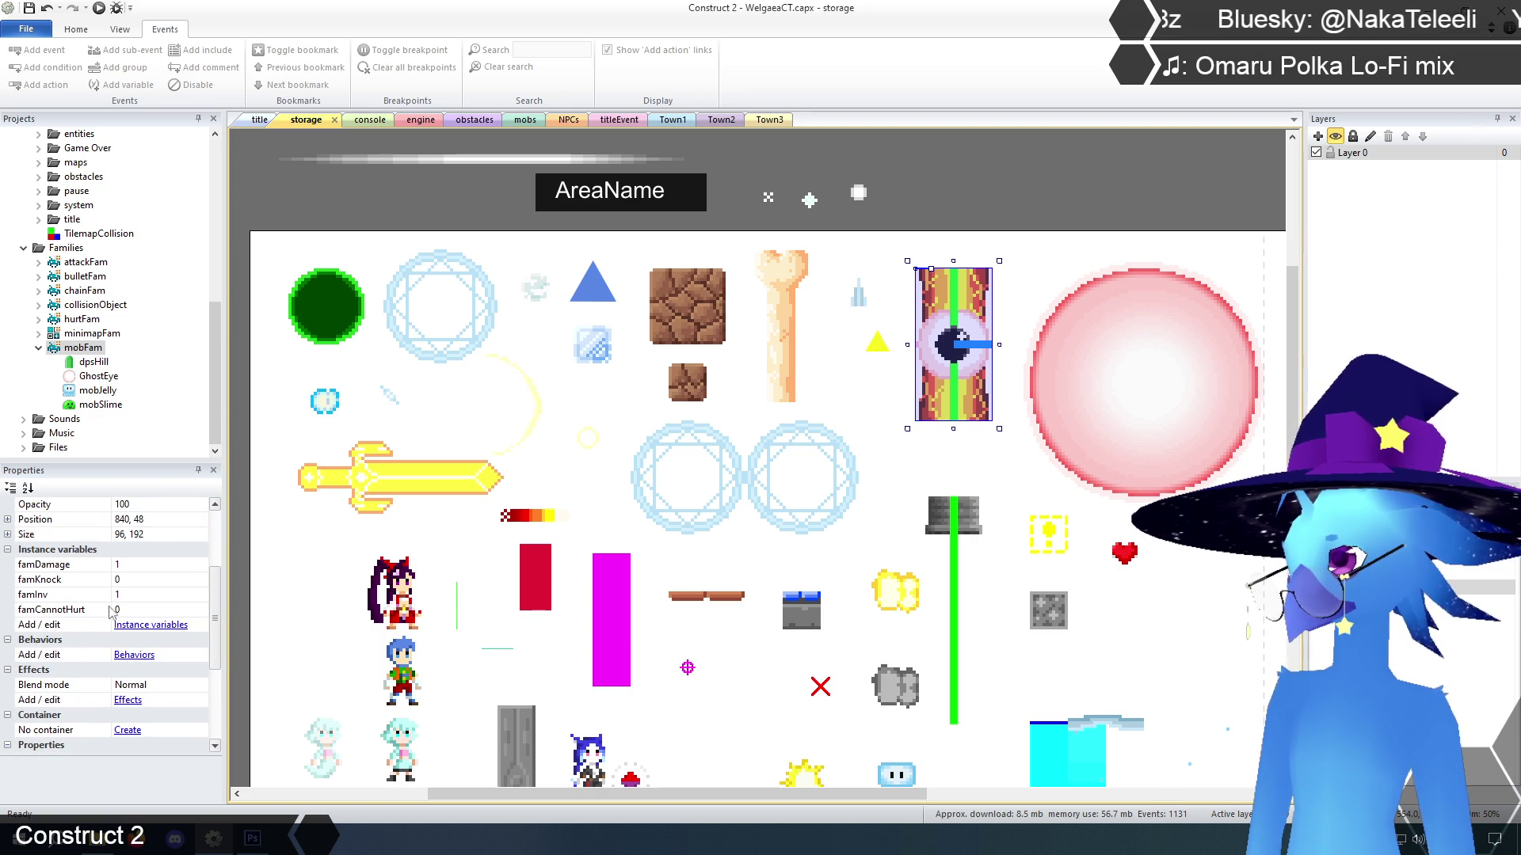
pyautogui.click(149, 625)
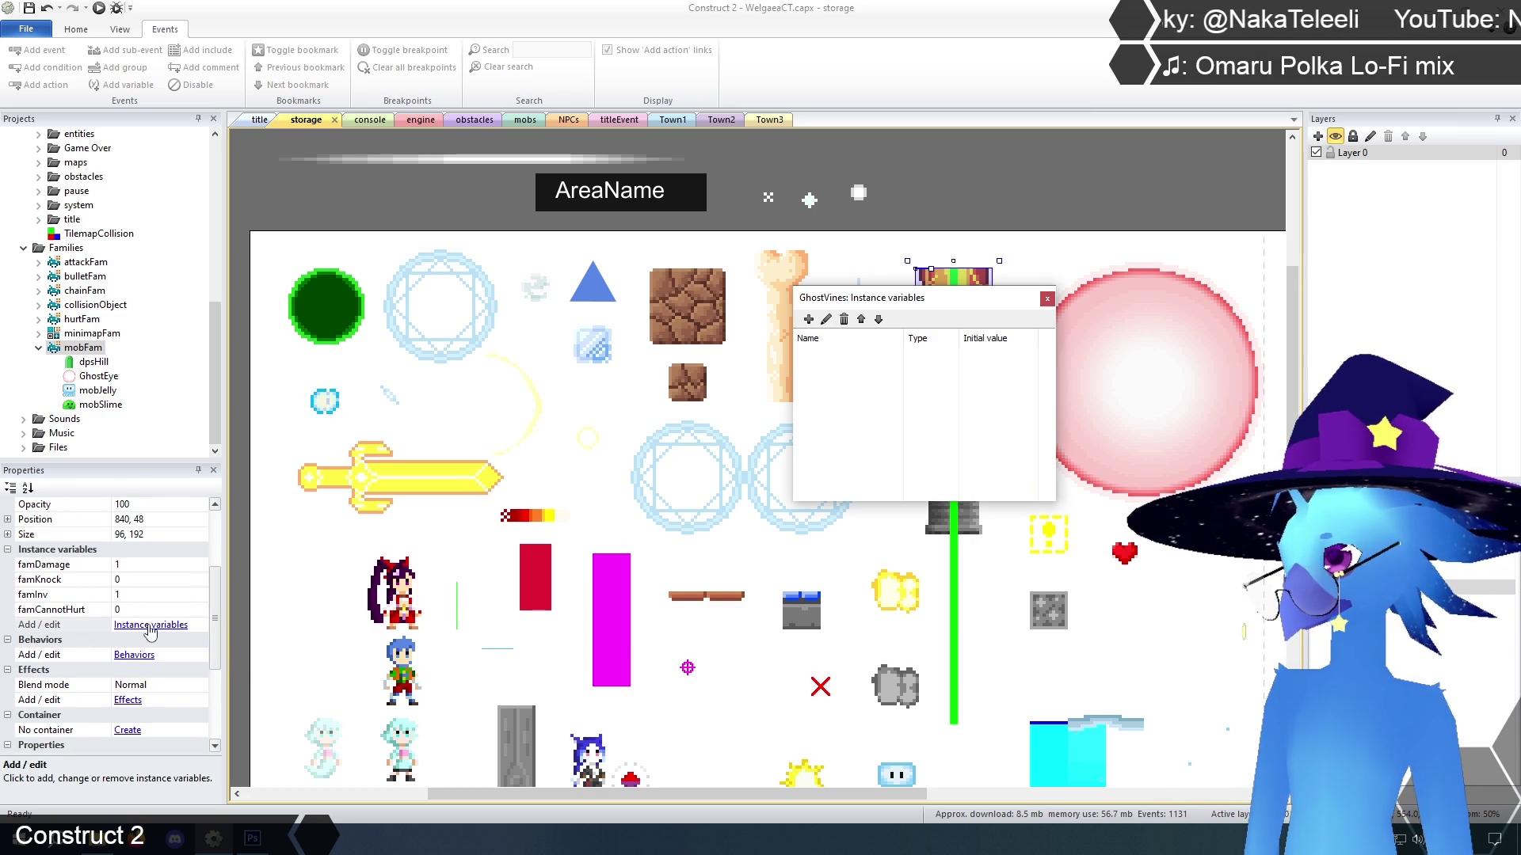
pyautogui.click(1047, 299)
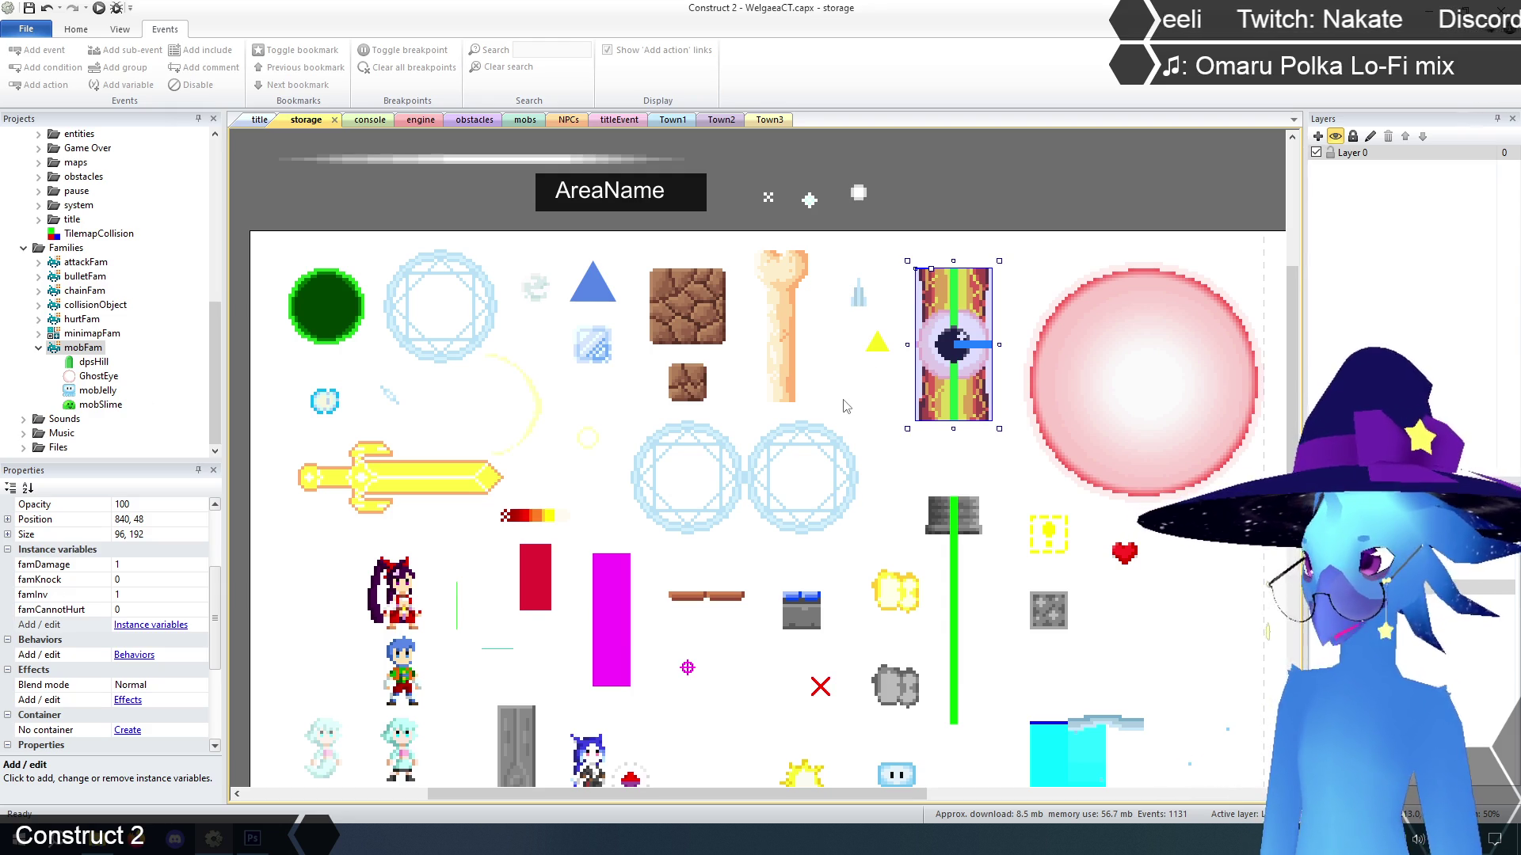
pyautogui.click(930, 333)
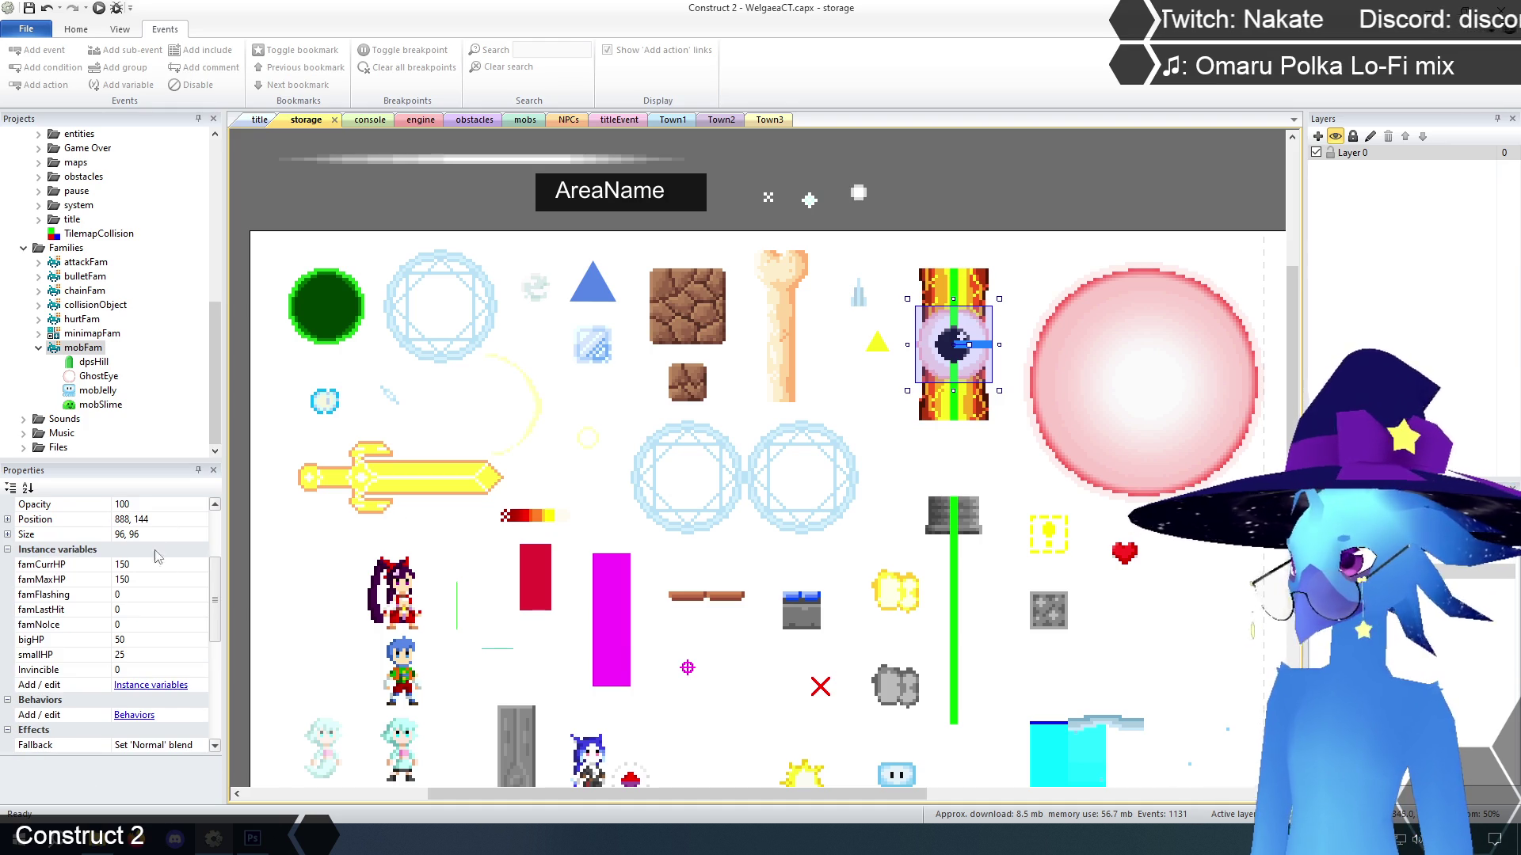
pyautogui.click(145, 670)
pyautogui.write('1')
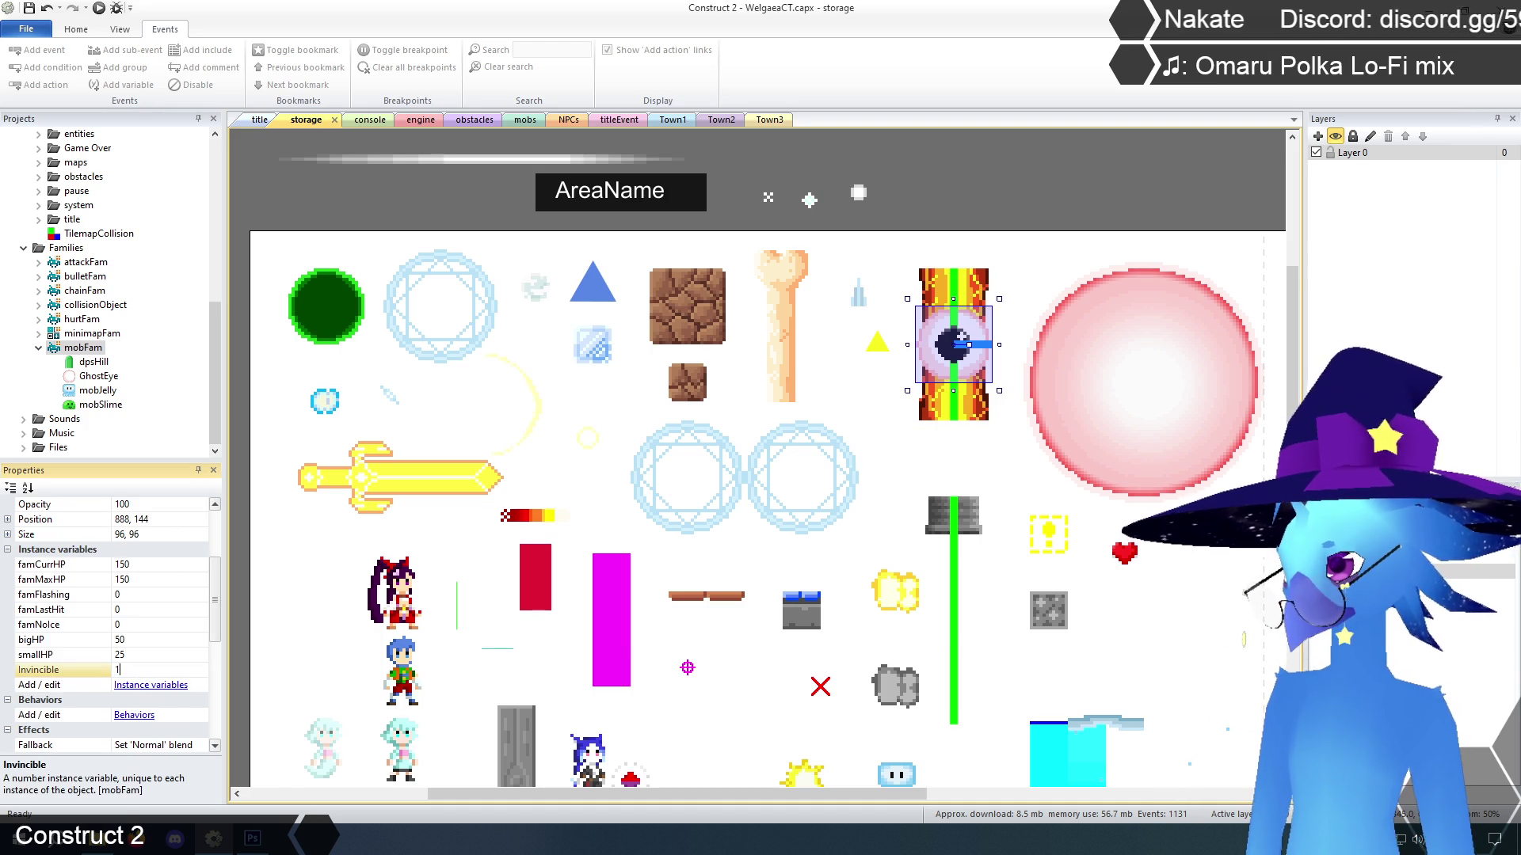
pyautogui.click(1047, 191)
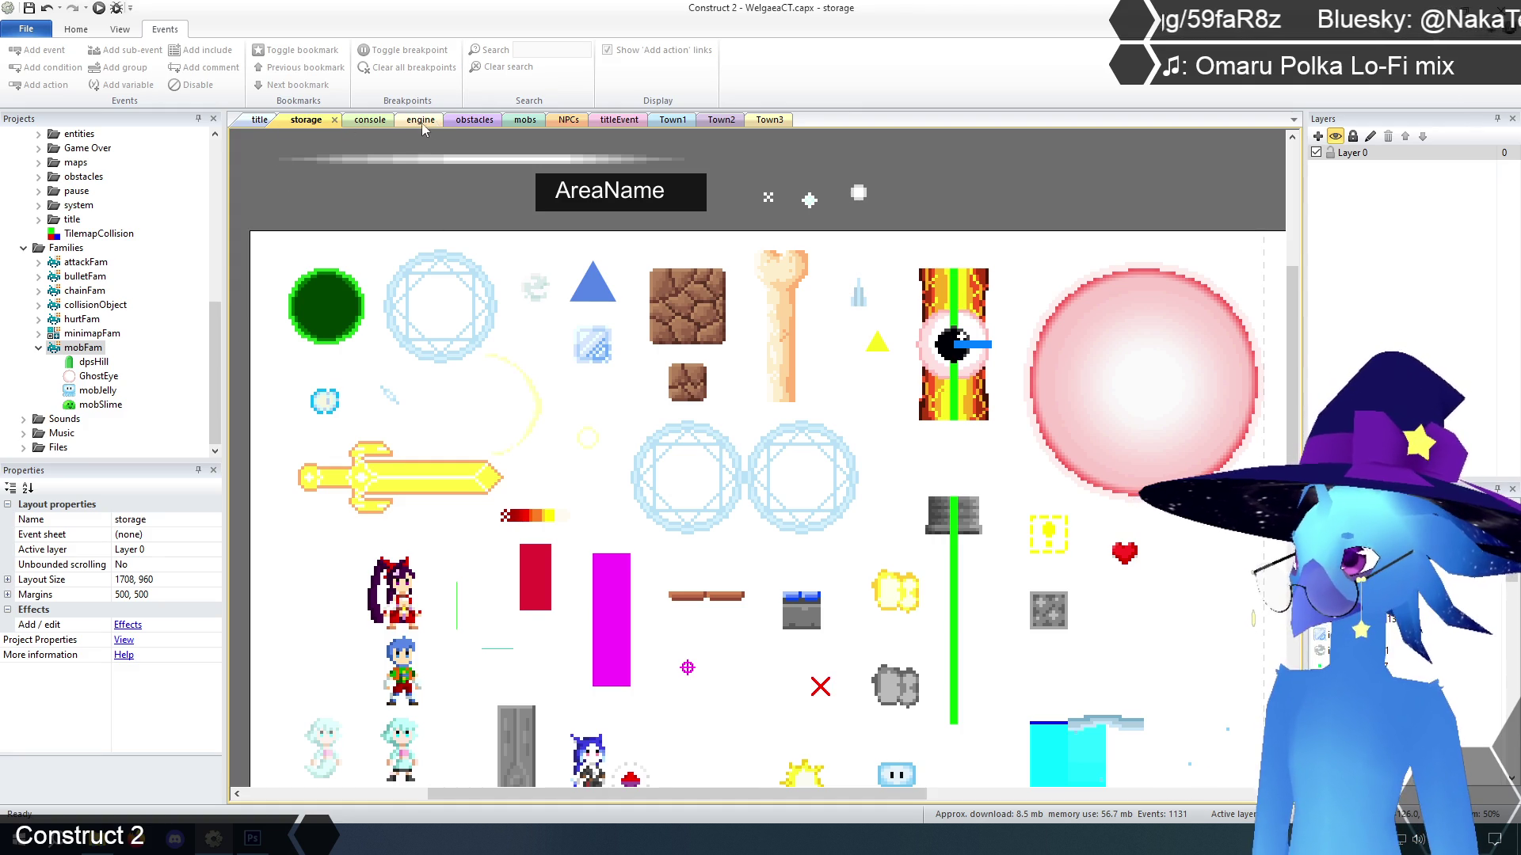
pyautogui.click(475, 120)
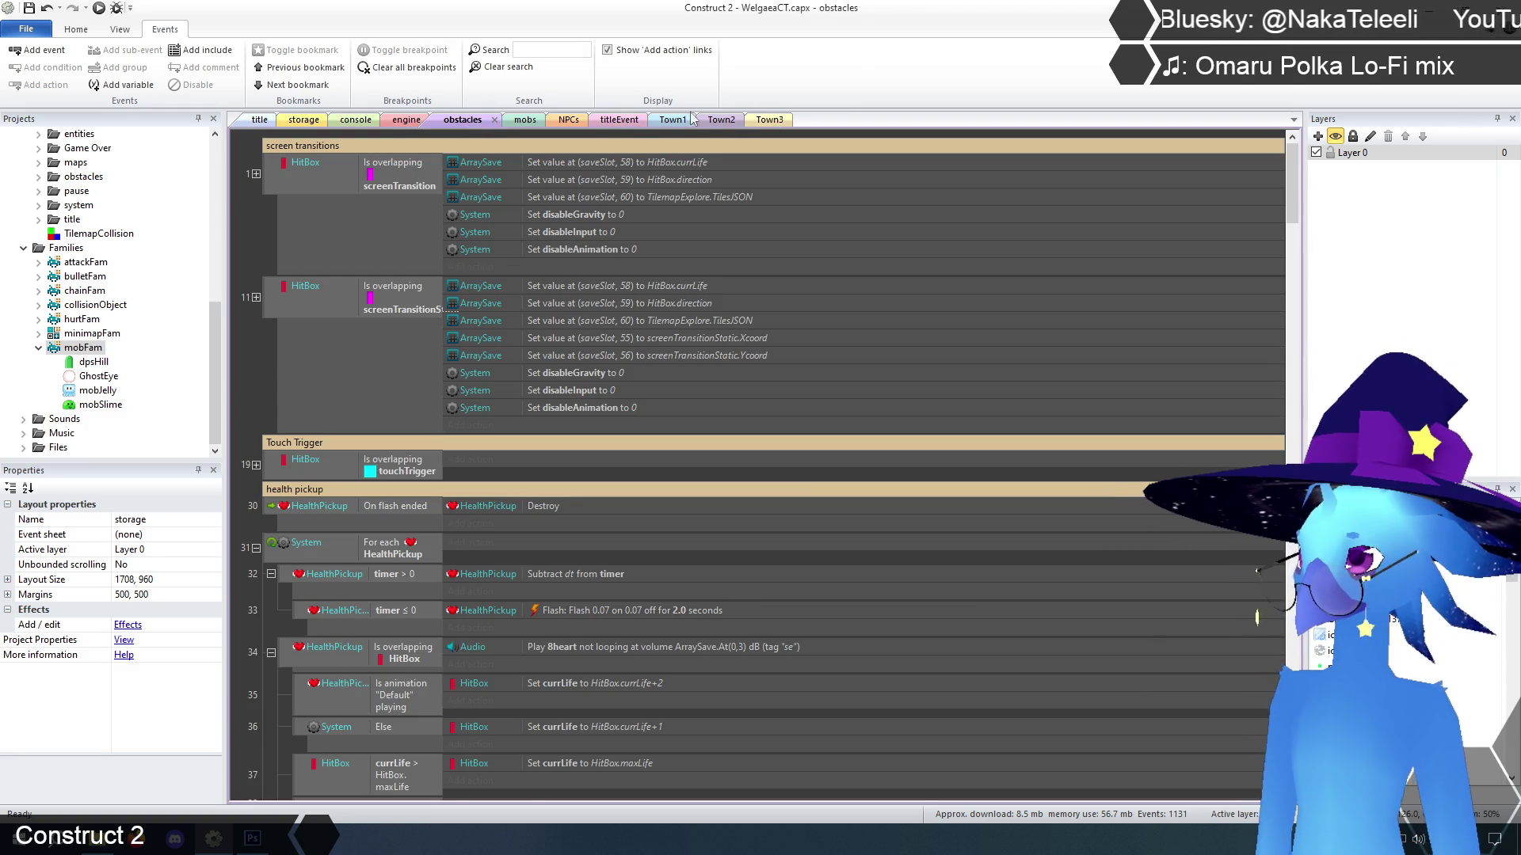
# On the mobs sheet, copy event 3's Generic enemy taking damage group with its sub-events
pyautogui.click(527, 120)
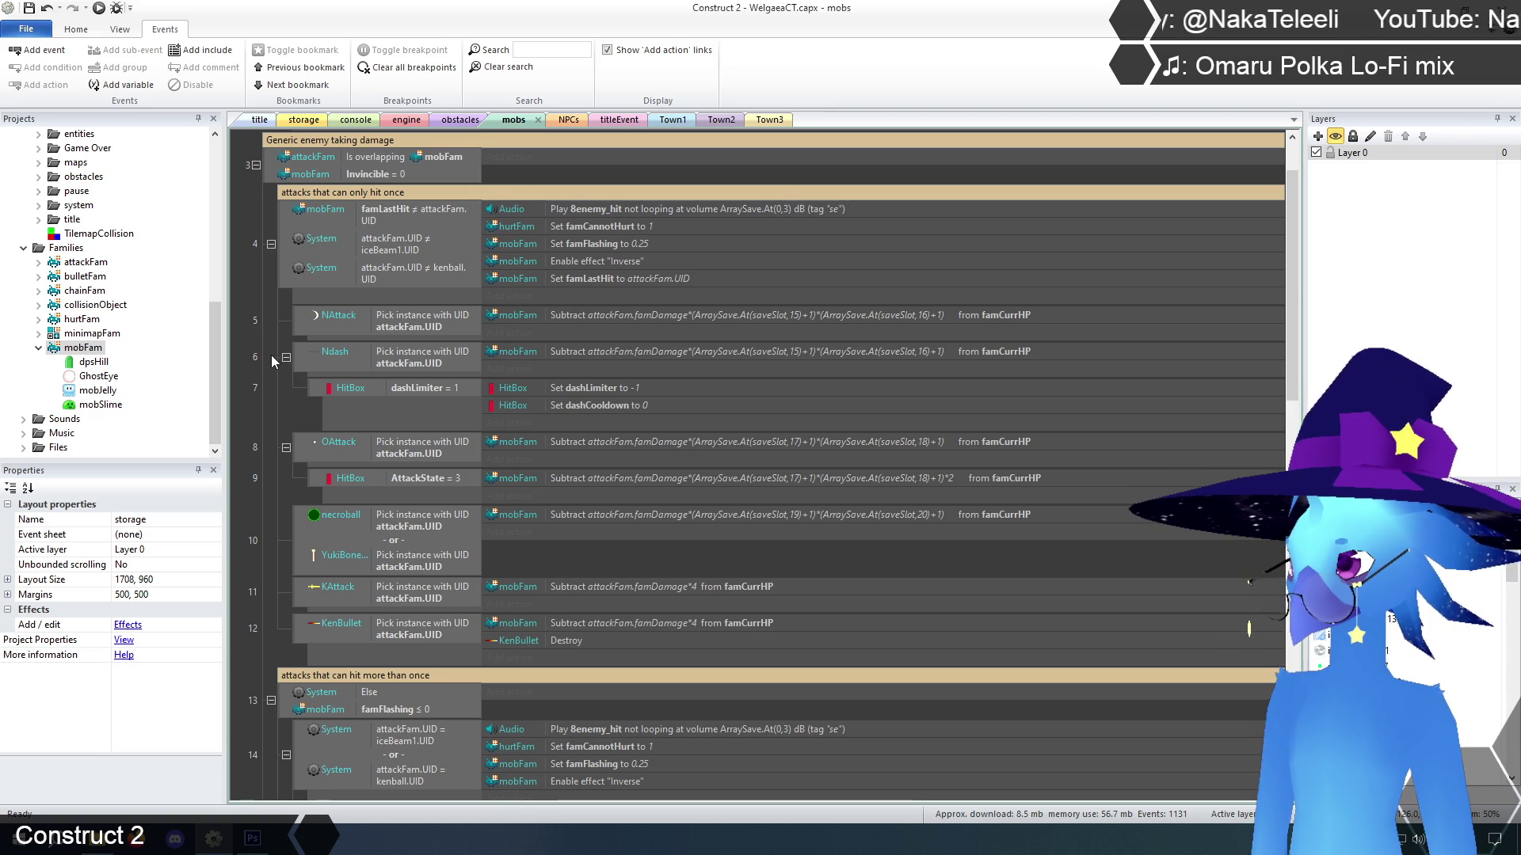
pyautogui.scroll(2, 265, 352)
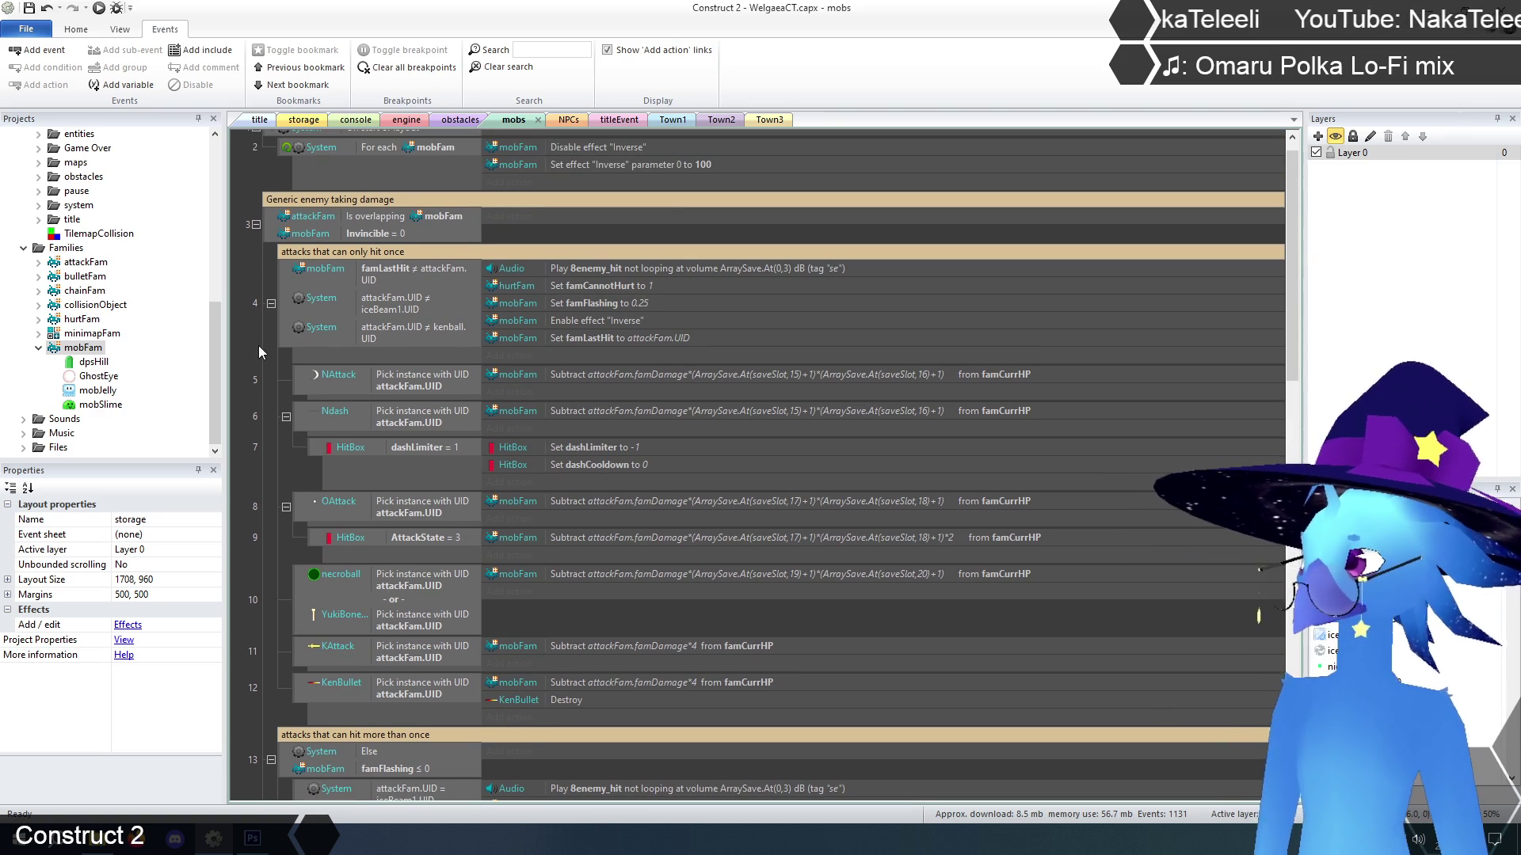
pyautogui.click(273, 201)
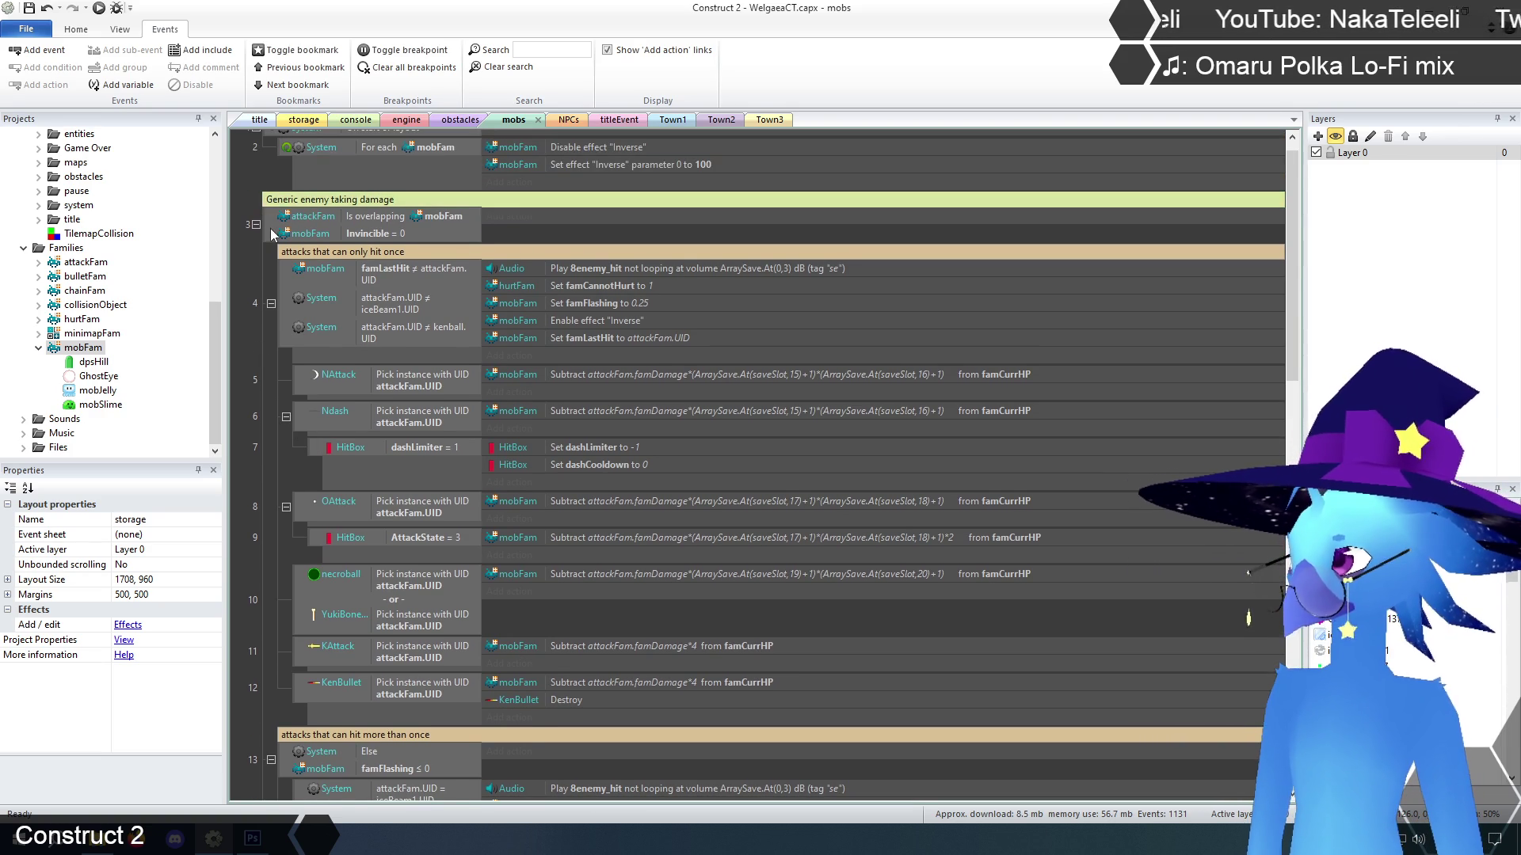
pyautogui.click(271, 235)
pyautogui.scroll(-10, 270, 237)
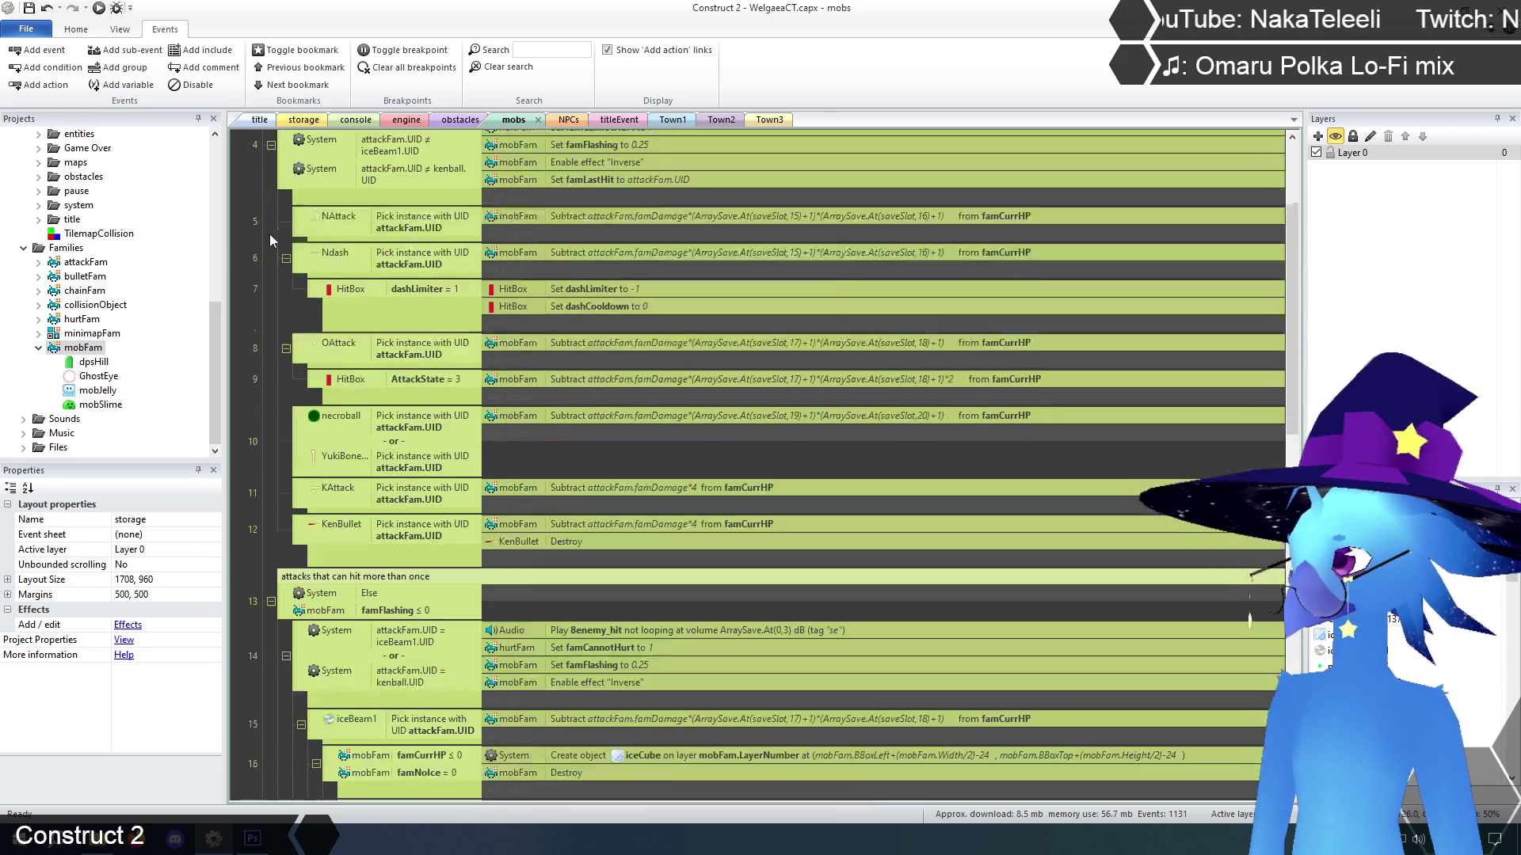
pyautogui.scroll(10, 269, 237)
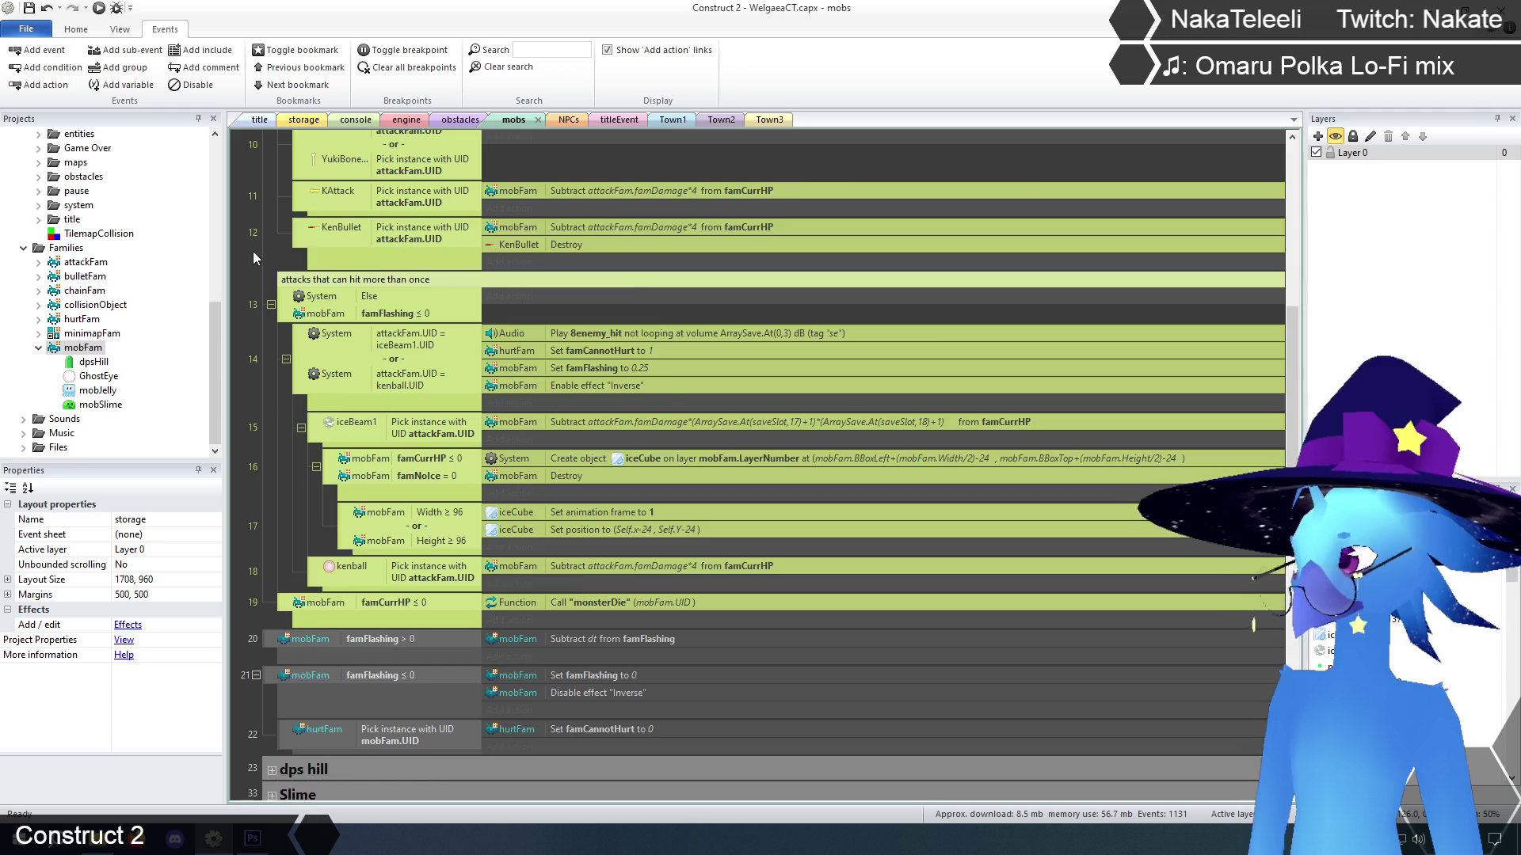
pyautogui.press('Escape')
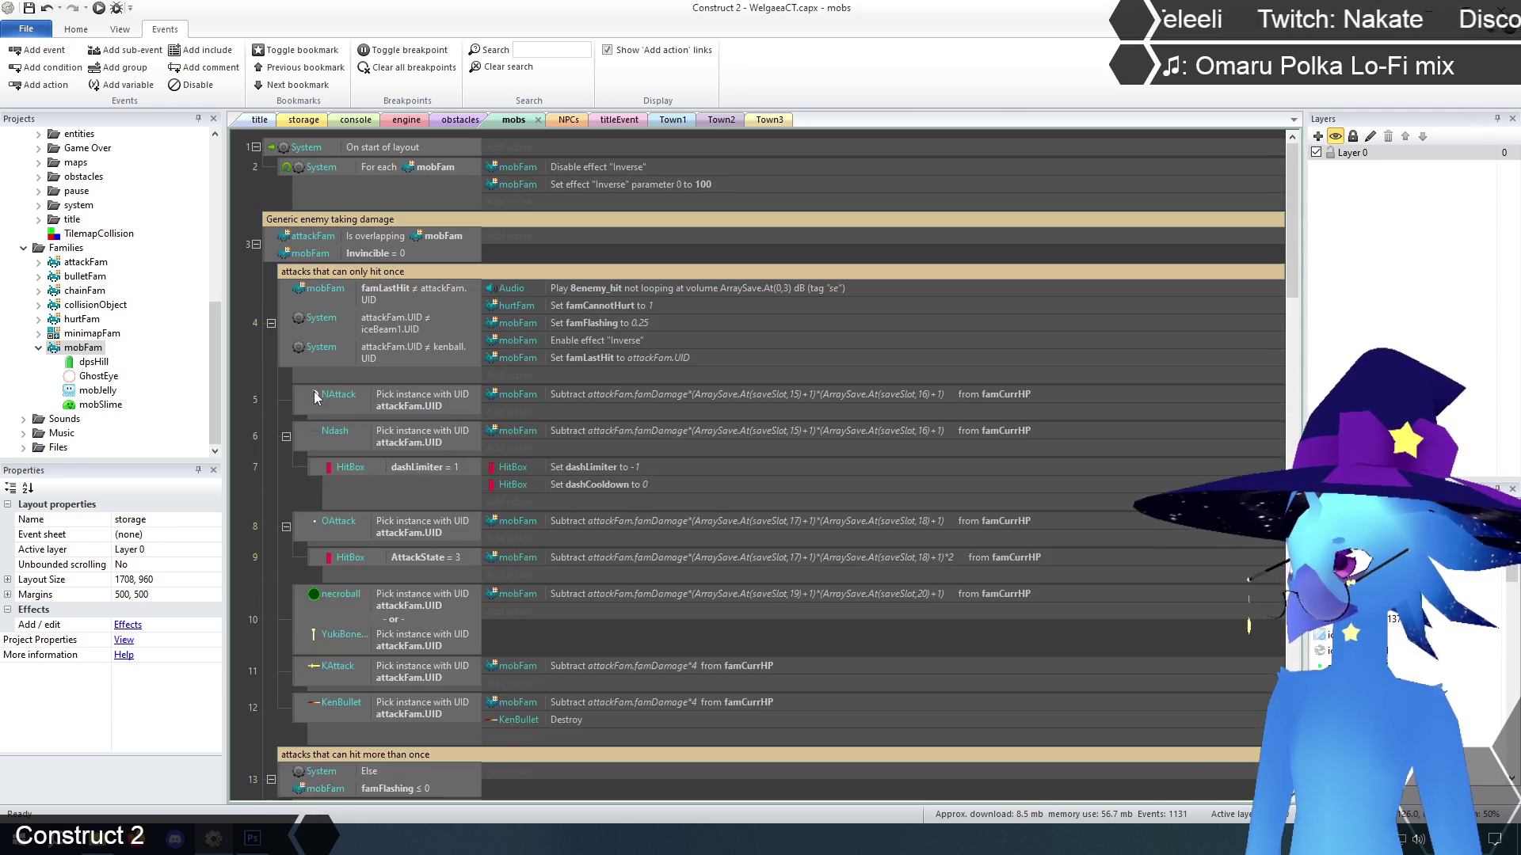
pyautogui.click(256, 246)
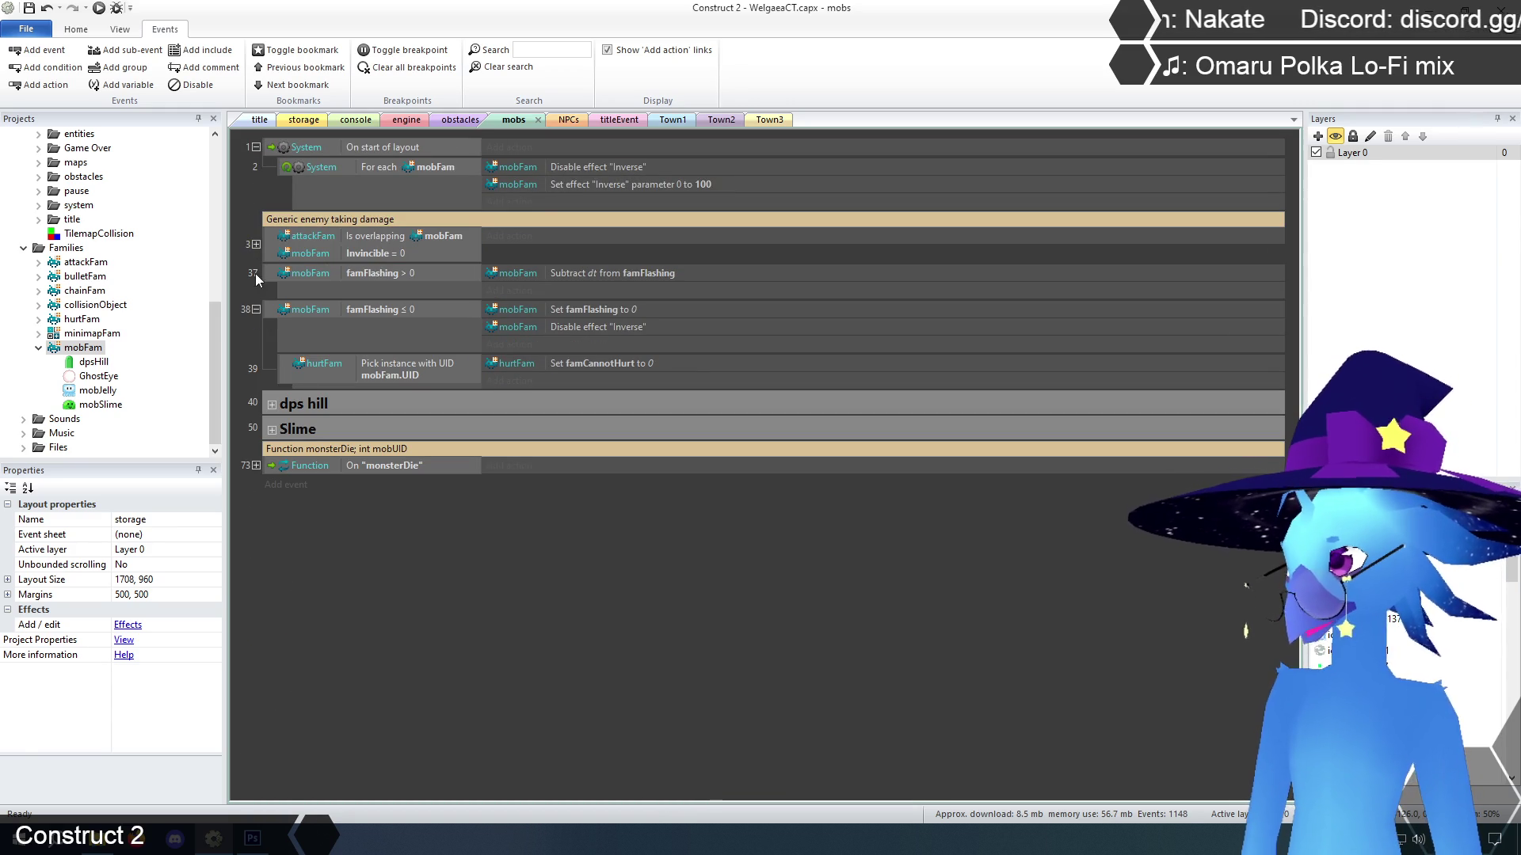
pyautogui.click(255, 245)
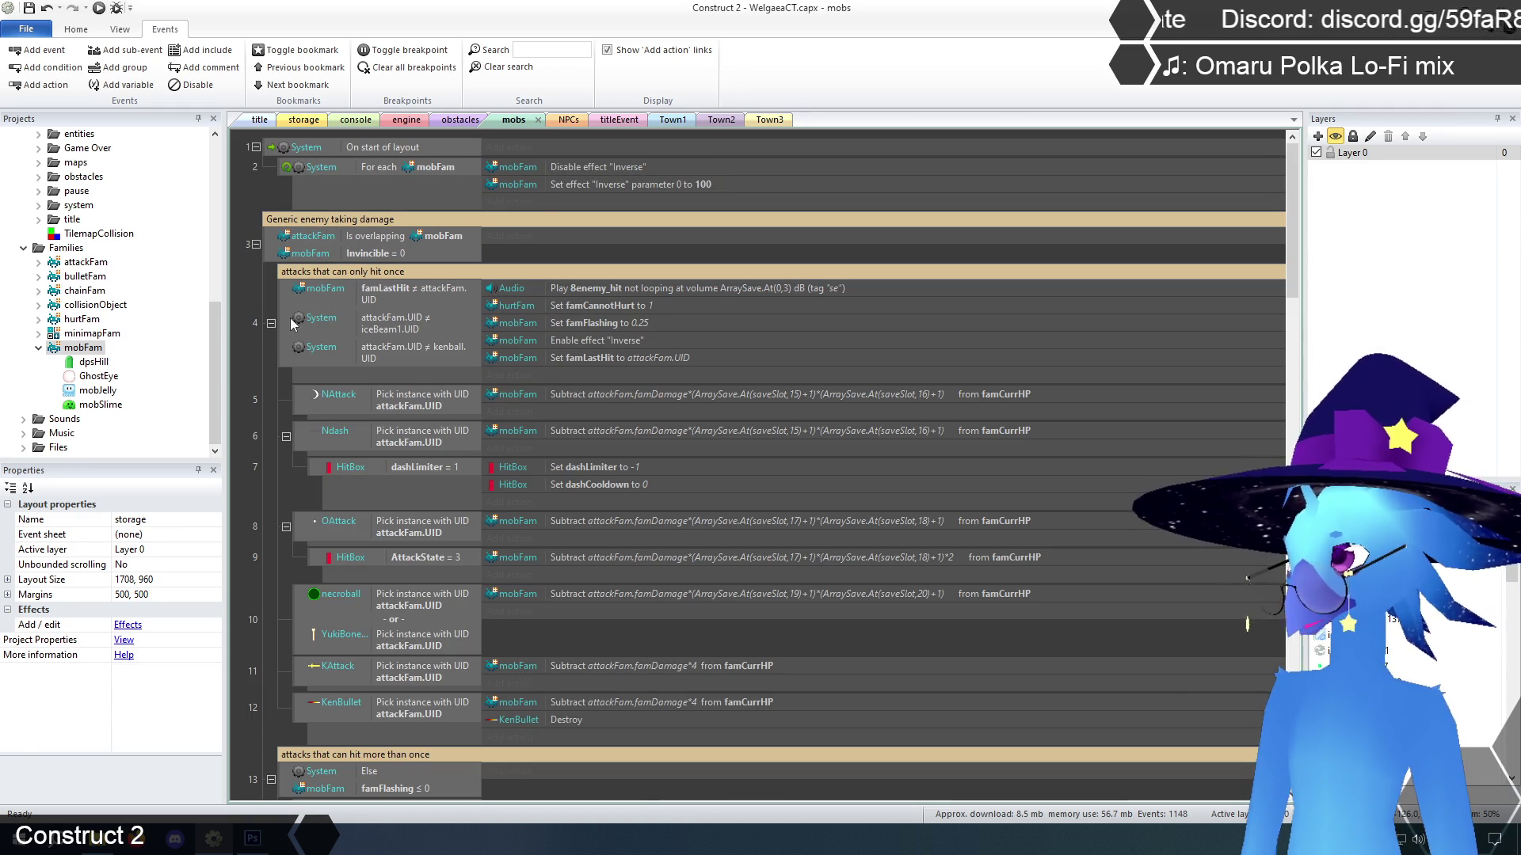
# Move the pasted copy, event 20, out to the top level of the sheet
pyautogui.scroll(-3, 290, 317)
pyautogui.scroll(-5, 277, 322)
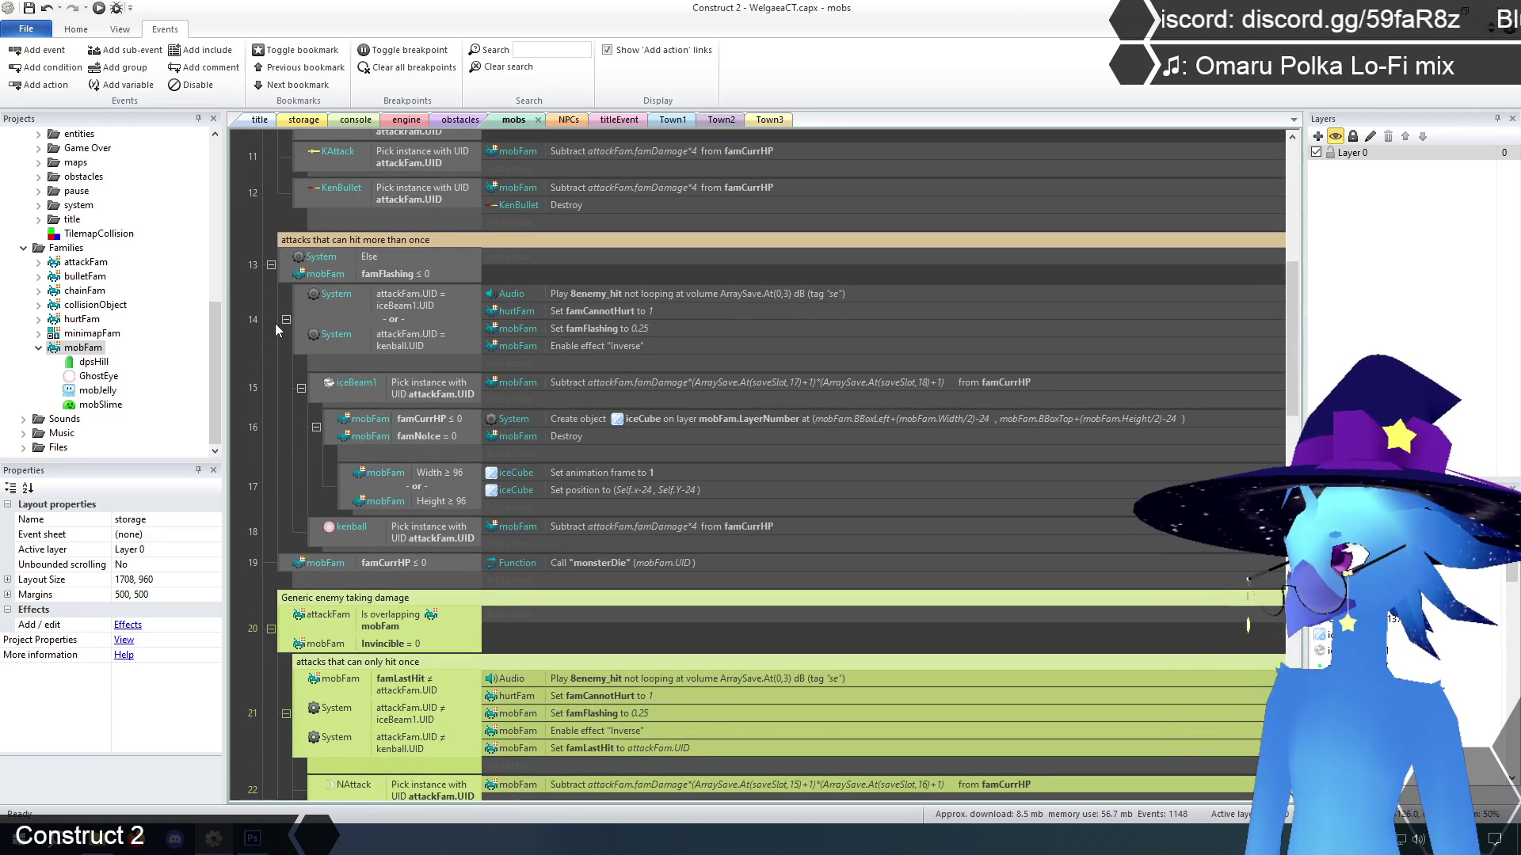
pyautogui.scroll(8, 274, 564)
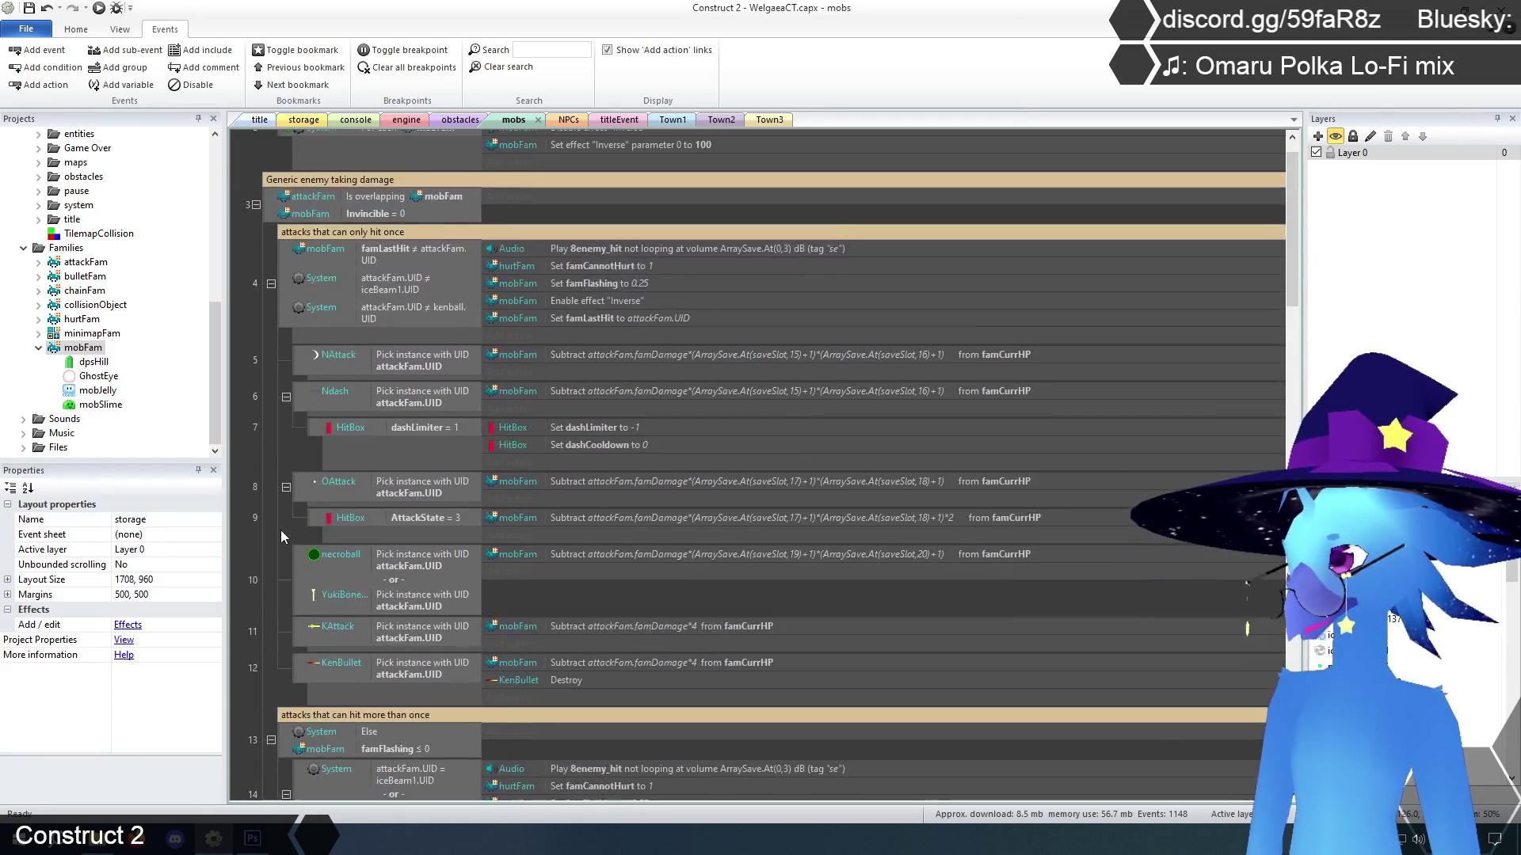
pyautogui.scroll(-10, 268, 359)
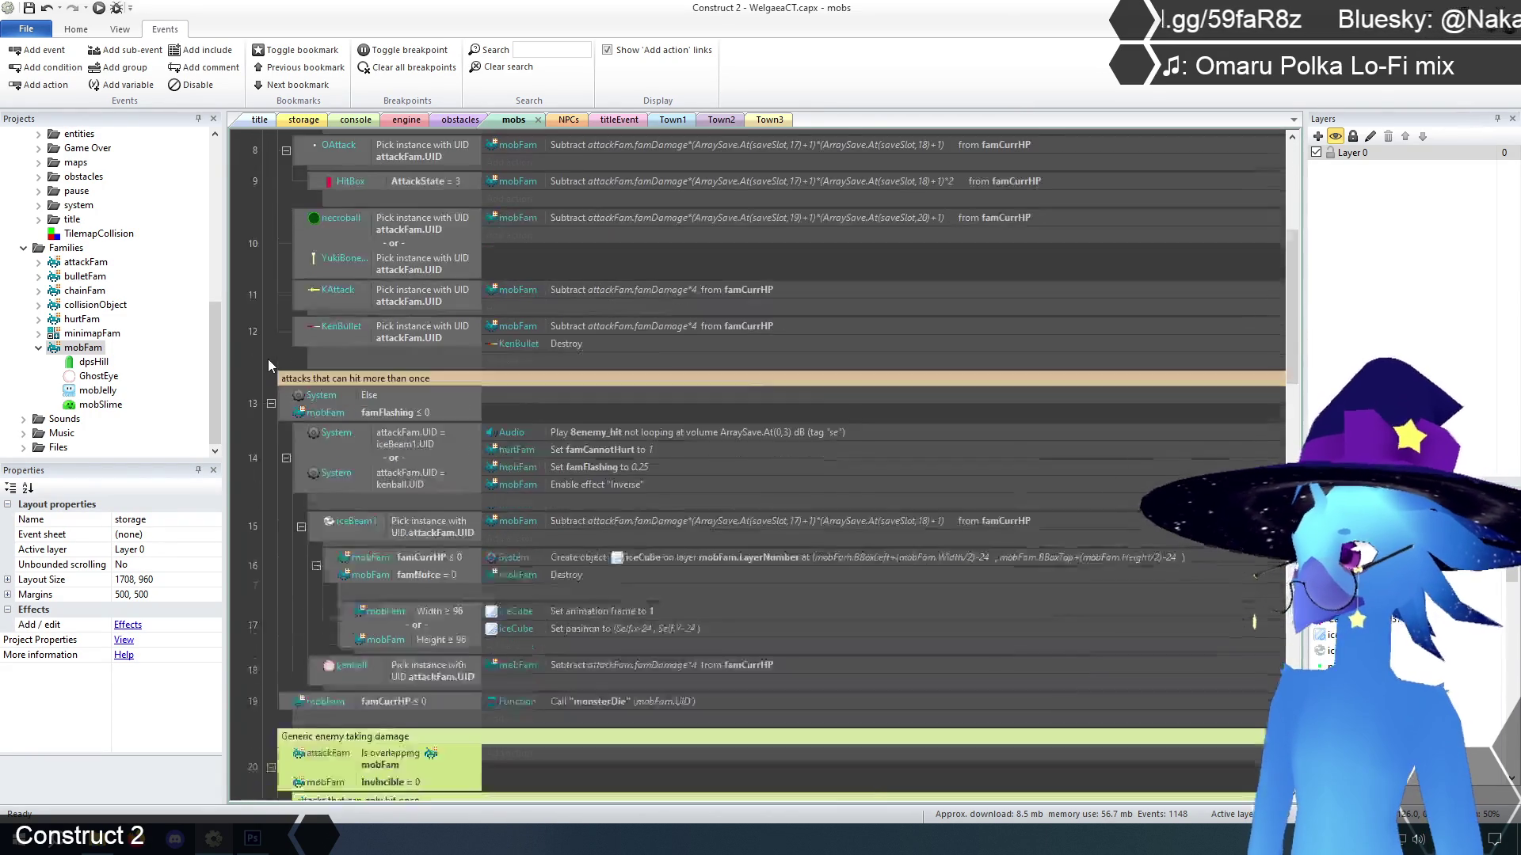
pyautogui.scroll(-2, 269, 360)
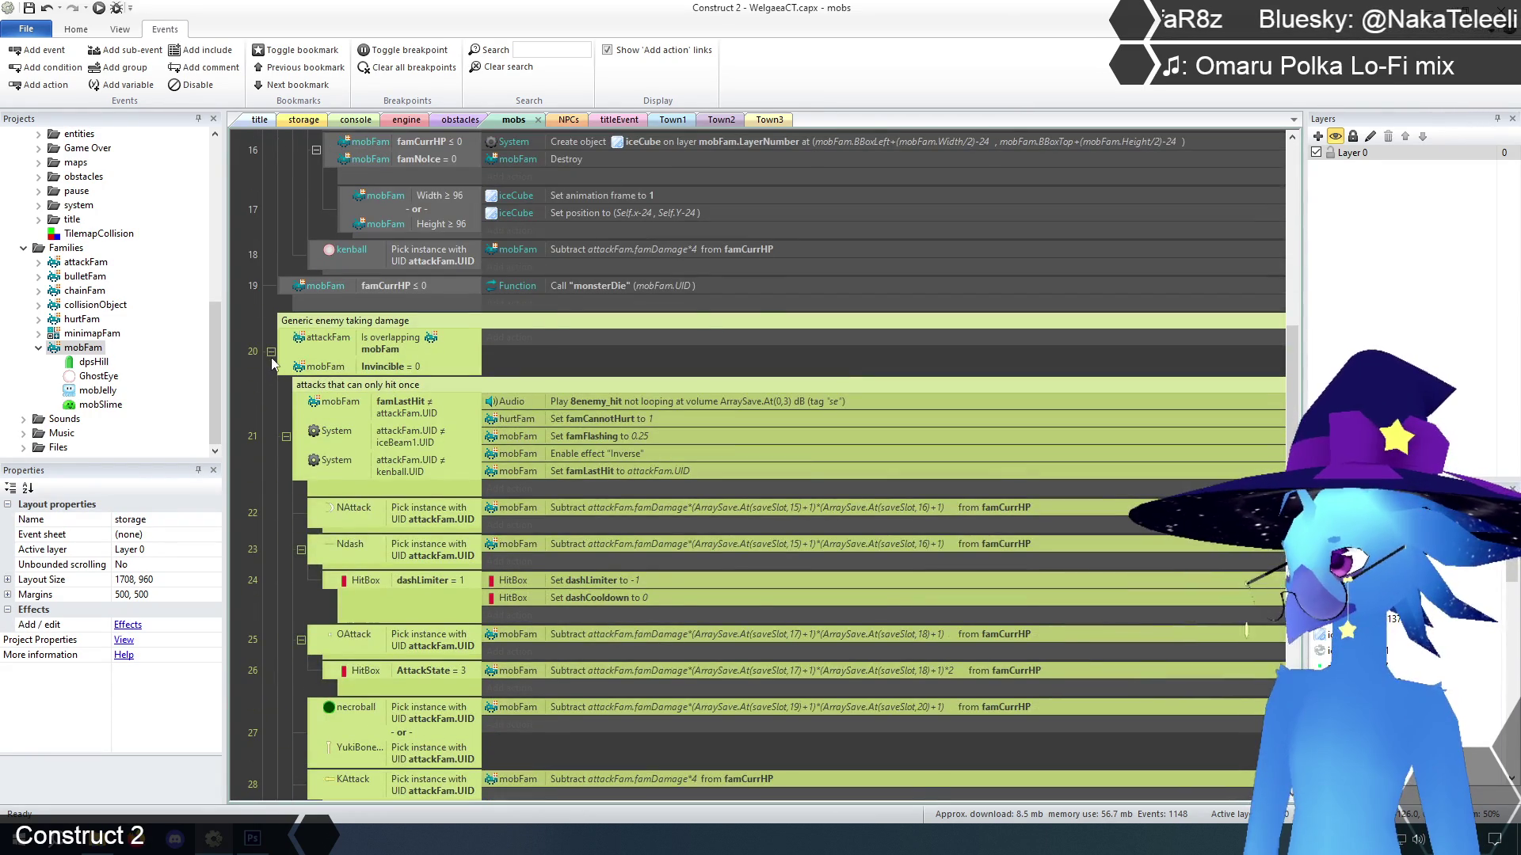
pyautogui.click(271, 352)
pyautogui.scroll(4, 274, 360)
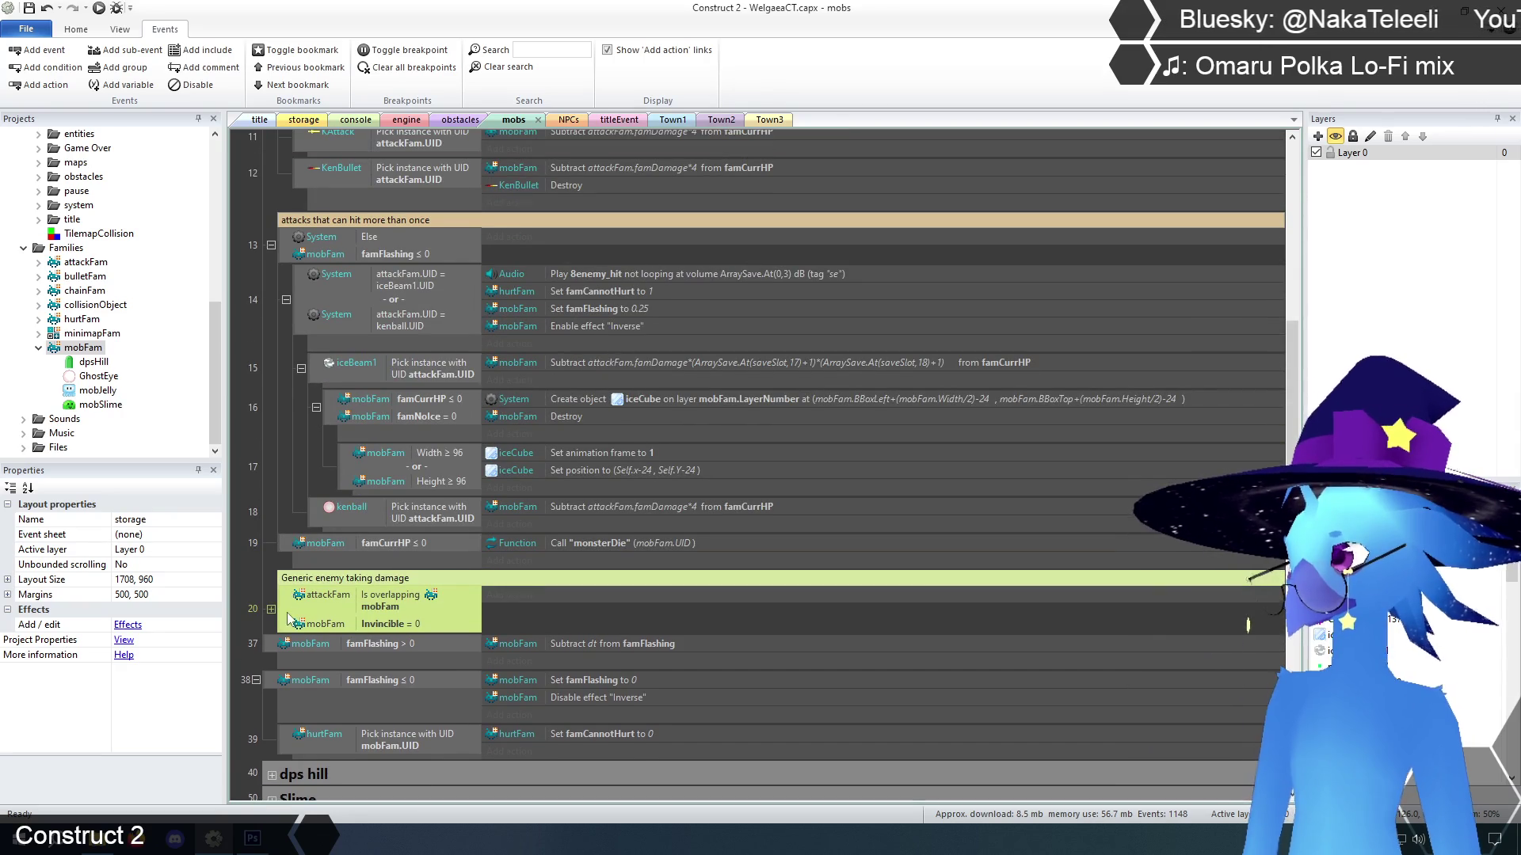
pyautogui.moveTo(284, 606); pyautogui.dragTo(277, 641)
# Collapse event 3, expand event 20, and check the iceBeam1 condition in event 32
pyautogui.scroll(8, 262, 555)
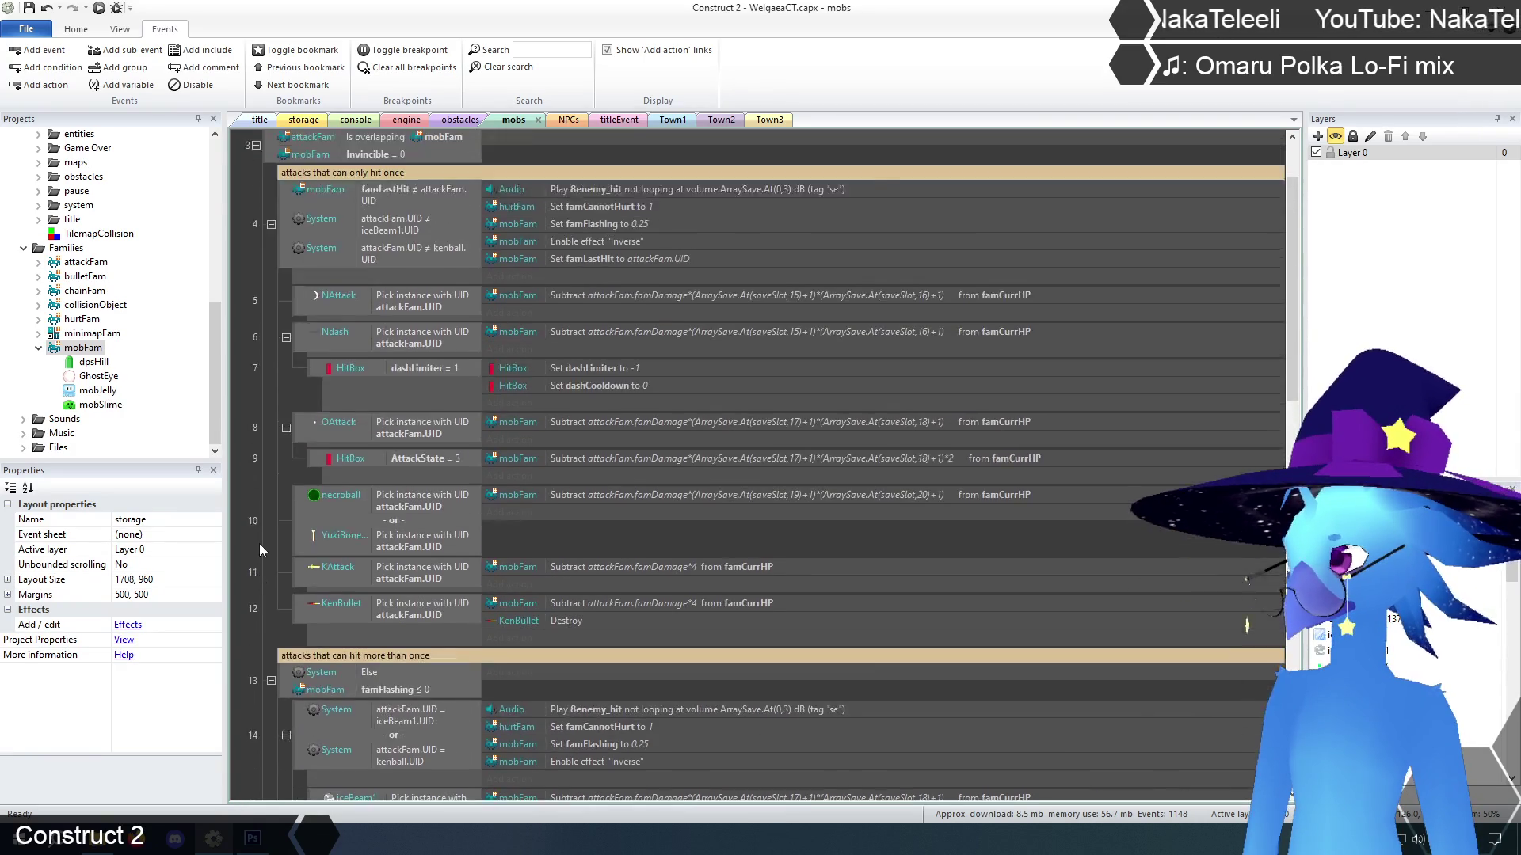
pyautogui.click(256, 244)
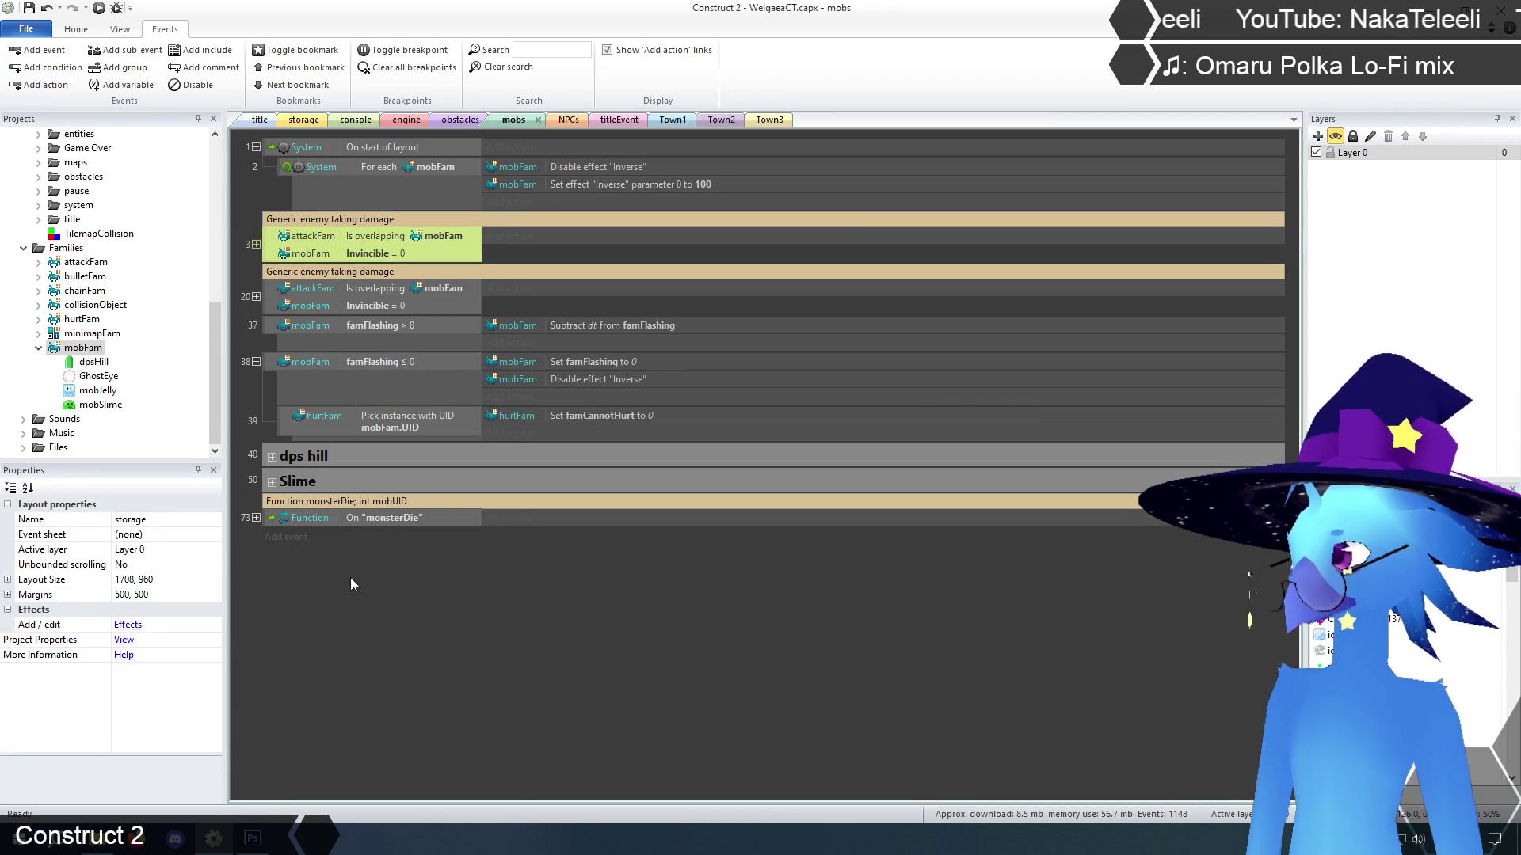
pyautogui.click(384, 644)
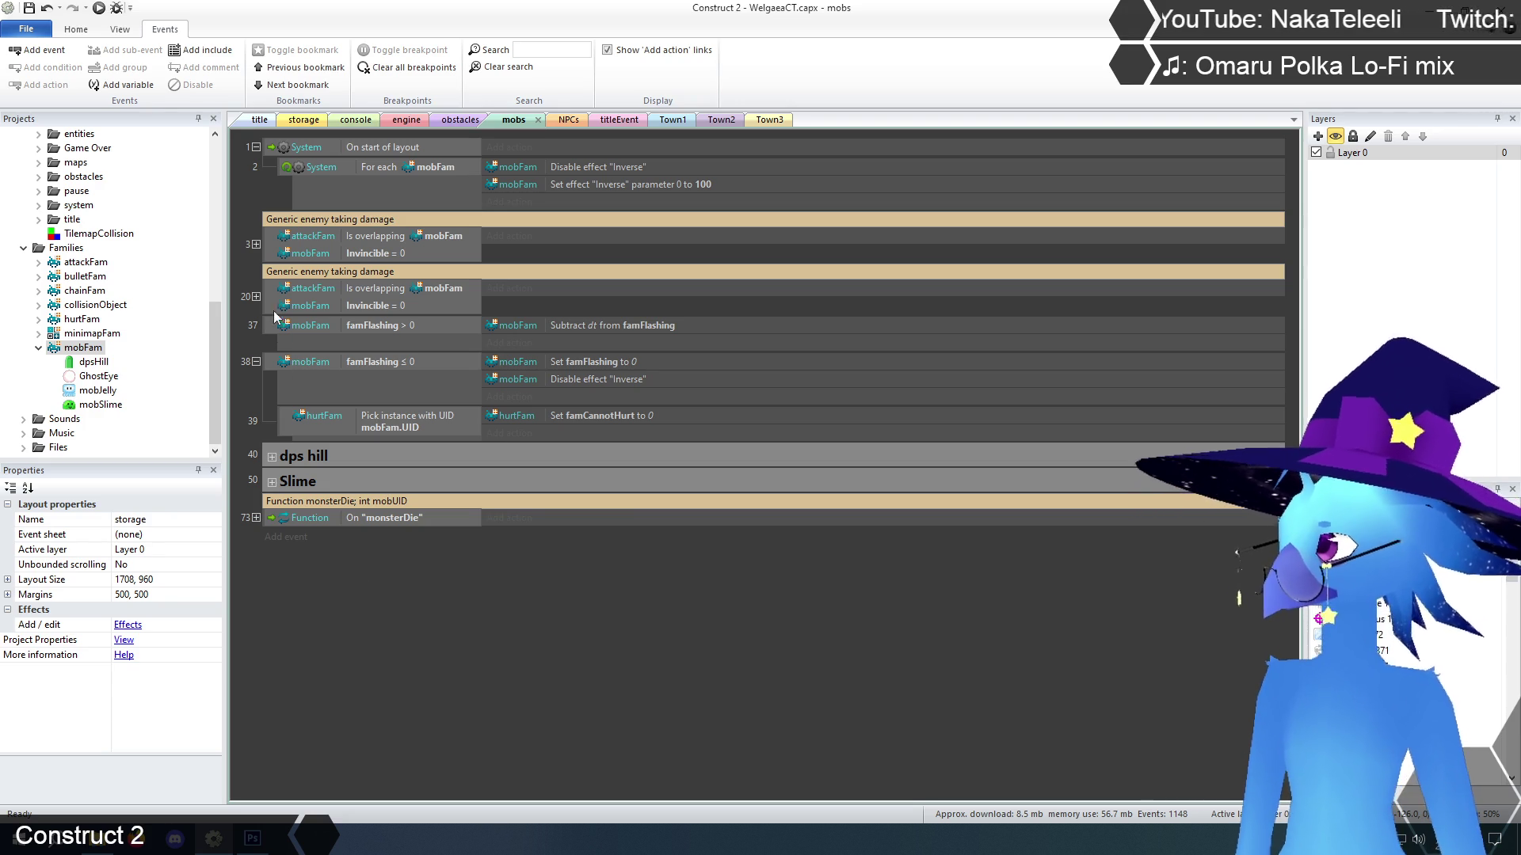
pyautogui.click(256, 296)
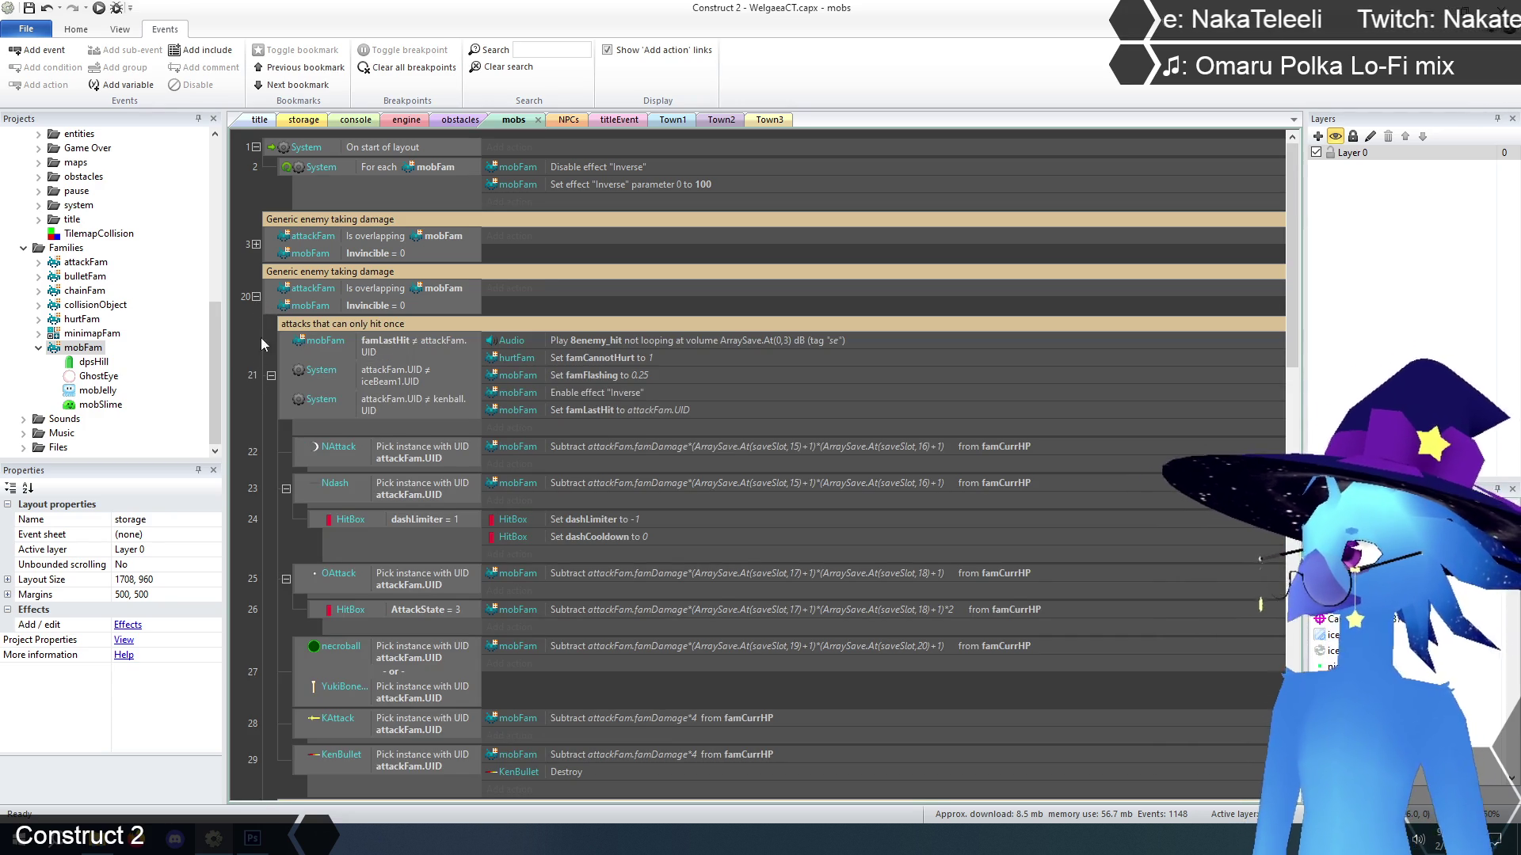
pyautogui.click(383, 292)
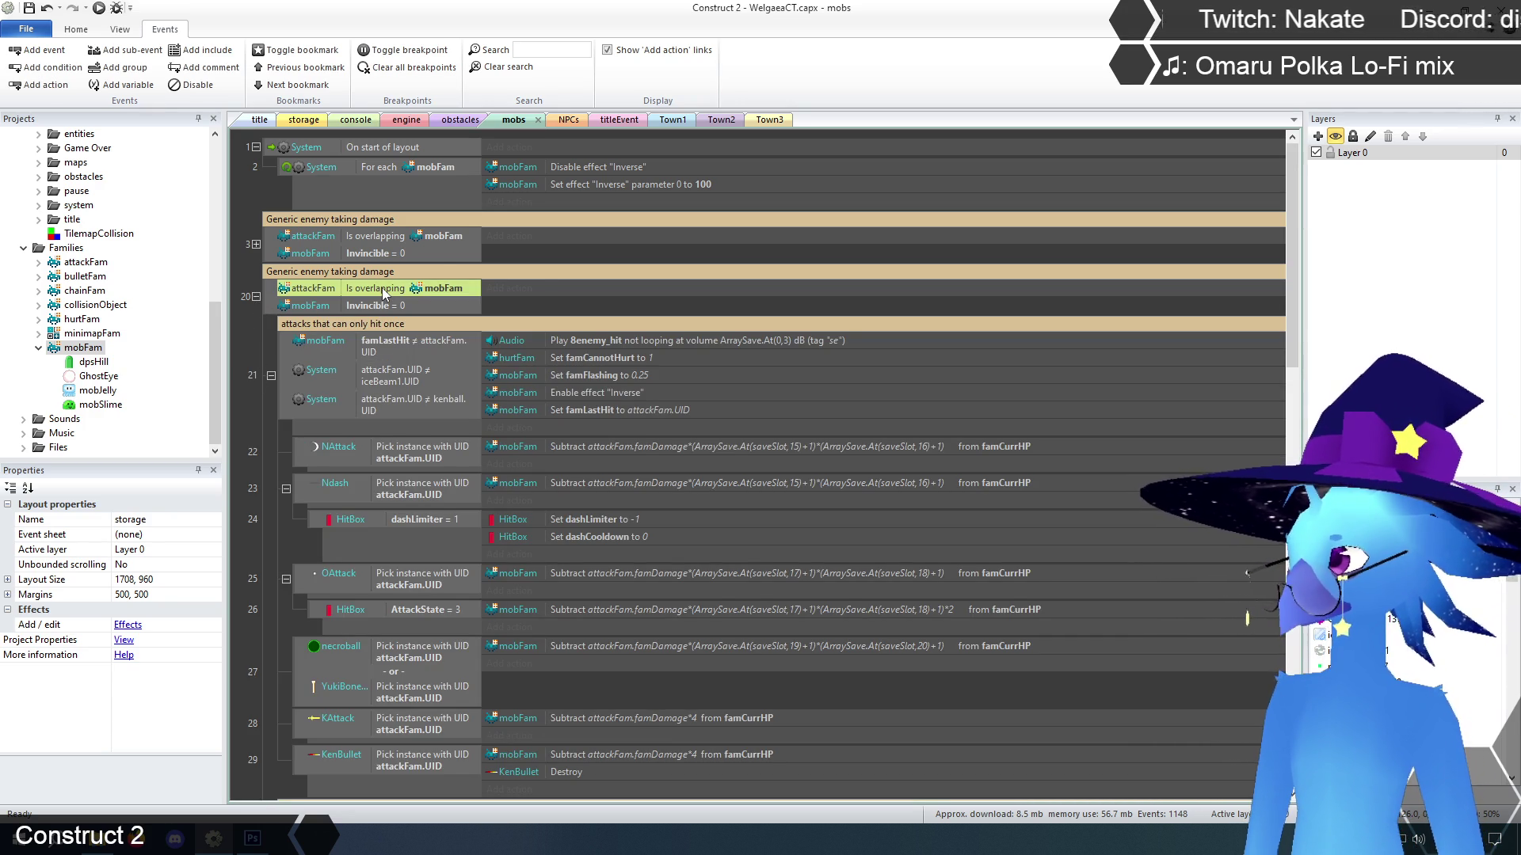
pyautogui.scroll(-10, 392, 341)
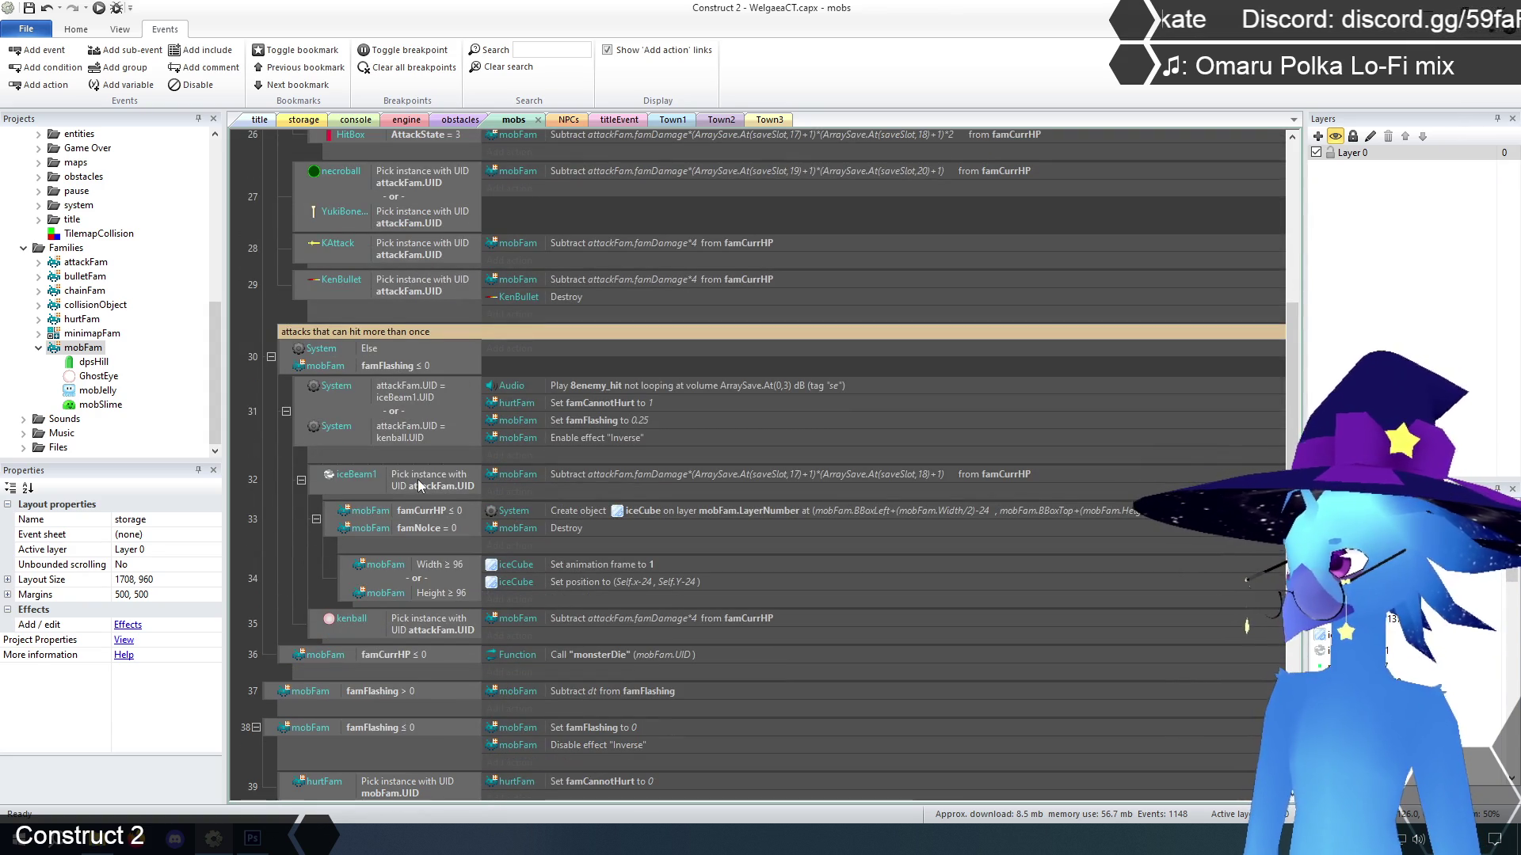
pyautogui.click(416, 479)
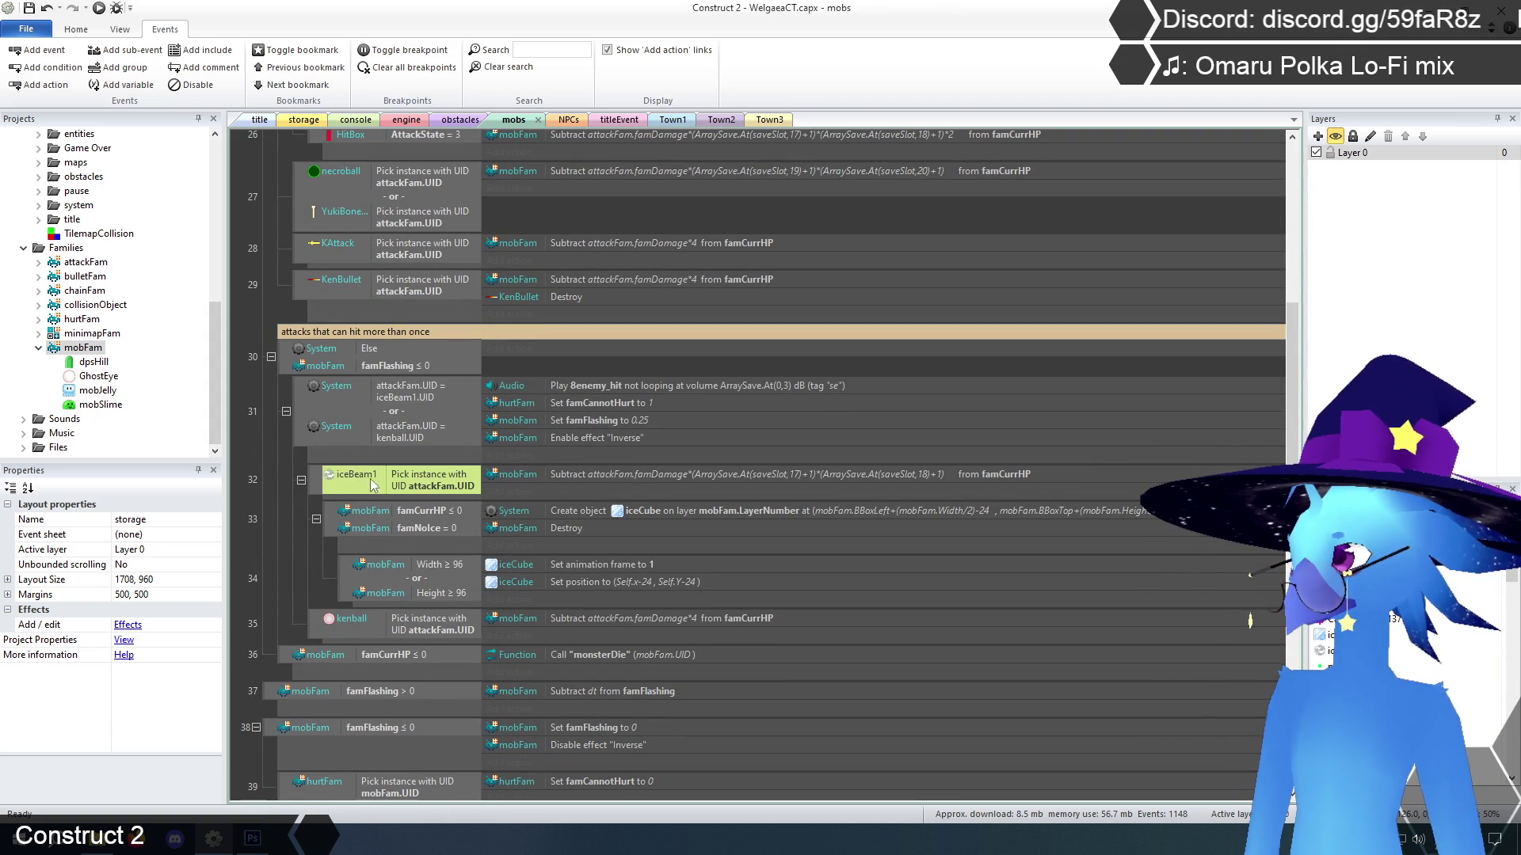
pyautogui.scroll(3, 416, 475)
pyautogui.scroll(5, 417, 472)
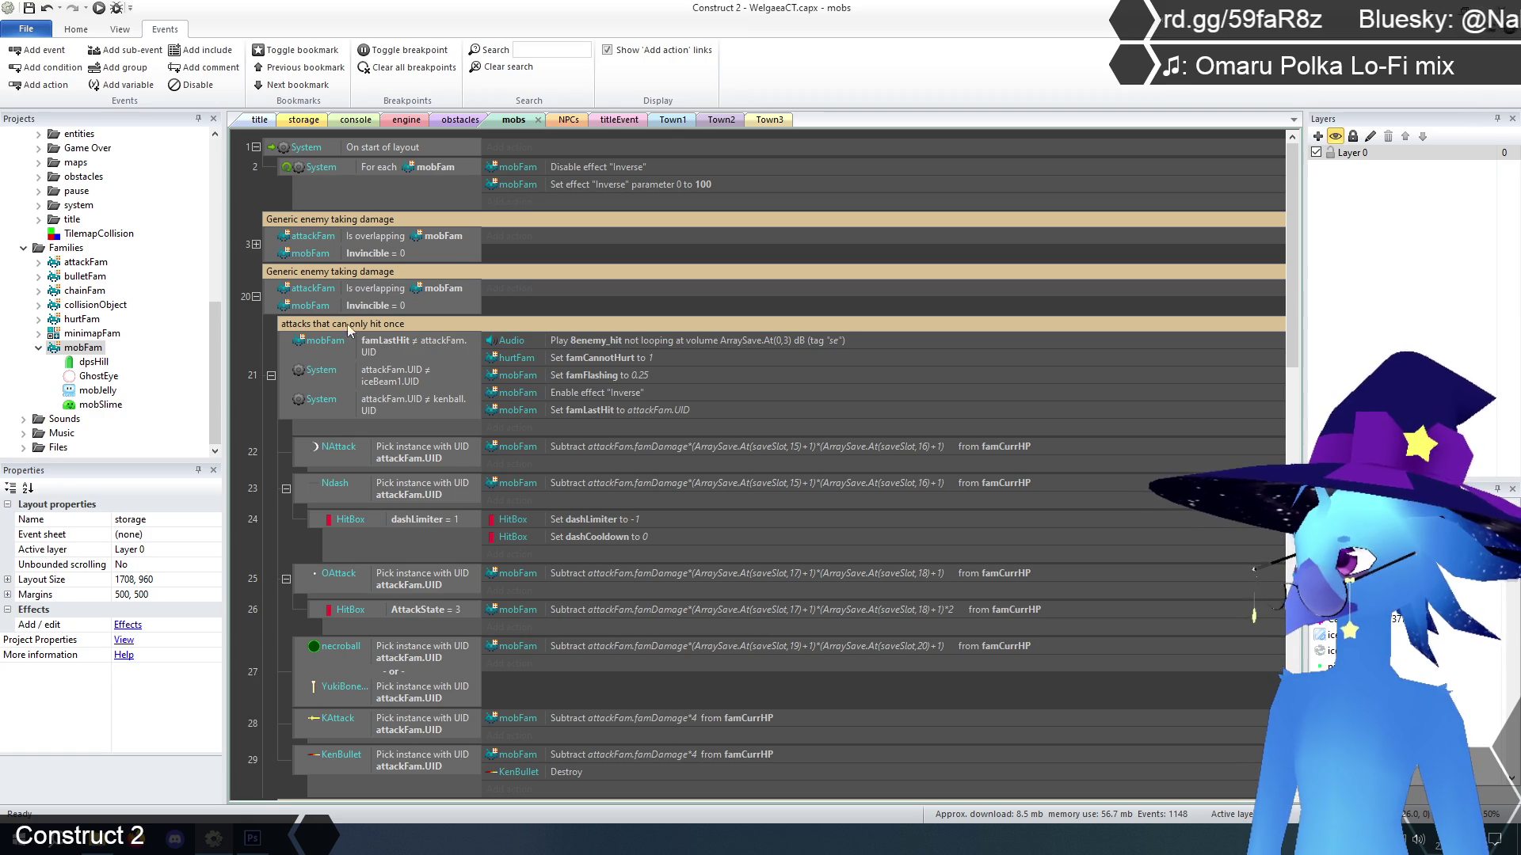
# Replace attackFam with iceBeam1 in event 20's overlap condition using Replace object
pyautogui.rightClick(378, 288)
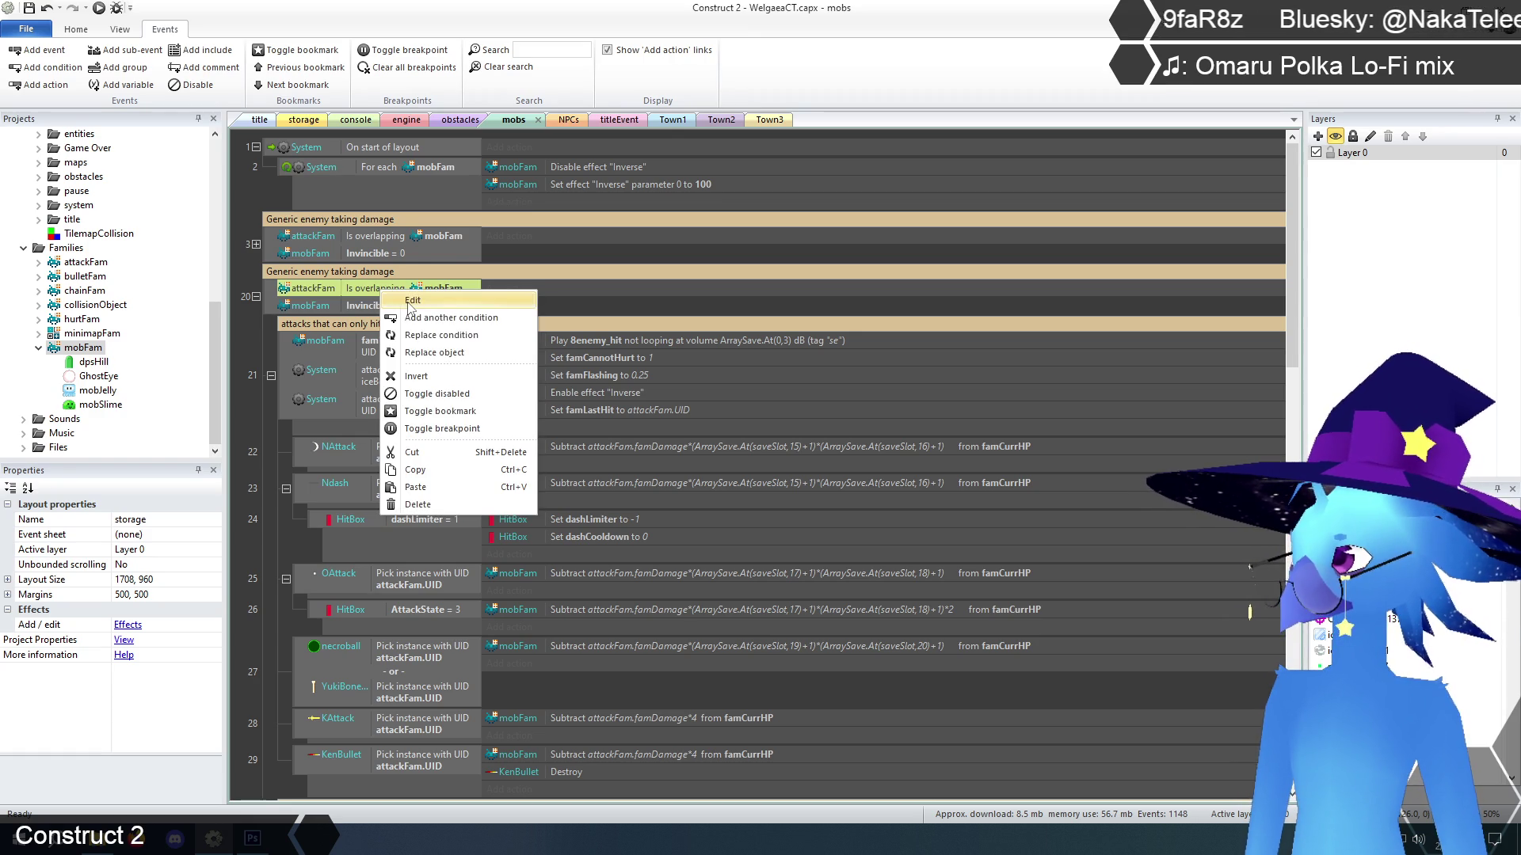
pyautogui.click(441, 336)
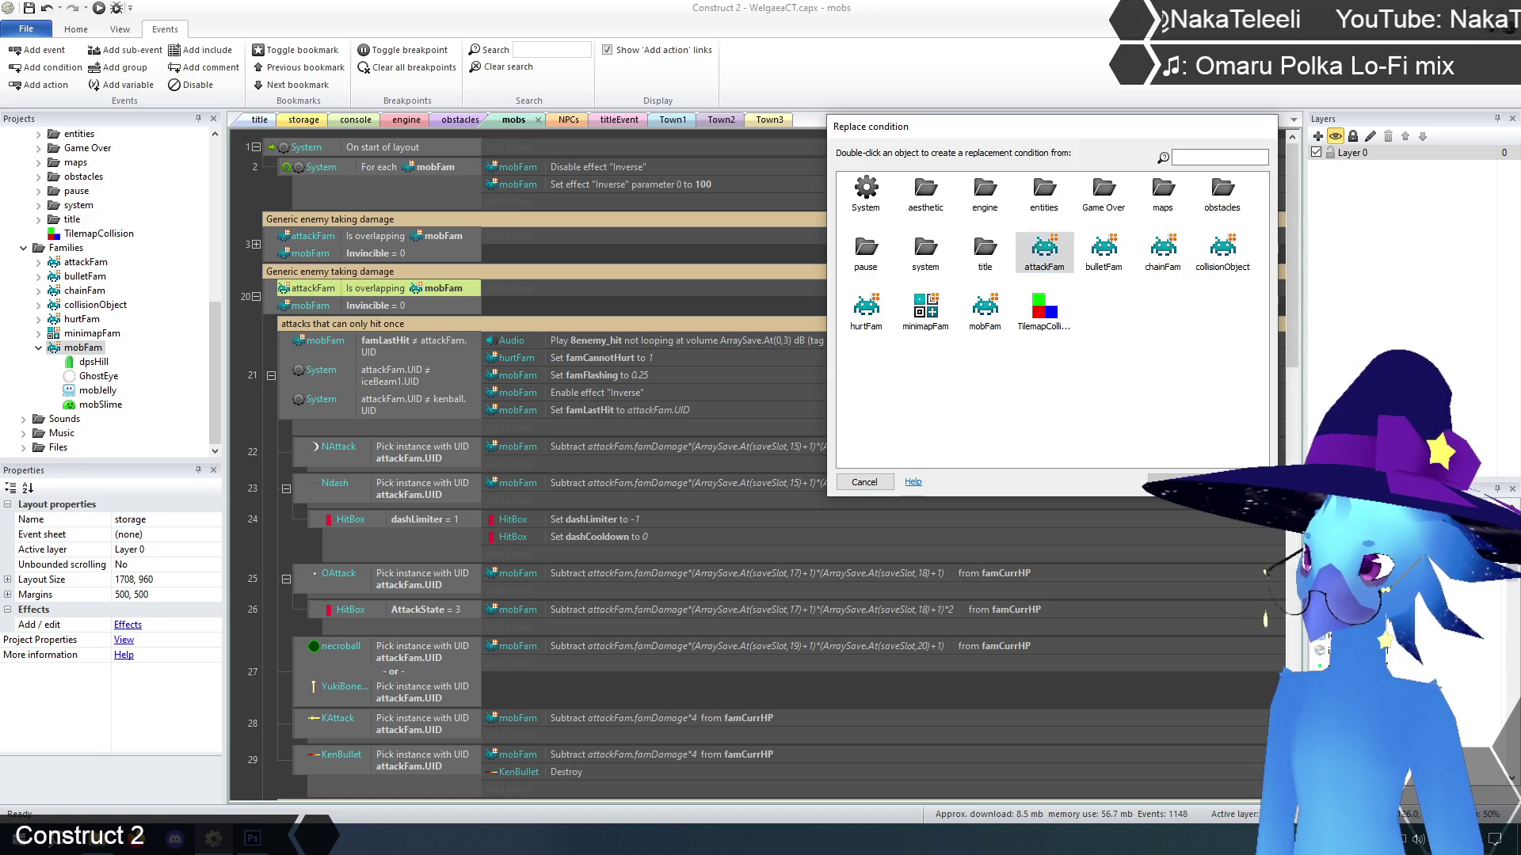
pyautogui.doubleClick(1044, 250)
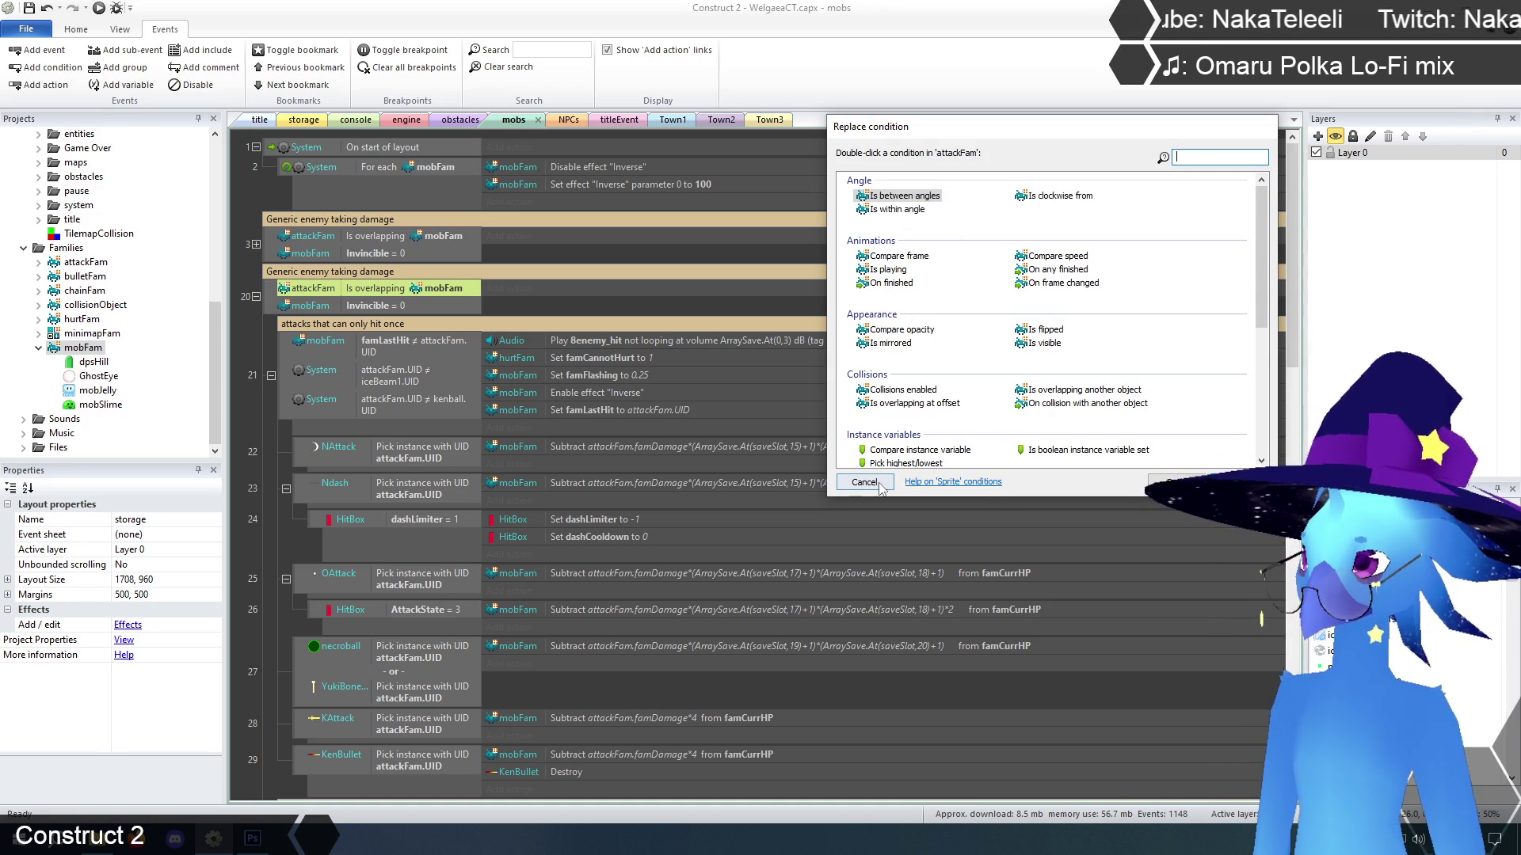
pyautogui.click(864, 482)
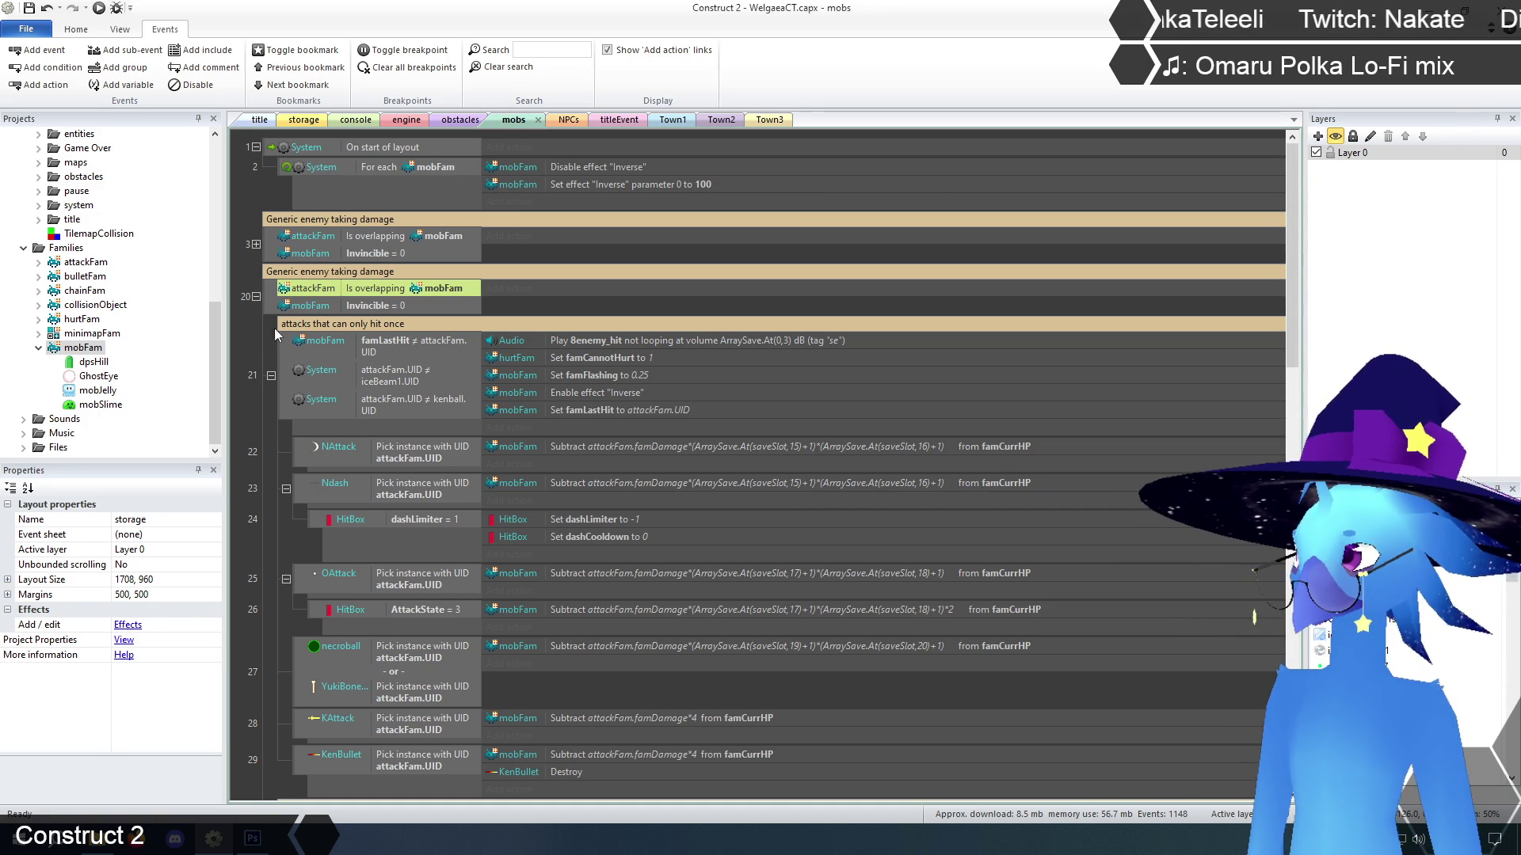
pyautogui.rightClick(306, 296)
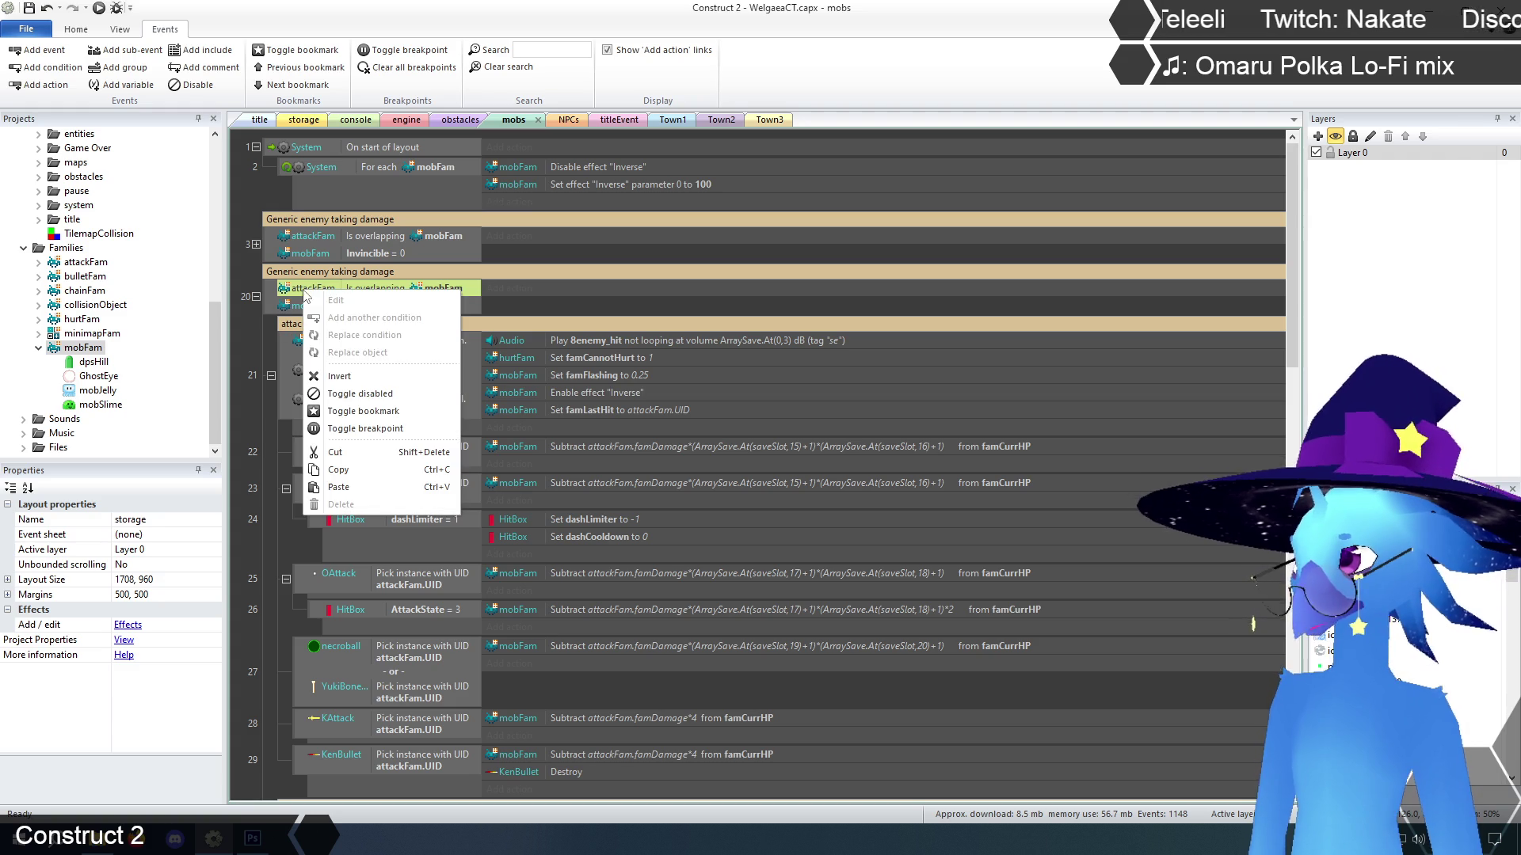
pyautogui.click(380, 358)
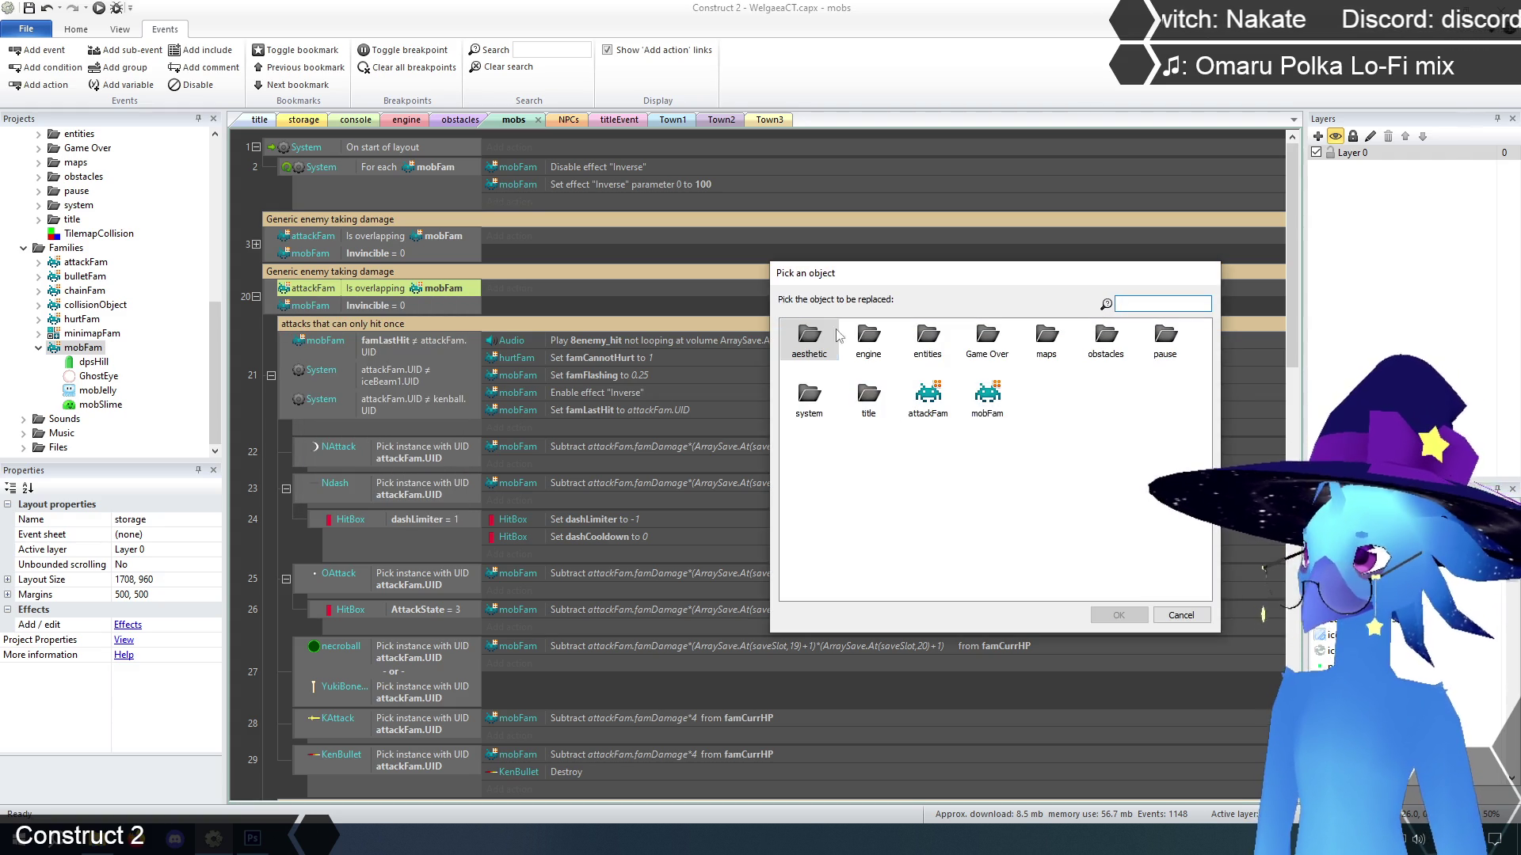
pyautogui.click(927, 396)
pyautogui.click(1118, 616)
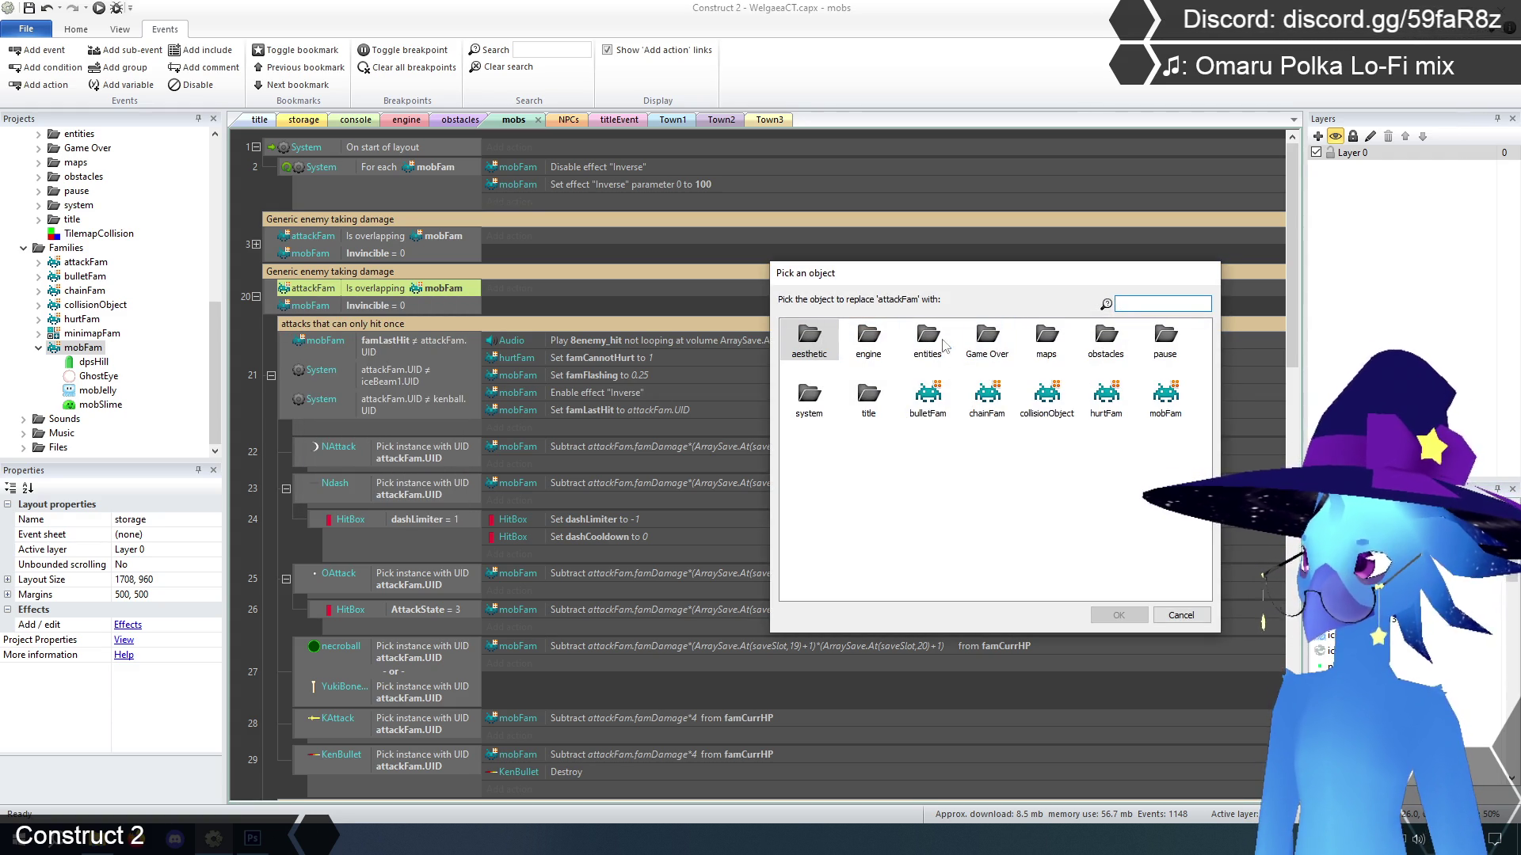
pyautogui.doubleClick(865, 344)
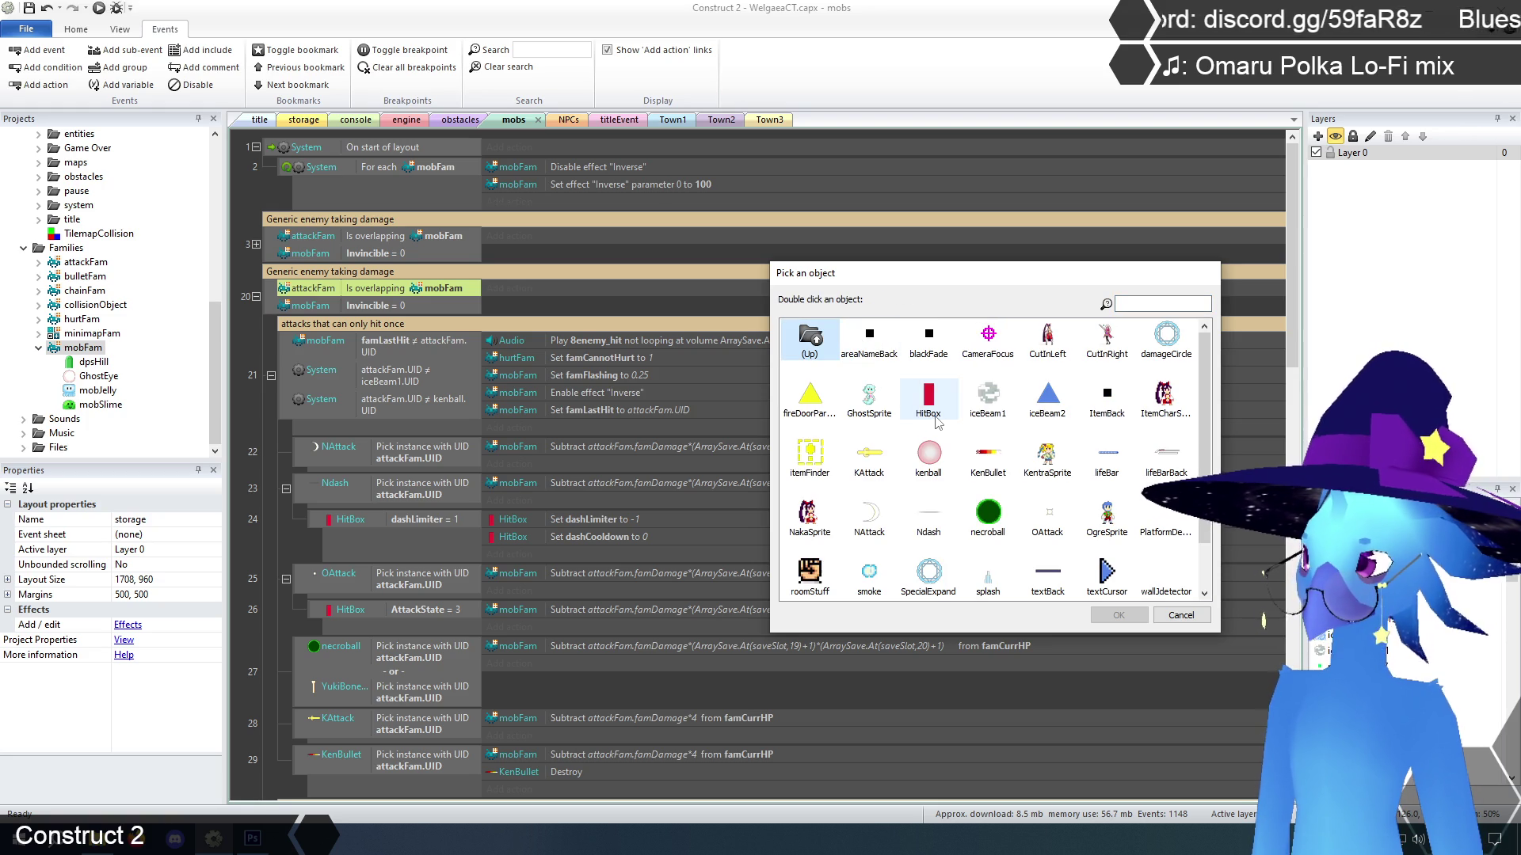
pyautogui.click(987, 400)
pyautogui.click(1119, 616)
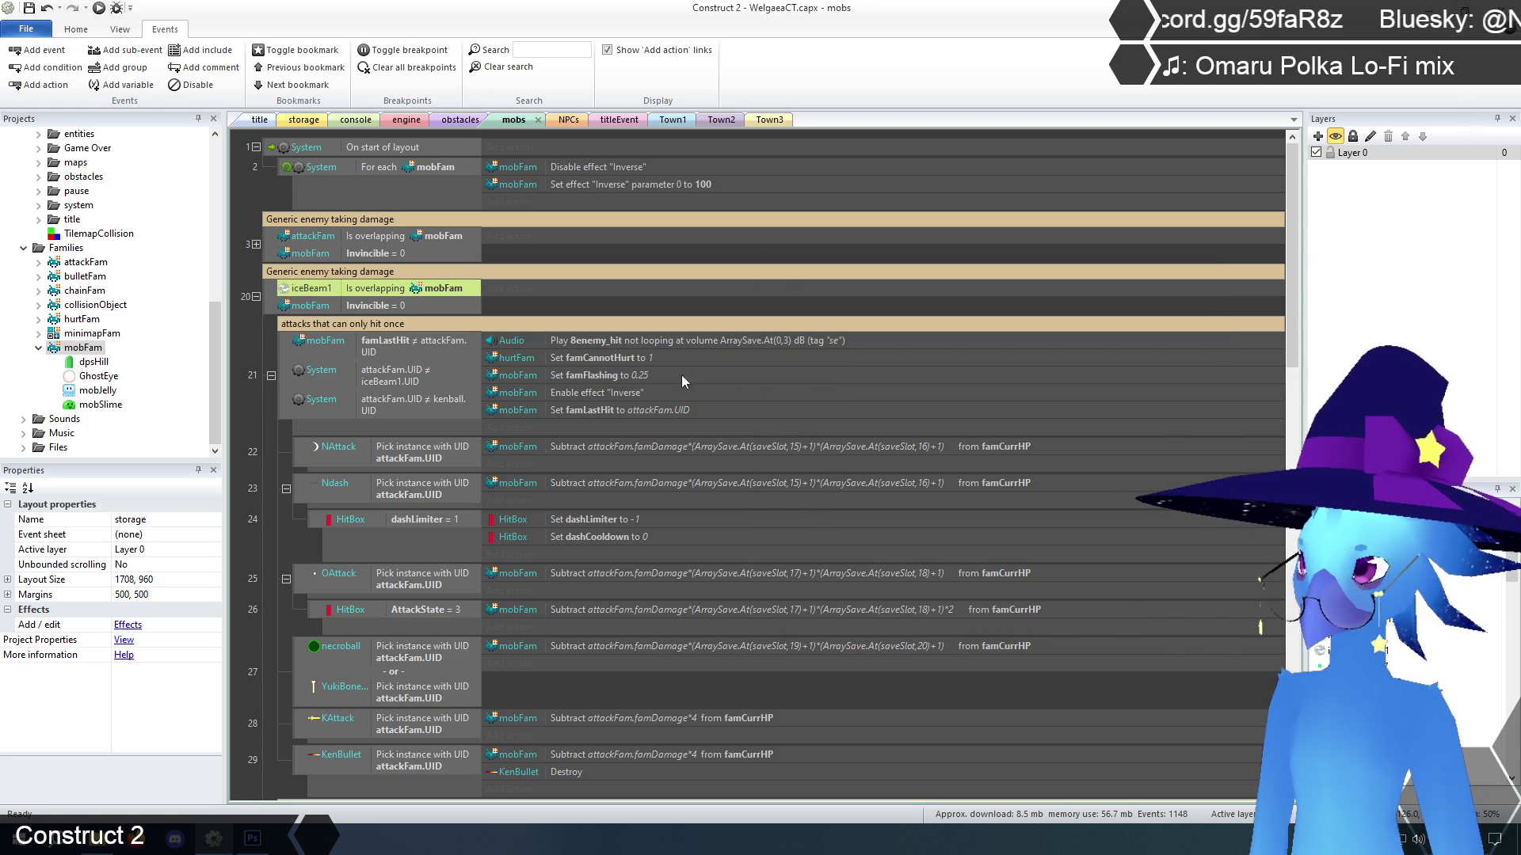
# Delete event 20's Invincible = 0 condition and the 'attacks that can only hit once' block
pyautogui.click(363, 306)
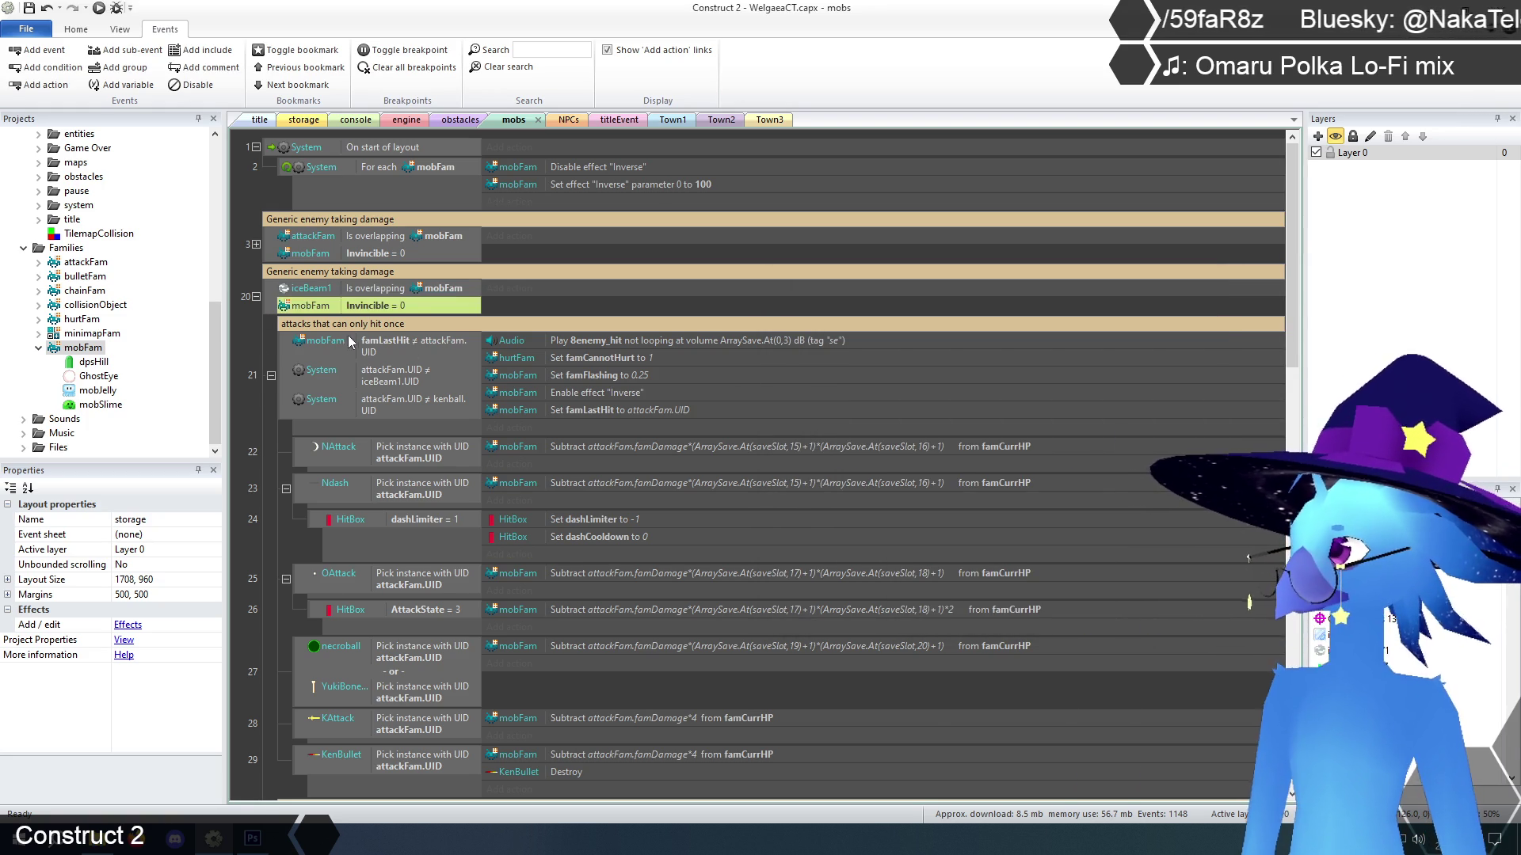
pyautogui.press('Delete')
pyautogui.click(259, 334)
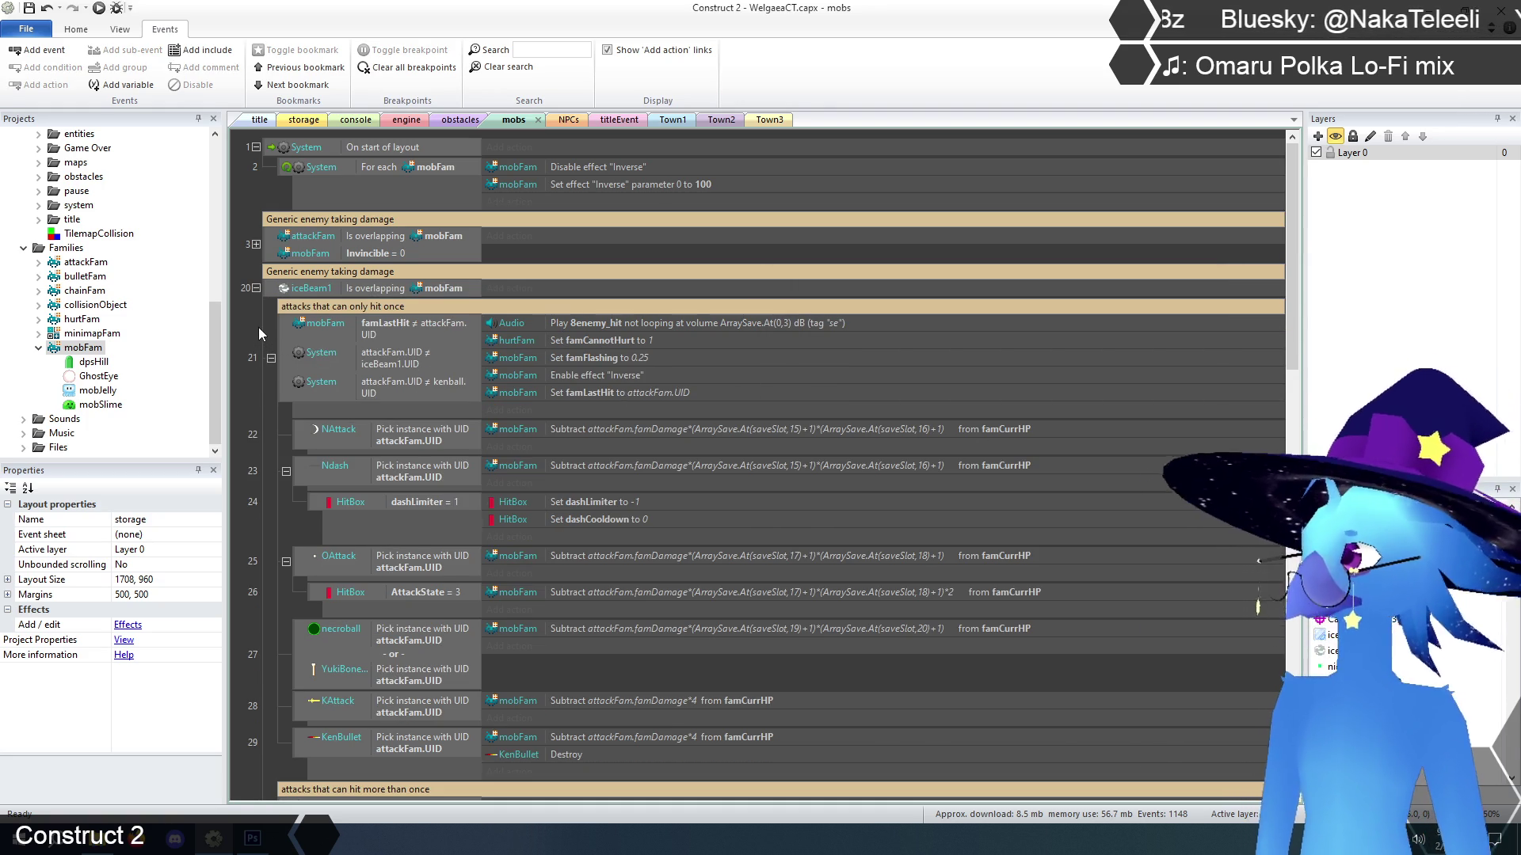
pyautogui.scroll(-2, 292, 353)
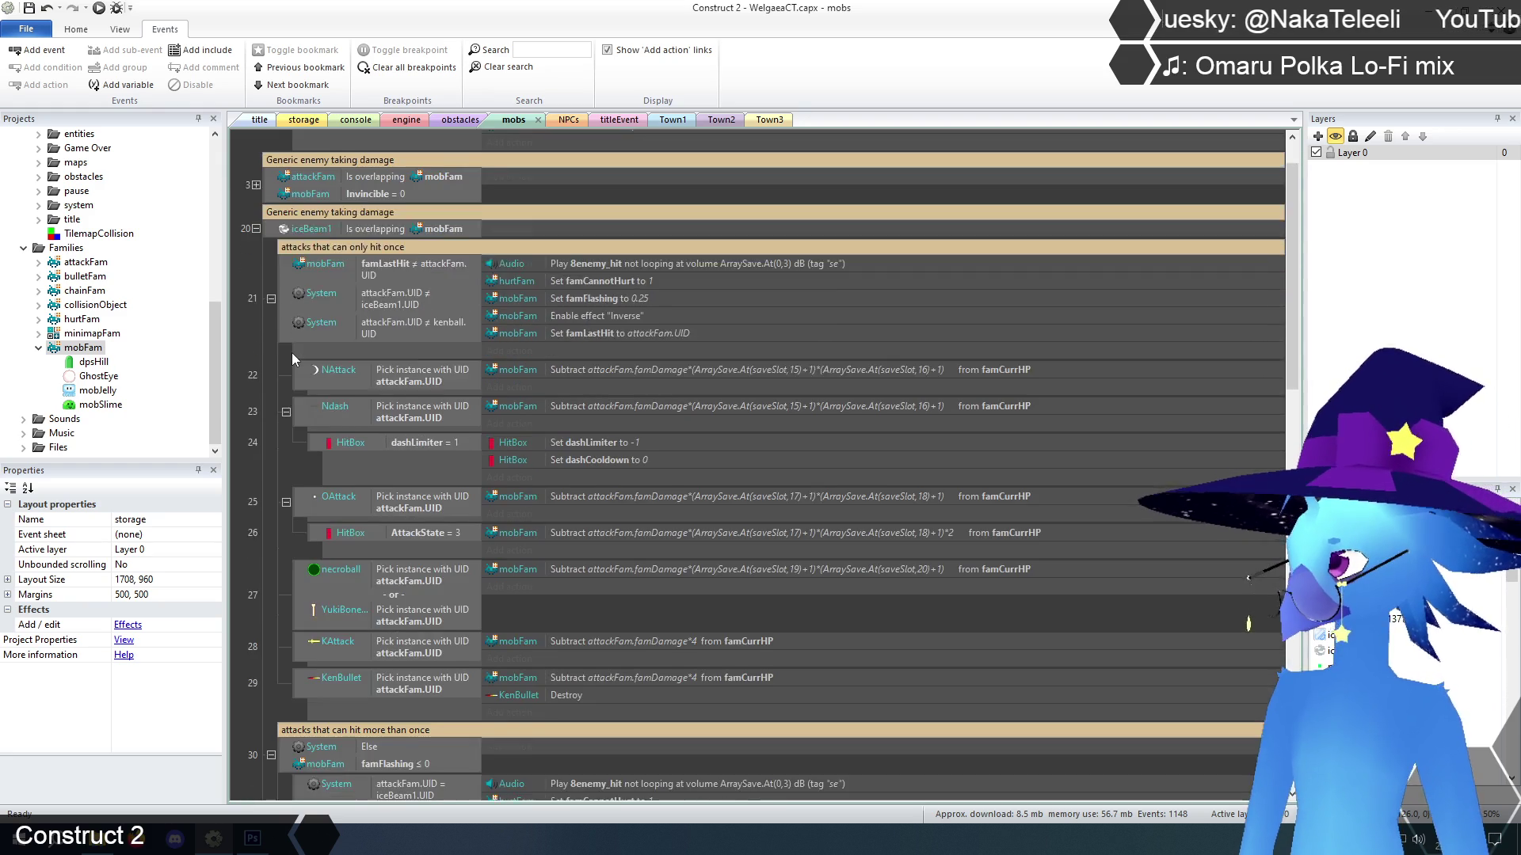
pyautogui.click(288, 228)
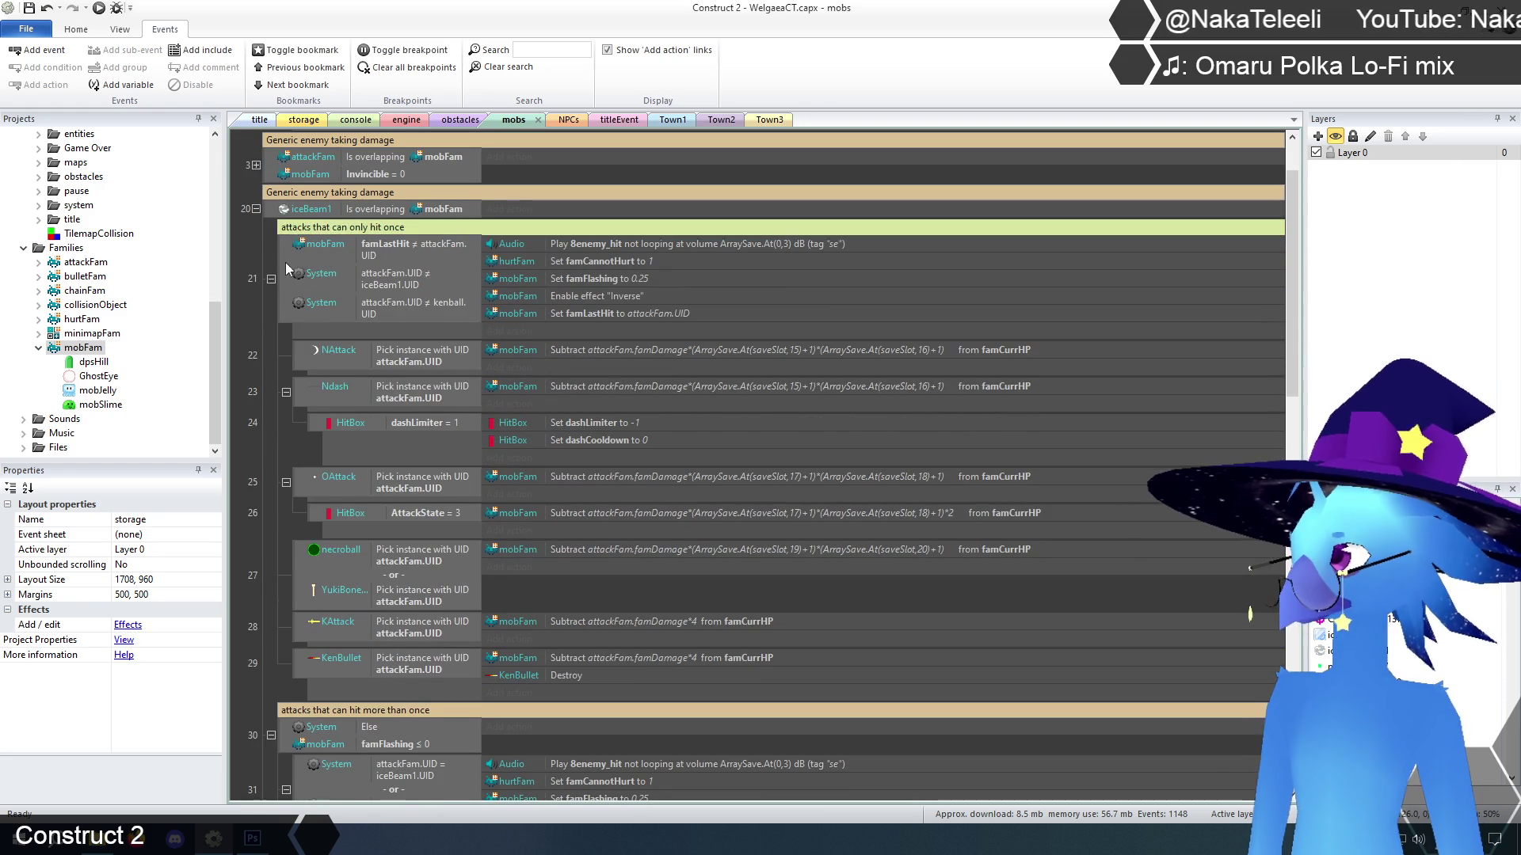
pyautogui.click(283, 263)
pyautogui.scroll(-1, 255, 373)
pyautogui.scroll(2, 274, 355)
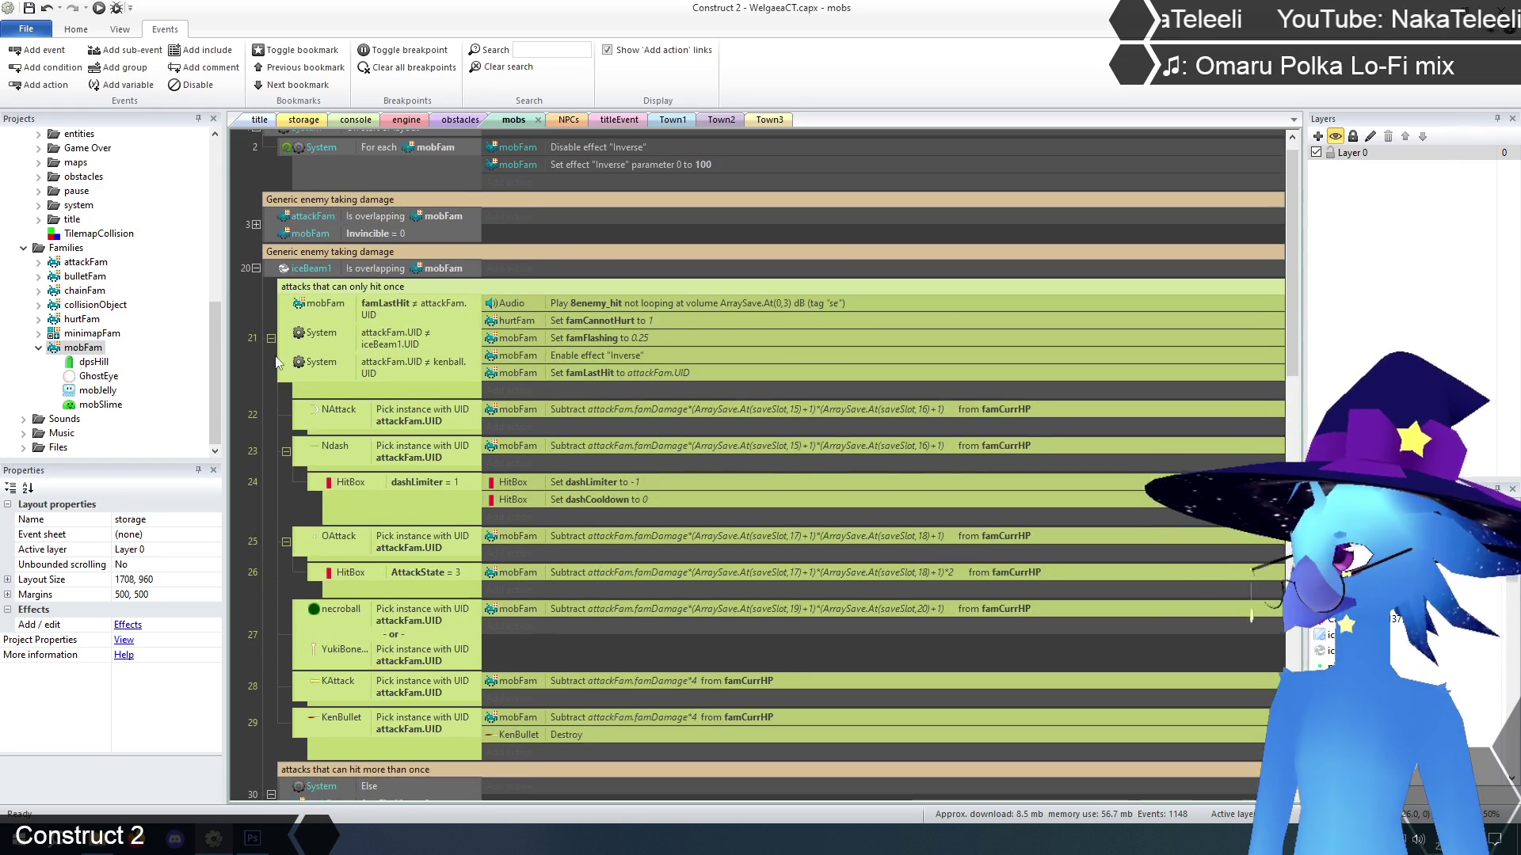
pyautogui.press('Delete')
# Remove the Else condition and comment, the kenball UID condition, and the kenball sub-event
pyautogui.press('Delete')
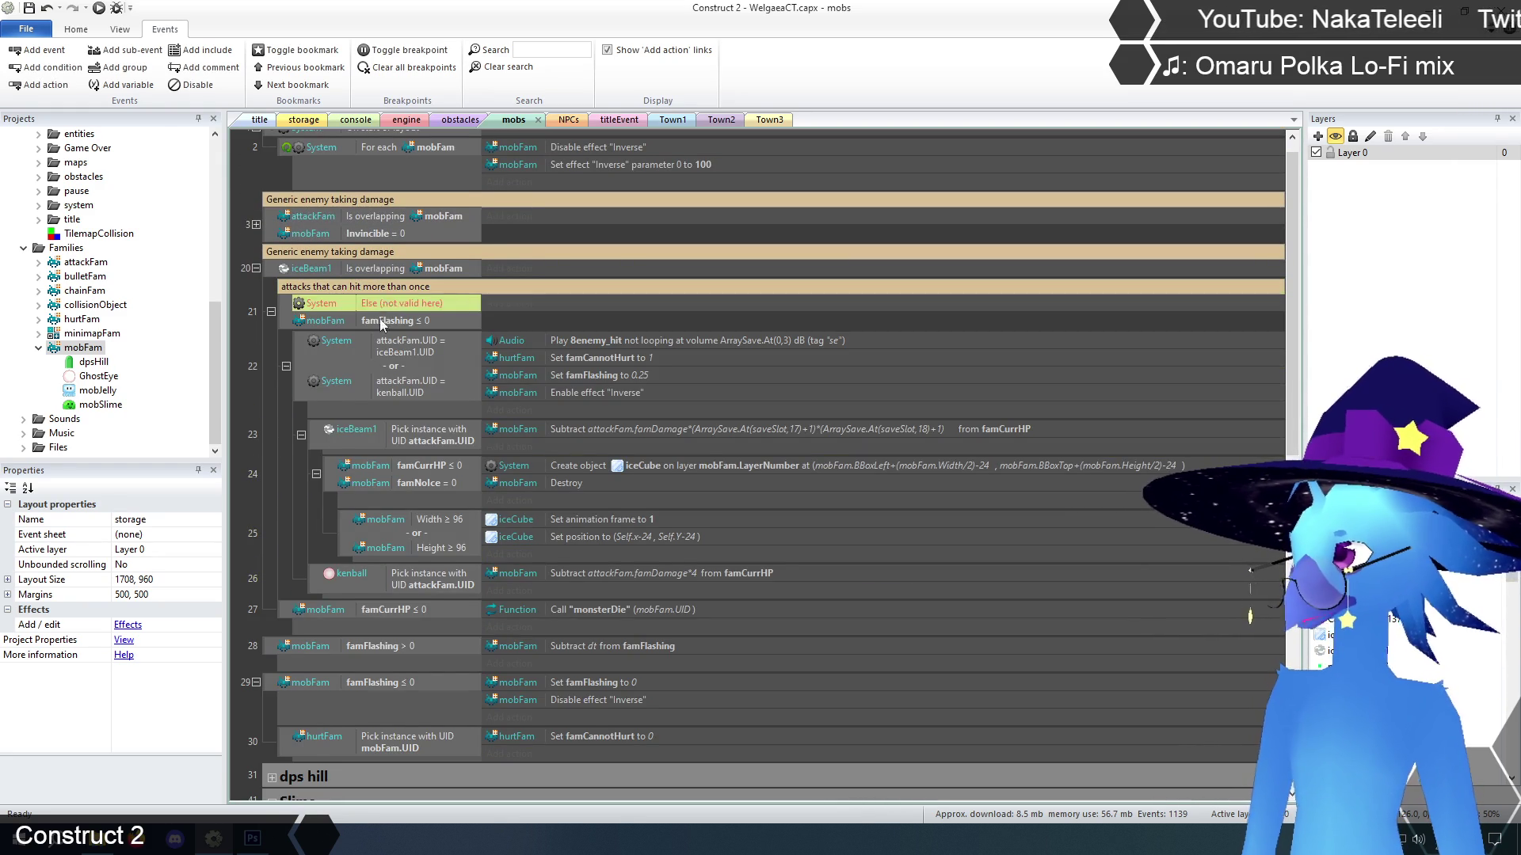
pyautogui.click(354, 287)
pyautogui.press('Delete')
pyautogui.press('Escape')
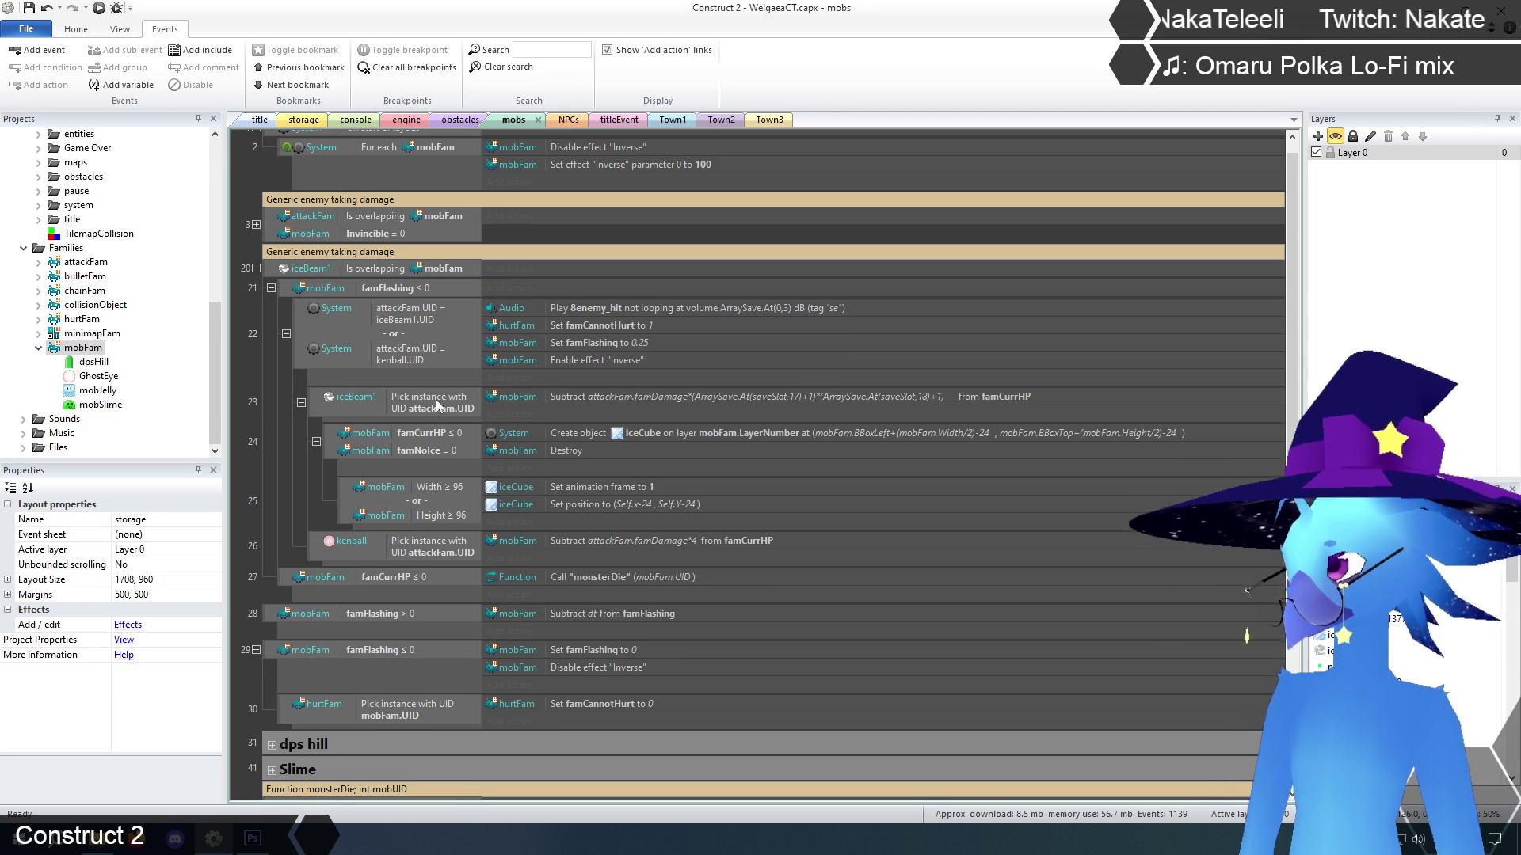
pyautogui.click(397, 356)
pyautogui.press('Delete')
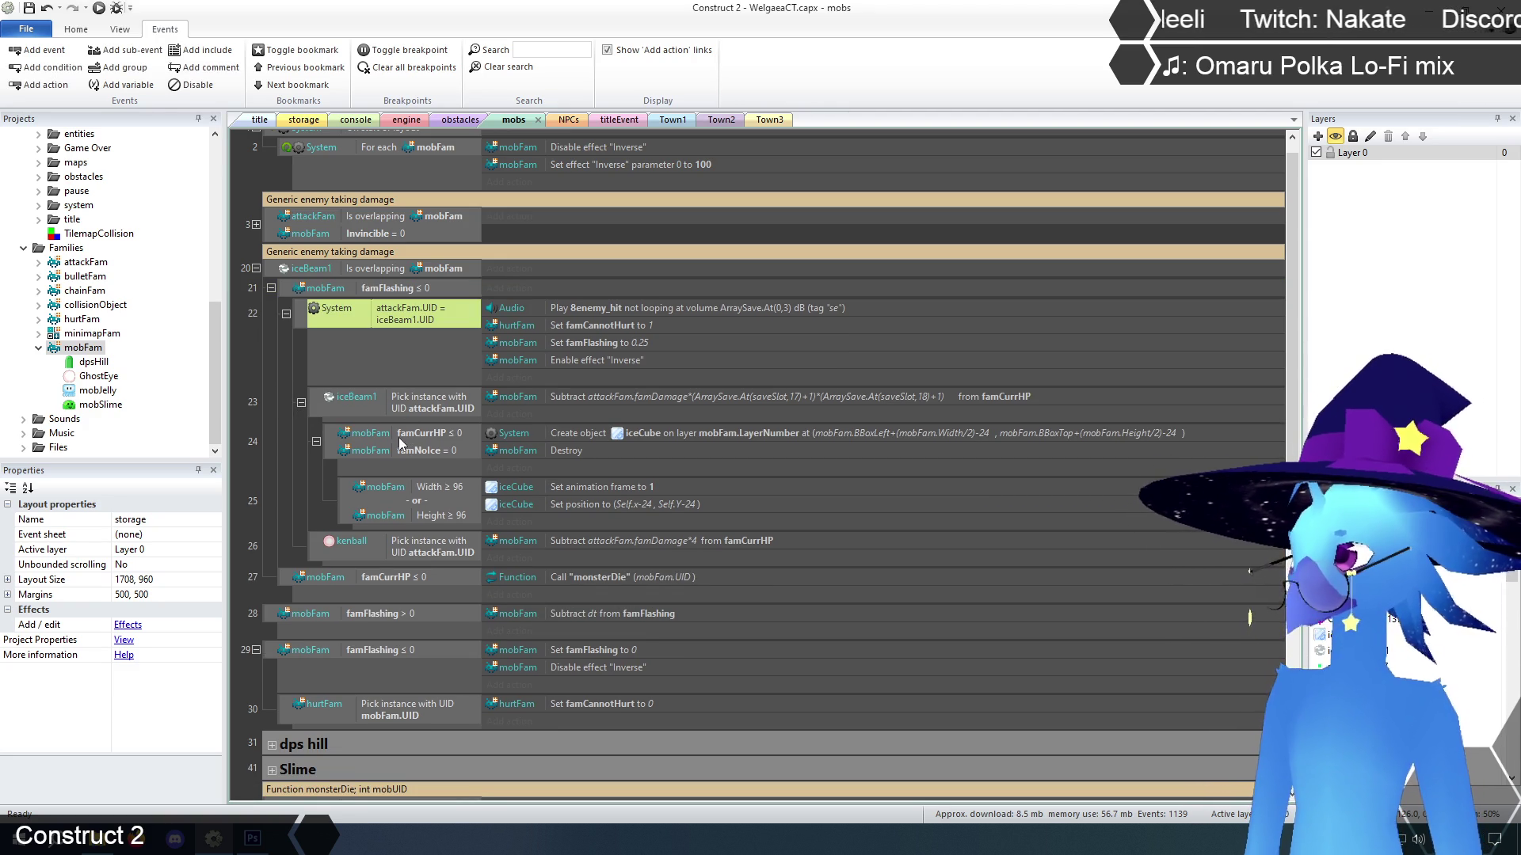
pyautogui.click(312, 541)
pyautogui.press('Delete')
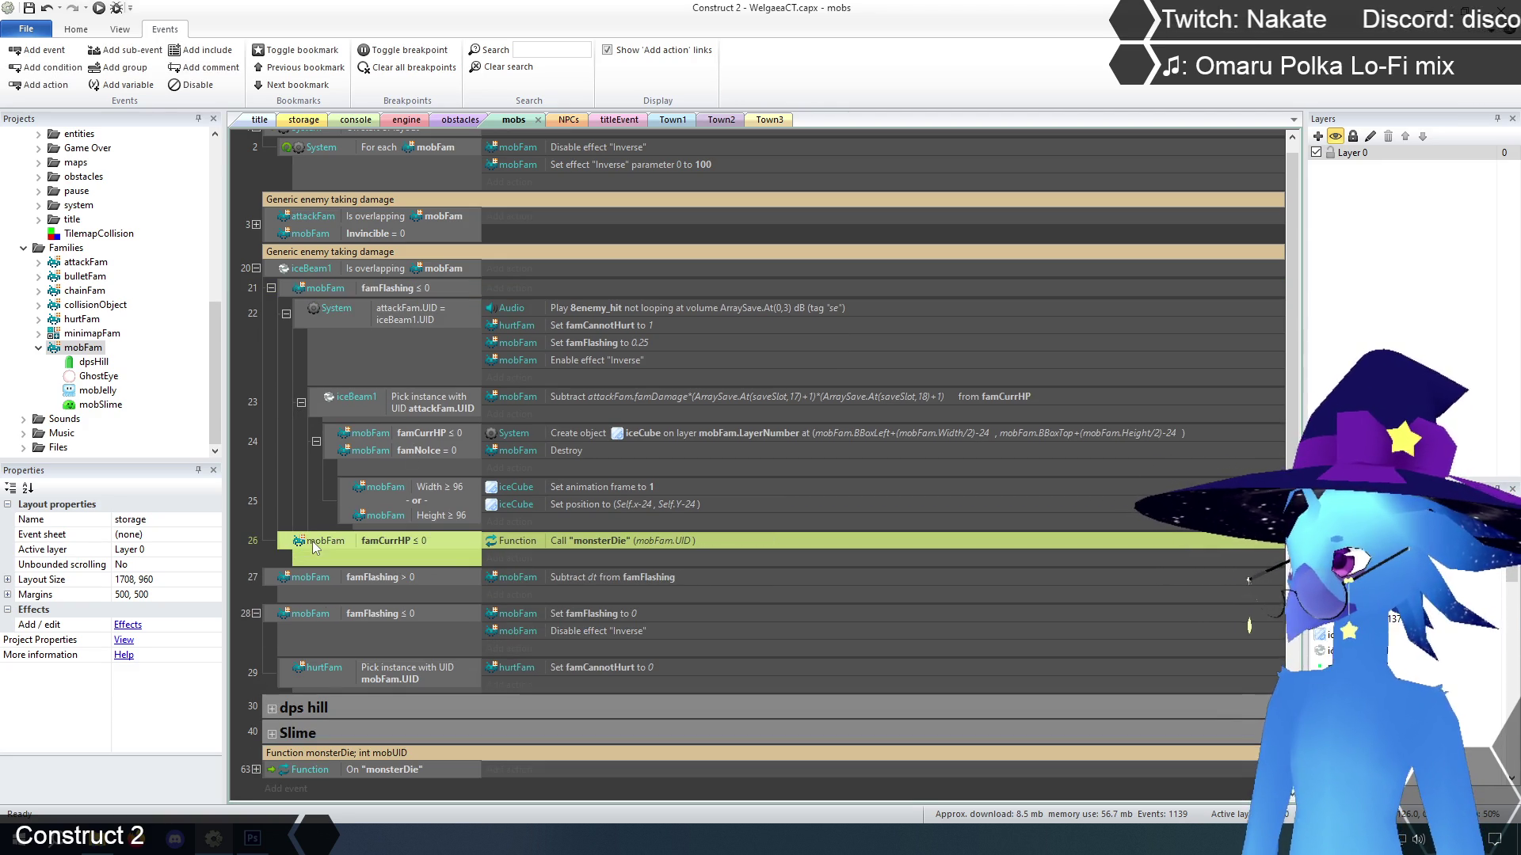
pyautogui.click(283, 476)
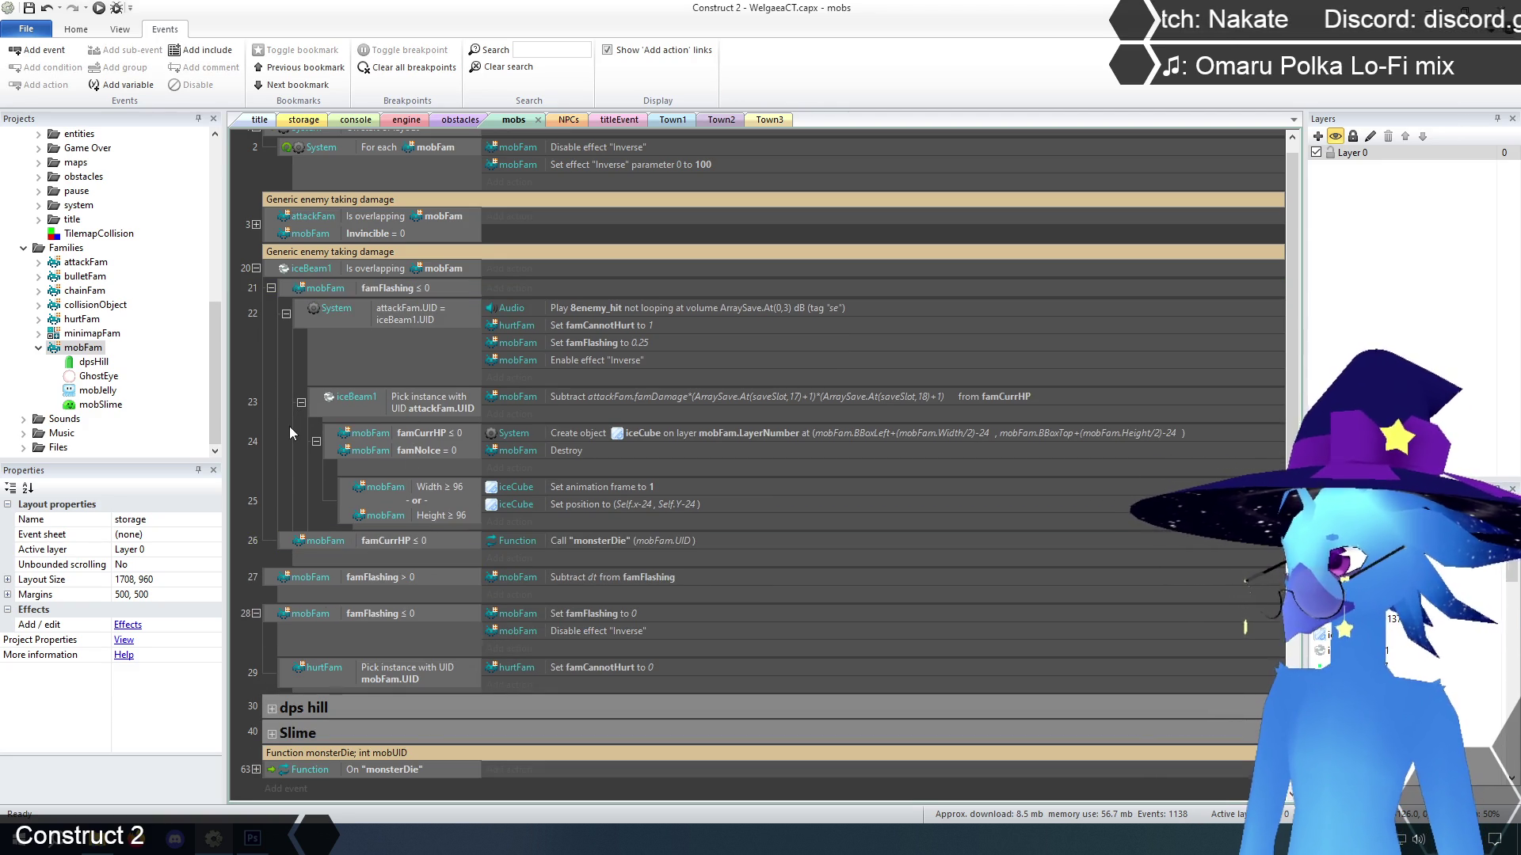
pyautogui.click(256, 269)
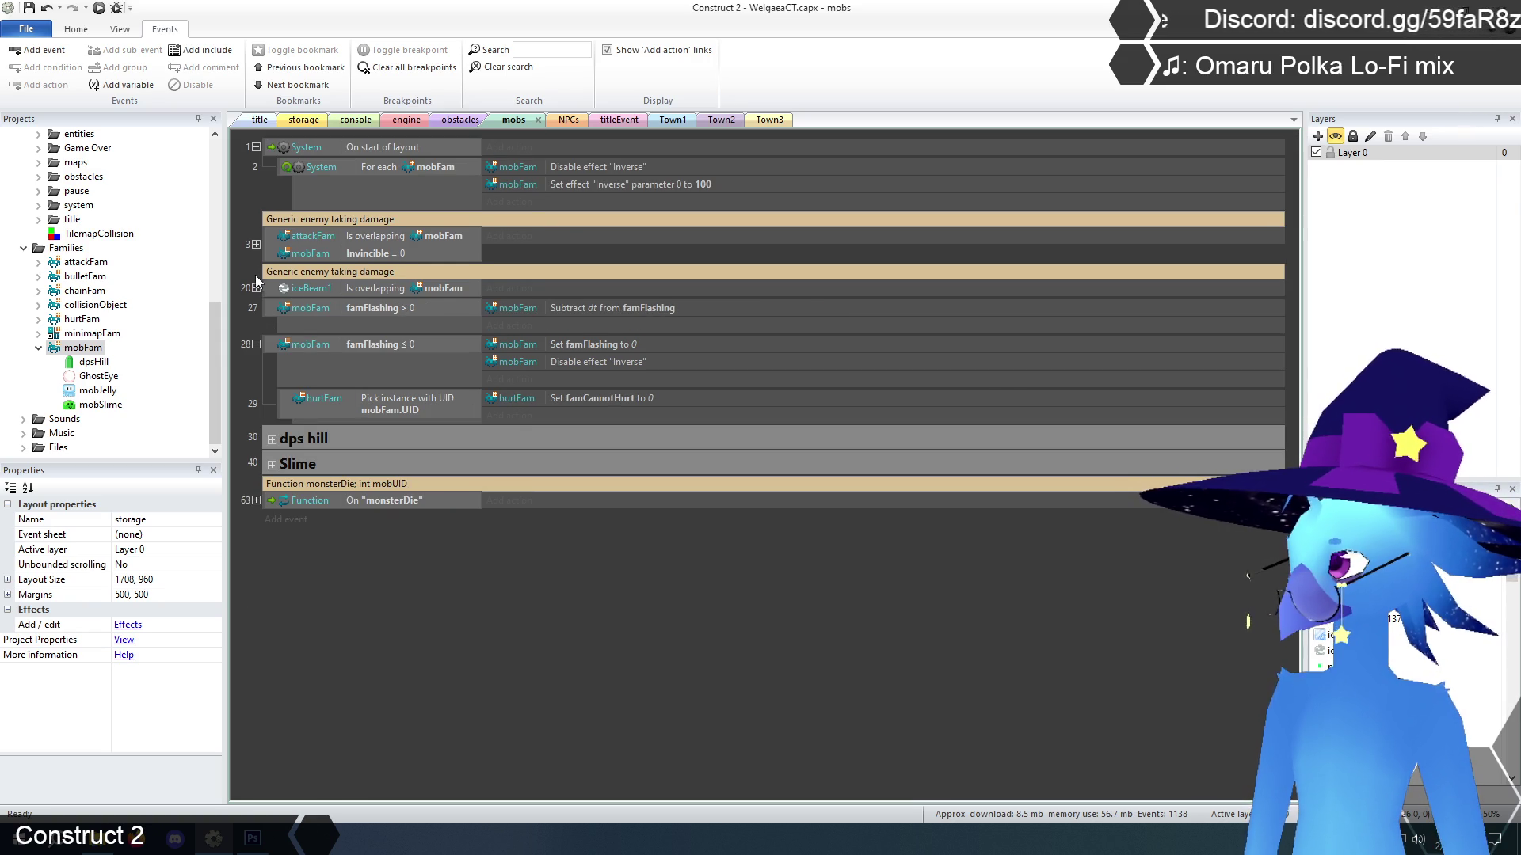
pyautogui.click(256, 287)
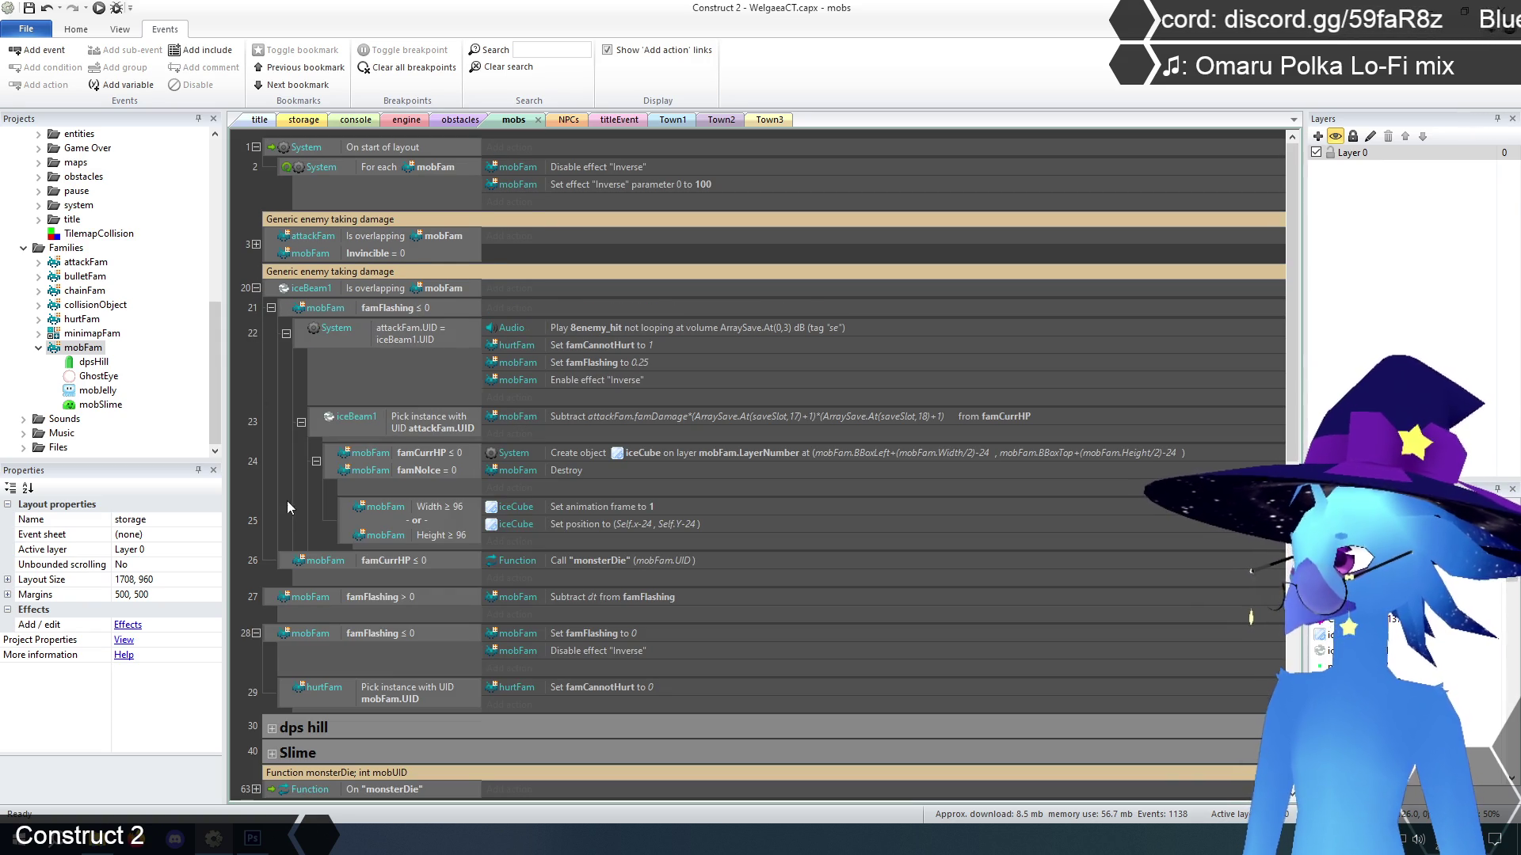
# Review event 20's sub-events and select event 23's iceBeam1 pick-by-UID condition
pyautogui.click(282, 309)
pyautogui.click(269, 288)
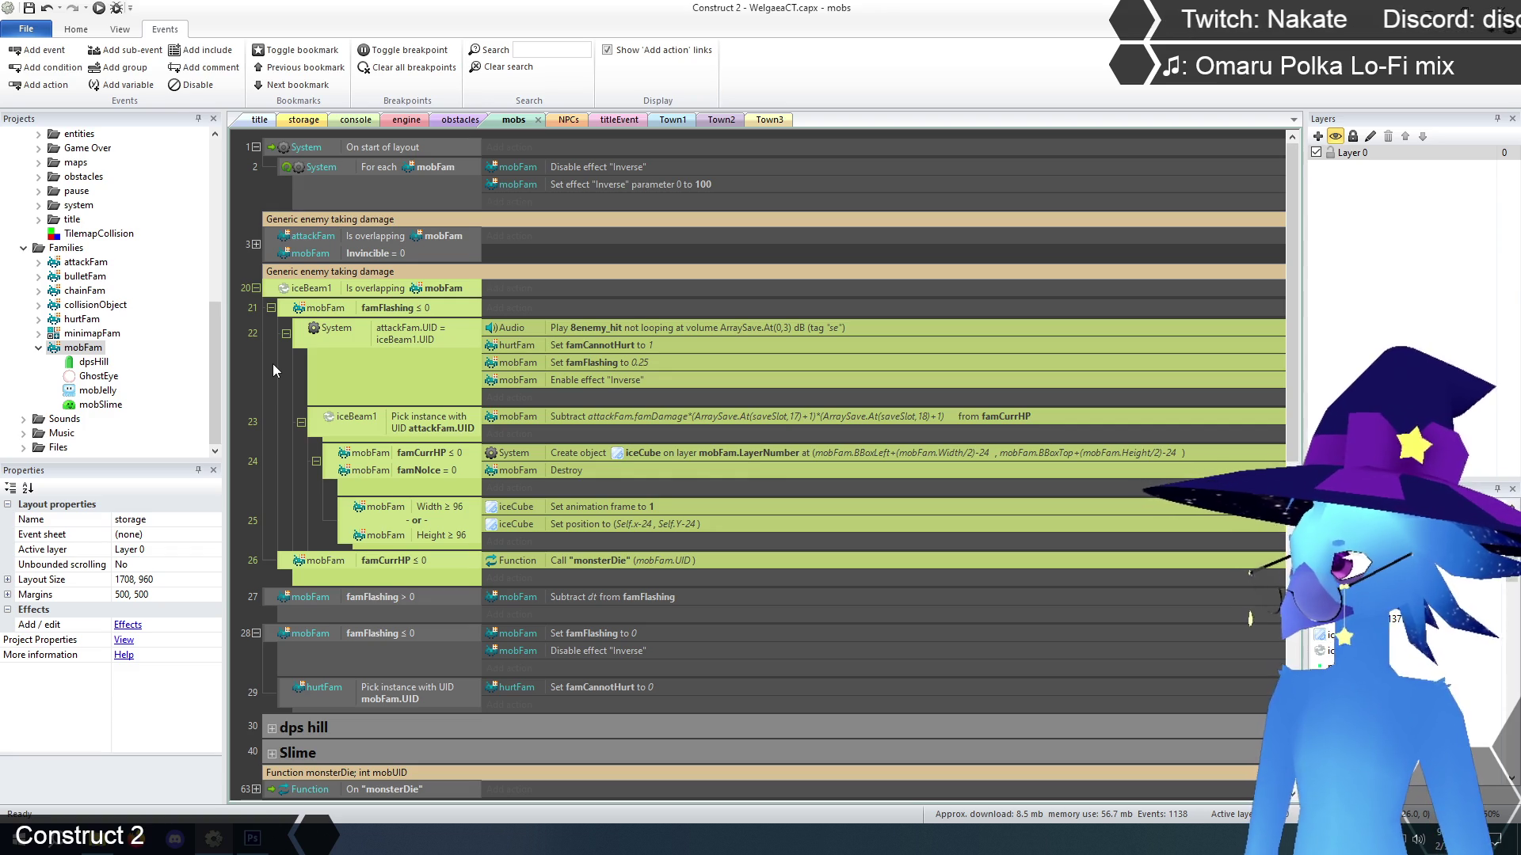
pyautogui.press('Escape')
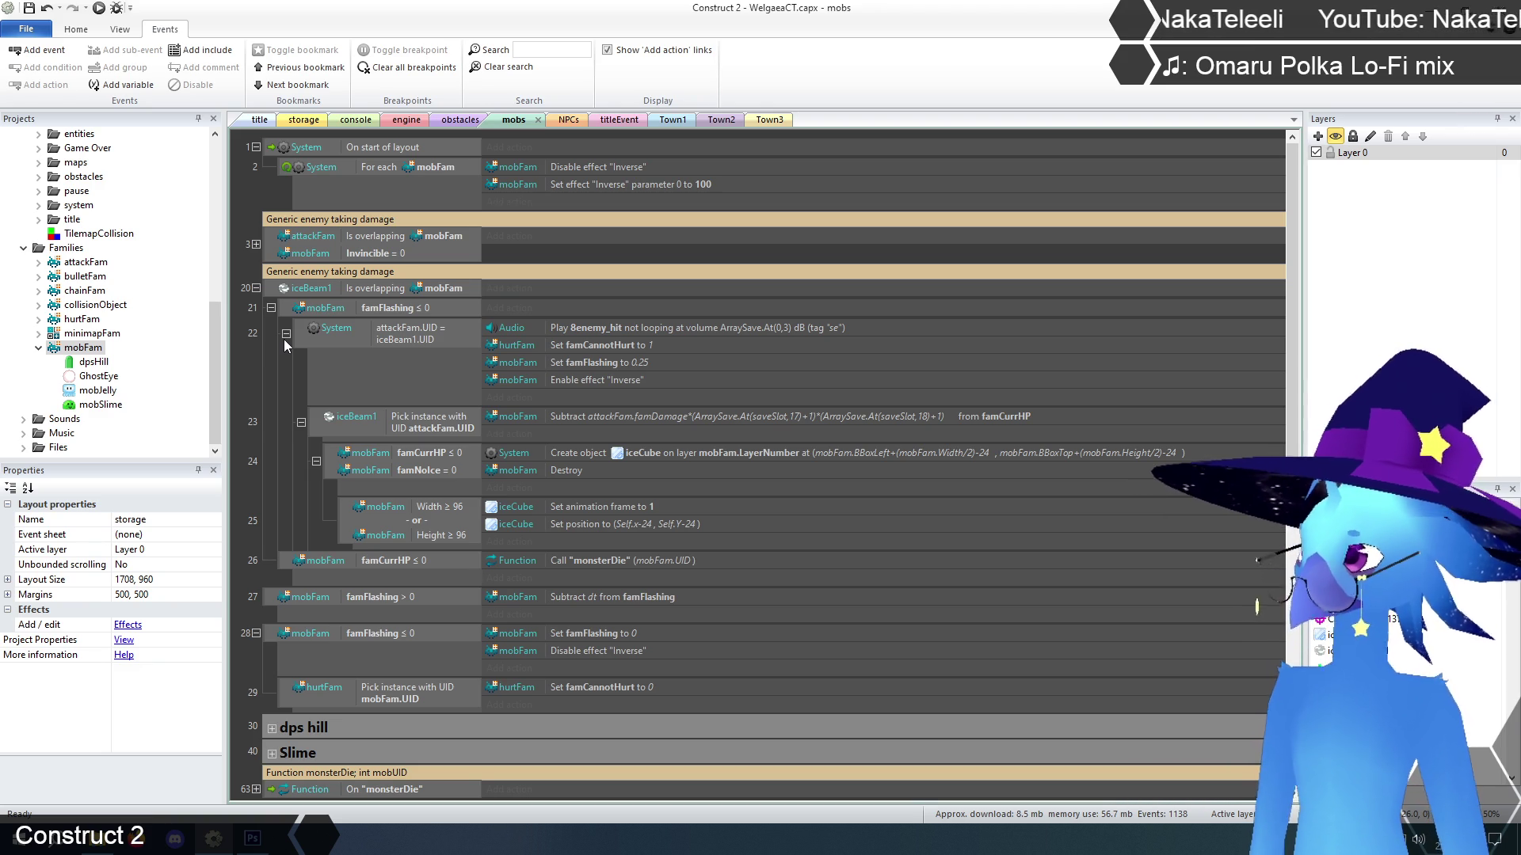
pyautogui.click(386, 339)
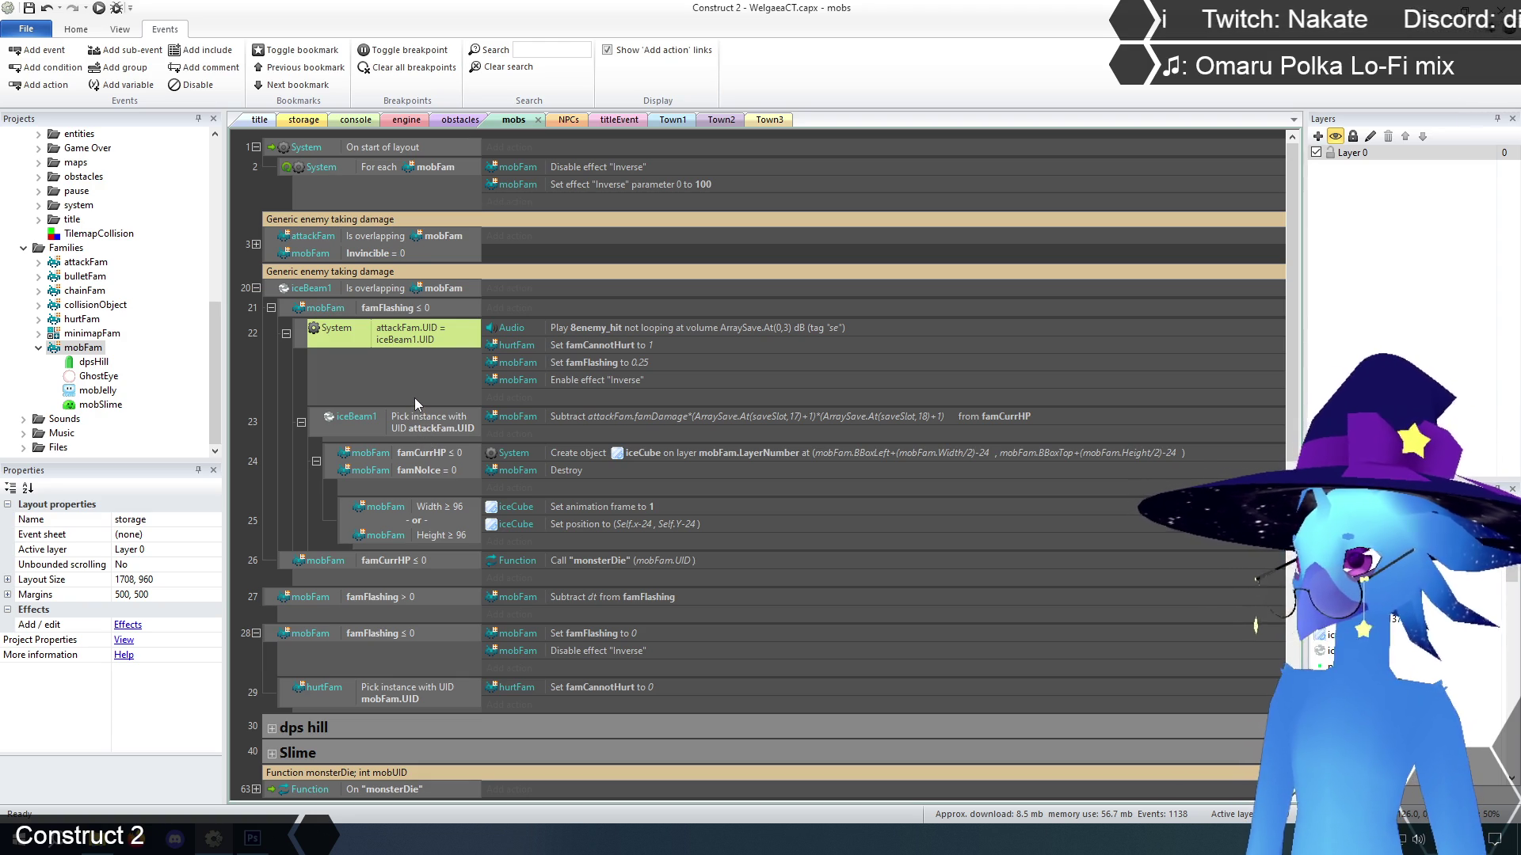
pyautogui.click(266, 365)
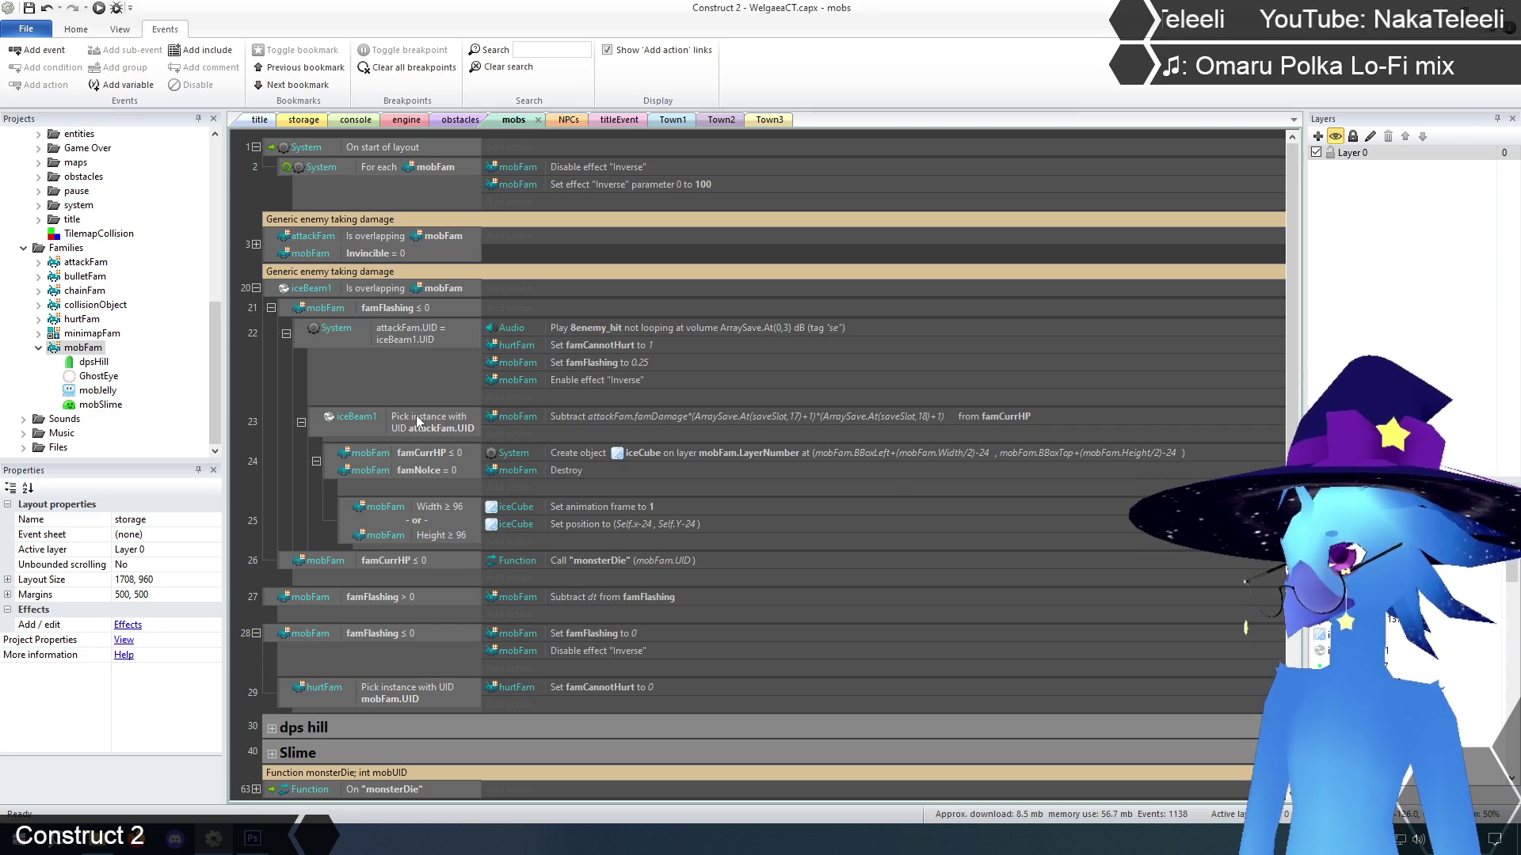
pyautogui.click(421, 422)
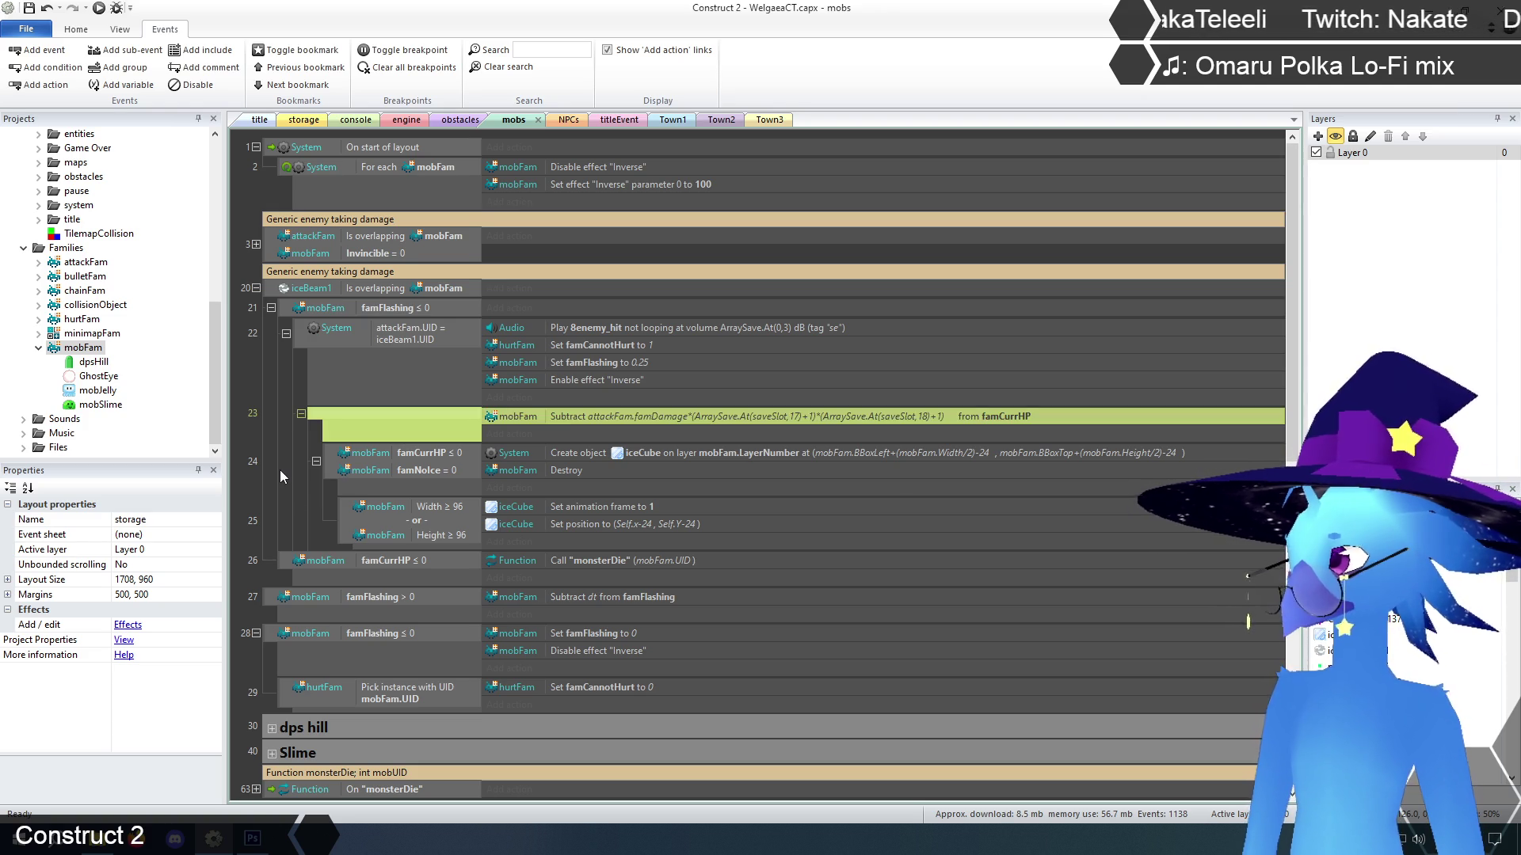
# Delete the pick-by-UID condition; move the Subtract action and famCurrHP ≤ 0 sub-events into event 22
pyautogui.press('Delete')
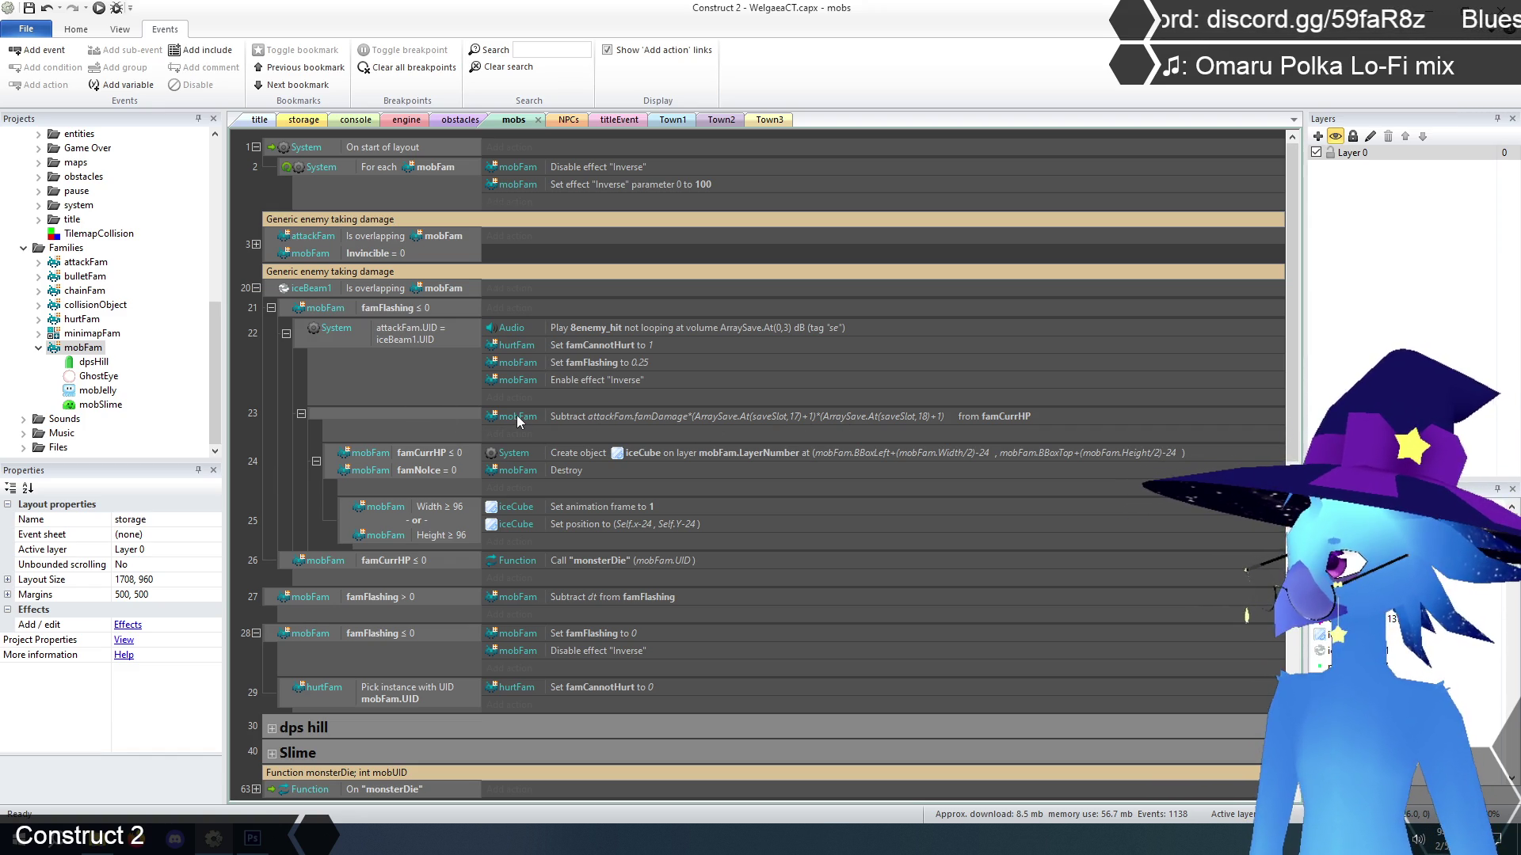
pyautogui.moveTo(519, 422); pyautogui.dragTo(523, 399)
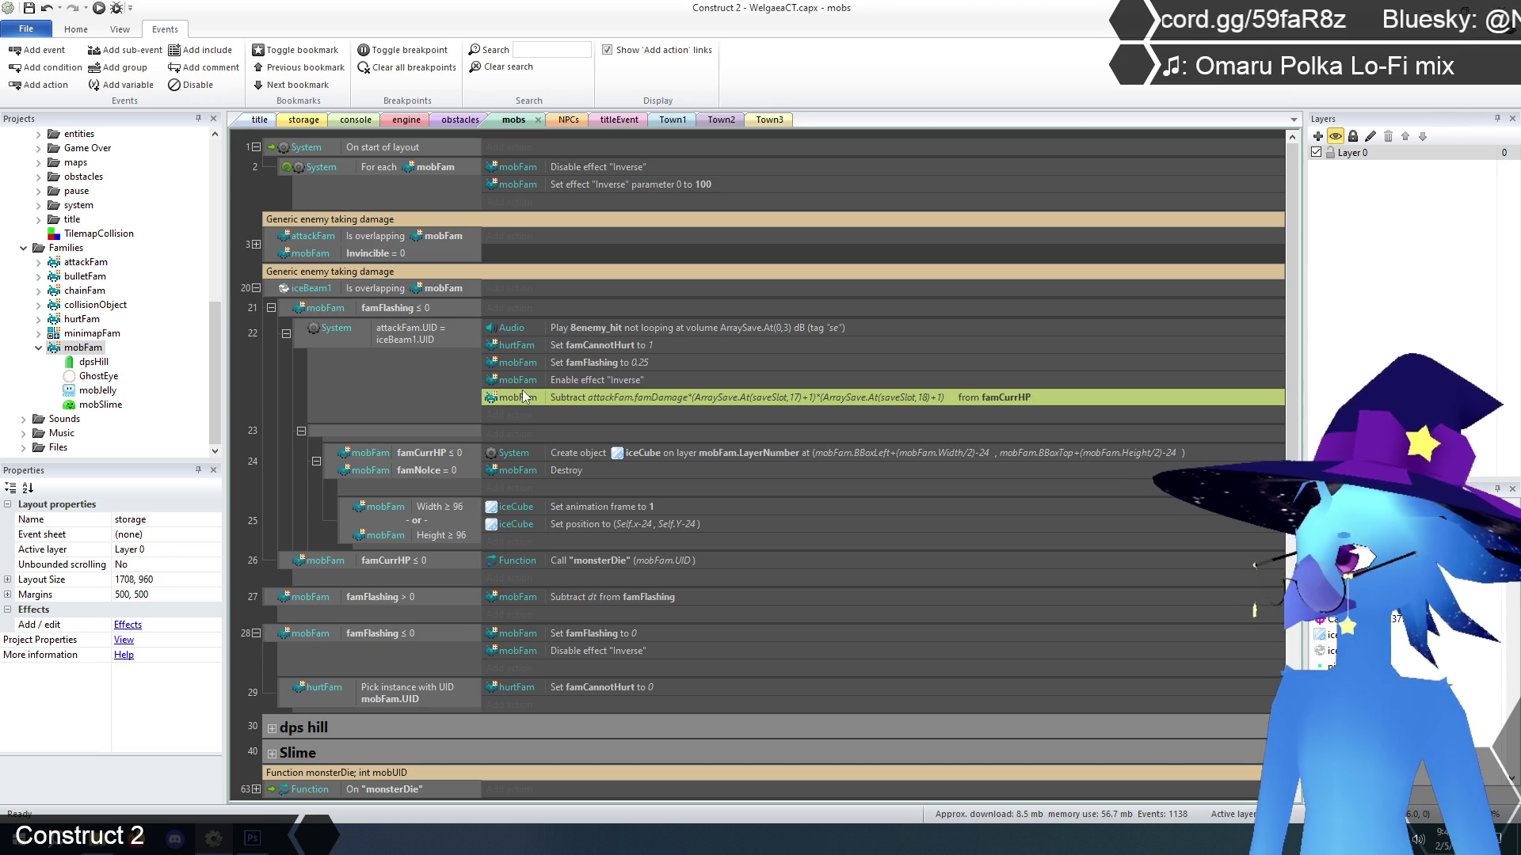
pyautogui.moveTo(327, 463)
pyautogui.mouseDown()
pyautogui.moveTo(321, 415)
pyautogui.moveTo(331, 426)
pyautogui.mouseUp()
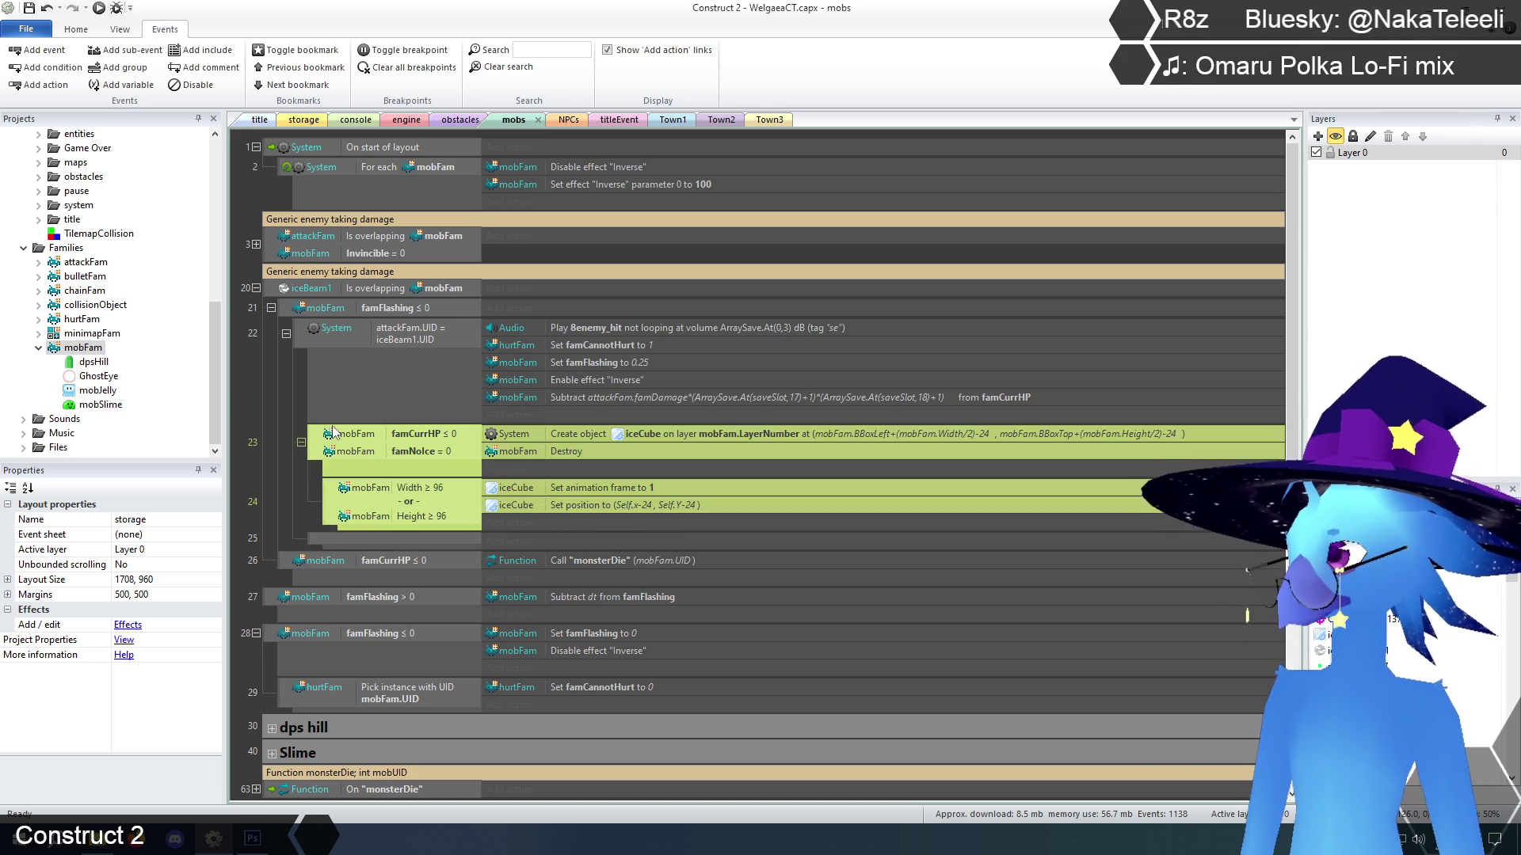
pyautogui.click(311, 540)
pyautogui.click(279, 412)
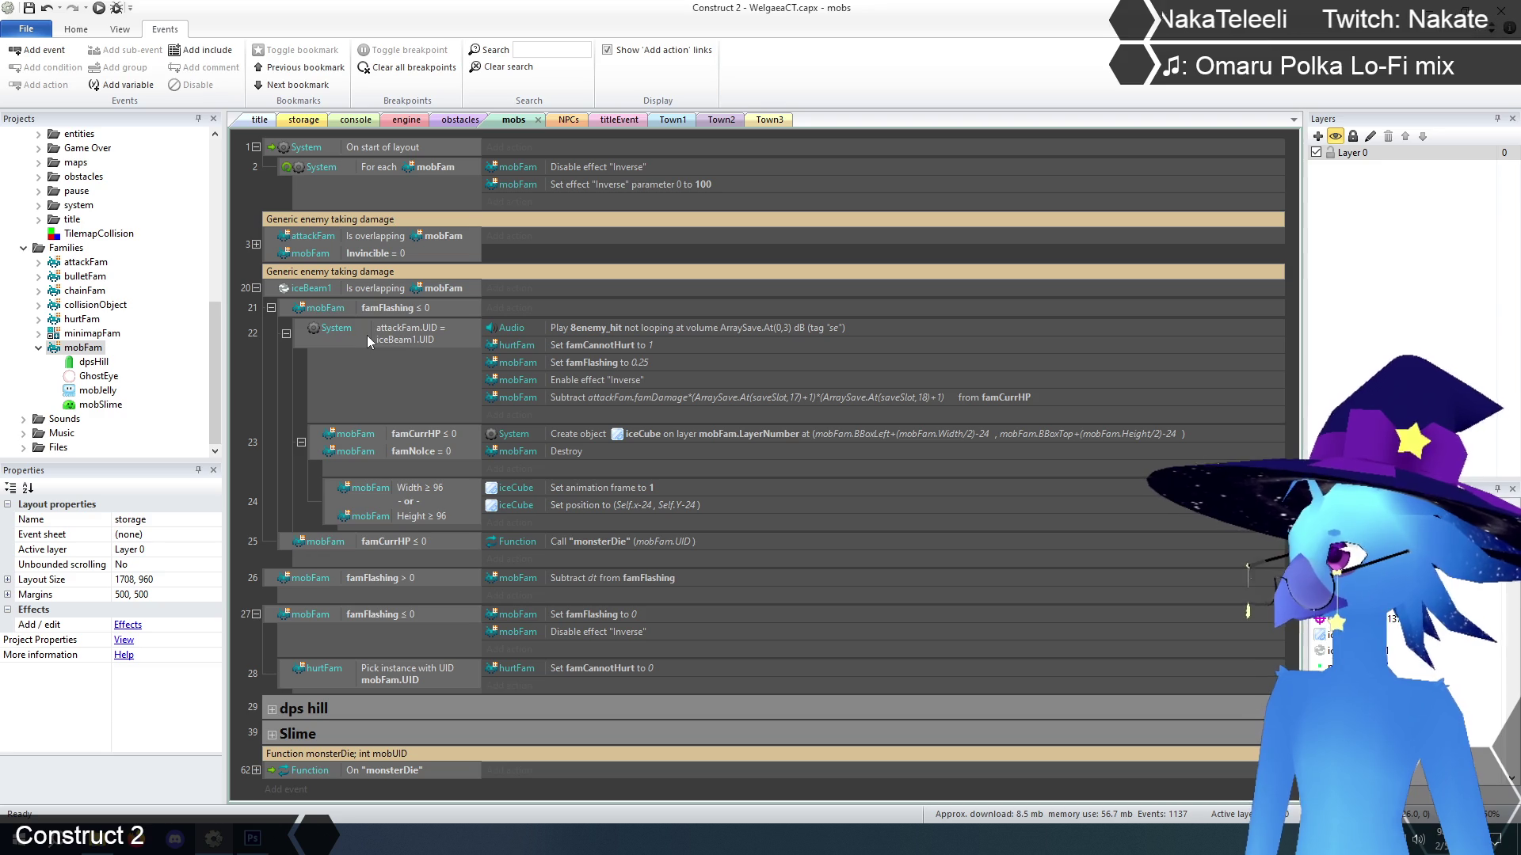
# Move the attackFam.UID condition and five damage actions into event 21, then delete the empty sub-event
pyautogui.click(396, 334)
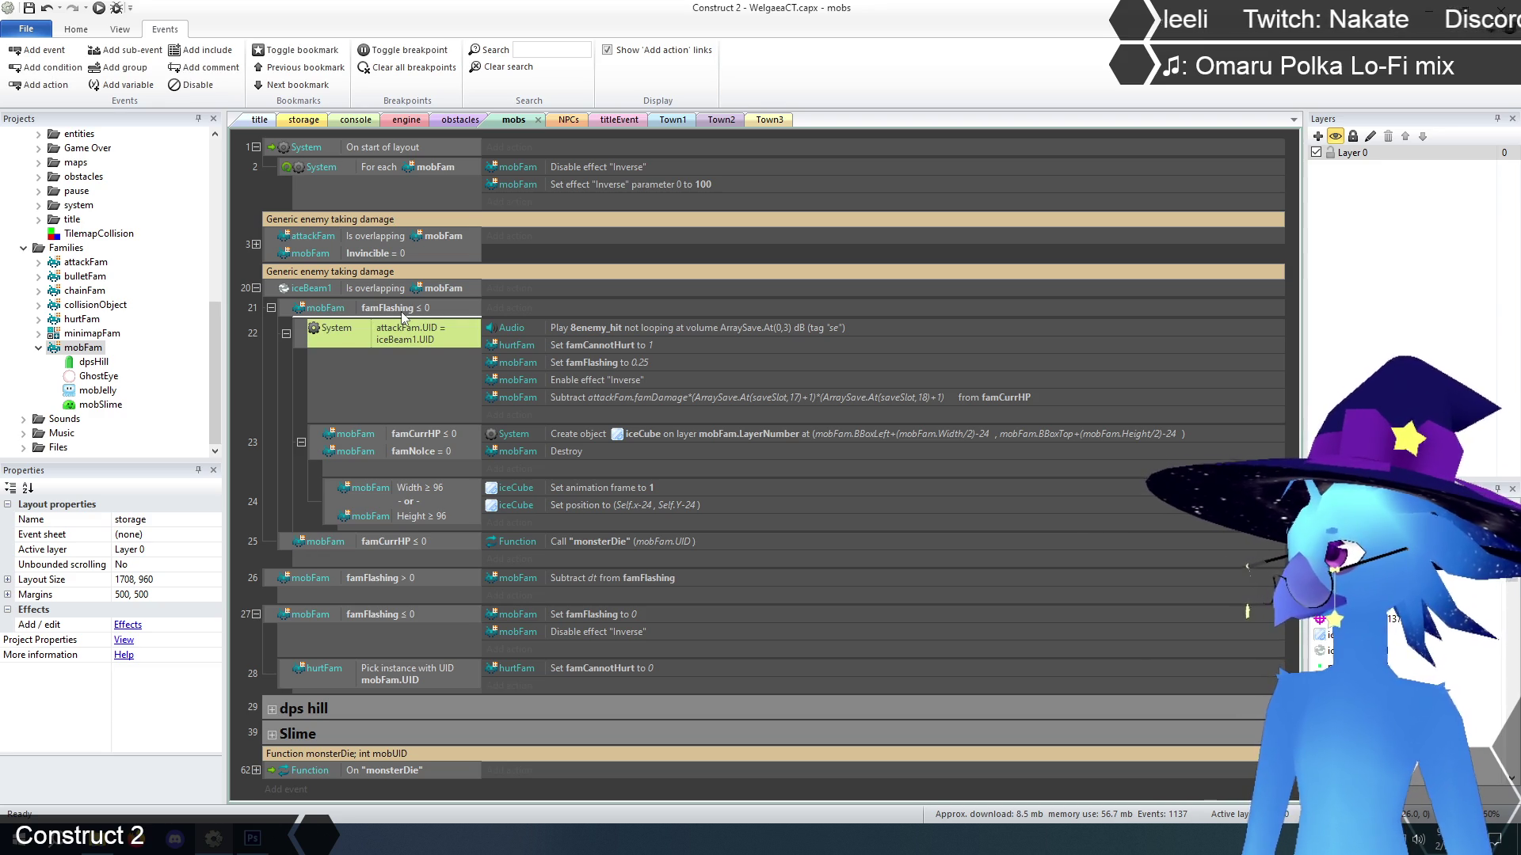
pyautogui.moveTo(402, 317); pyautogui.dragTo(401, 311)
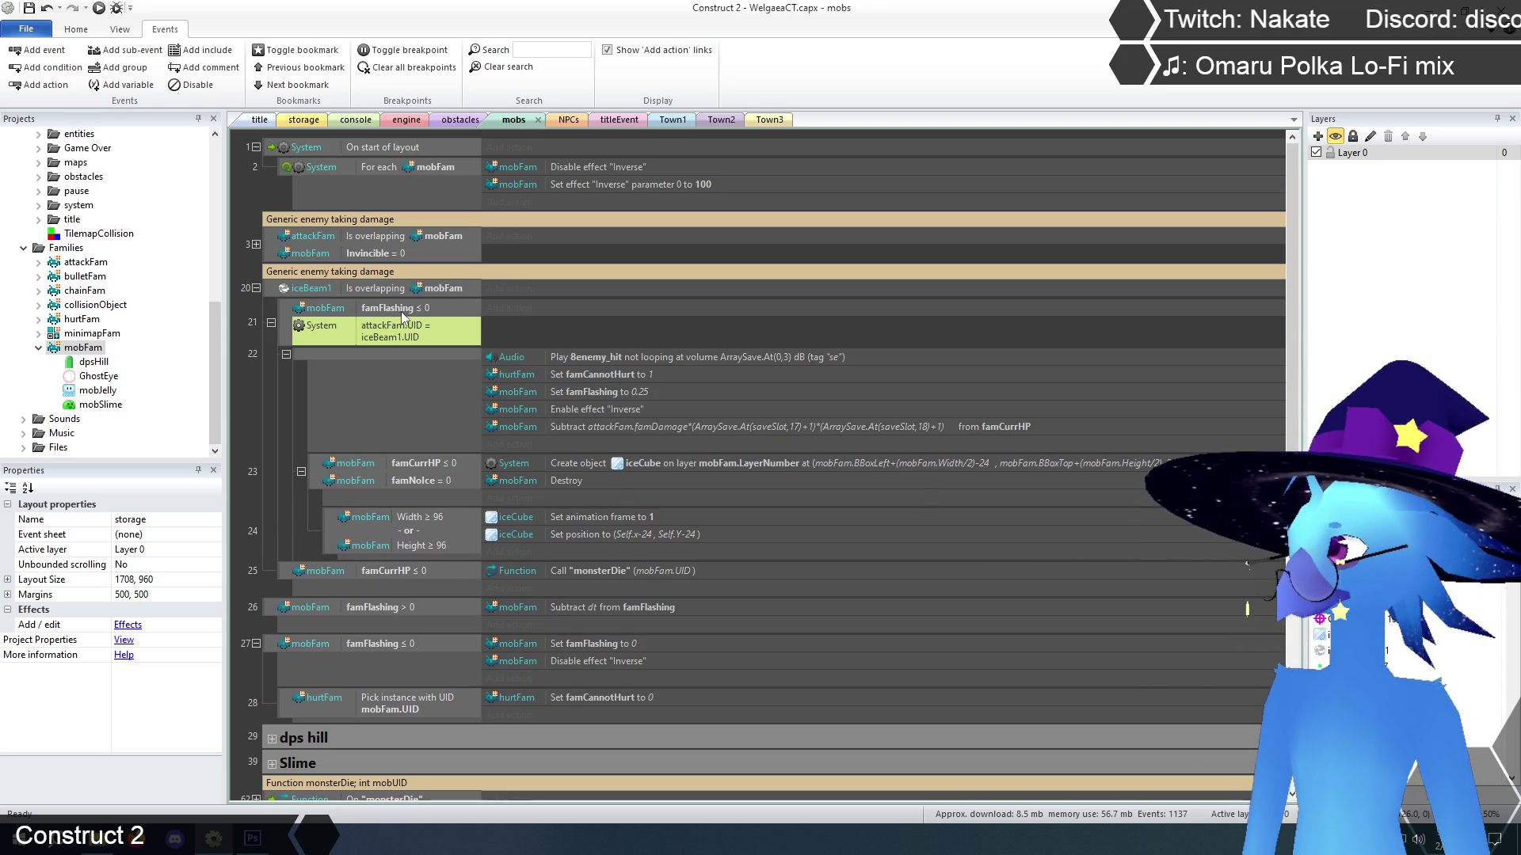
pyautogui.click(582, 356)
pyautogui.keyDown('shift'); pyautogui.click(597, 429); pyautogui.keyUp('shift')
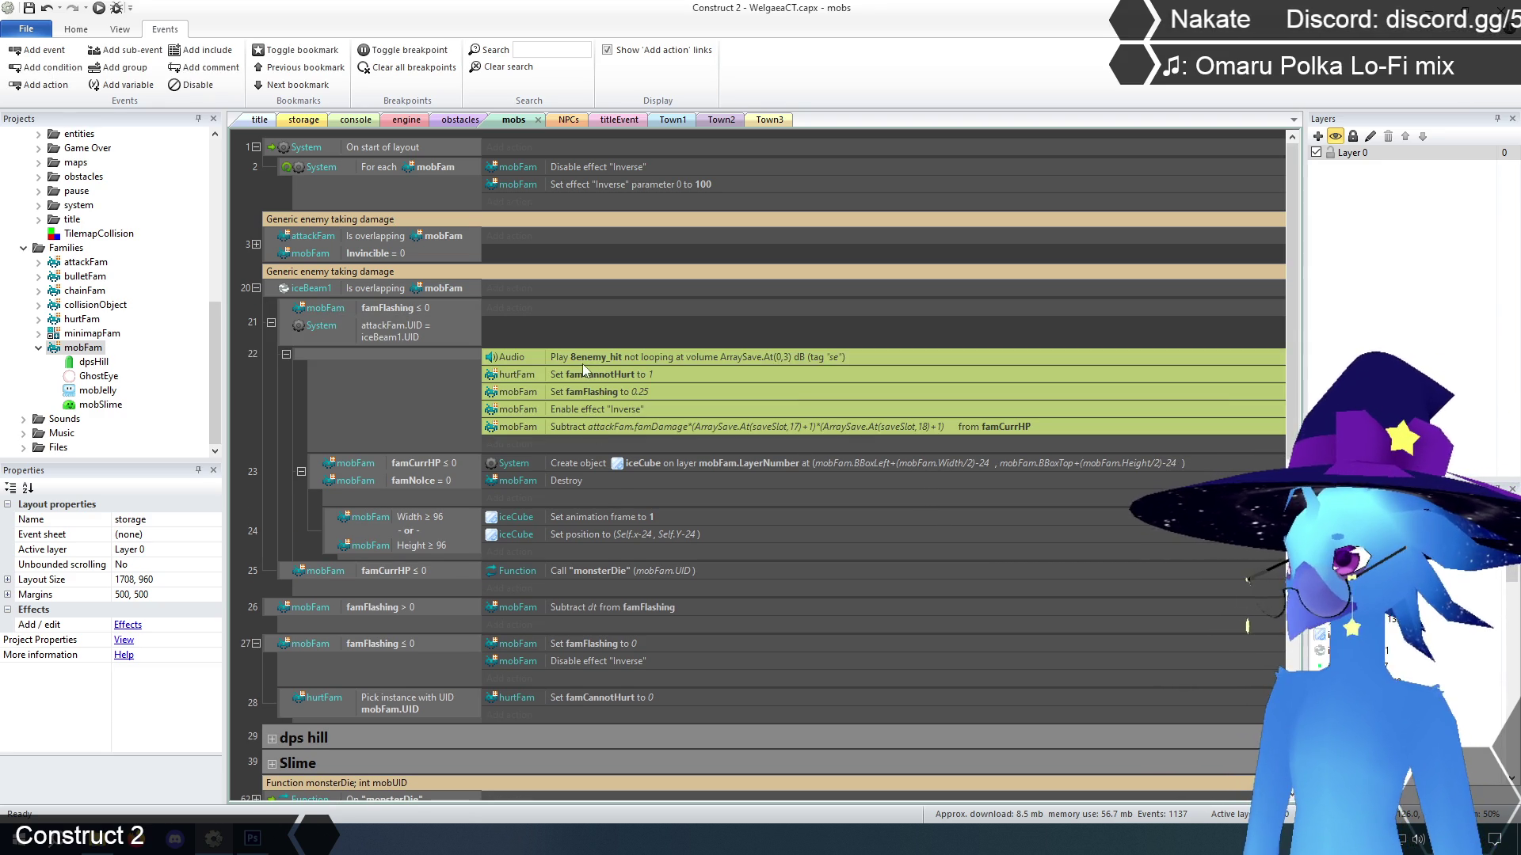
pyautogui.moveTo(581, 353); pyautogui.dragTo(574, 306)
pyautogui.moveTo(315, 434); pyautogui.dragTo(312, 411)
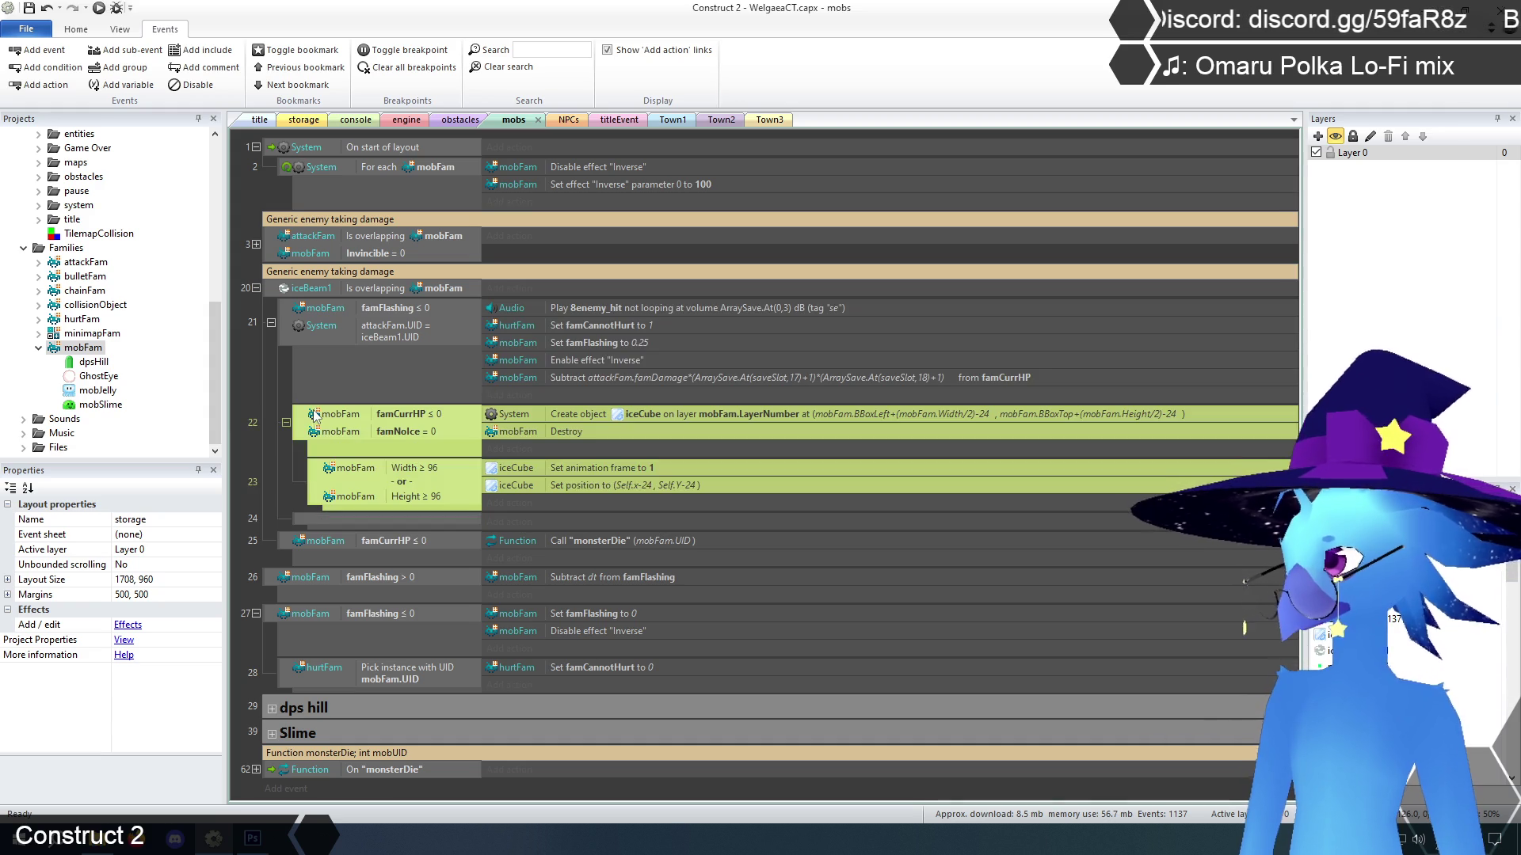
pyautogui.click(306, 515)
pyautogui.press('Delete')
pyautogui.click(279, 383)
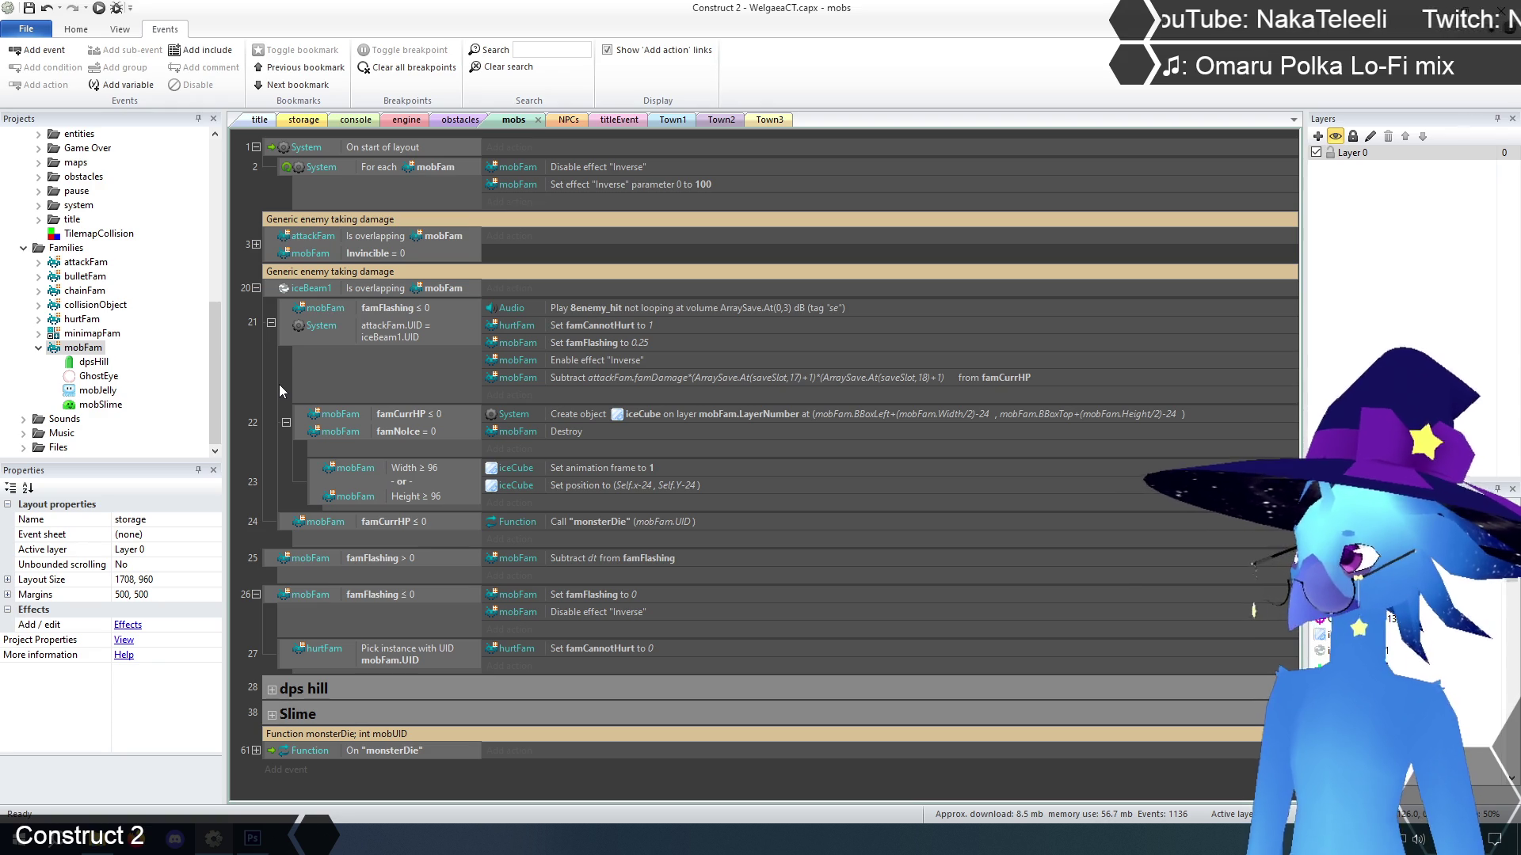
# Change the 'Generic enemy taking damage' comment above event 20 to 'Ghost door damage'
pyautogui.doubleClick(388, 272)
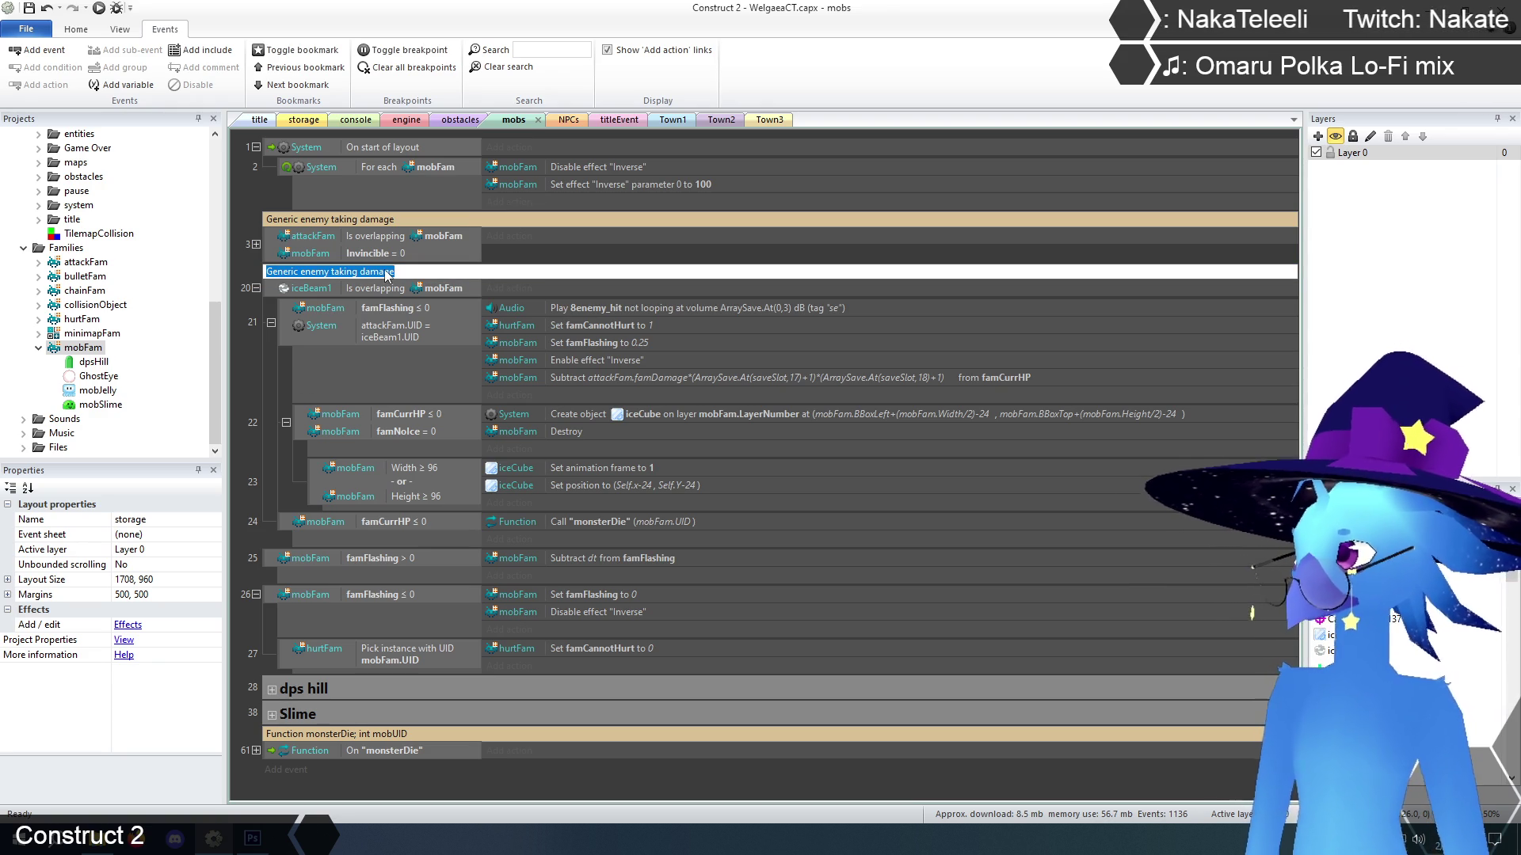
pyautogui.write('Ghost d')
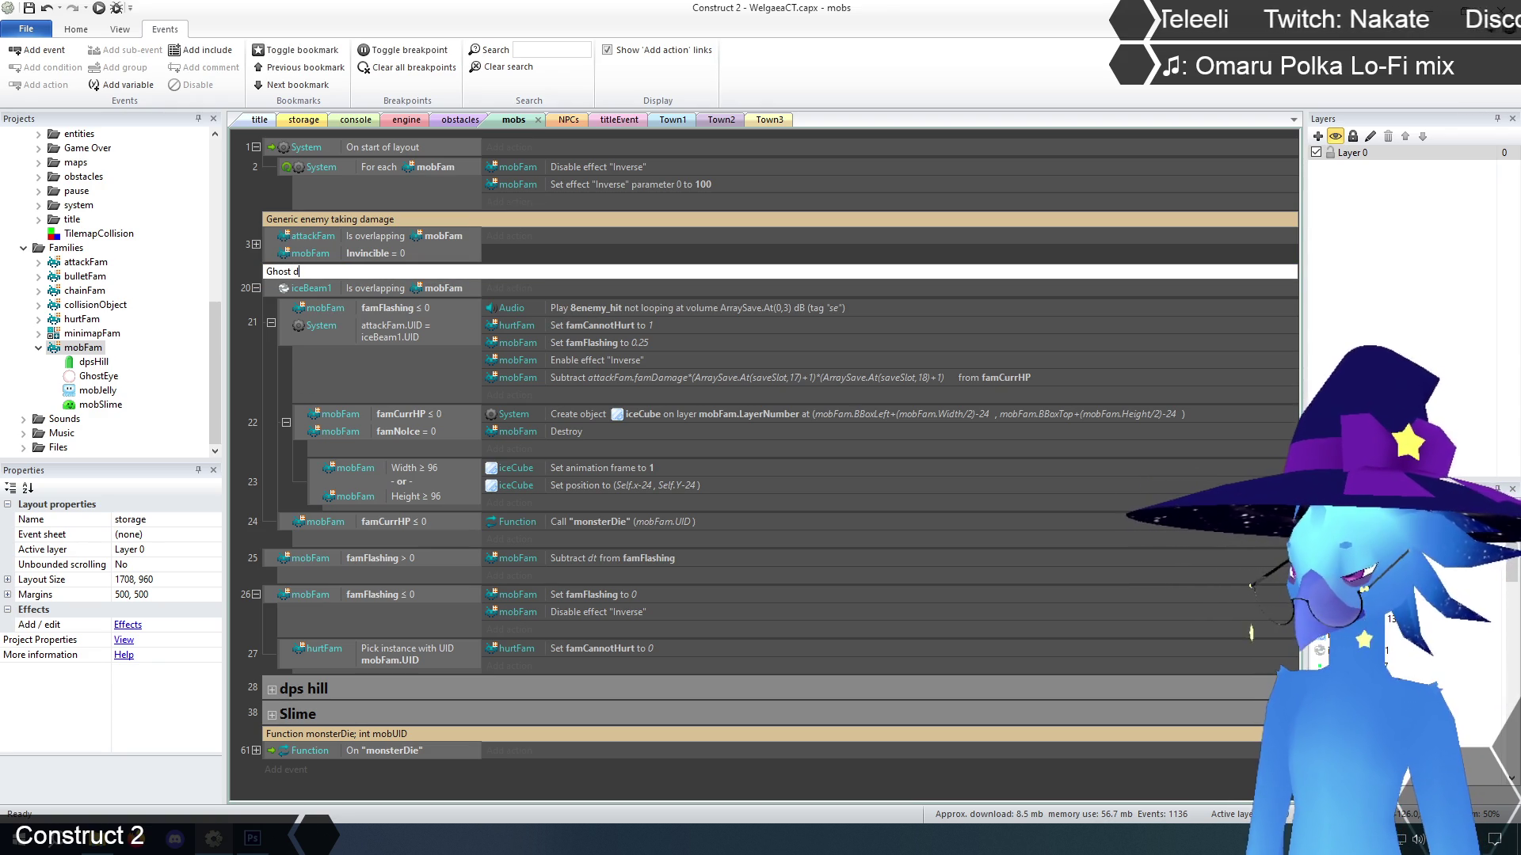
pyautogui.write('oor damage')
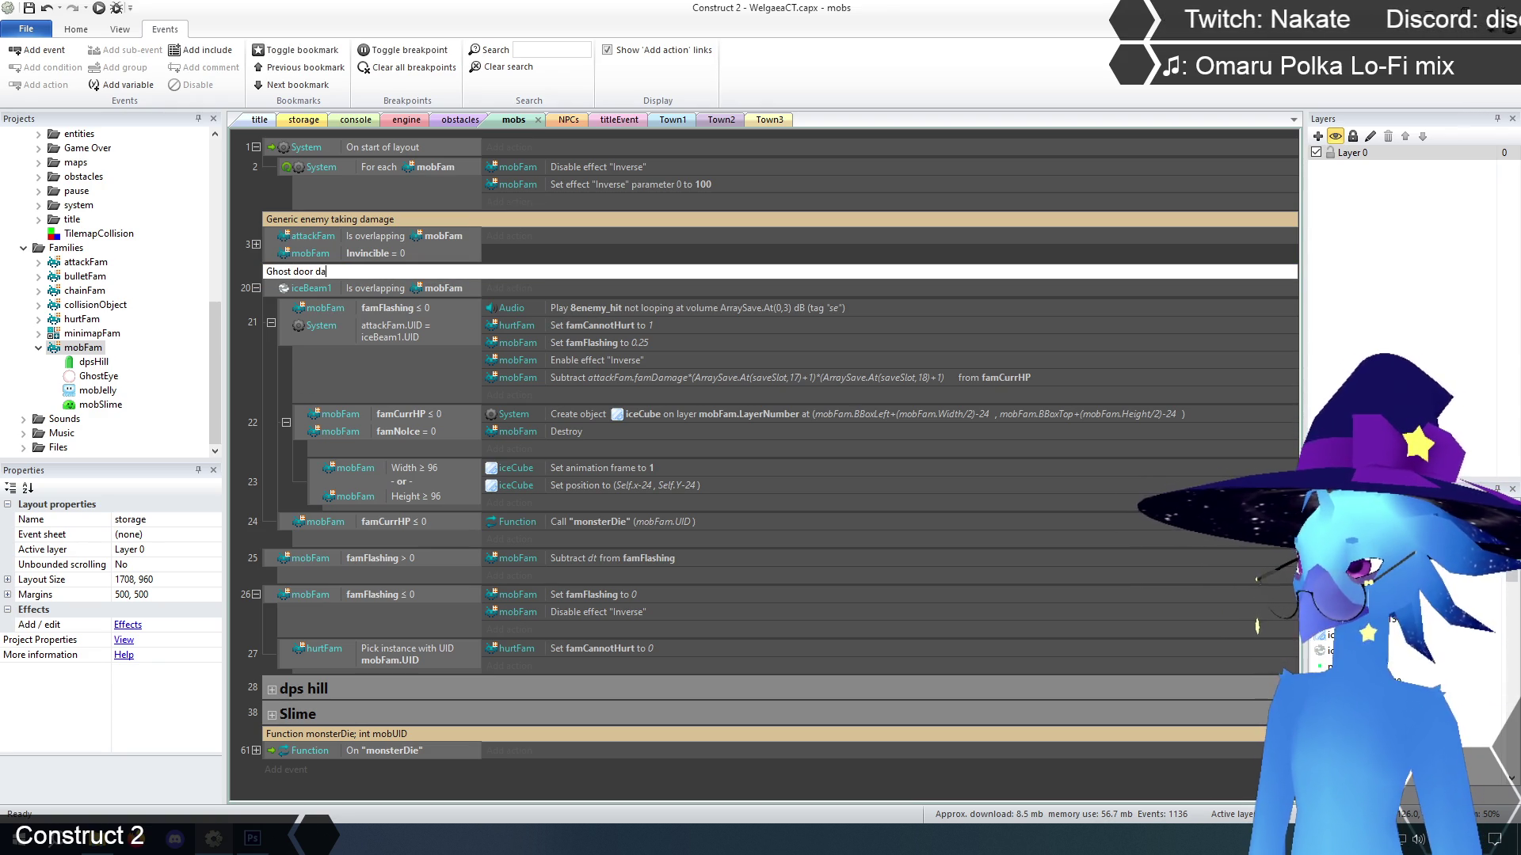
pyautogui.press('Return')
pyautogui.click(255, 392)
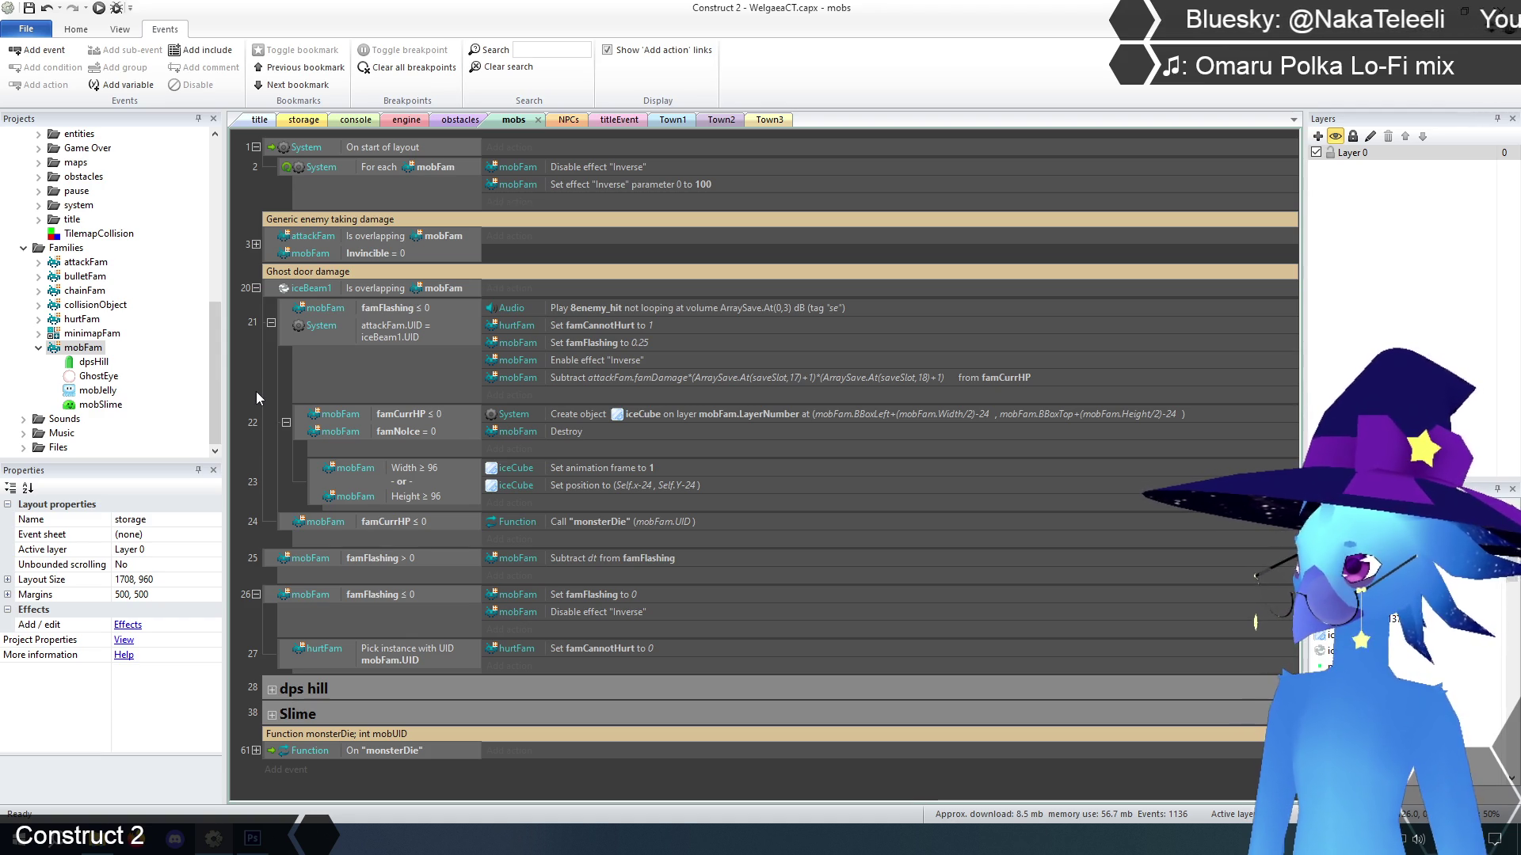
# Expand the Function On "monsterDie" block below event 24 and review its events
pyautogui.click(282, 527)
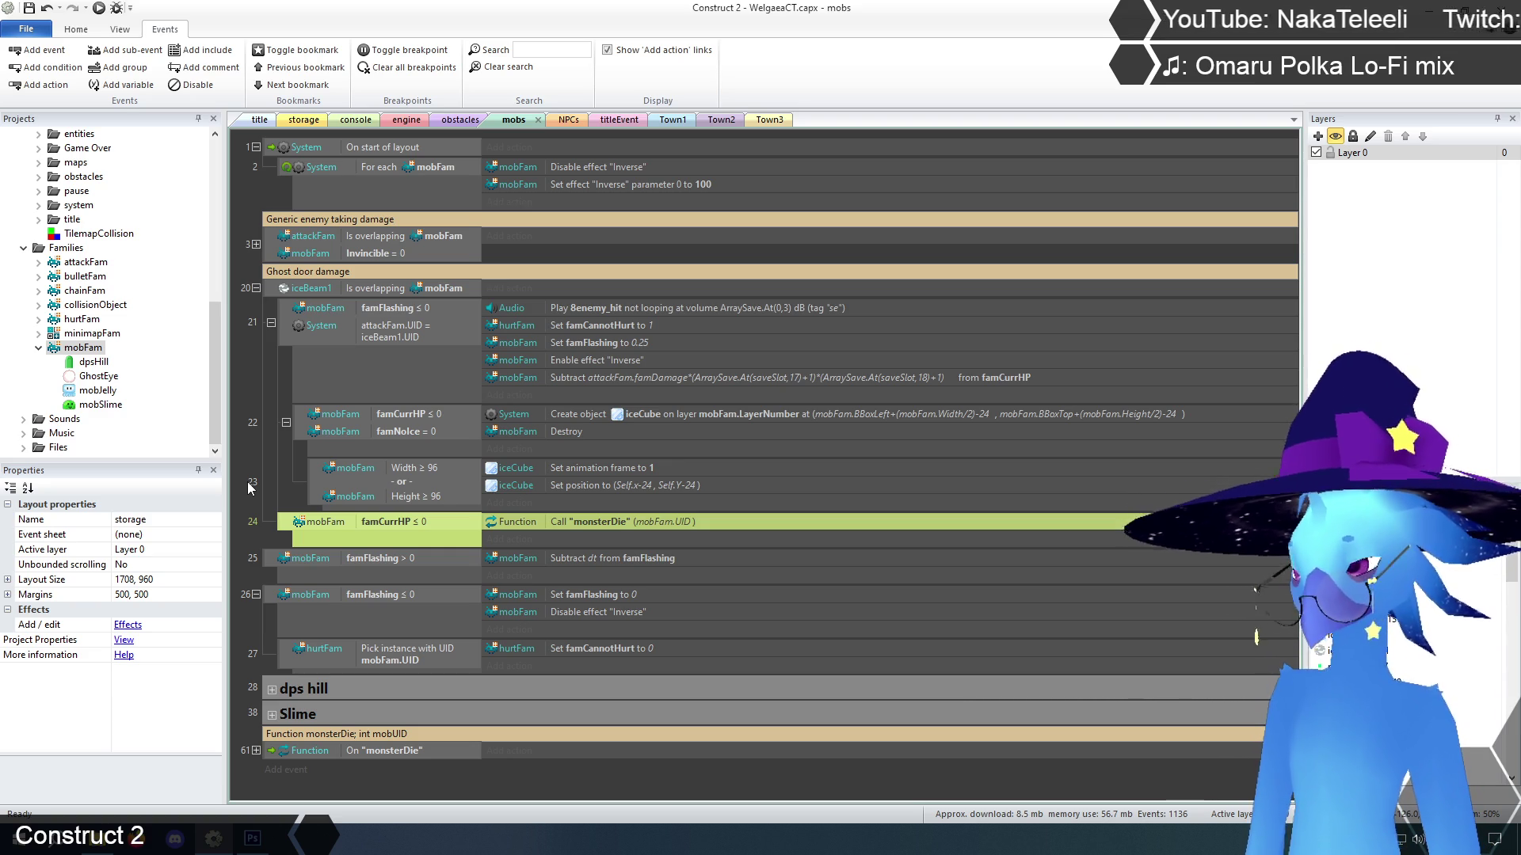
pyautogui.click(257, 750)
pyautogui.scroll(-5, 254, 713)
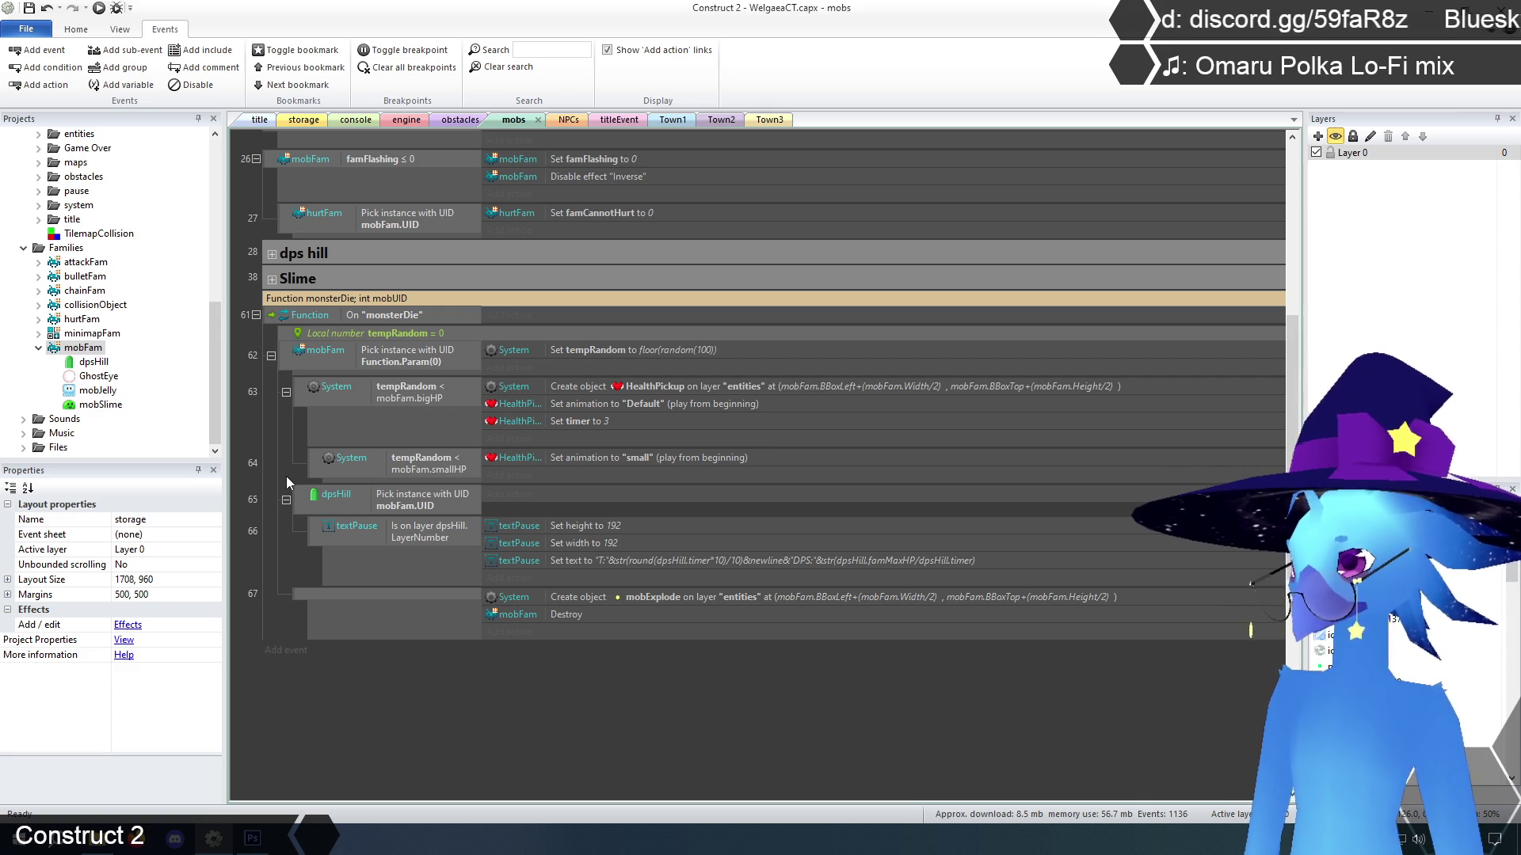
pyautogui.scroll(1, 307, 279)
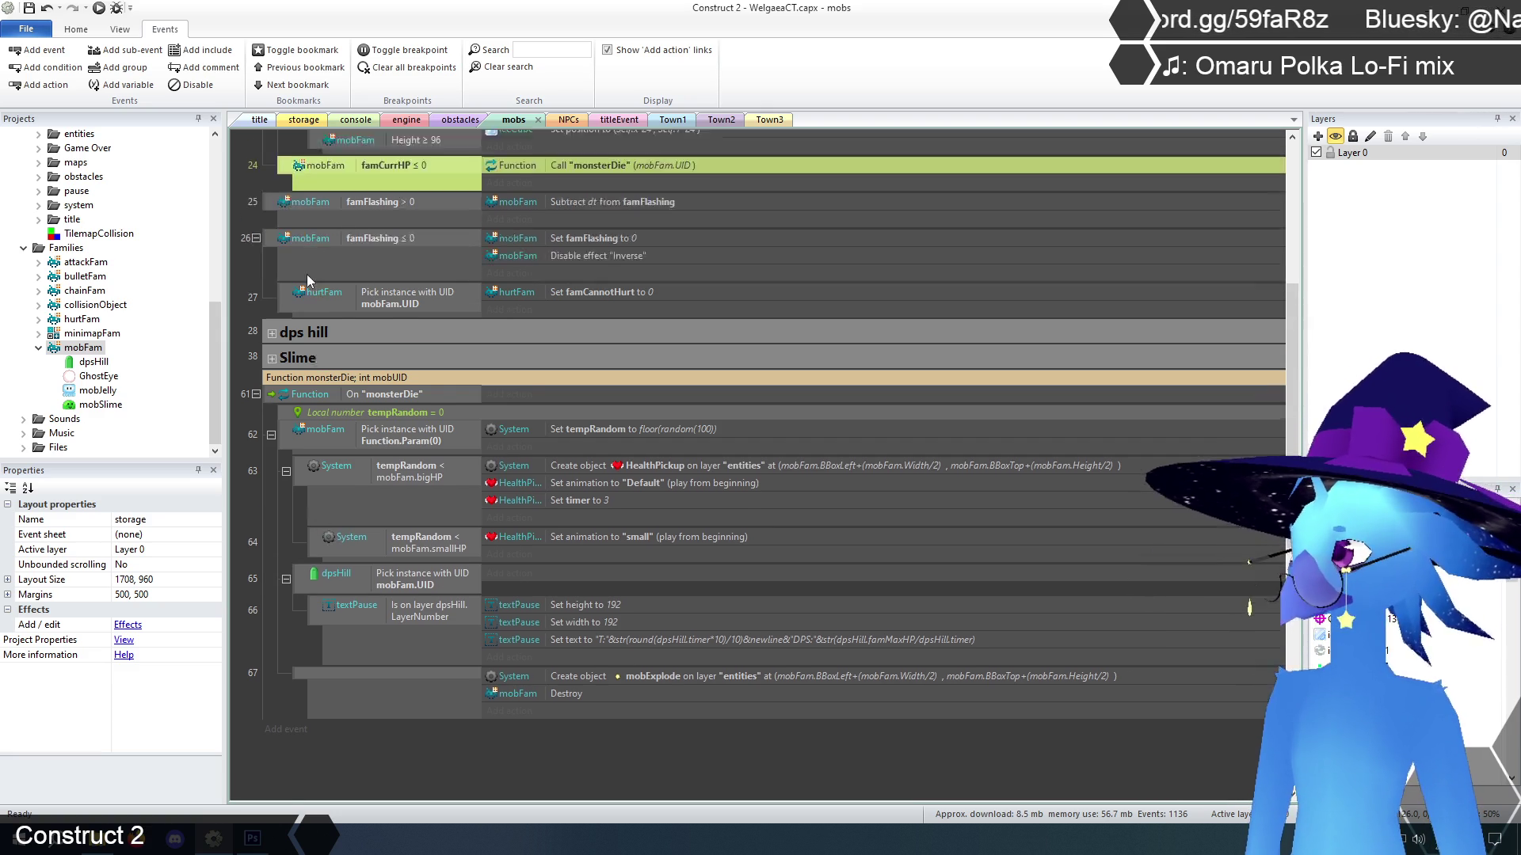
pyautogui.scroll(6, 305, 274)
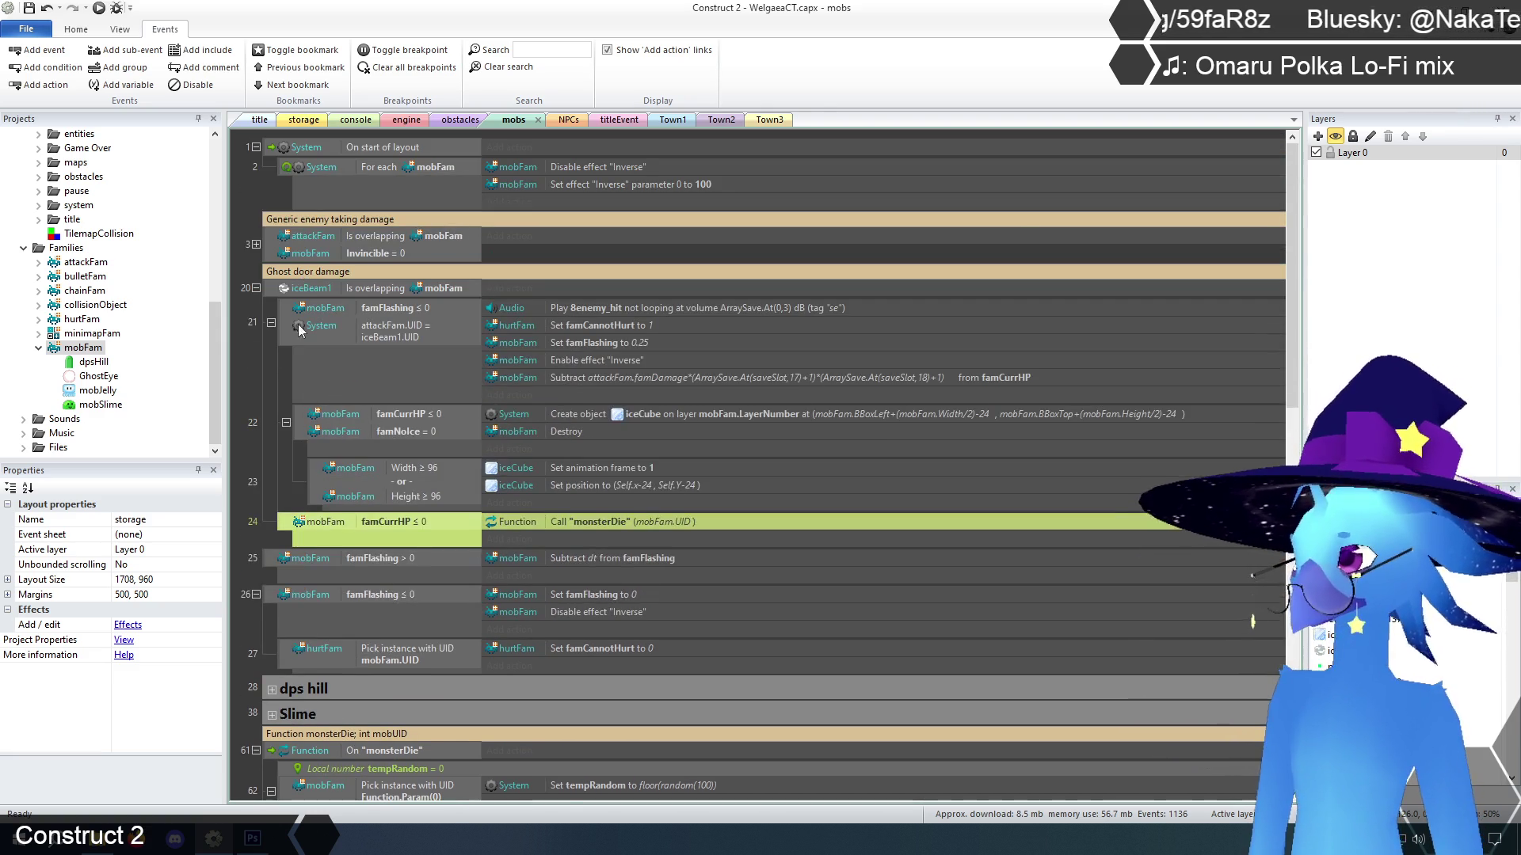
pyautogui.click(260, 430)
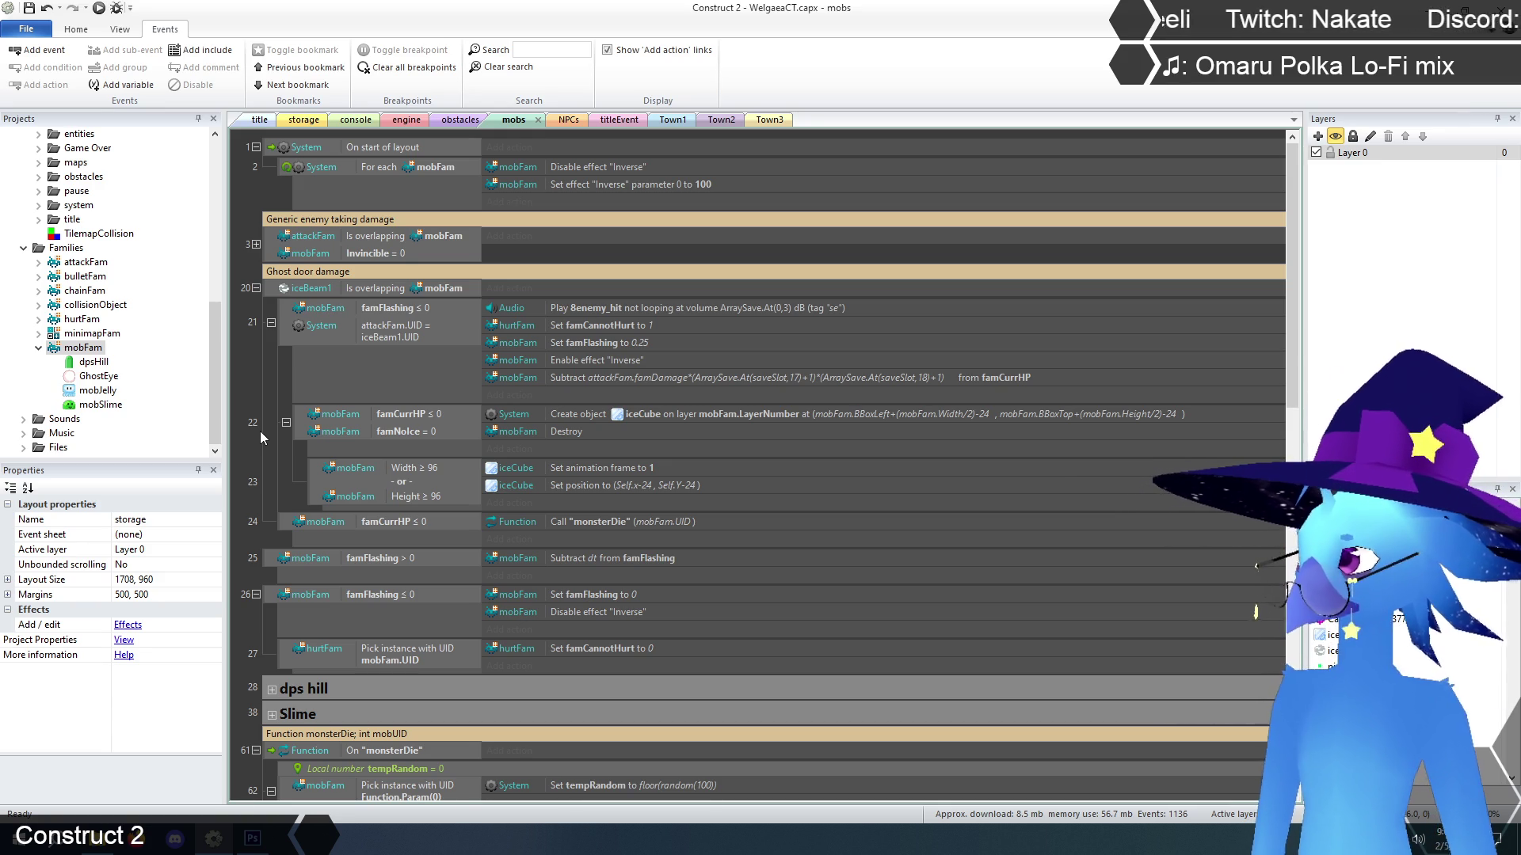
# Run an F5 preview, walk to the GhostEye on the fire pillar, attack it, and return to the editor
pyautogui.press('F5')
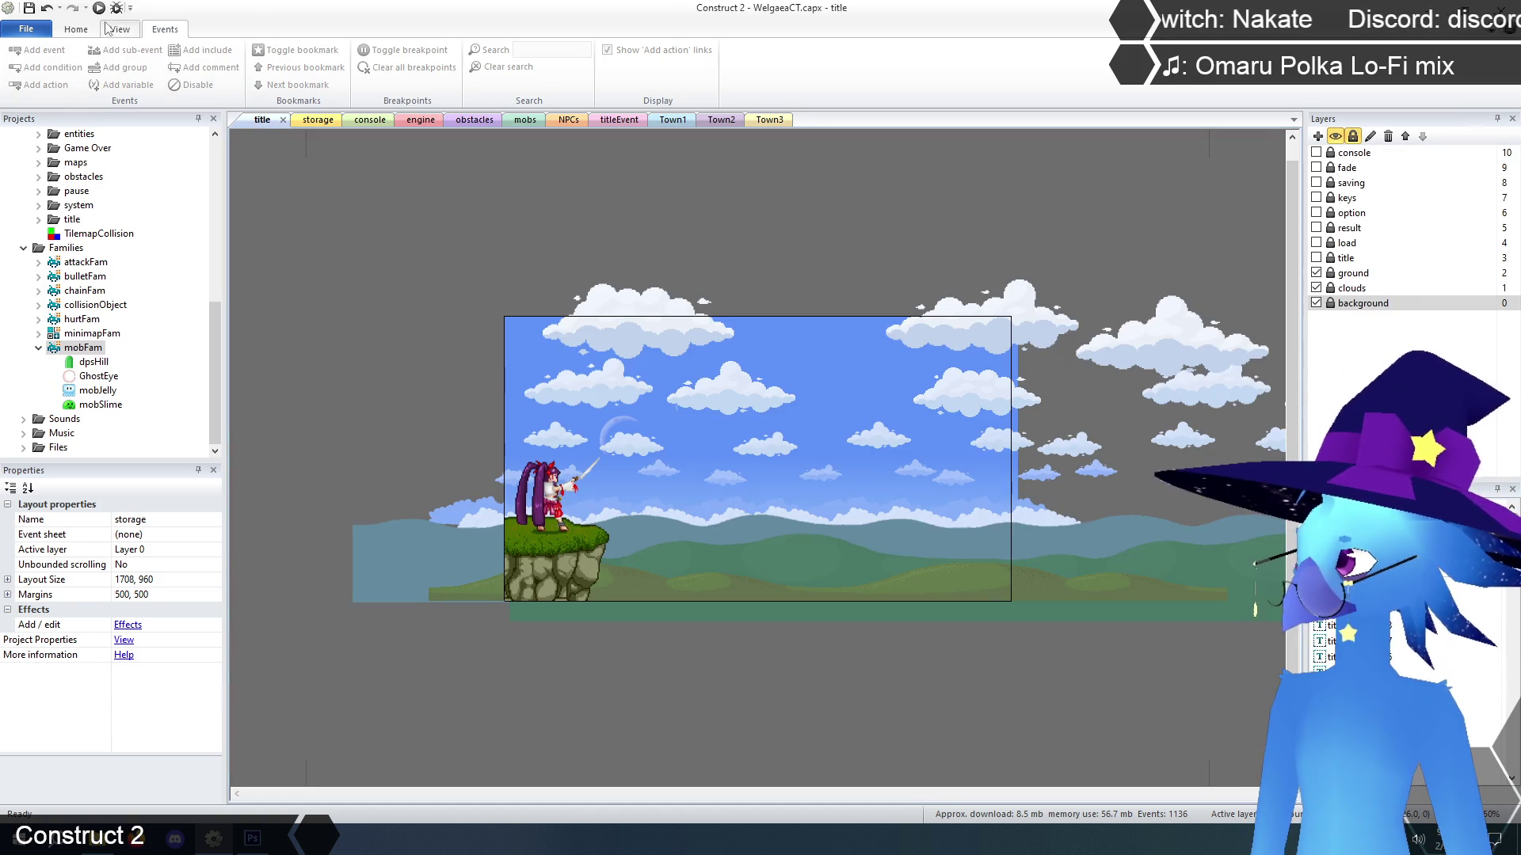
pyautogui.press('Return')
pyautogui.press('Return')
pyautogui.press('Right')
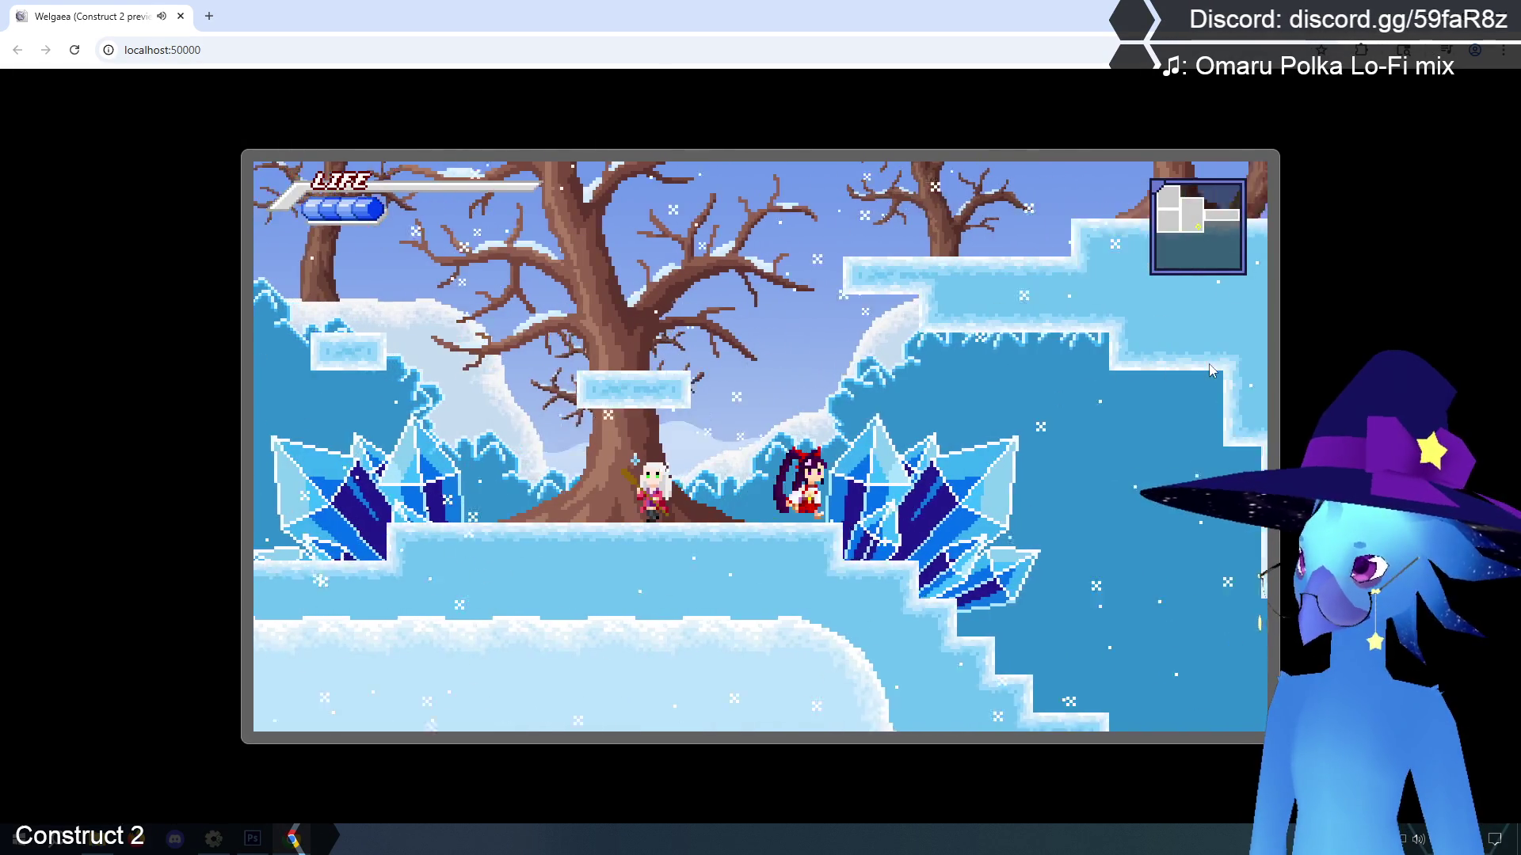
pyautogui.press('Right')
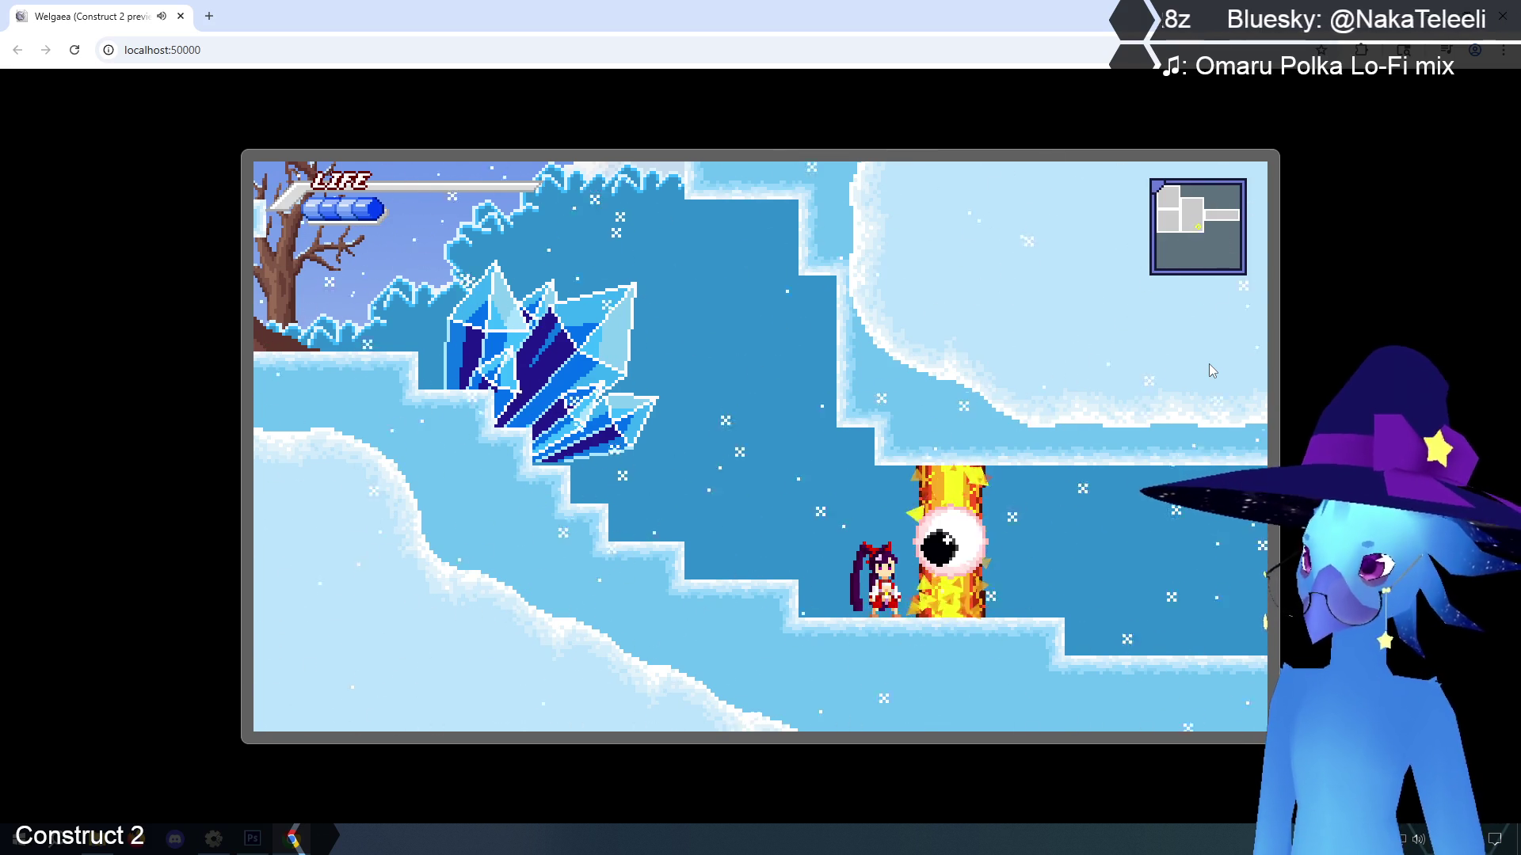
pyautogui.press('z')
pyautogui.press('z')
pyautogui.press('z')
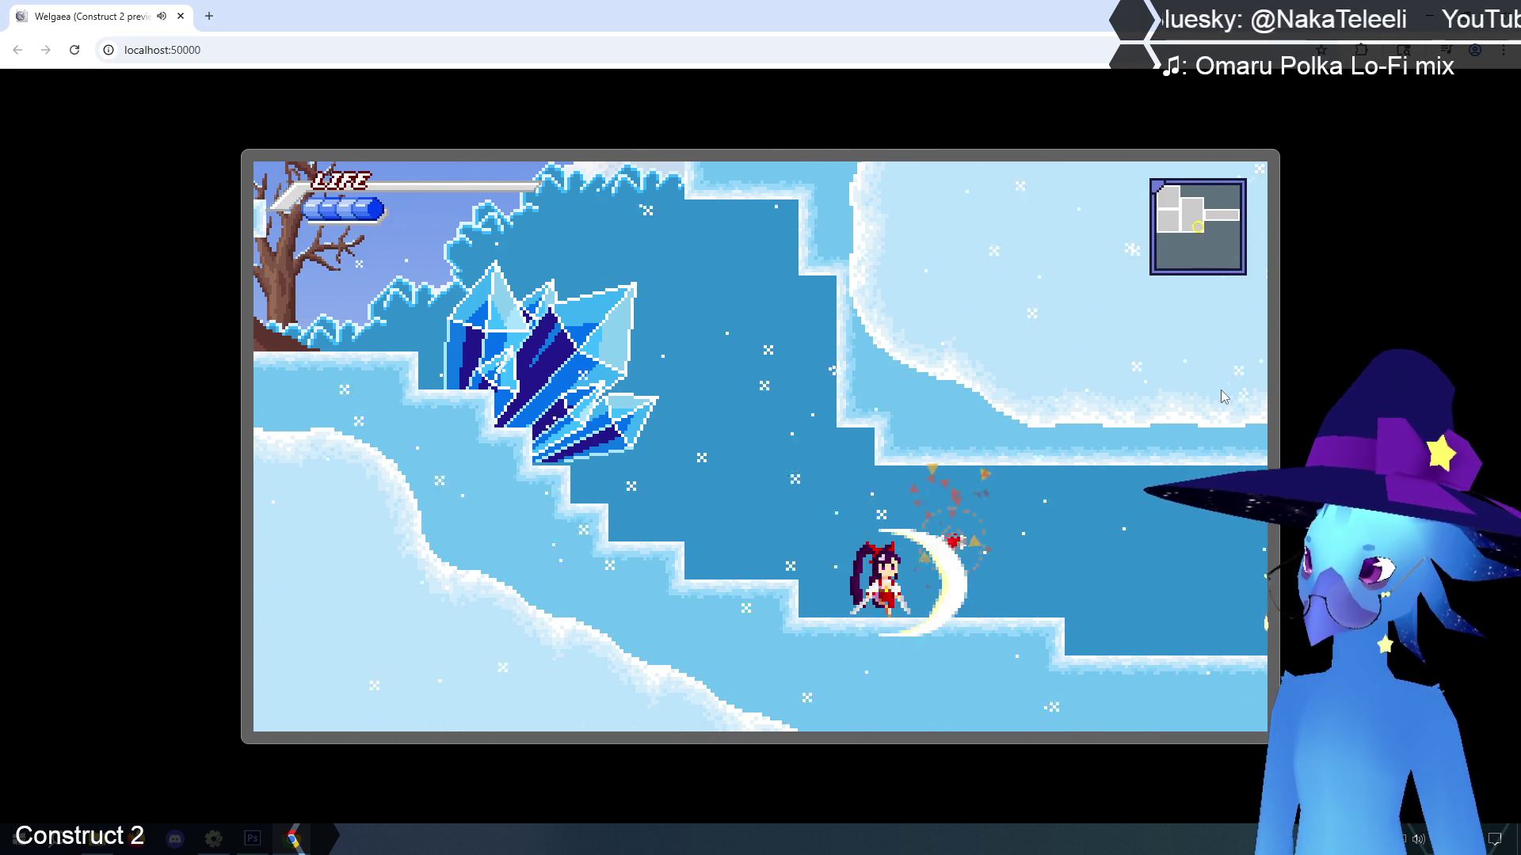
pyautogui.hotkey('alt', 'Tab')
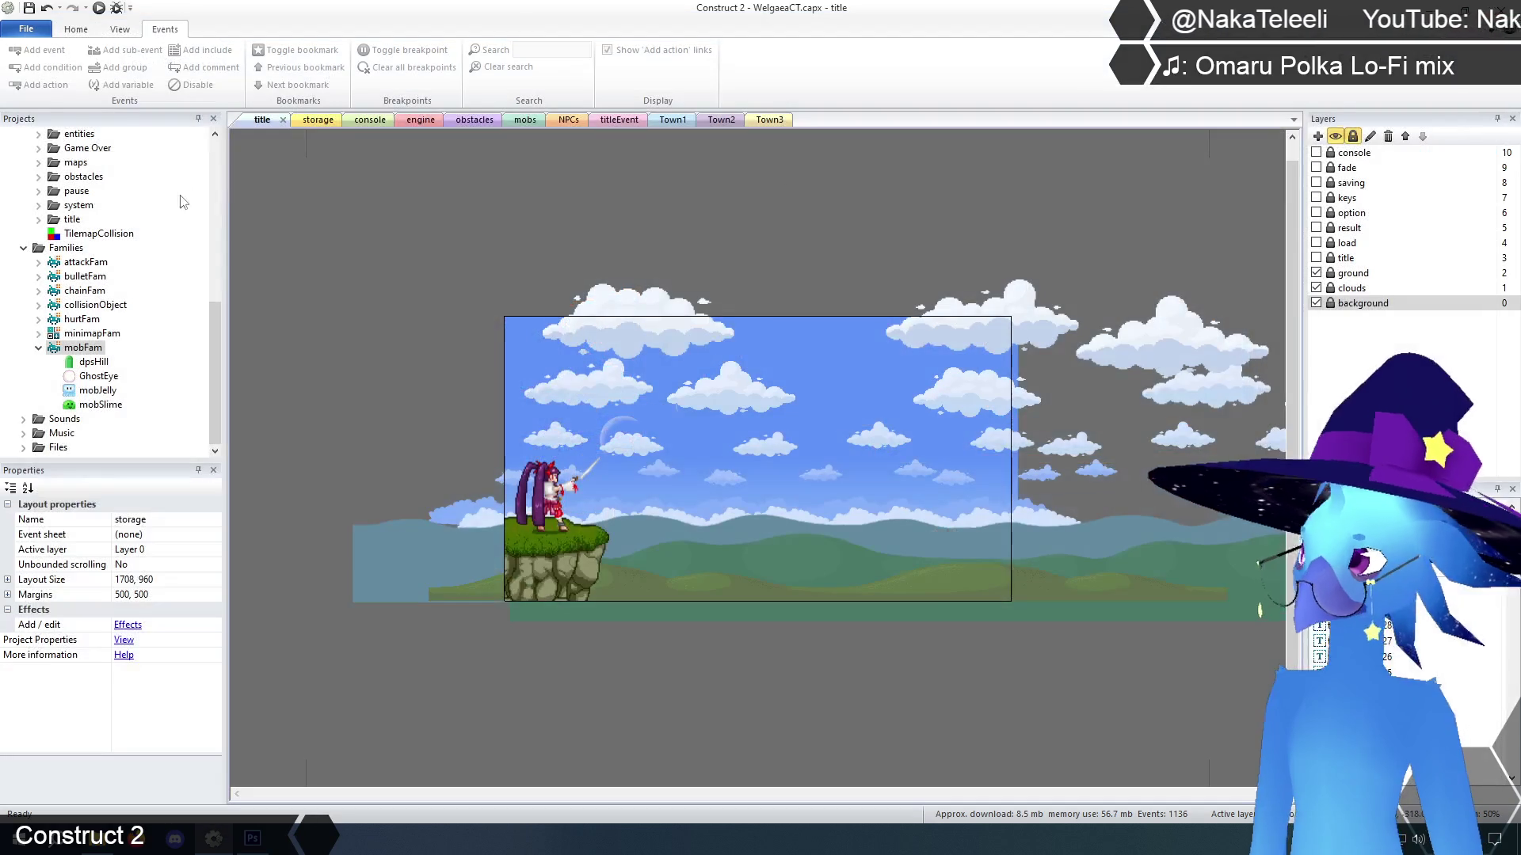
# Set the GhostEye object's Invincible instance variable to 1 in Properties, then switch to the title layout
pyautogui.click(473, 120)
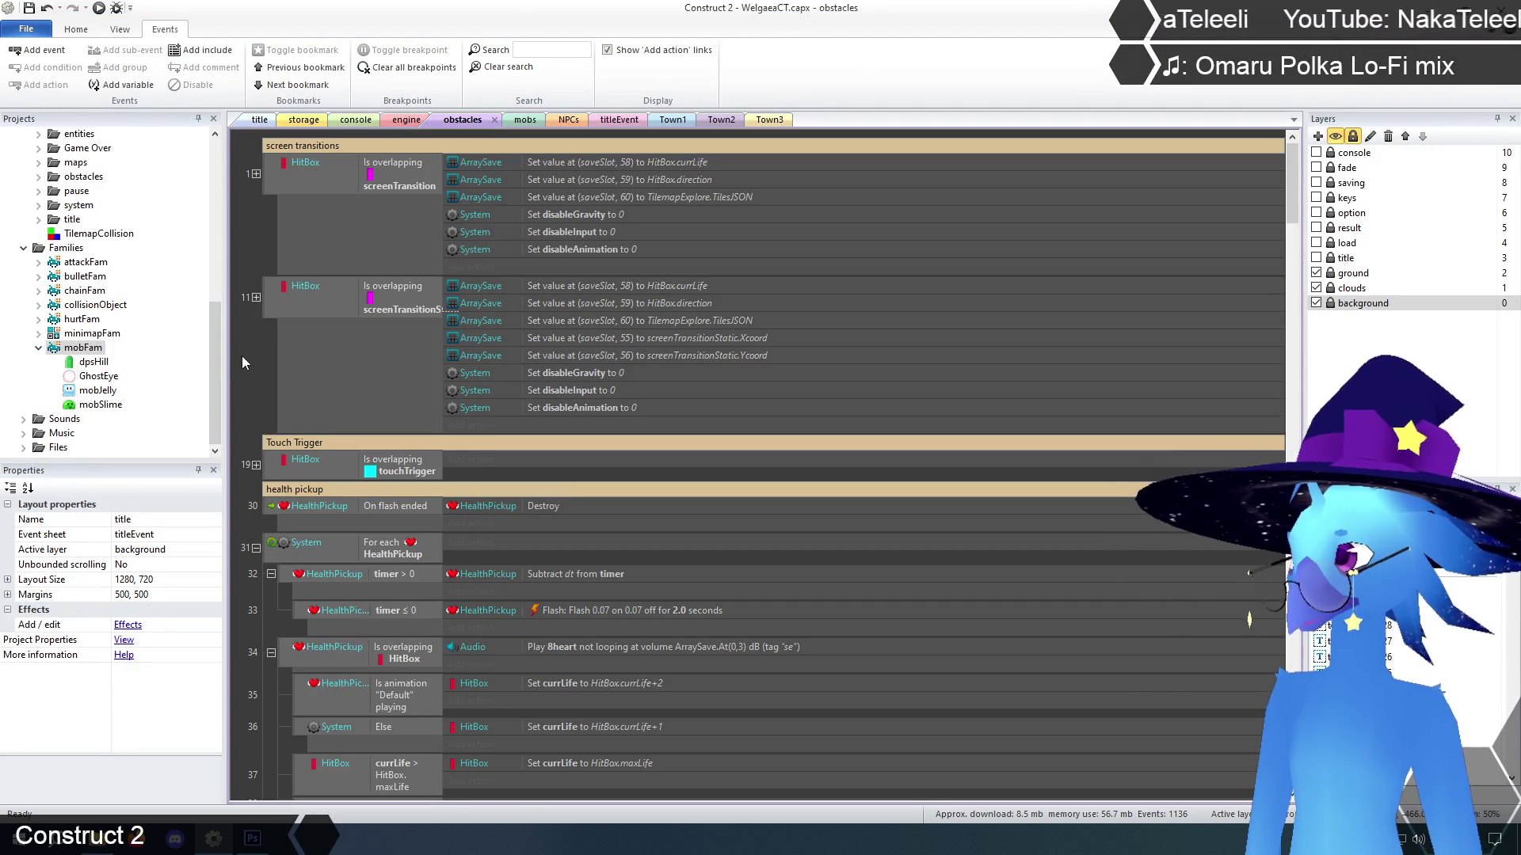
pyautogui.click(99, 377)
pyautogui.scroll(-2, 216, 600)
pyautogui.click(159, 669)
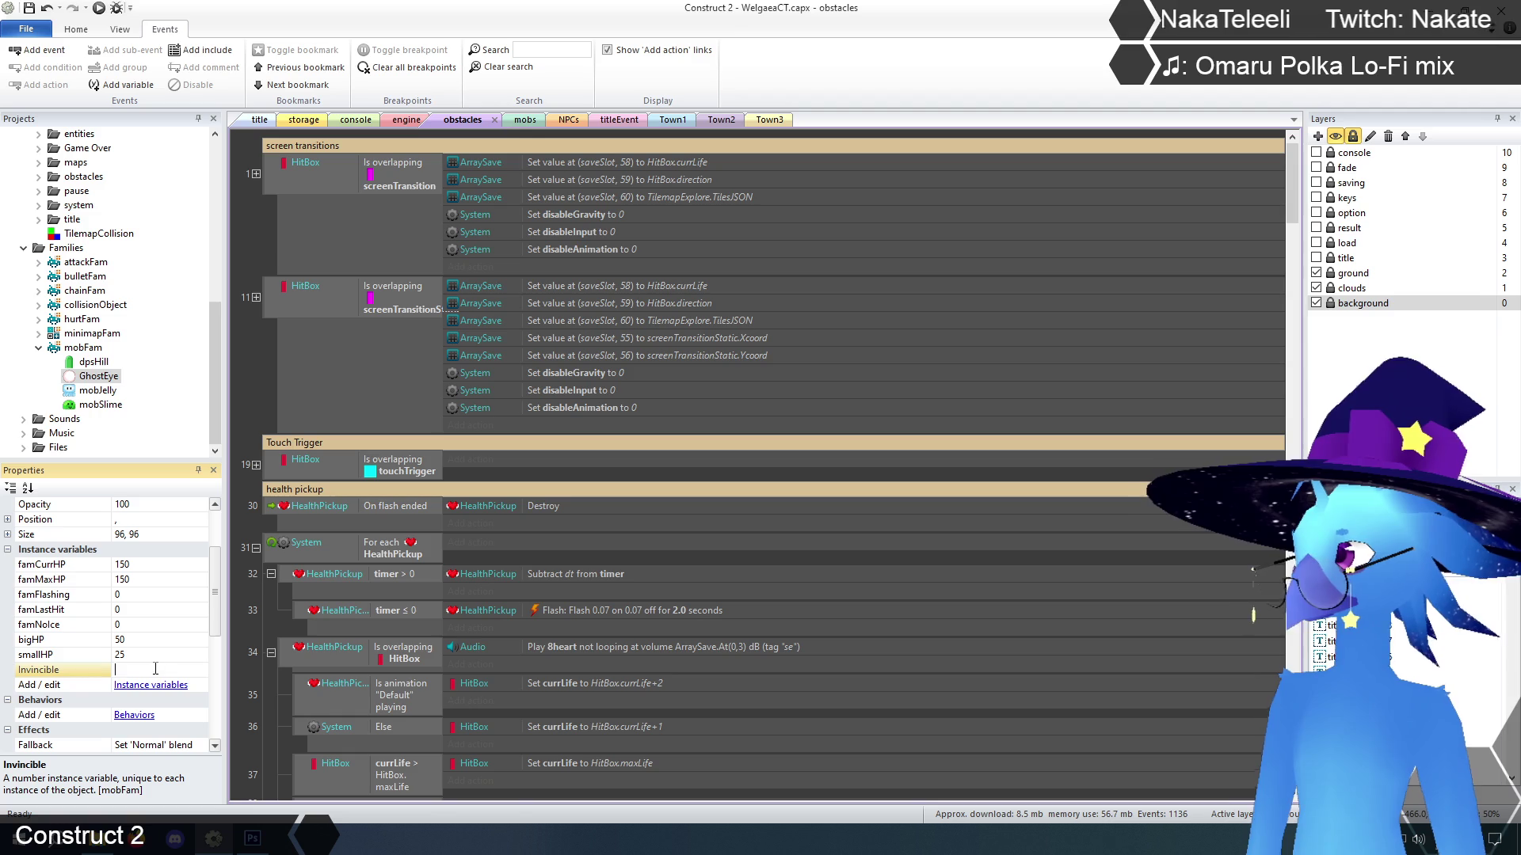
pyautogui.write('1')
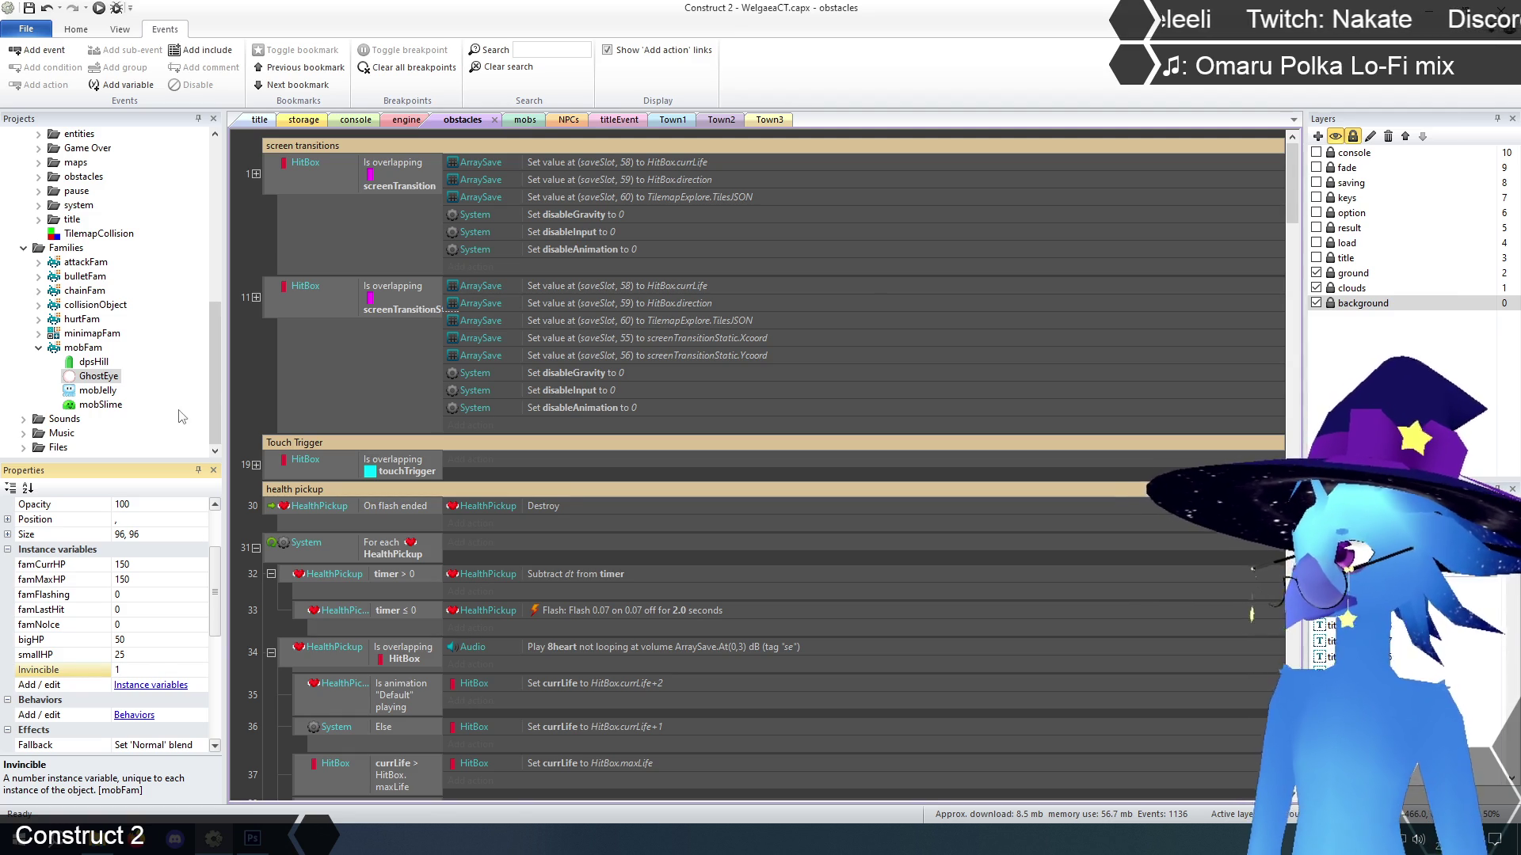
pyautogui.click(252, 360)
pyautogui.click(98, 376)
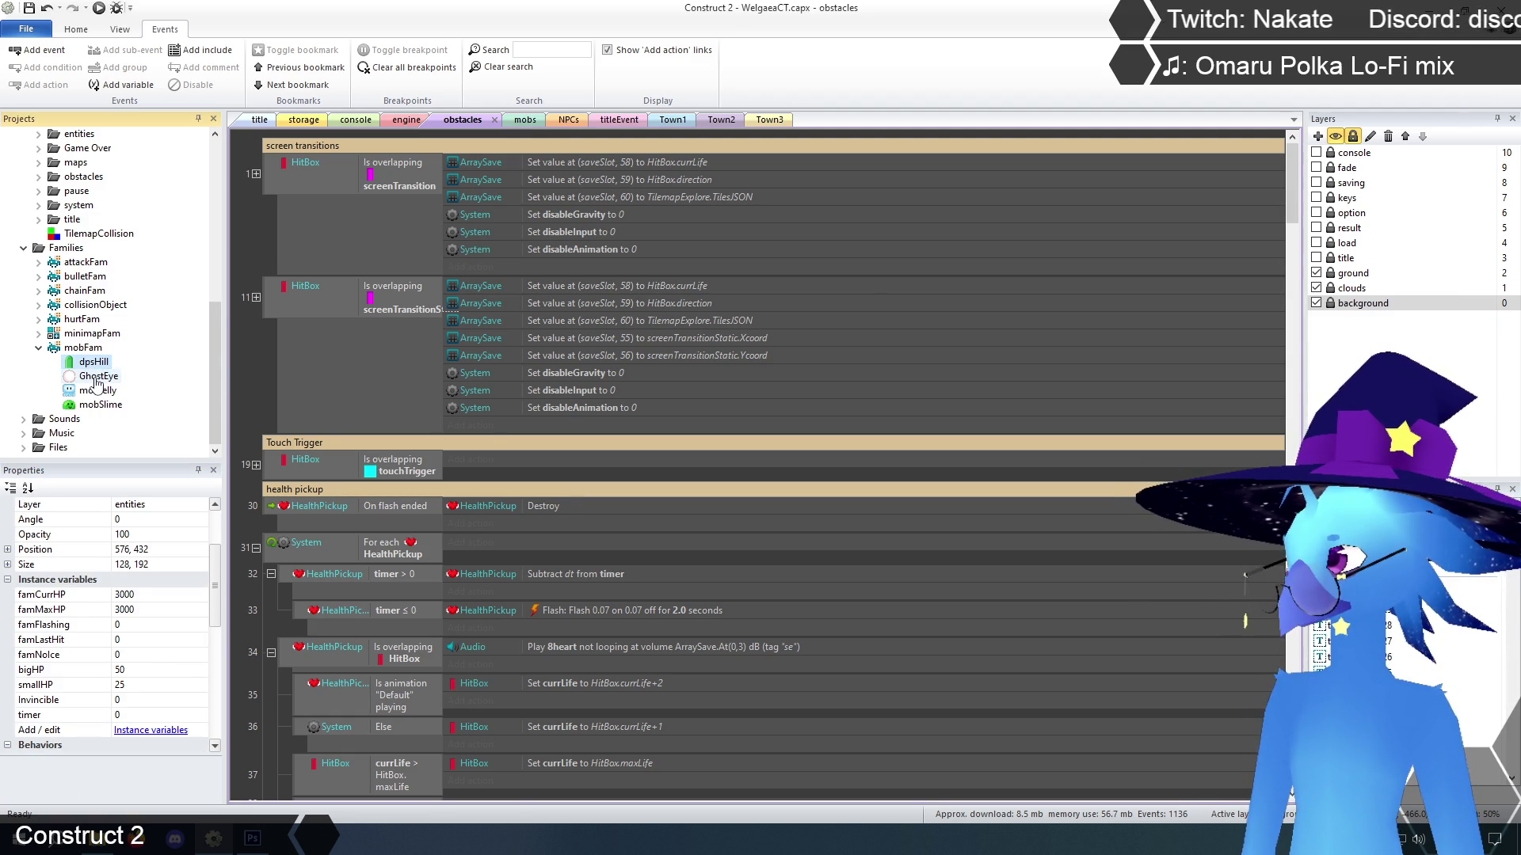
pyautogui.click(260, 119)
# Preview the game, switch to the ice character, freeze the GhostEye door and shatter the ice block
pyautogui.click(99, 8)
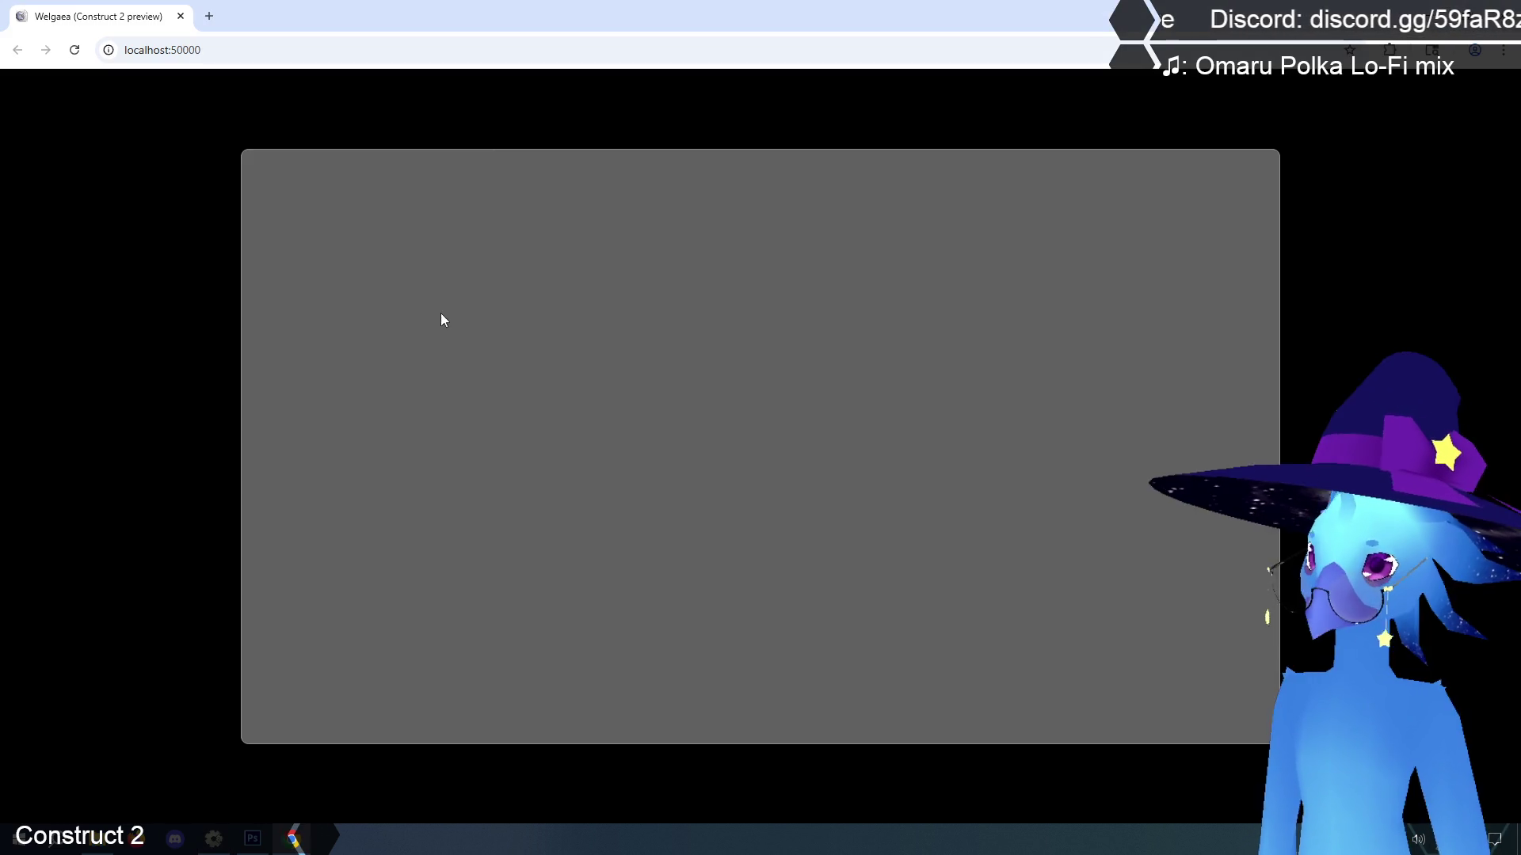
pyautogui.press('Return')
pyautogui.press('Return')
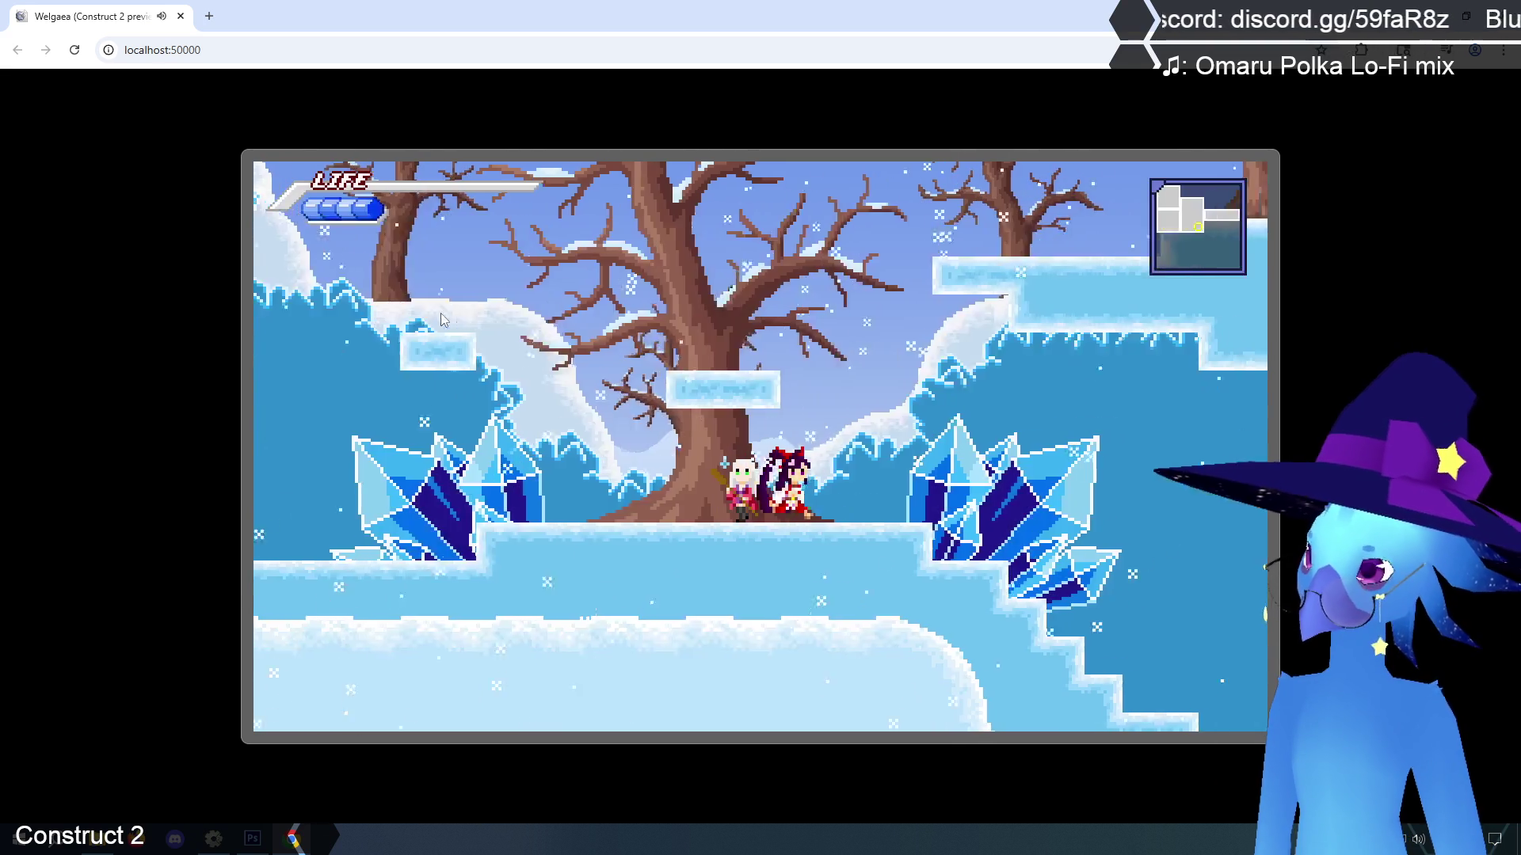
pyautogui.press('Right')
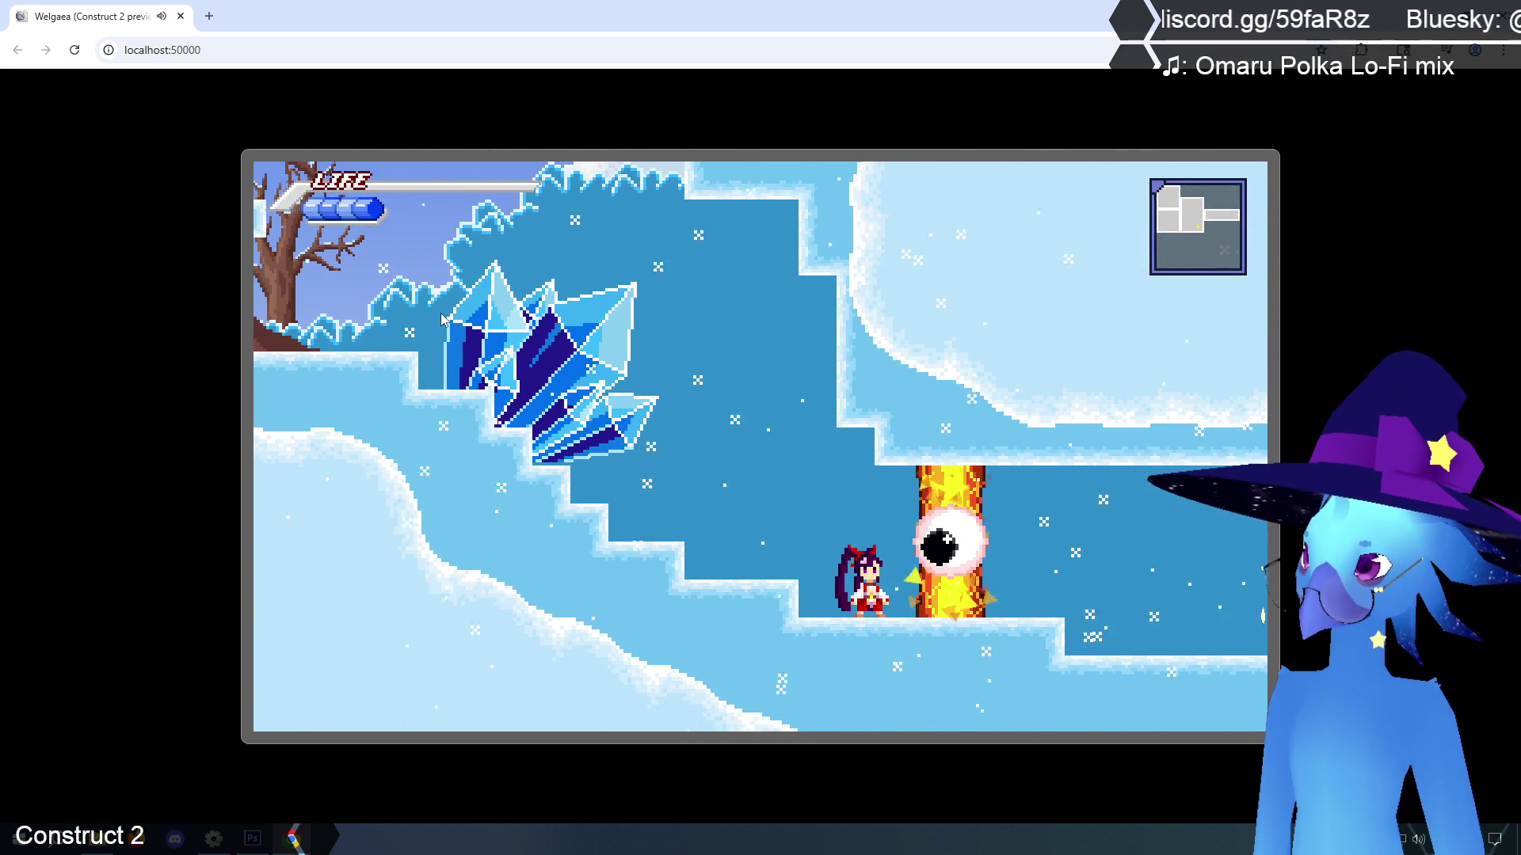
pyautogui.press('c')
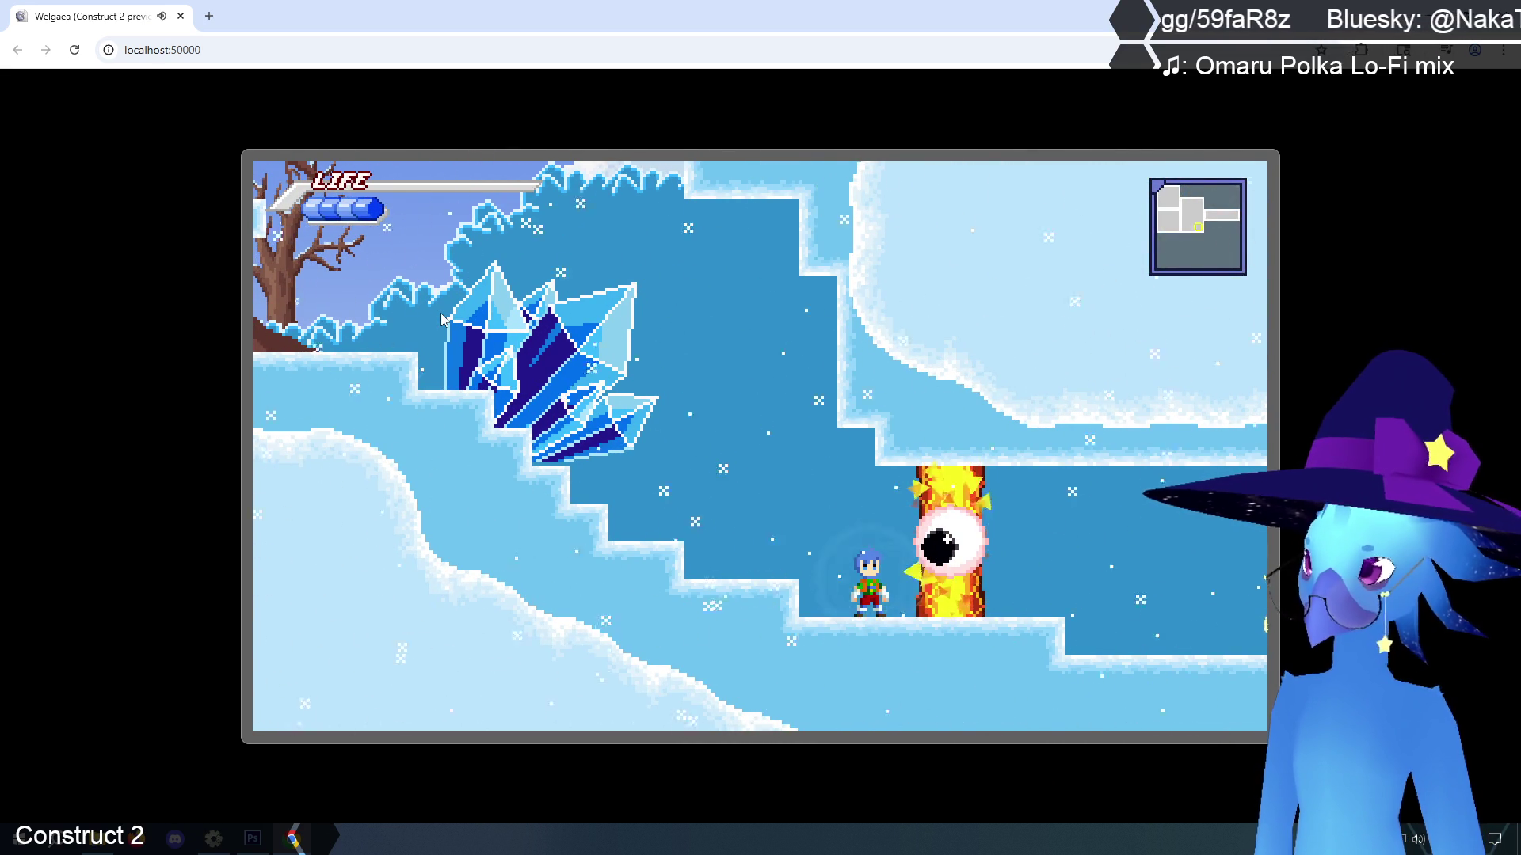
pyautogui.press('x')
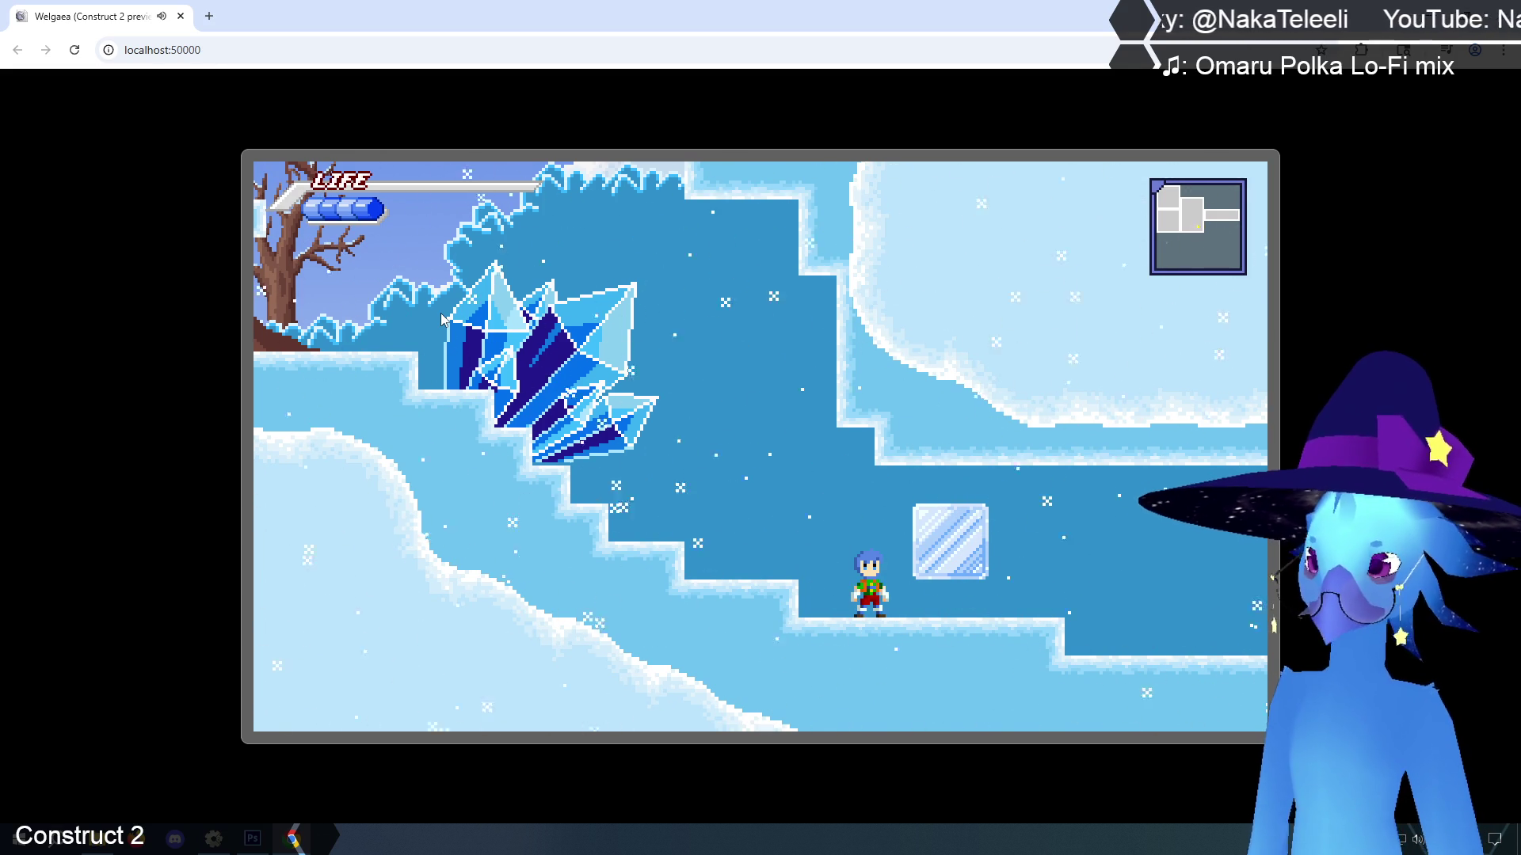
pyautogui.press('z')
pyautogui.press('Right')
pyautogui.press('Up')
pyautogui.press('Left')
pyautogui.press('Right')
pyautogui.press('Left')
pyautogui.press('Up')
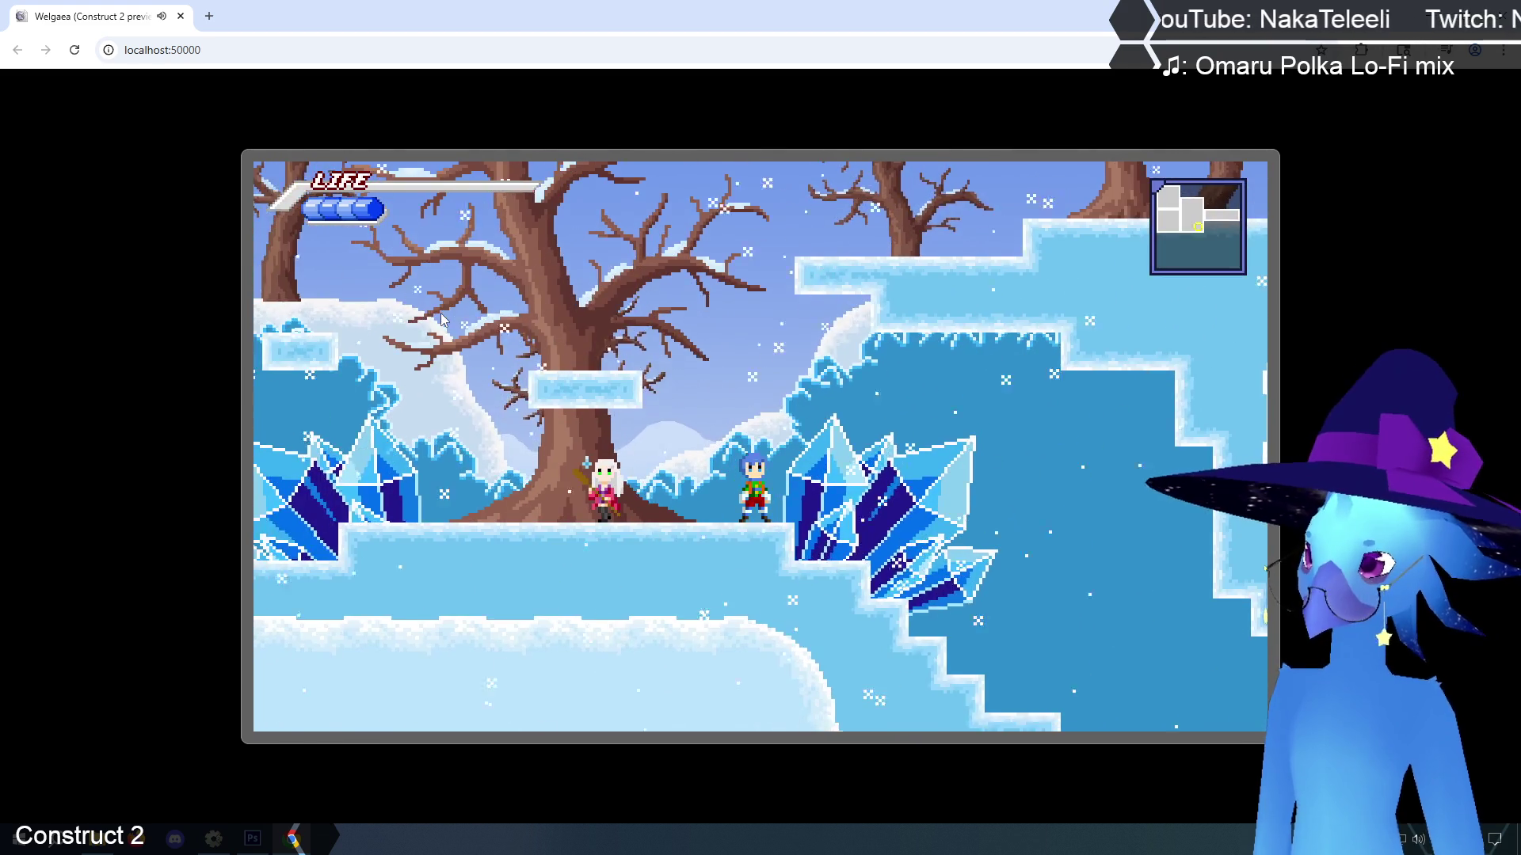
# Reload Save 1, freeze the GhostEye door again, smash the ice to climb the stairs, then close the preview
pyautogui.press('Escape')
pyautogui.press('Down')
pyautogui.press('z')
pyautogui.press('z')
pyautogui.press('z')
pyautogui.press('Right')
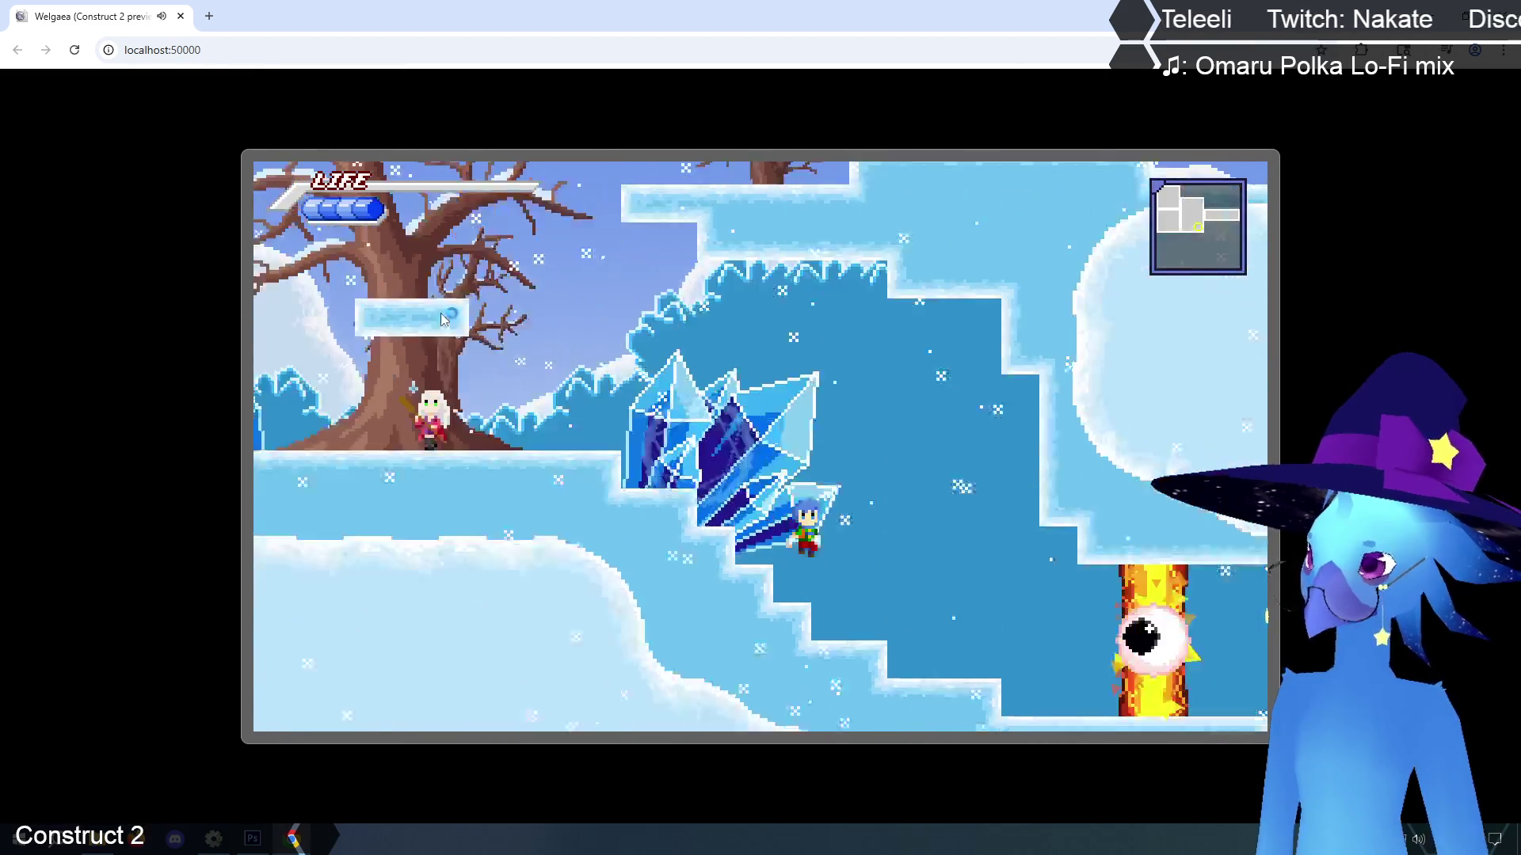
pyautogui.press('Right')
pyautogui.press('c')
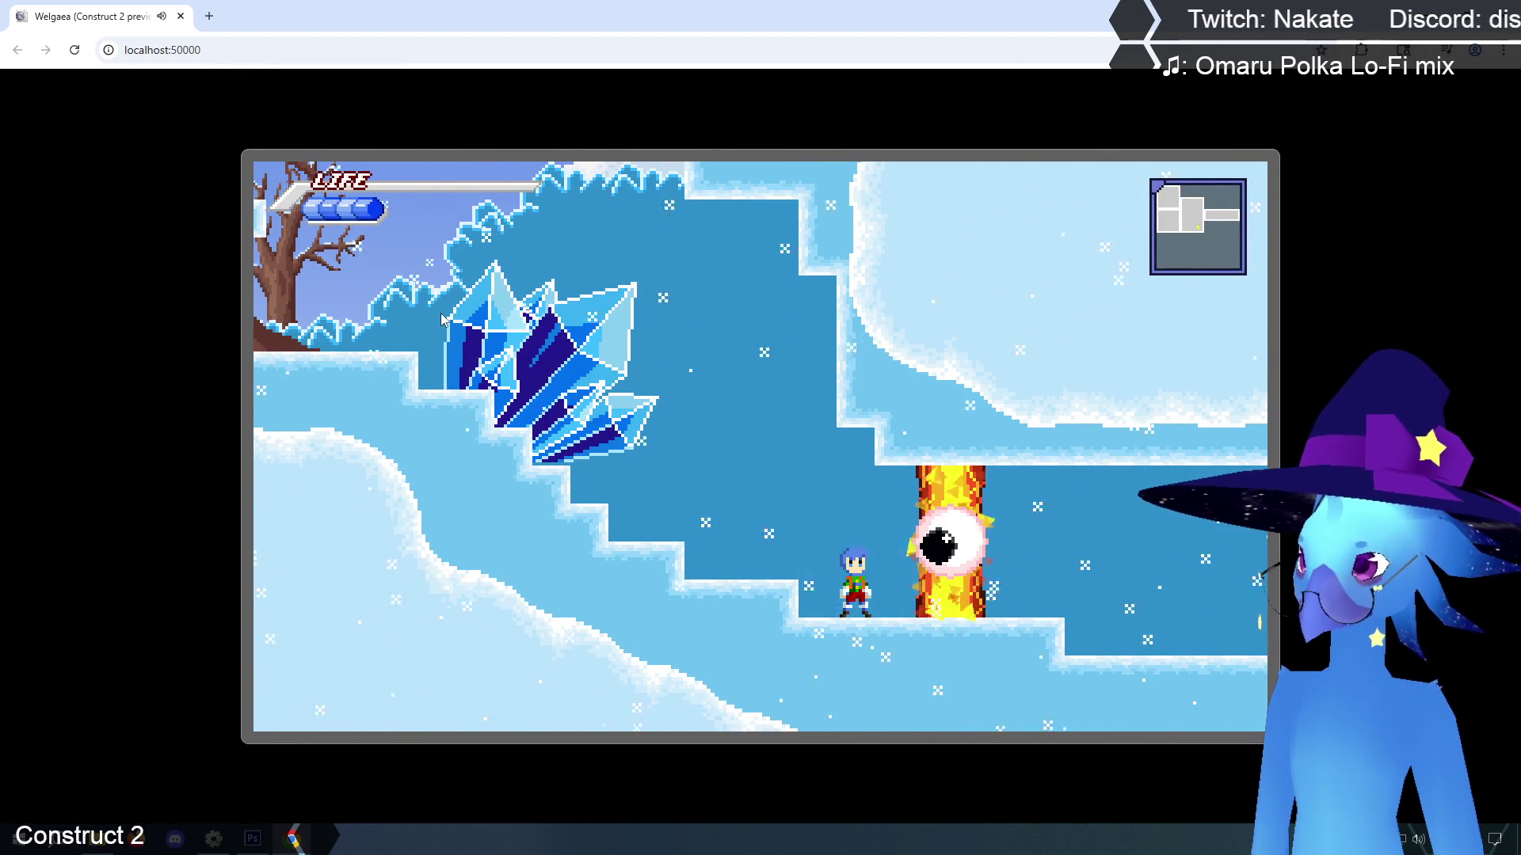
pyautogui.press('x')
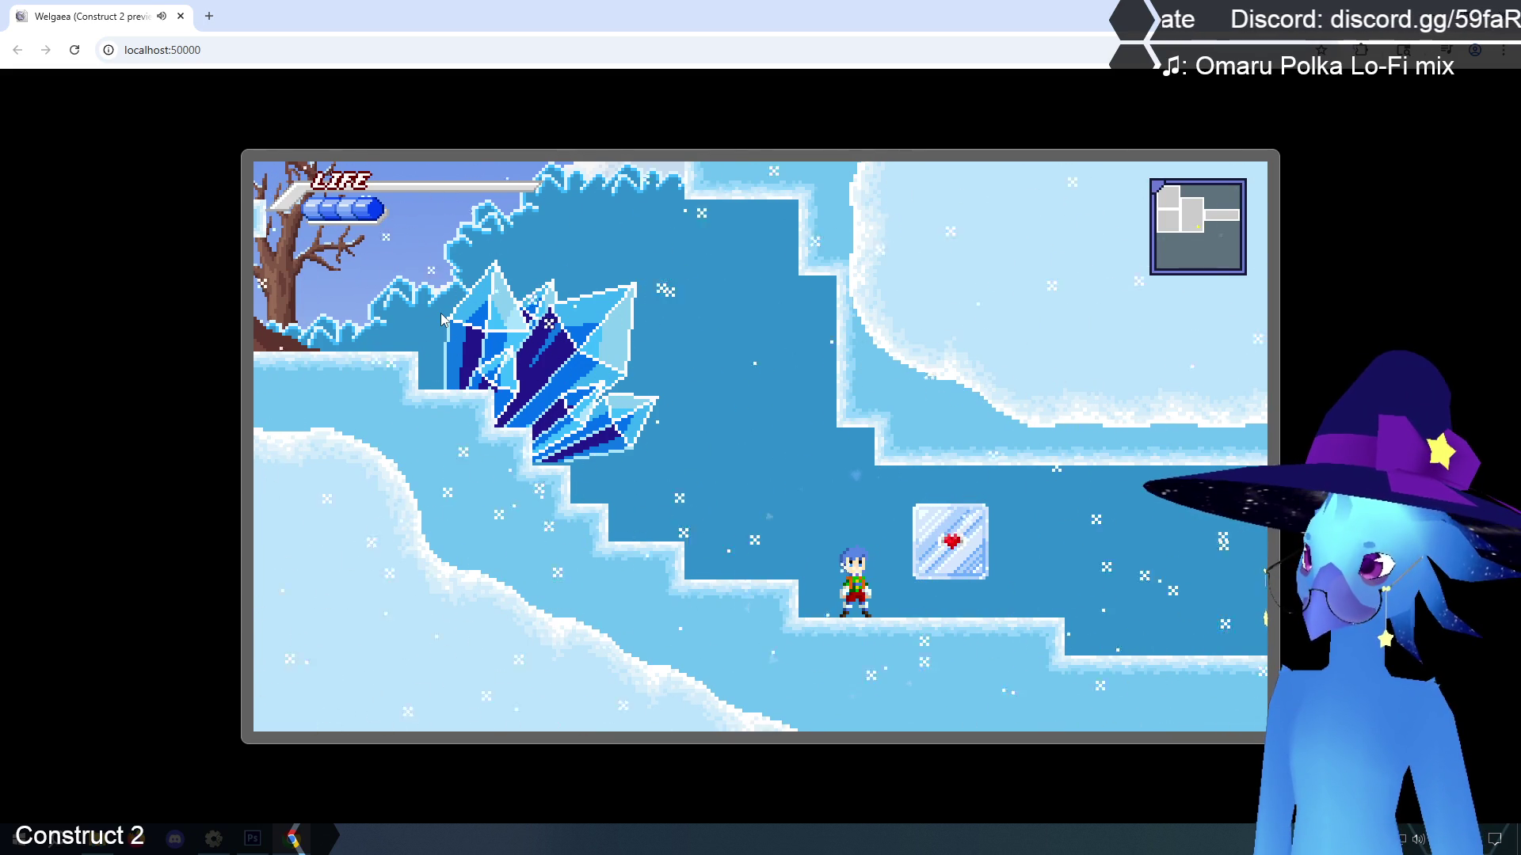
pyautogui.press('Right')
pyautogui.press('x')
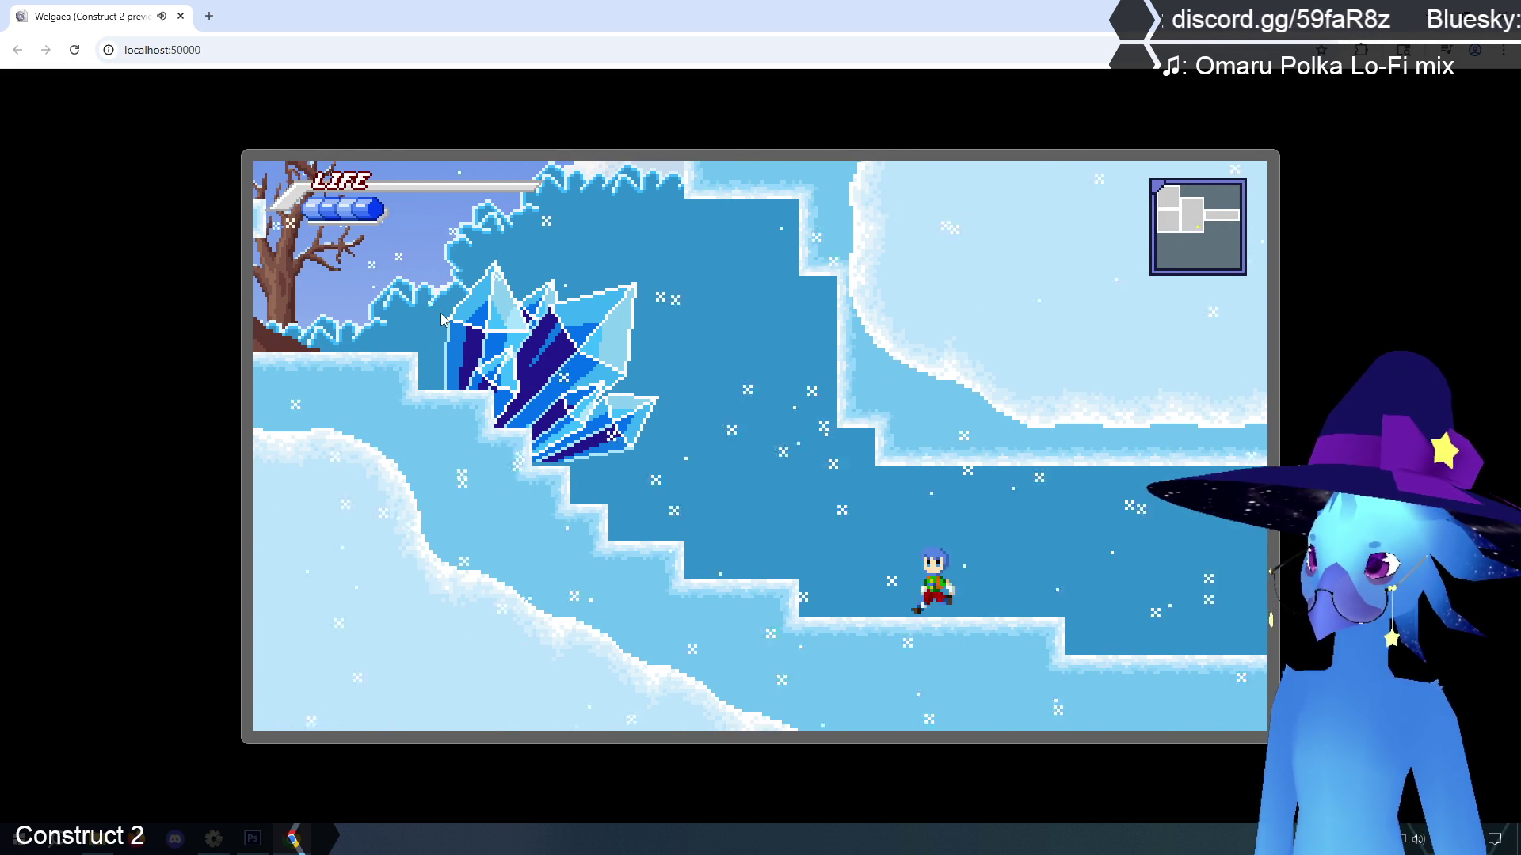
pyautogui.press('Left')
pyautogui.press('z')
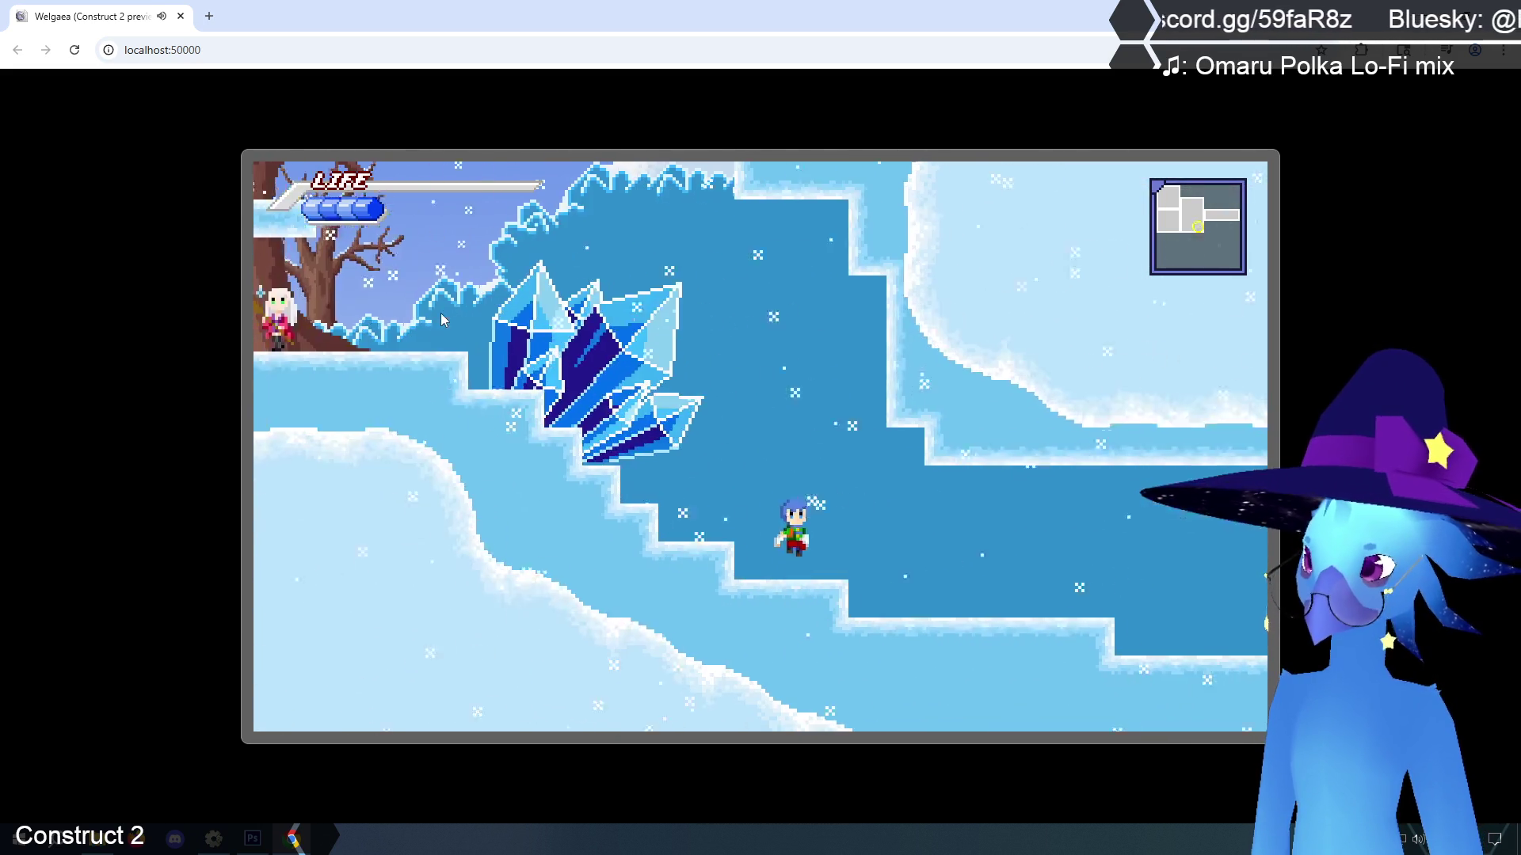
pyautogui.press('Right')
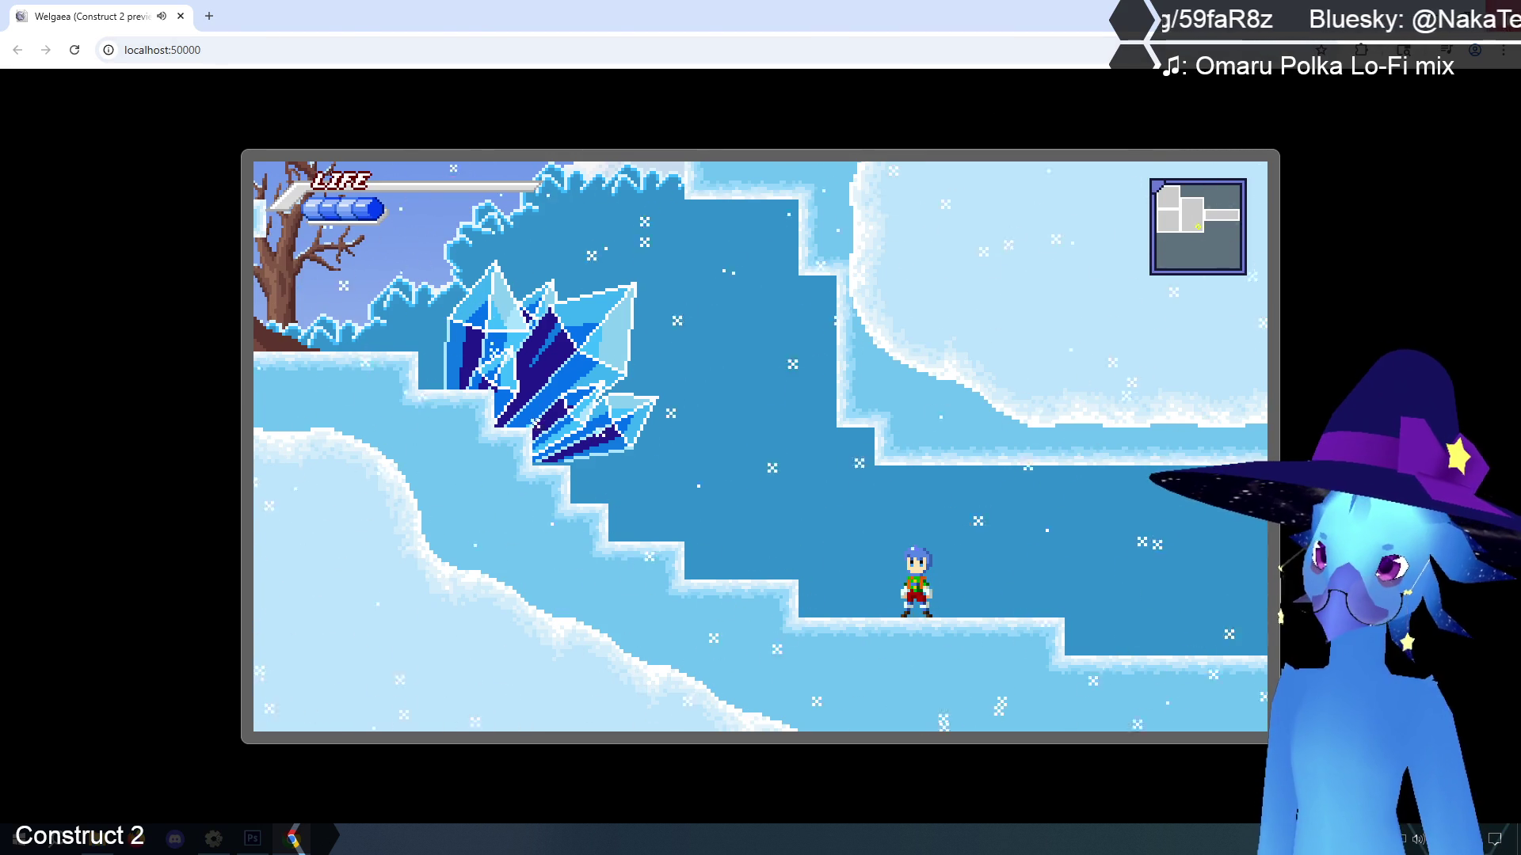
pyautogui.hotkey('ctrl', 'w')
# Delete event 24 (famCurrHP ≤ 0 → Call monsterDie) from the mobs event sheet
pyautogui.click(297, 197)
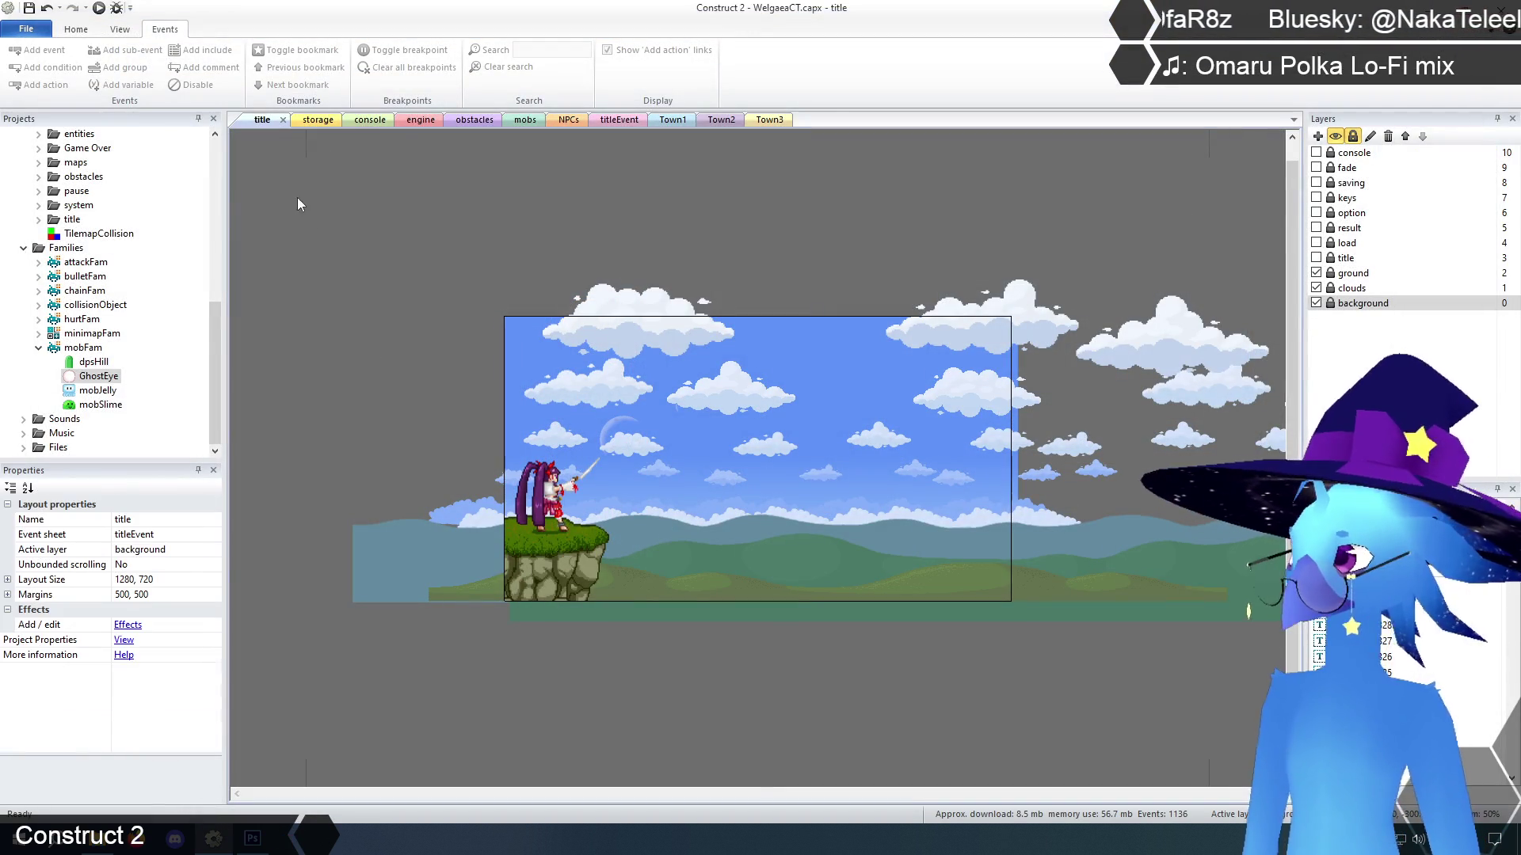
pyautogui.click(414, 122)
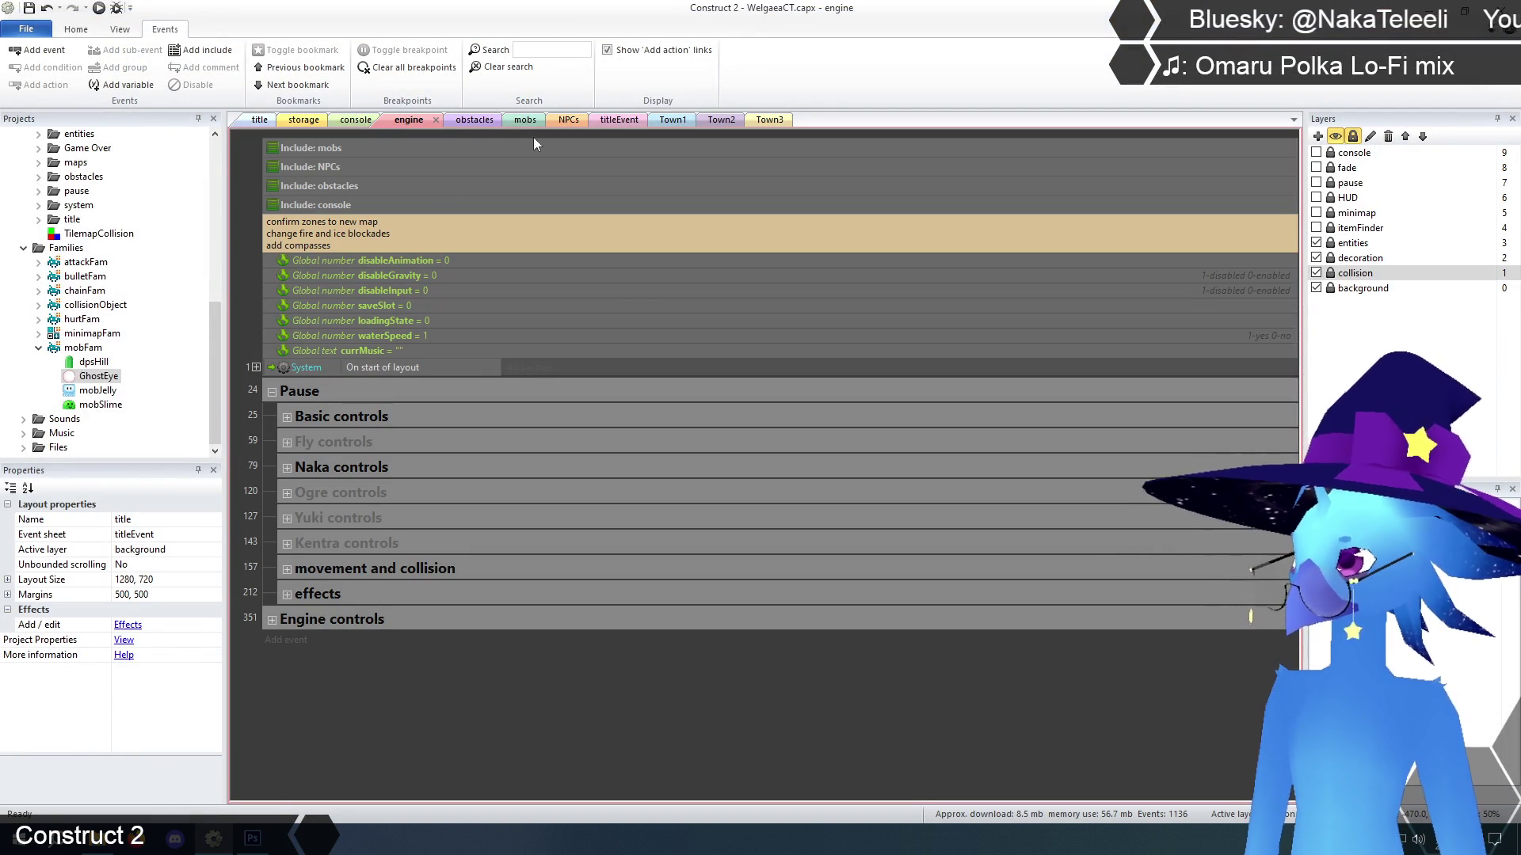
pyautogui.click(475, 123)
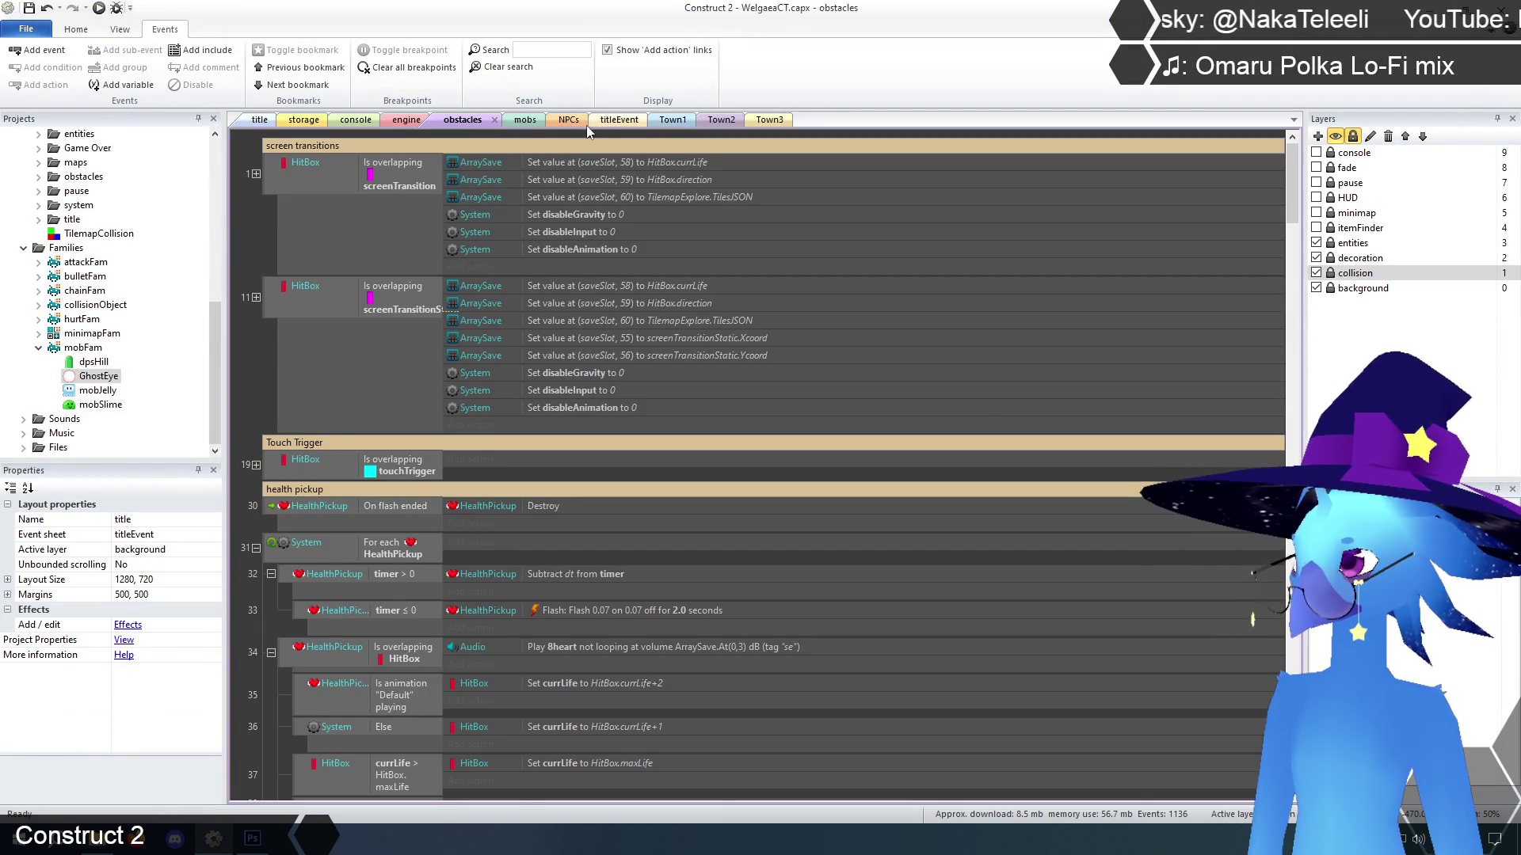
pyautogui.click(525, 120)
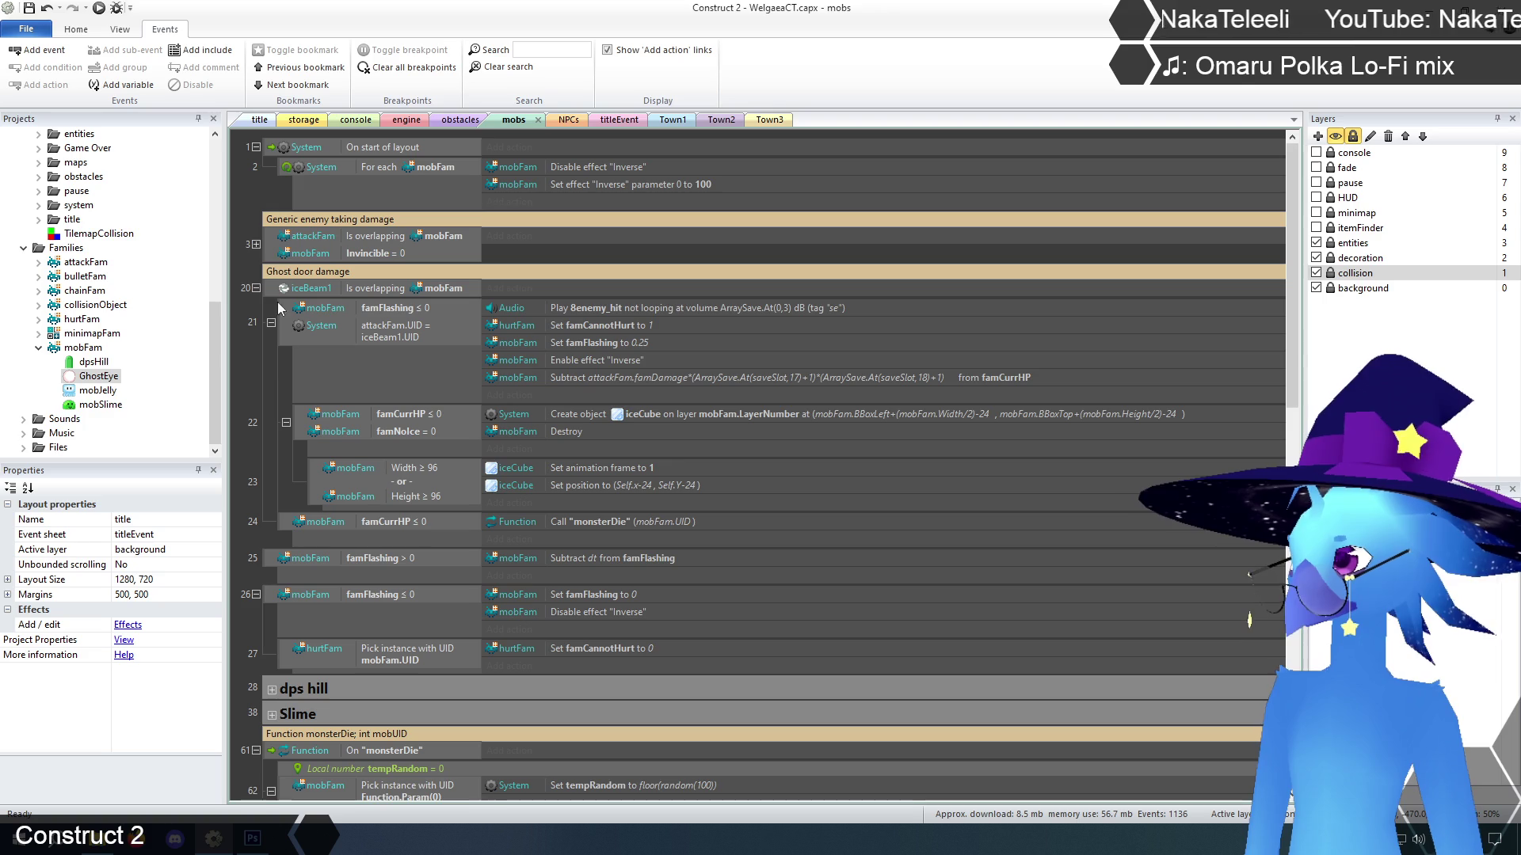
pyautogui.click(291, 527)
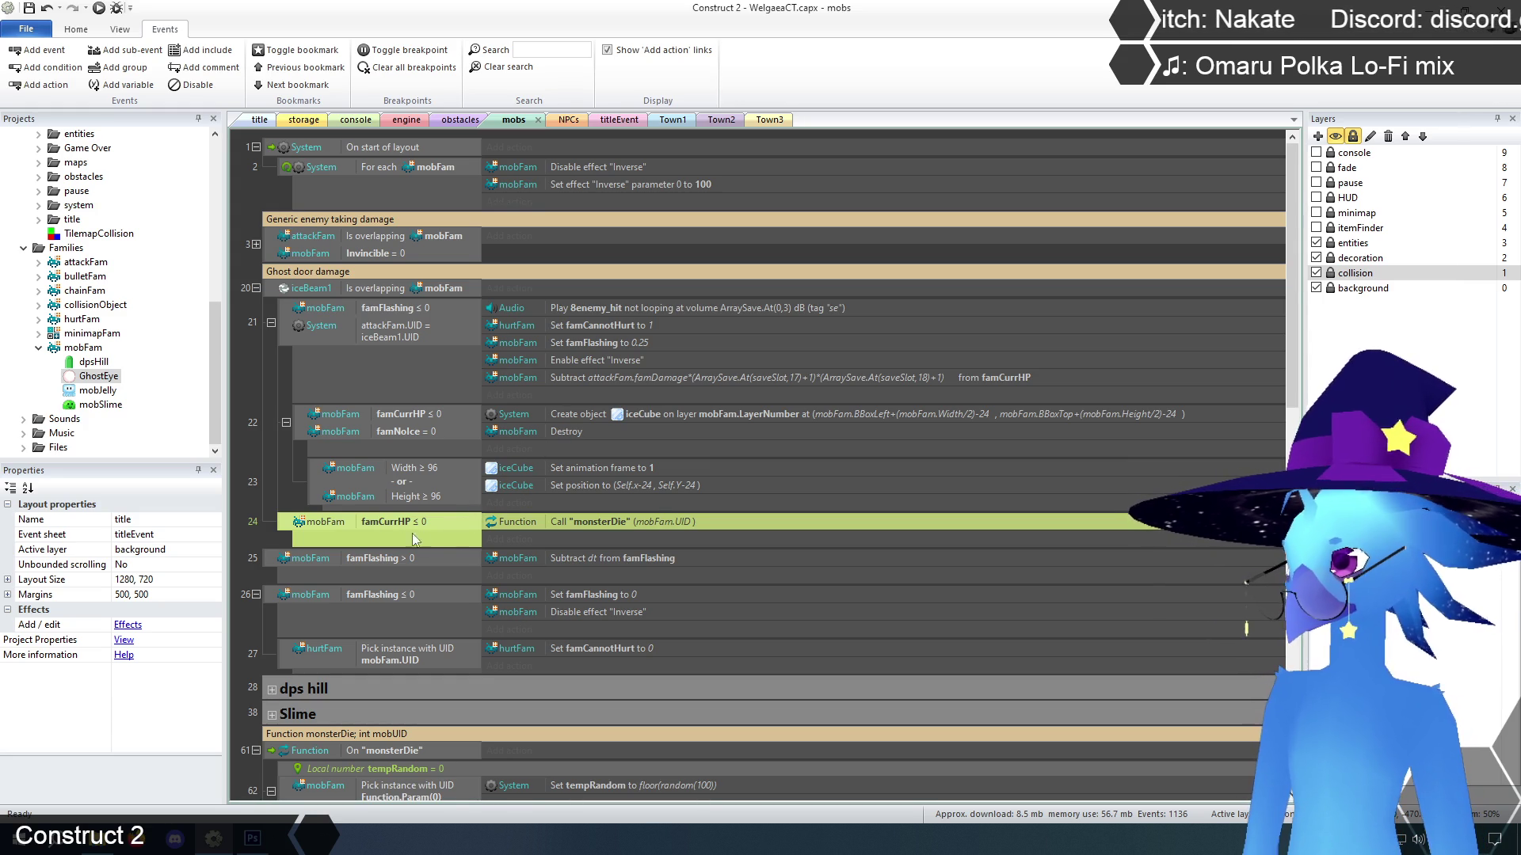
pyautogui.press('Delete')
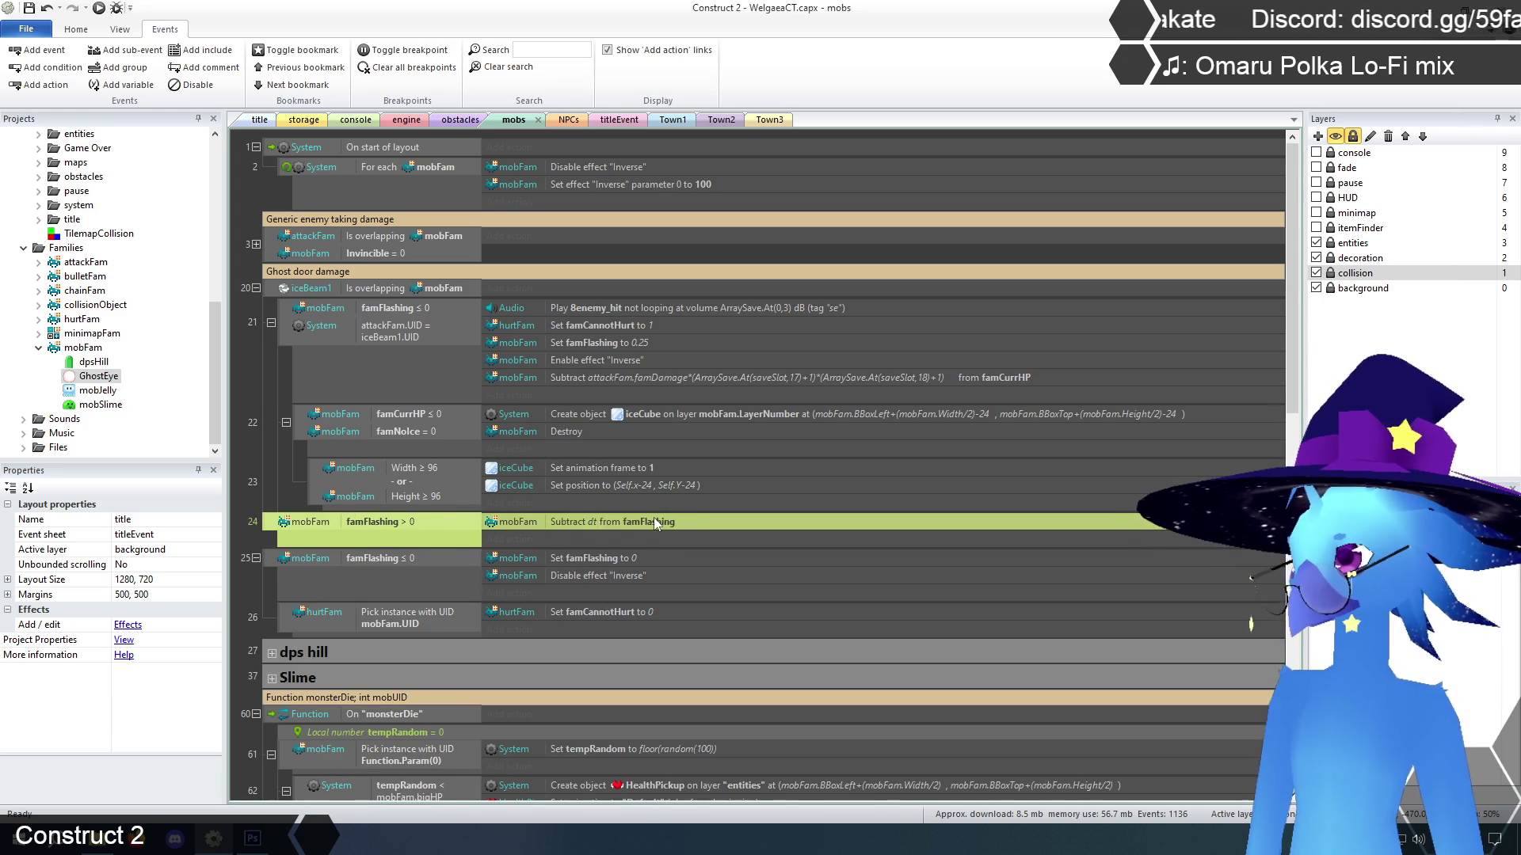
pyautogui.press('Escape')
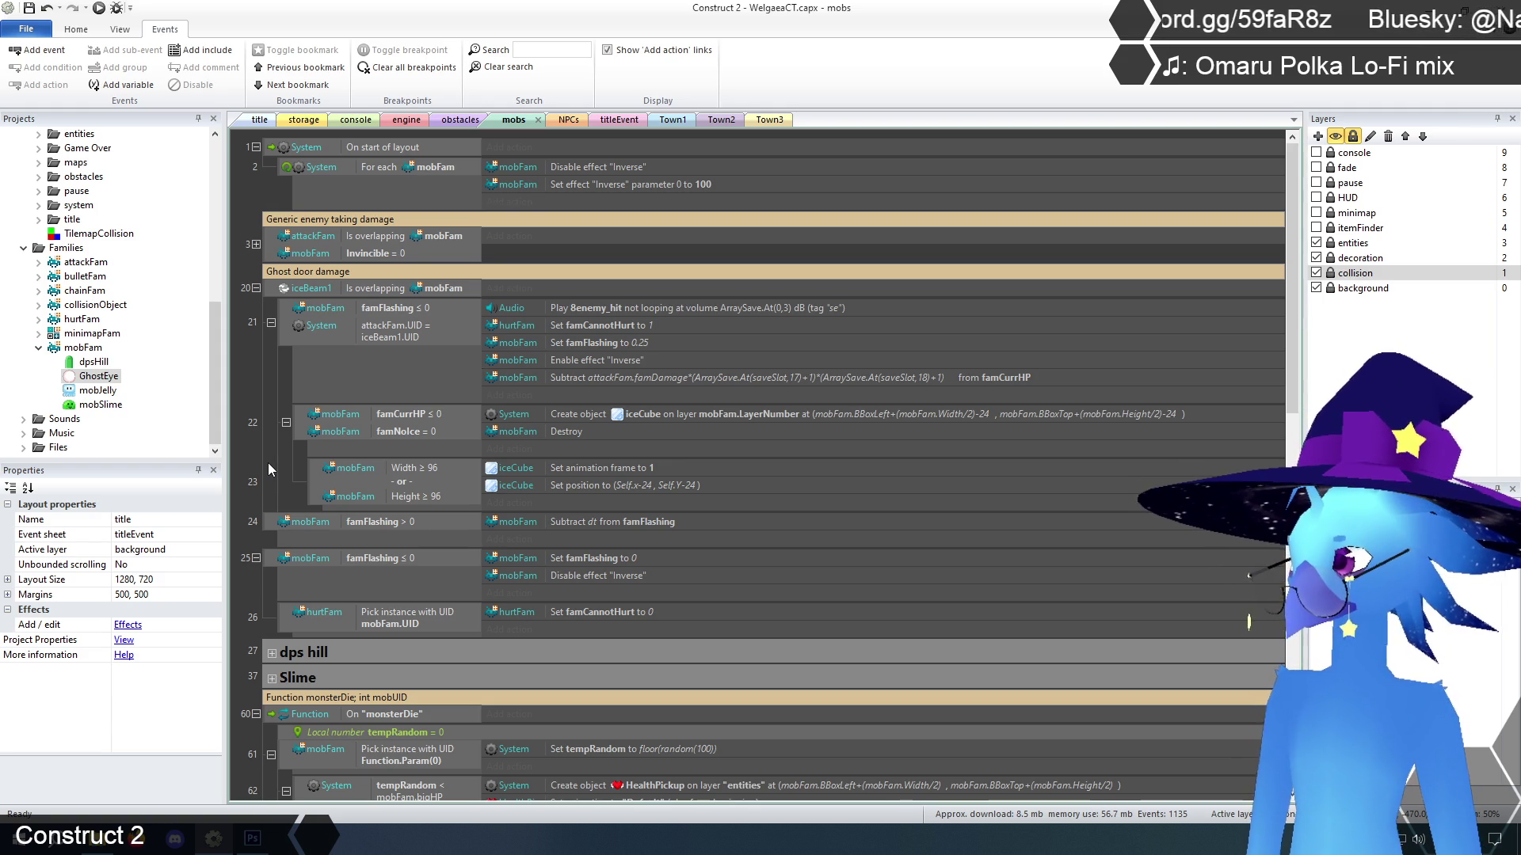
# Relaunch the preview from the title layout and advance to the save-select screen
pyautogui.scroll(-4, 273, 366)
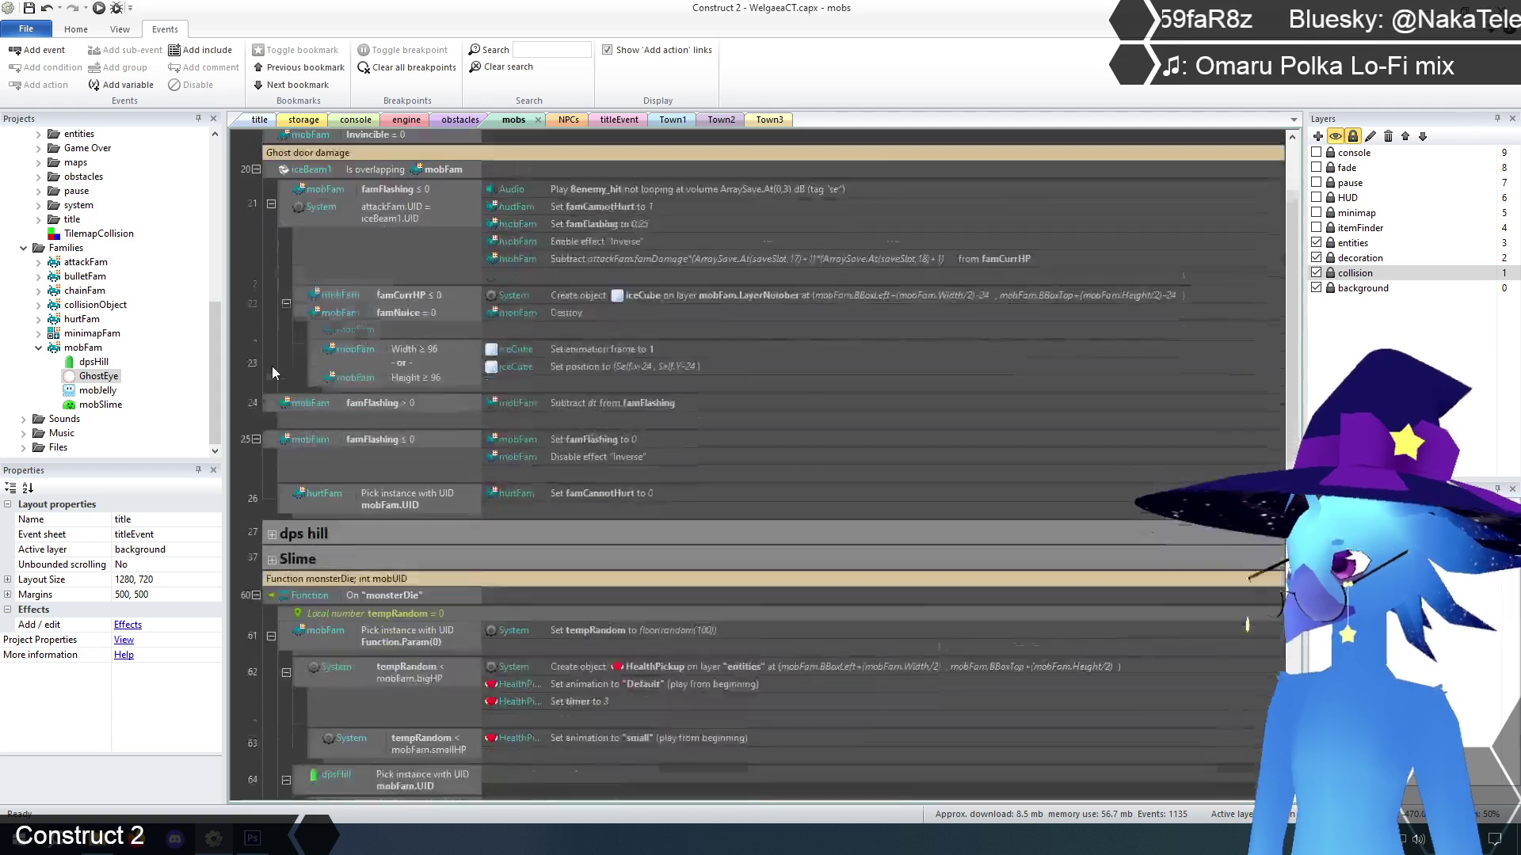
pyautogui.scroll(4, 272, 366)
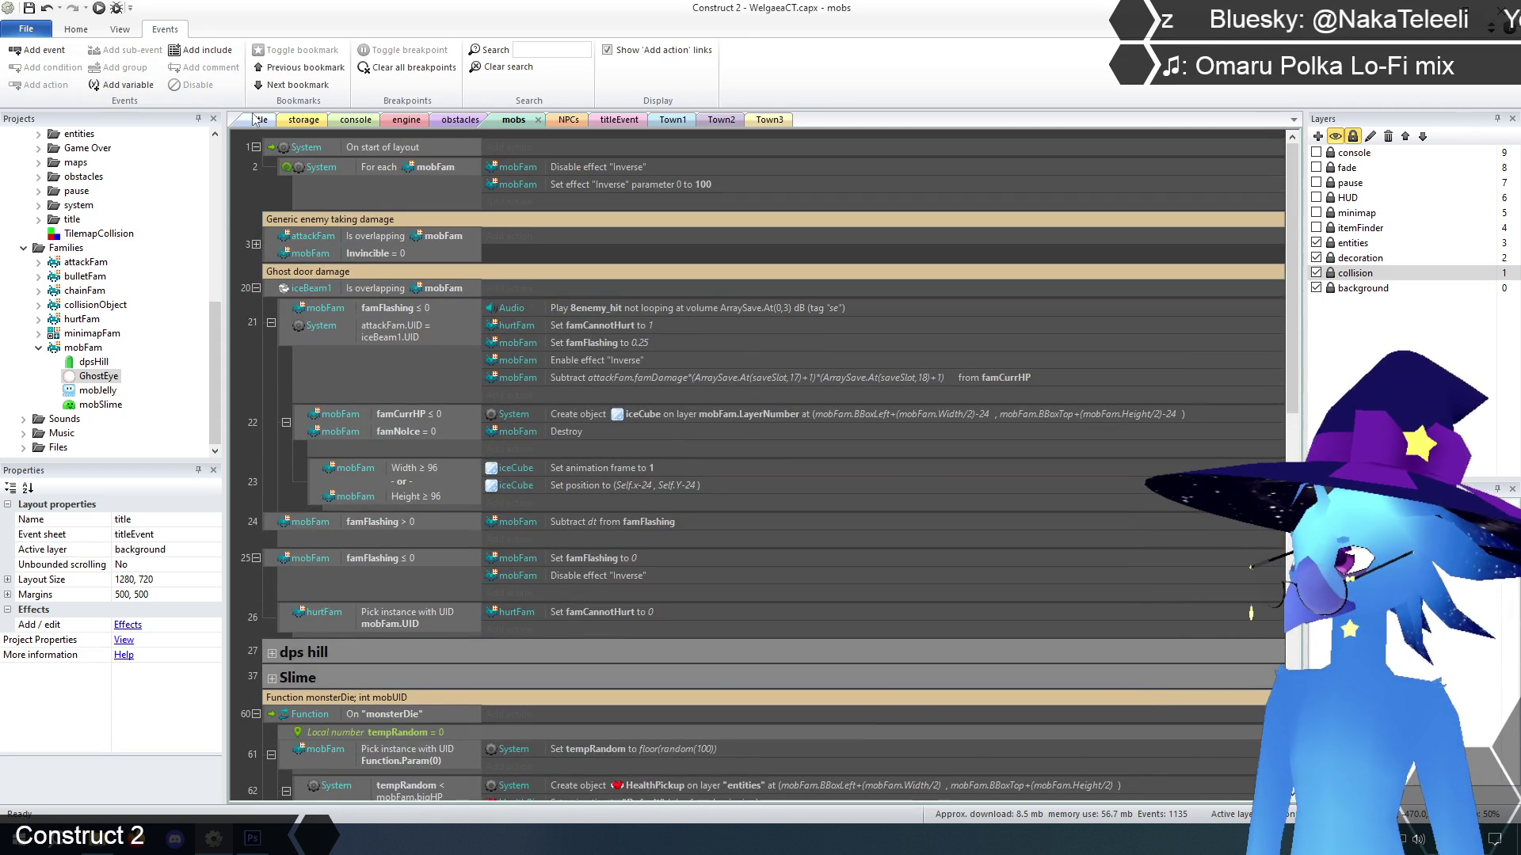
pyautogui.click(259, 120)
pyautogui.click(98, 8)
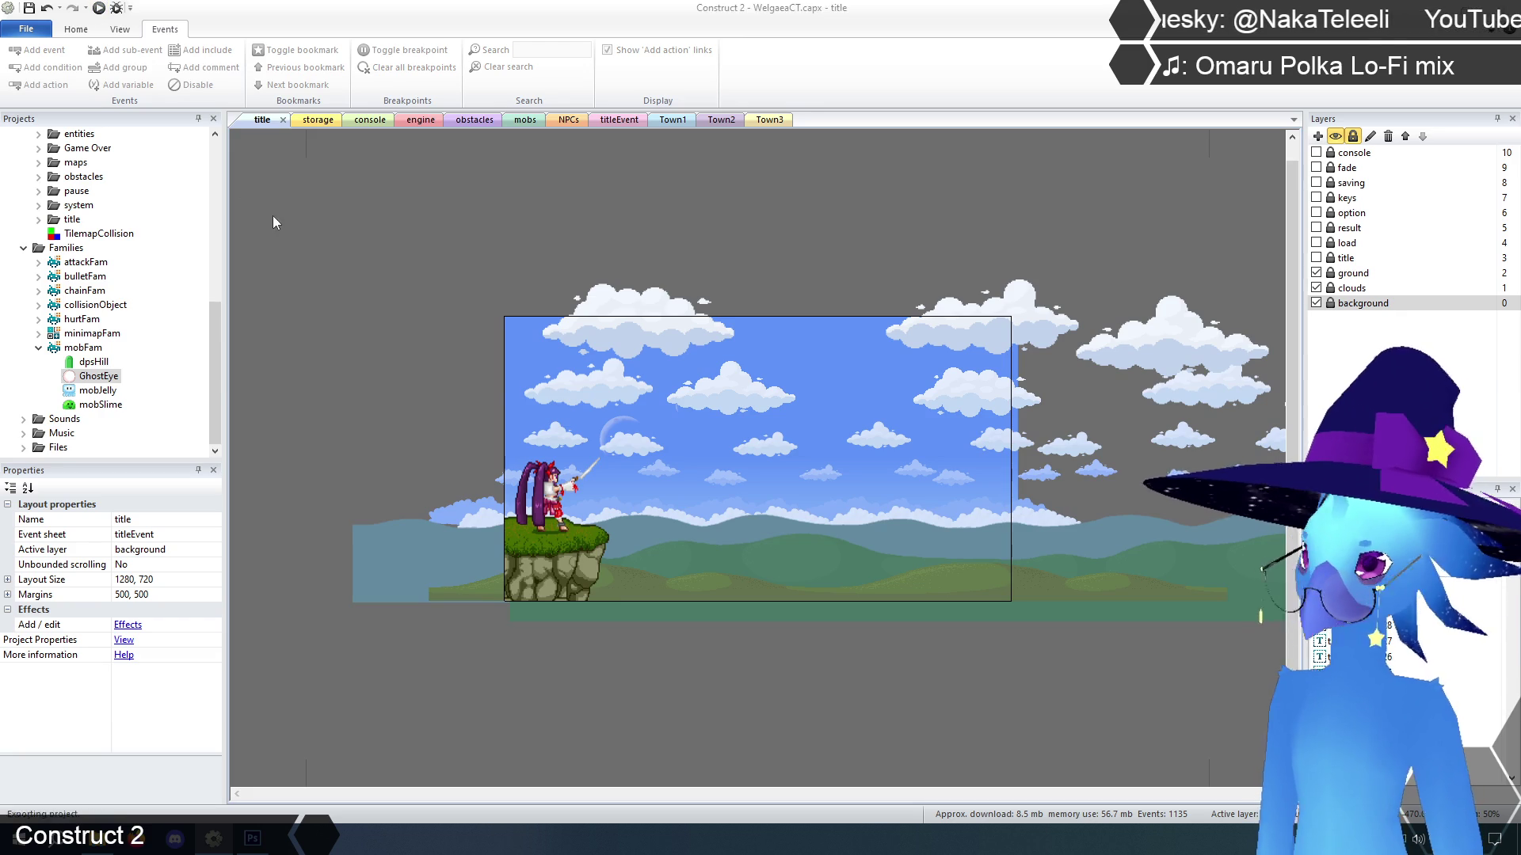
pyautogui.press('z')
pyautogui.press('z')
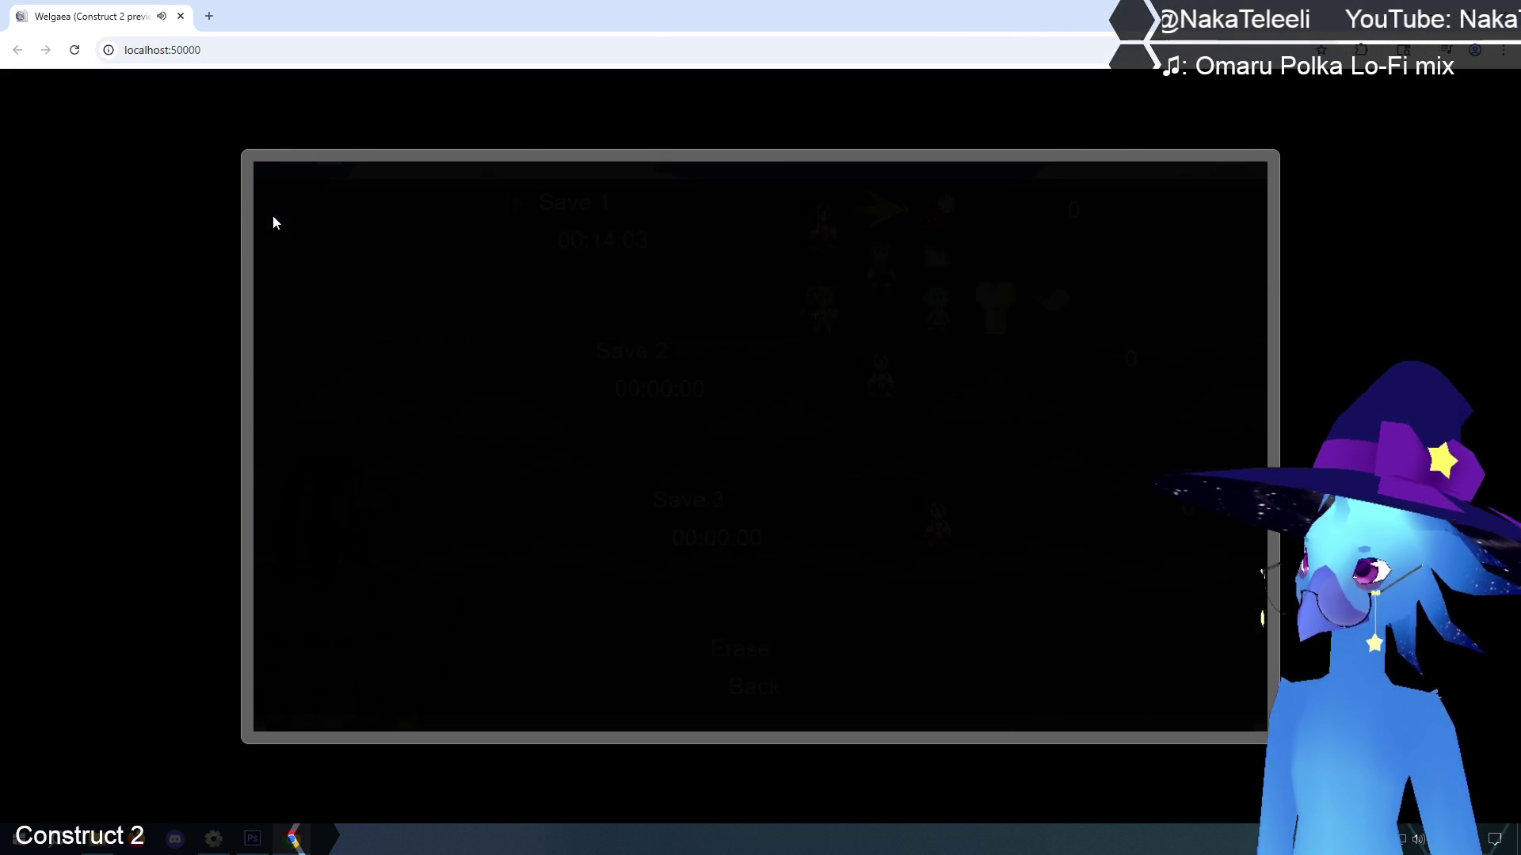